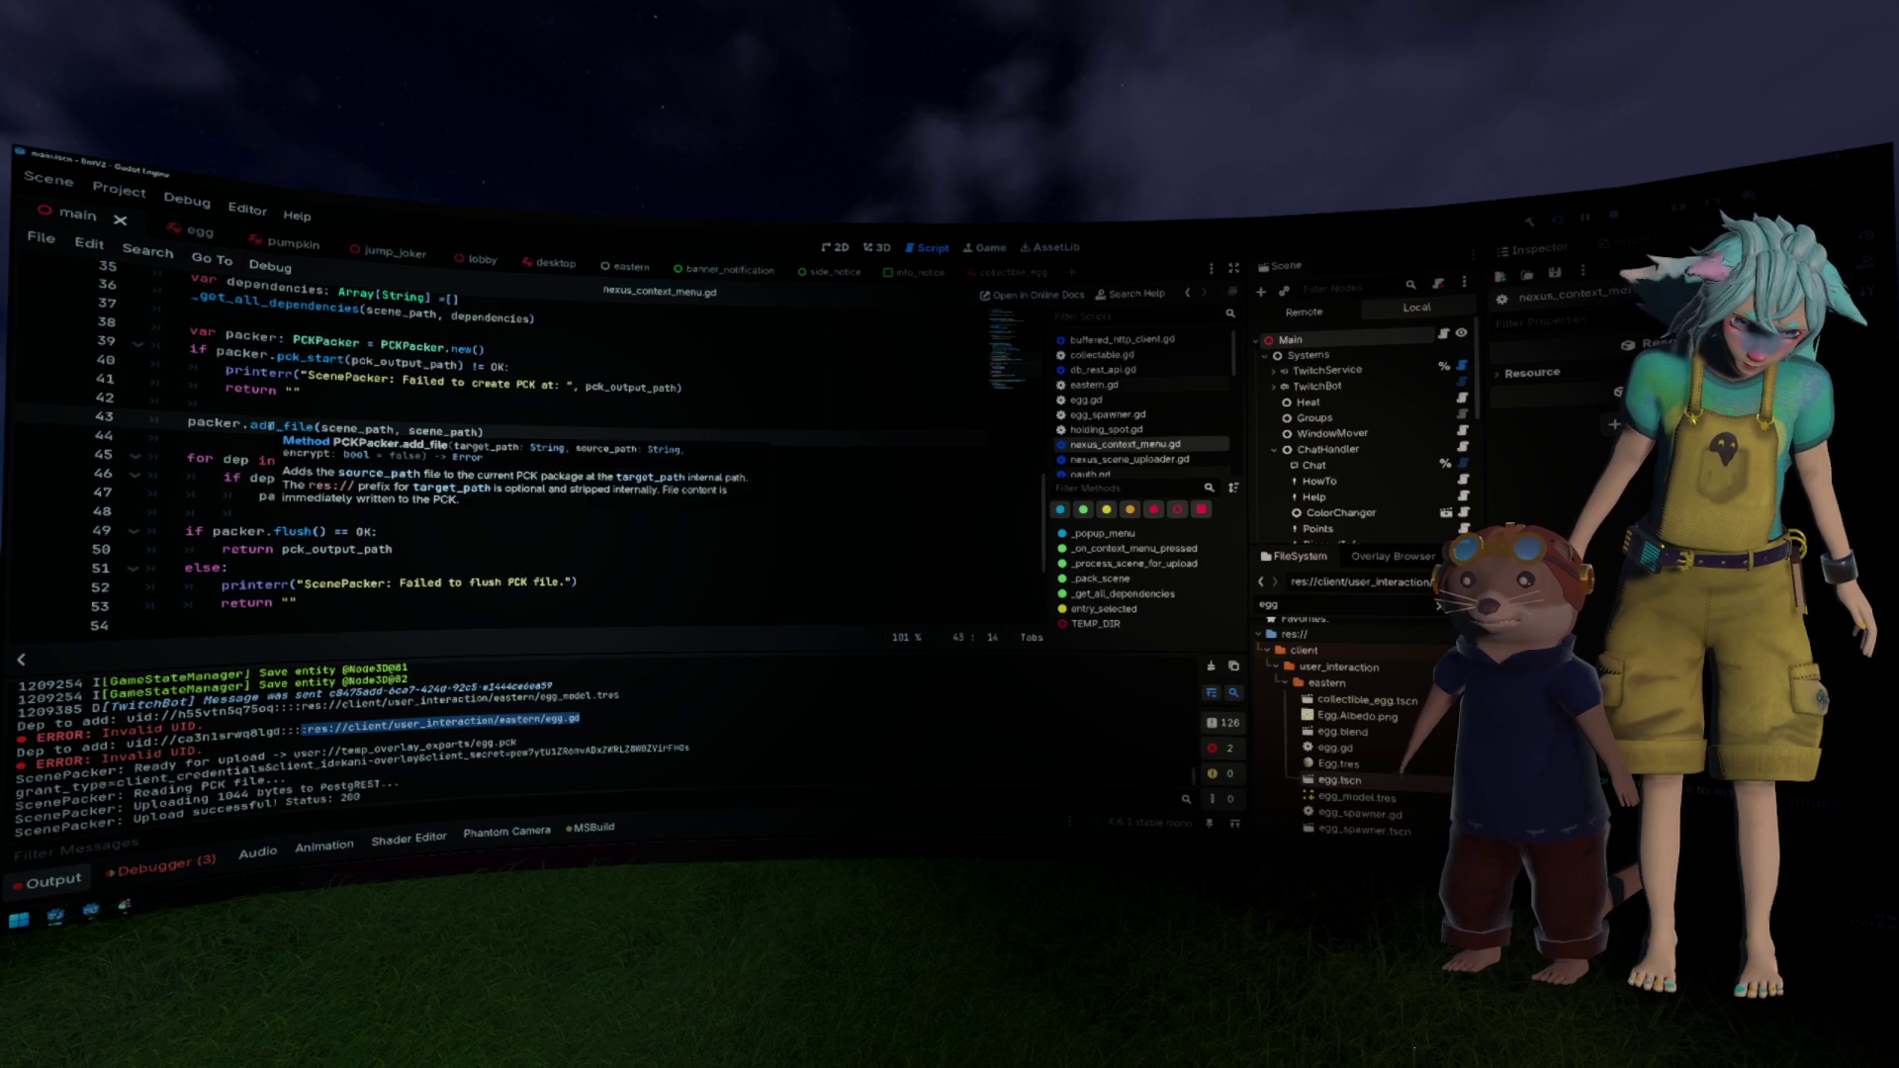
Step: Add an if dependency.contains("::") block that prints the dependency's get_slice parts
scroll(463, 608, "down", 3)
left_click(318, 531)
key("Return")
type("if dependency.contains(\"::\"): \tprint(dependency.get_slice(\"::\", 0)) \tprint(dependency.get_slice(\"::\", 2))")
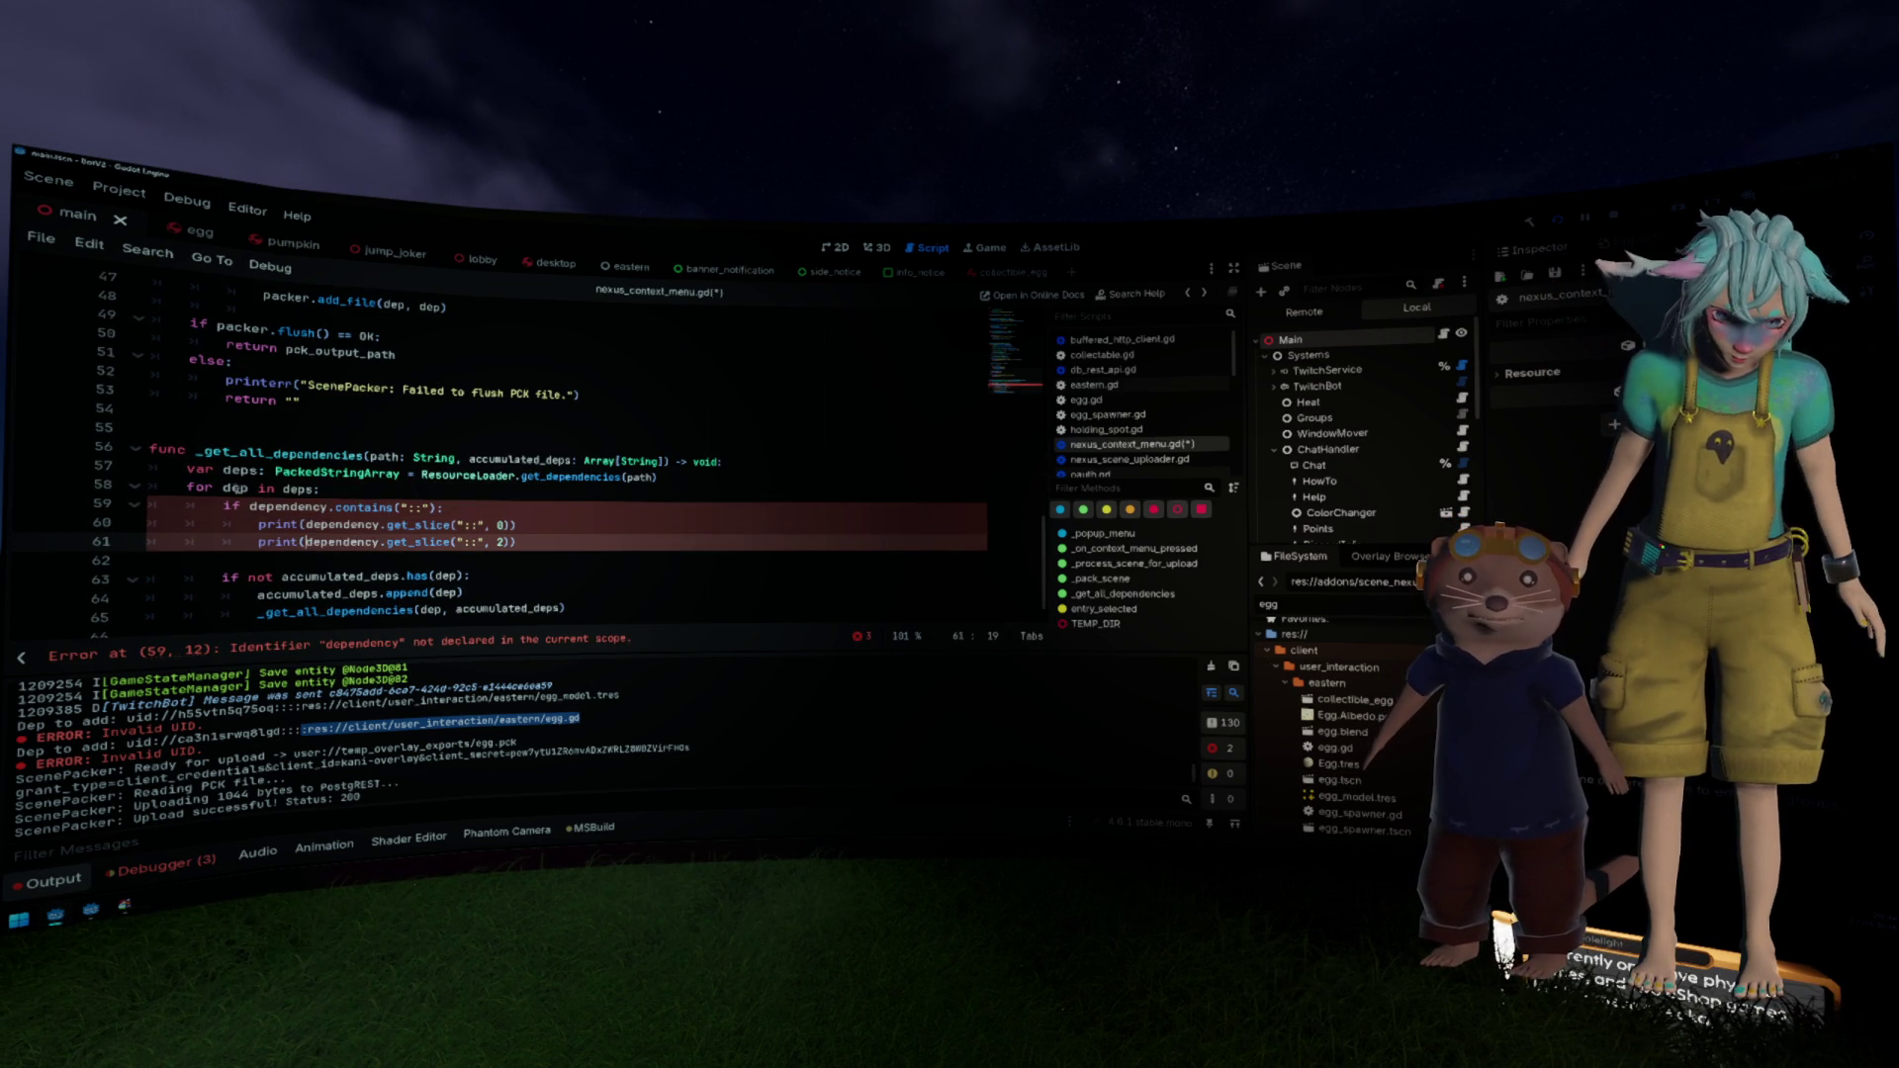
Step: Rename the loop variable dependency to dep in the "::" check
left_click(319, 507)
key("BackSpace")
key("BackSpace")
key("BackSpace")
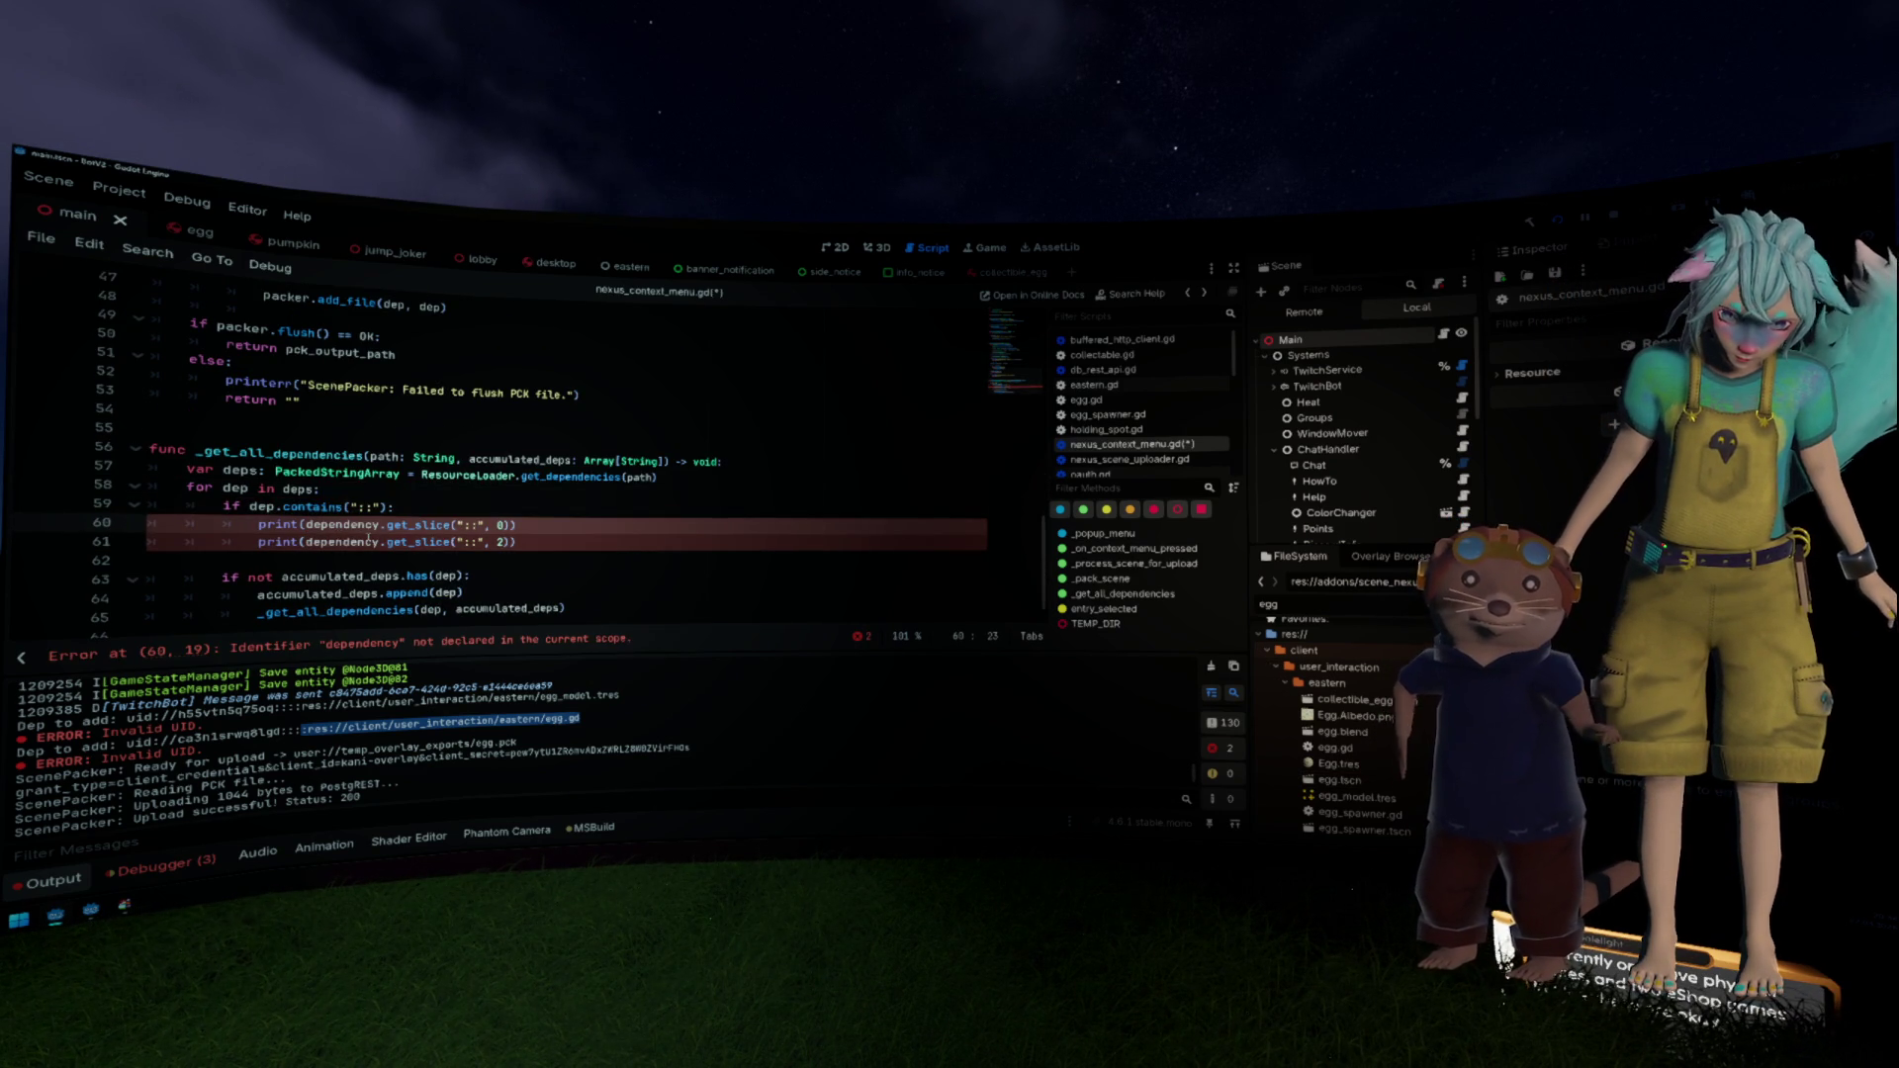
double_click(341, 542)
type("dep")
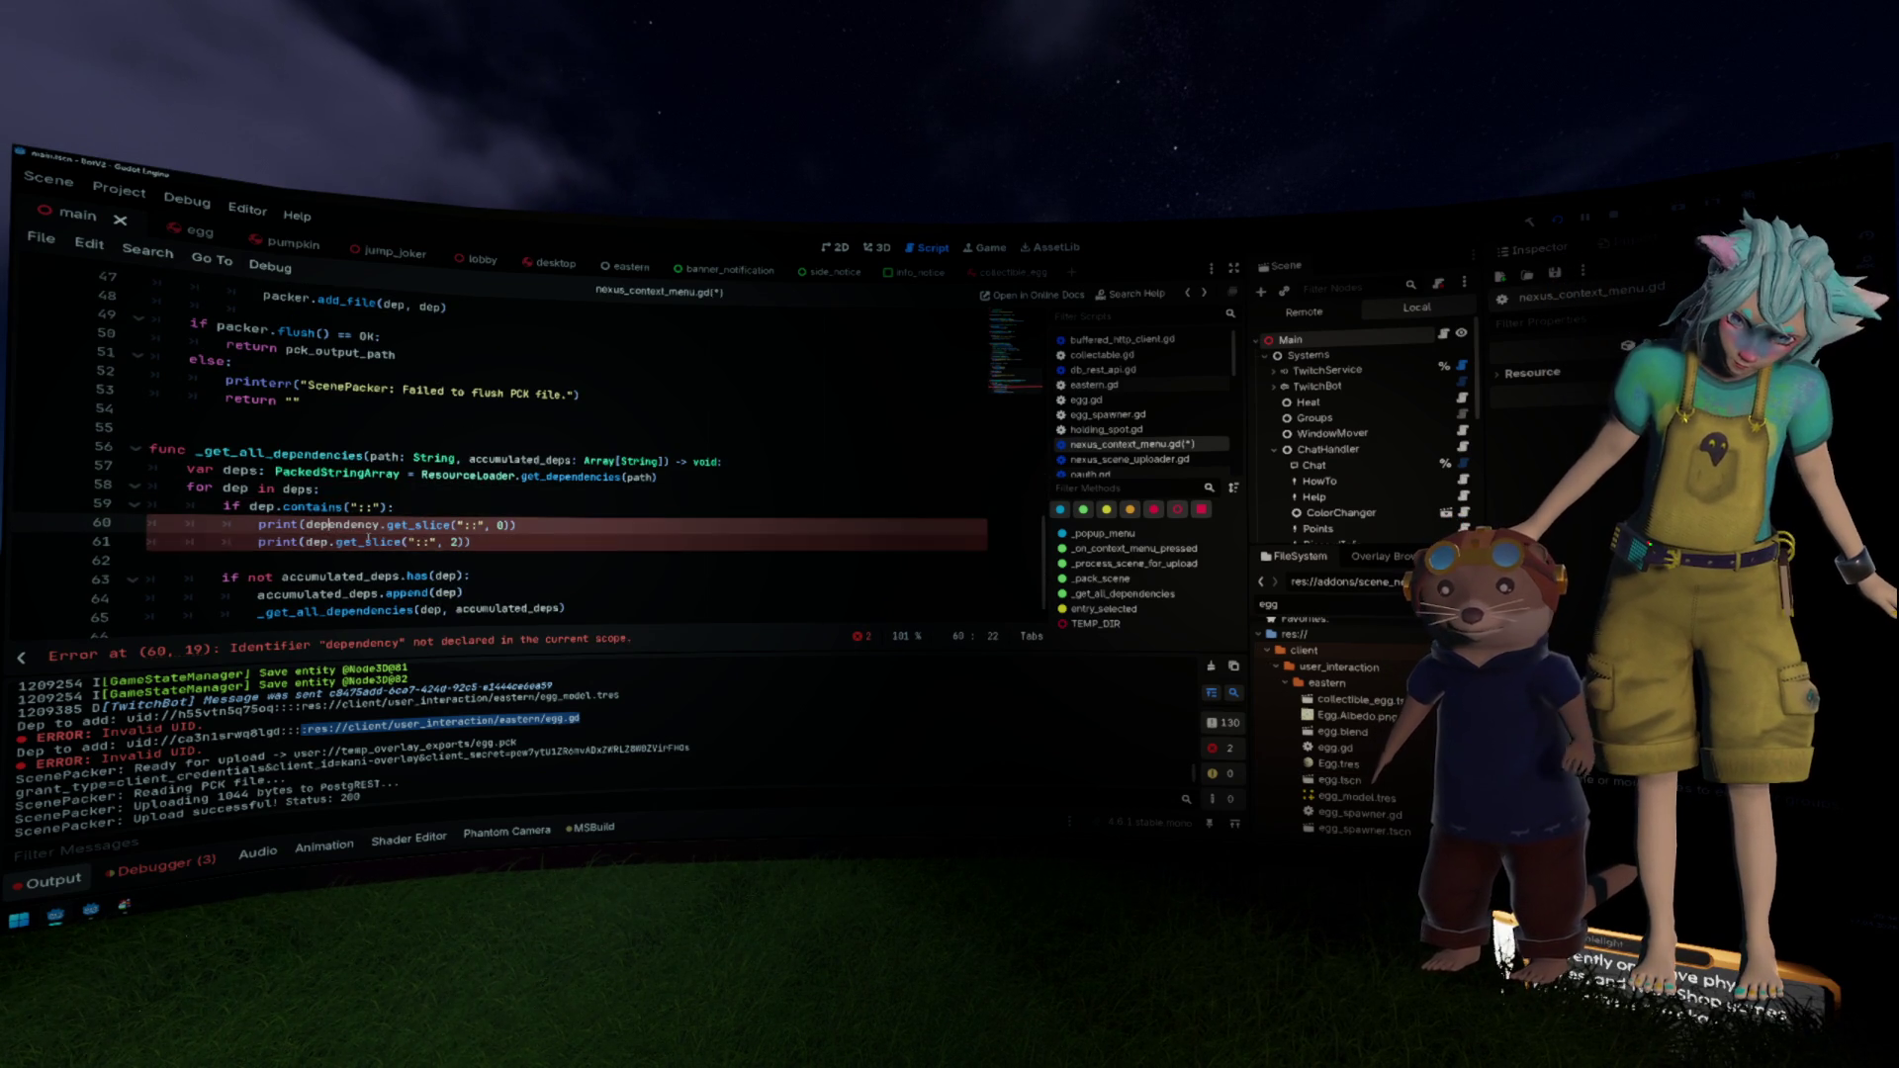
Step: Remove both debug print lines from the "::" branch
key("Up")
key("End")
key("shift+Home")
key("BackSpace")
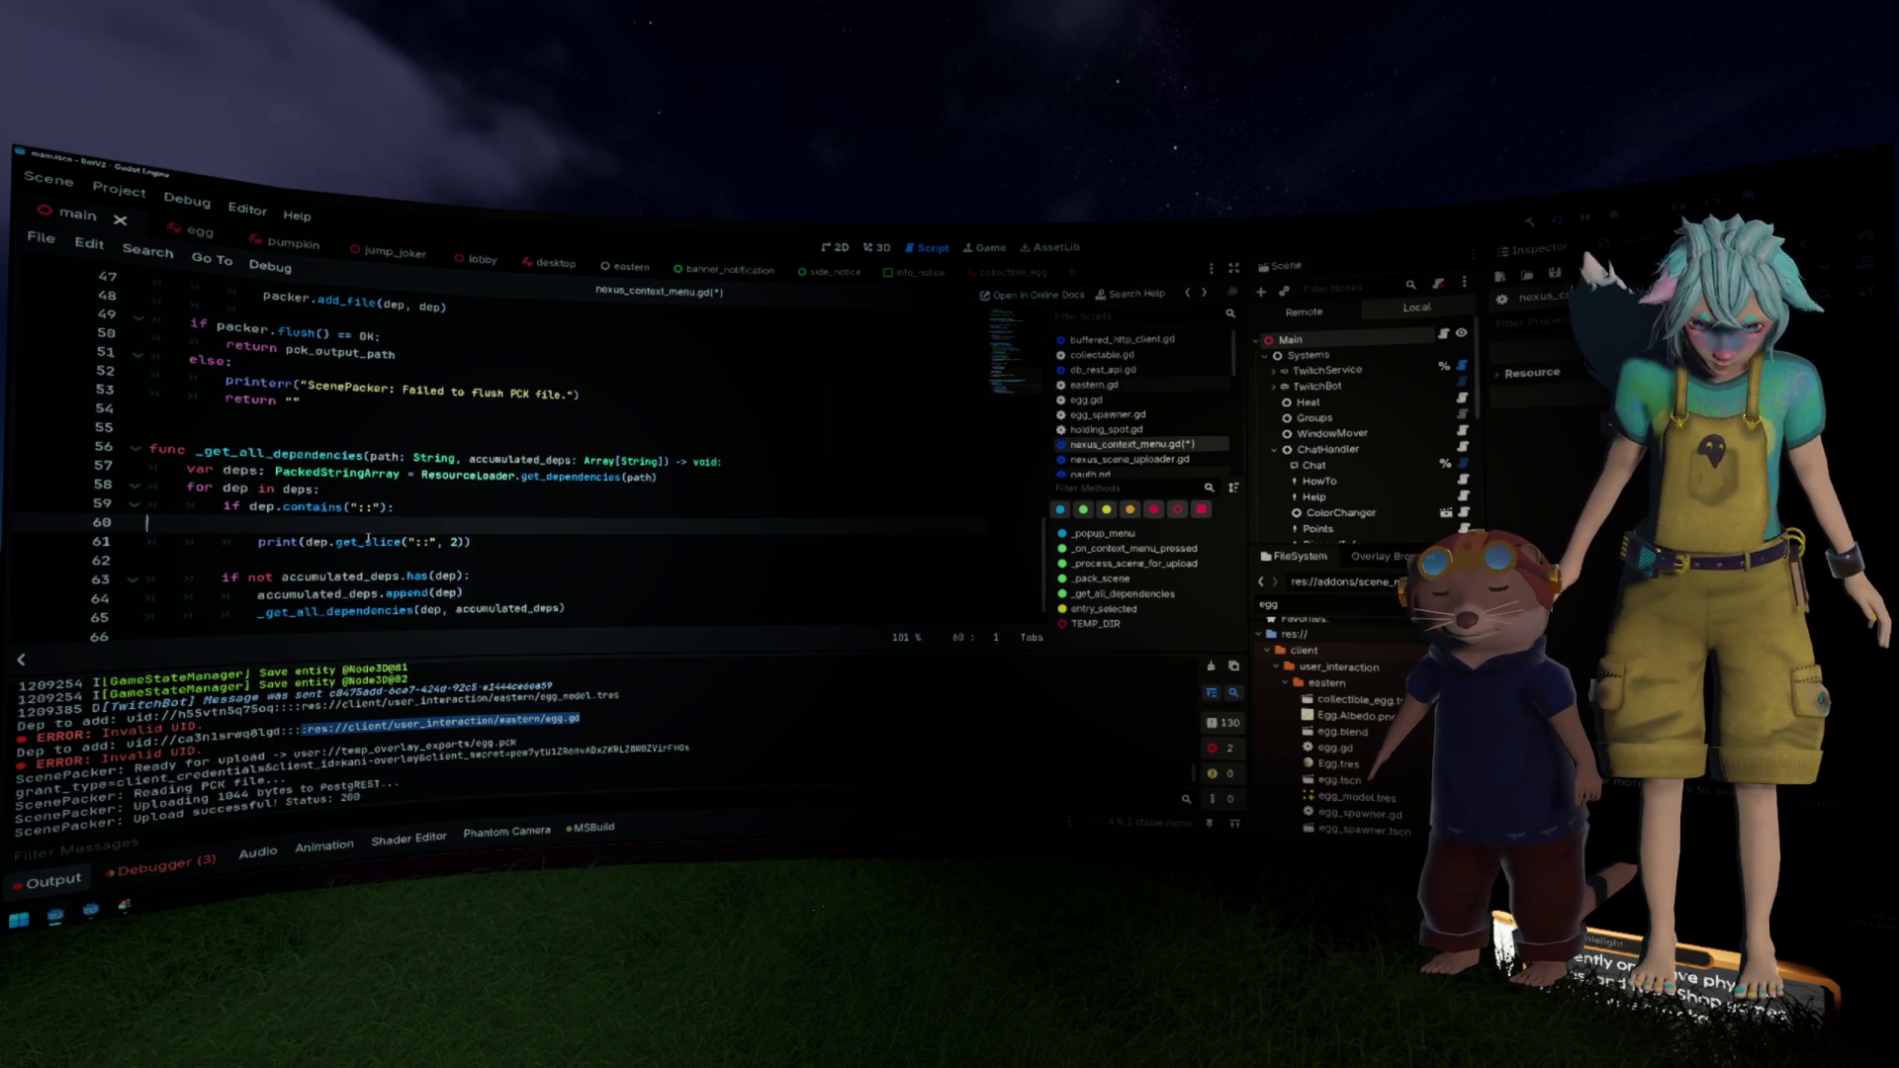
key("ctrl+shift+k")
key("End")
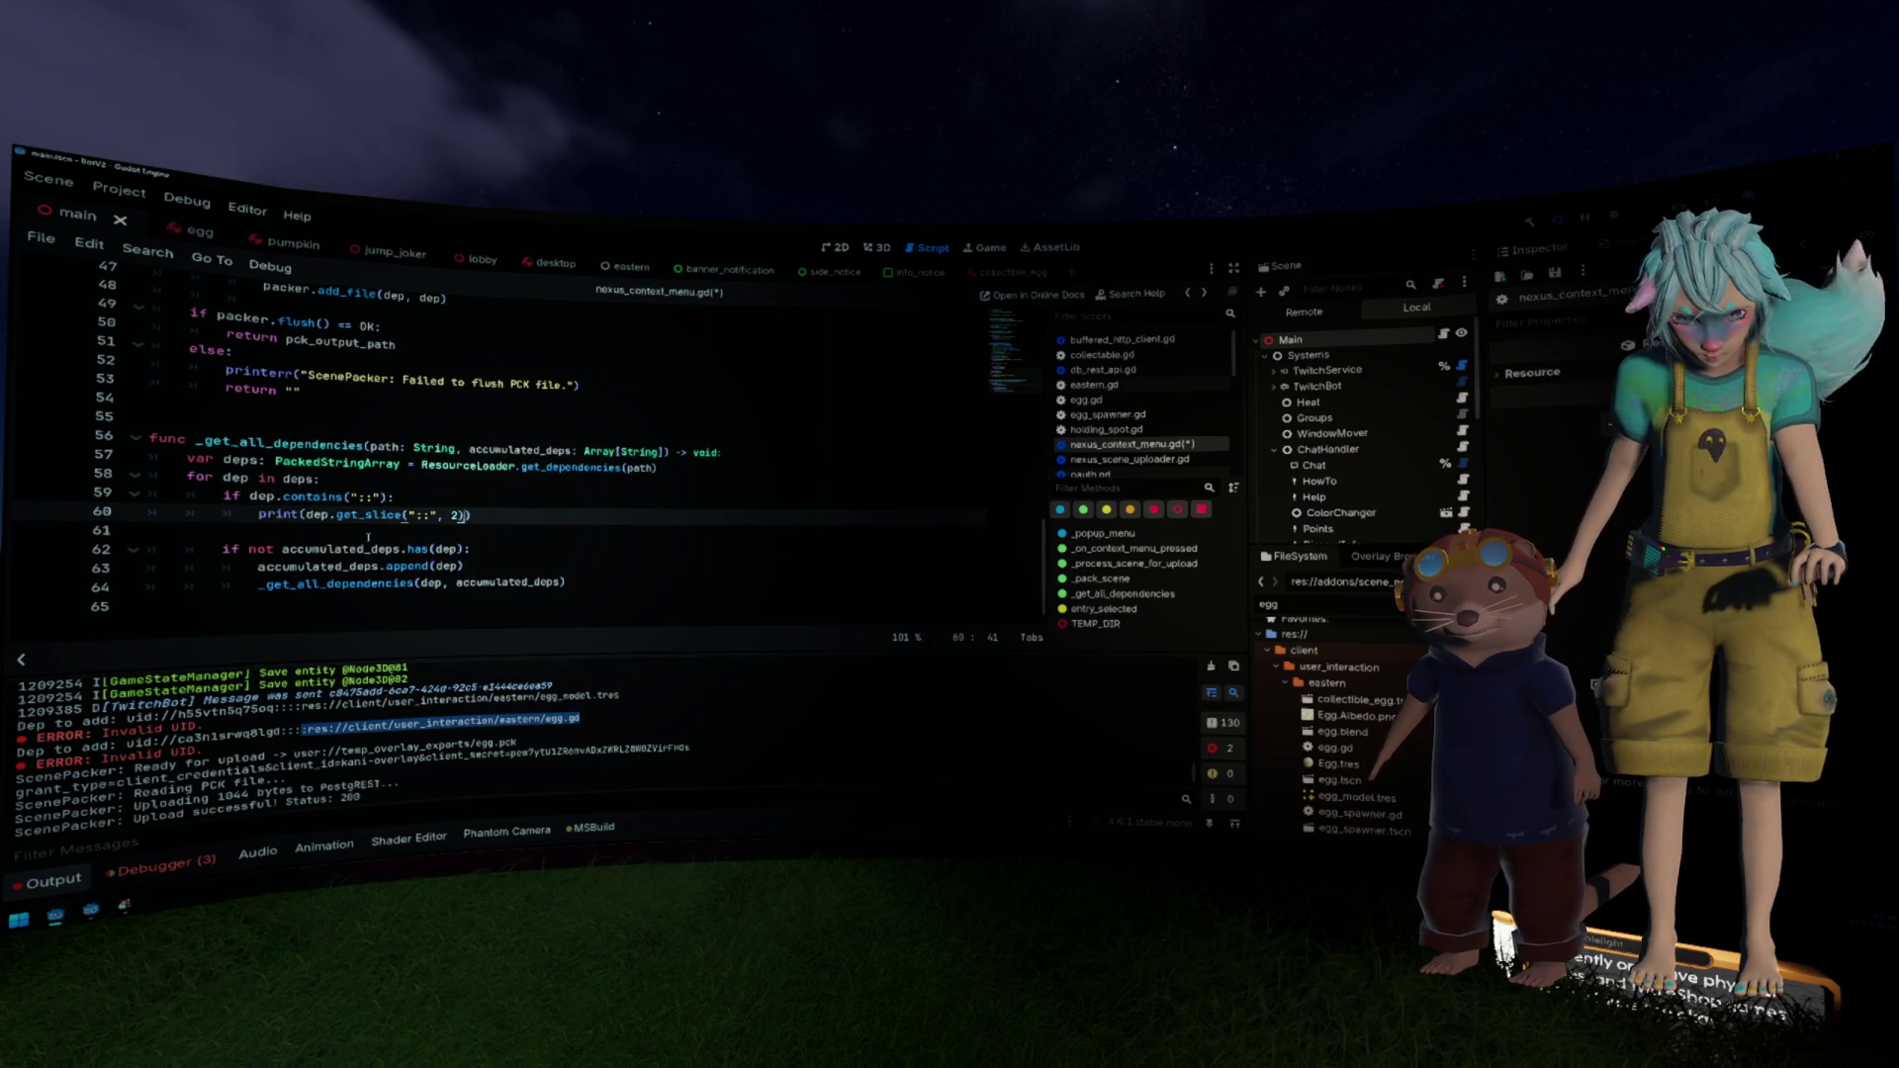
key("ctrl+shift+Left")
key("ctrl+shift+Left")
key("ctrl+shift+Left")
key("BackSpace")
key("End")
key("shift+Home")
key("BackSpace")
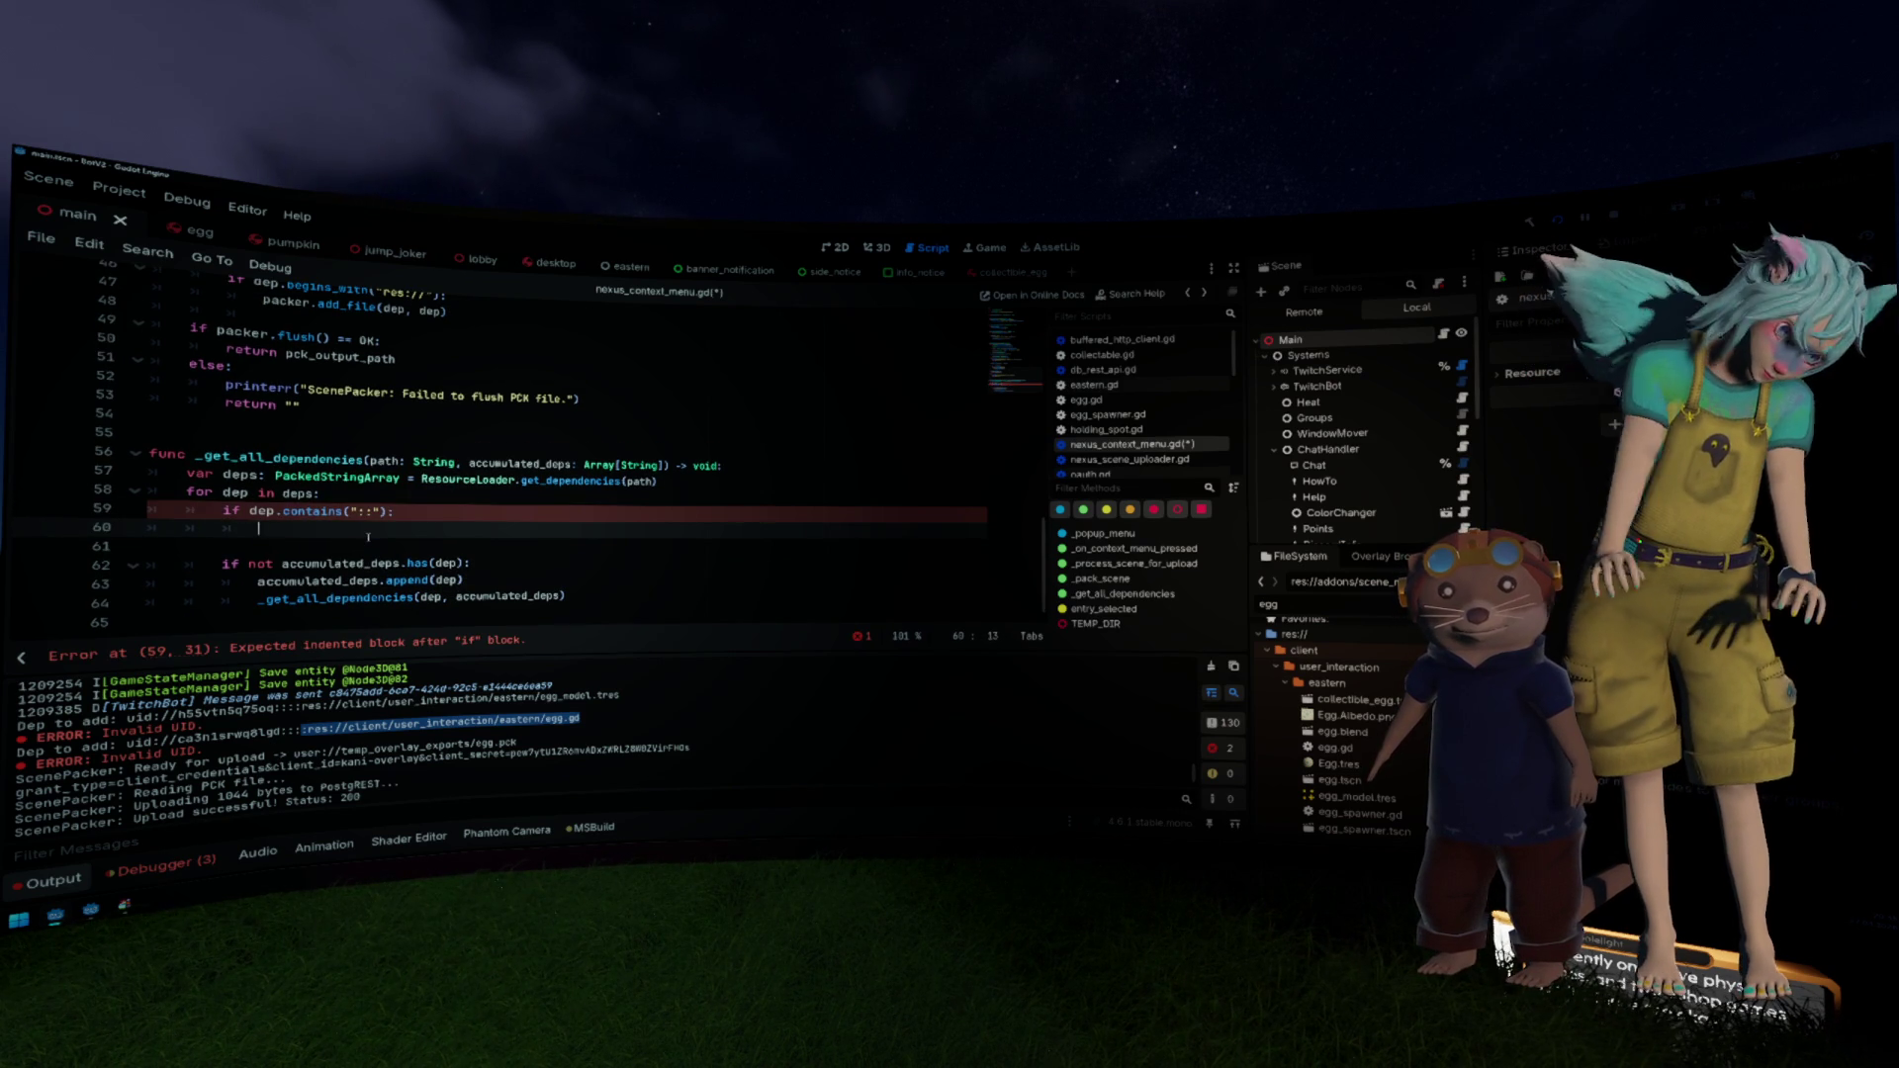
Step: Add 'if accumulated_deps.has(dep): continue' above the "::" check, dropping the and-not condition
key("Up")
type("and not a")
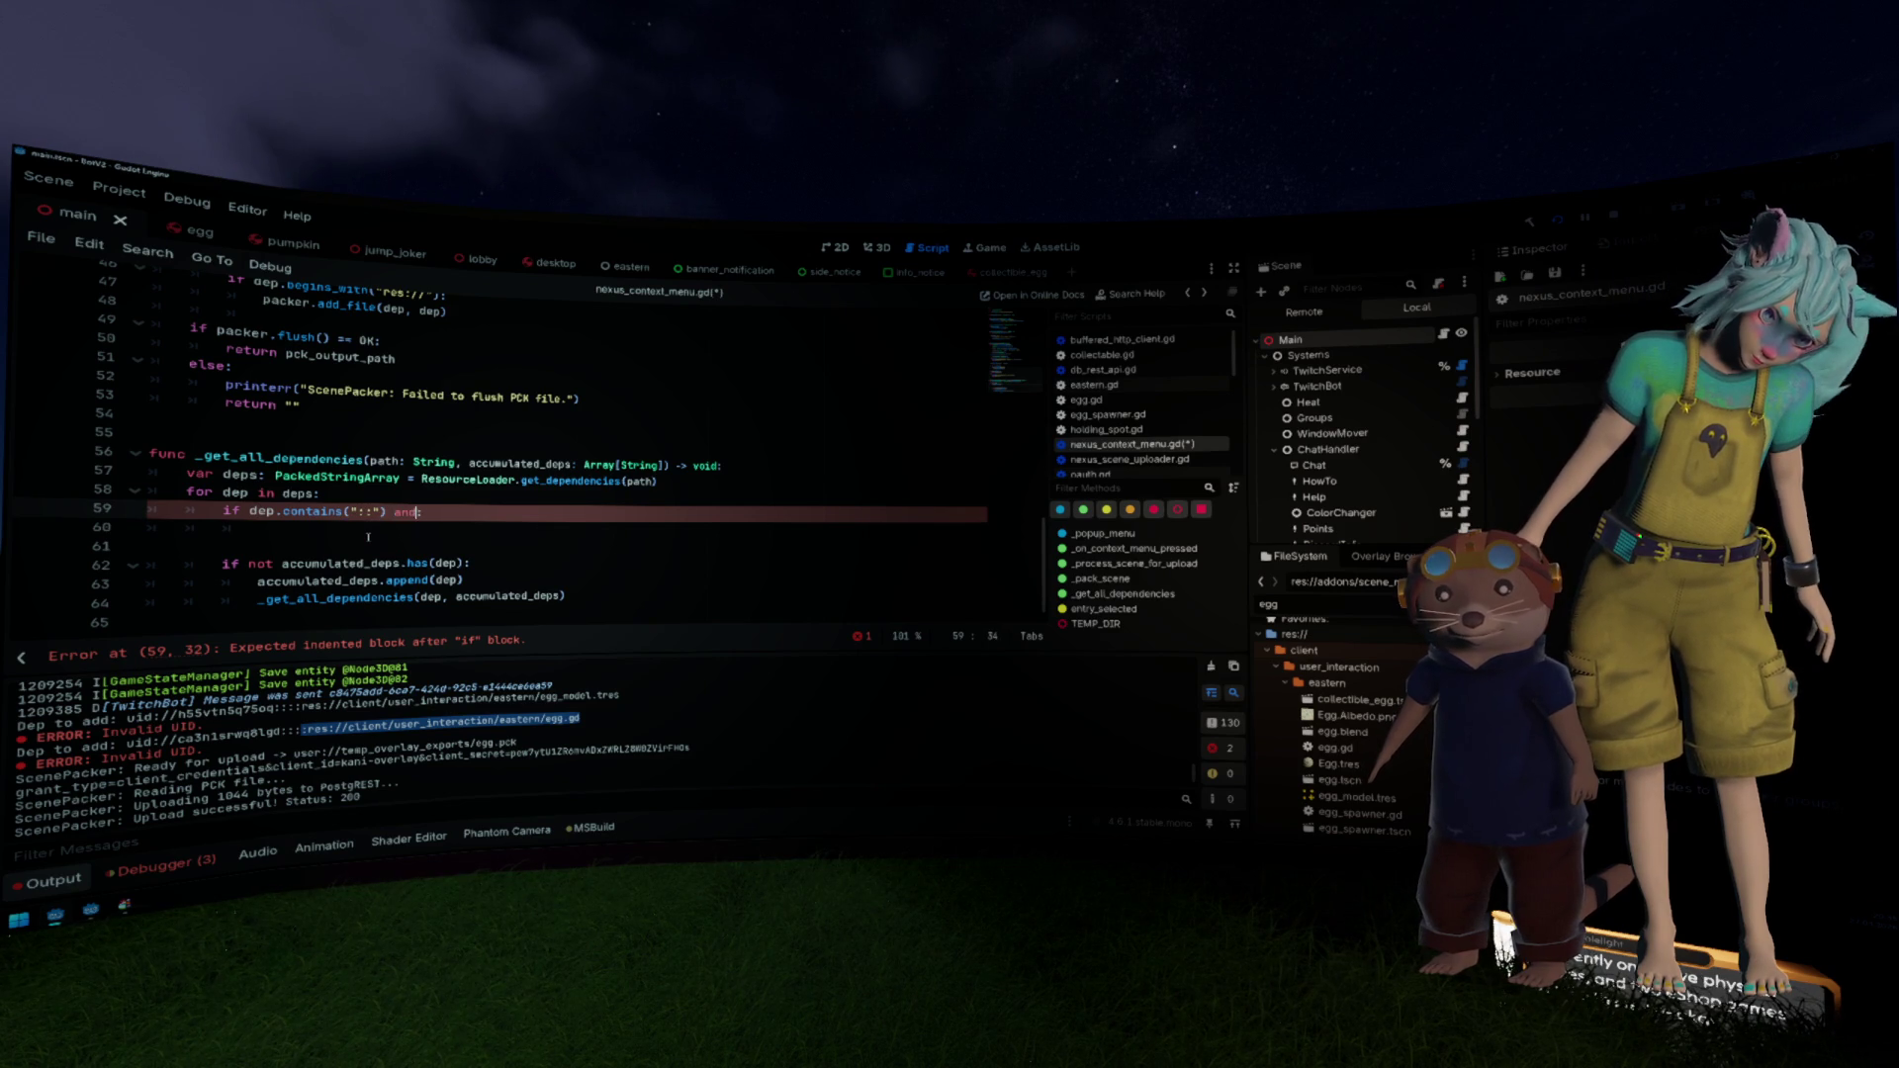
type("ccumulated_deps:")
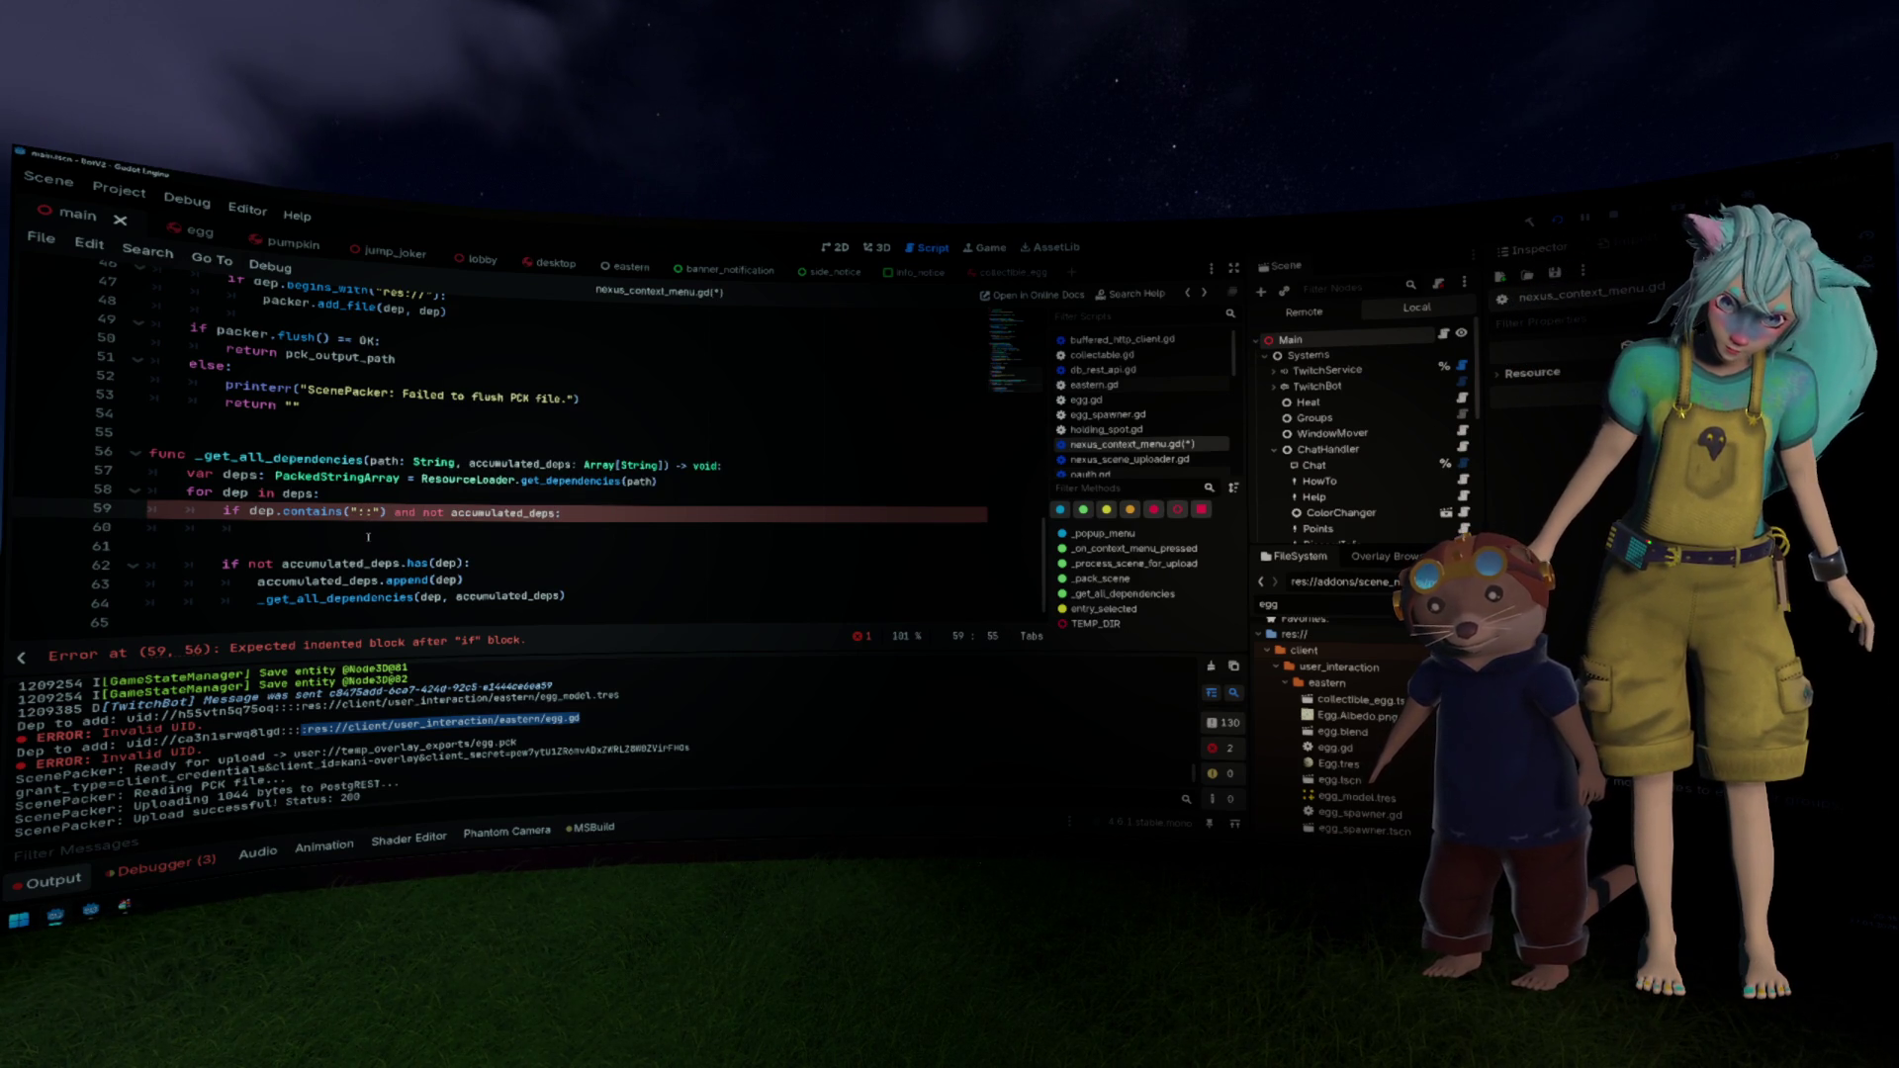
key("ctrl+shift+Return")
type("if accumulated_deps")
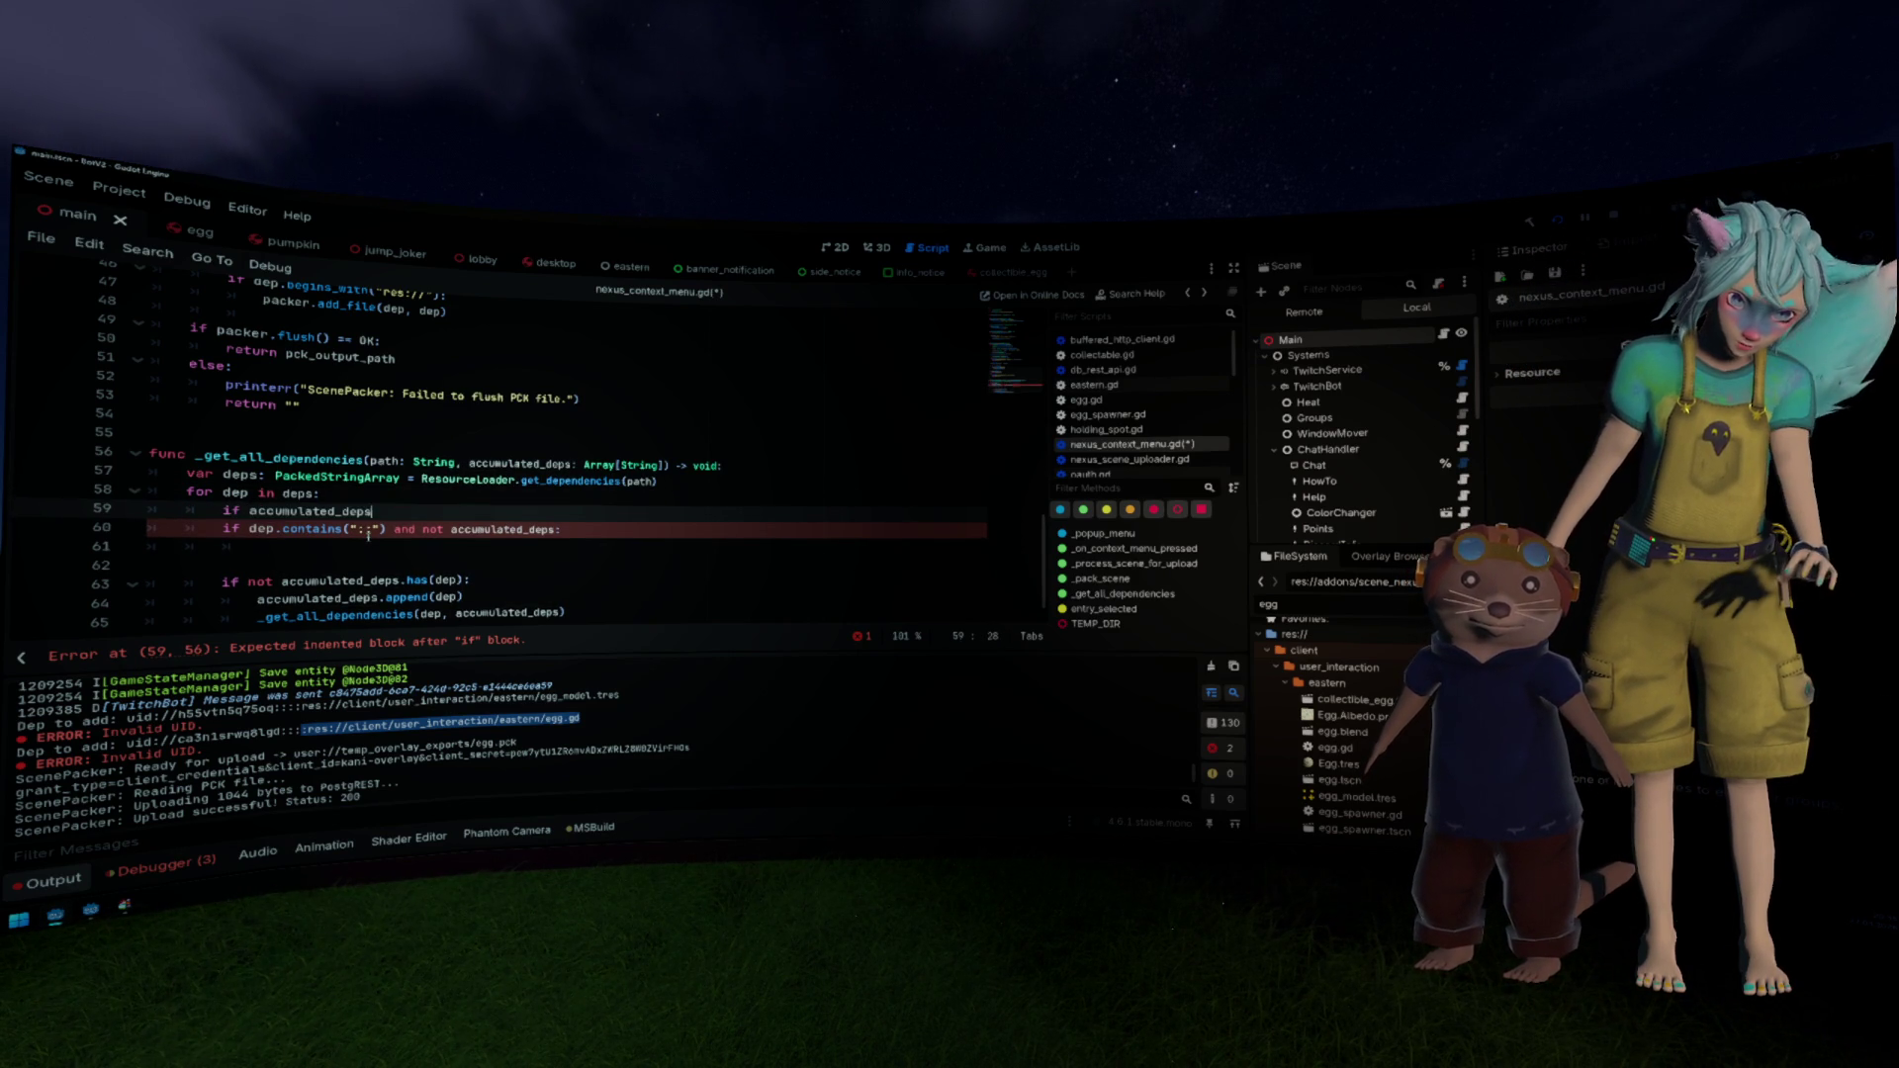
type(".has(dep): continue")
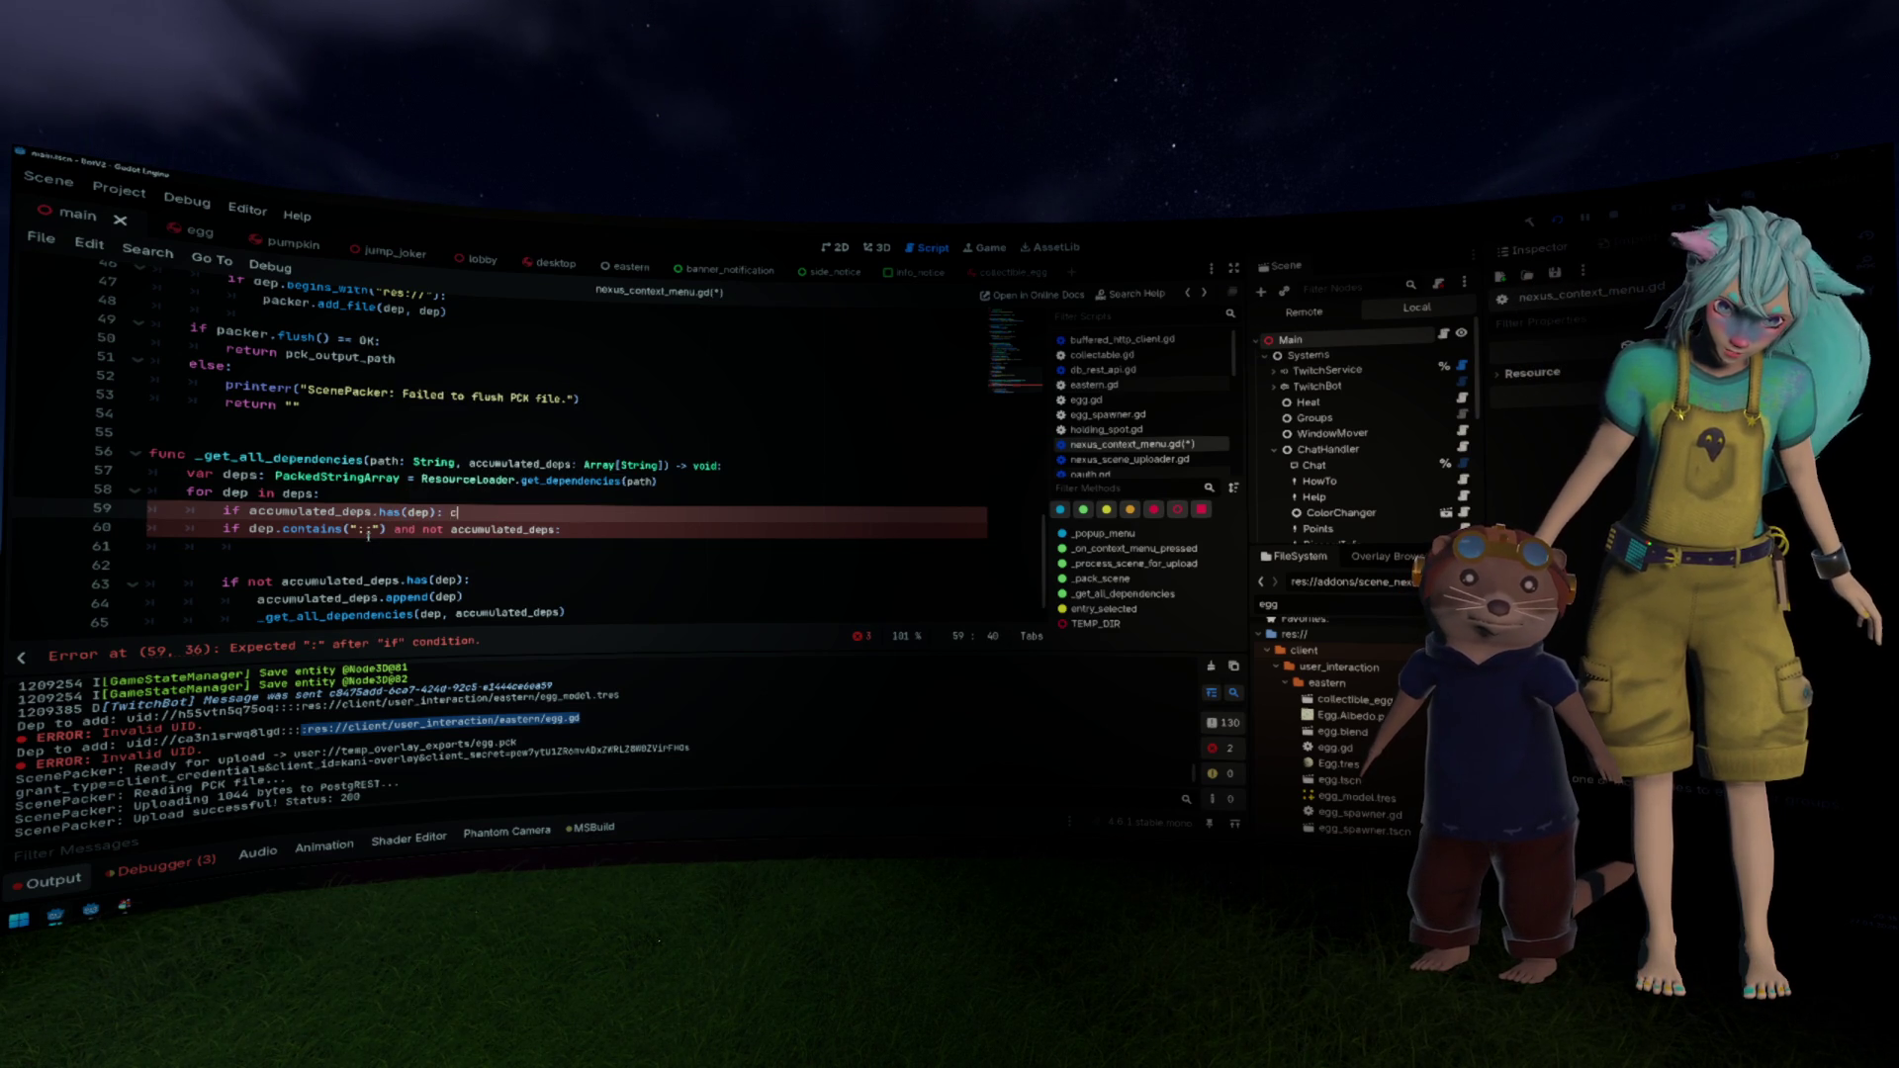
key("Down")
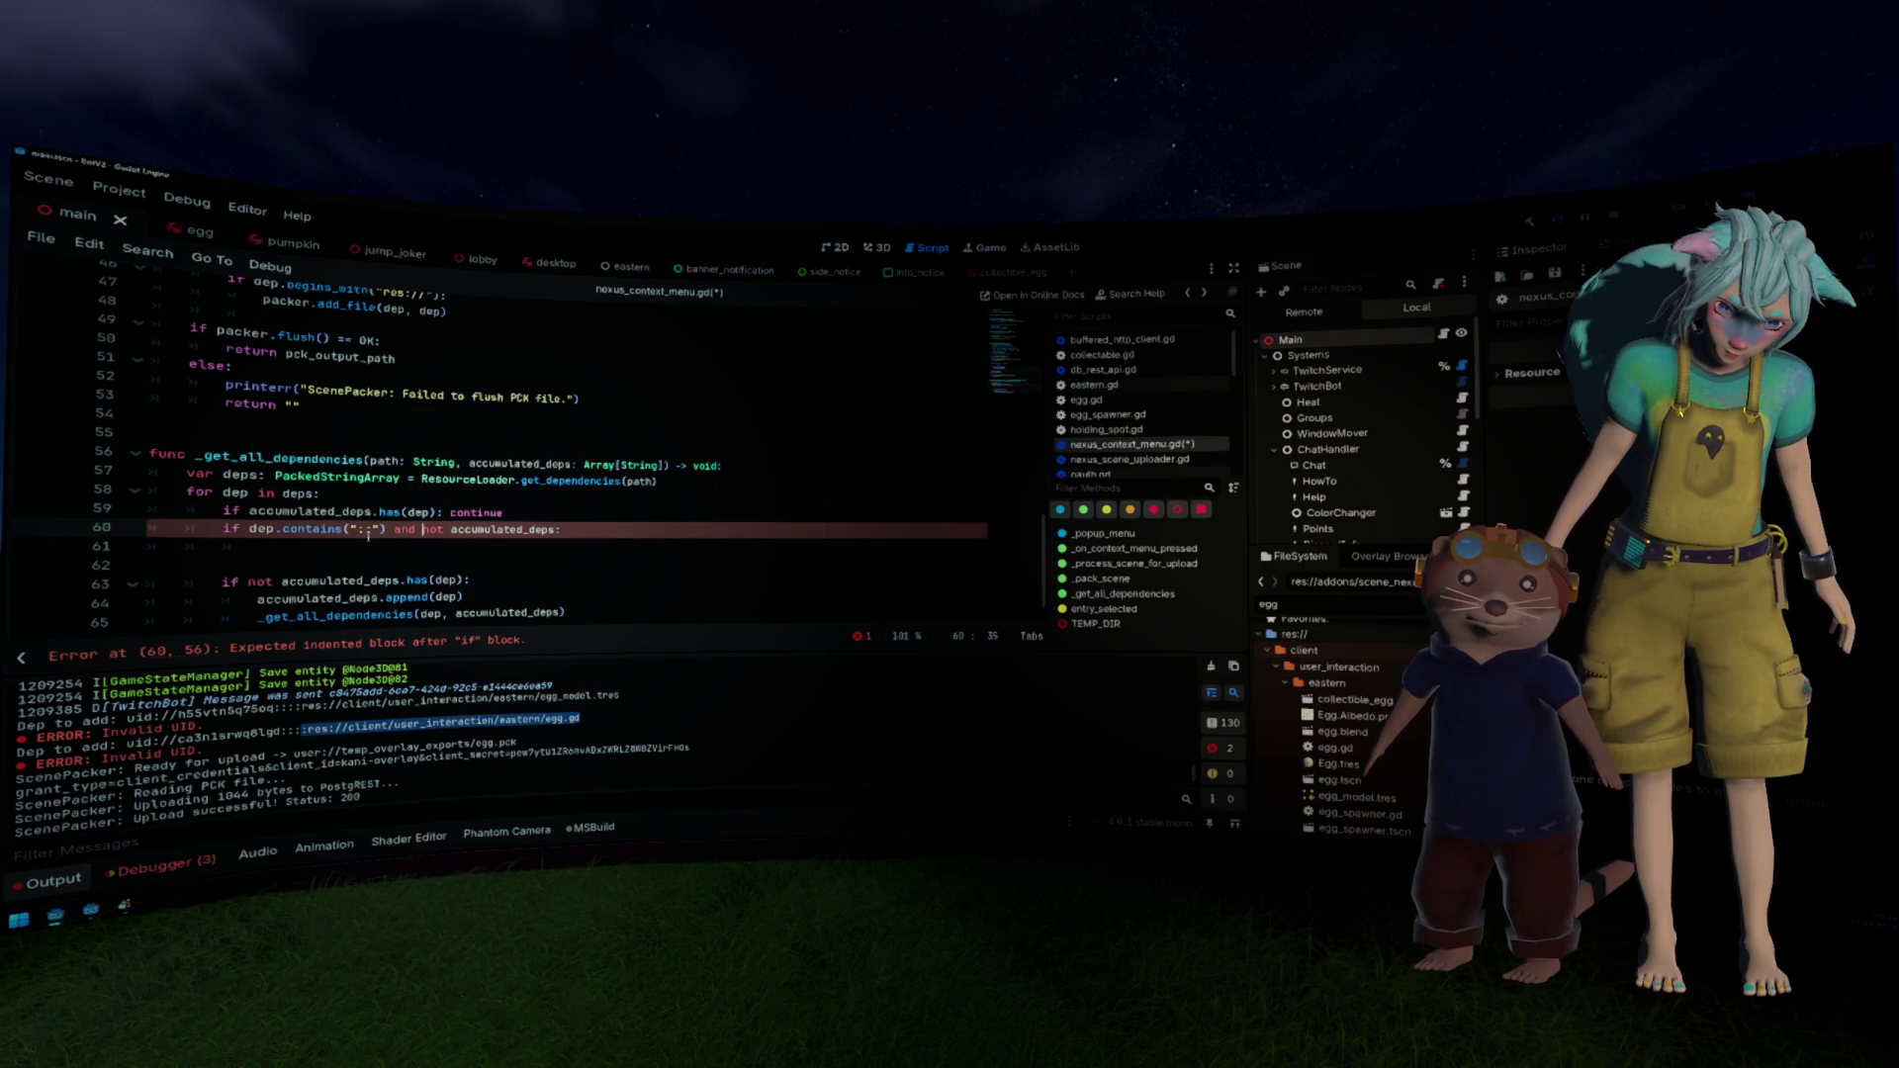
key("Left")
key("Left")
key("Left")
key("shift+End")
key("shift+Left")
key("Delete")
Step: Copy the append and recursive call lines into the "::" branch using dep.get_slice("::", 2)
key("Down")
key("Down")
key("Up")
type("dep.get_slice(\"::\", 2)")
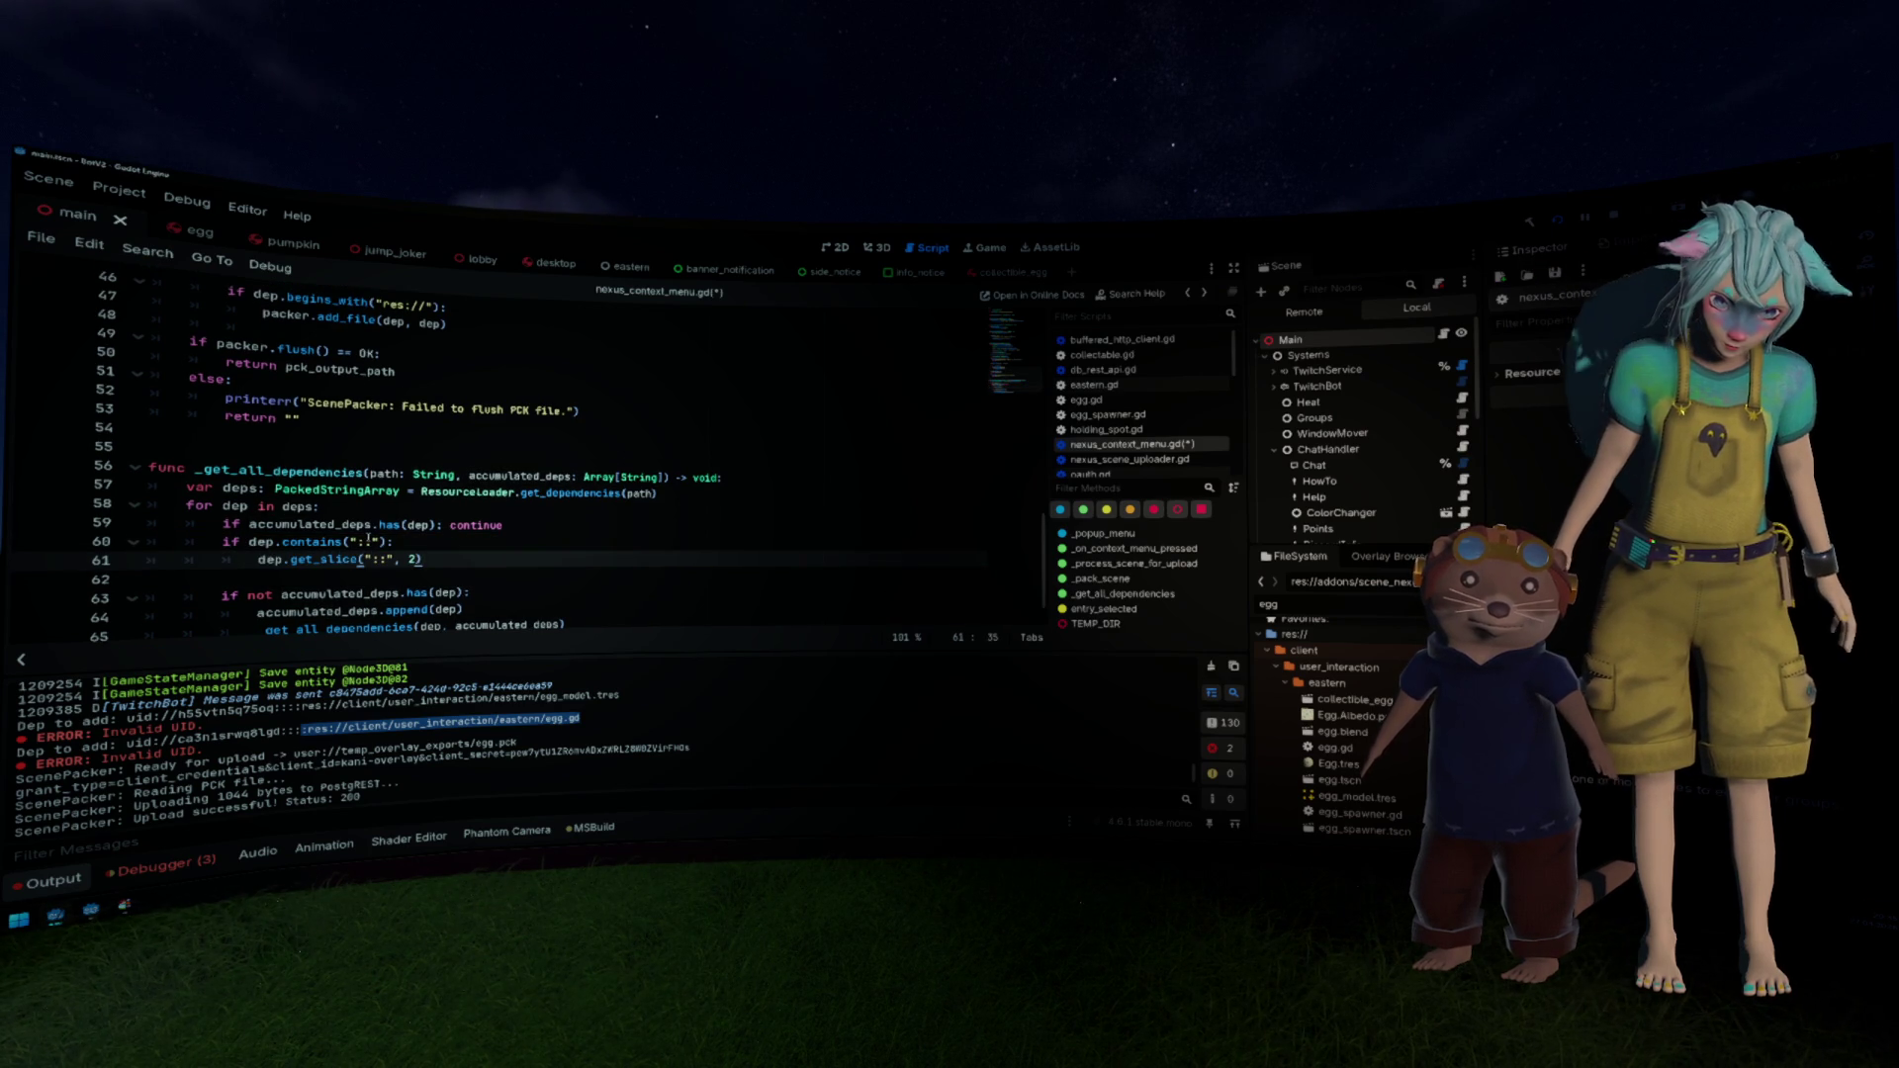
key("Down")
key("Down")
key("Down")
key("Up")
key("Up")
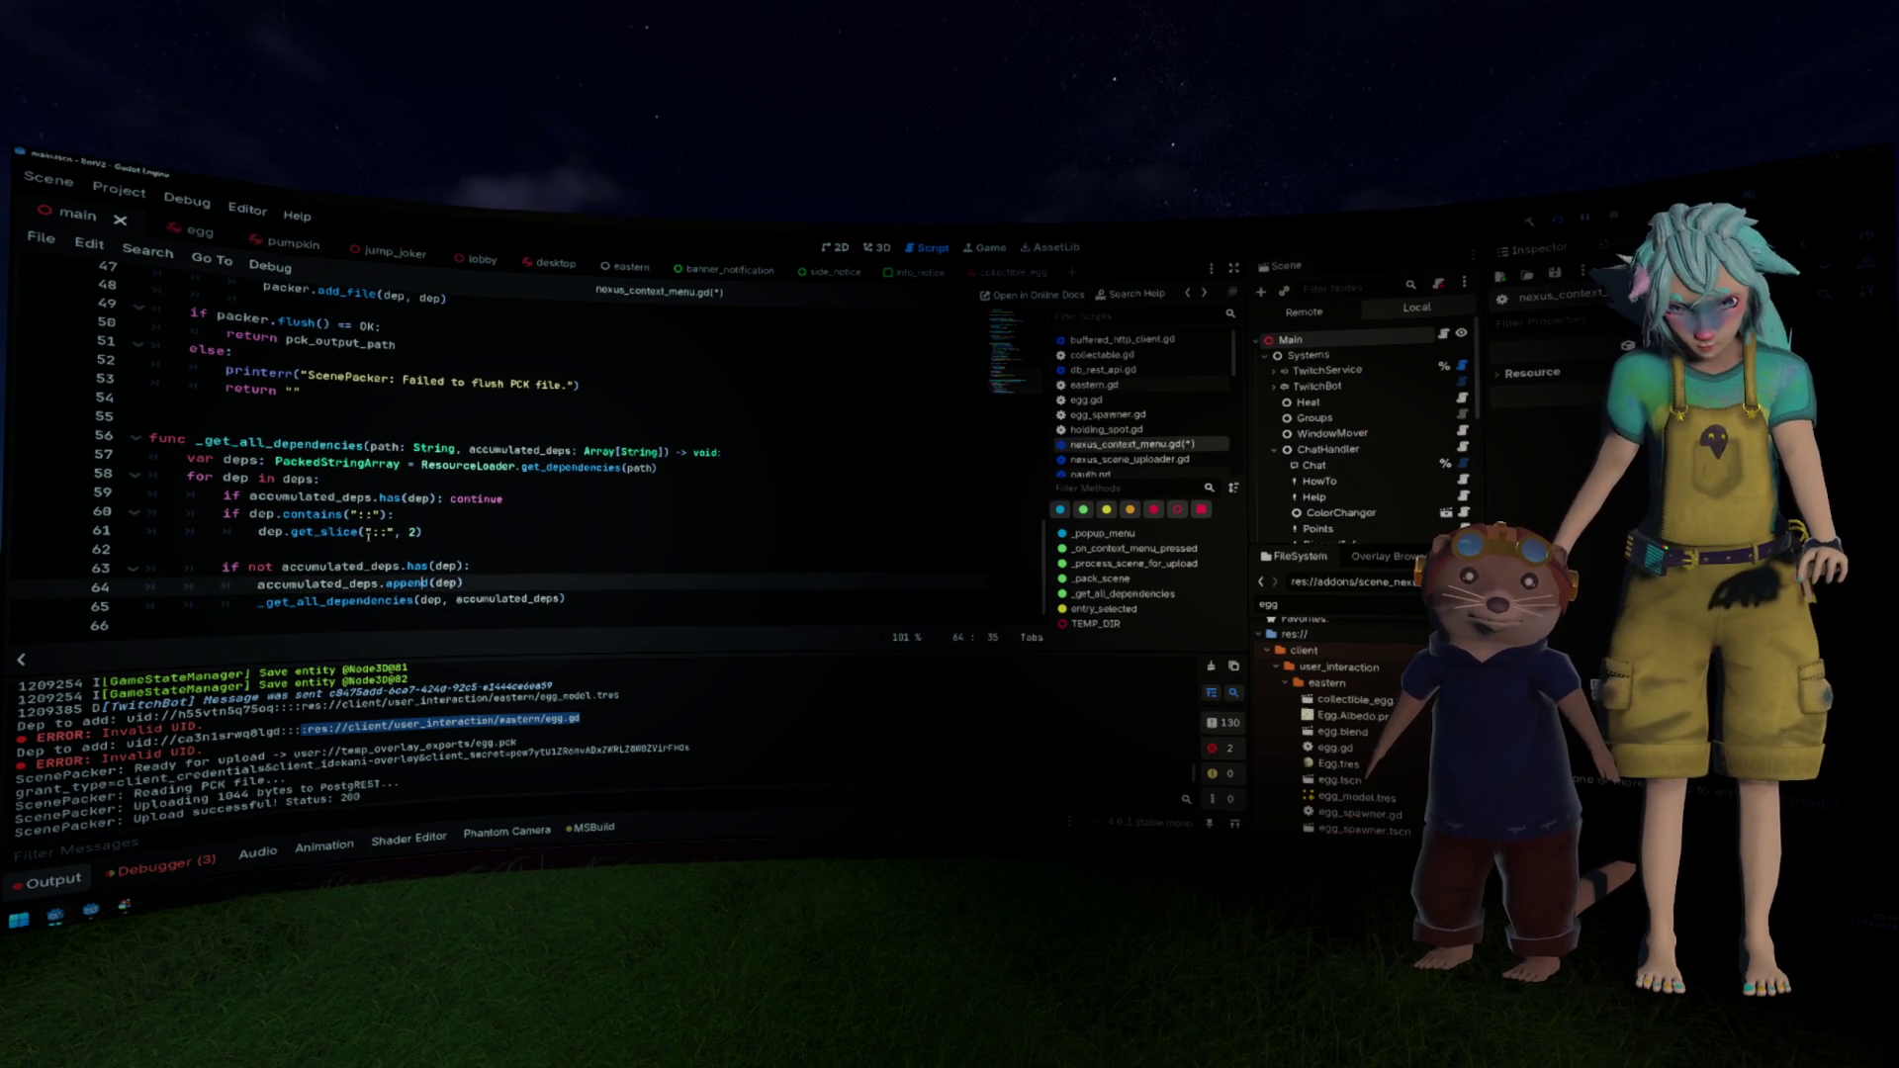
key("Down")
key("shift+Up")
key("shift+Up")
key("ctrl+c")
key("Up")
key("Up")
key("Up")
key("ctrl+v")
key("ctrl+z")
key("ctrl+z")
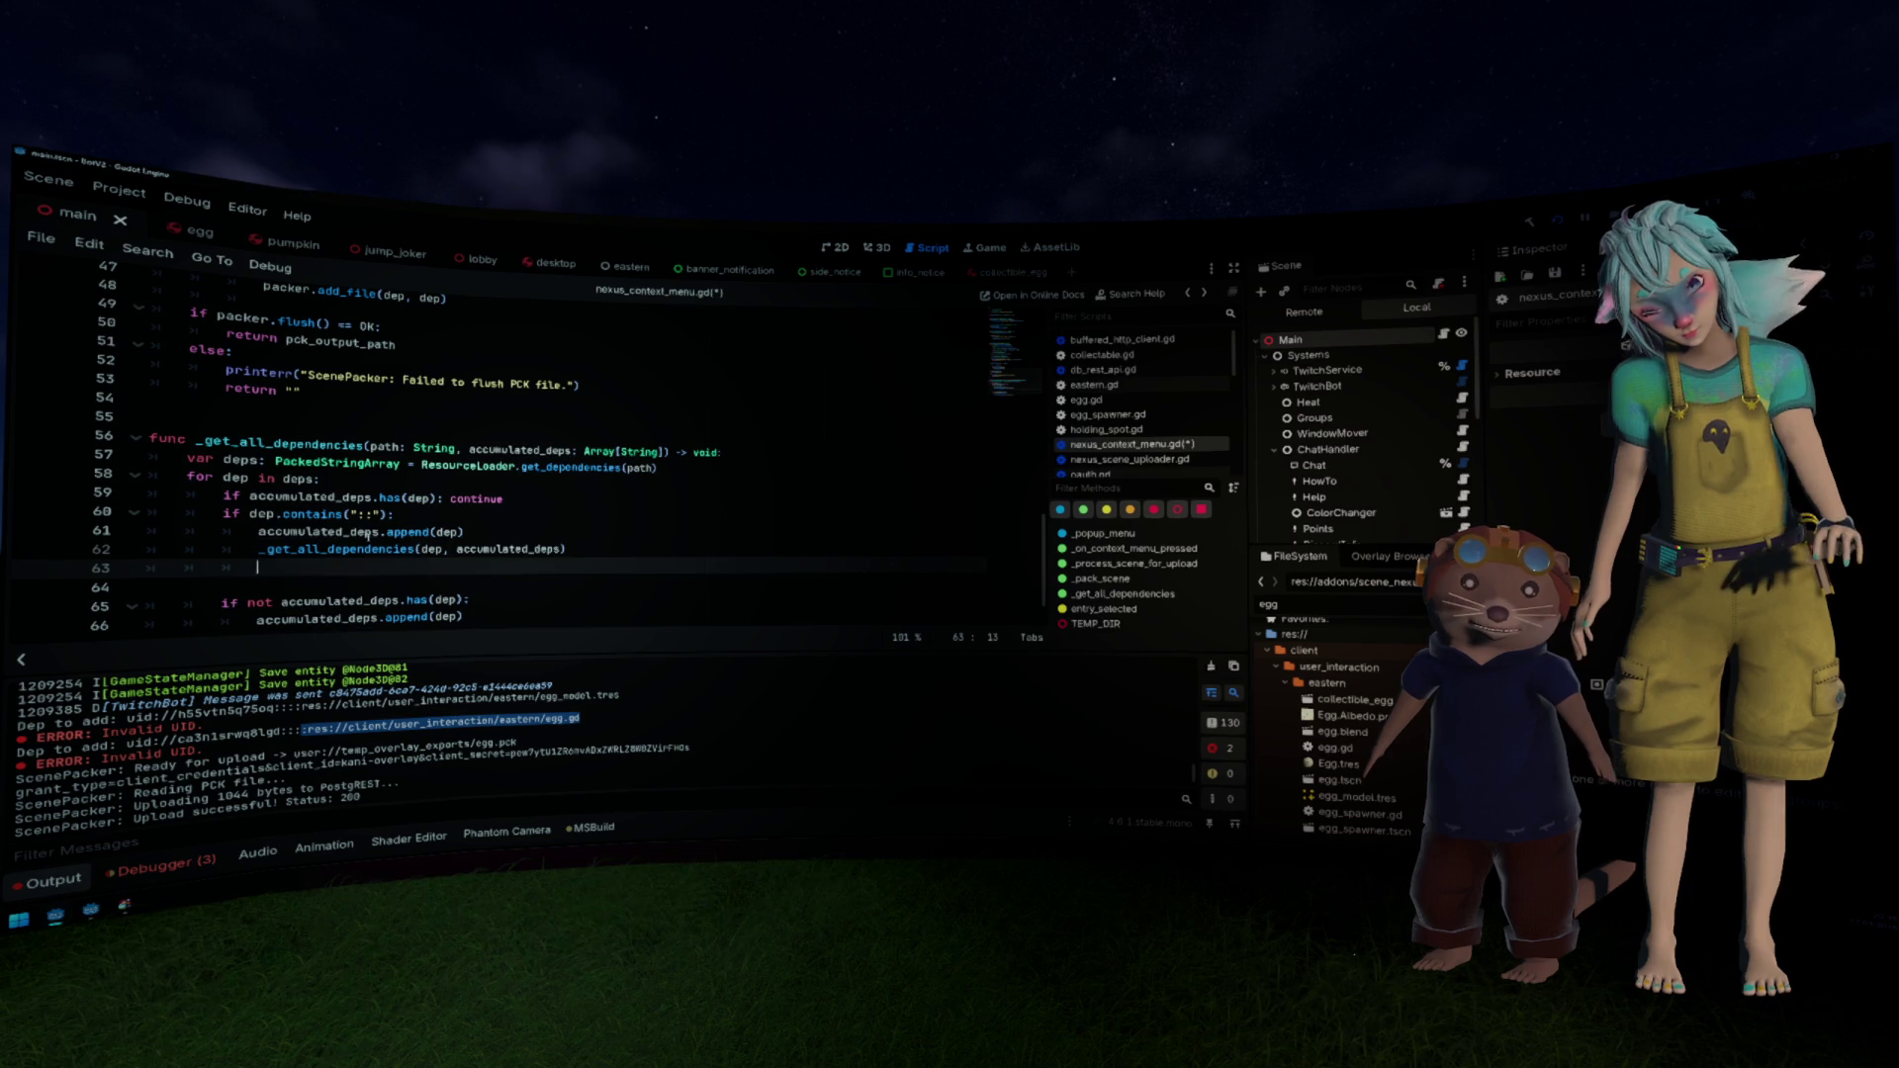
key("Up")
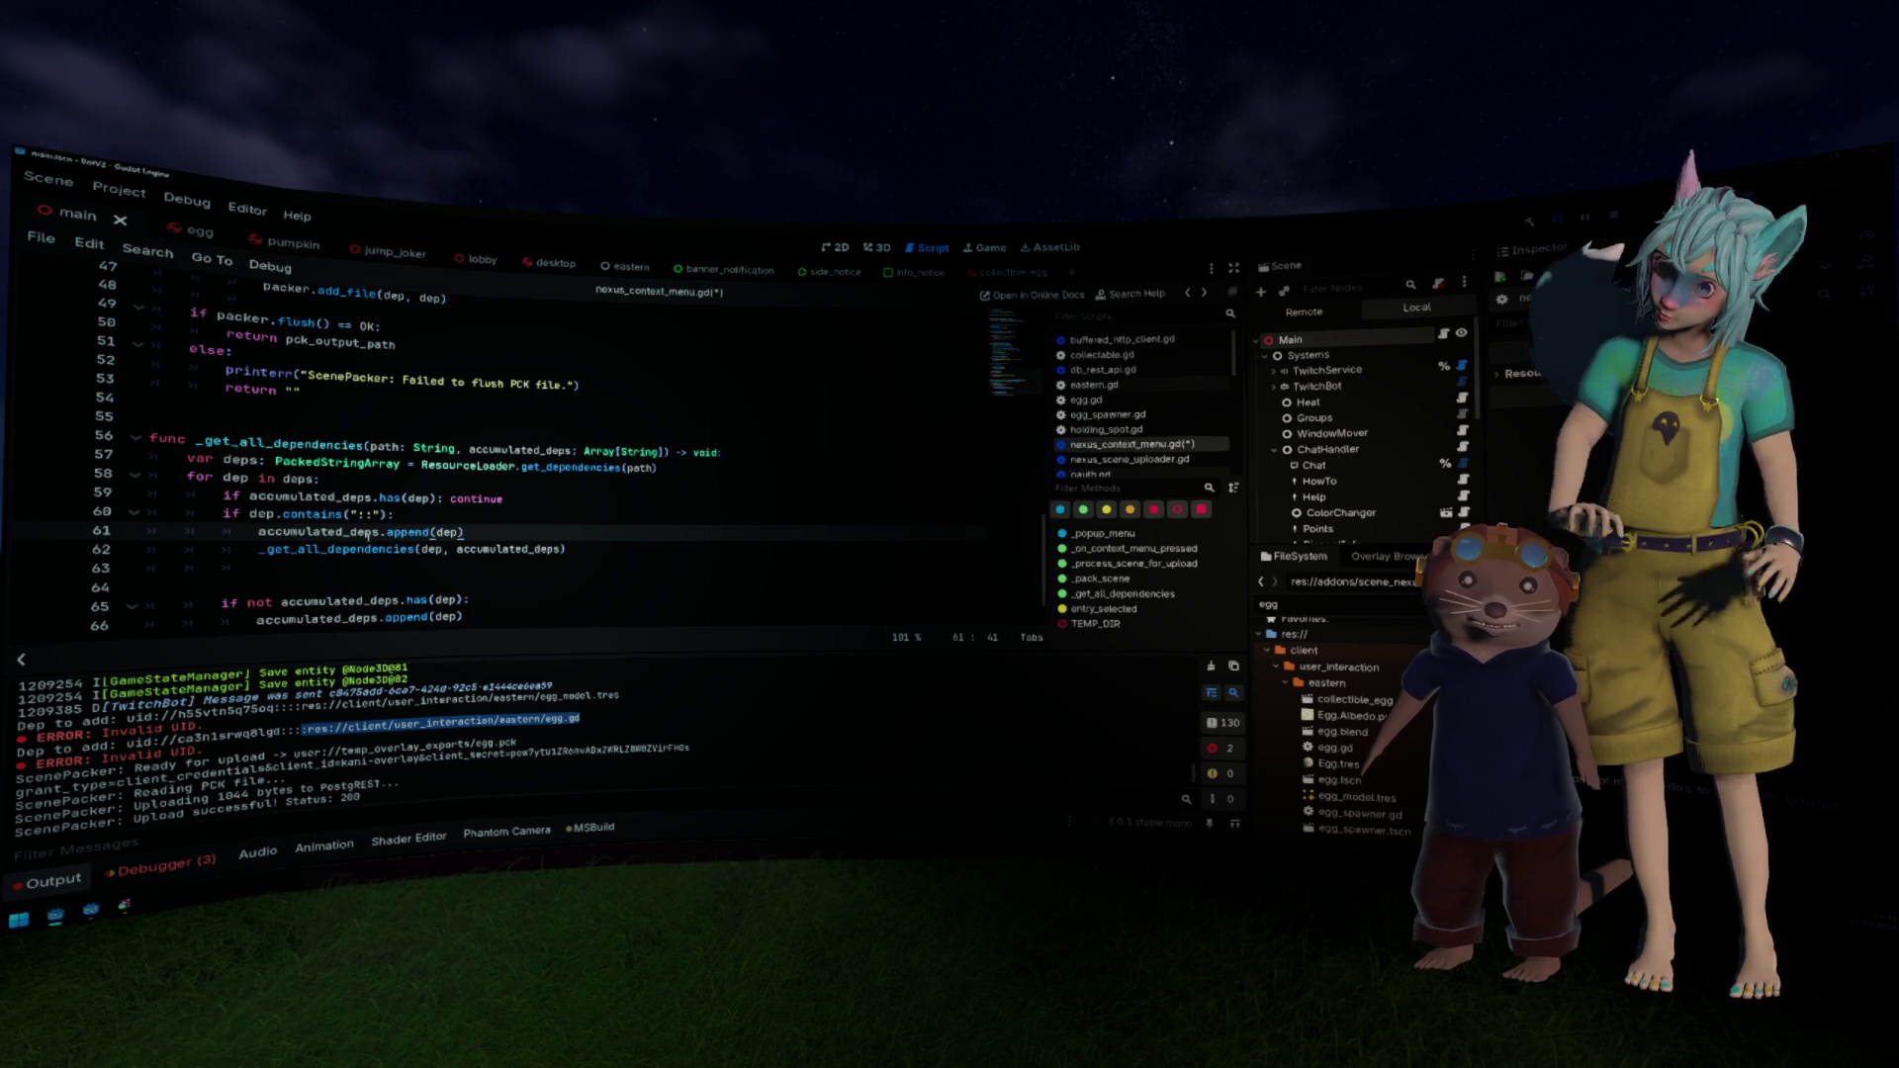
key("ctrl+z")
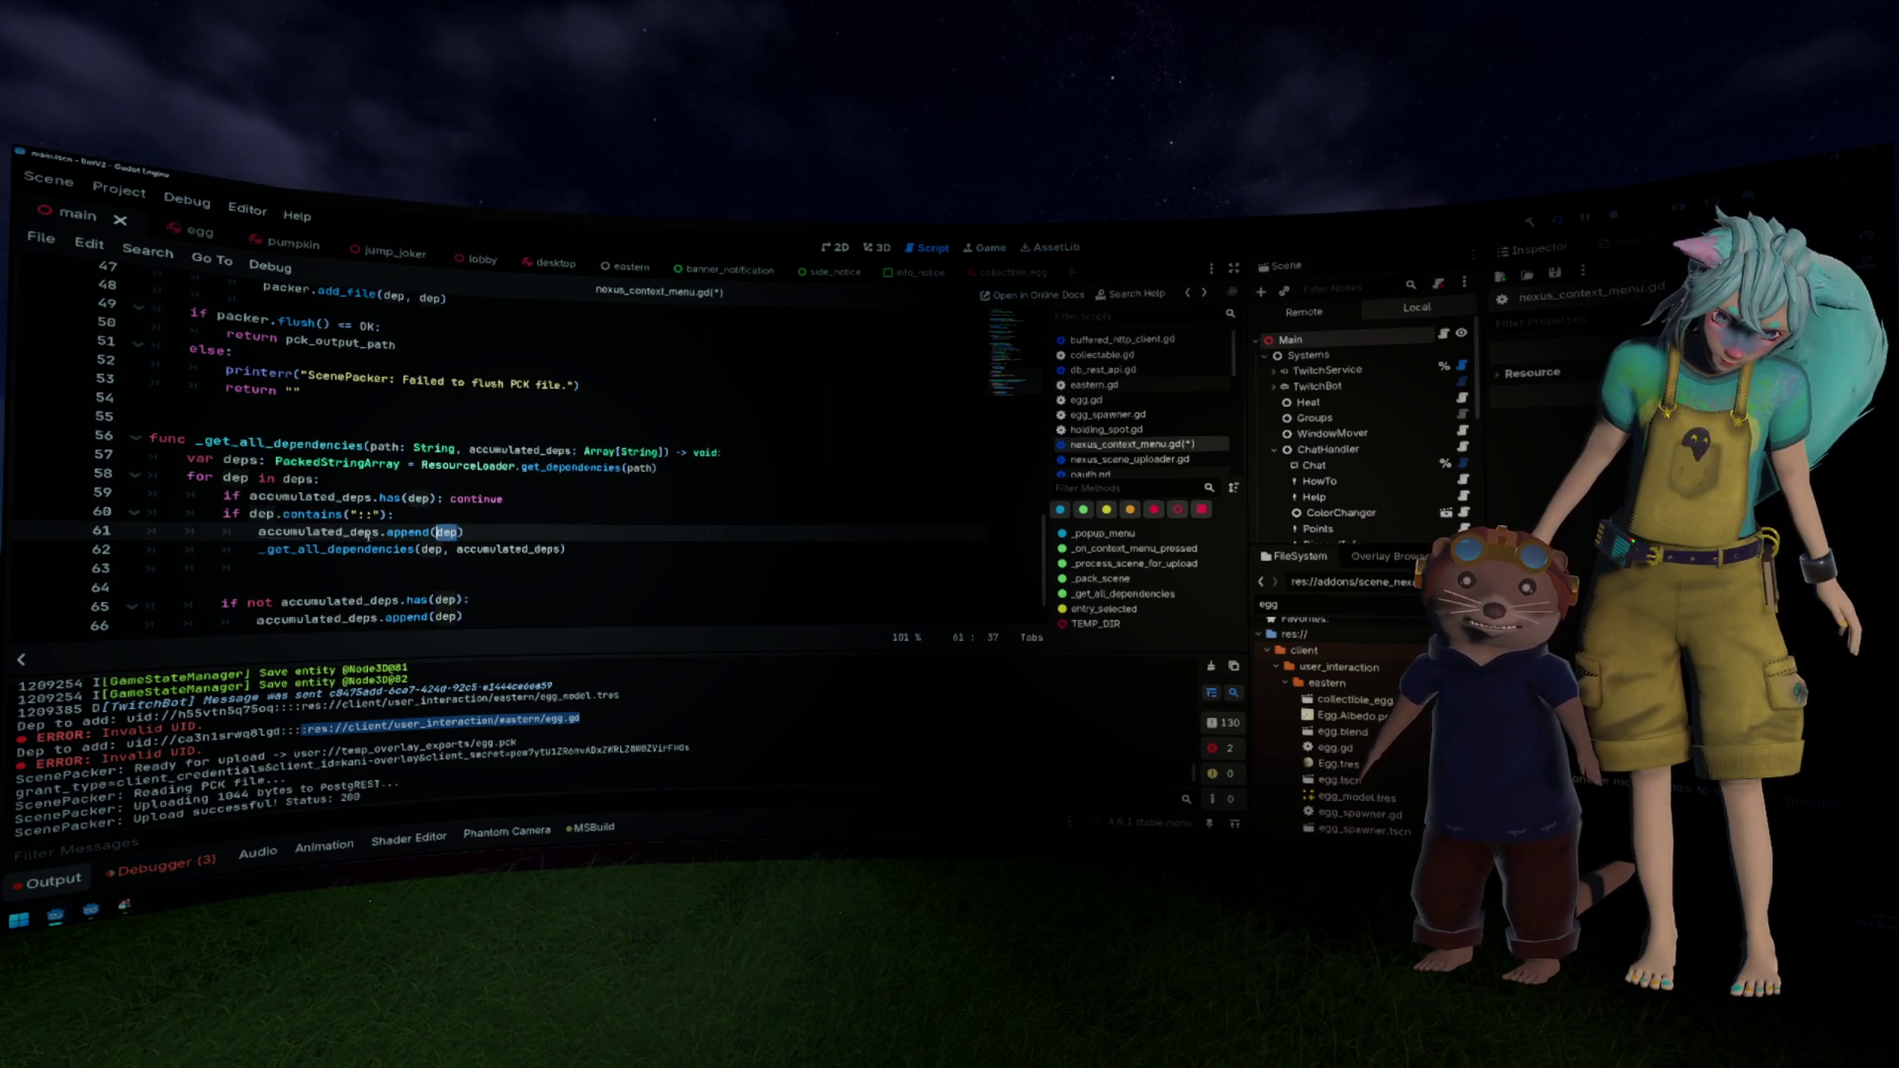
key("ctrl+z")
key("ctrl+z")
key("ctrl+z")
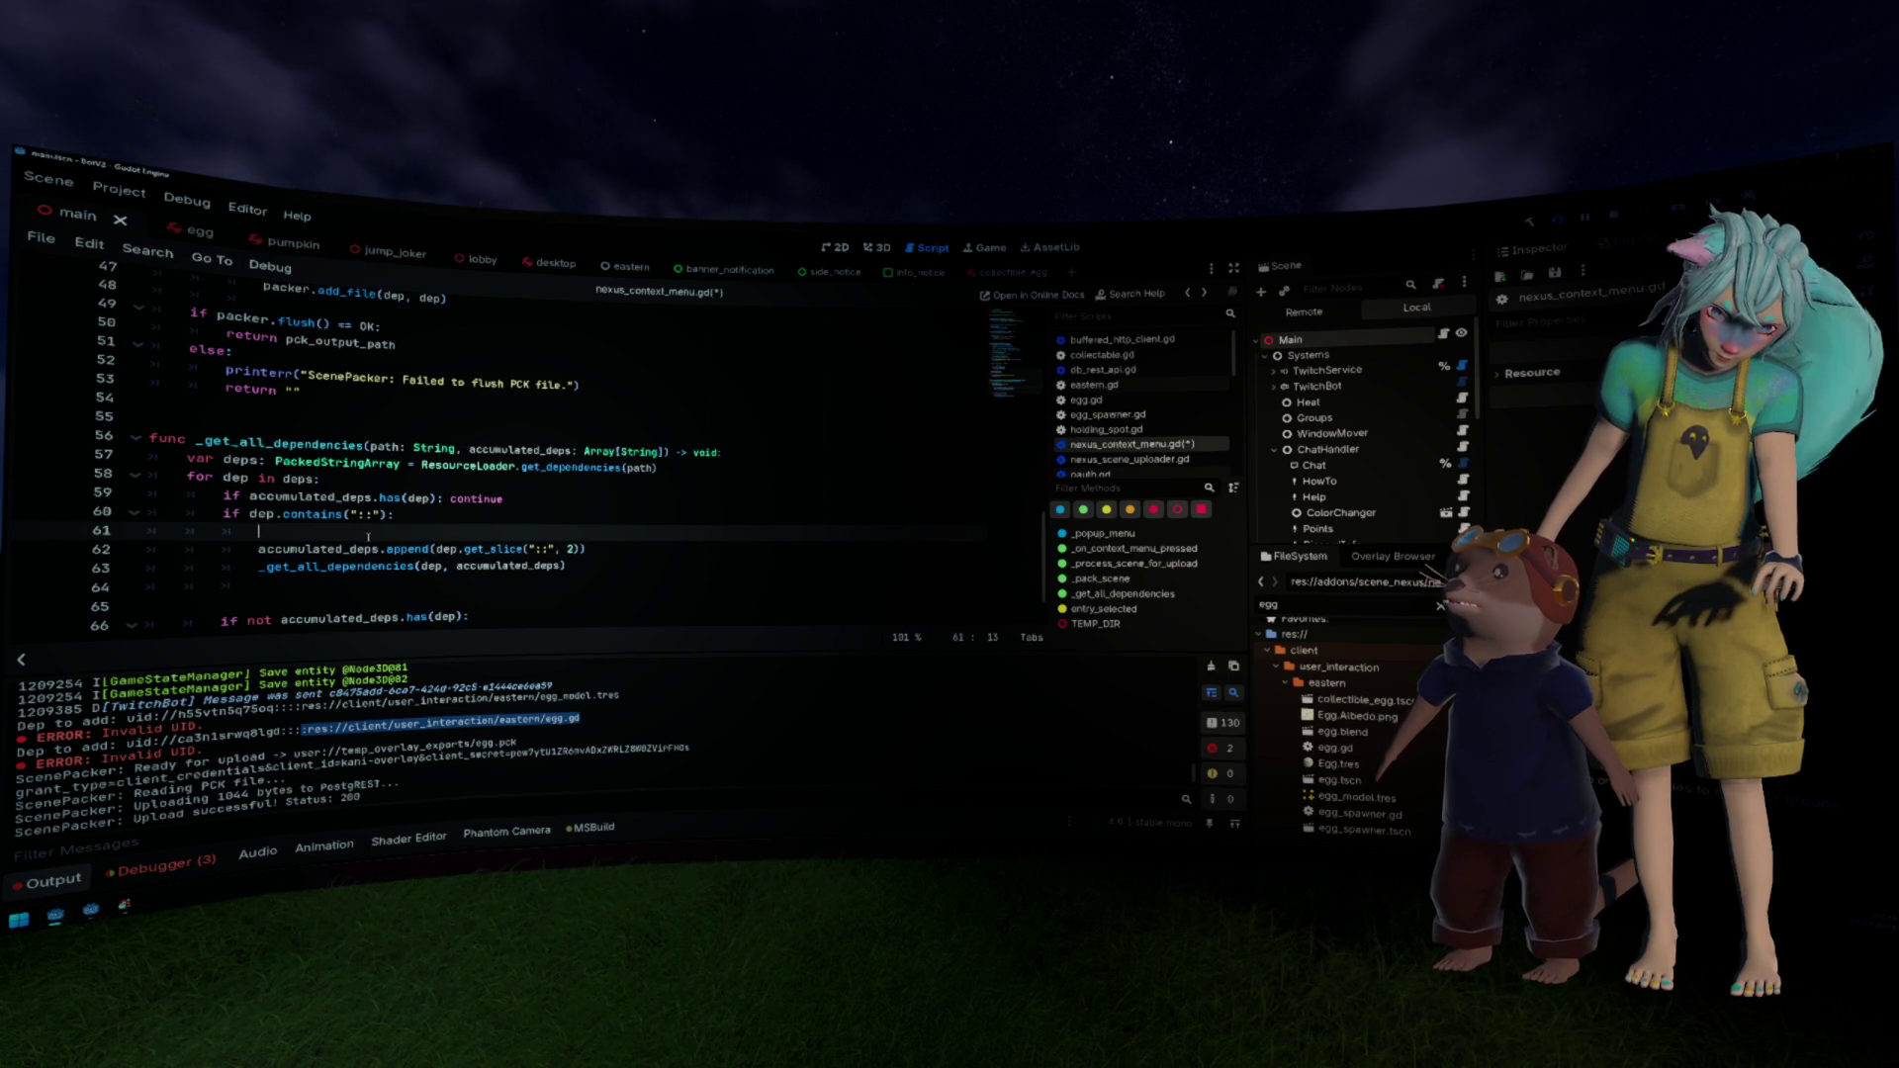
Step: Delete the empty line 61 inside the "::" branch
key("Down")
key("End")
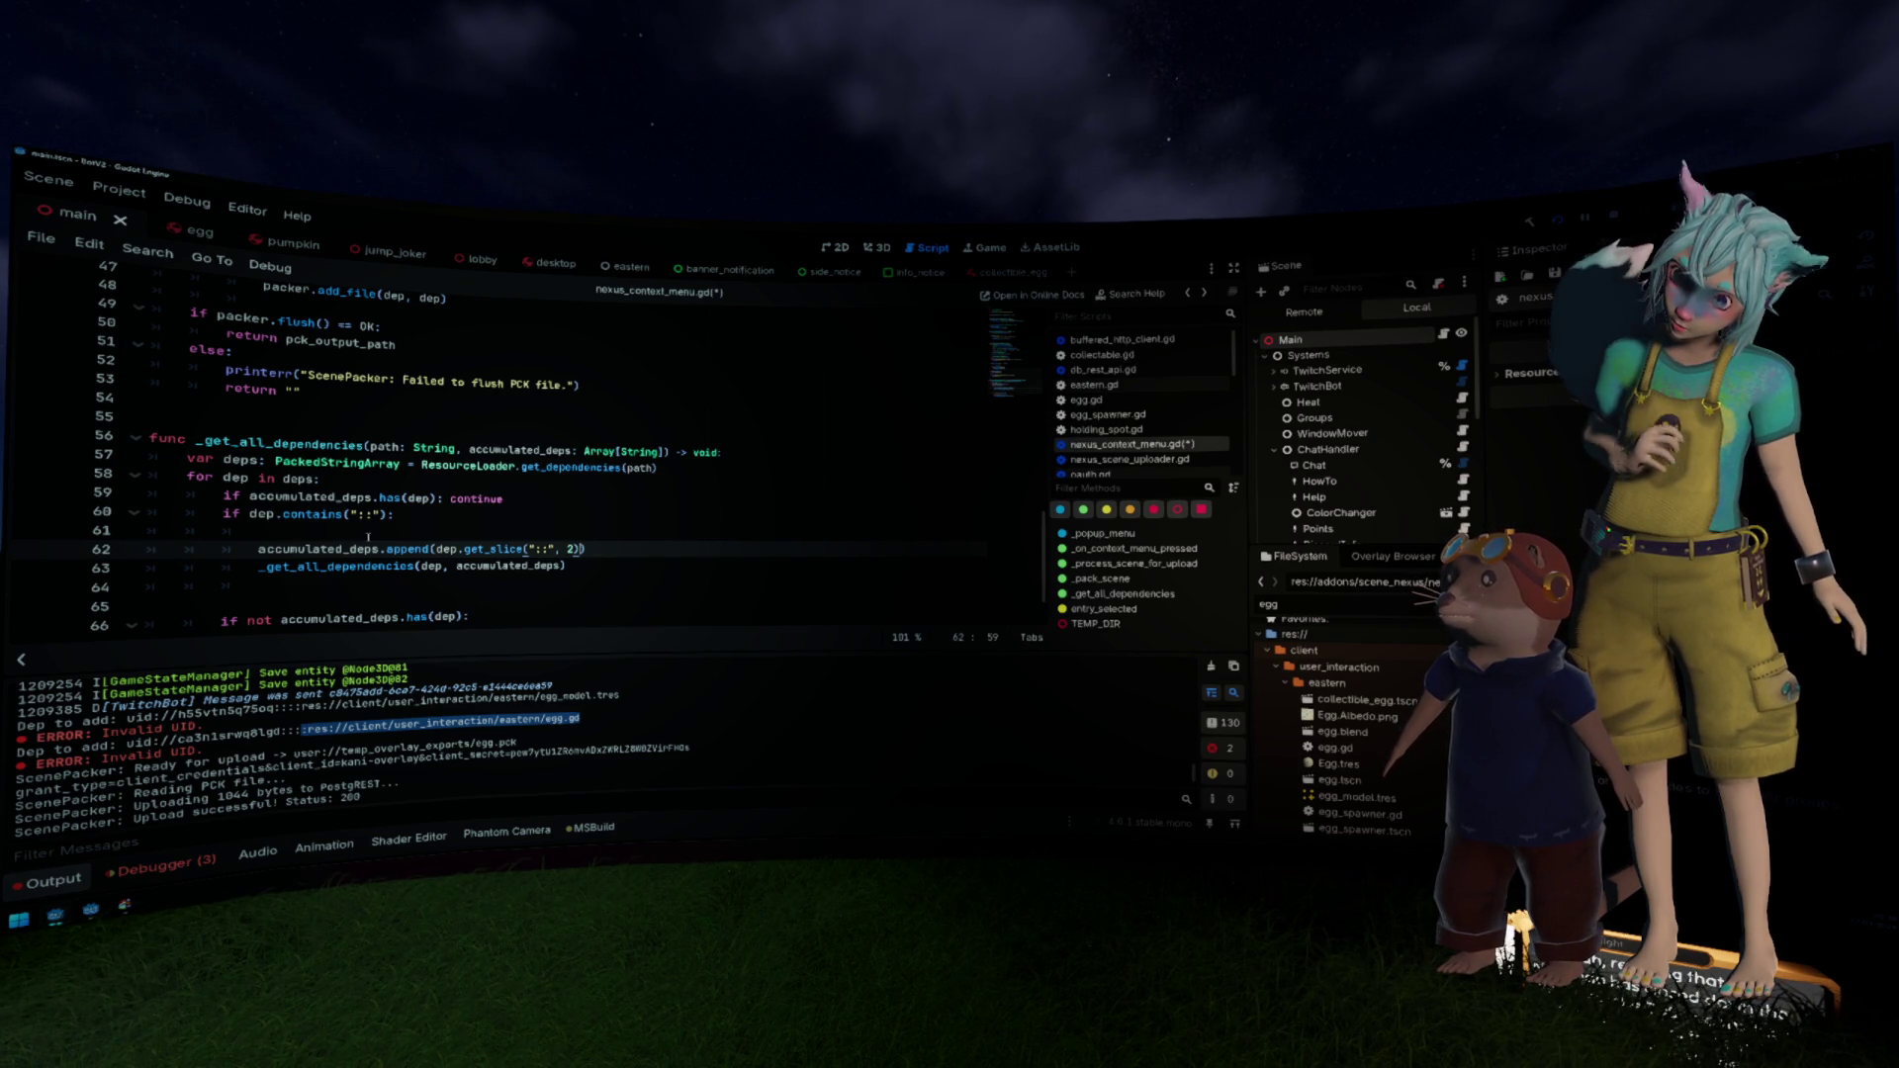
left_click(368, 534)
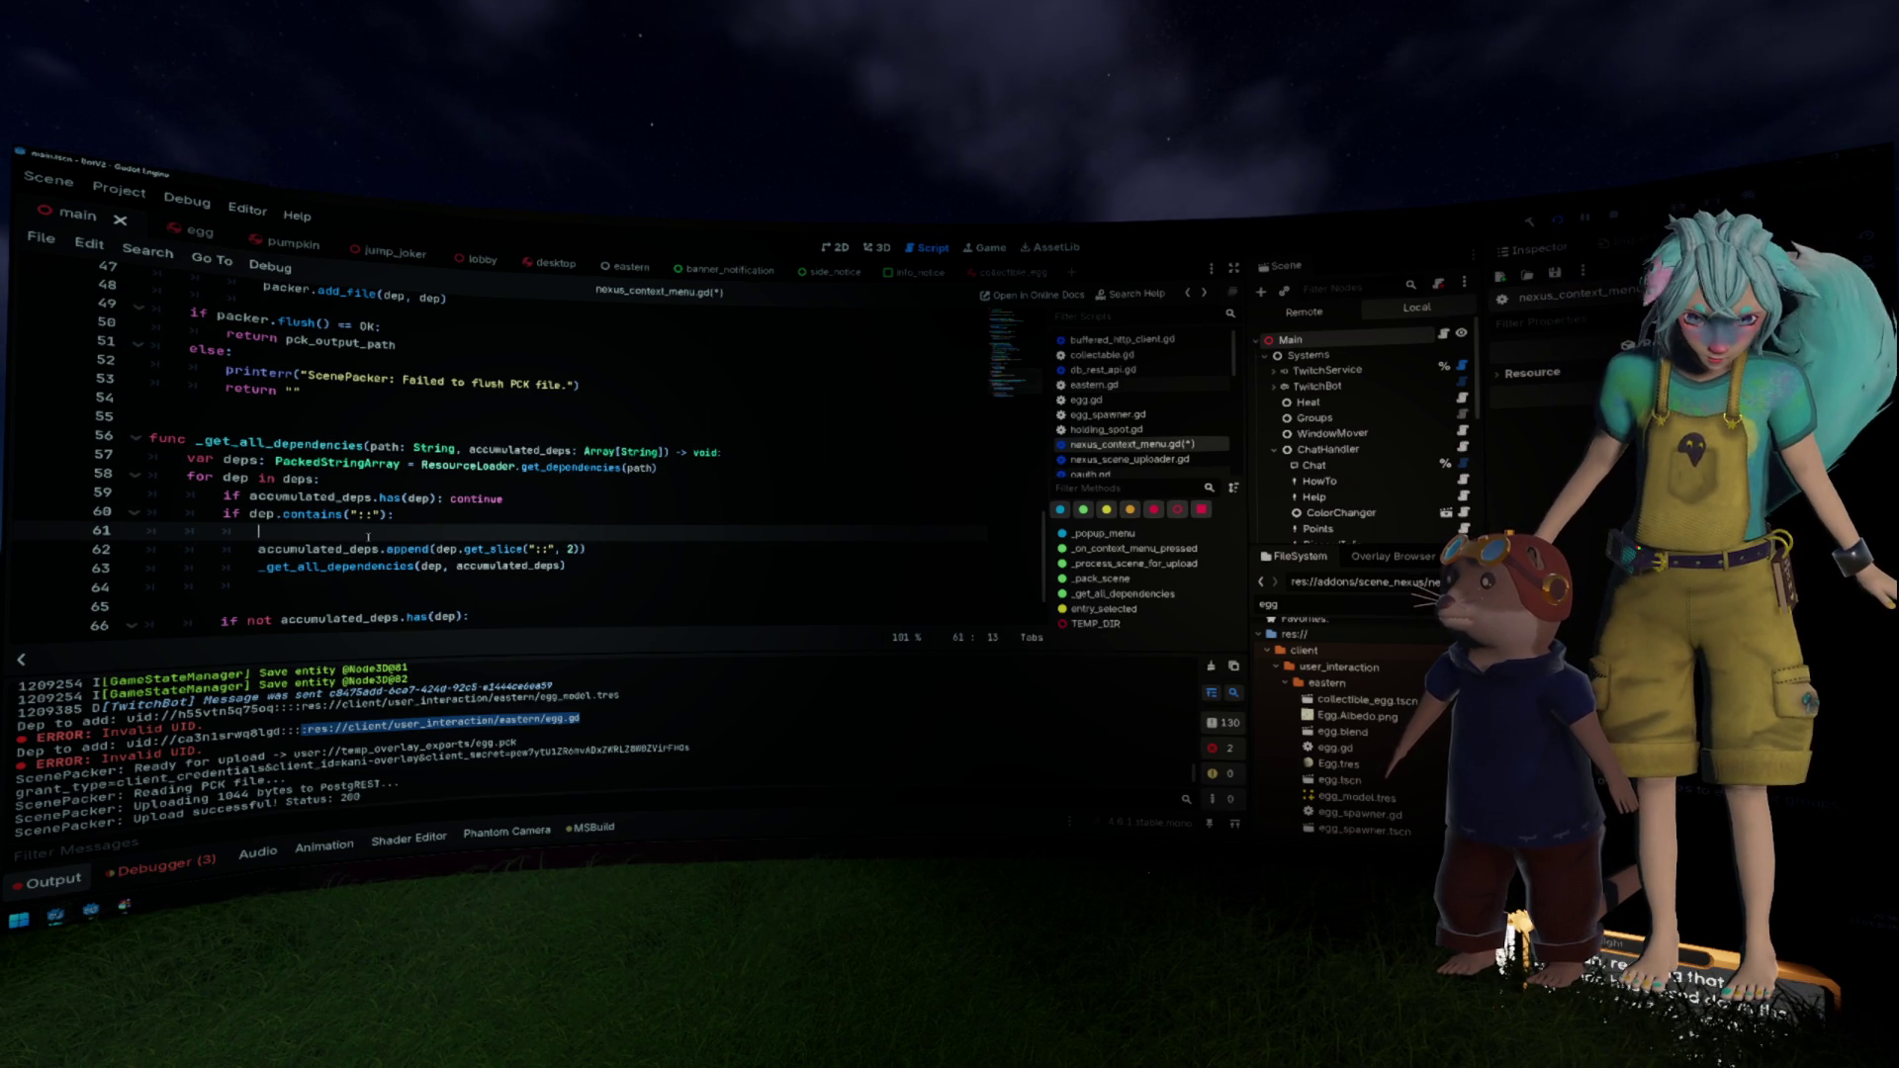
key("Delete")
Step: Start a new var declaration above the append line holding the get_slice expression
left_click(368, 534)
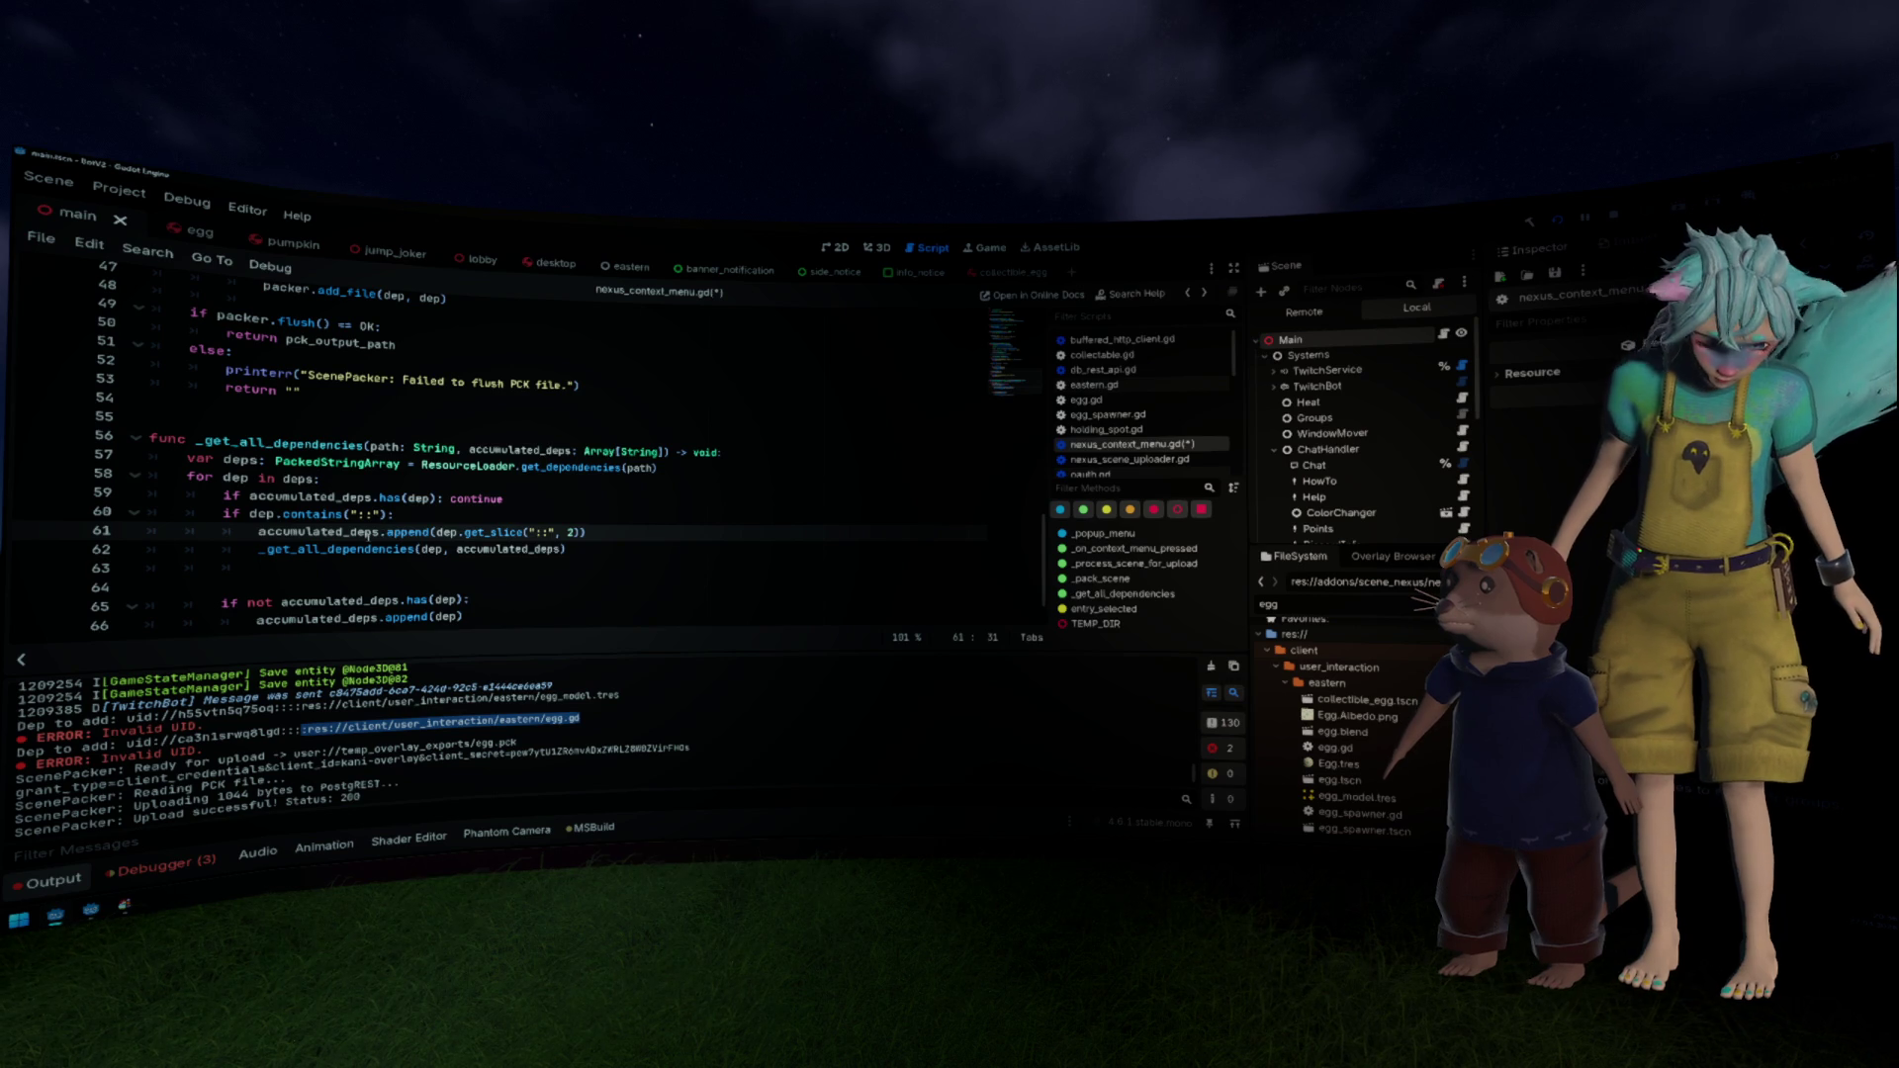
key("ctrl+Right")
key("ctrl+Left")
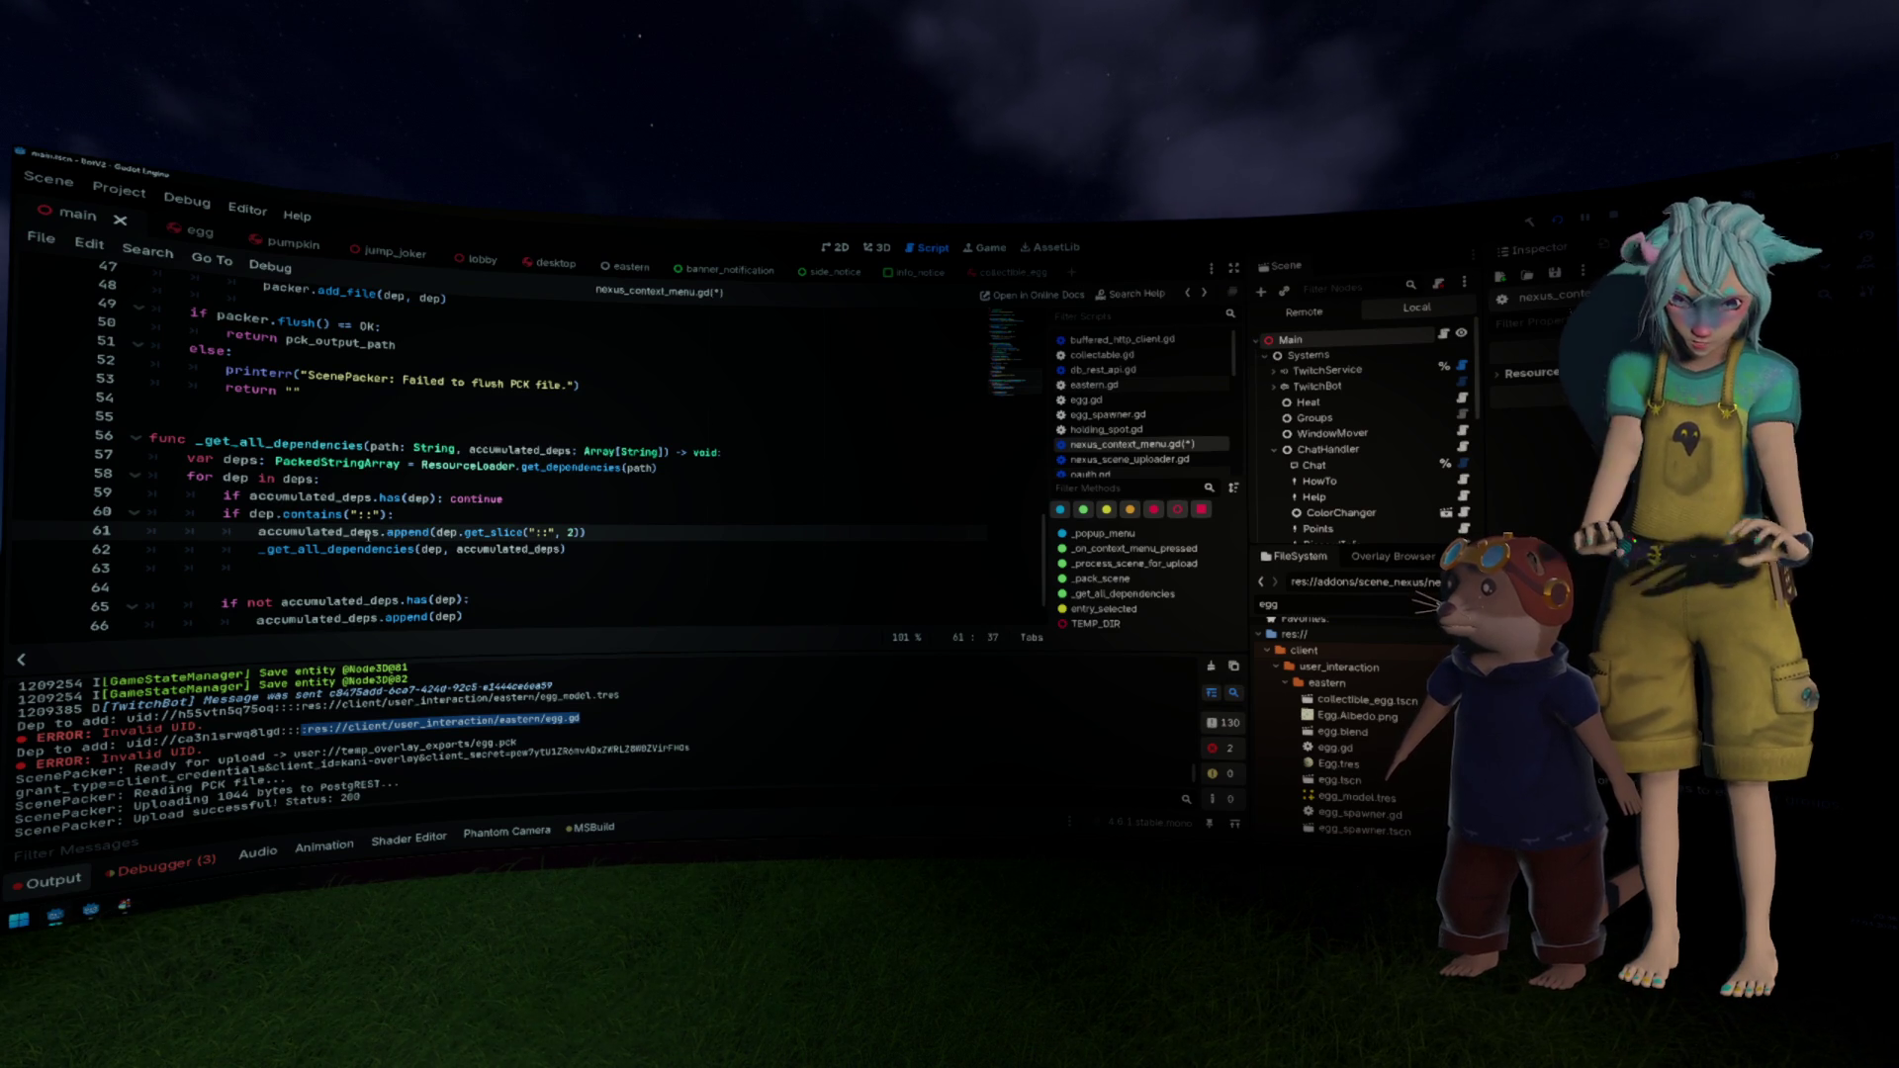
key("shift+End")
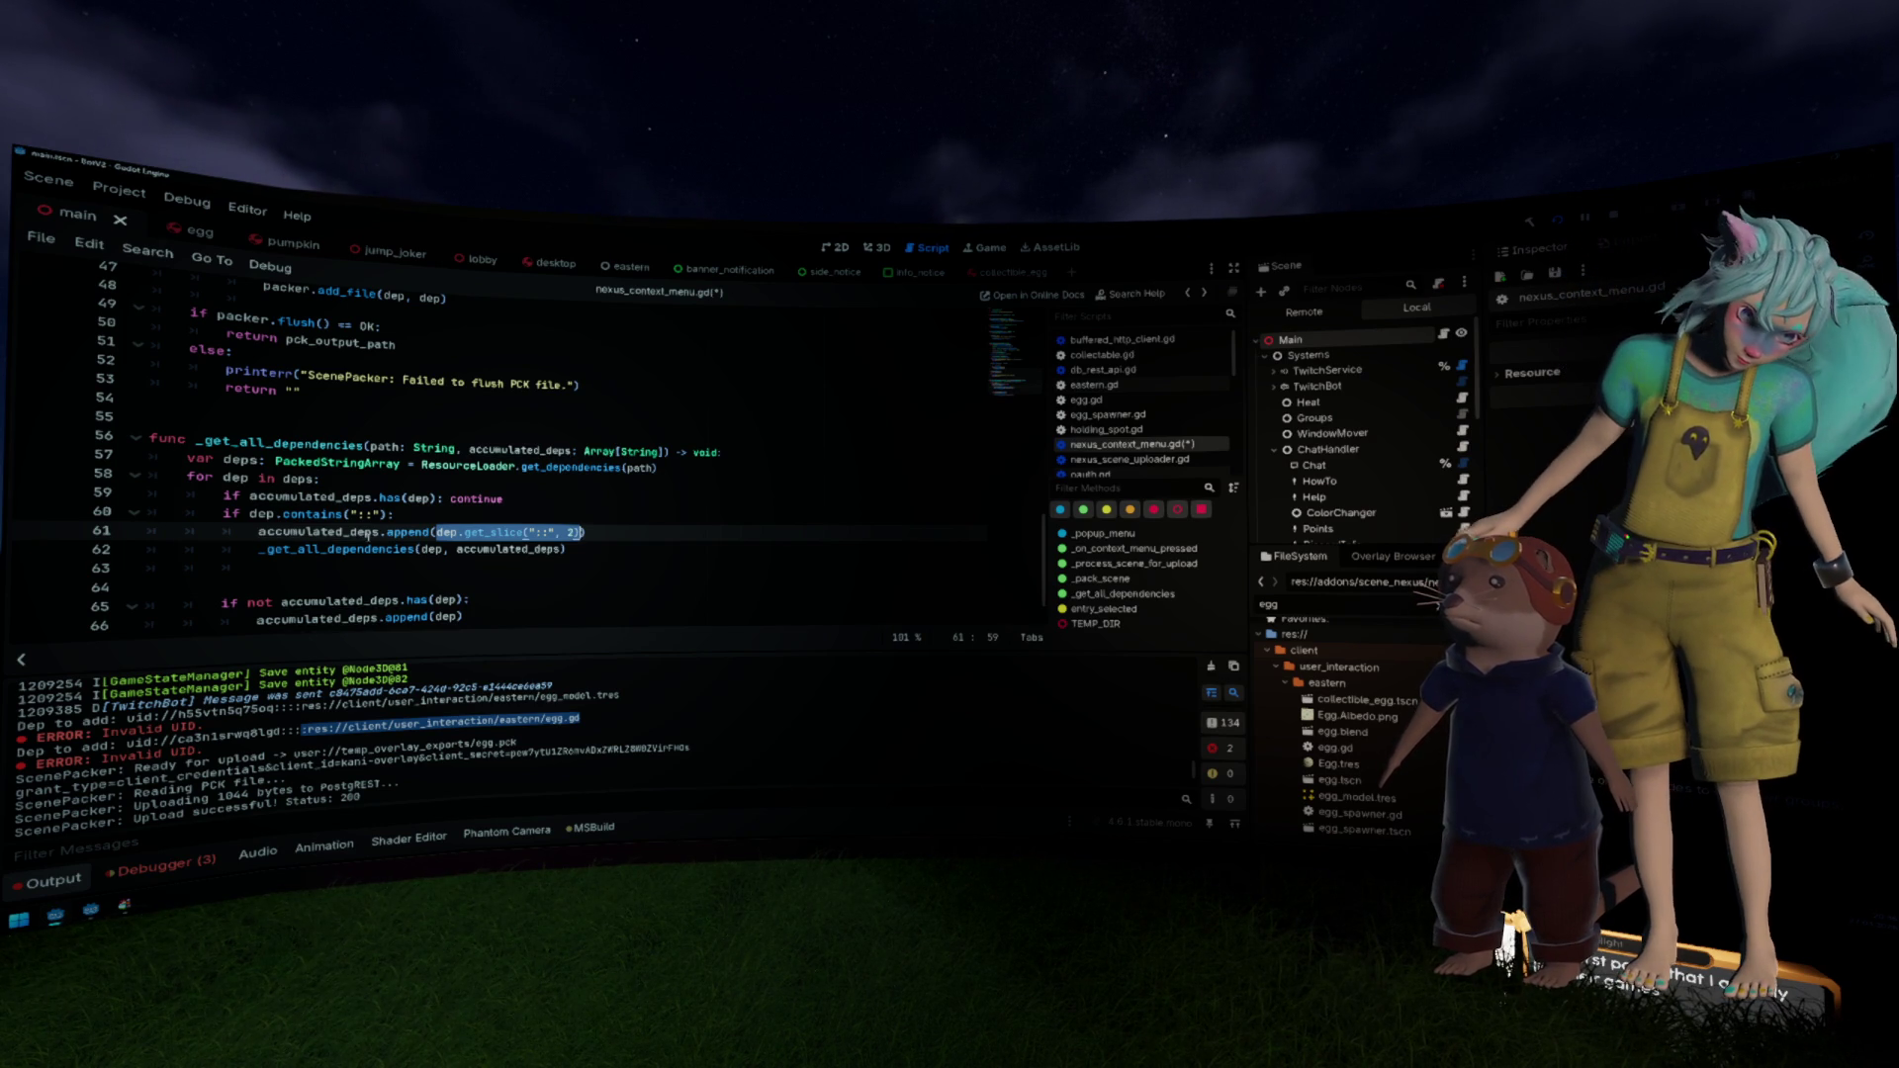
key("ctrl+shift+Return")
type("var")
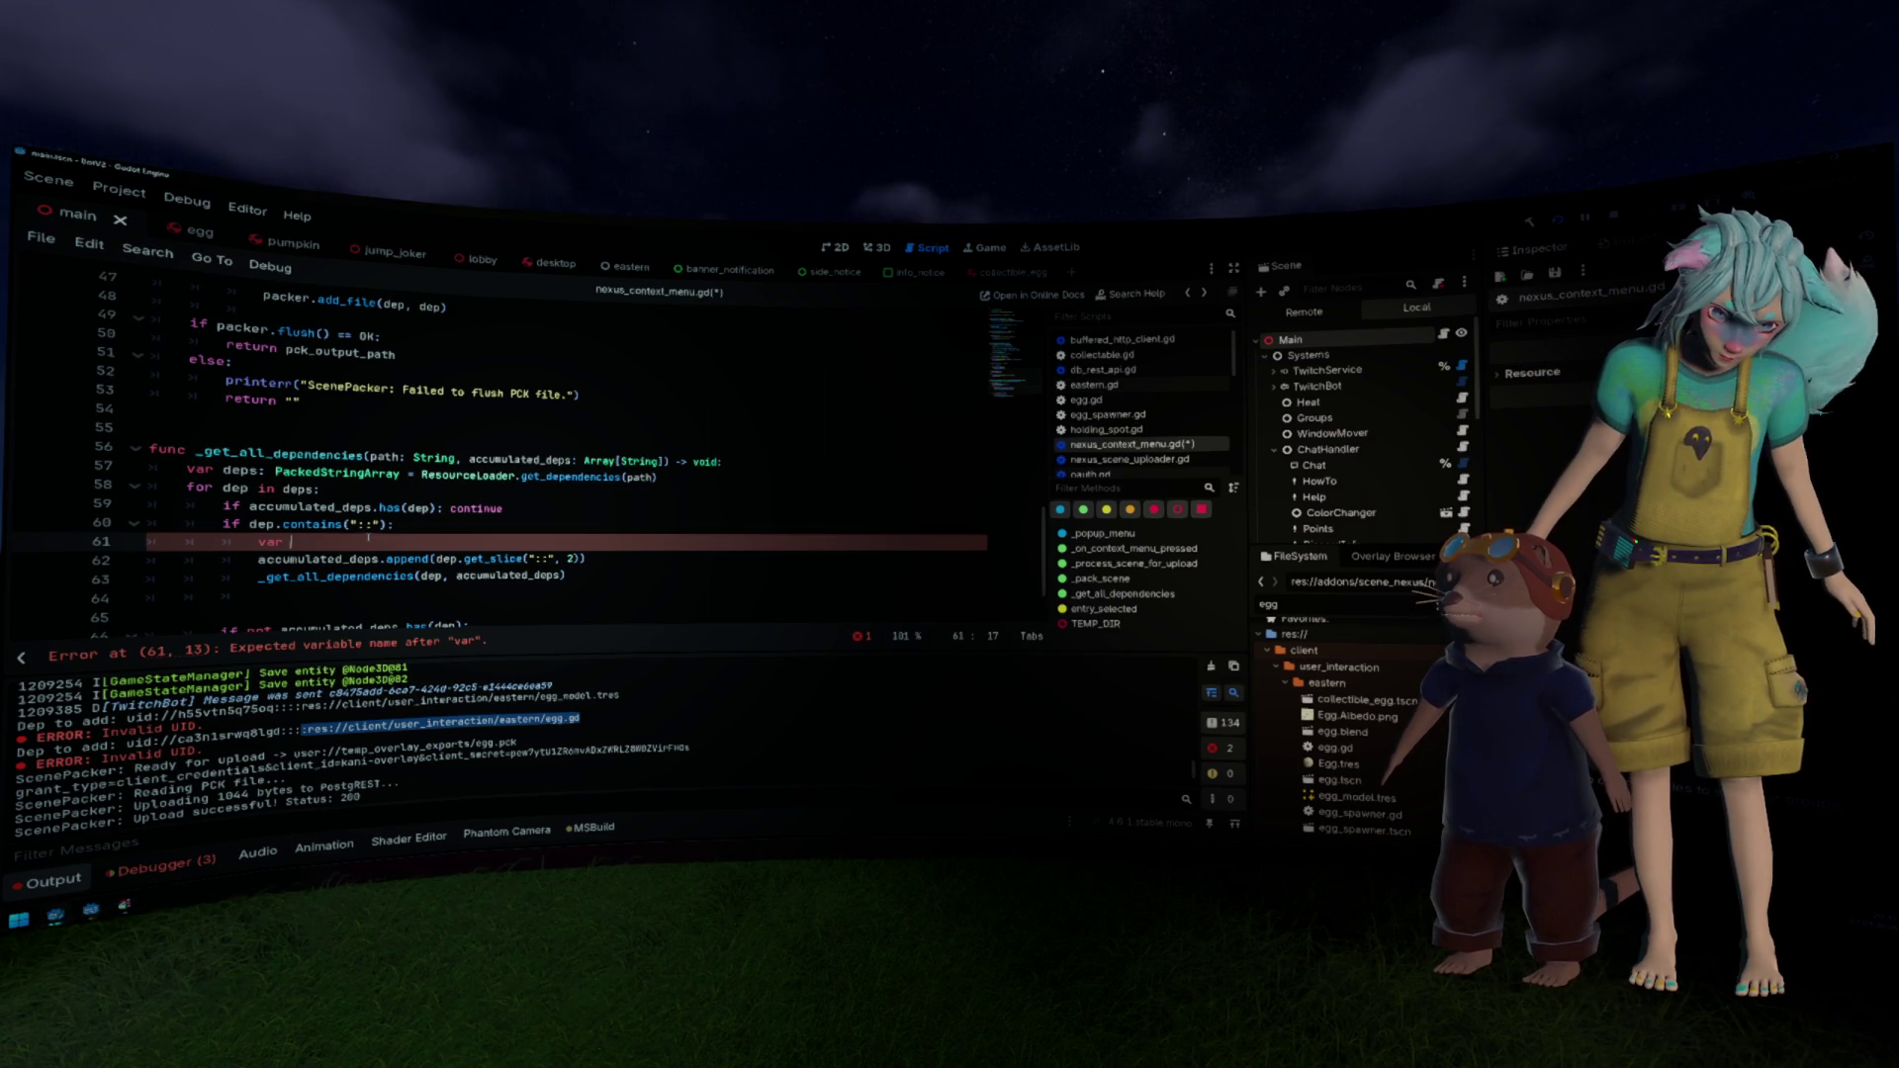
Step: Declare uid = dep.get_slice("::", 2) and pass uid to the append call
type("uid = dep.get_slice(\"::\", 2)")
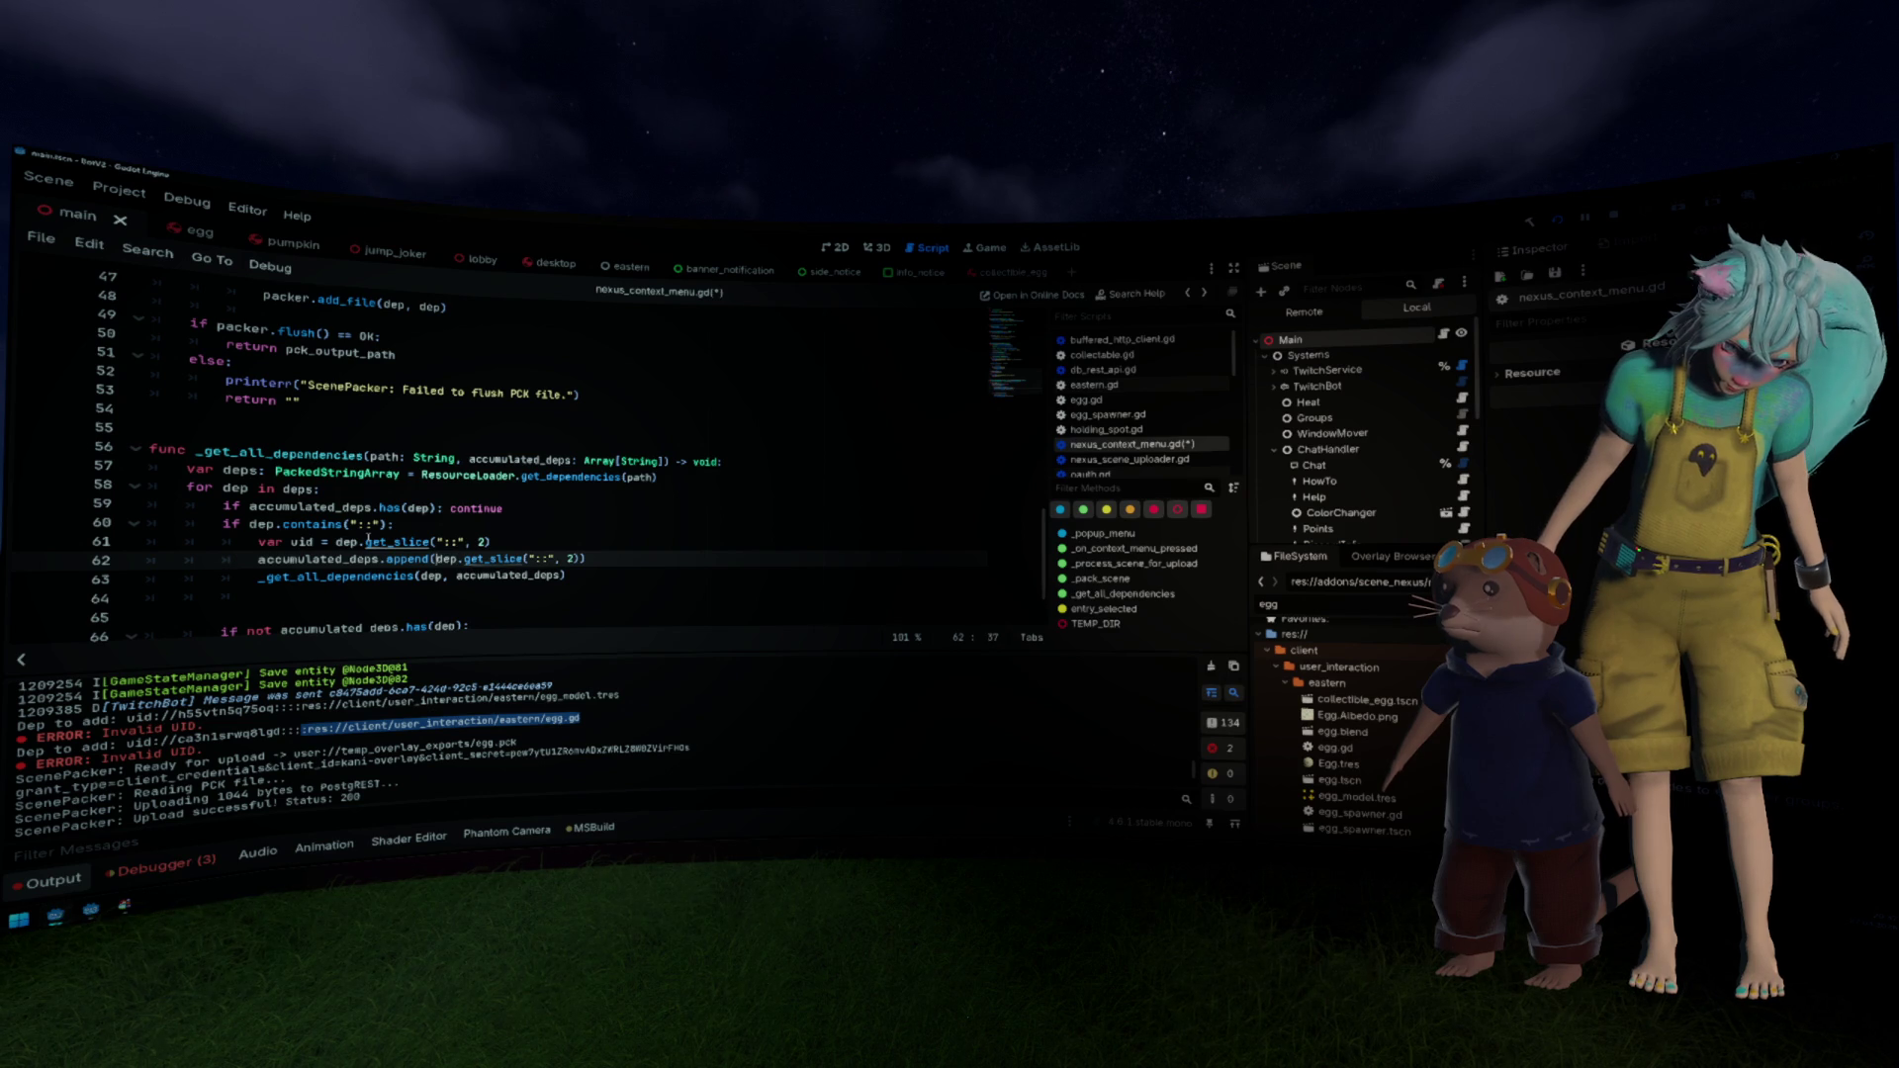
key("ctrl+BackSpace")
key("shift+End")
type("uid")
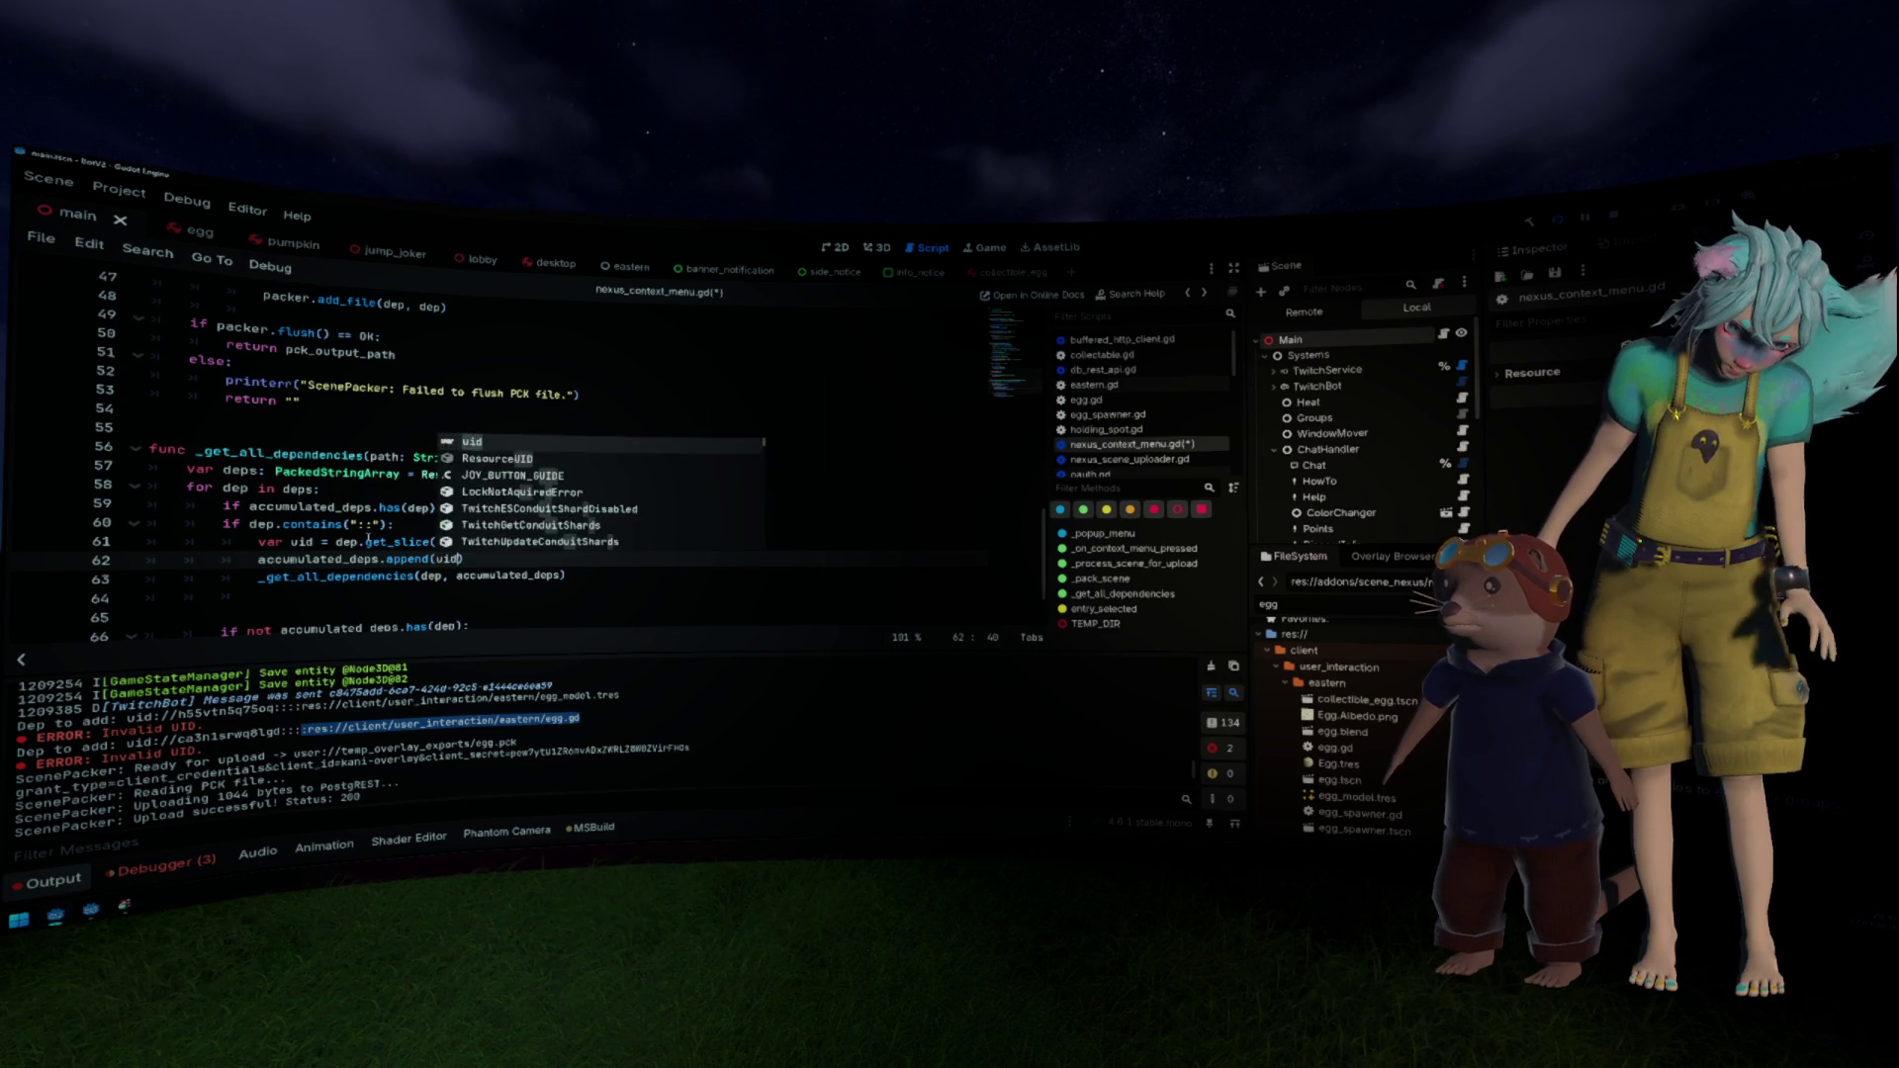
key("Escape")
Step: Rename uid to path in the declaration and the append call
key("Up")
key("ctrl+Left")
key("ctrl+Left")
key("ctrl+shift+Left")
type("path")
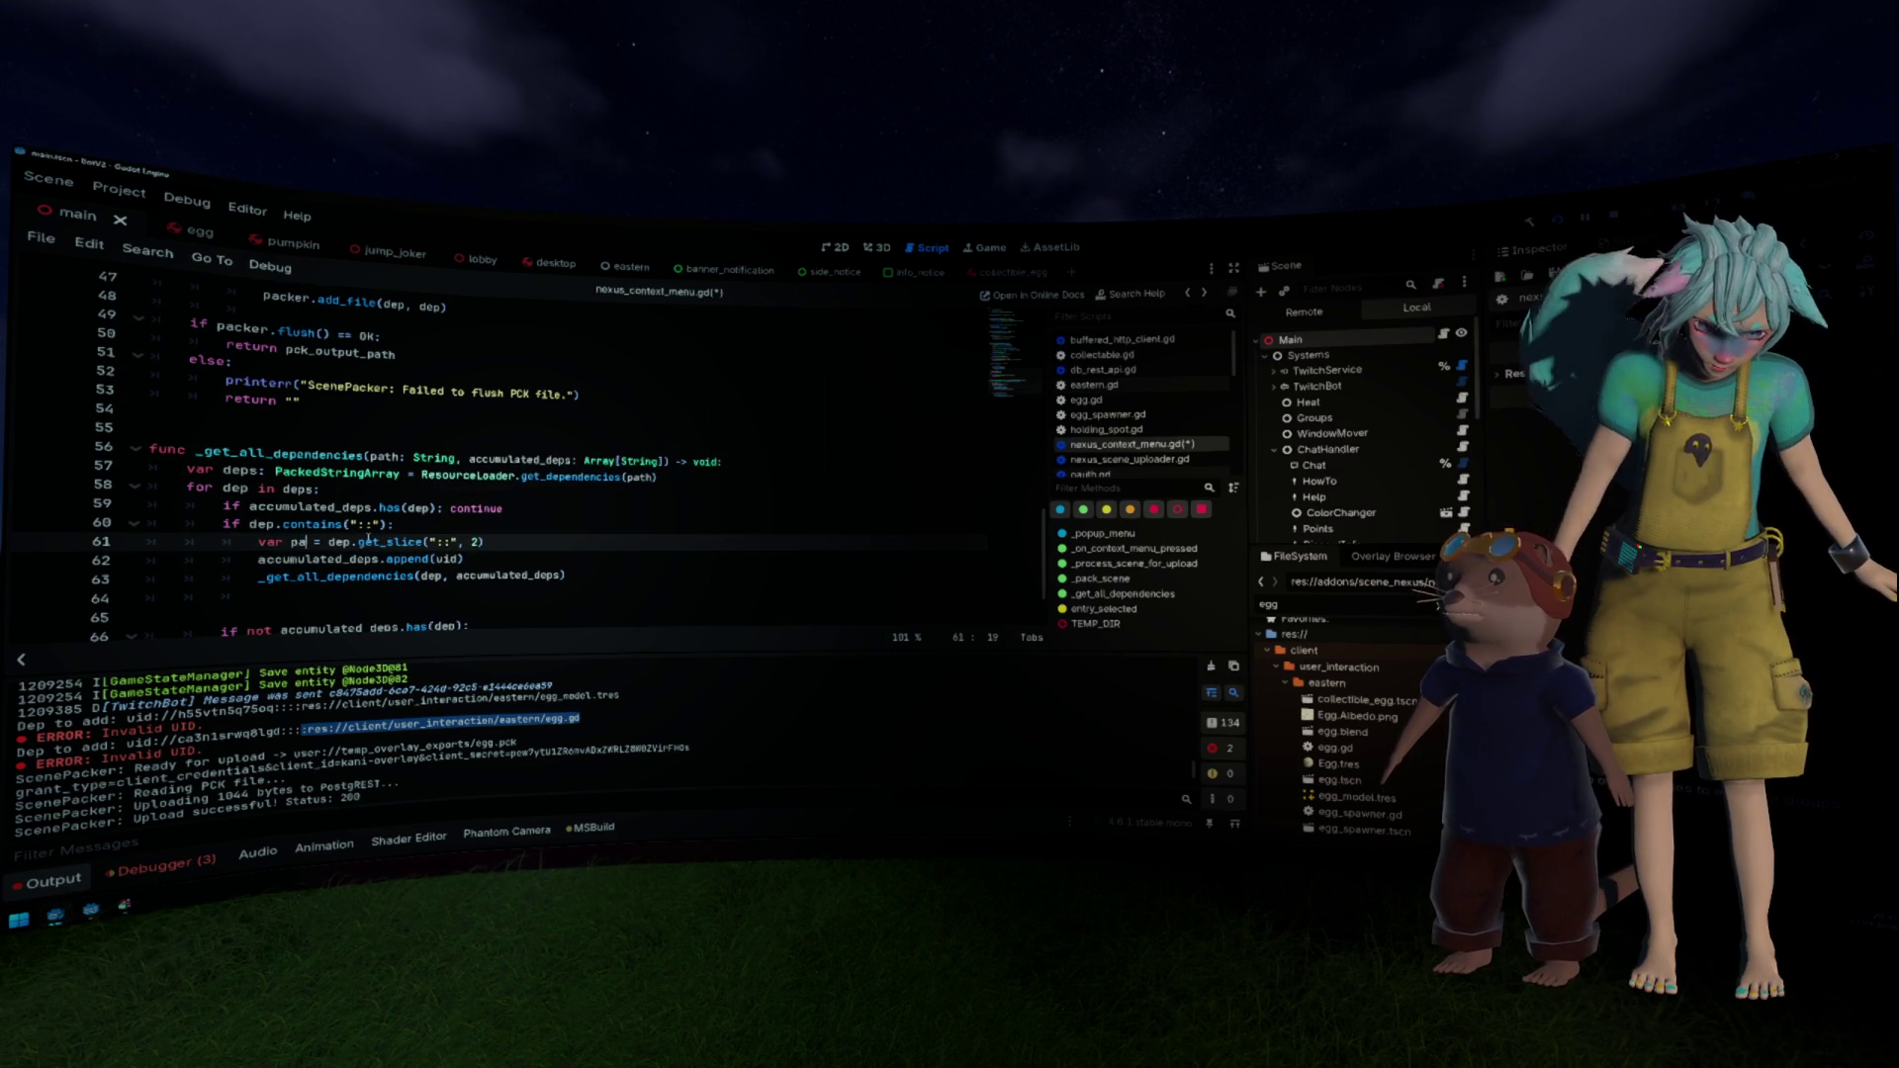
key("Down")
key("End")
key("Left")
key("ctrl+shift+Left")
type("path")
Step: Pass path instead of dep to the recursive call
key("Down")
key("End")
key("Left")
key("ctrl+shift+Left")
key("Left")
key("Left")
key("Left")
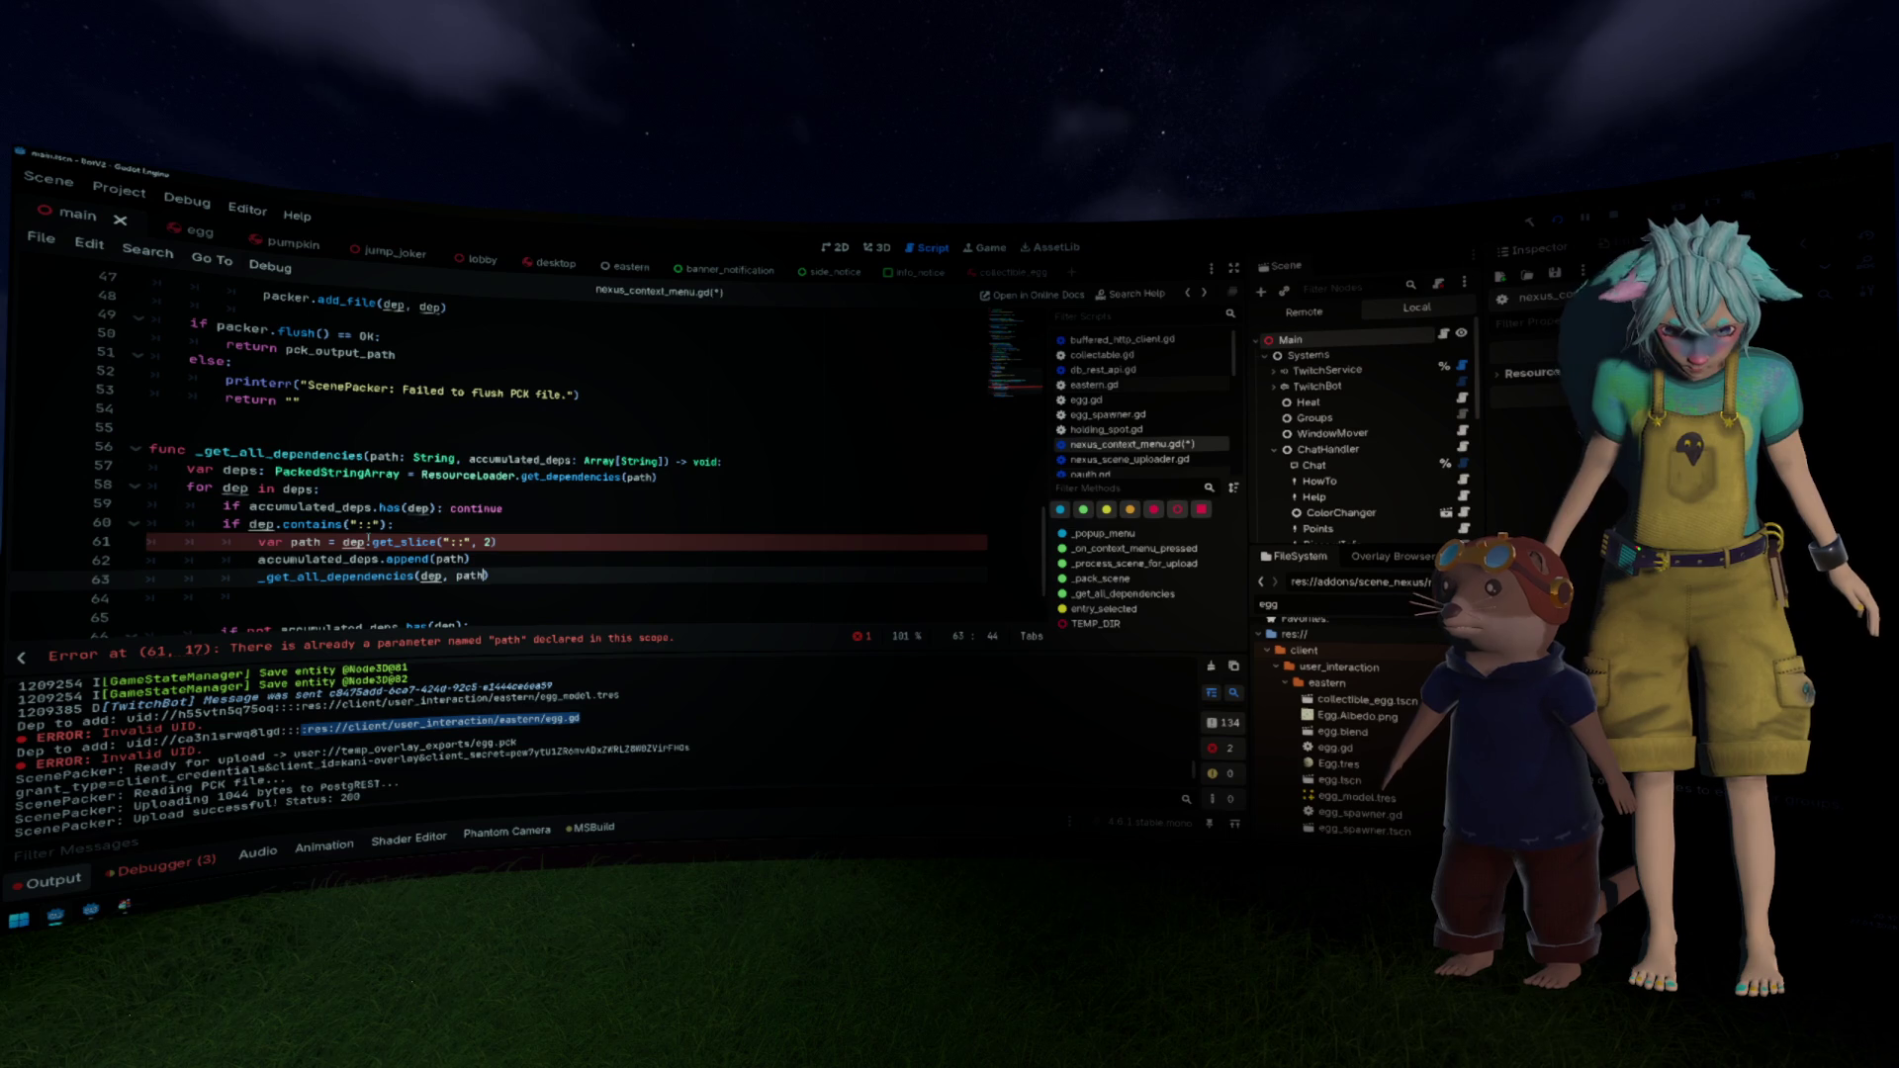
key("ctrl+shift+Left")
type("path")
Step: Rename the variable path to dep_path in the declaration and append call
key("Up")
key("Up")
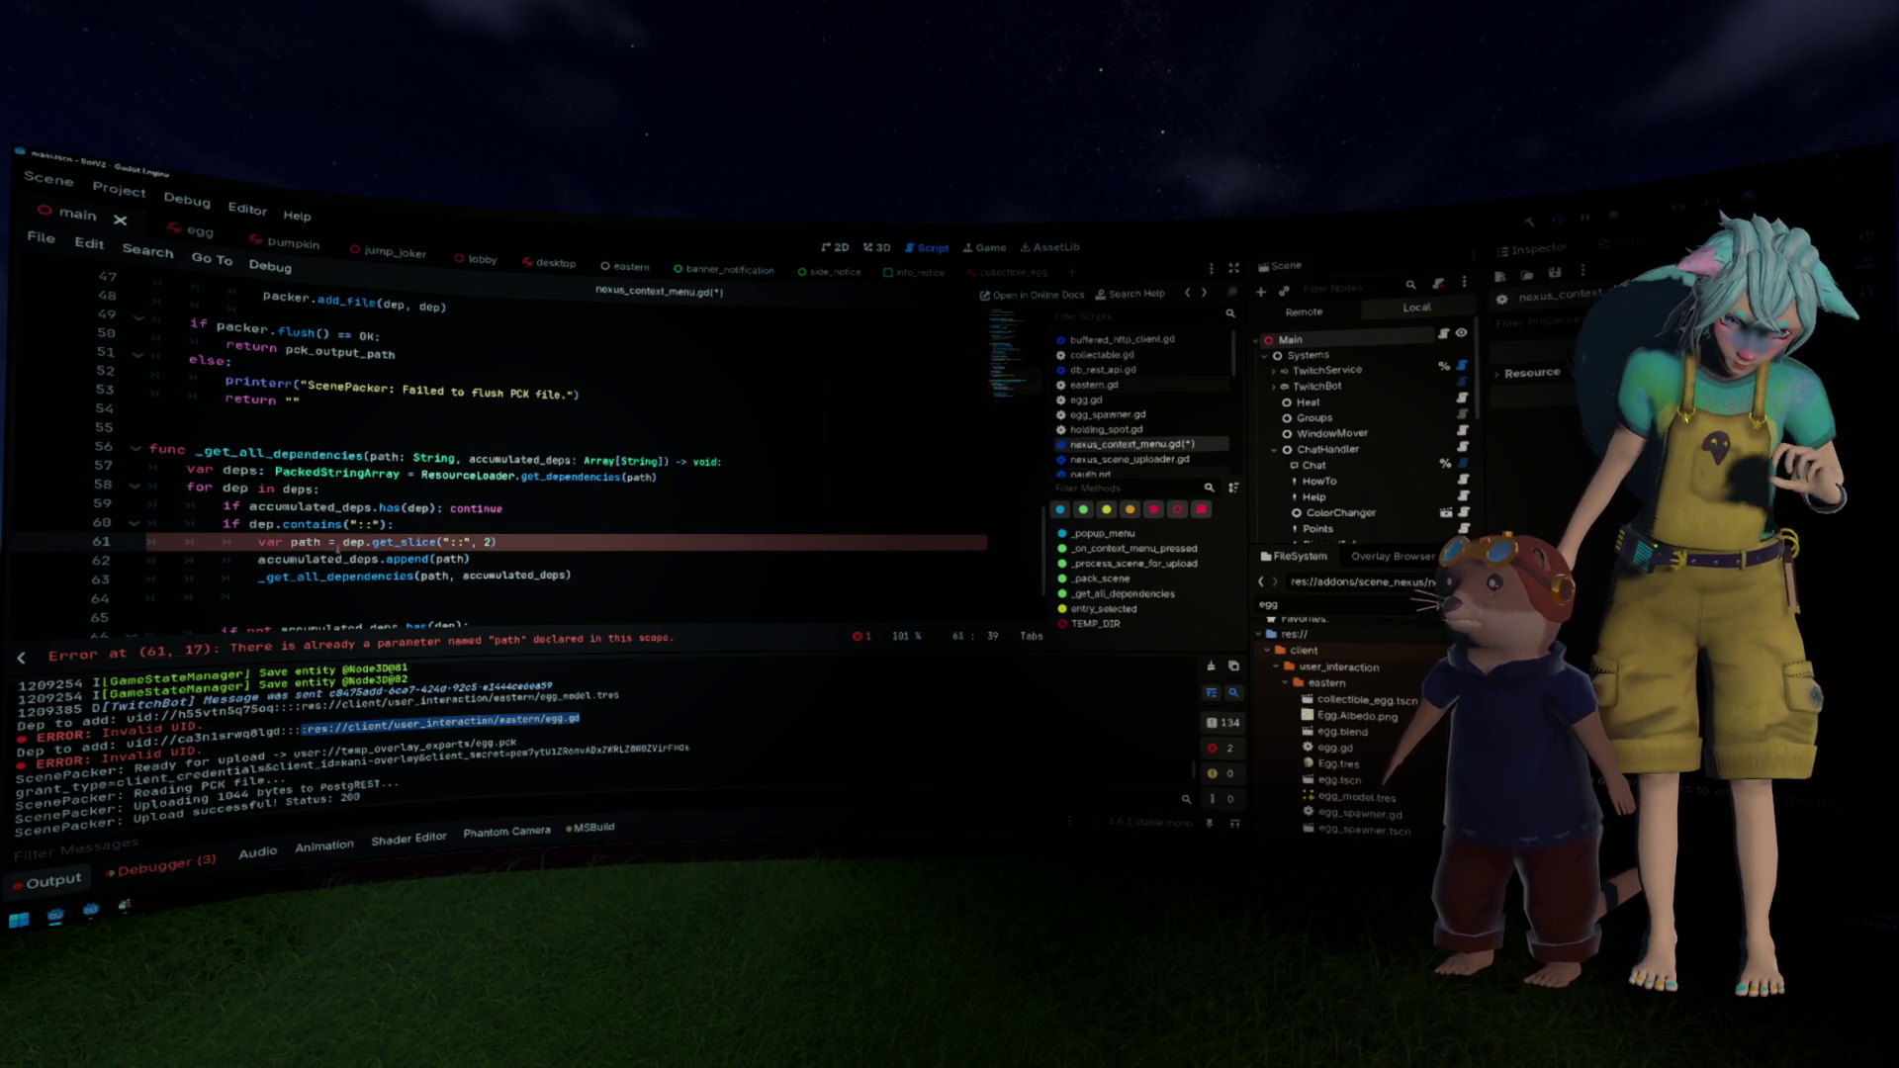
double_click(306, 542)
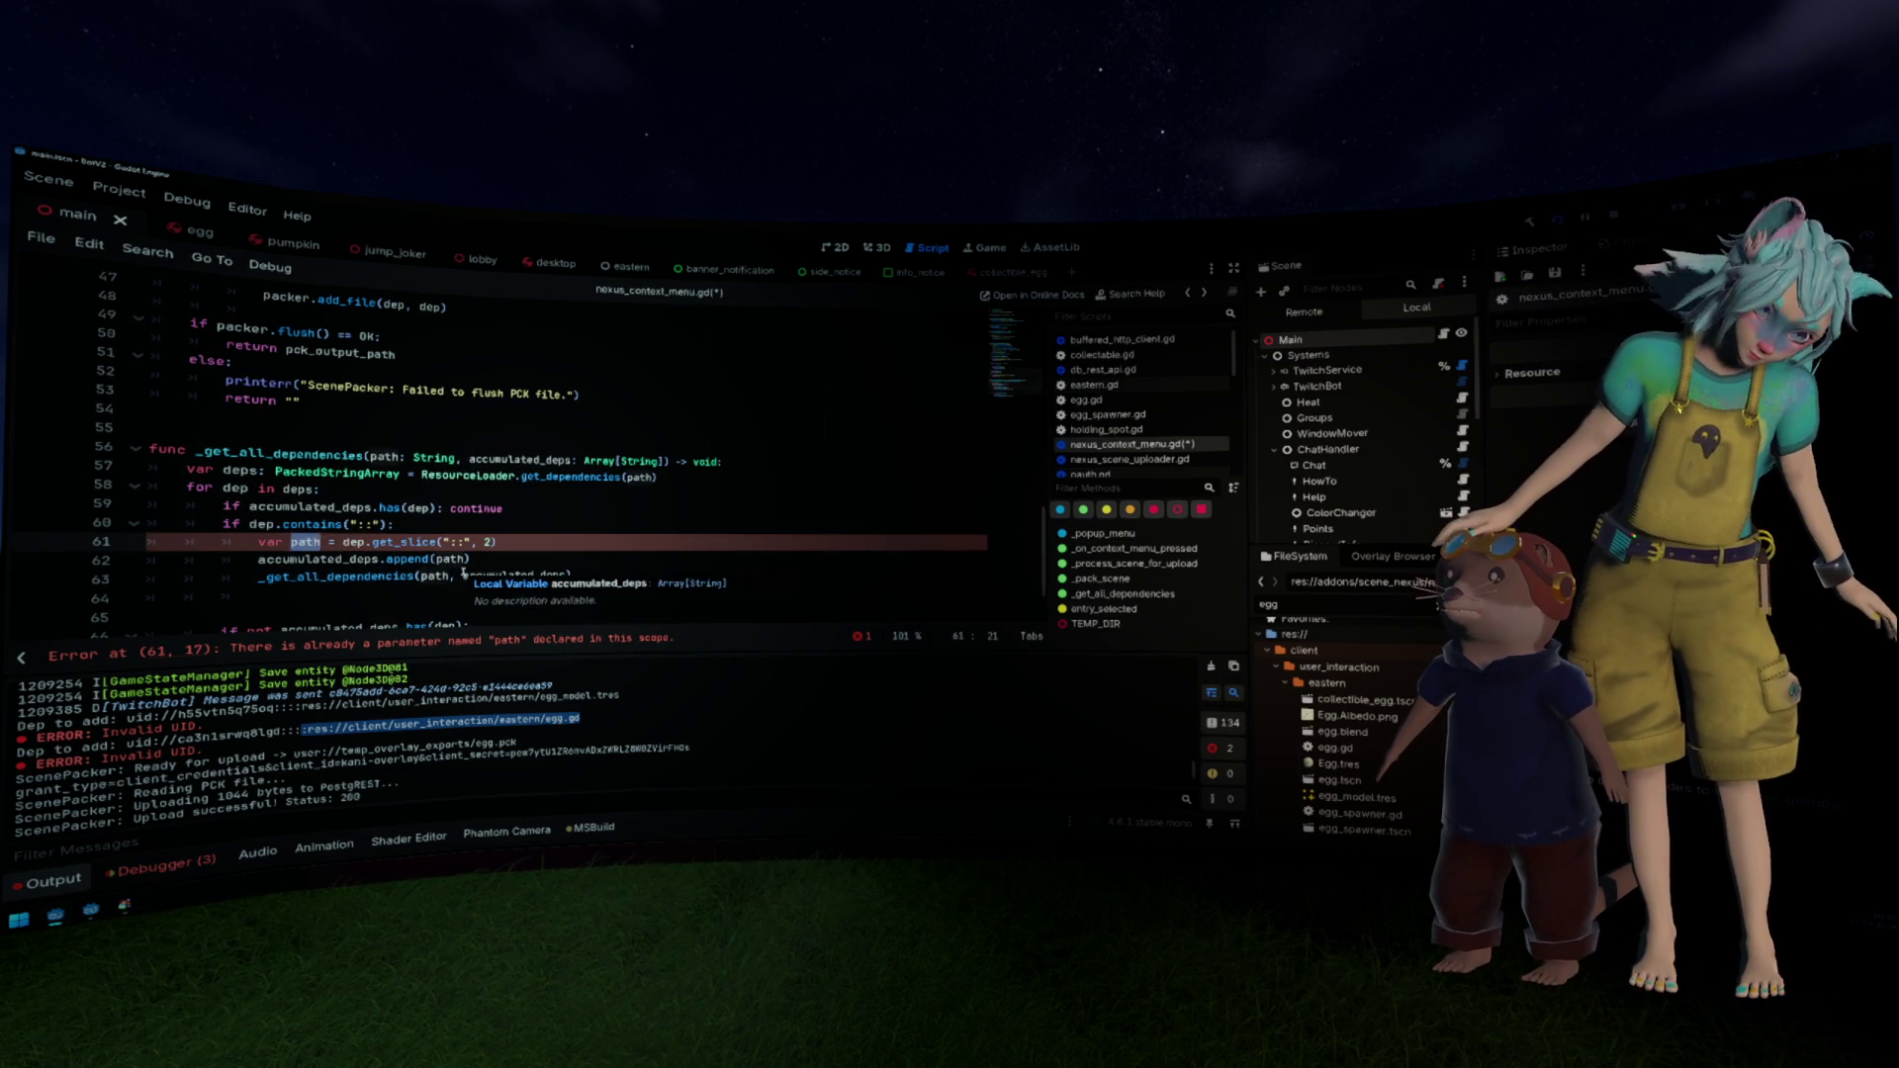
type("dep_path")
key("ctrl+shift+Left")
key("ctrl+c")
key("Down")
key("End")
key("Left")
key("ctrl+shift+Left")
key("ctrl+v")
Step: Replace the duplicate-dependency check on lines 64–66 with an else: branch
key("Down")
key("Down")
key("Down")
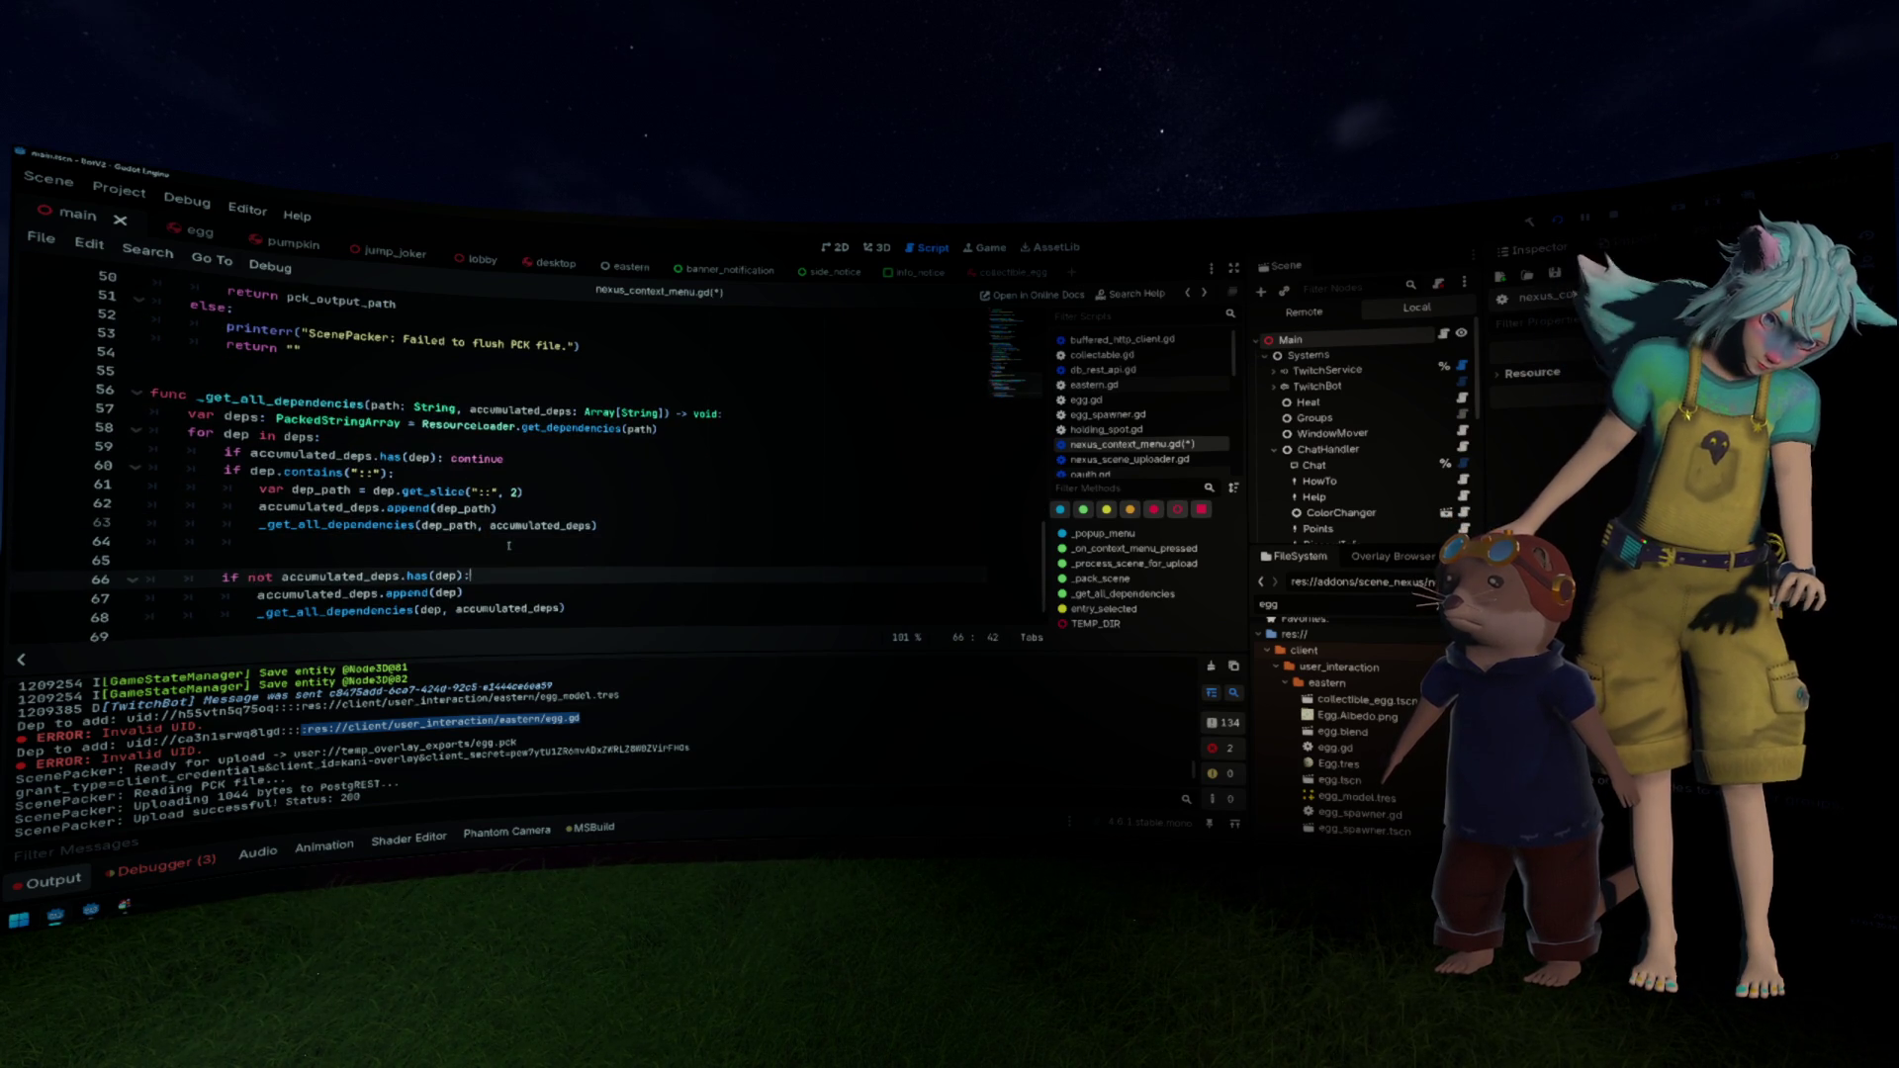
key("End")
key("shift+Up")
key("shift+Up")
key("shift+Home")
key("shift+Right")
key("shift+Right")
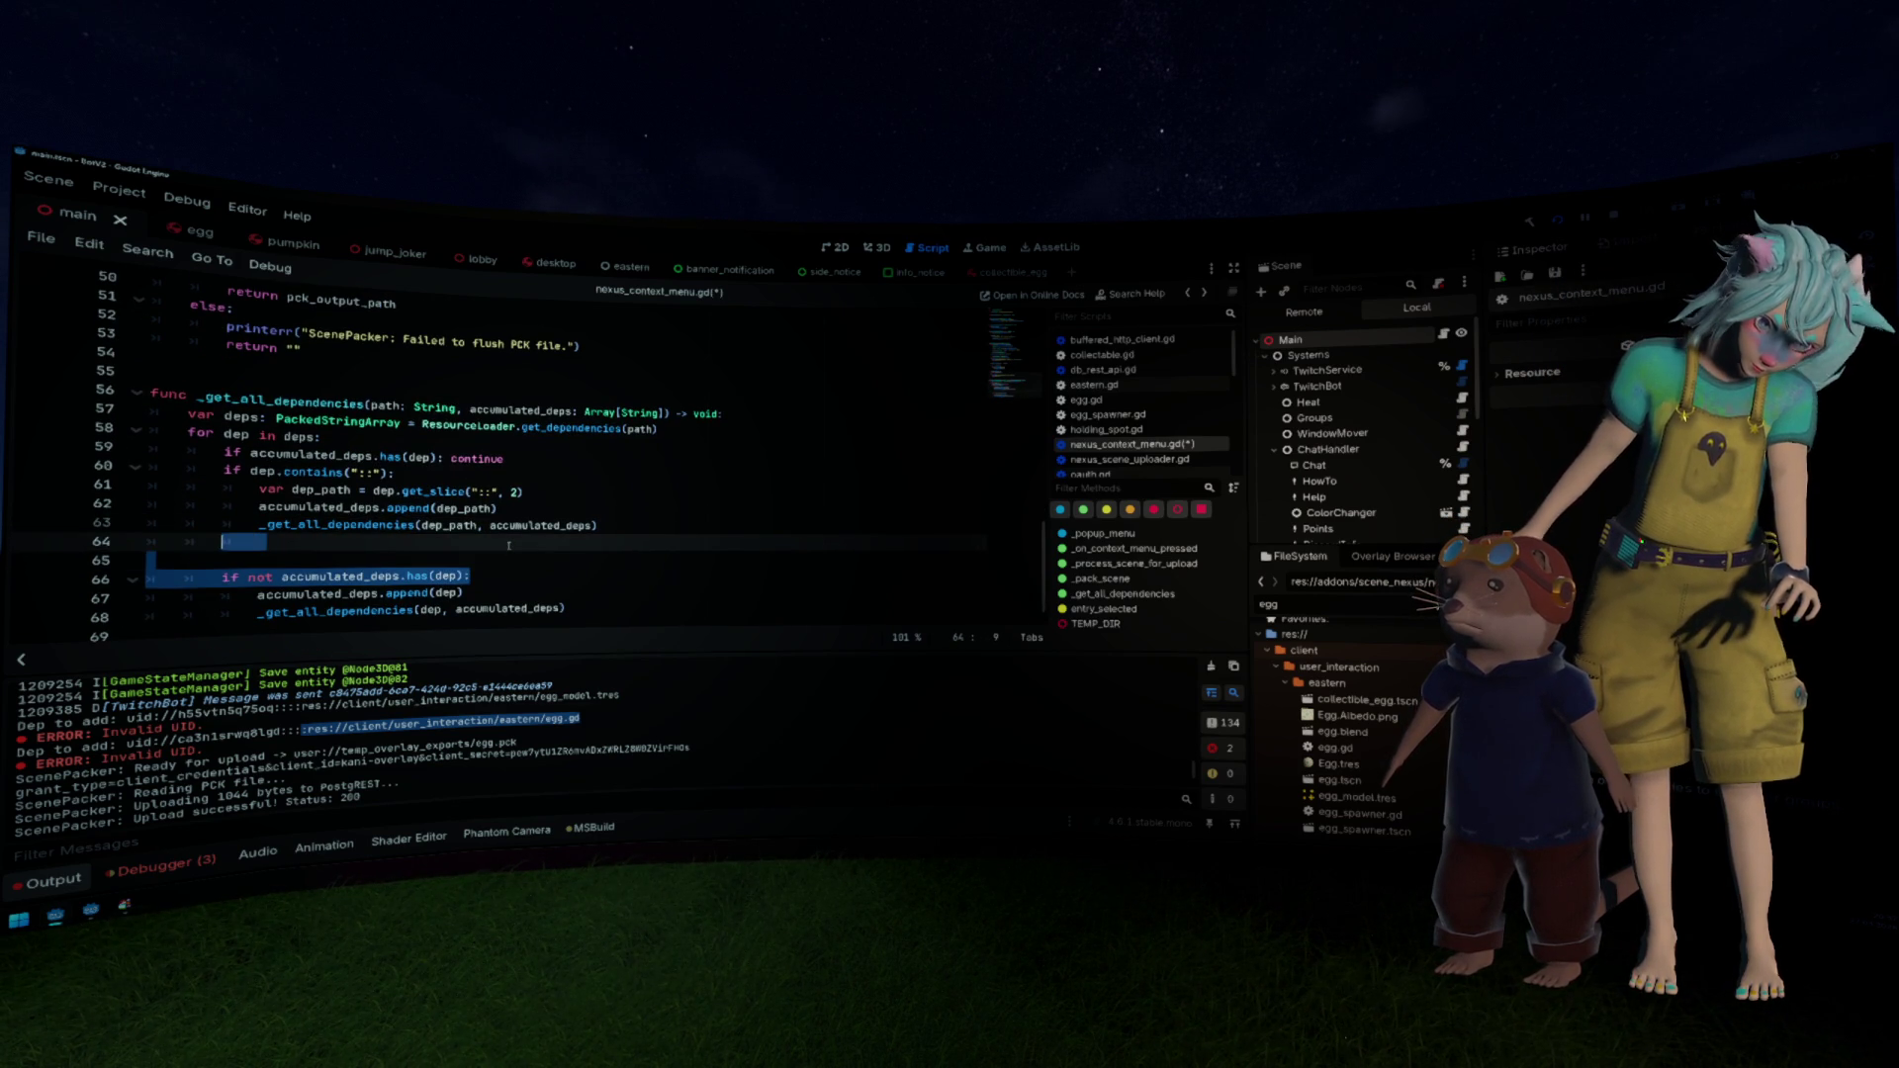
type("else:")
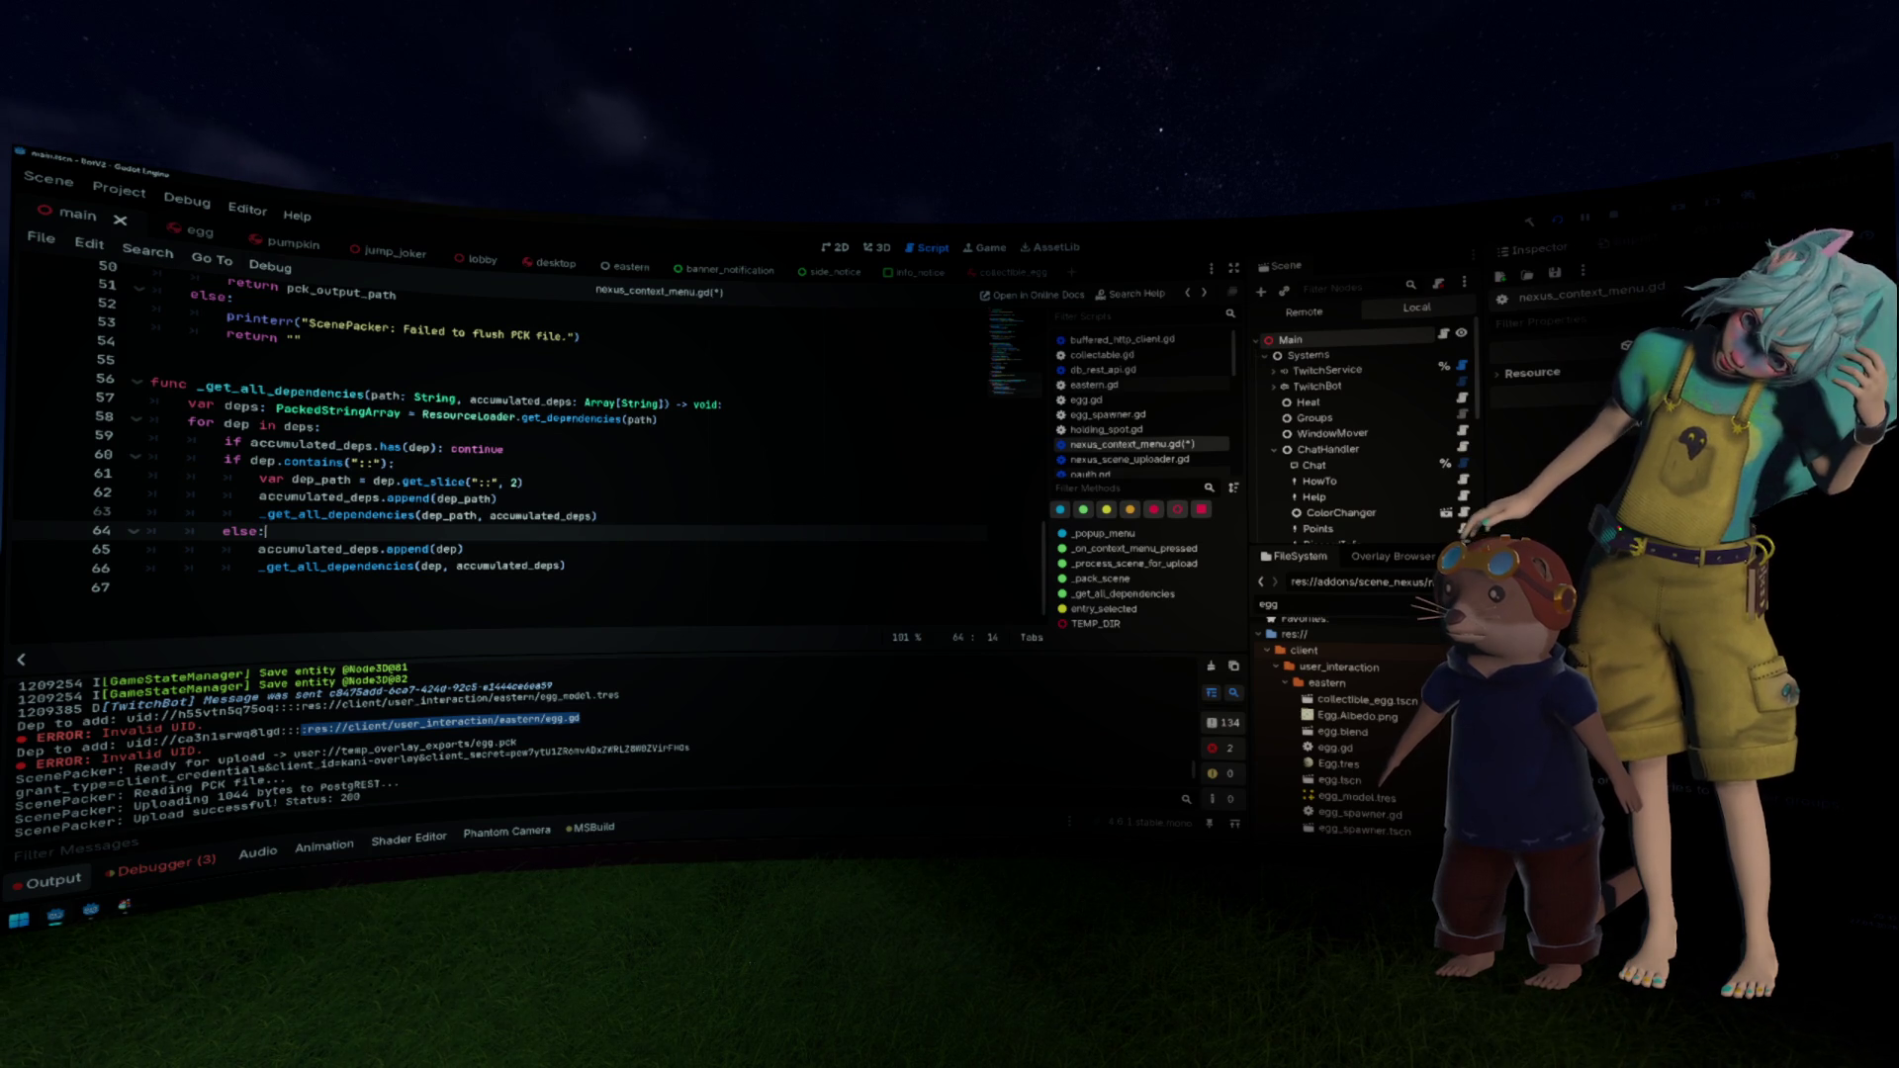
left_click(677, 475)
Step: Save the script and Pack & Upload egg.tscn, checking the 81828-byte upload log
key("ctrl+s")
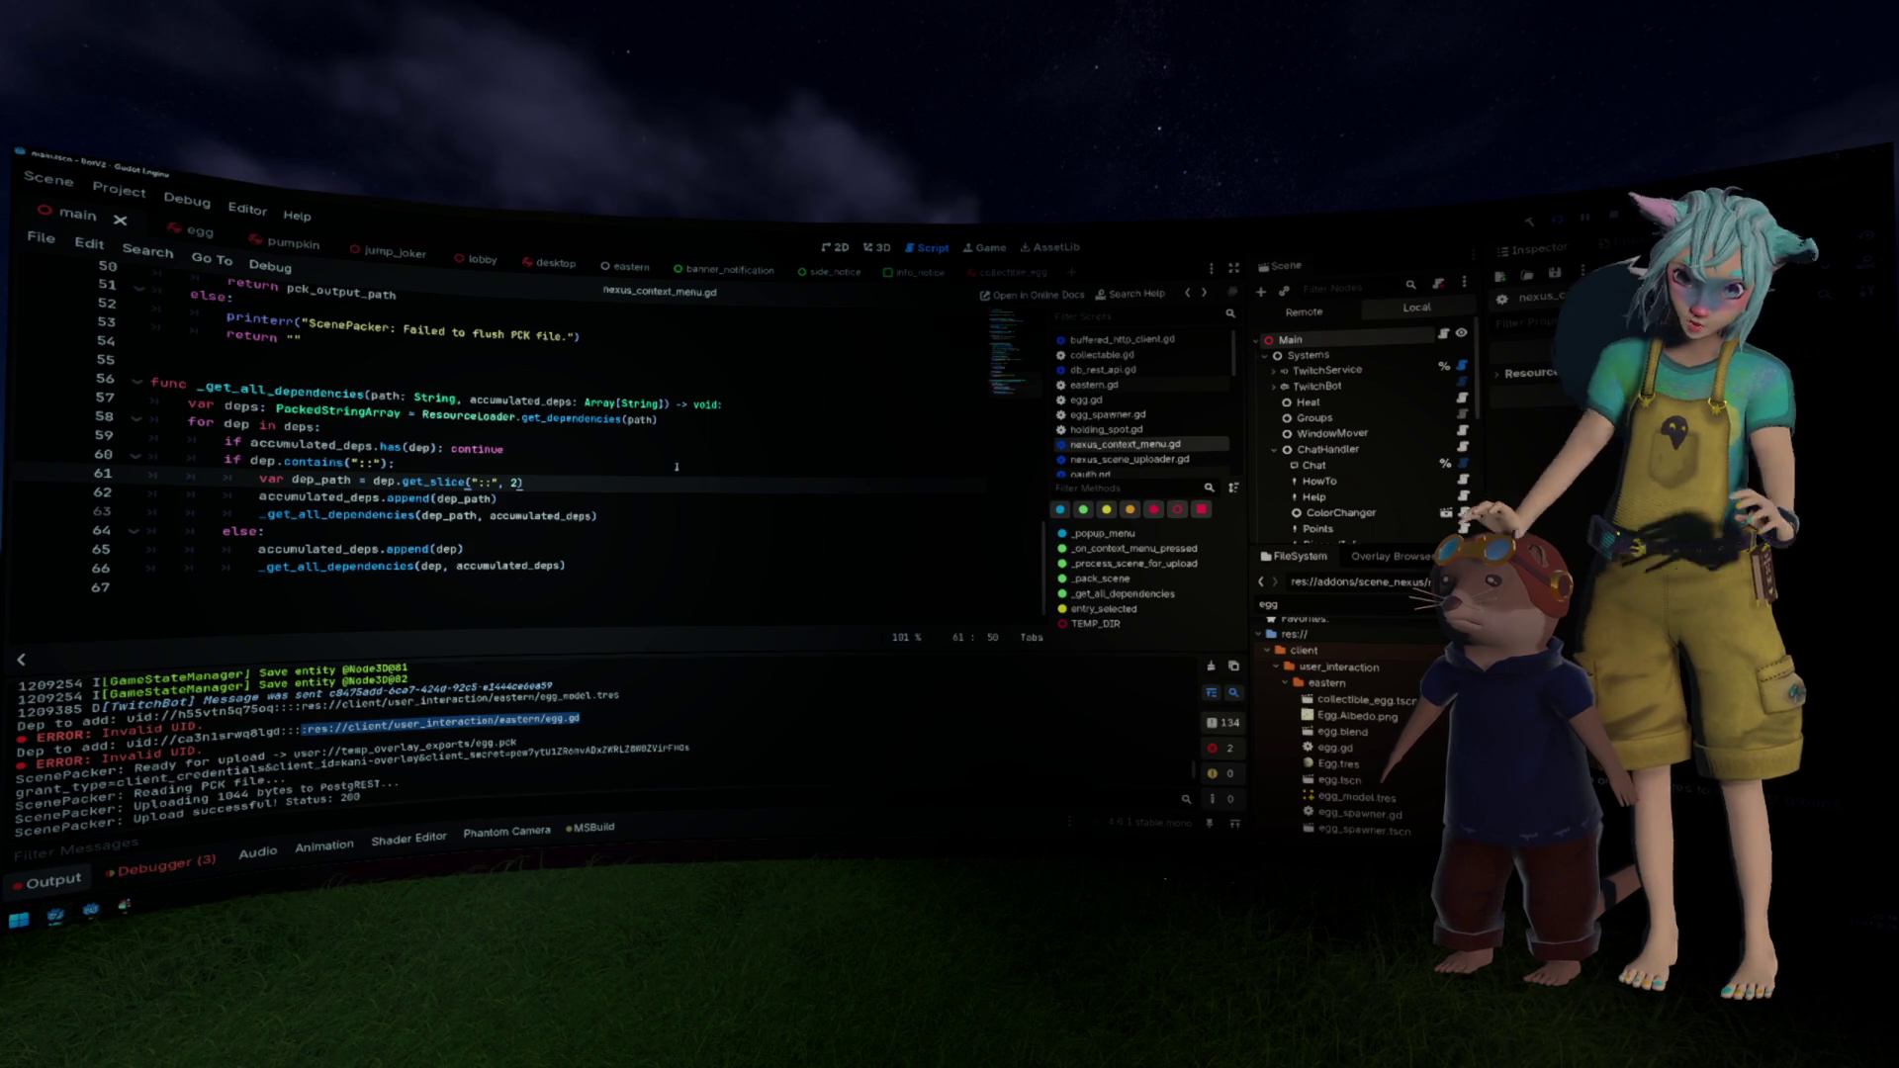
left_click(683, 439)
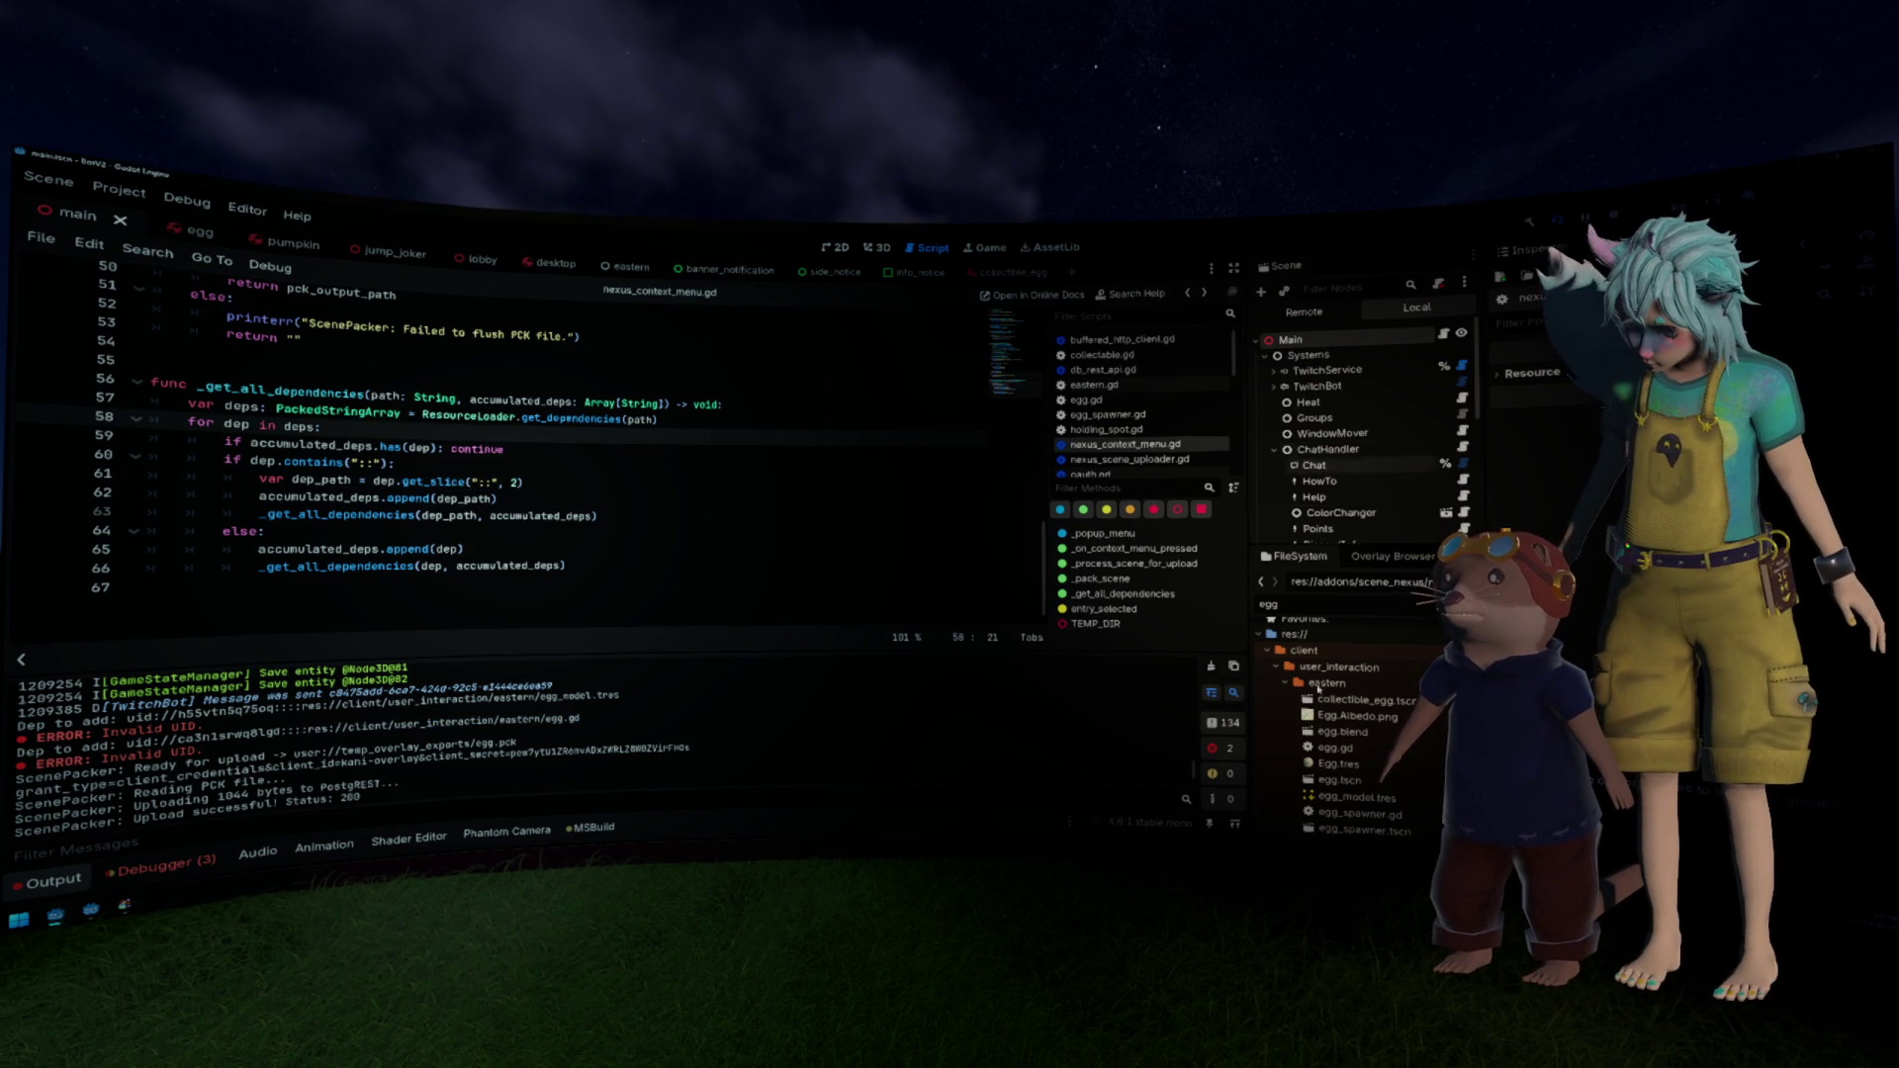
left_click(1337, 764)
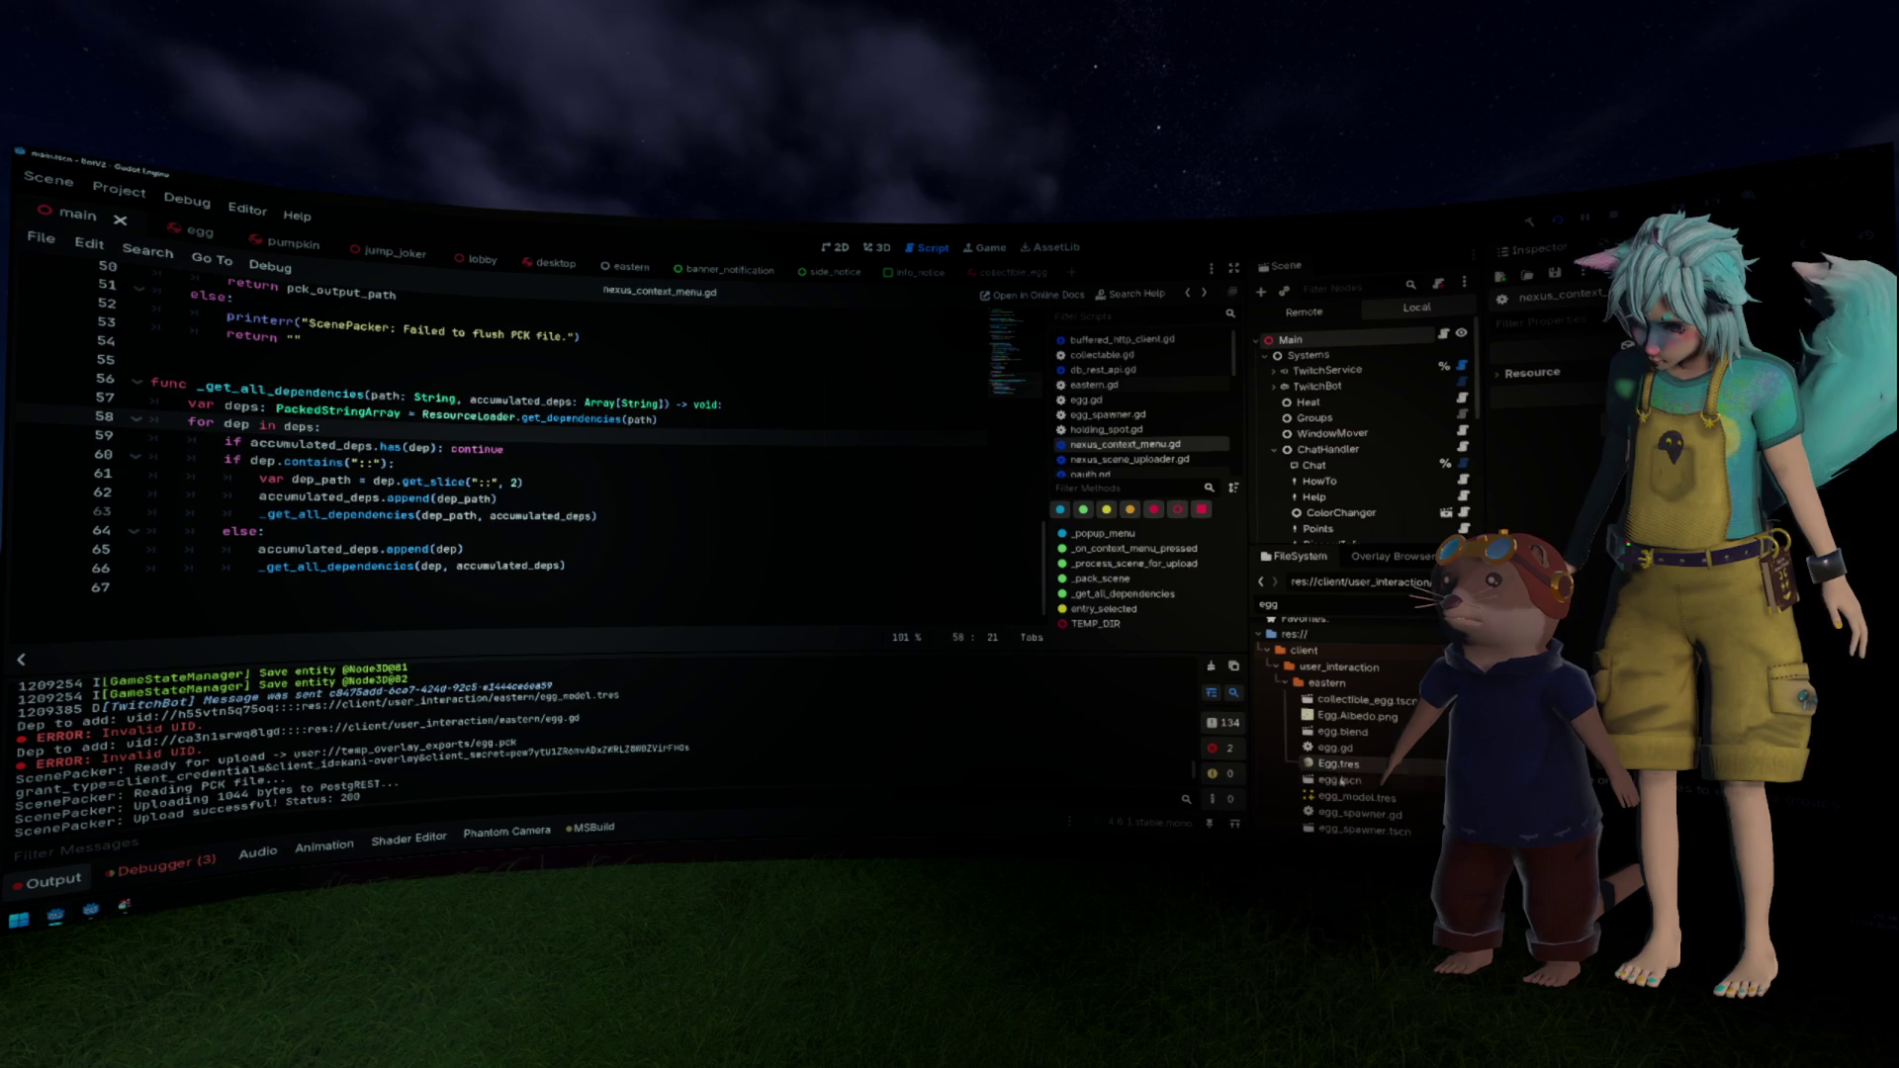
right_click(1340, 780)
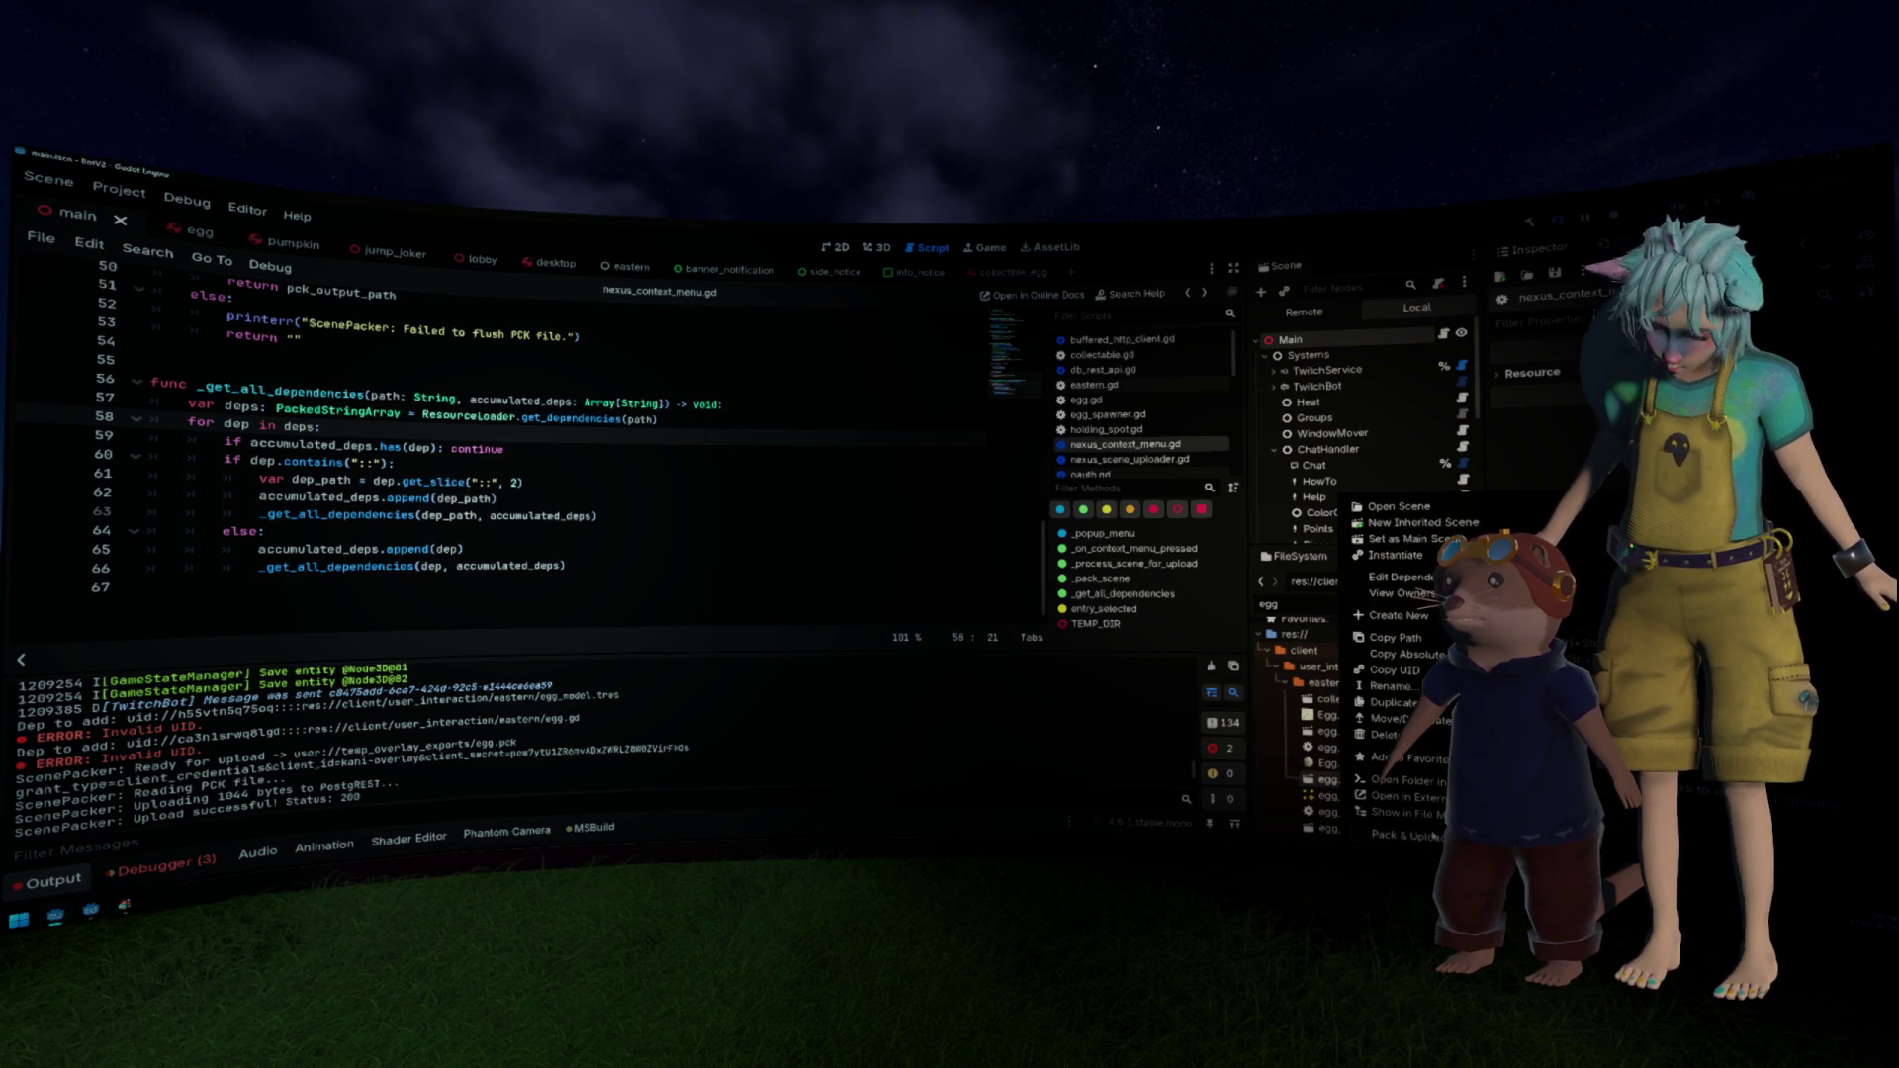
left_click(1433, 835)
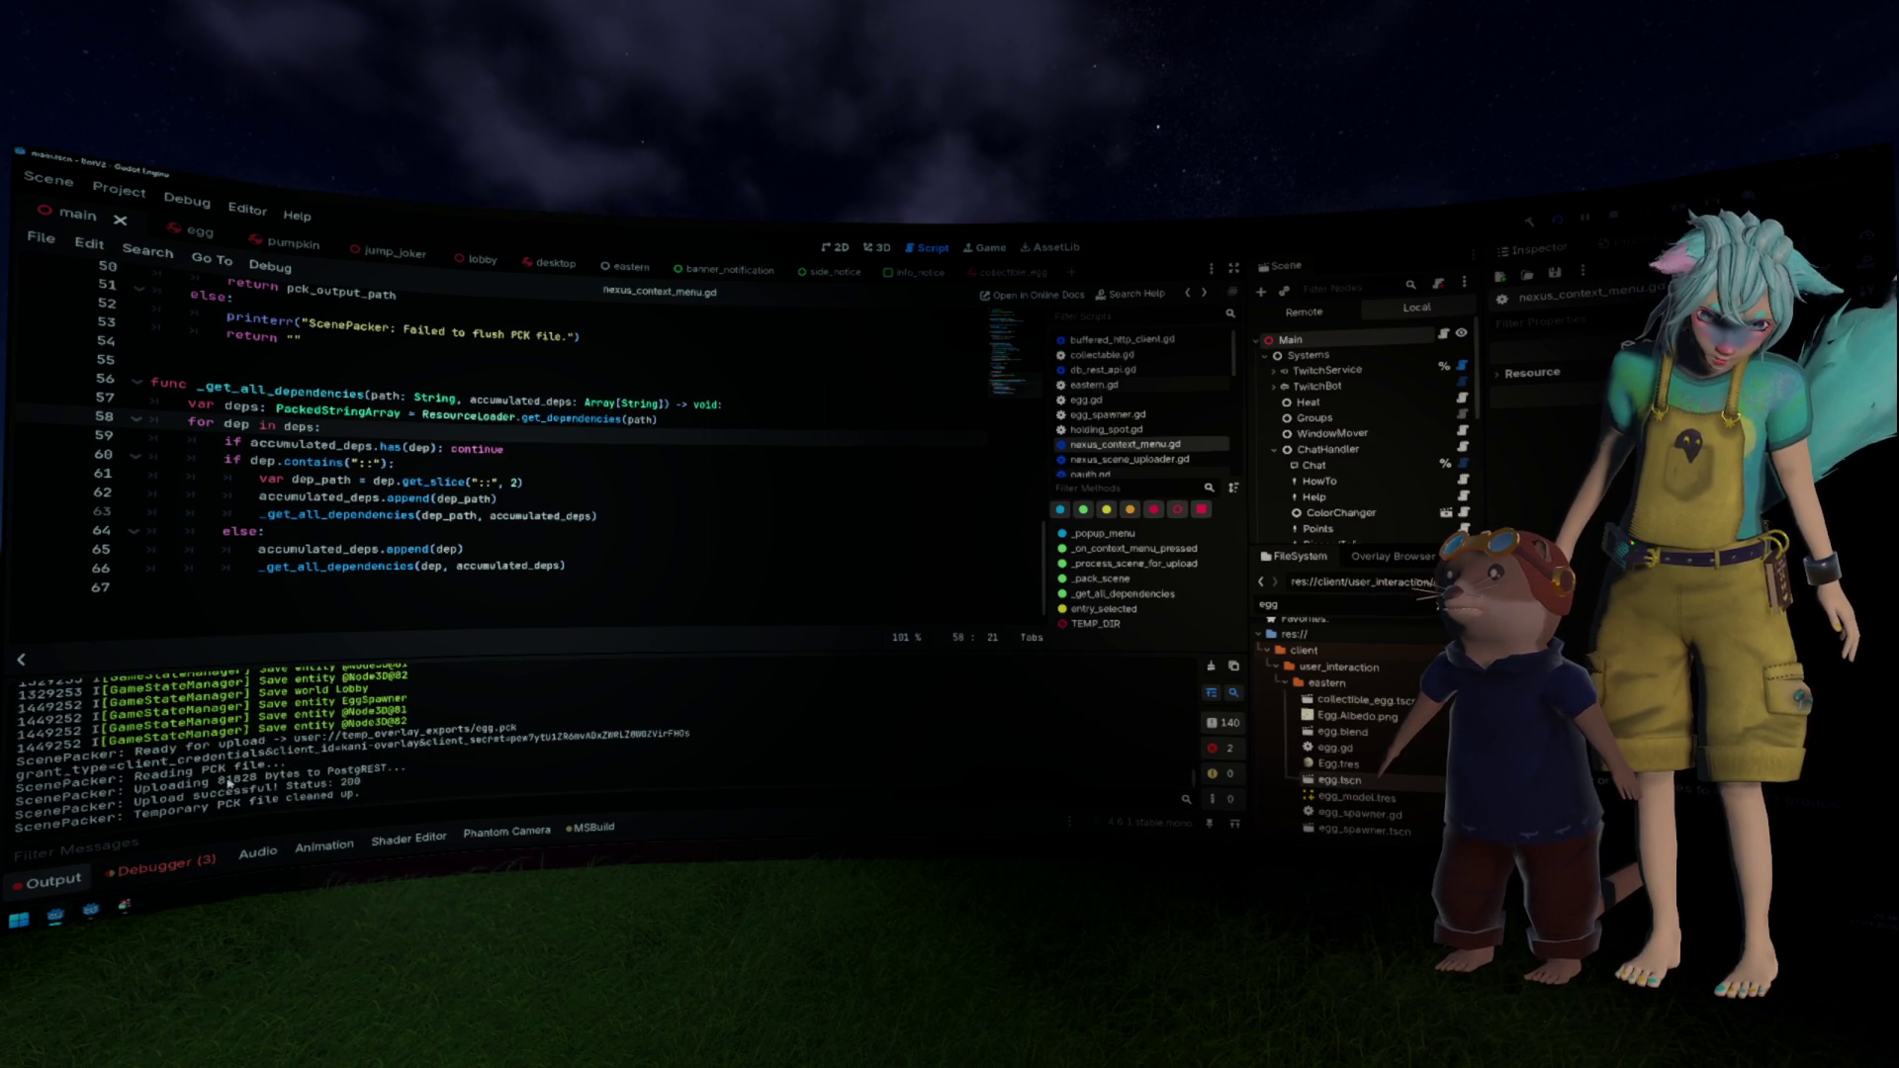
double_click(236, 779)
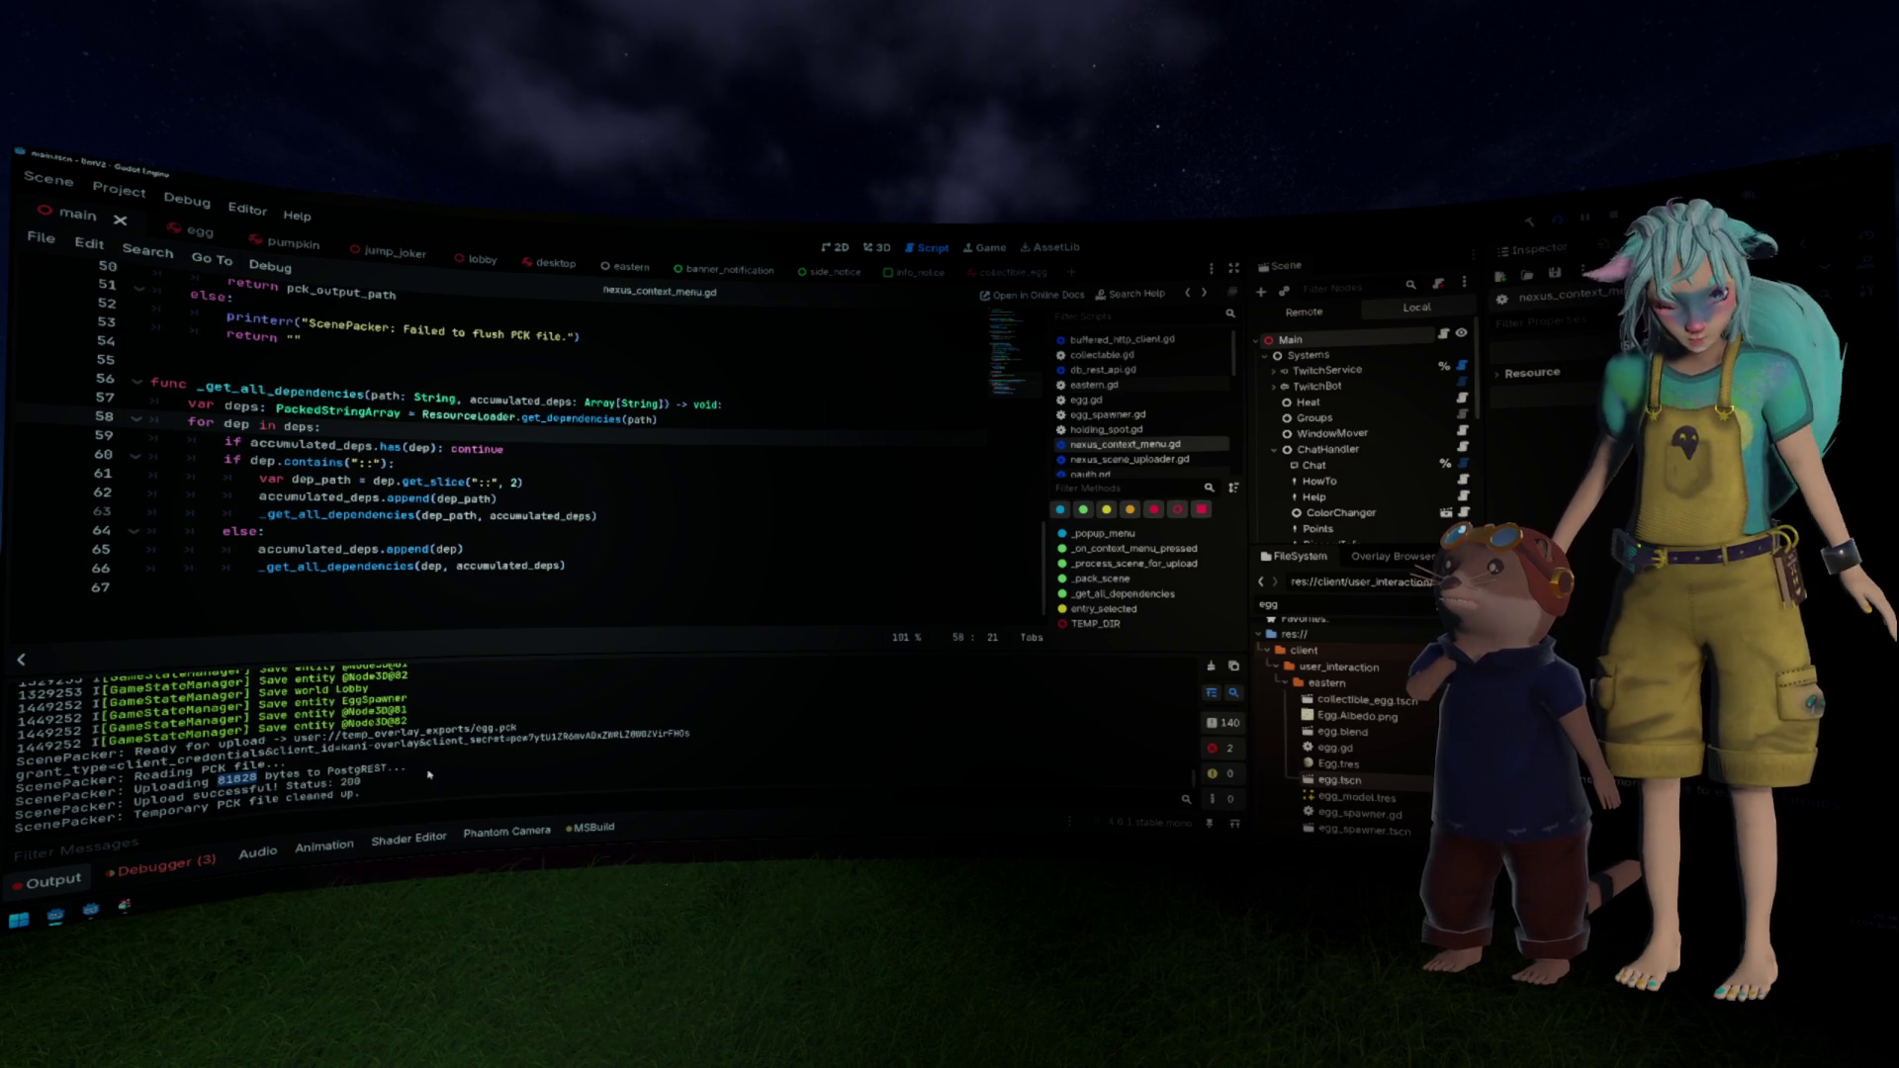
key("alt+Tab")
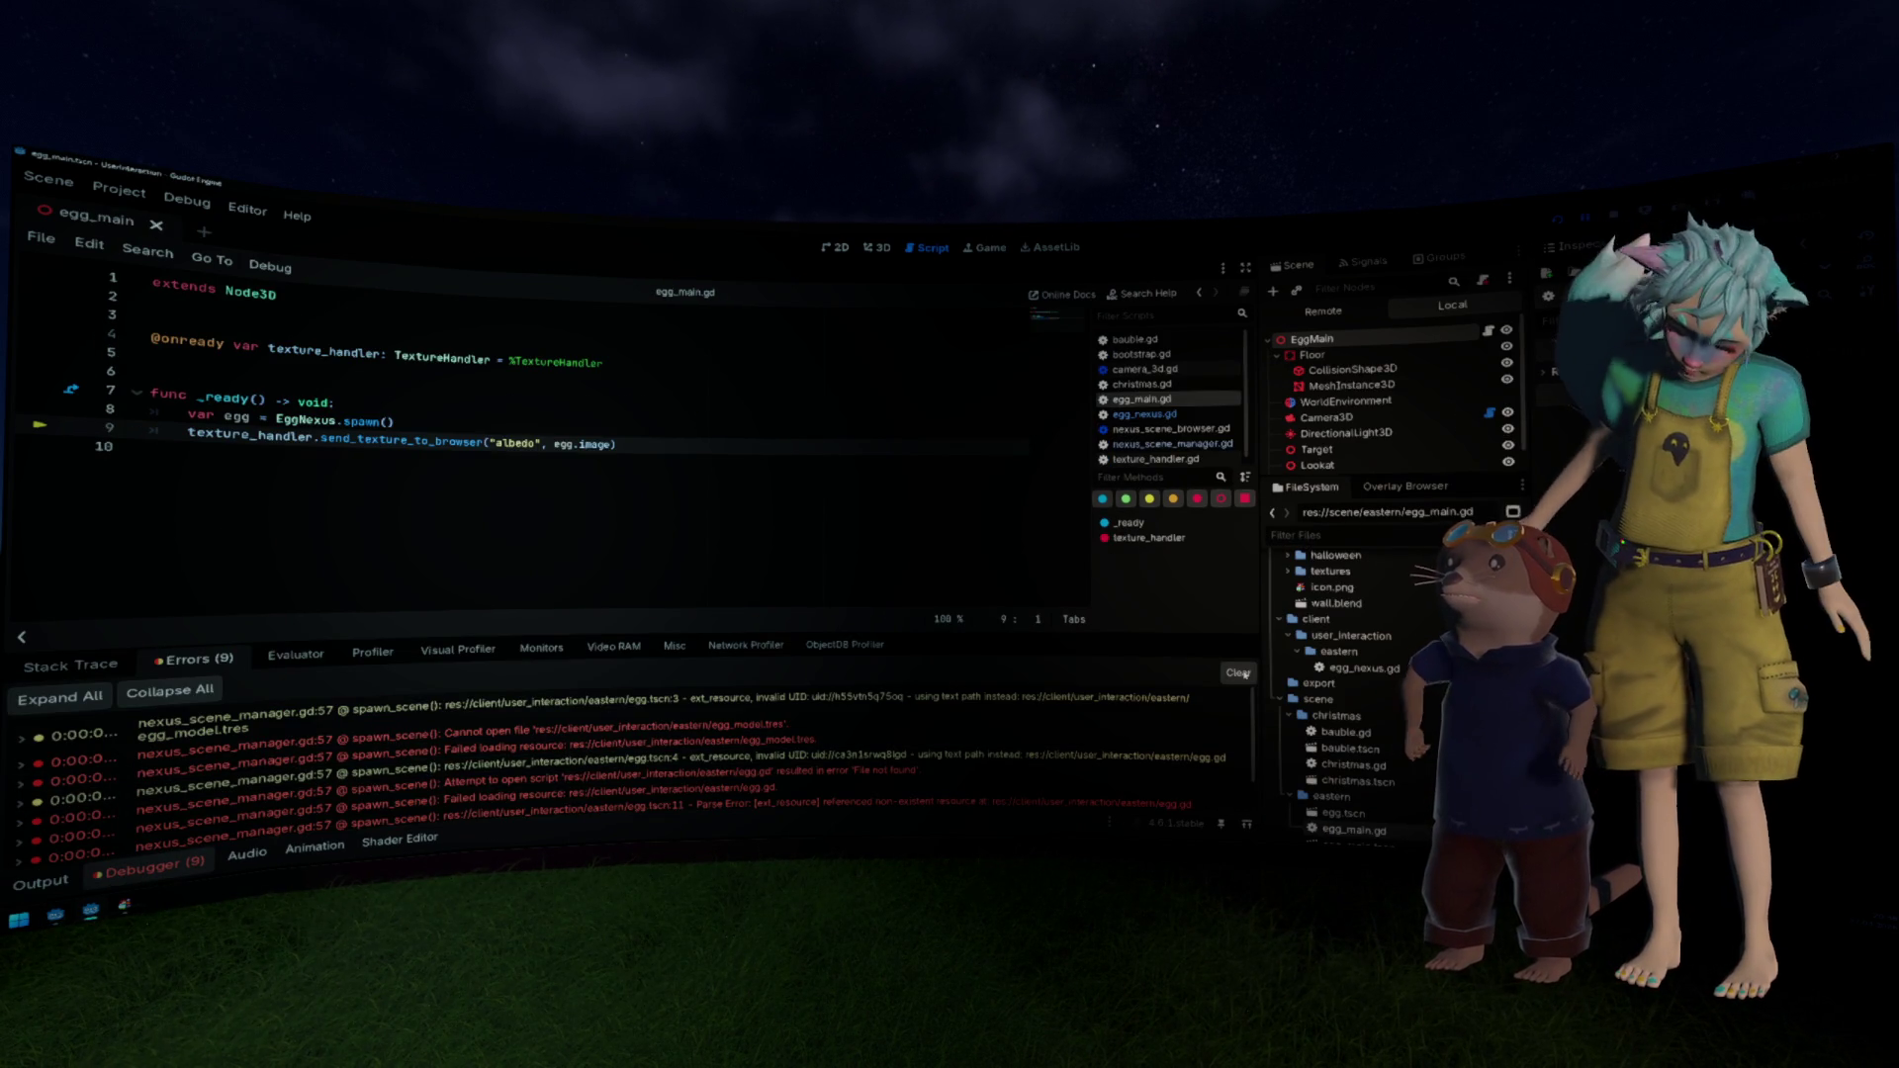
Step: Run the egg viewer project with F5, review its Egg.Albedo.png loading errors, then close the game
scroll(1274, 672, "up", 5)
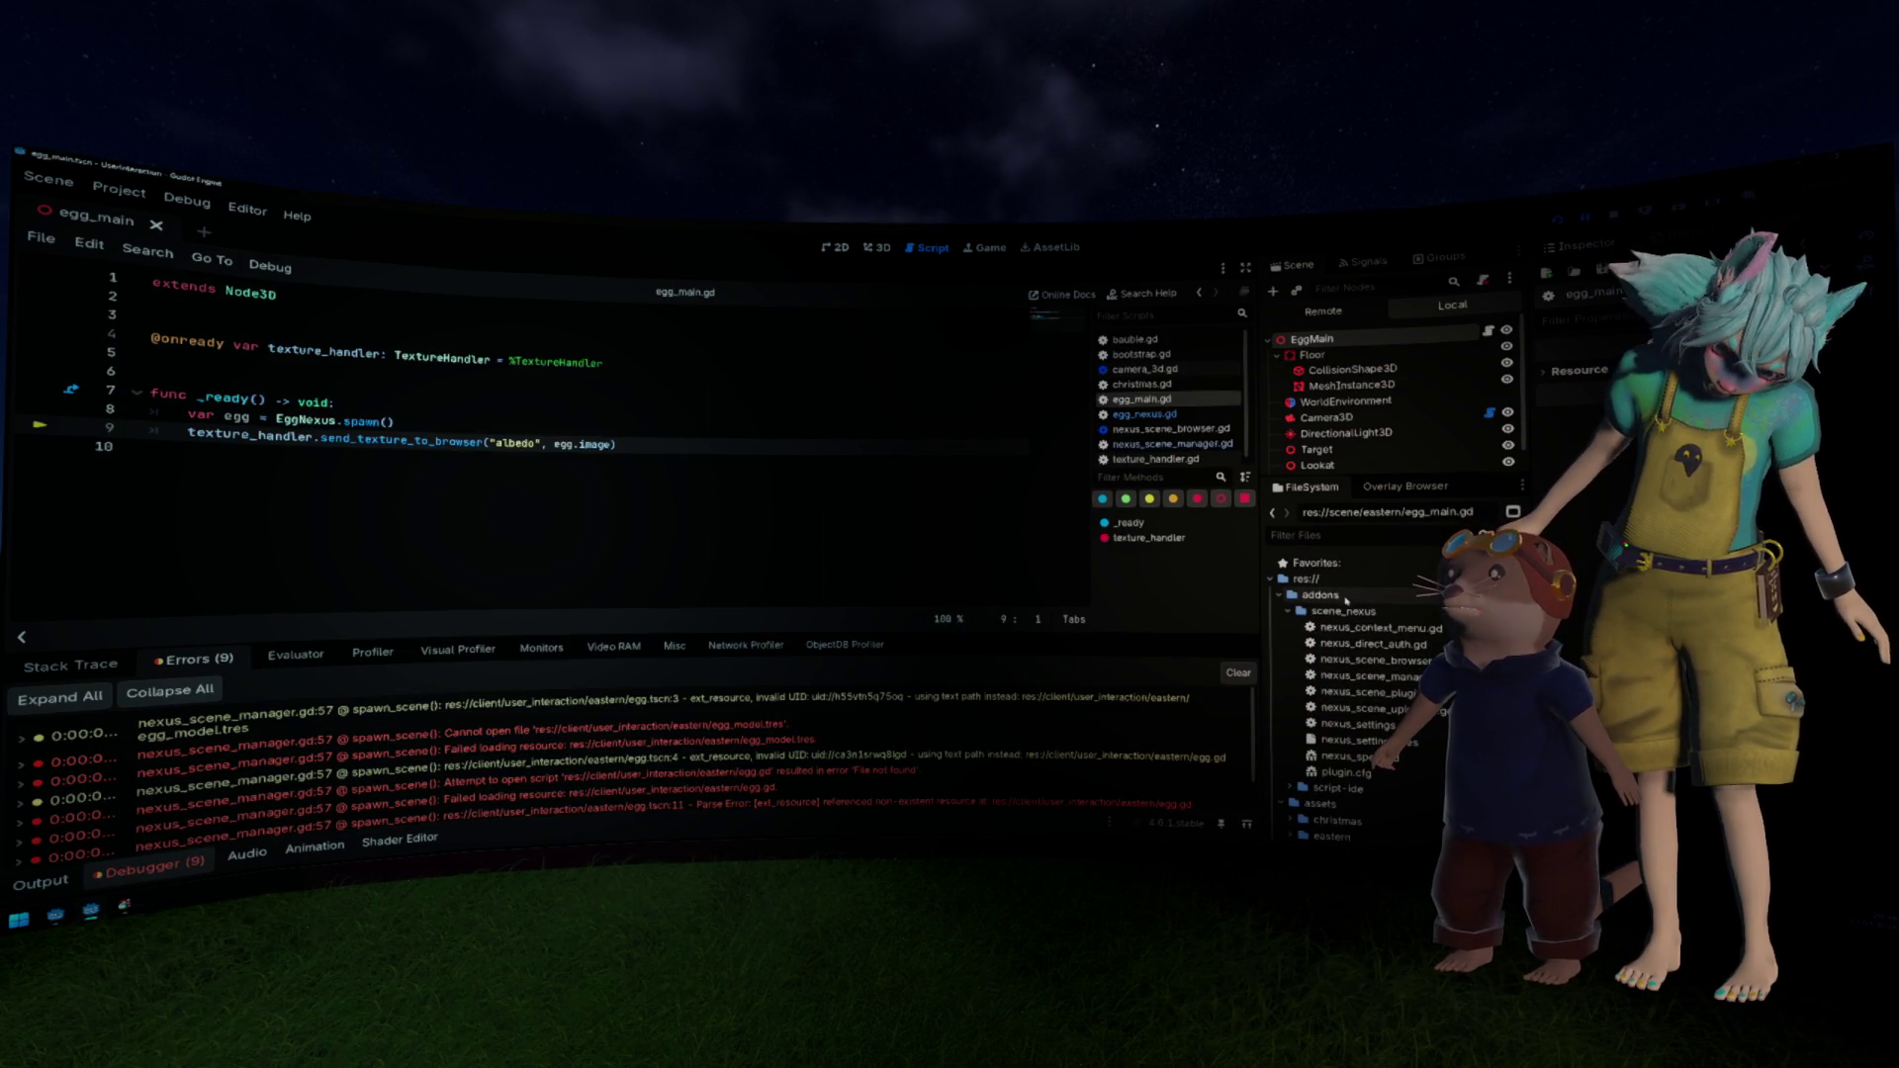
left_click(1402, 493)
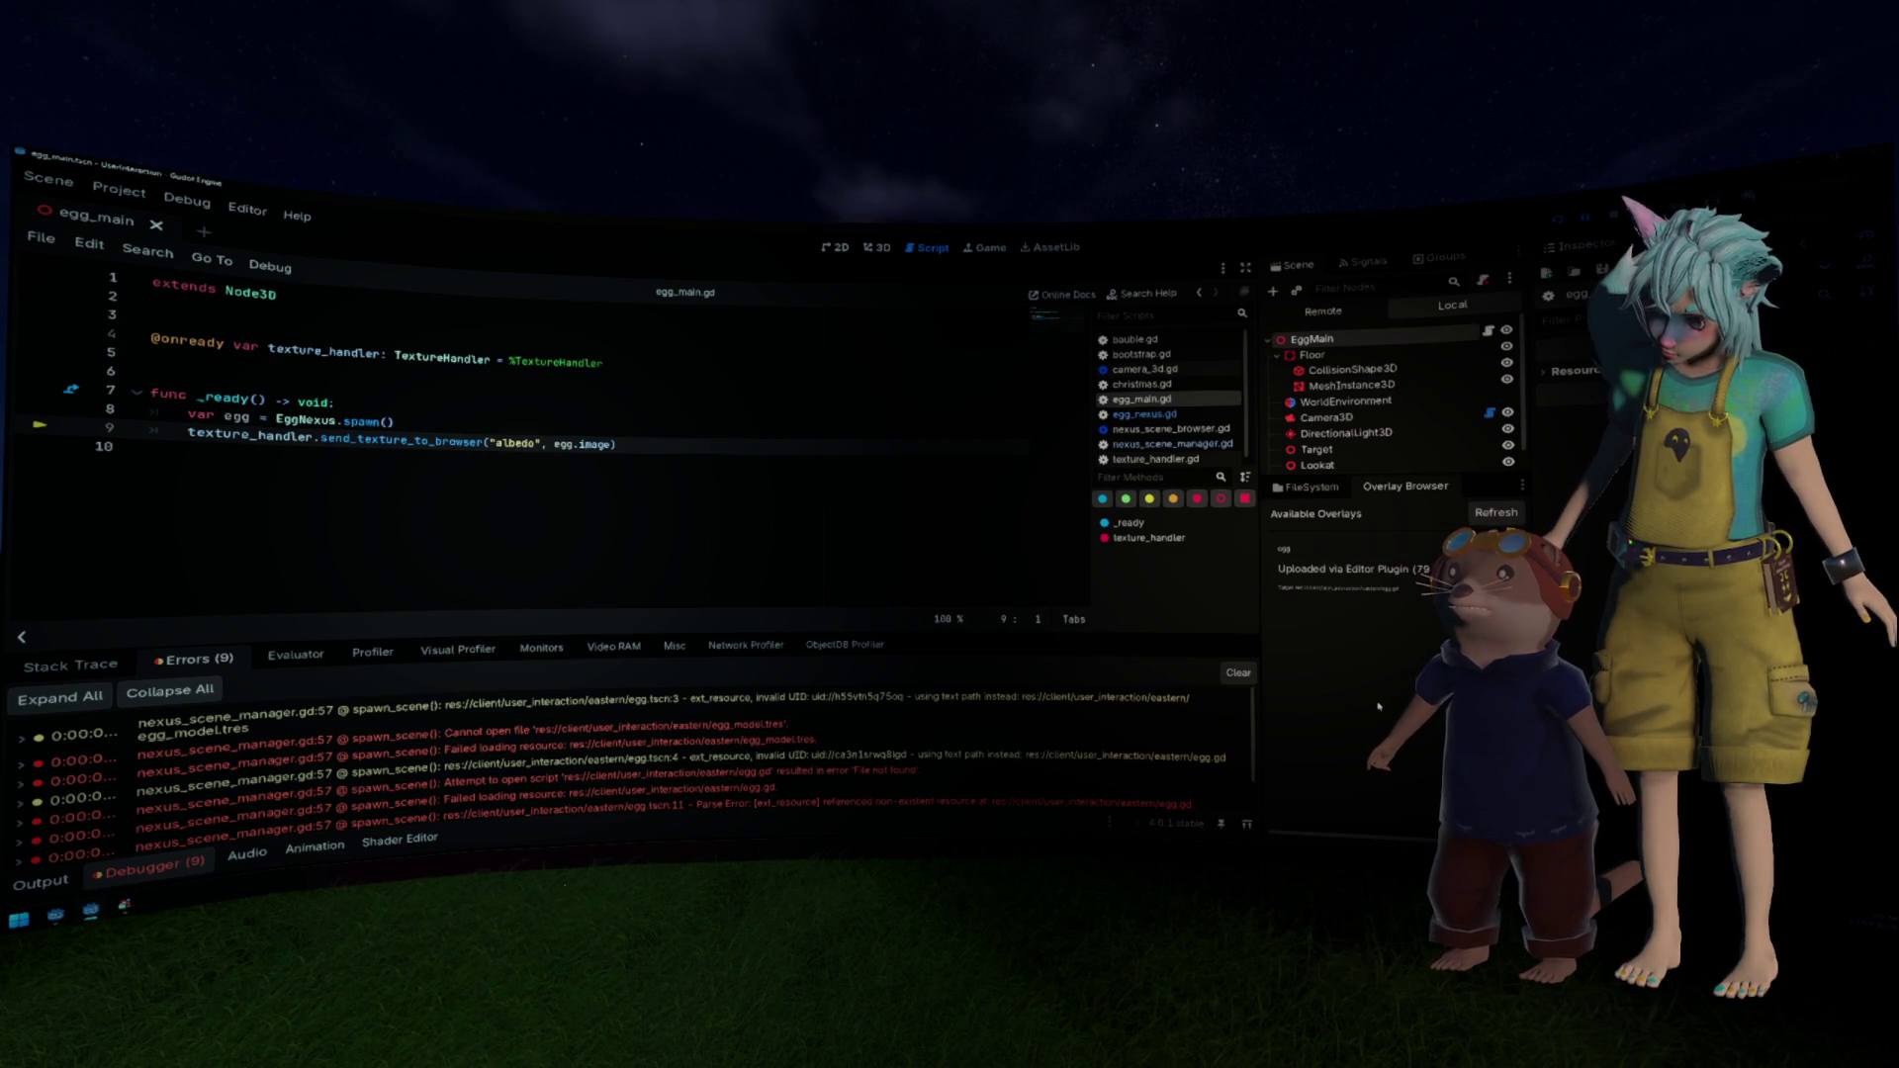
left_click(559, 392)
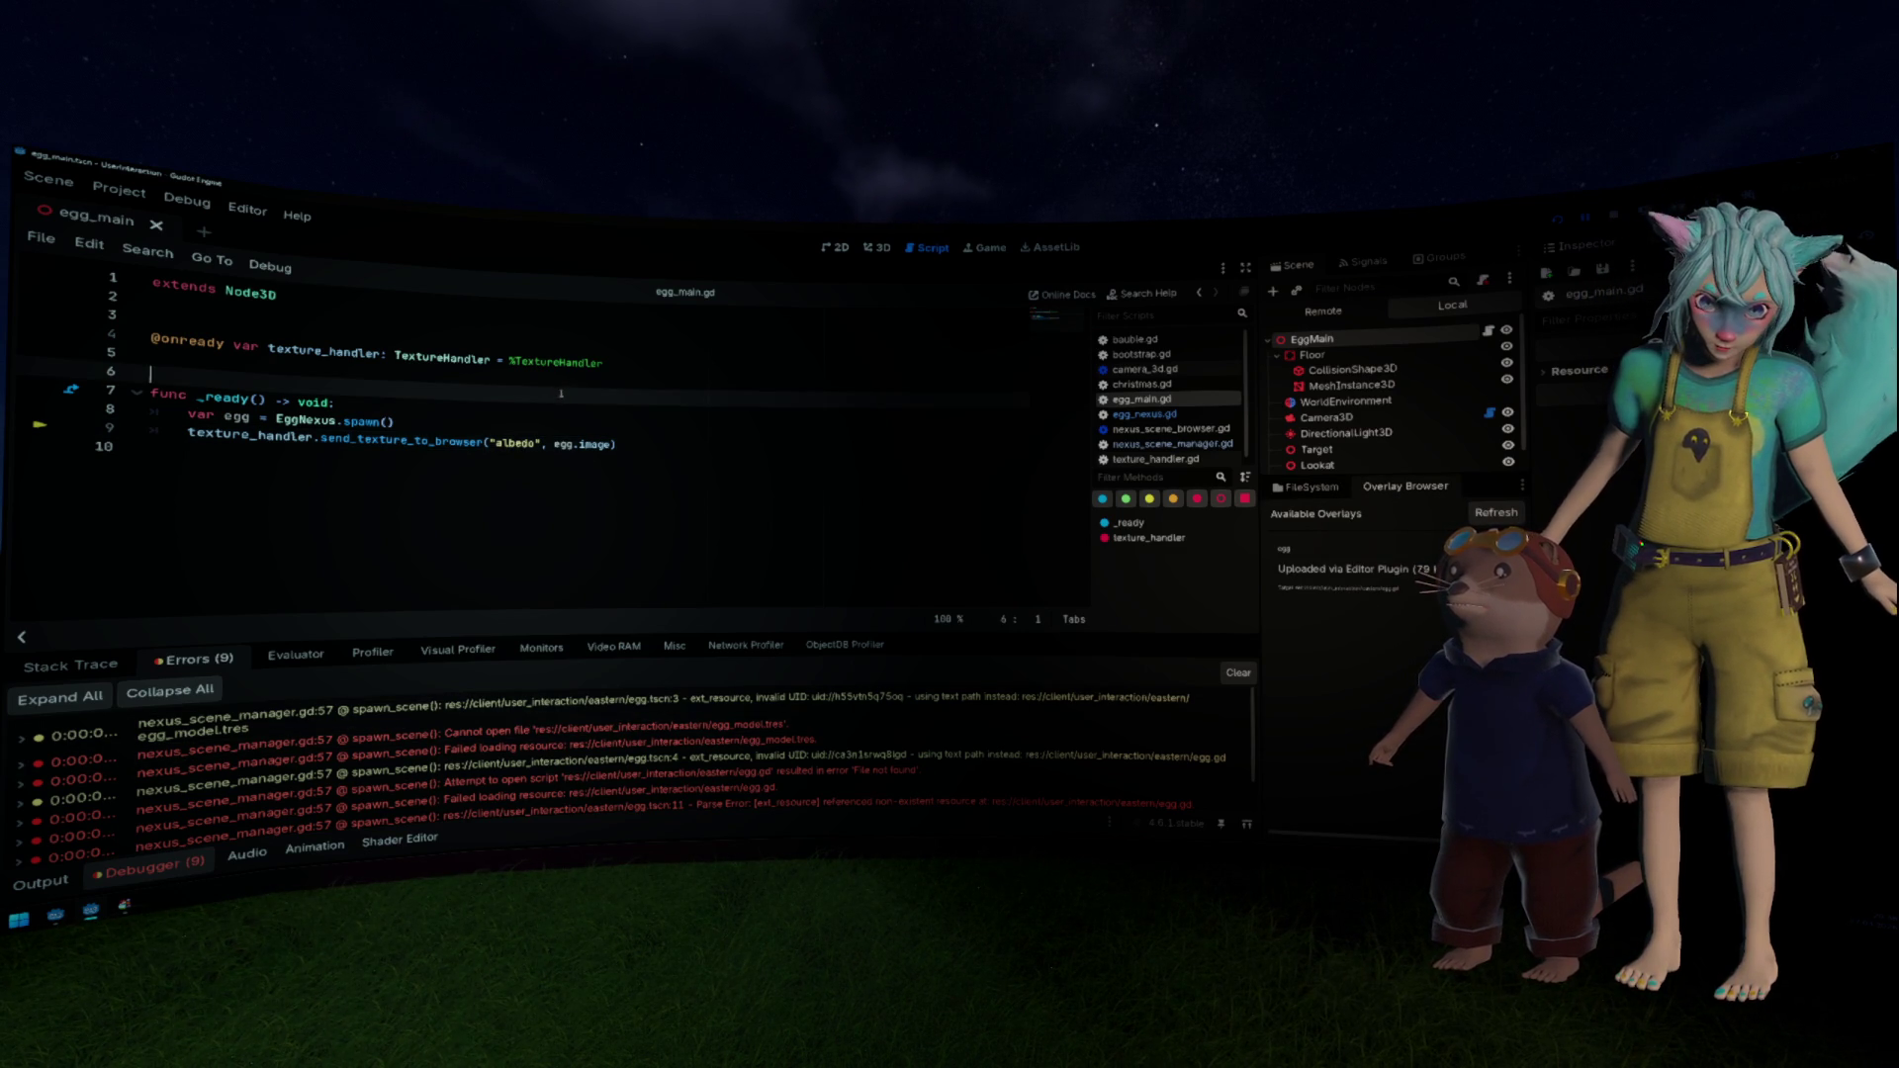
key("F5")
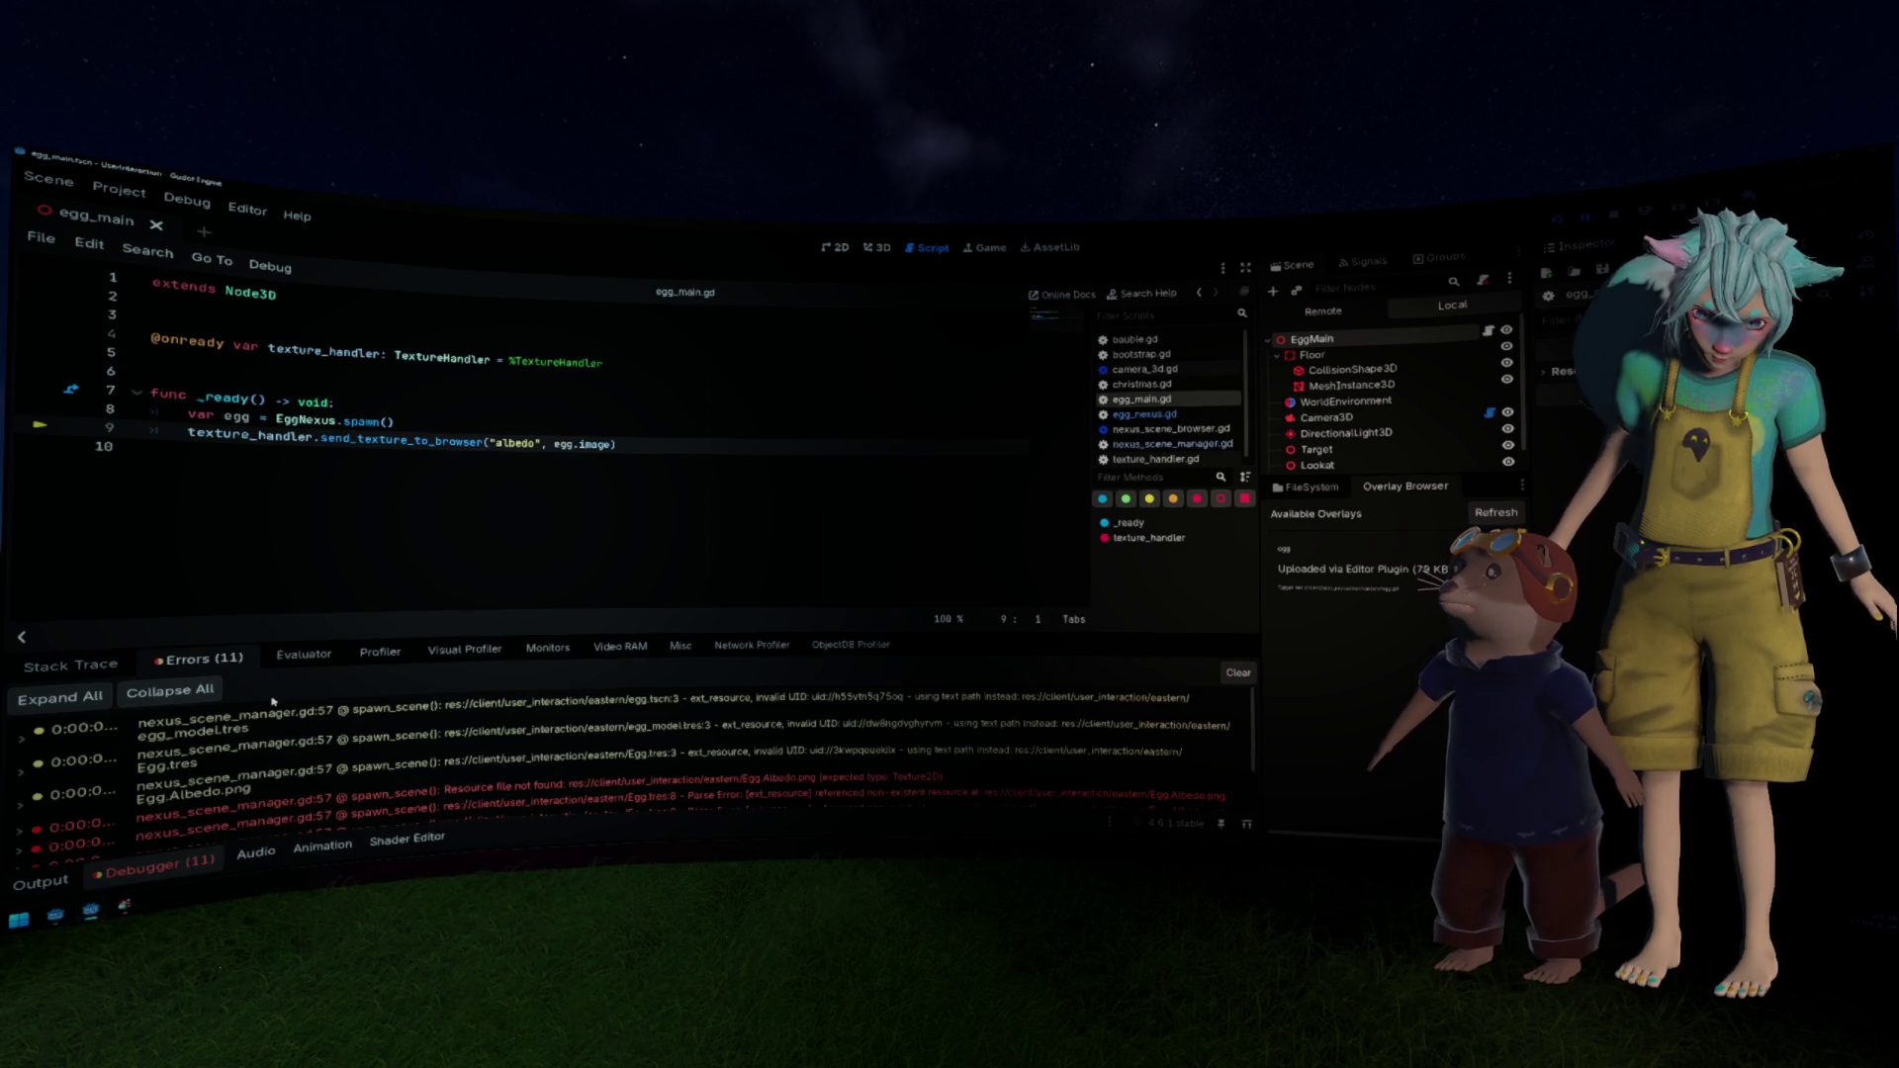
mouse_move(632, 788)
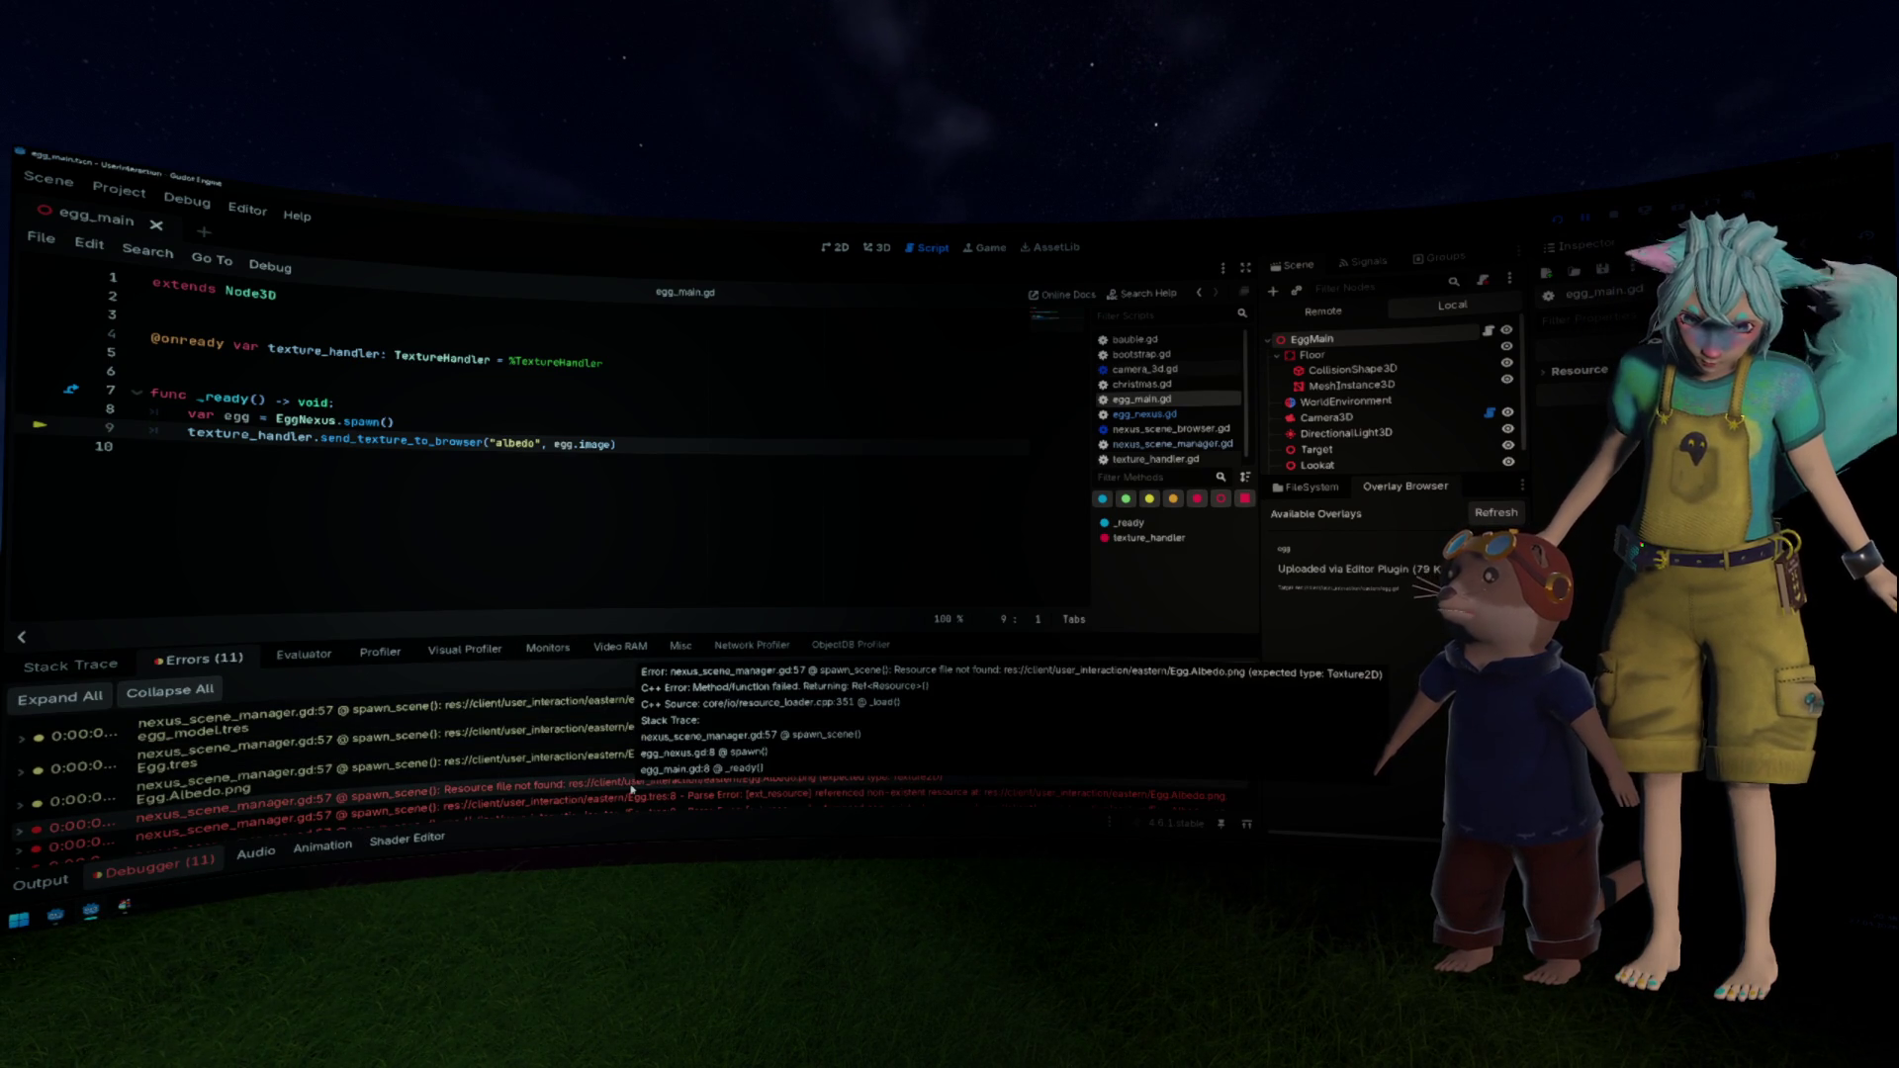
key("Up")
key("Up")
key("Up")
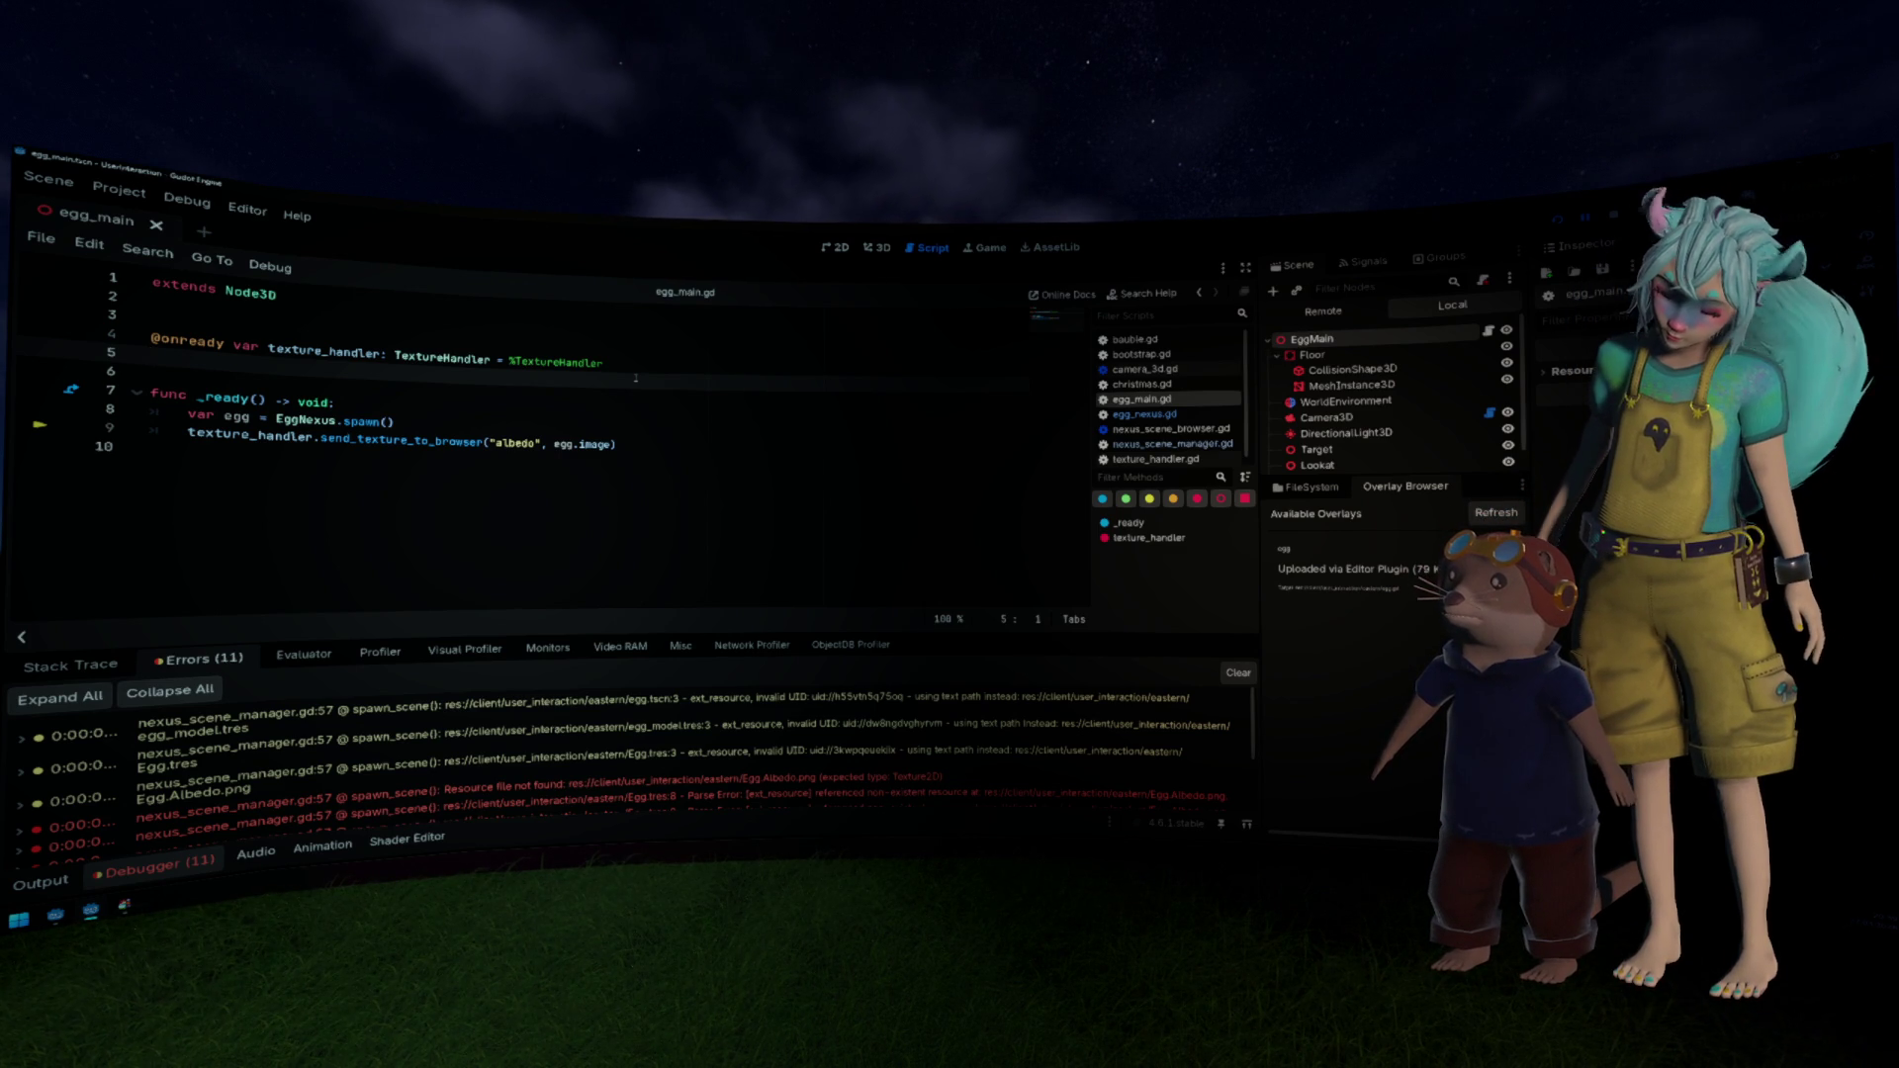
key("F5")
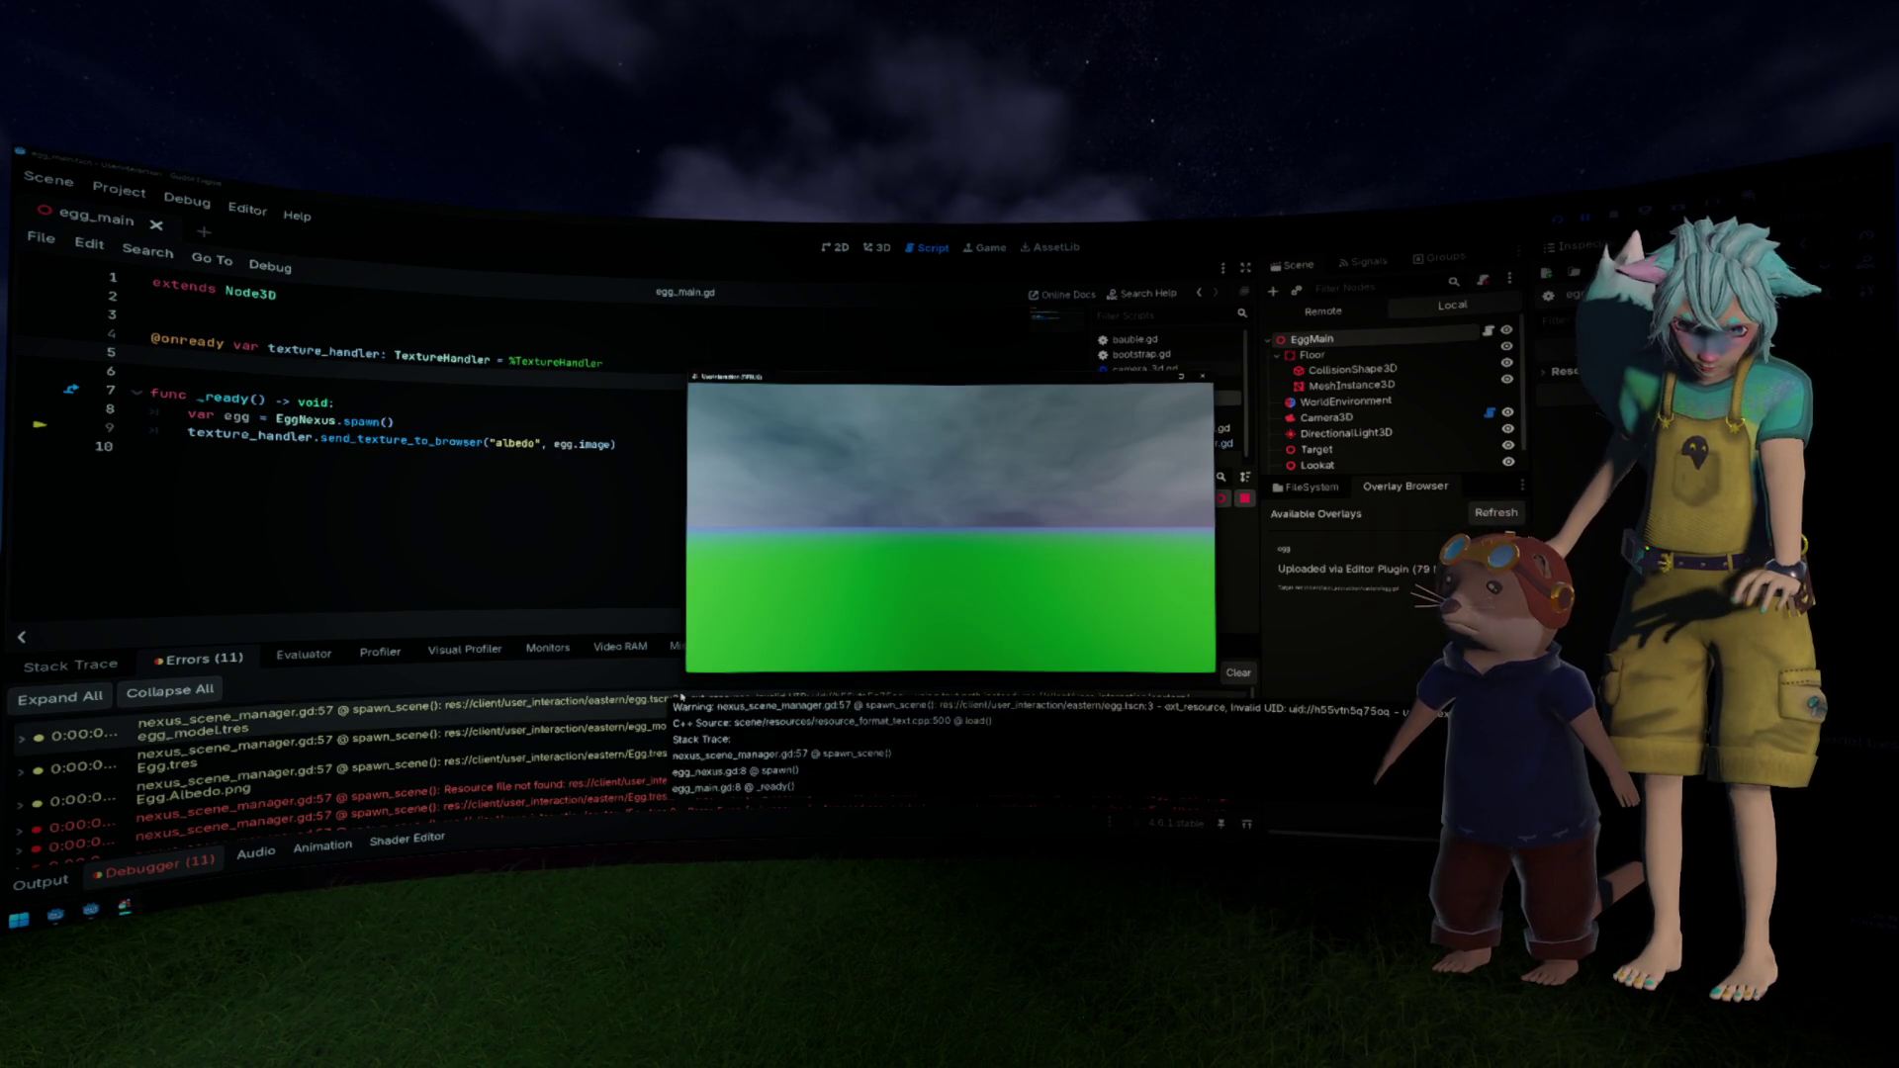
left_click(1204, 377)
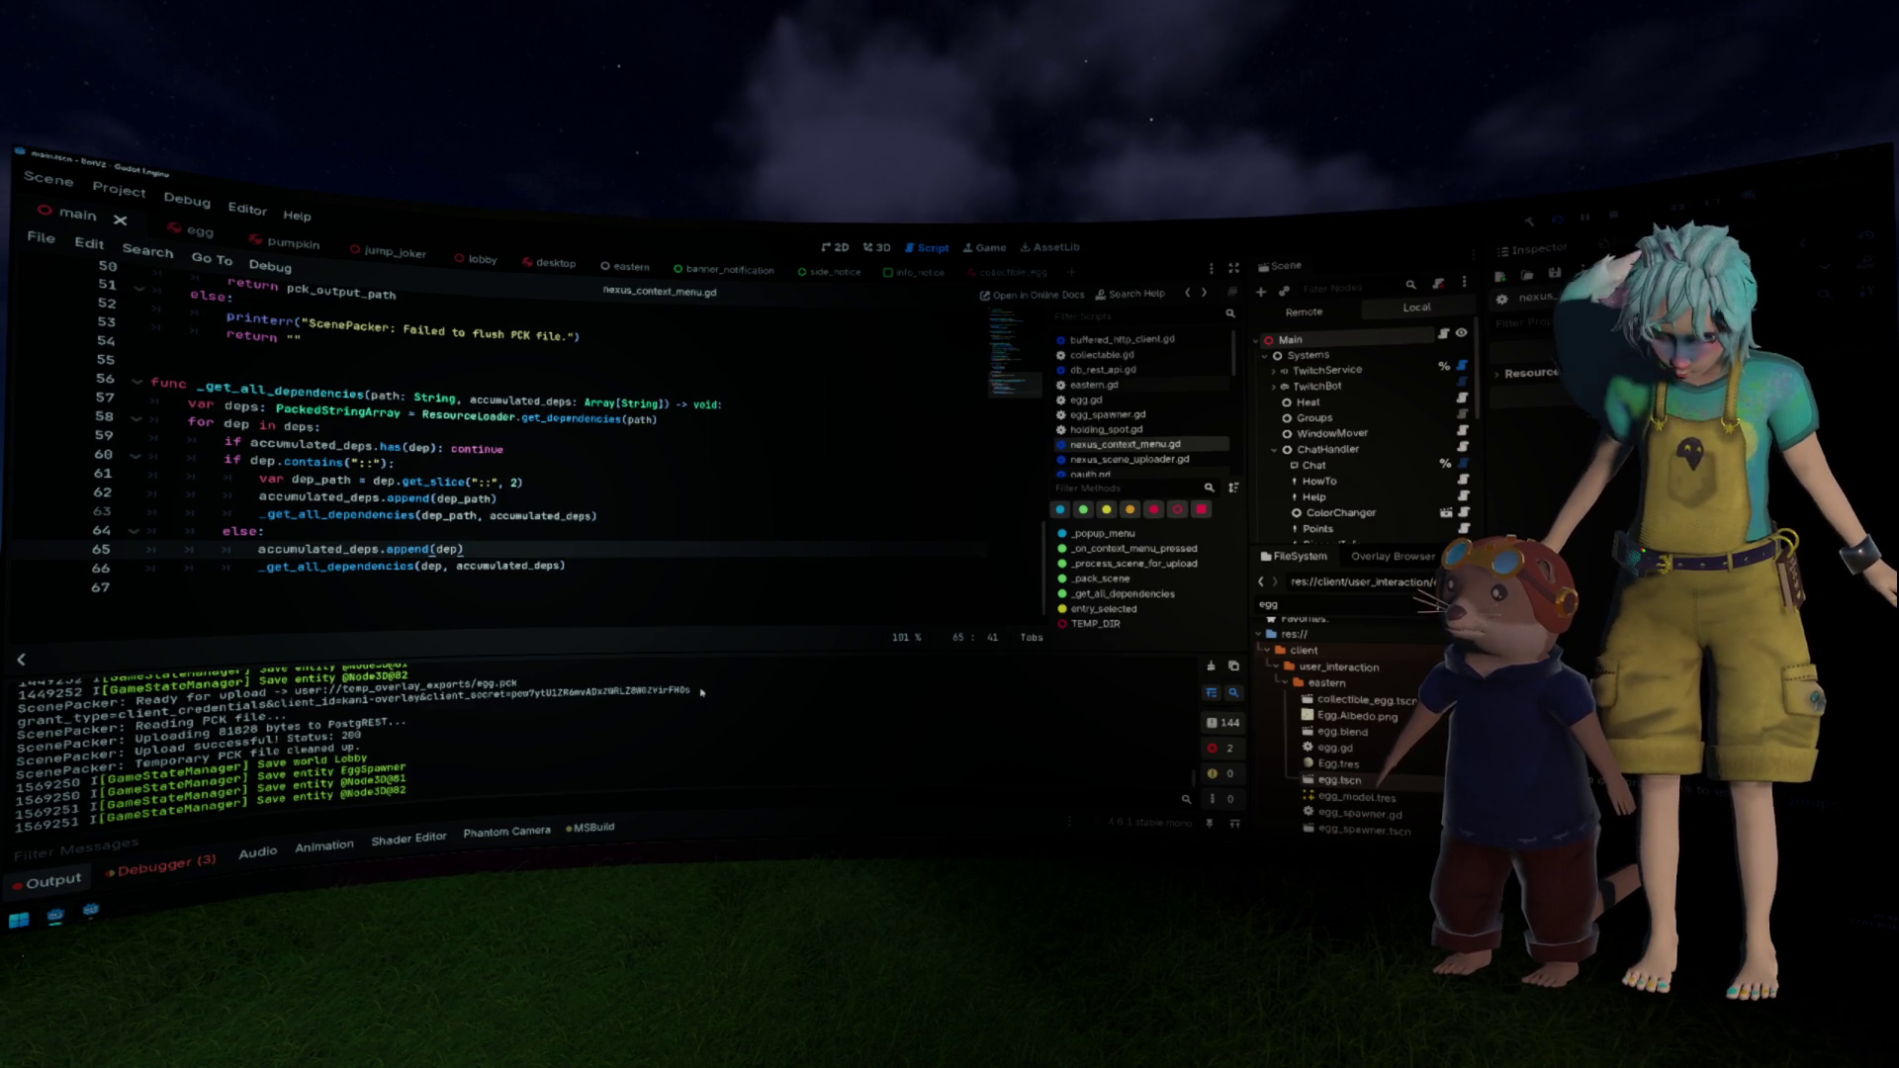
Step: Insert print("Add dep: ", path) as the first line of _get_all_dependencies and save
scroll(315, 749, "up", 1)
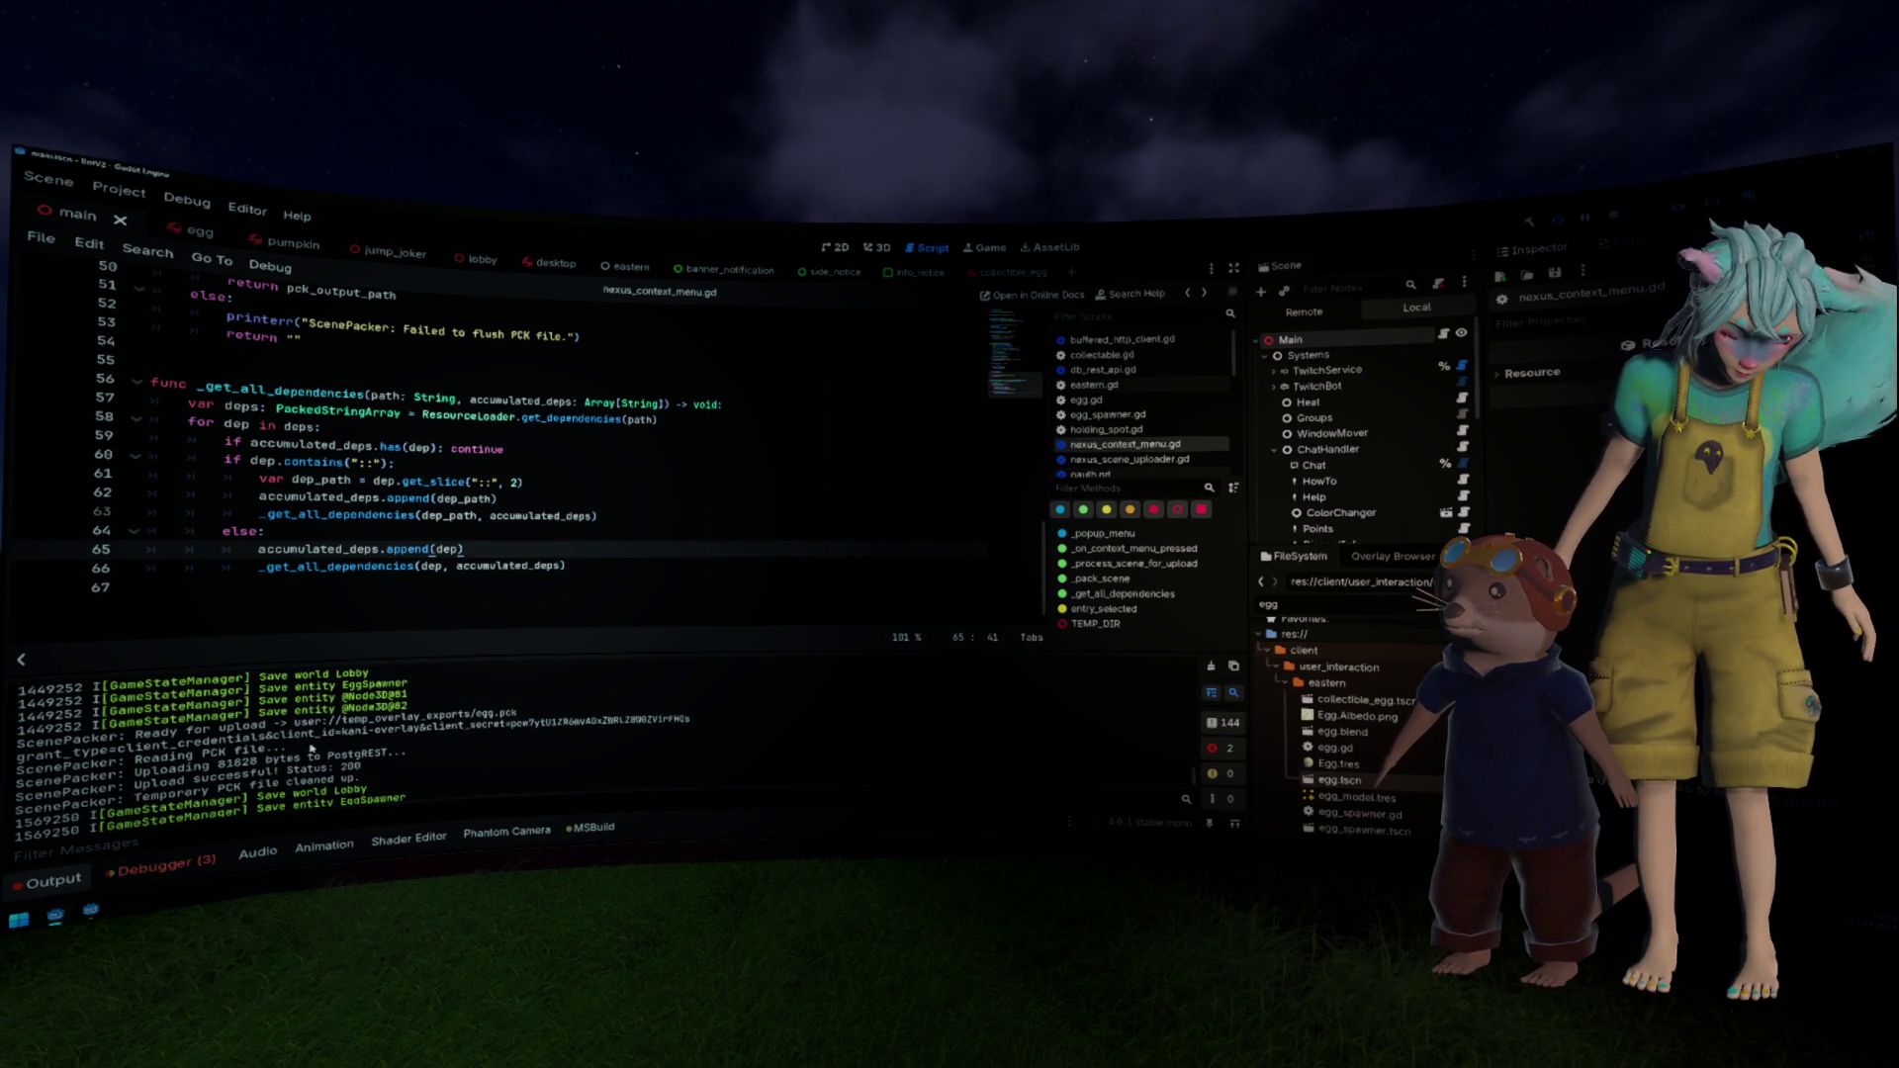
scroll(213, 742, "up", 3)
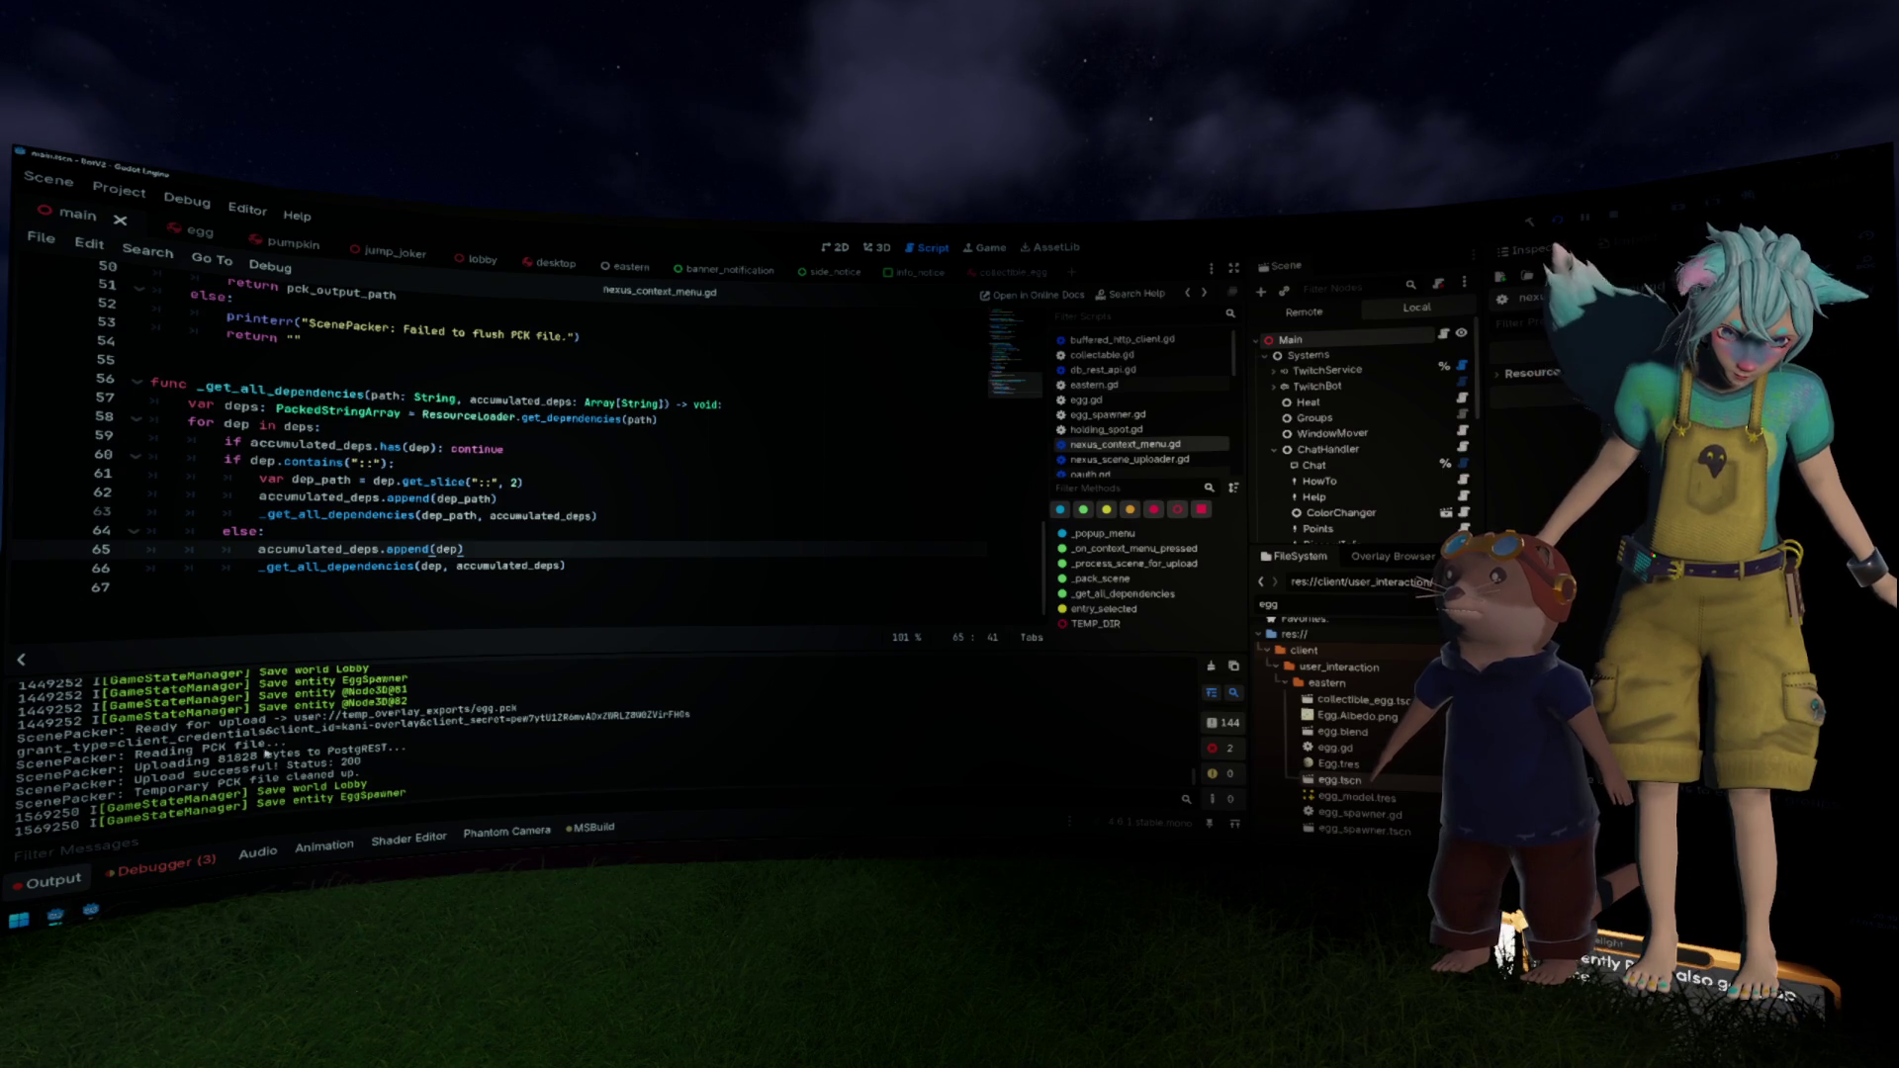
left_click(461, 534)
left_click(613, 489)
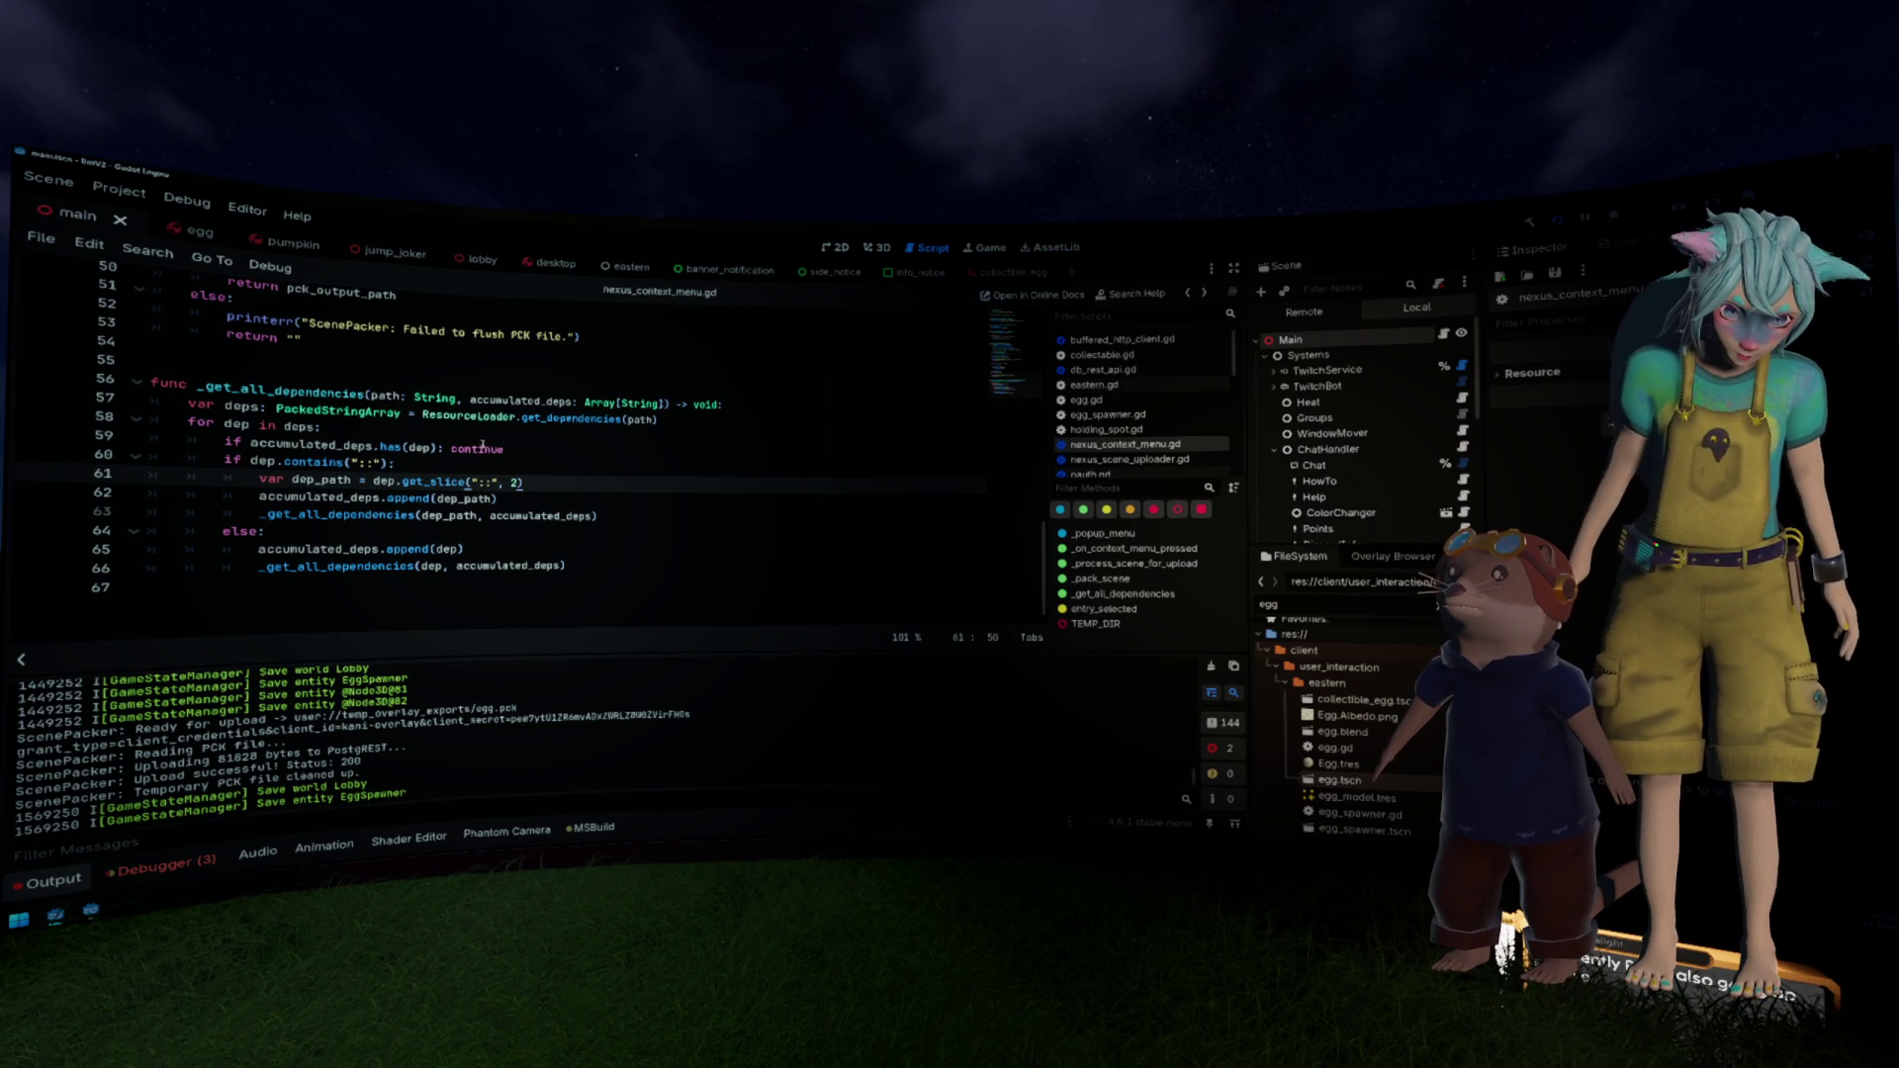
double_click(385, 394)
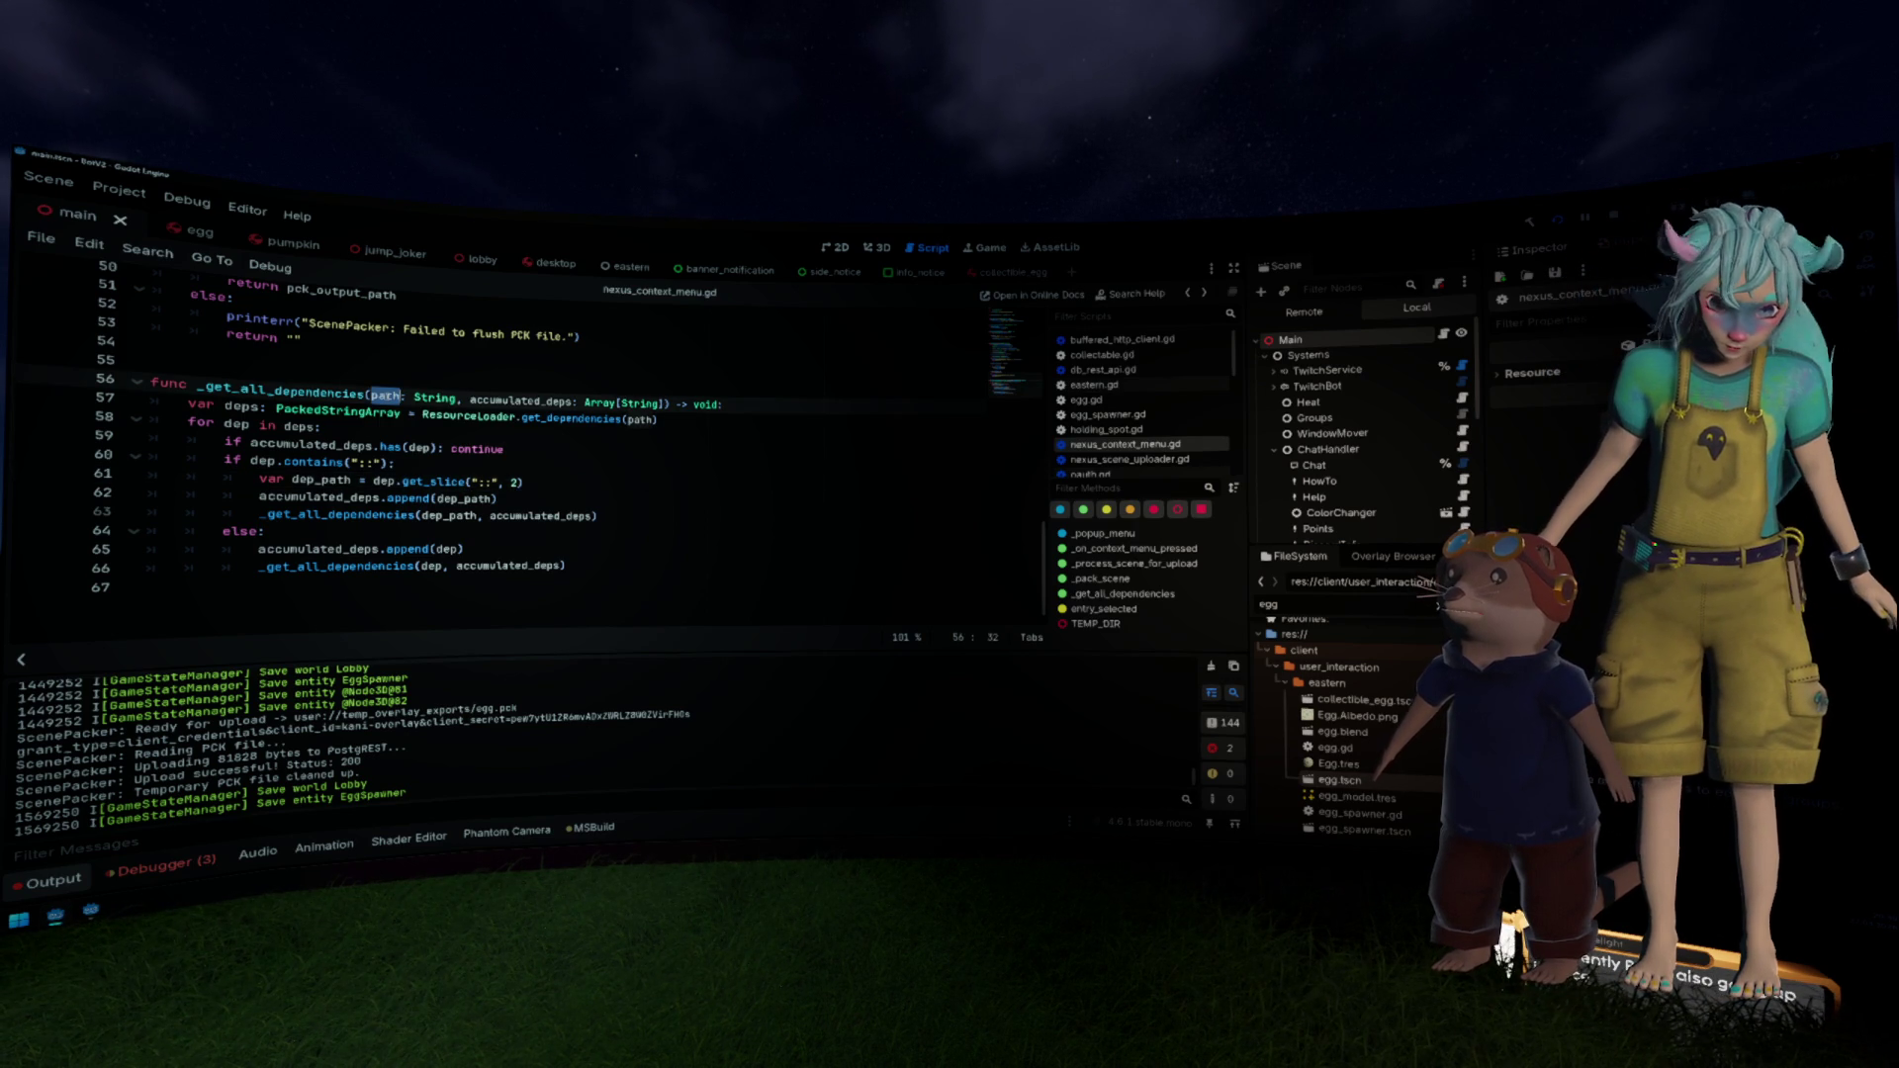
key("End")
key("Return")
type("prin")
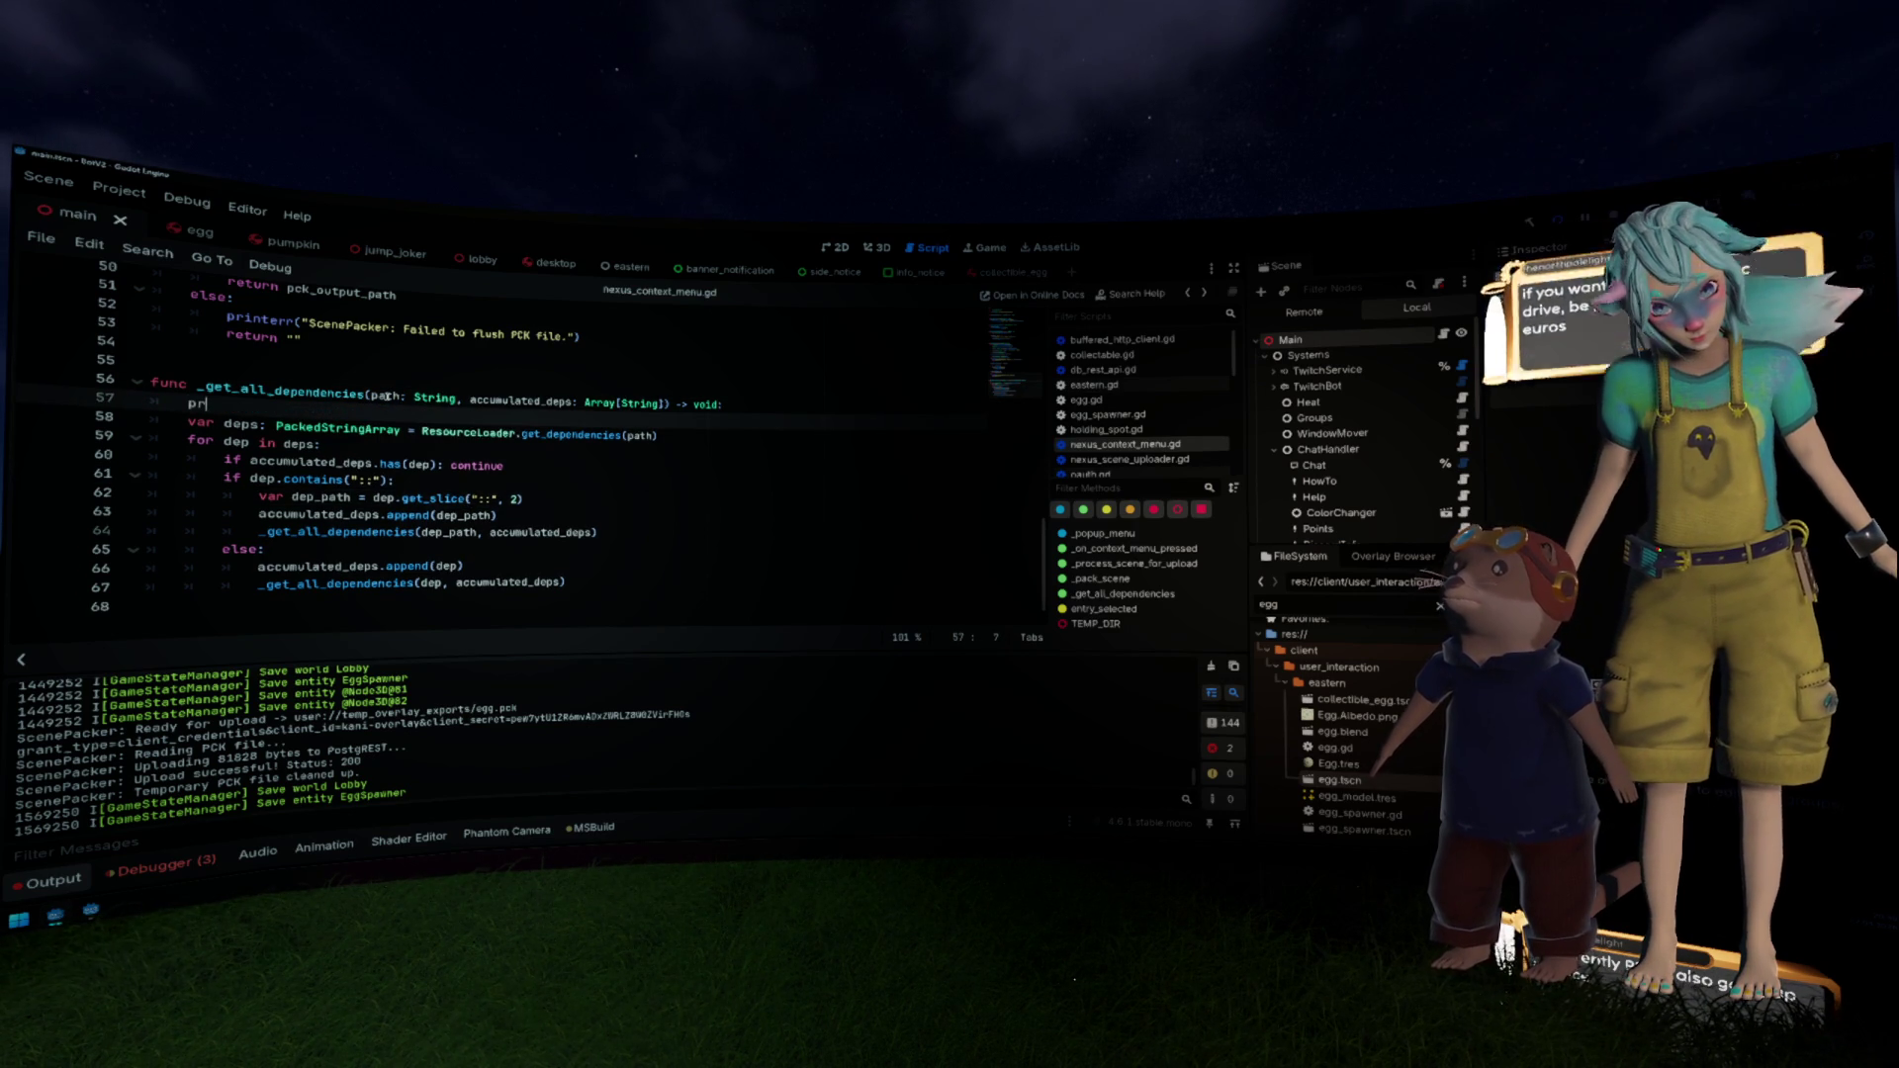
key("Return")
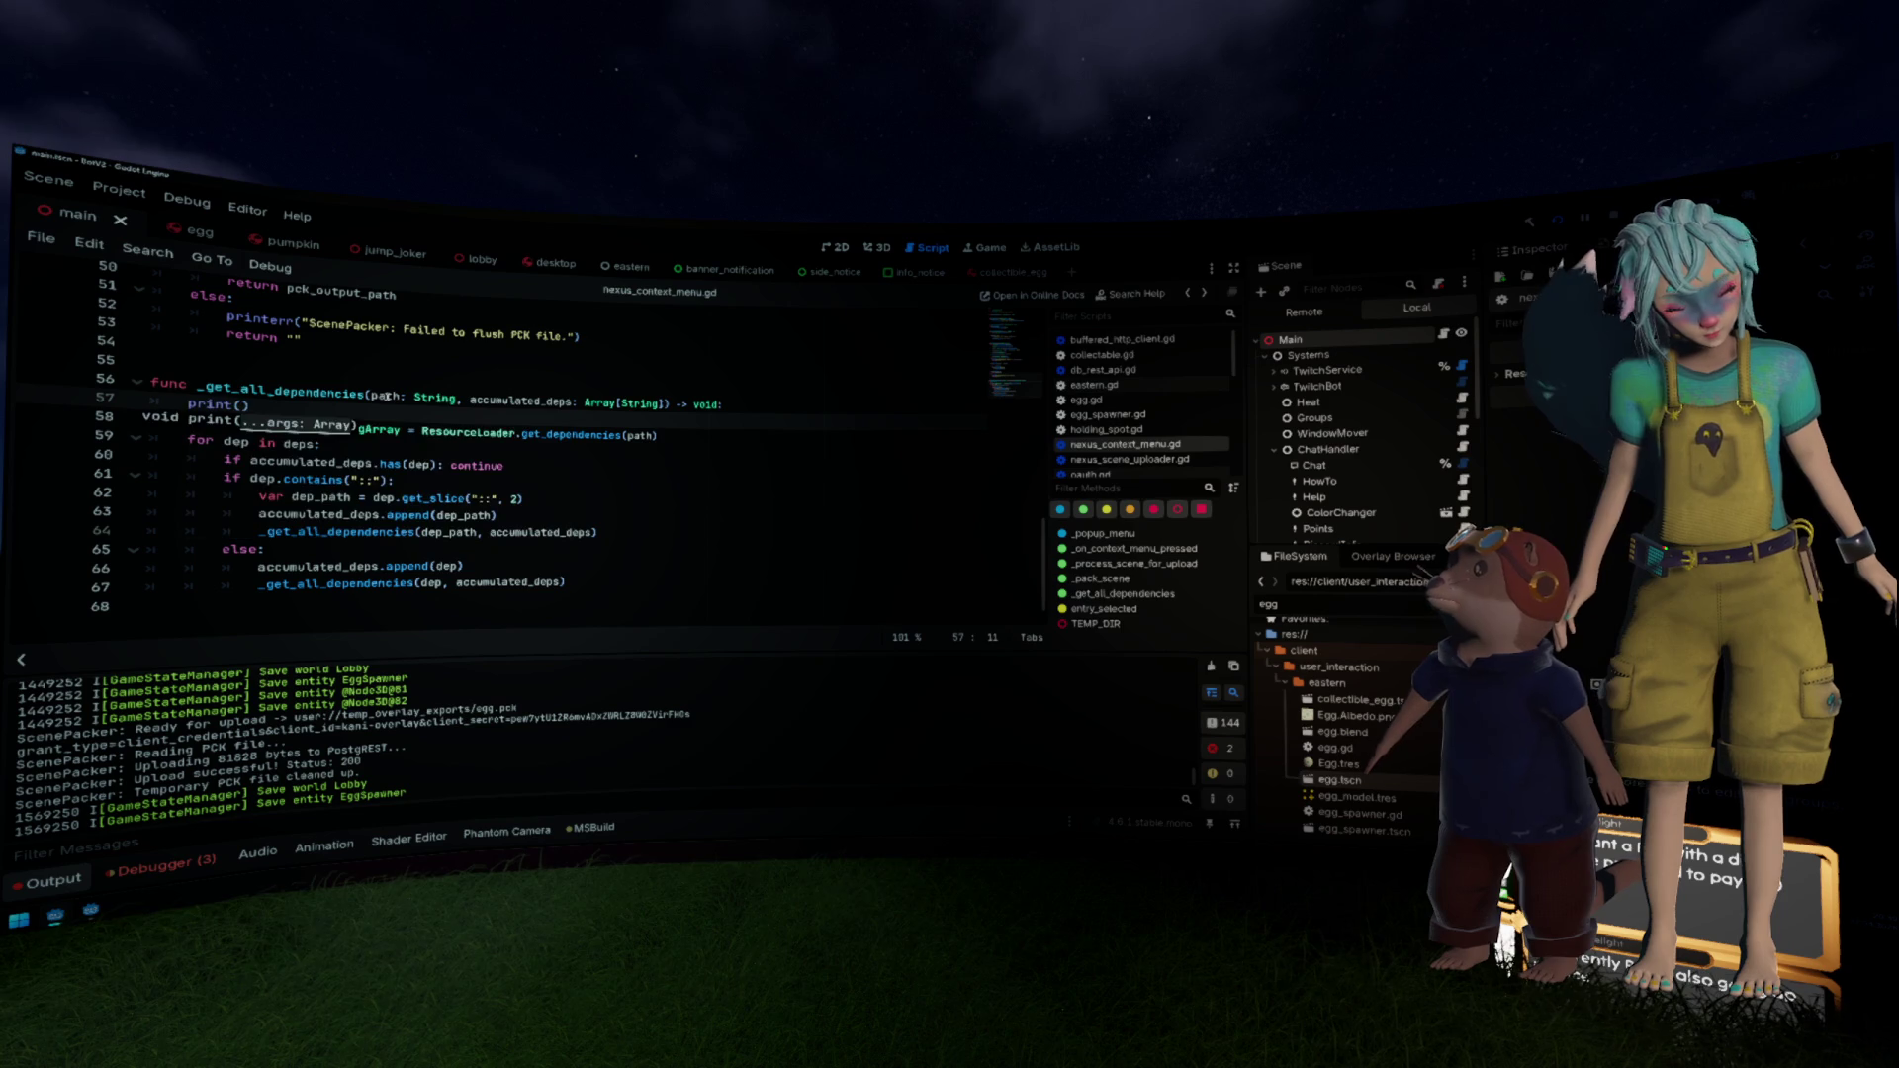
type("\"Add")
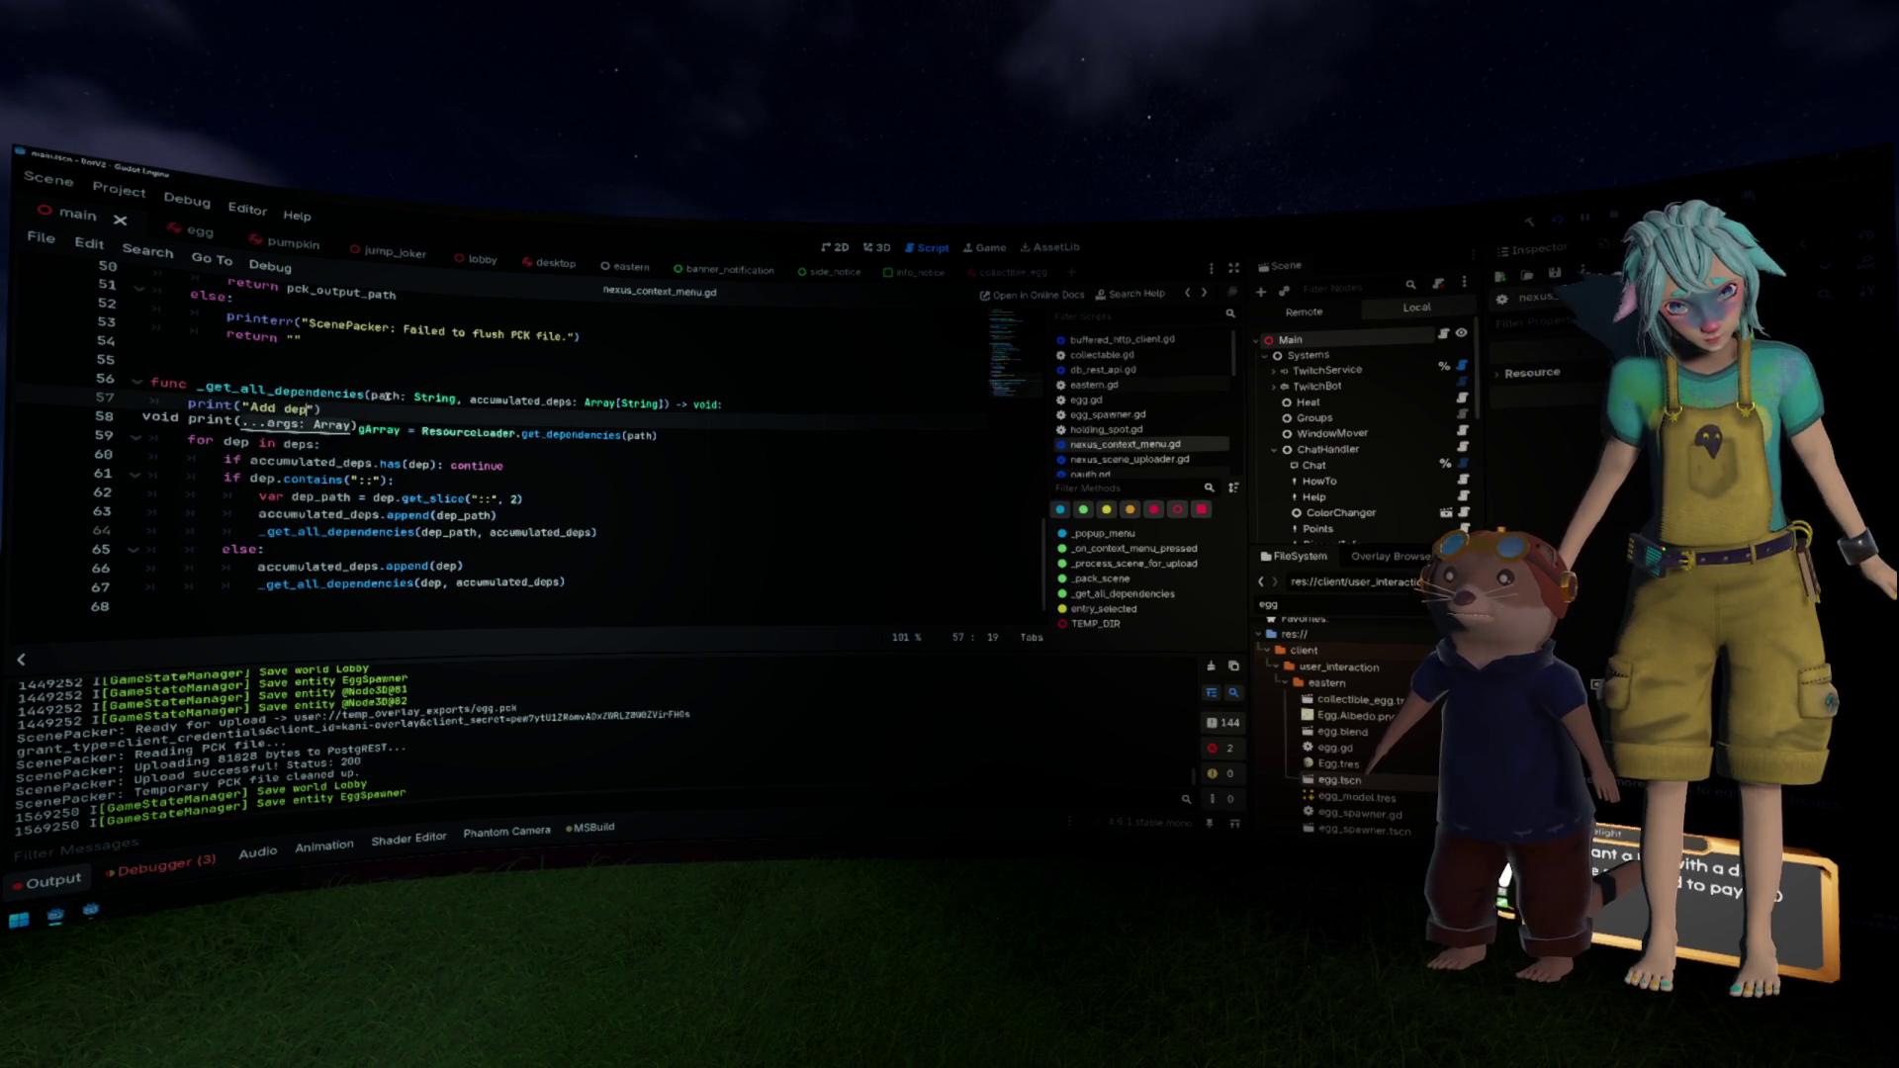
type(" dep: ")
type("\", path")
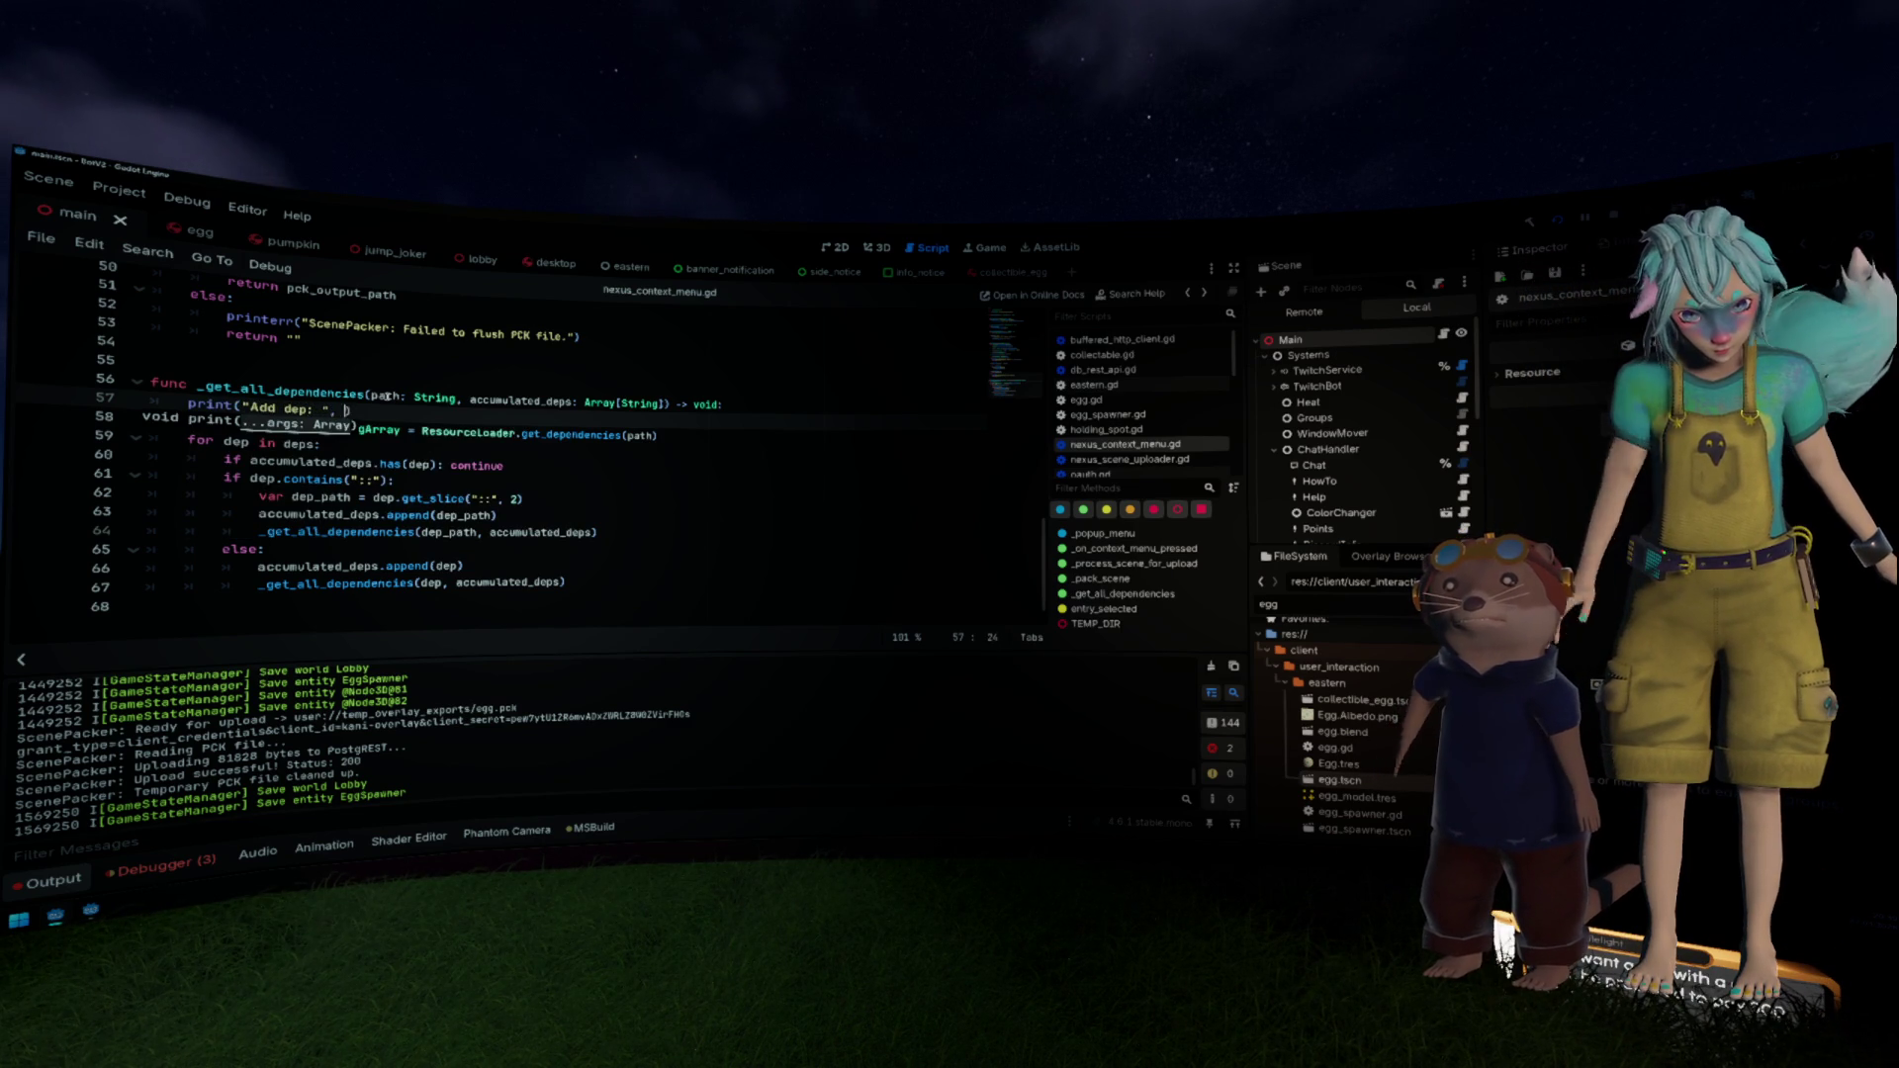
key("ctrl+s")
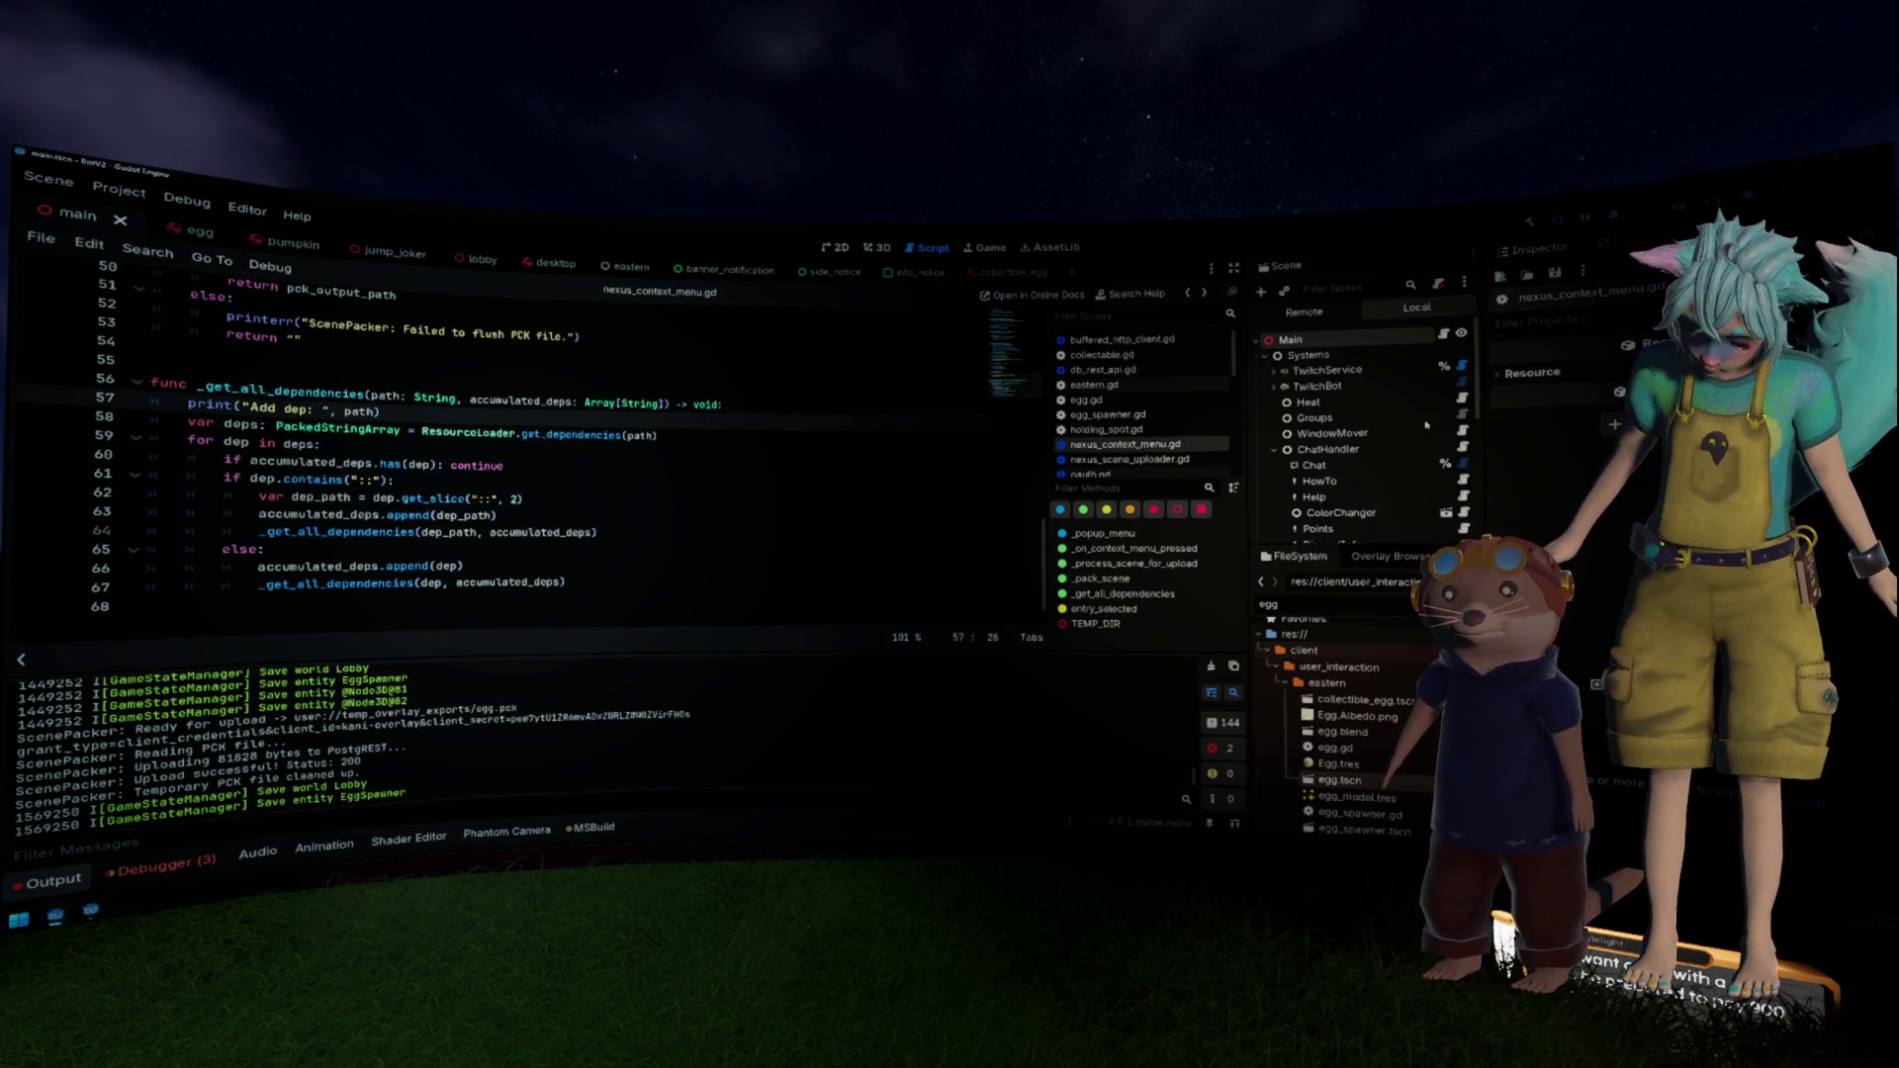
Step: Select the logged dependency lines in the Output panel
right_click(1353, 780)
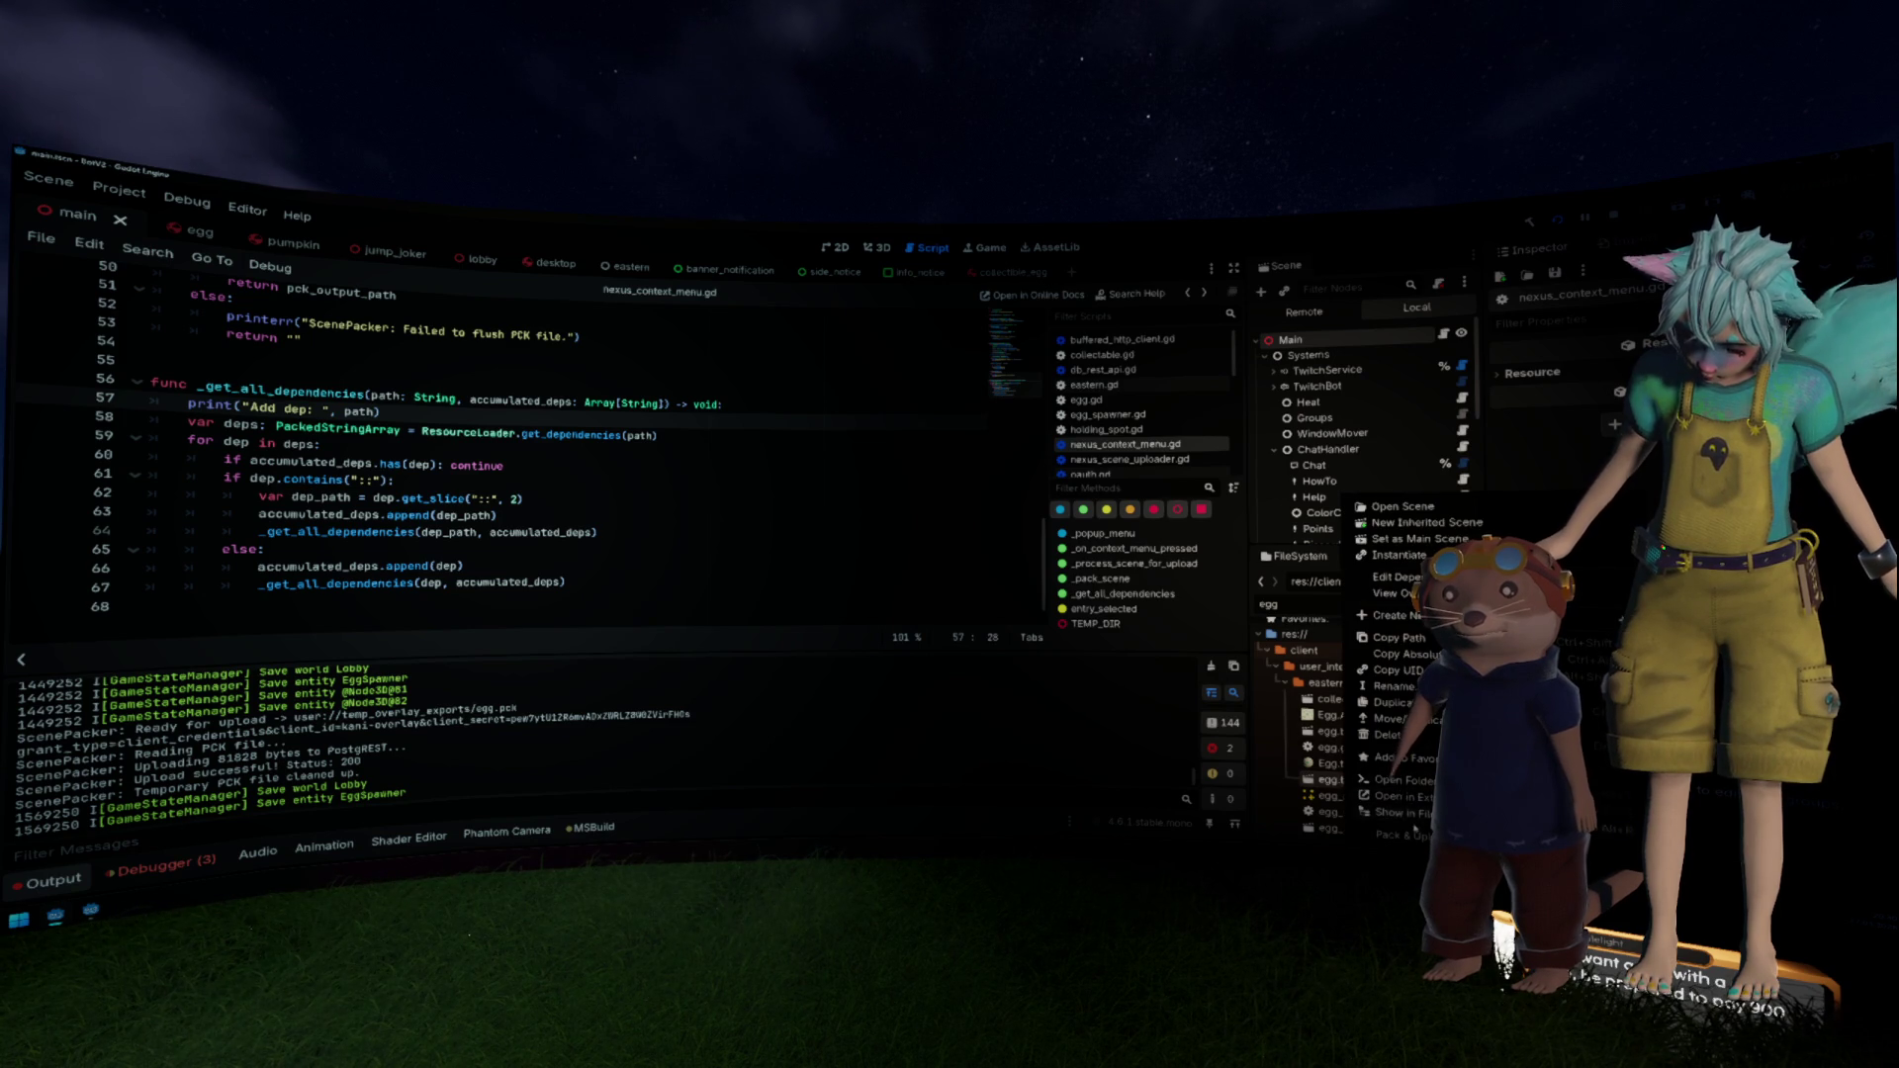
key("Escape")
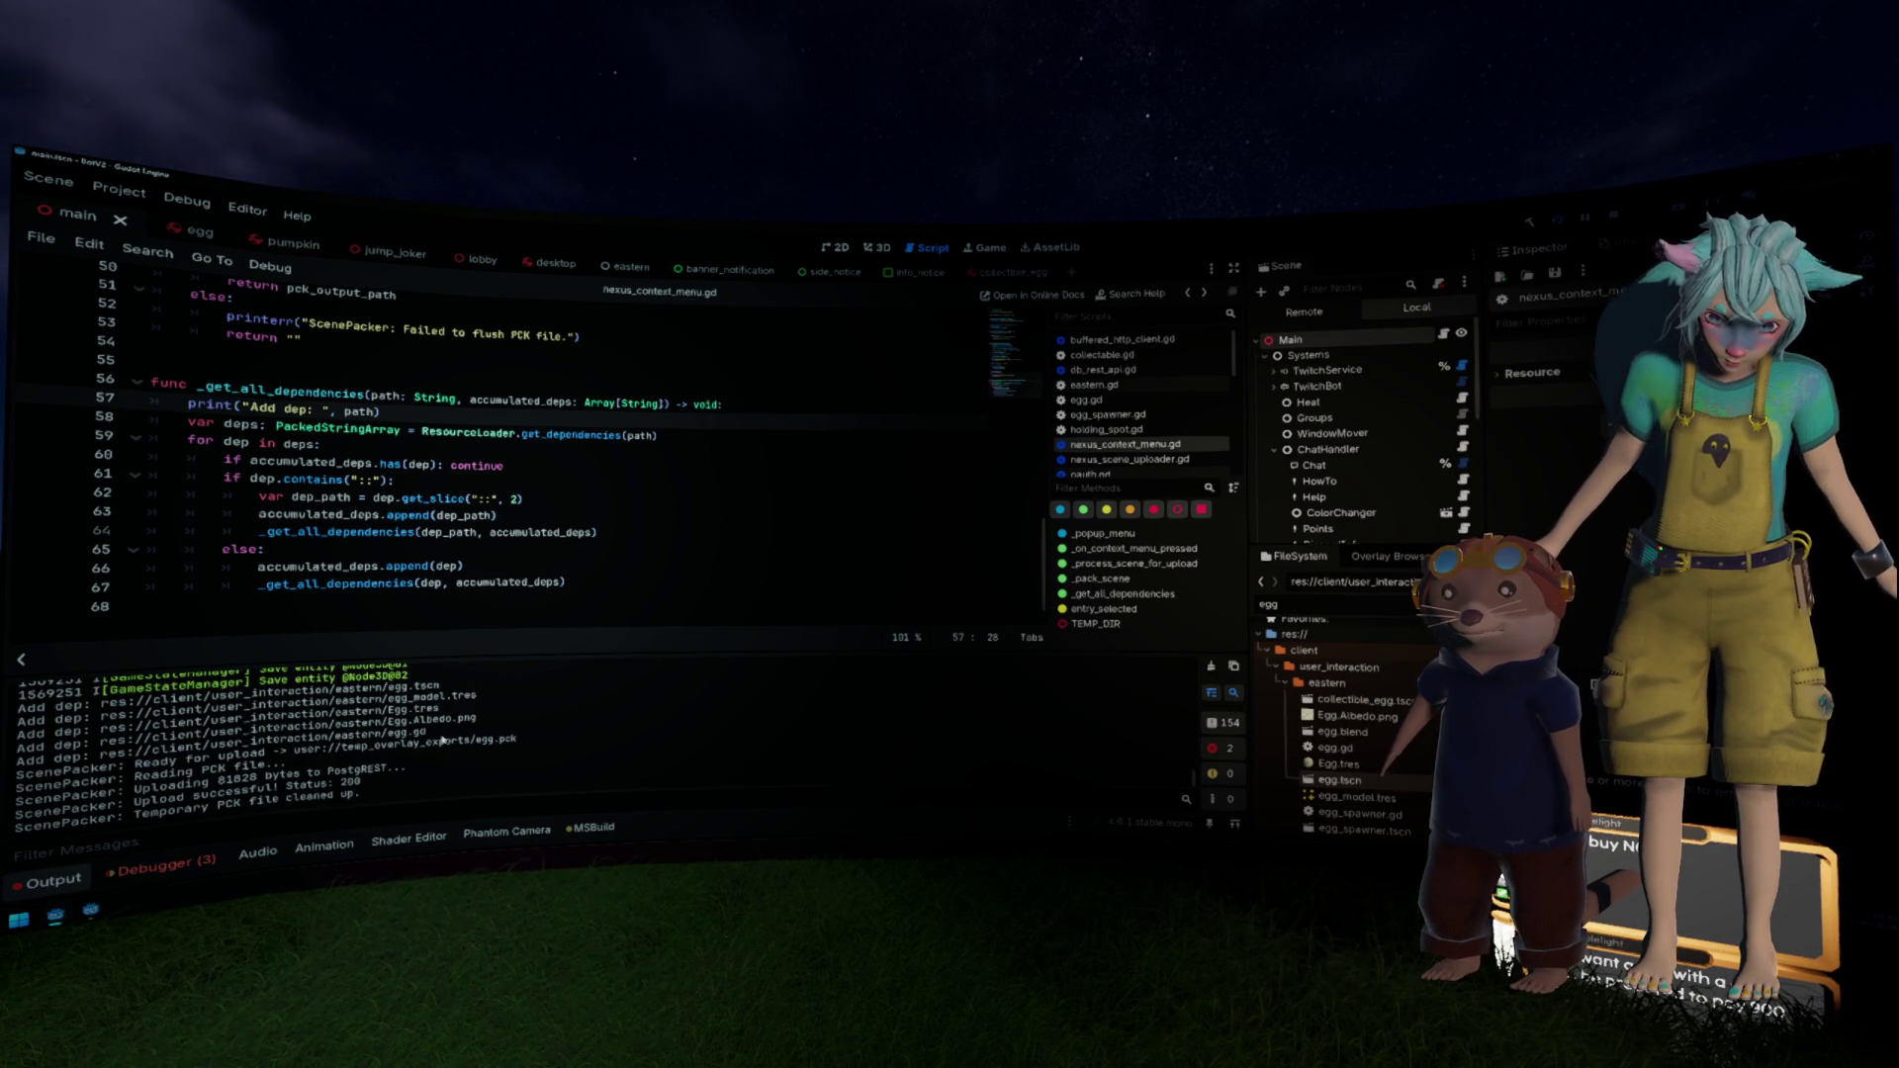
mouse_move(444, 740)
left_mouse_down()
mouse_move(297, 717)
mouse_move(346, 697)
mouse_move(20, 706)
left_mouse_up()
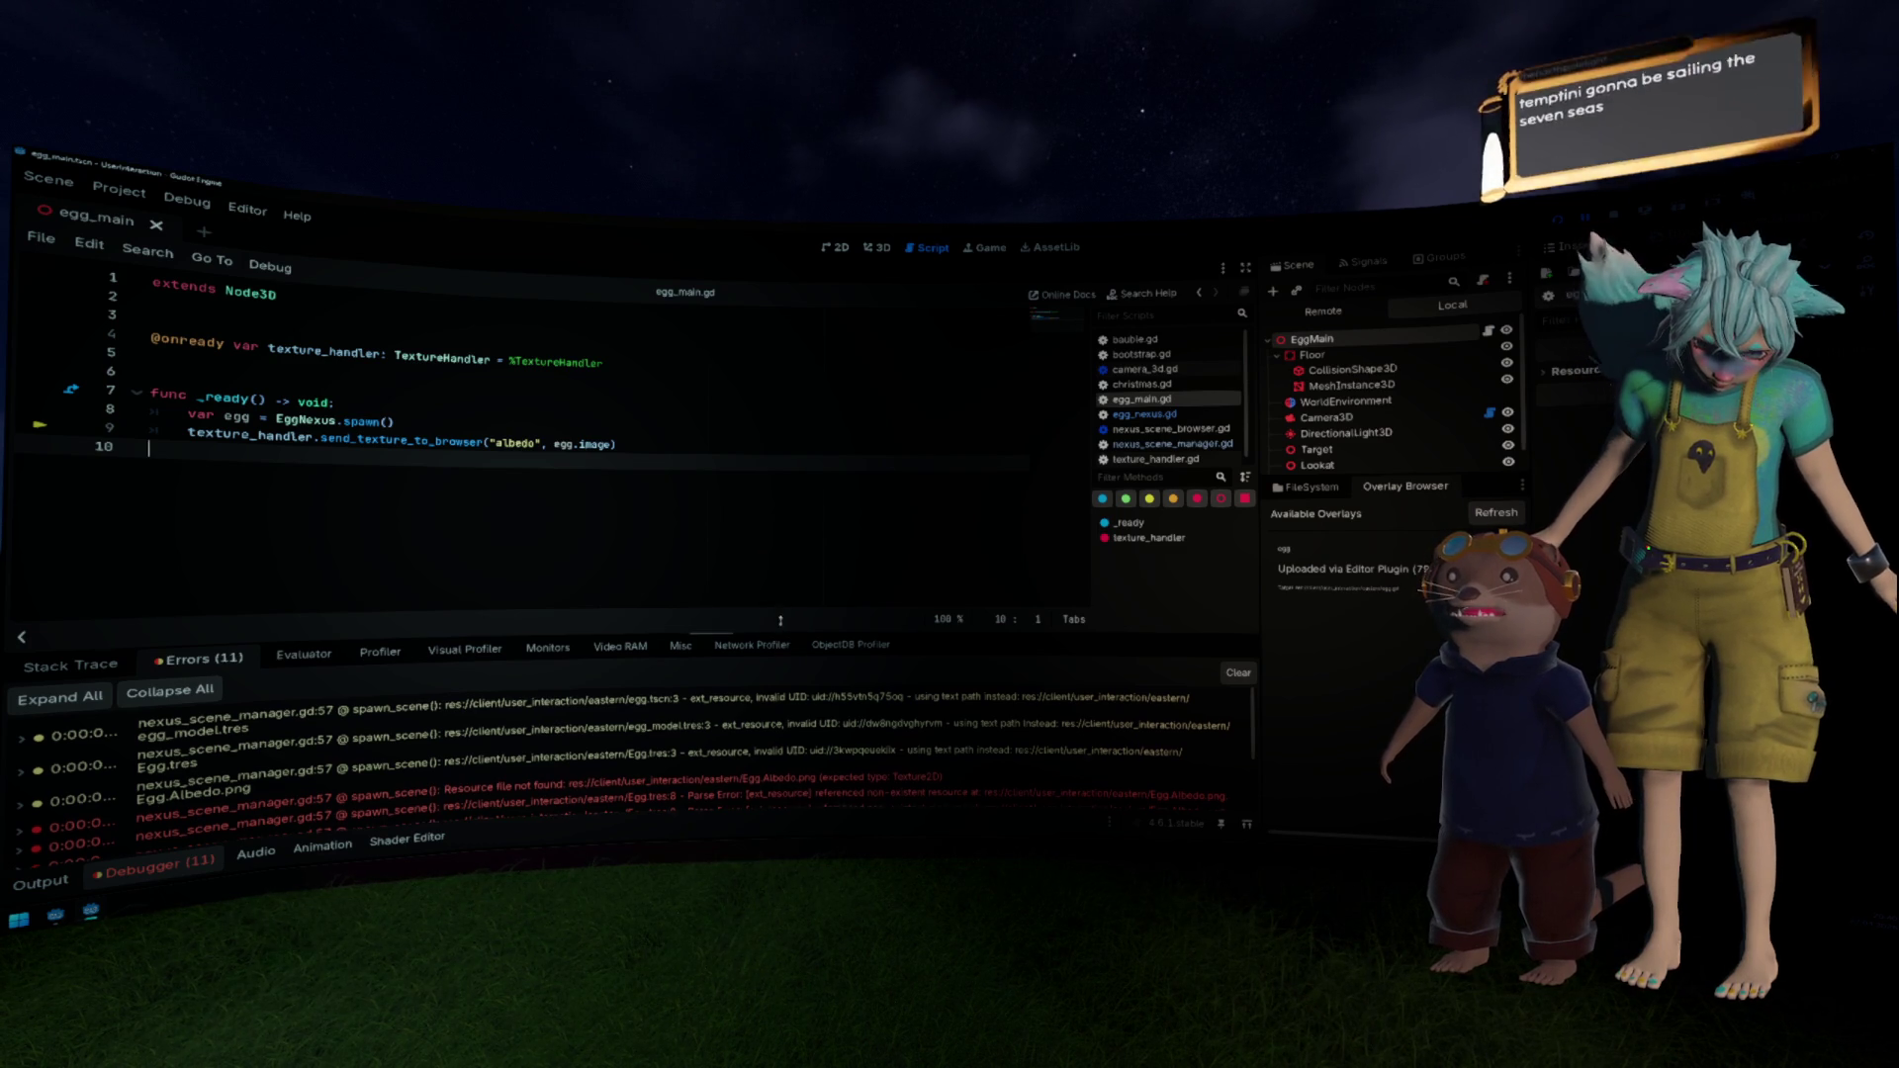
Step: Enlarge the debugger panel, jump to the error's source line, and refresh the Overlay Browser
left_click_drag(788, 606, 793, 574)
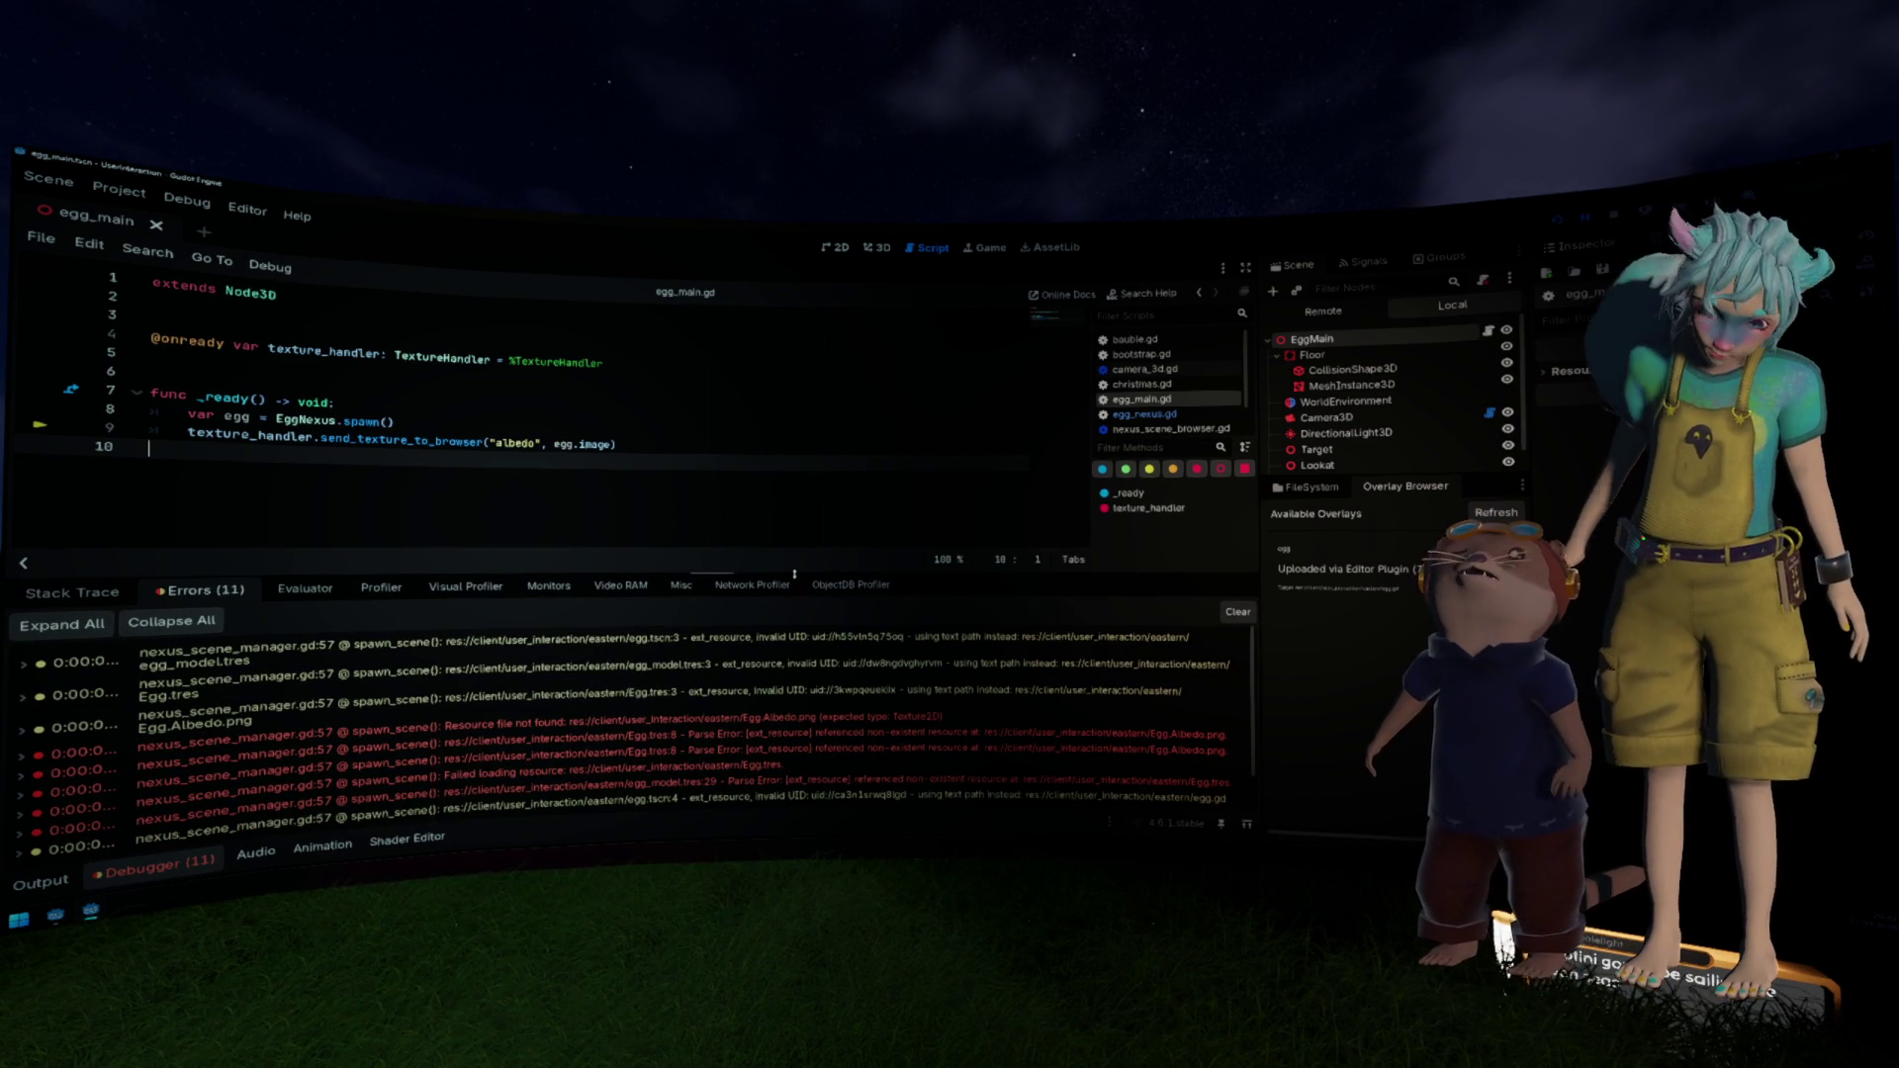
double_click(680, 716)
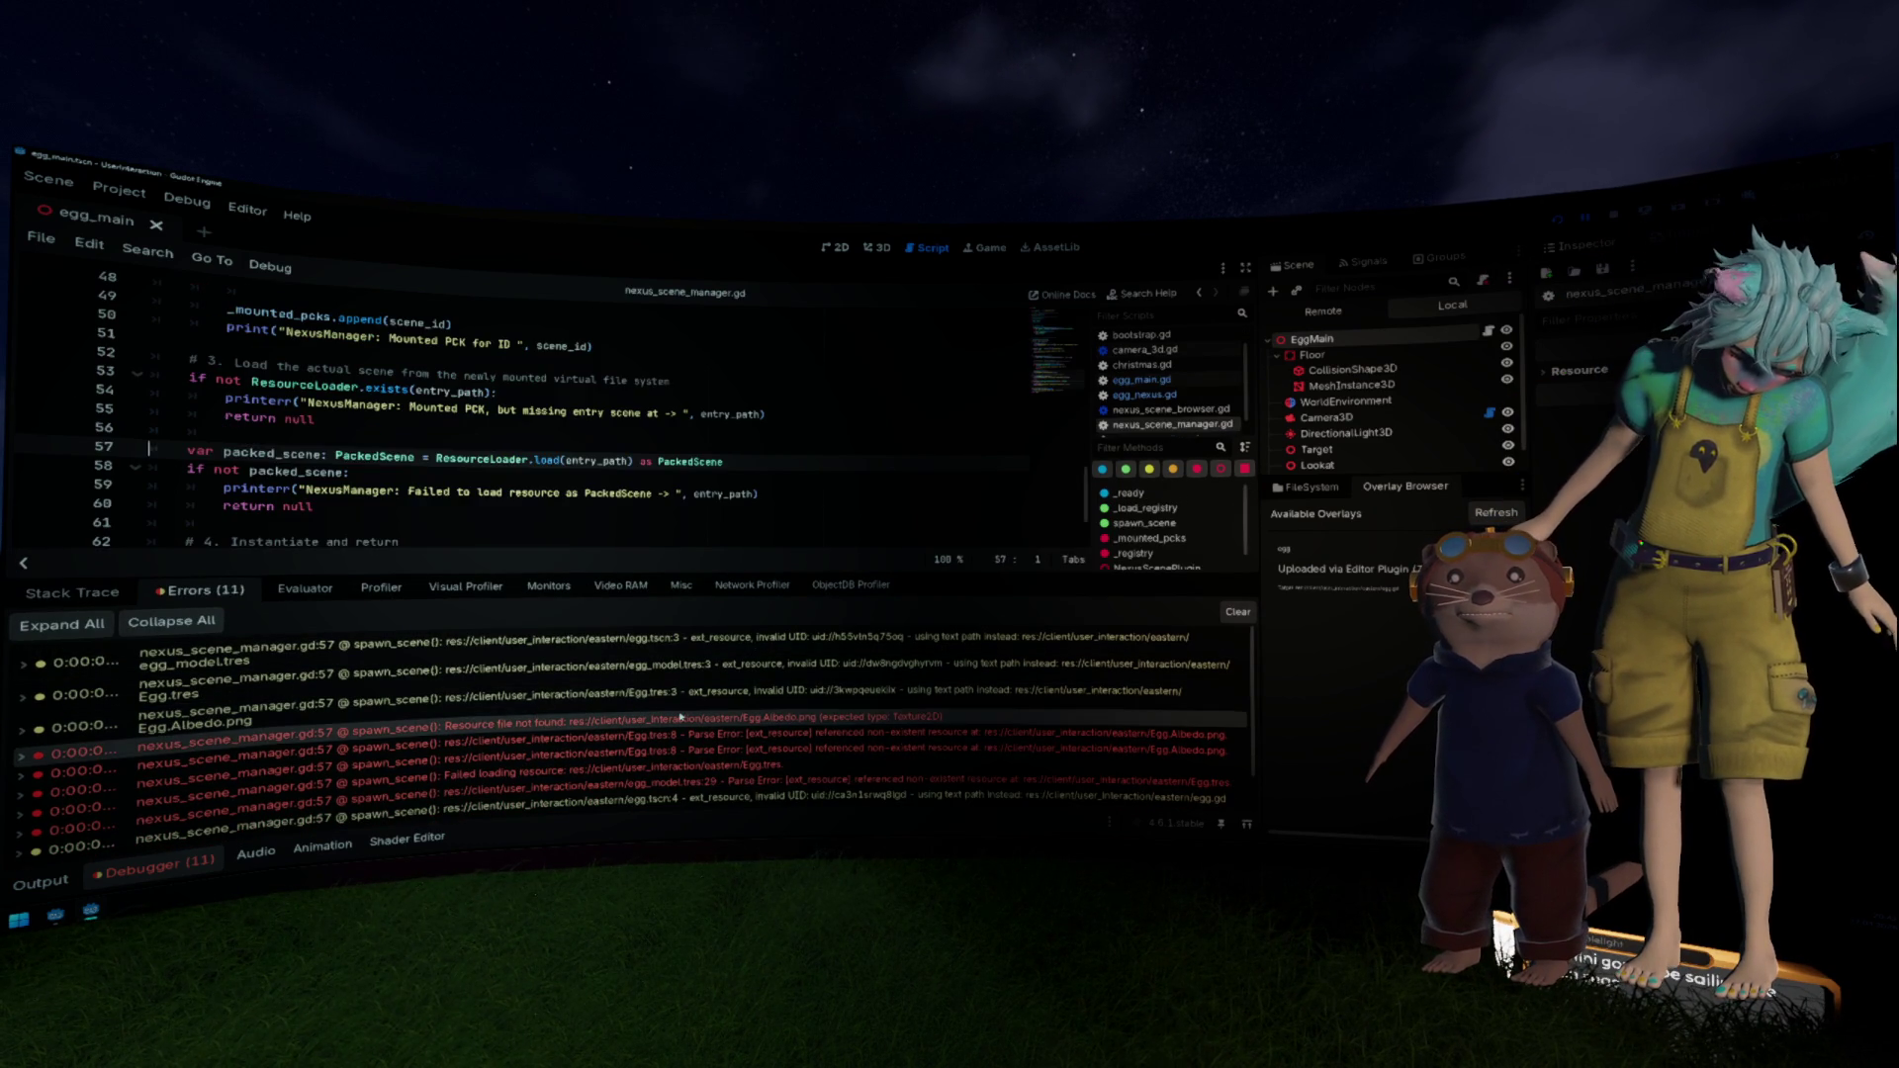
left_click(857, 450)
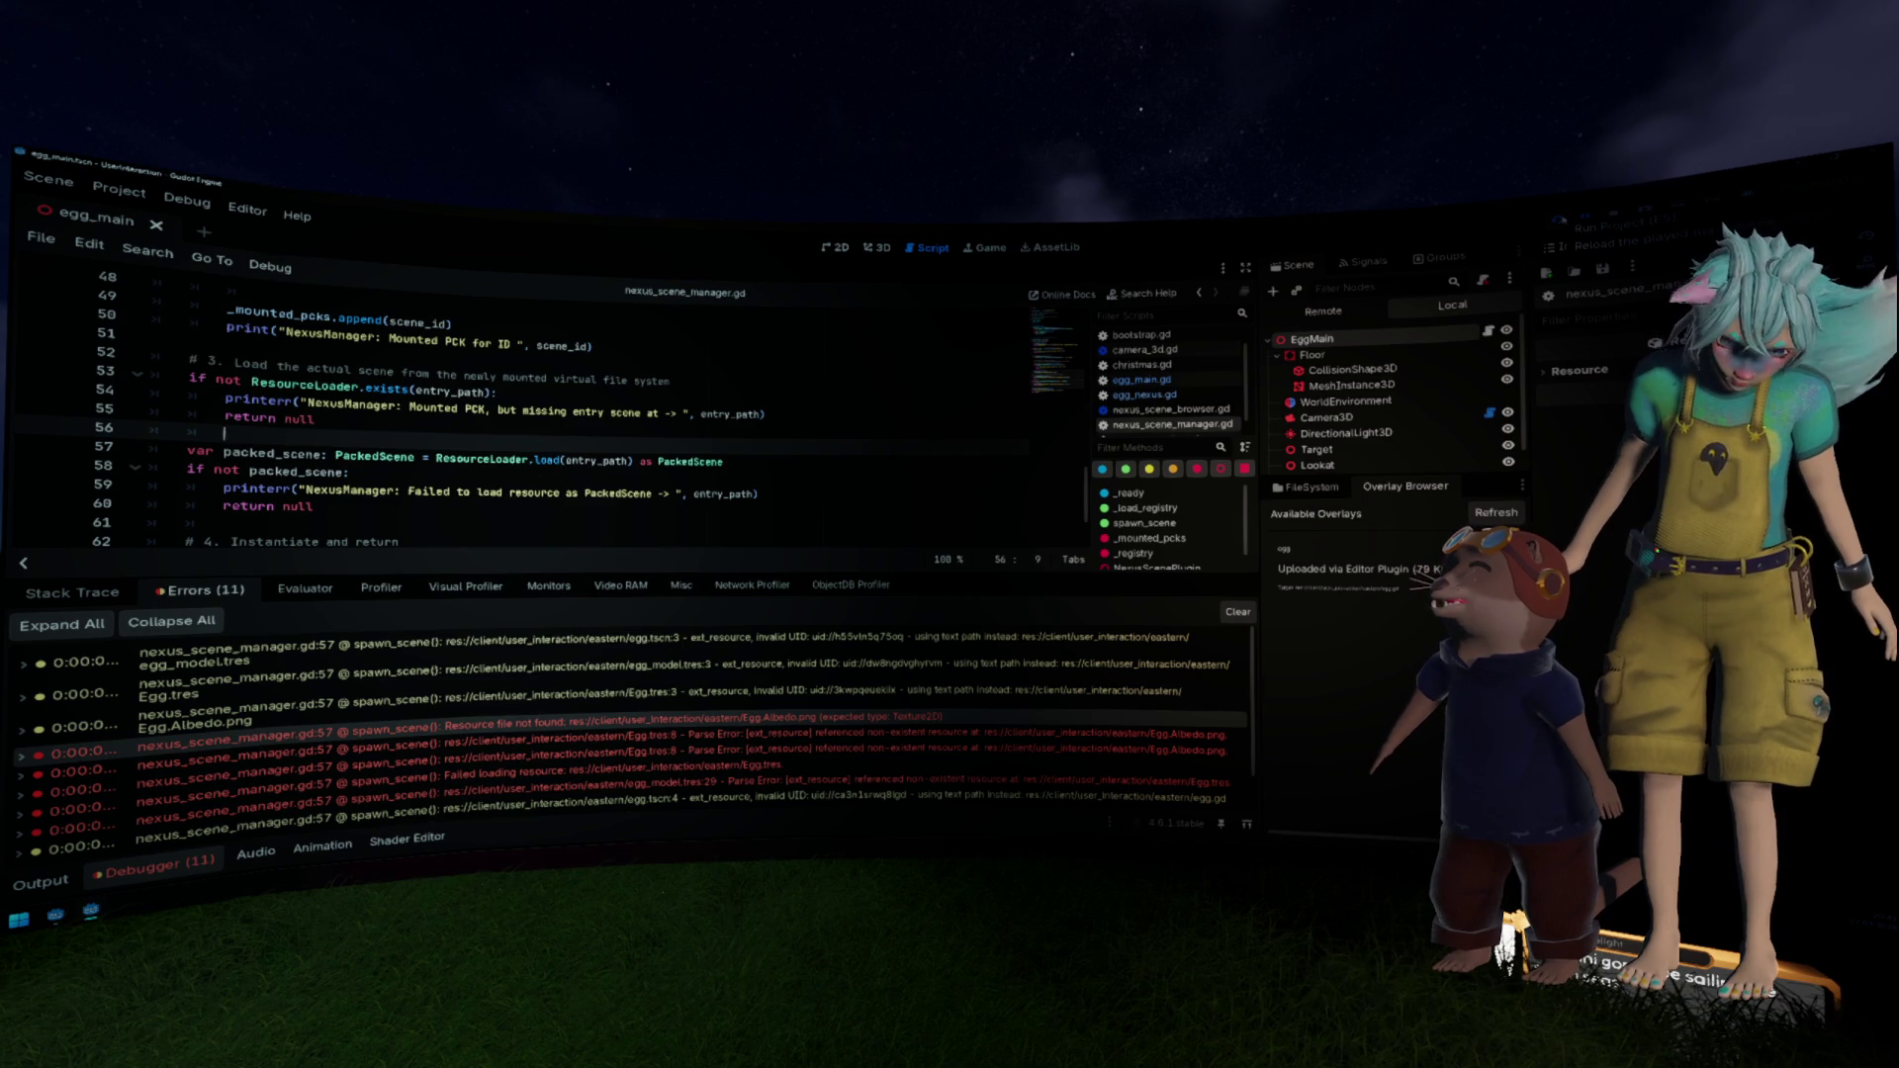
left_click(1490, 522)
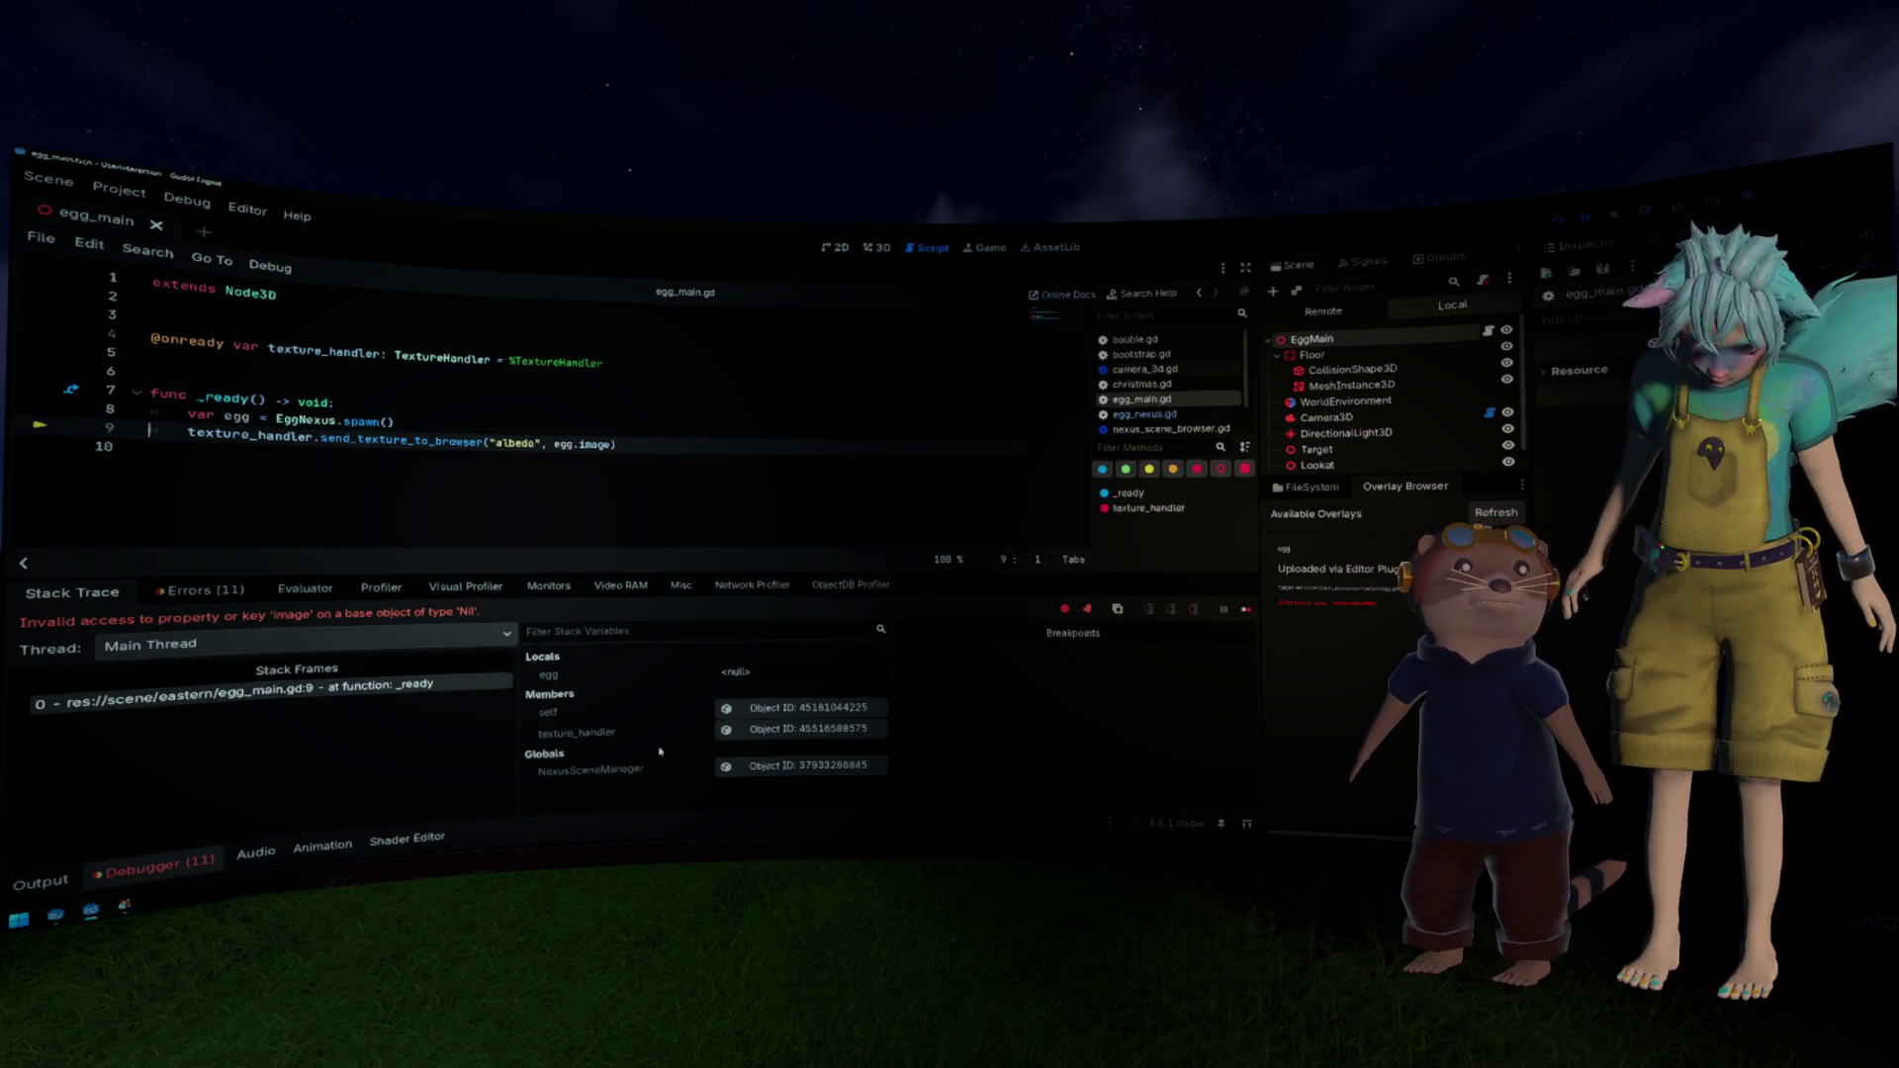
Step: Open the failing ResourceLoader.load on line 57 of nexus_scene_manager.gd and inspect entry_path
left_click(220, 598)
left_click(778, 716)
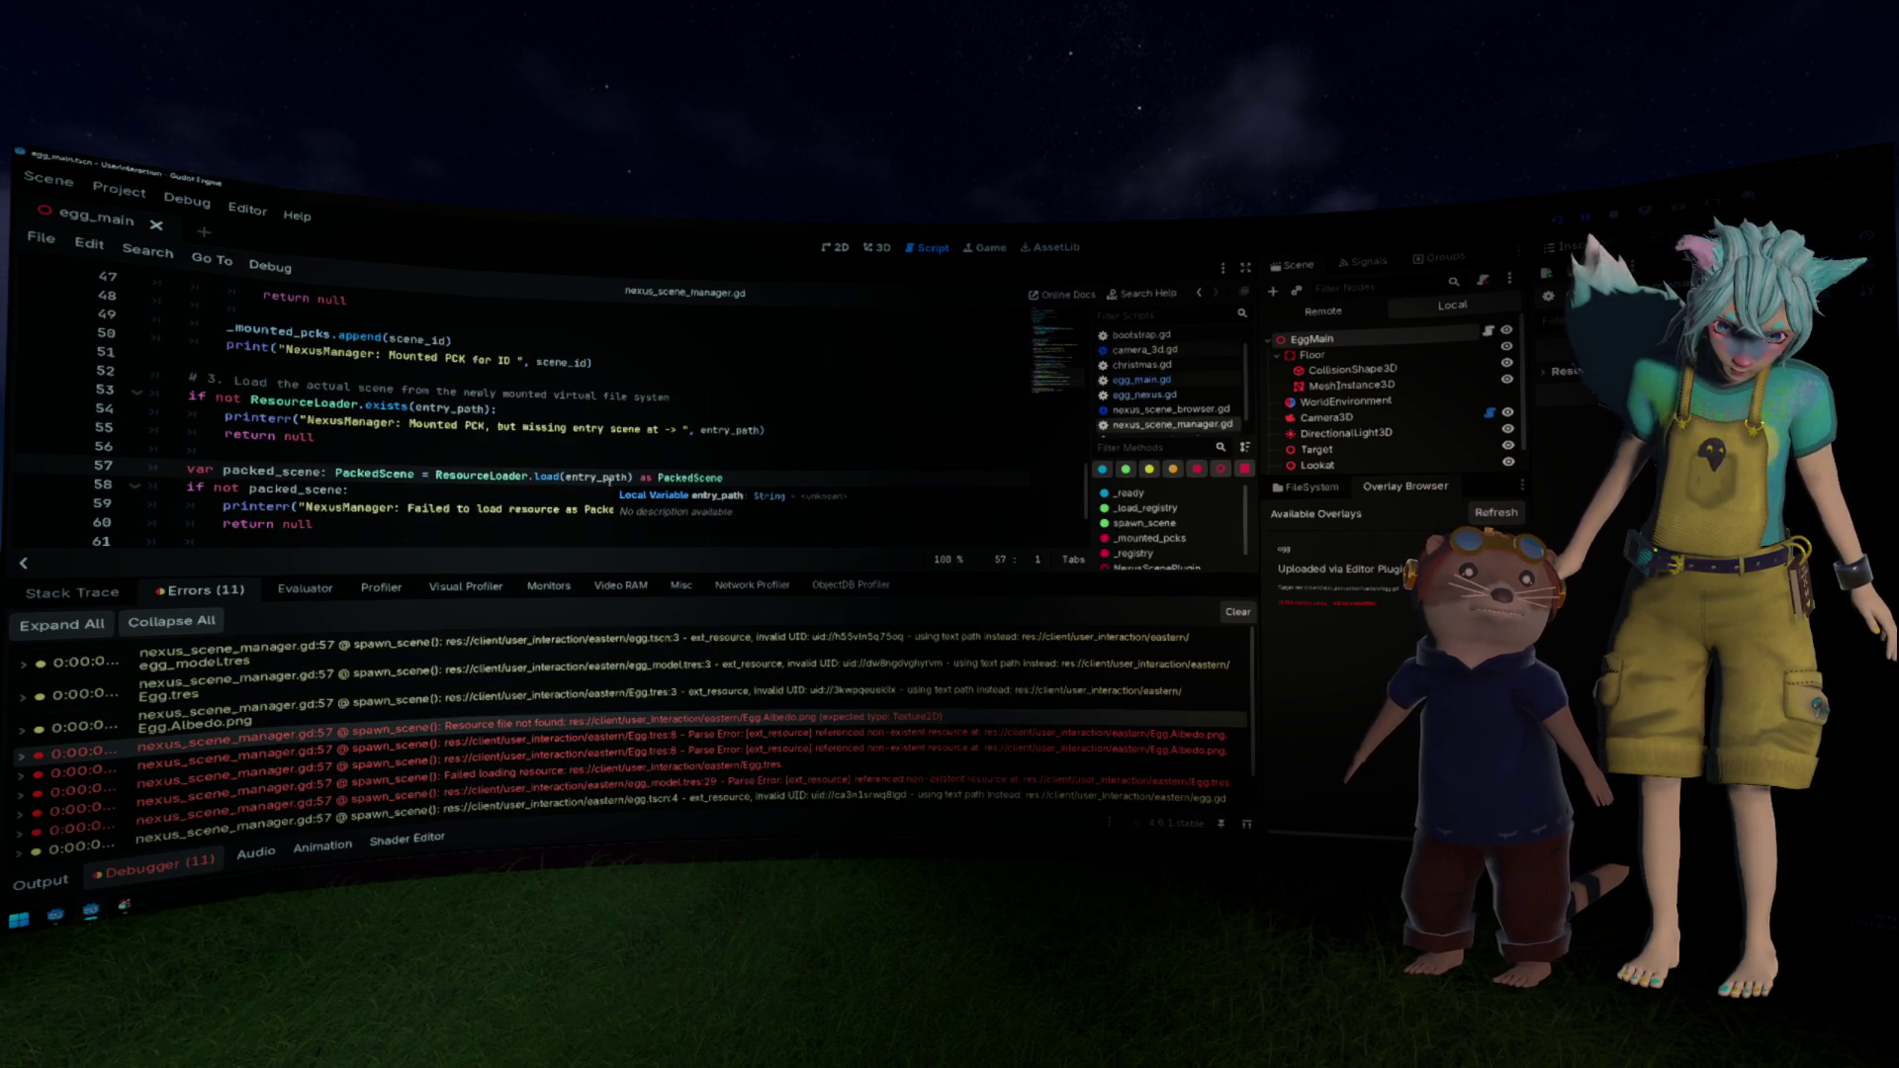
double_click(609, 479)
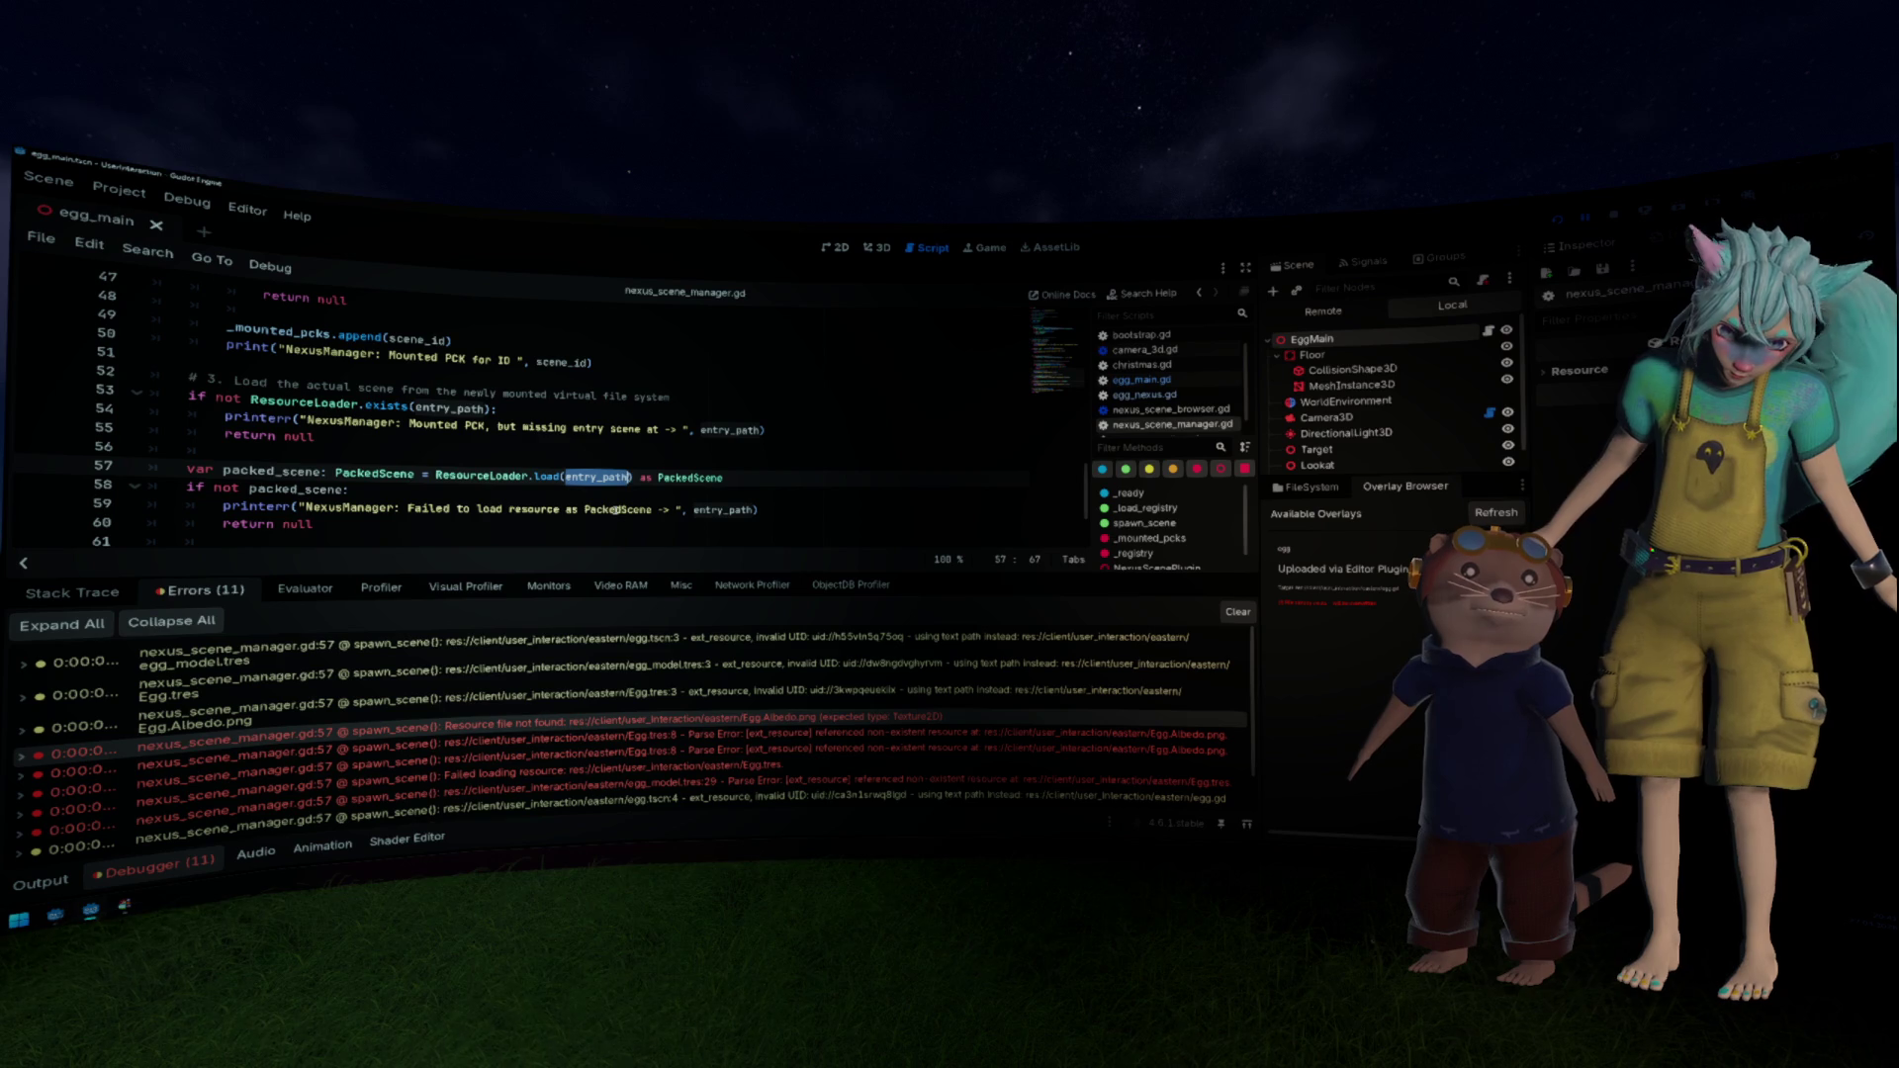
mouse_move(582, 733)
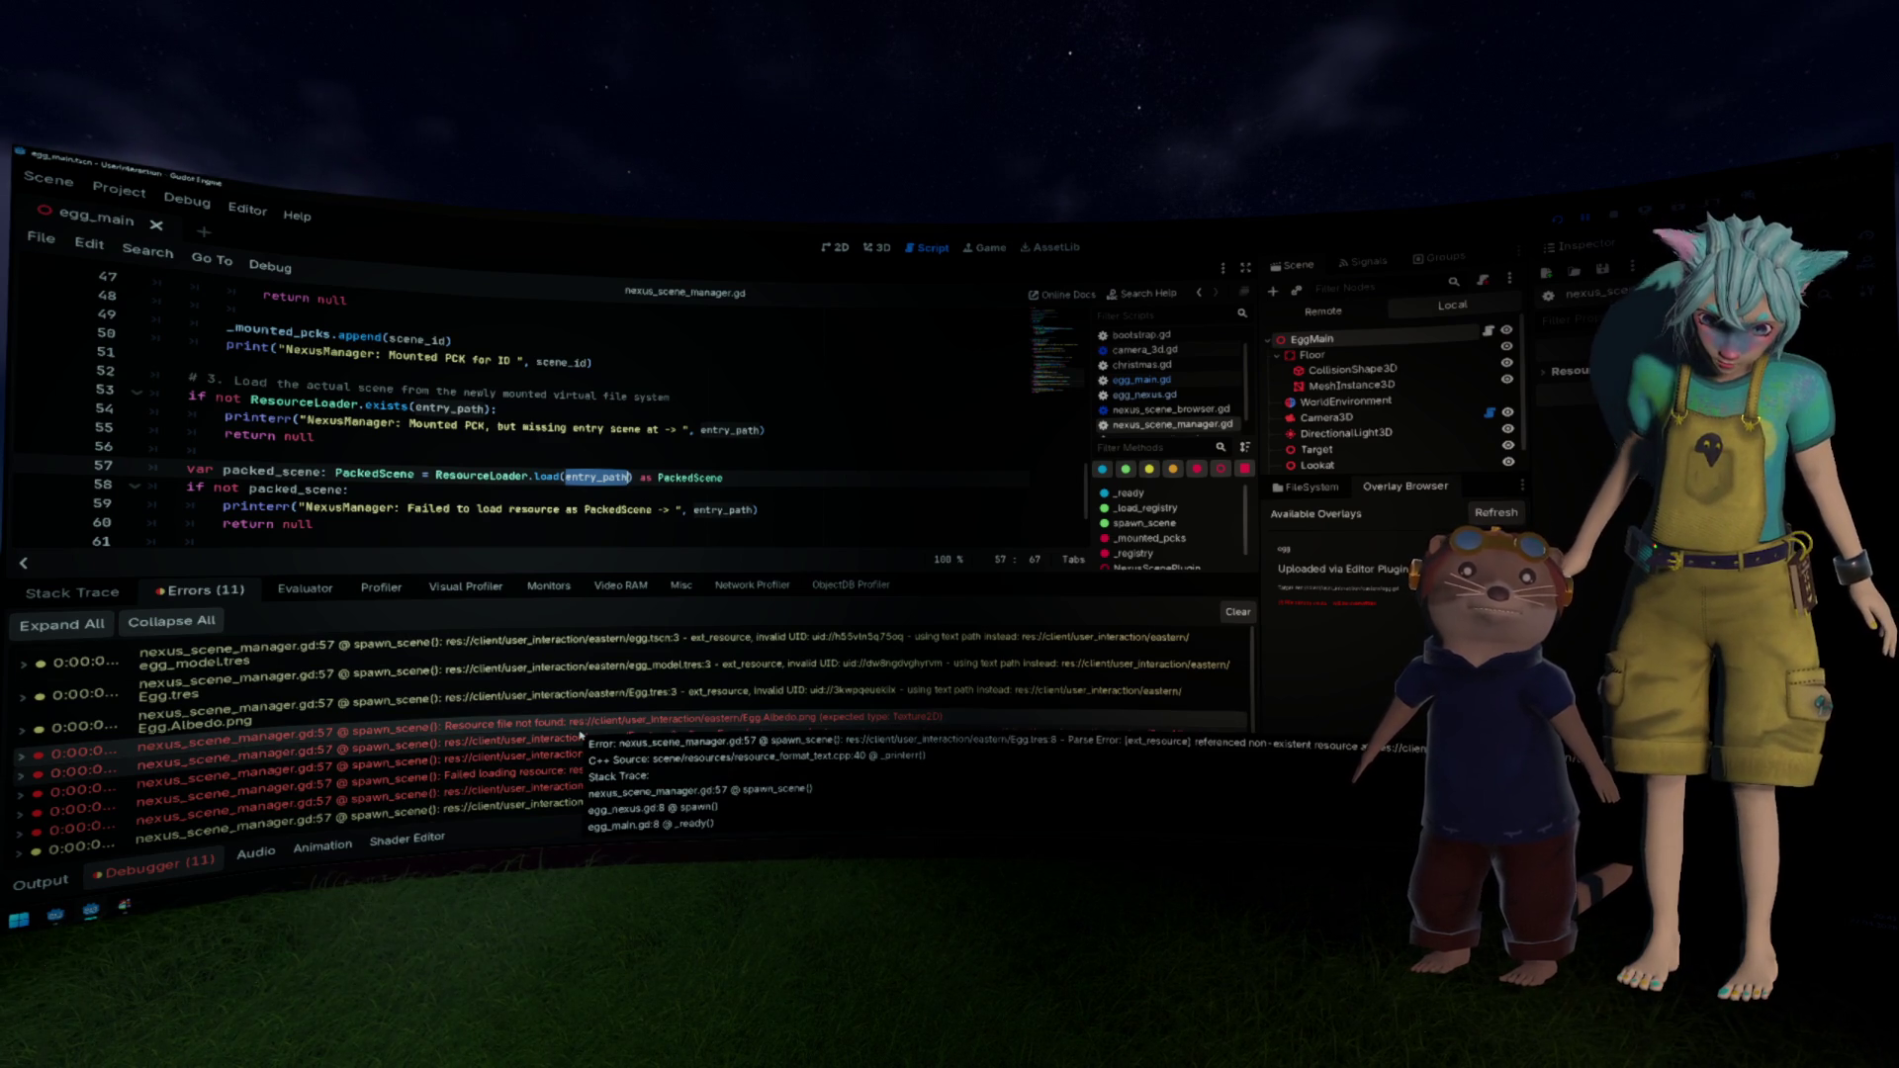
mouse_move(753, 725)
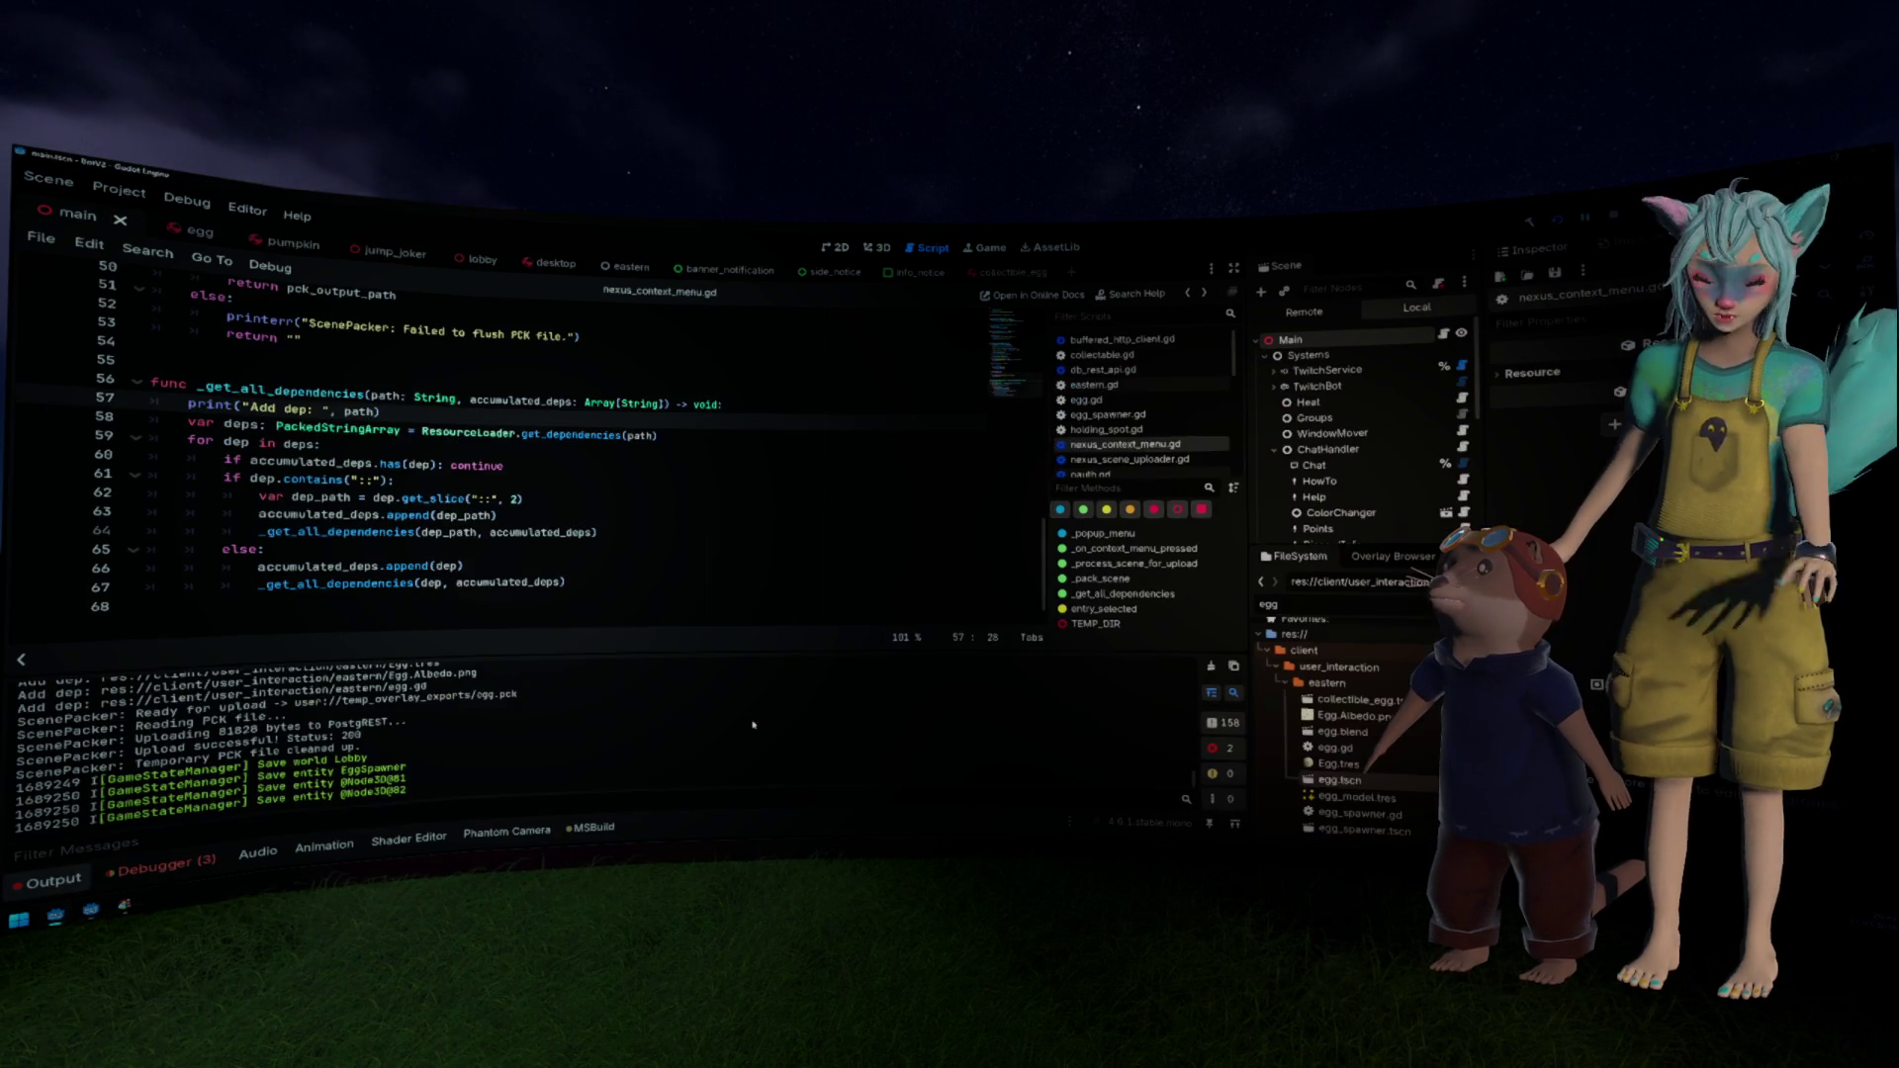
scroll(692, 737, "up", 3)
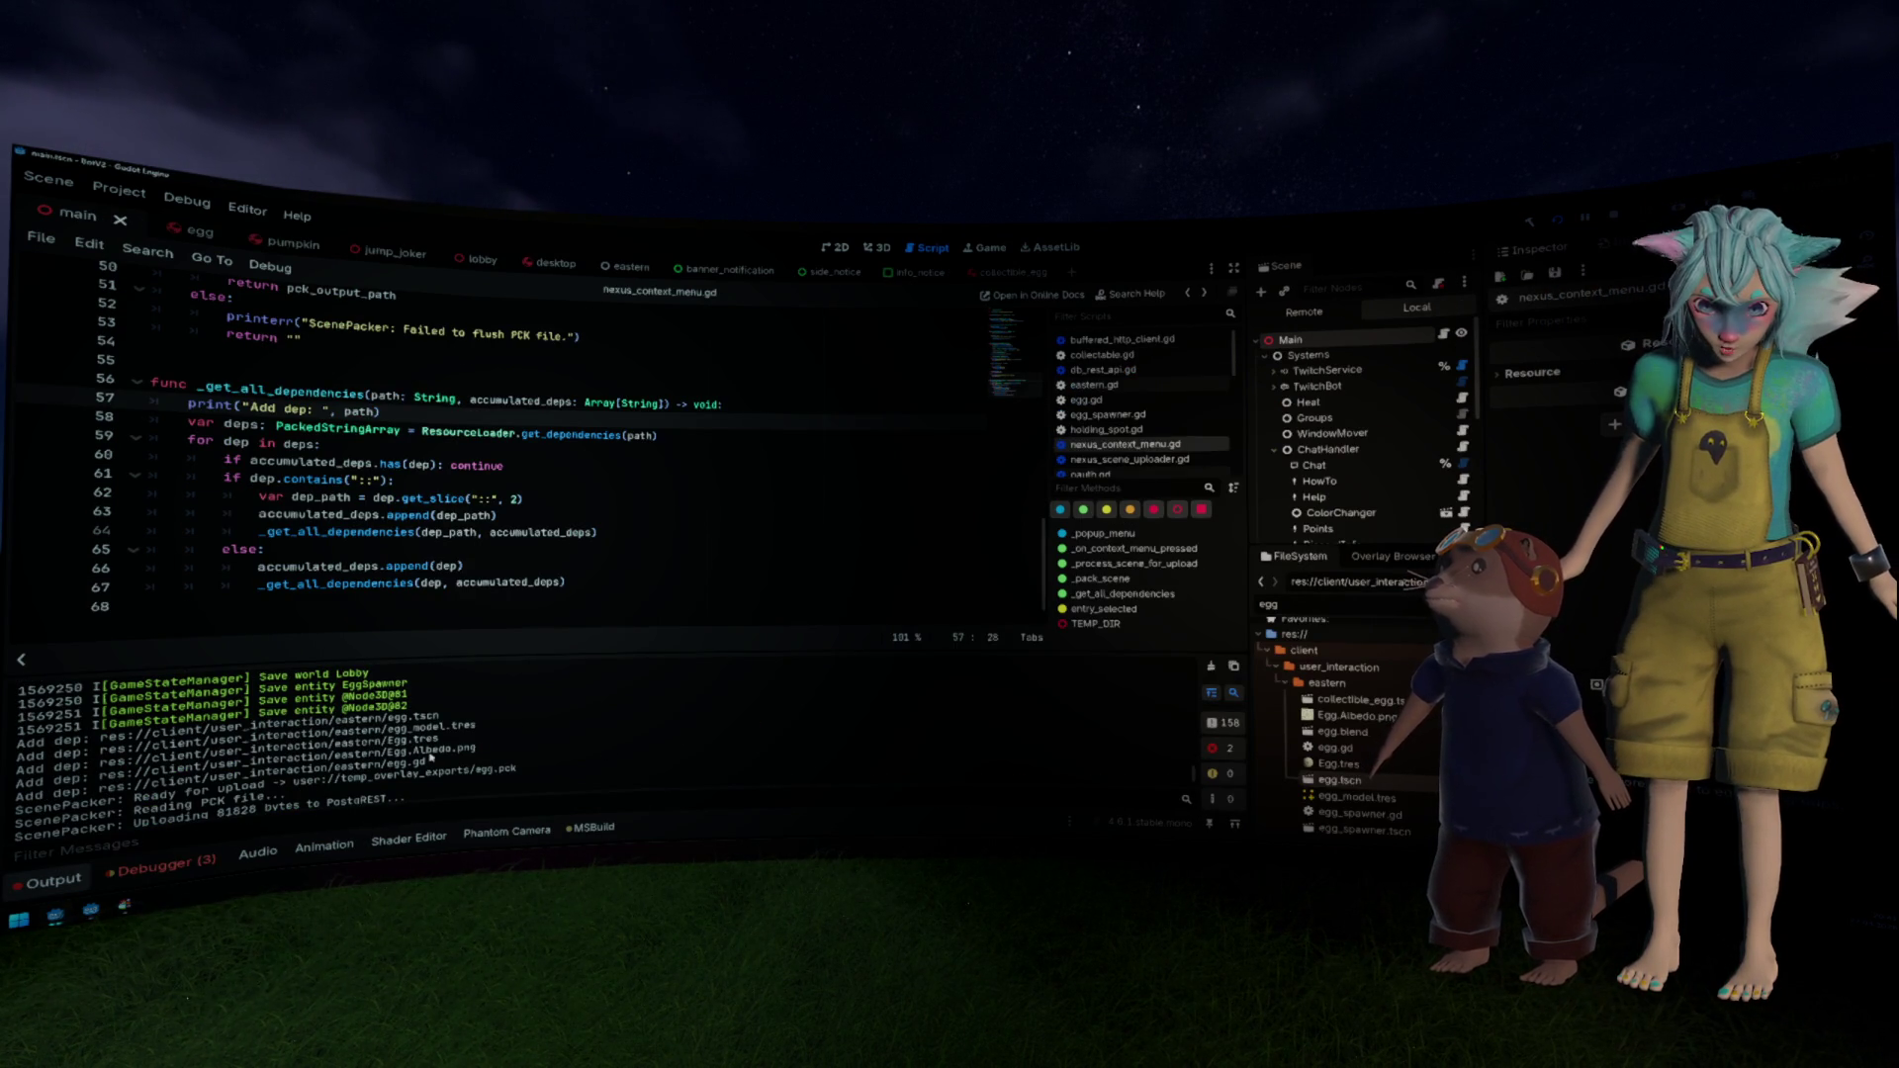
Step: Select Egg.Albedo.png in Output and open the PCKPacker add_file docs from line 47
left_click_drag(388, 753, 491, 745)
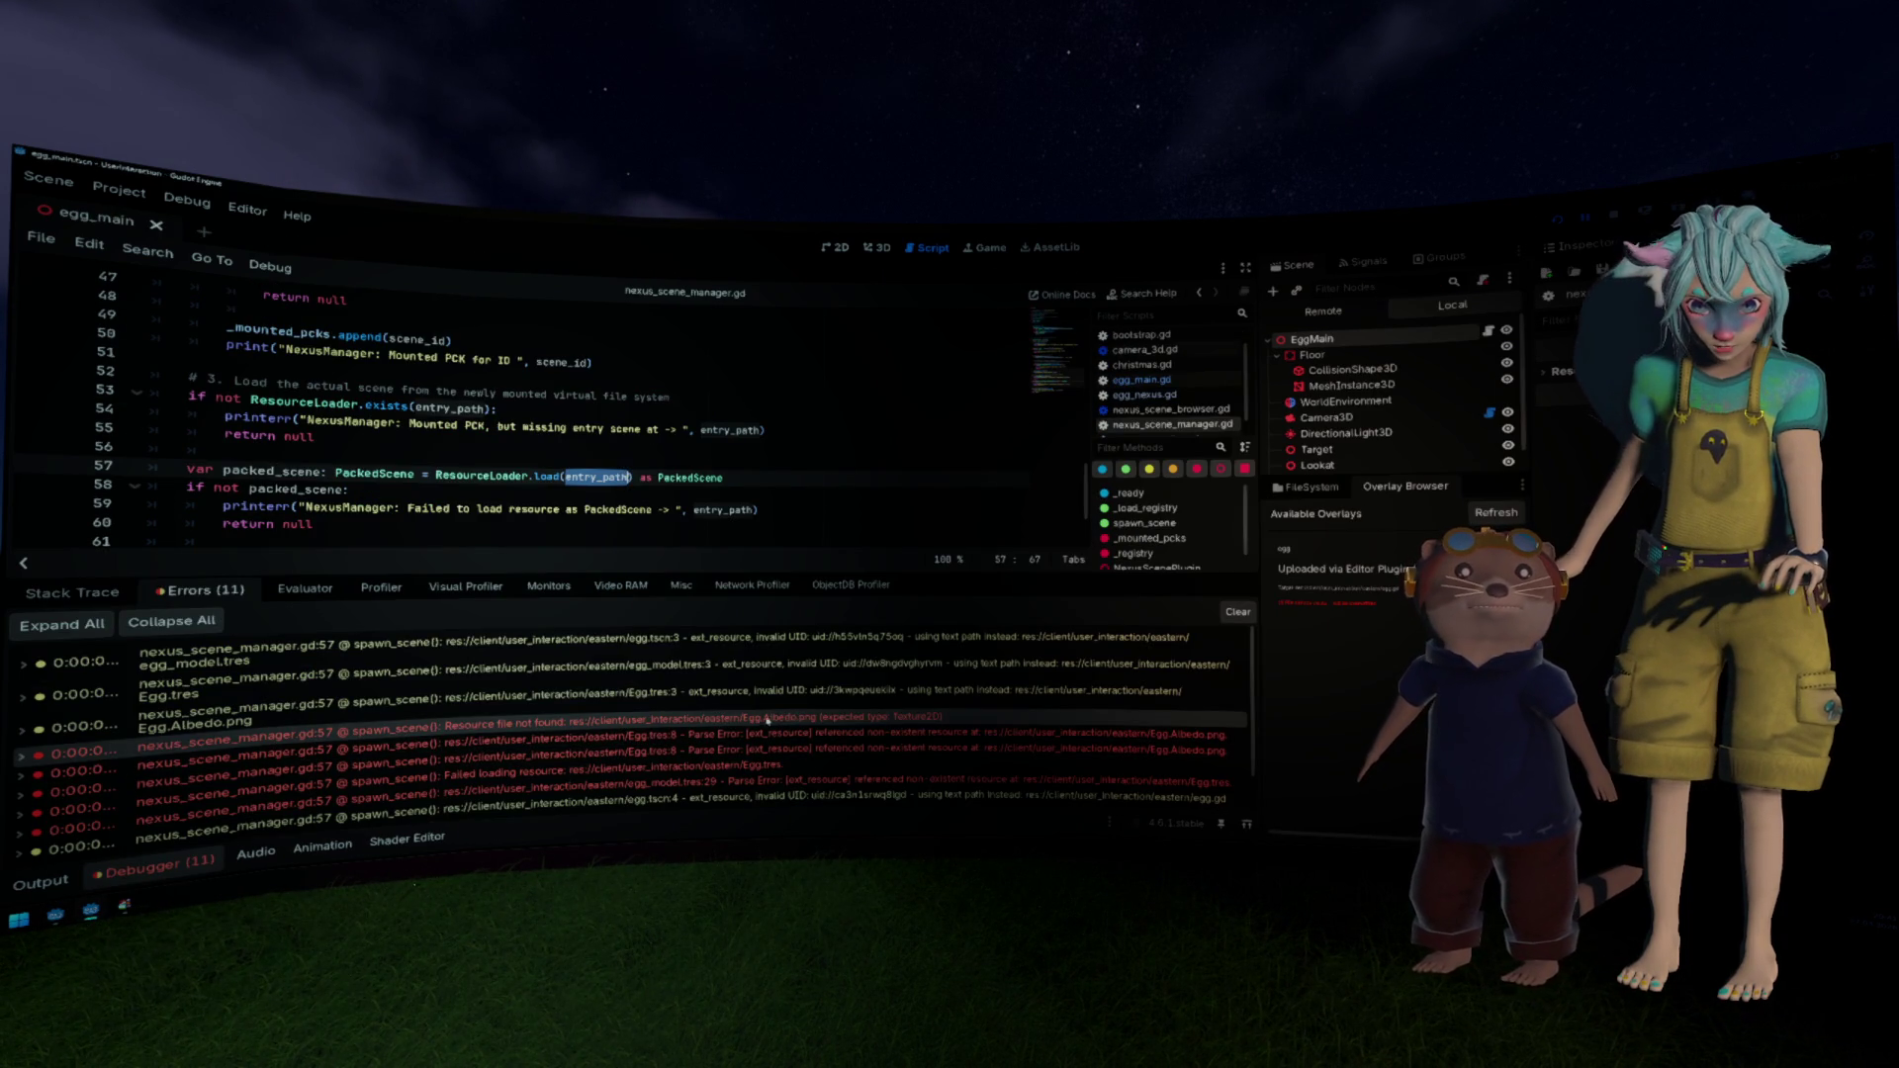
mouse_move(816, 721)
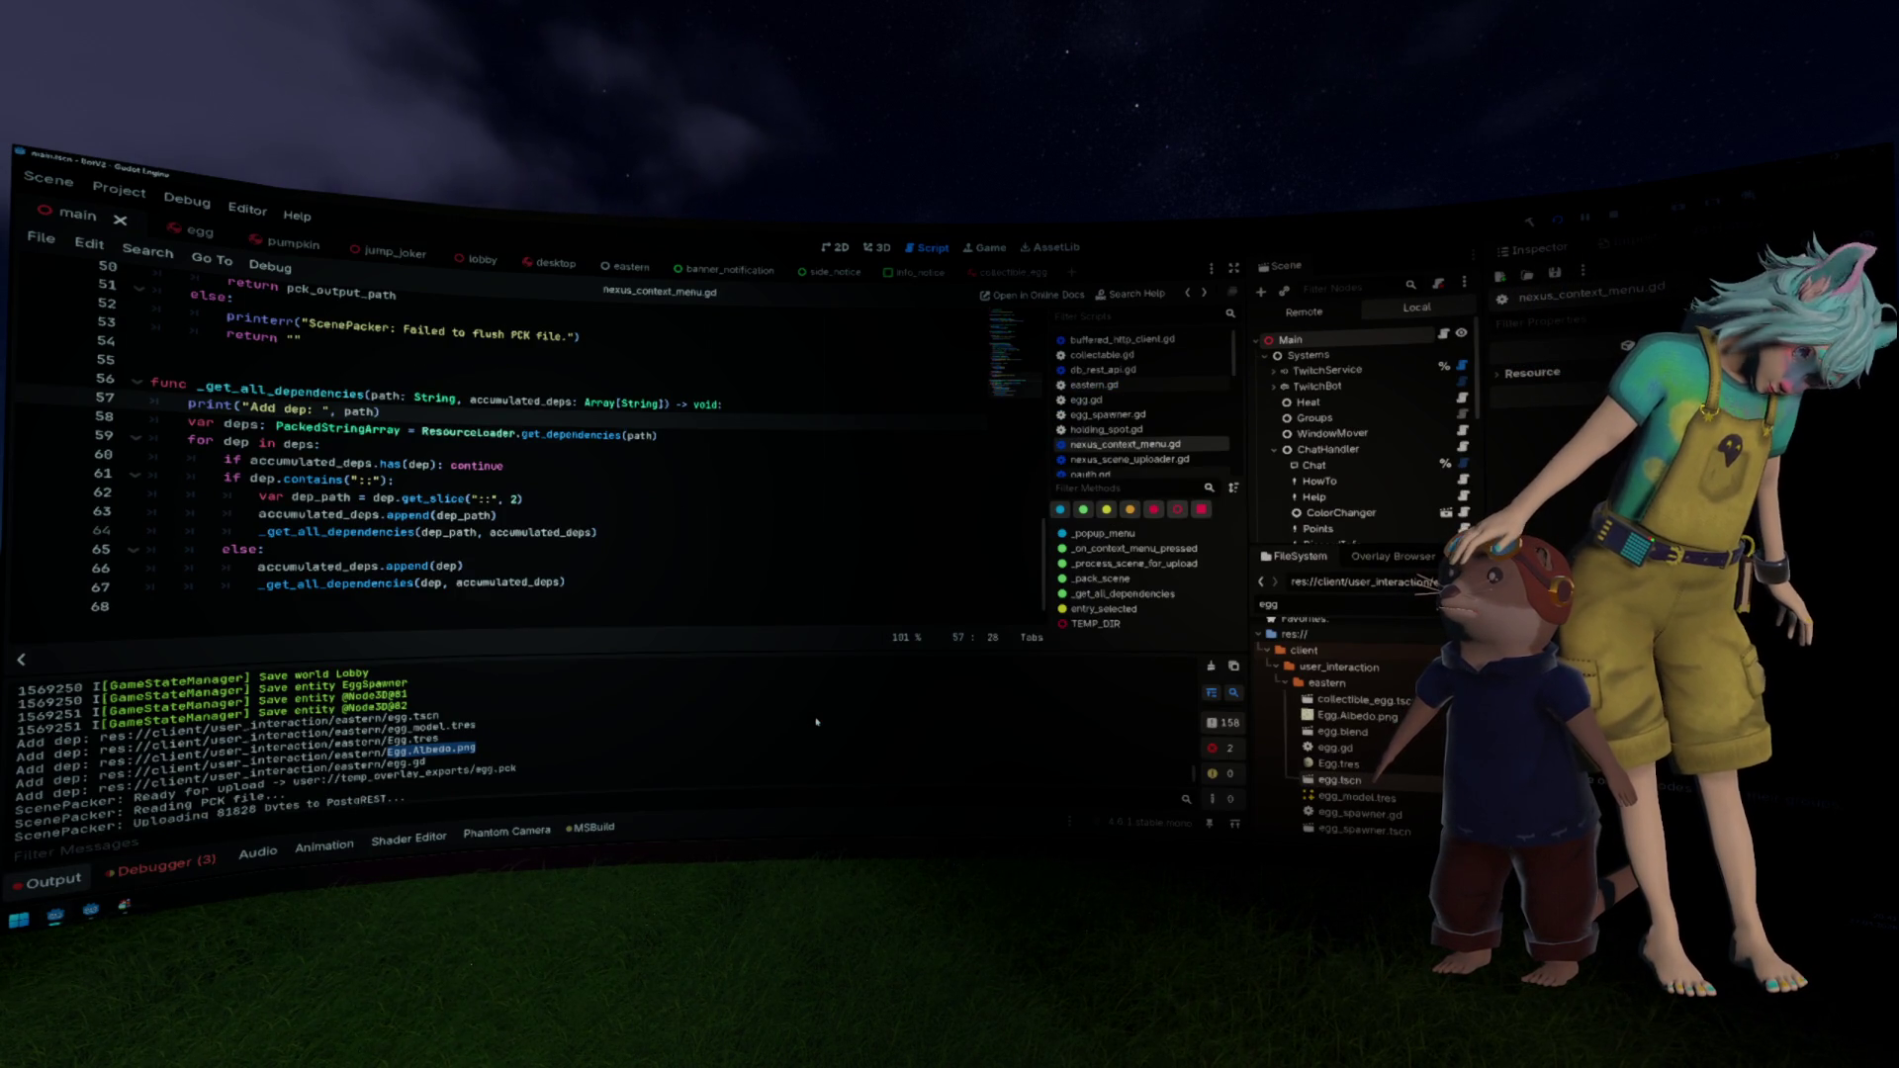
scroll(700, 515, "up", 6)
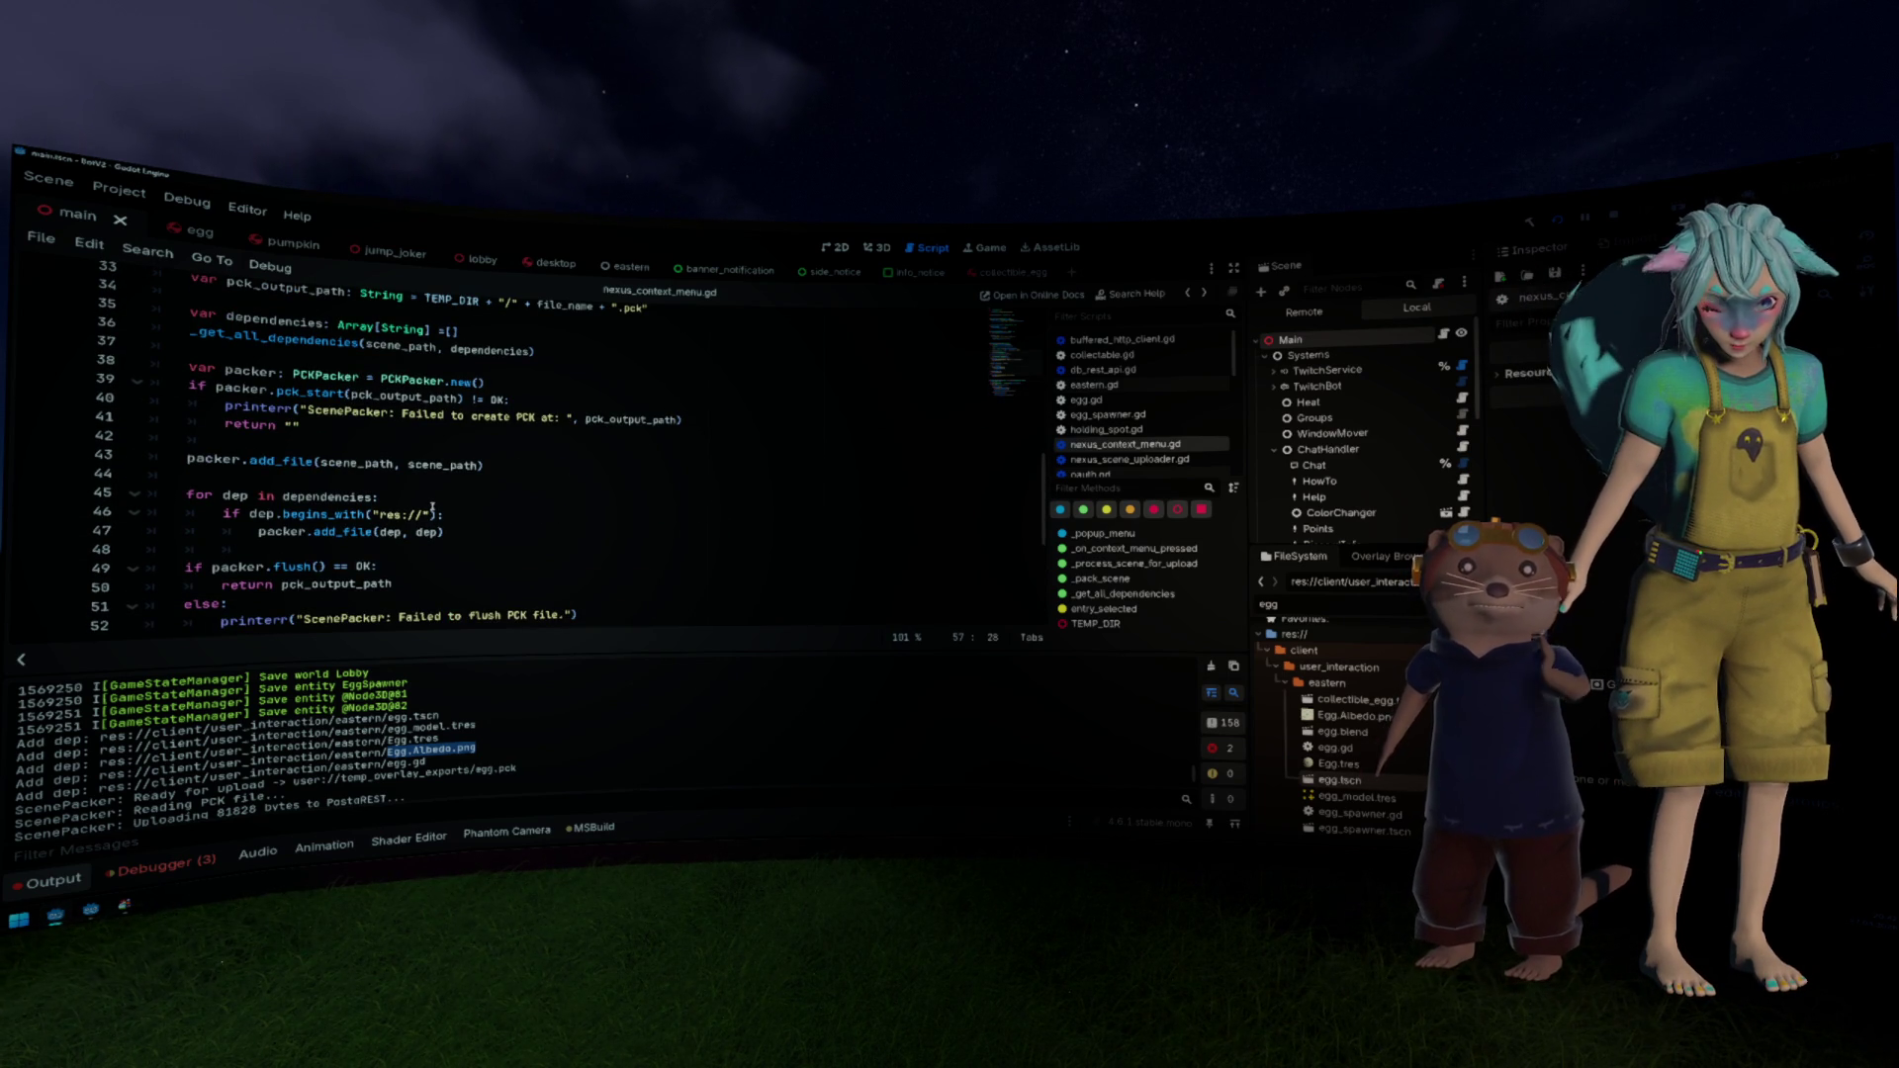
left_click(332, 527)
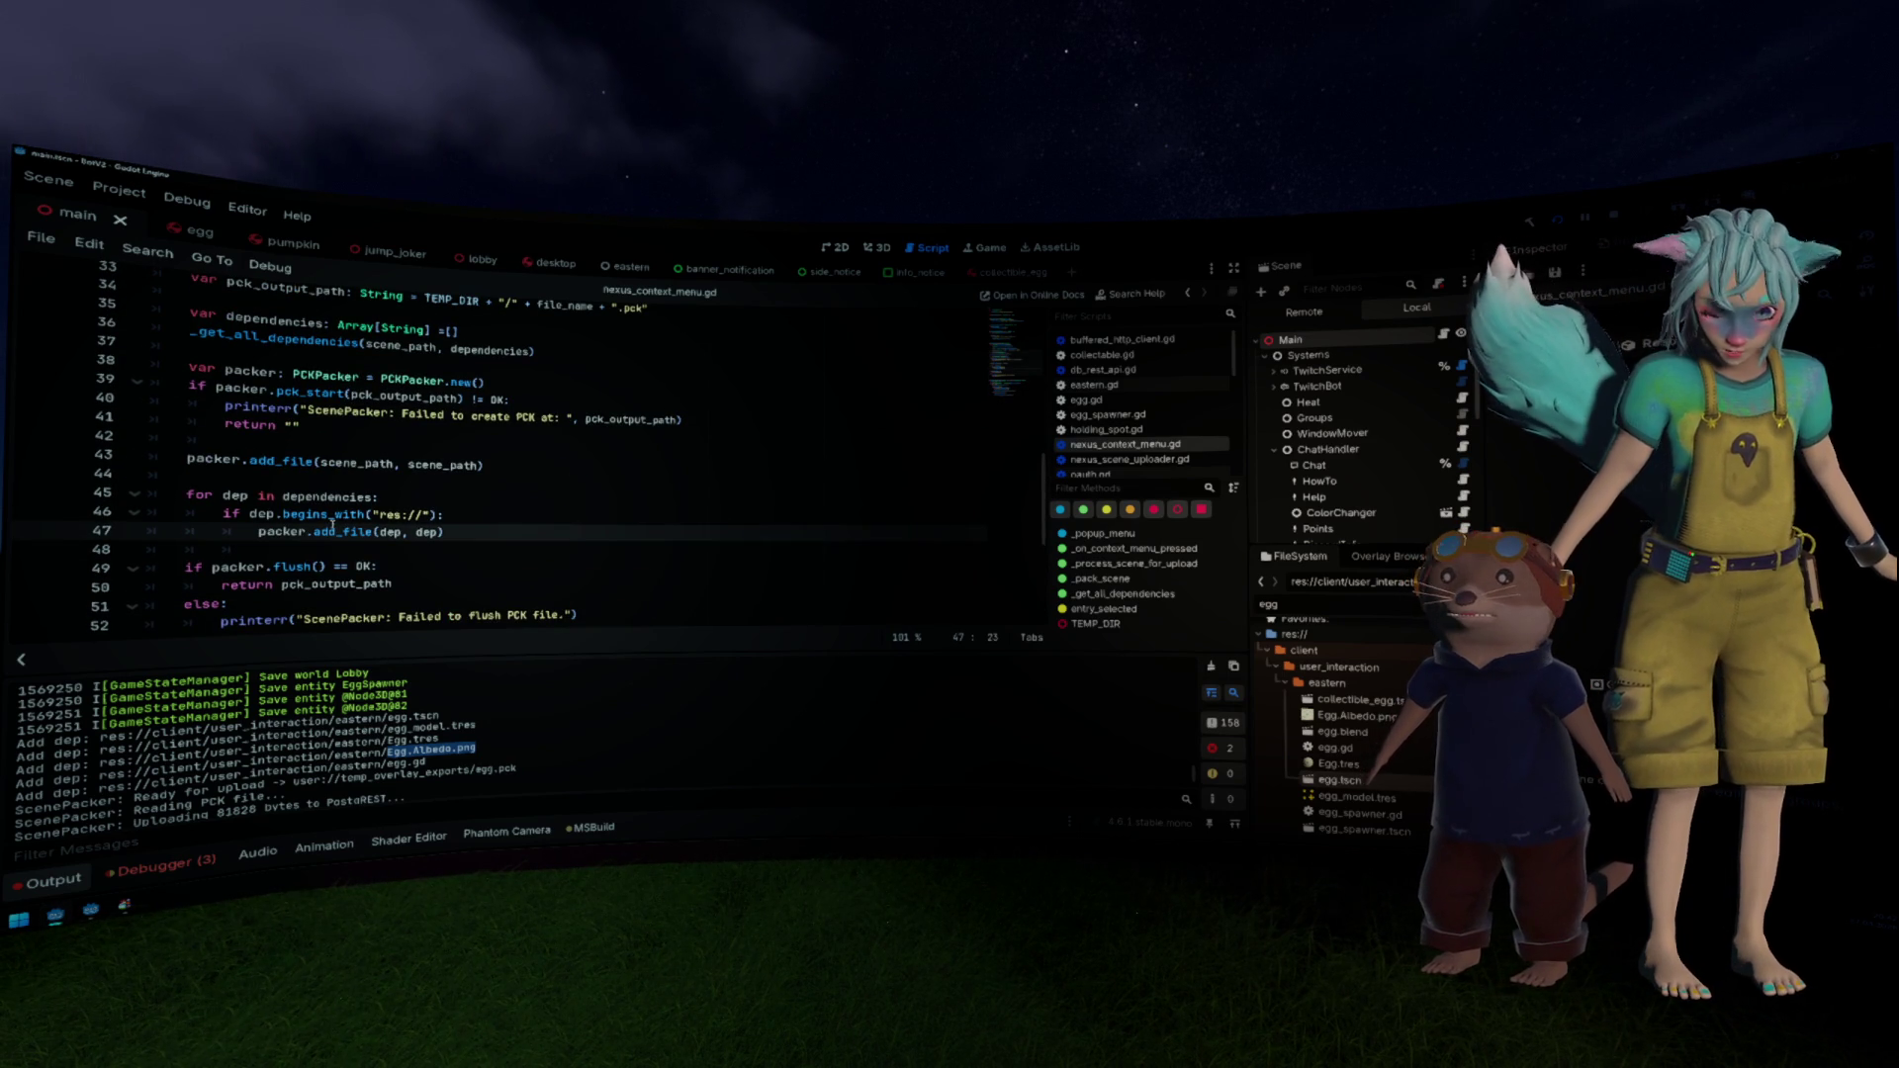
left_click(354, 534)
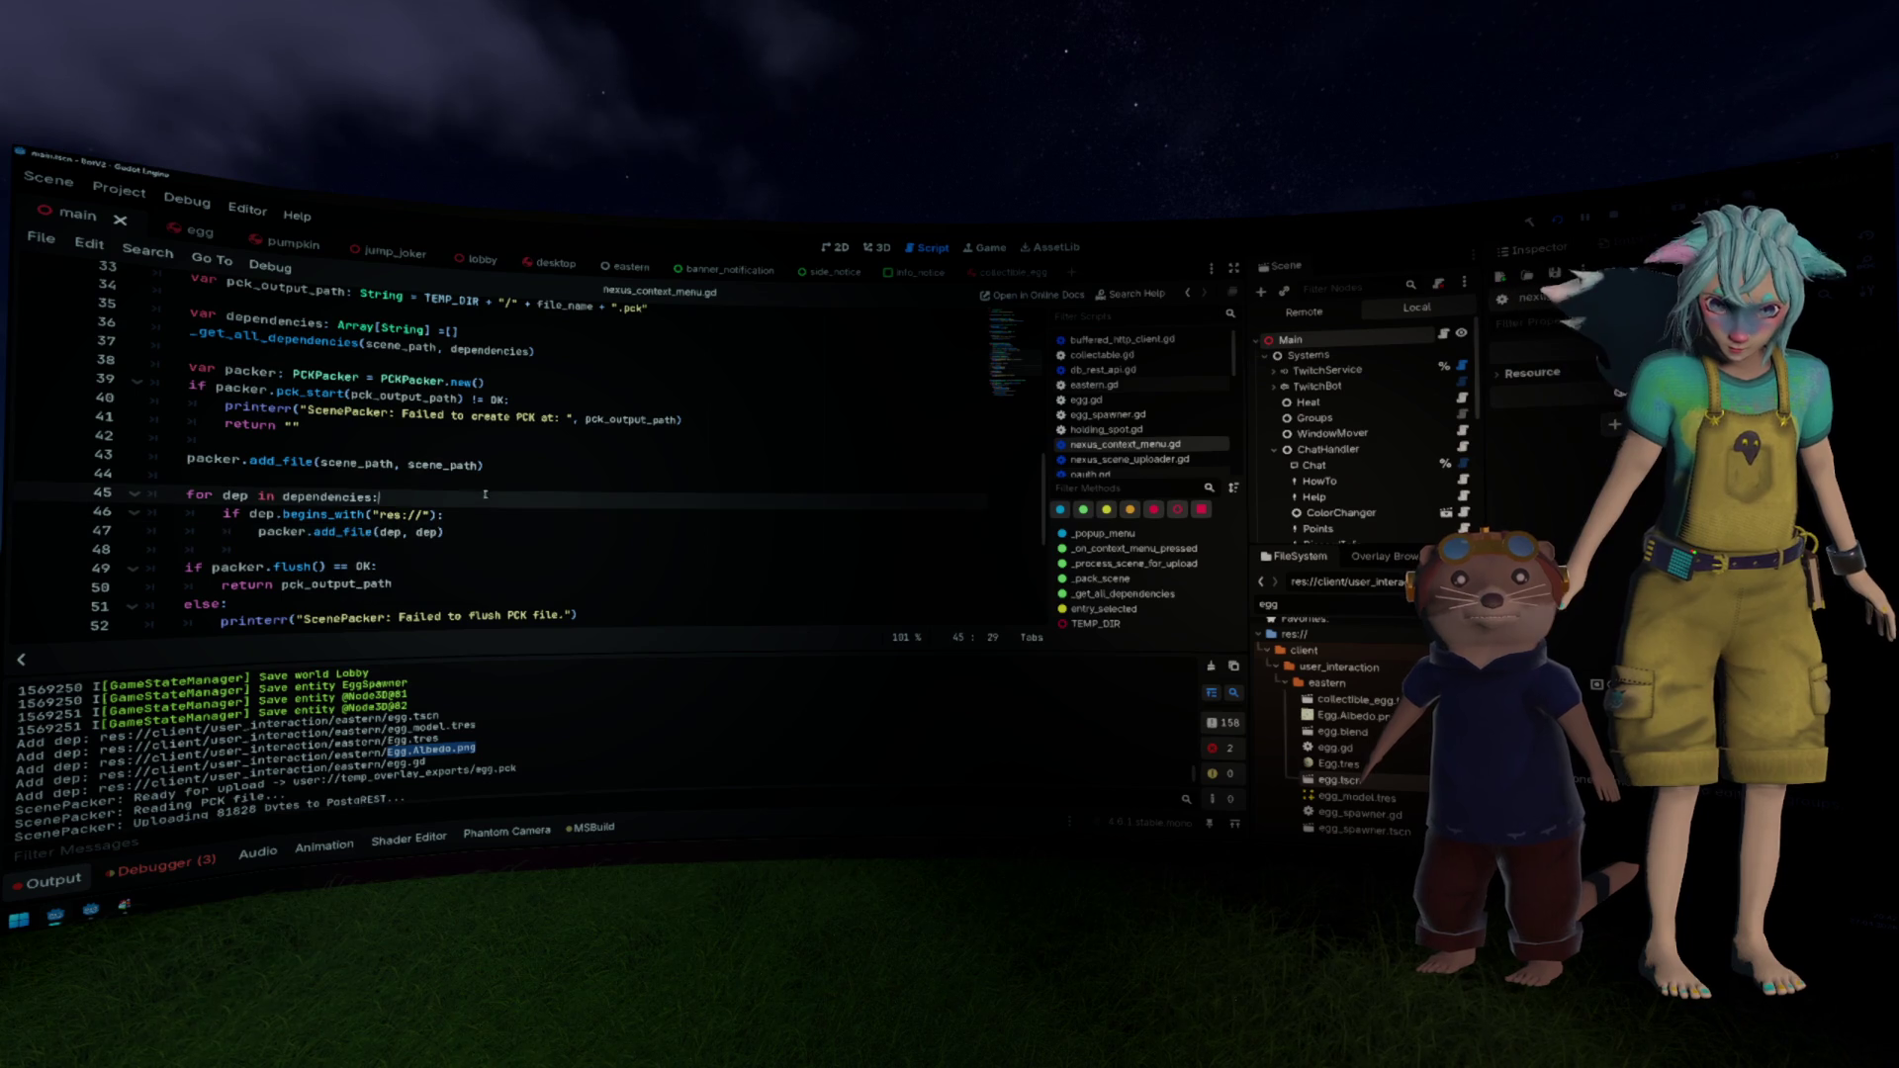
left_click(354, 534, "ctrl")
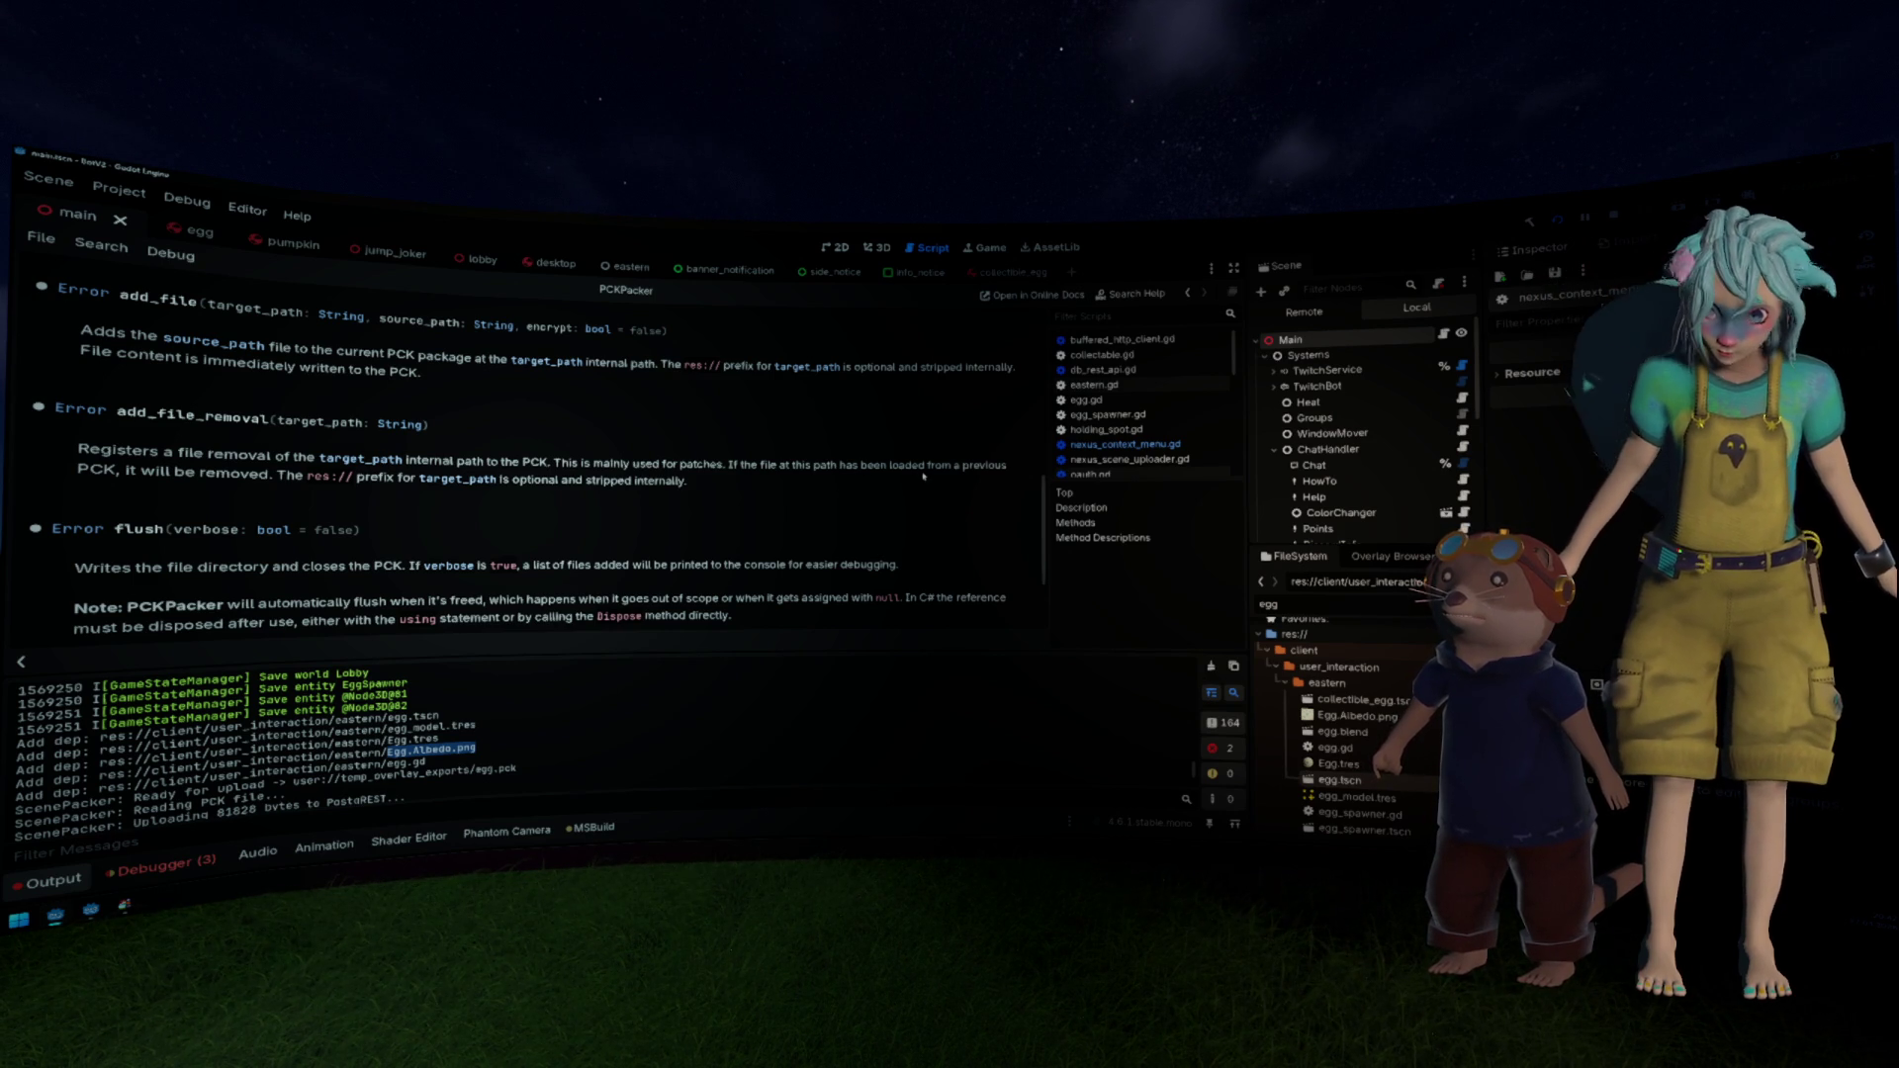
Step: Go back to nexus_context_menu.gd, select the flush failure message line, and open the Project menu
key("alt+Left")
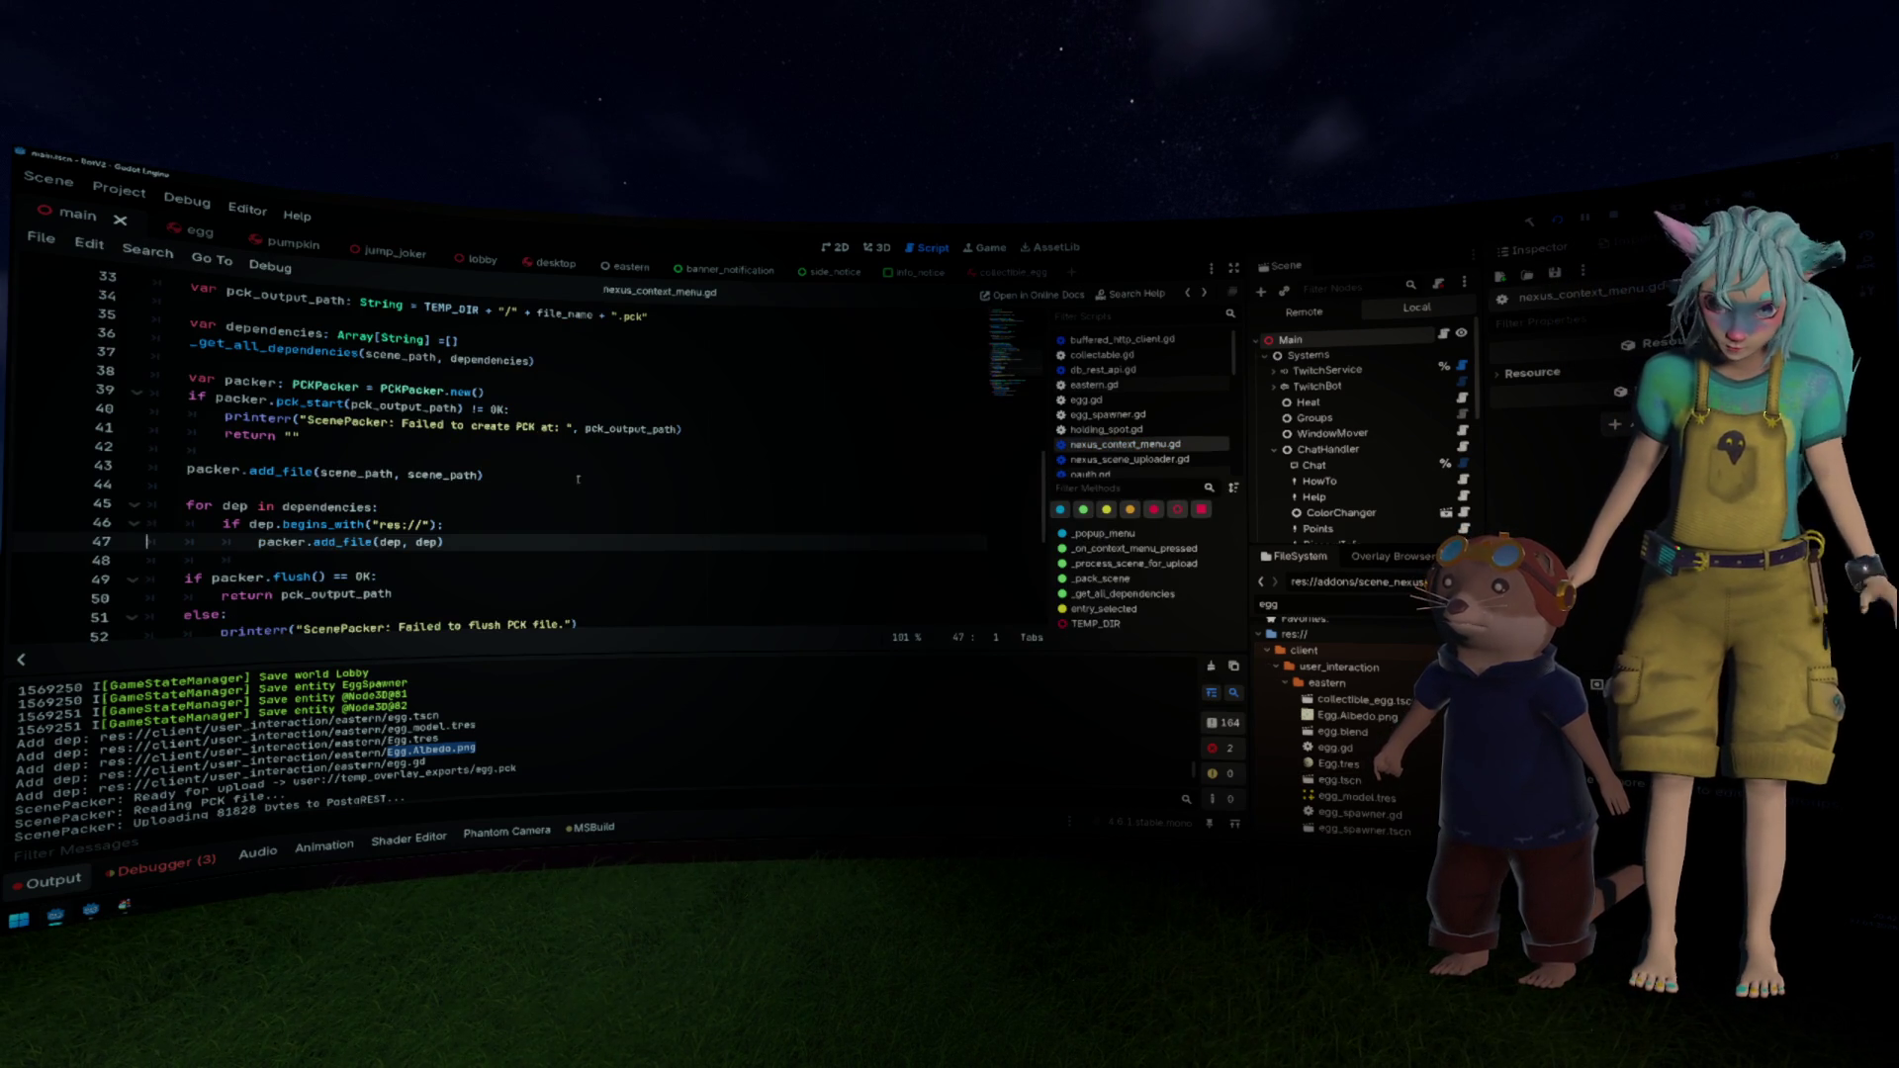
scroll(578, 480, "down", 1)
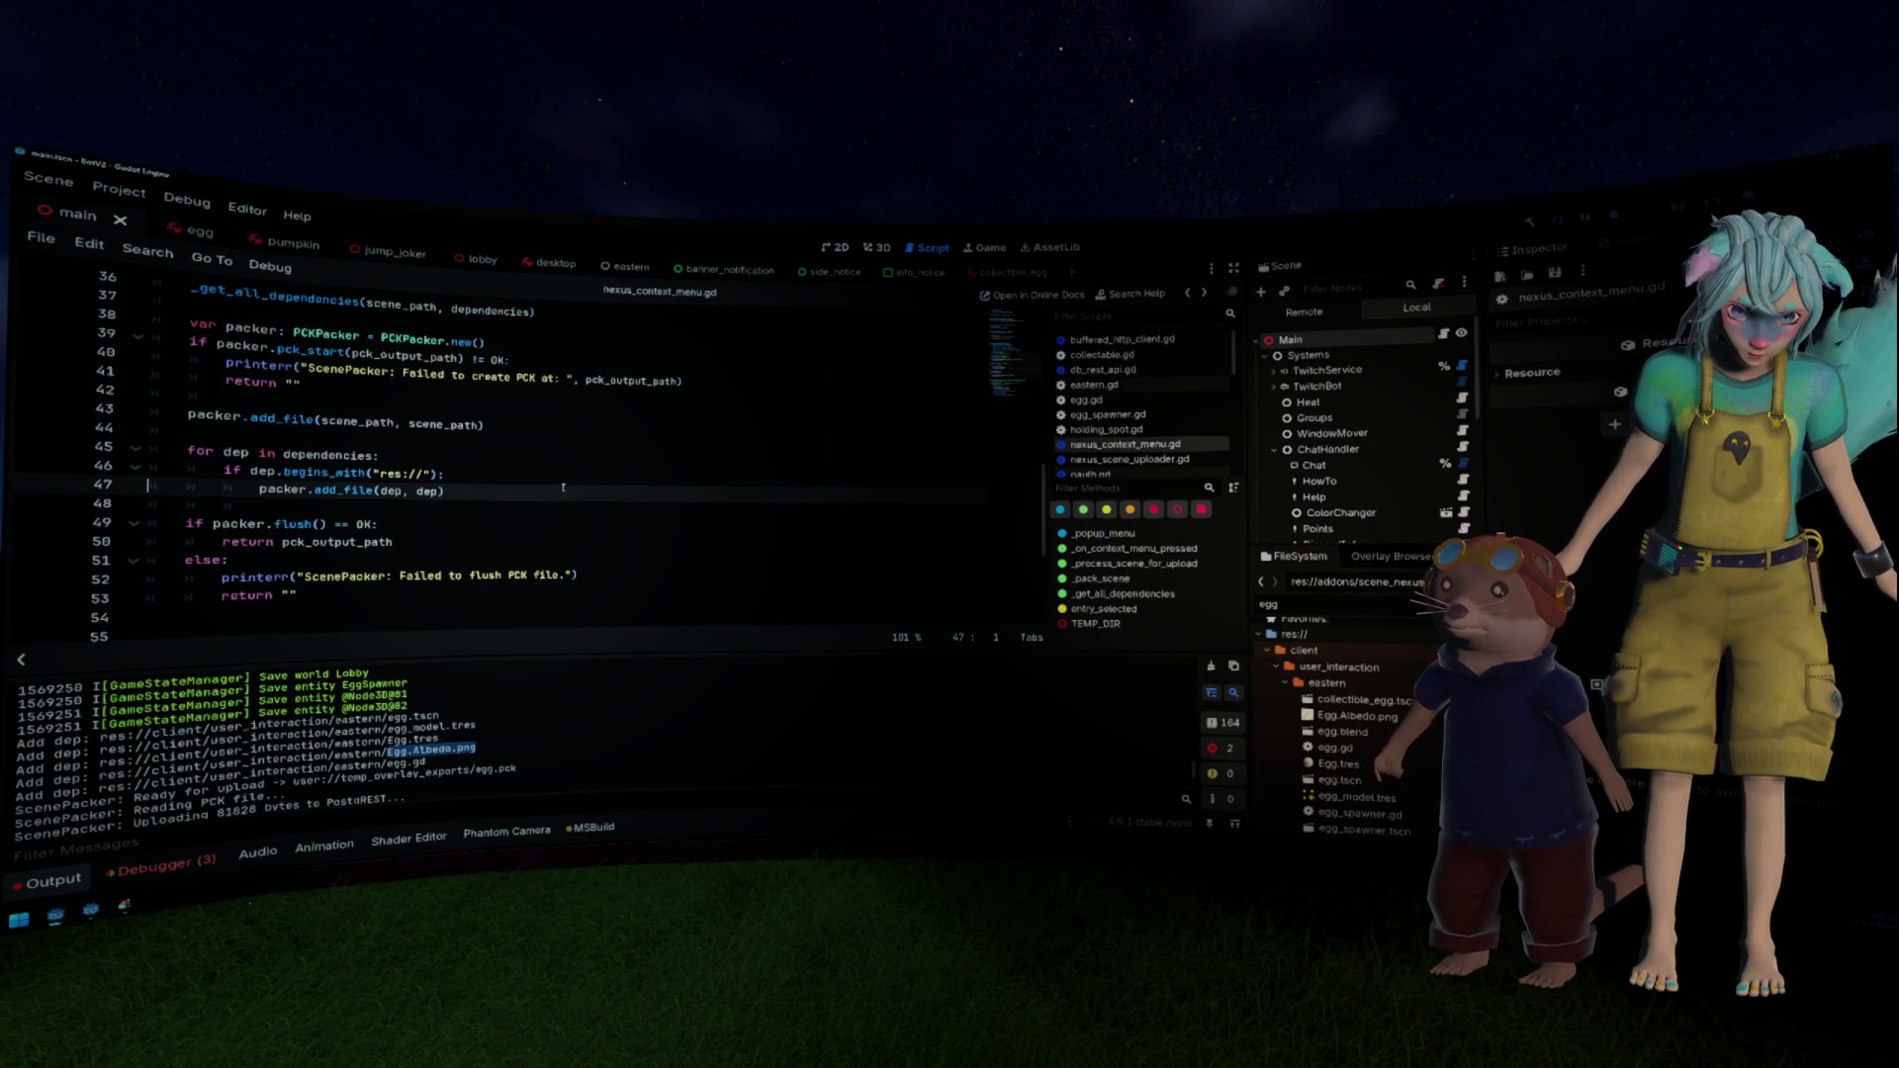
scroll(562, 488, "down", 3)
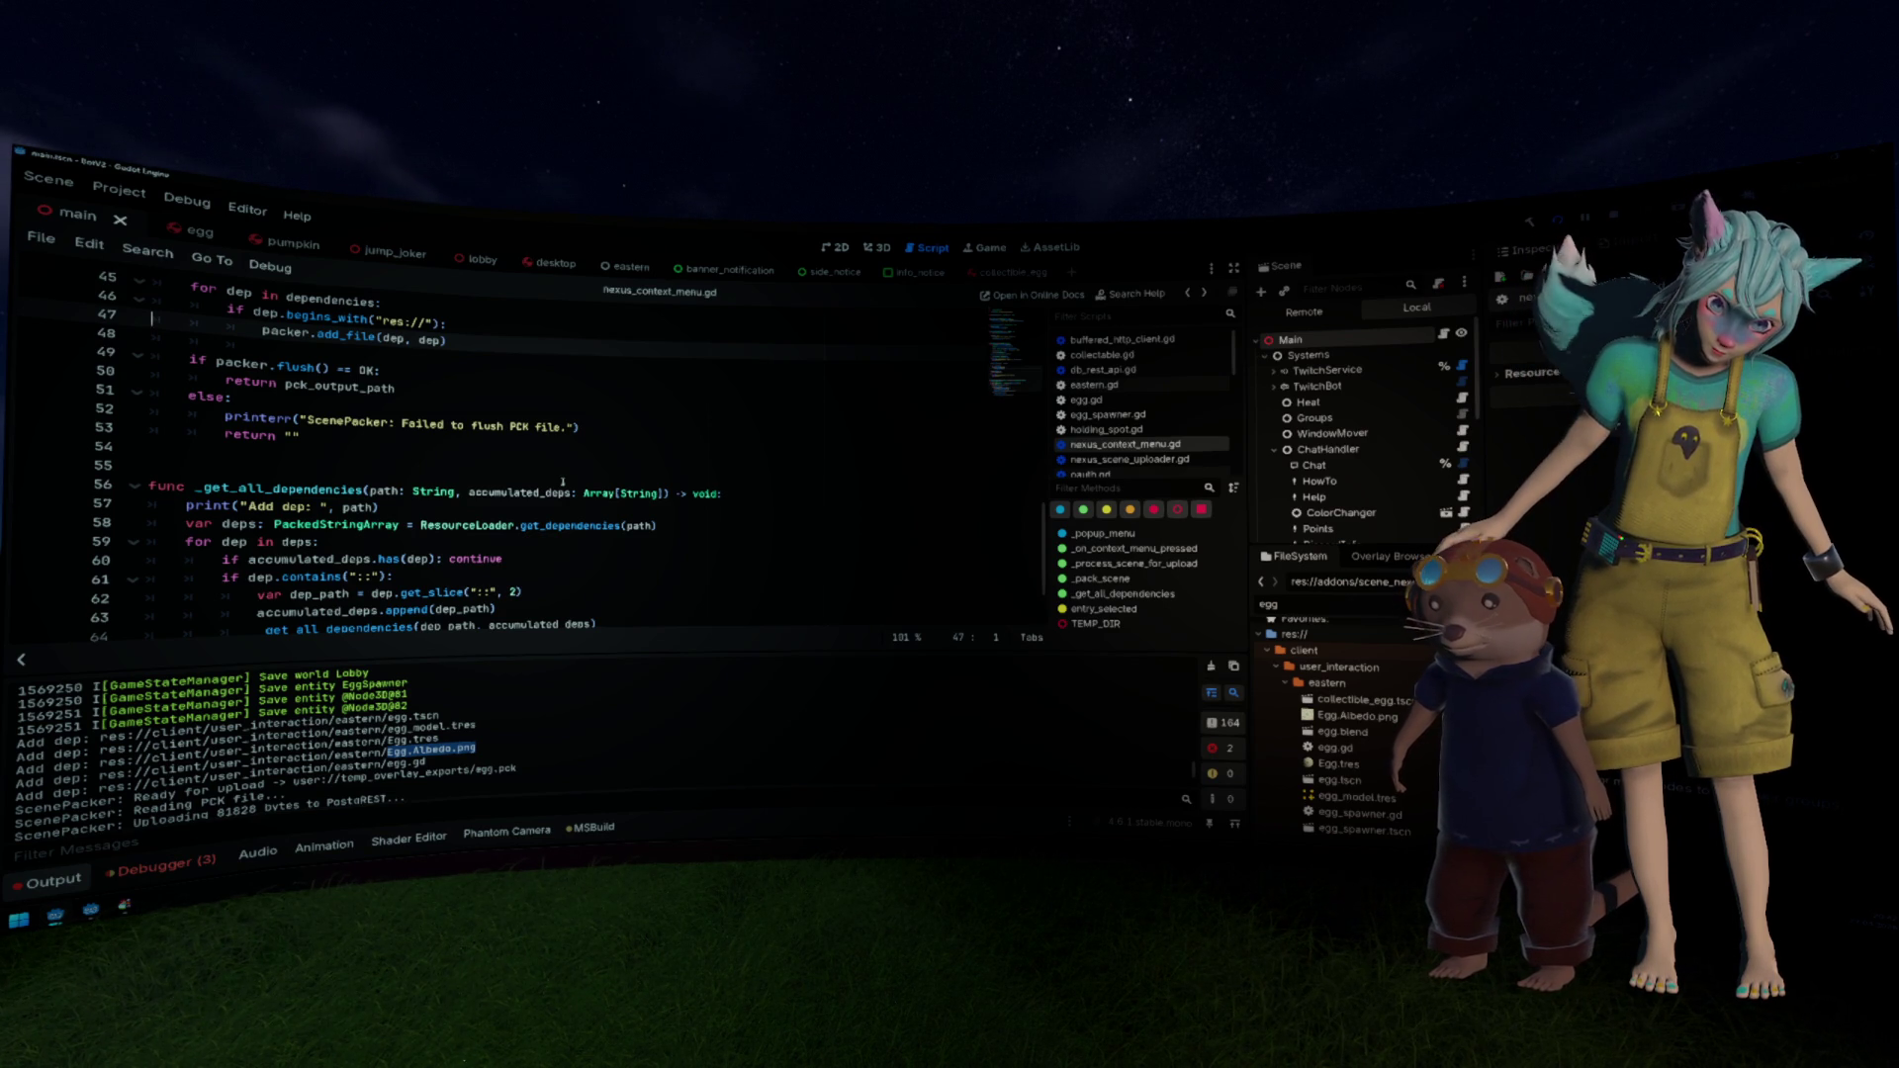
left_click(519, 429)
left_click(128, 190)
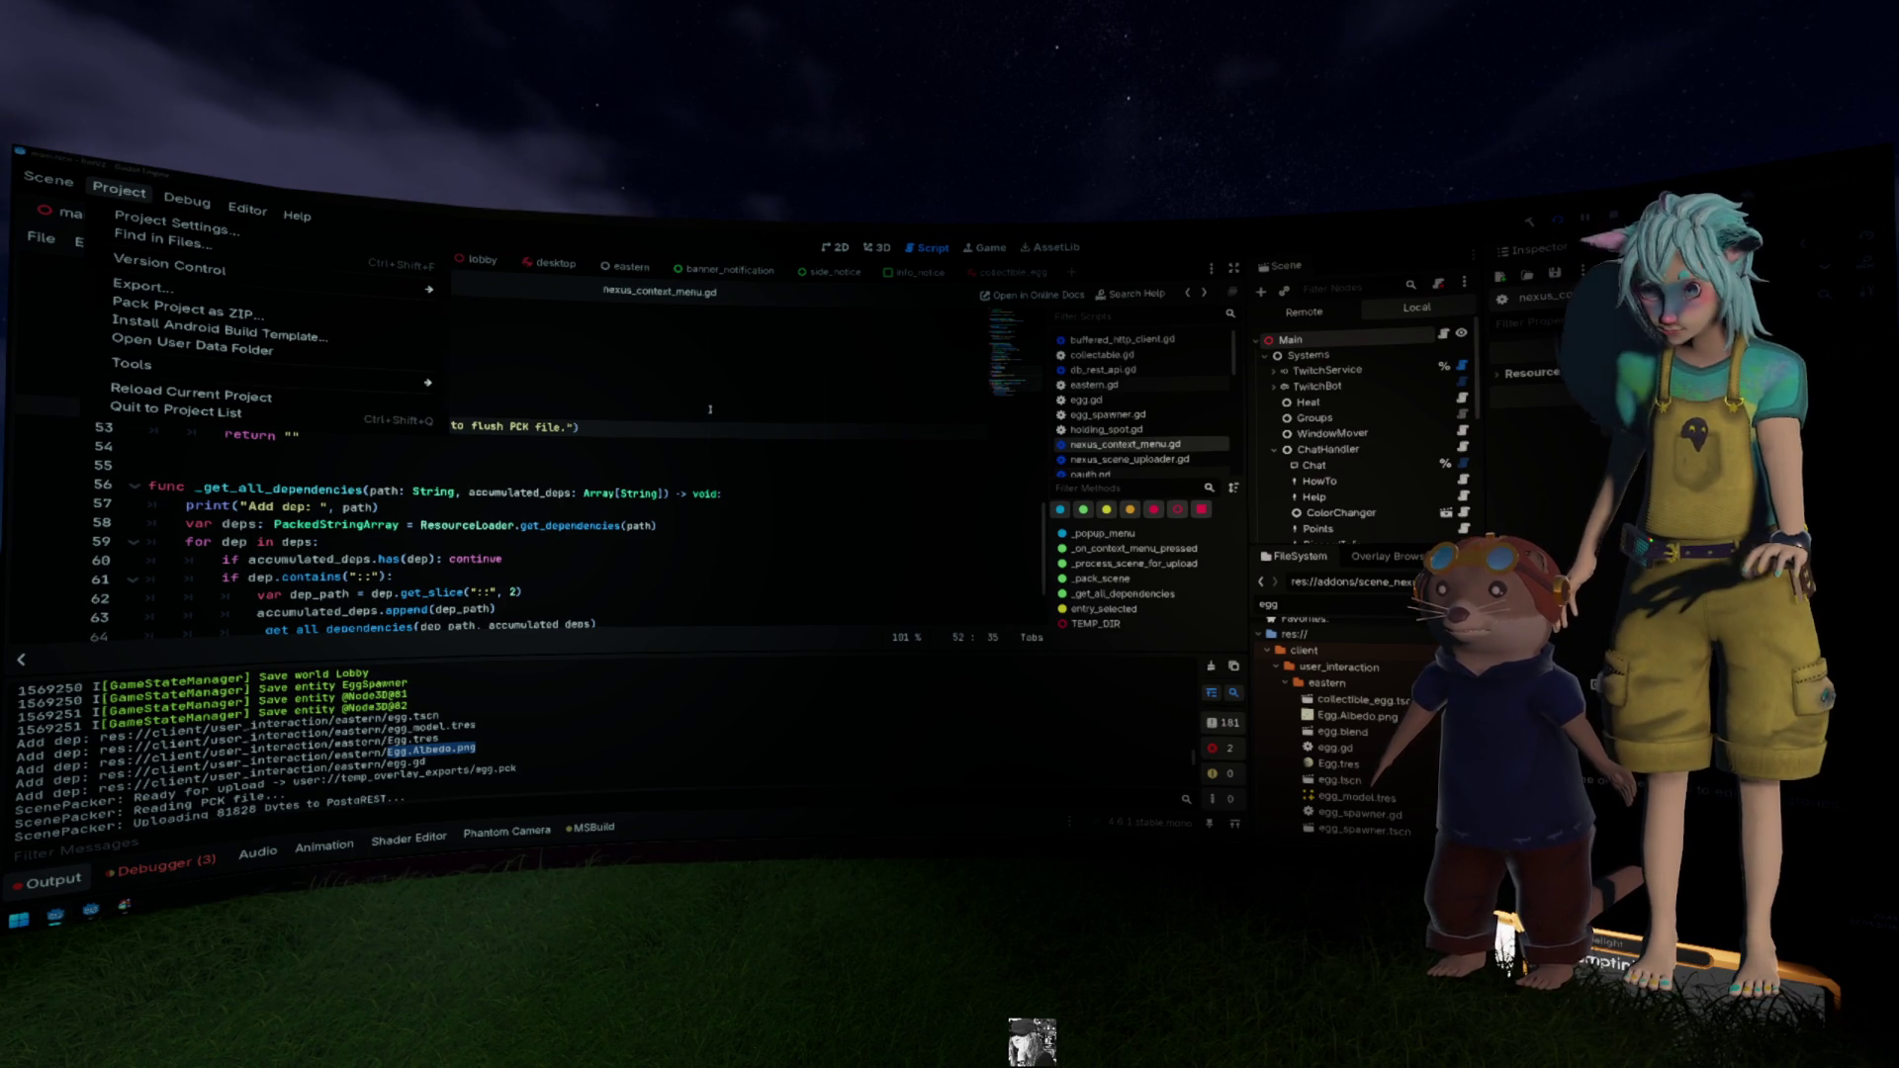
Step: Dismiss the Project menu and show the running game in the Game view set to 3D
left_click(710, 409)
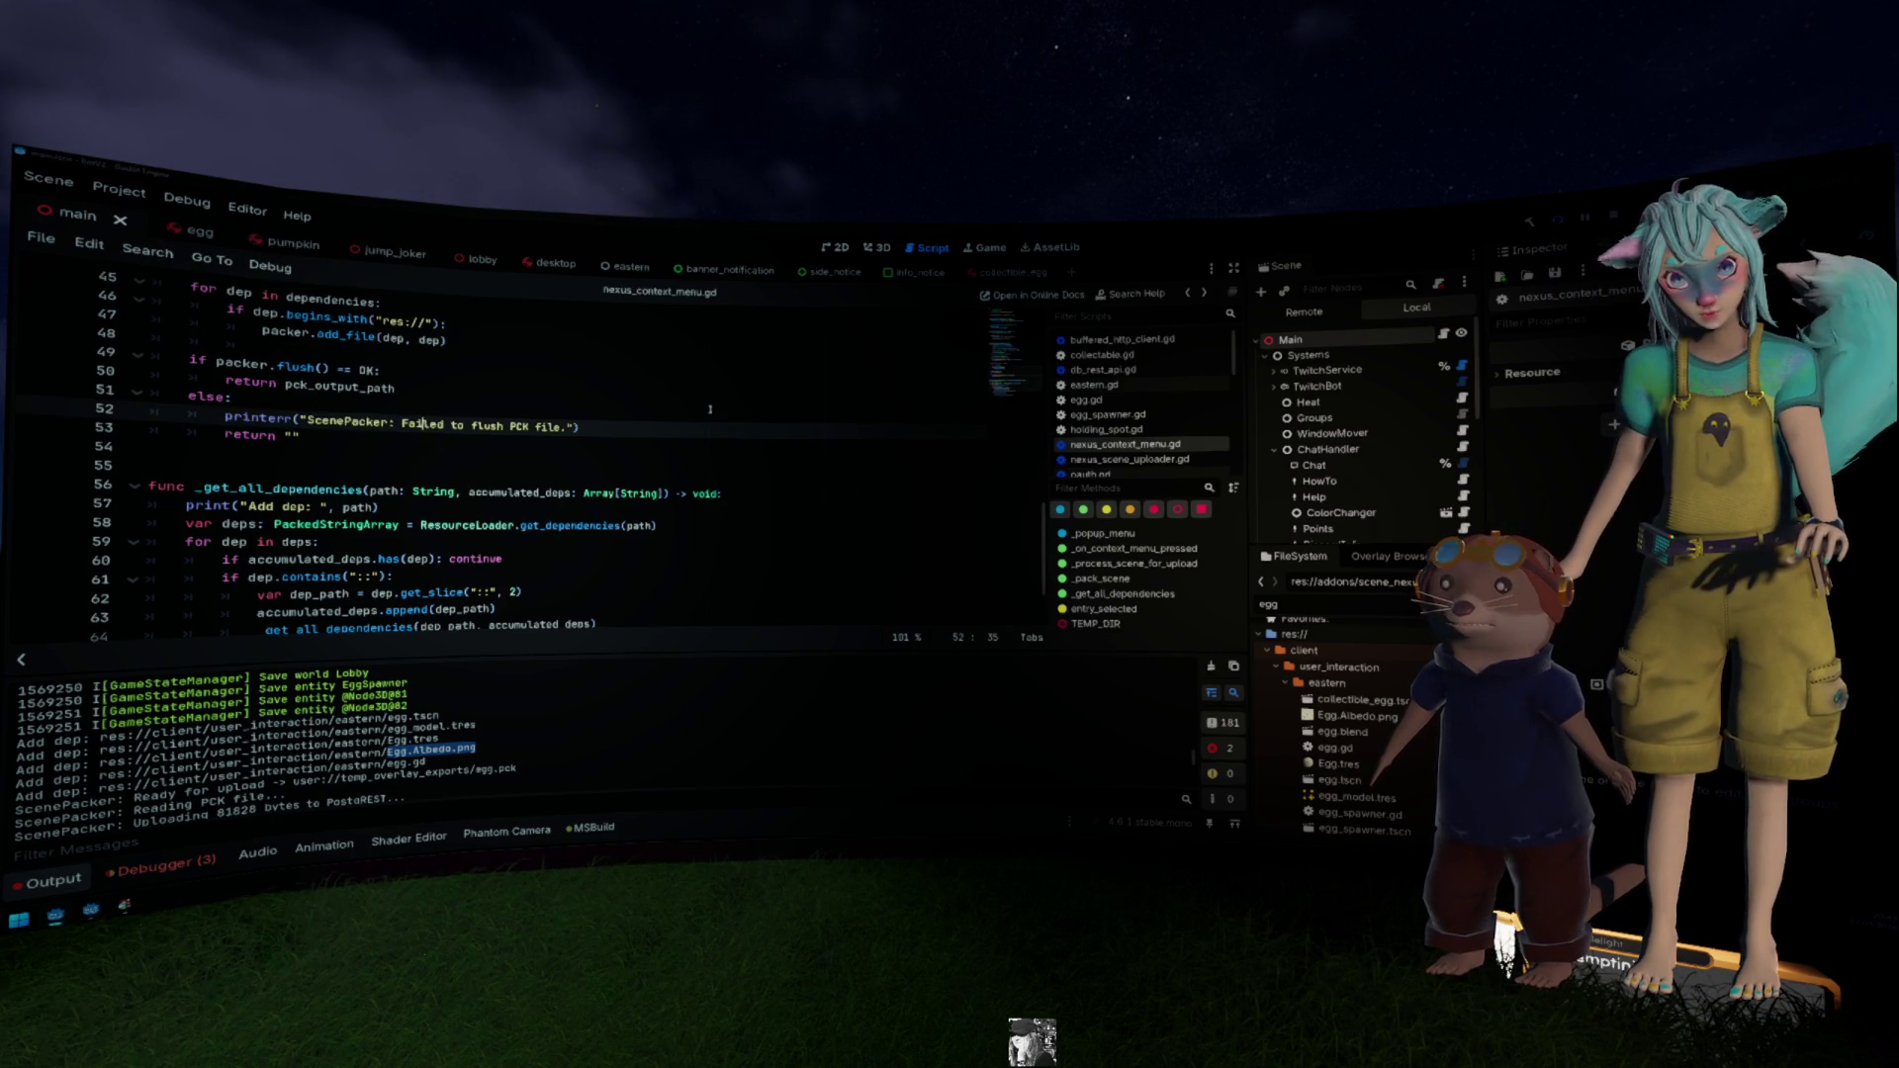
left_click(989, 247)
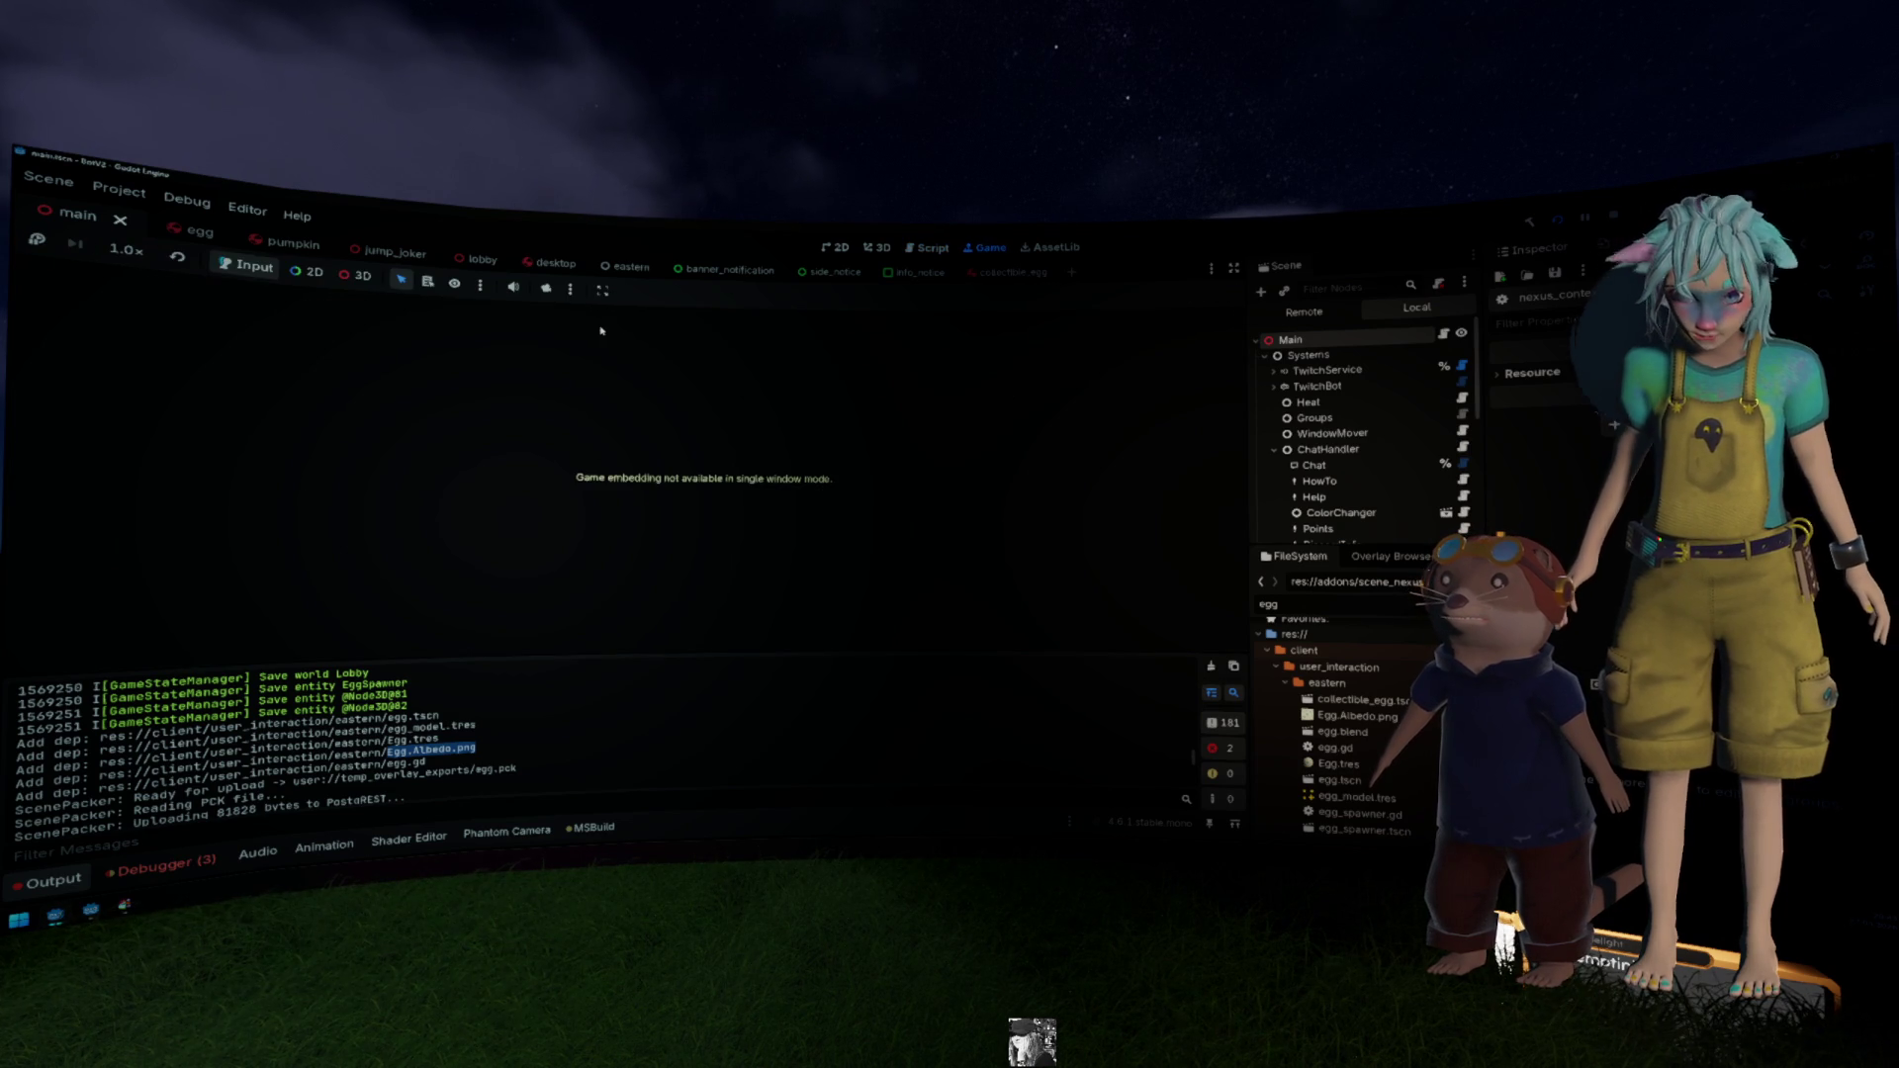
left_click(545, 288)
left_click(368, 279)
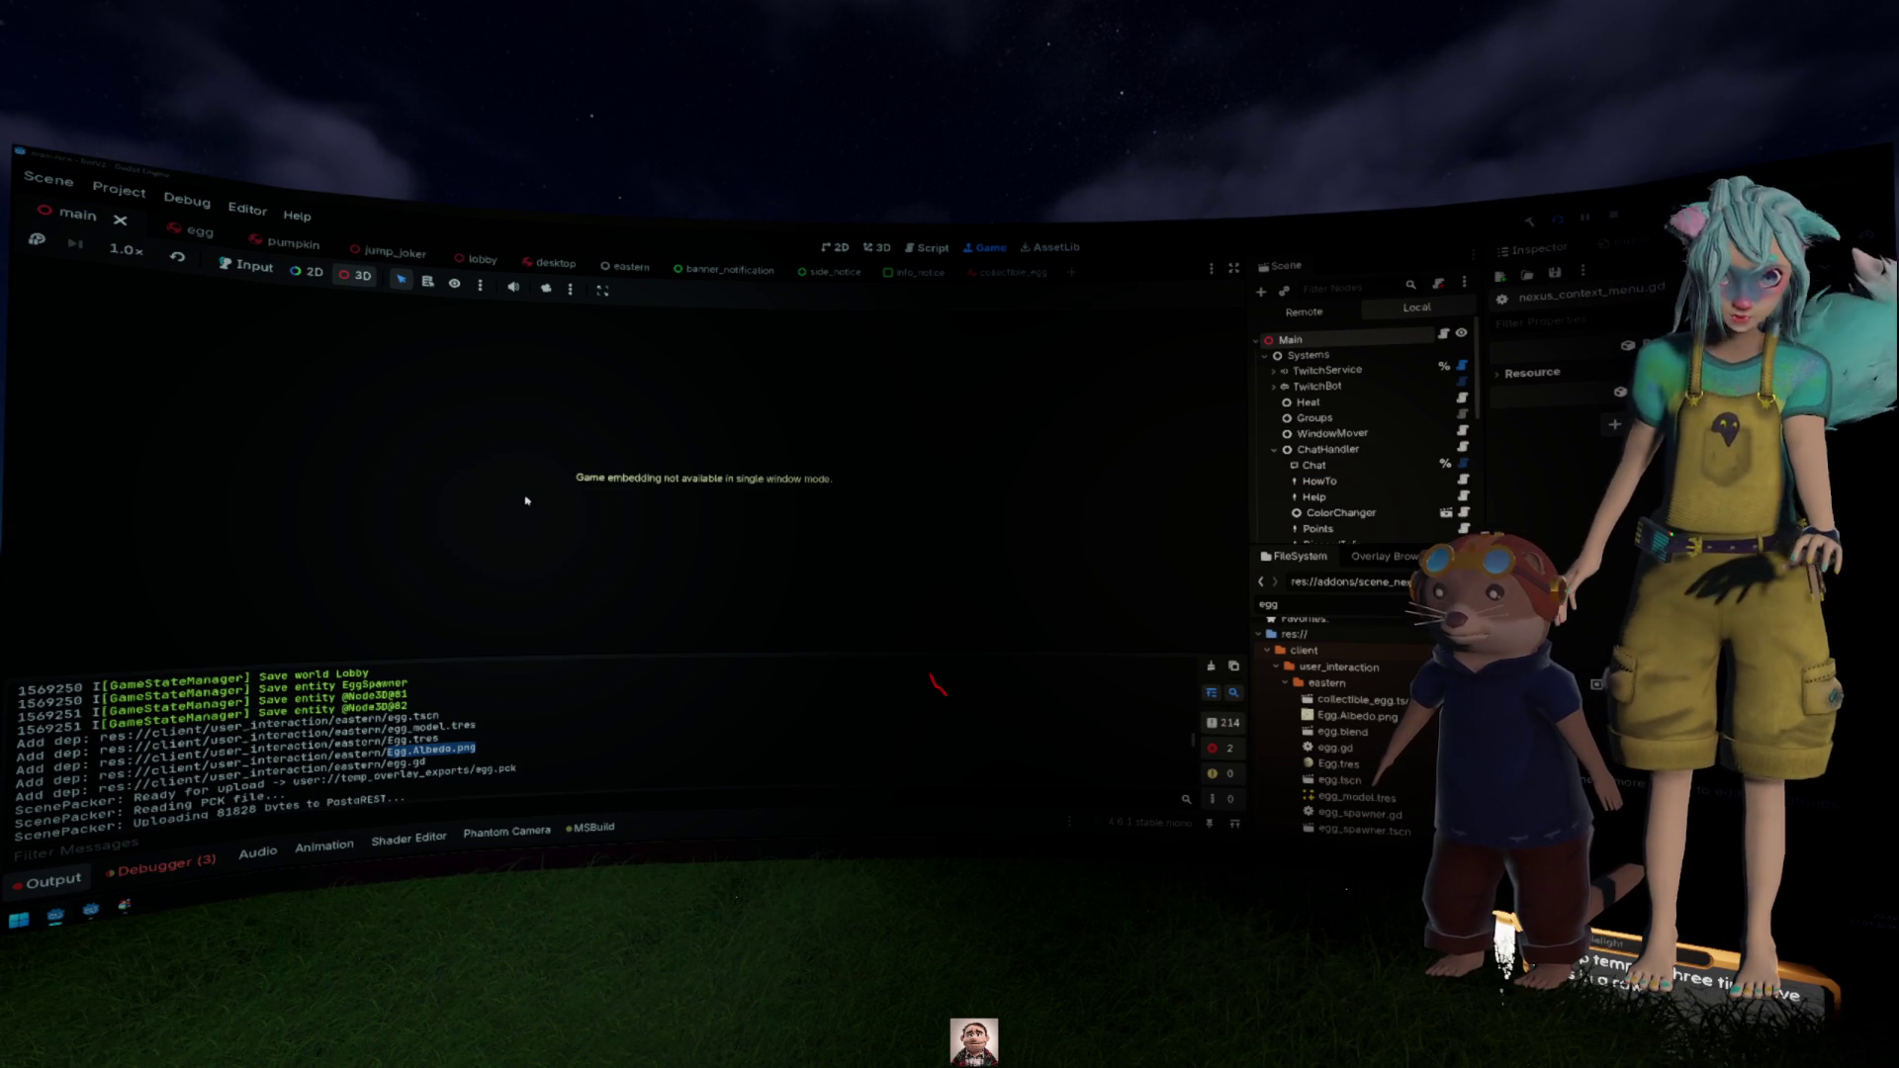
scroll(497, 643, "down", 1)
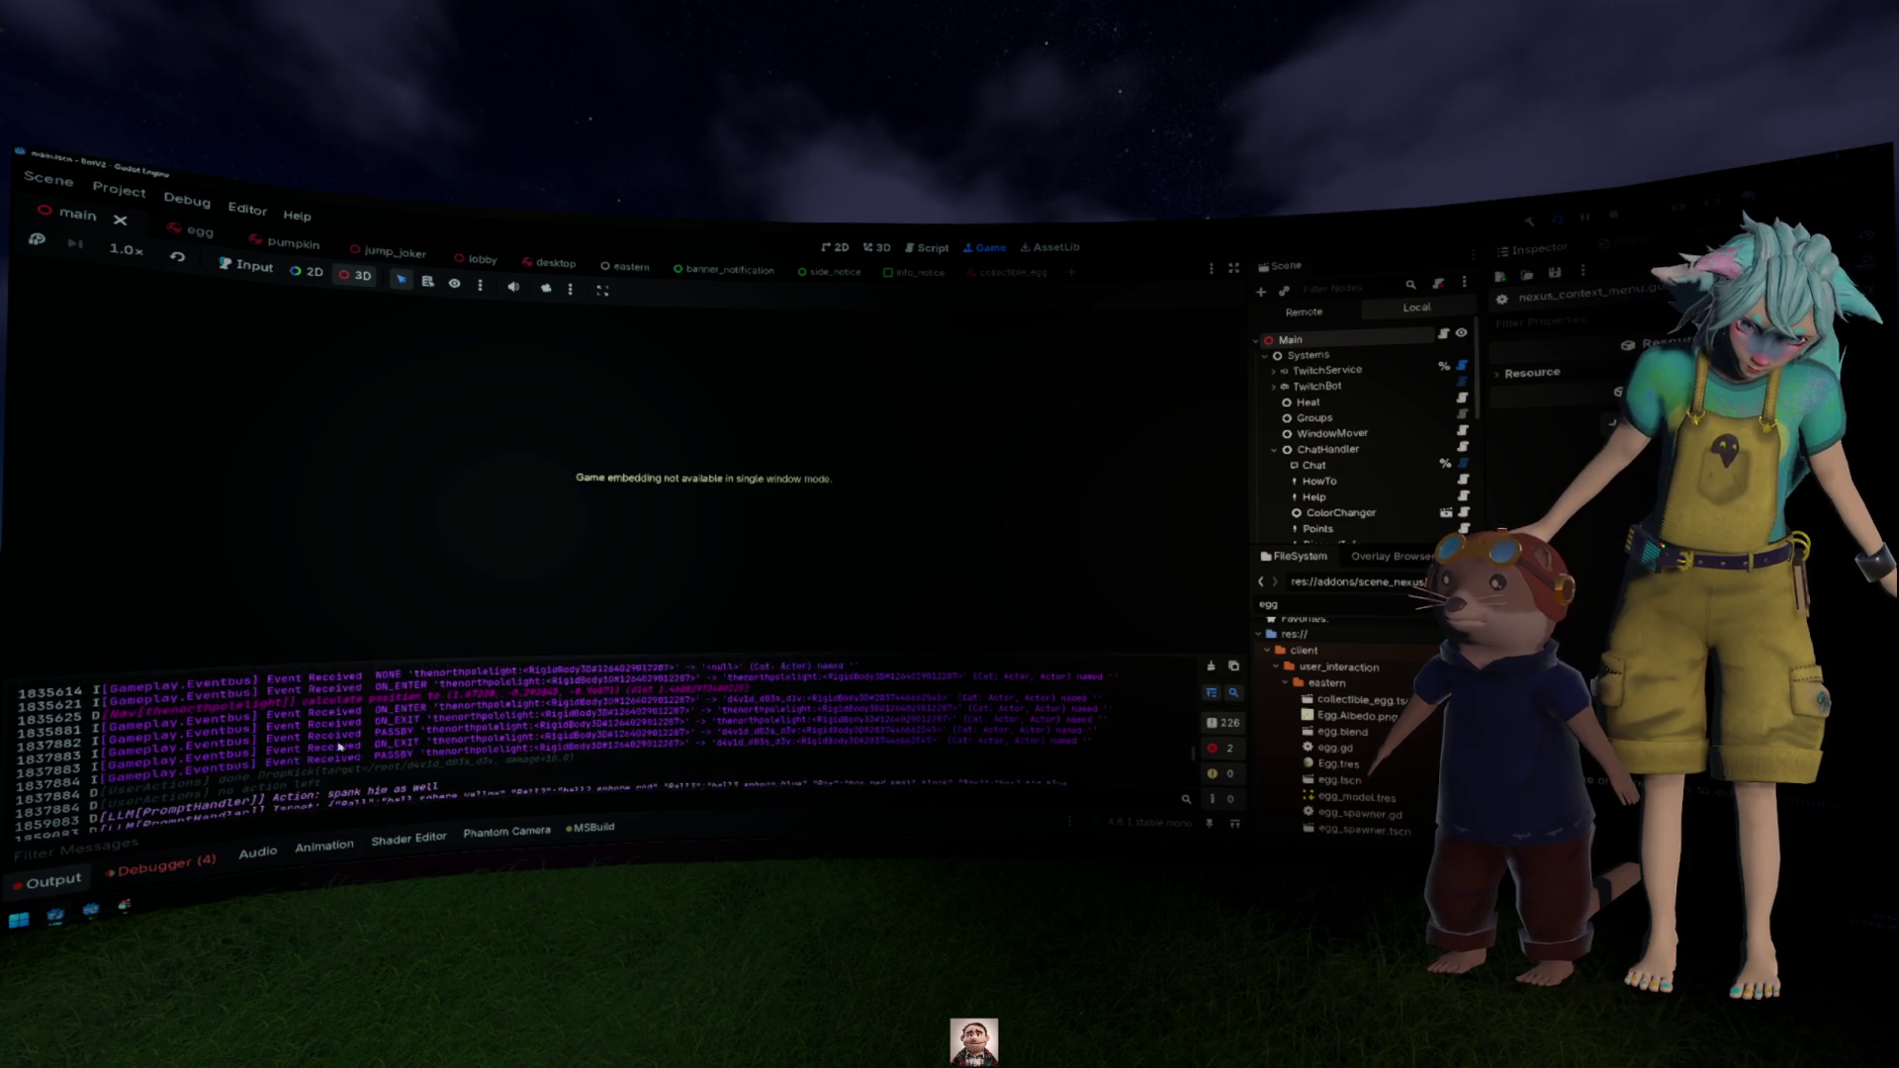
scroll(339, 744, "up", 4)
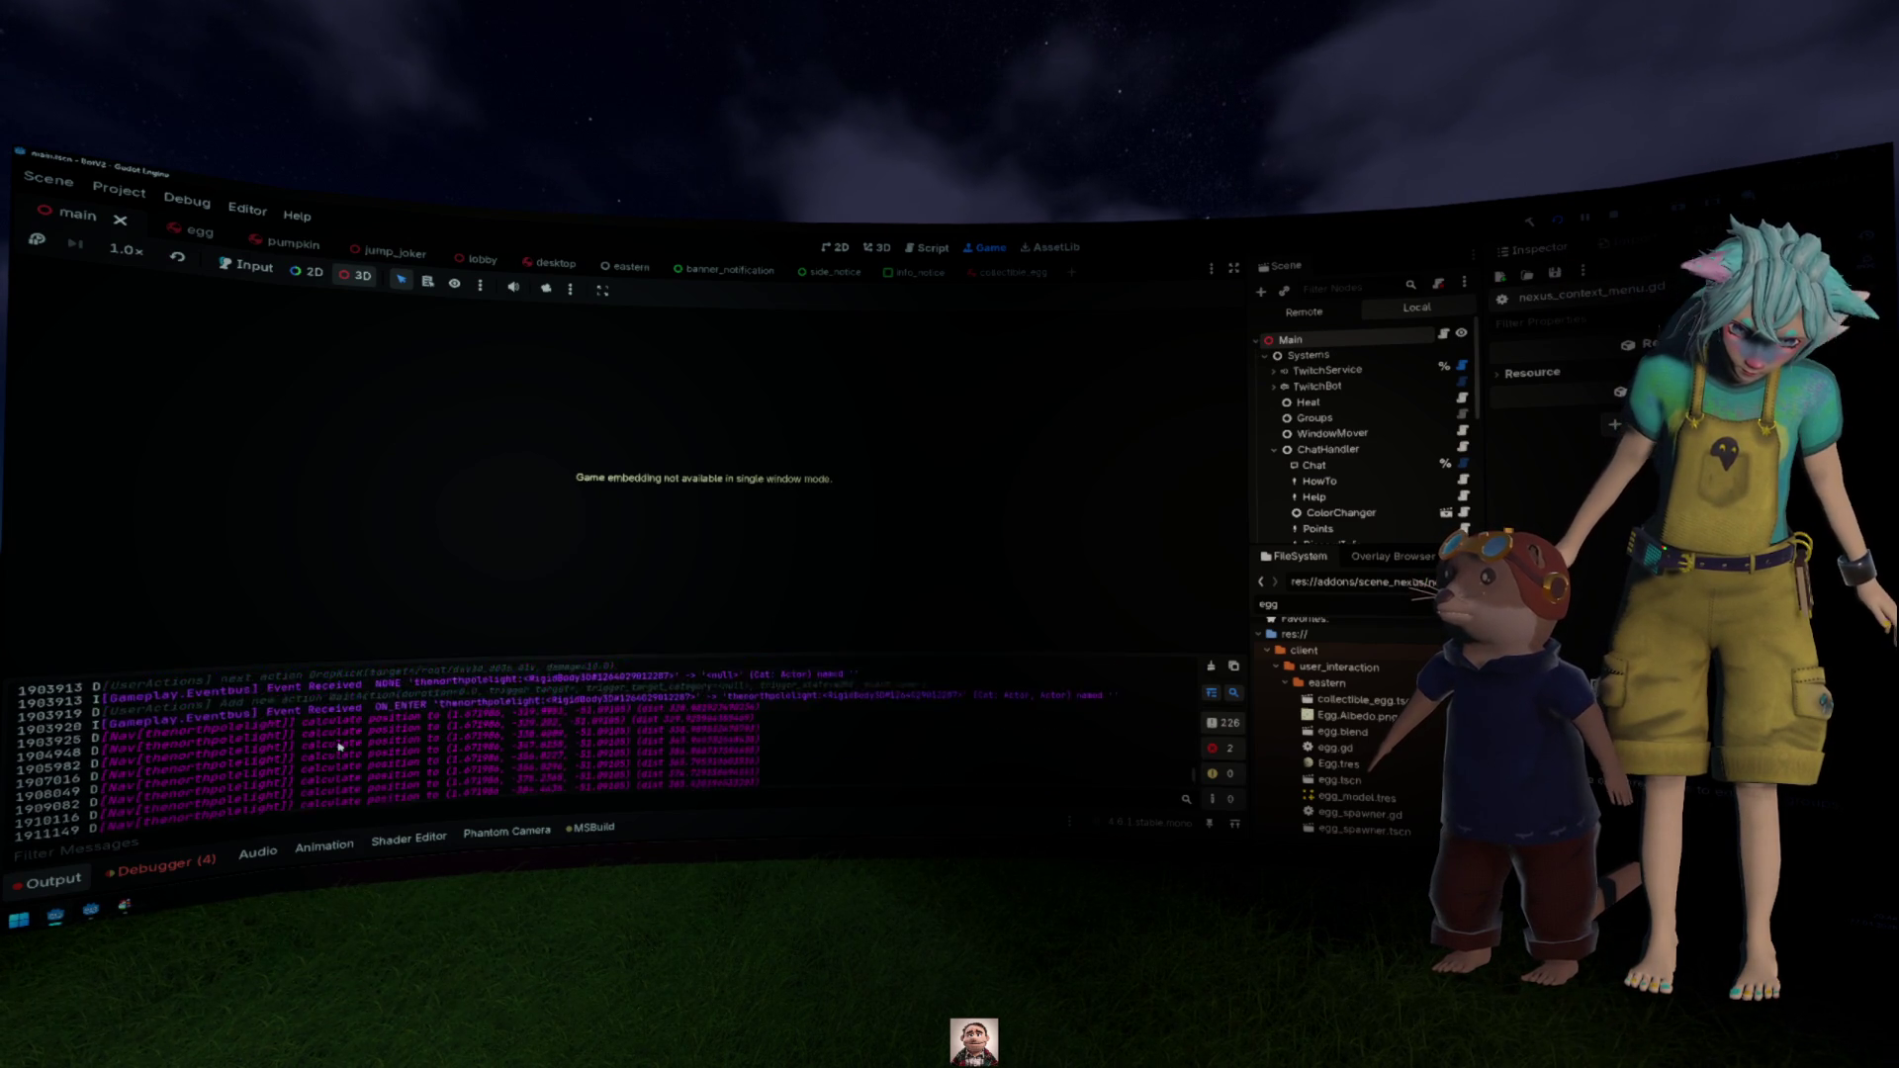
scroll(339, 744, "up", 2)
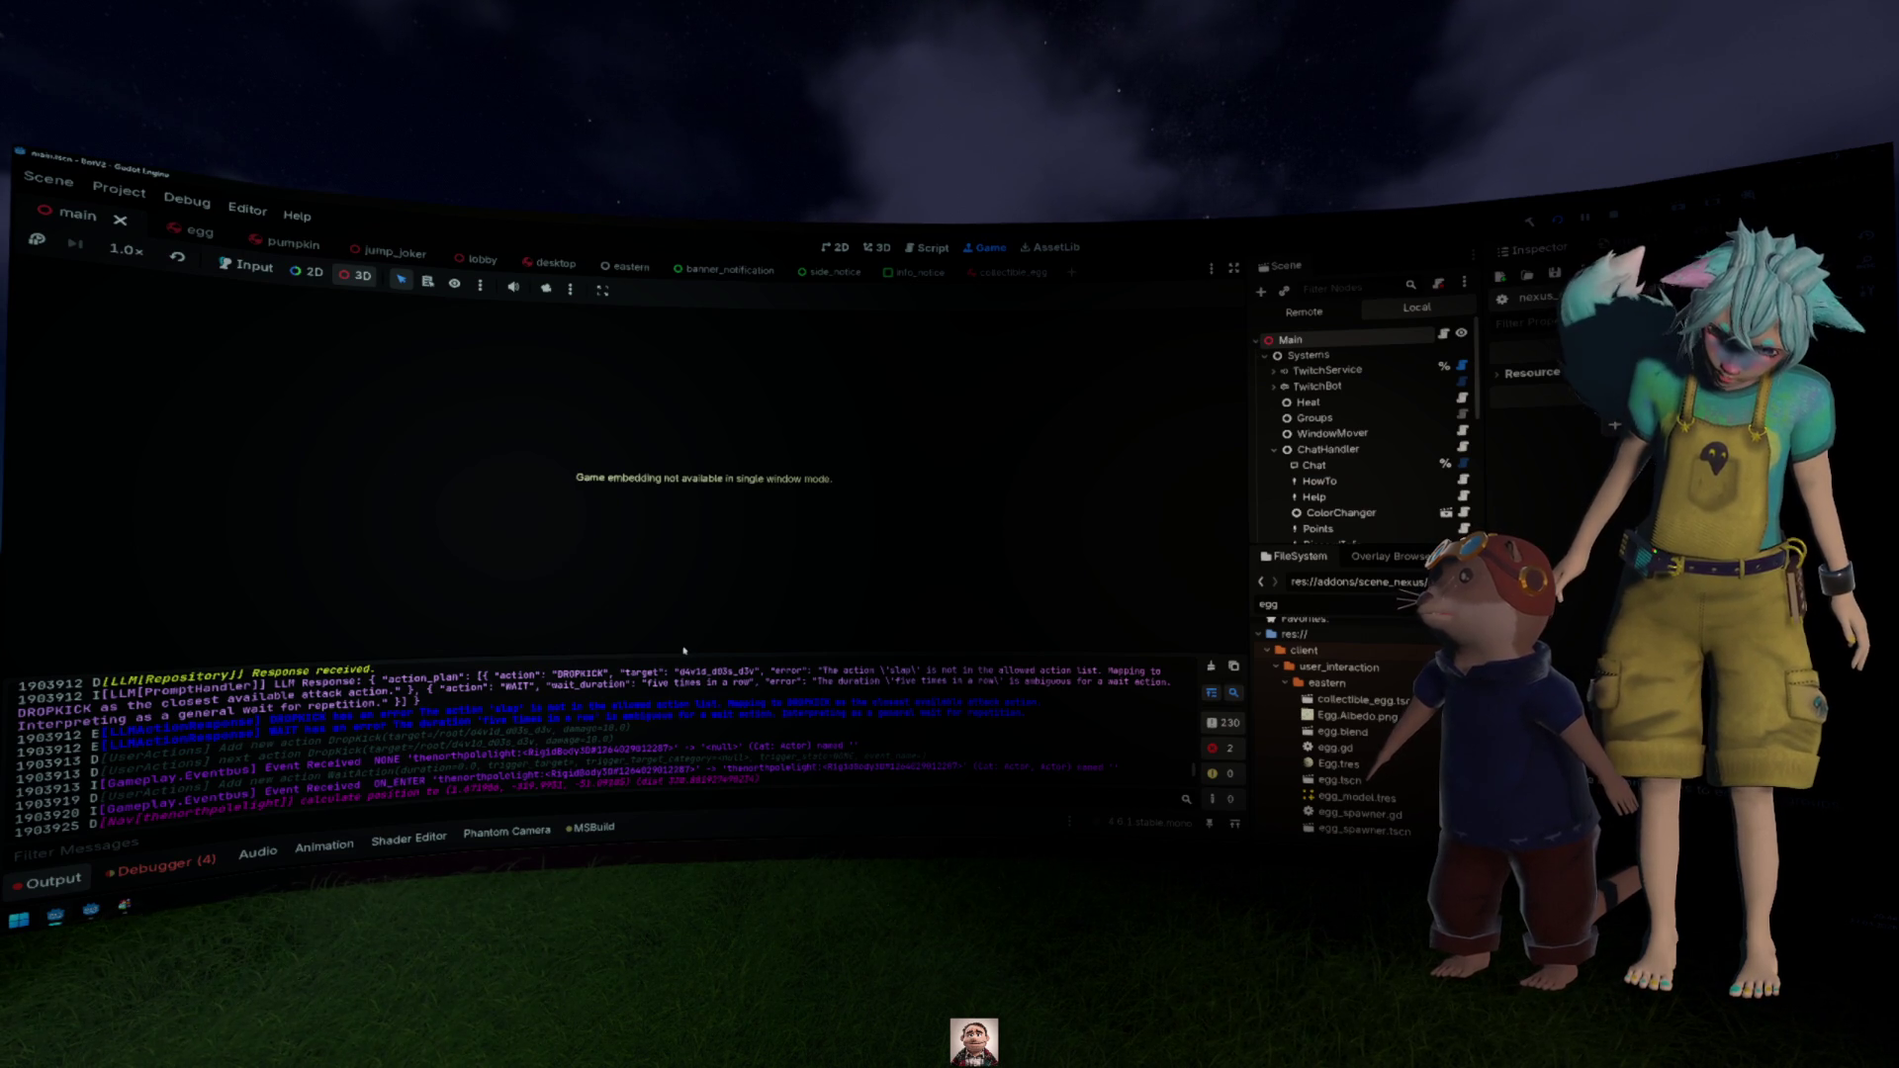
left_click_drag(684, 649, 694, 526)
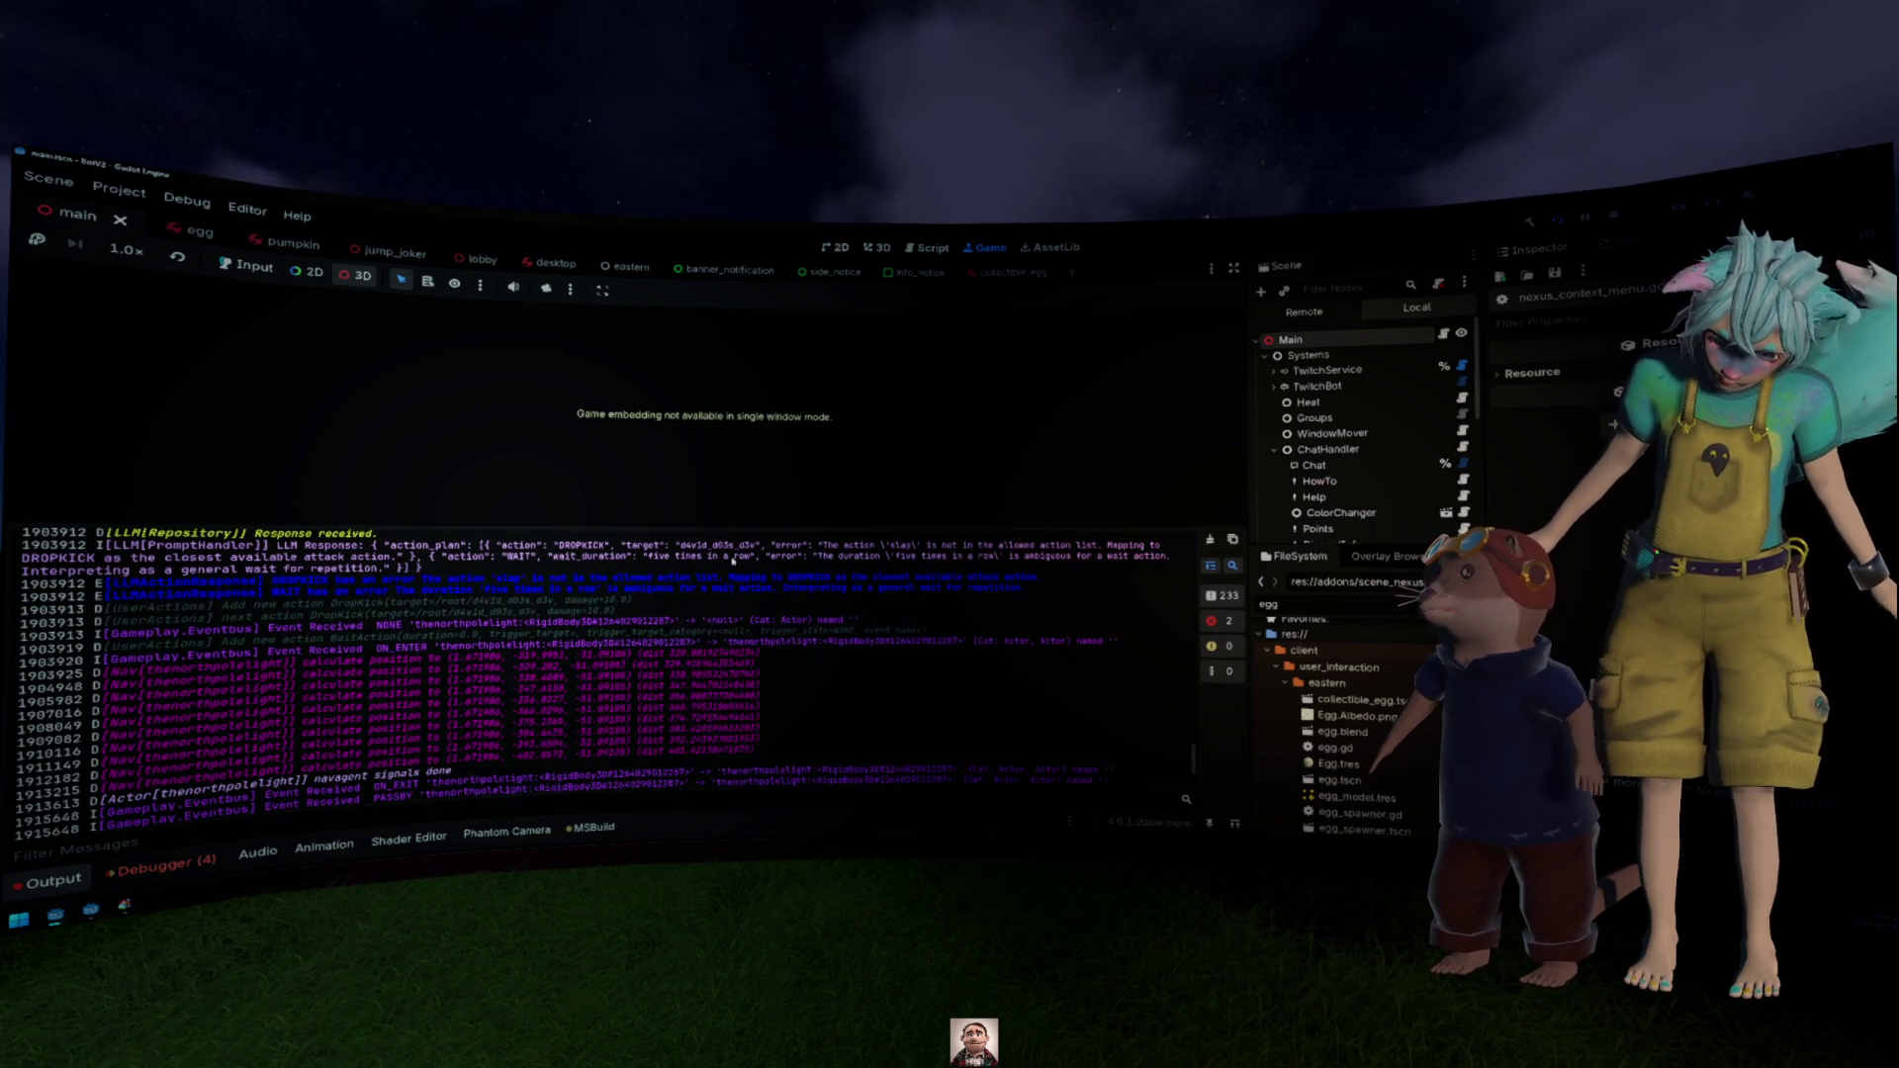
scroll(573, 633, "up", 1)
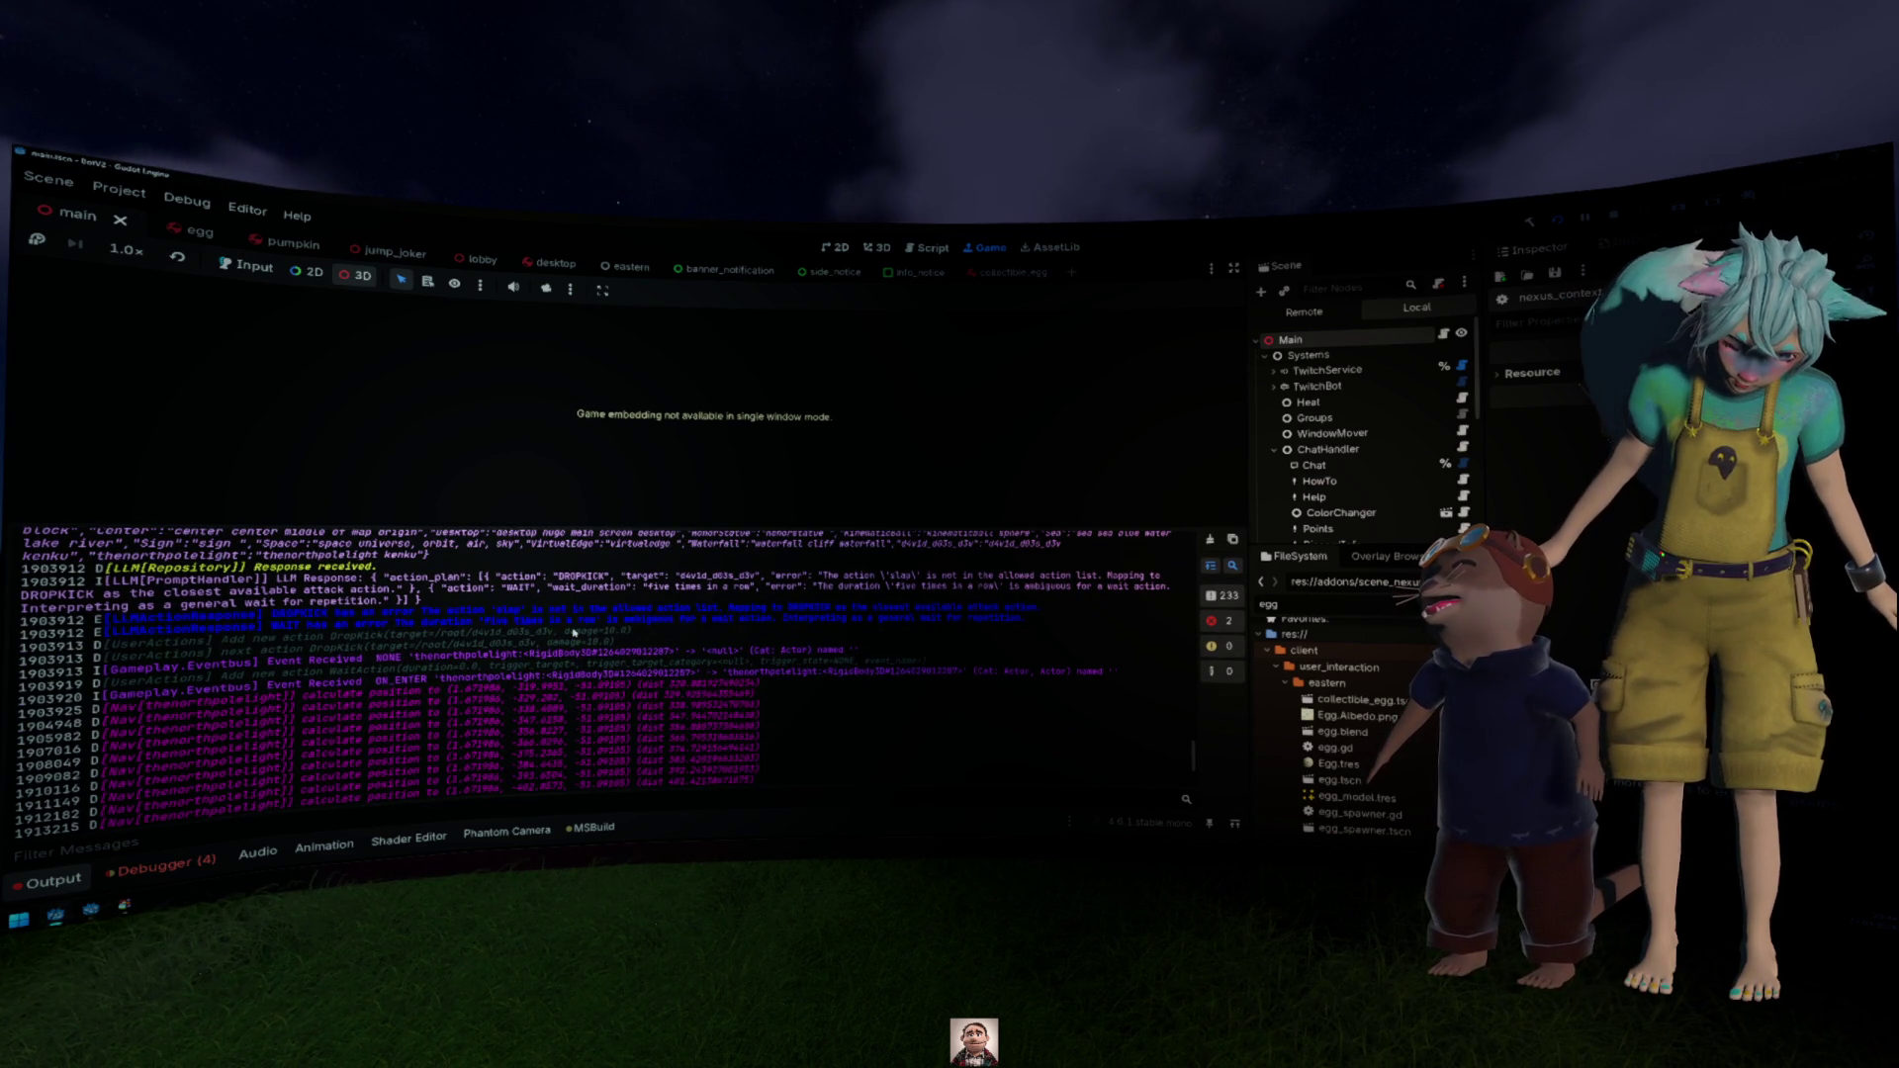
scroll(583, 630, "up", 1)
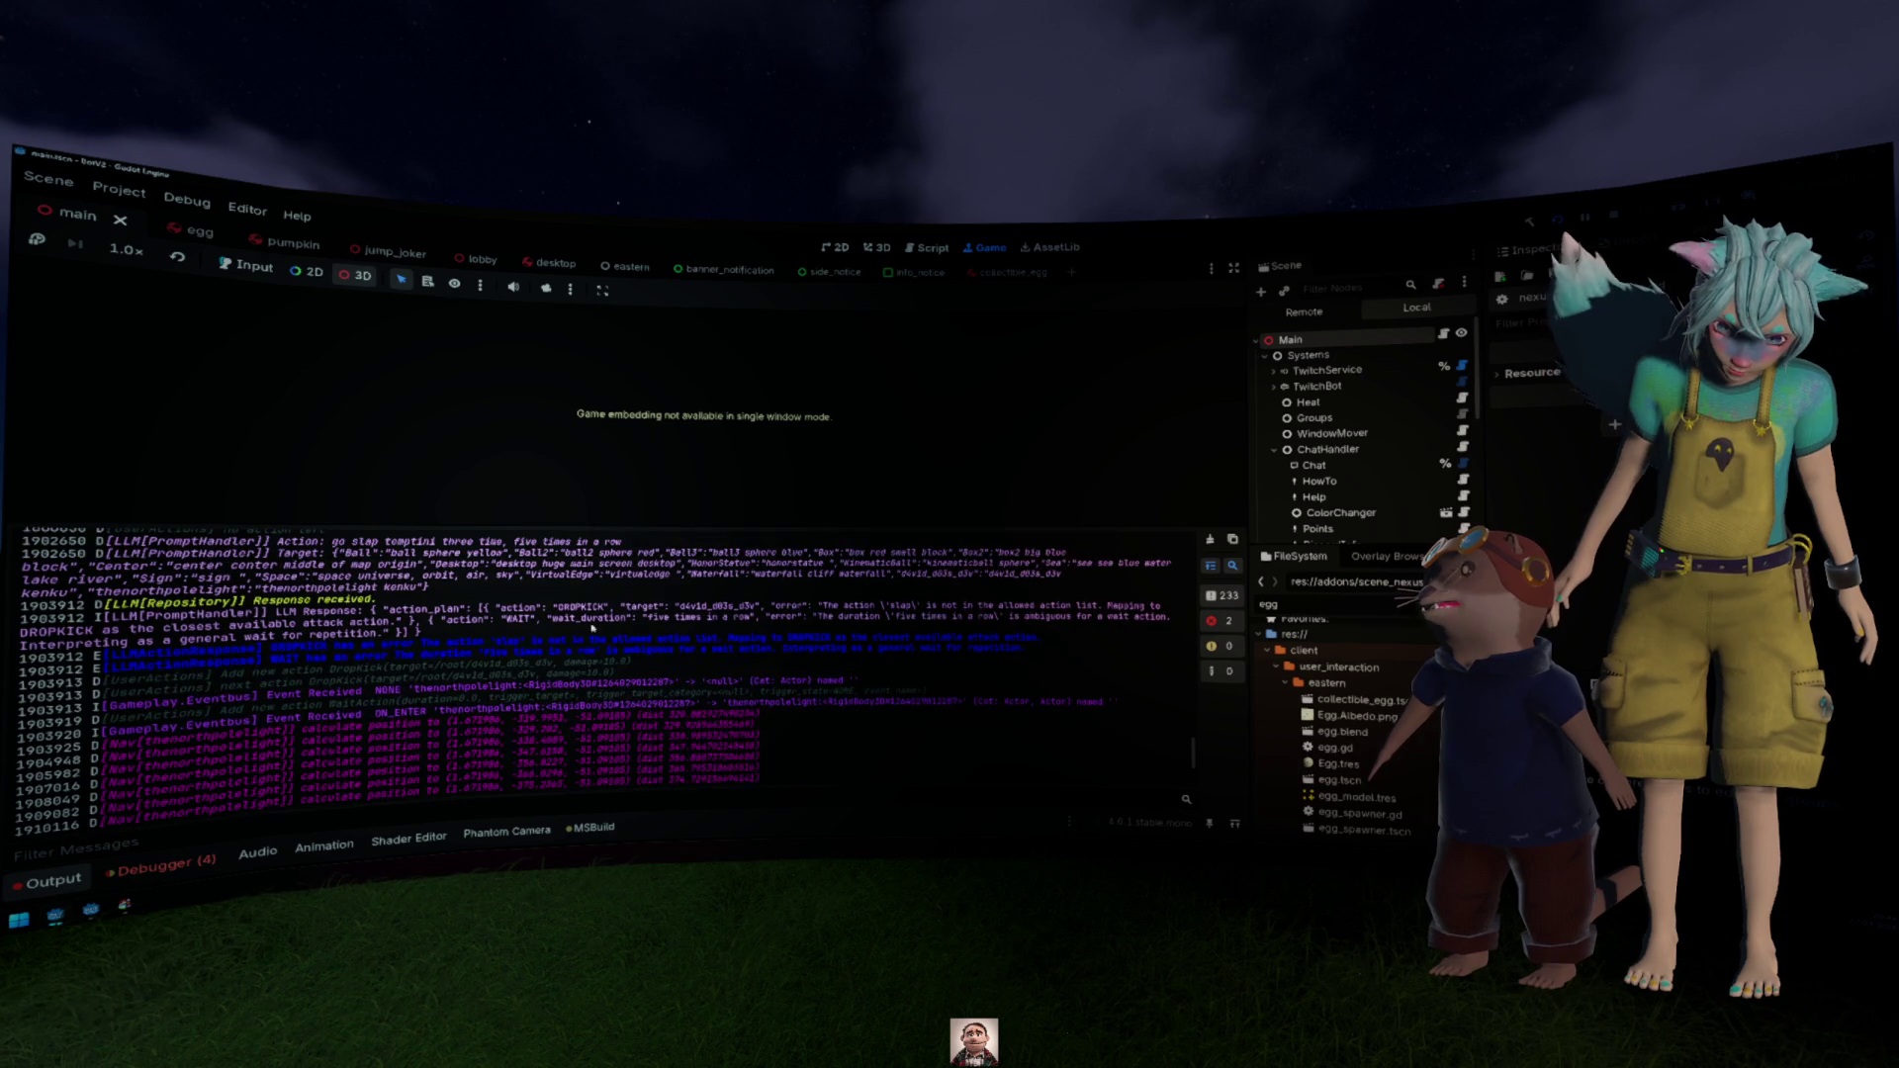
scroll(588, 628, "up", 3)
scroll(610, 620, "up", 1)
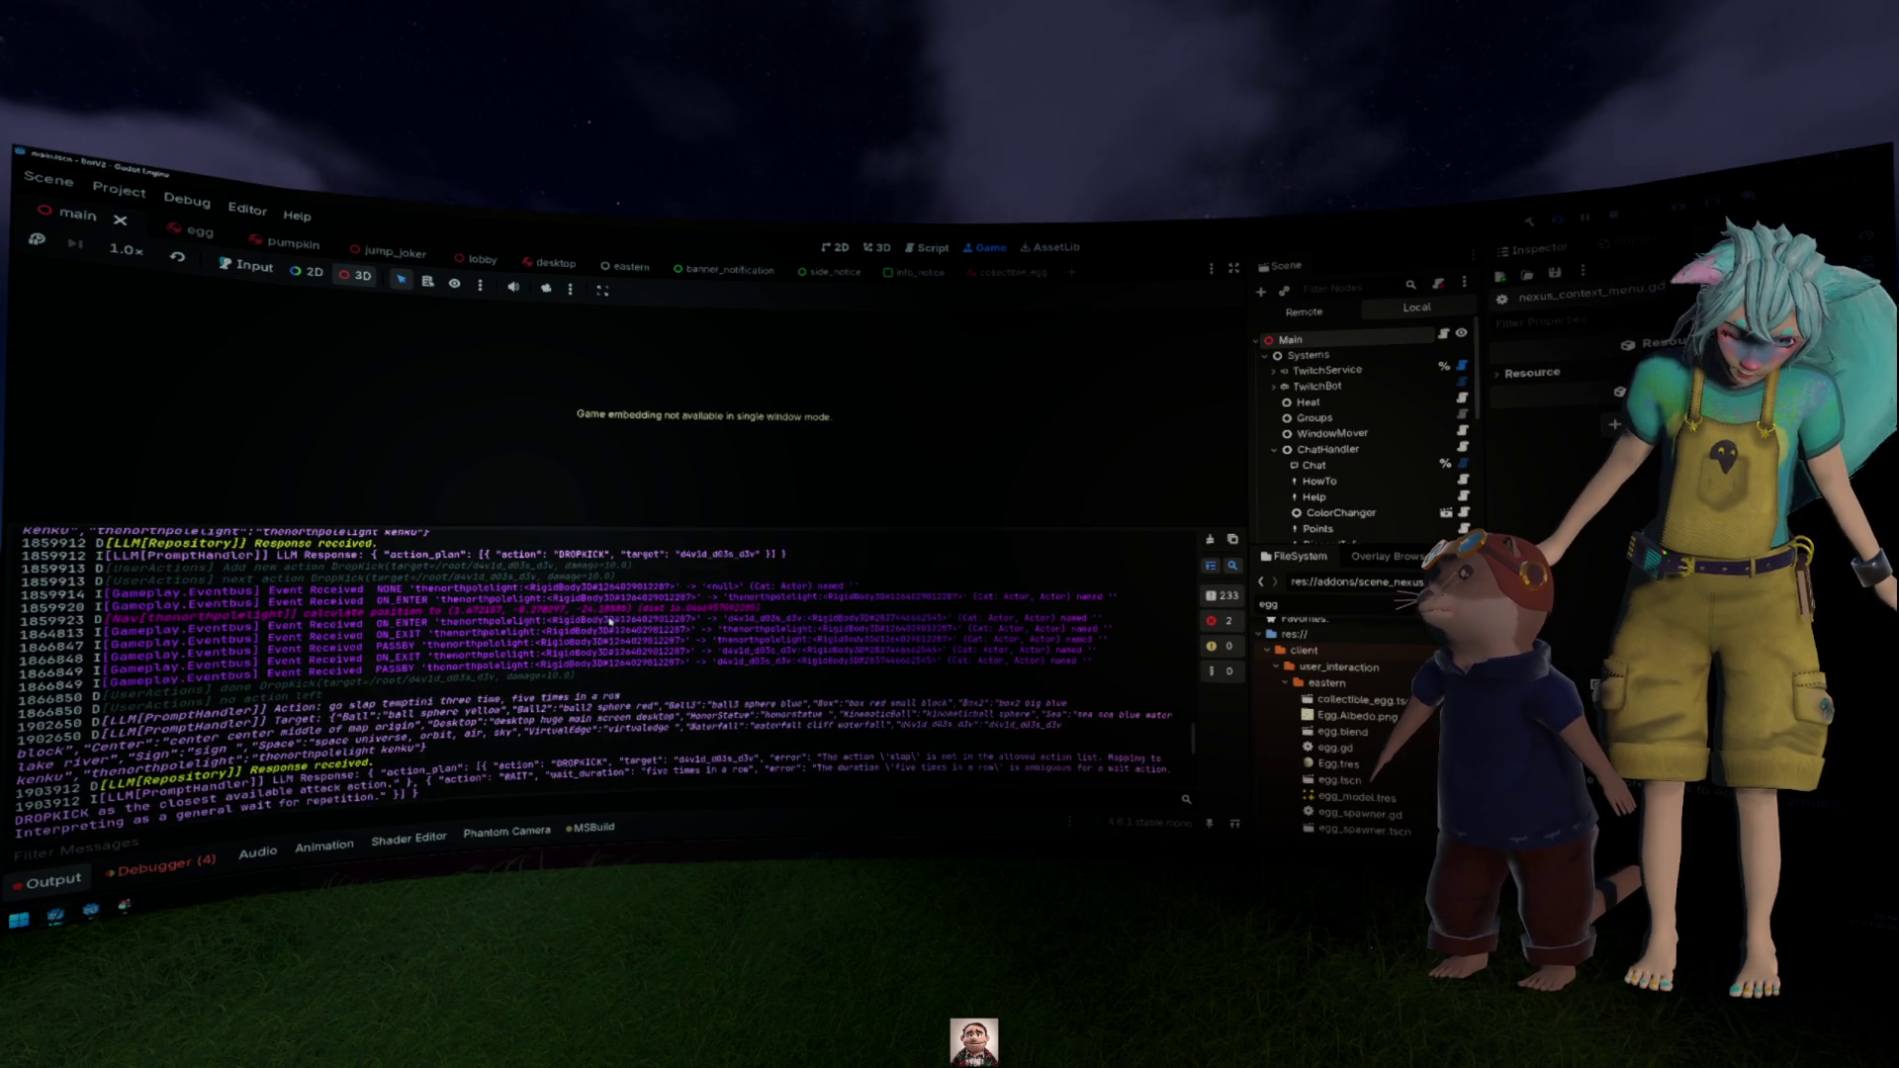
scroll(608, 620, "up", 1)
scroll(559, 618, "up", 2)
scroll(495, 624, "up", 4)
scroll(337, 627, "up", 3)
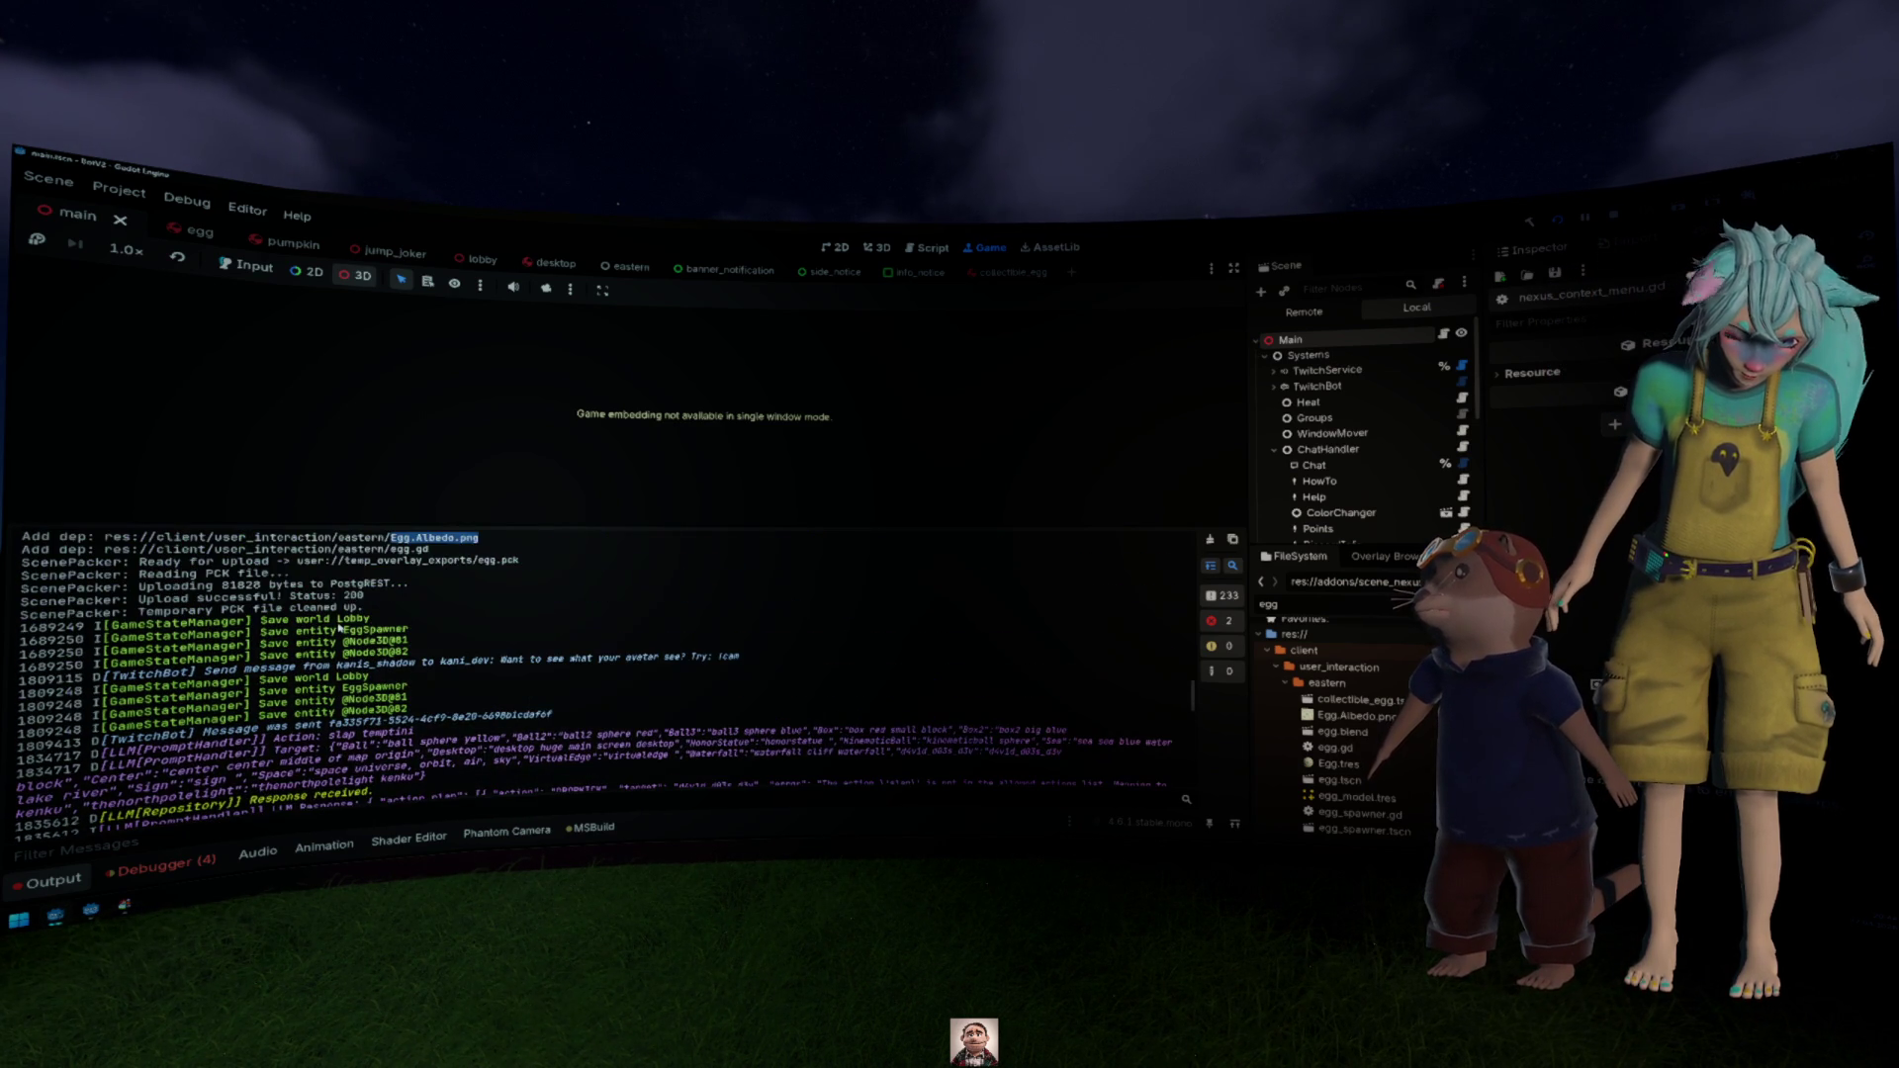
scroll(334, 638, "down", 3)
scroll(334, 643, "down", 2)
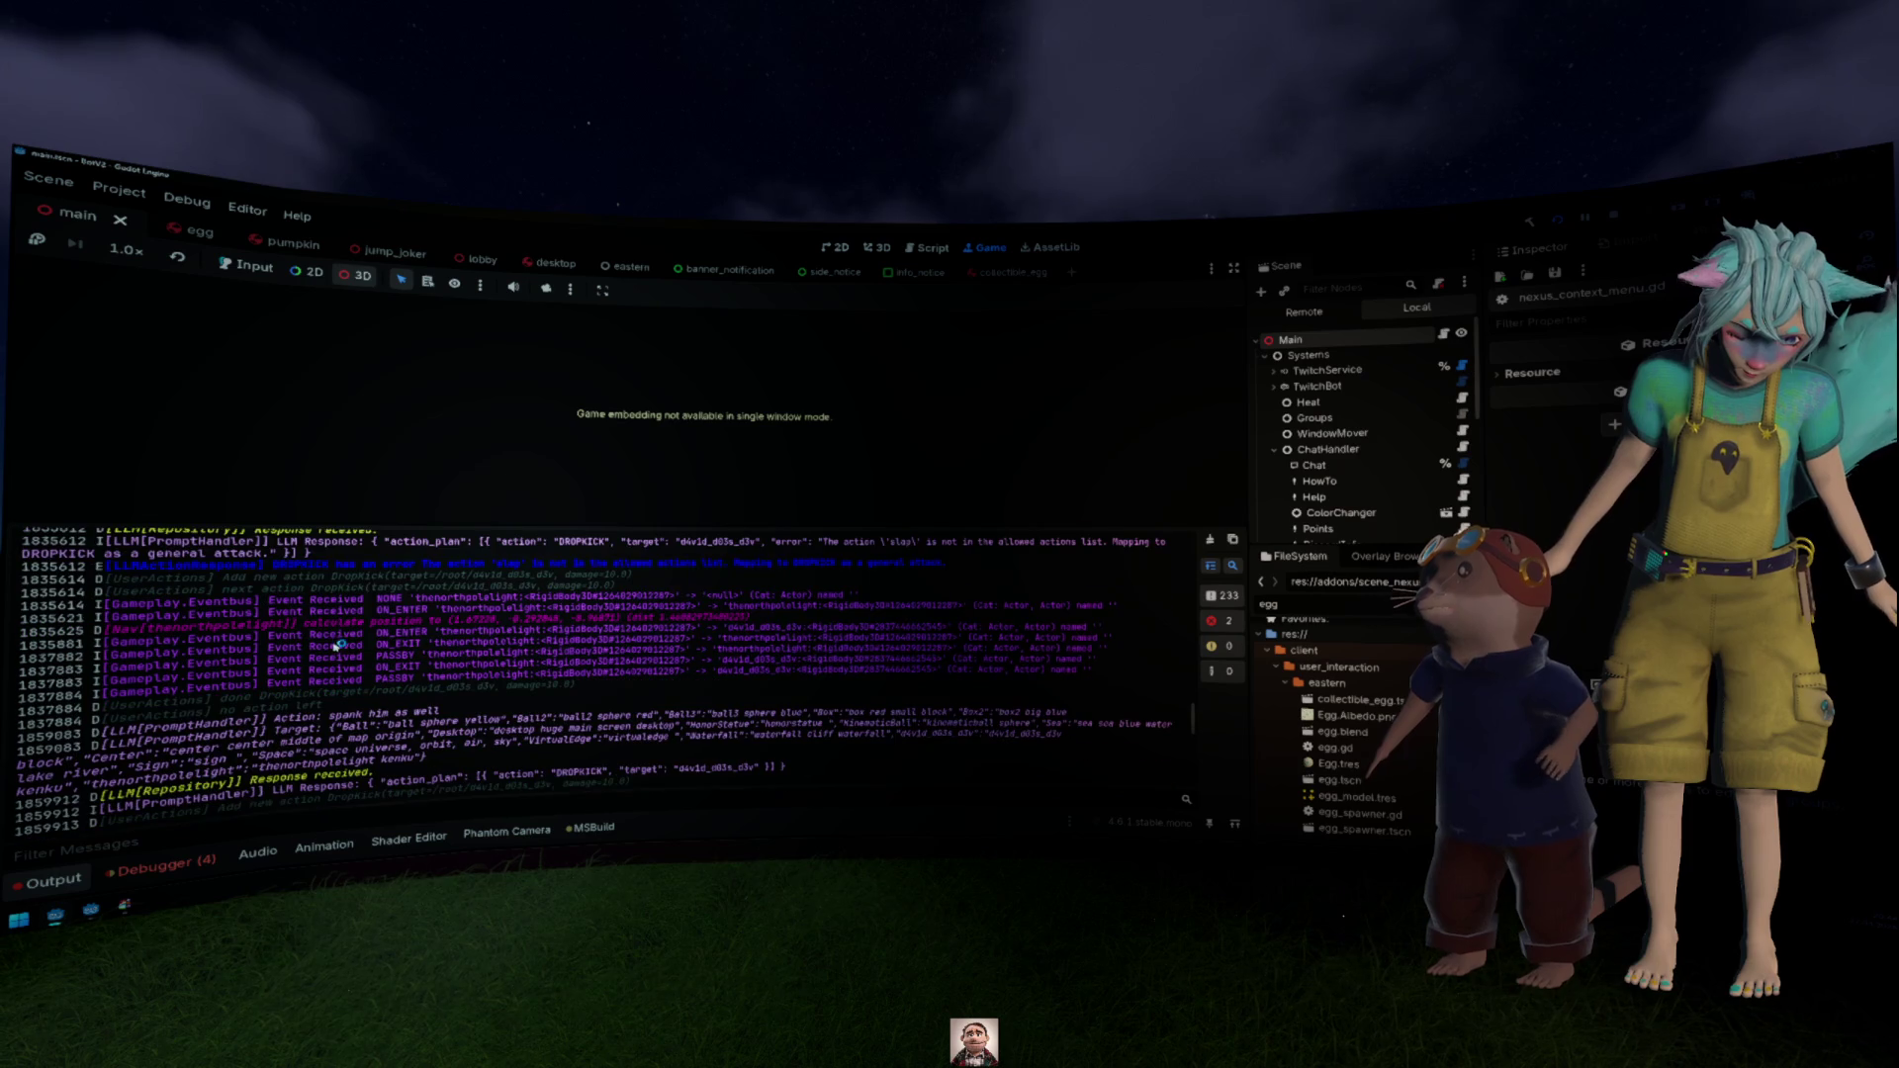
scroll(593, 648, "down", 3)
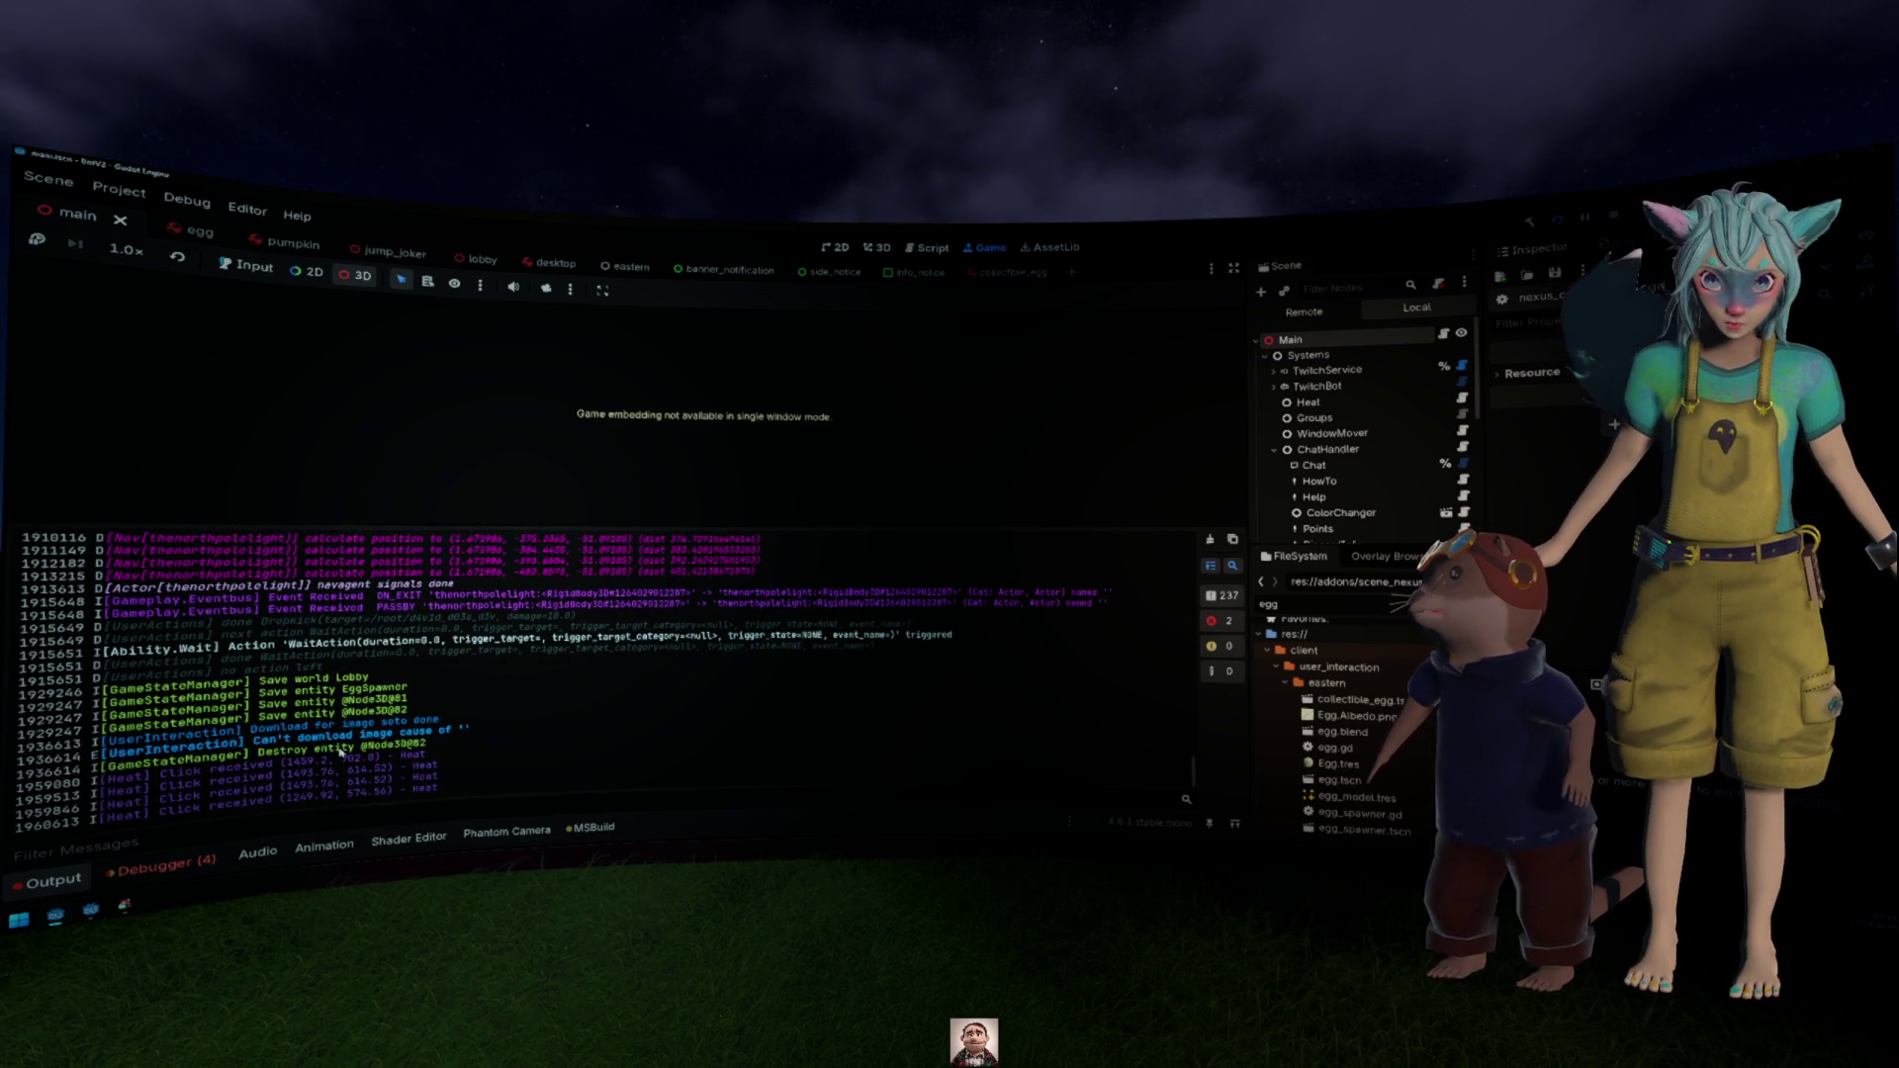
left_click_drag(331, 764, 473, 784)
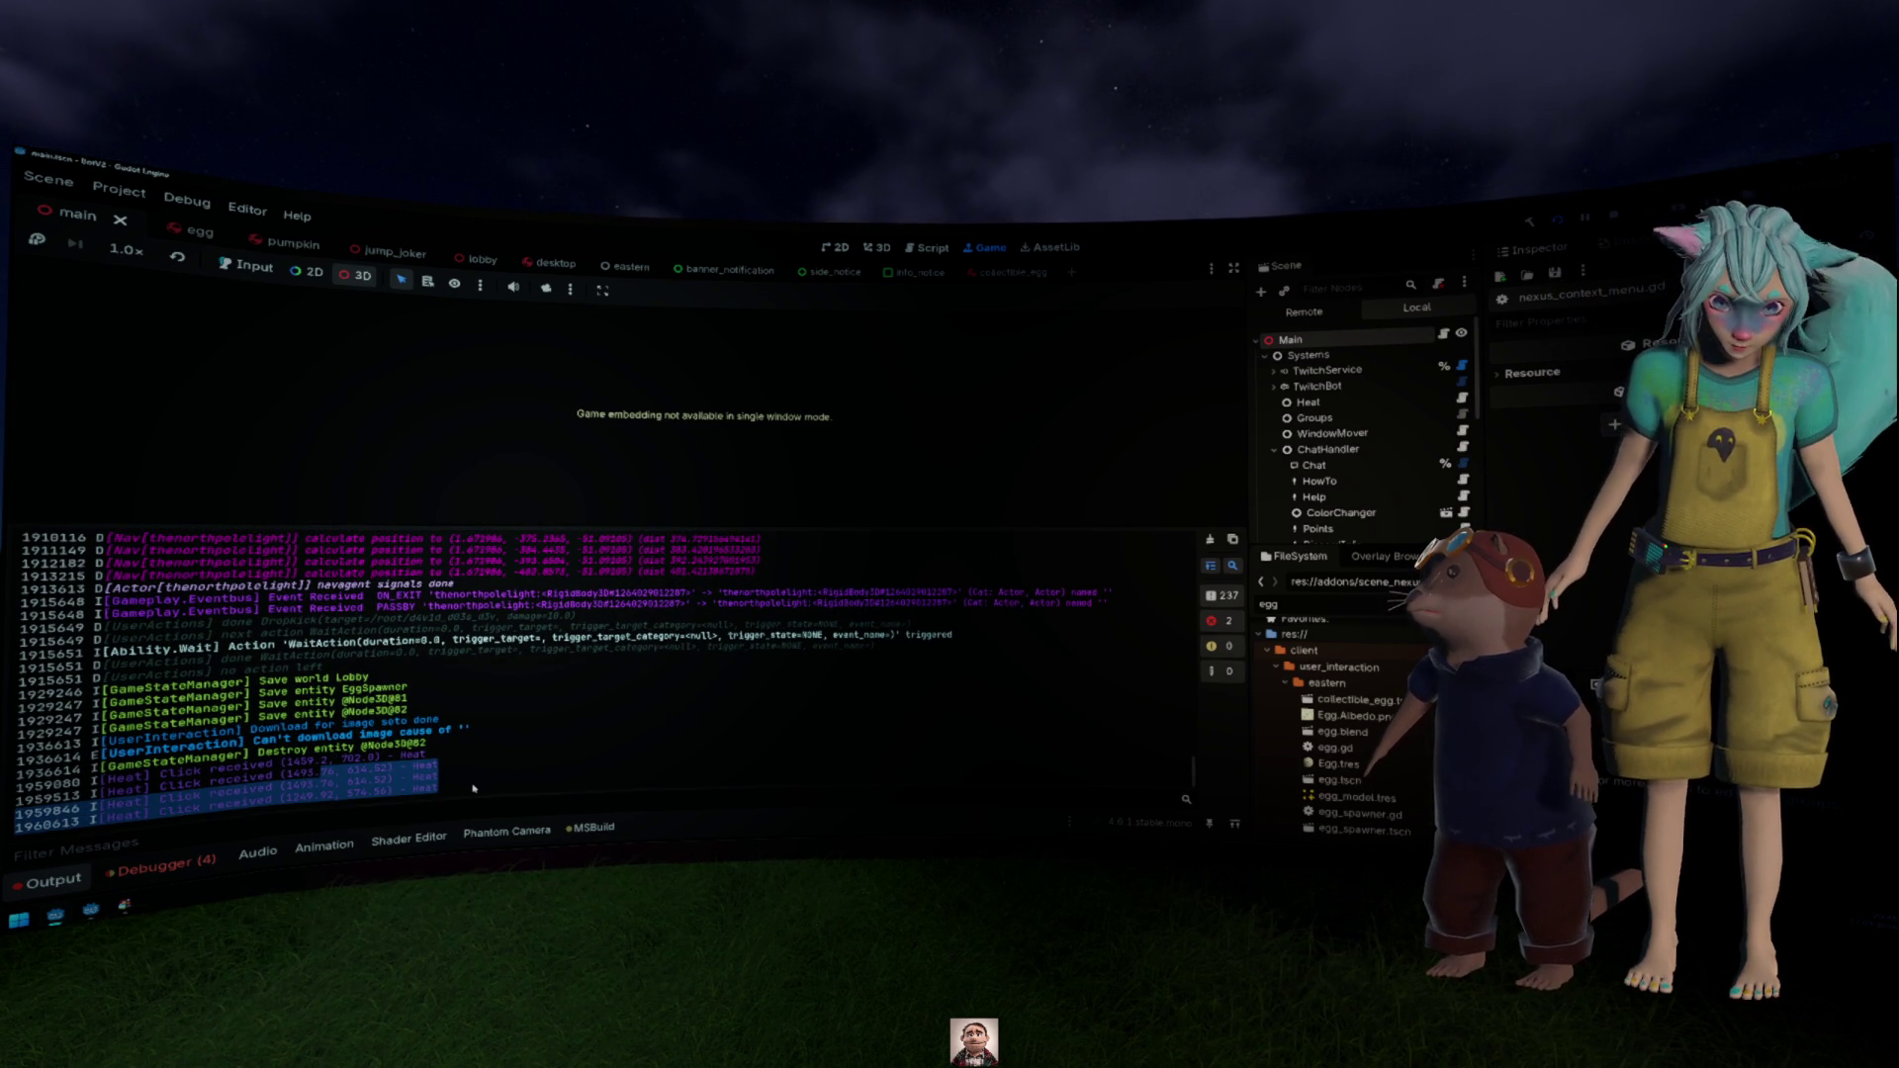
left_click(473, 788)
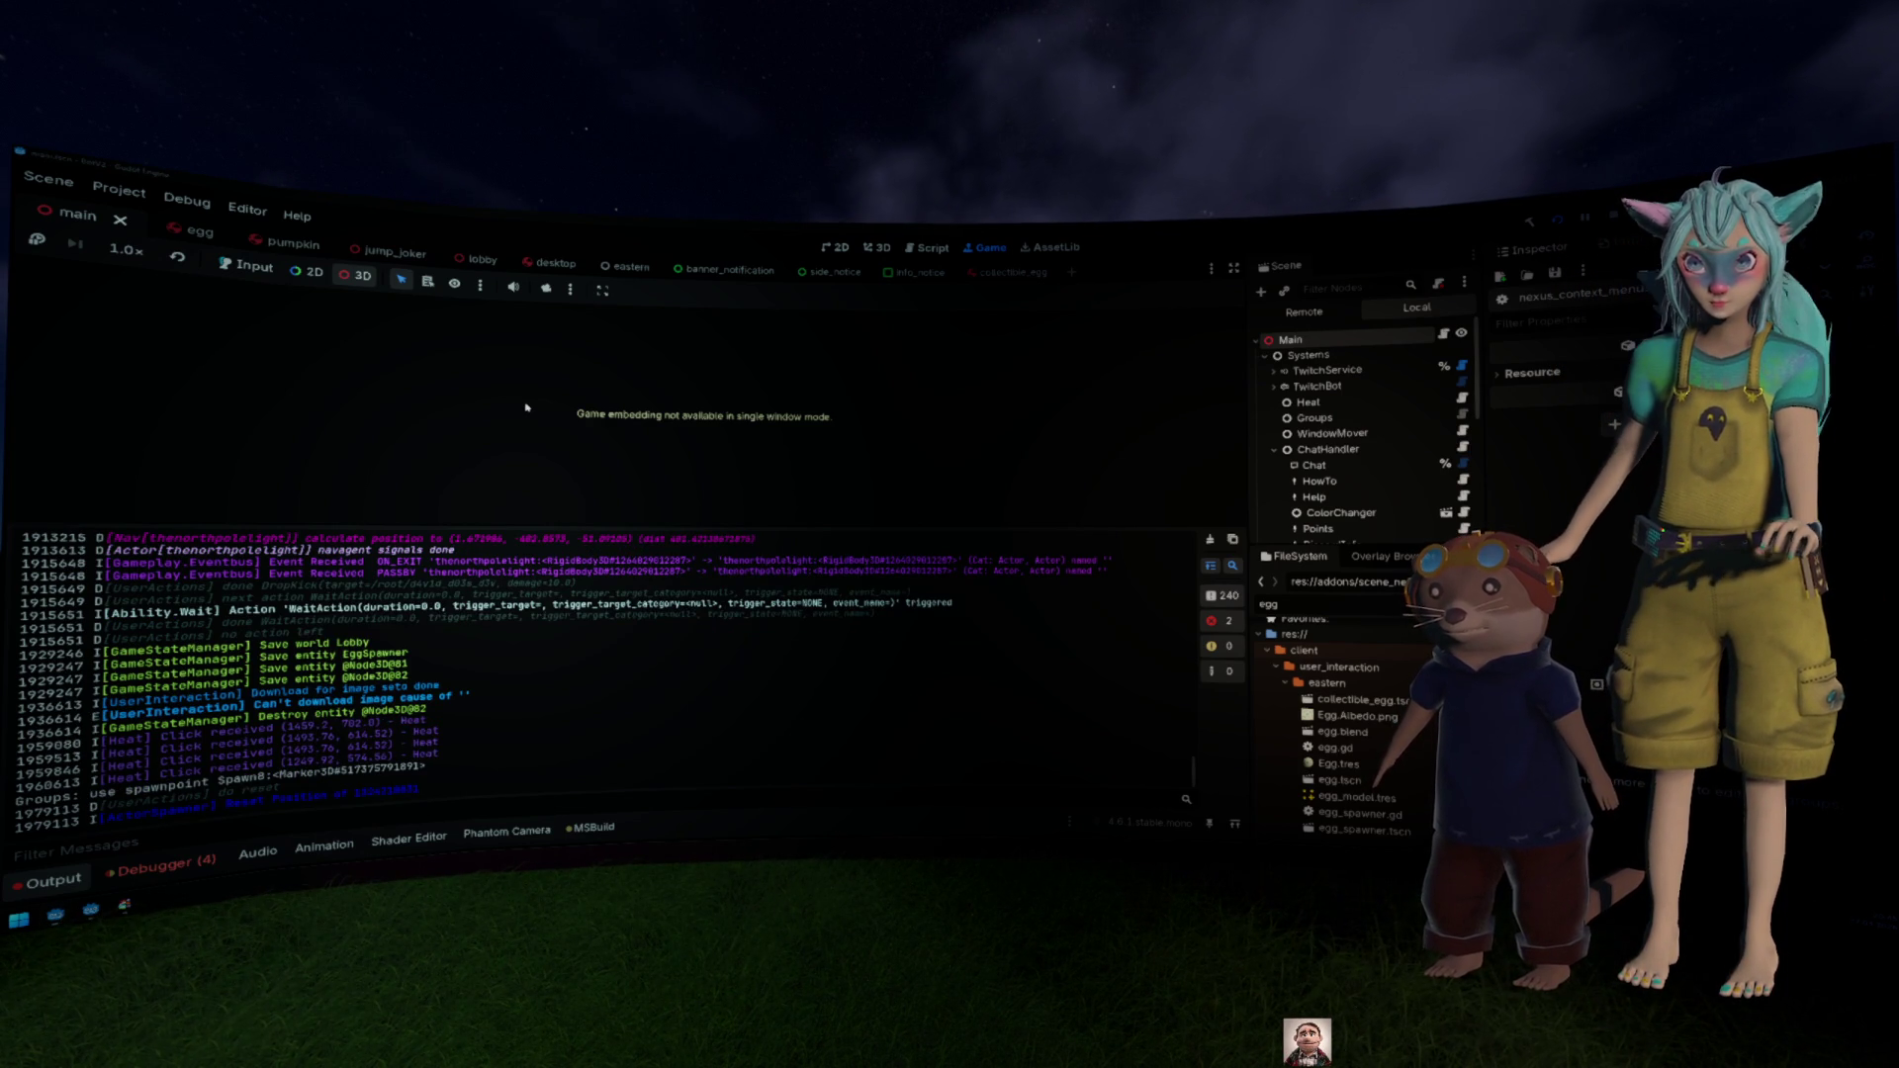
left_click(880, 250)
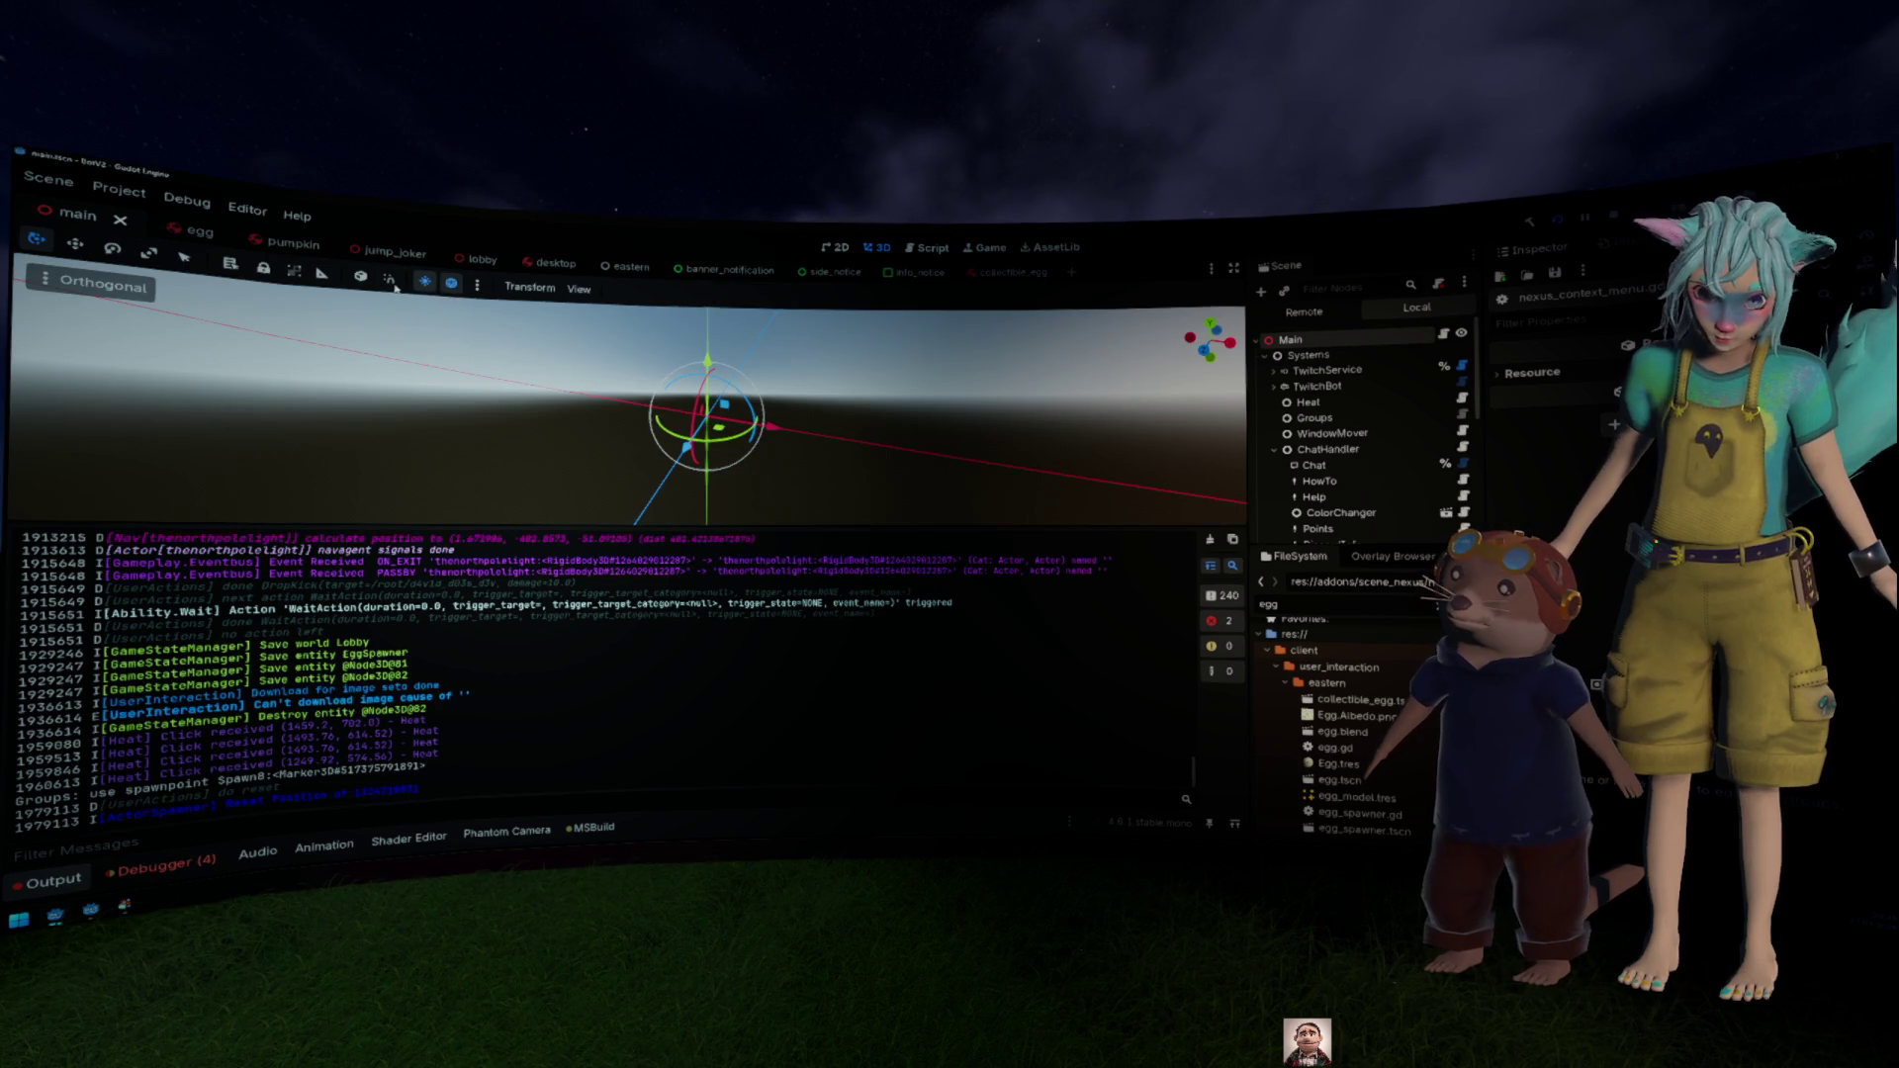
key("ctrl+F4")
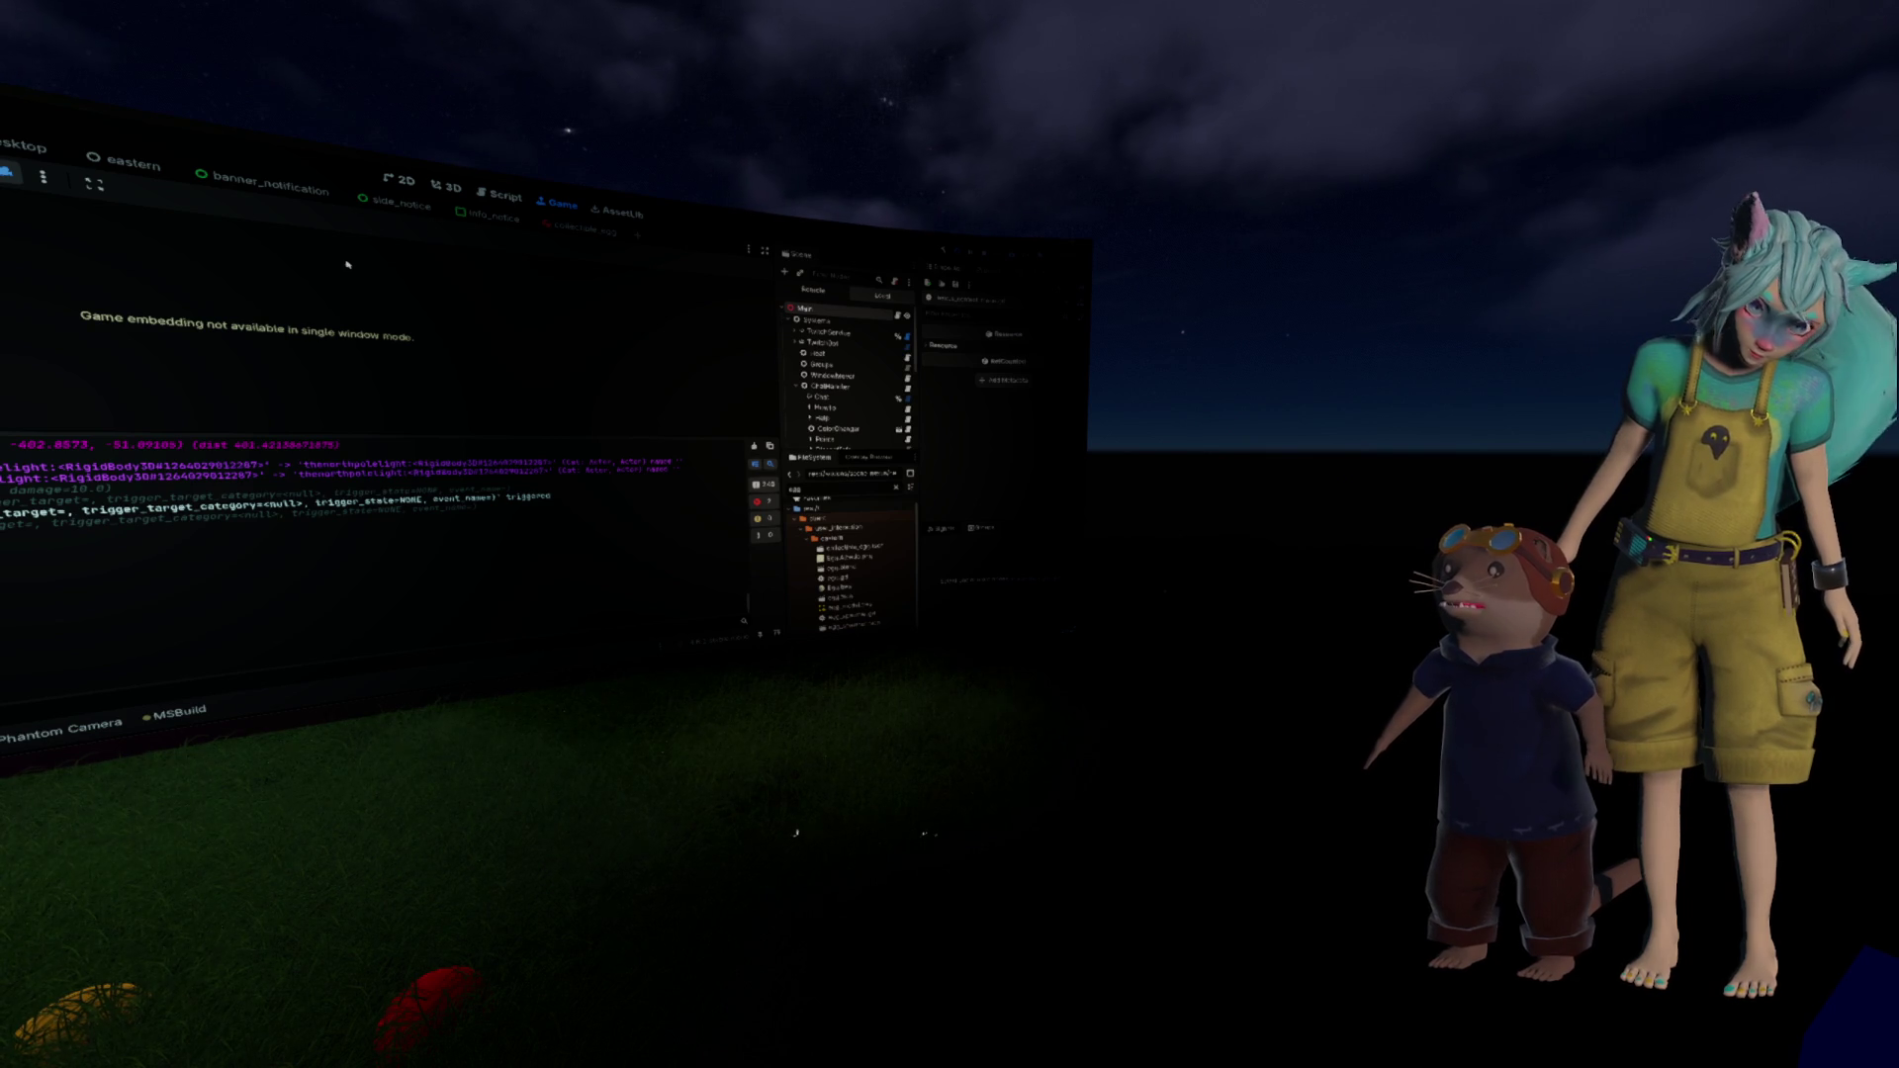
left_click(448, 188)
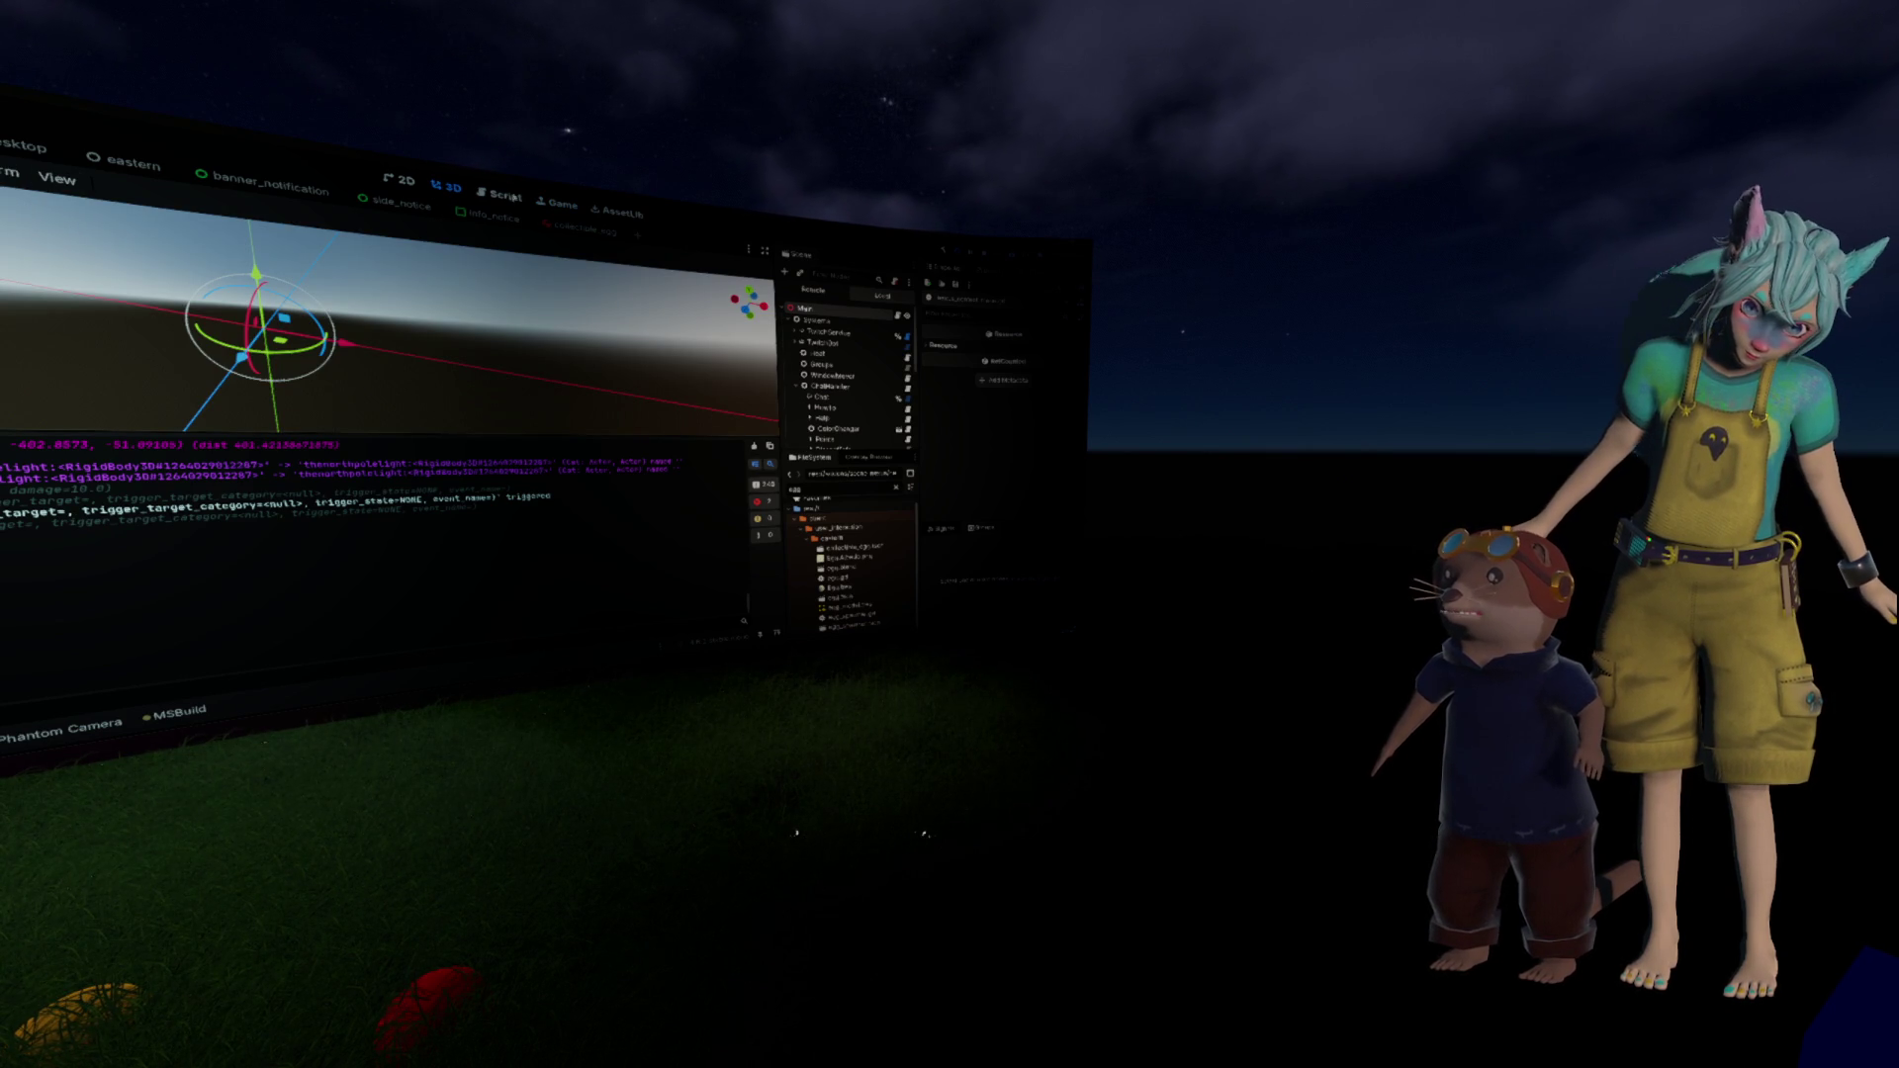
left_click(560, 204)
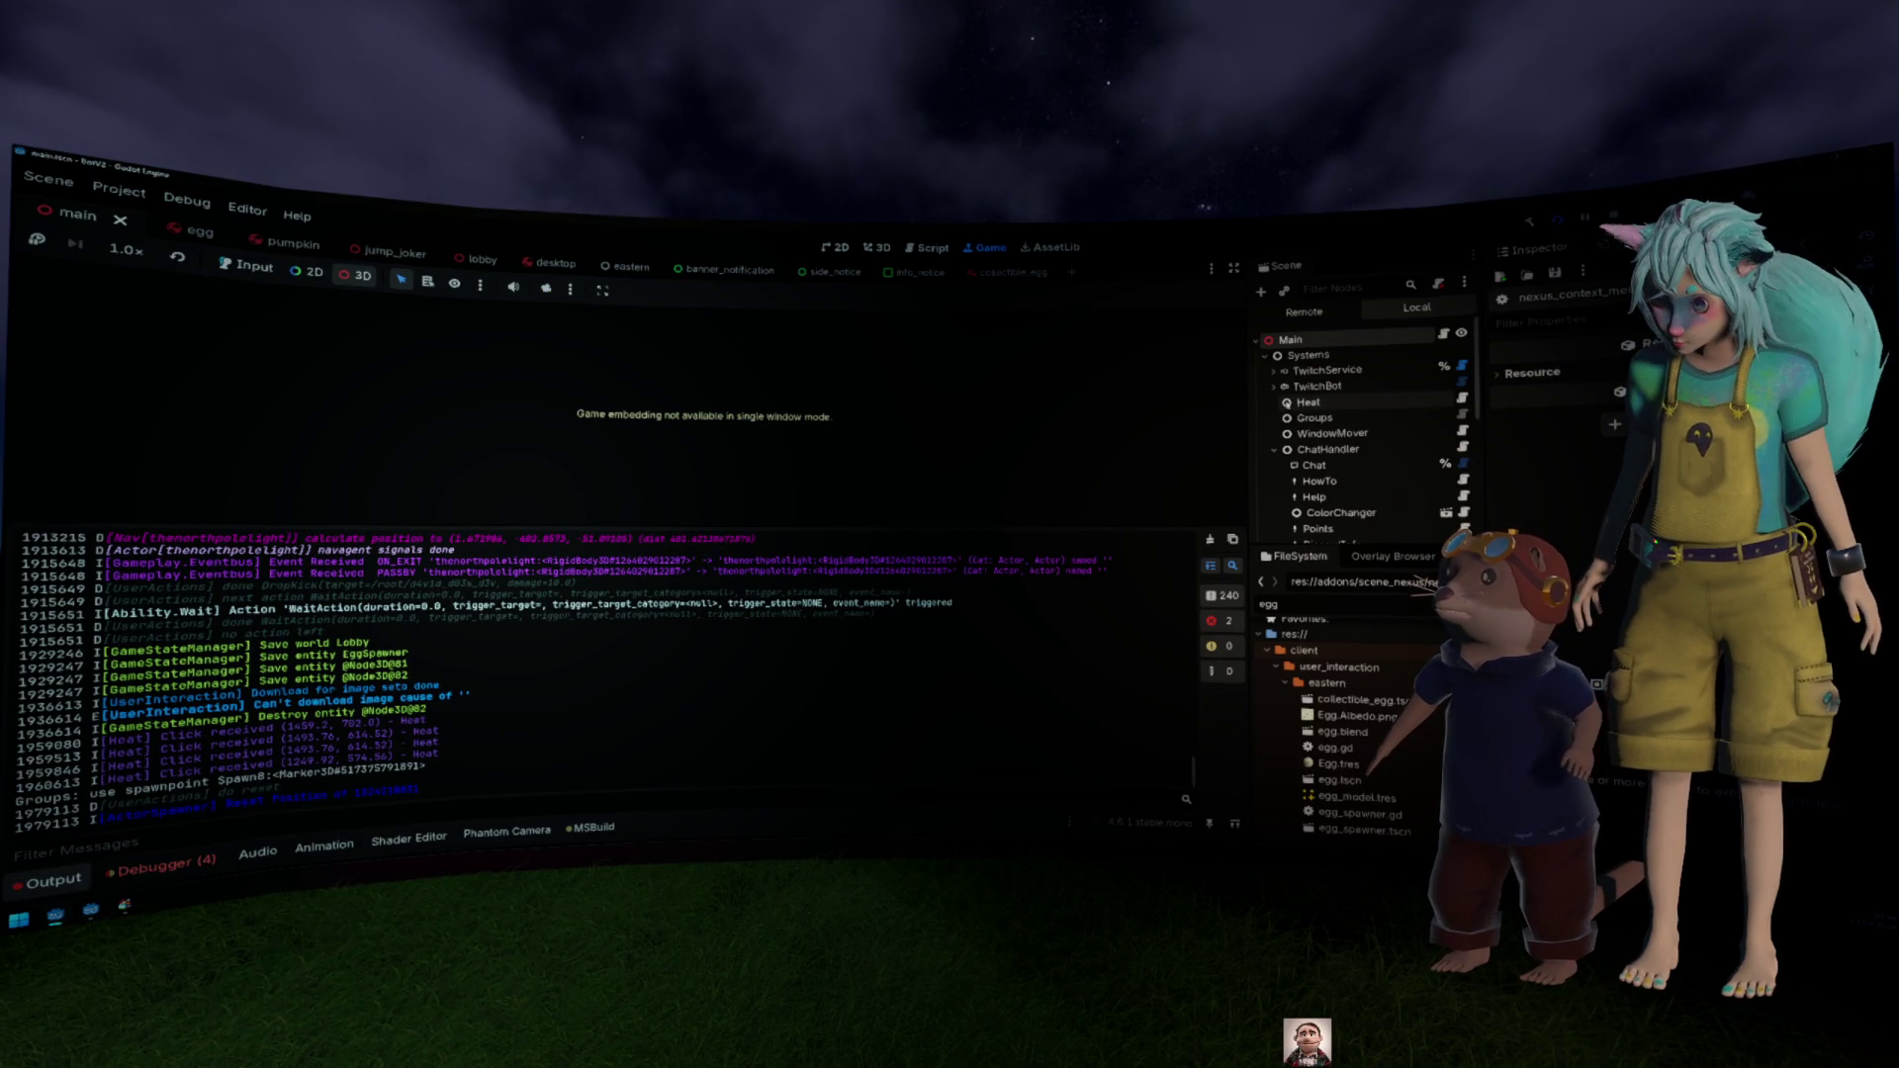
left_click(1304, 312)
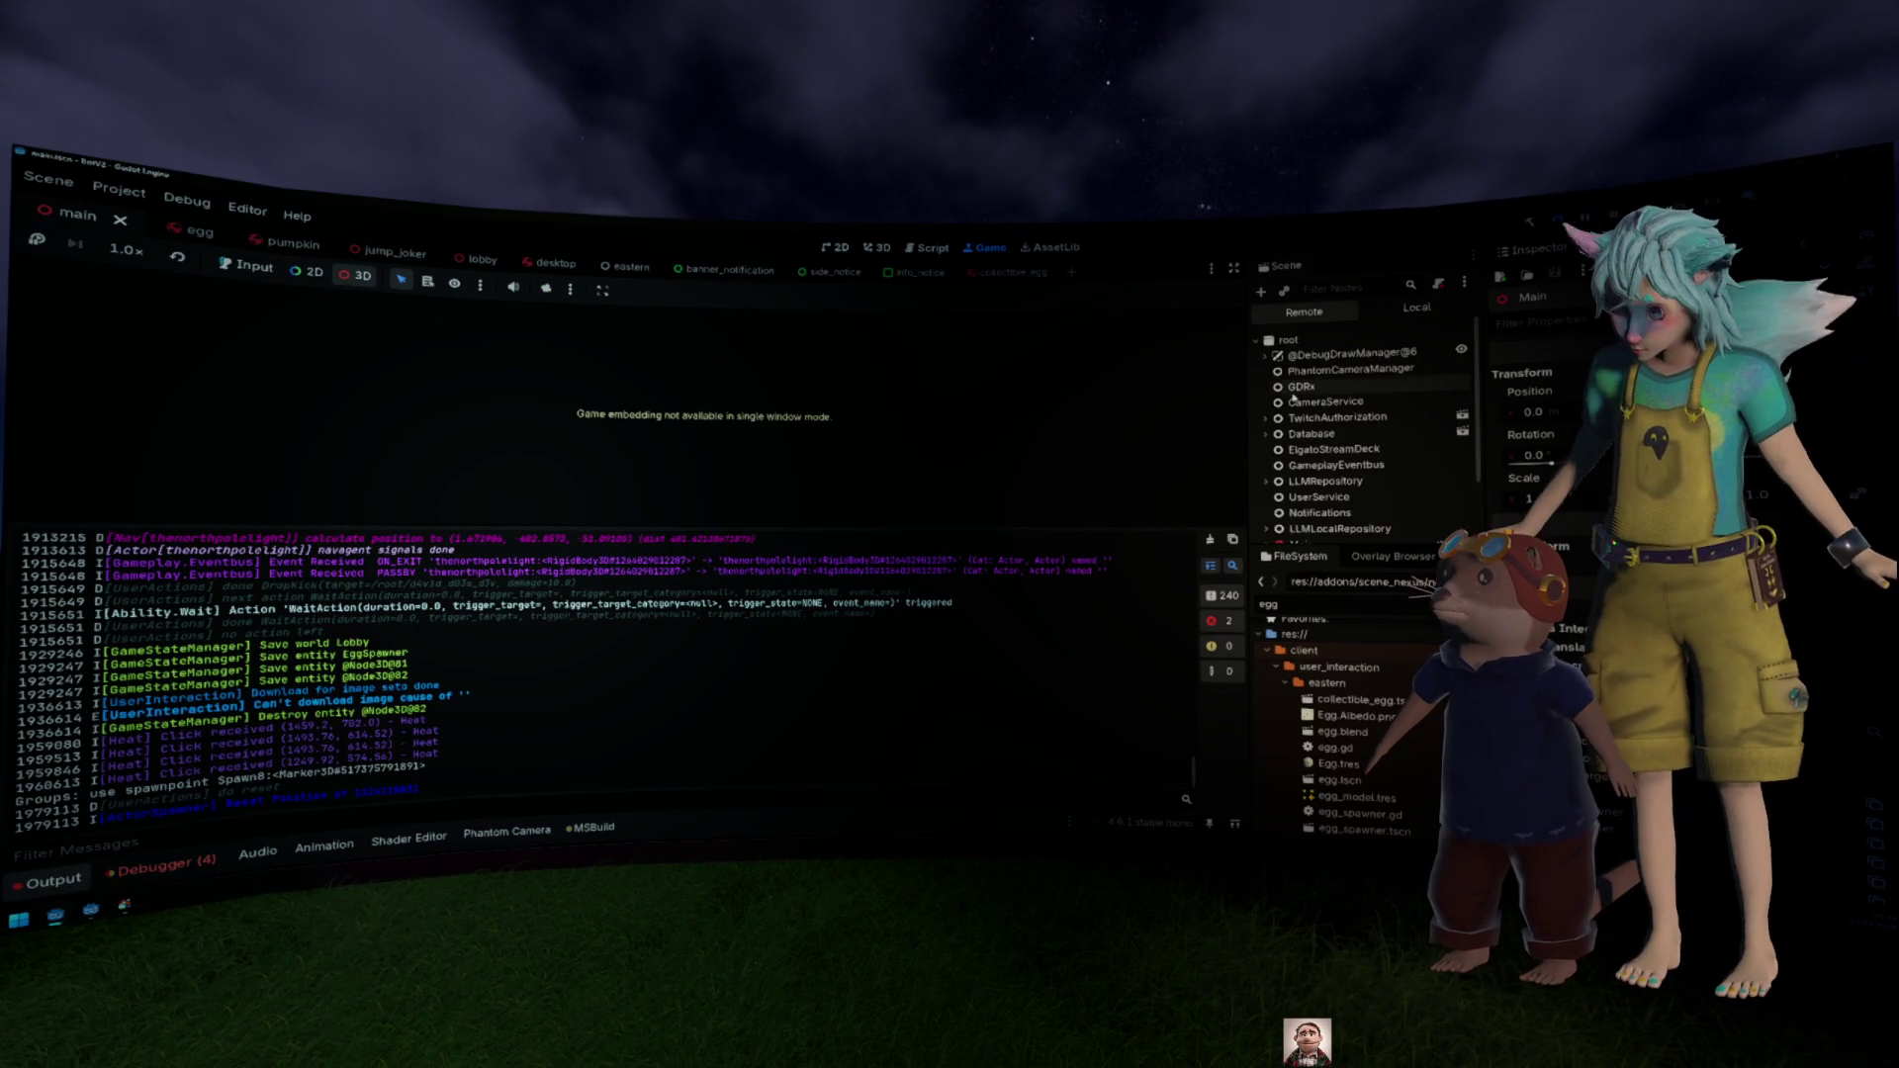
Step: Scroll the remote scene tree back up to its root node
scroll(1291, 397, "down", 3)
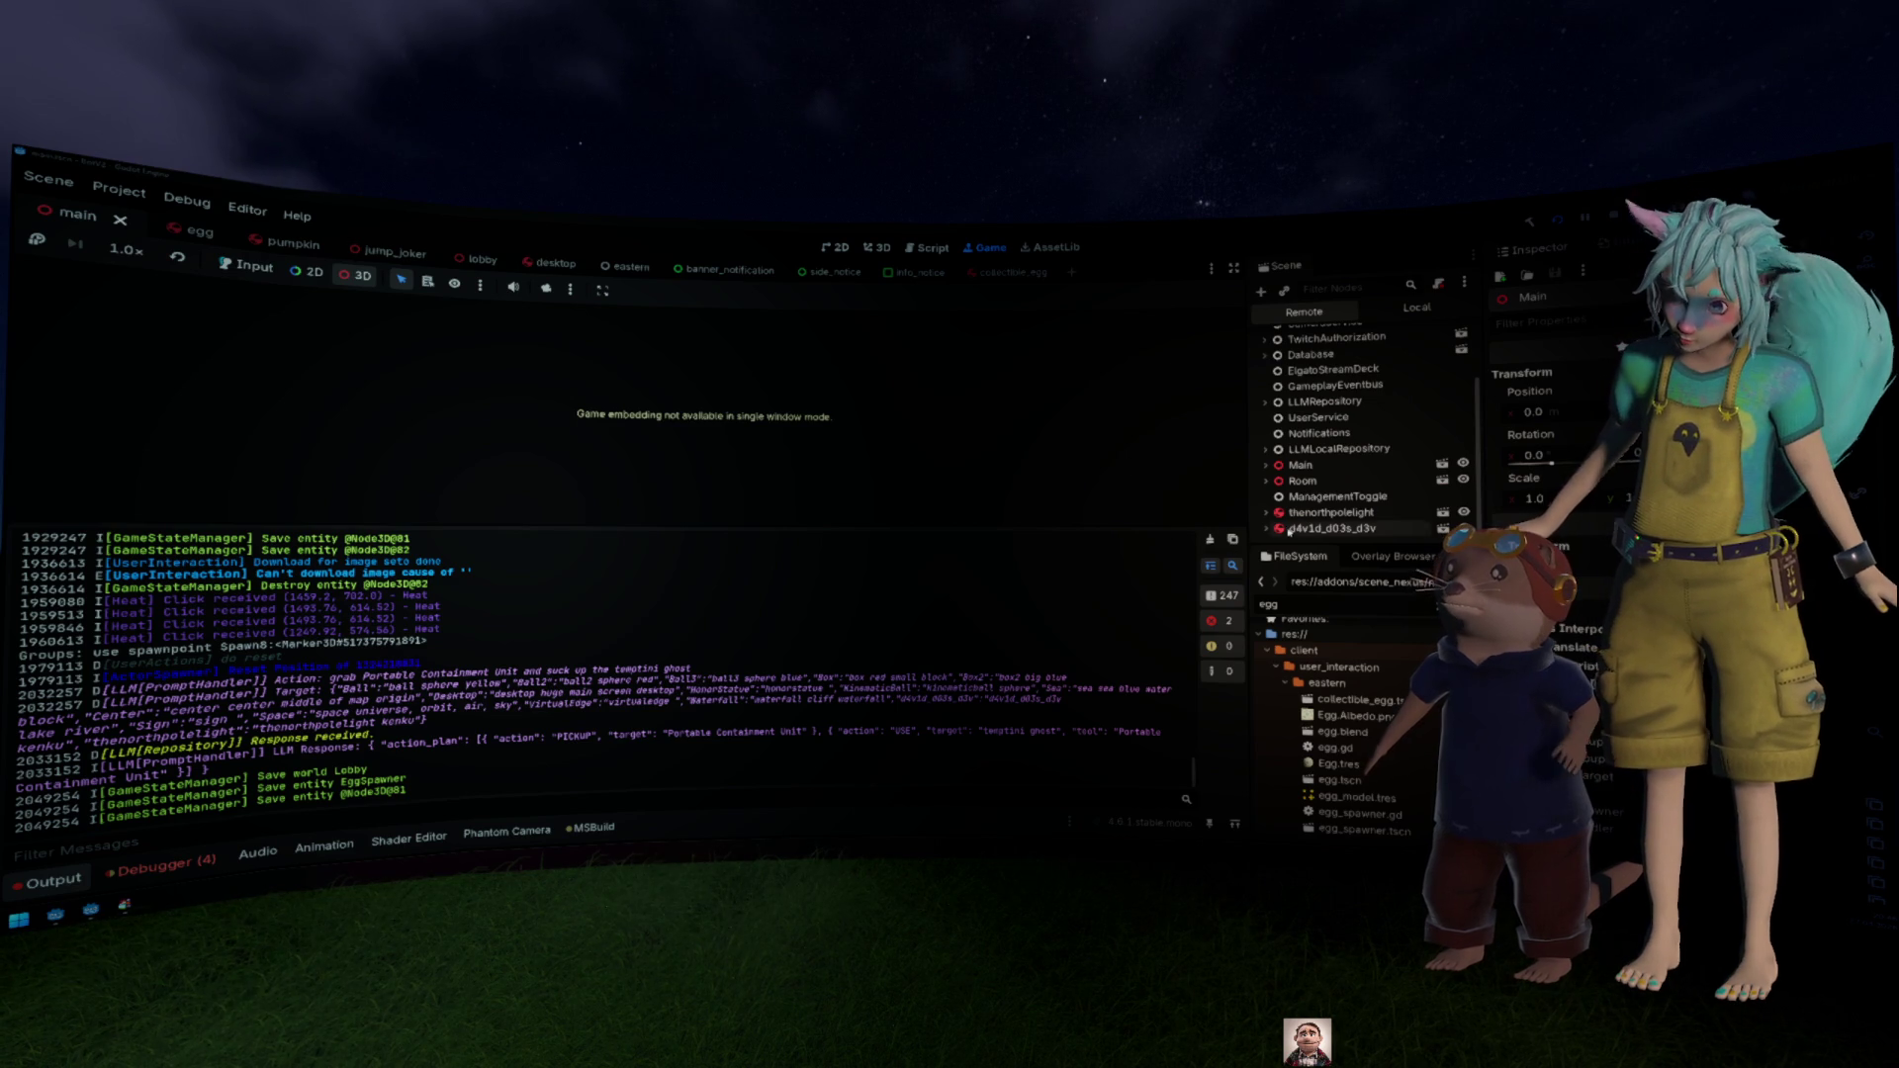
scroll(1303, 423, "up", 3)
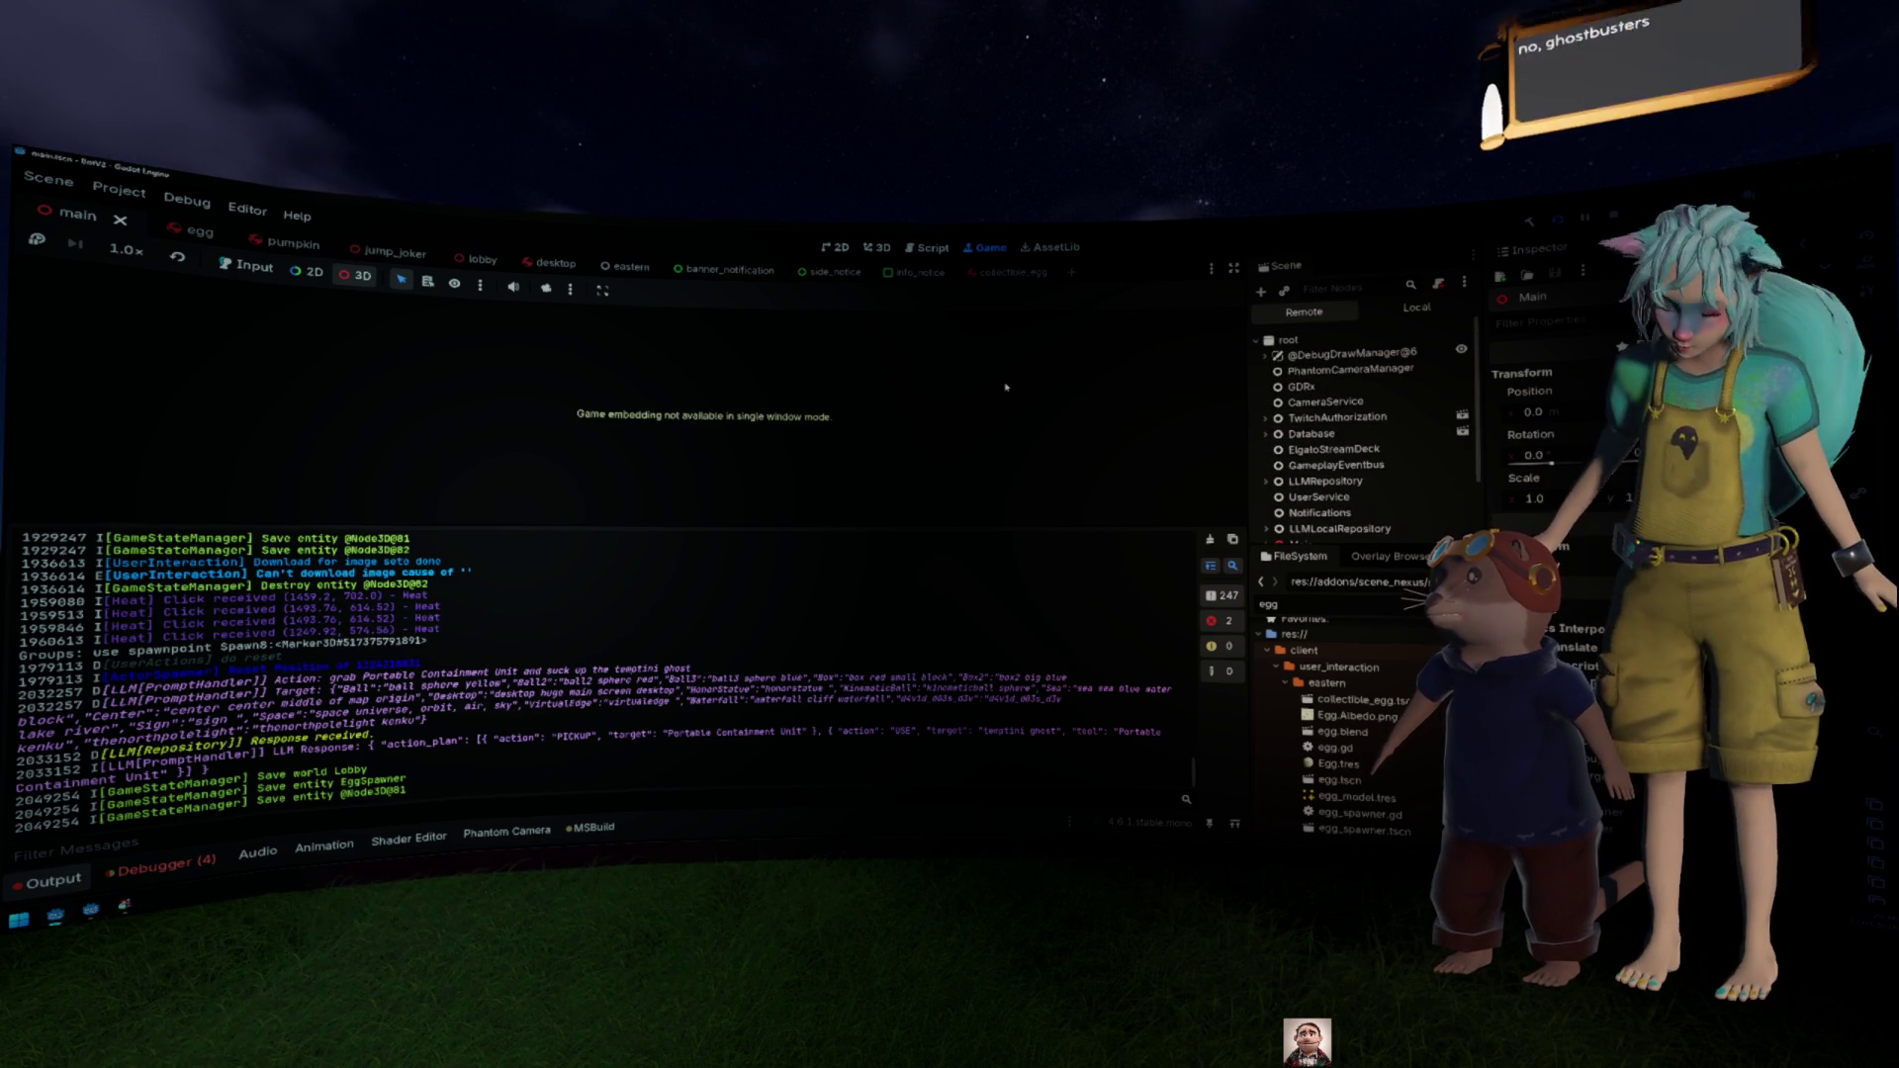
Step: Search Quick Open for 'chat' files, then cancel without opening one
key("alt+shift+o")
type("chat")
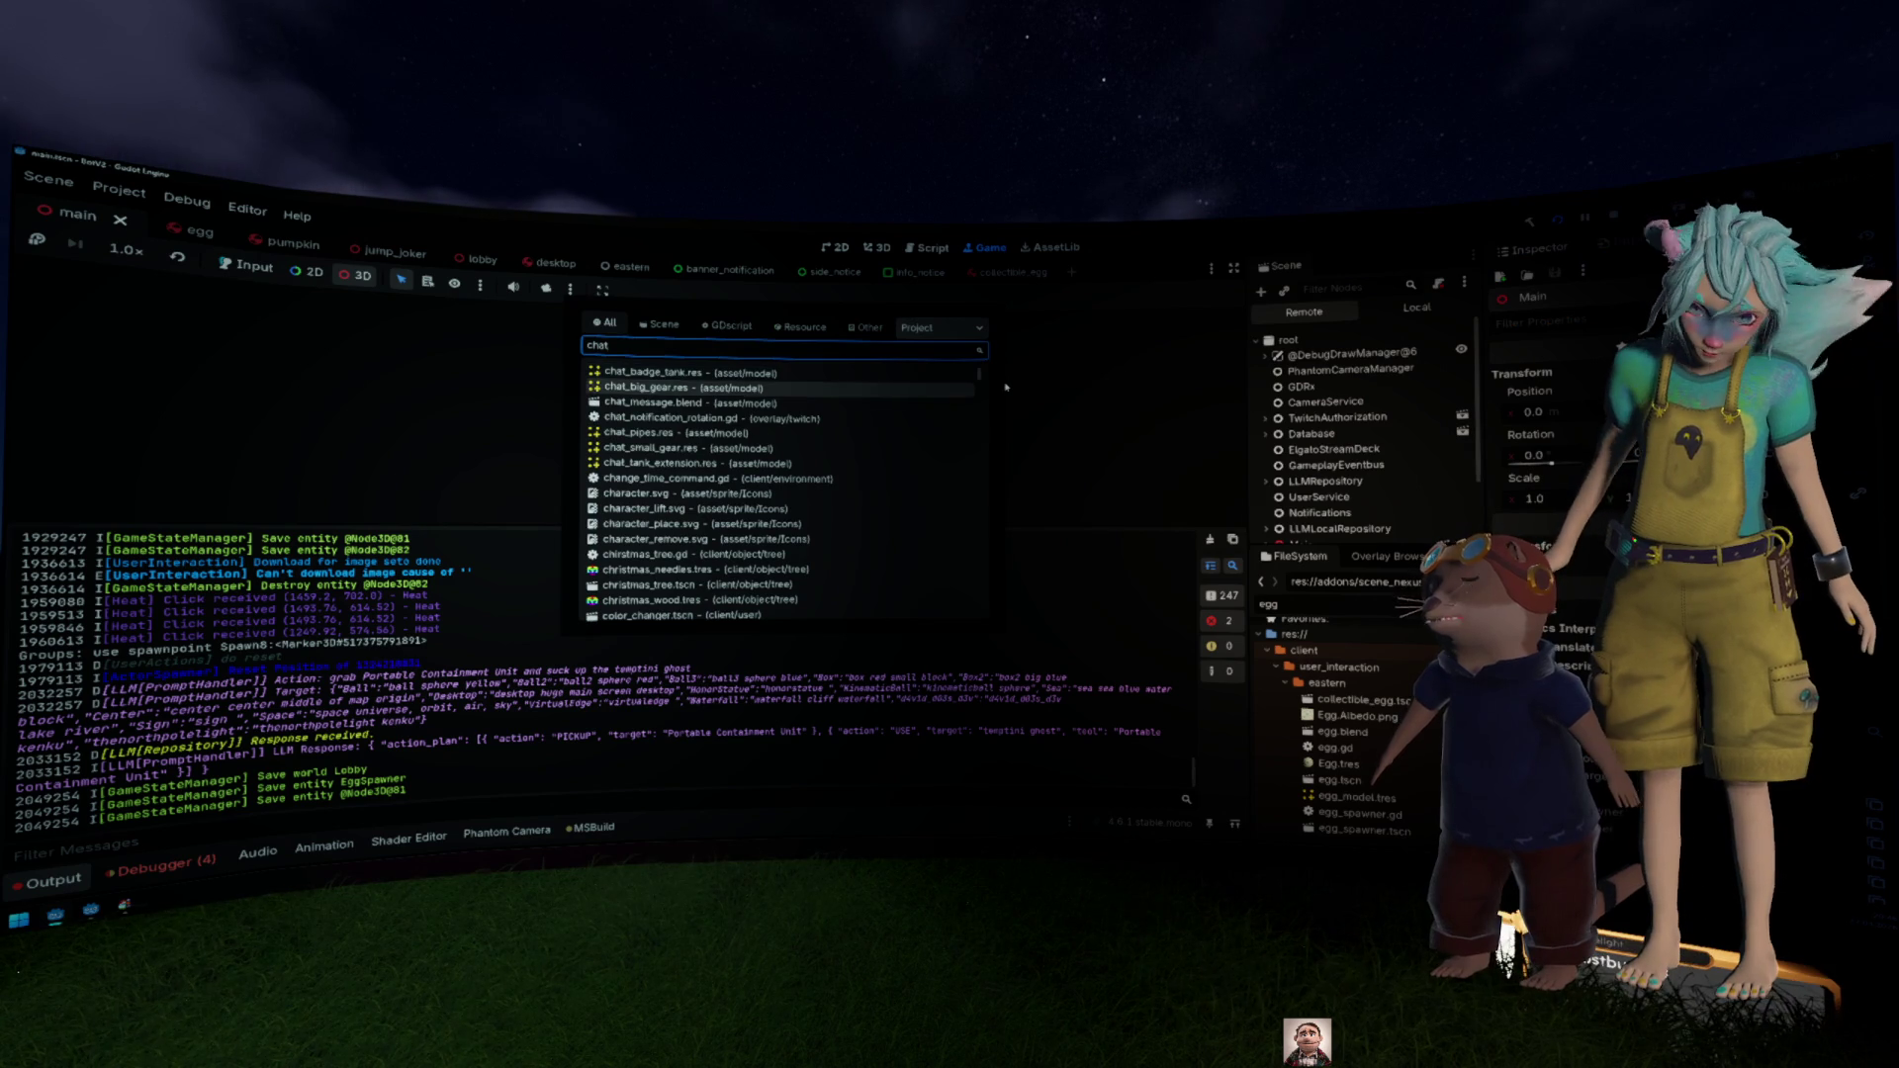
key("Down")
key("Down")
key("Down")
scroll(930, 424, "down", 10)
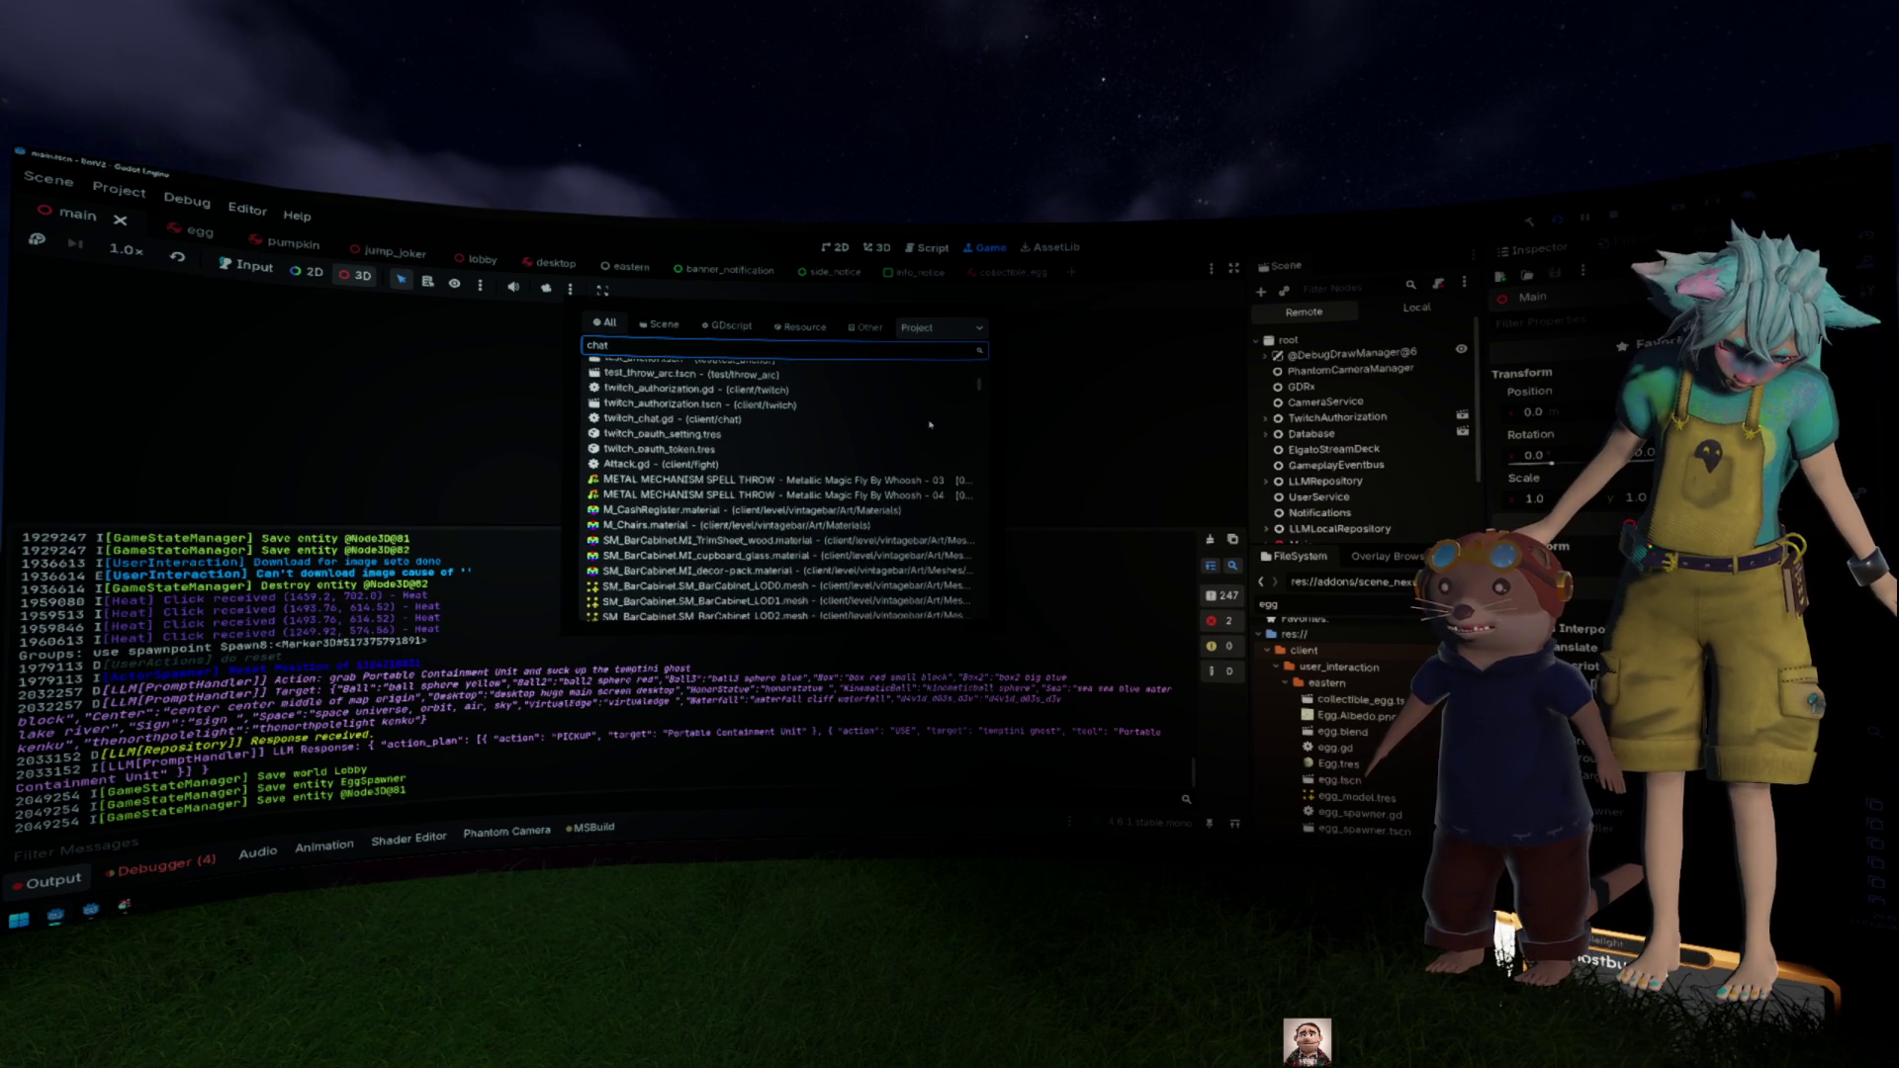
key("Escape")
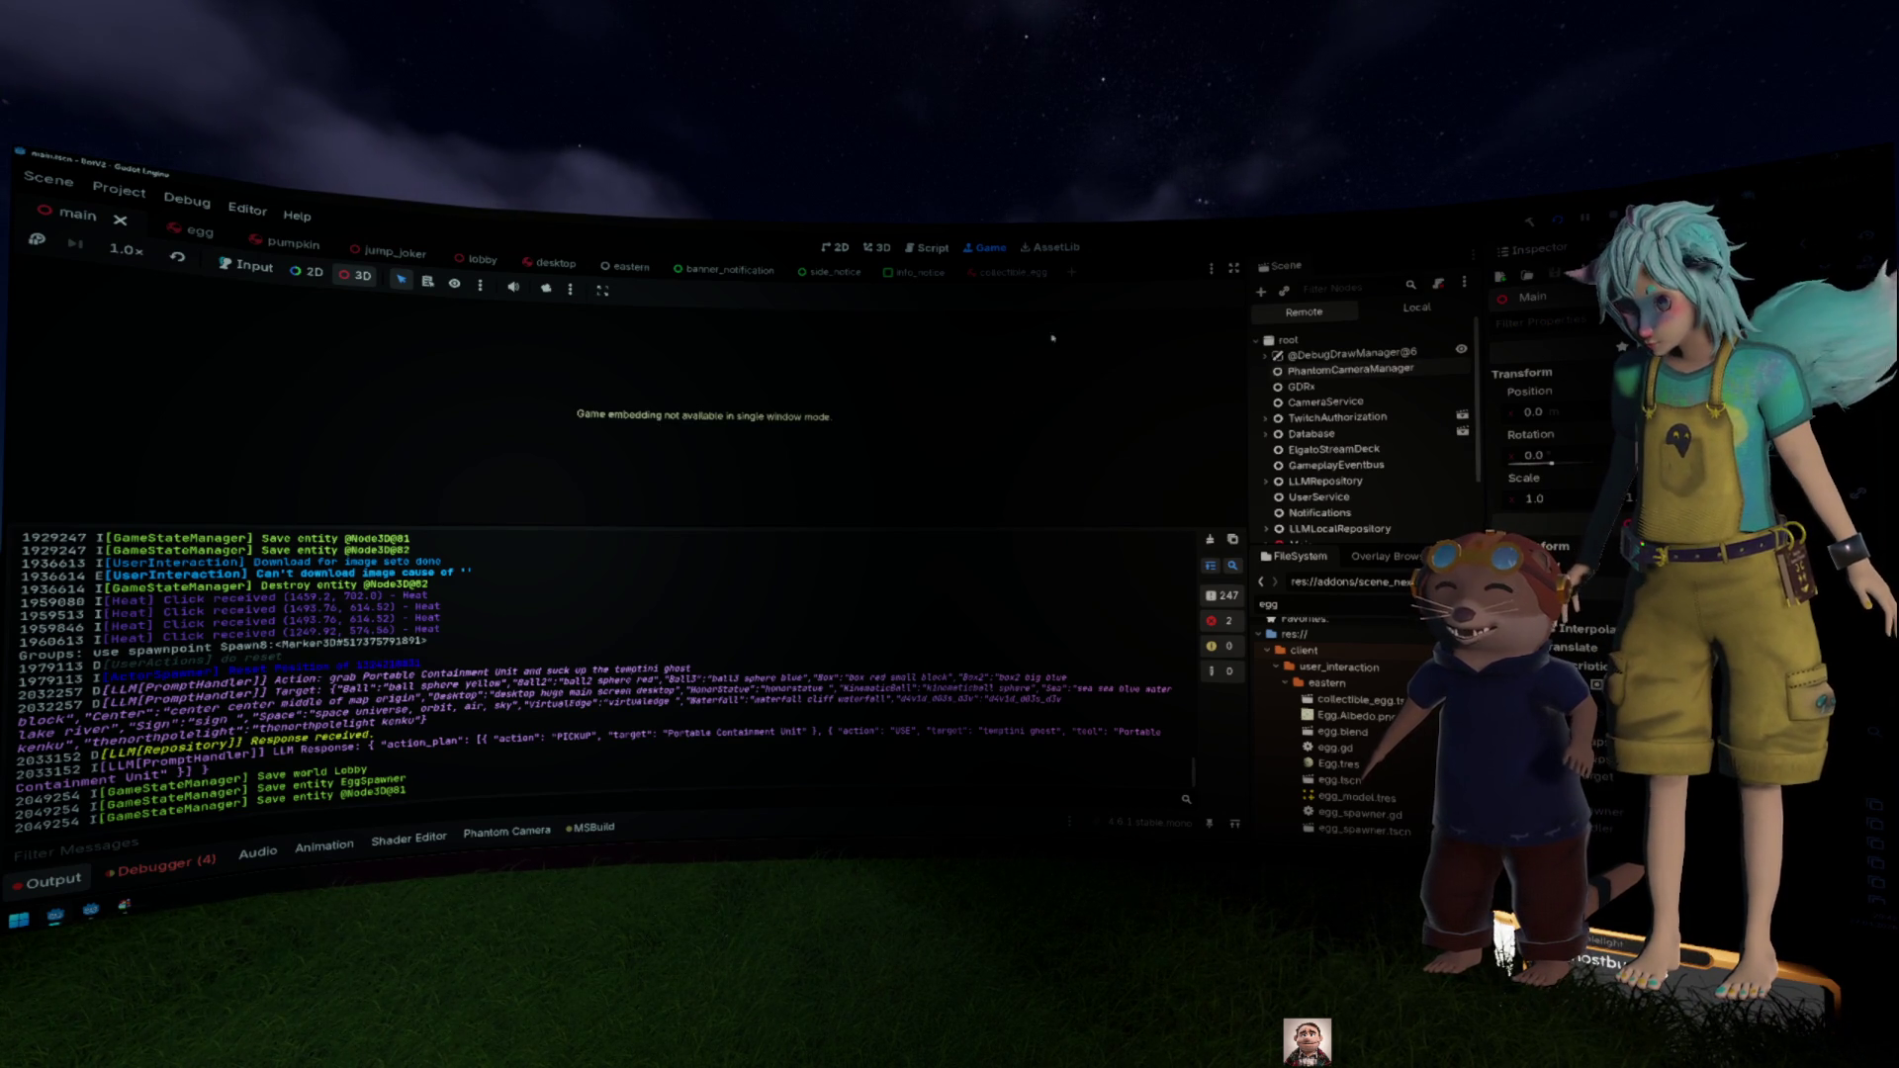
Step: Open ChatHandler's twitch_chat.gd from the Local tree and set a breakpoint on line 11
left_click(1417, 308)
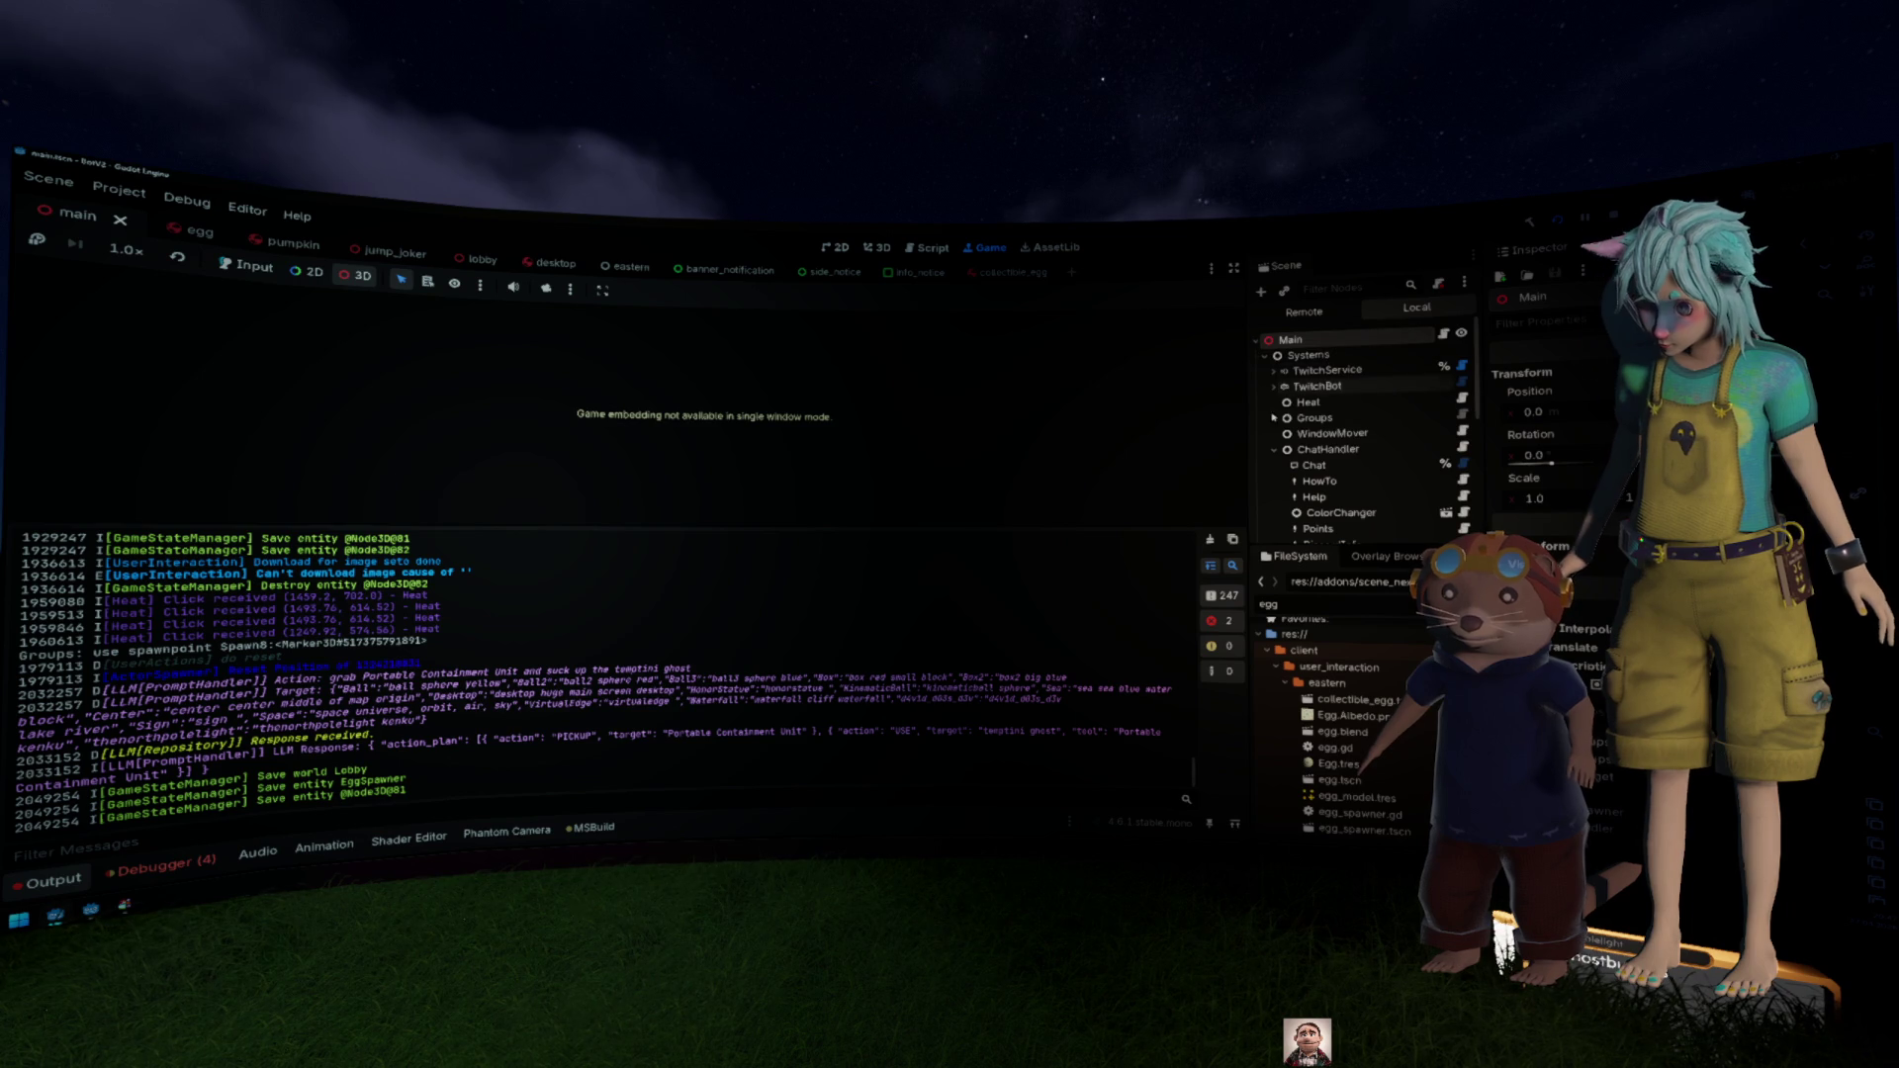
left_click(1328, 448)
left_click(1463, 447)
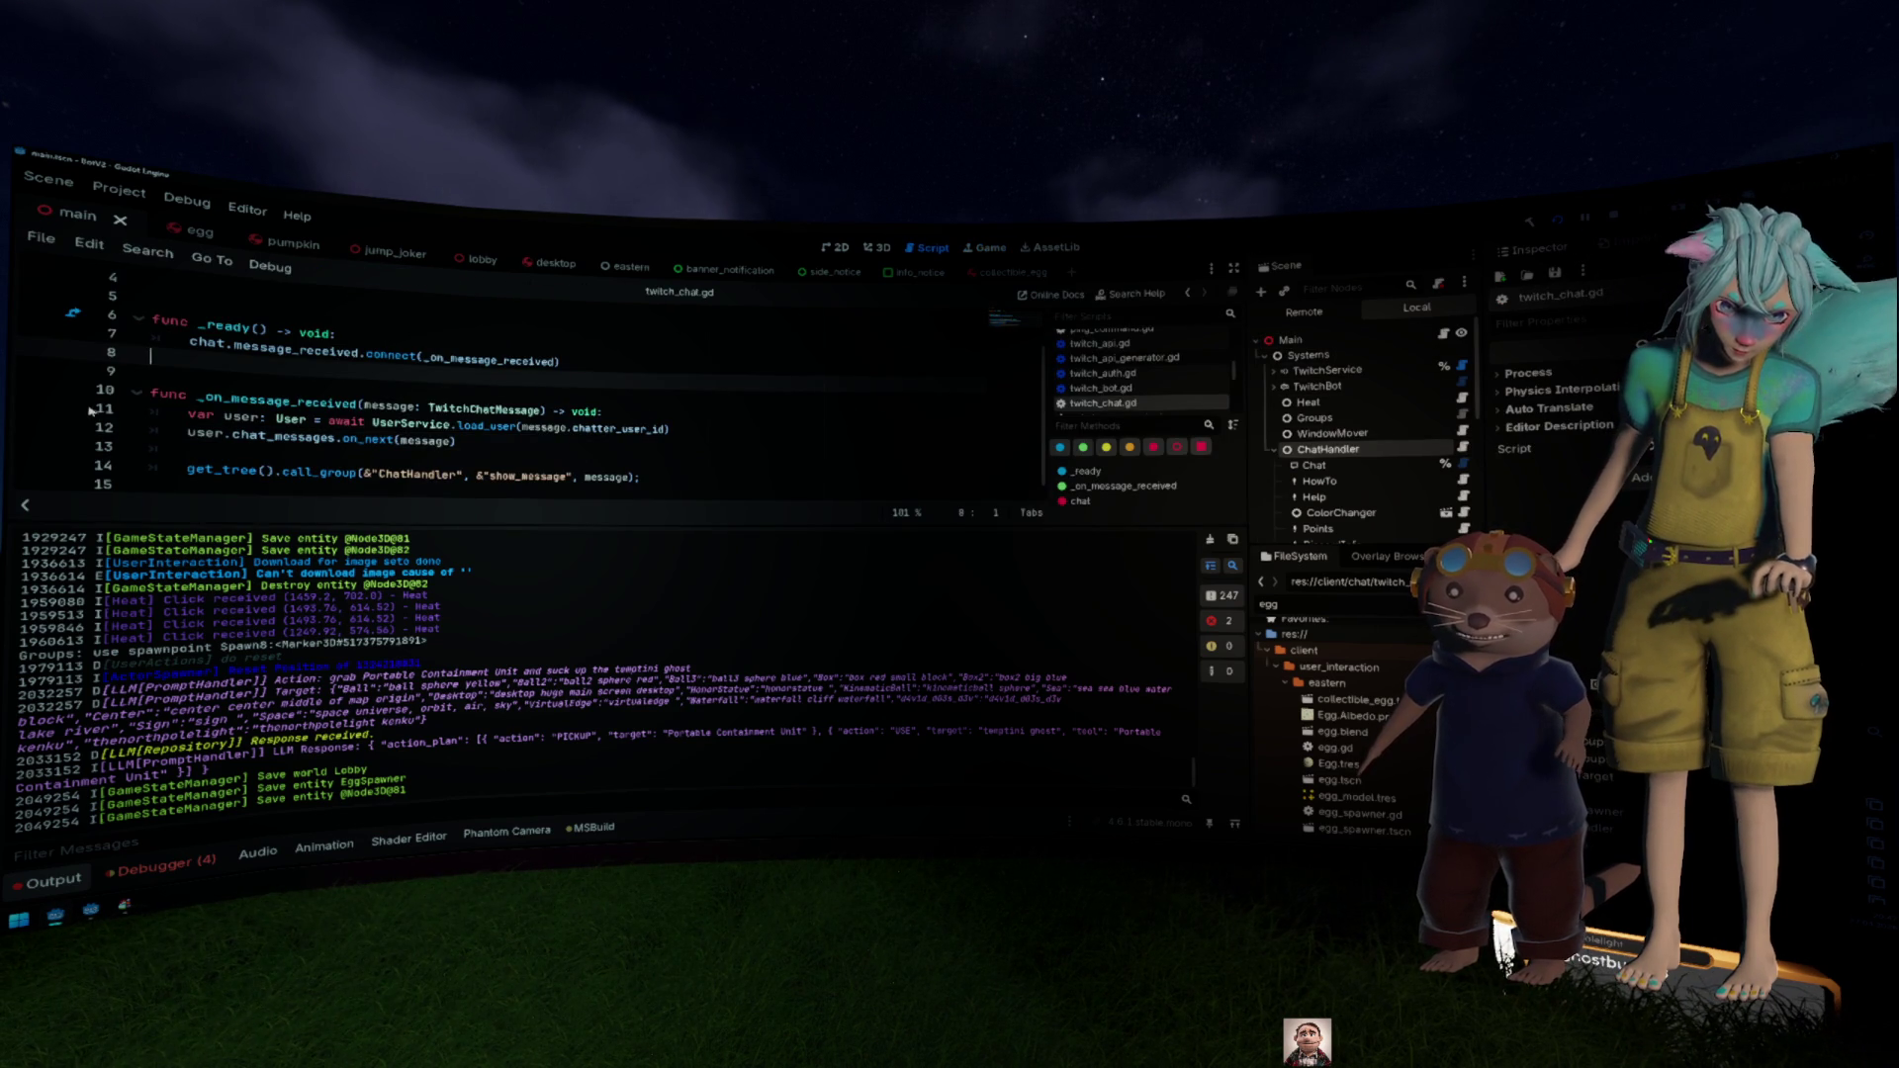
left_click(40, 406)
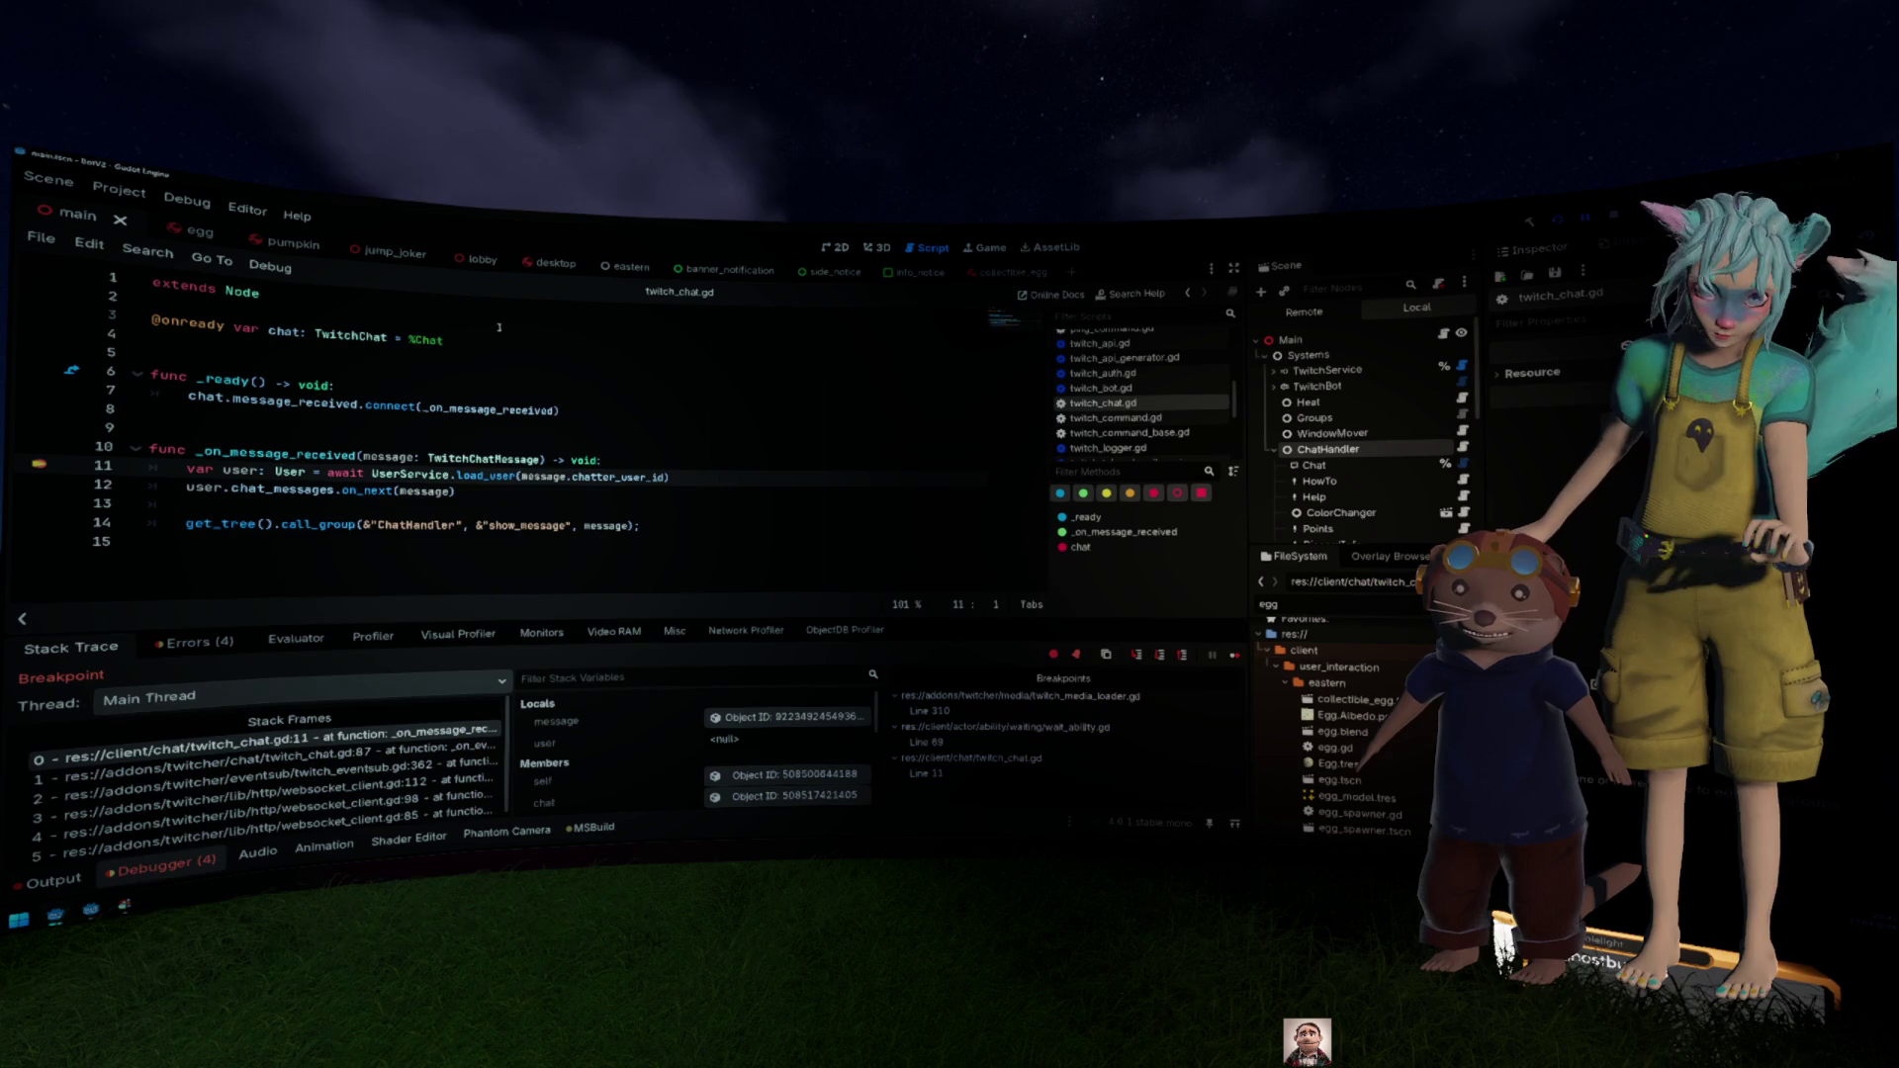
Step: Inspect the paused message object's members, then step execution once
left_click(313, 472)
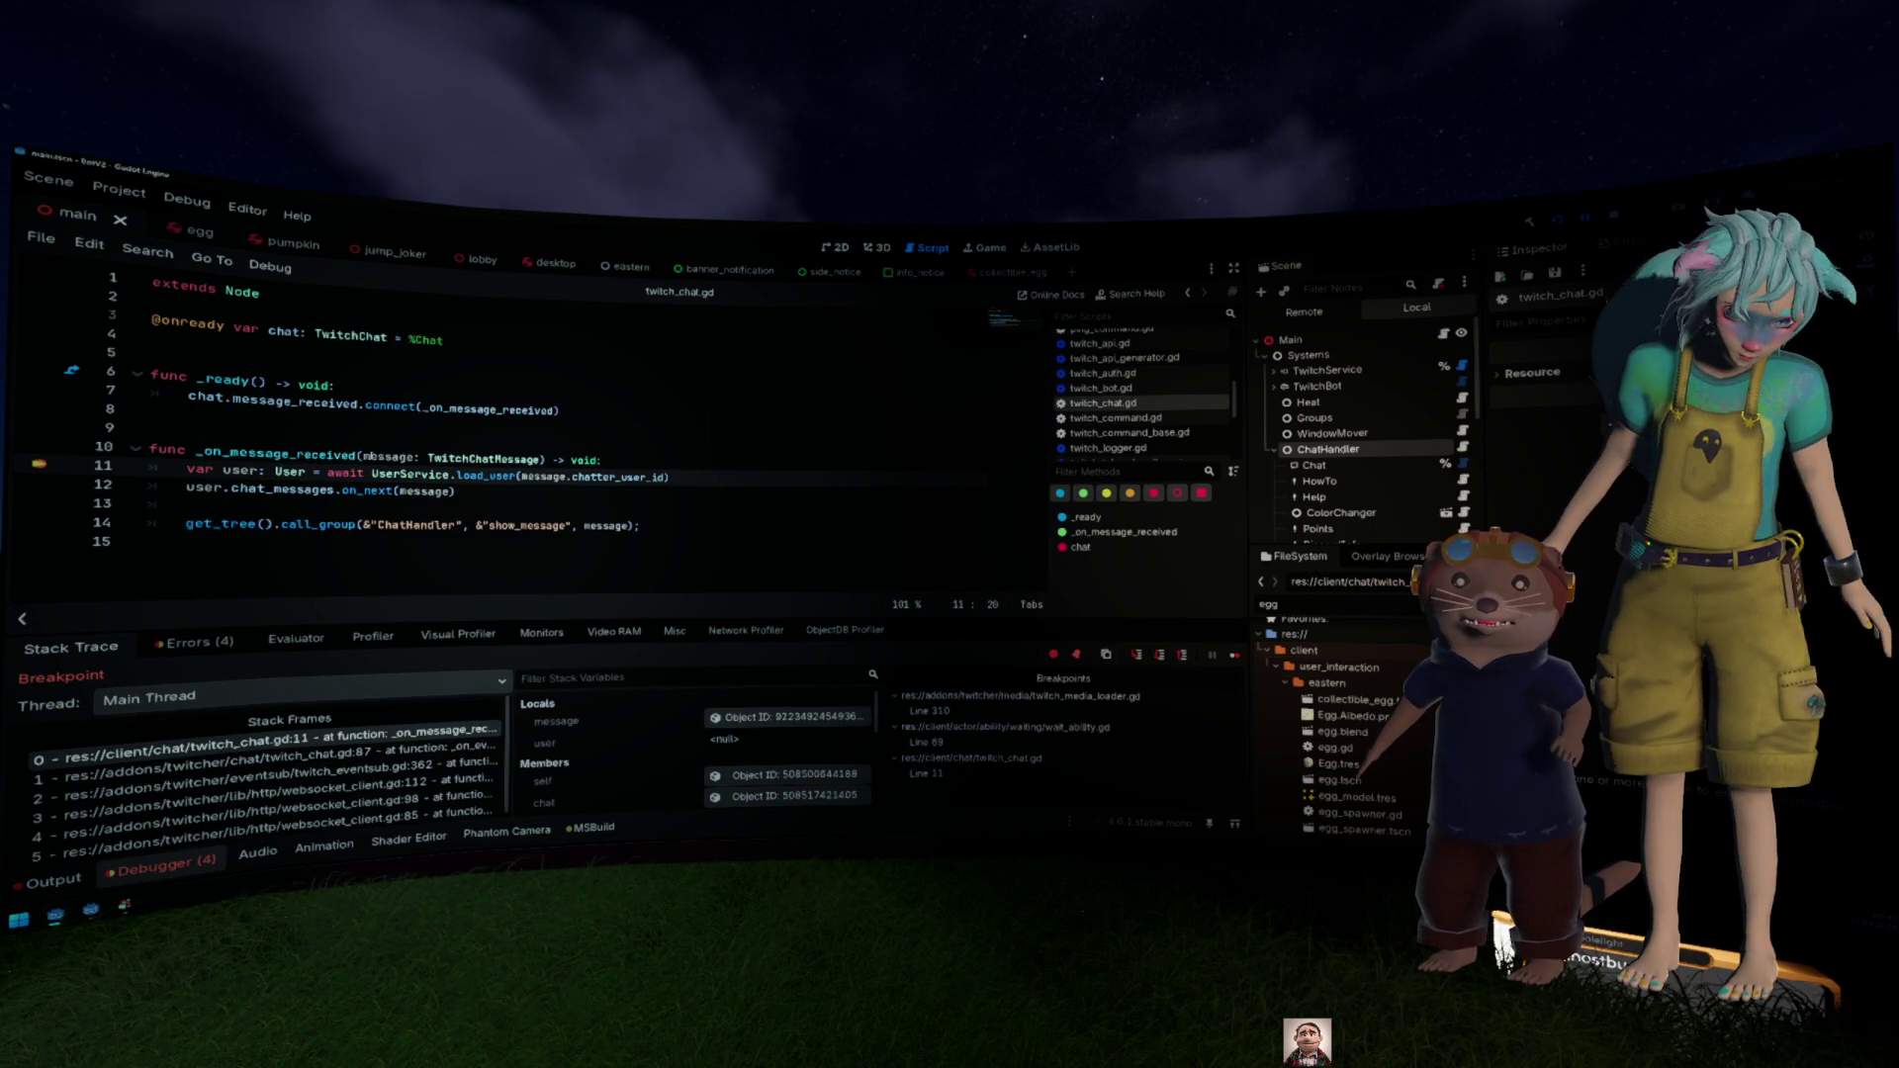
left_click(372, 456)
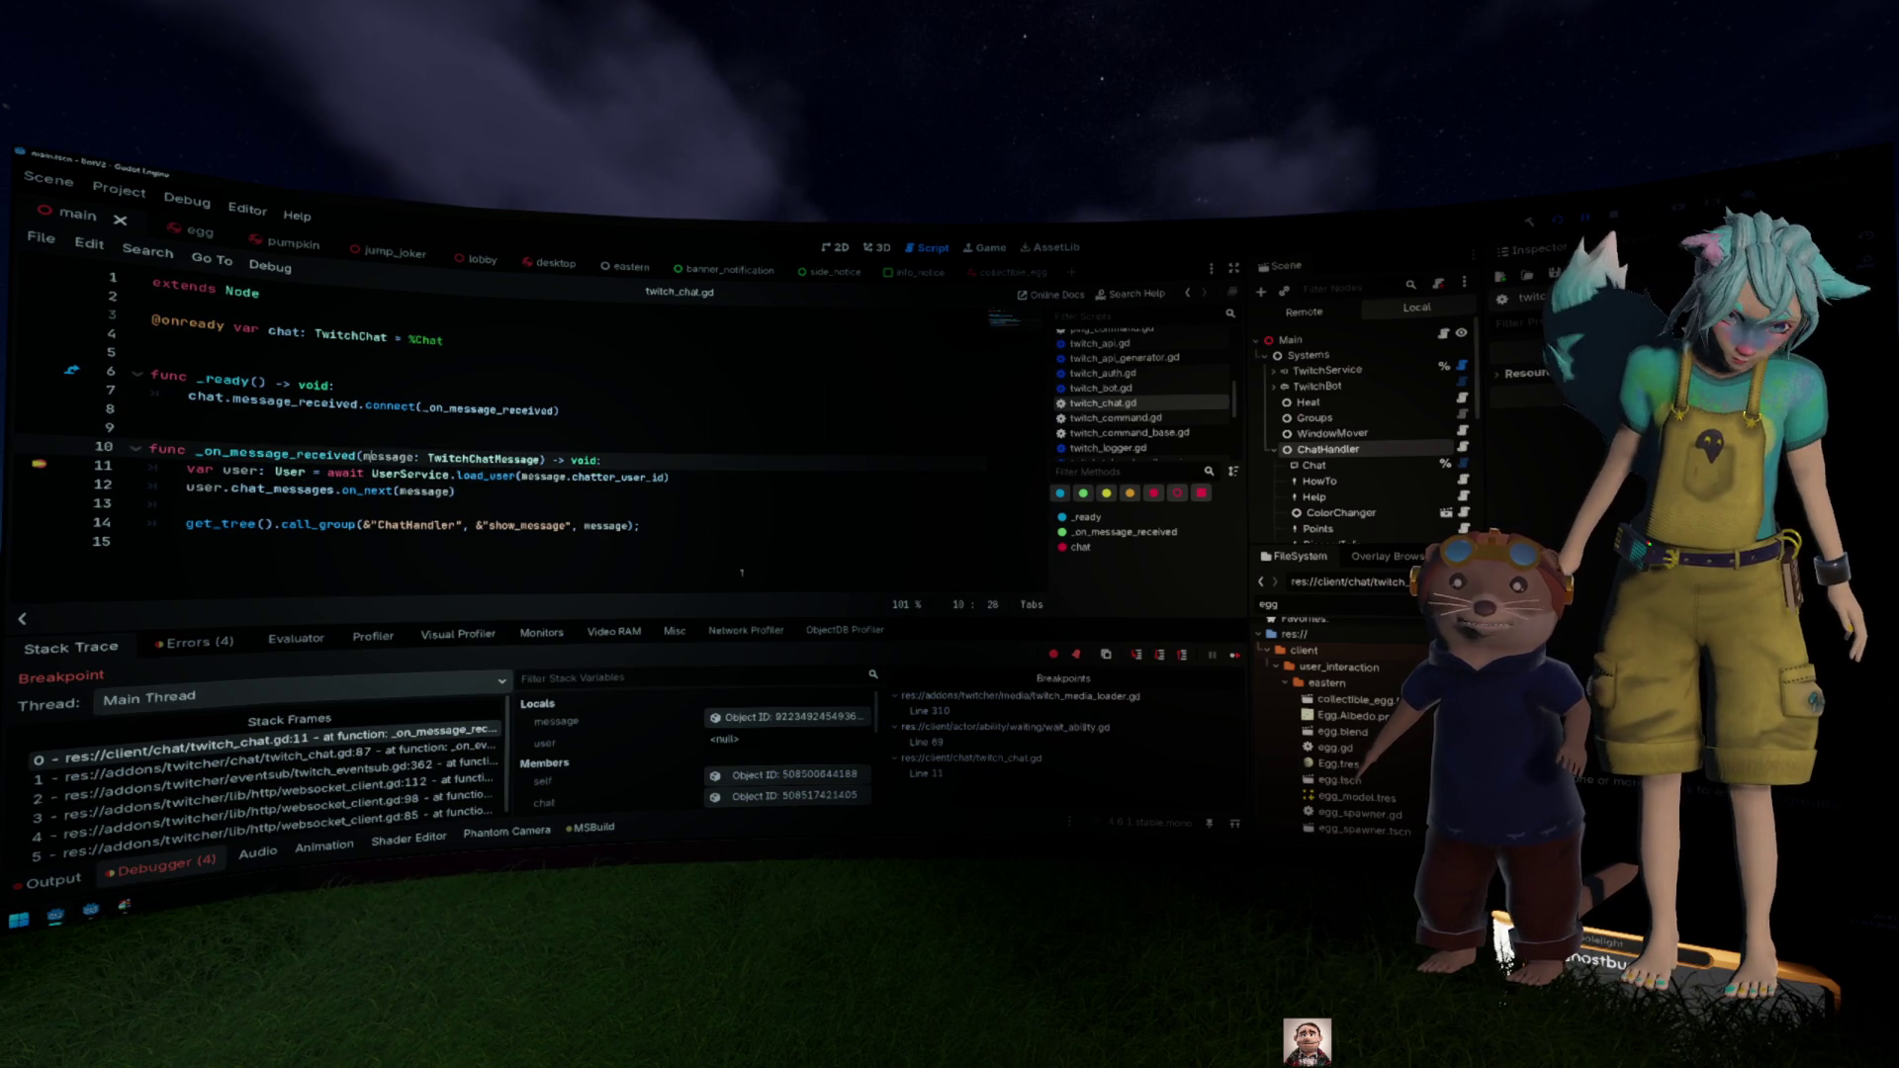
left_click(773, 715)
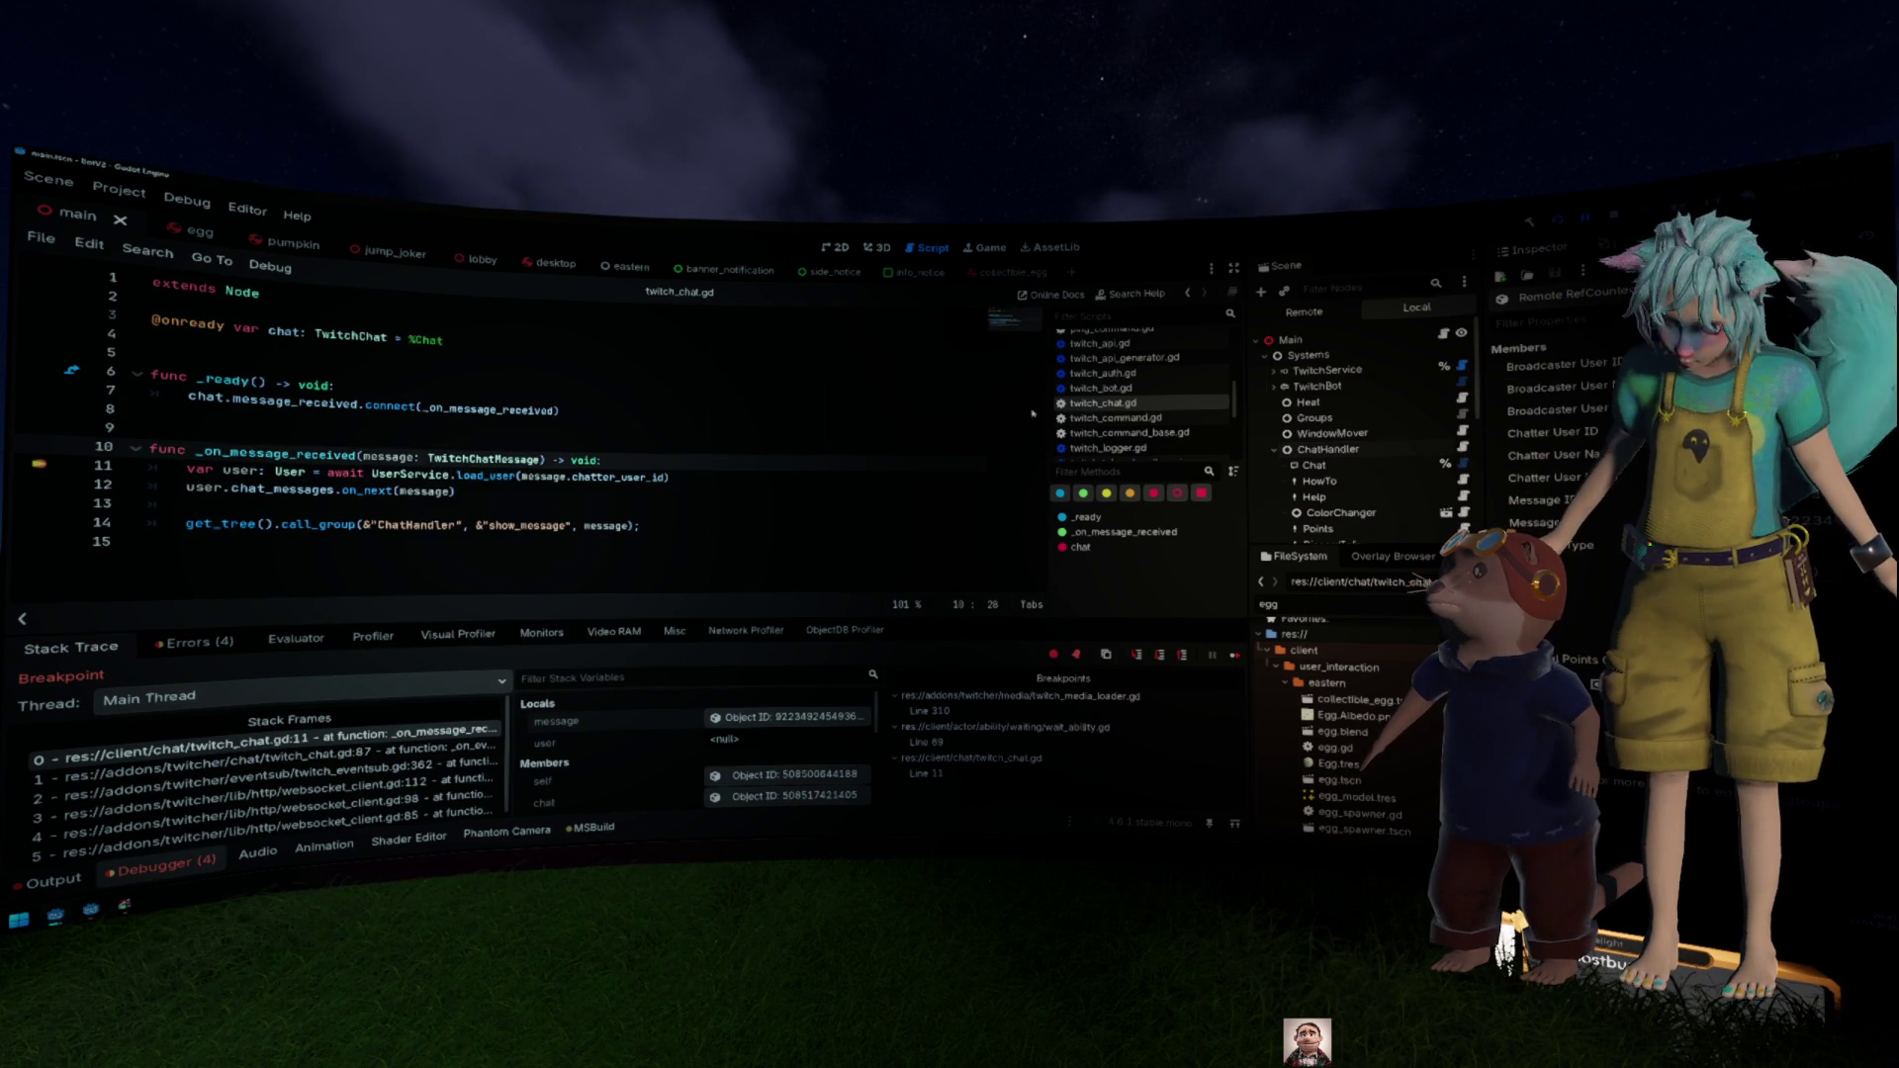
left_click(368, 422)
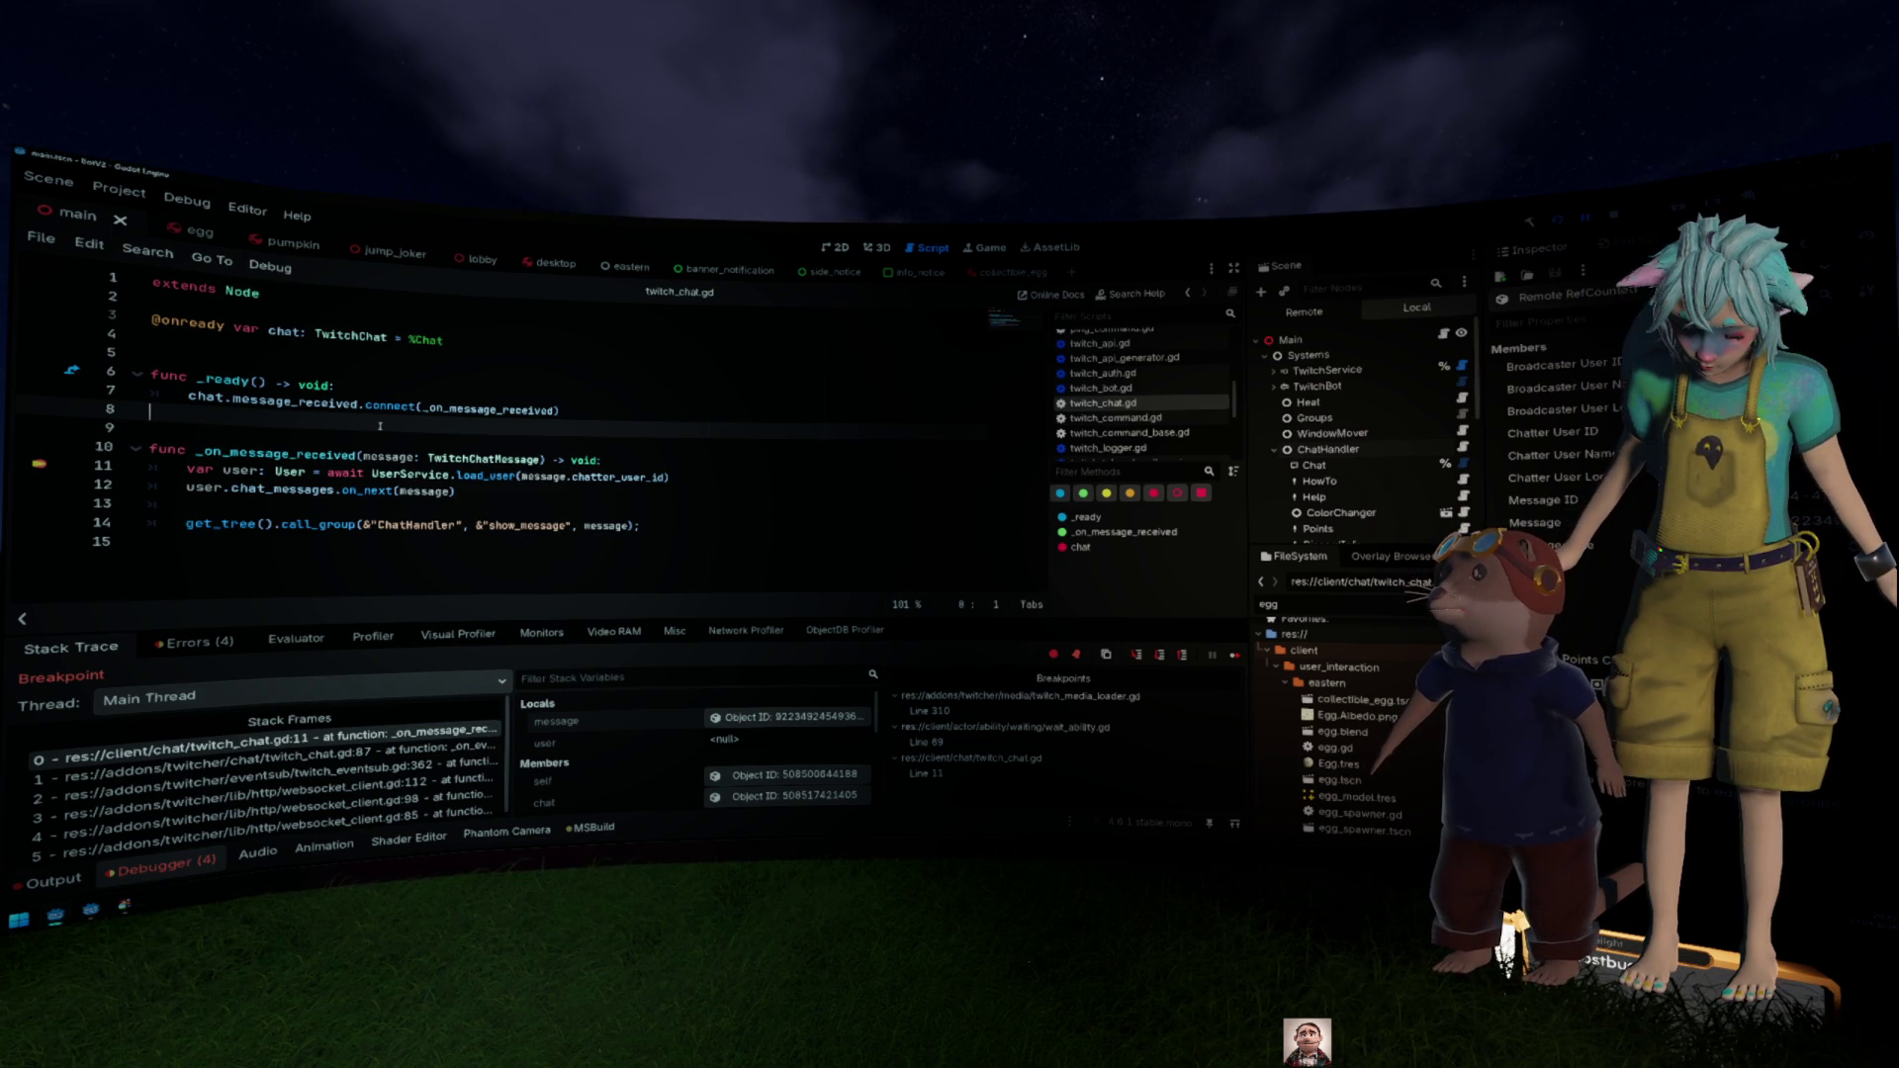
left_click(1161, 661)
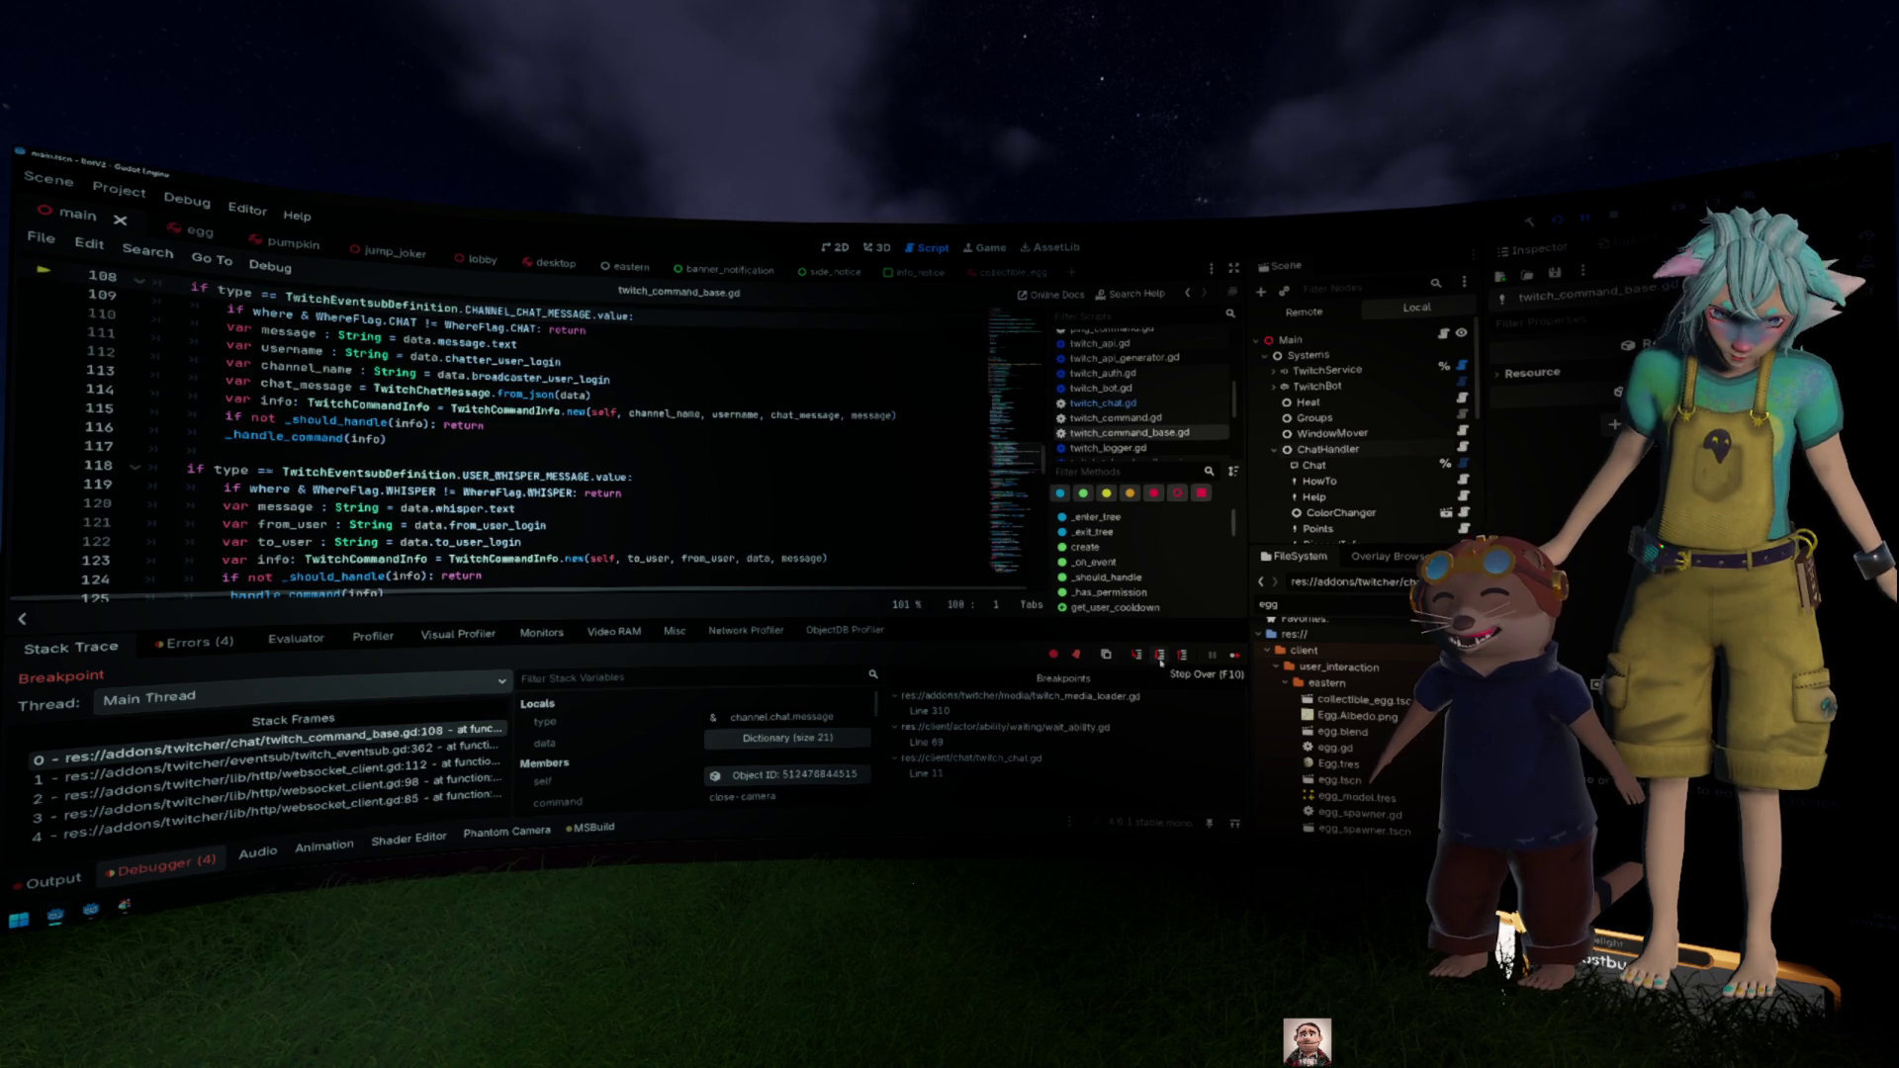
Step: Back in twitch_chat.gd, move the breakpoint from line 11 to line 12 and continue
key("alt+Left")
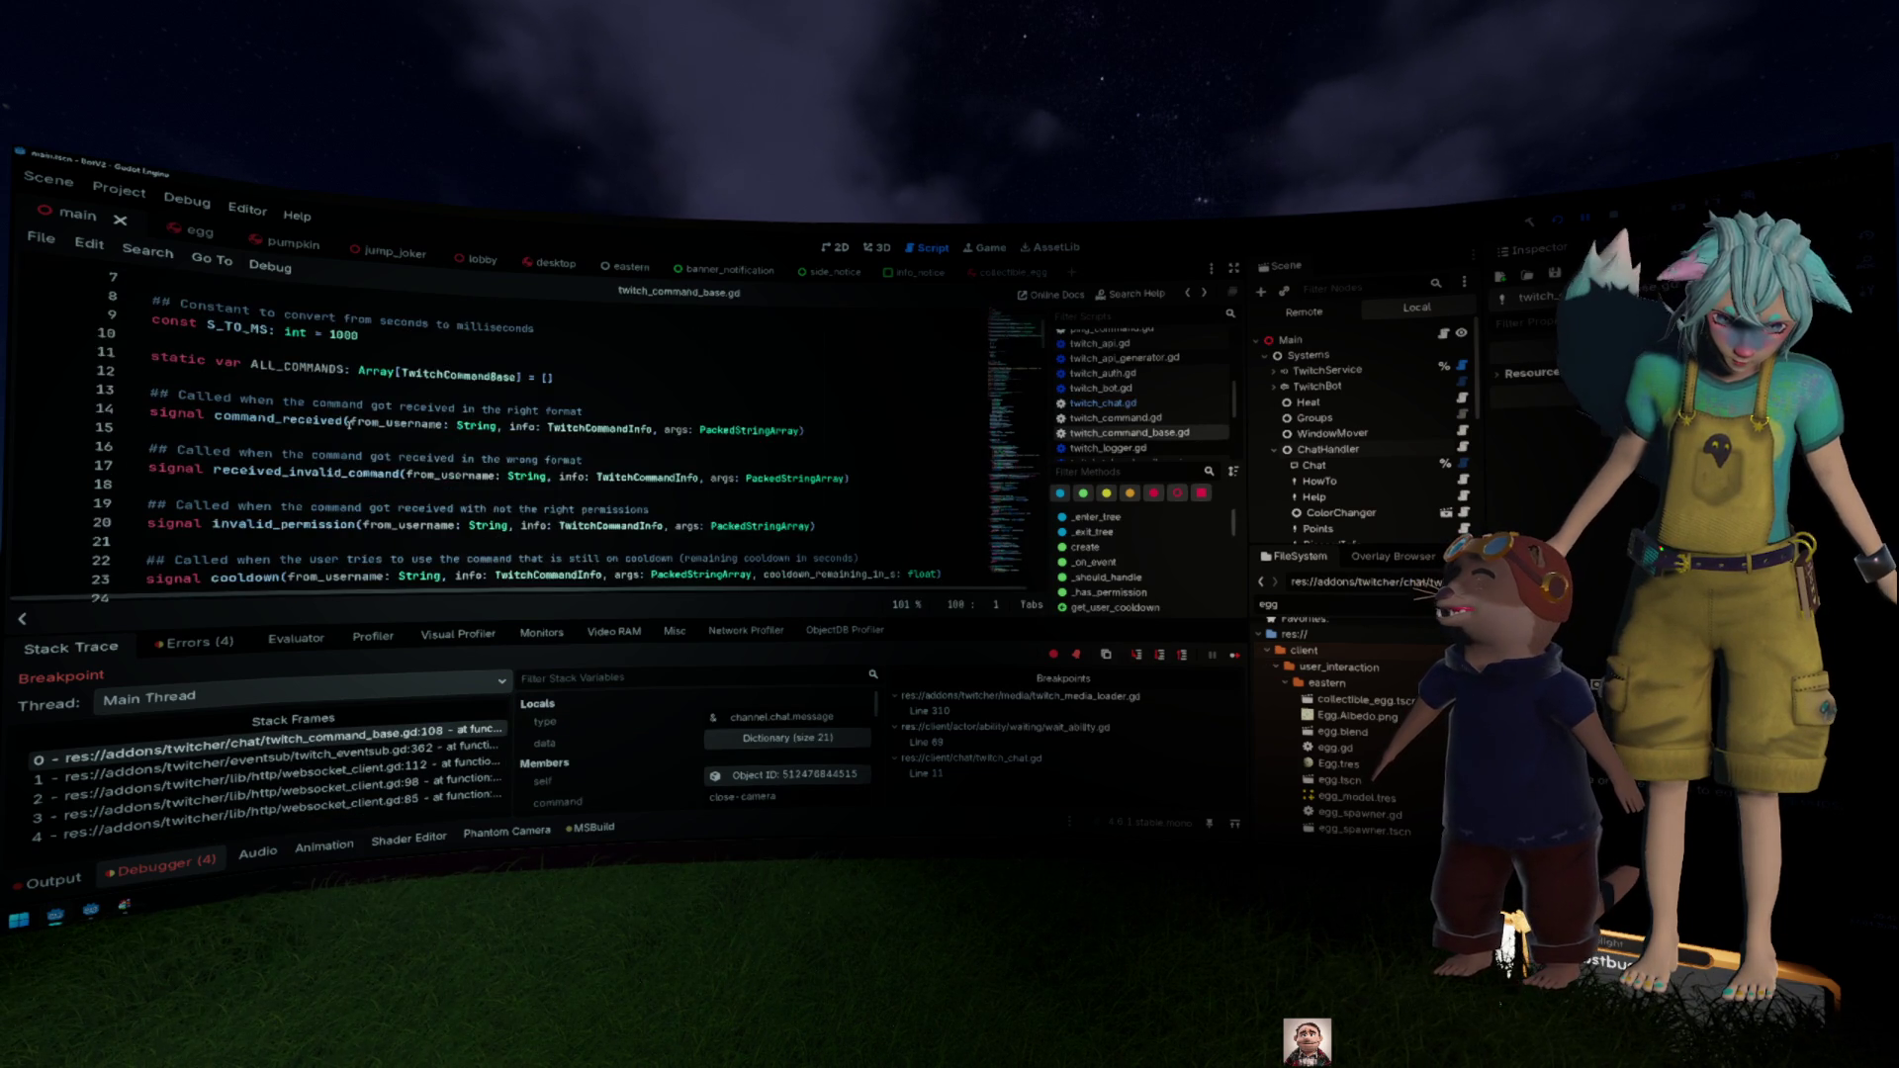
left_click(40, 483)
left_click(39, 464)
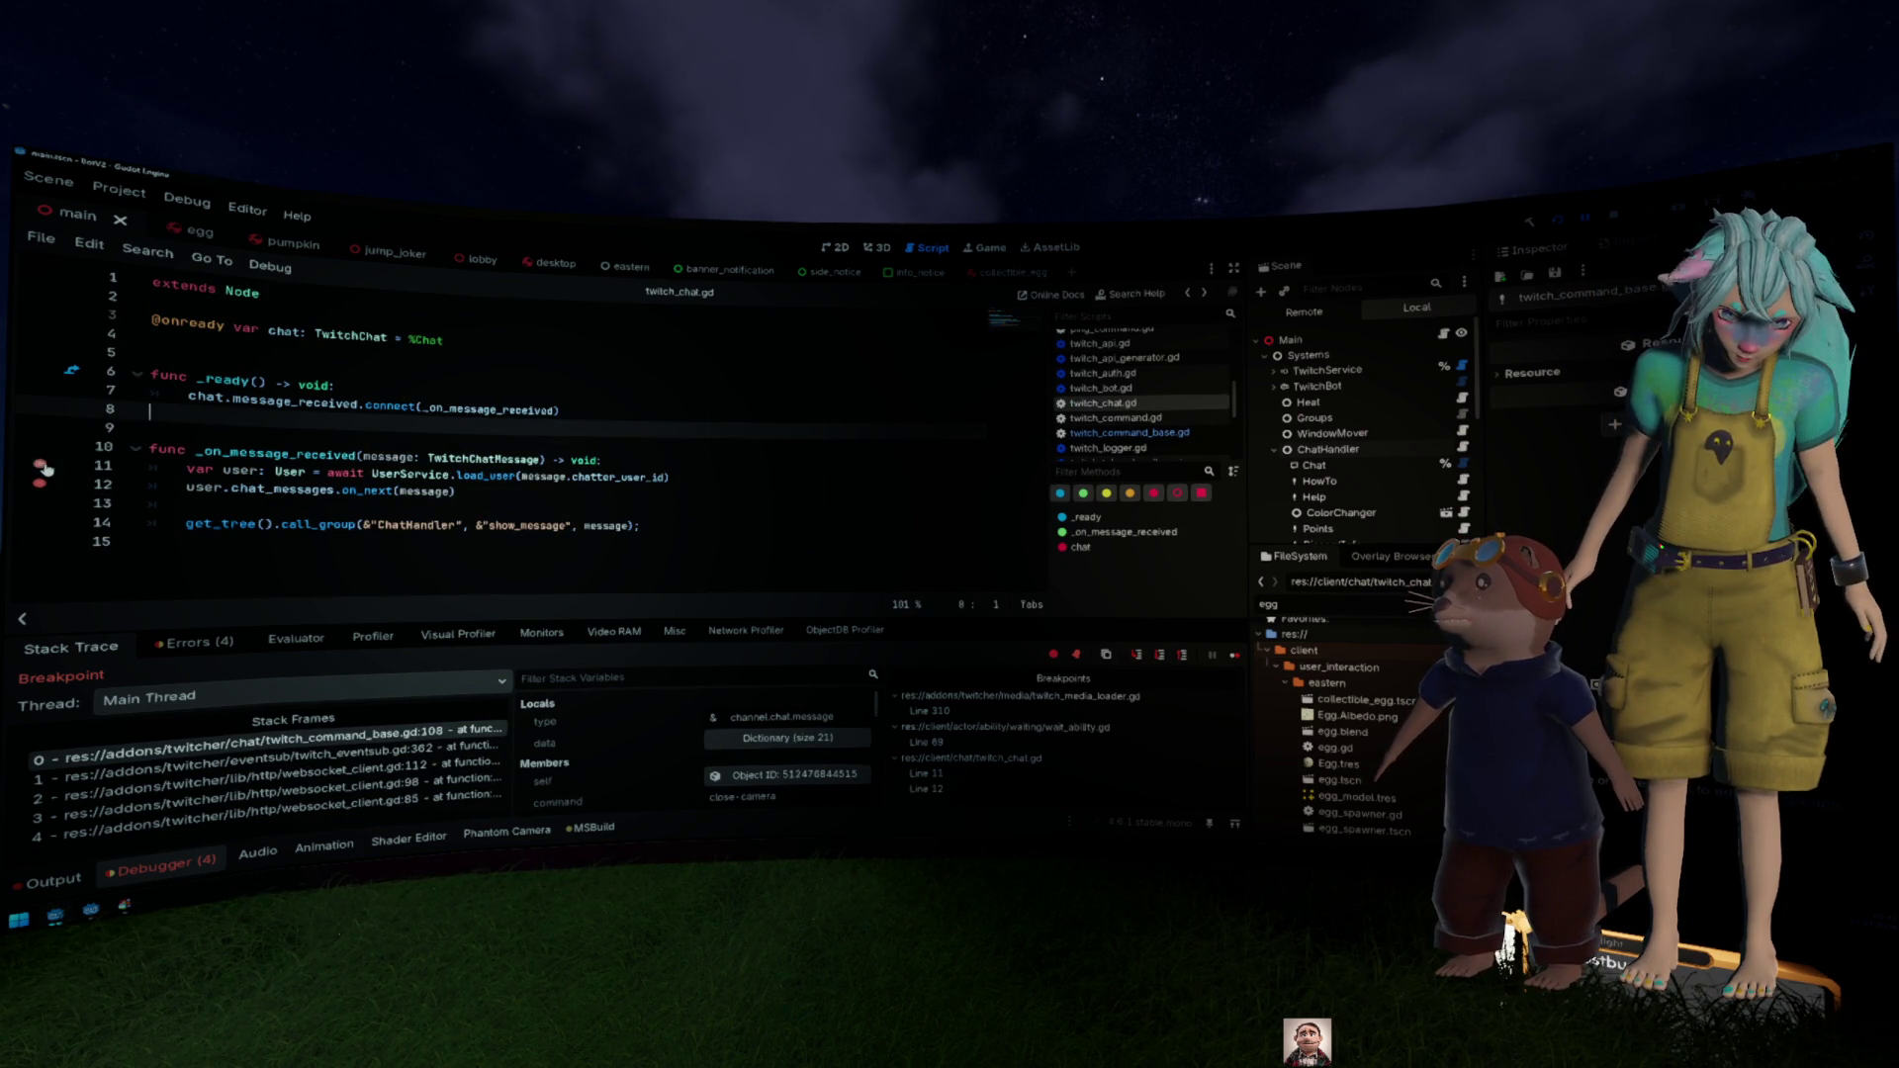
key("F12")
Step: Inspect the message object again, resume past the breakpoint, and show the output log
mouse_move(405, 479)
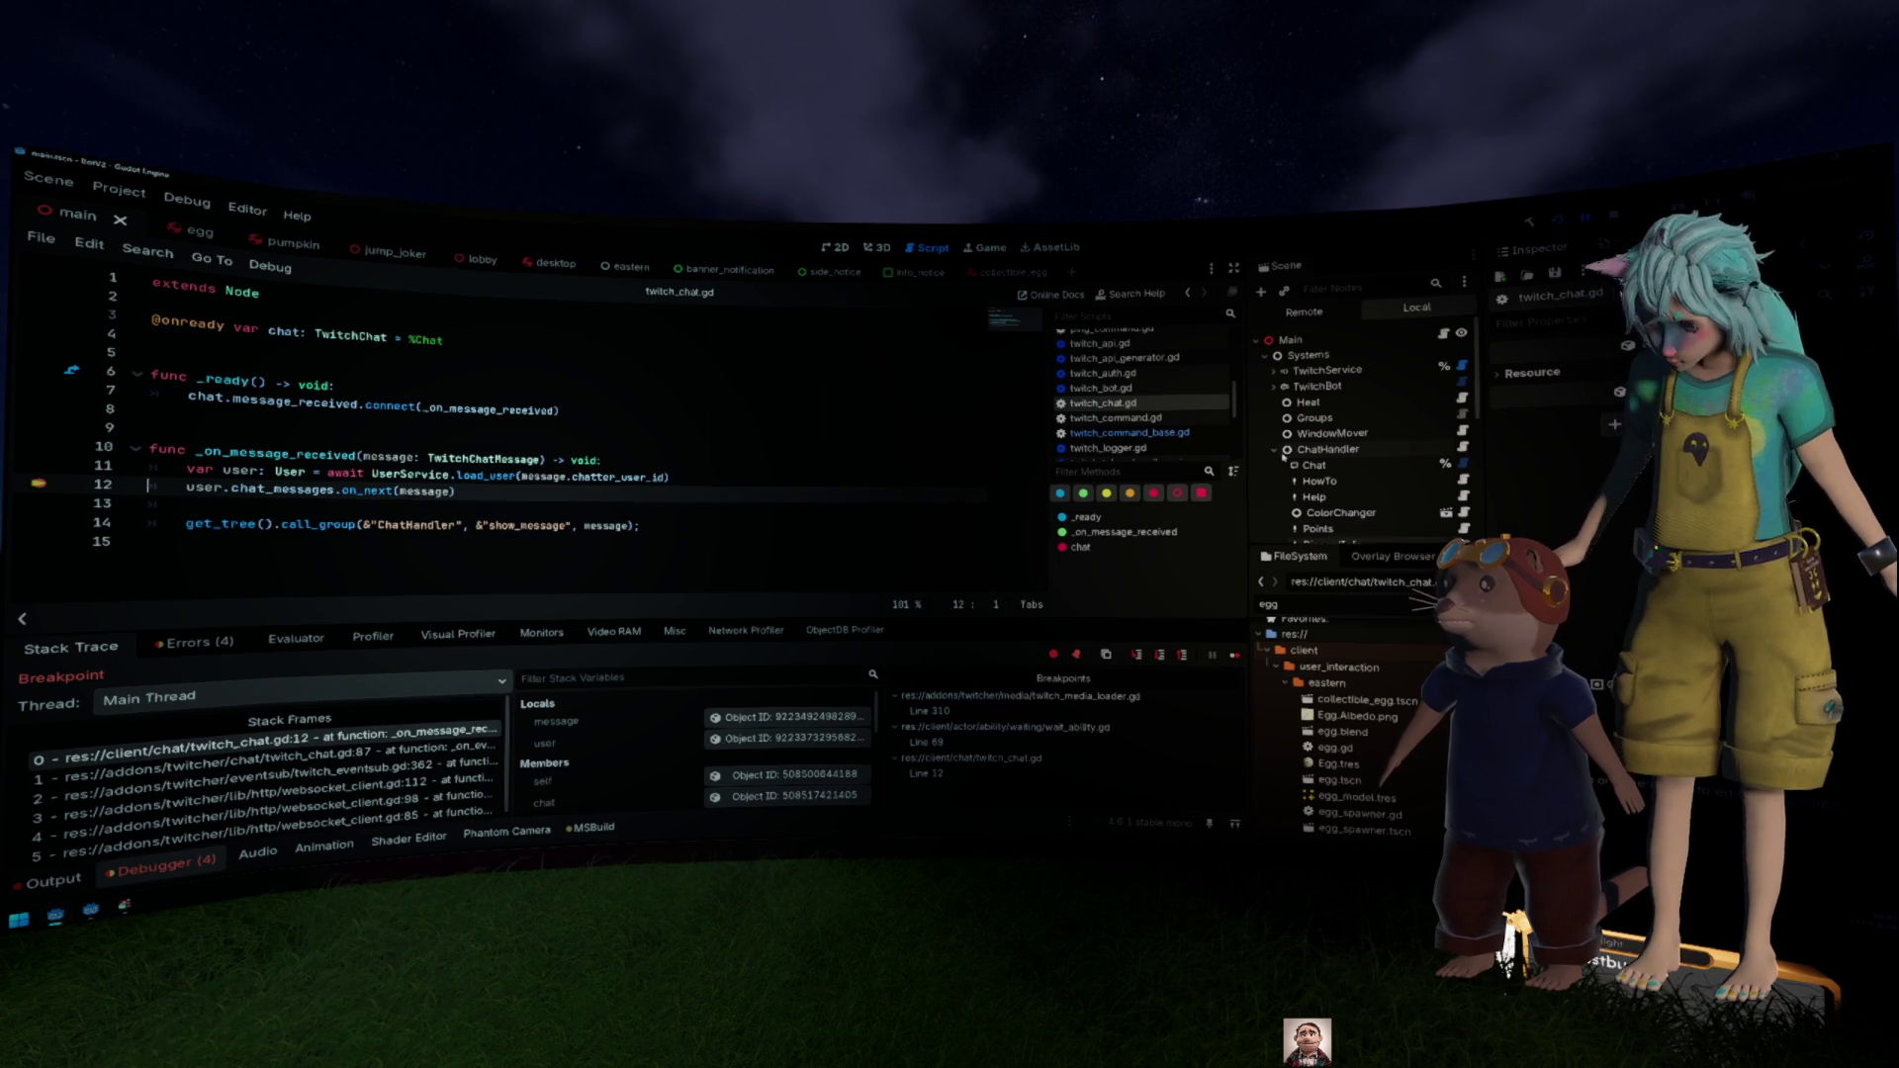
left_click(743, 721)
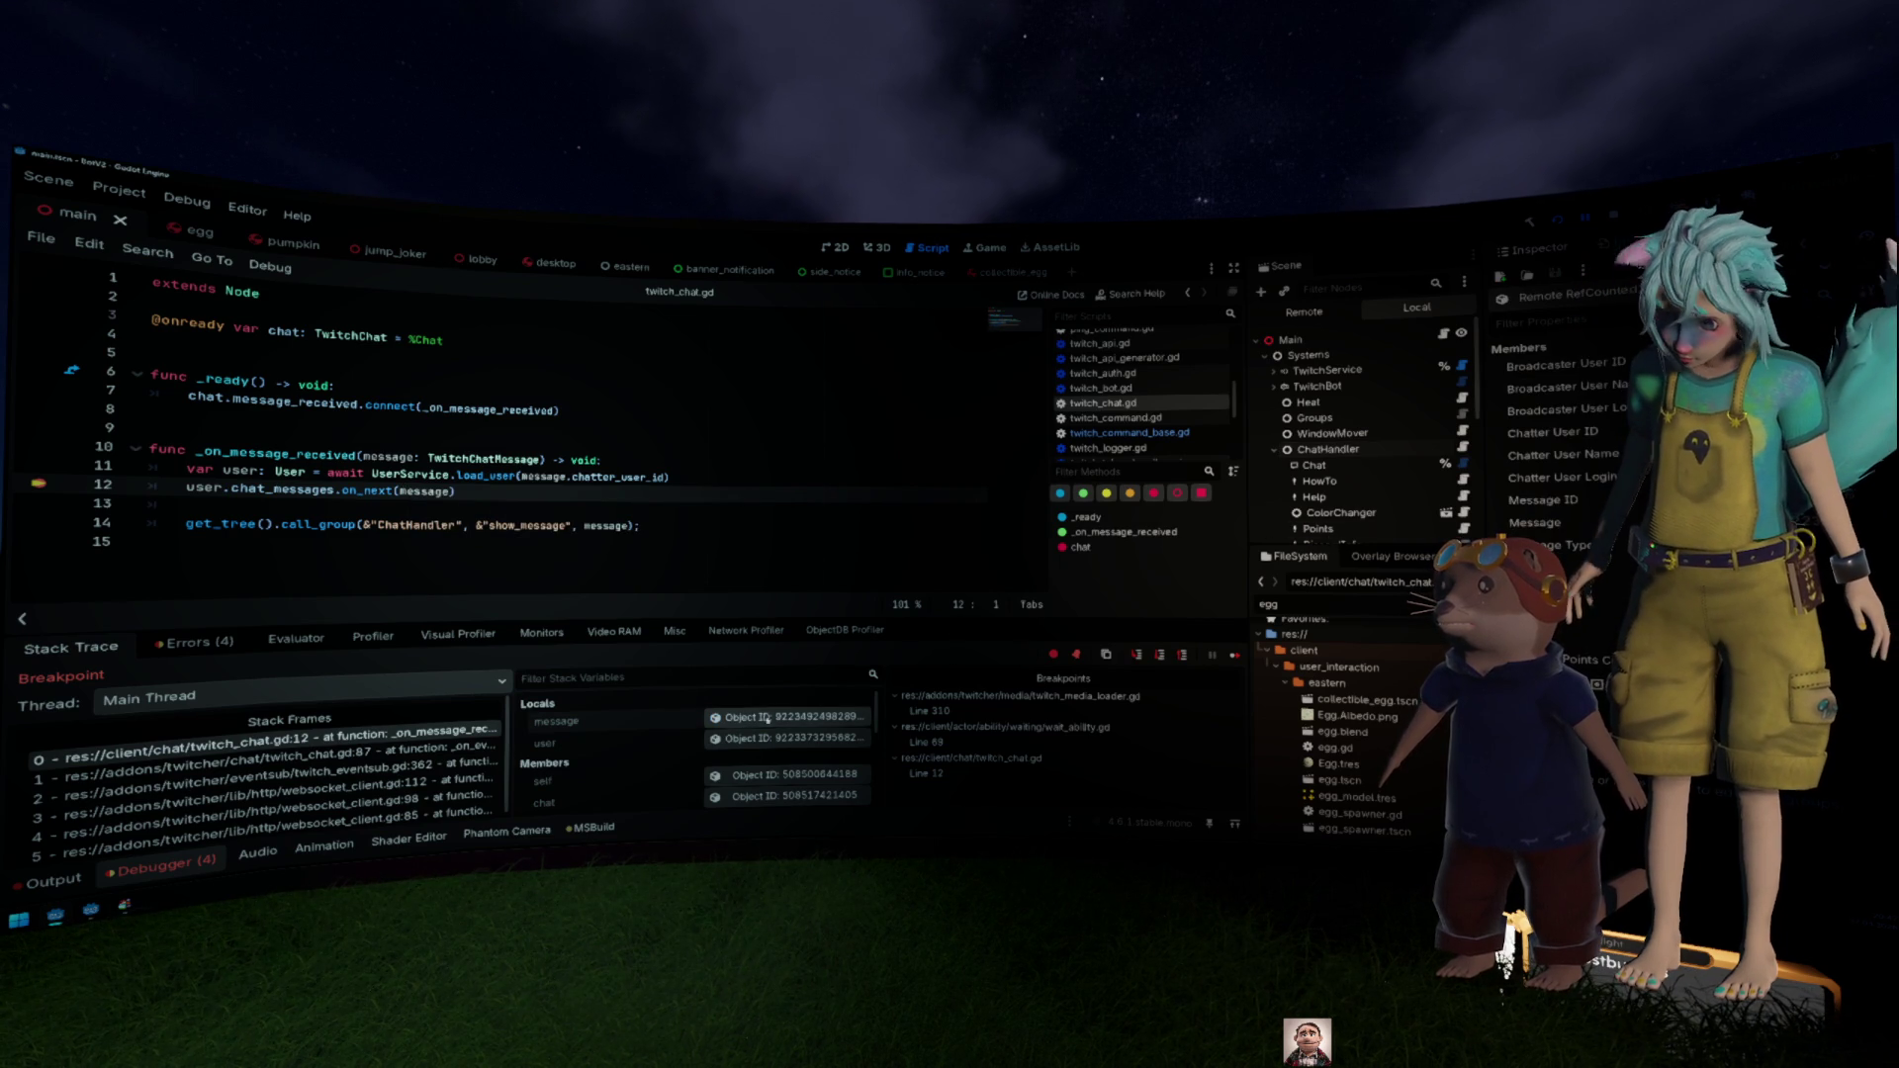
key("F12")
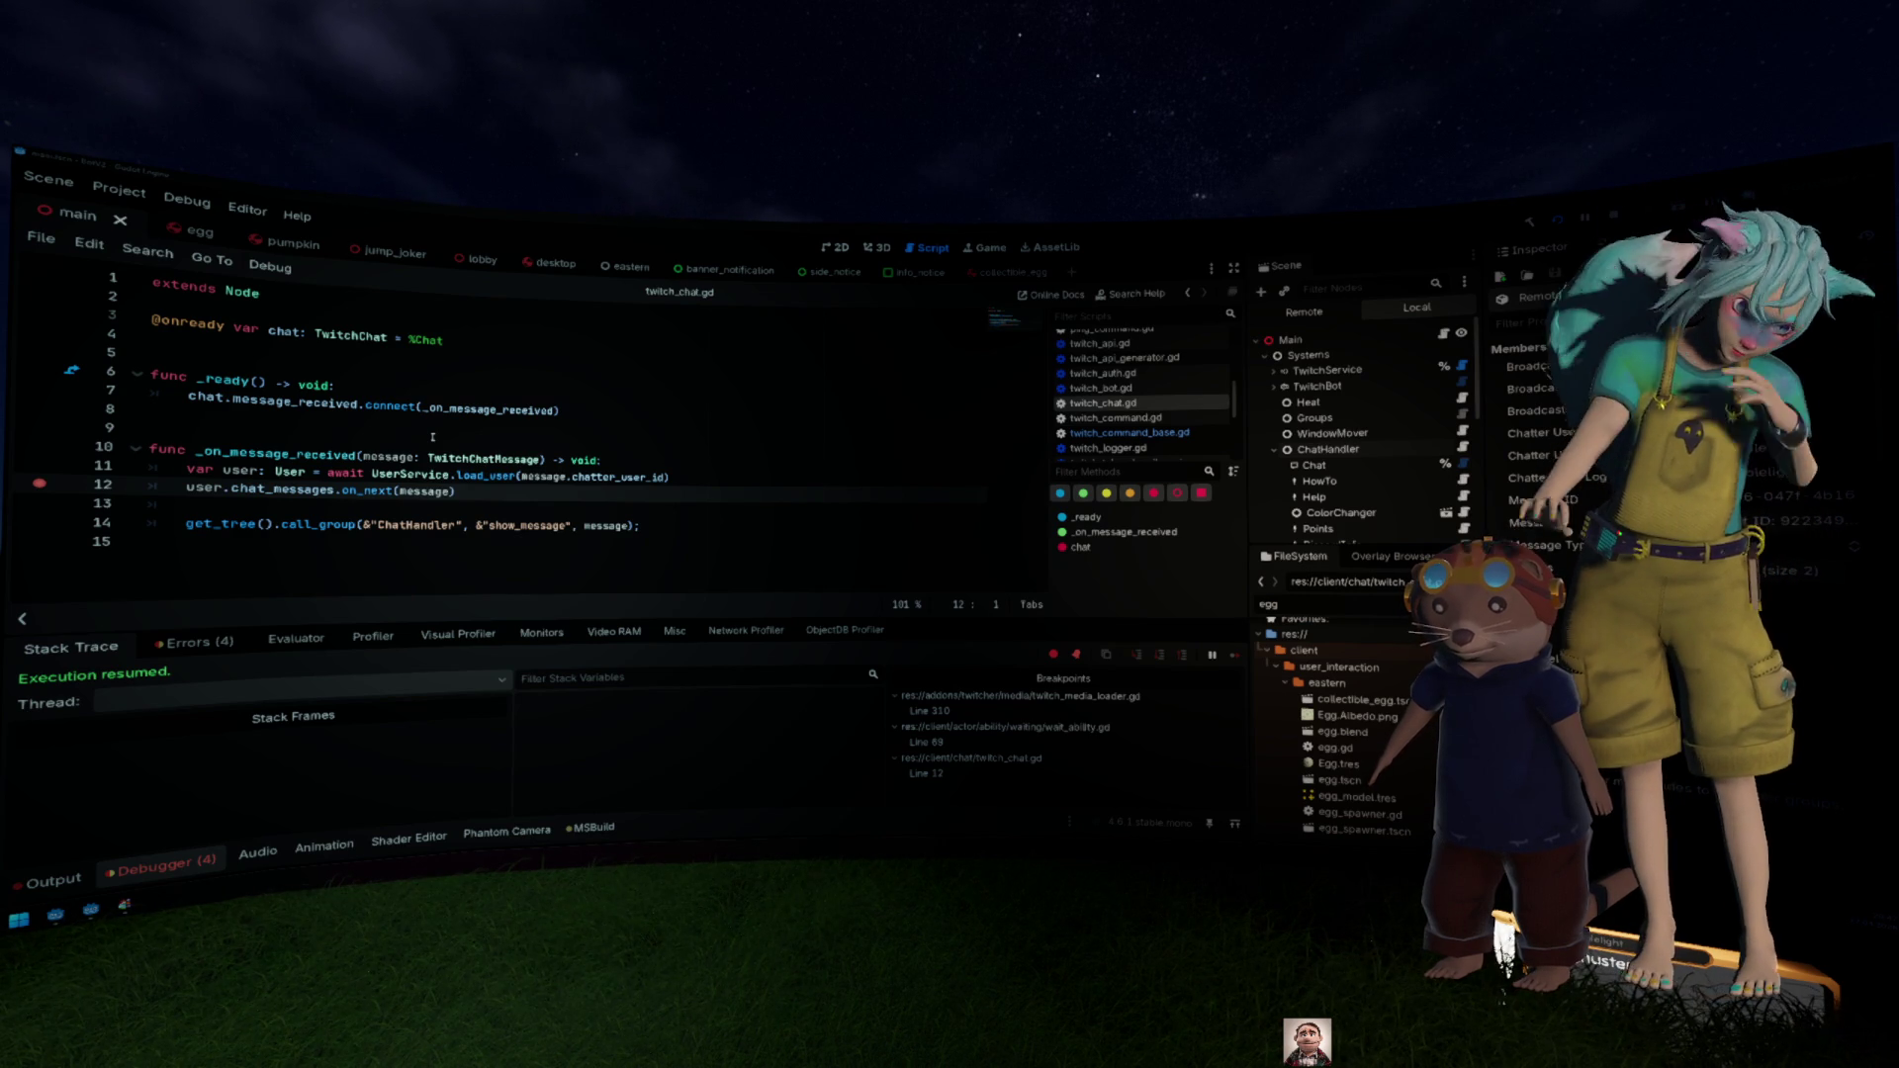
left_click(54, 879)
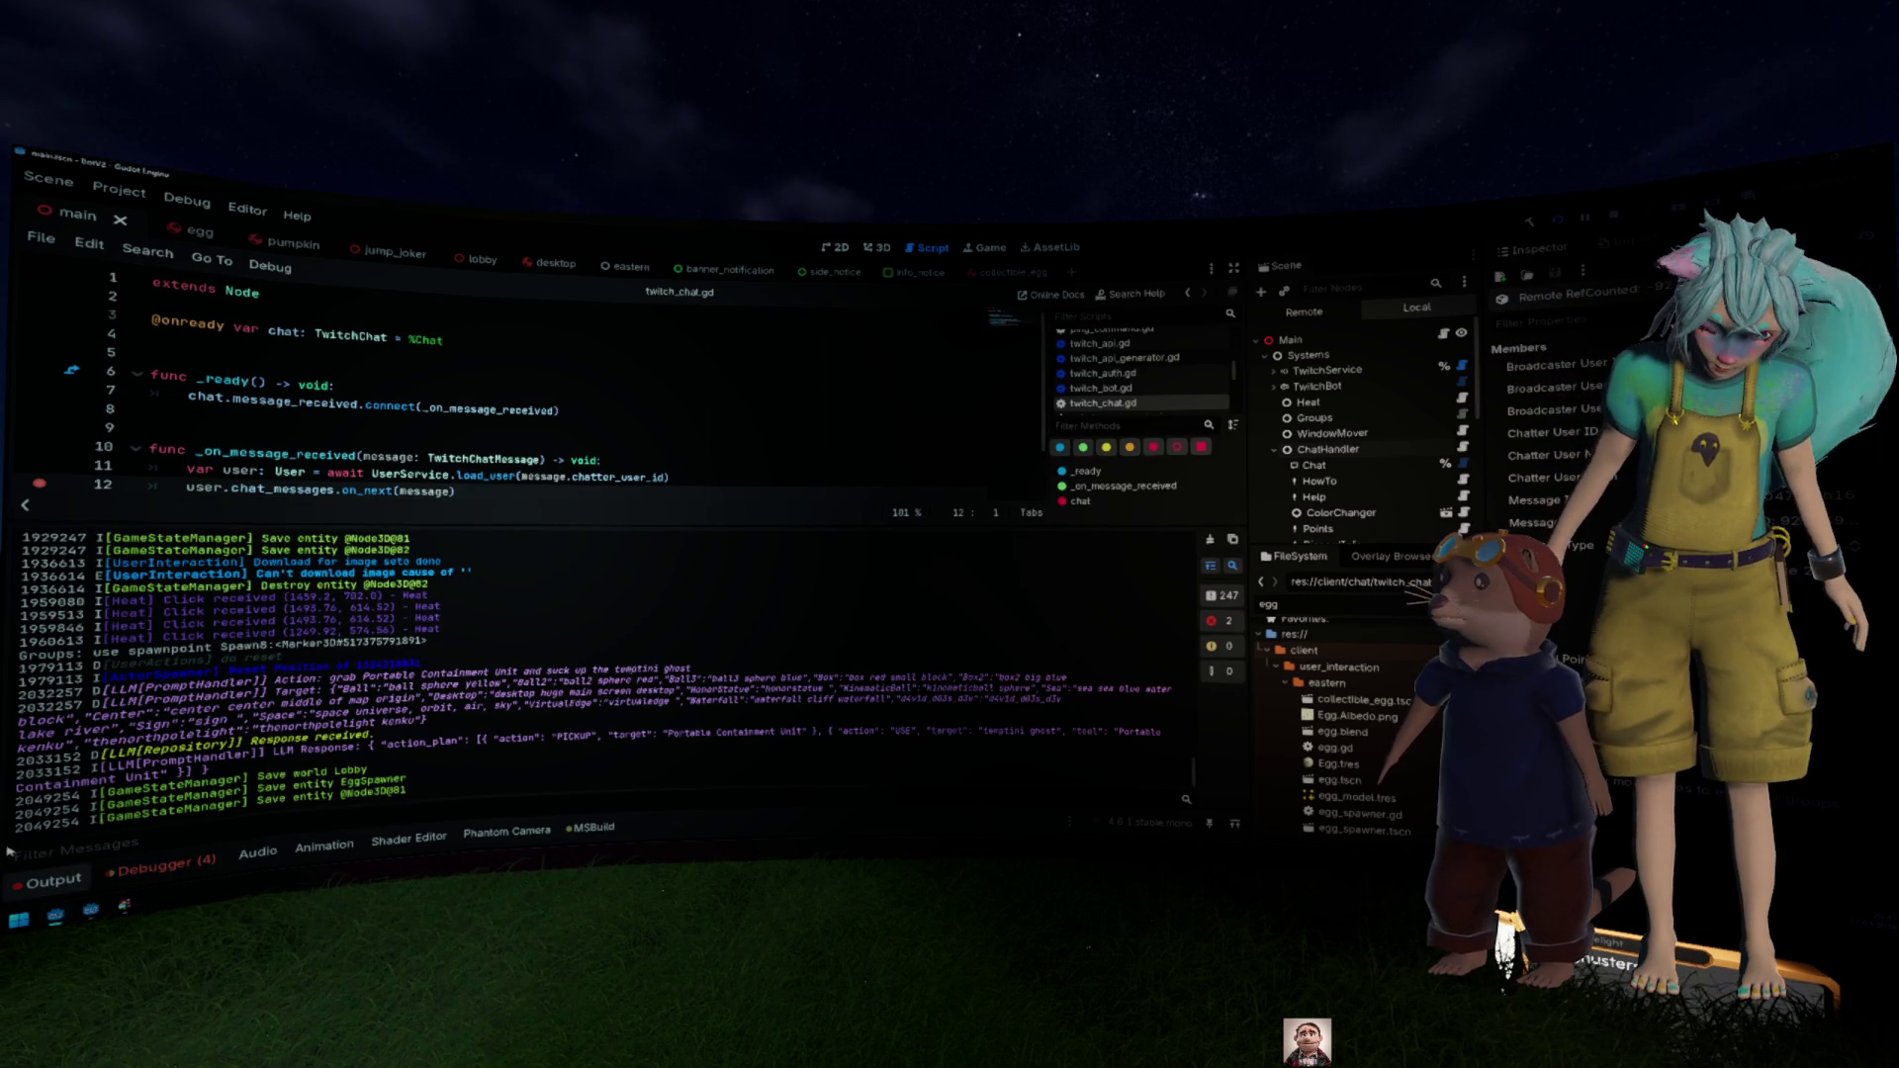
Step: Hide the output panel, clear the FileSystem filter, and jump to load_user in user_service.gd
left_click(27, 879)
left_click(648, 524)
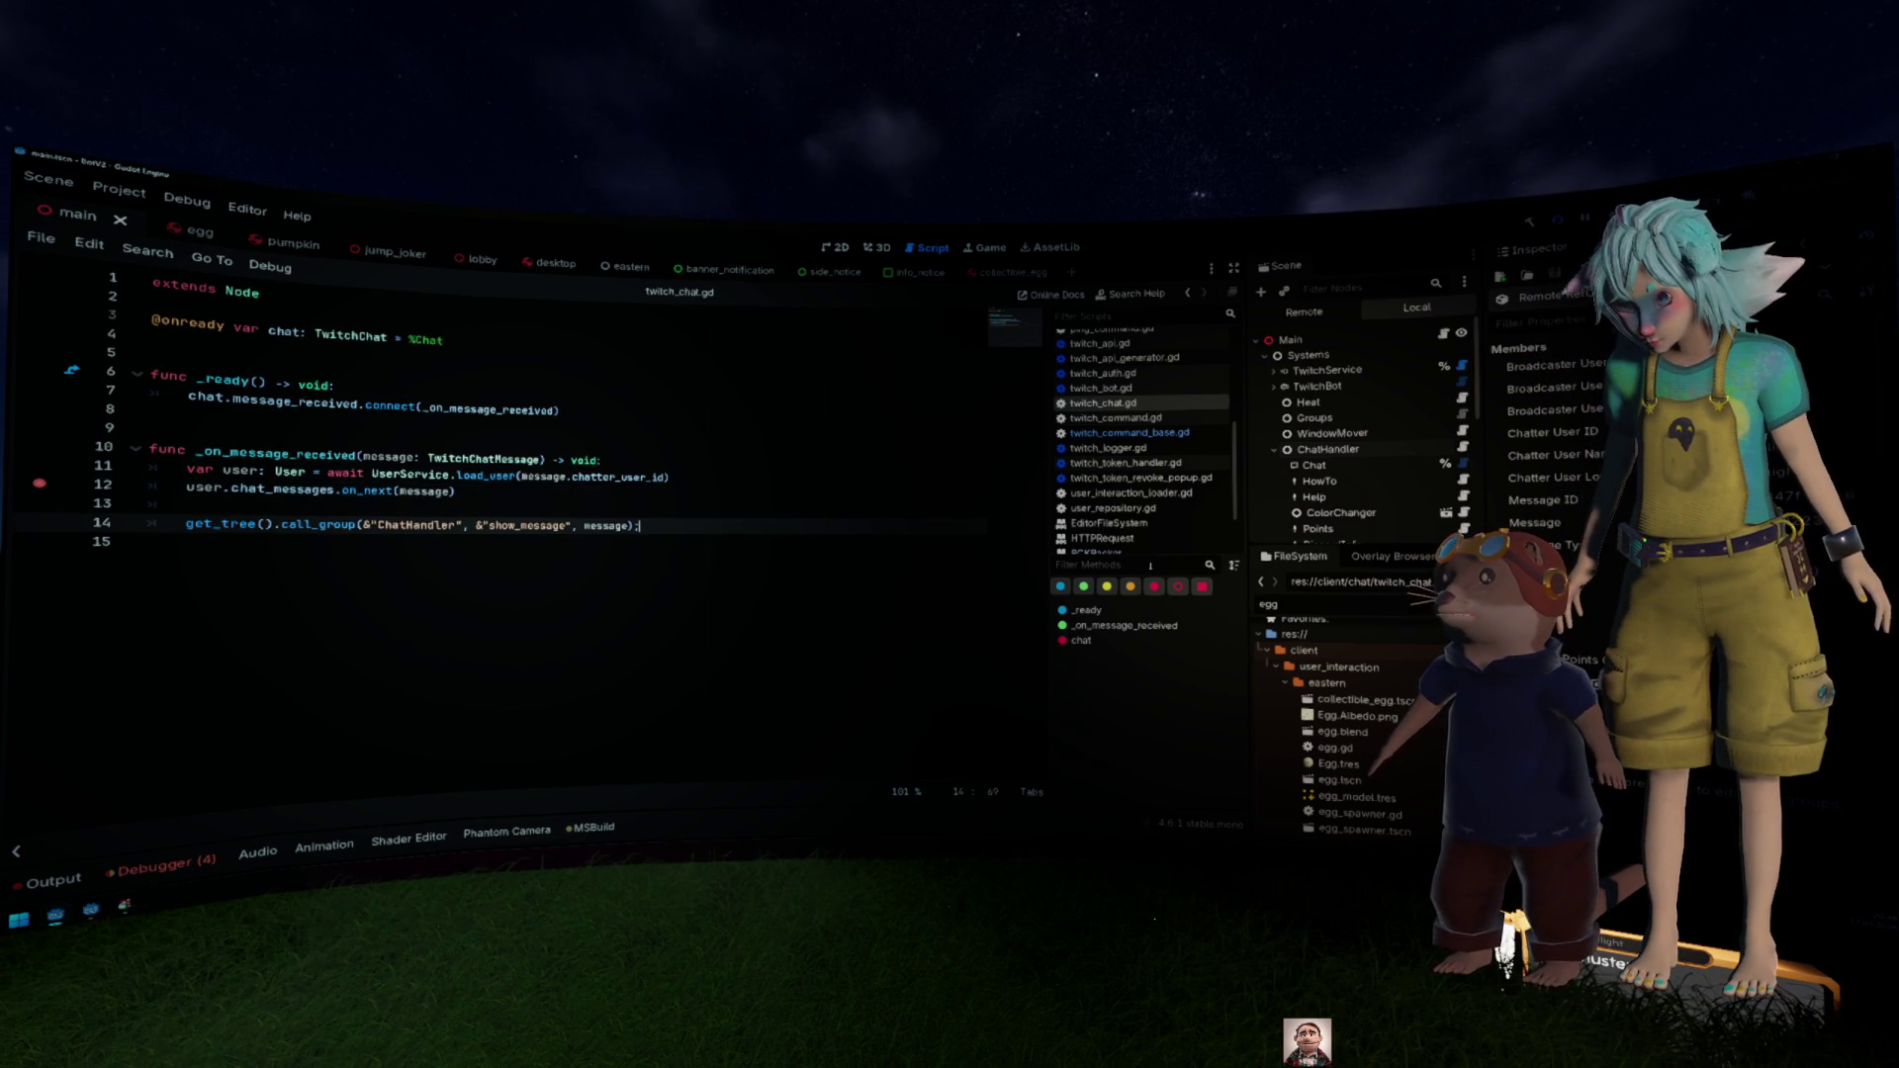
left_click(1424, 604)
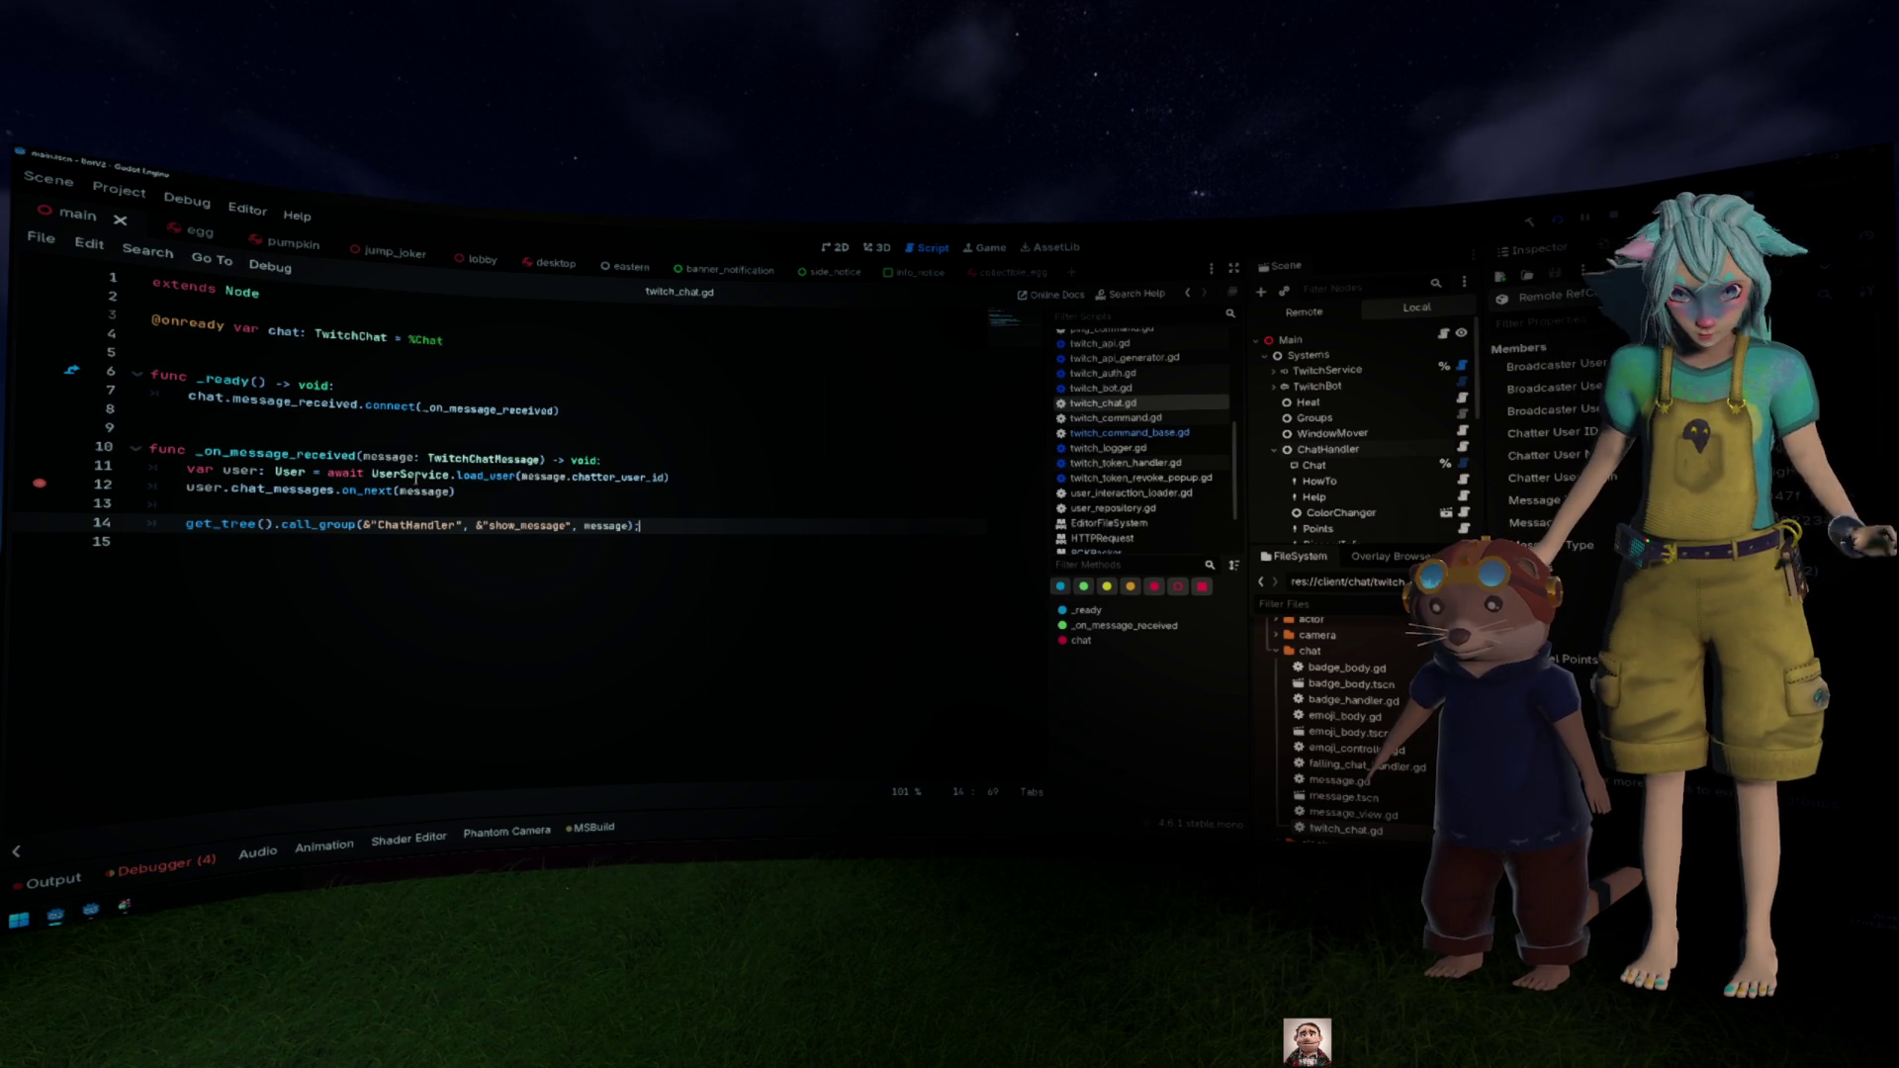
left_click(491, 476, "ctrl")
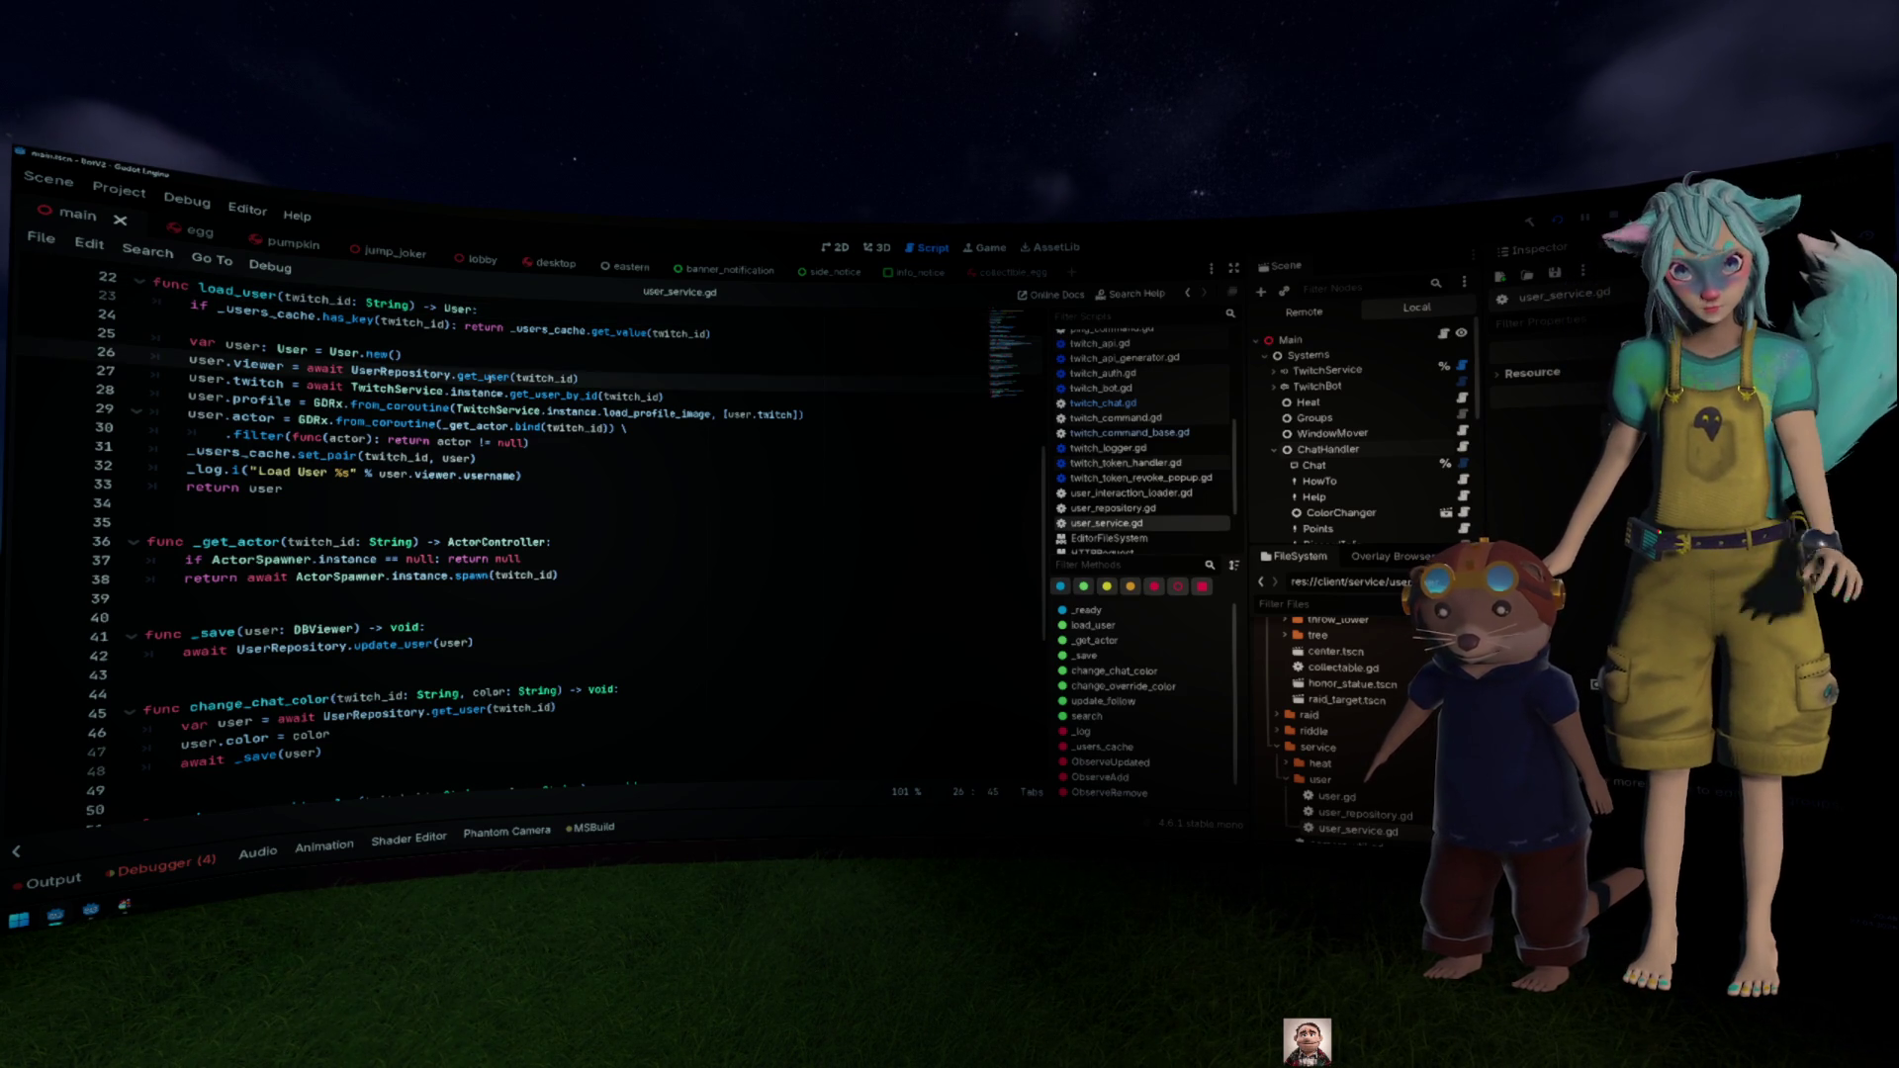
Step: Jump to get_user in user_repository.gd and put the caret on line 38
left_click(486, 378, "ctrl")
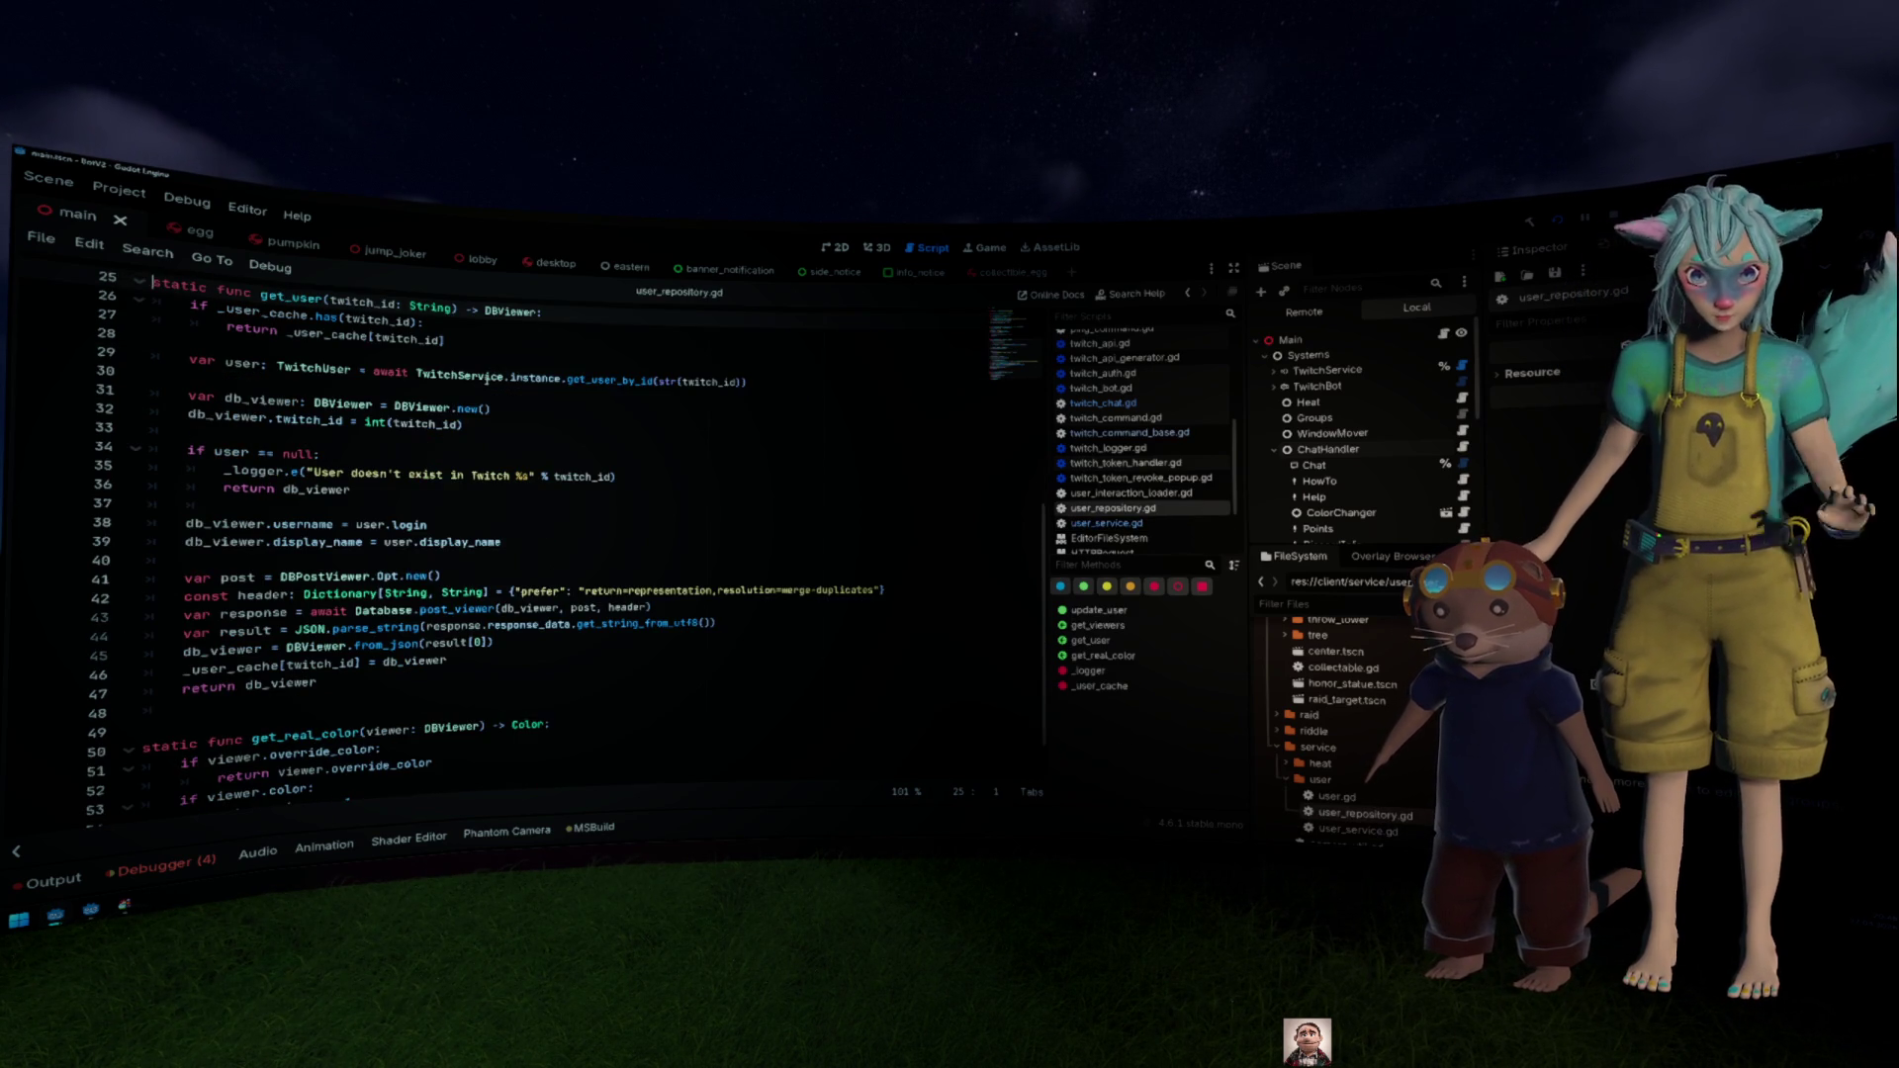
left_click(731, 522)
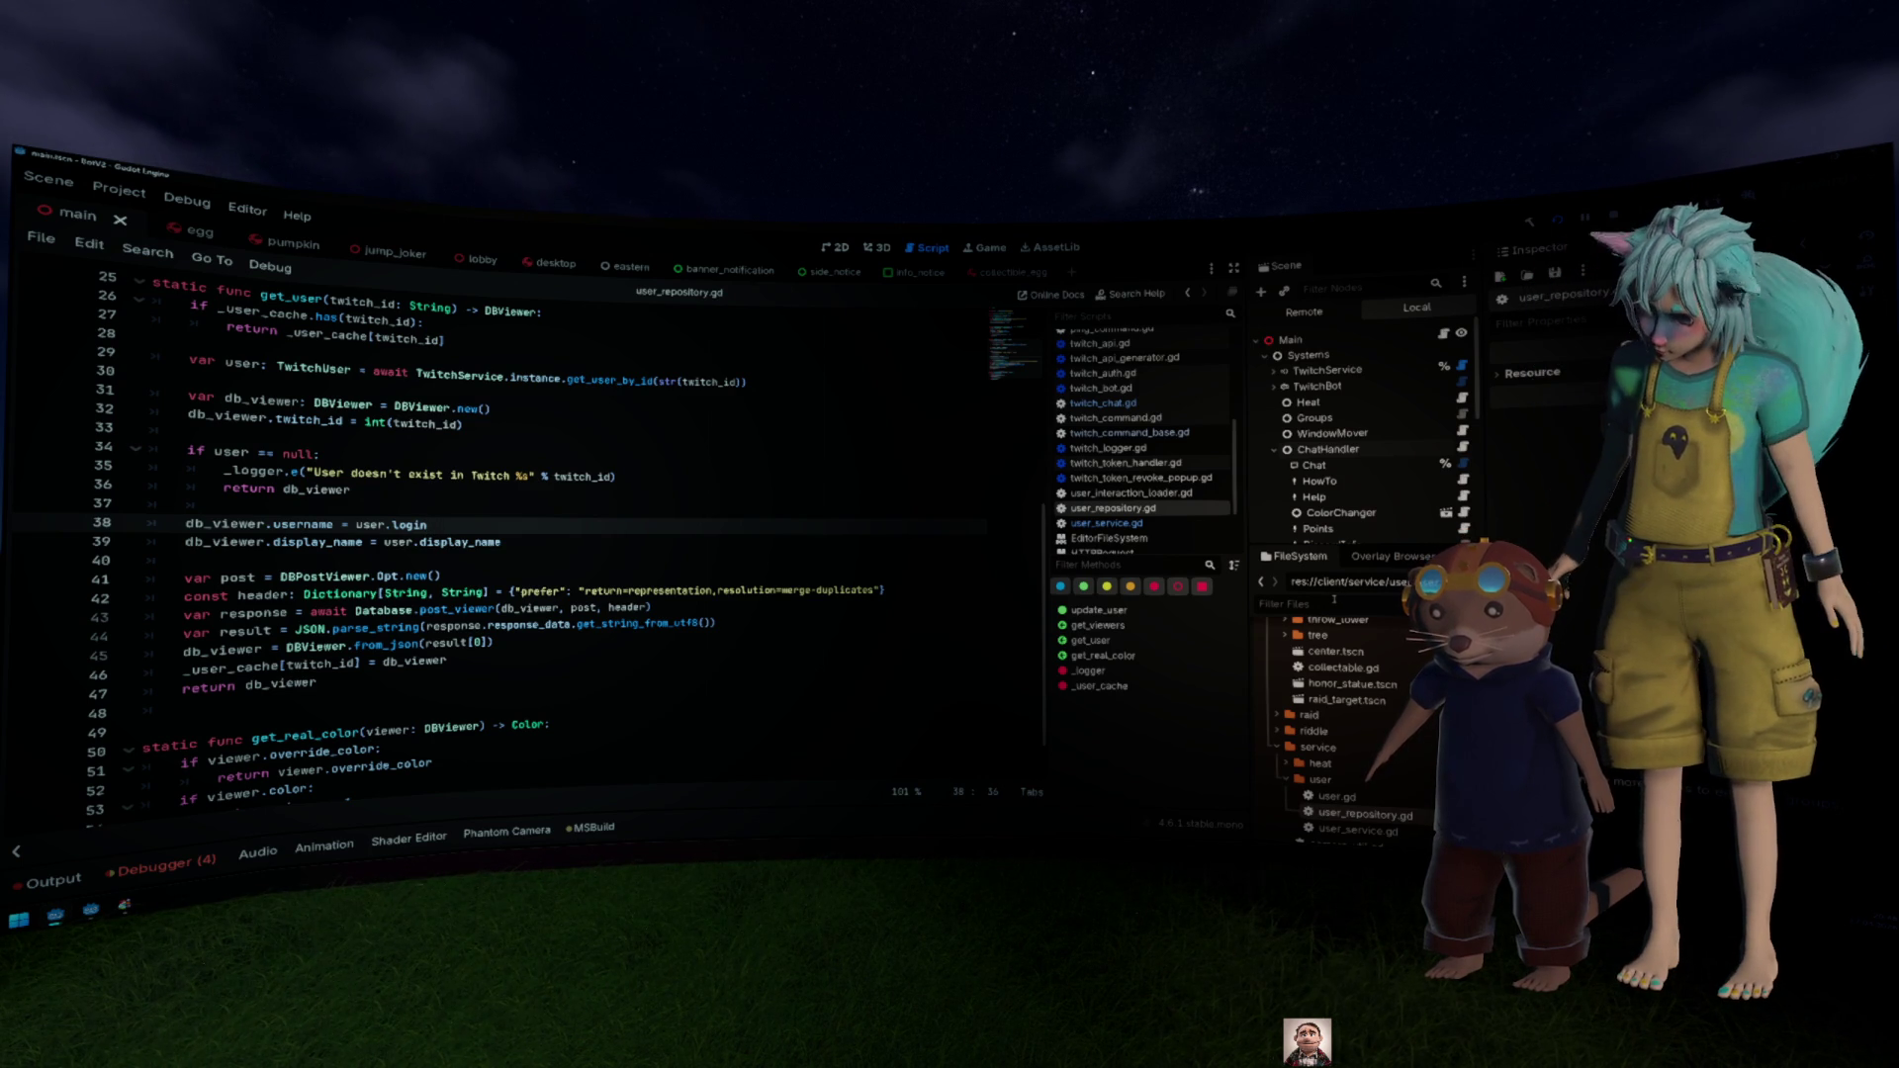
Step: Collapse the chat folder and expand the twitcher auth folder in the FileSystem dock
scroll(1345, 732, "down", 5)
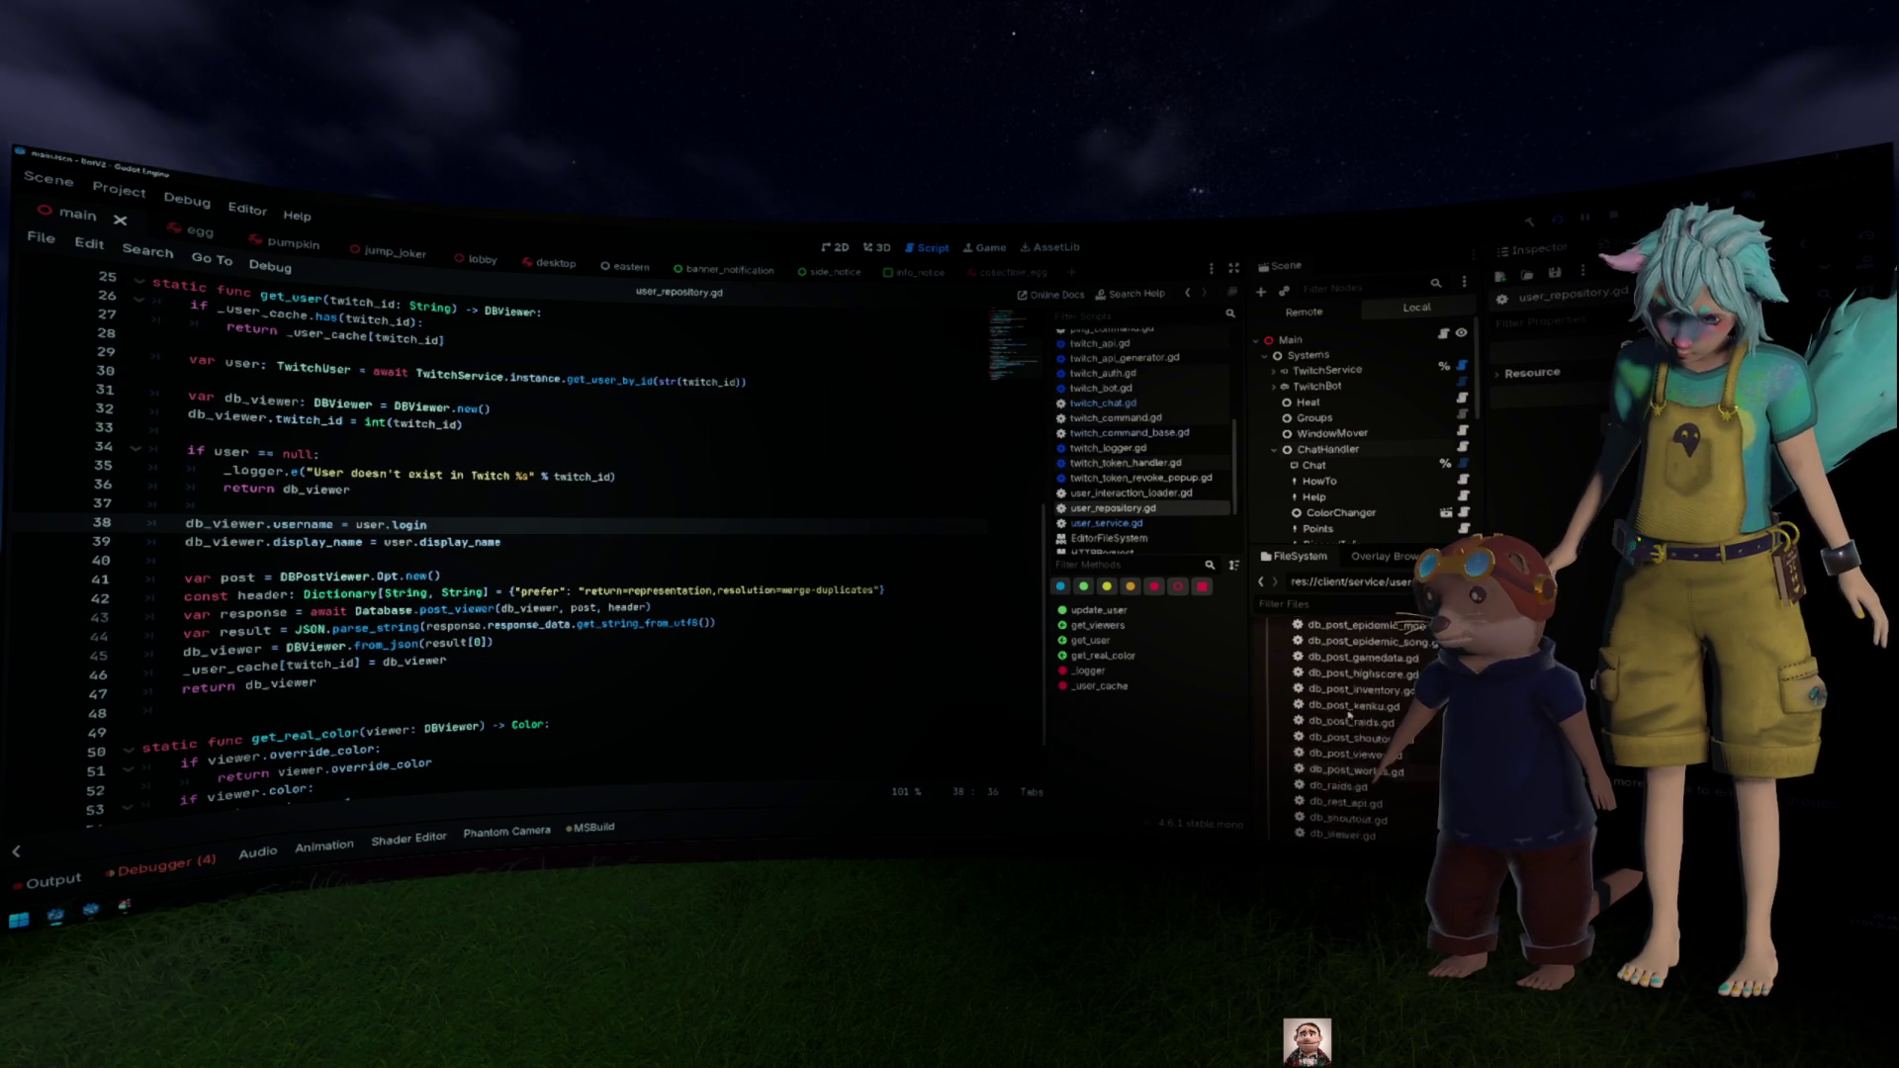
scroll(1377, 775, "down", 10)
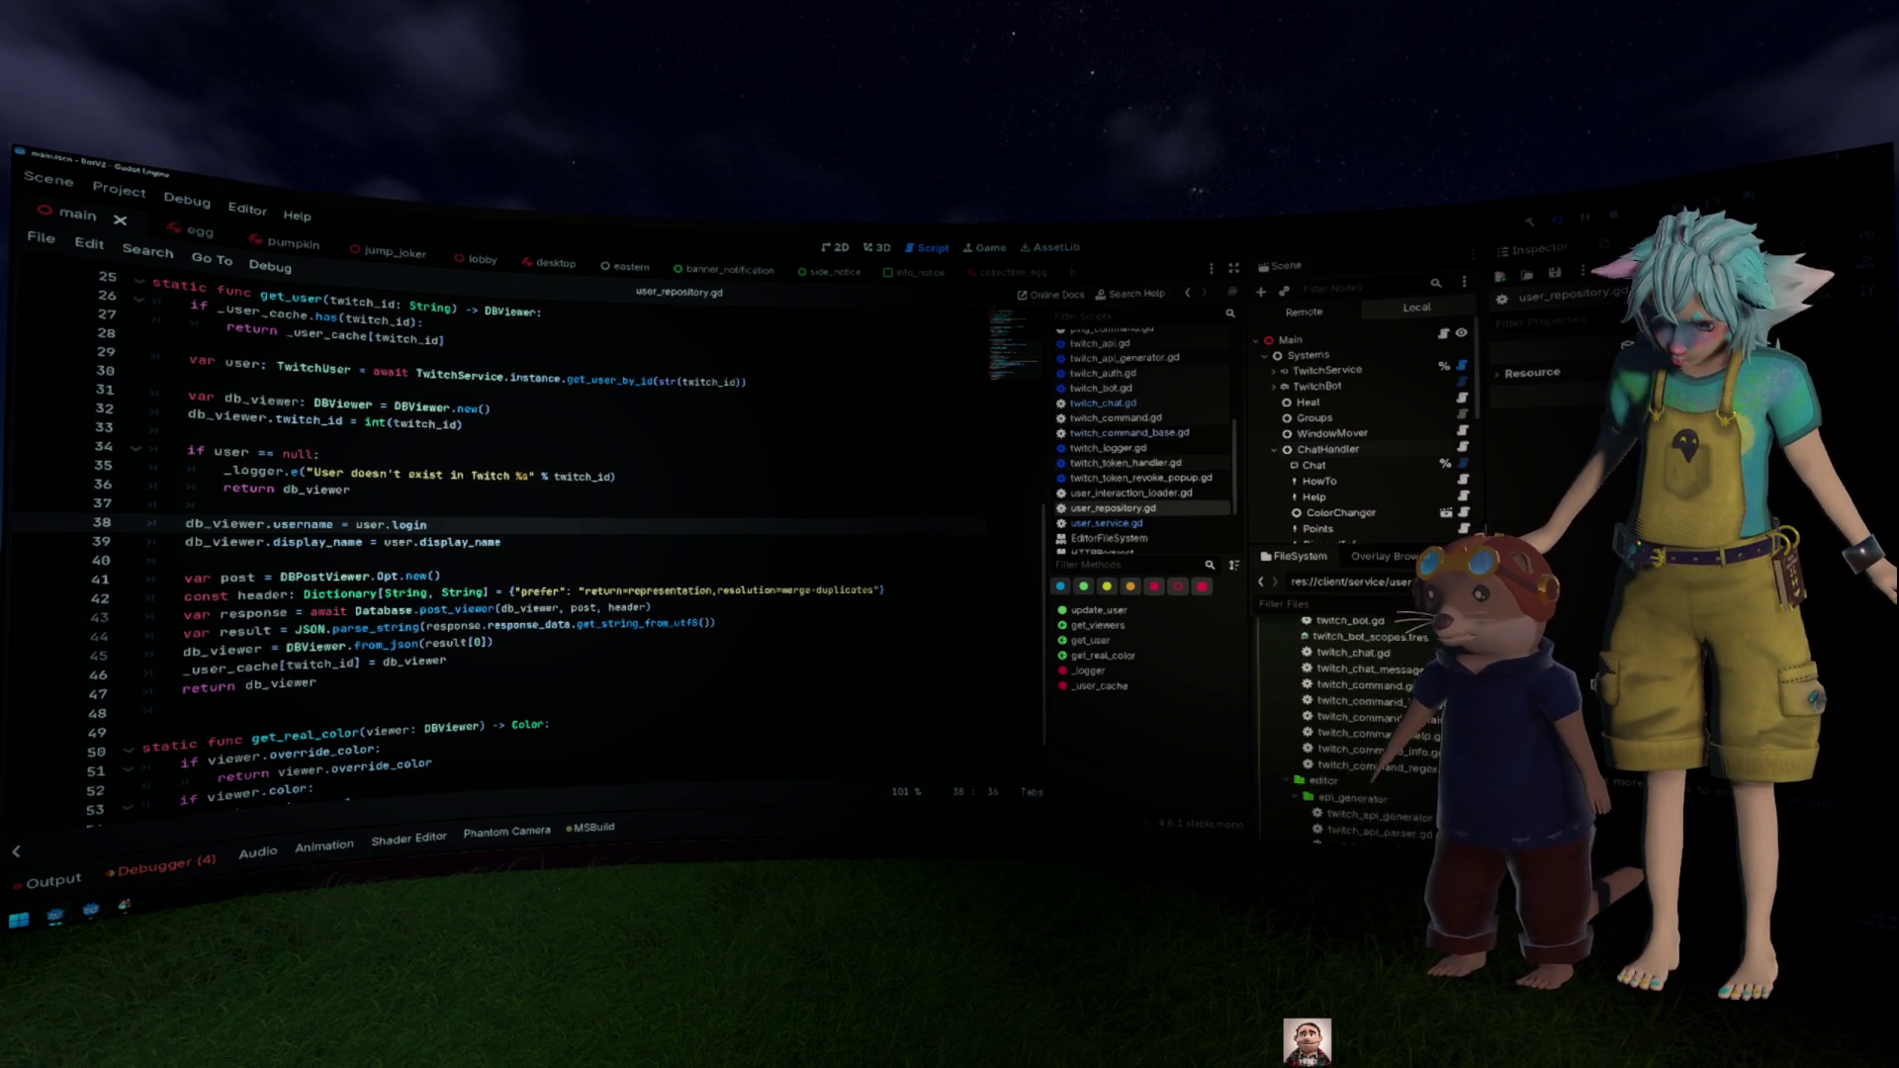
scroll(1365, 712, "down", 3)
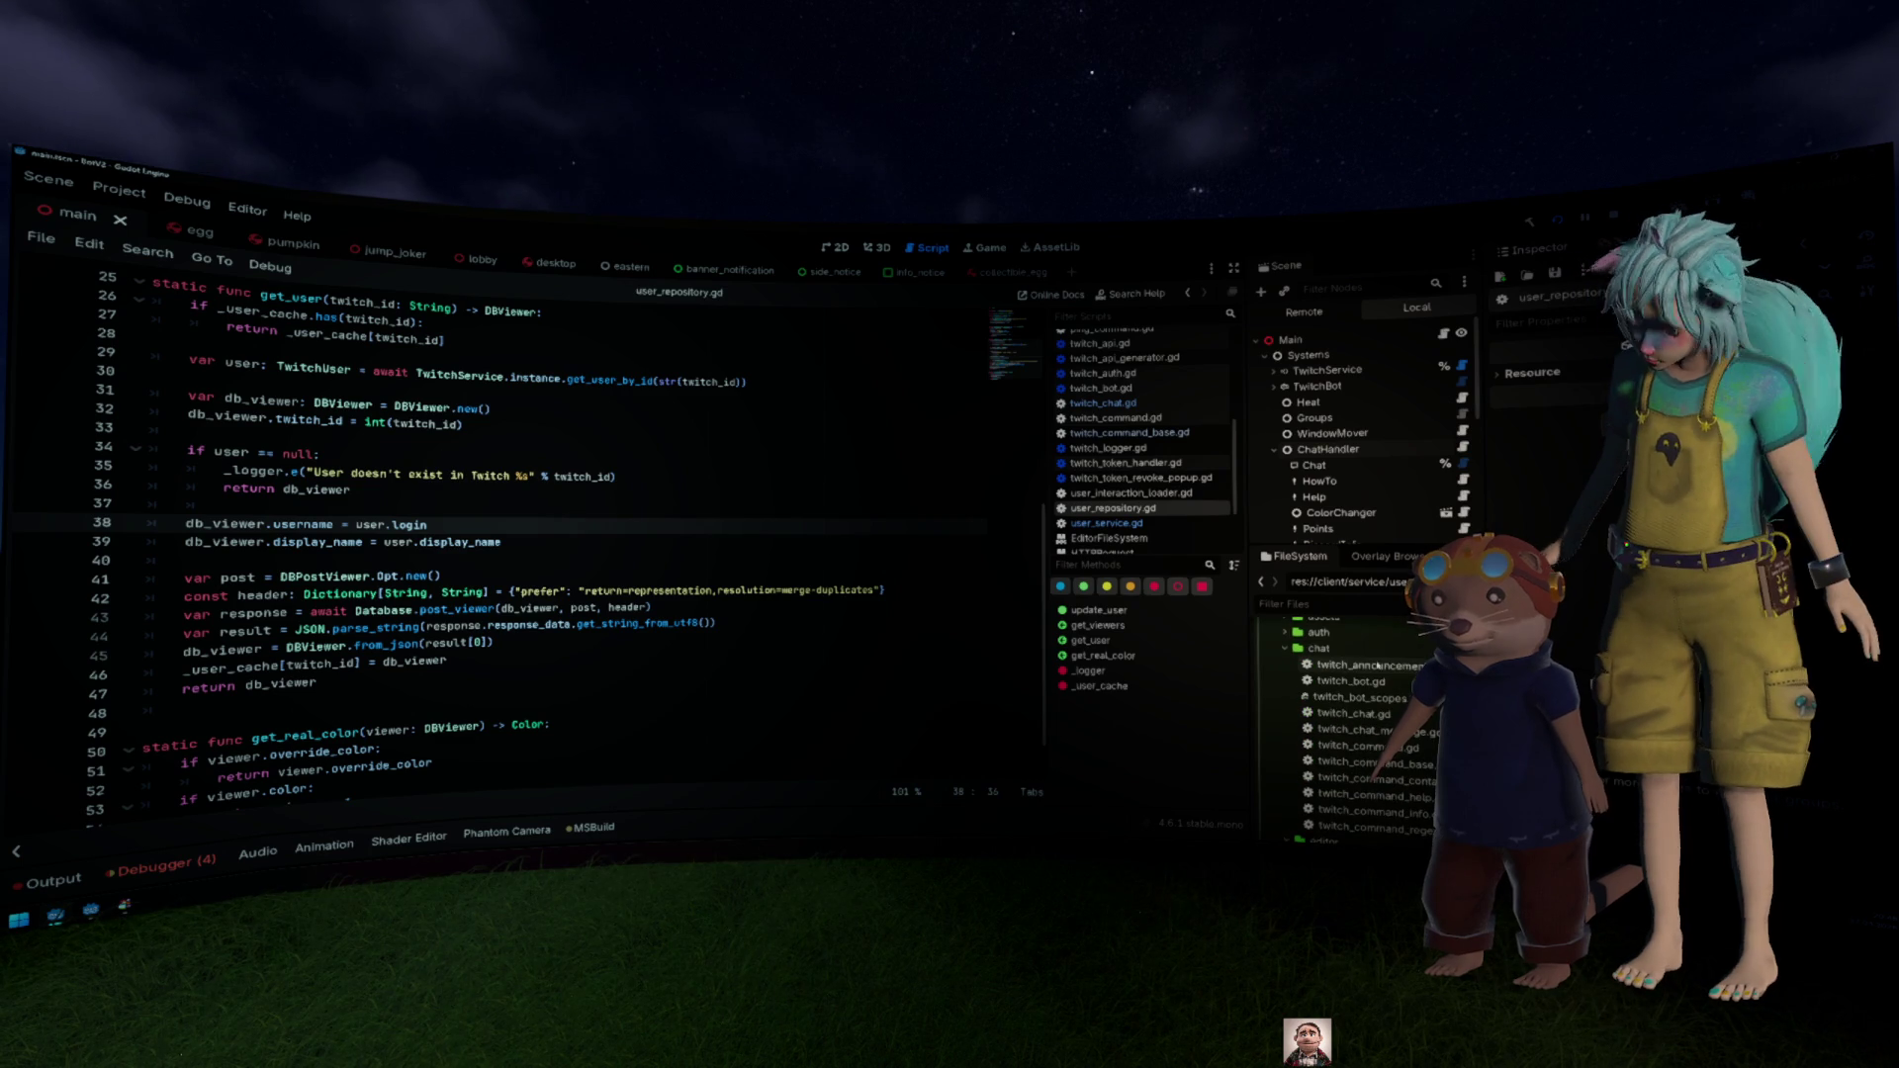
double_click(1363, 649)
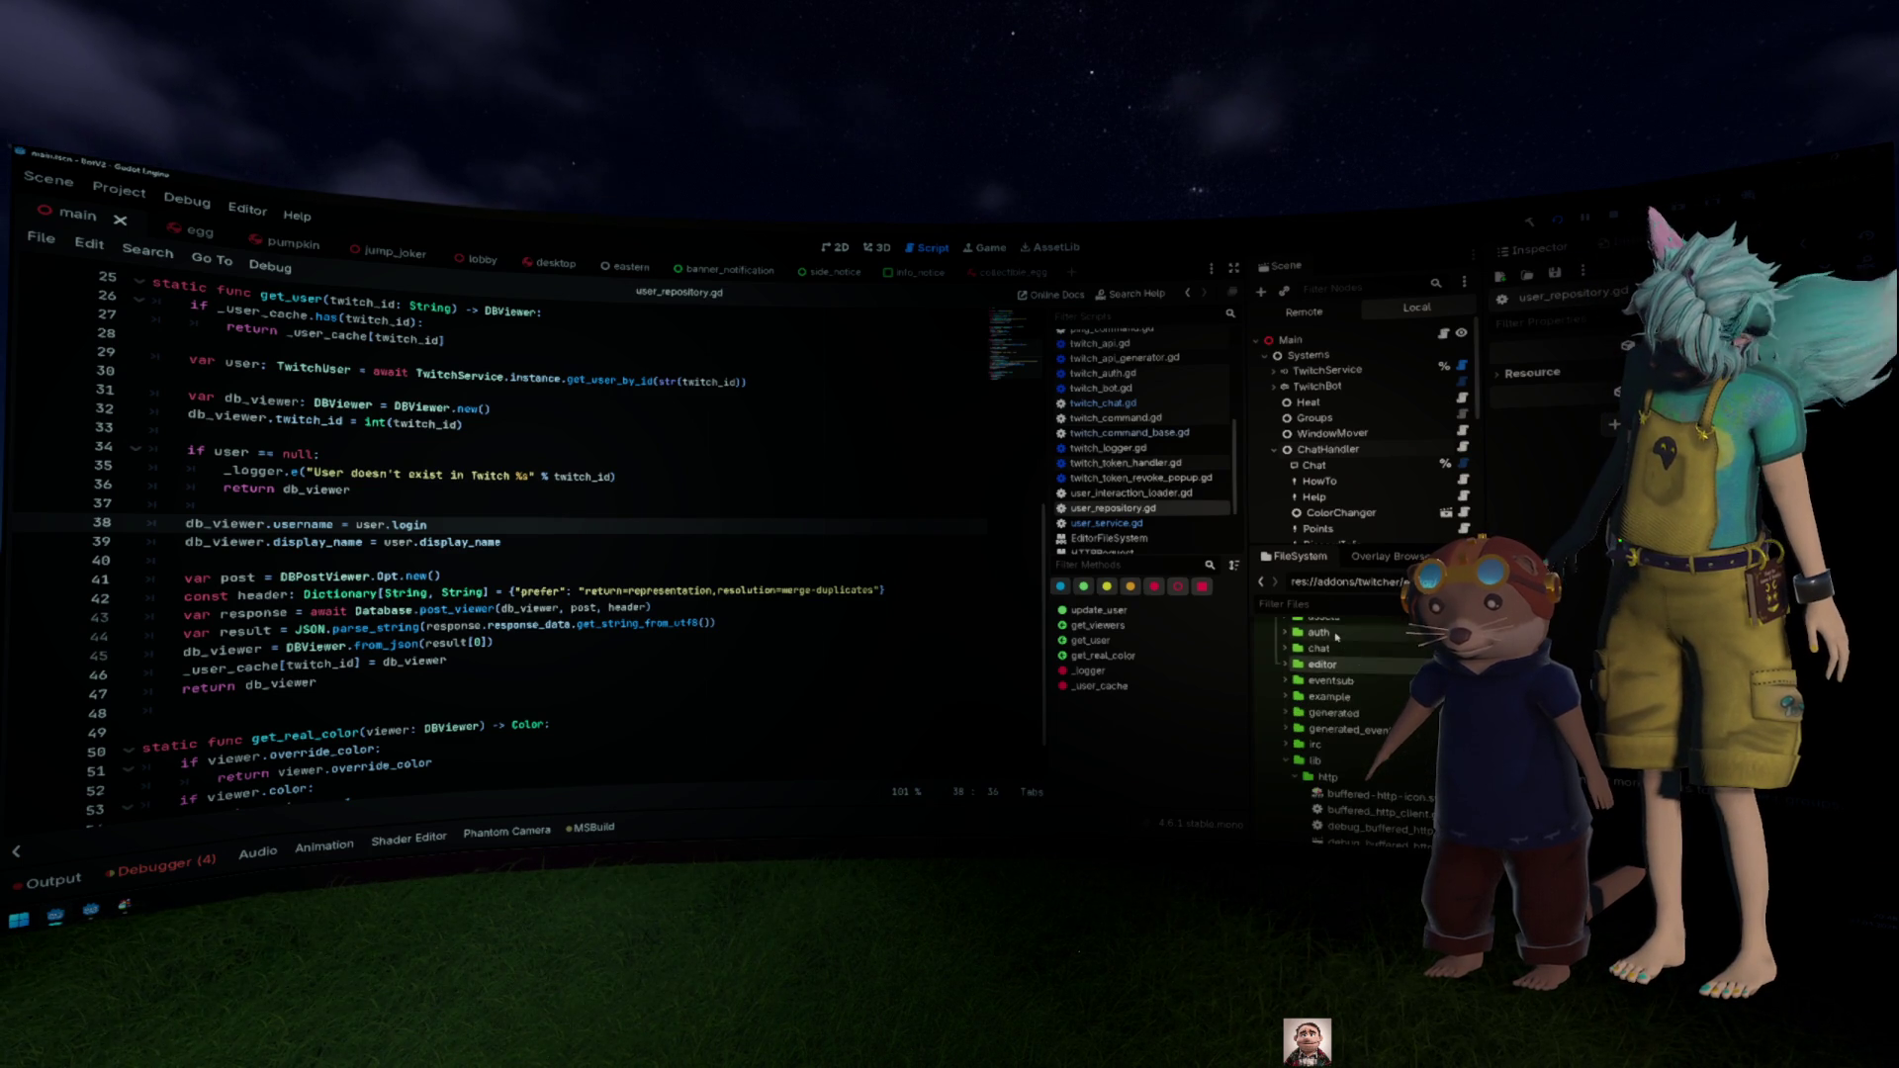
double_click(1337, 633)
Step: Browse past the lib folder and open oauth_token_handler.gd
scroll(1331, 692, "down", 3)
double_click(1326, 708)
double_click(1331, 709)
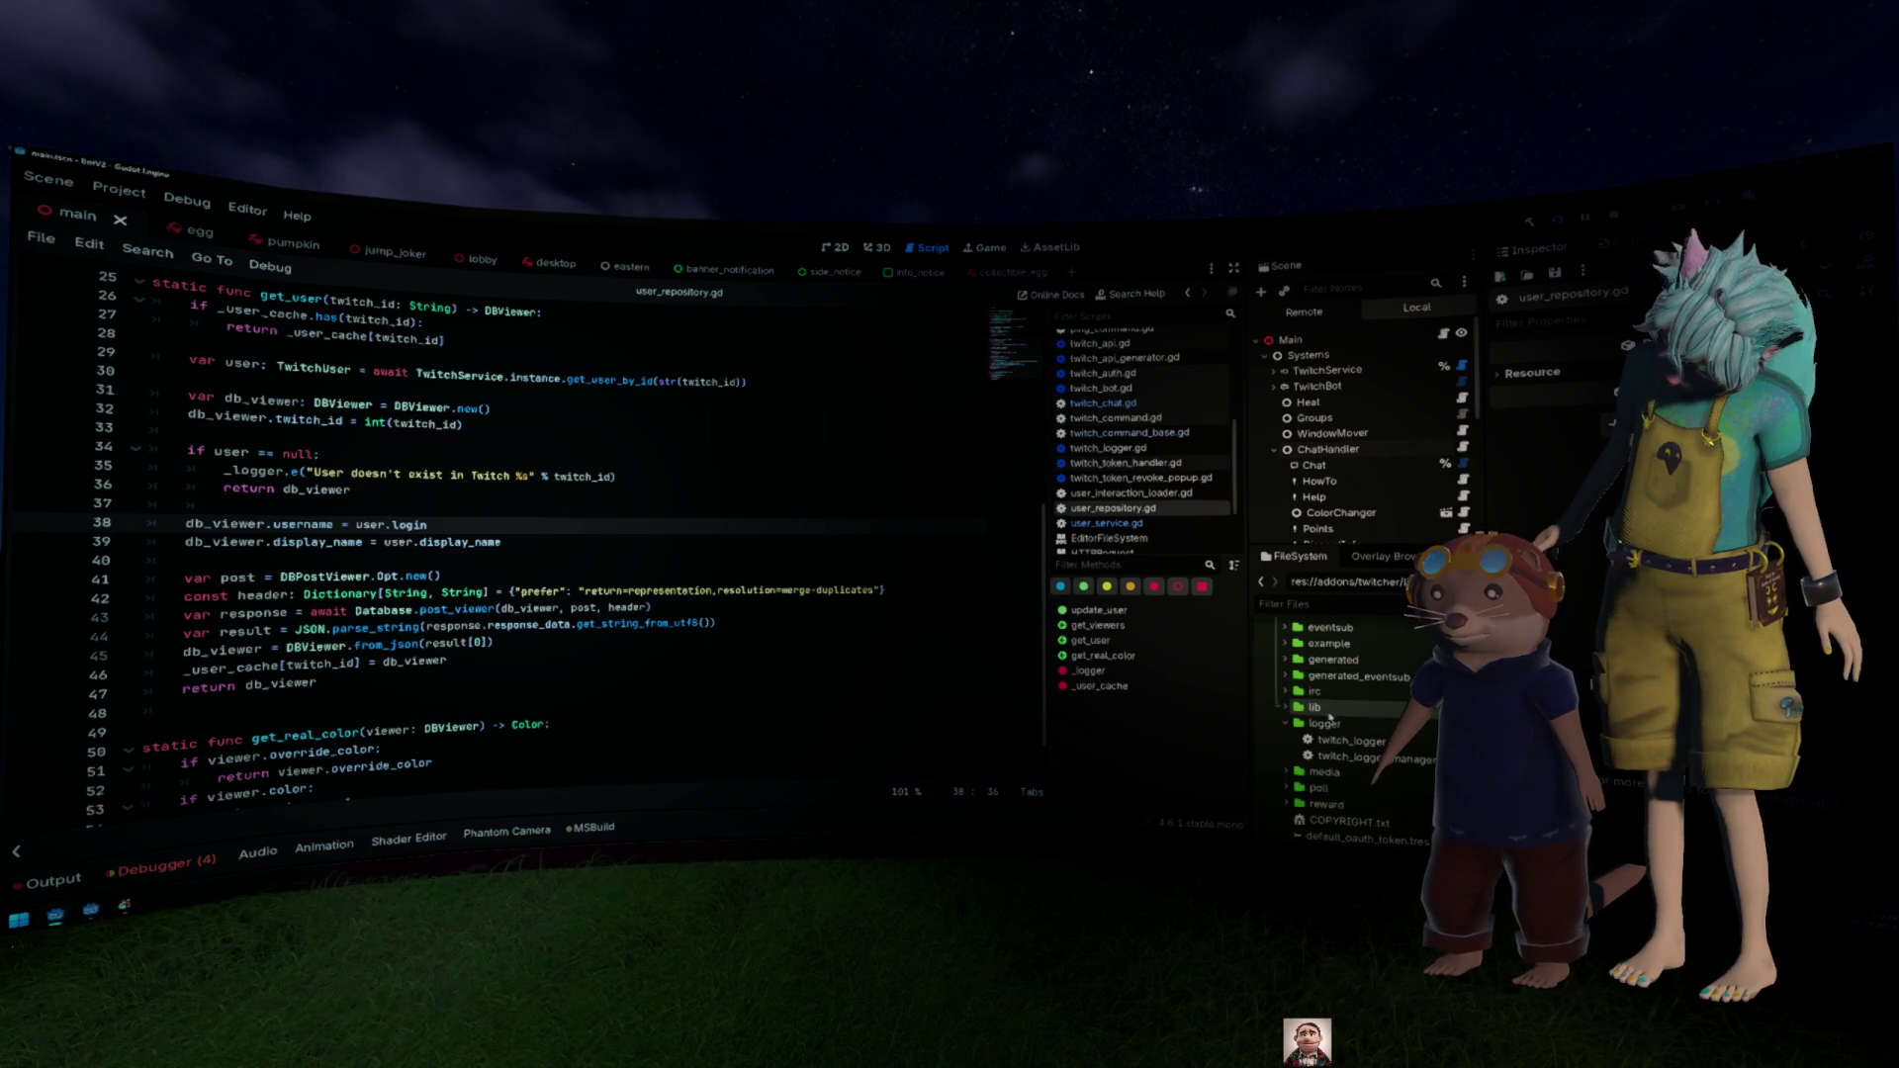
scroll(1326, 708, "down", 1)
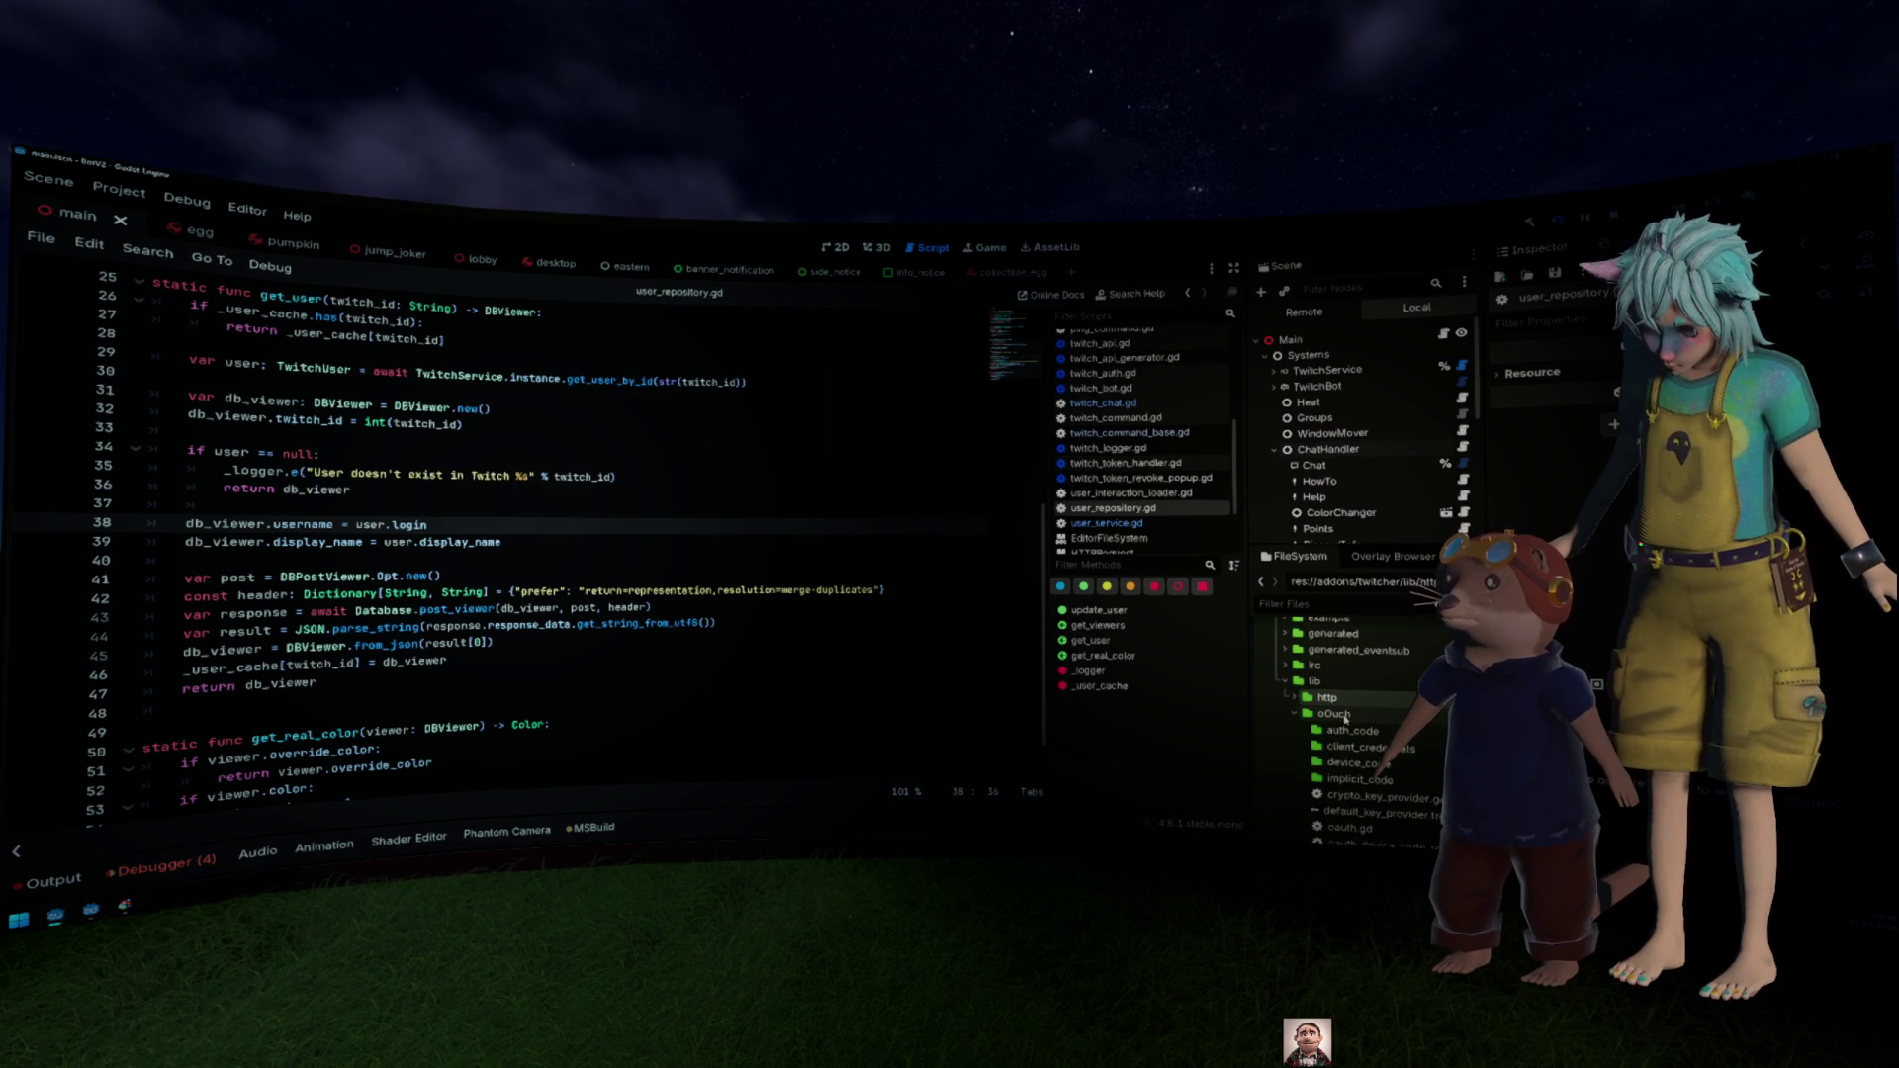
scroll(1343, 718, "down", 2)
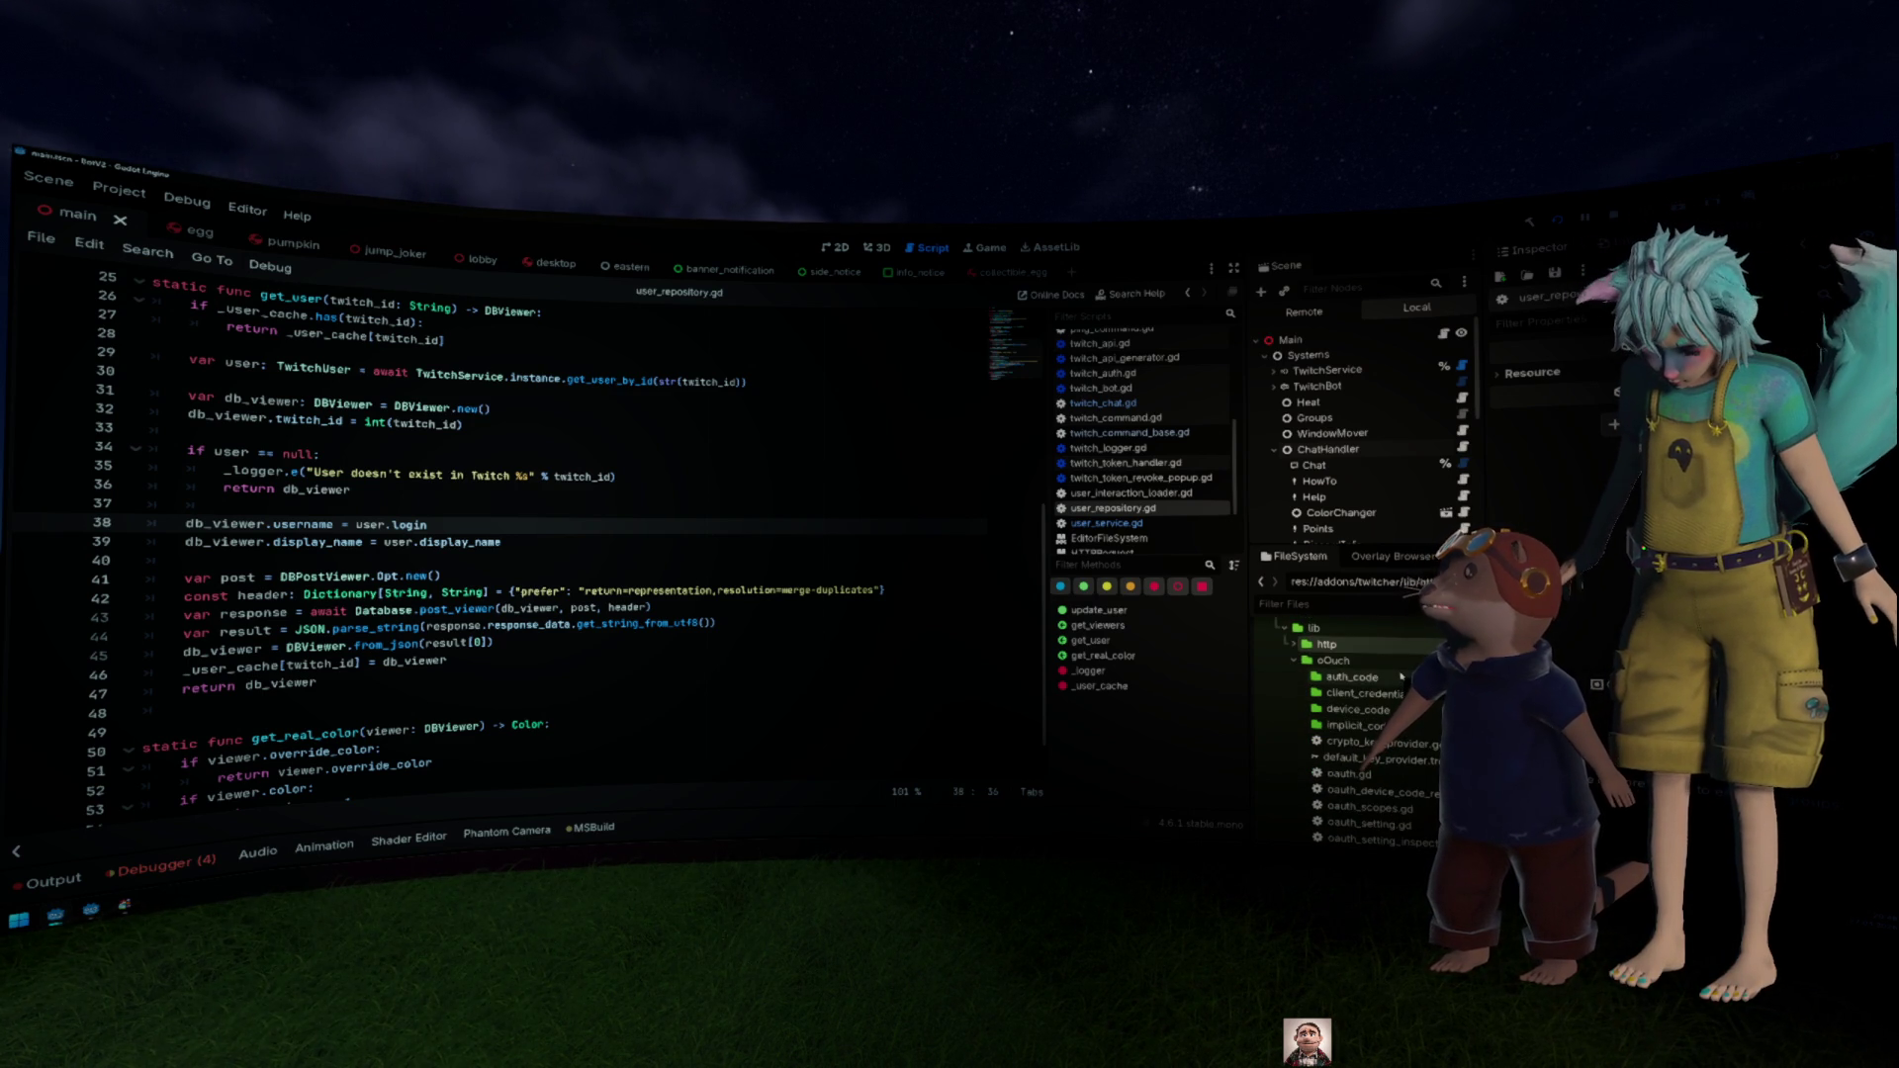
scroll(1384, 684, "down", 5)
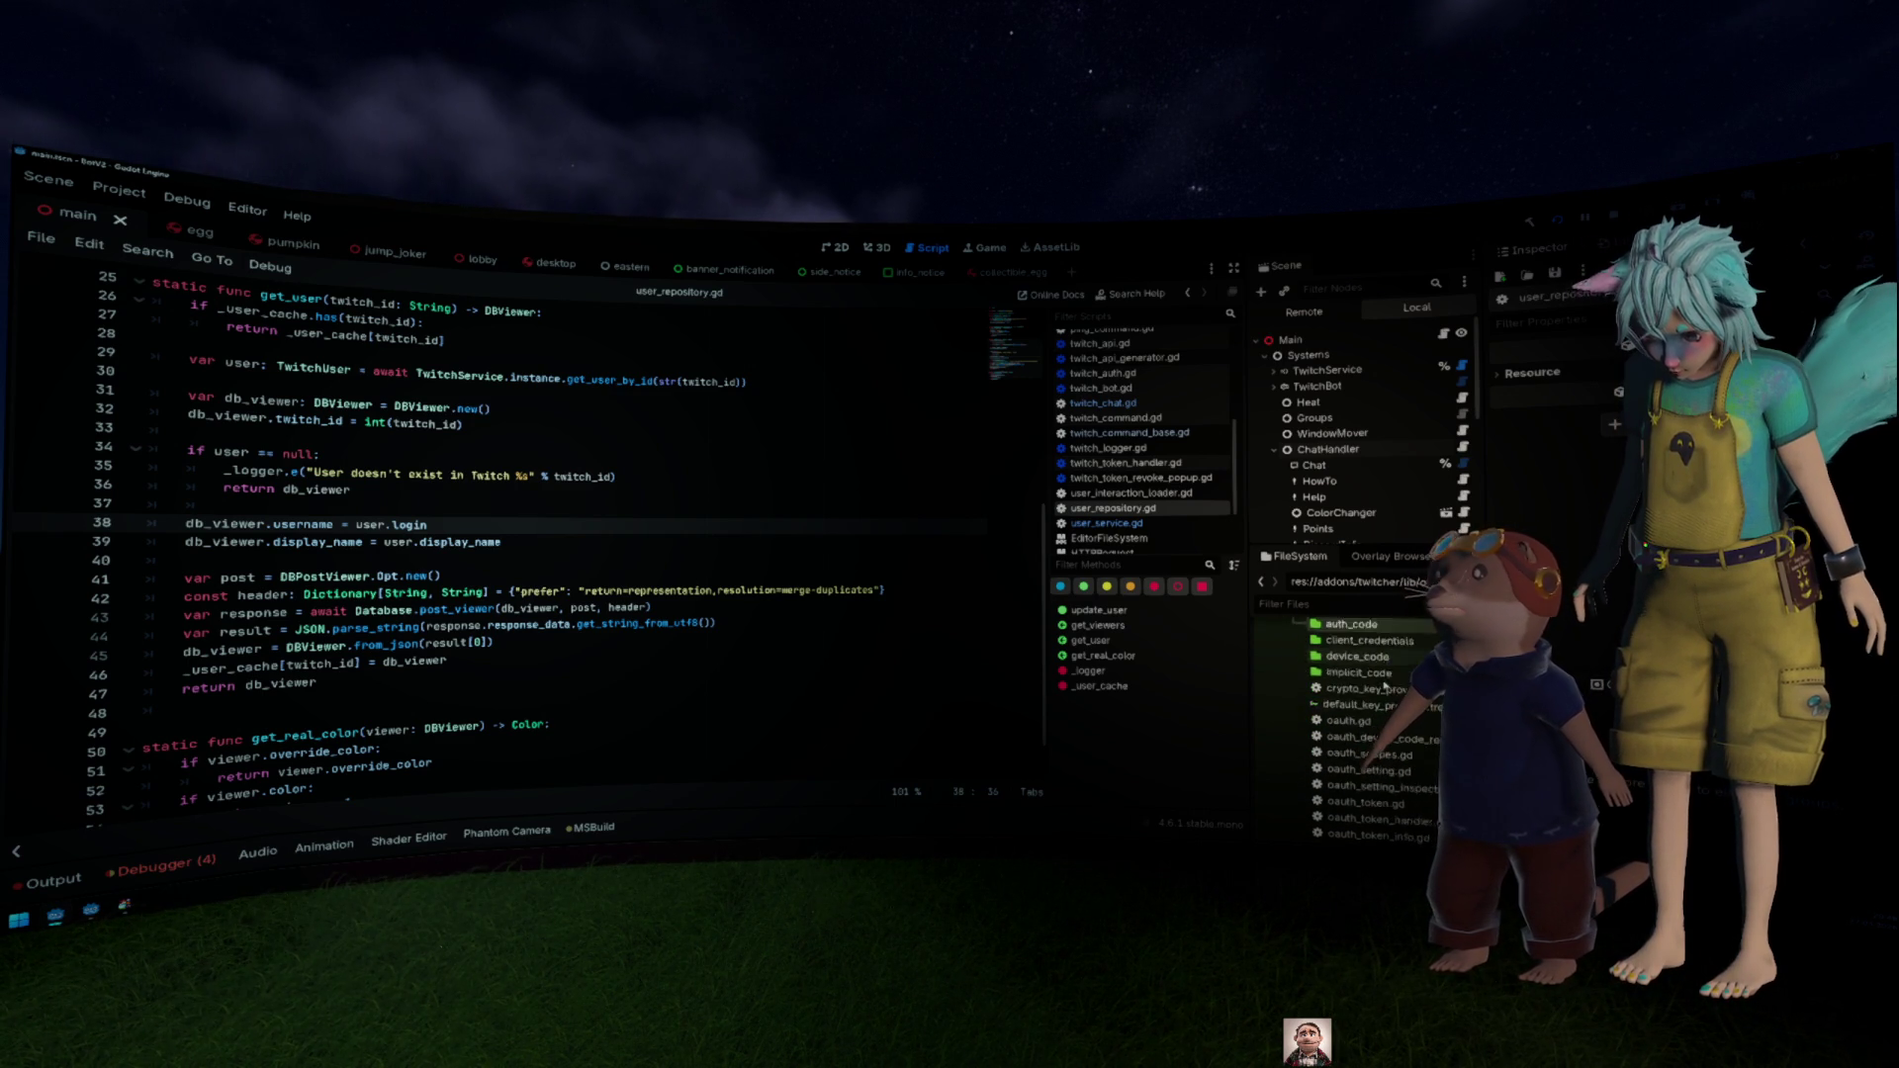
scroll(1383, 682, "up", 4)
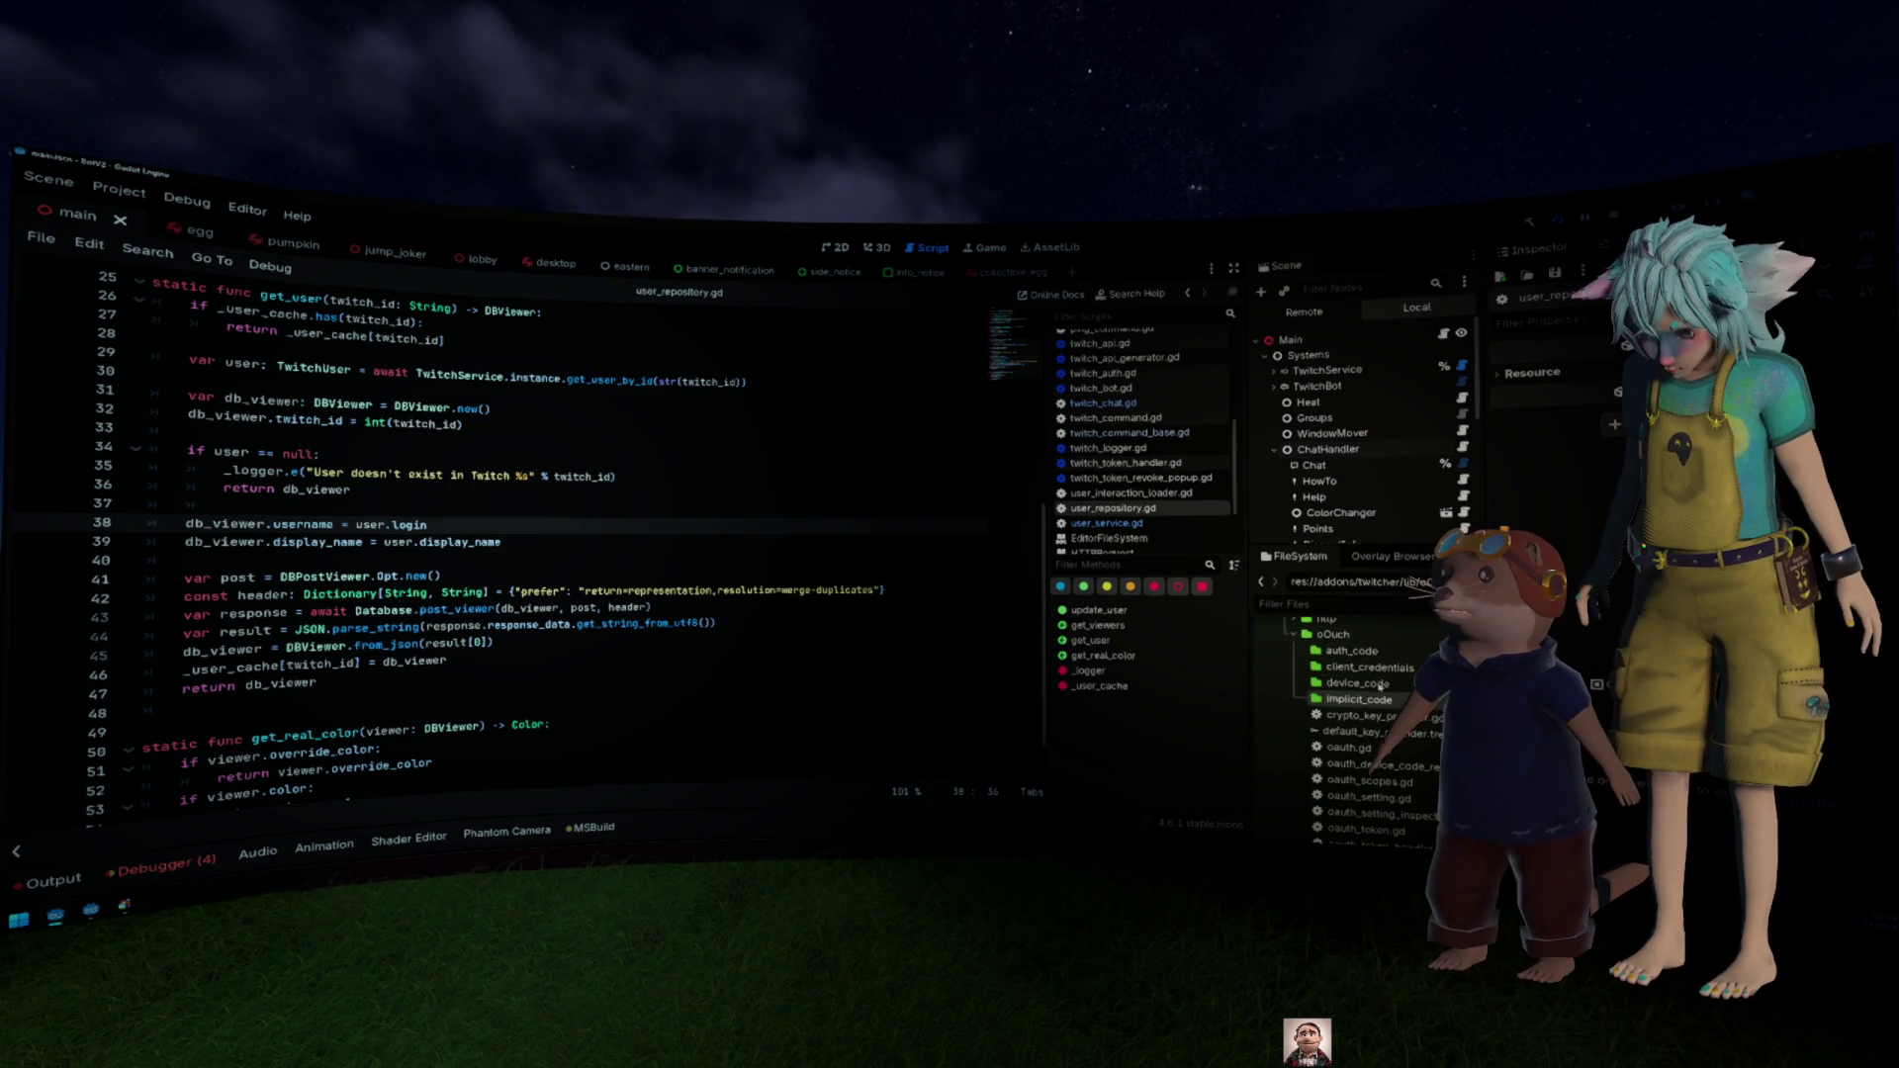
scroll(1380, 688, "down", 2)
scroll(1389, 742, "down", 2)
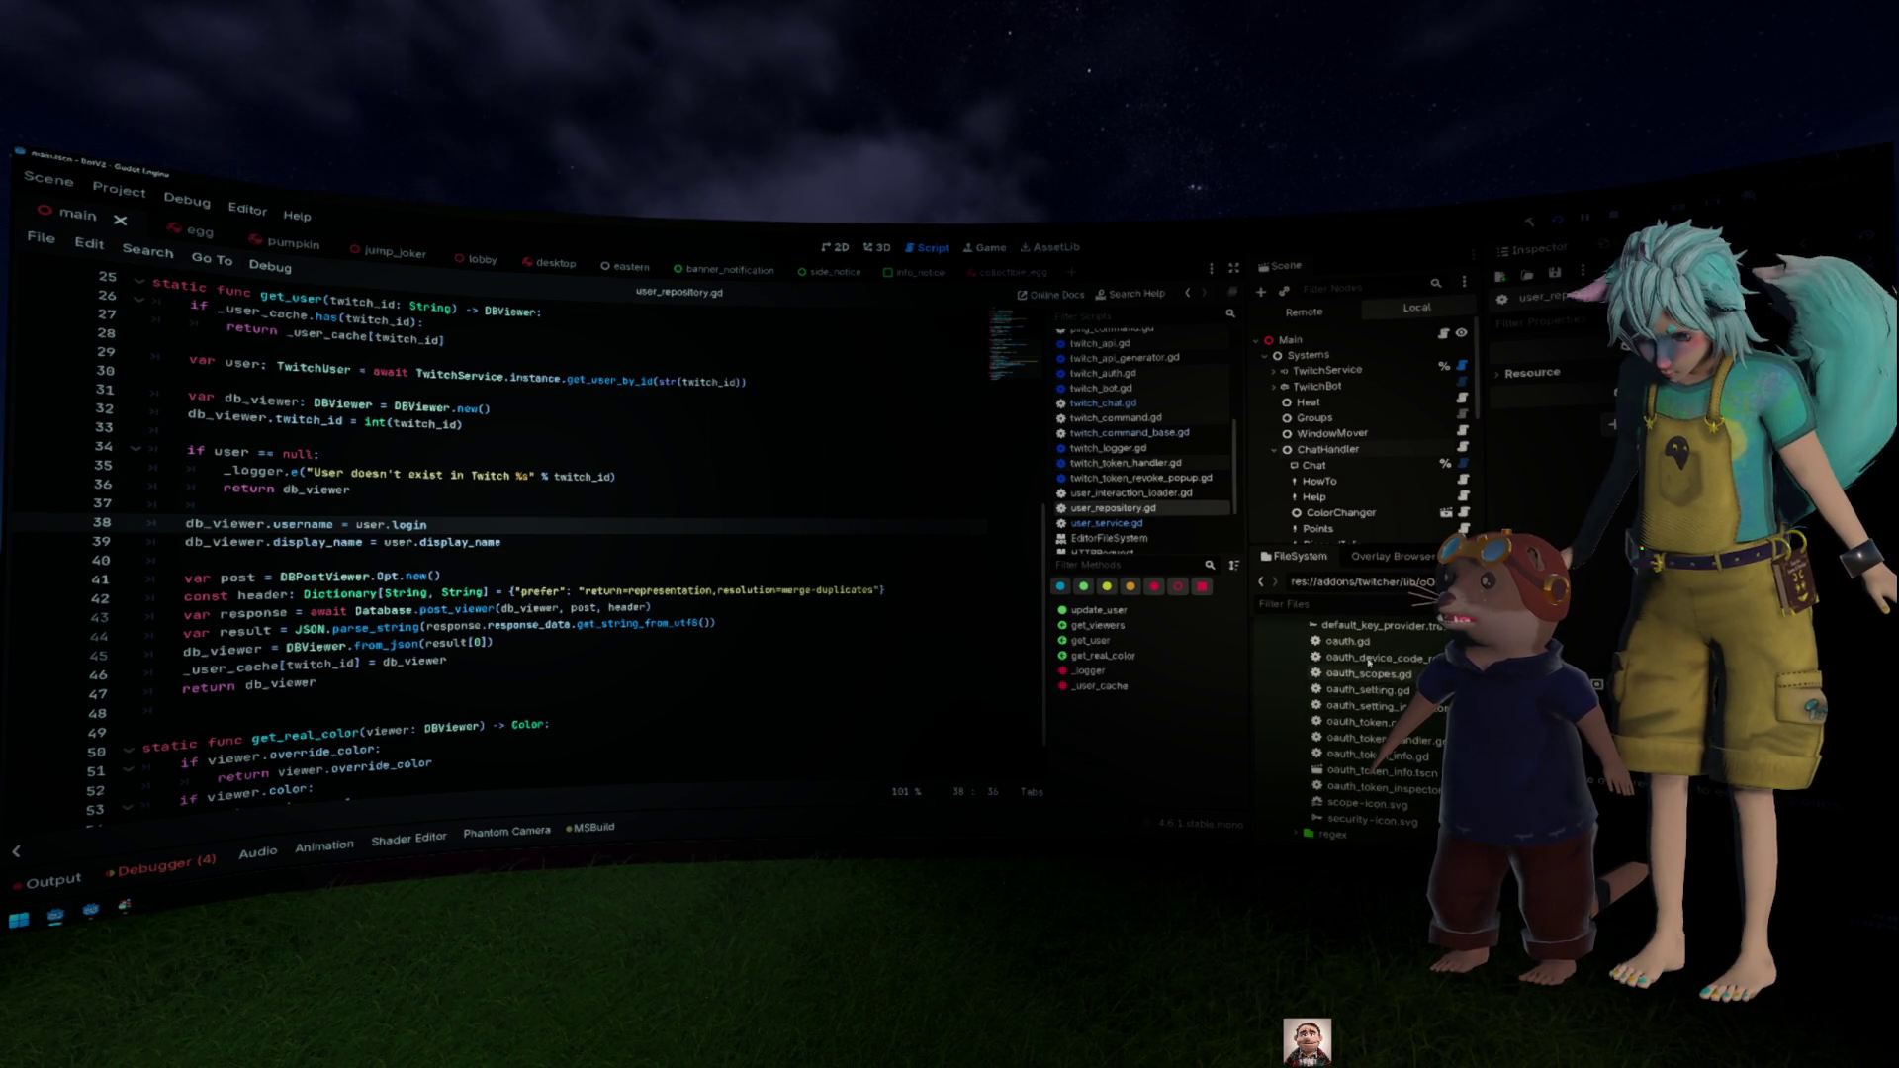
double_click(1384, 738)
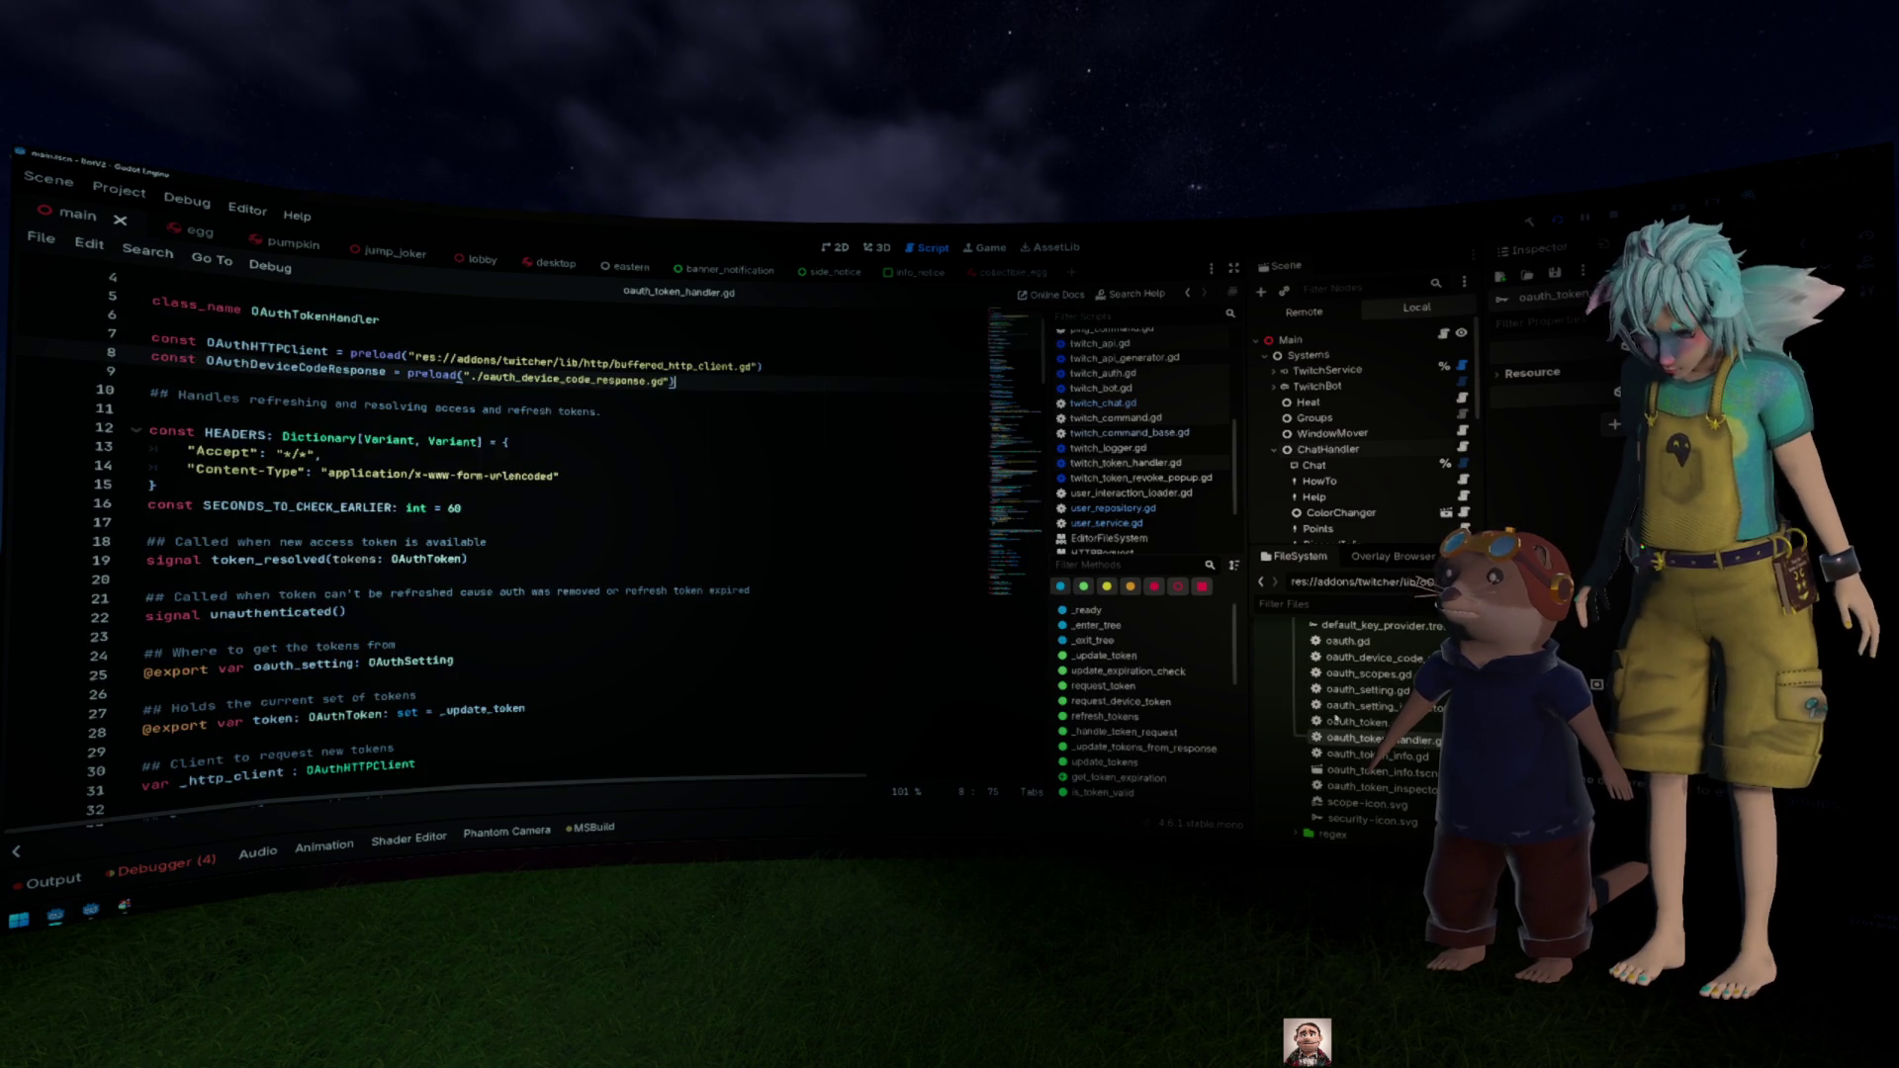
Step: Scroll through the oauth_token_handler.gd code
scroll(648, 525, "down", 10)
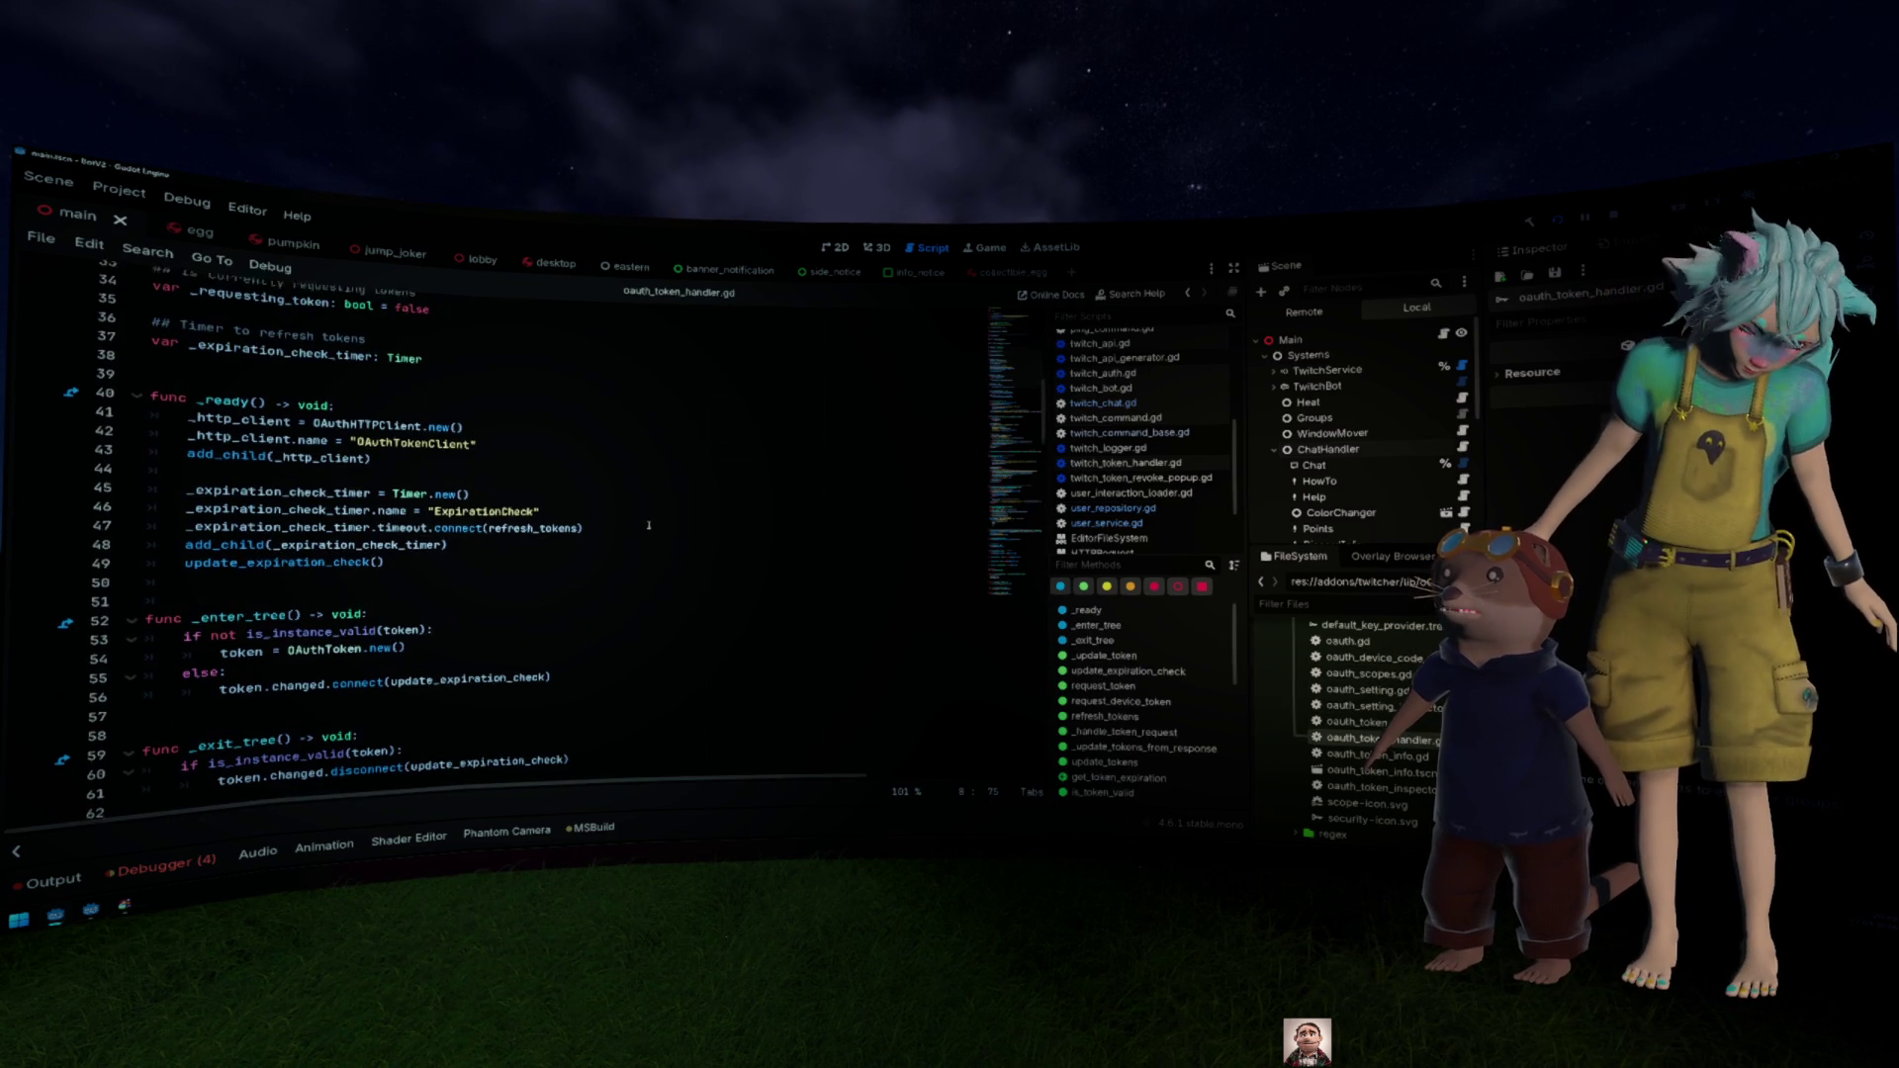
scroll(649, 524, "down", 5)
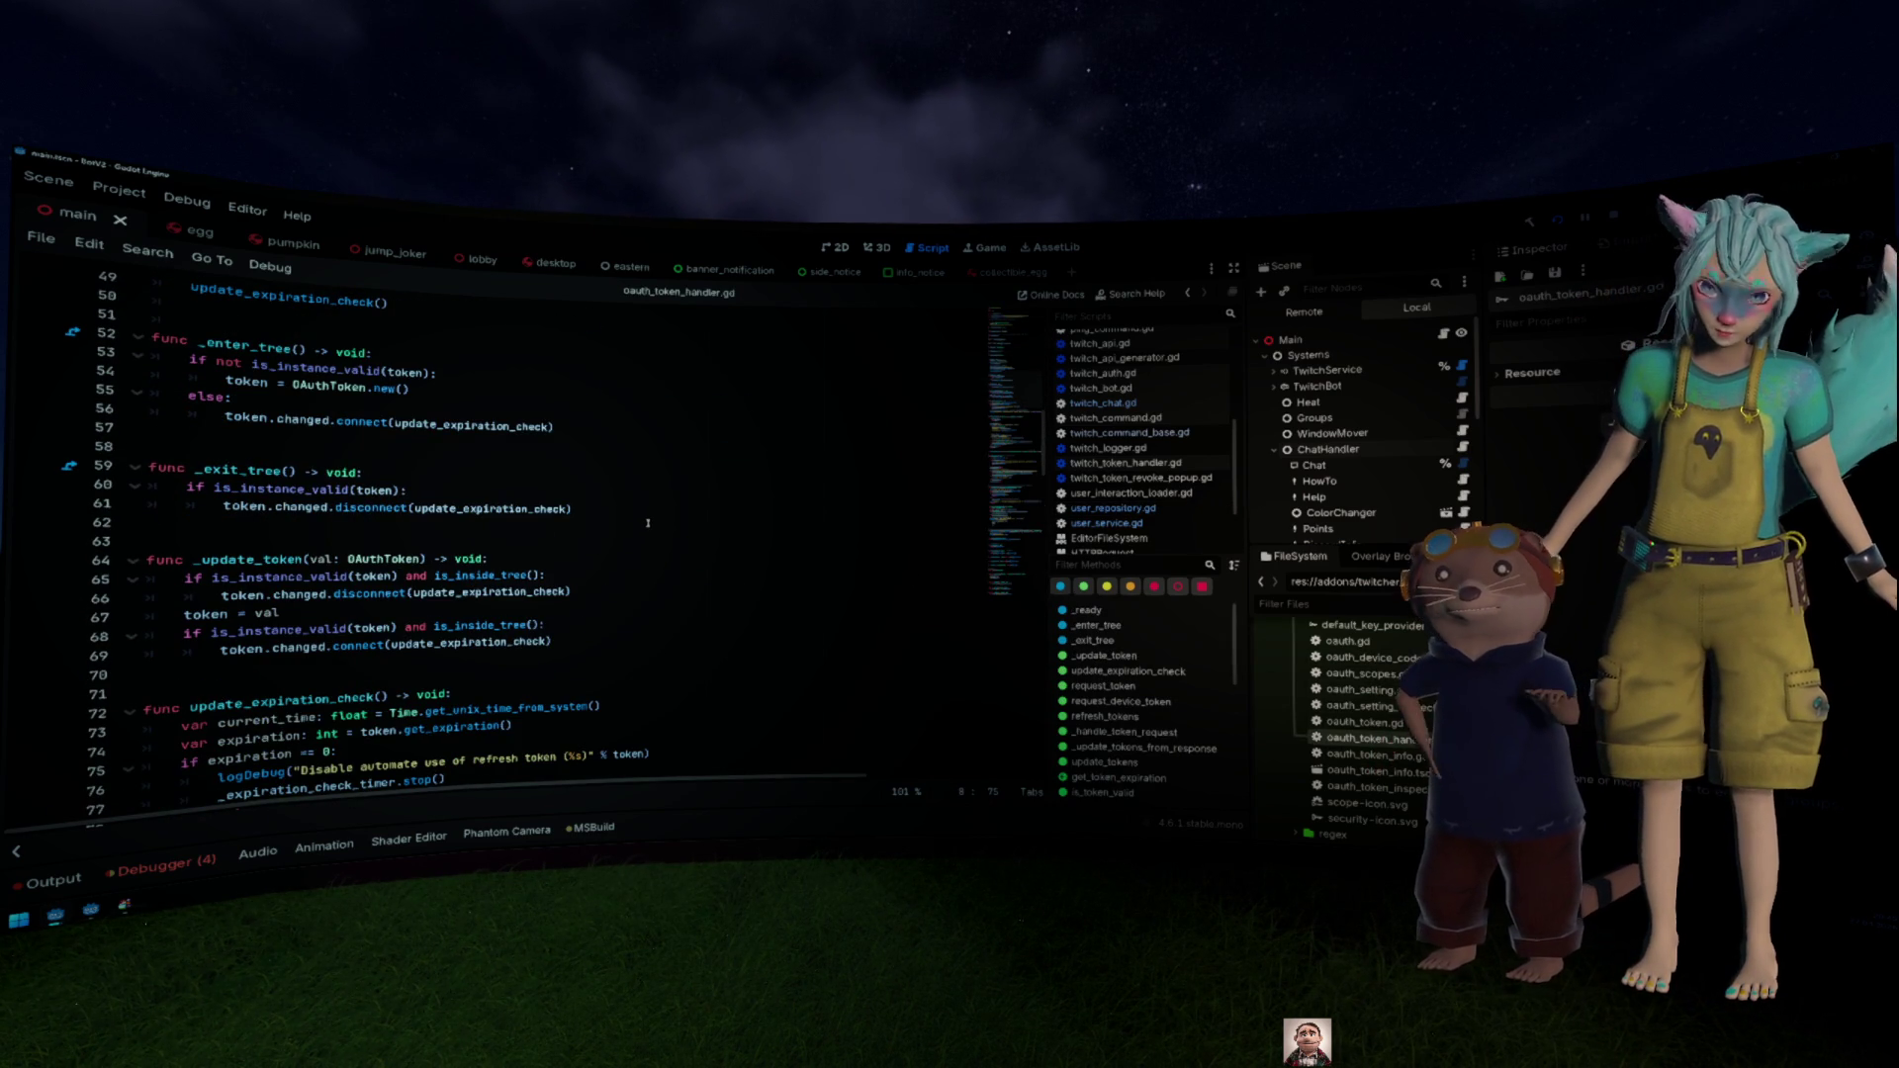
scroll(1373, 680, "up", 3)
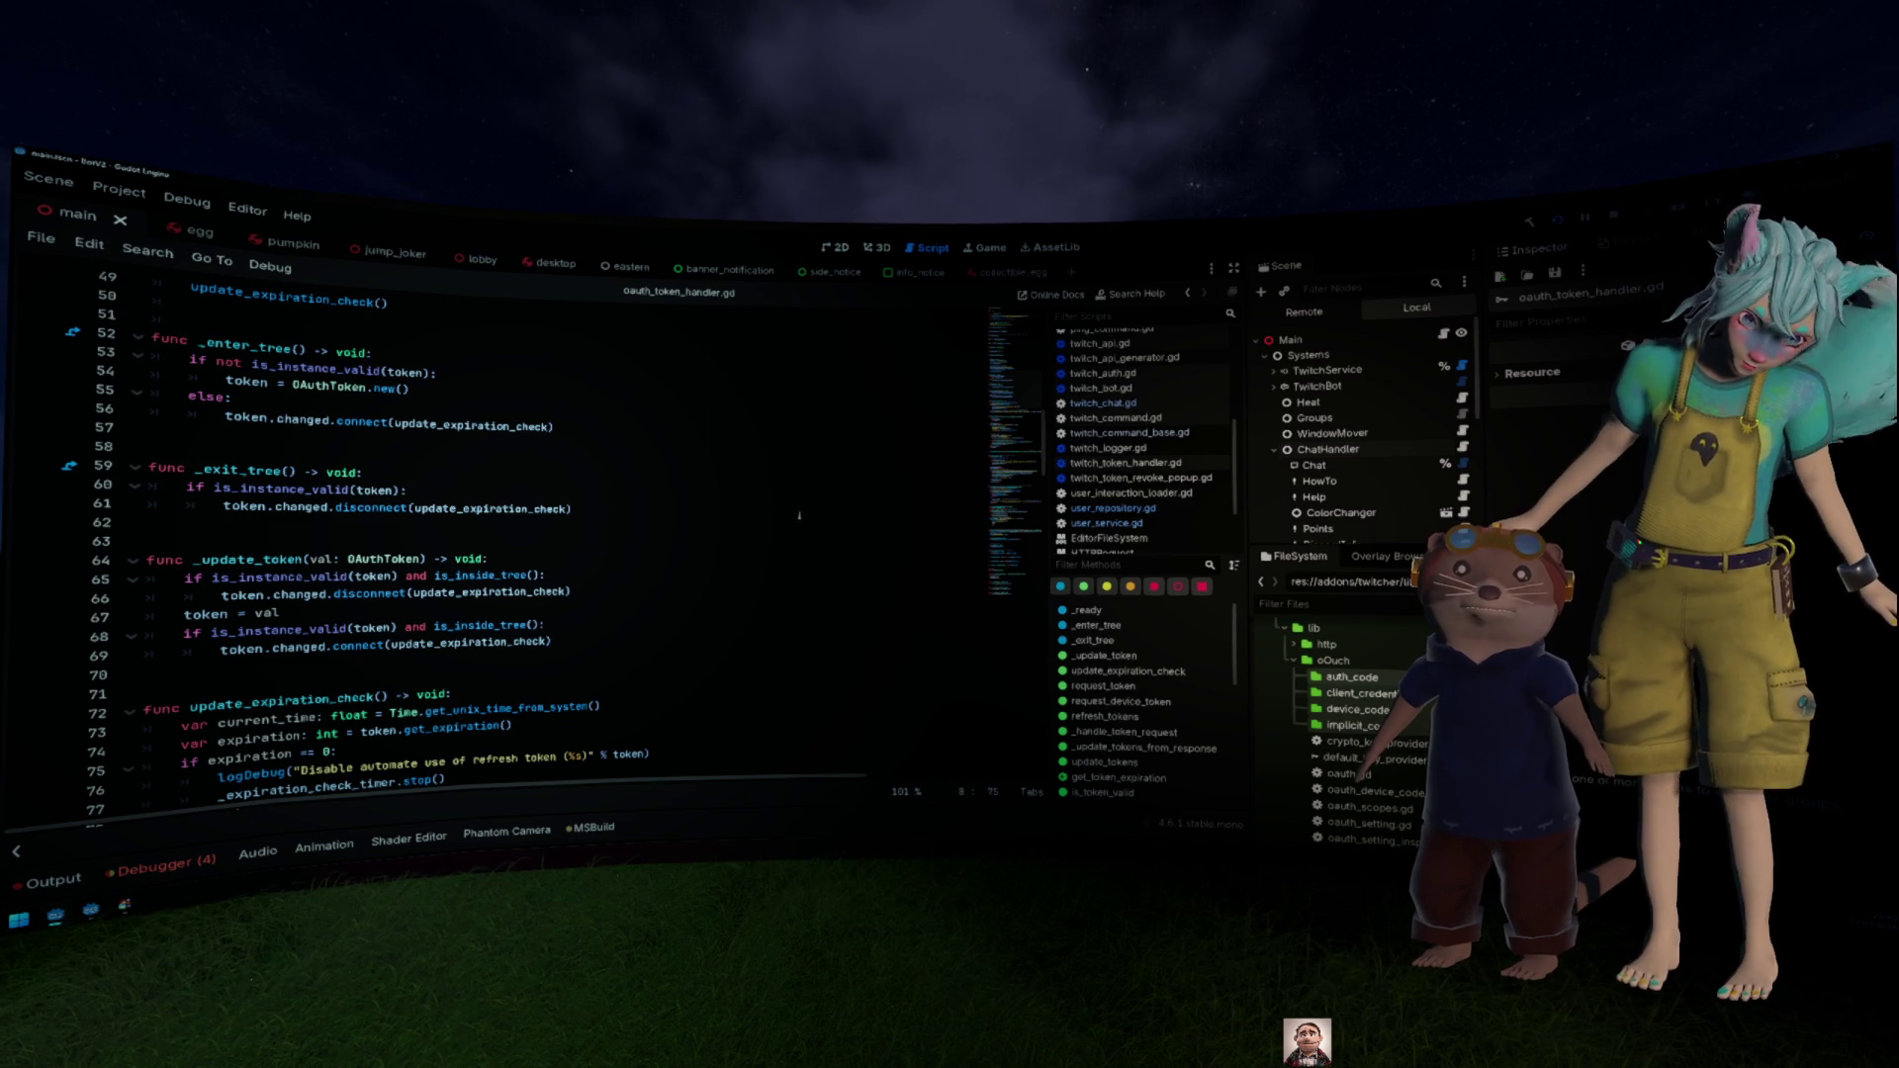
scroll(831, 525, "down", 3)
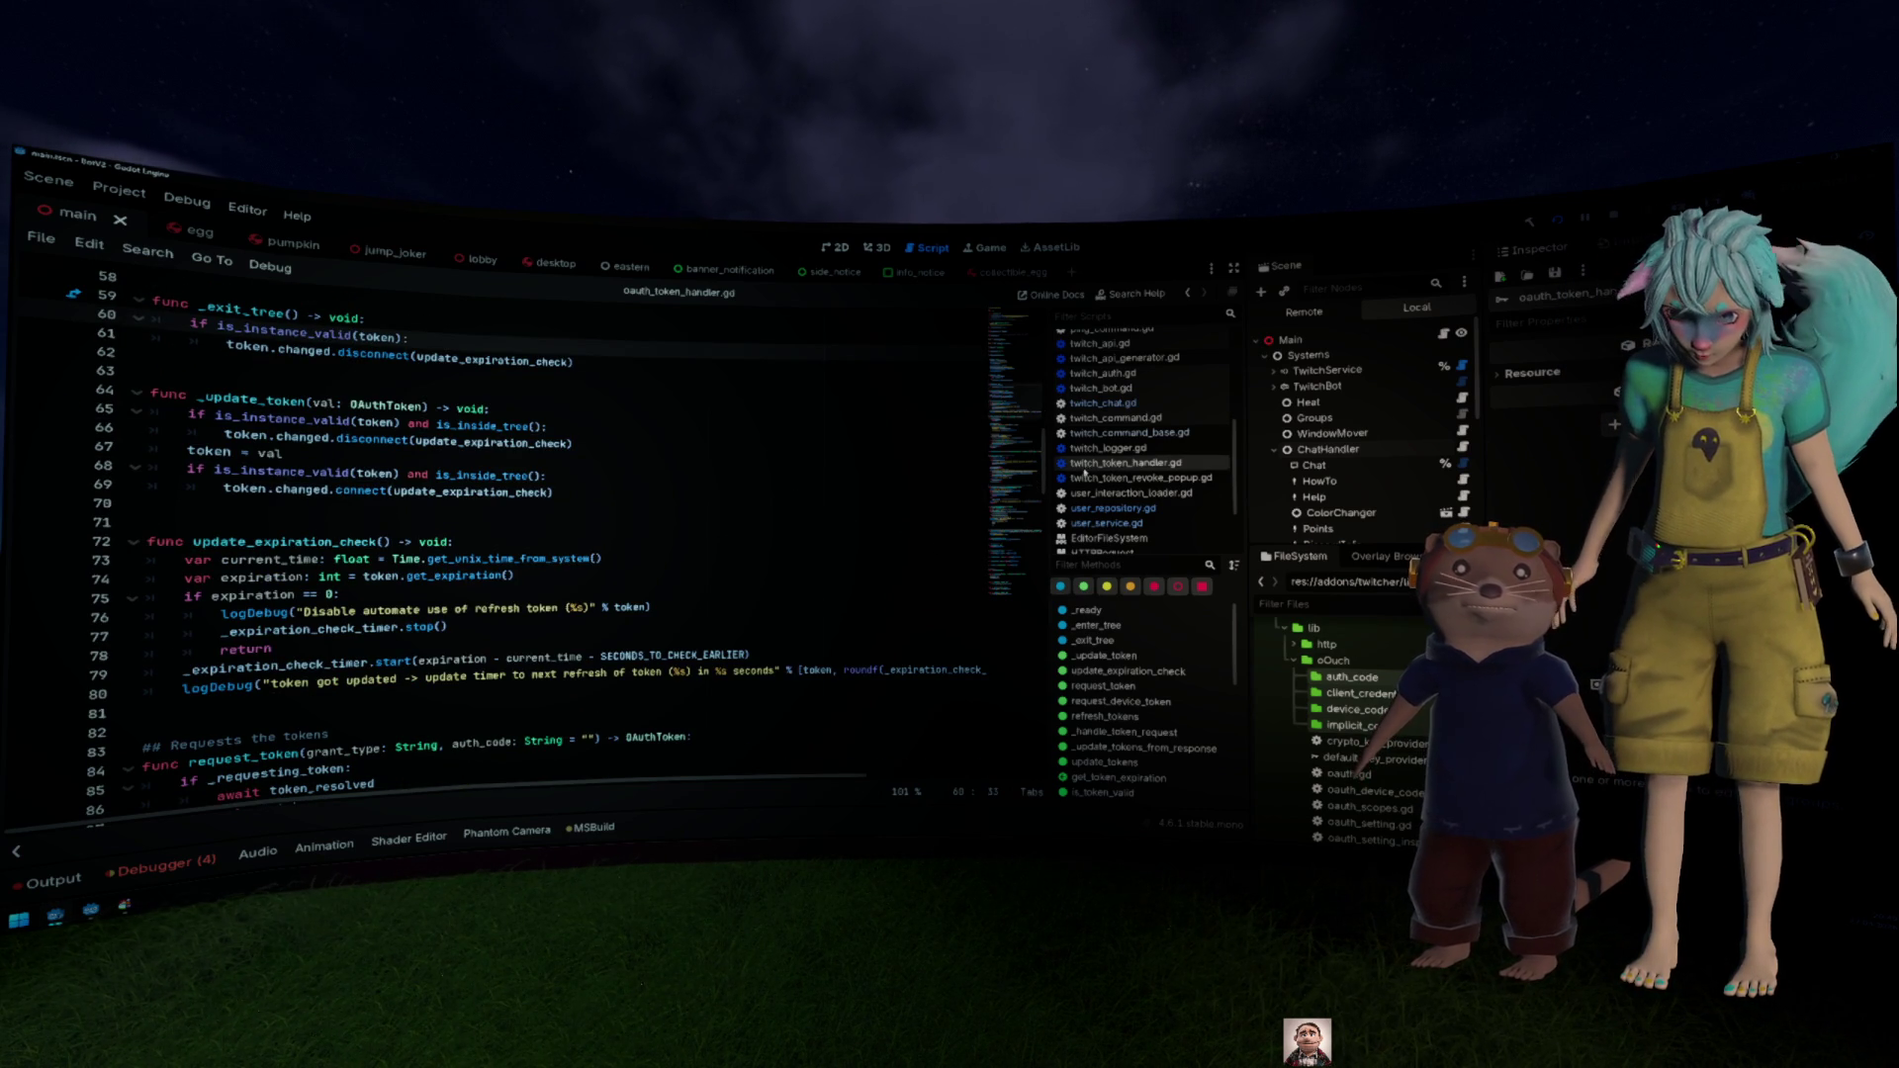
Step: Open twitch_token_handler.gd and scroll through it
left_click(1087, 463)
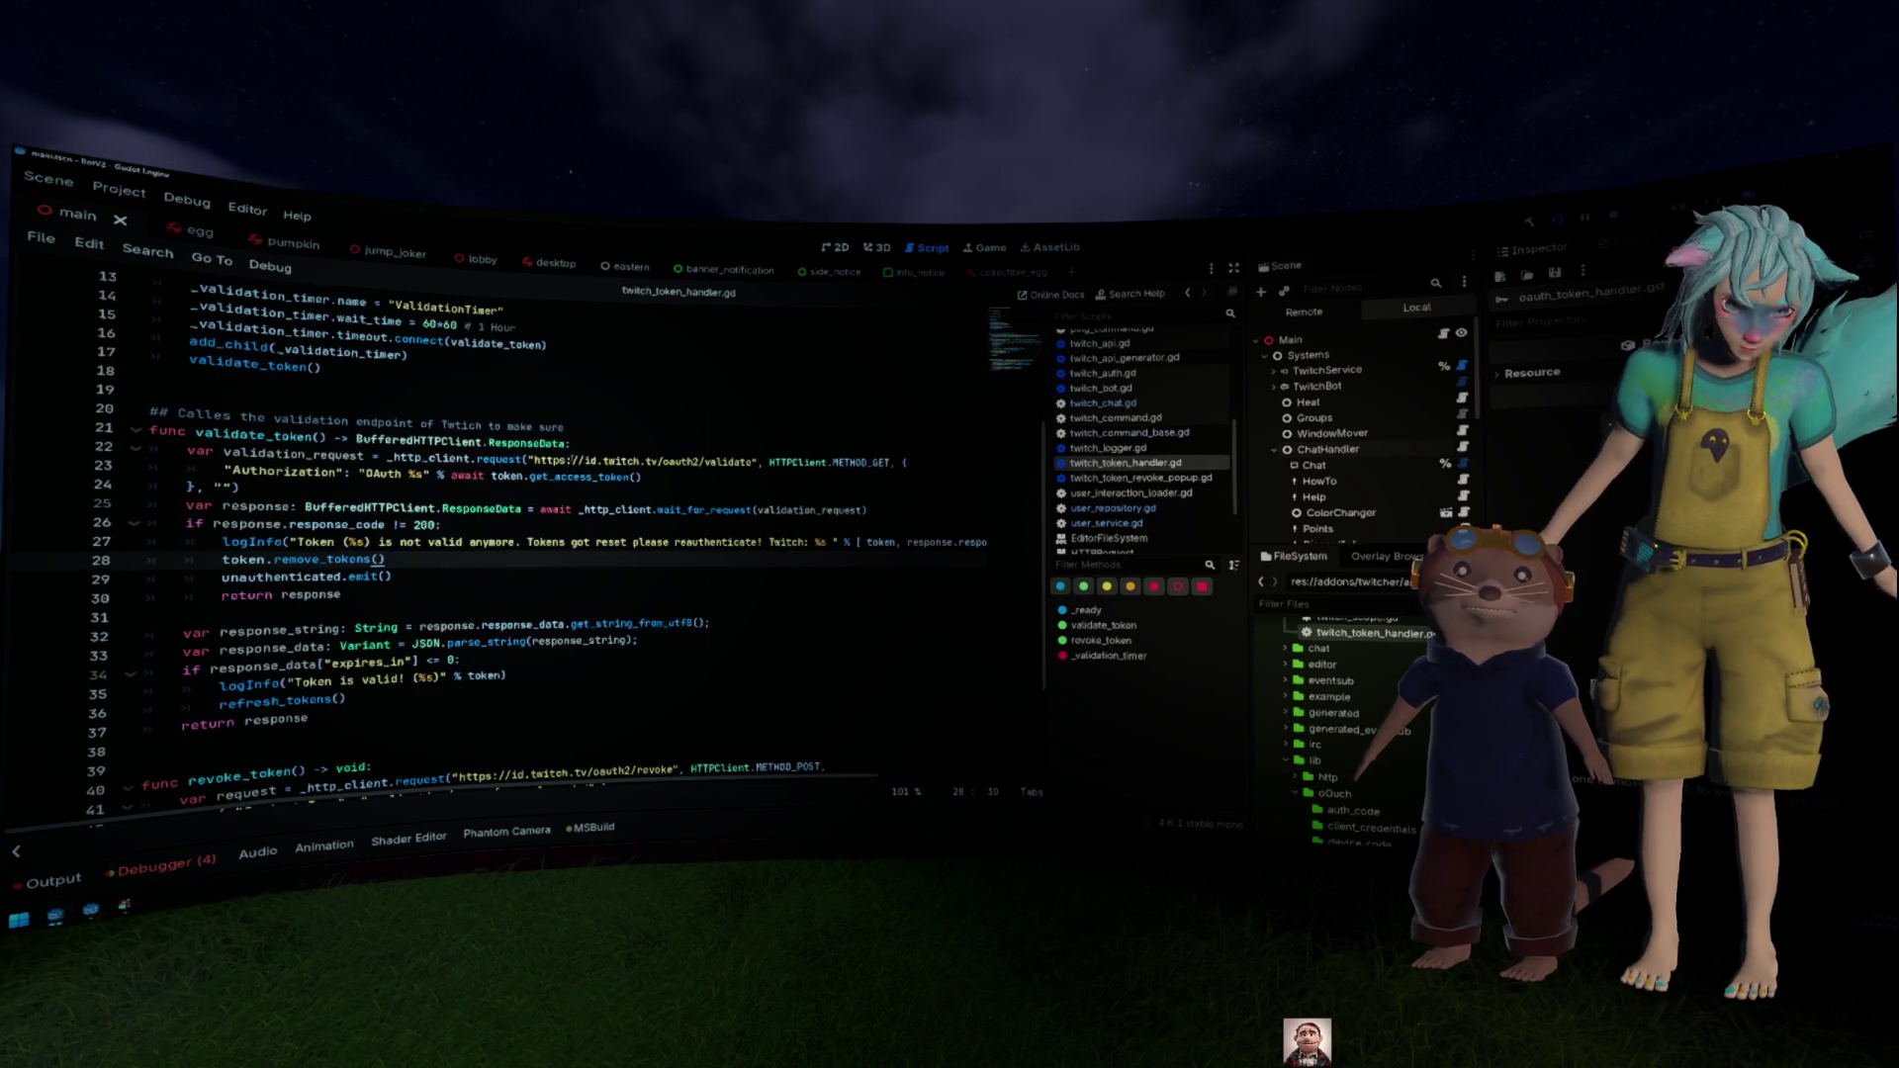
scroll(571, 456, "down", 3)
scroll(571, 456, "up", 5)
scroll(570, 456, "up", 2)
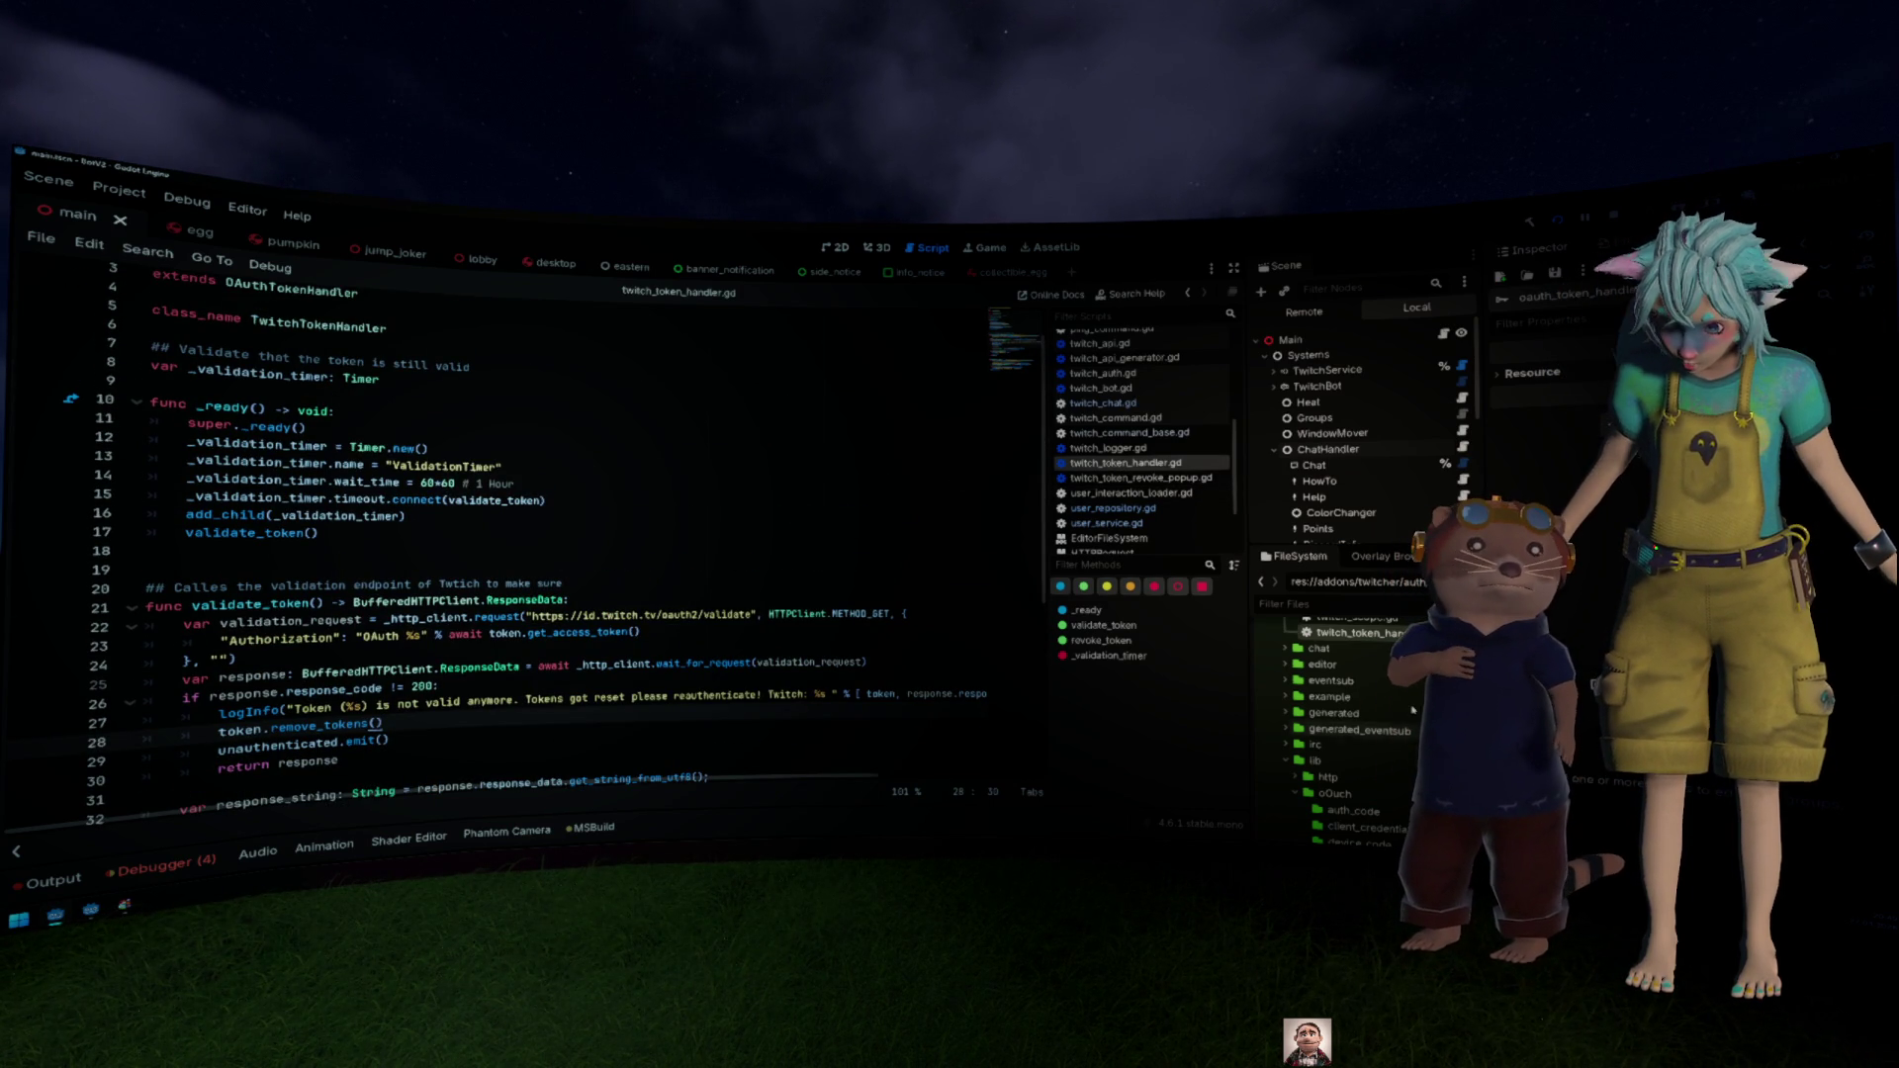
scroll(1413, 709, "up", 5)
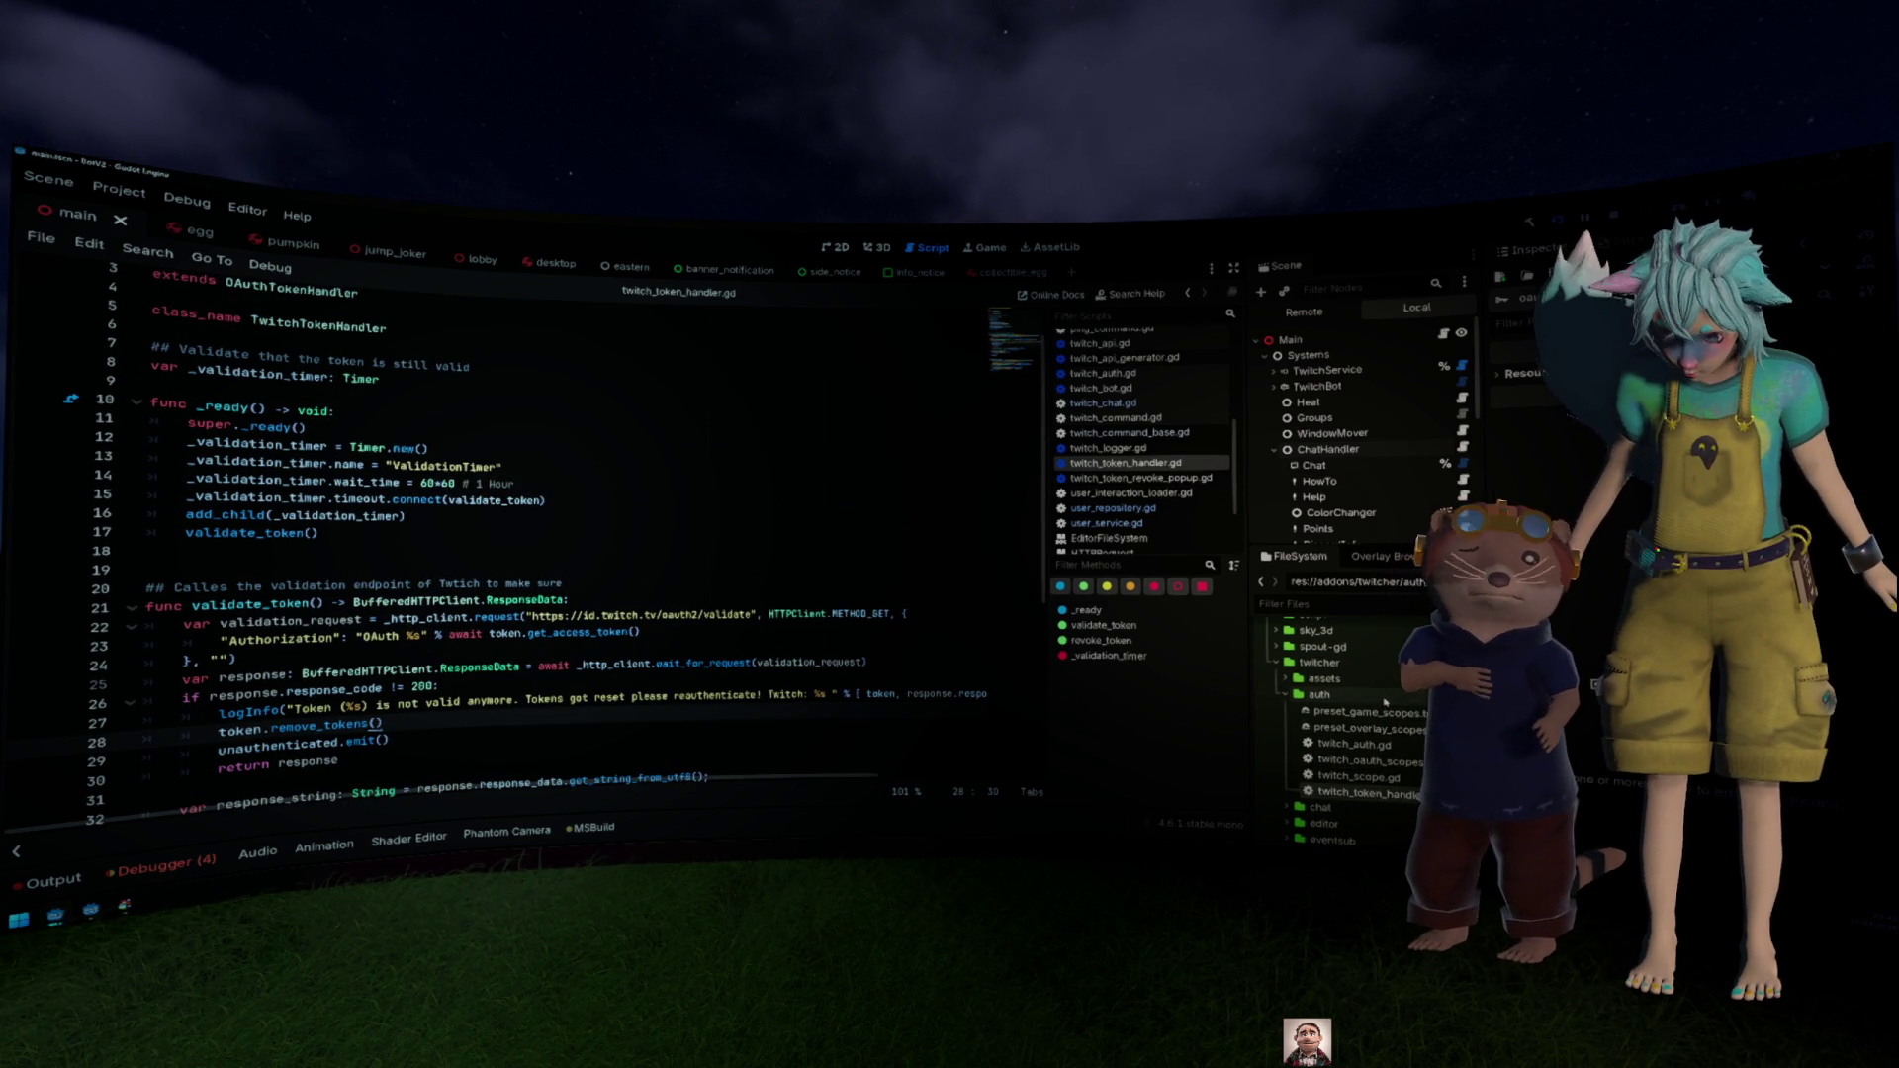
scroll(1385, 700, "down", 5)
scroll(1086, 453, "up", 3)
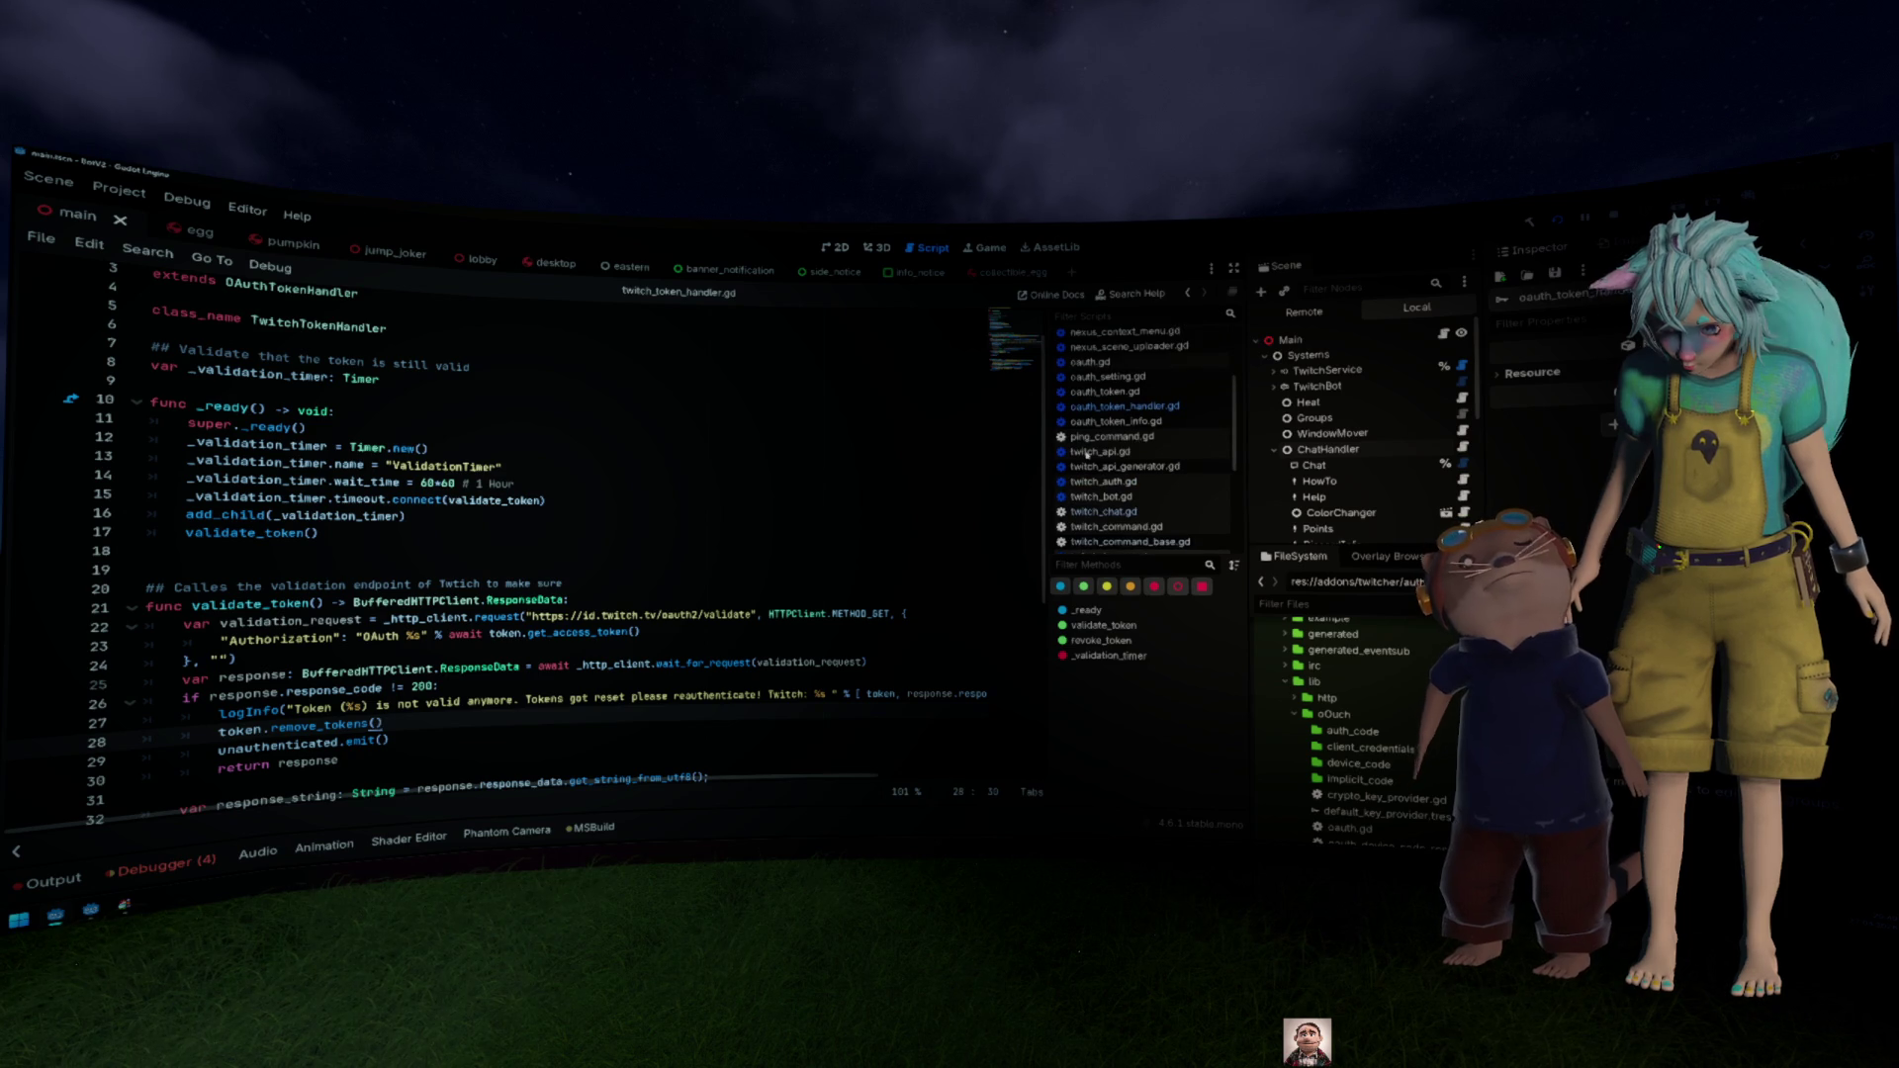
Step: Return to oauth_token_handler.gd and read through its token refresh code
left_click(1107, 407)
scroll(565, 468, "down", 3)
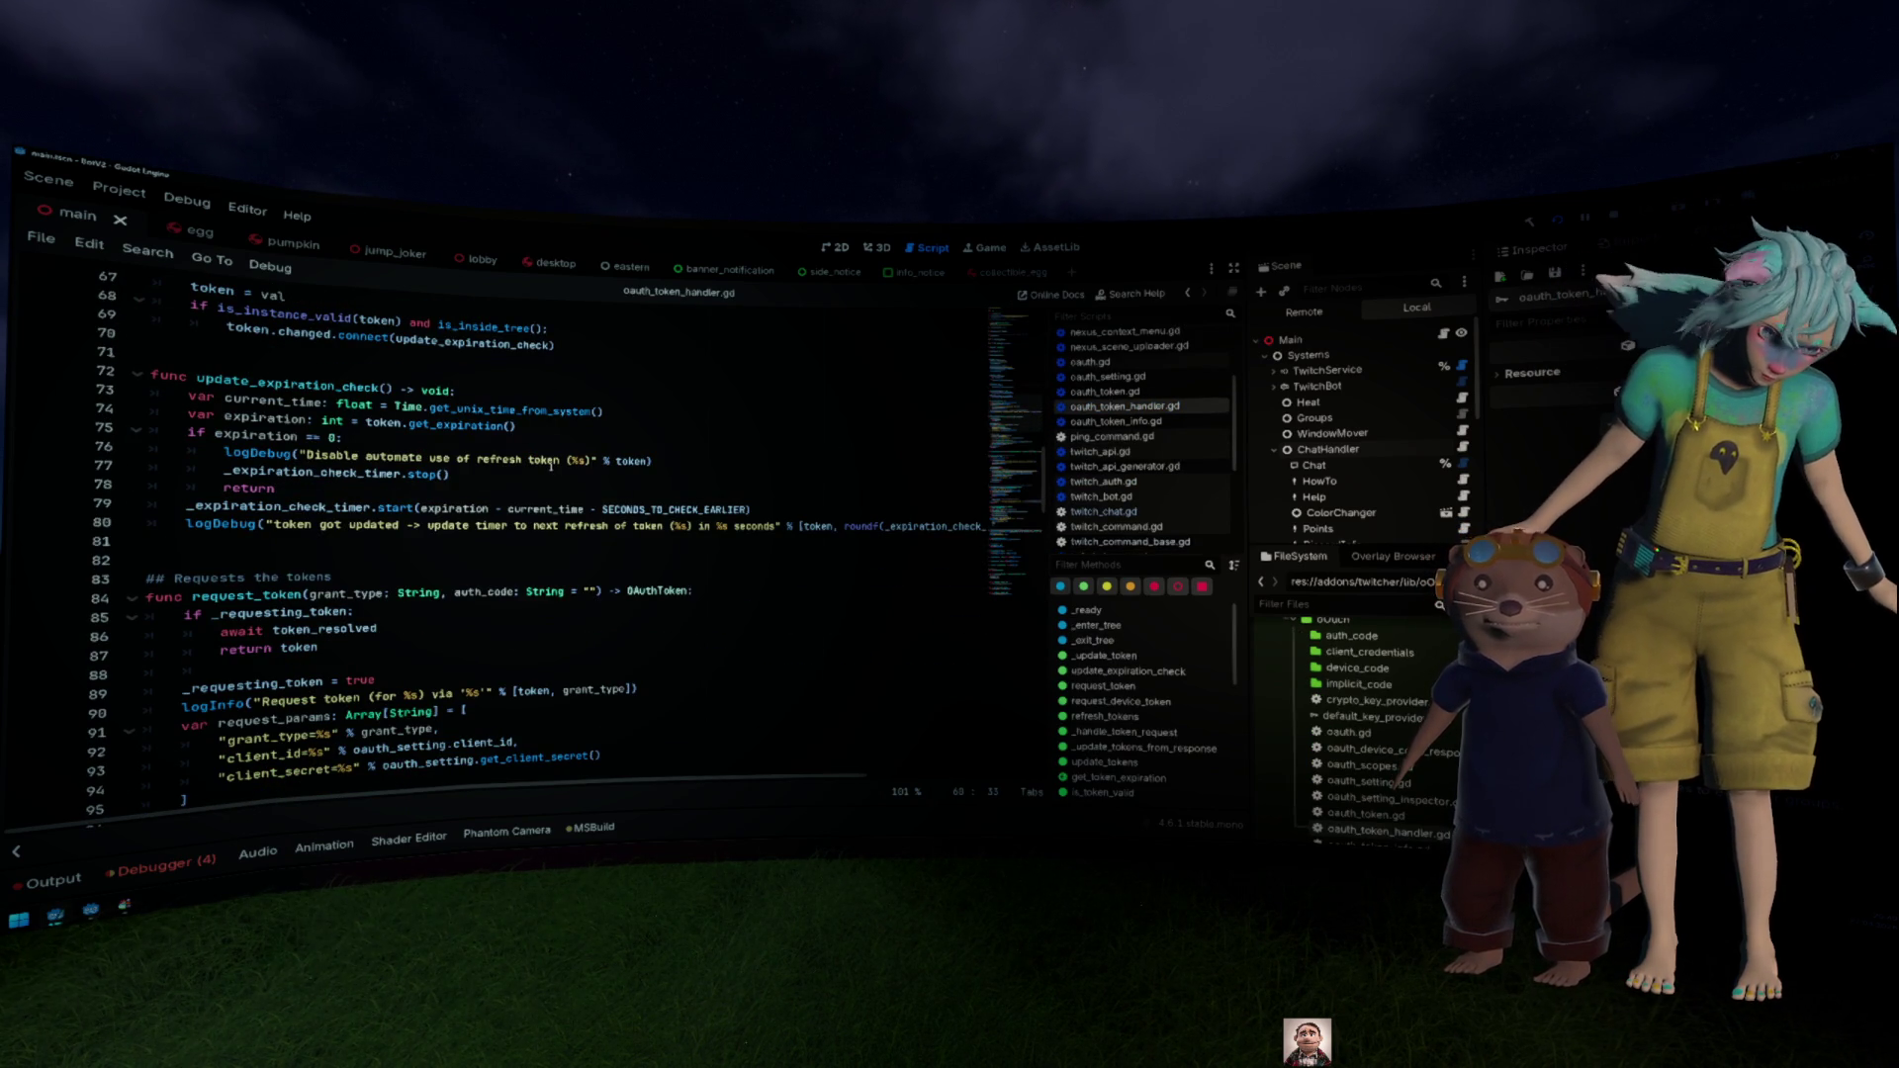
scroll(550, 464, "down", 2)
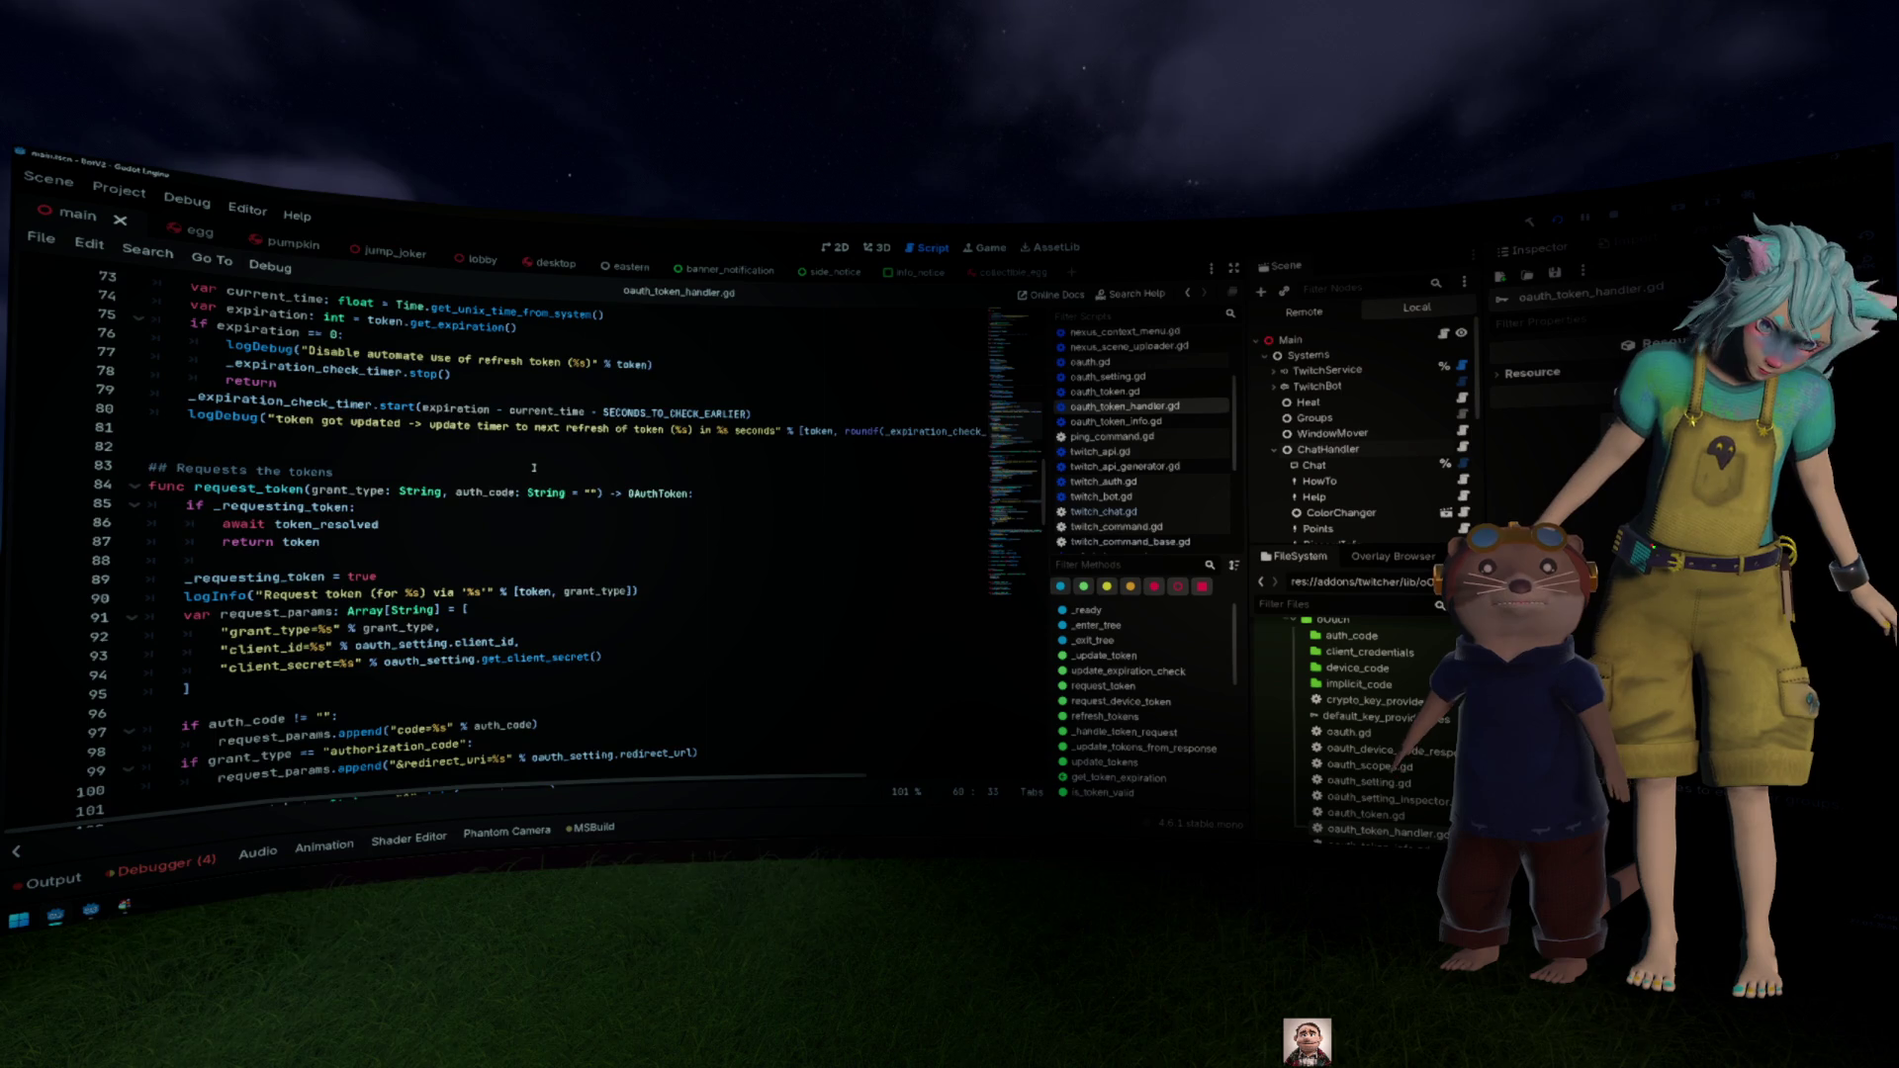
scroll(533, 467, "down", 1)
scroll(533, 467, "down", 4)
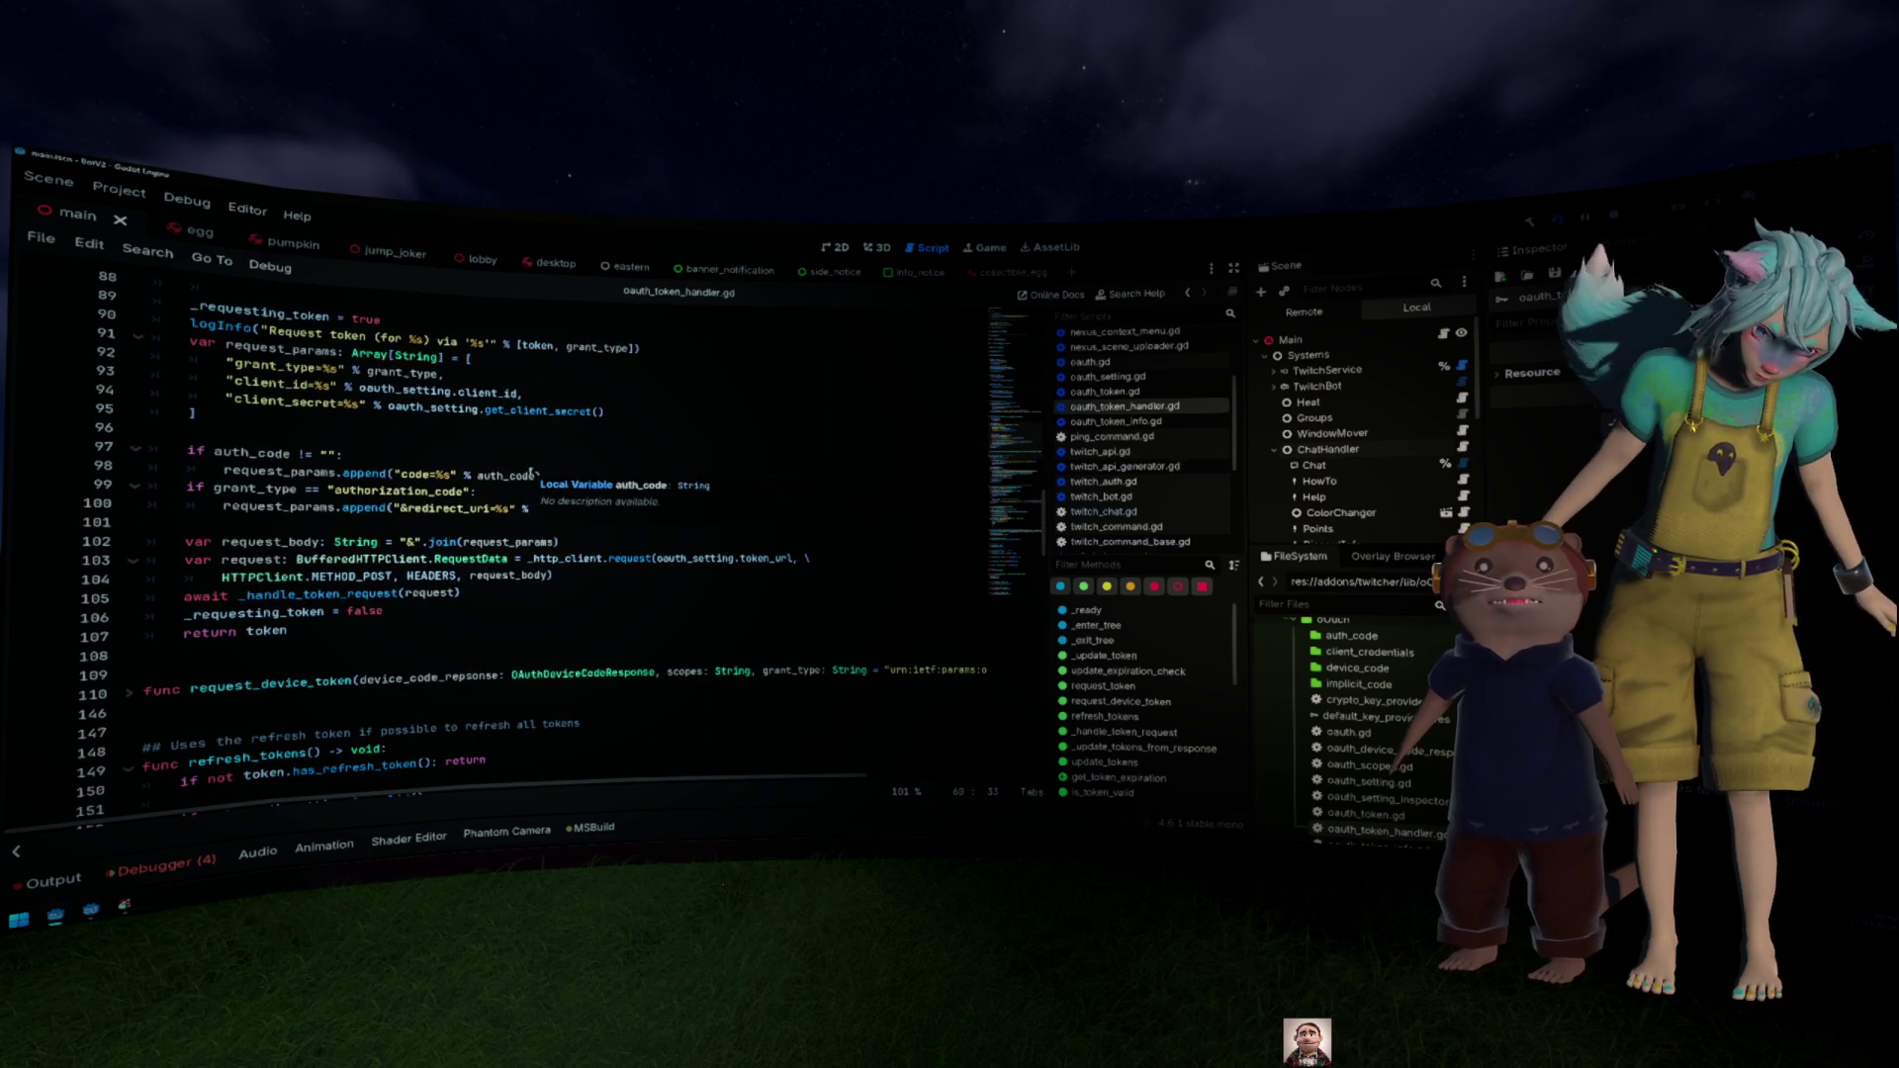
scroll(532, 469, "down", 3)
scroll(531, 471, "down", 20)
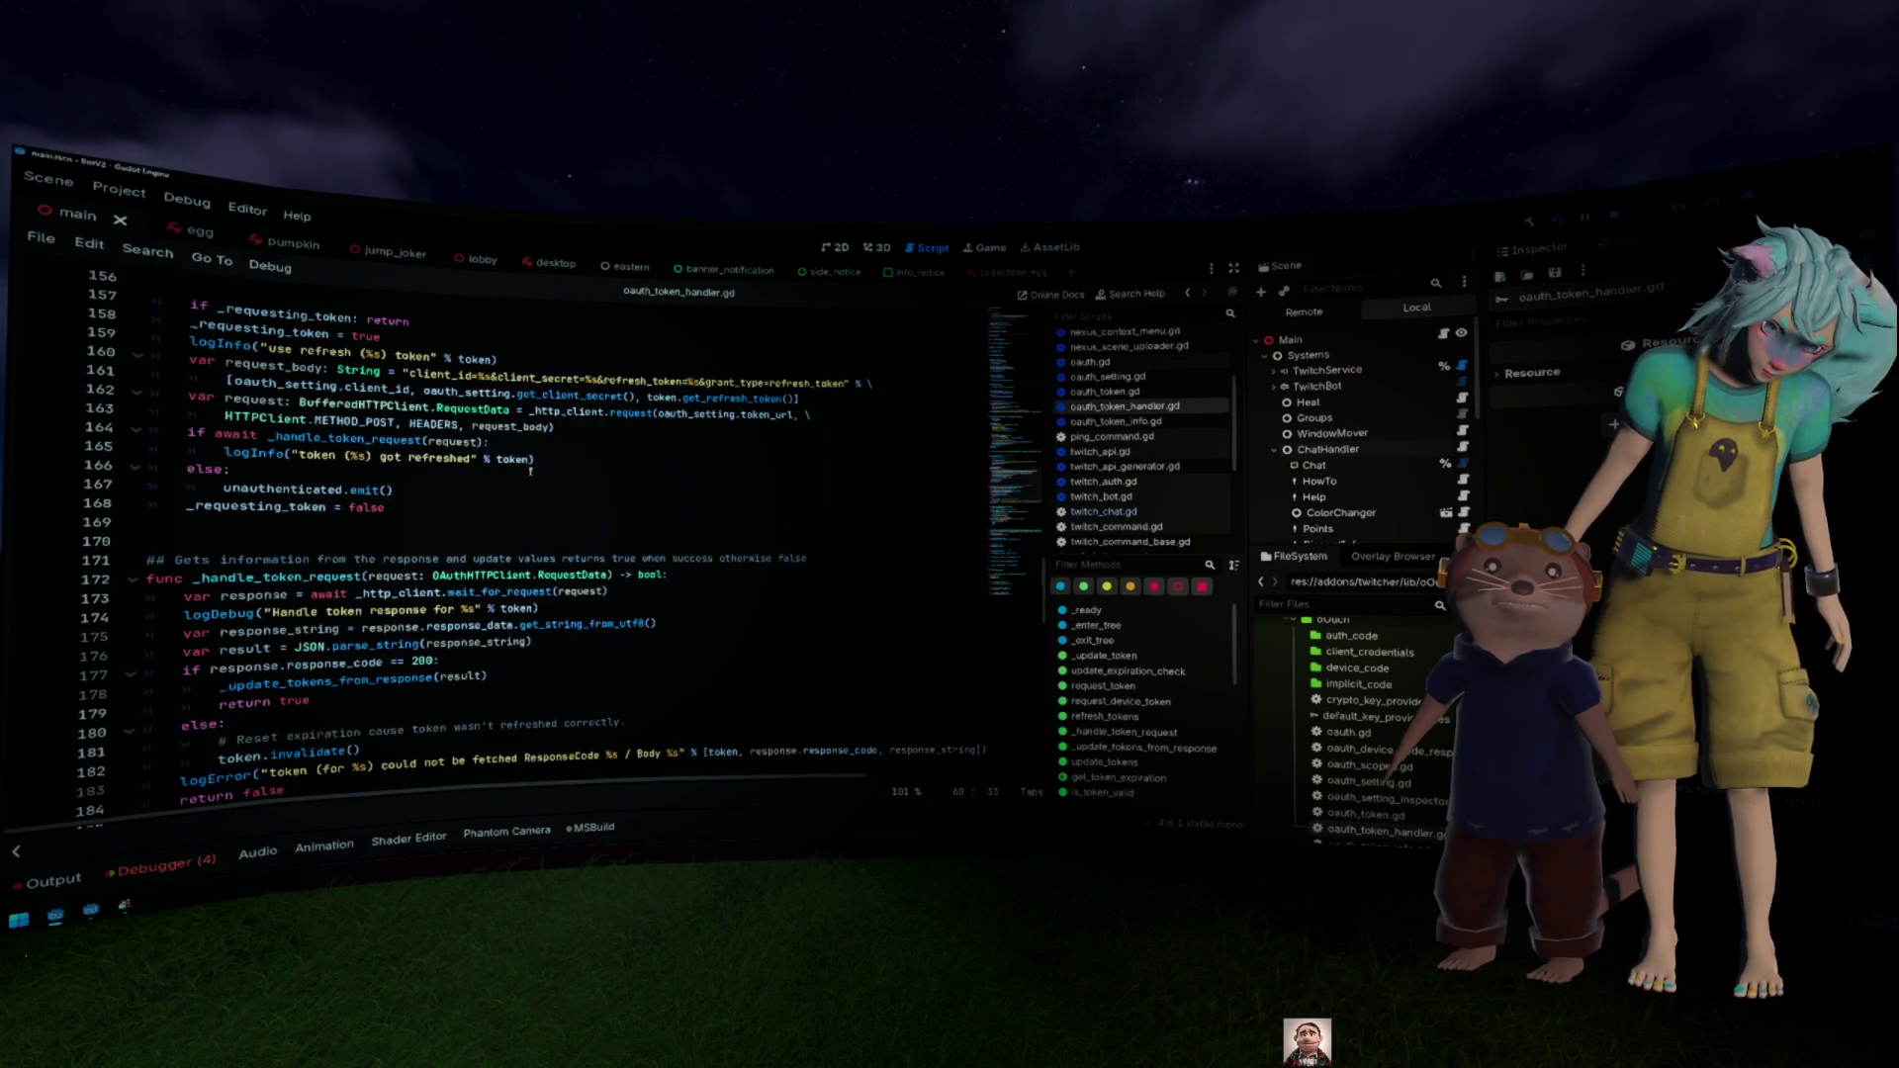
scroll(531, 473, "down", 4)
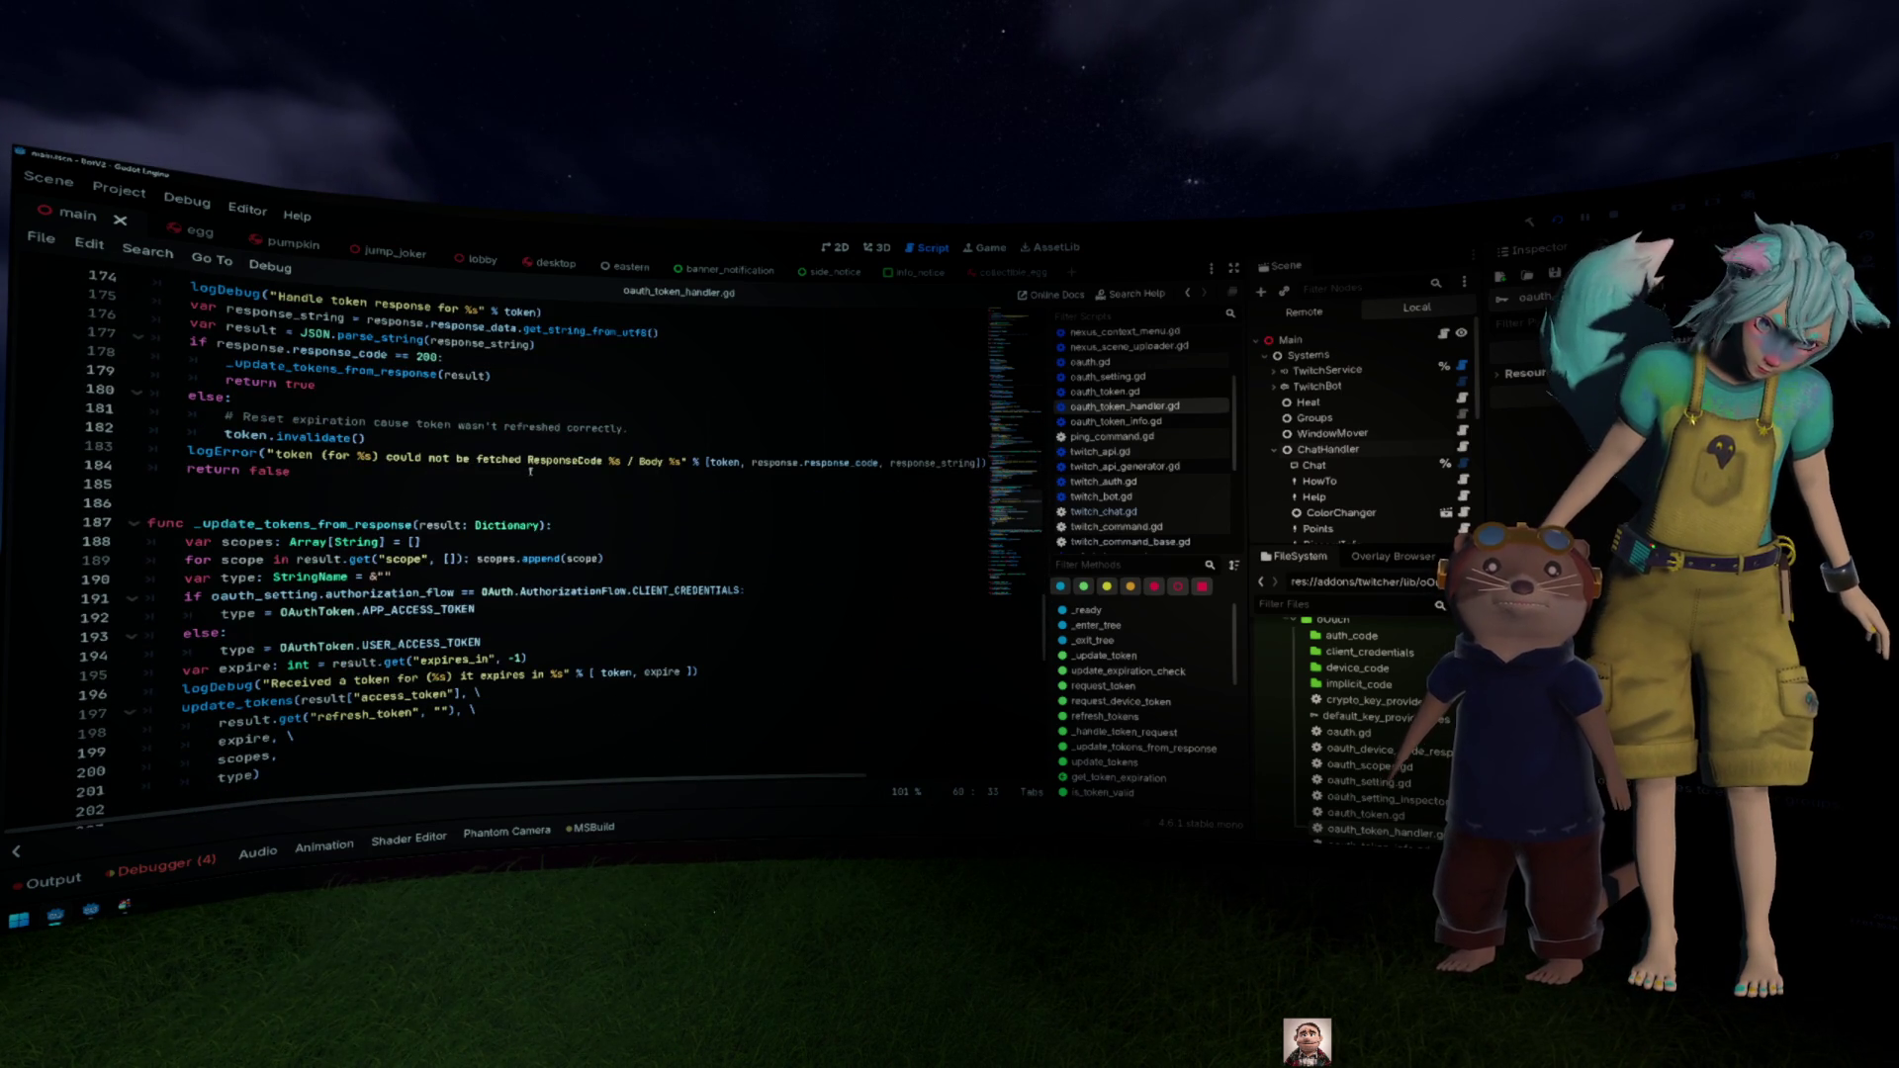
scroll(531, 472, "up", 11)
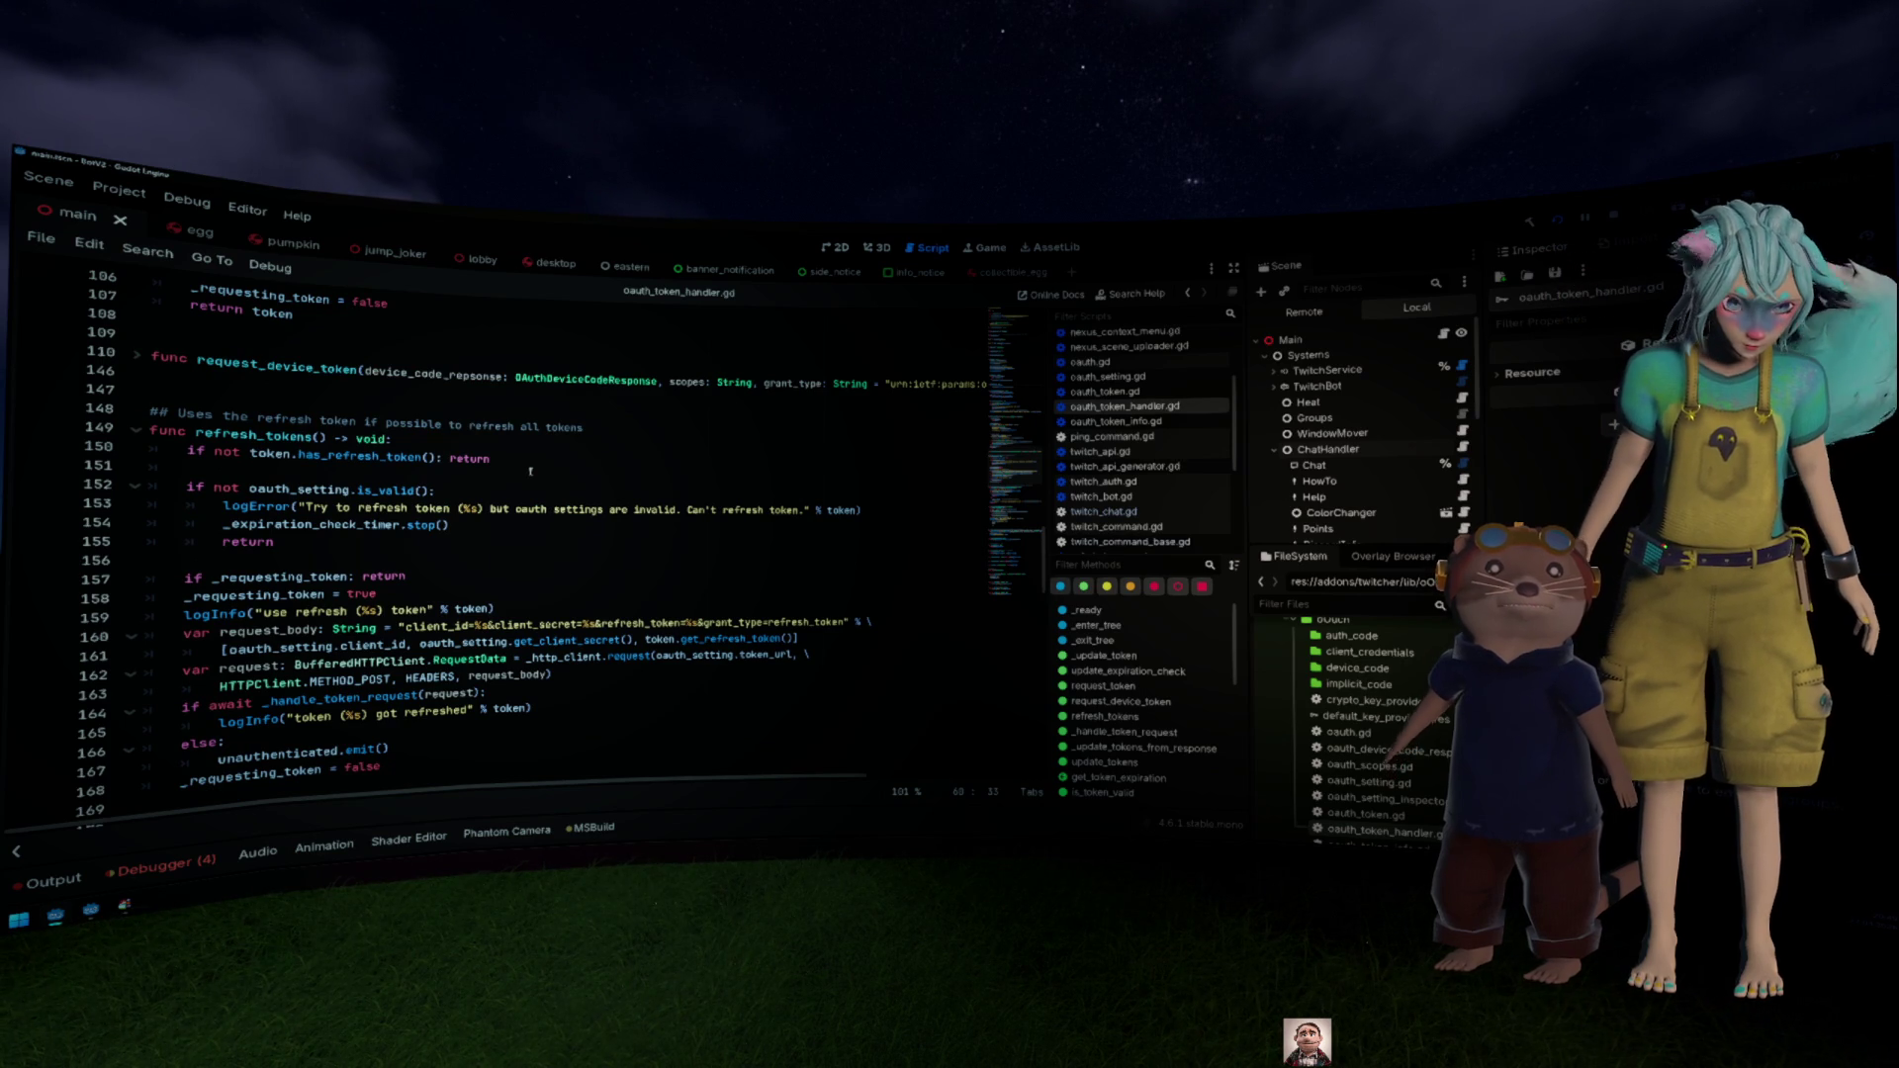
scroll(531, 471, "up", 15)
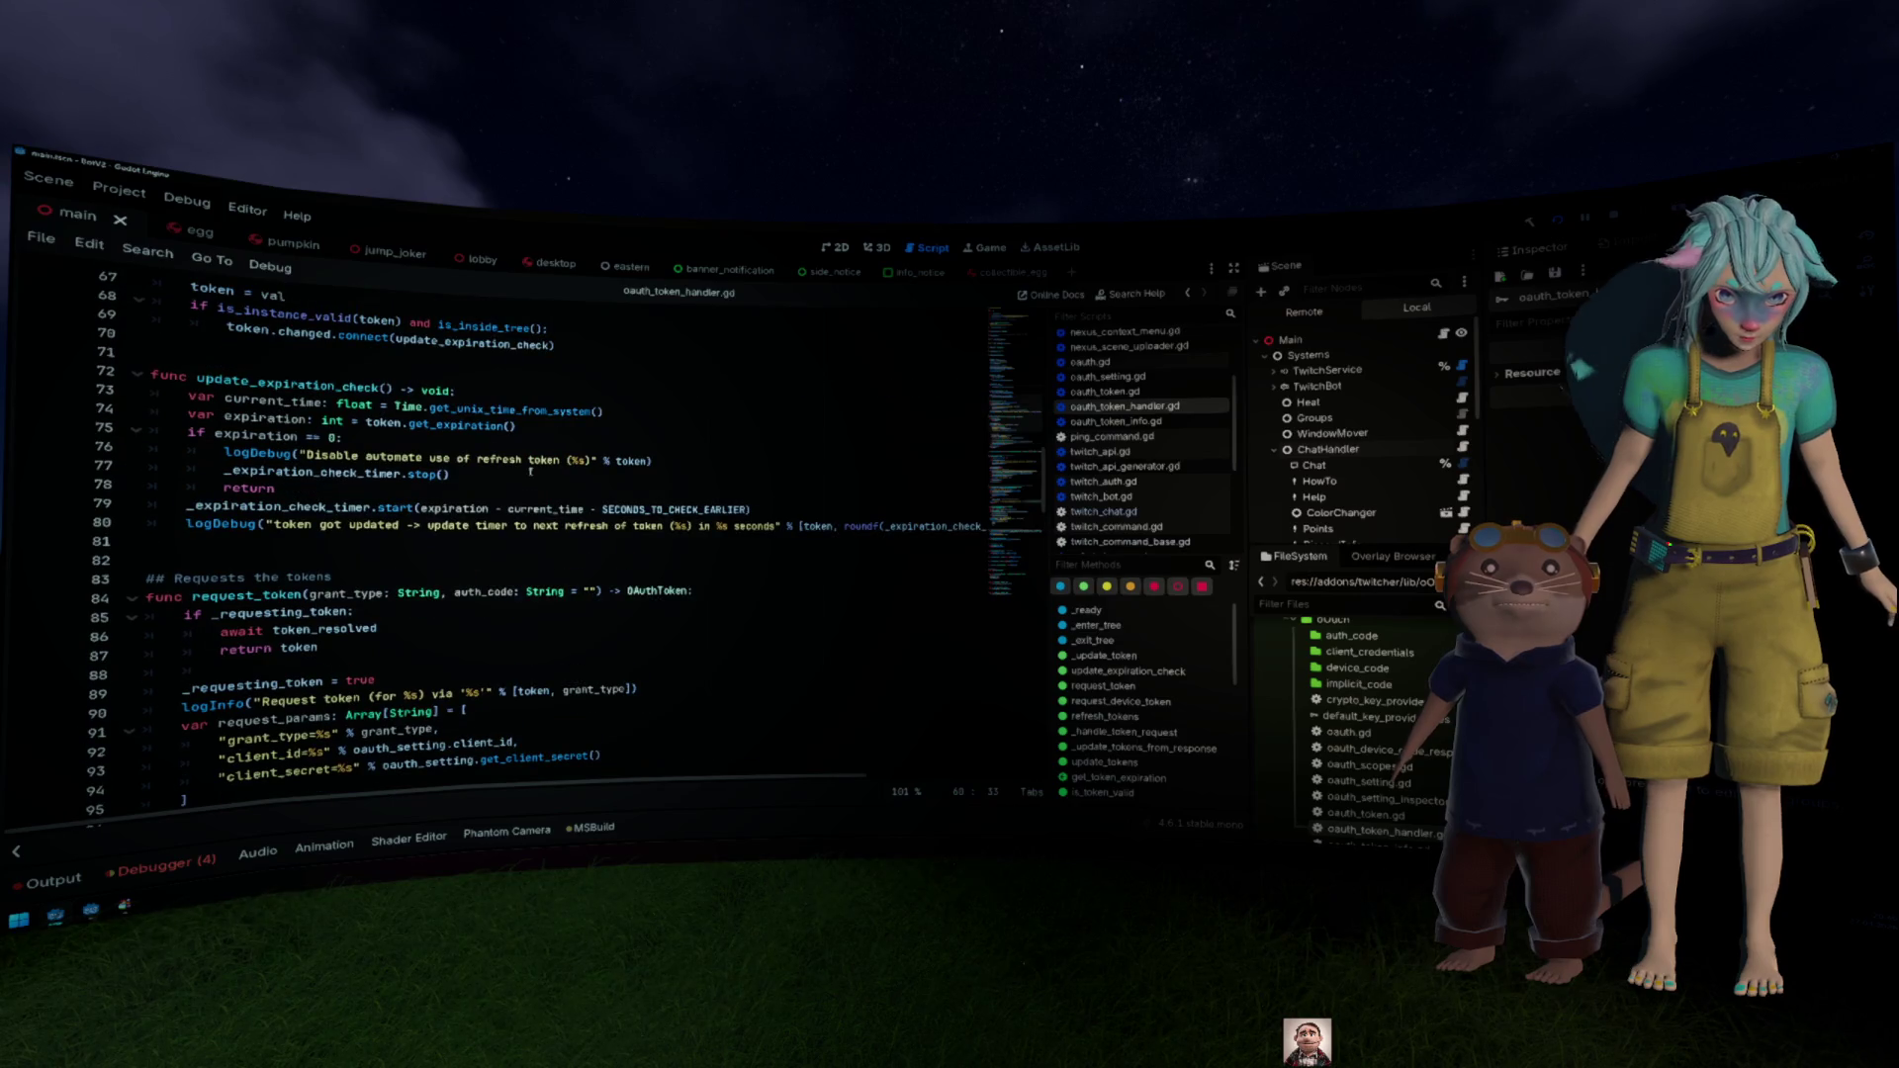
scroll(531, 473, "up", 2)
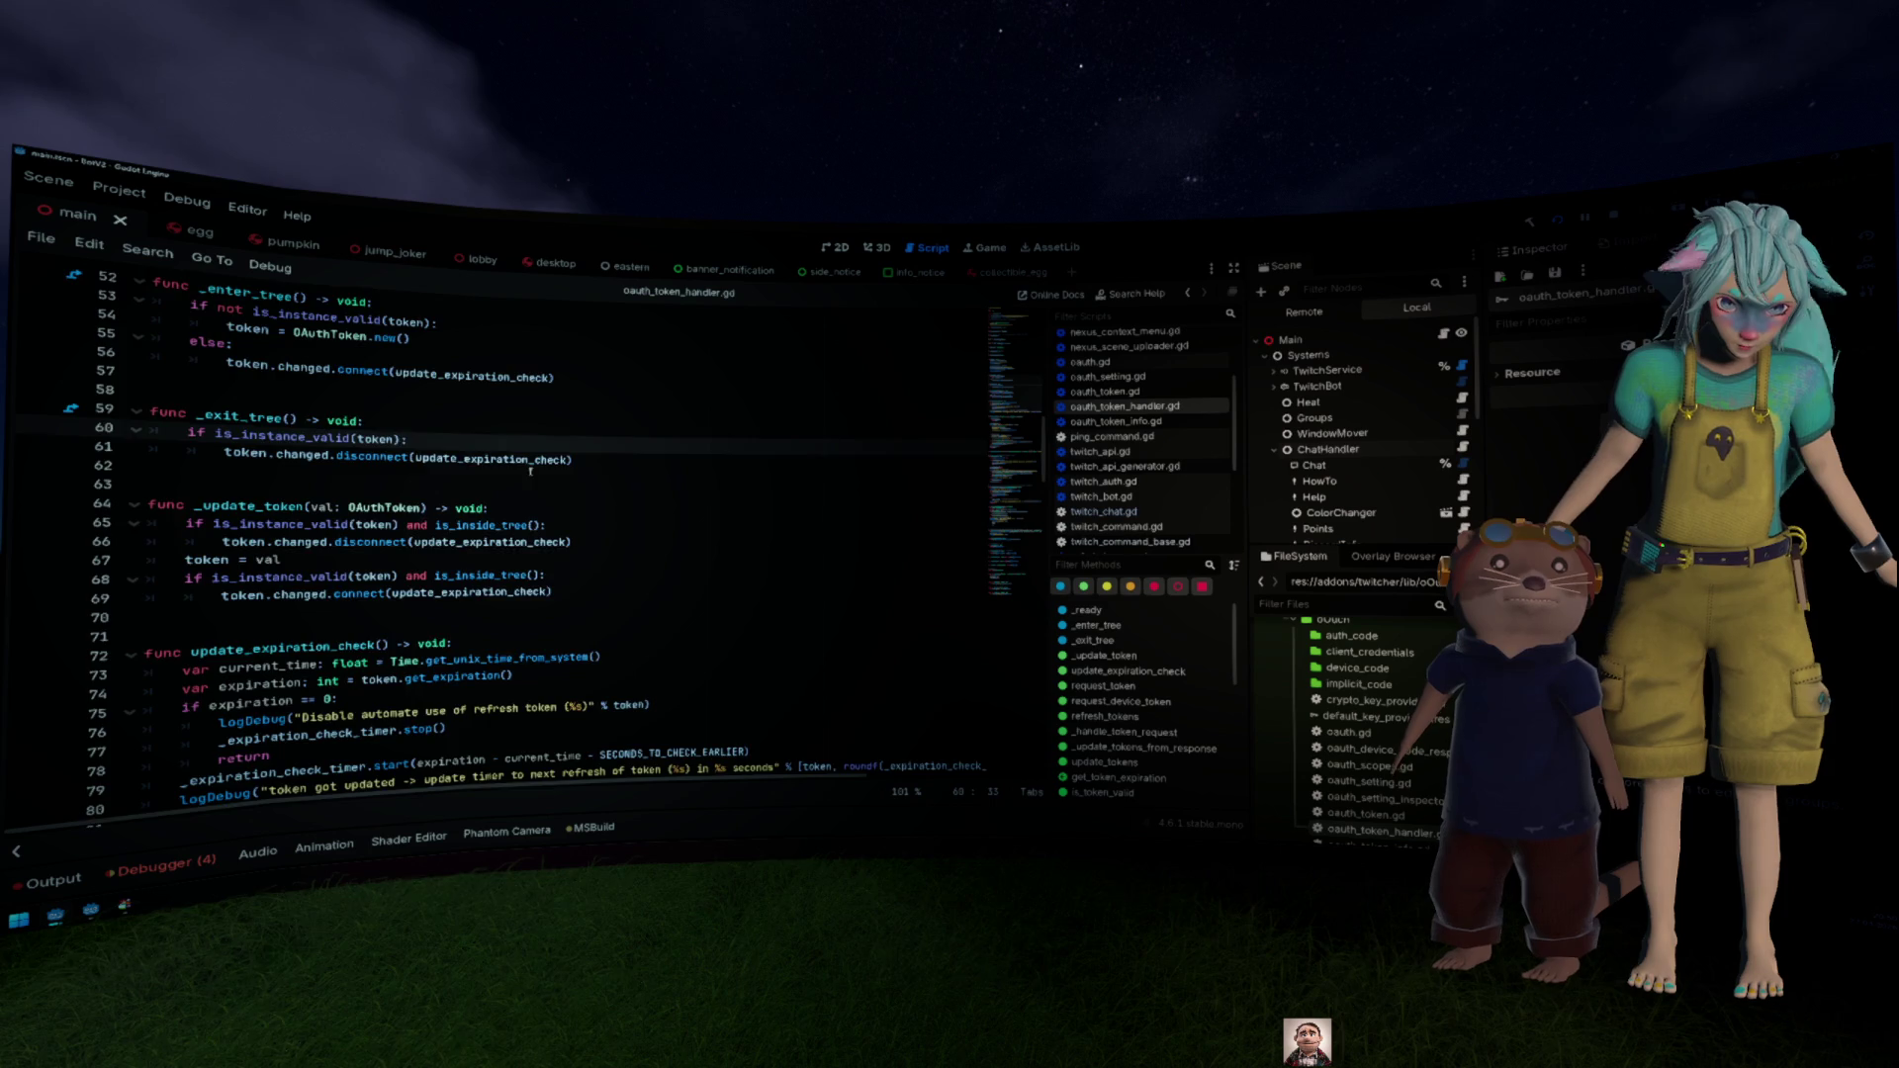
scroll(531, 471, "up", 4)
scroll(532, 471, "up", 2)
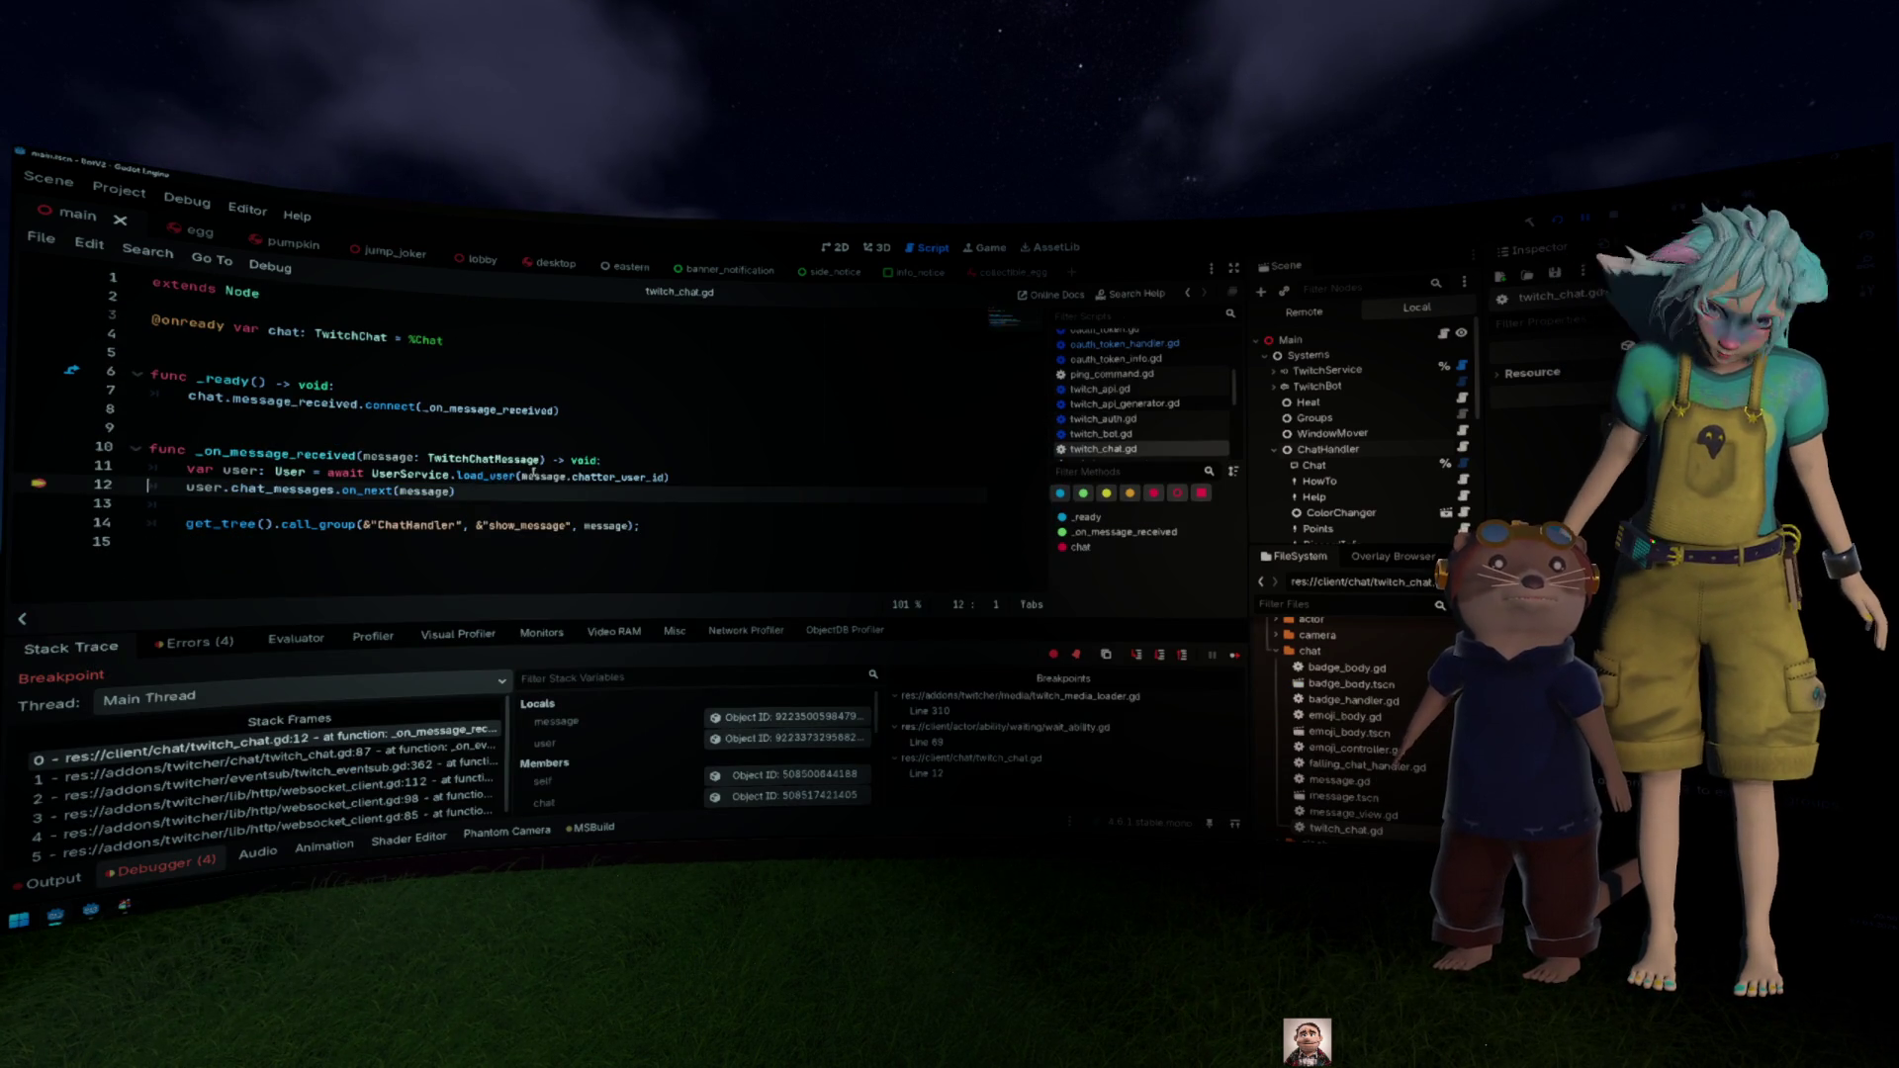
Step: Remove the line 12 breakpoint, resume the game with F12, and collapse the Debugger
left_click(38, 483)
key("F12")
left_click(319, 451)
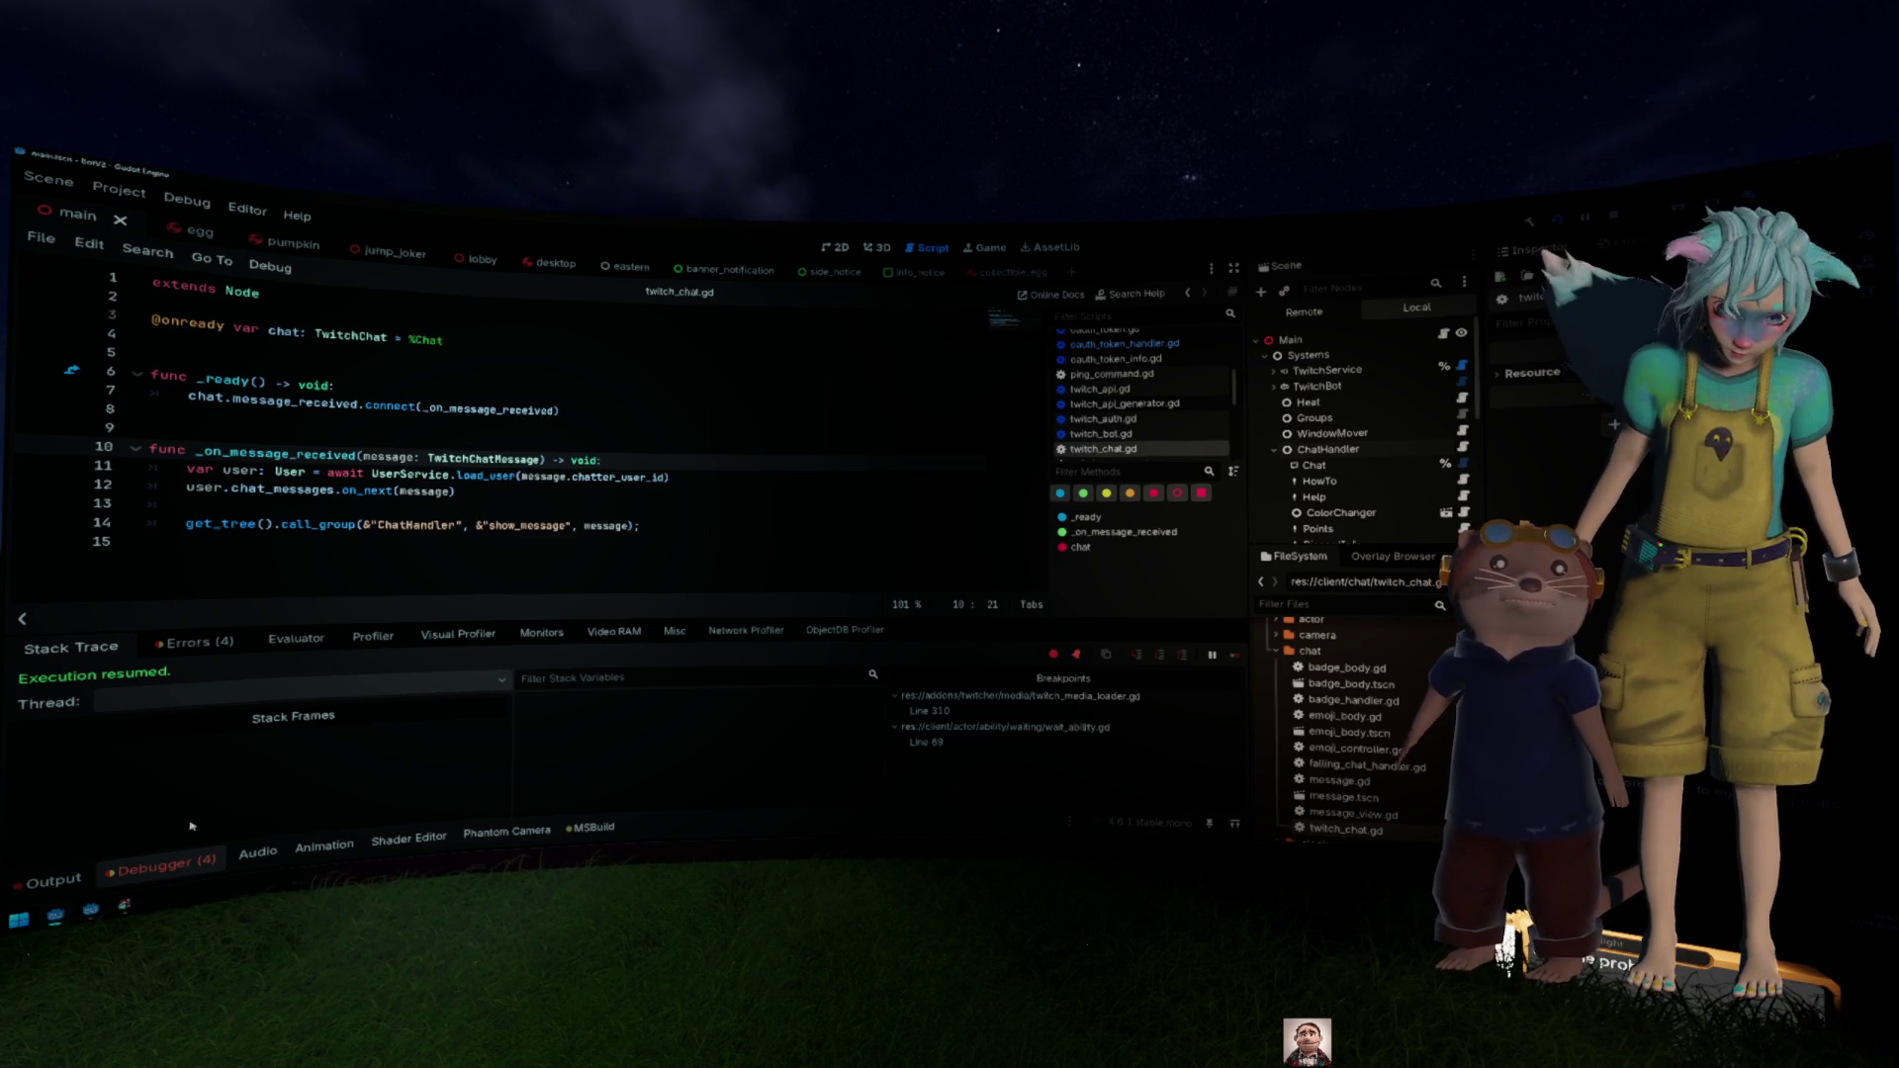
left_click(165, 868)
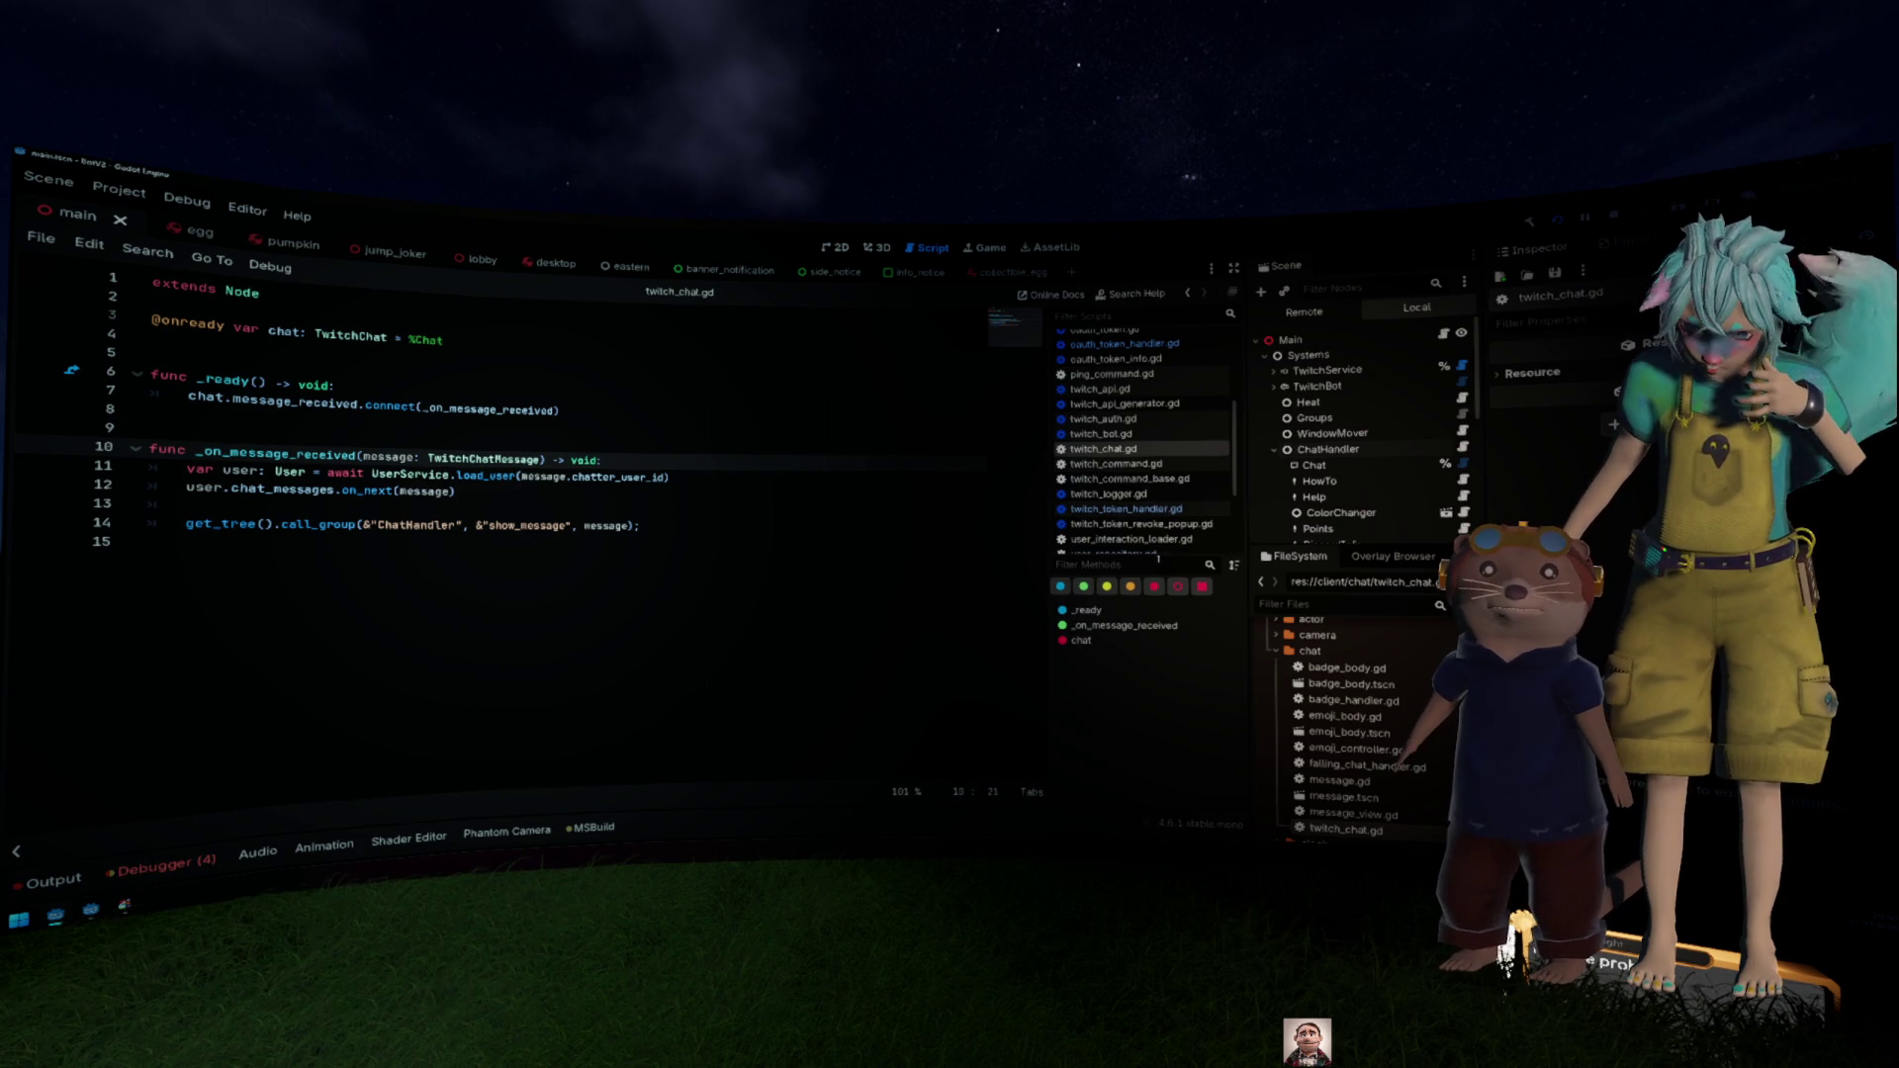
Step: Close the seven doc pages and twitch_logger.gd, then open twitch_token_revoke_popup.gd
left_click_drag(1162, 555, 1162, 673)
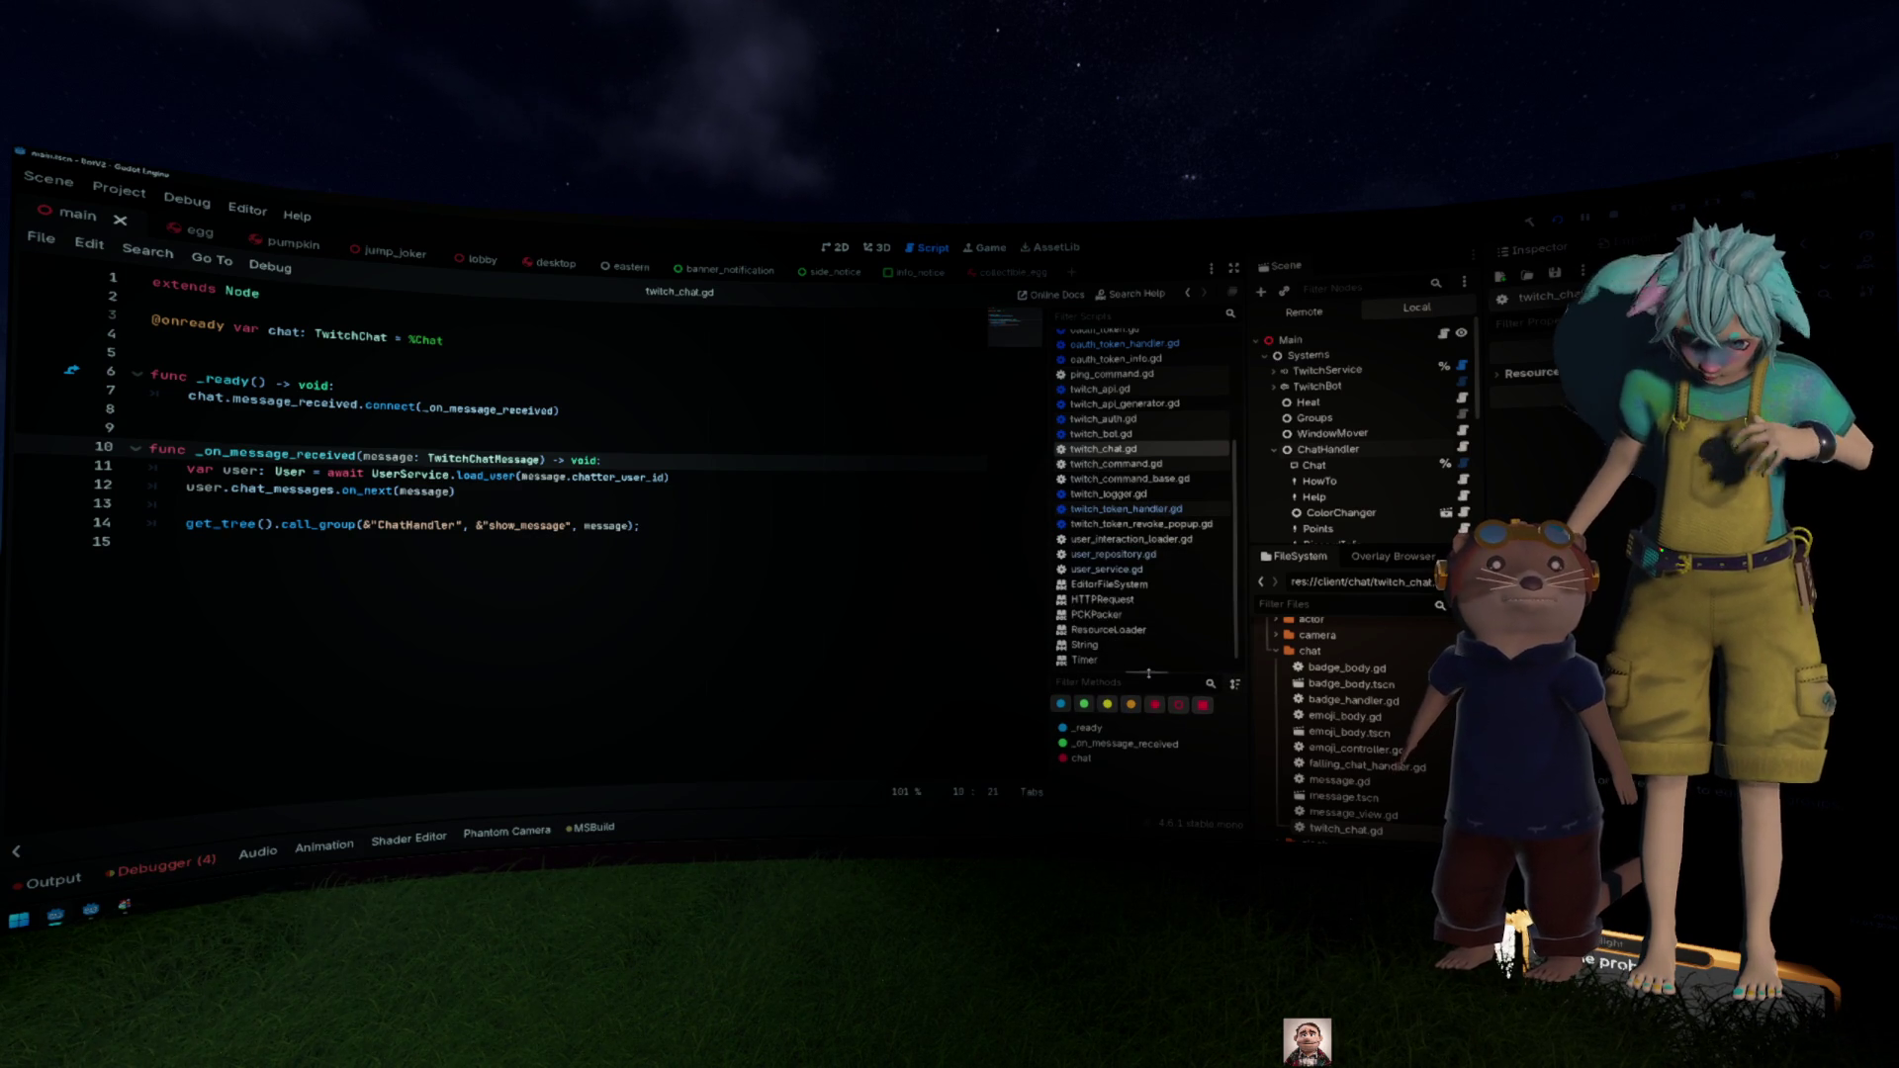
middle_click(1120, 600)
middle_click(1121, 606)
middle_click(1121, 611)
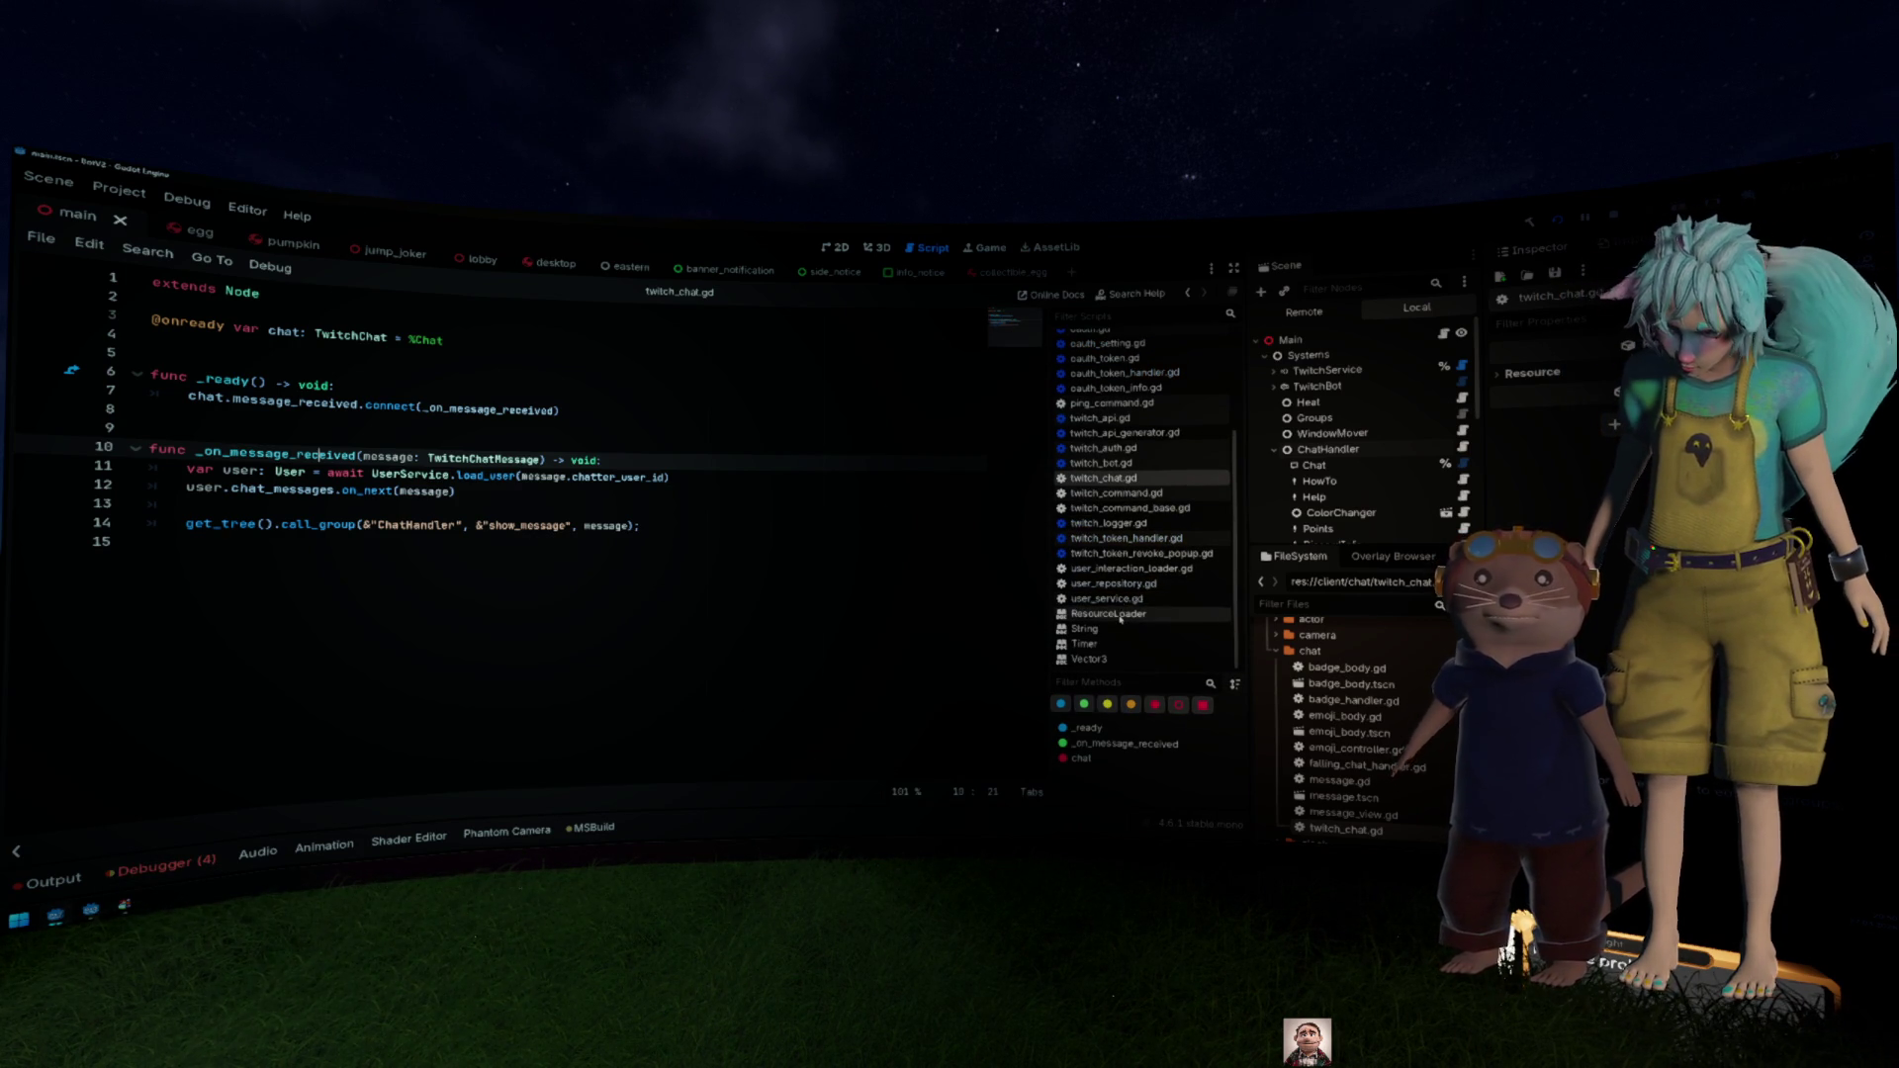
middle_click(1120, 619)
middle_click(1120, 625)
middle_click(1120, 629)
middle_click(1122, 633)
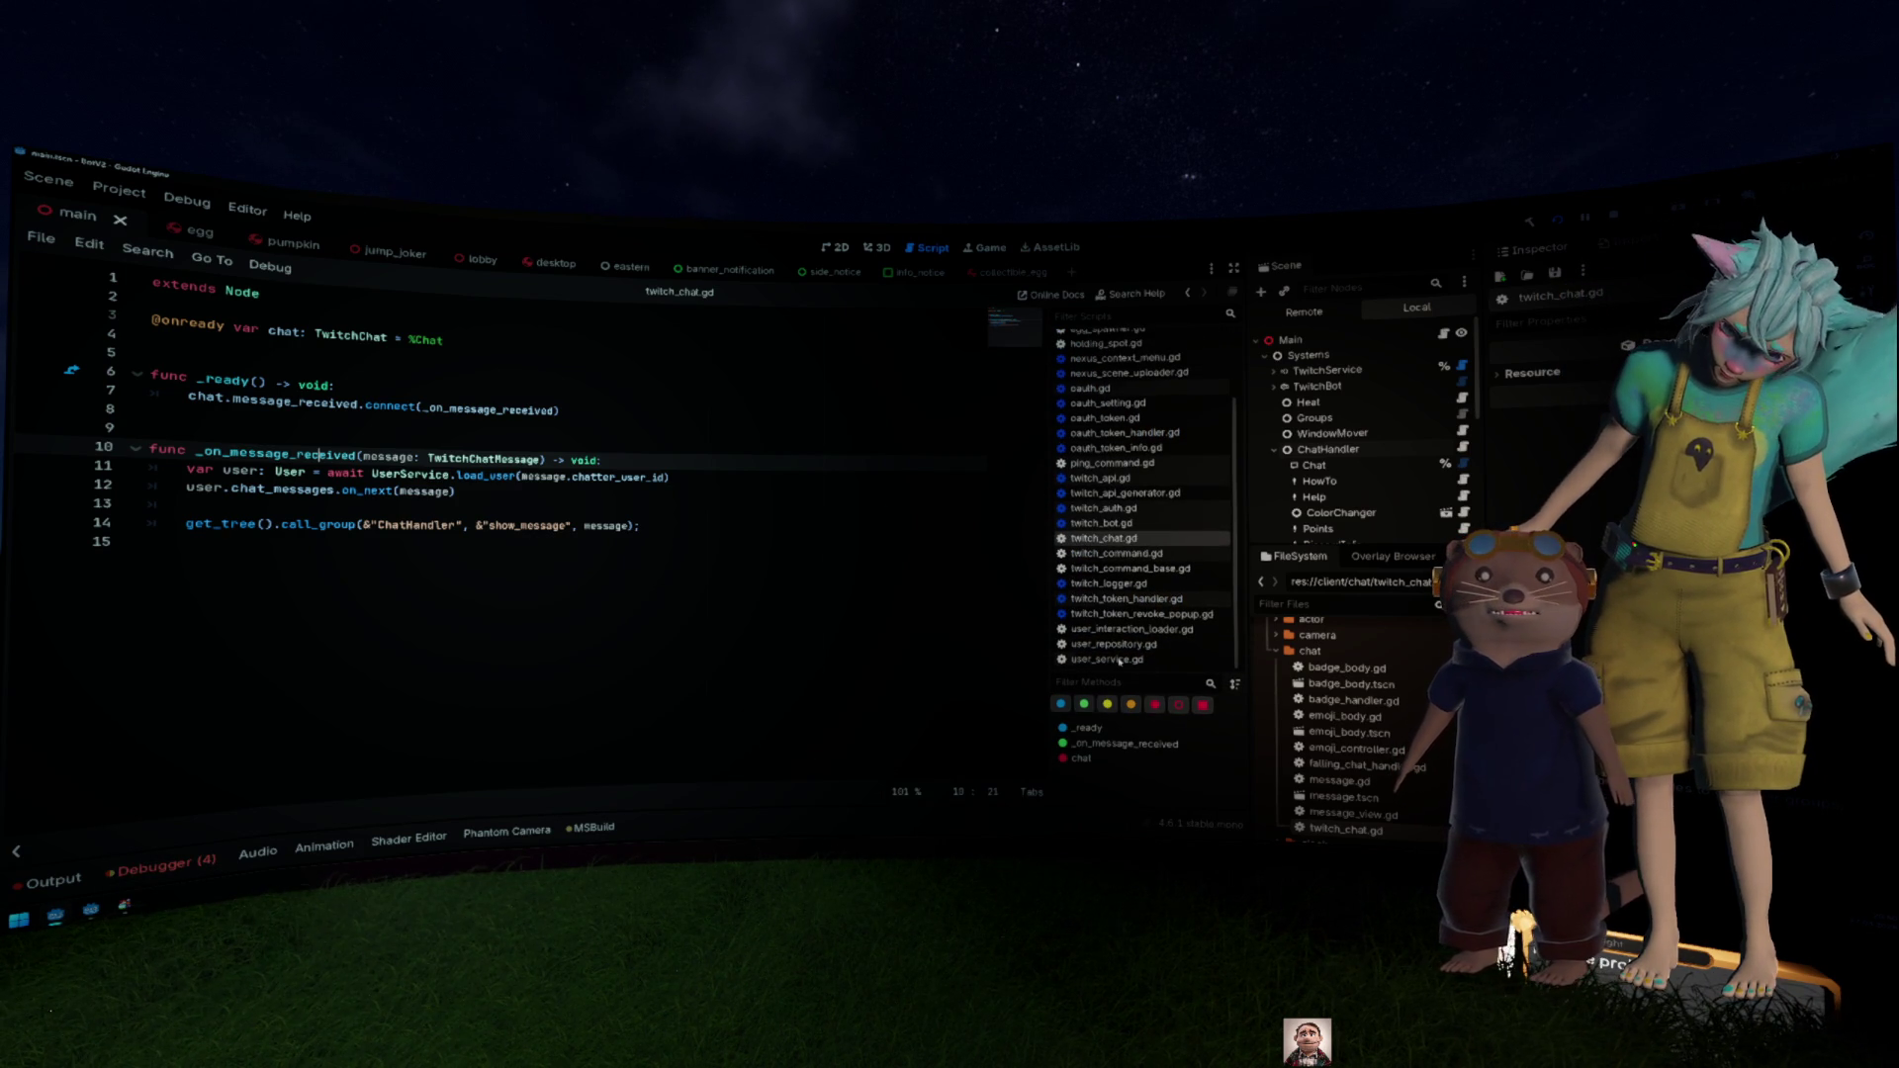
middle_click(1128, 583)
left_click(1175, 614)
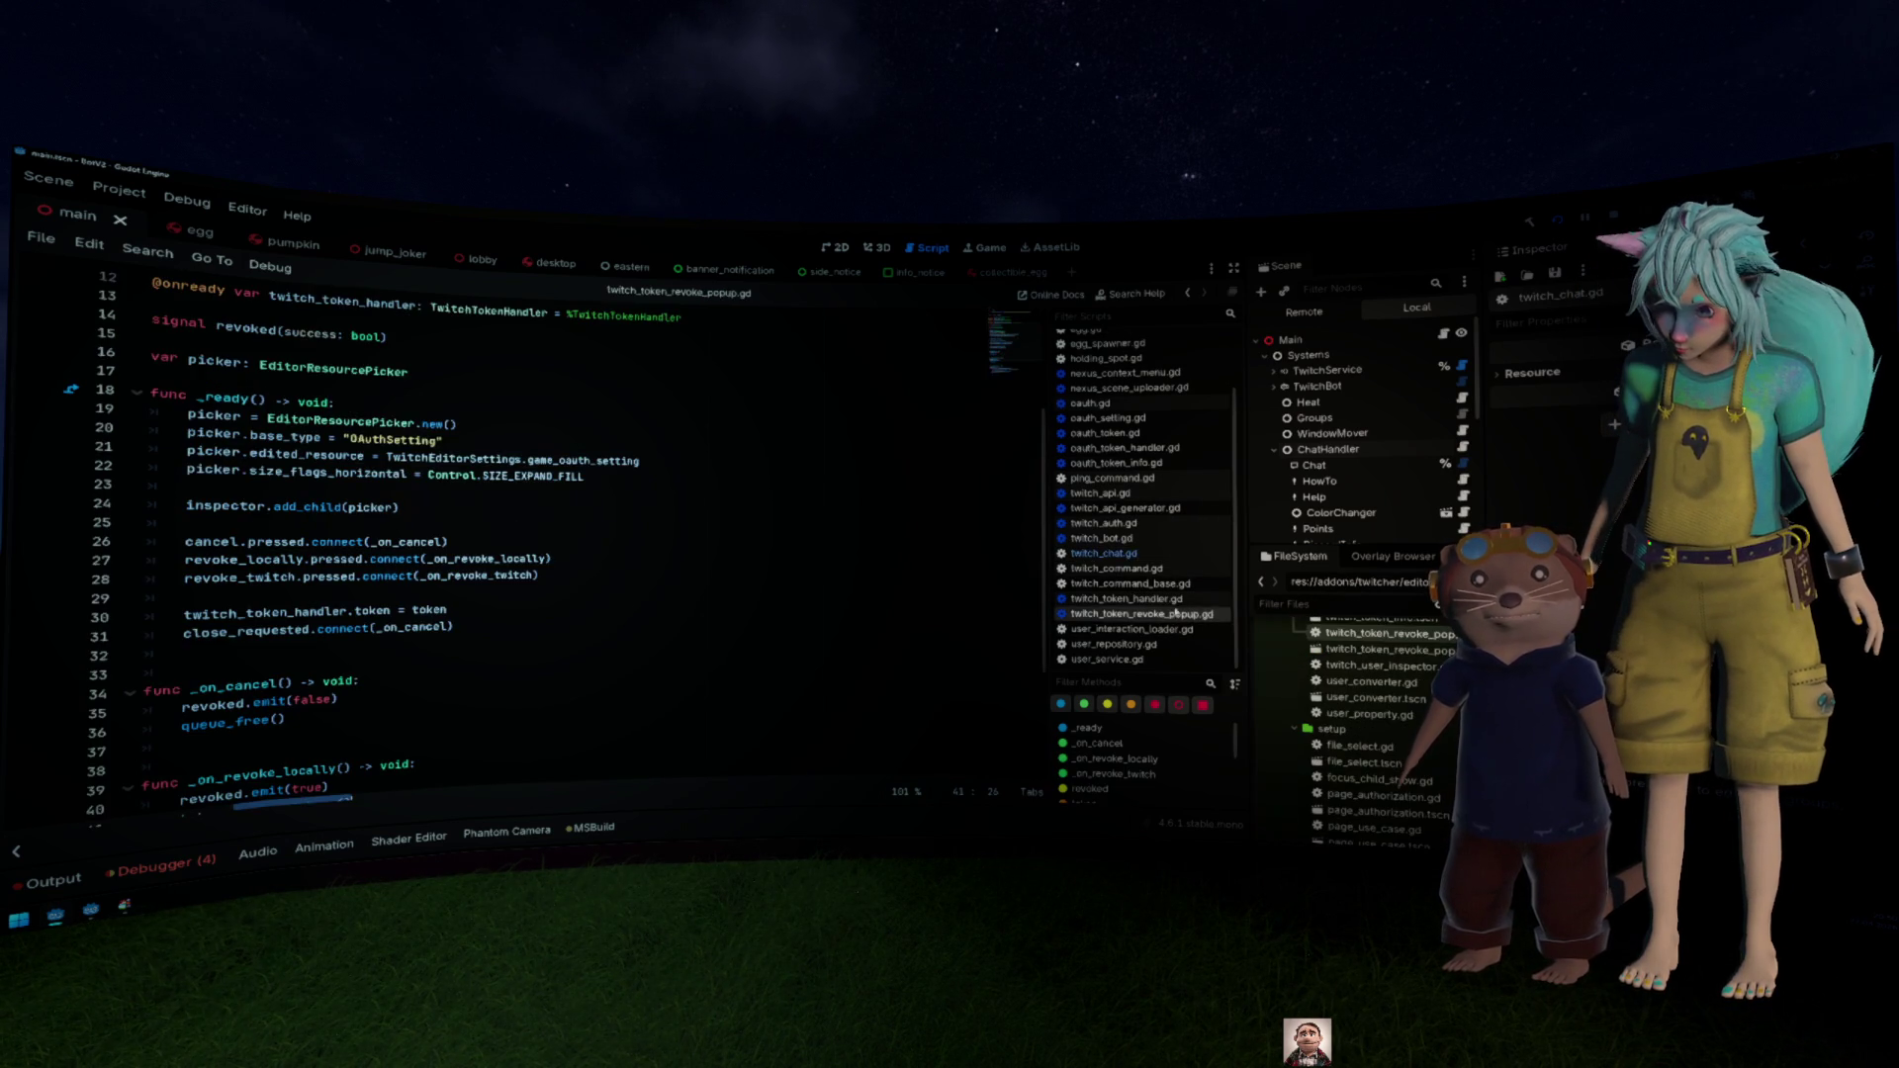
Step: Close twitch_token_revoke_popup.gd so that twitch_token_handler.gd shows in the editor
middle_click(1177, 615)
left_click(1177, 615)
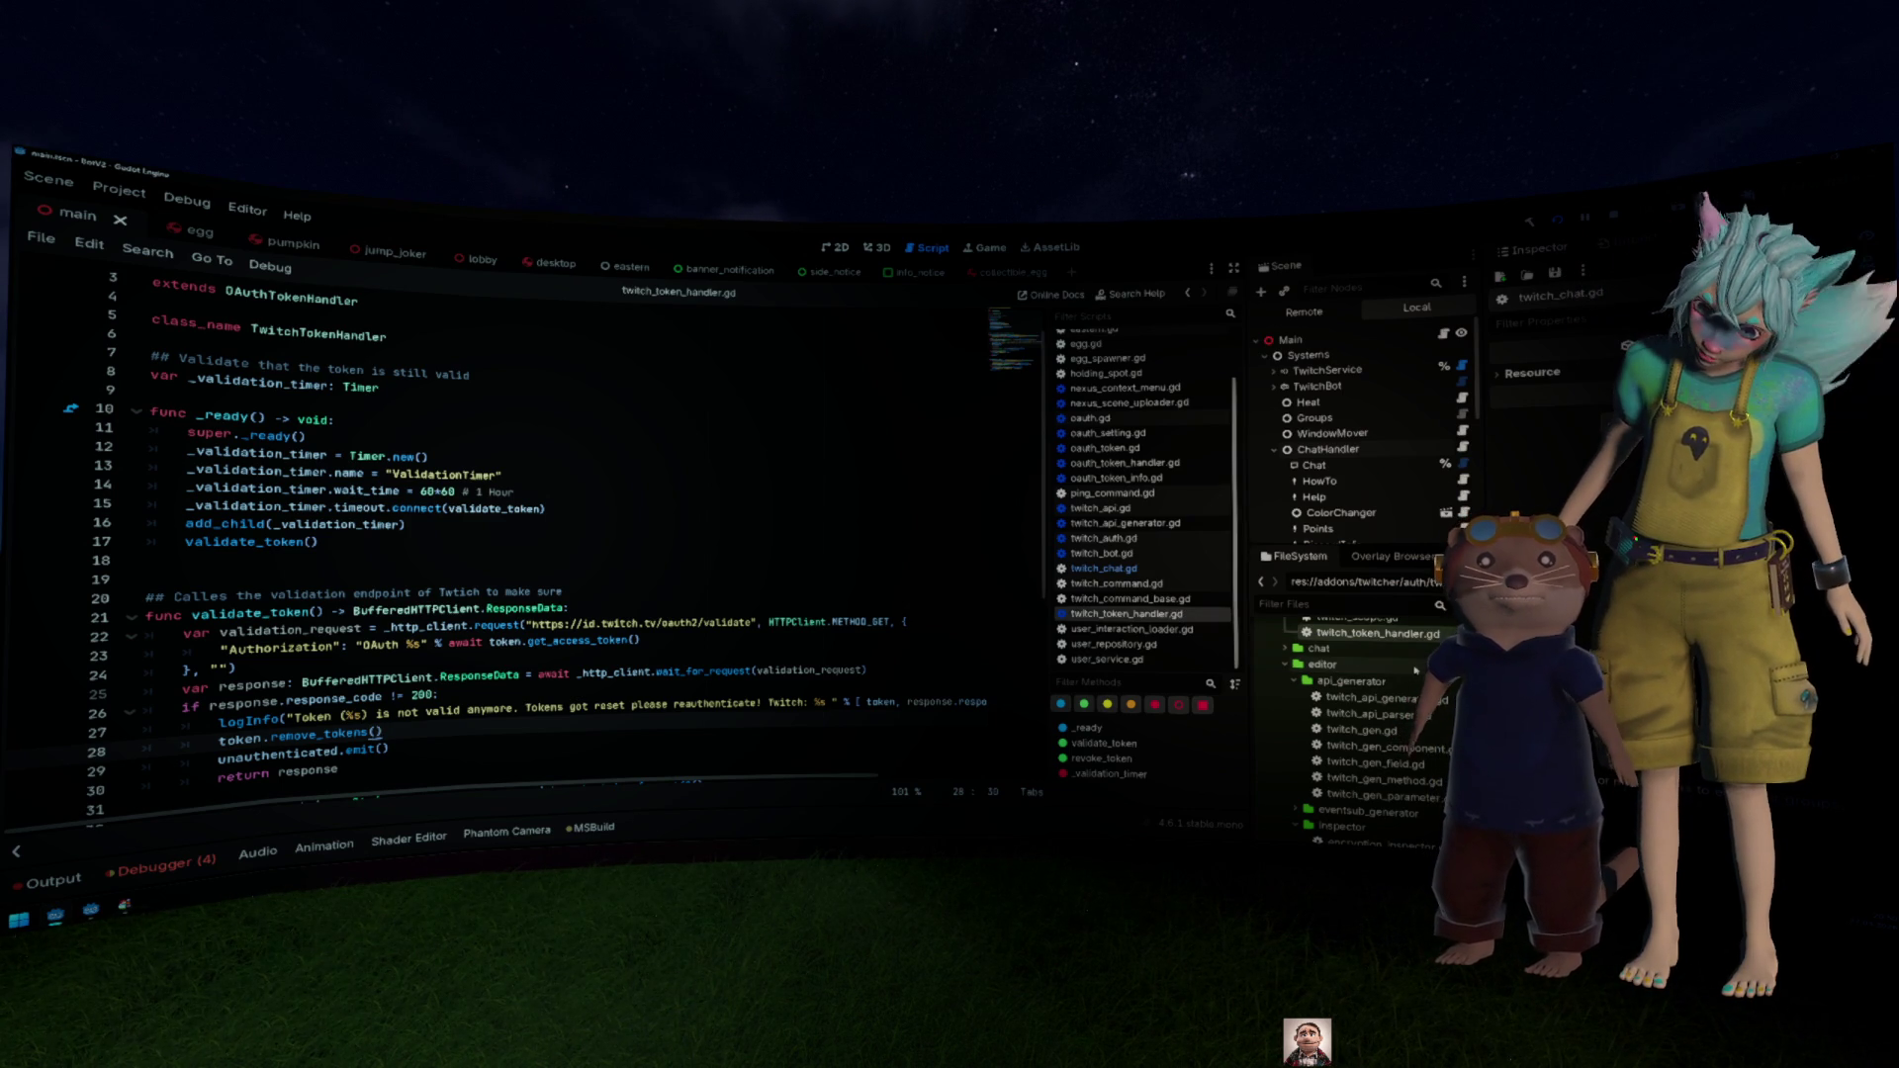
scroll(1414, 670, "down", 5)
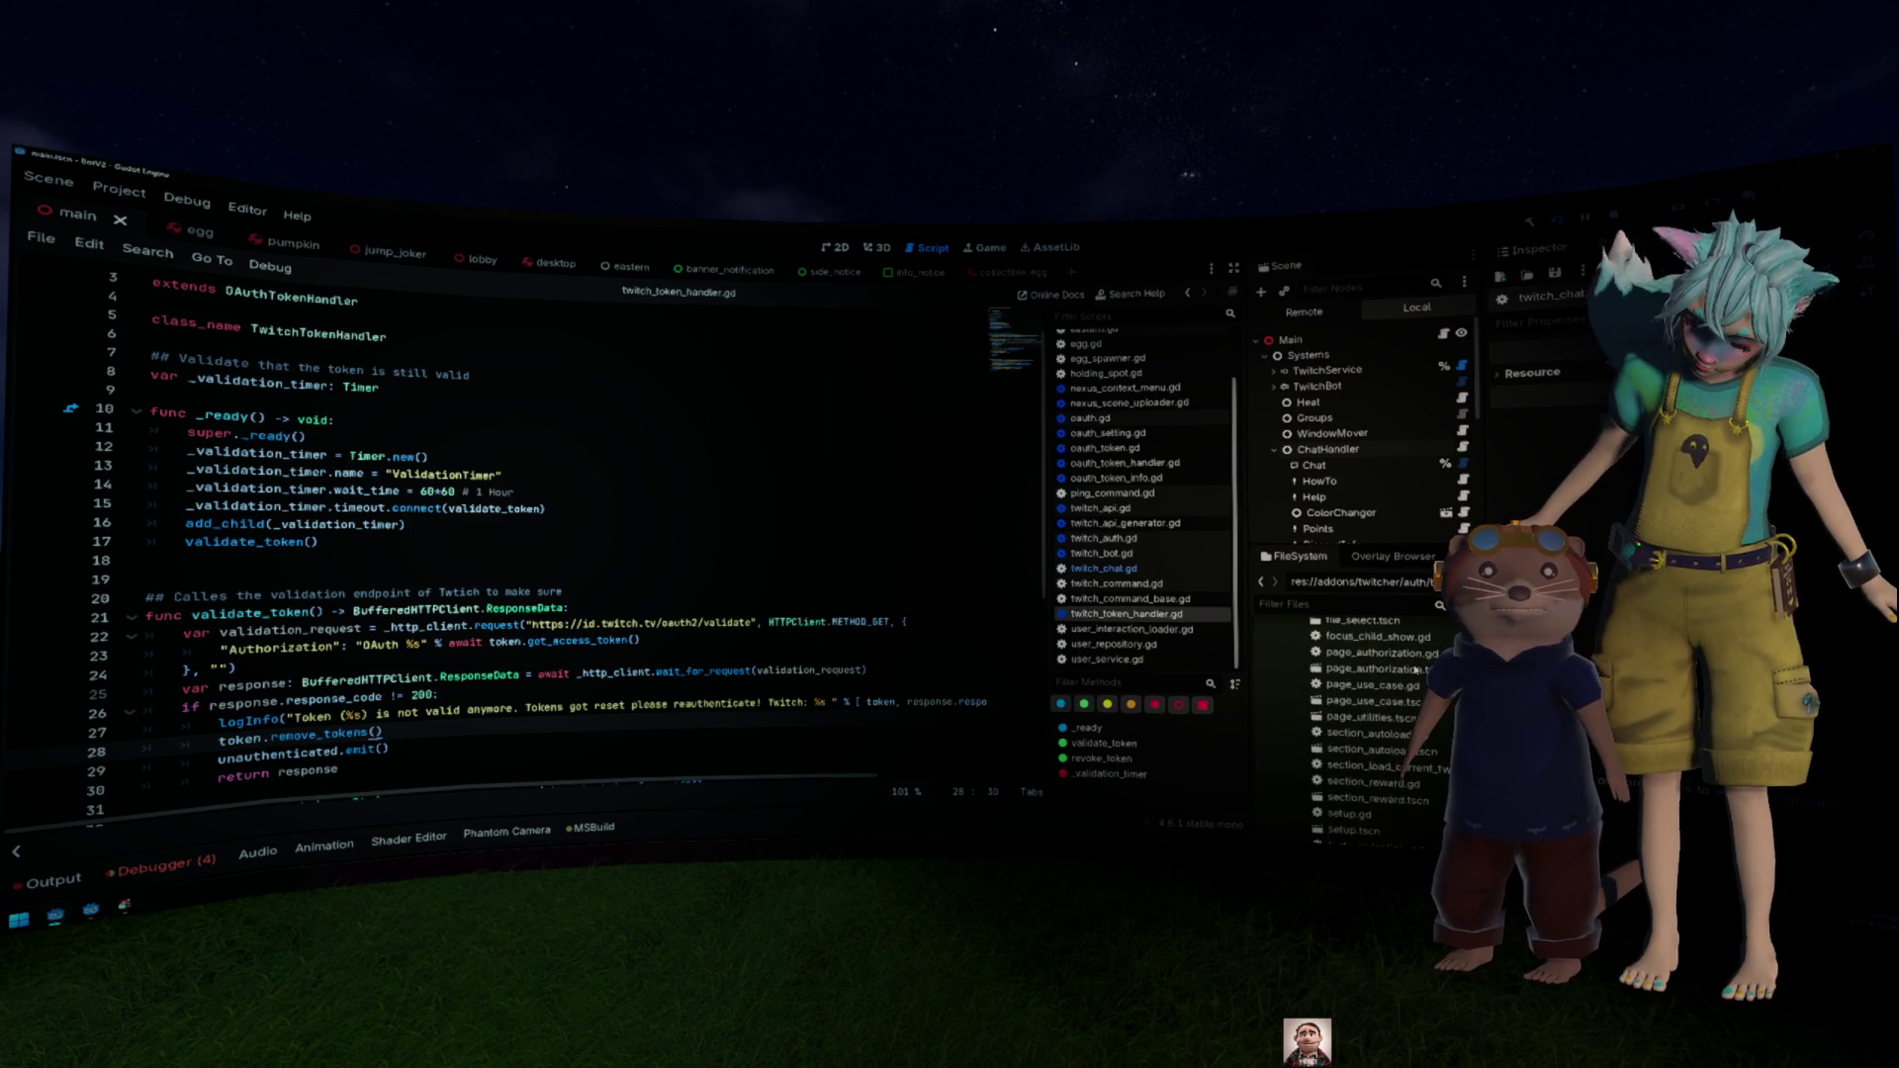
scroll(1414, 670, "down", 8)
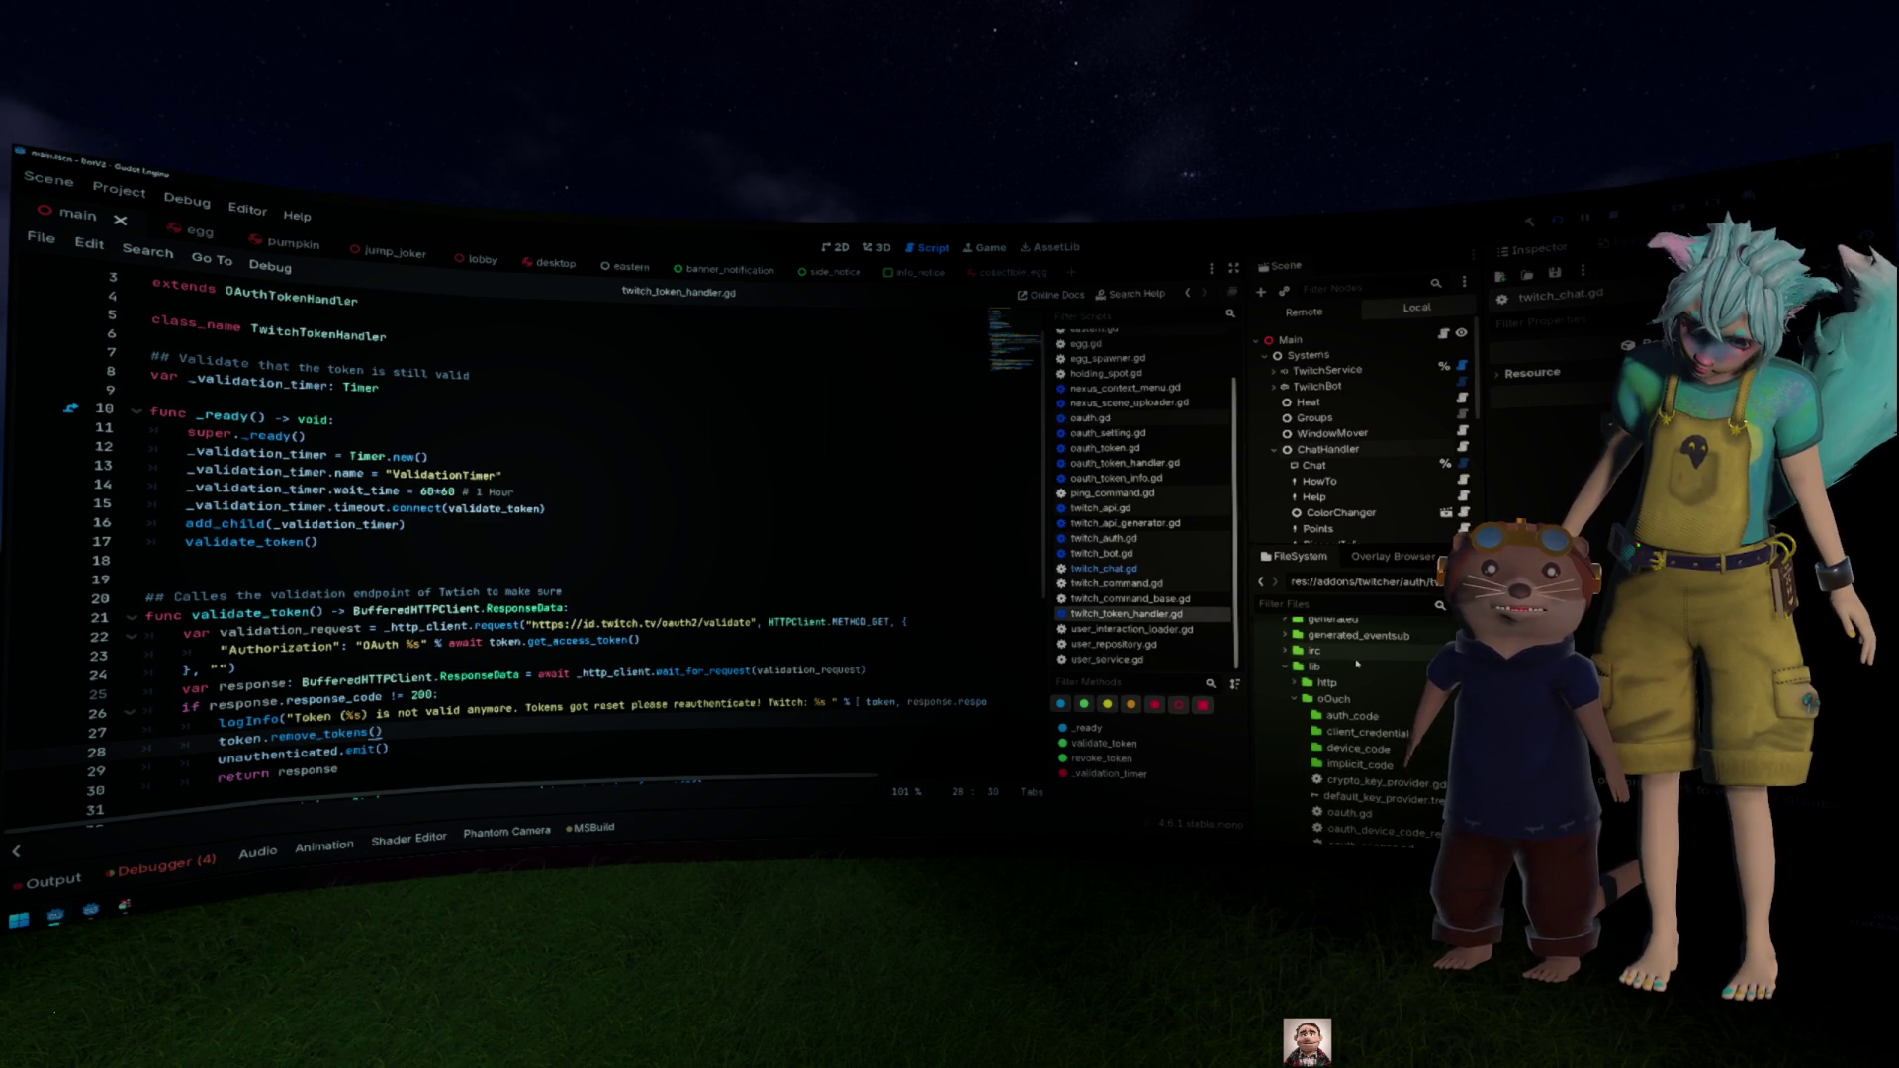
scroll(1360, 672, "down", 10)
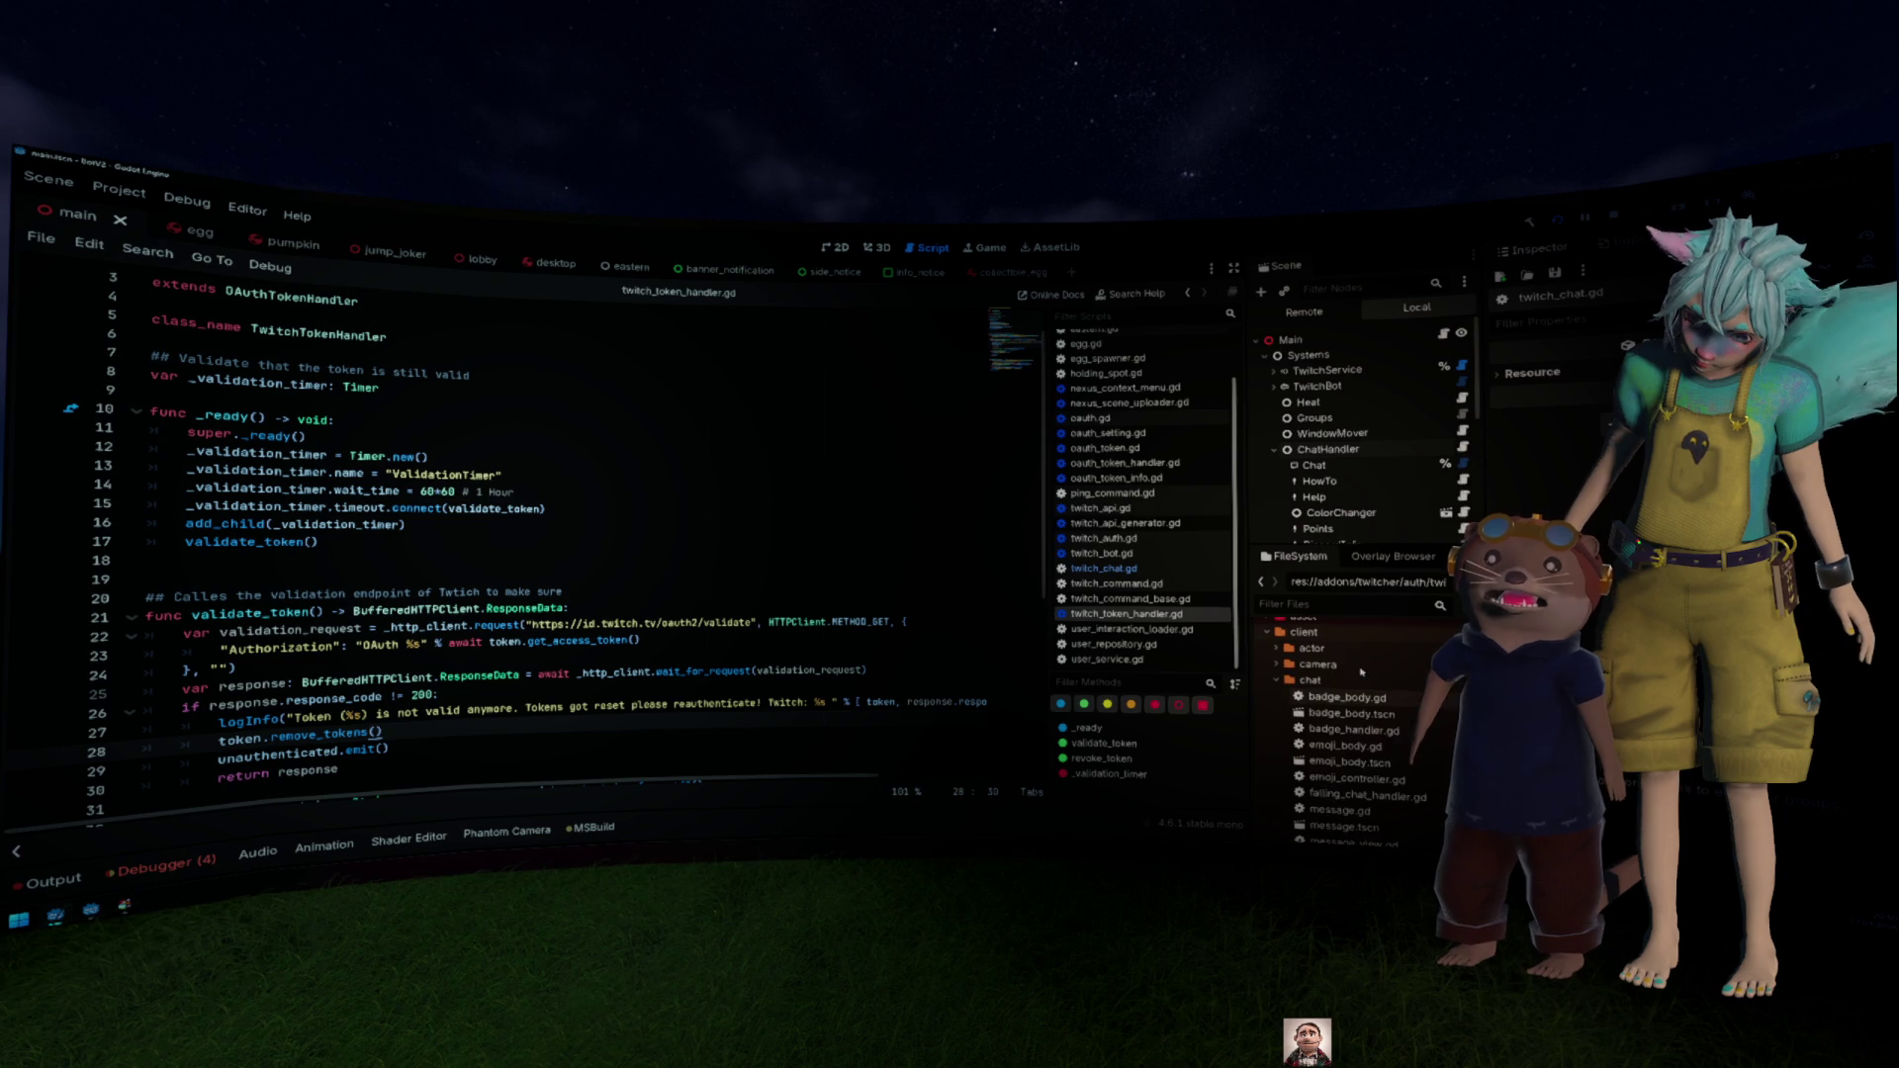
Step: Browse the FileSystem dock to res://client/database/ and open database.gd
double_click(1346, 633)
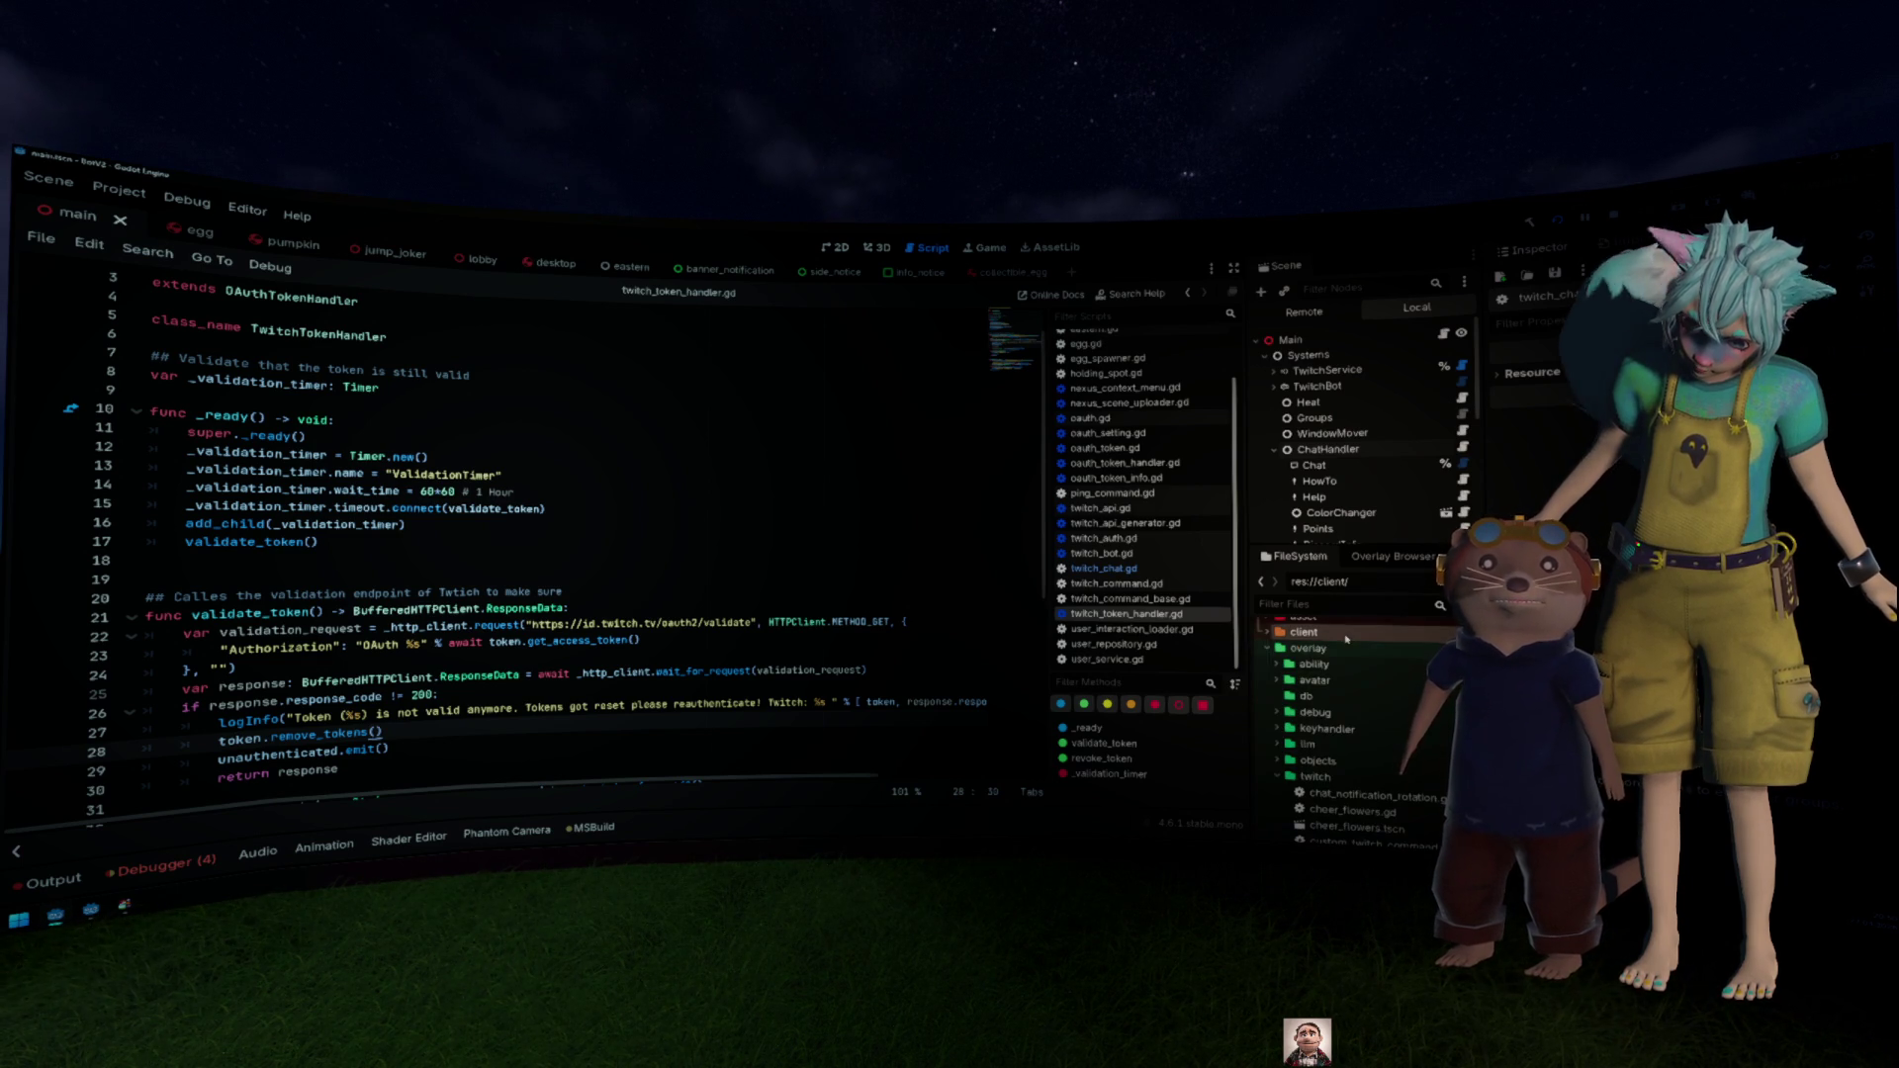
double_click(1307, 648)
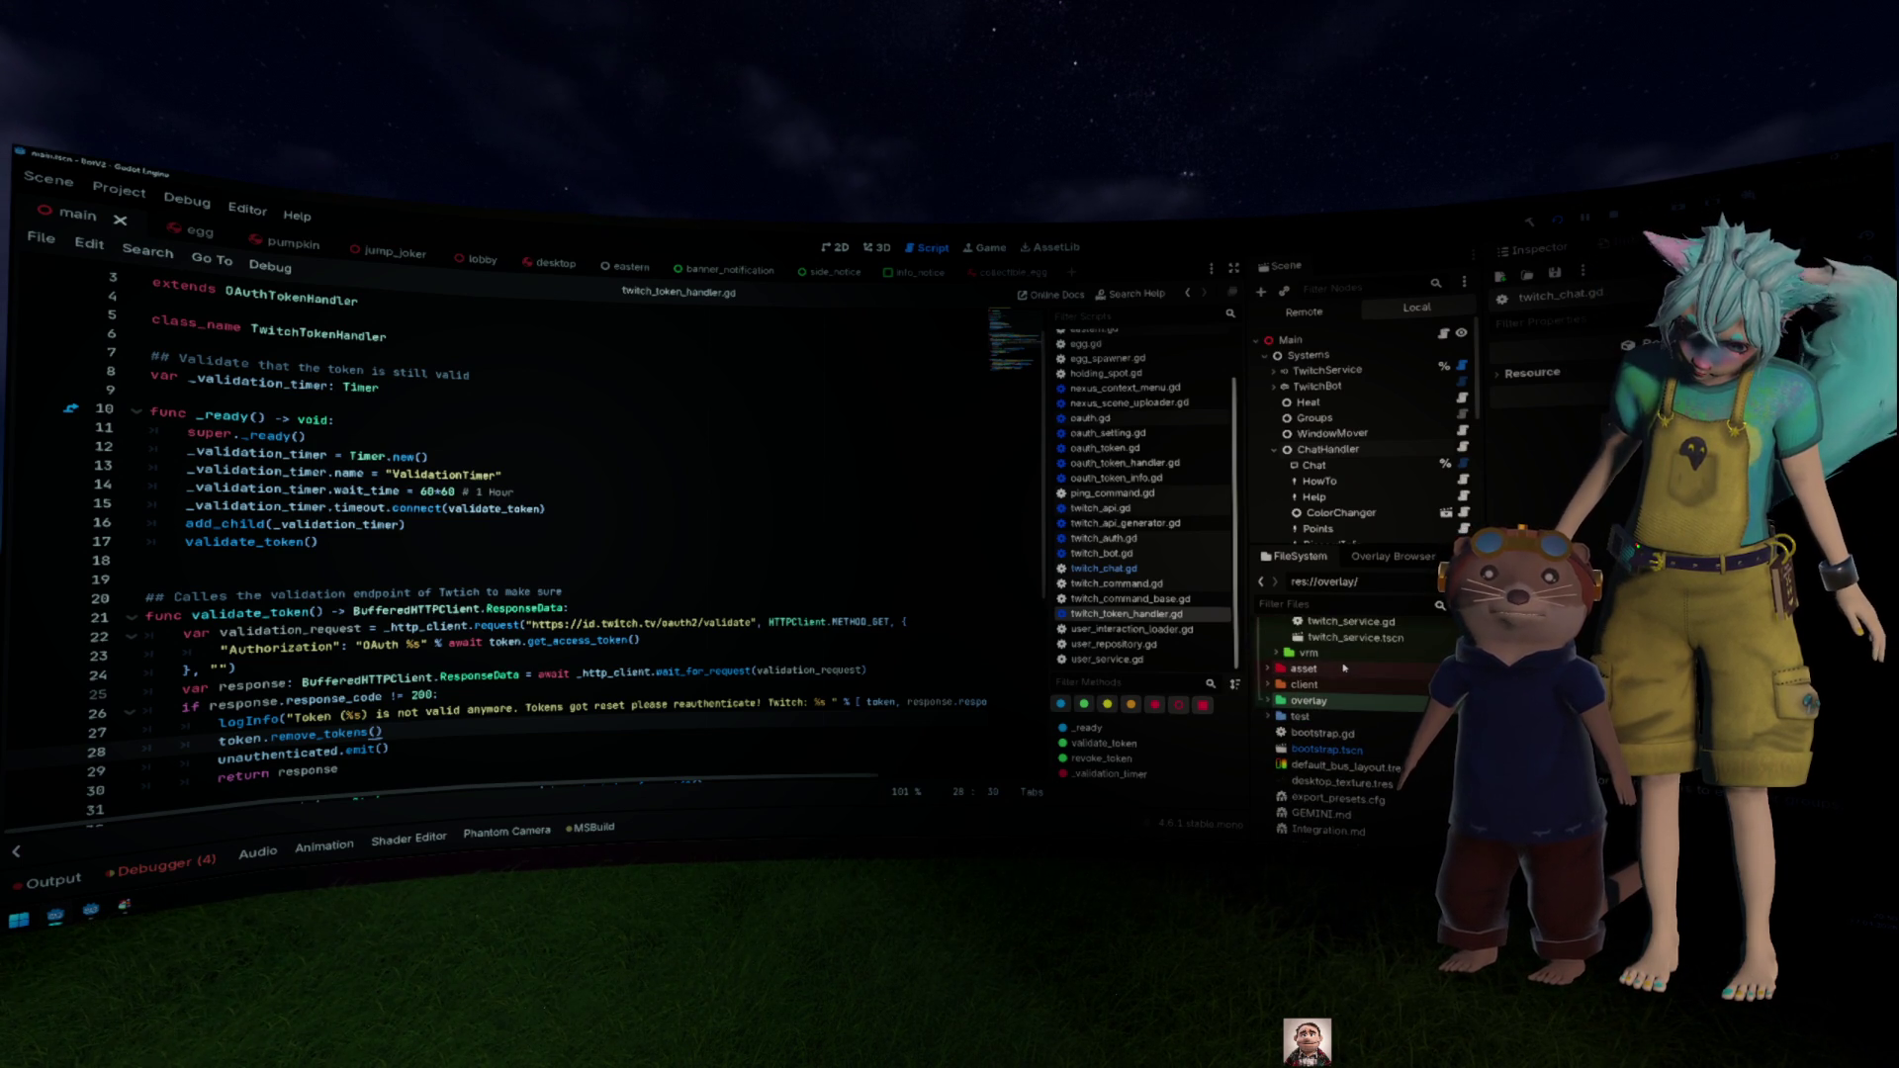
double_click(1345, 686)
double_click(1311, 733)
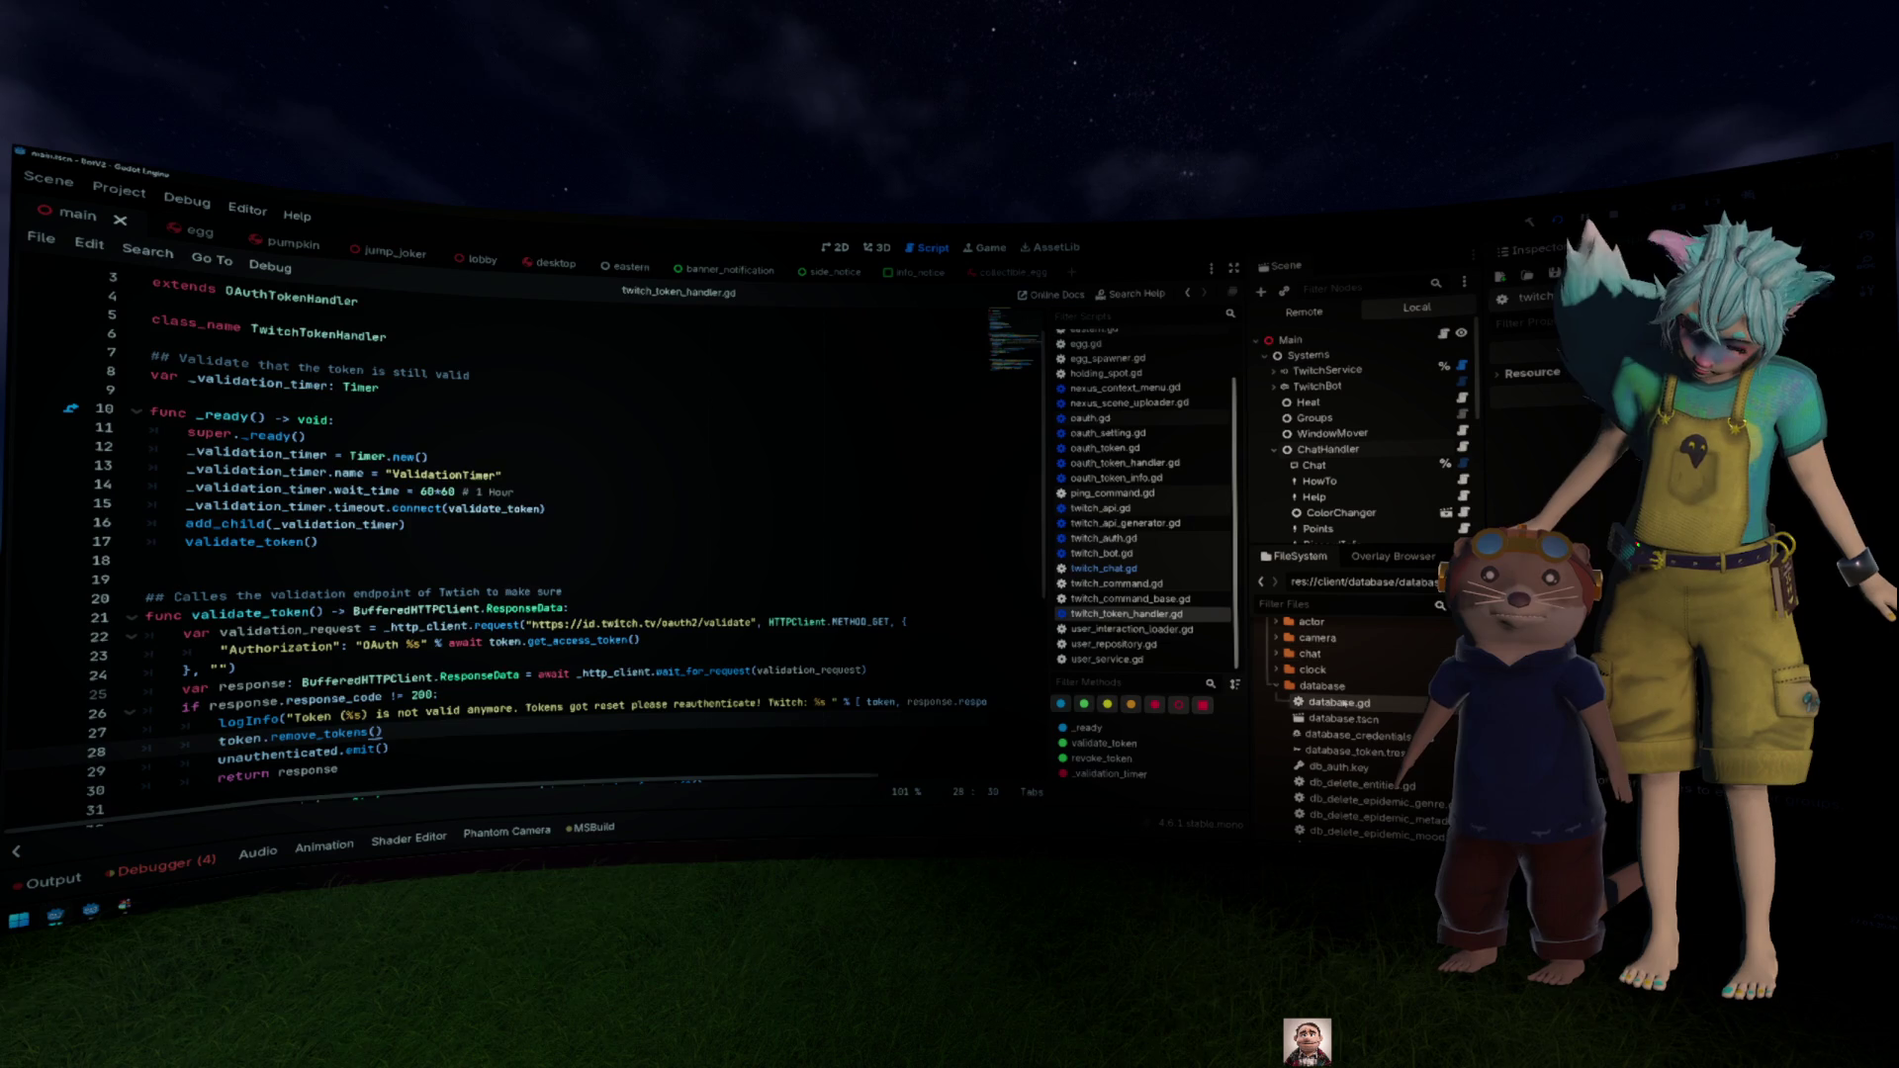
double_click(1343, 703)
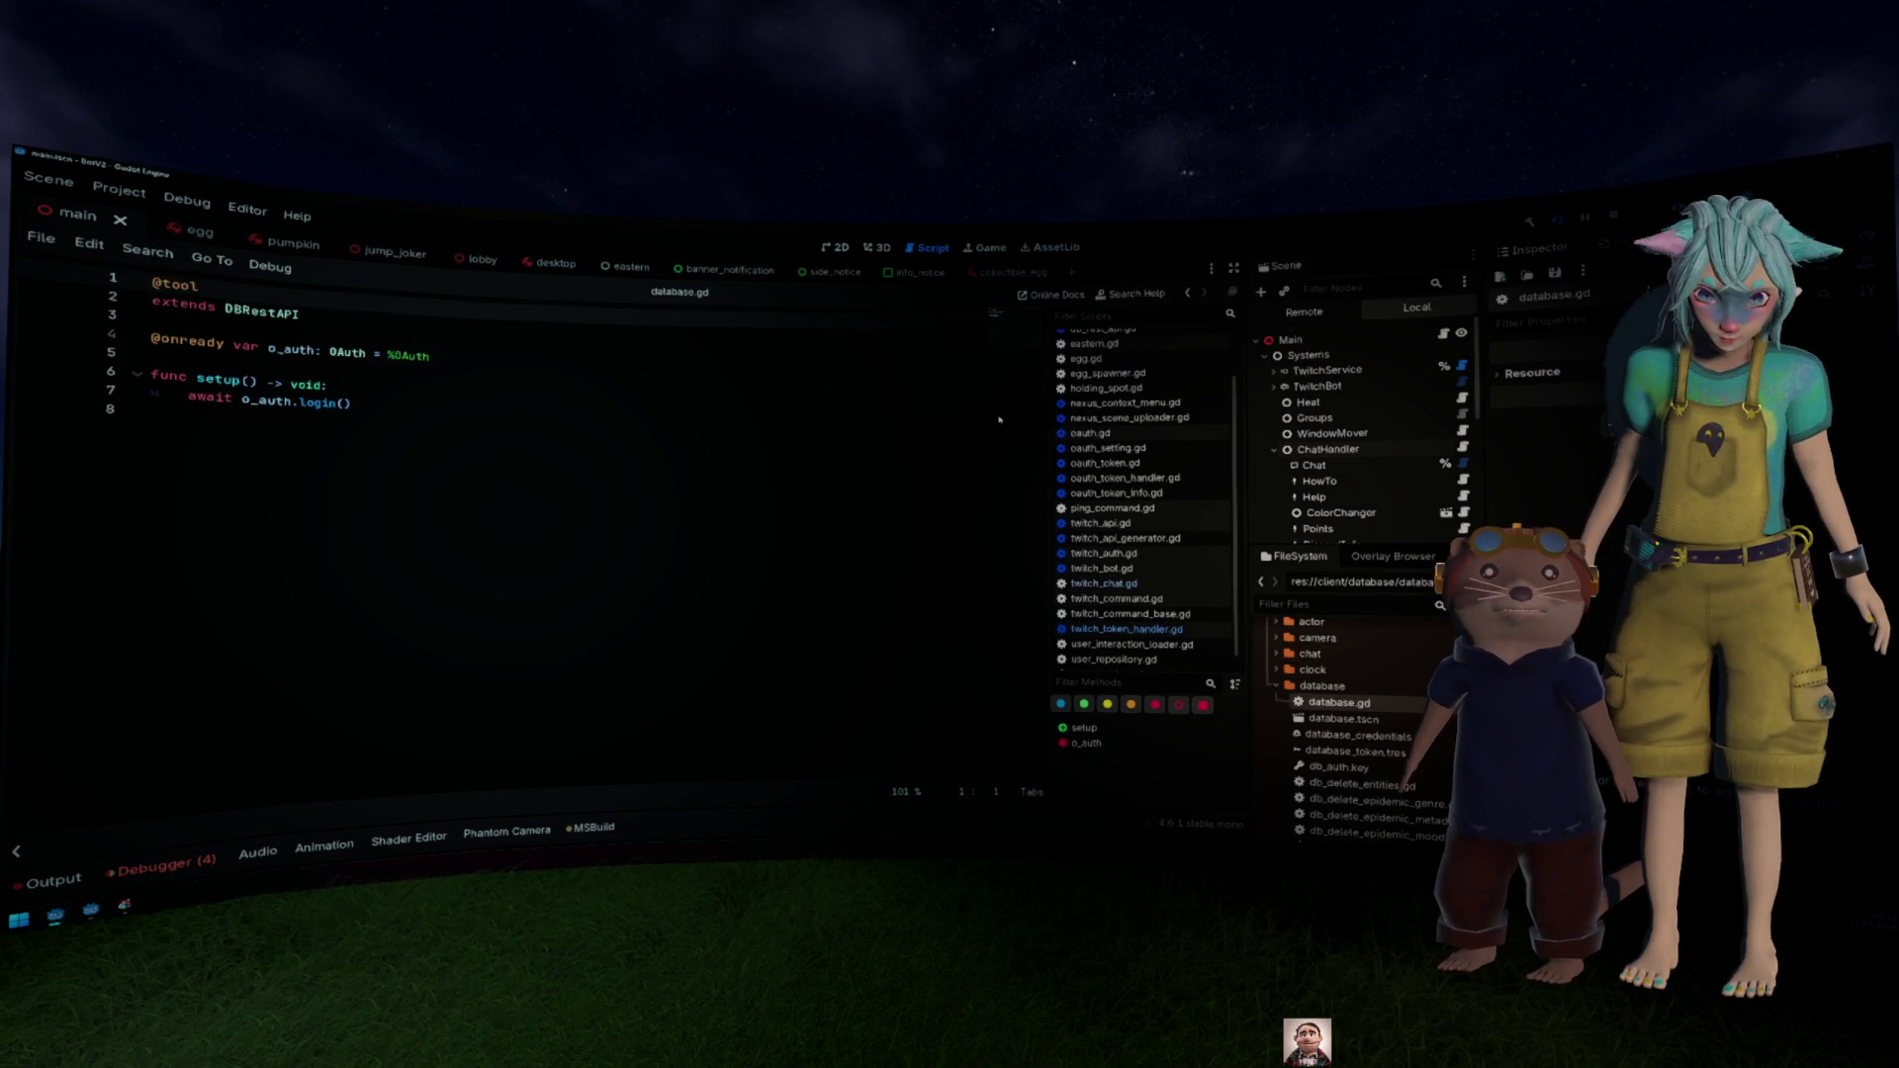
Step: Find db_rest_api.gd in the FileSystem dock and open it in the Script editor
scroll(1098, 345, "down", 1)
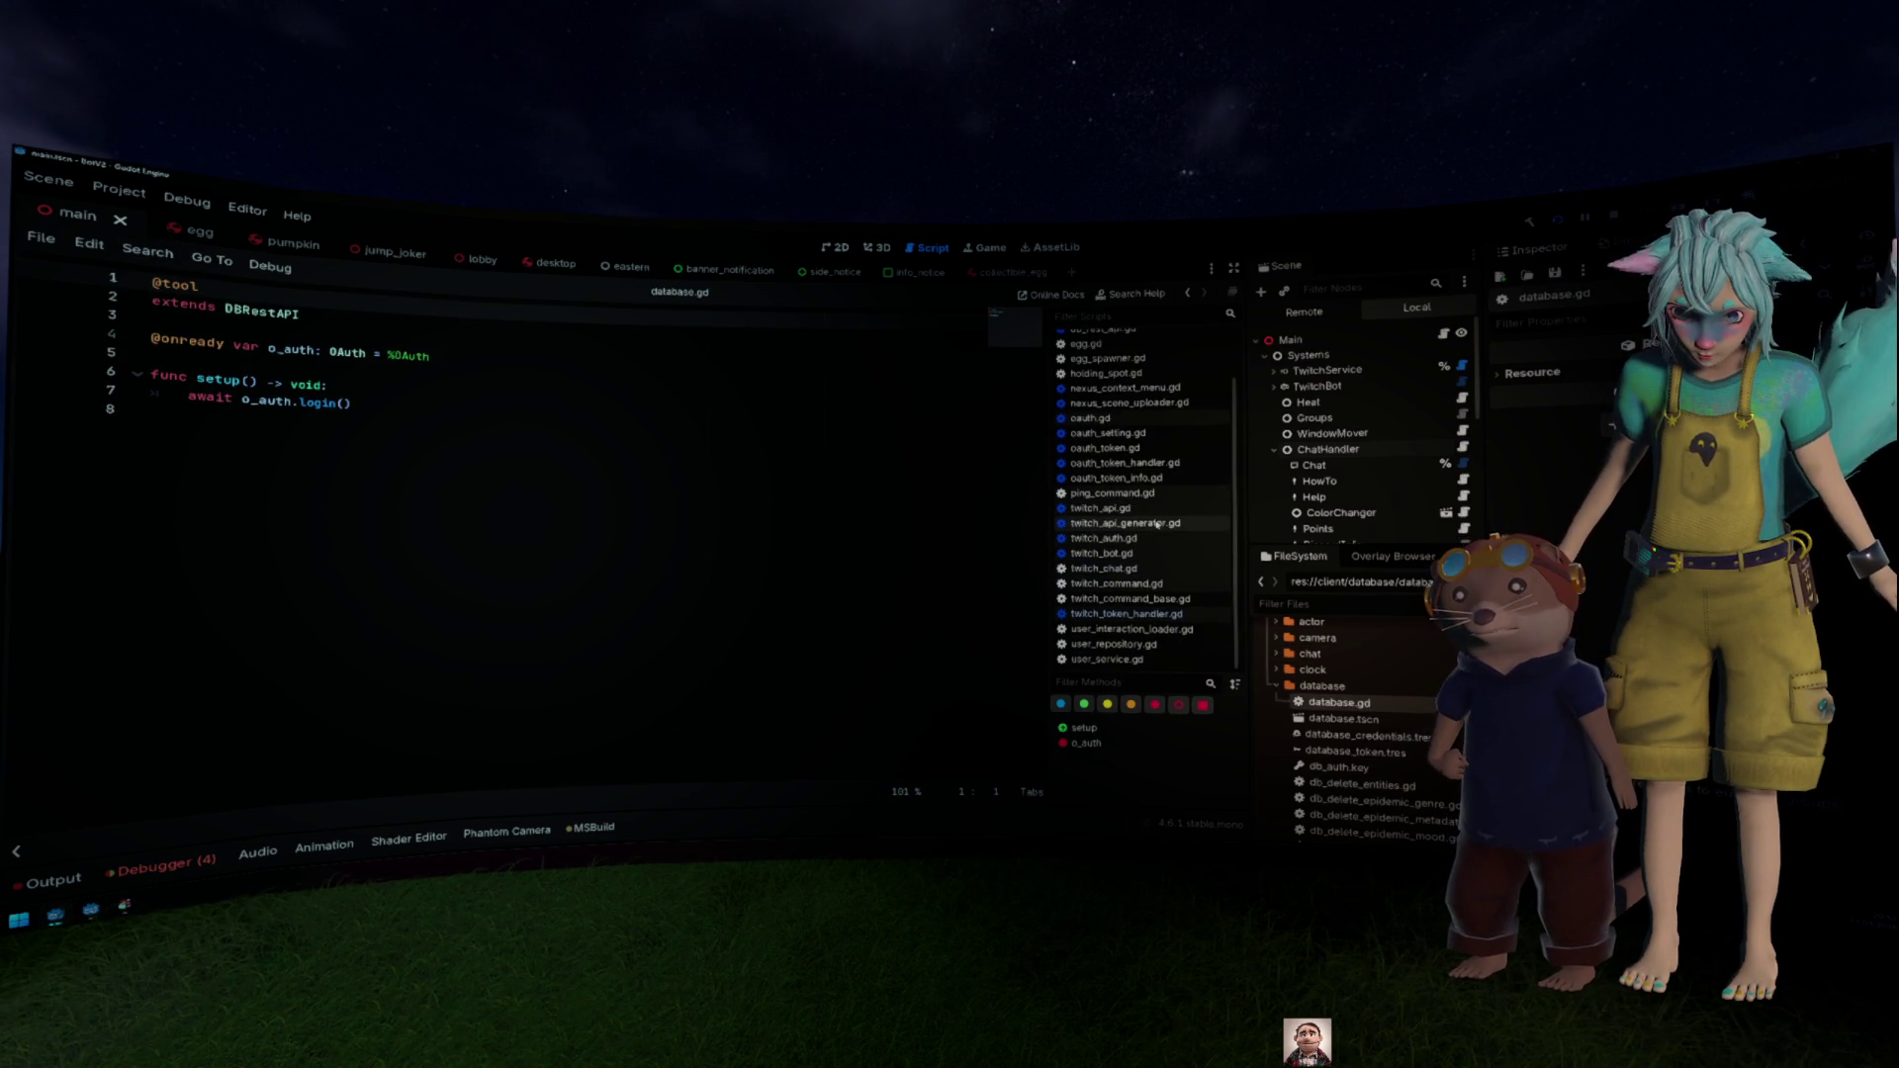
scroll(1399, 750, "down", 2)
scroll(1396, 743, "down", 3)
scroll(1371, 675, "down", 3)
scroll(1372, 676, "down", 8)
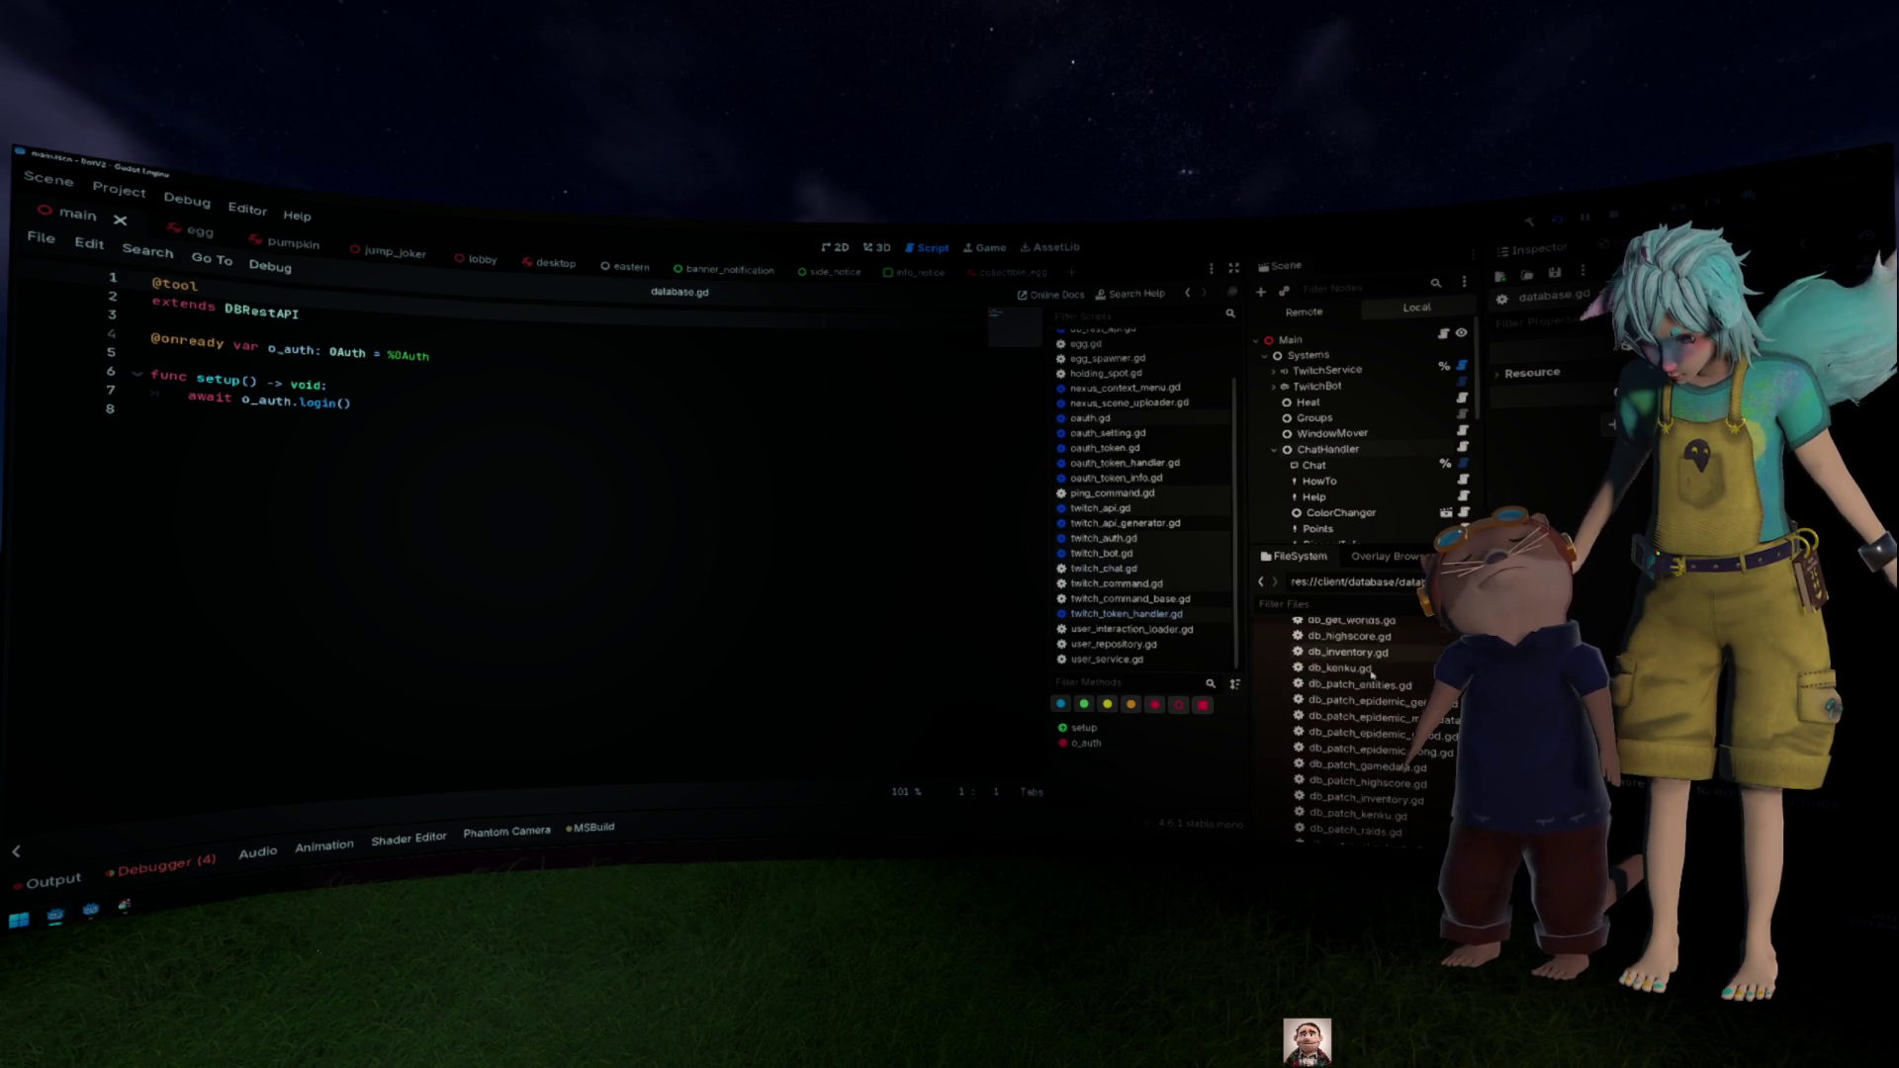
scroll(1371, 674, "down", 8)
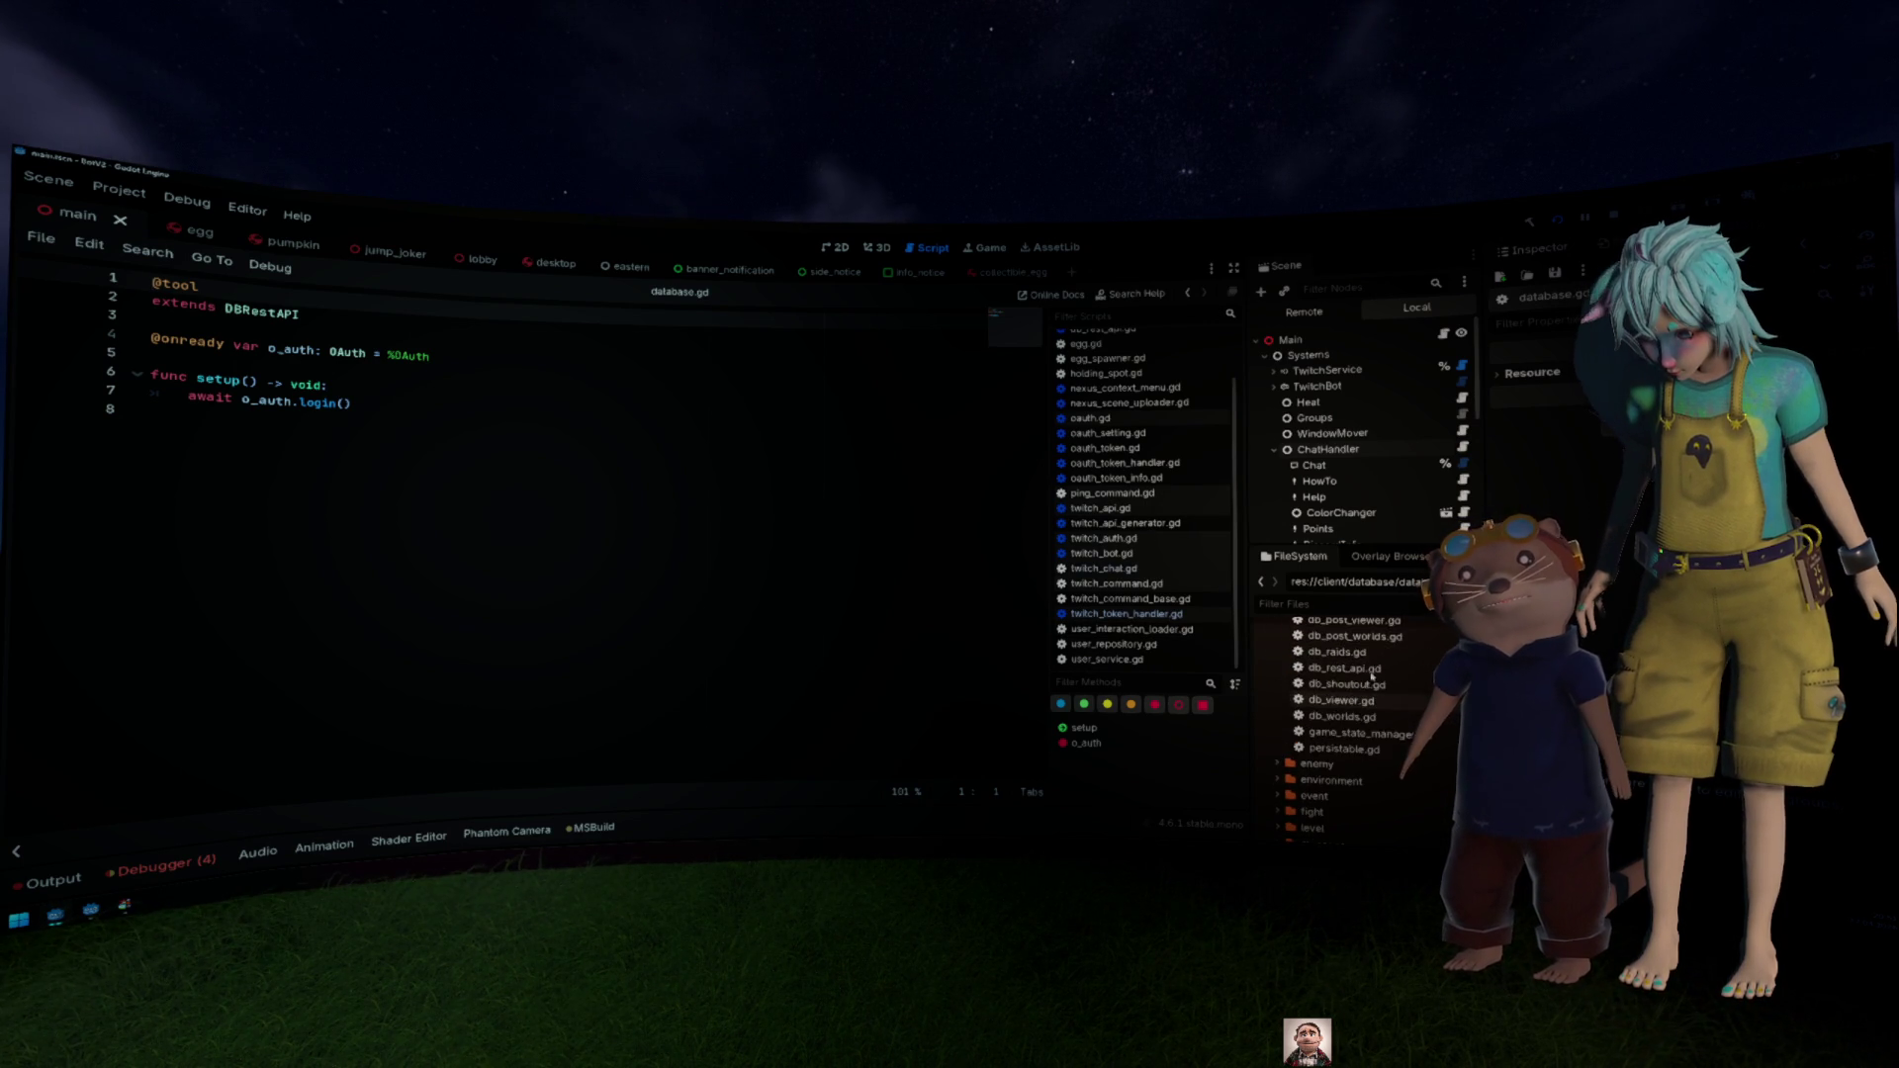
scroll(1372, 754, "up", 2)
scroll(1372, 754, "up", 3)
scroll(1371, 757, "down", 2)
scroll(1378, 779, "up", 3)
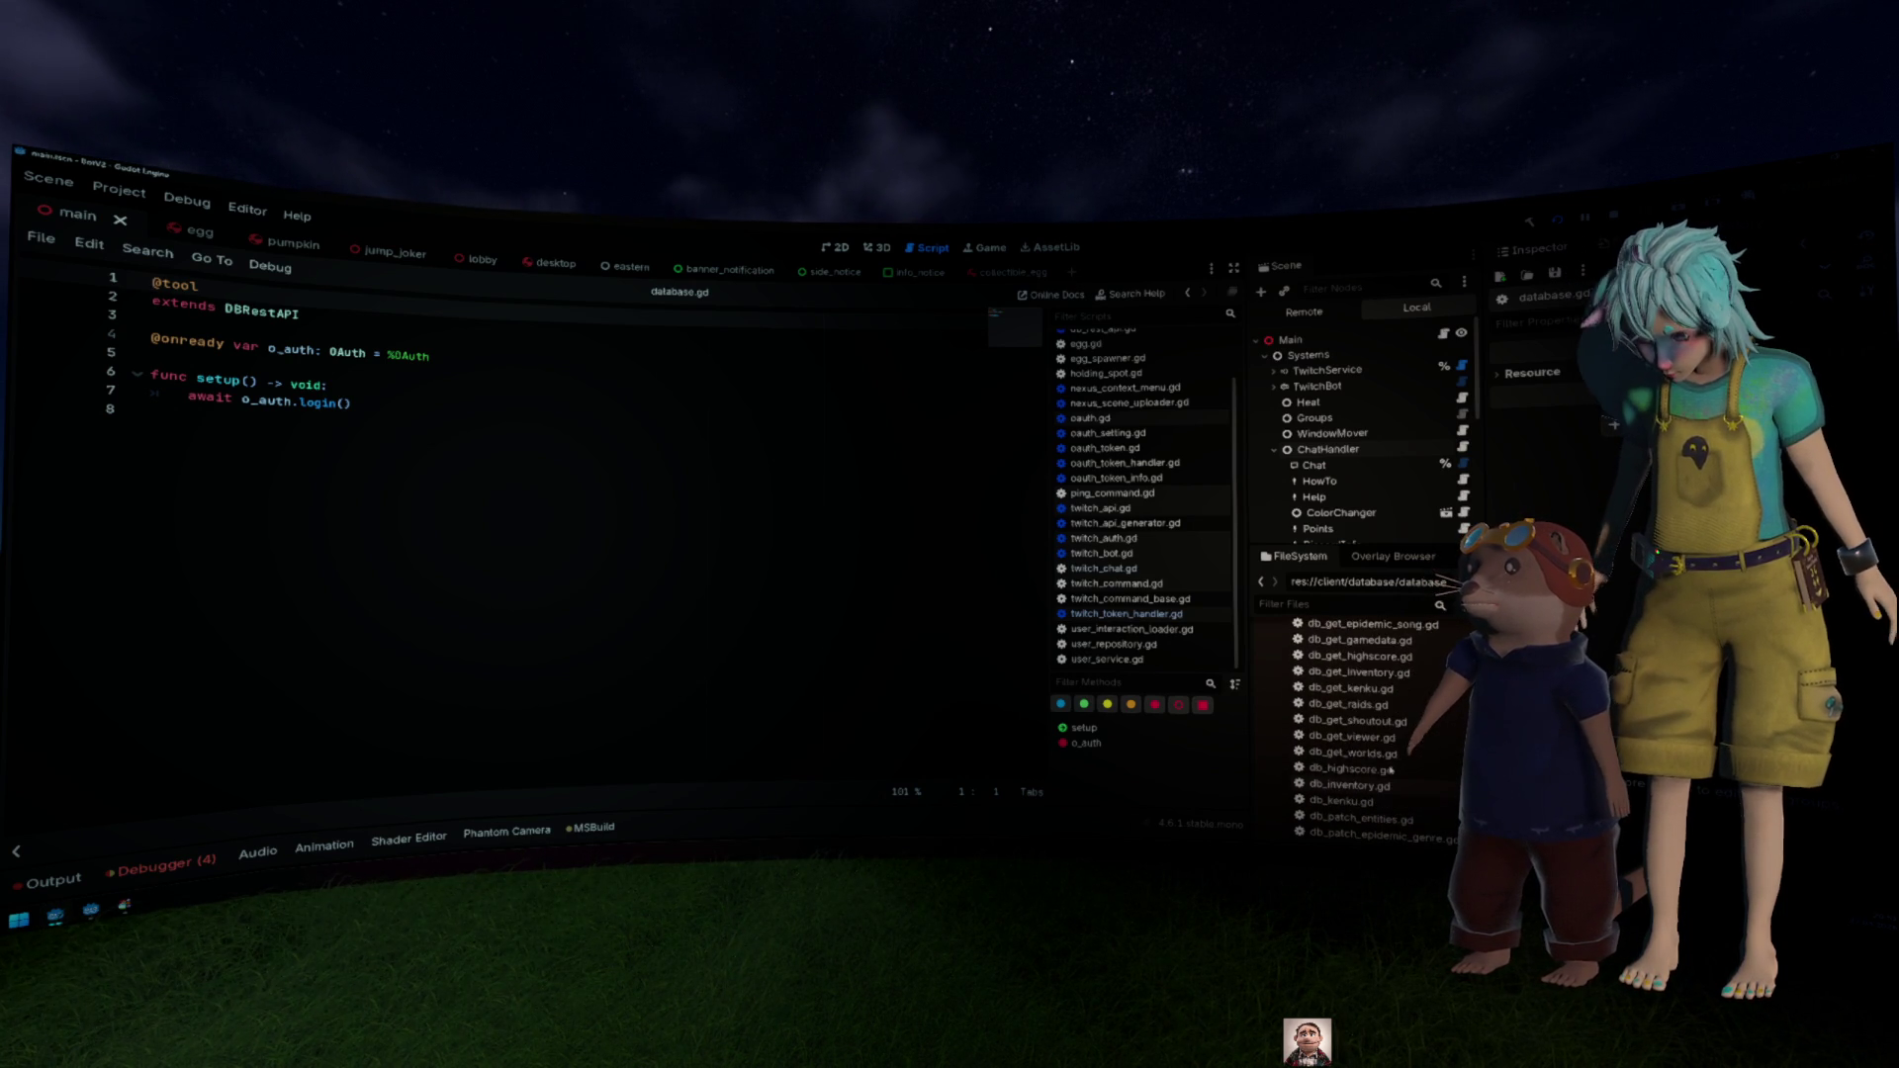
scroll(1390, 770, "up", 2)
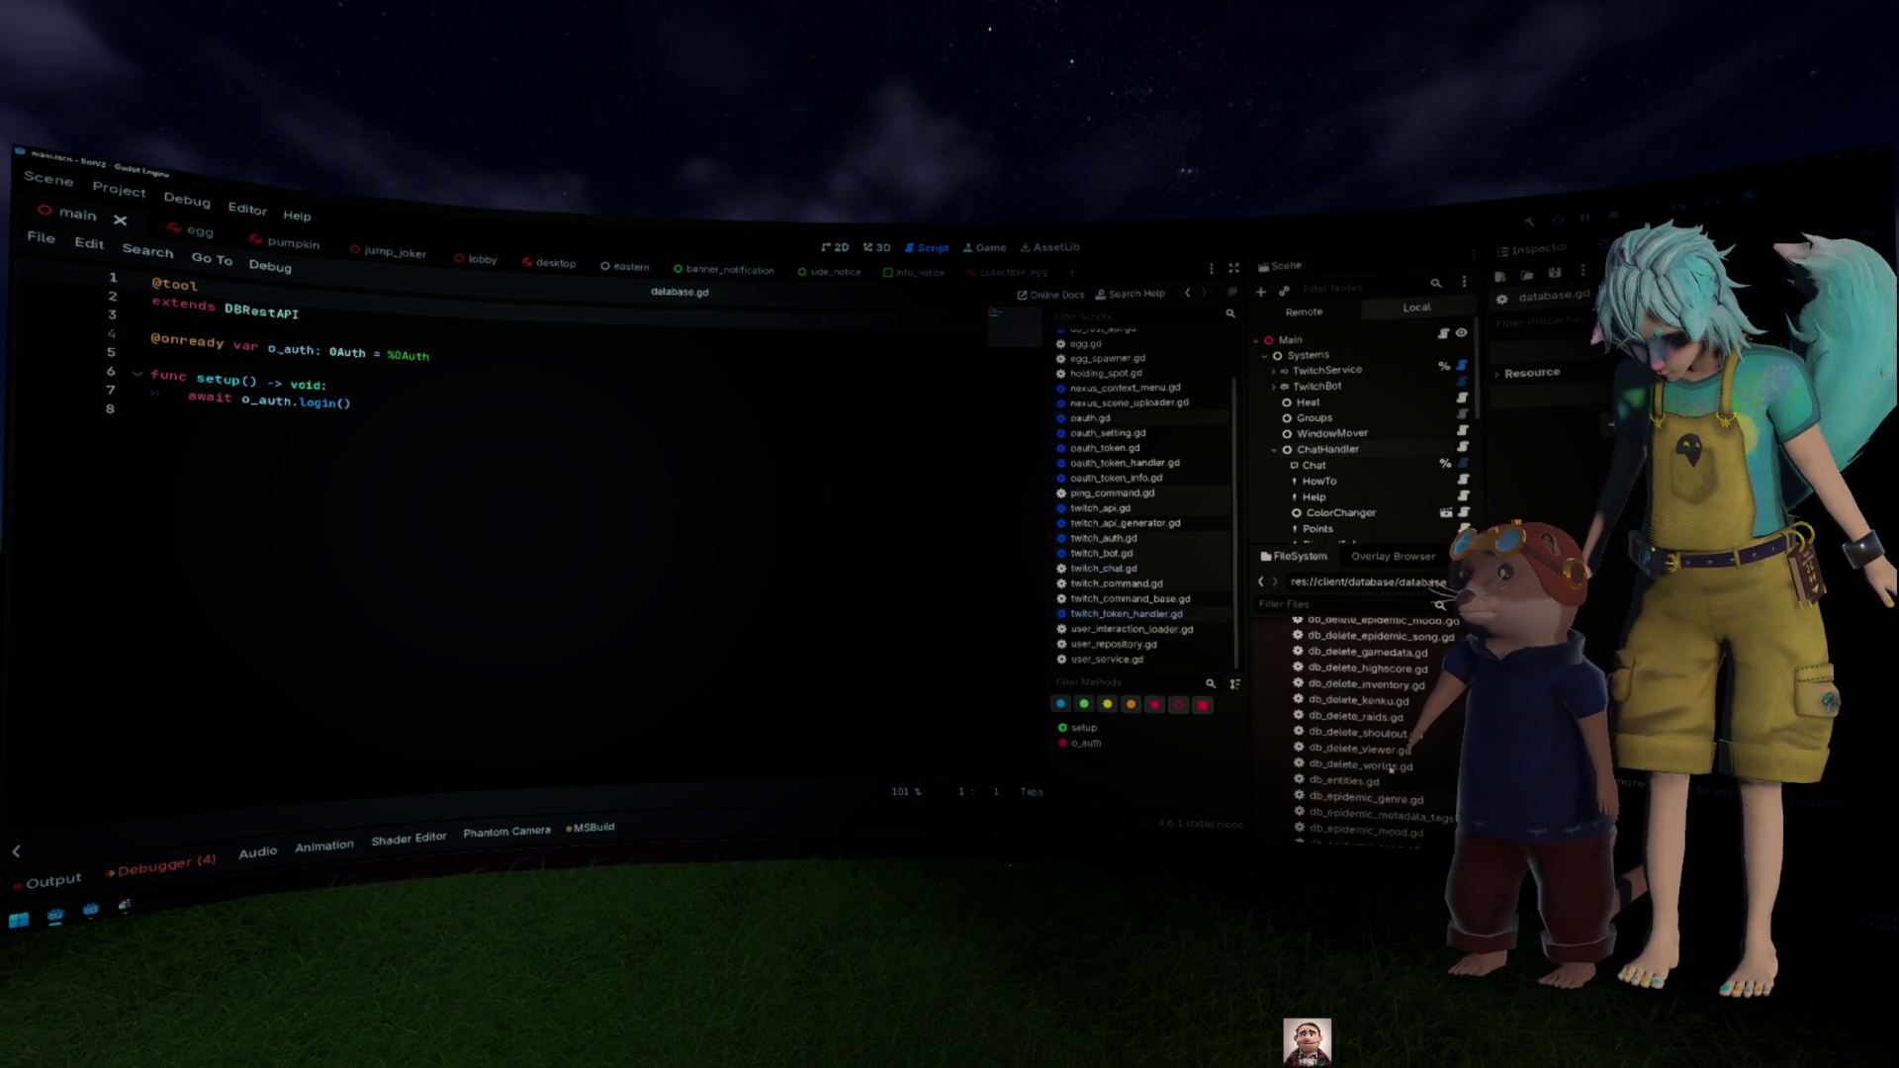
scroll(1391, 770, "up", 2)
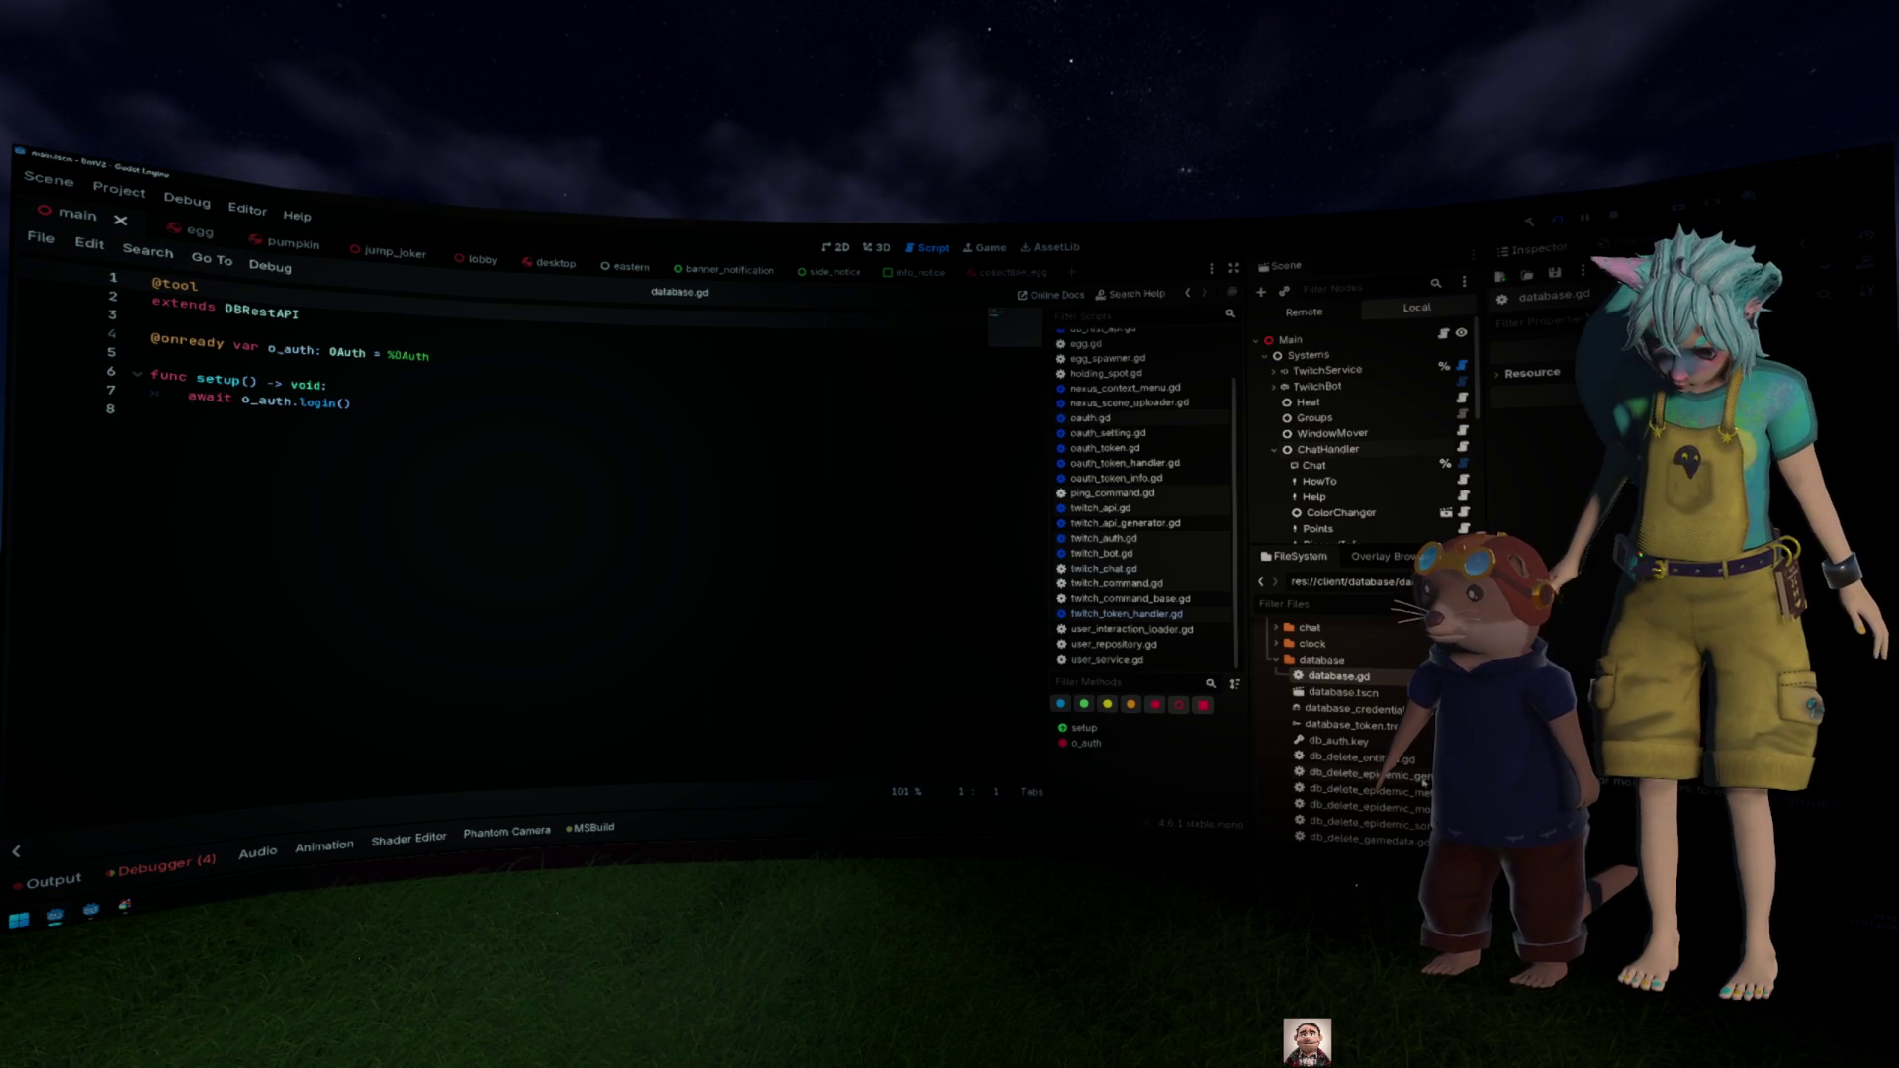
scroll(1425, 781, "down", 1)
scroll(1422, 782, "down", 5)
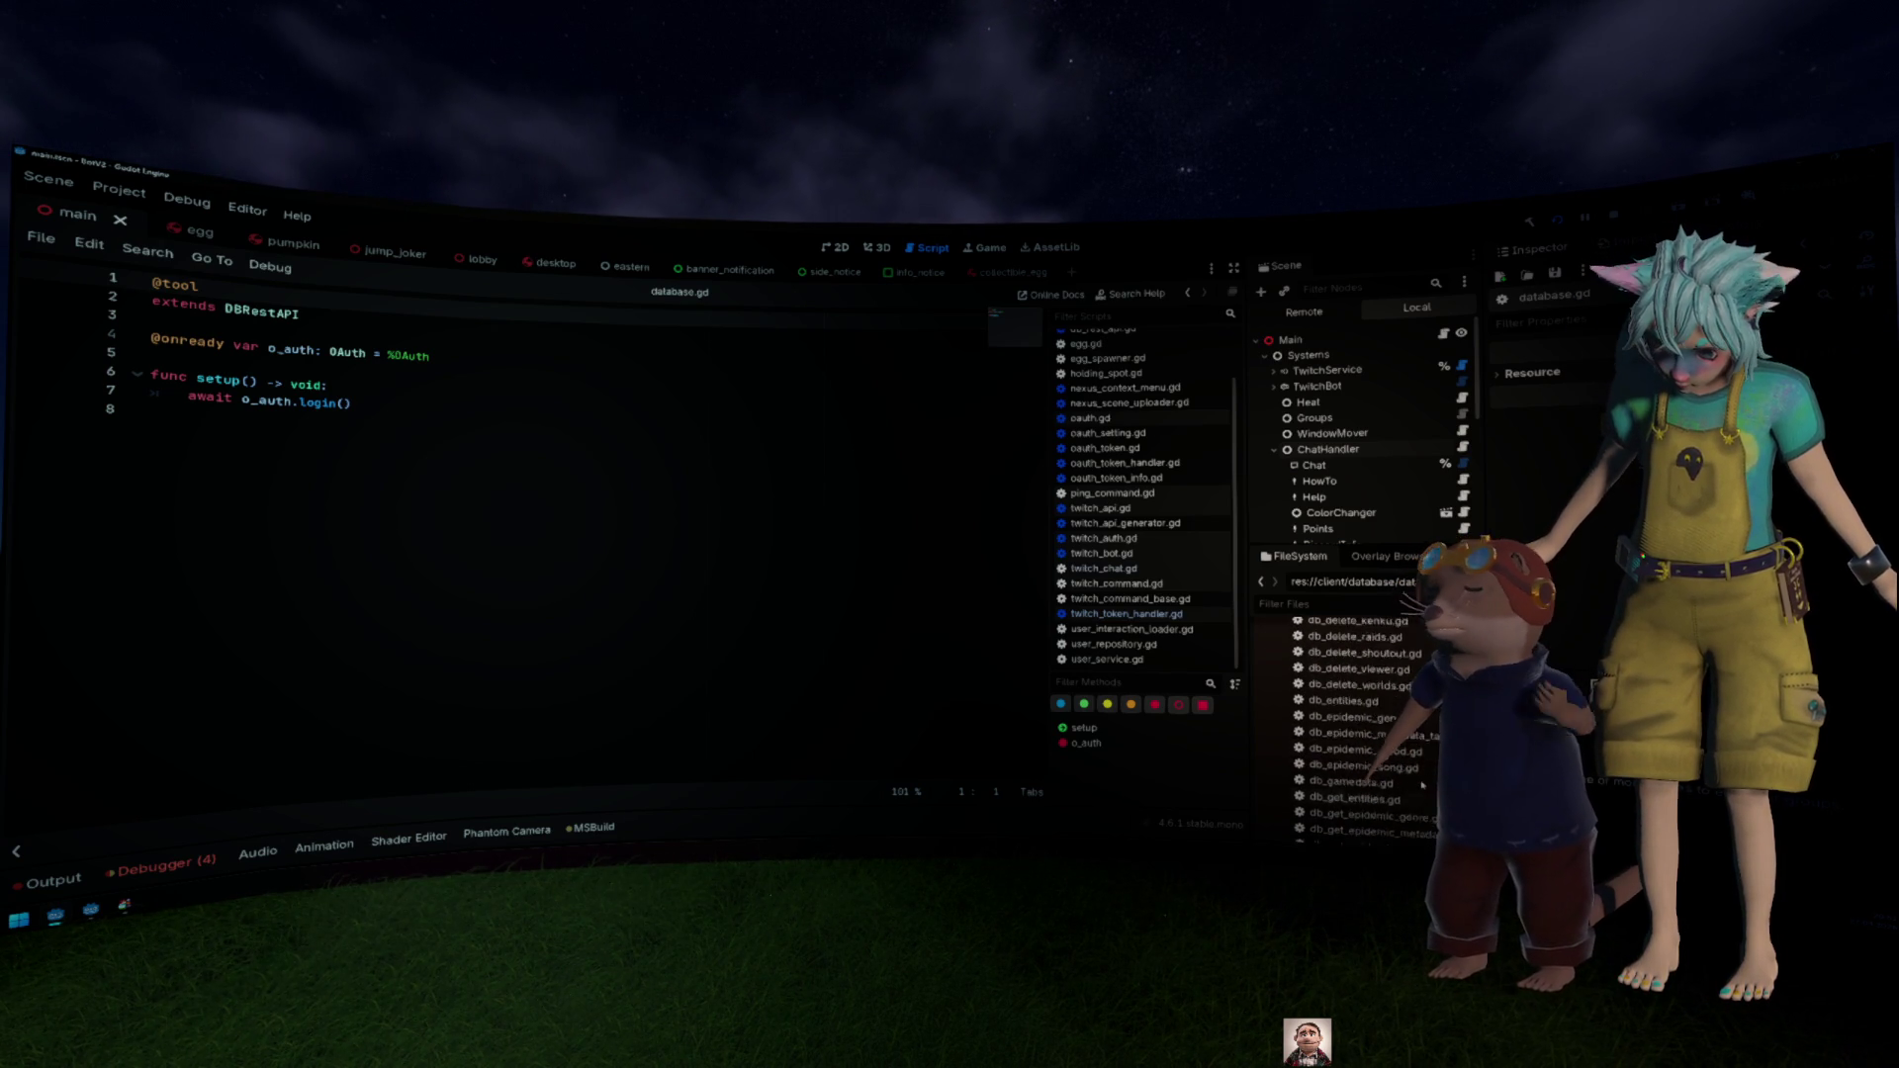
scroll(1422, 785, "up", 4)
scroll(1381, 690, "down", 5)
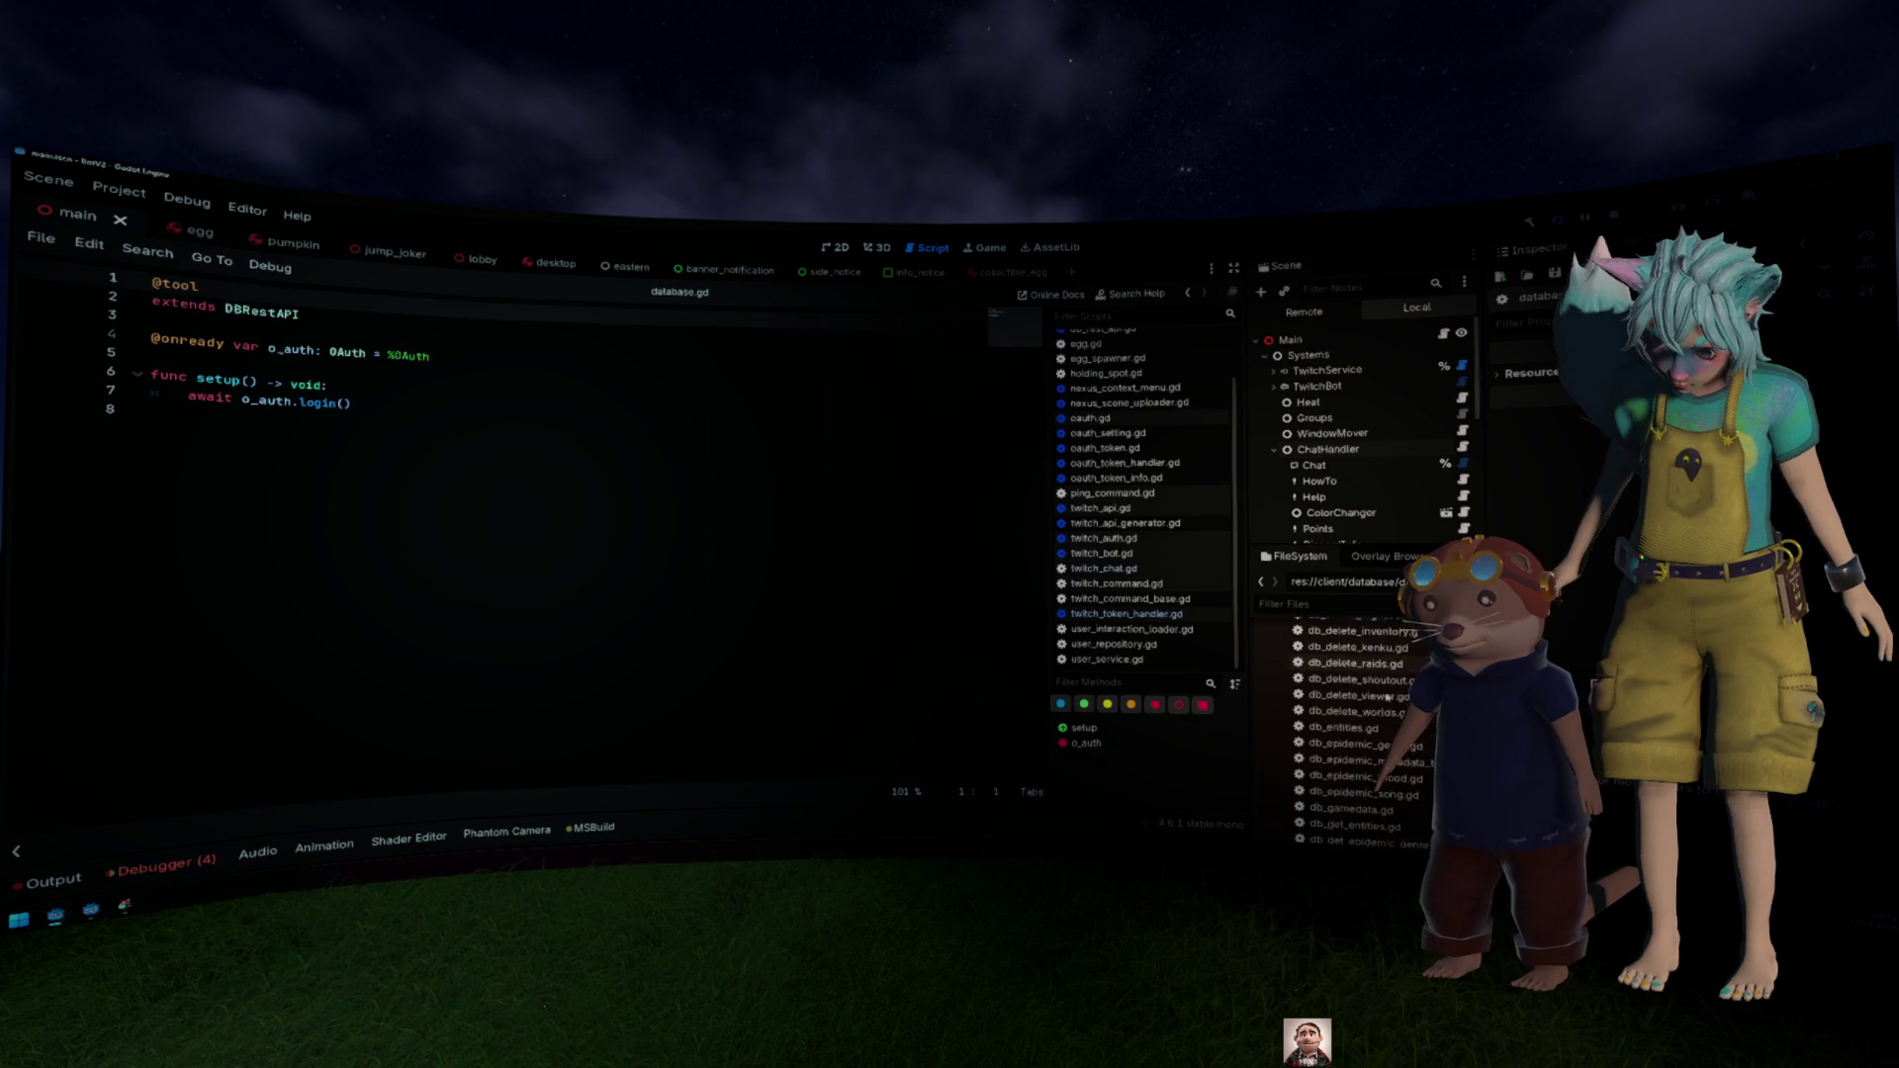
scroll(1390, 695, "down", 2)
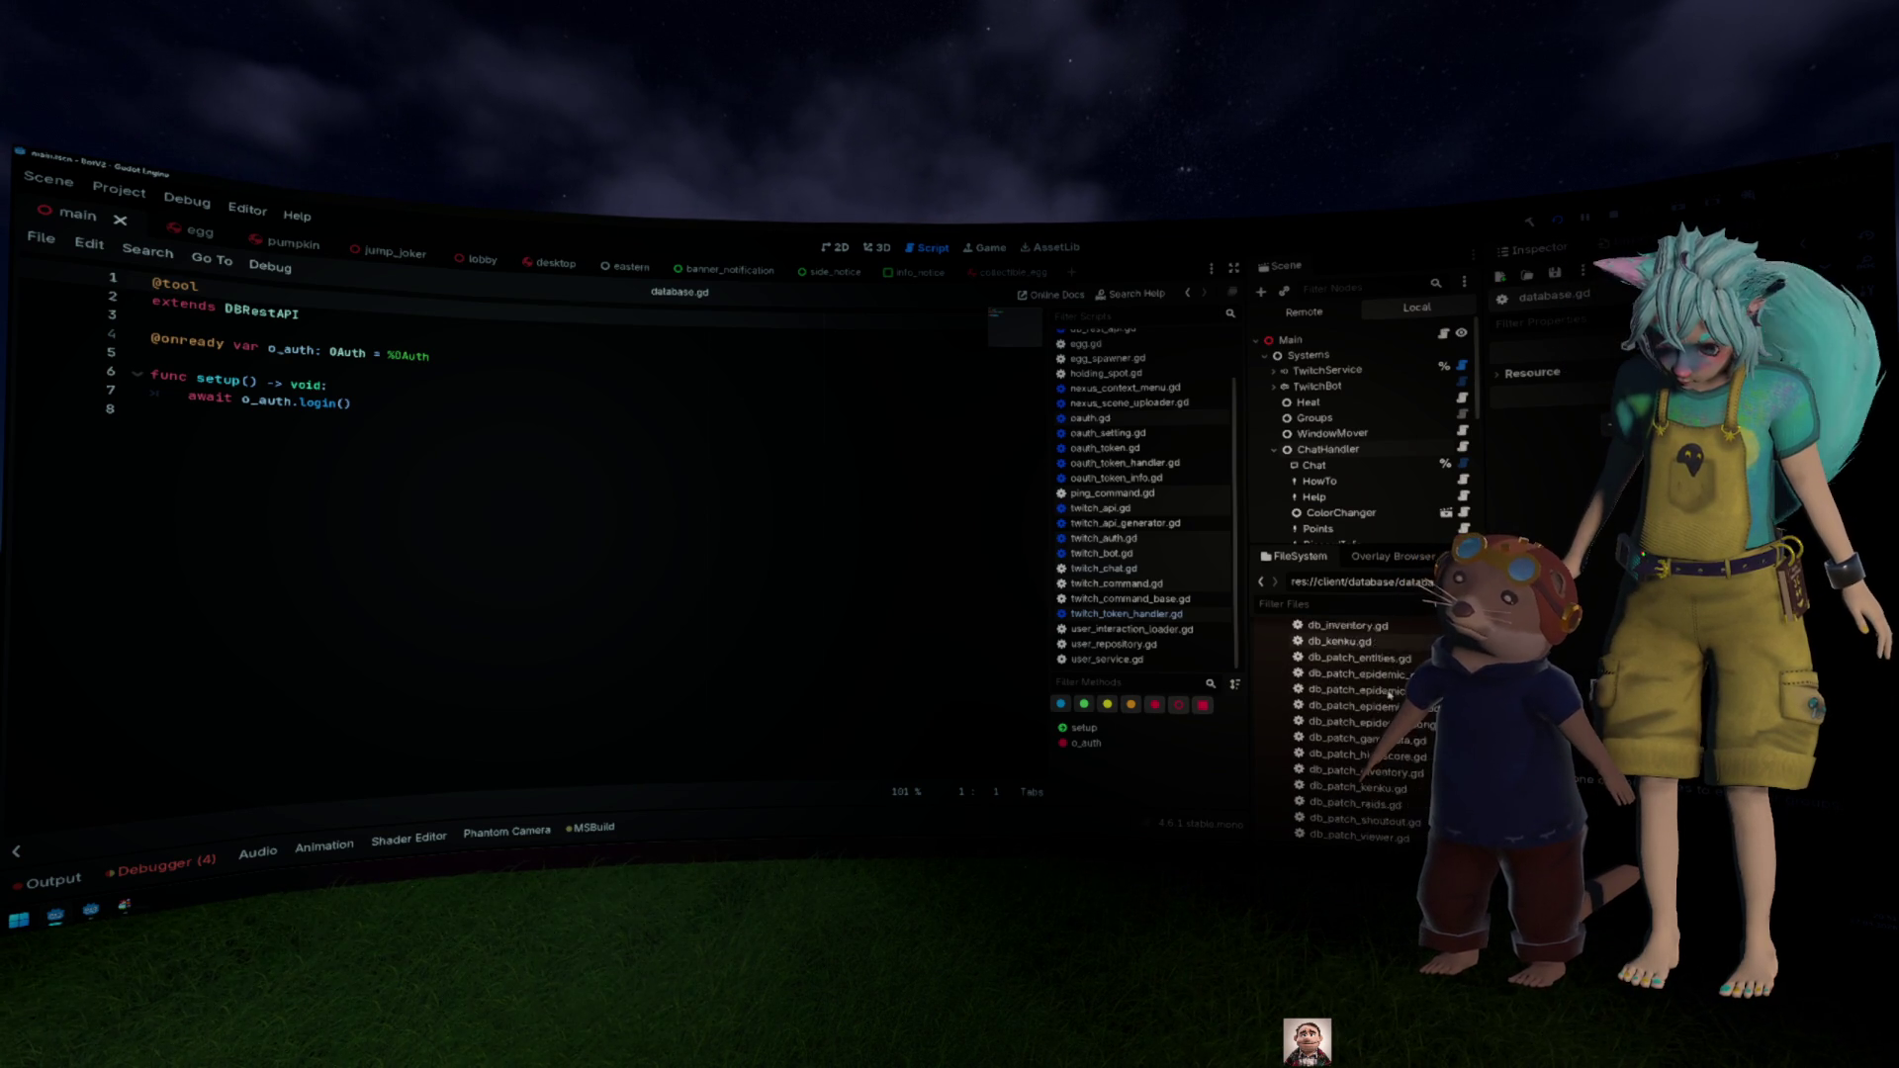
scroll(1385, 692, "down", 8)
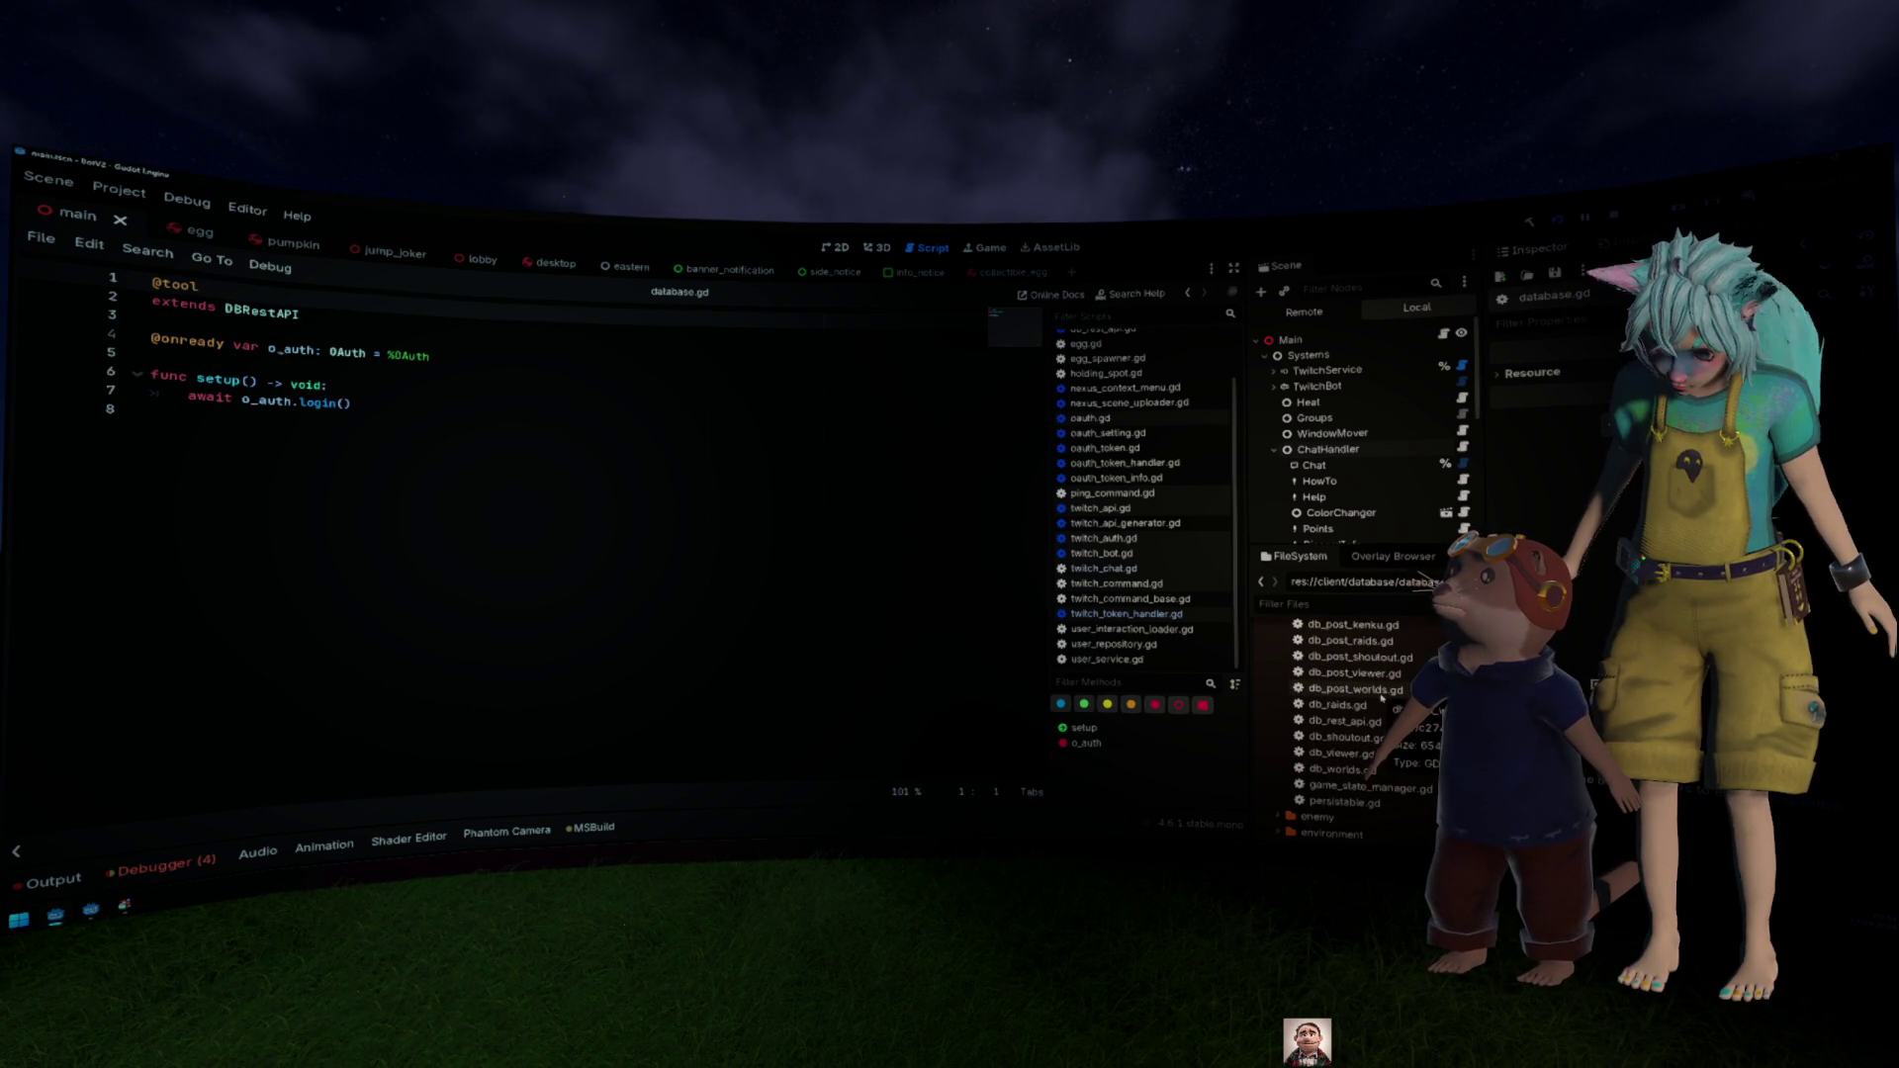
double_click(1390, 722)
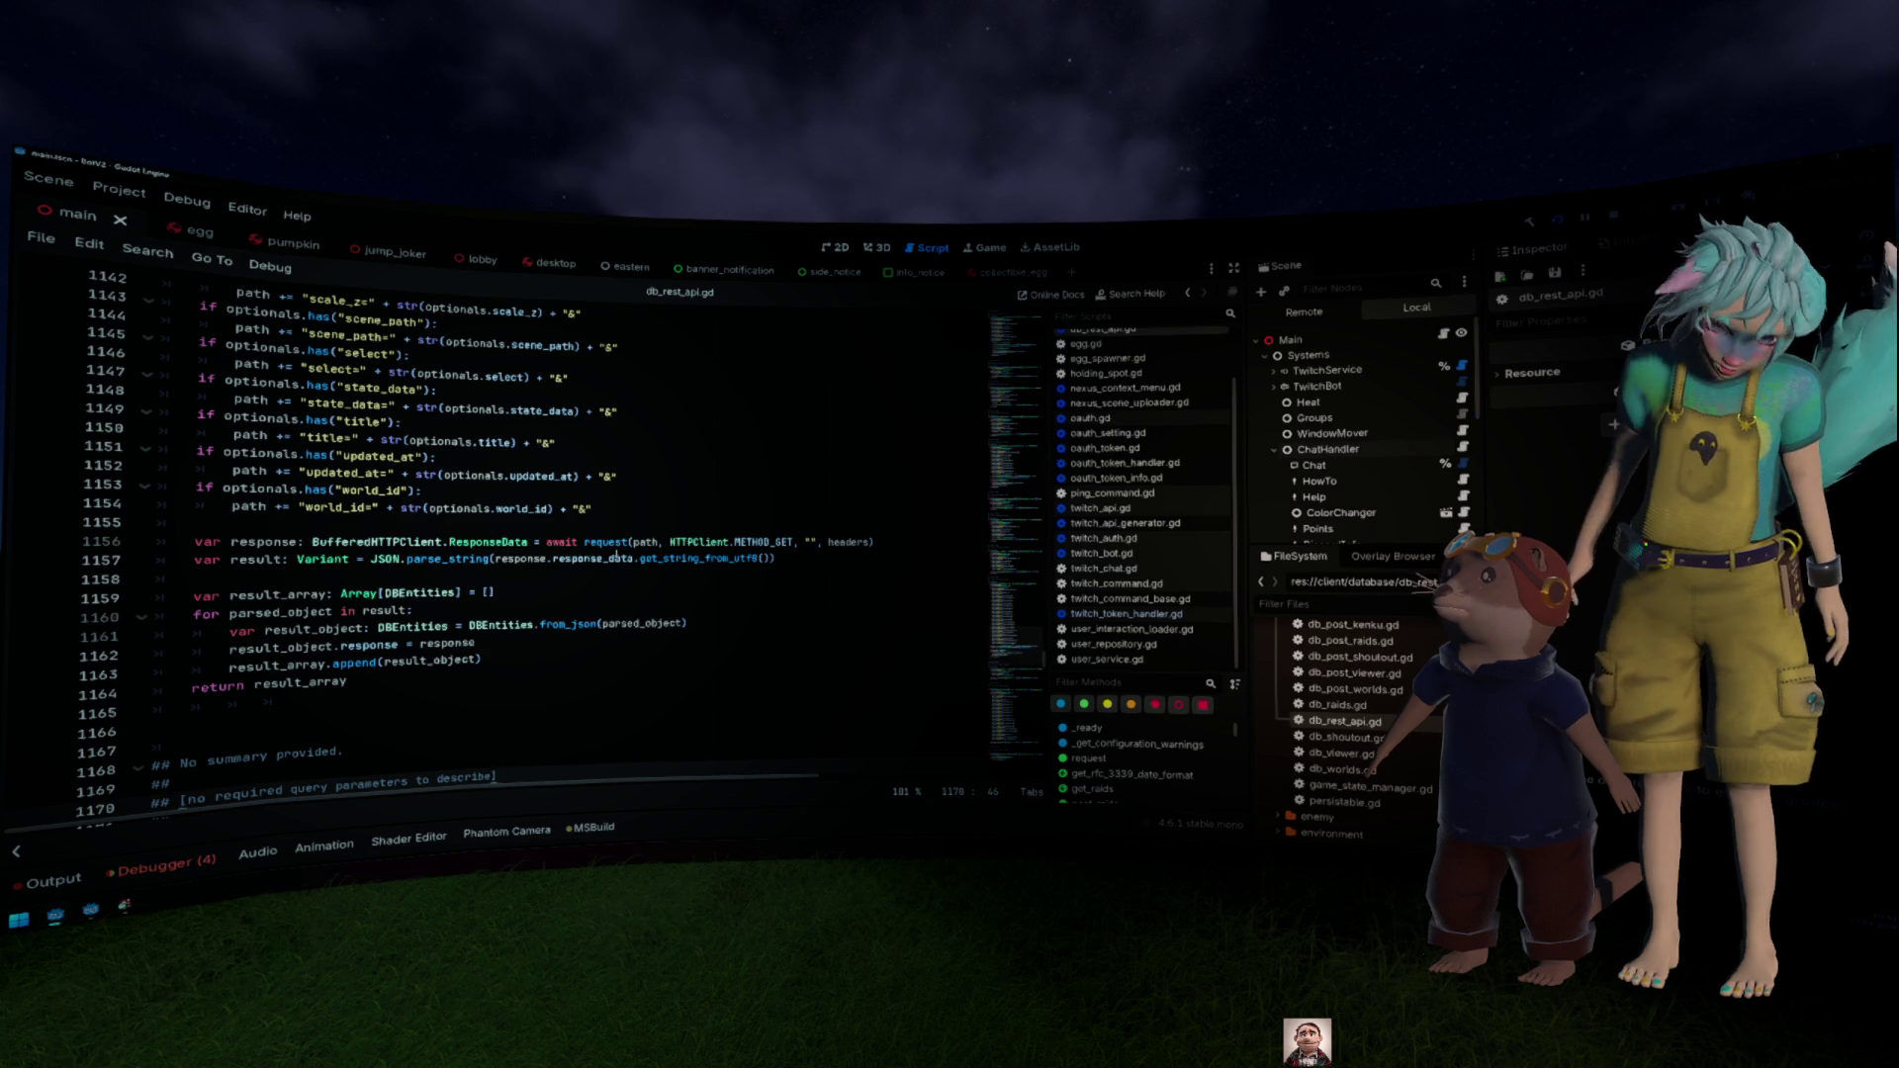
Step: Add a breakpoint on line 58, the header.merge line in db_rest_api.gd's request function
scroll(616, 556, "up", 5)
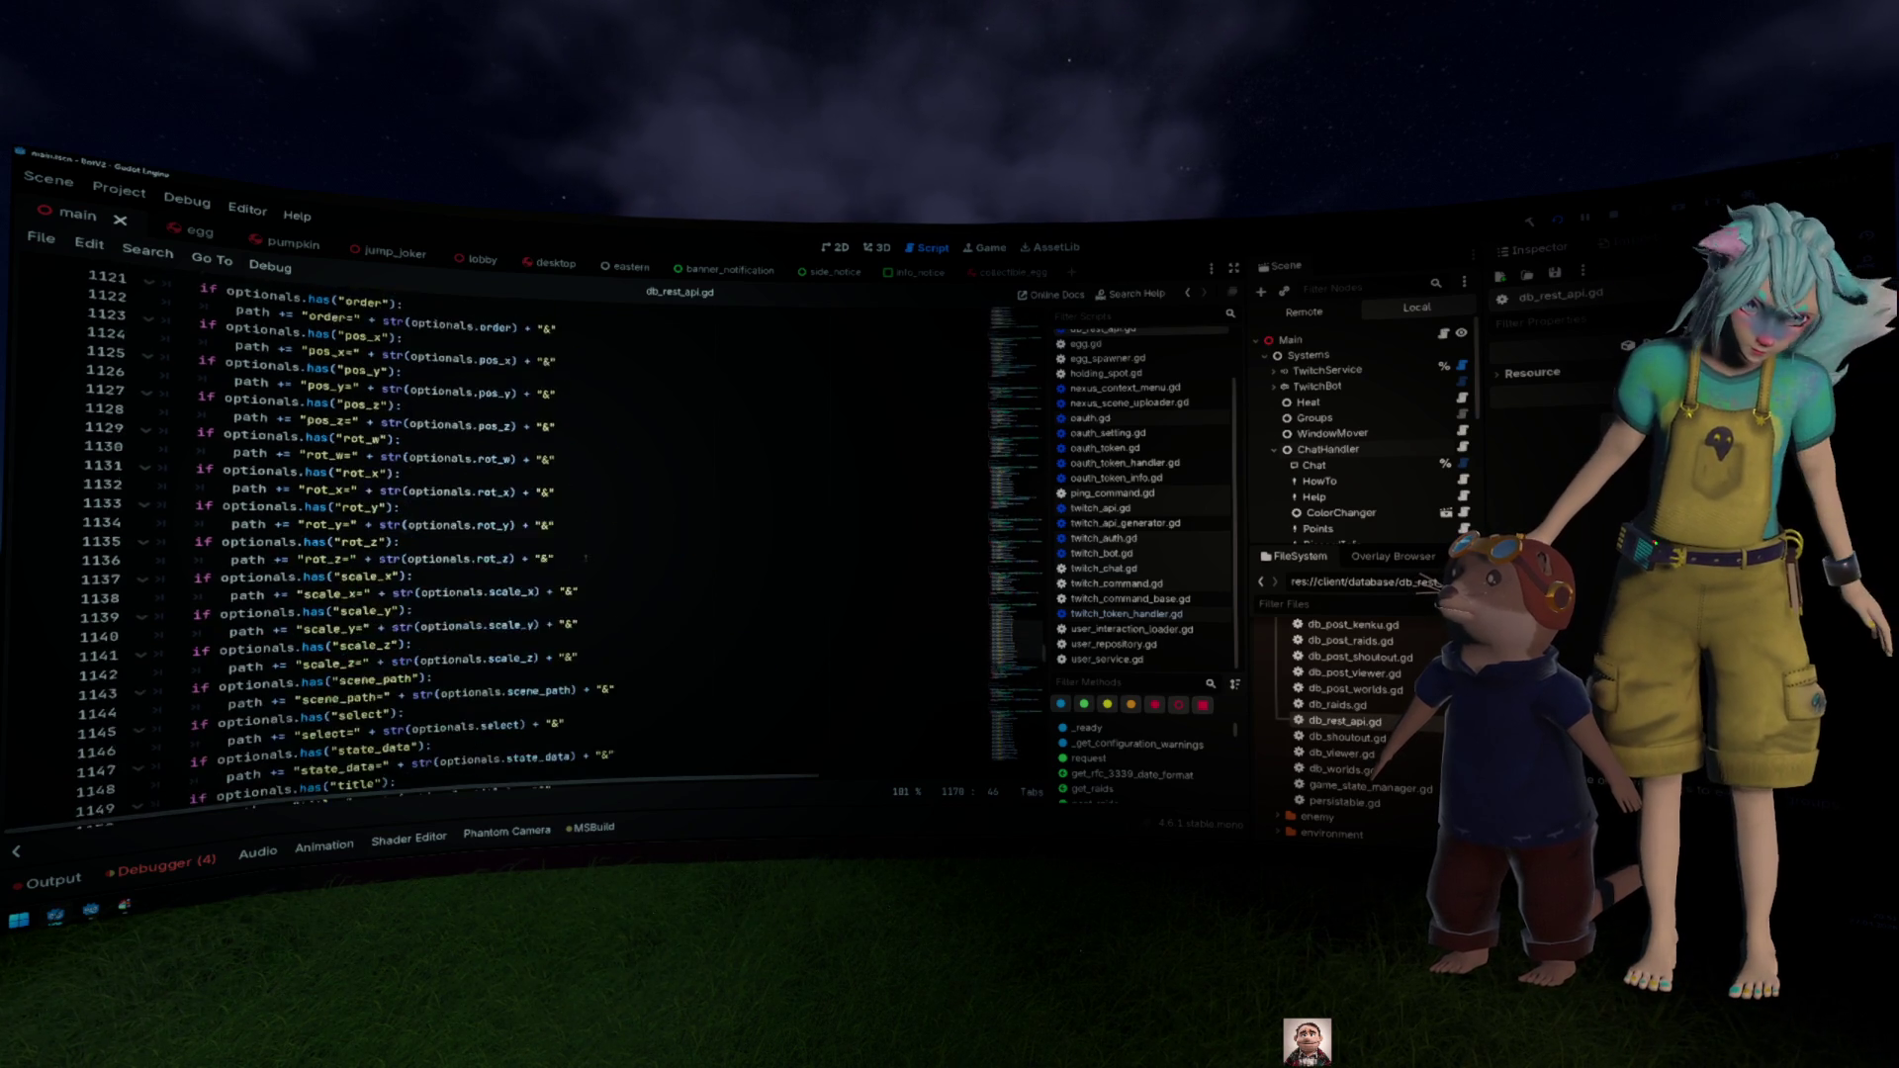
scroll(585, 557, "up", 6)
scroll(618, 492, "up", 20)
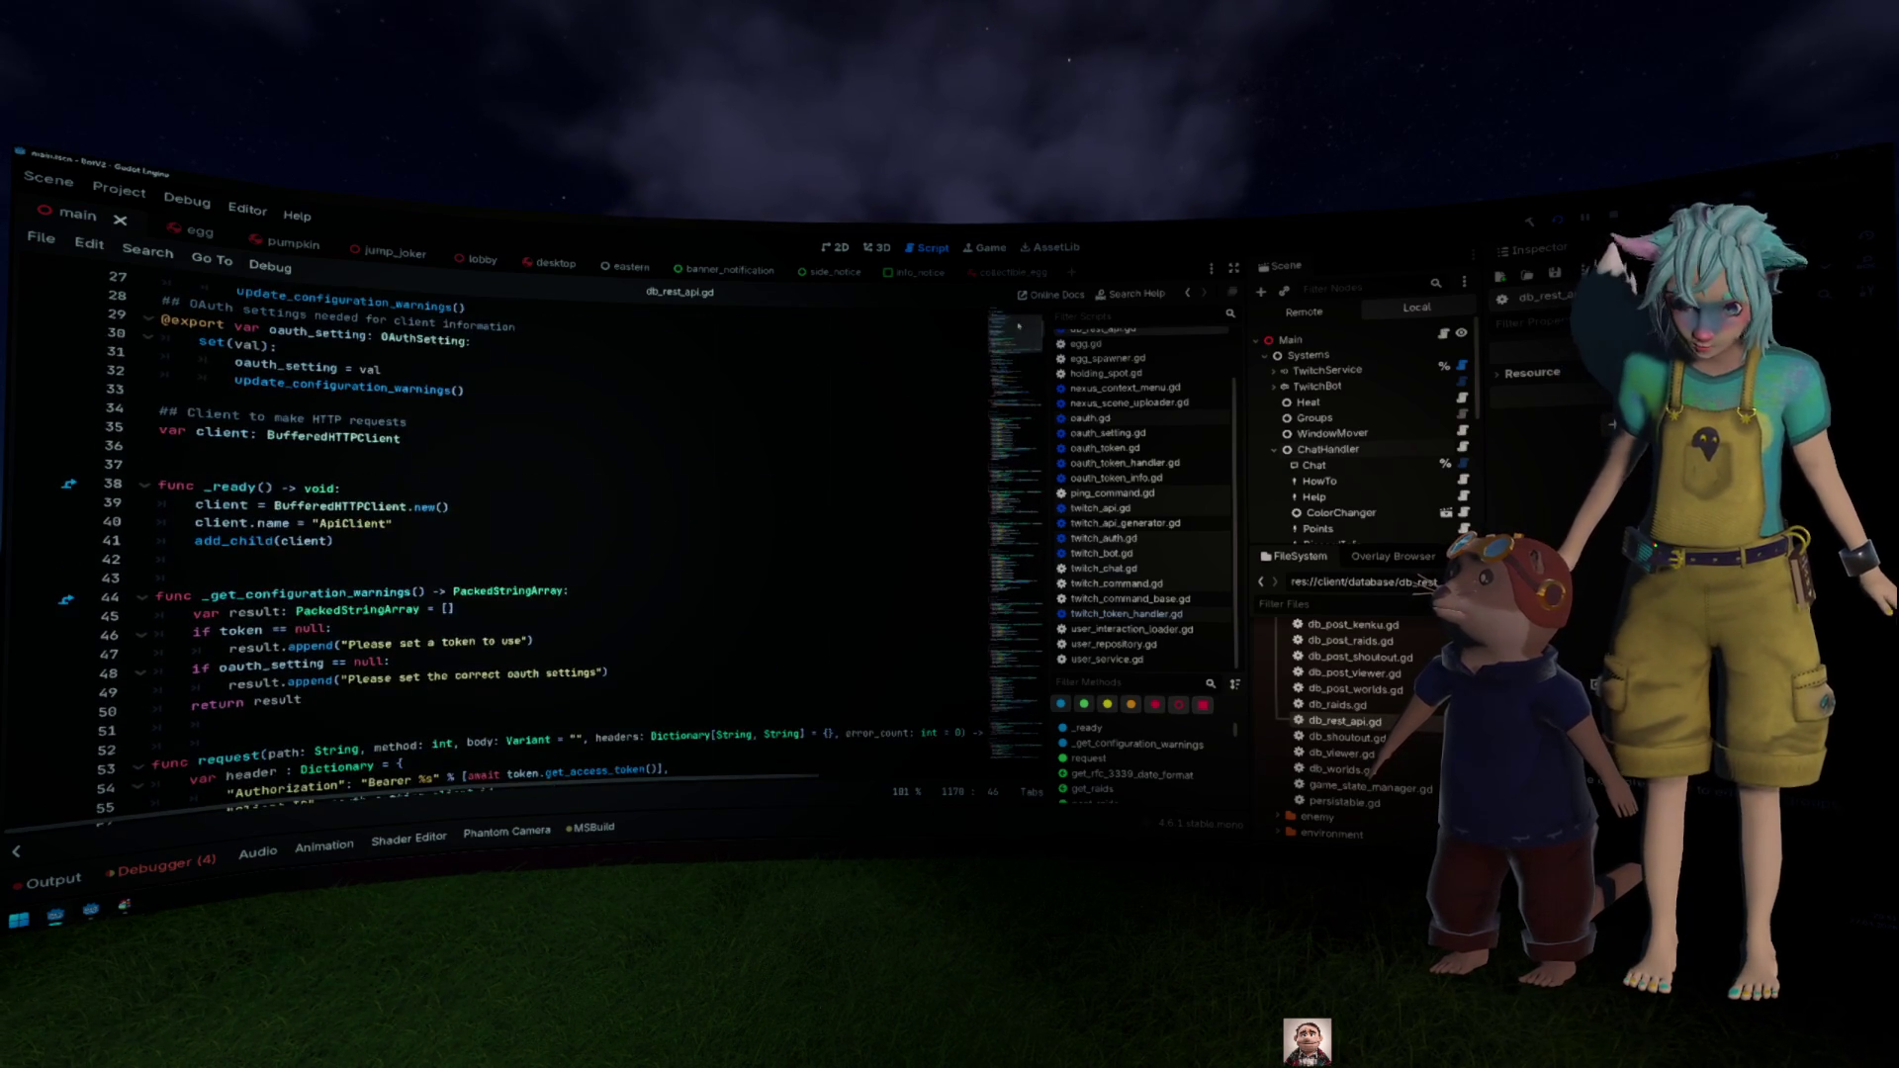
scroll(619, 491, "up", 3)
scroll(619, 491, "down", 4)
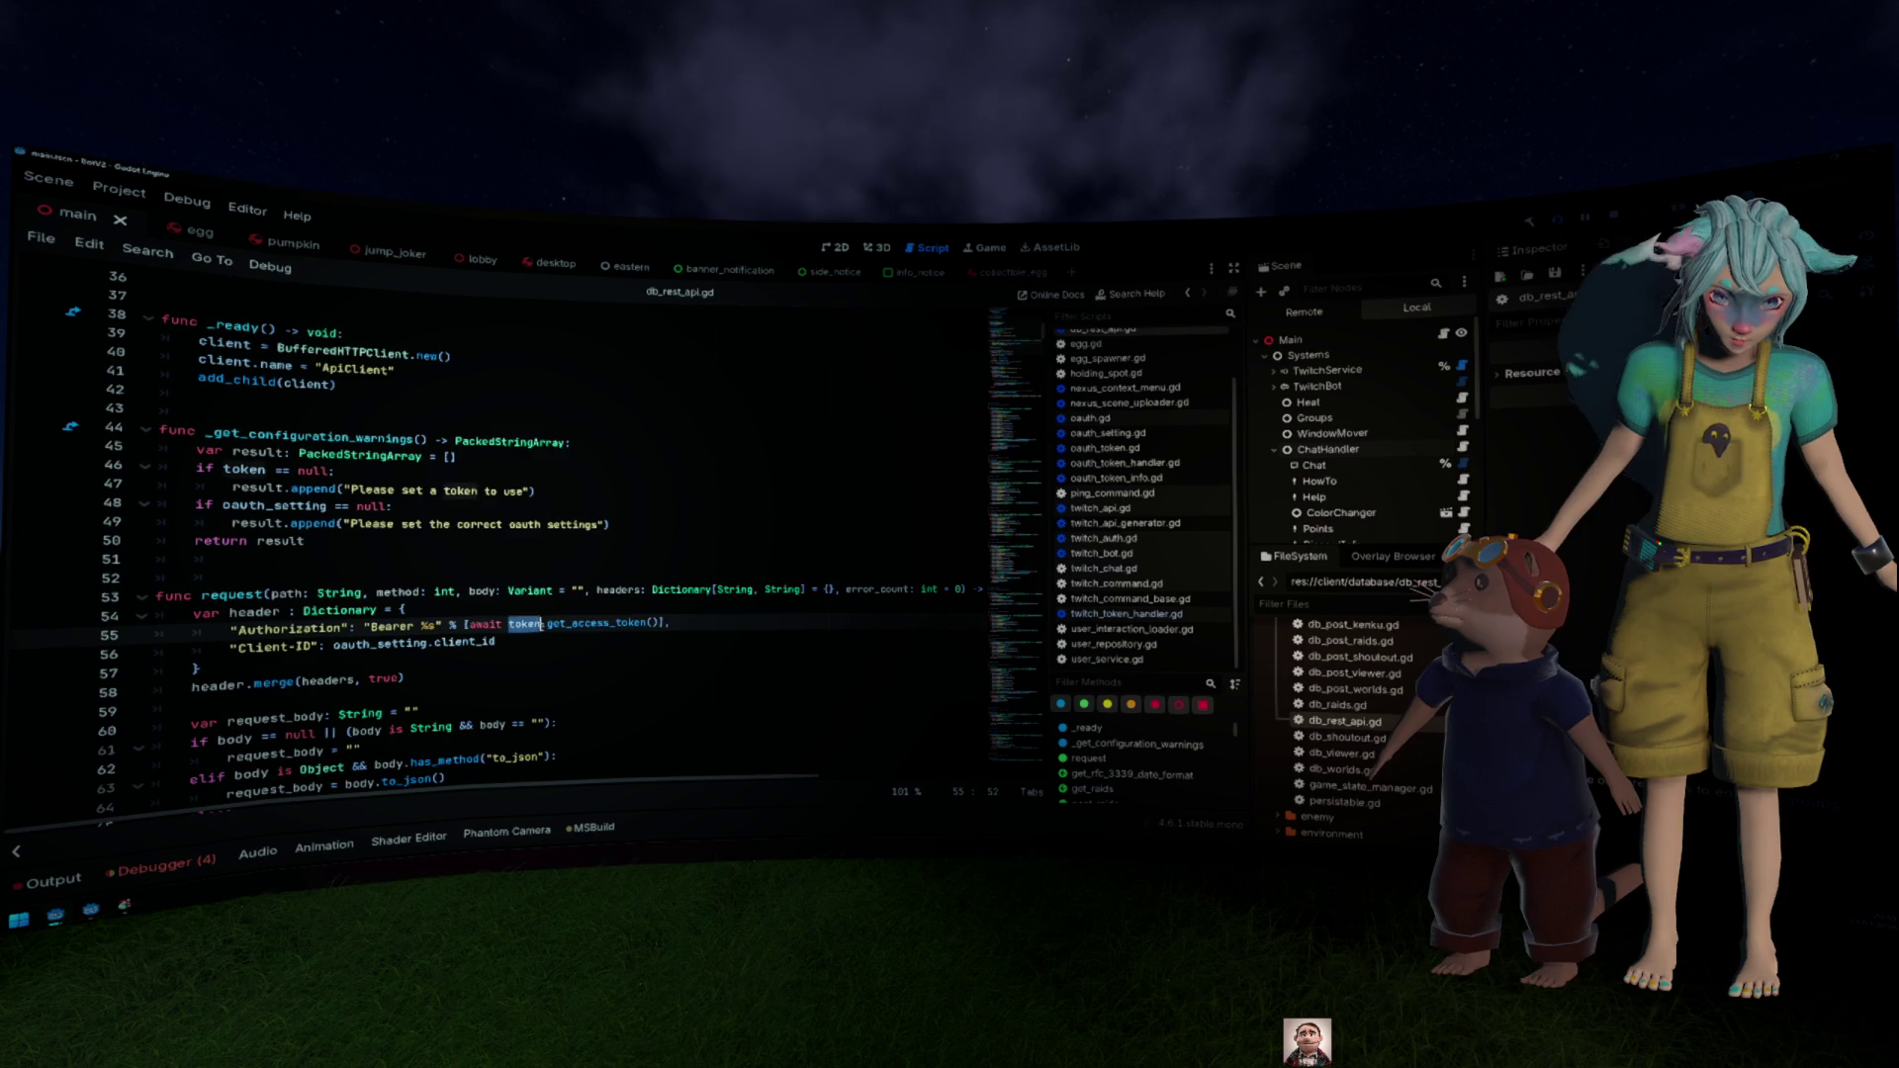
triple_click(542, 625)
left_click(542, 625)
scroll(542, 625, "down", 2)
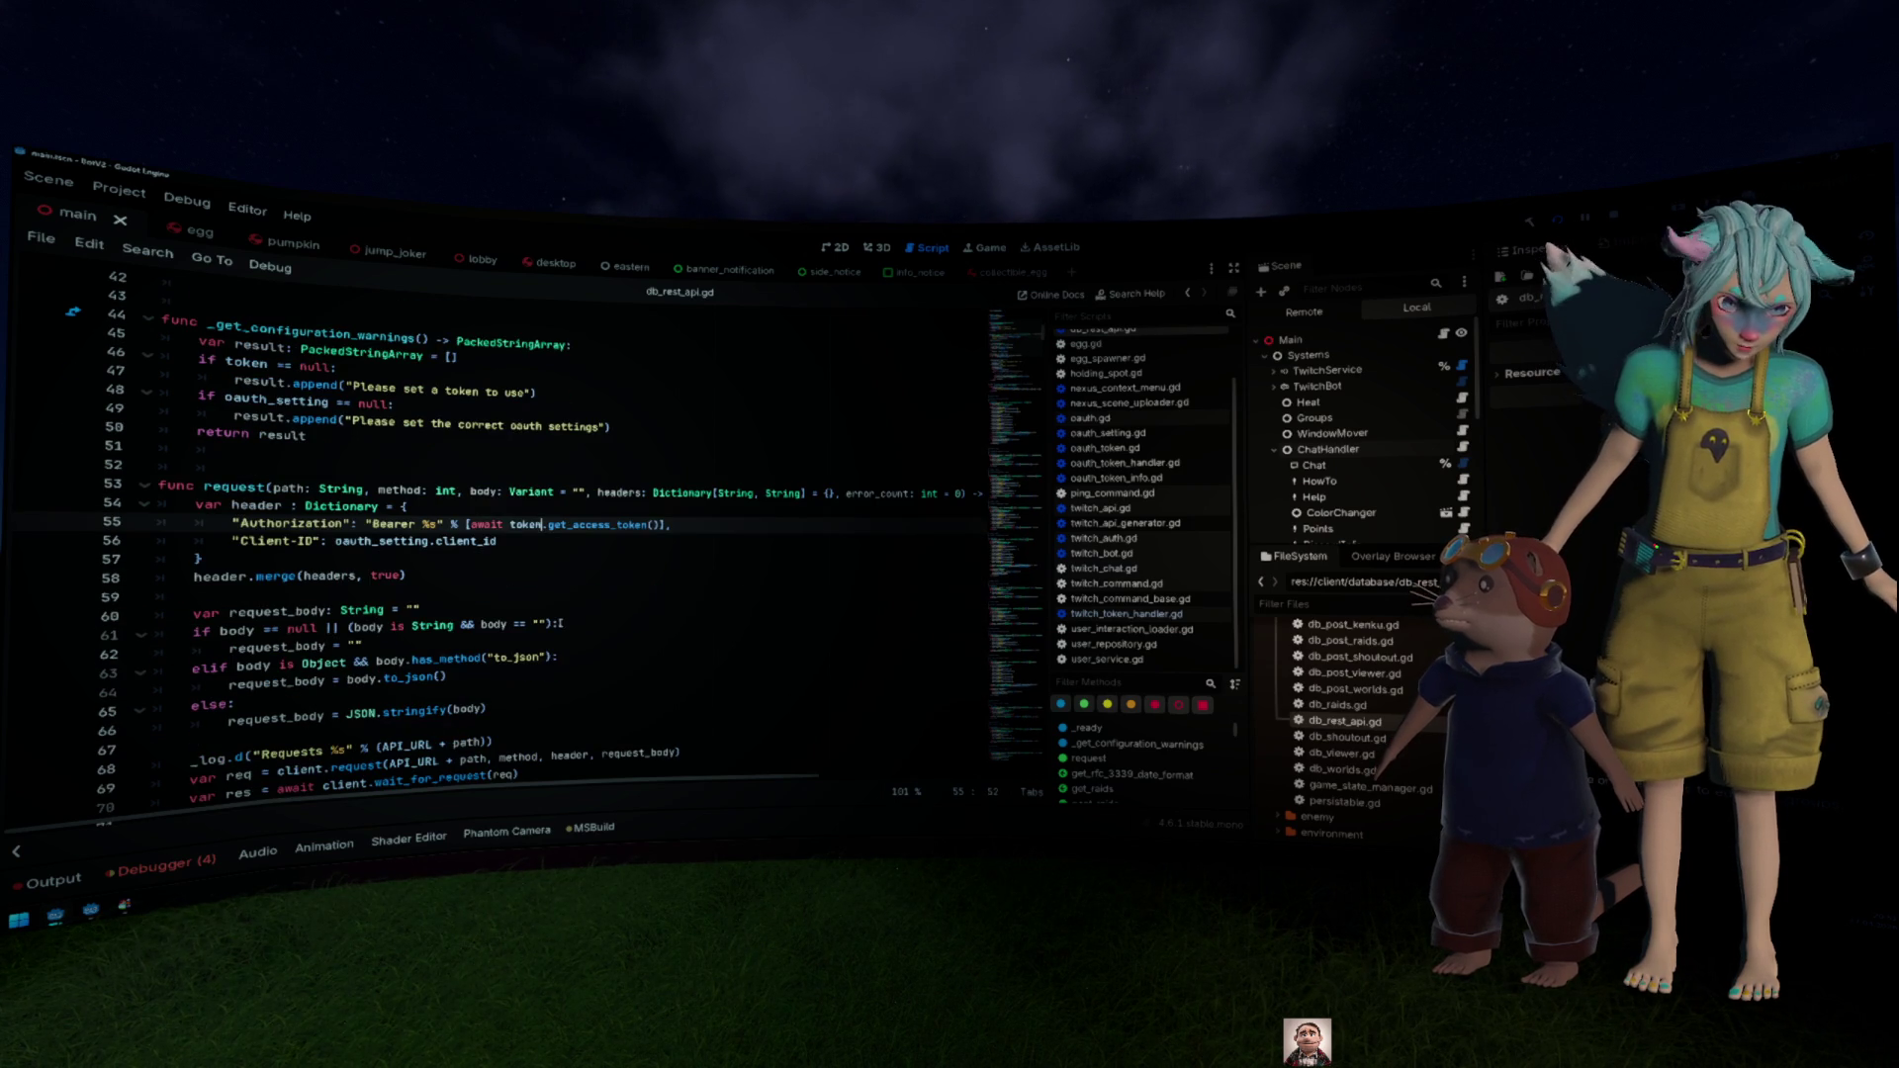
left_click(30, 585)
left_click(469, 576)
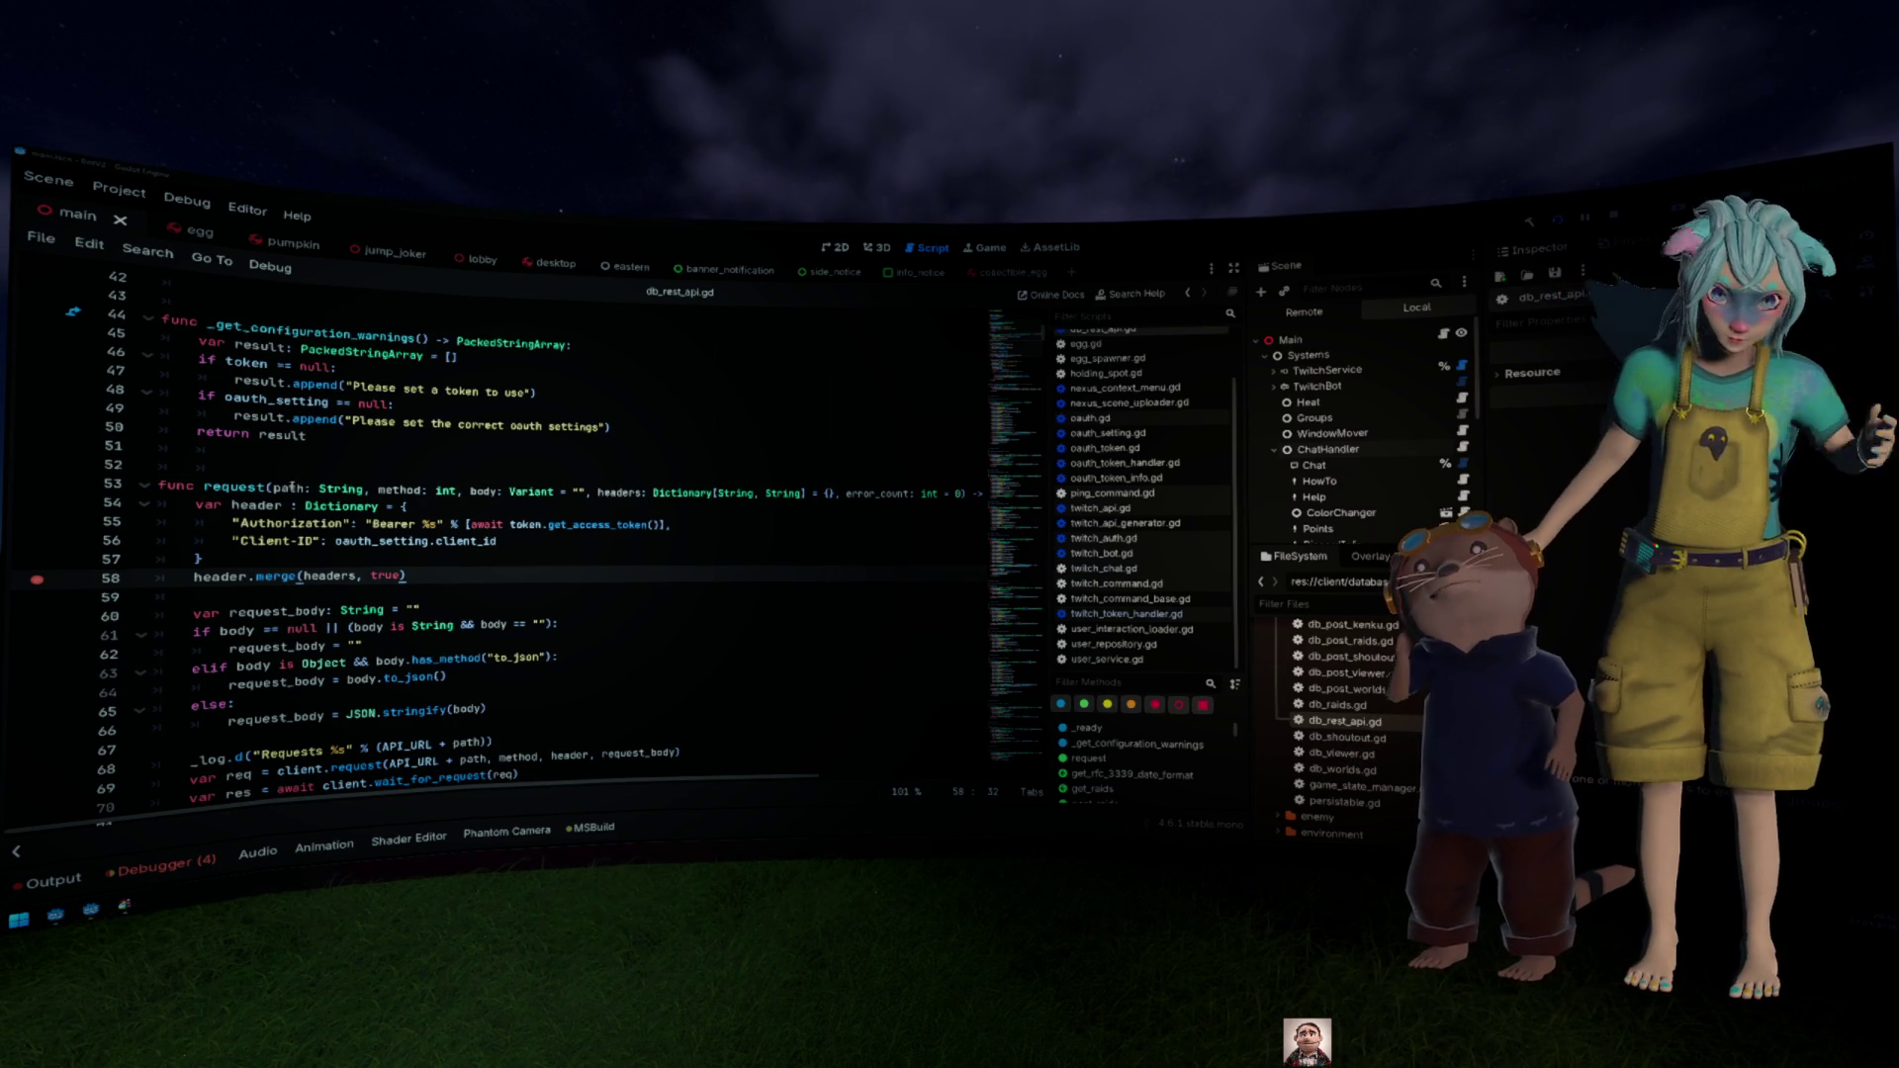
Step: Jump to the top of db_rest_api.gd, then go back to twitch_chat.gd
left_click(407, 469)
scroll(408, 469, "down", 2)
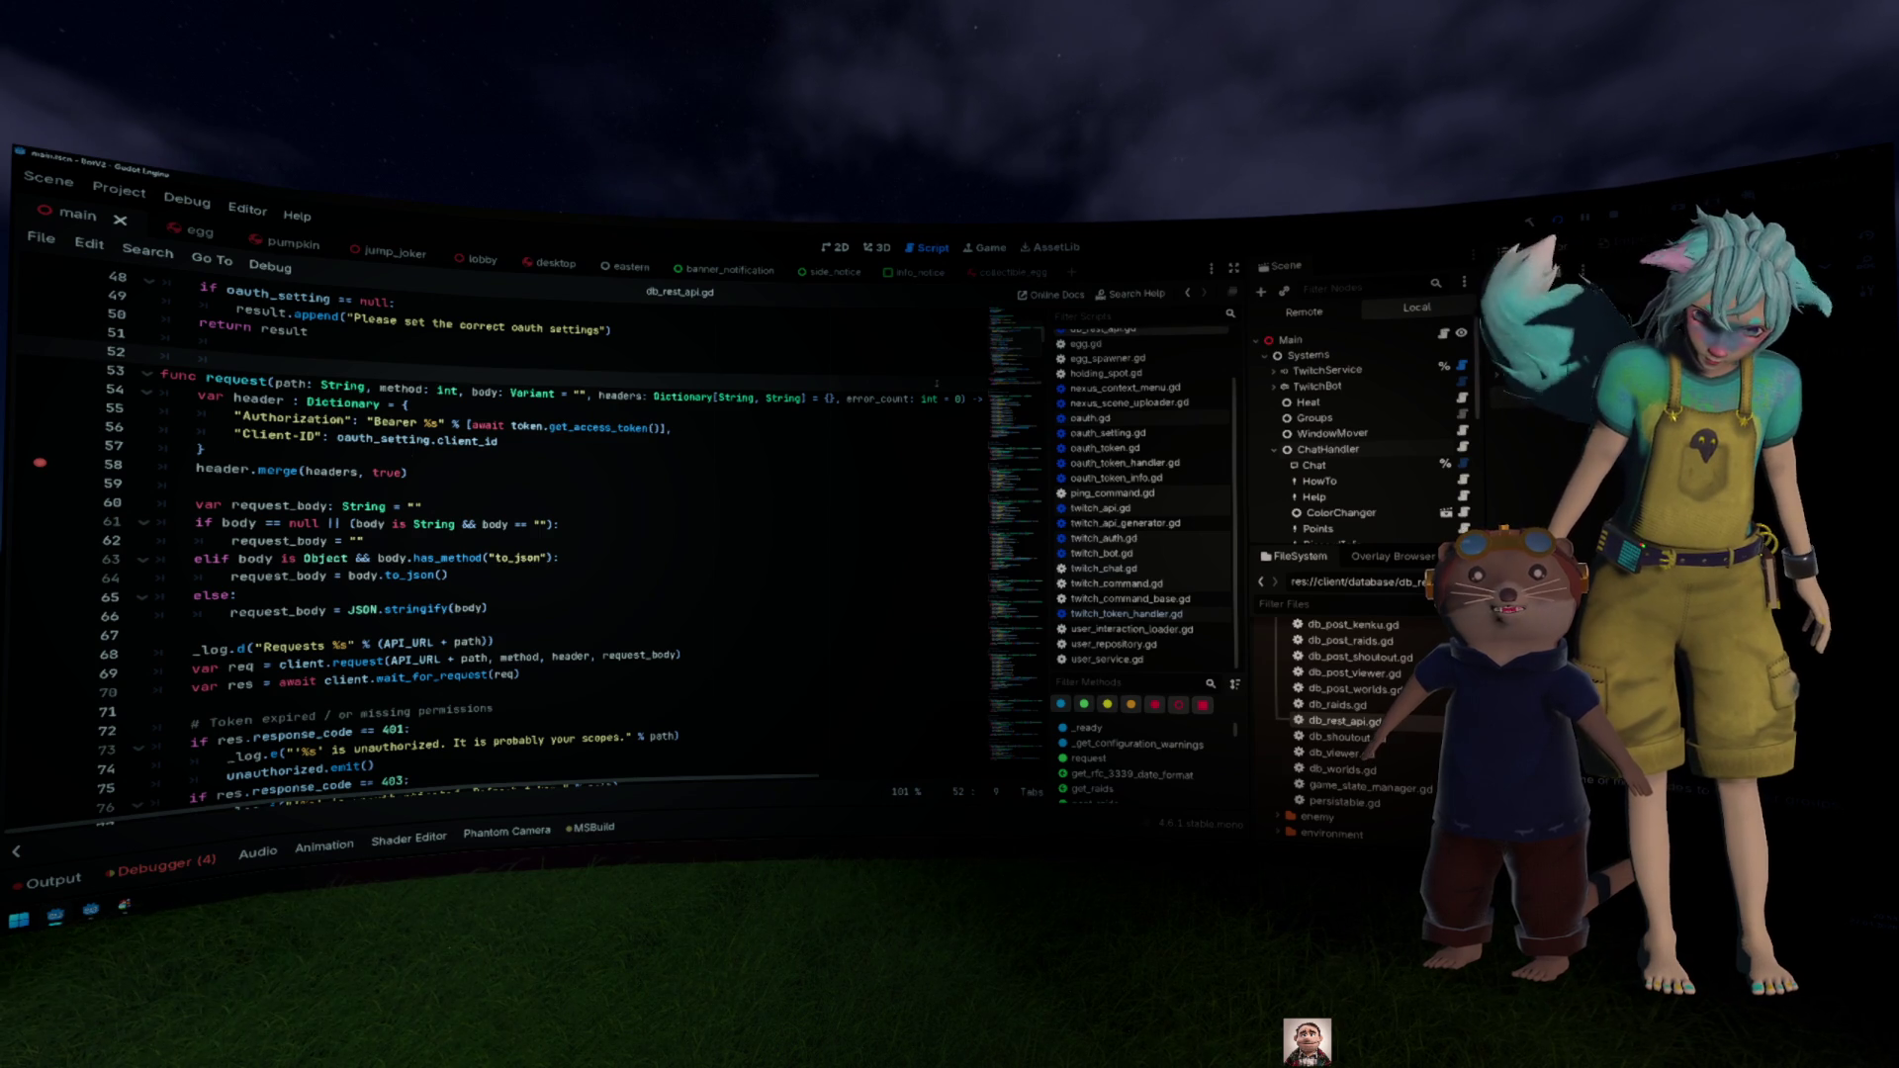
scroll(936, 382, "up", 4)
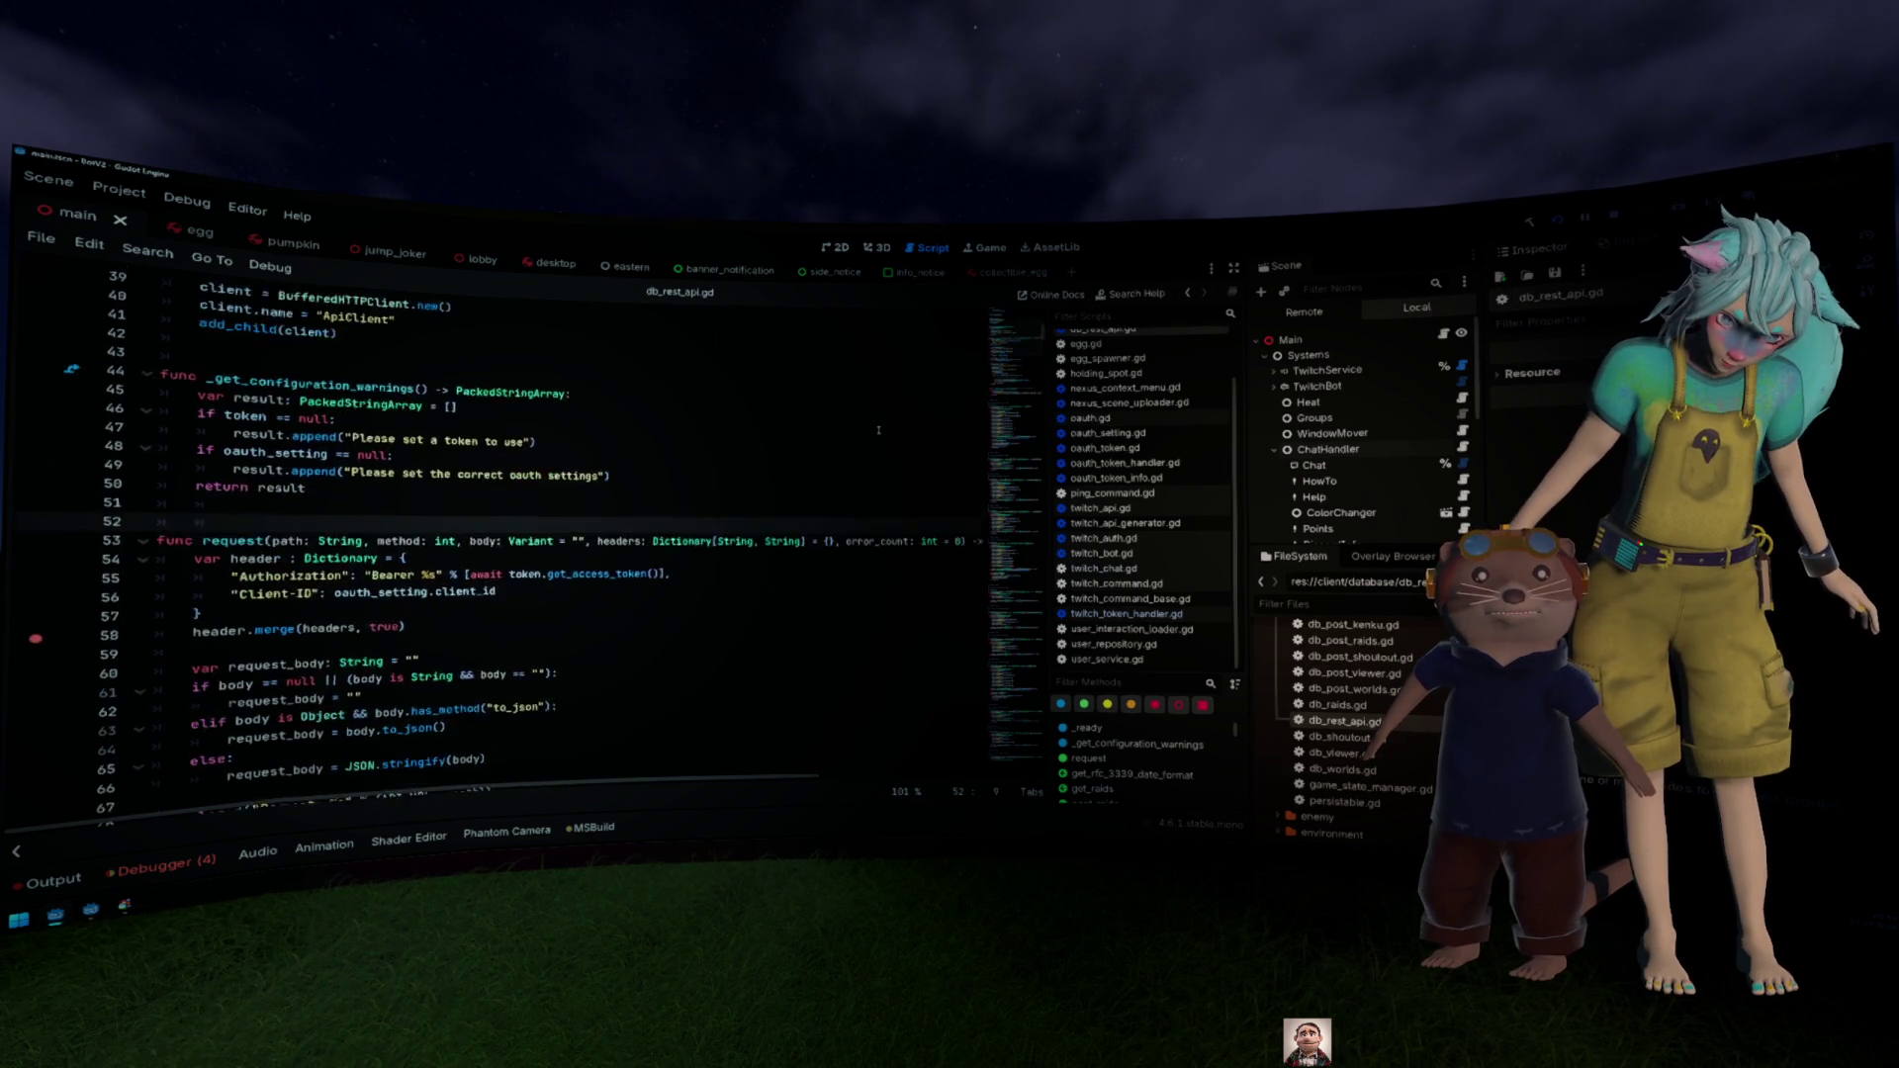
key("Page_Up")
key("Page_Up")
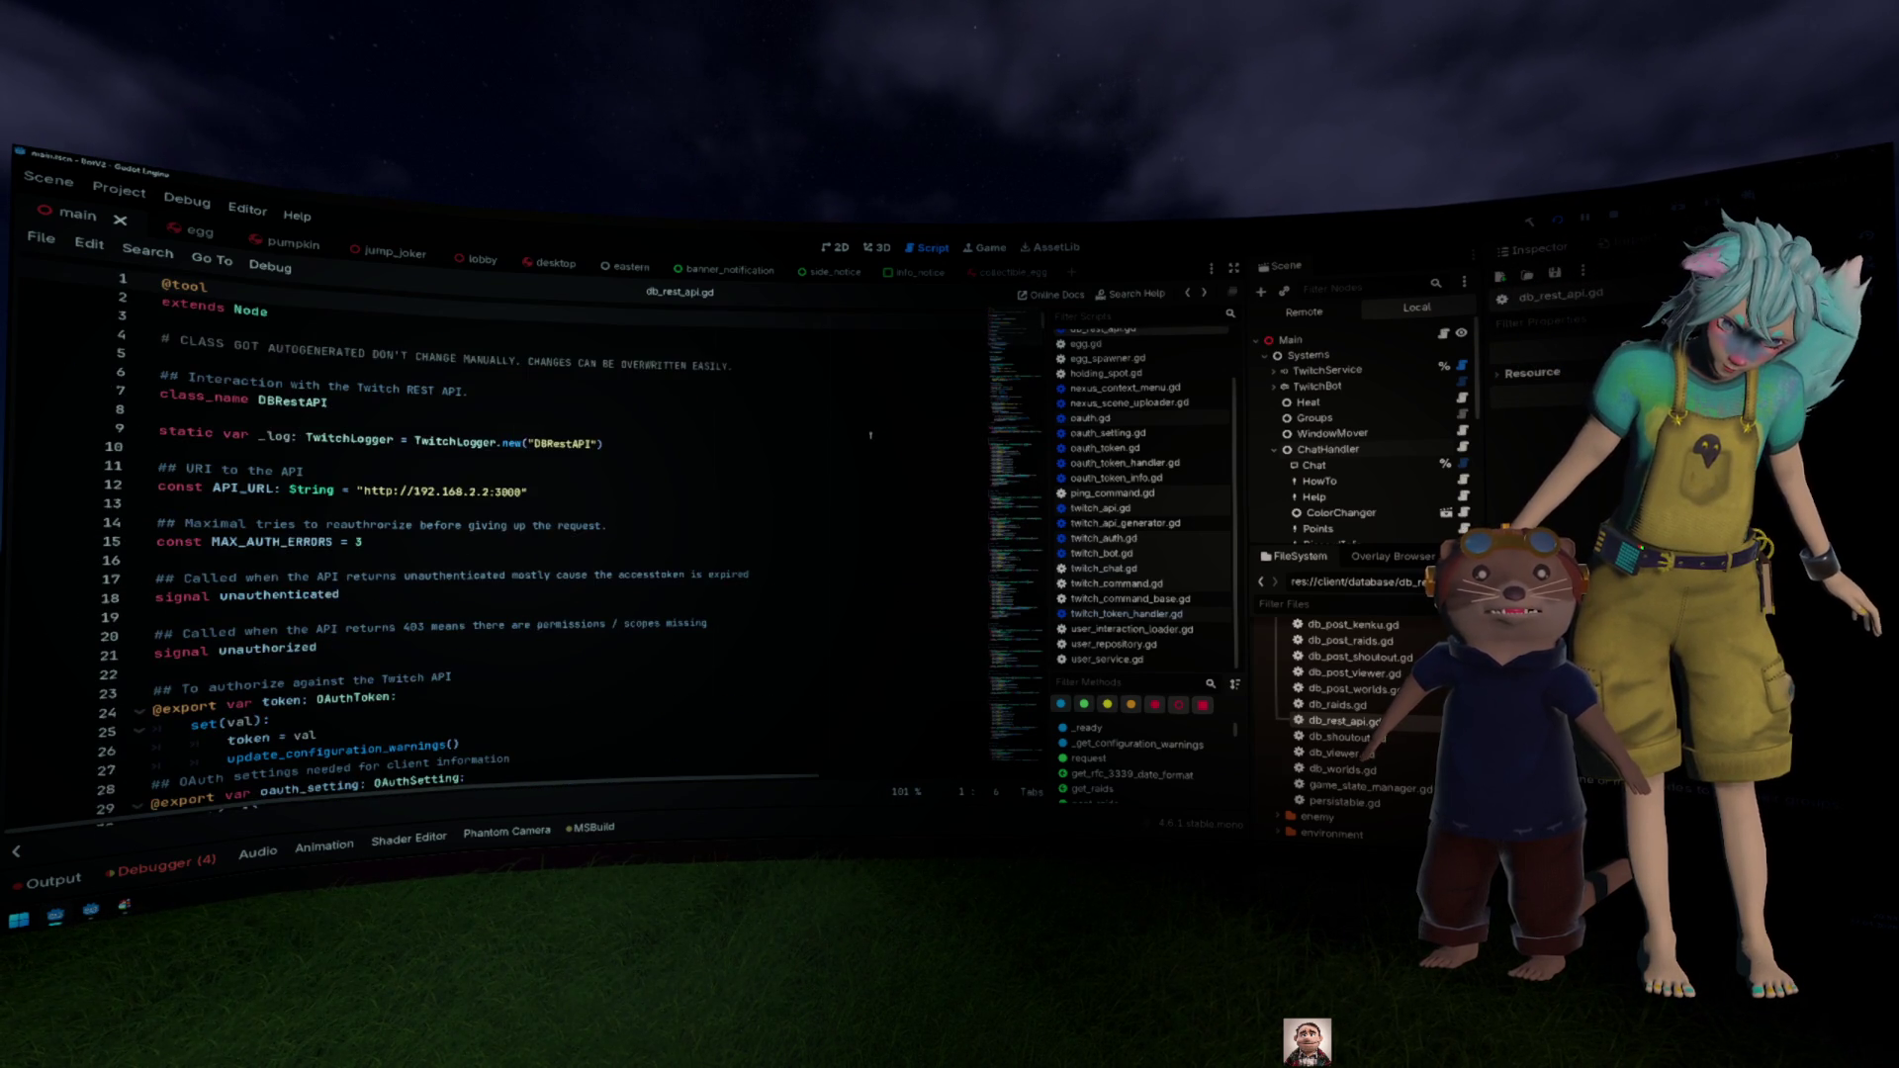
key("alt+Left")
key("alt+Left")
key("alt+Left")
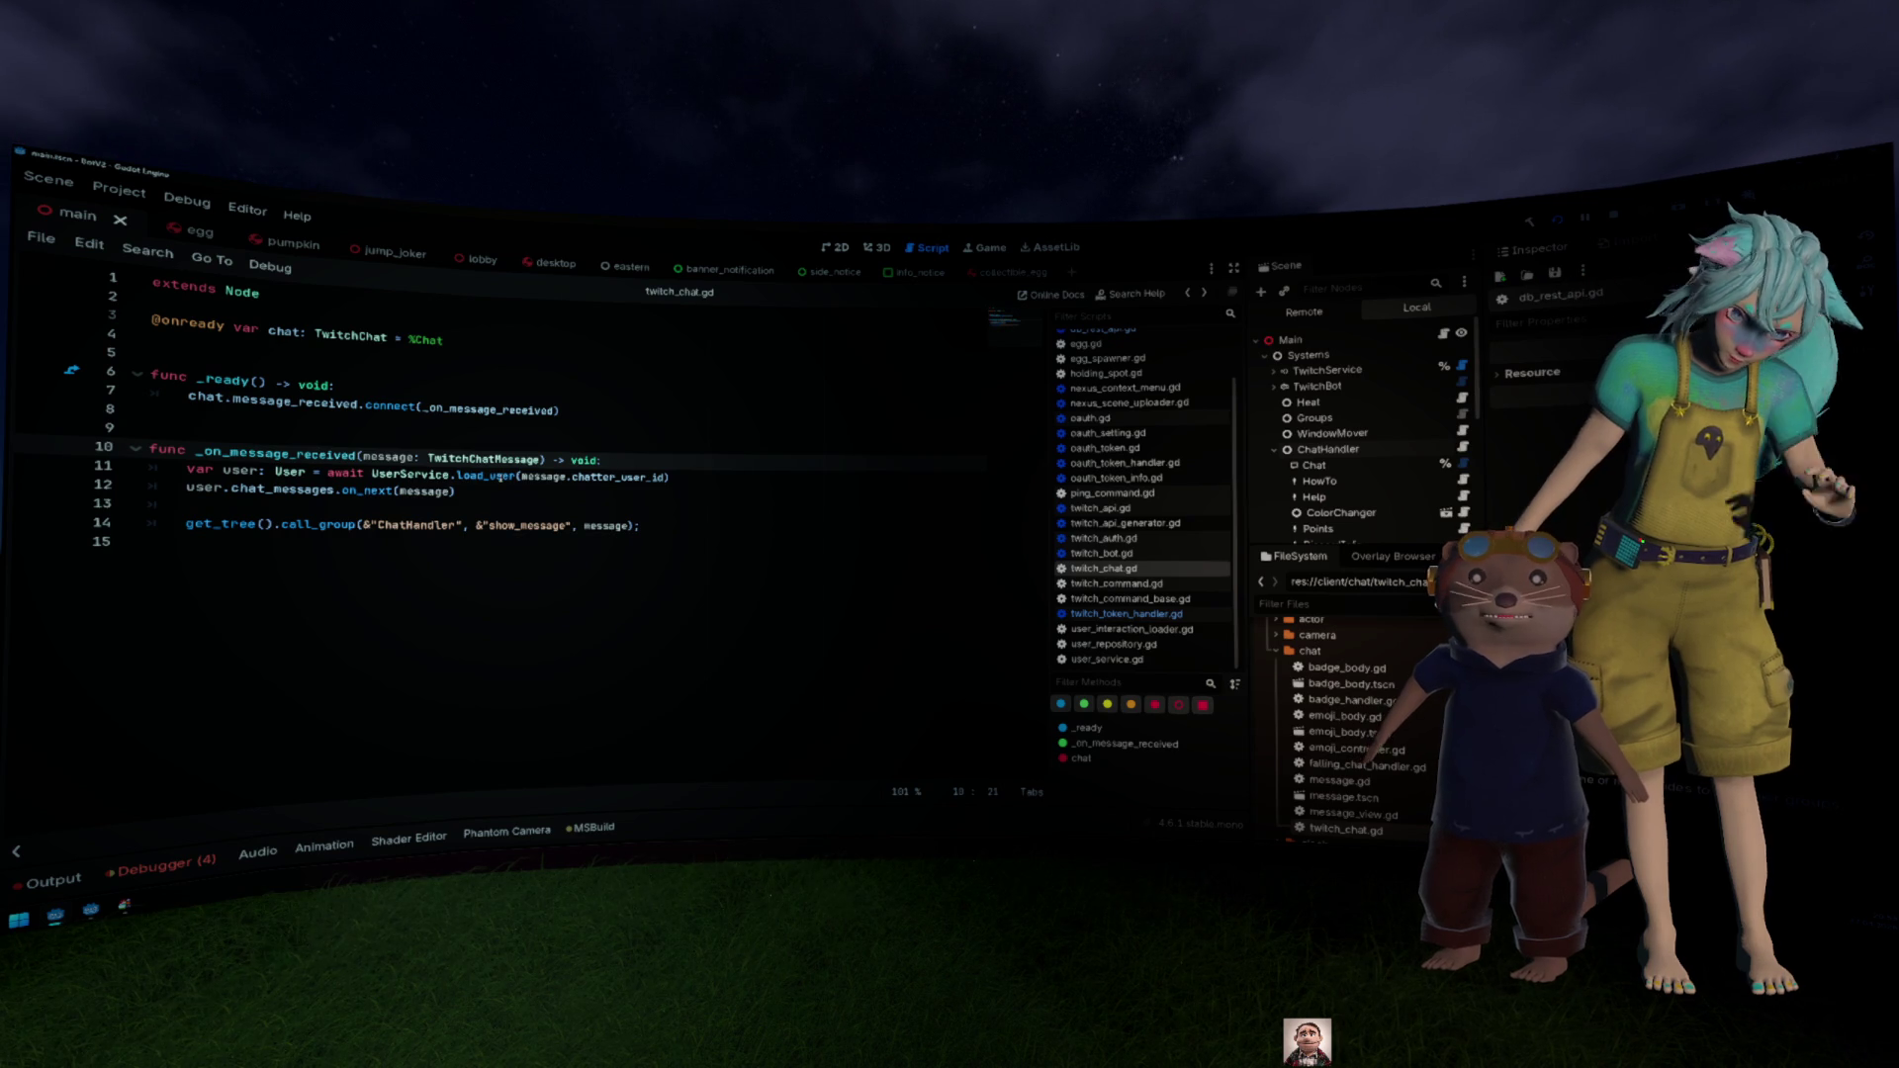
Step: Jump to load_user in user_service.gd and add a breakpoint on line 23
left_click(490, 476, "ctrl")
left_click(426, 559)
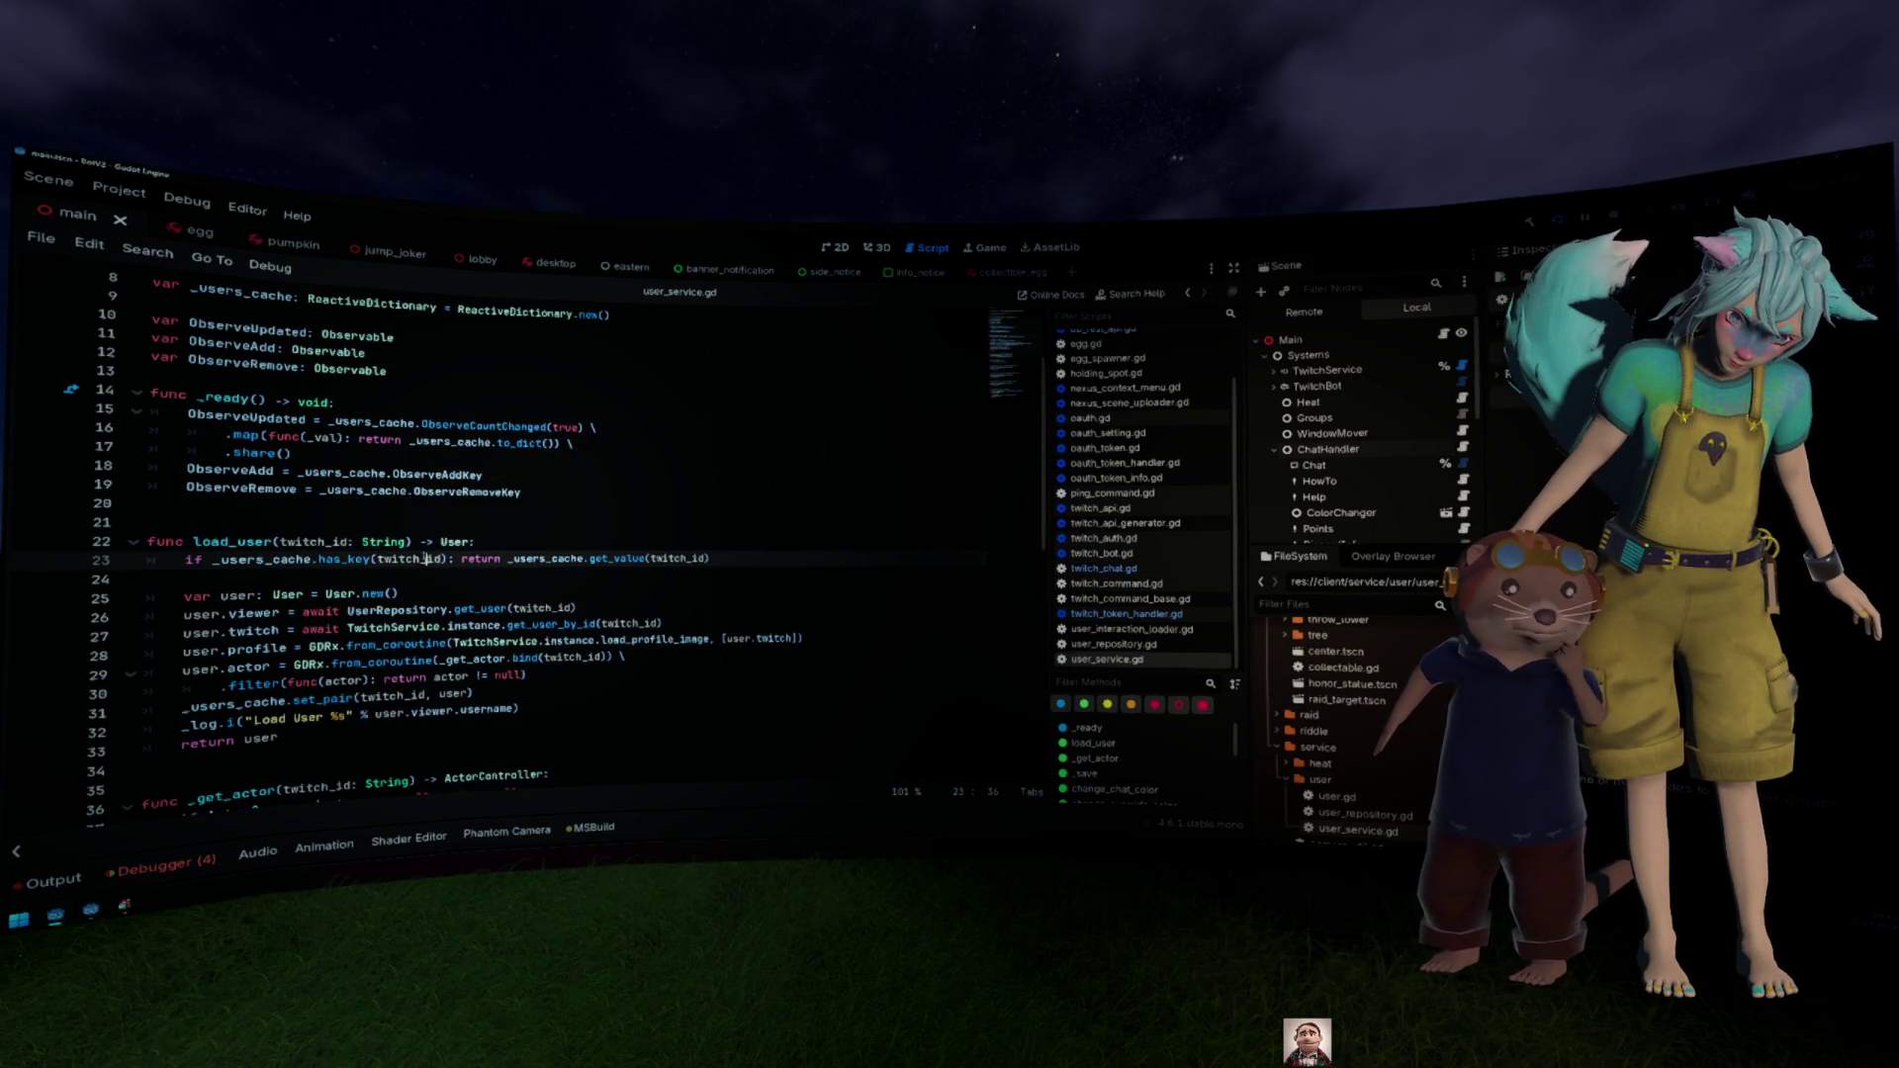
left_click(38, 561)
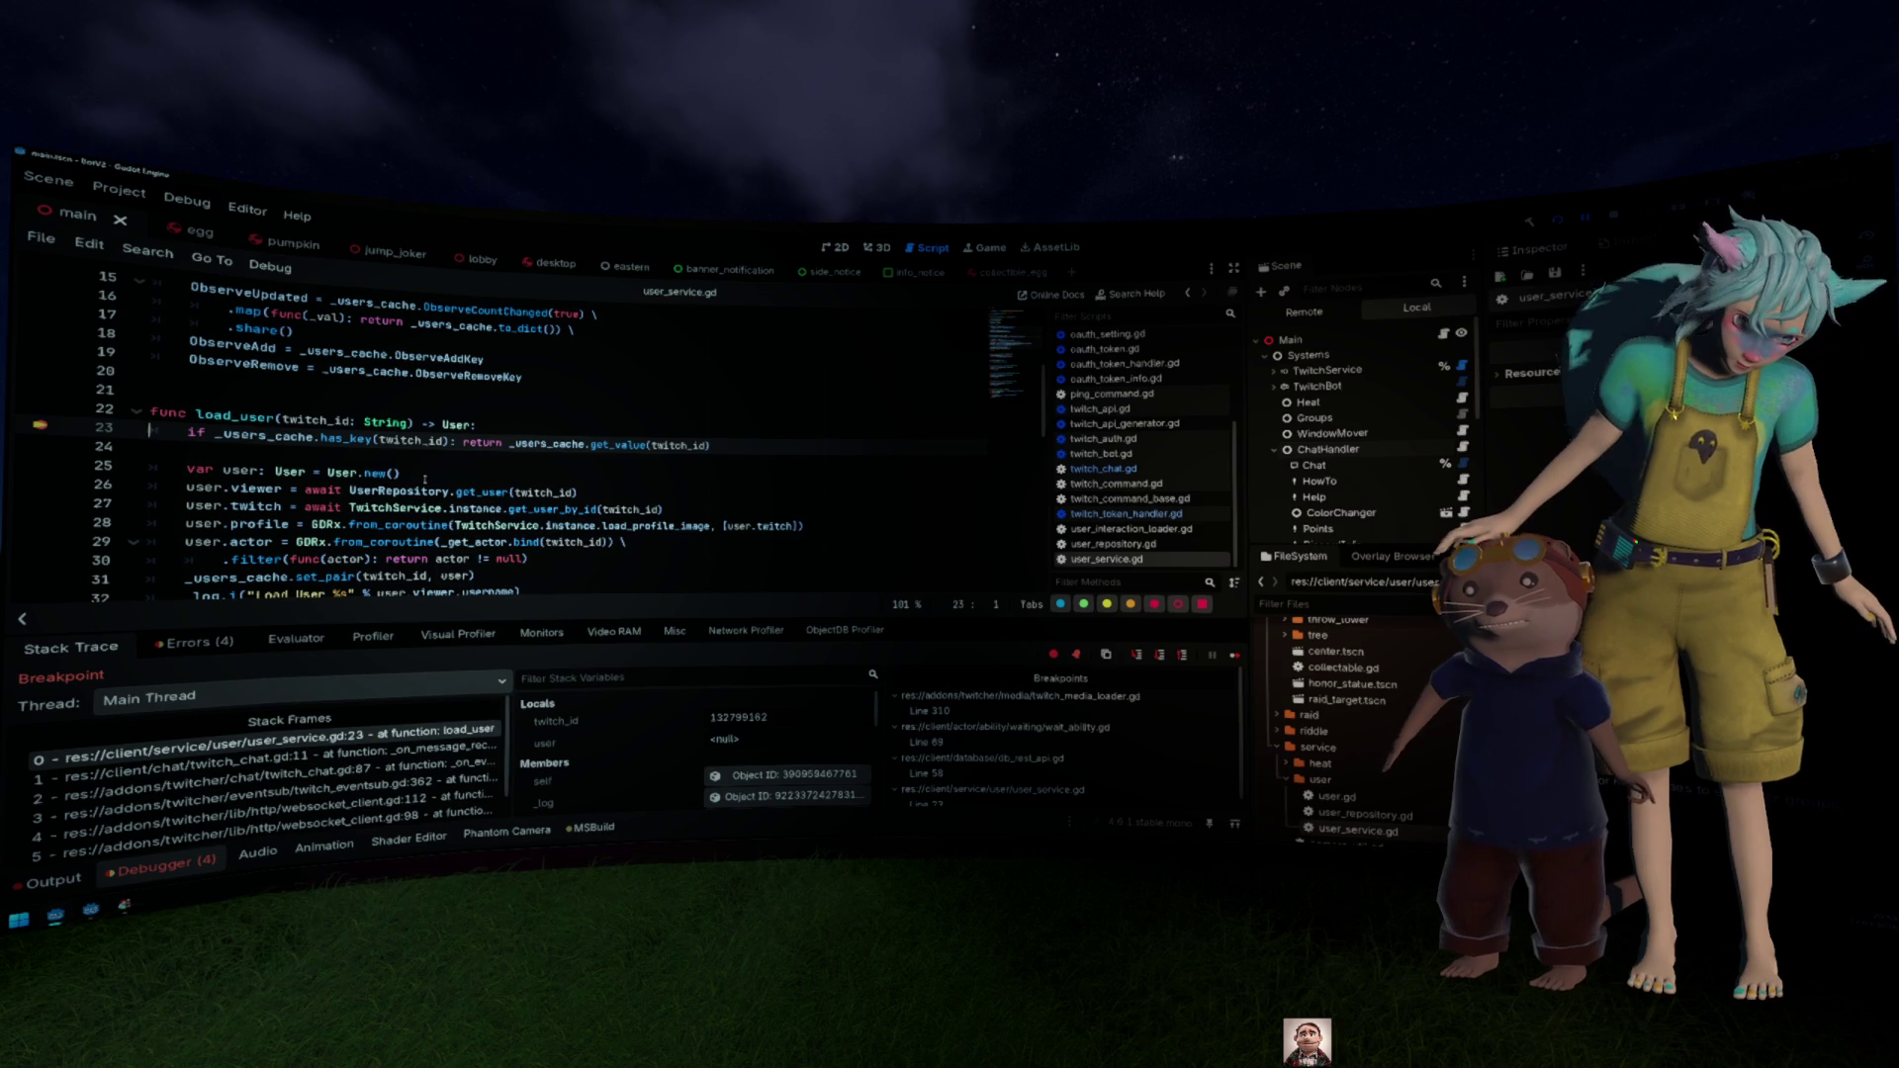
Step: Inspect twitch_id and the remote _users_cache dictionary in load_user
mouse_move(419, 441)
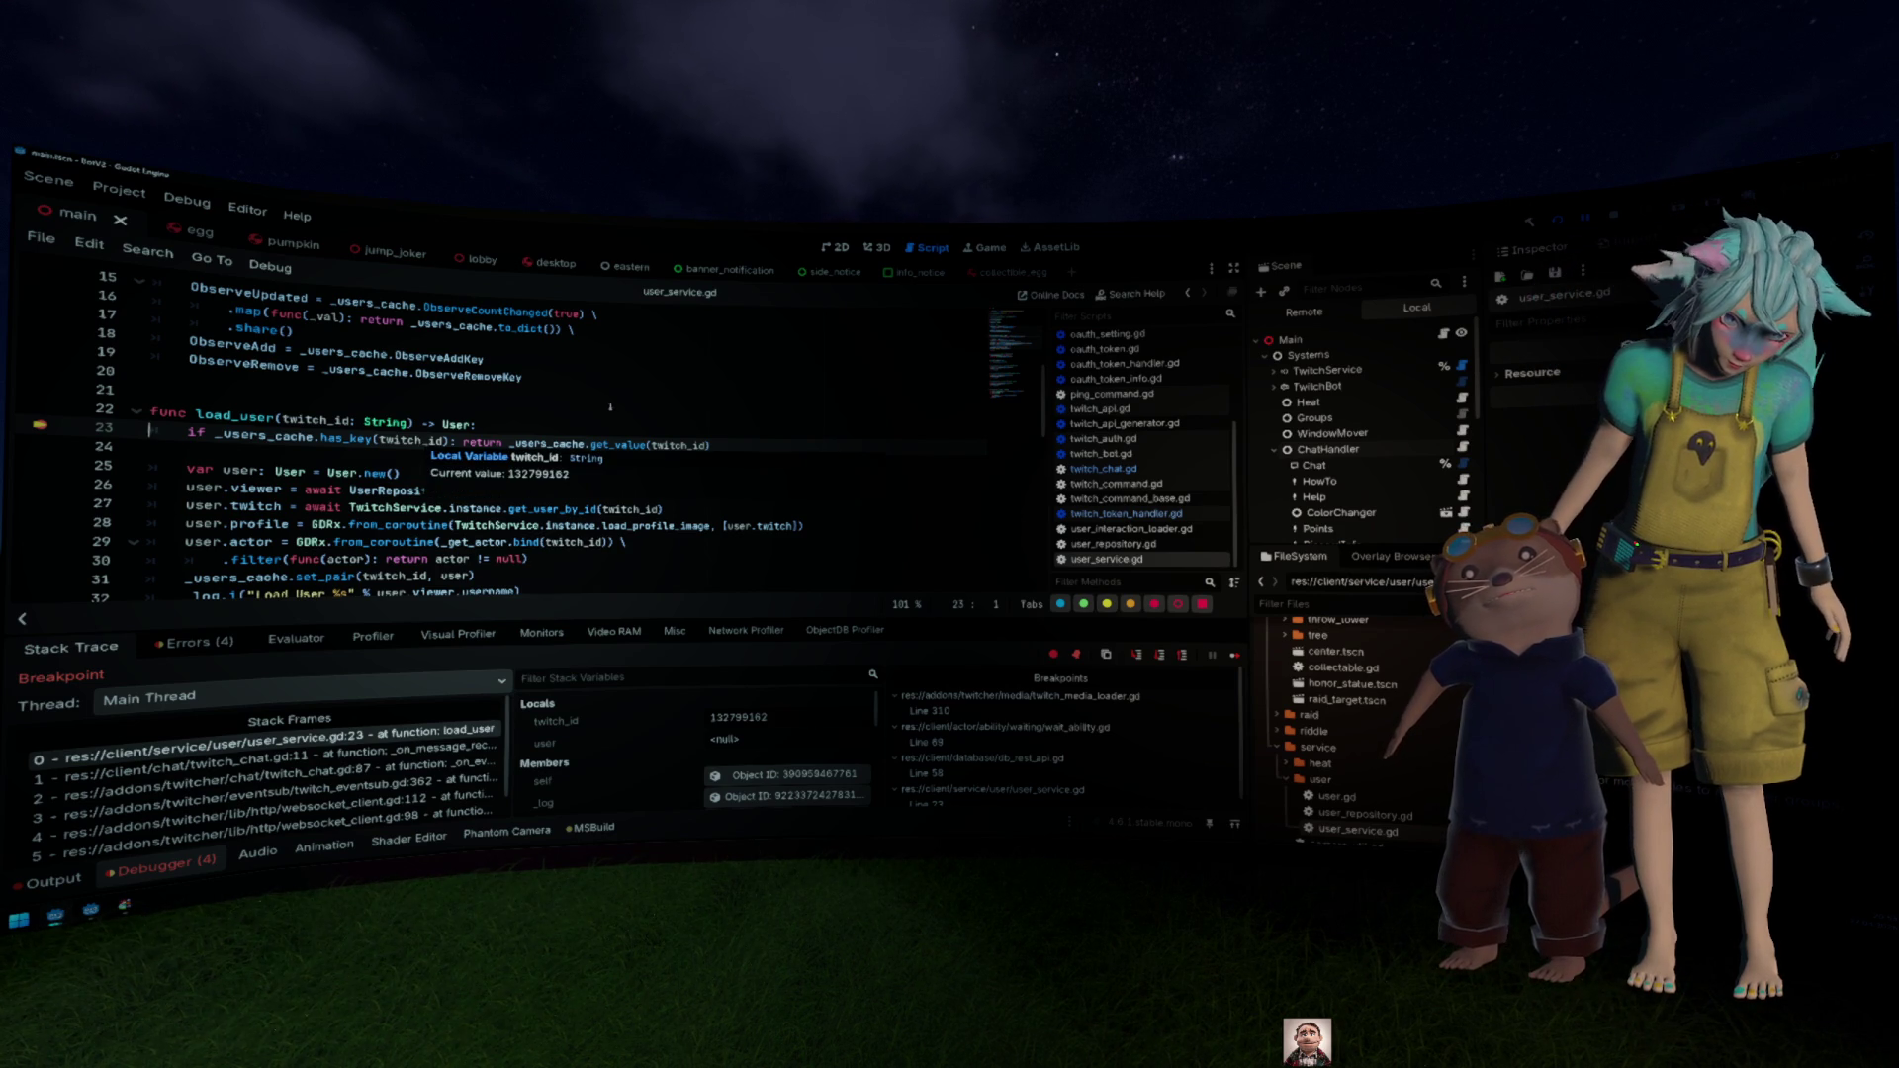
key("Up")
key("Up")
mouse_move(290, 438)
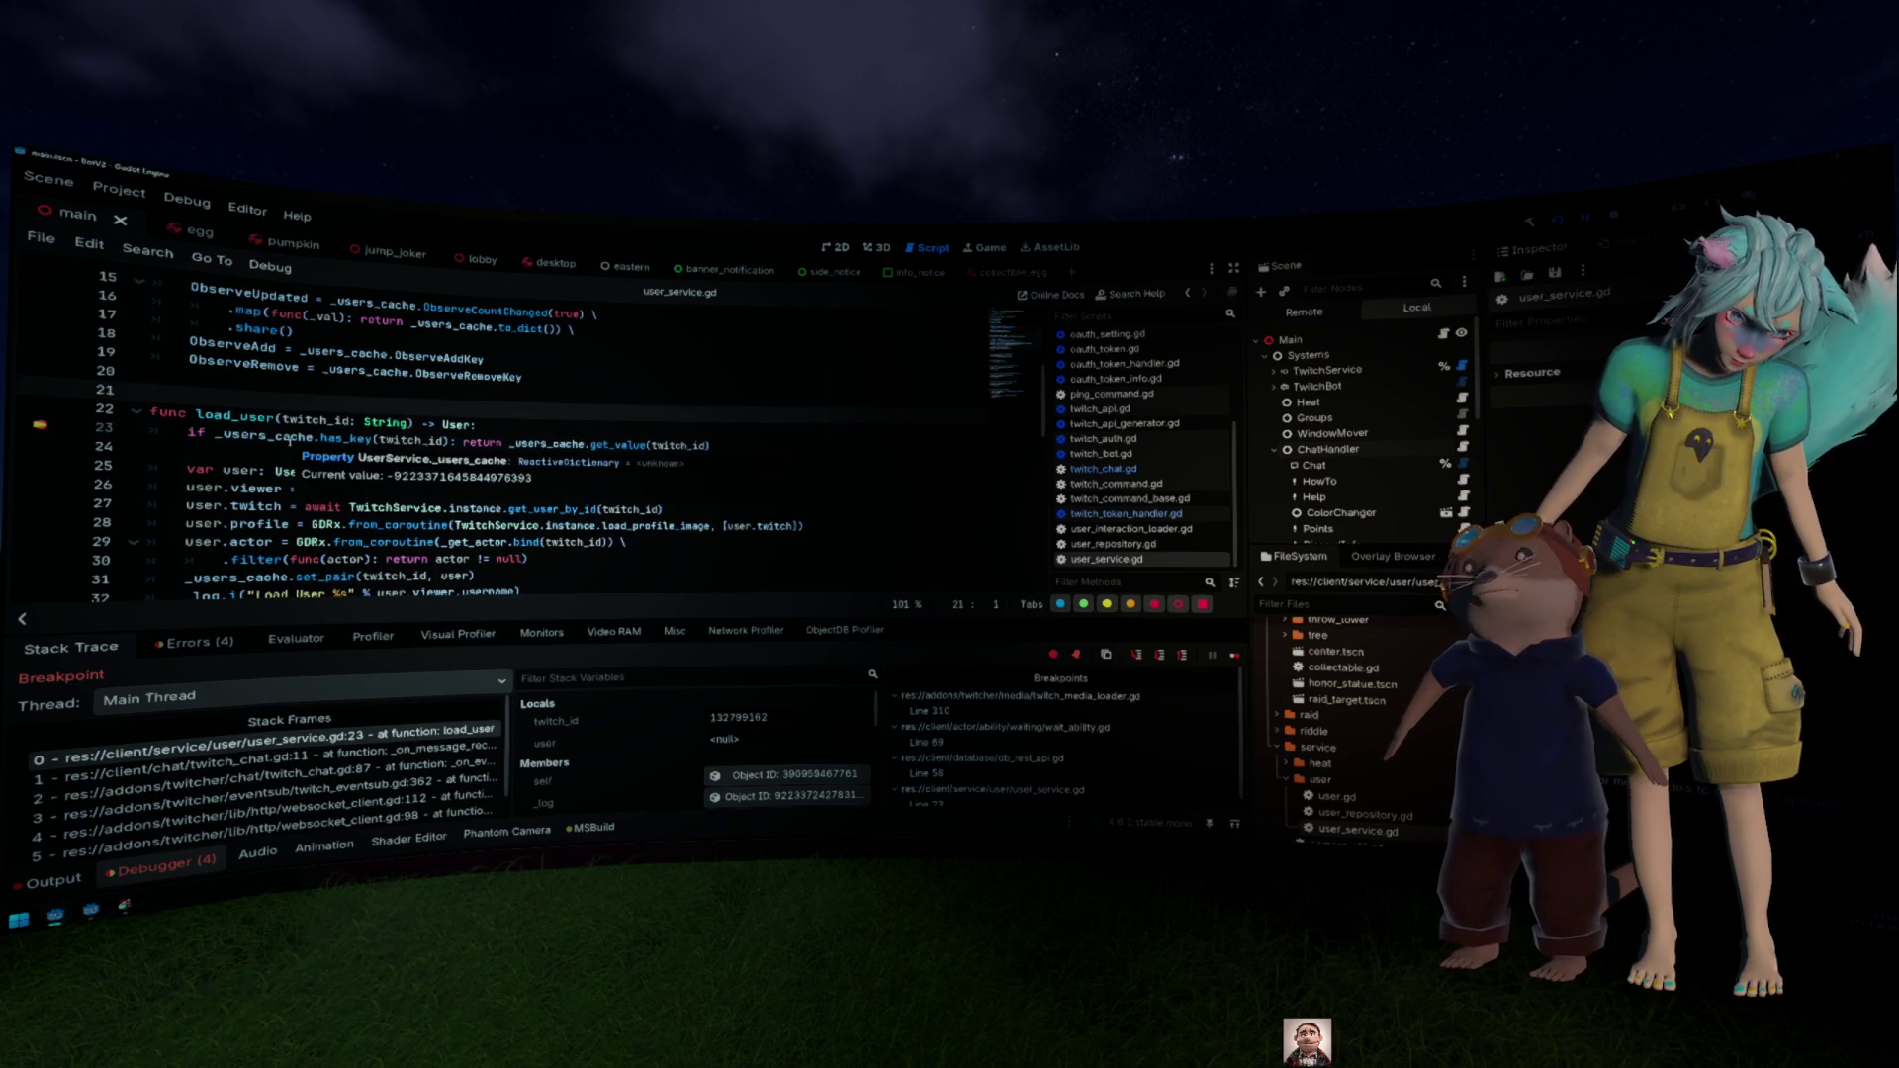
scroll(722, 781, "down", 3)
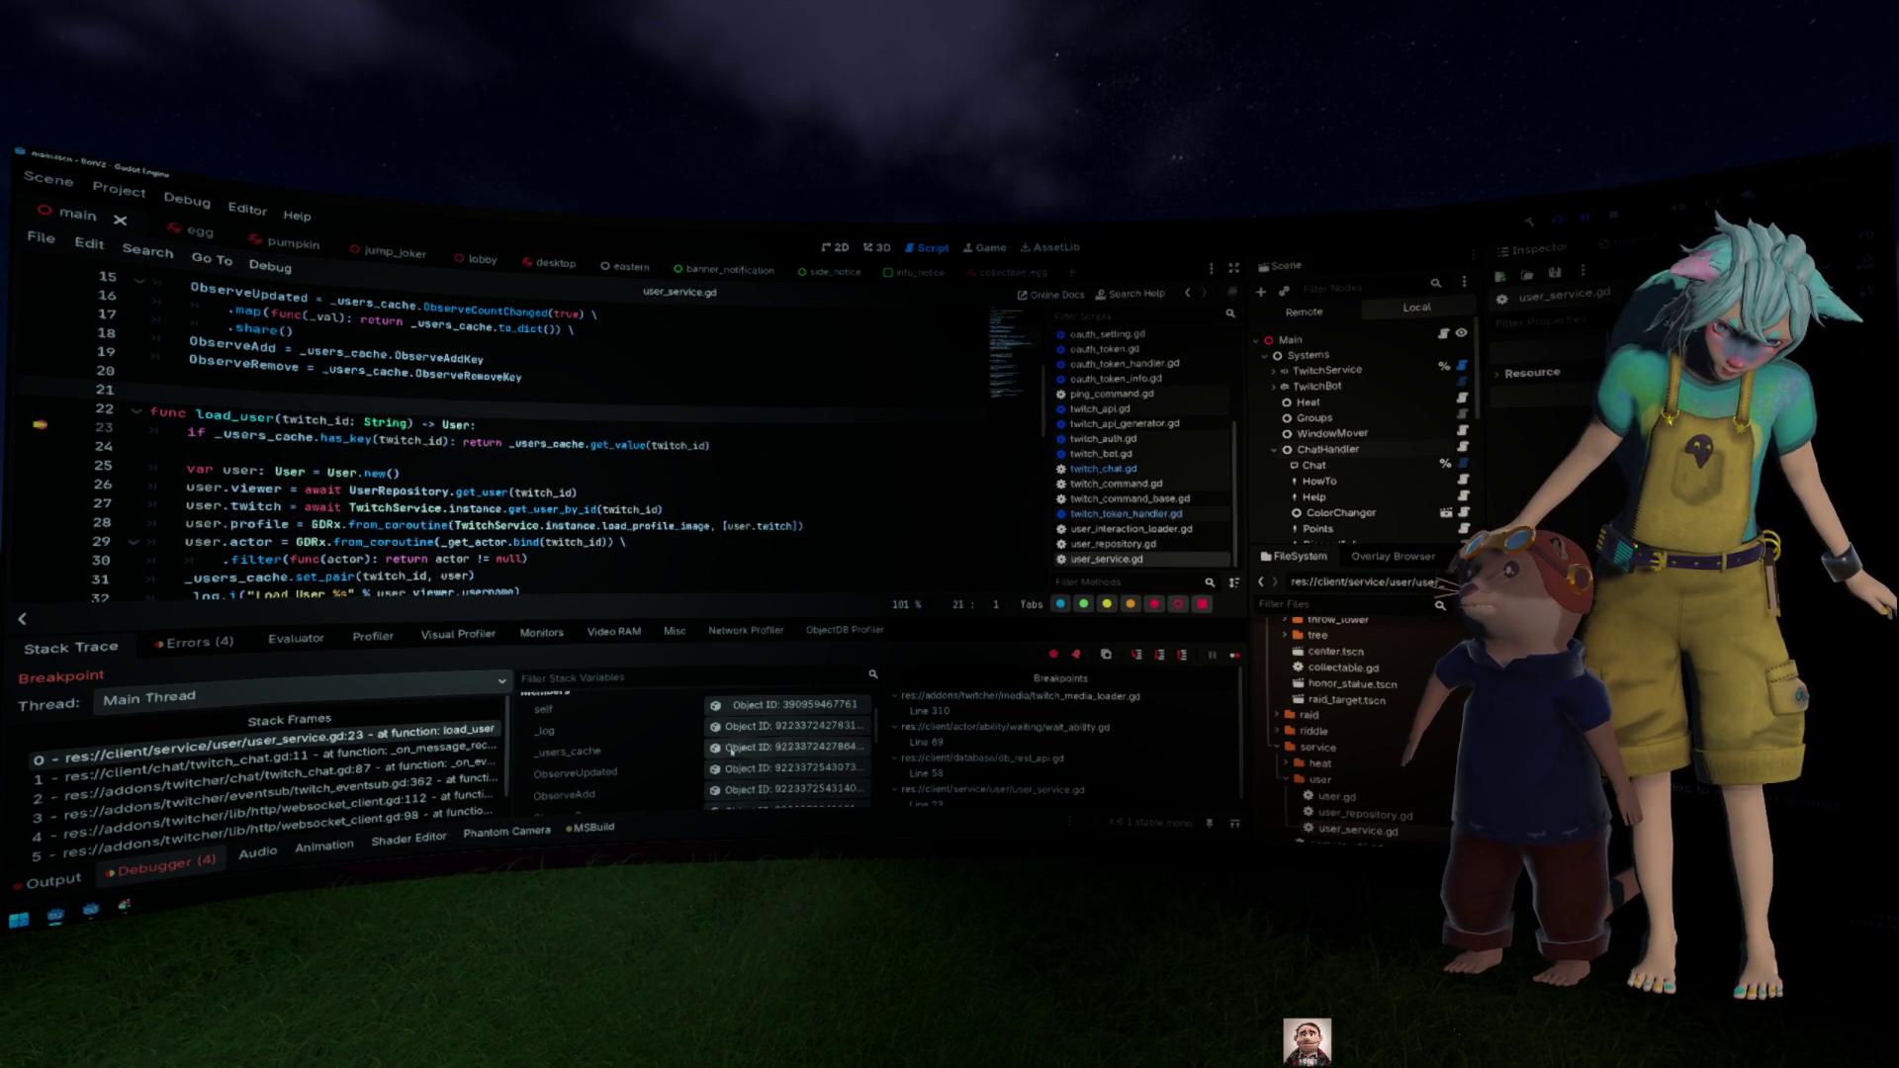
left_click(739, 747)
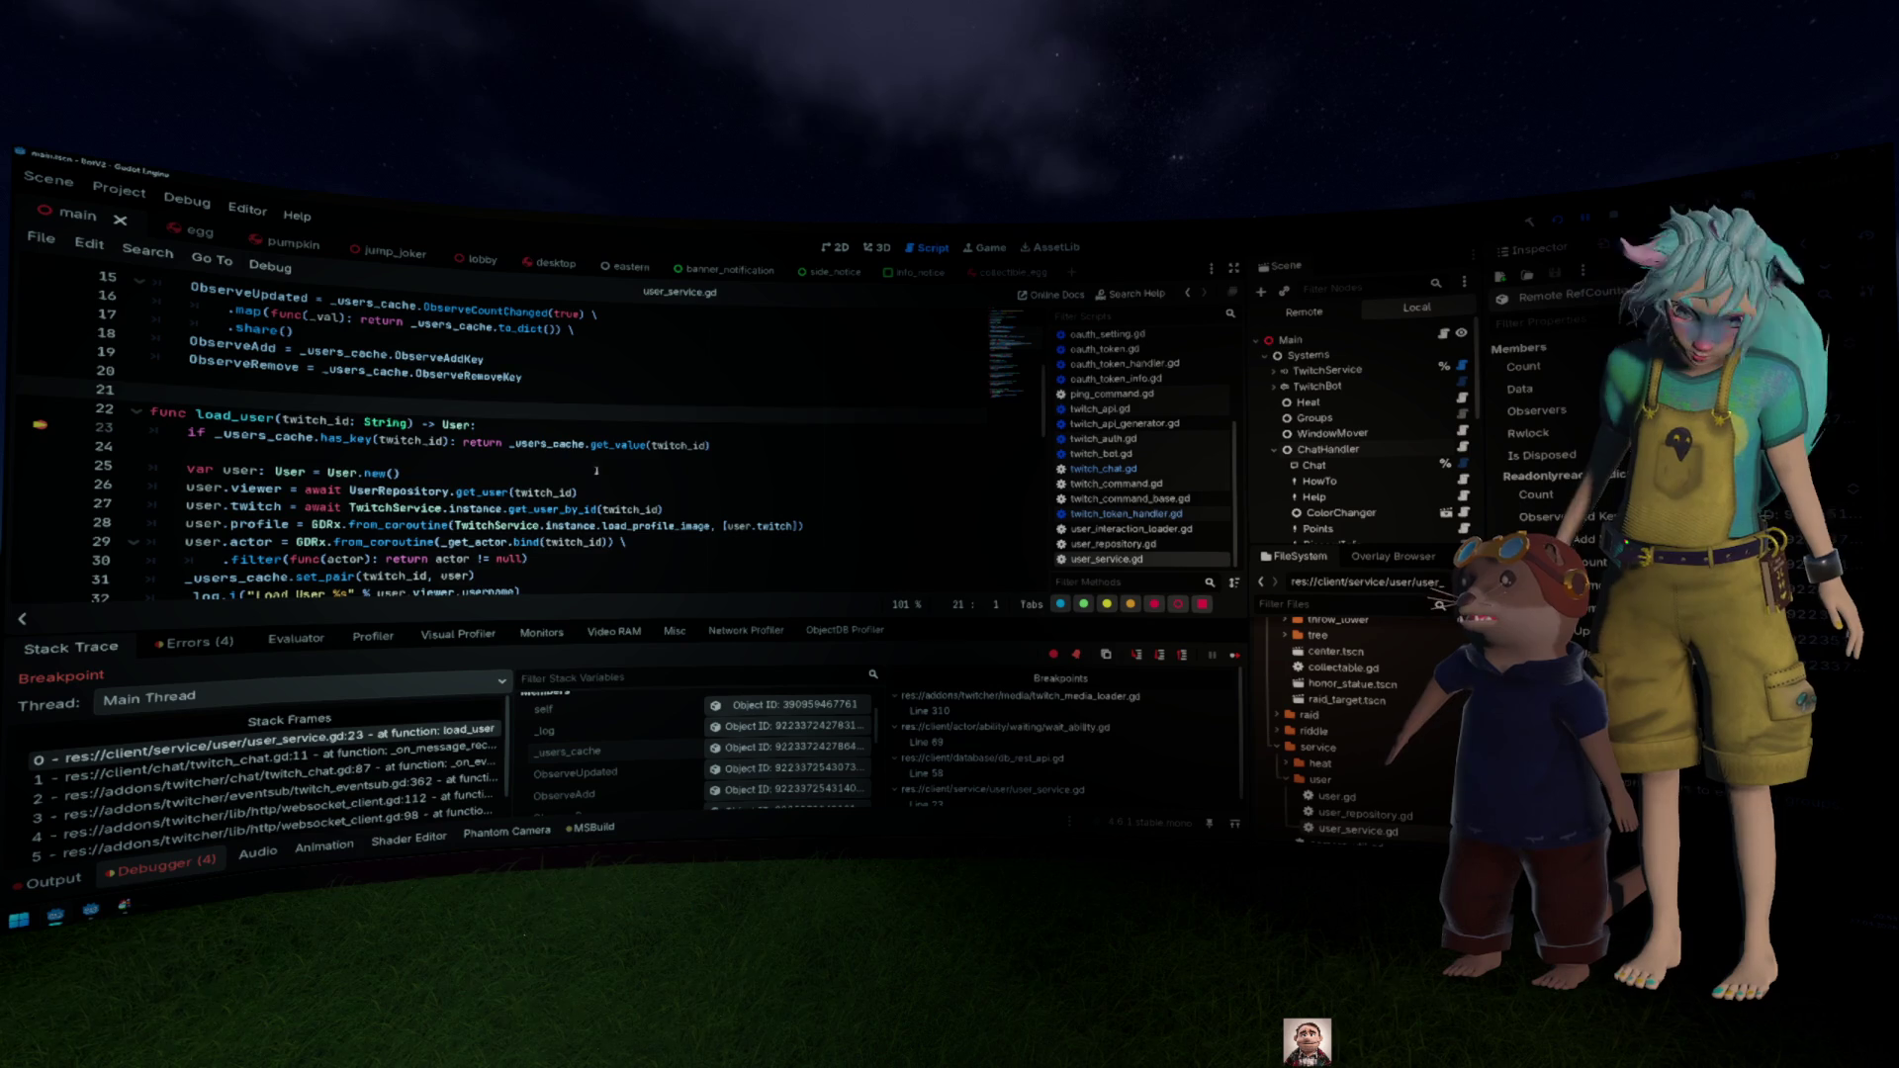
Step: Step execution to line 26 and jump into get_user in user_repository.gd
left_click(668, 476)
key("F10")
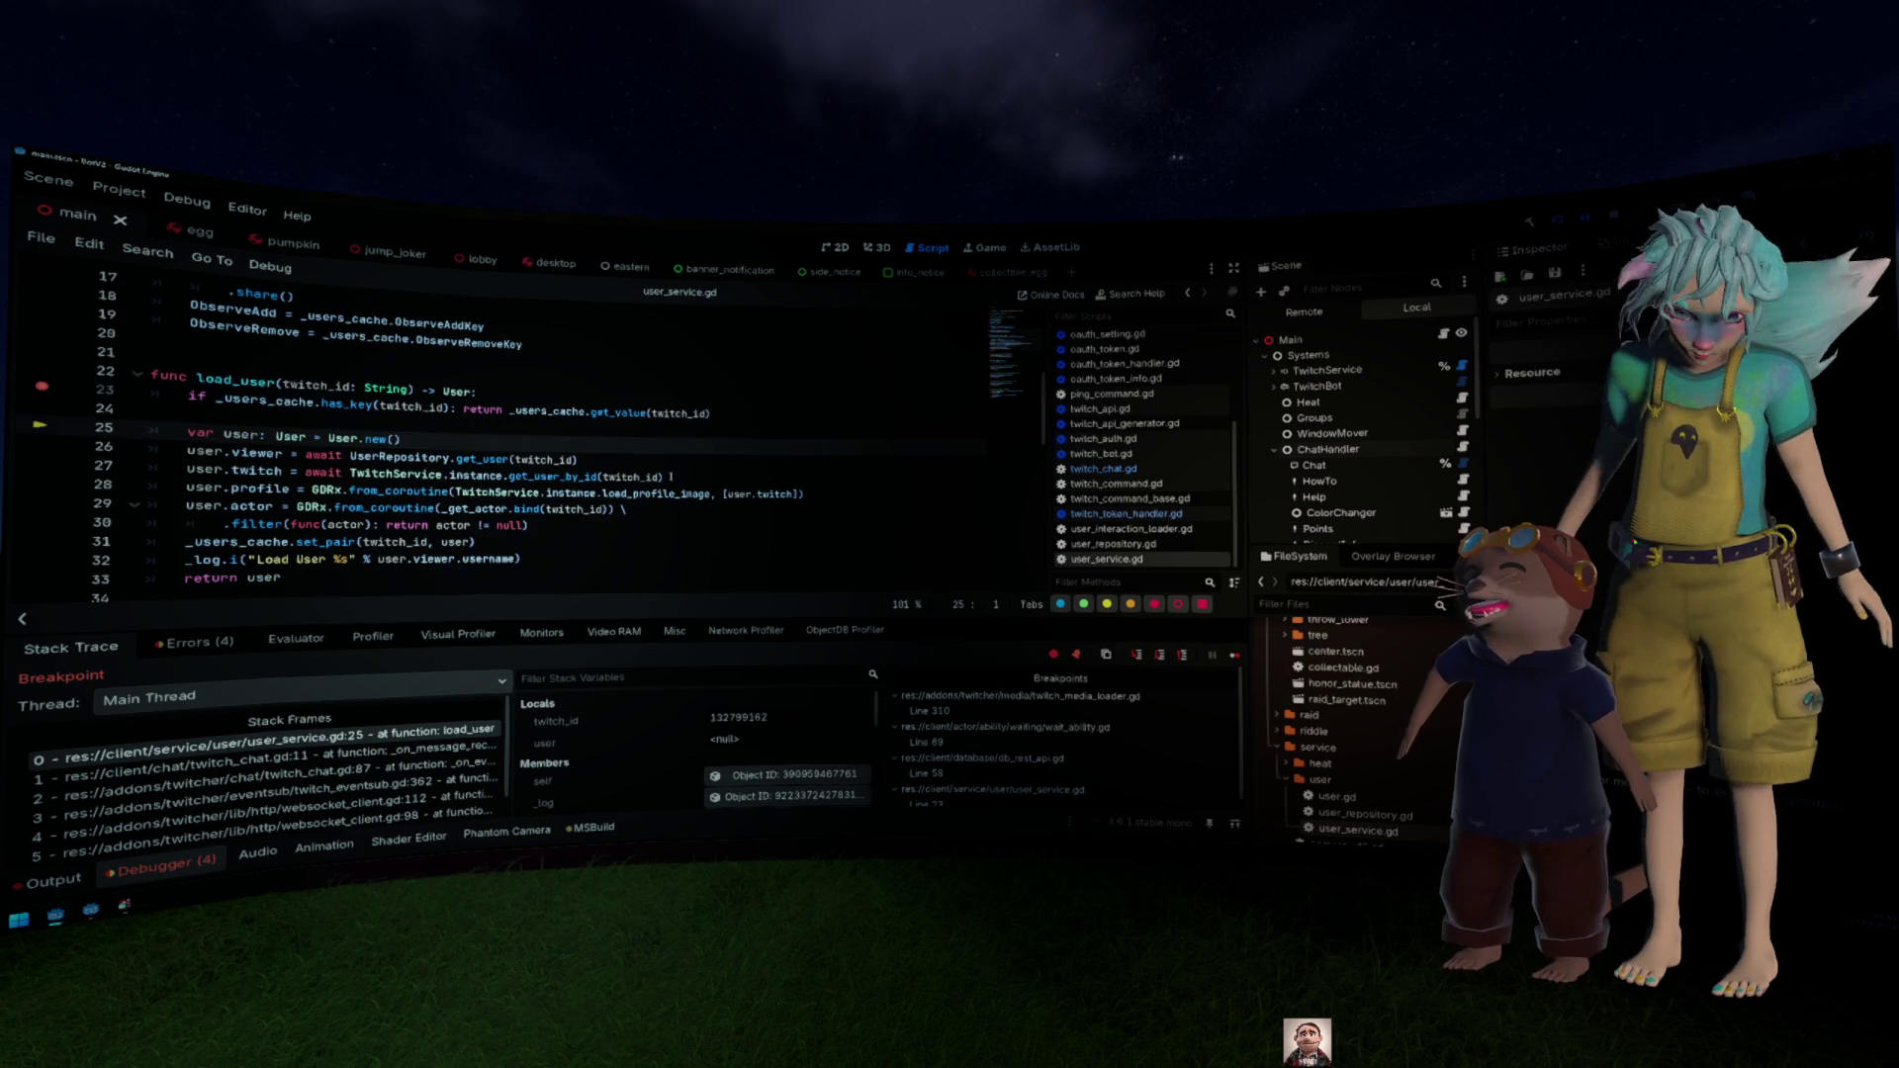
key("F10")
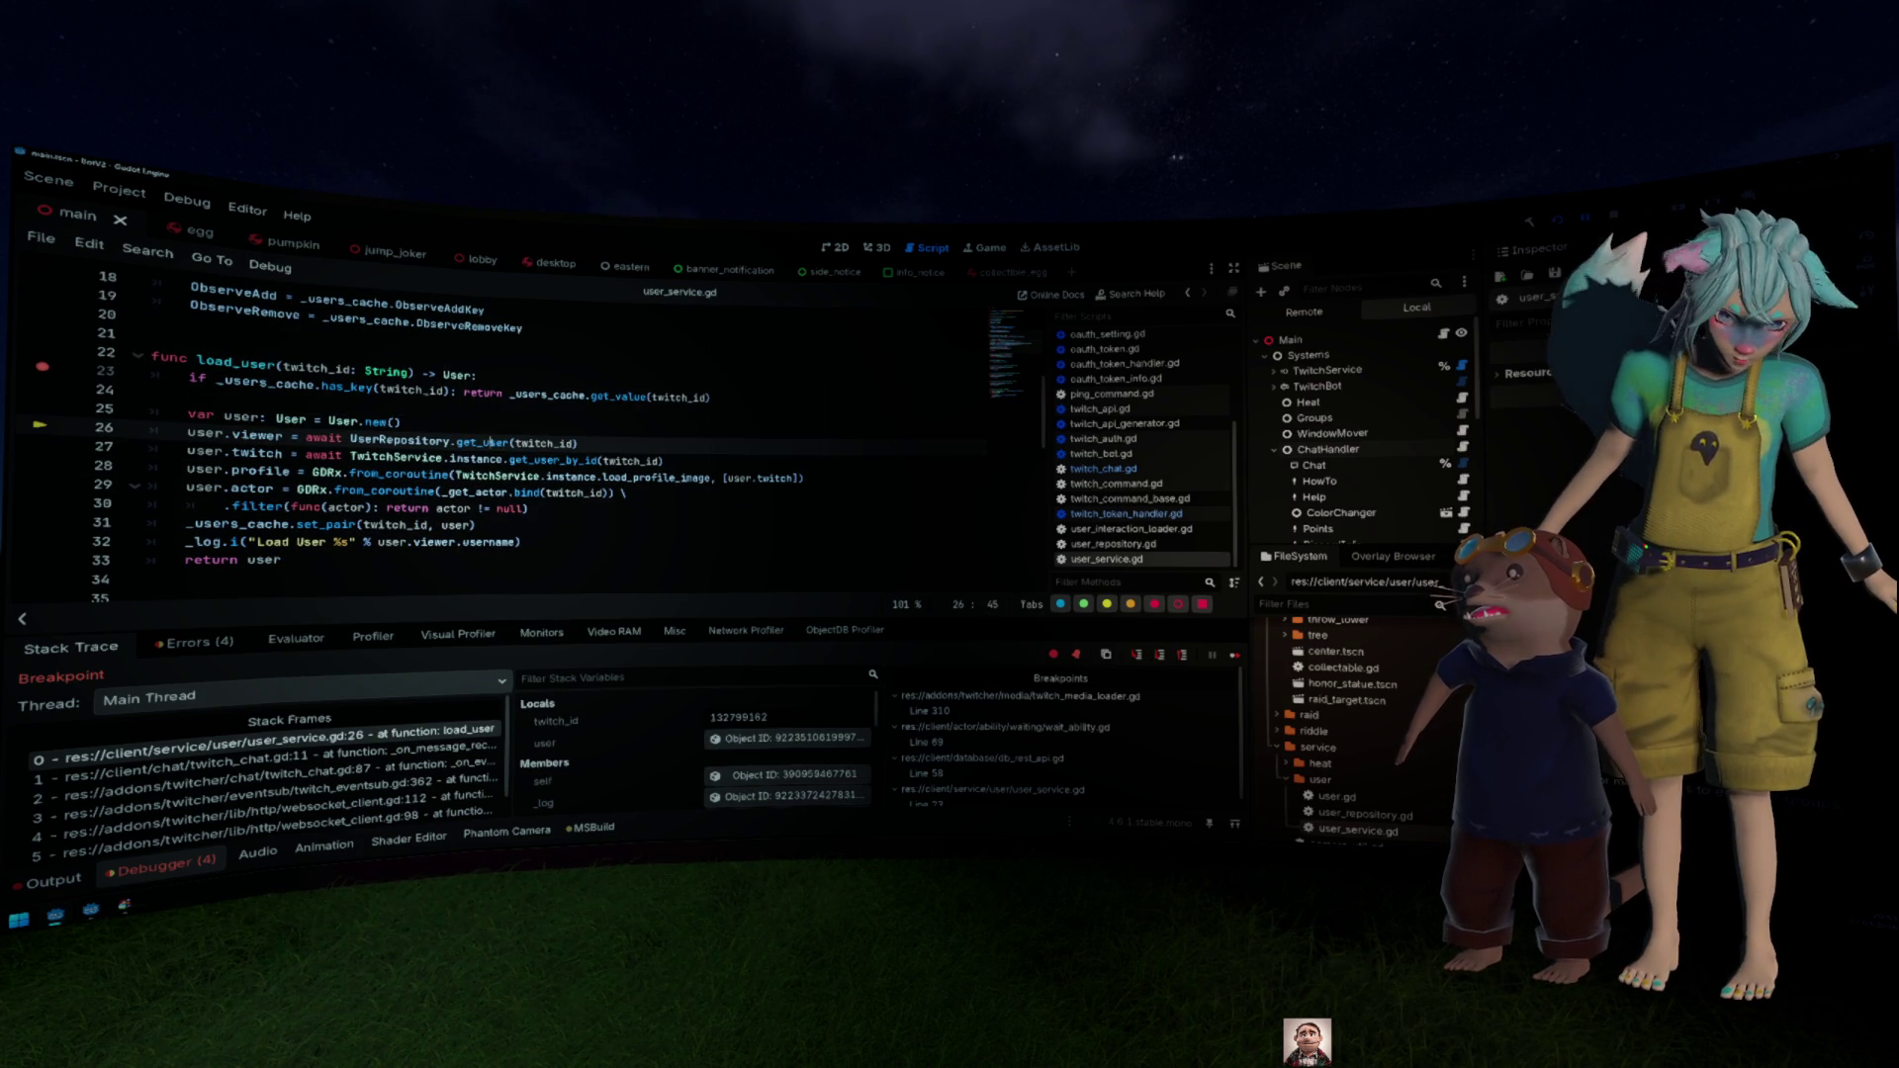
left_click(492, 442, "ctrl")
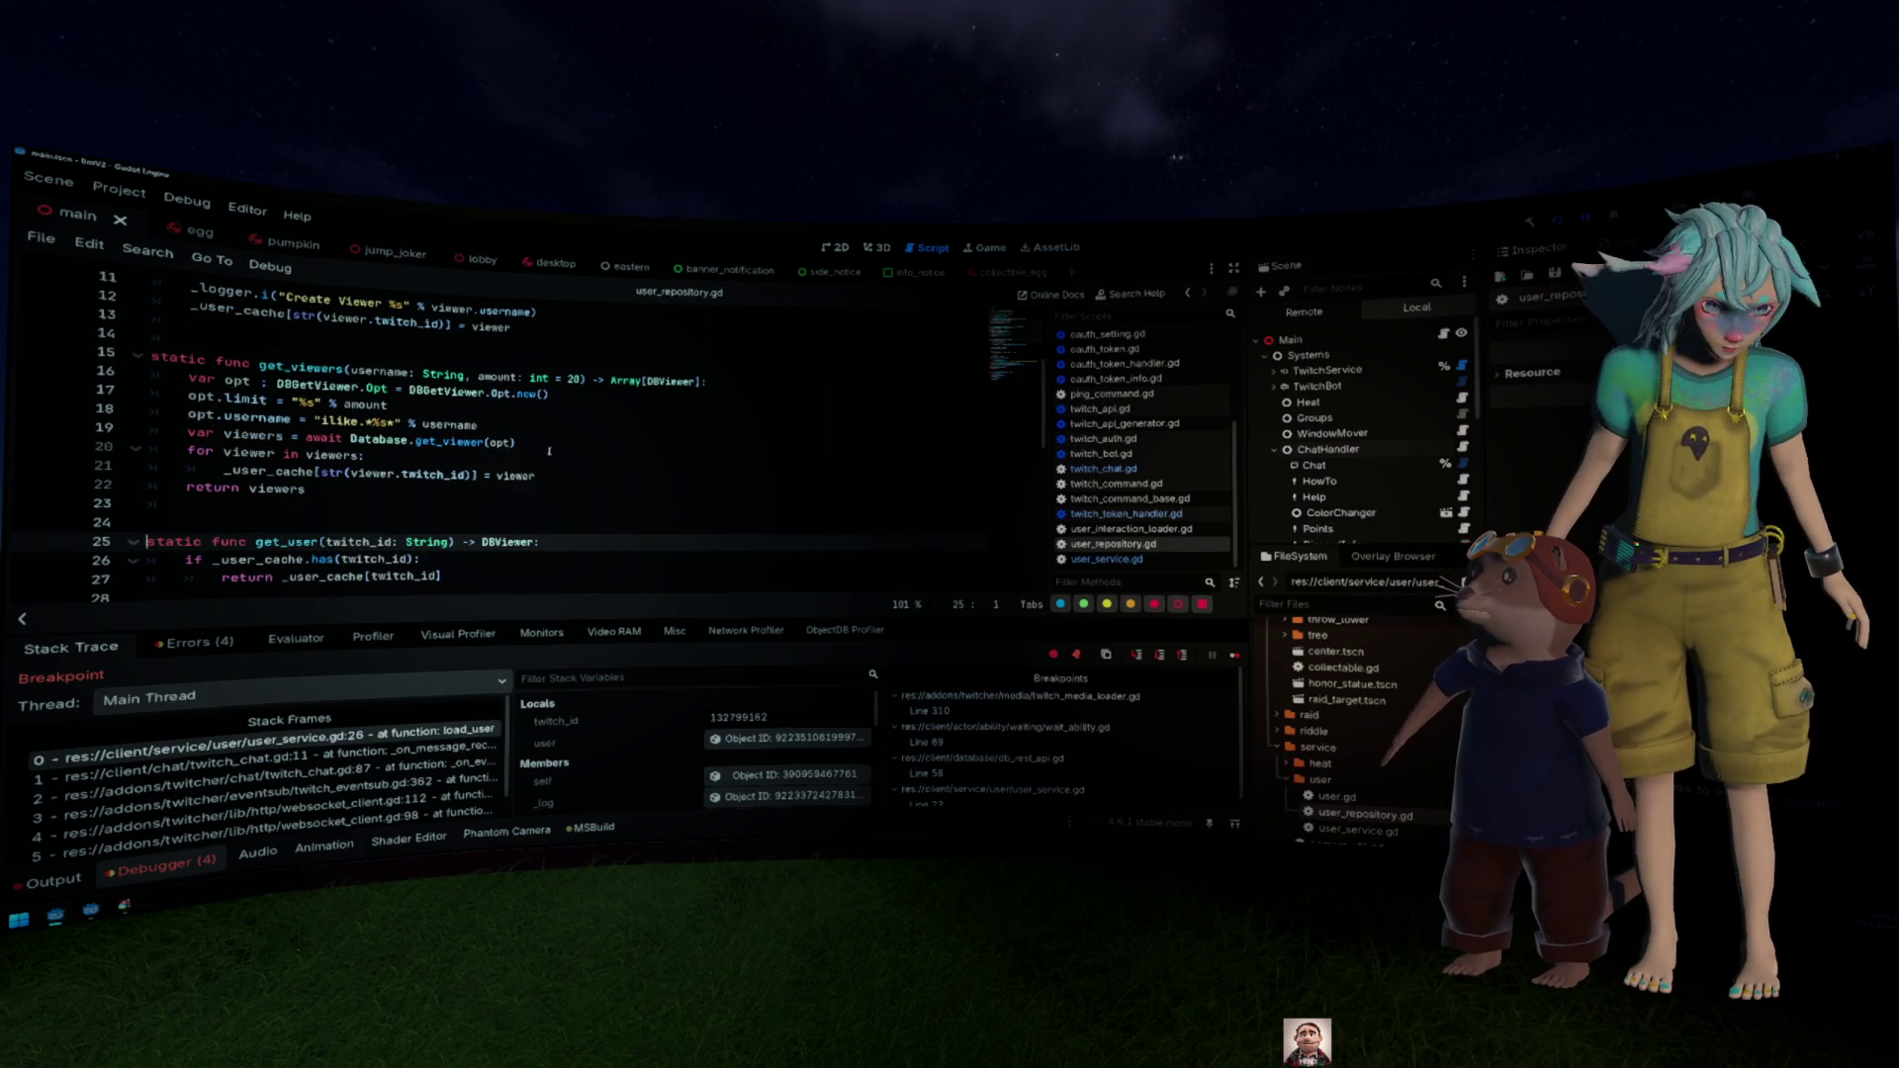
Step: Add a breakpoint on get_user line 26, continue until it breaks, and inspect TwitchService on line 29
left_click(39, 444)
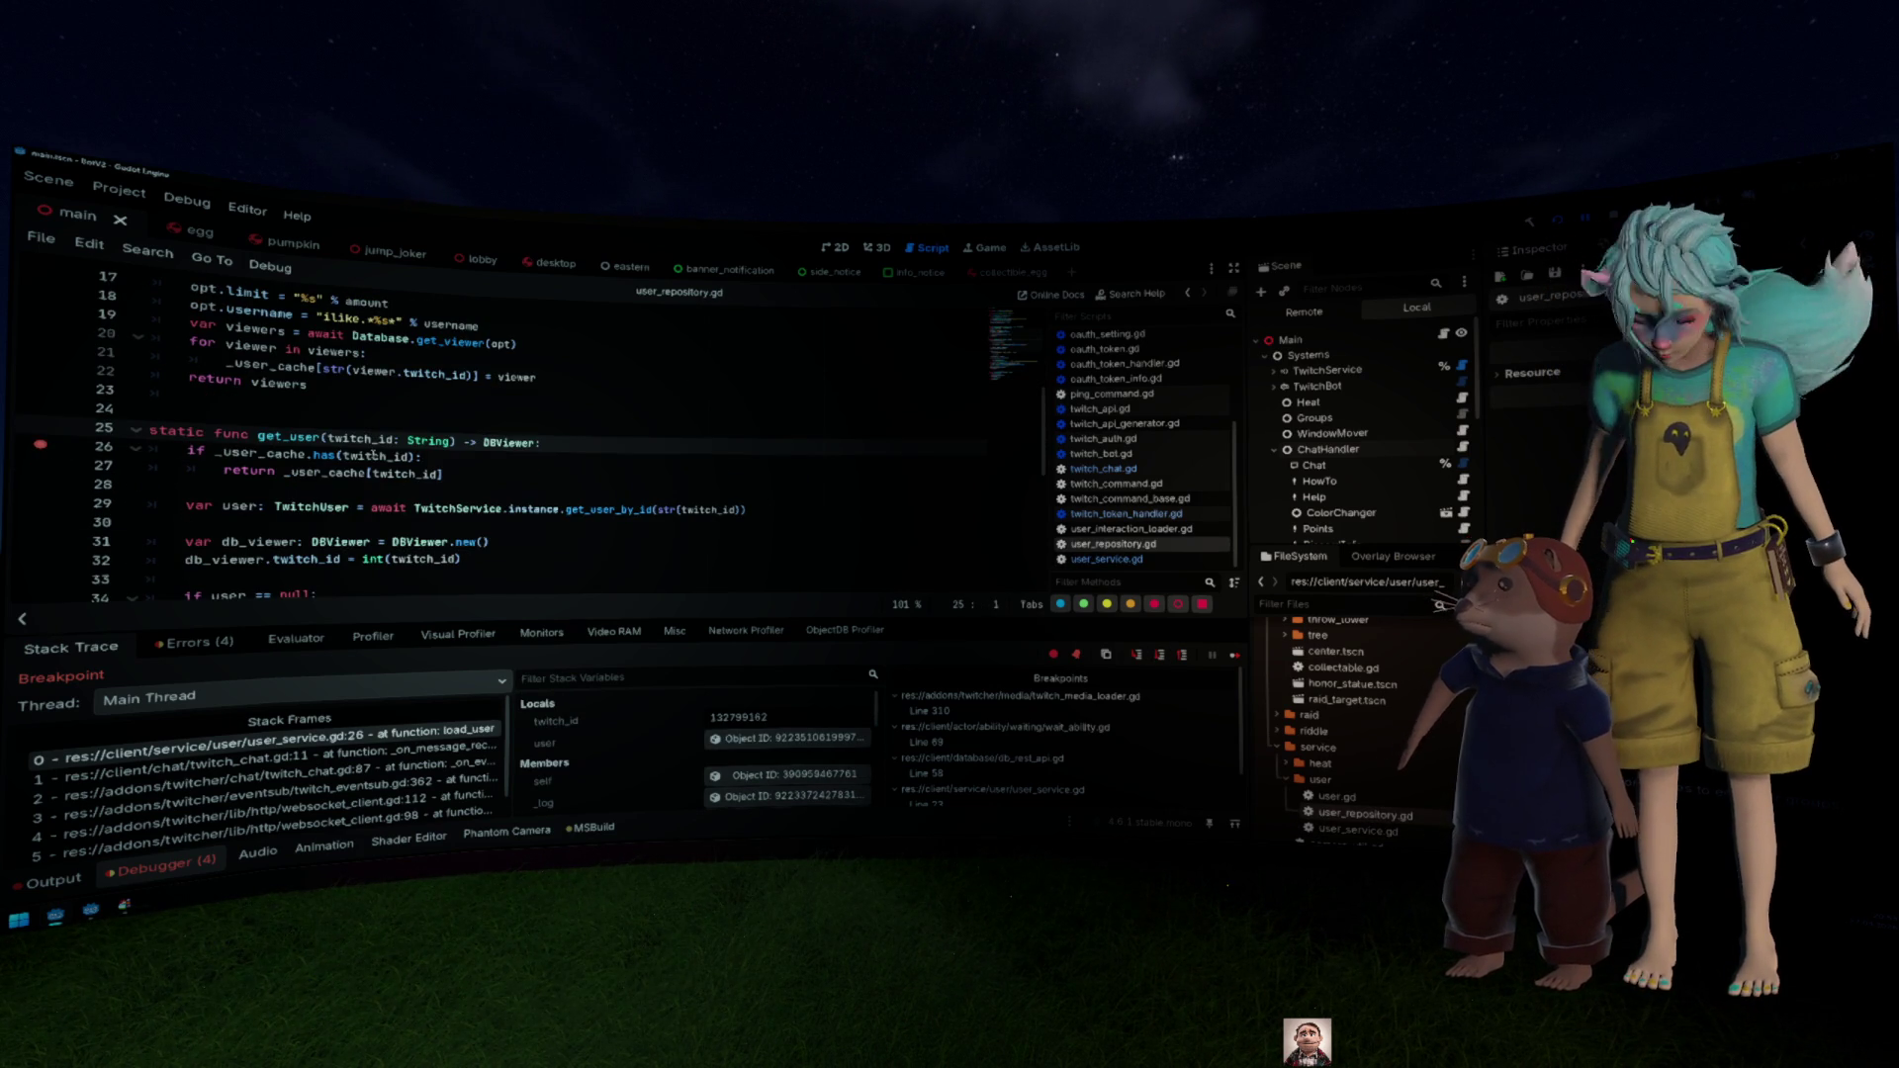
key("F12")
key("F10")
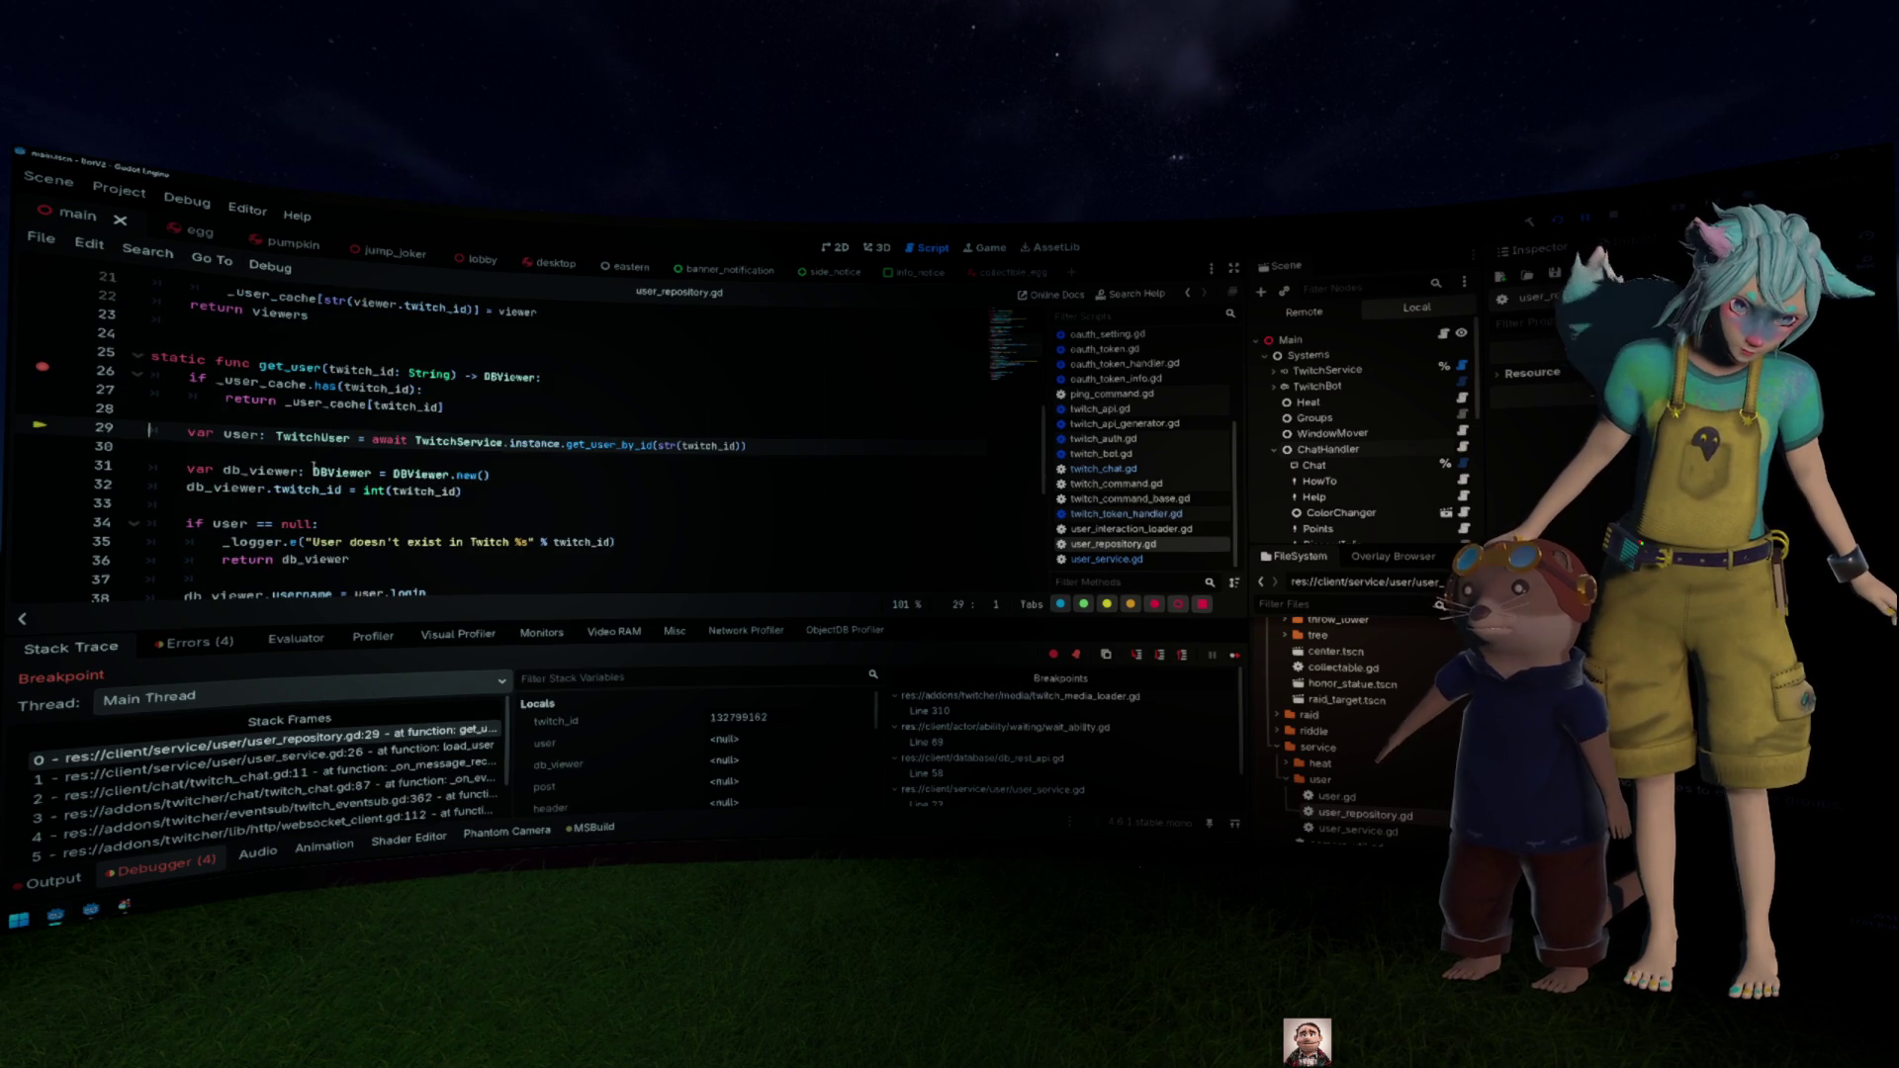
double_click(458, 442)
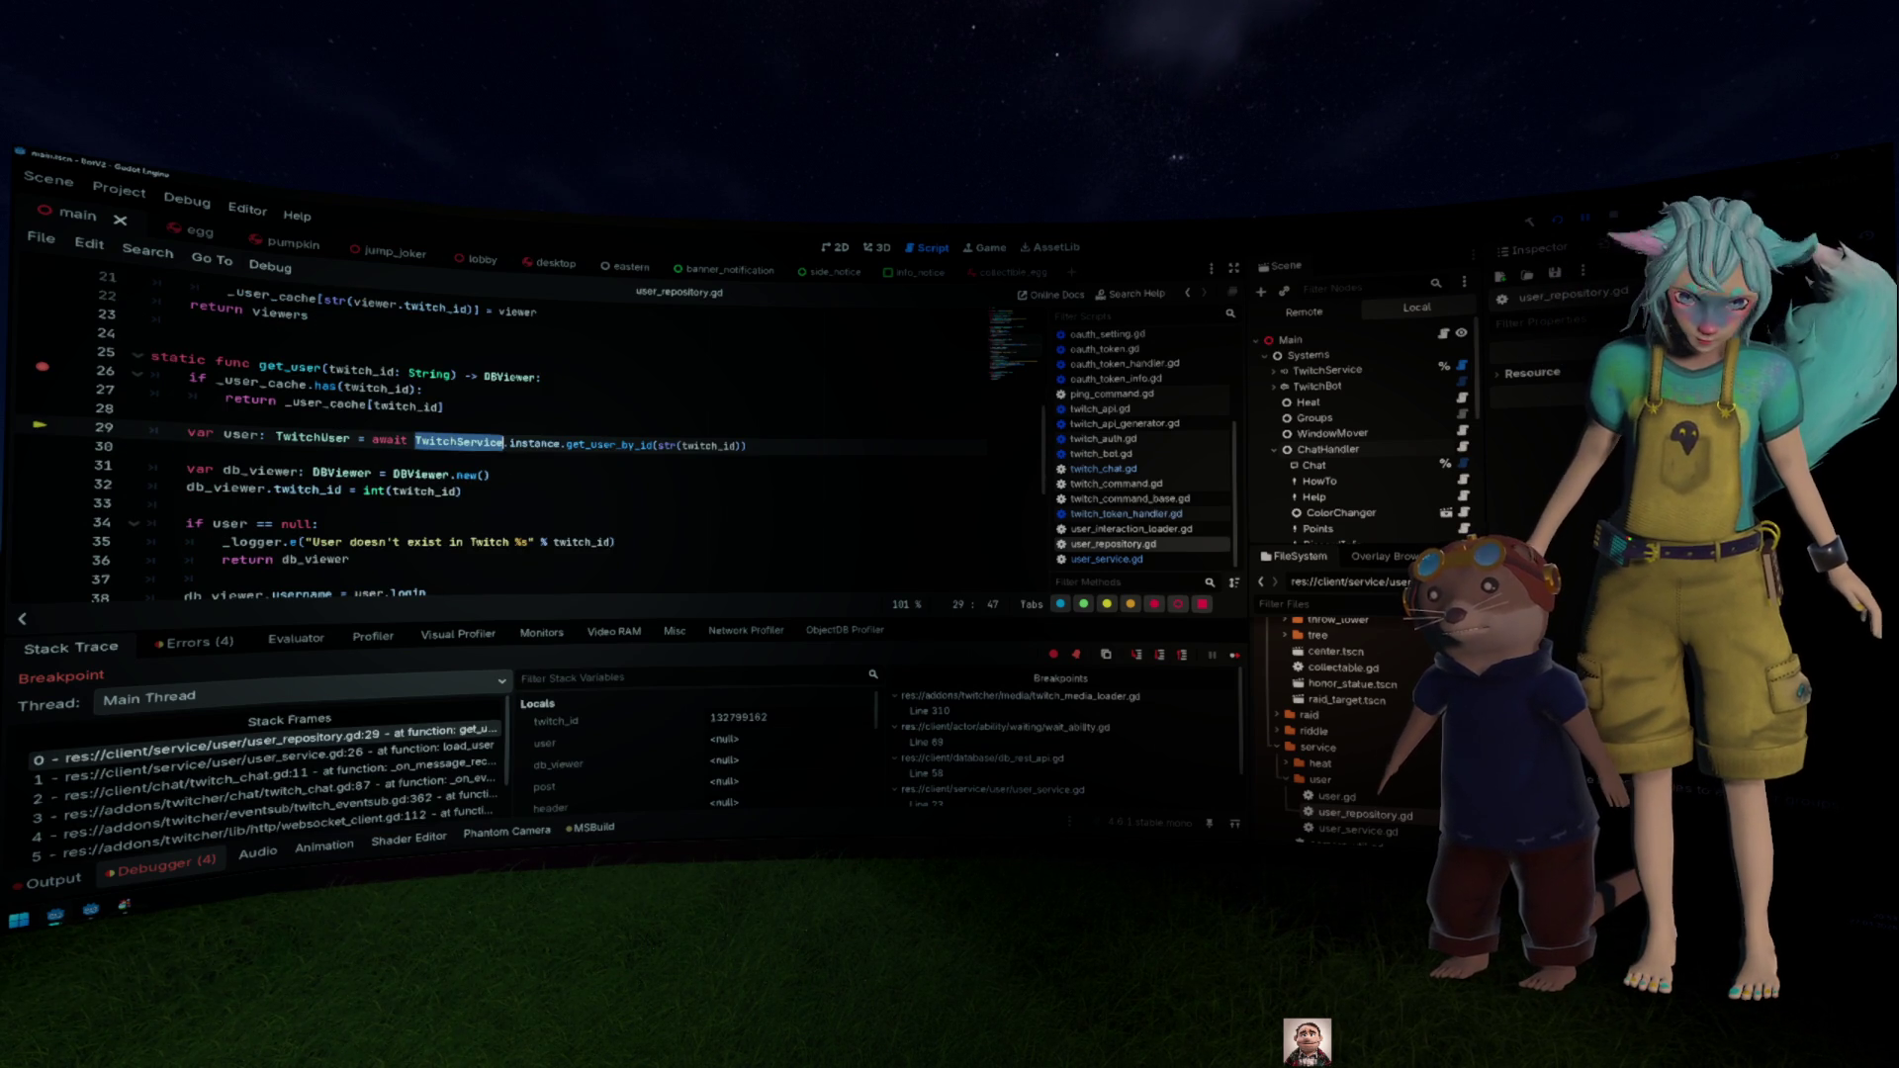
mouse_move(610, 445)
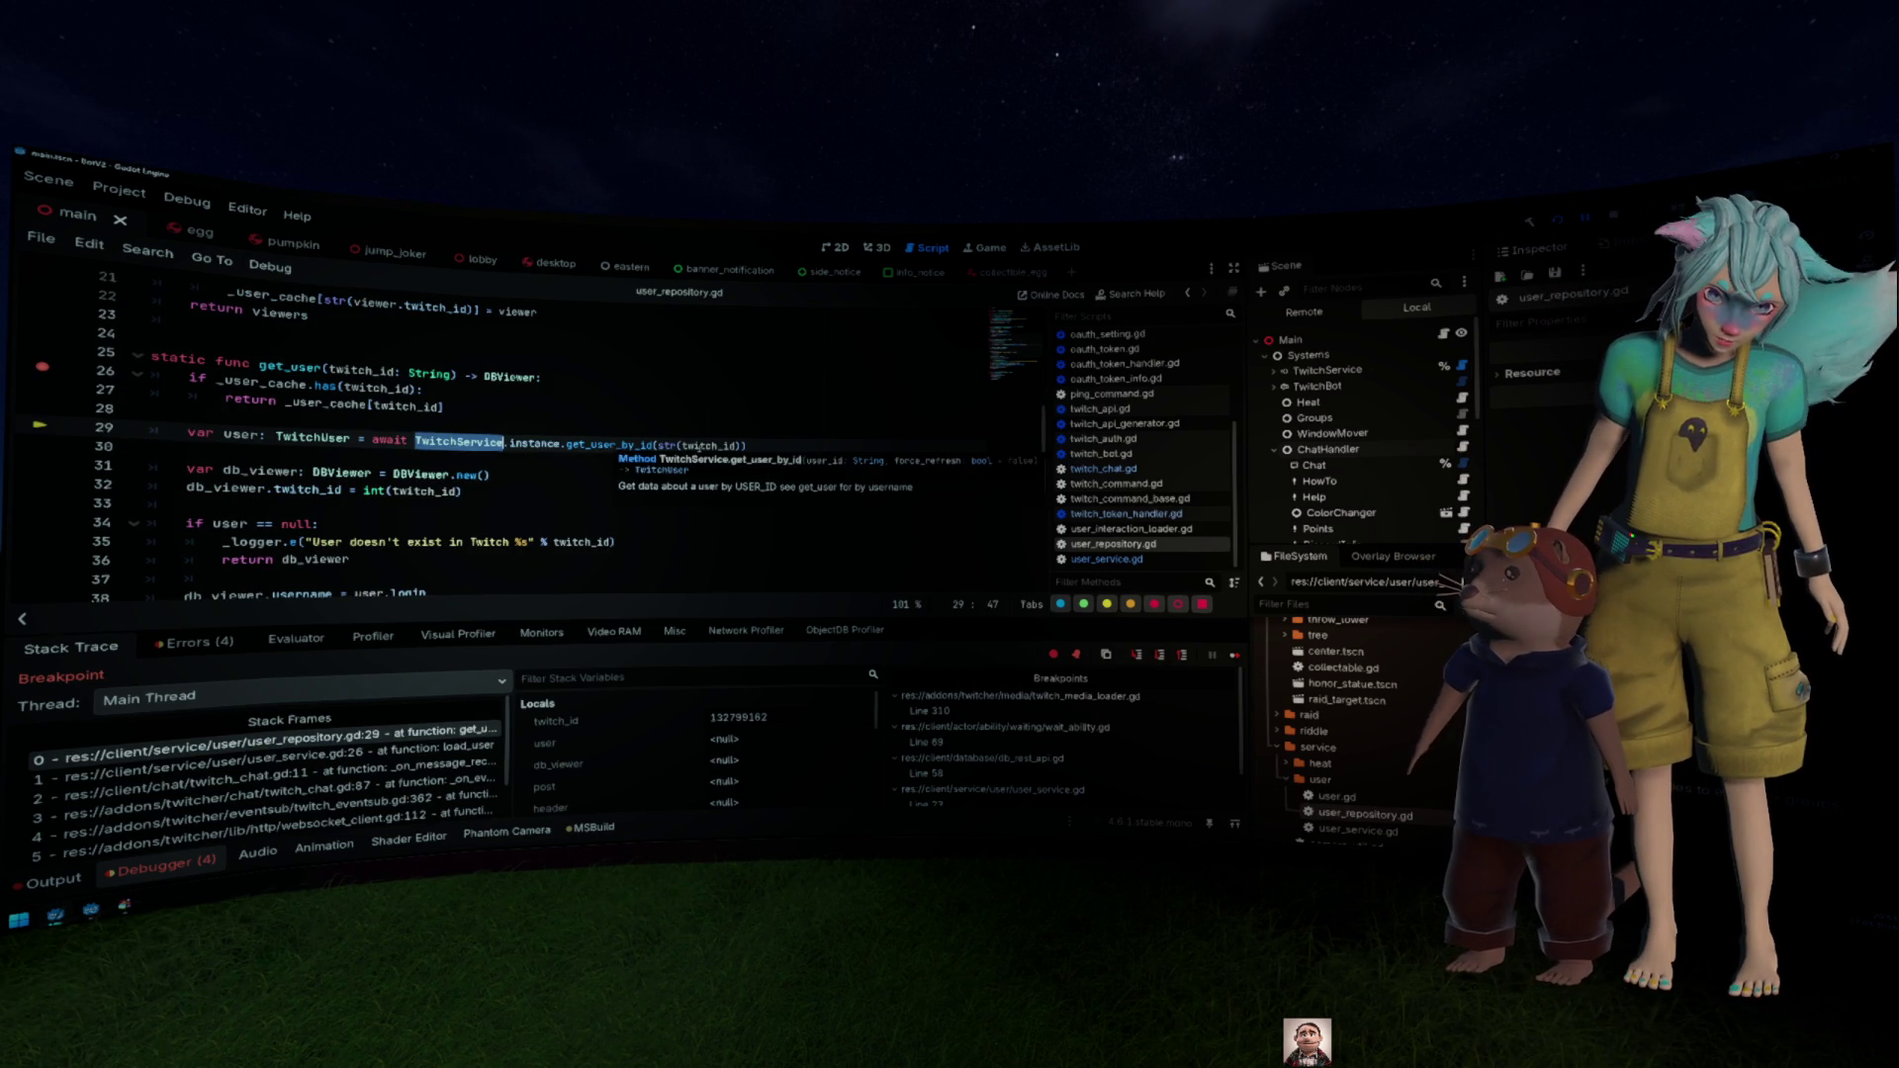
mouse_move(698, 446)
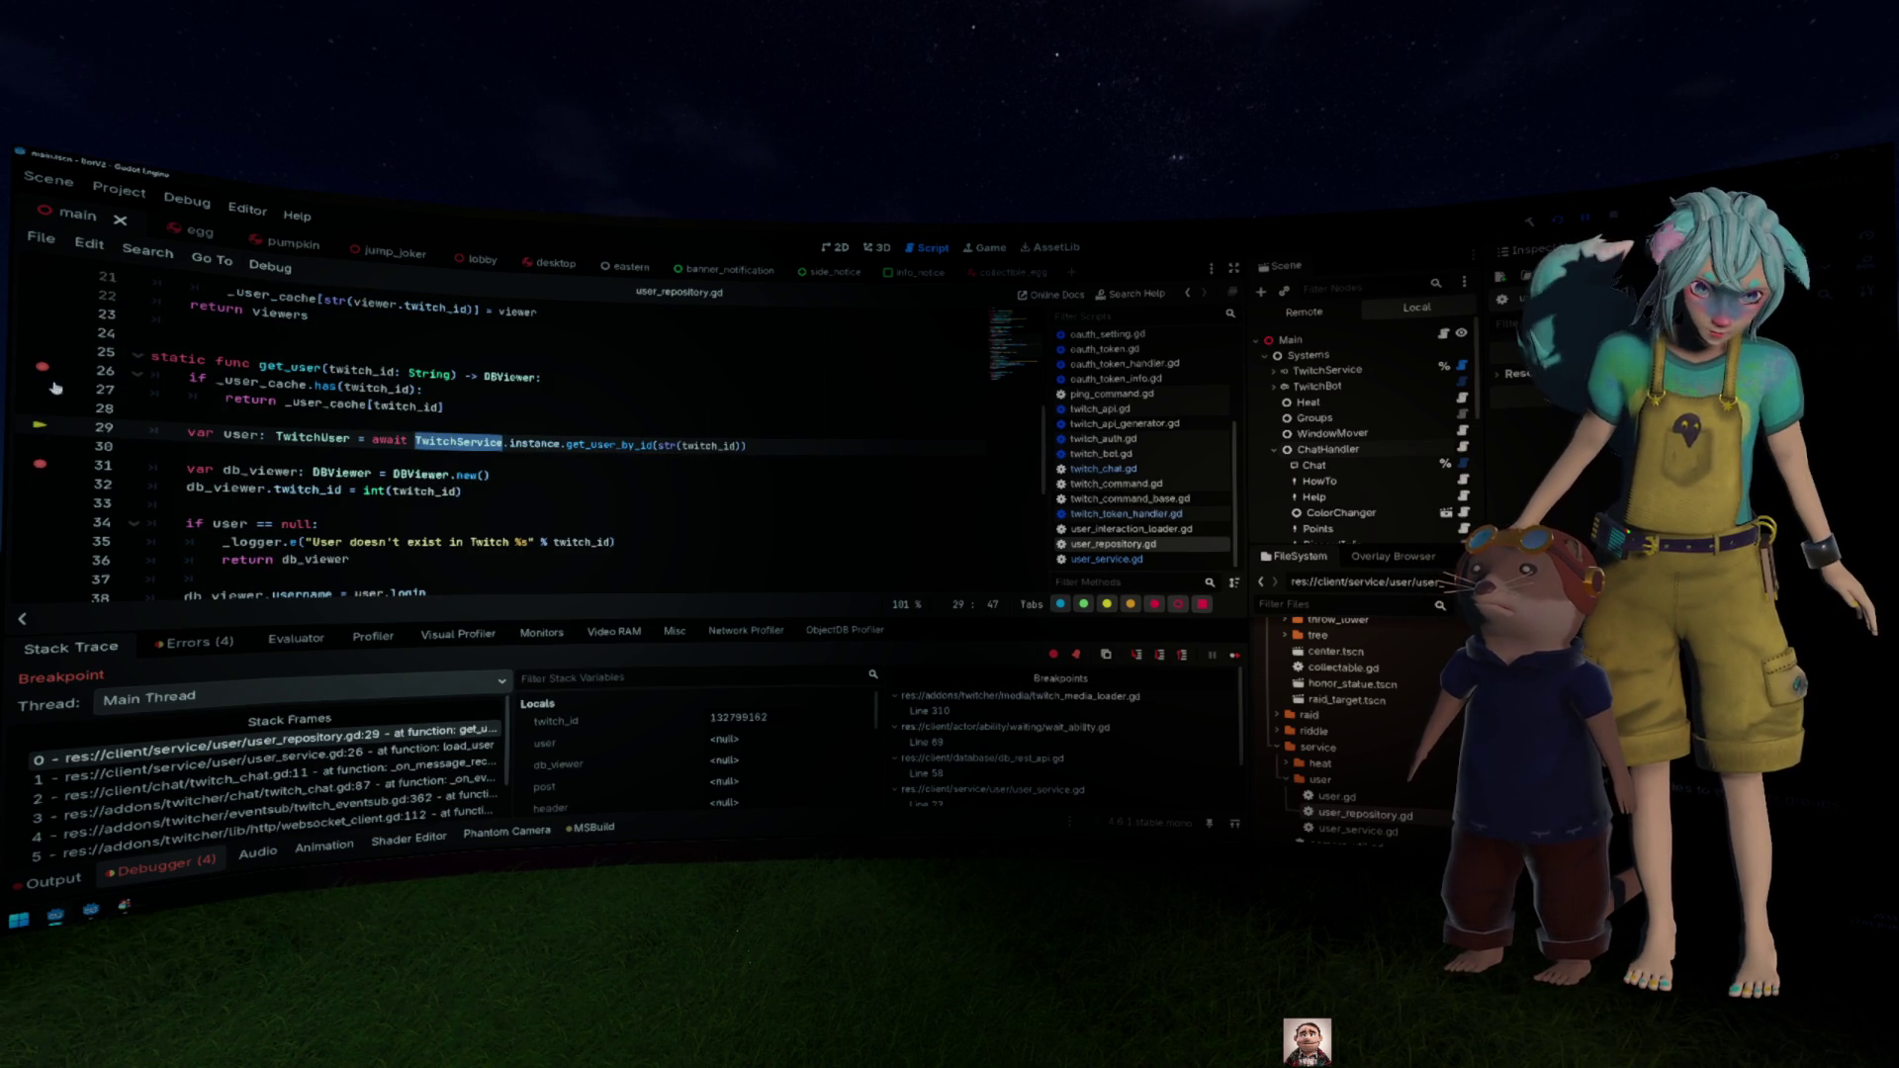
Step: Step through lines 31, 38 and 41 to the post_viewer call on line 43, then open post_viewer
key("F10")
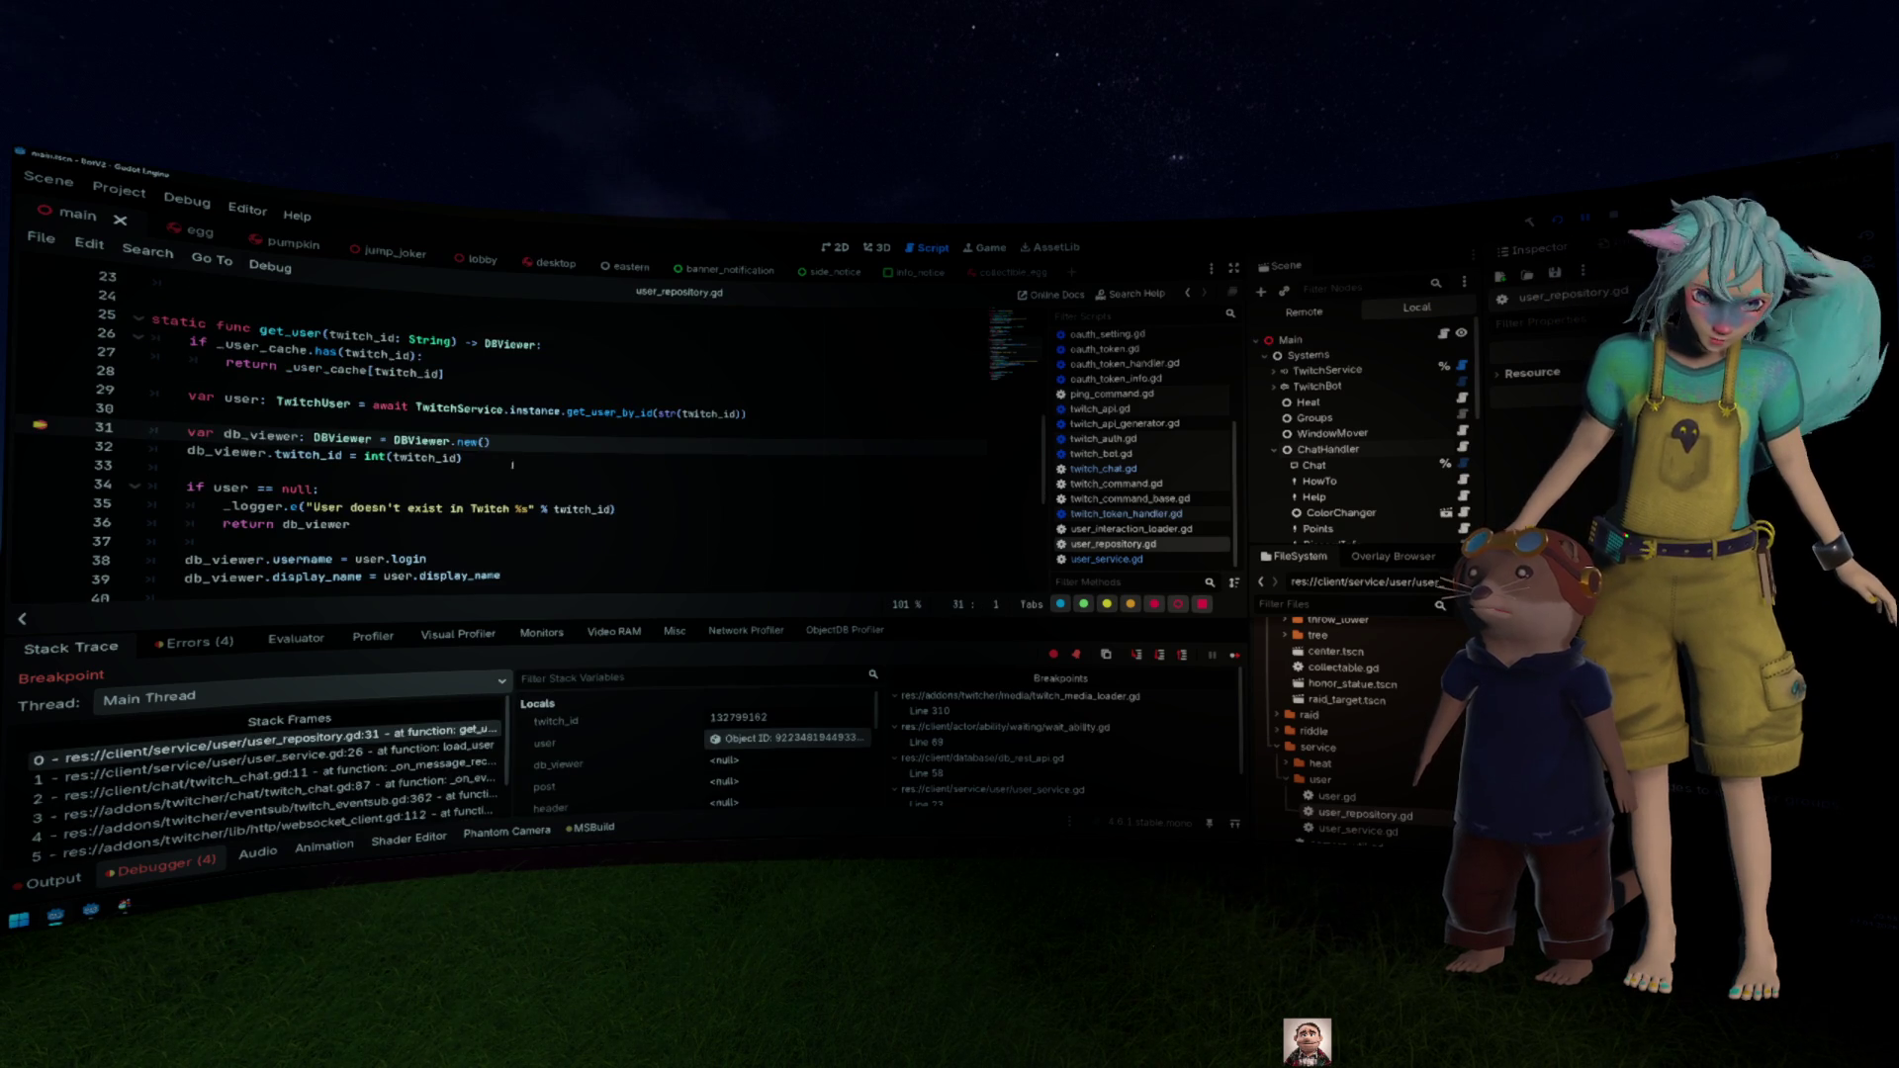
key("F10")
key("F10")
key("F10")
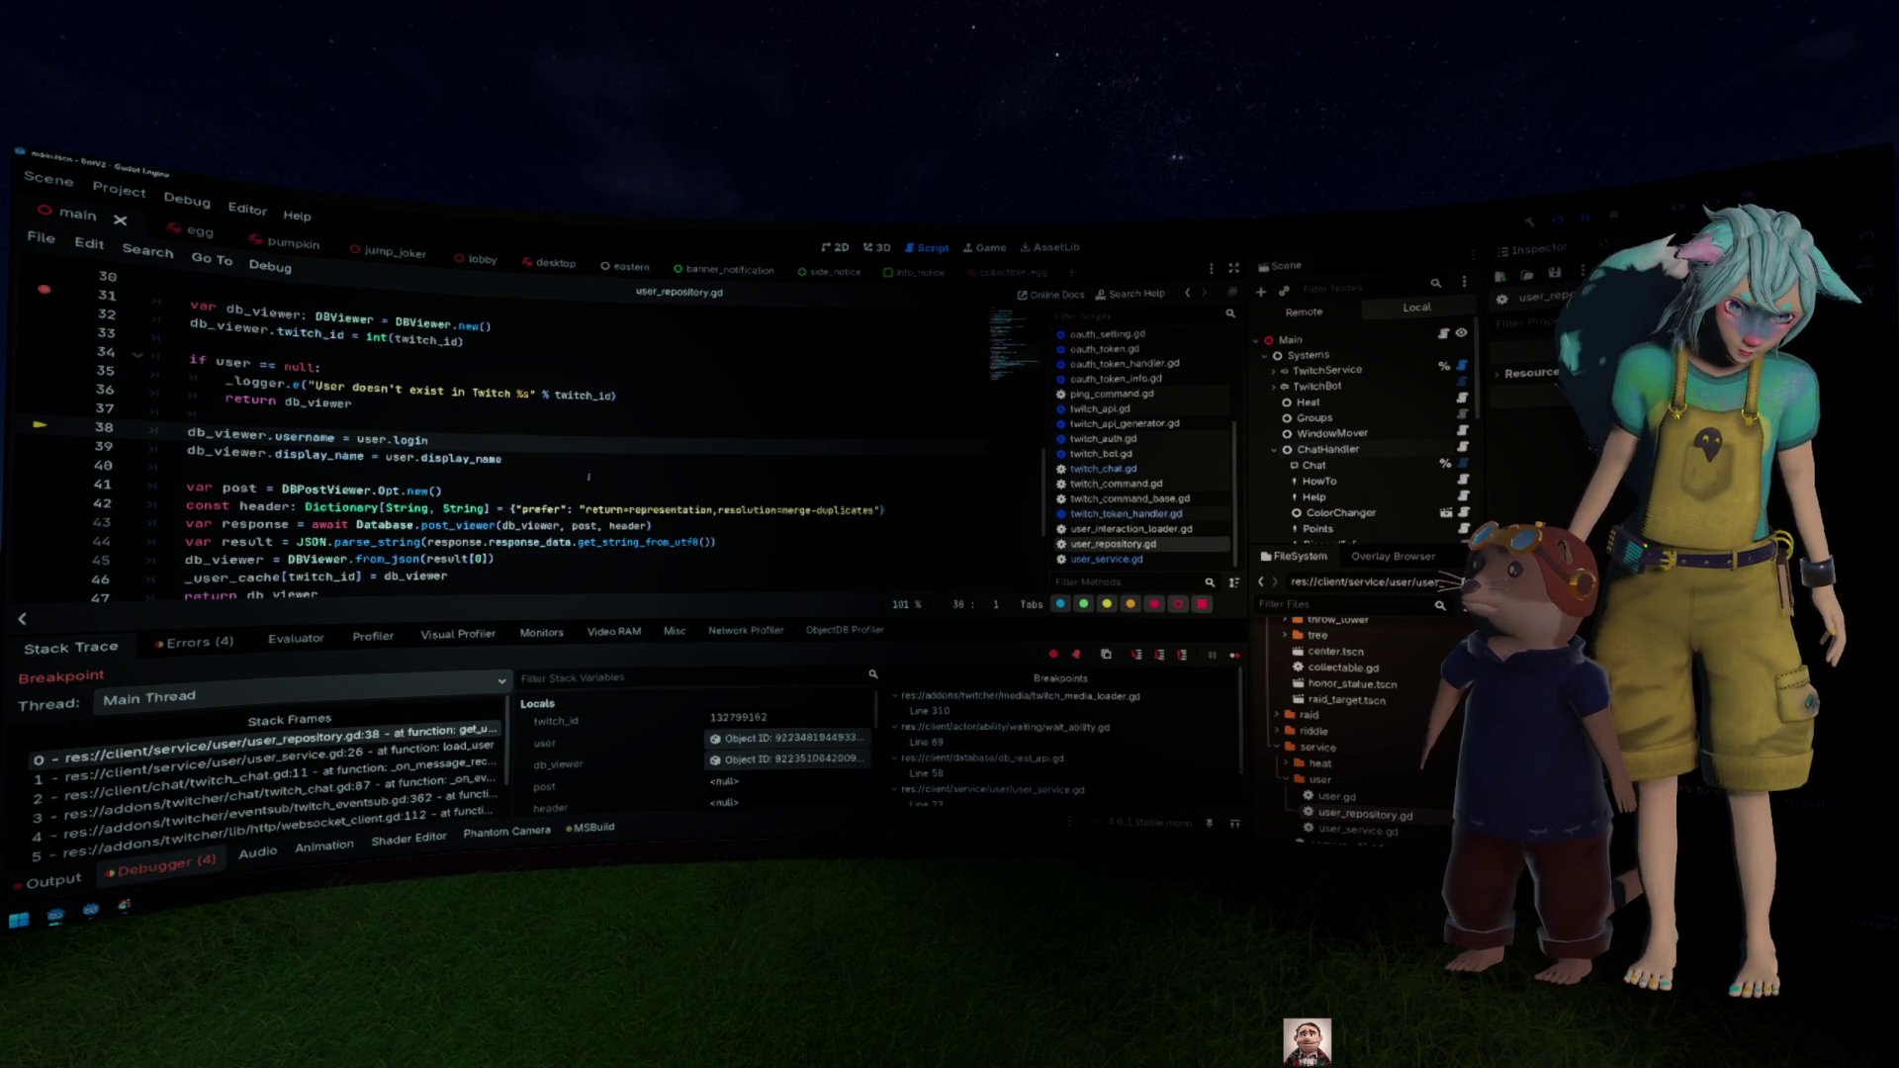
key("F10")
key("F10")
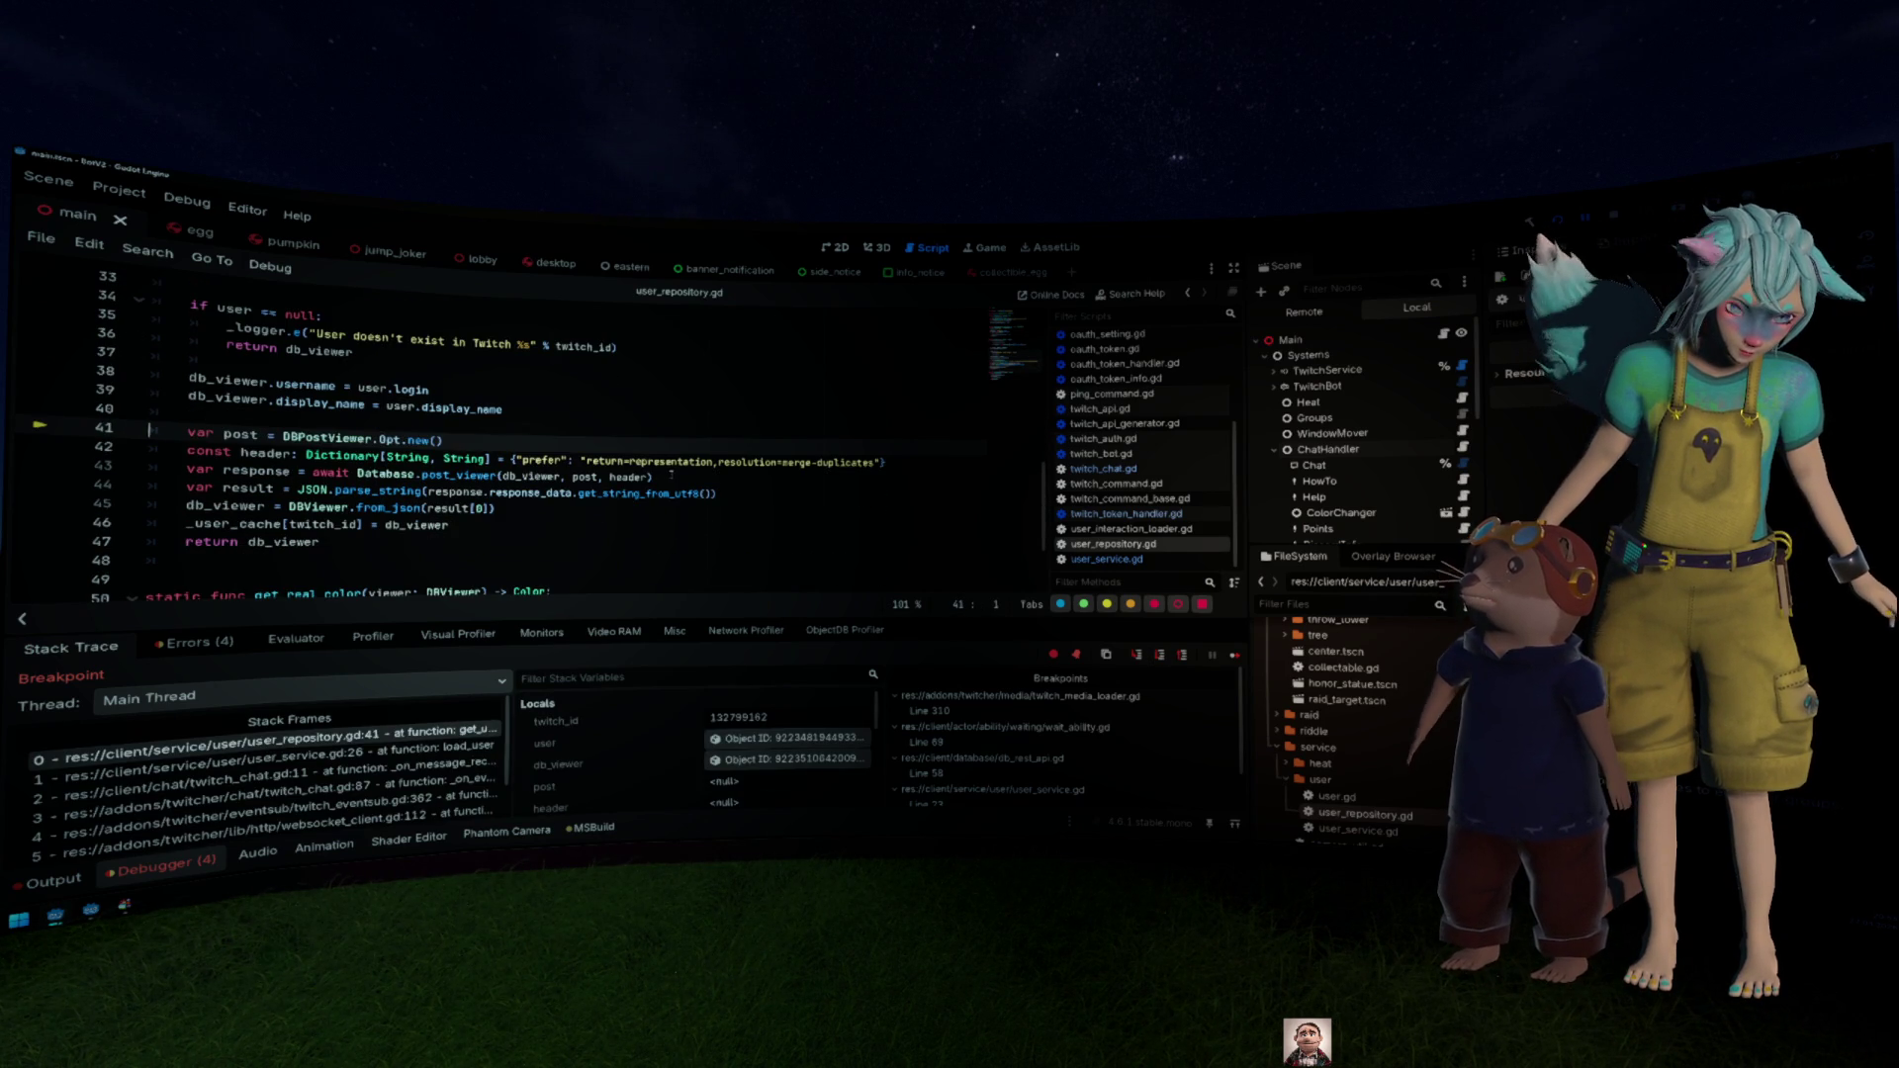
key("F10")
key("F10")
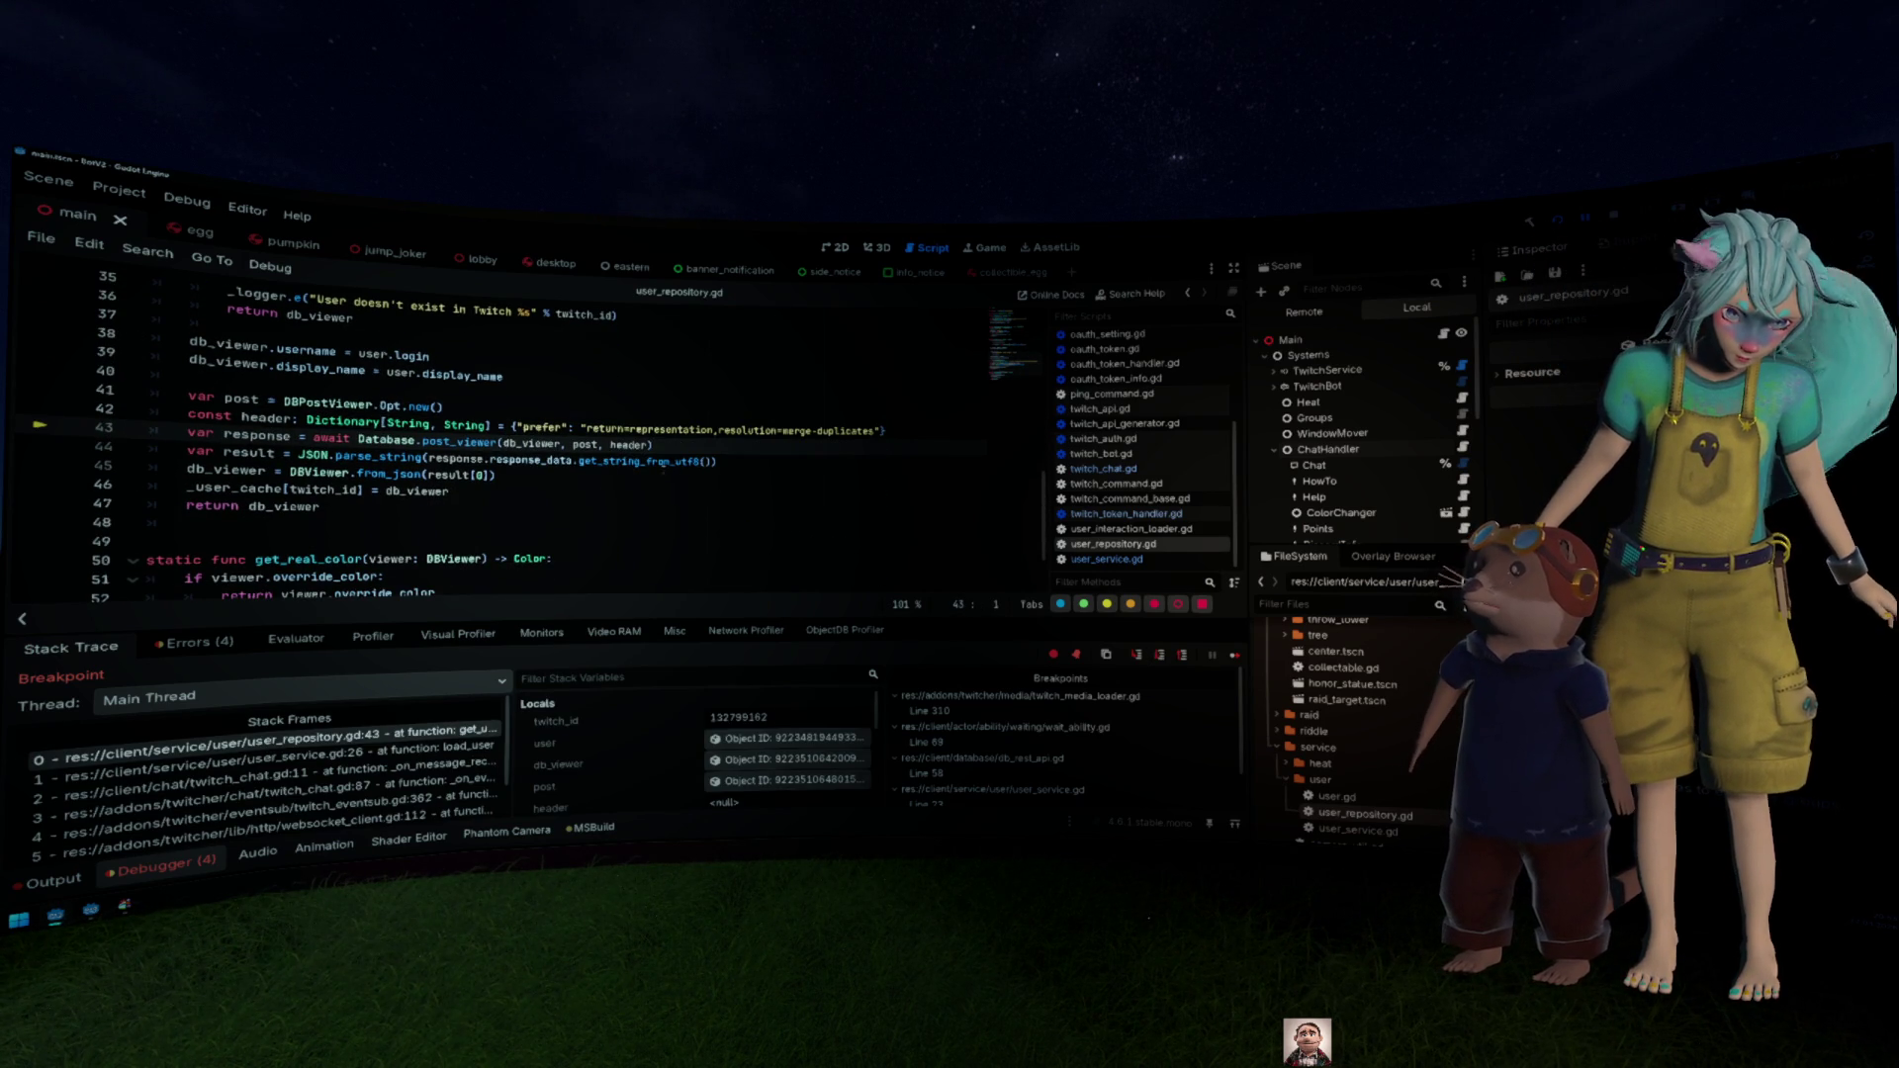
left_click(465, 442, "ctrl")
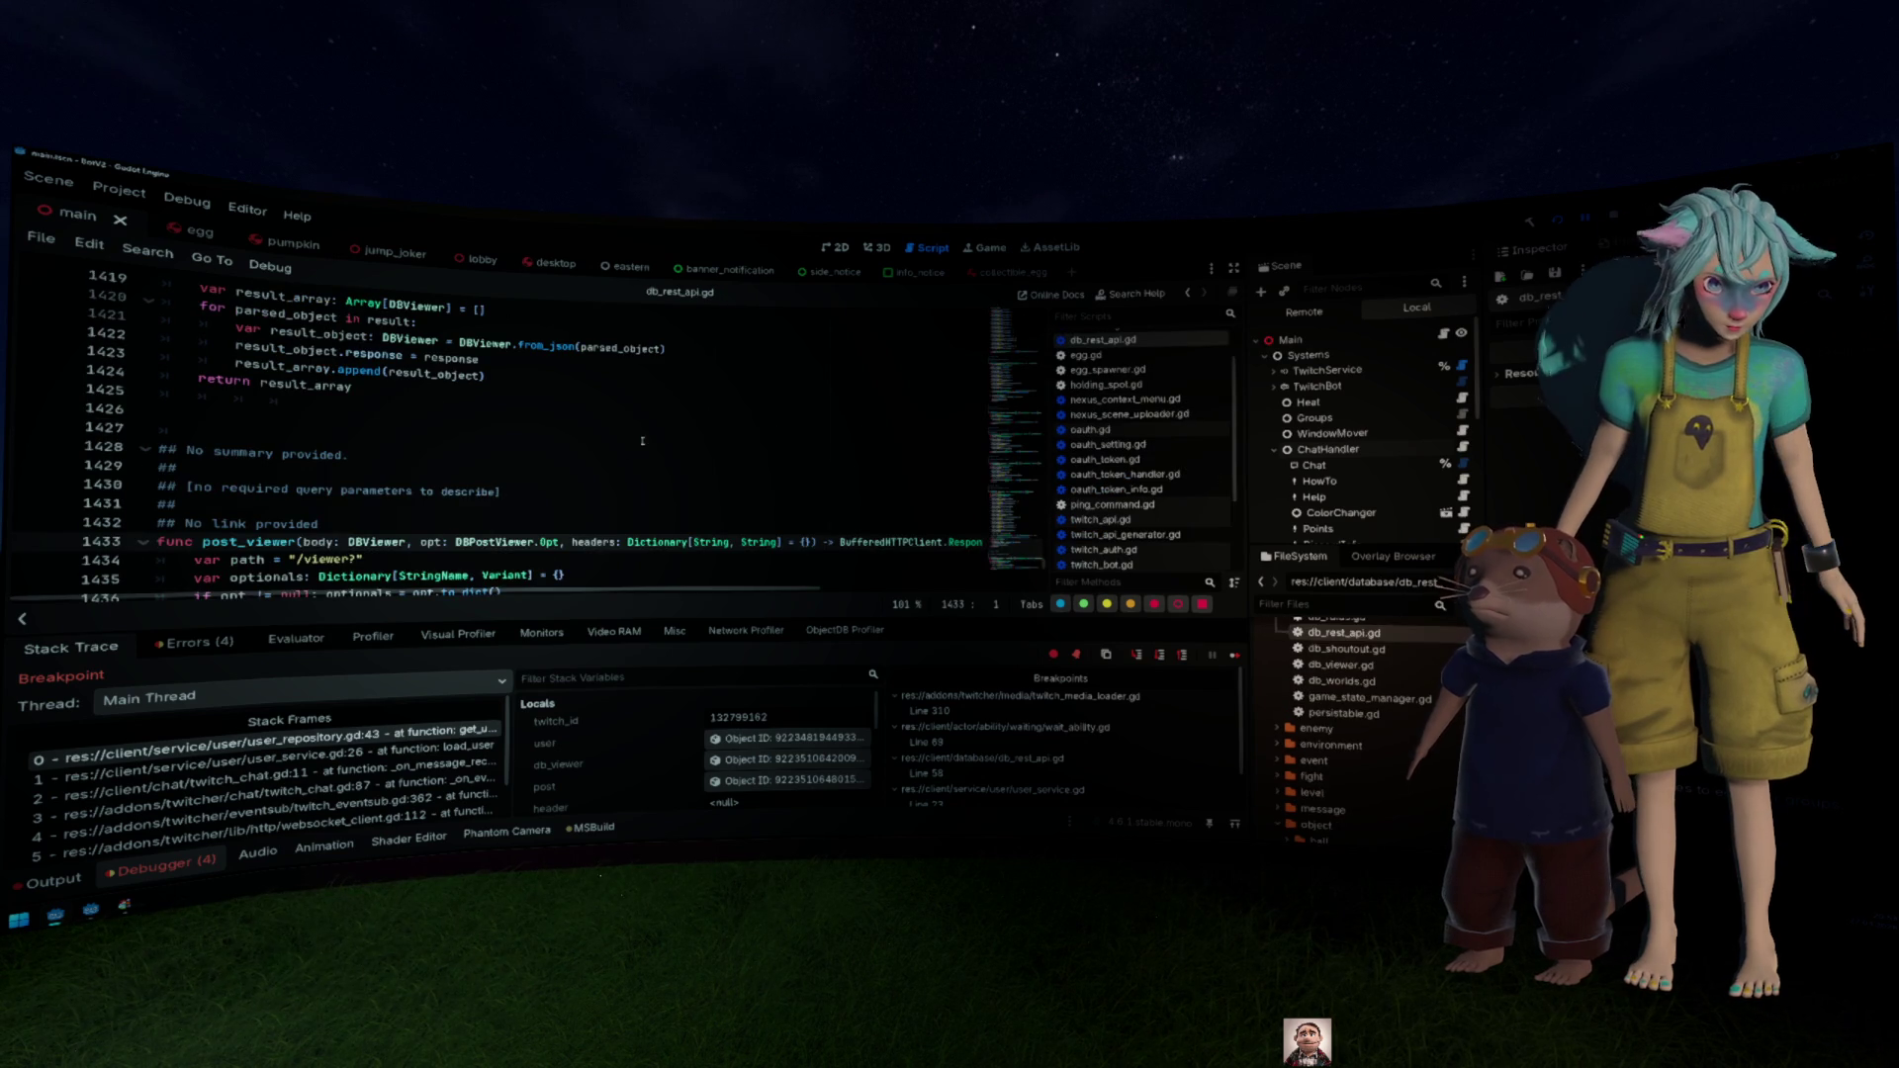
Step: Set a breakpoint on line 1434 in post_viewer, resume, and step to the request call on line 1440
scroll(633, 441, "down", 3)
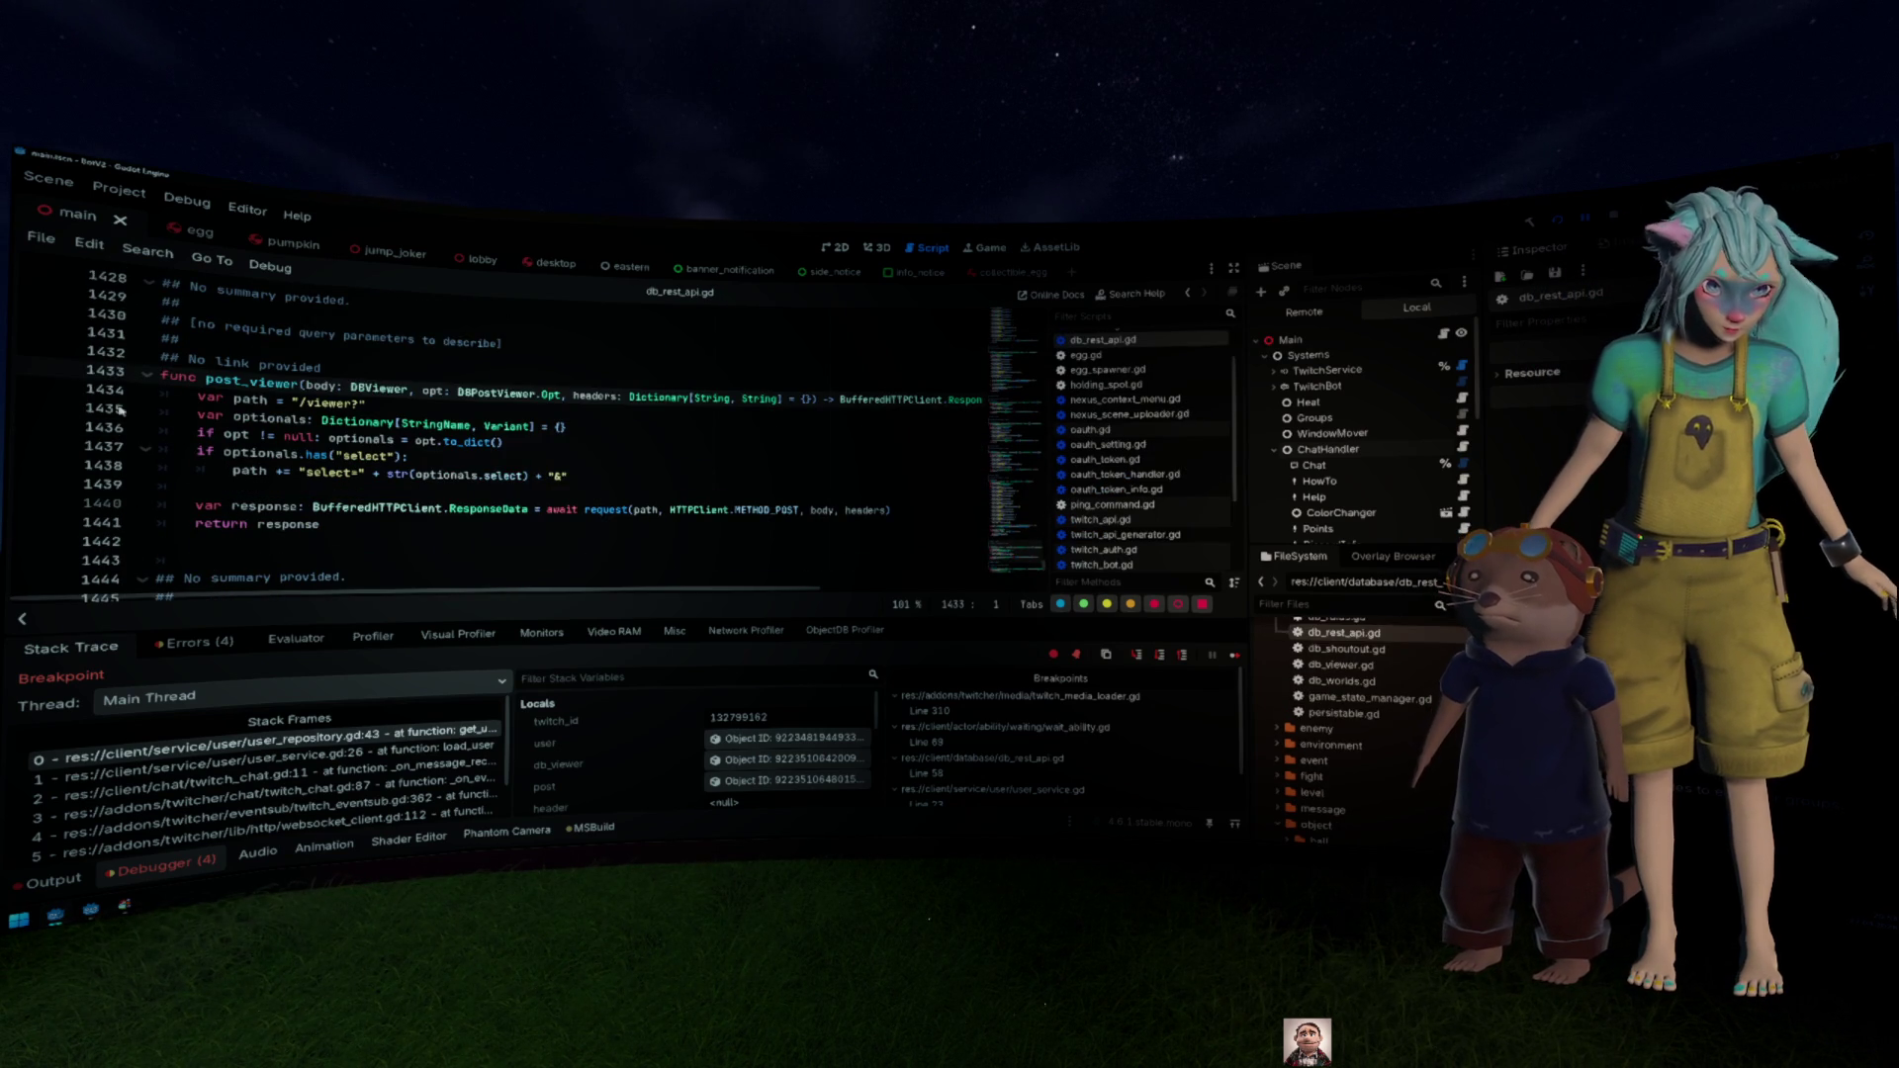
left_click(44, 399)
key("F12")
key("F10")
key("F10")
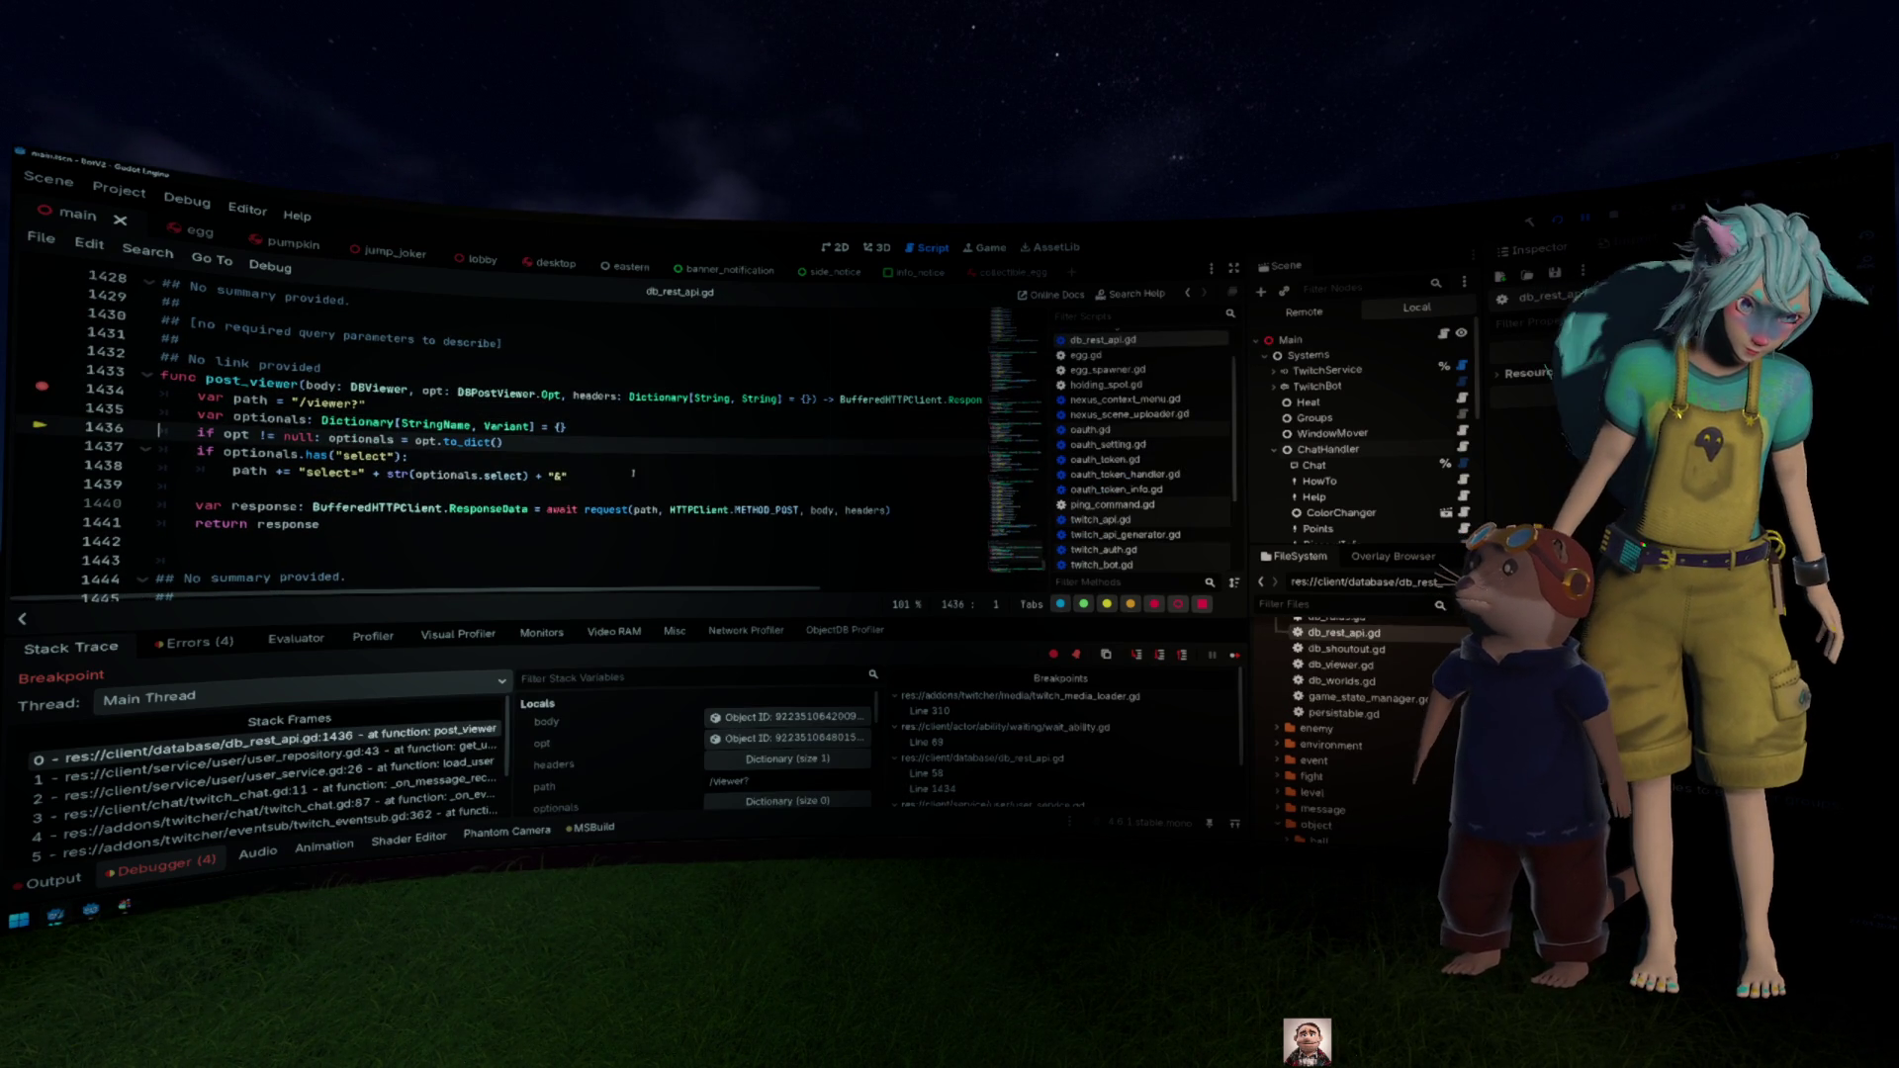
key("F10")
key("F10")
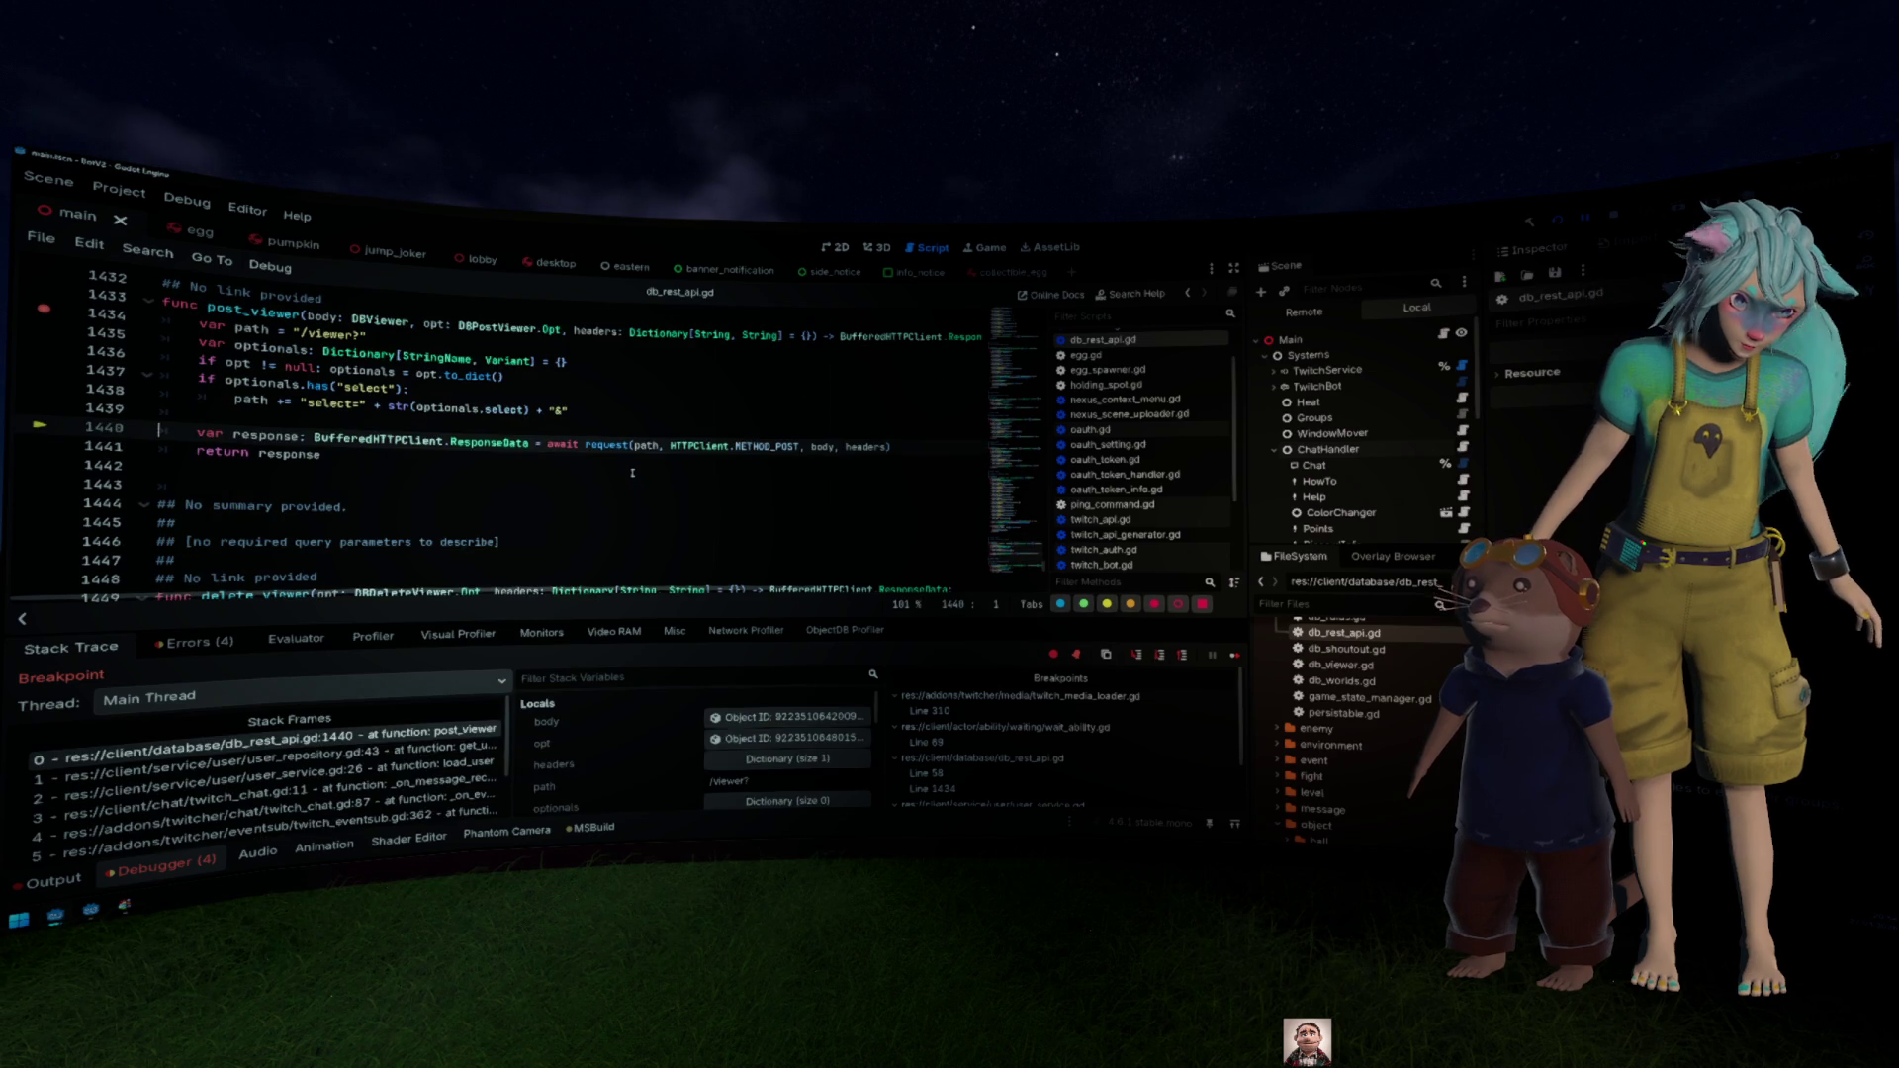
Step: Follow request into get_access_token's definition in oauth_token.gd, then come back
left_click(619, 453)
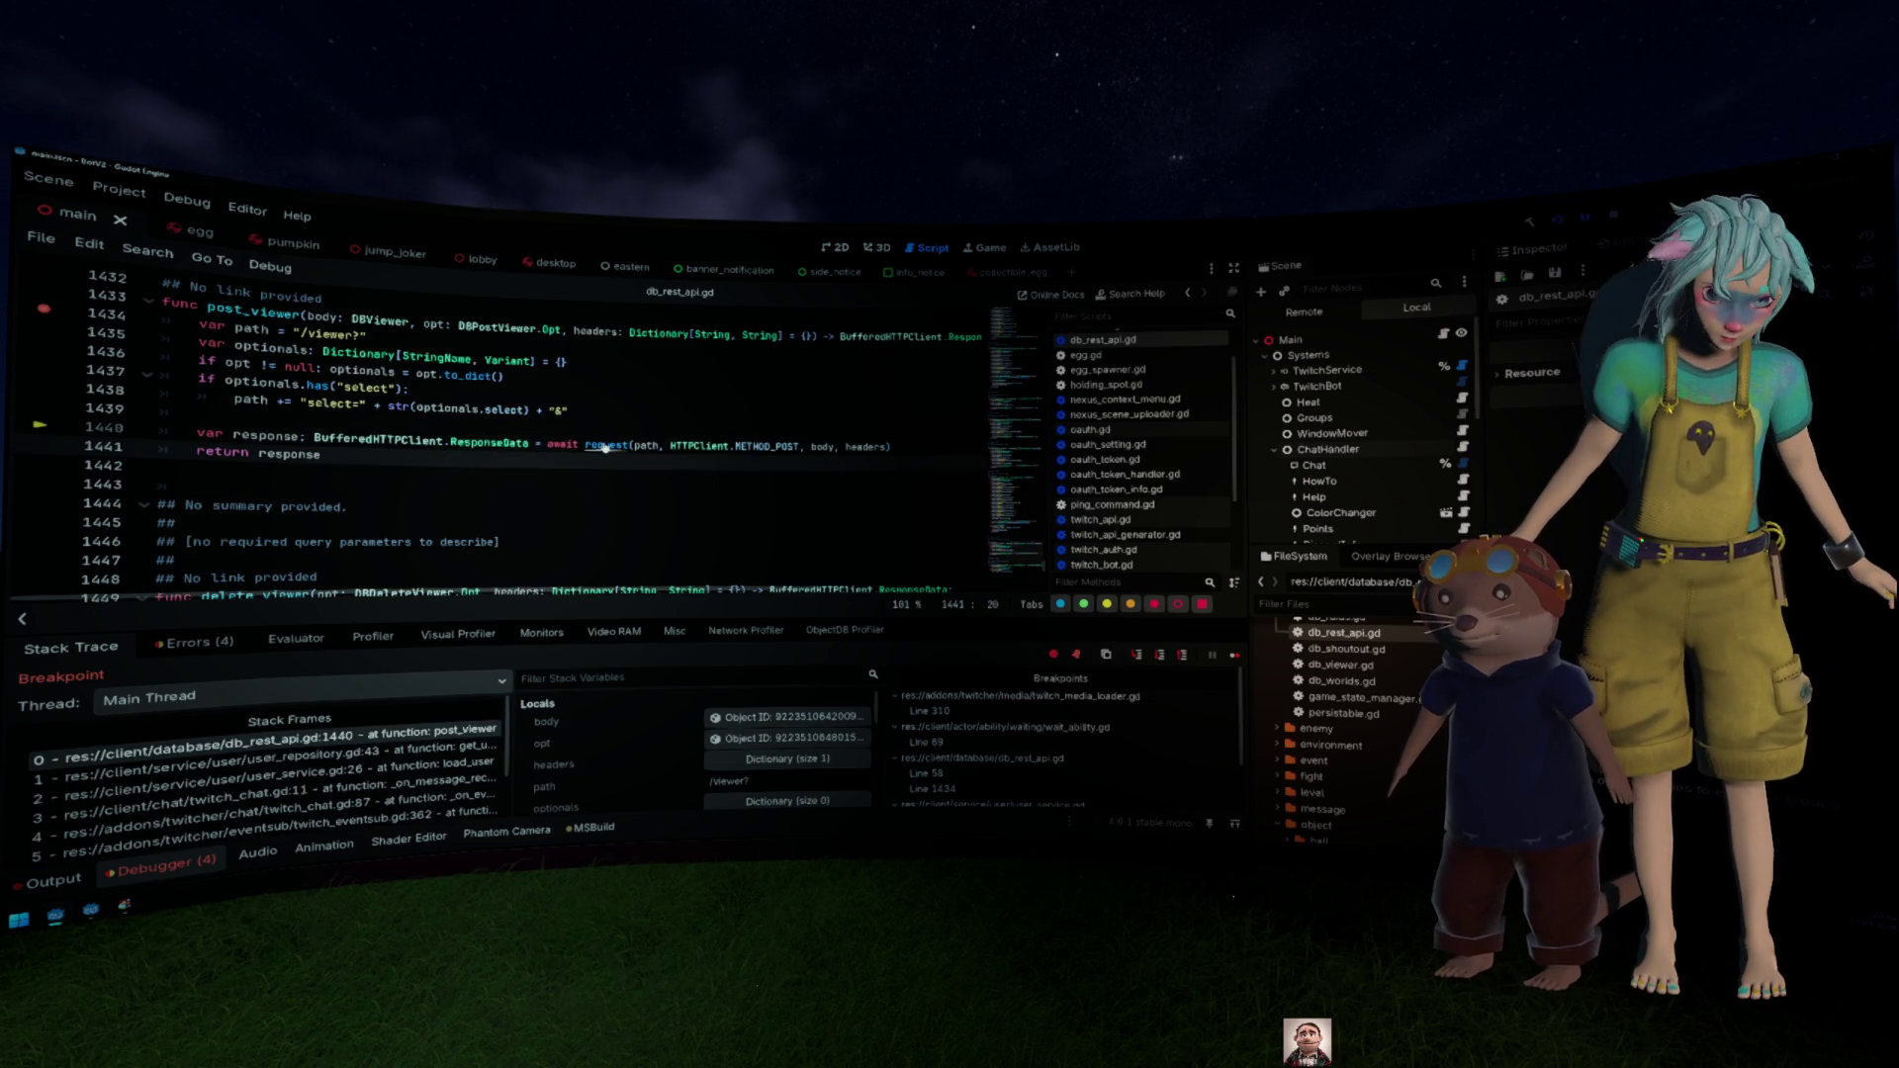
left_click(615, 445, "ctrl")
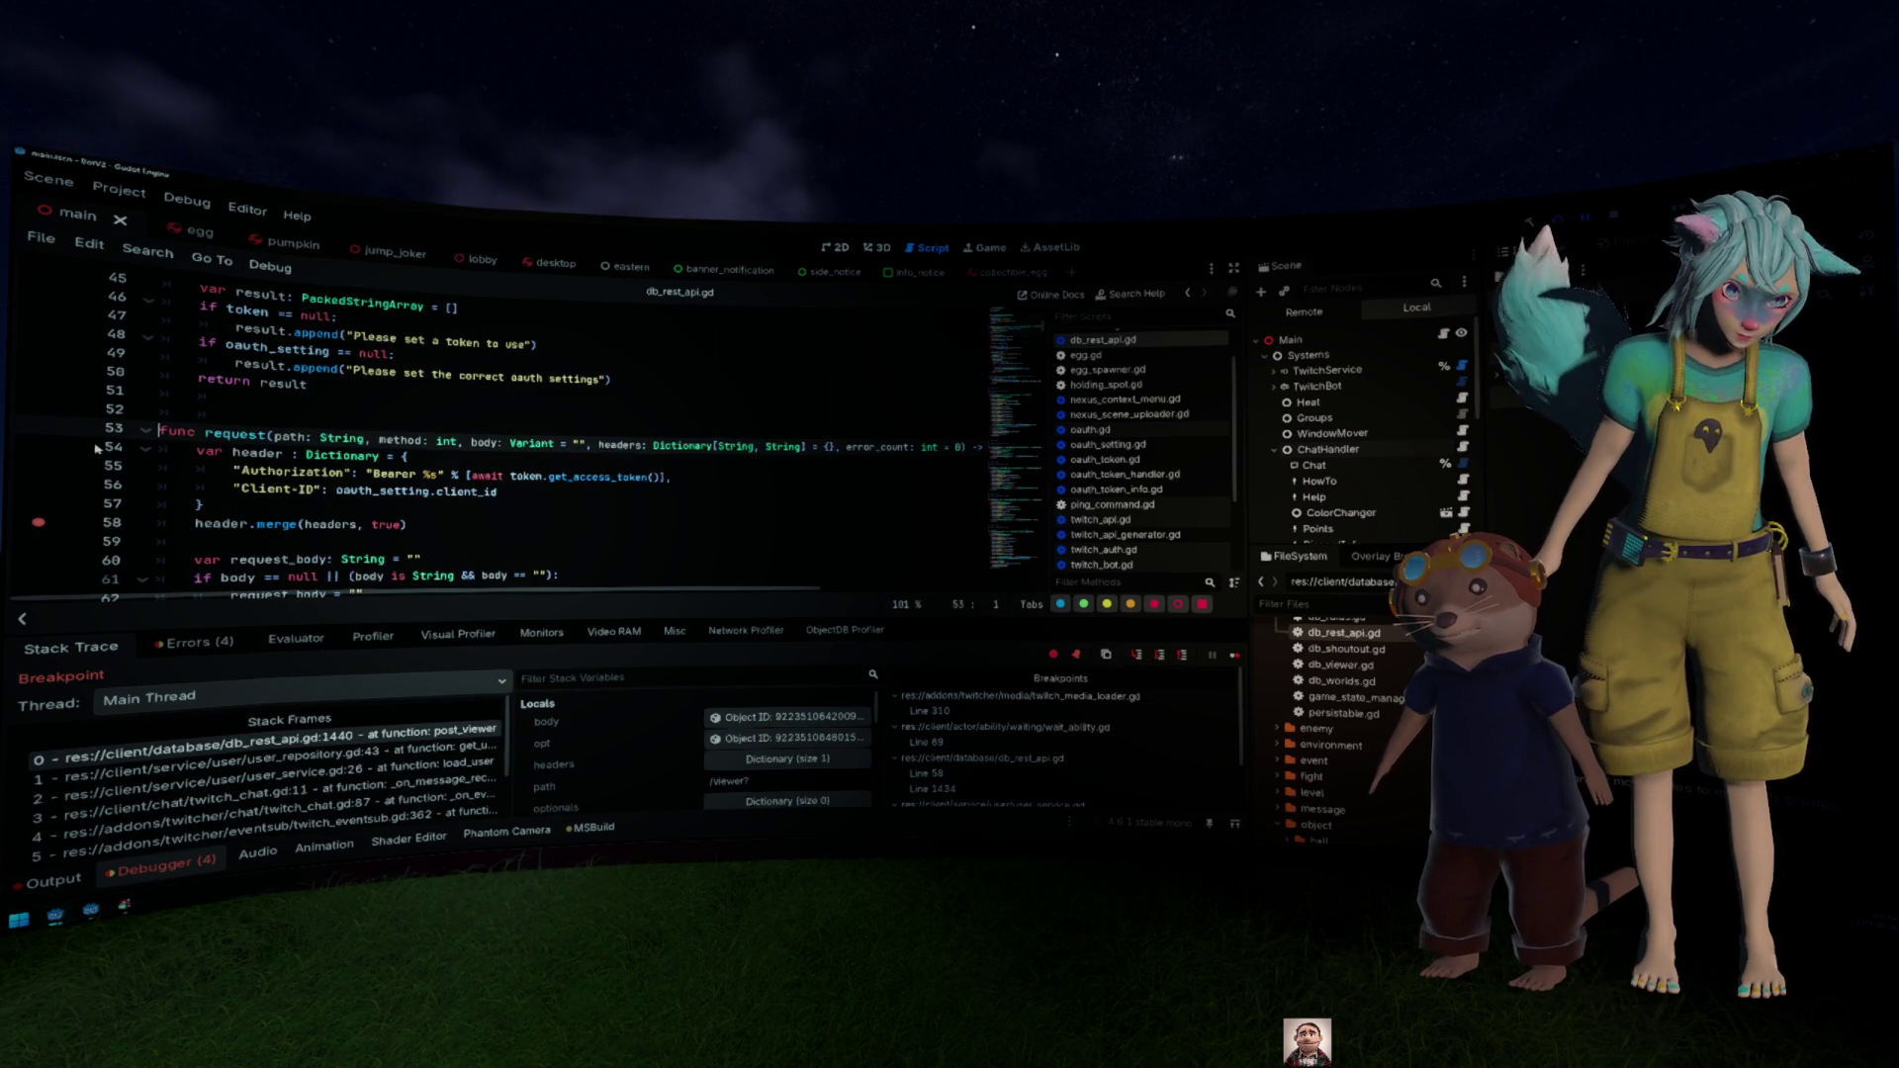
double_click(599, 477)
left_click(604, 477, "ctrl")
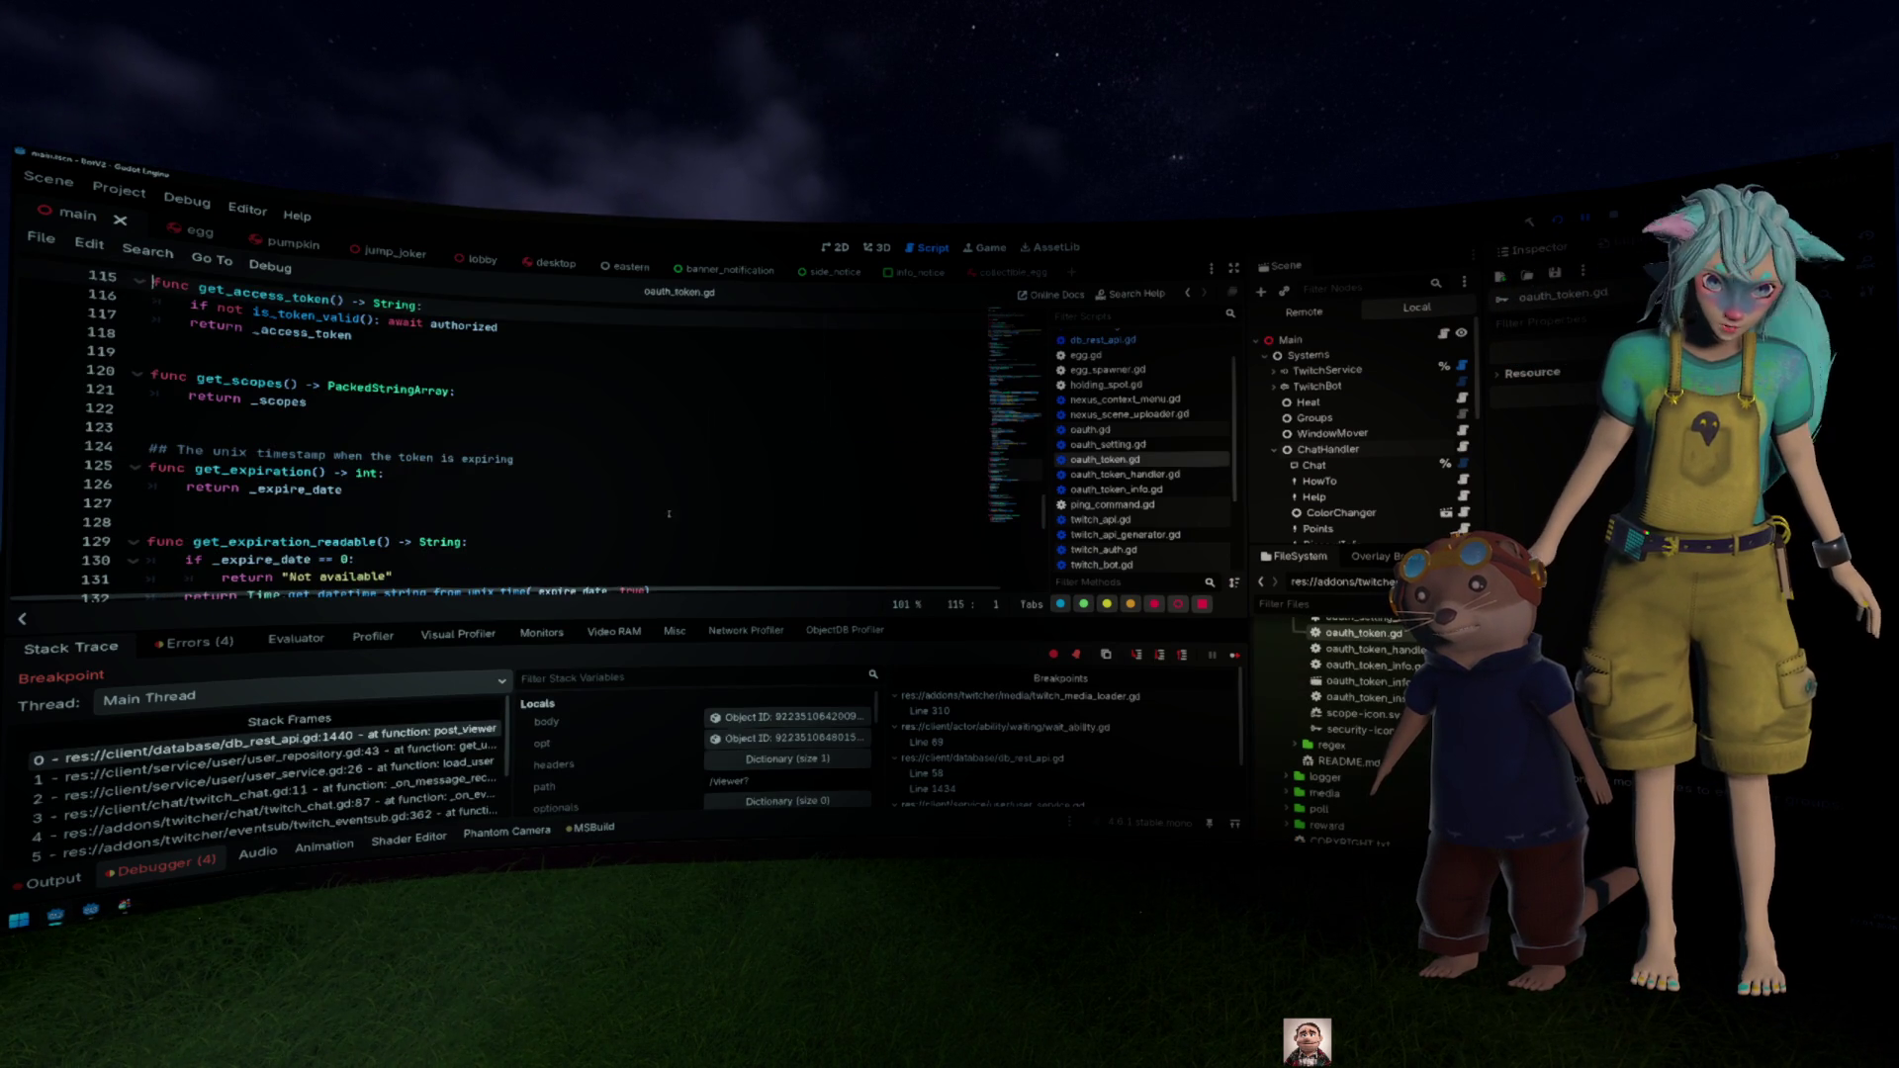
key("ctrl+Home")
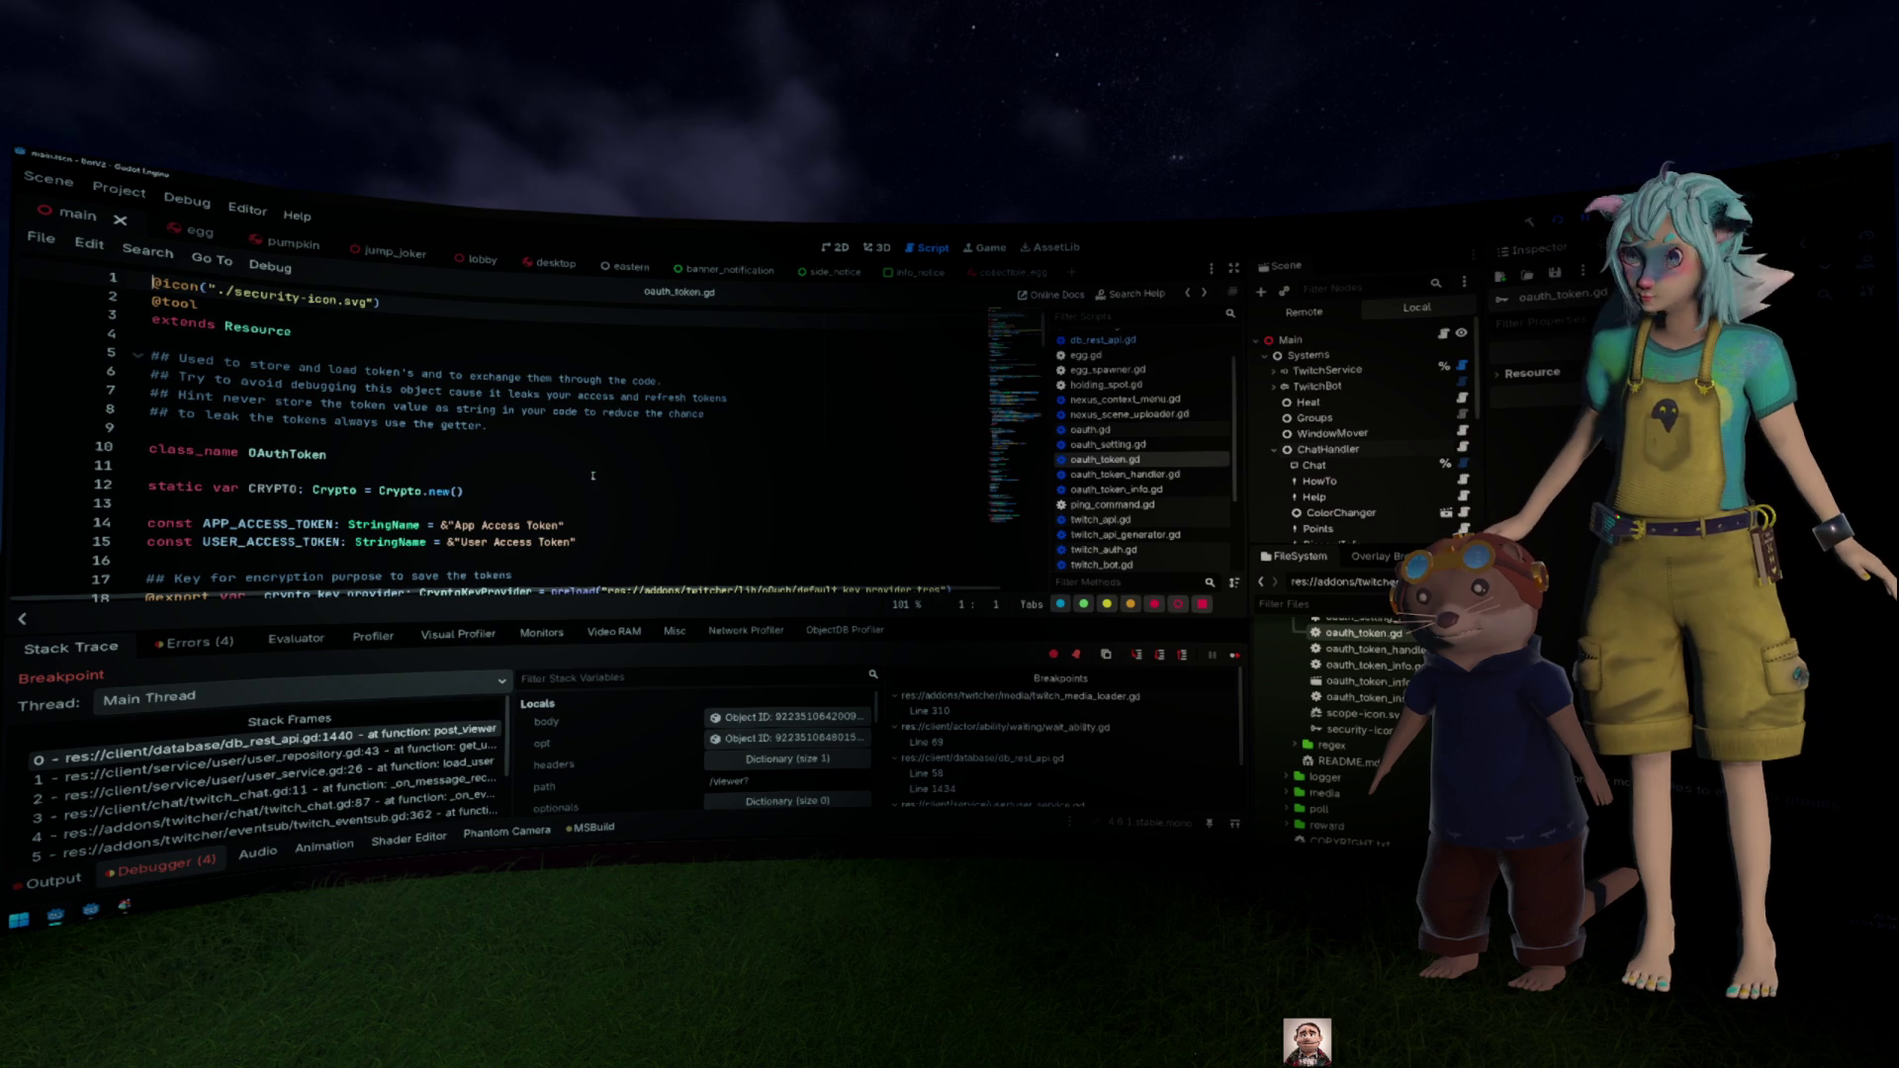
key("alt+Left")
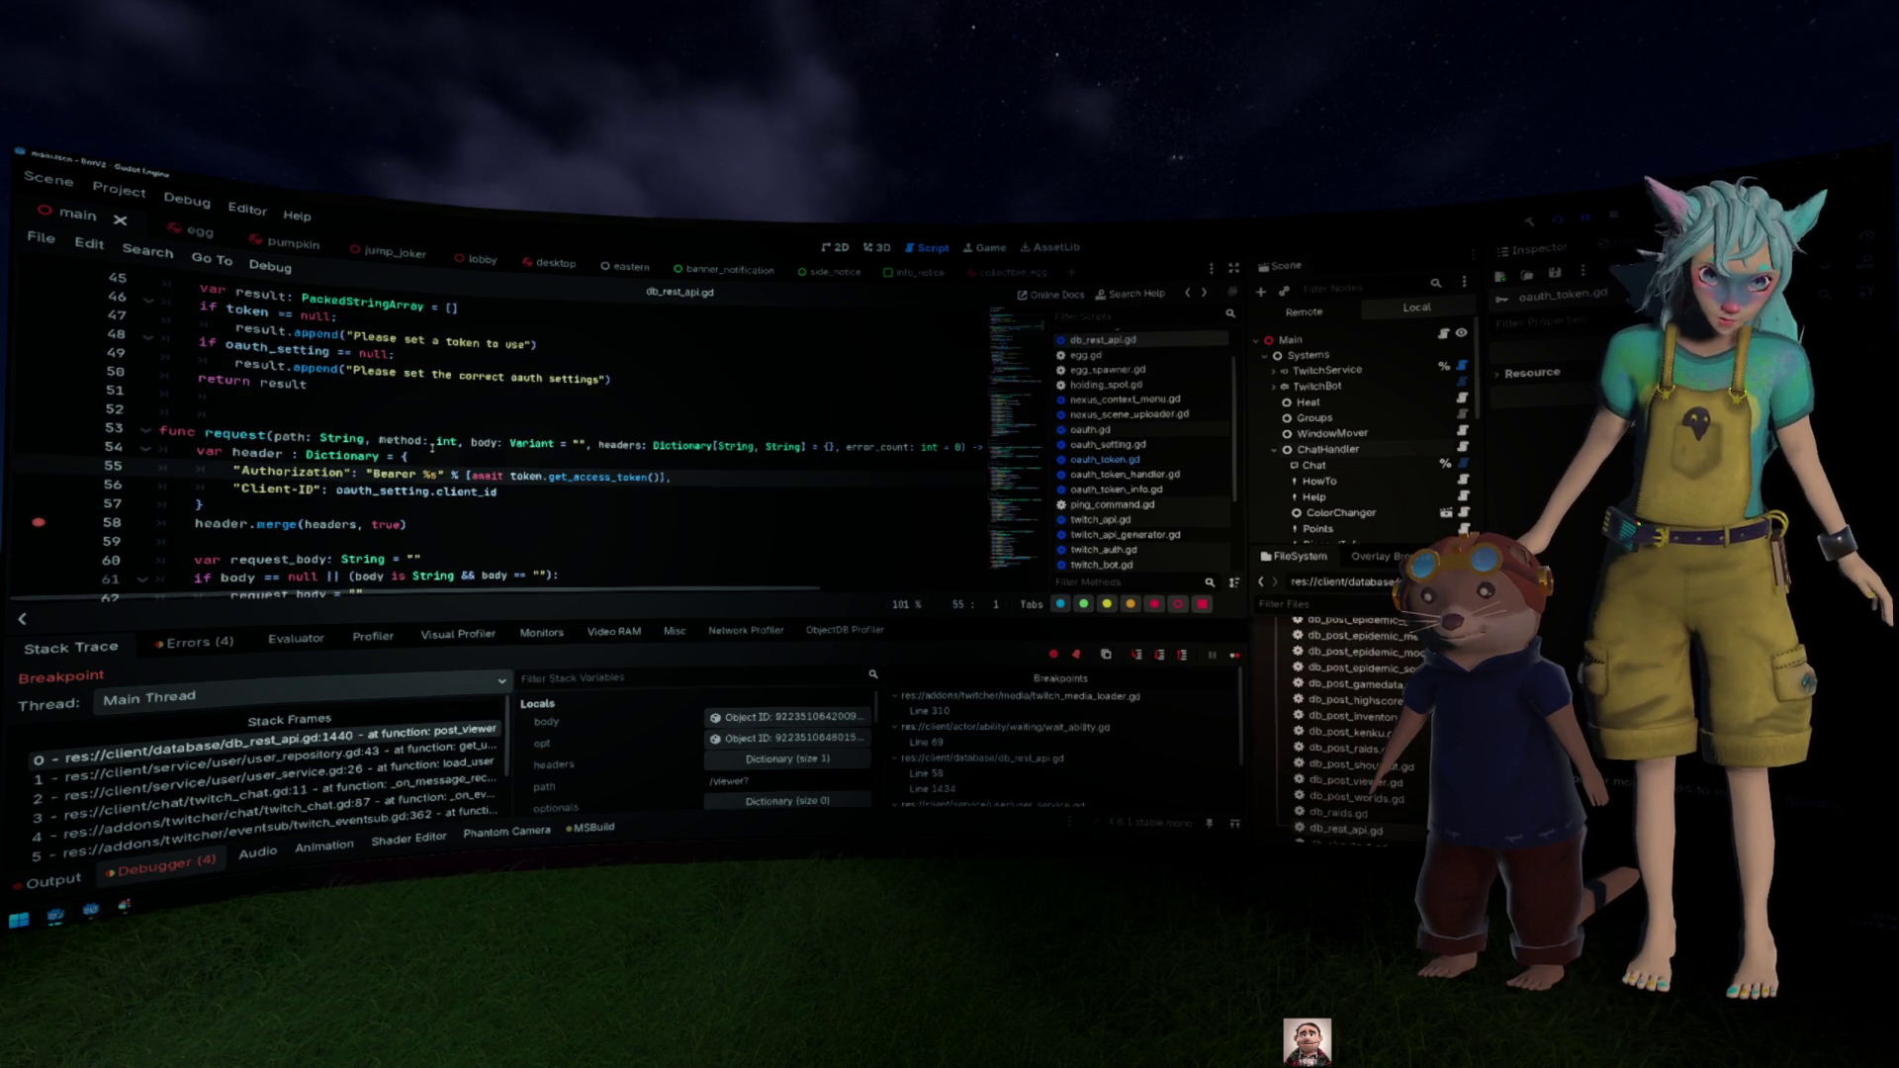
Step: Remove the line 58 breakpoint, recheck get_access_token, and return to the paused line 1440
left_click(52, 527)
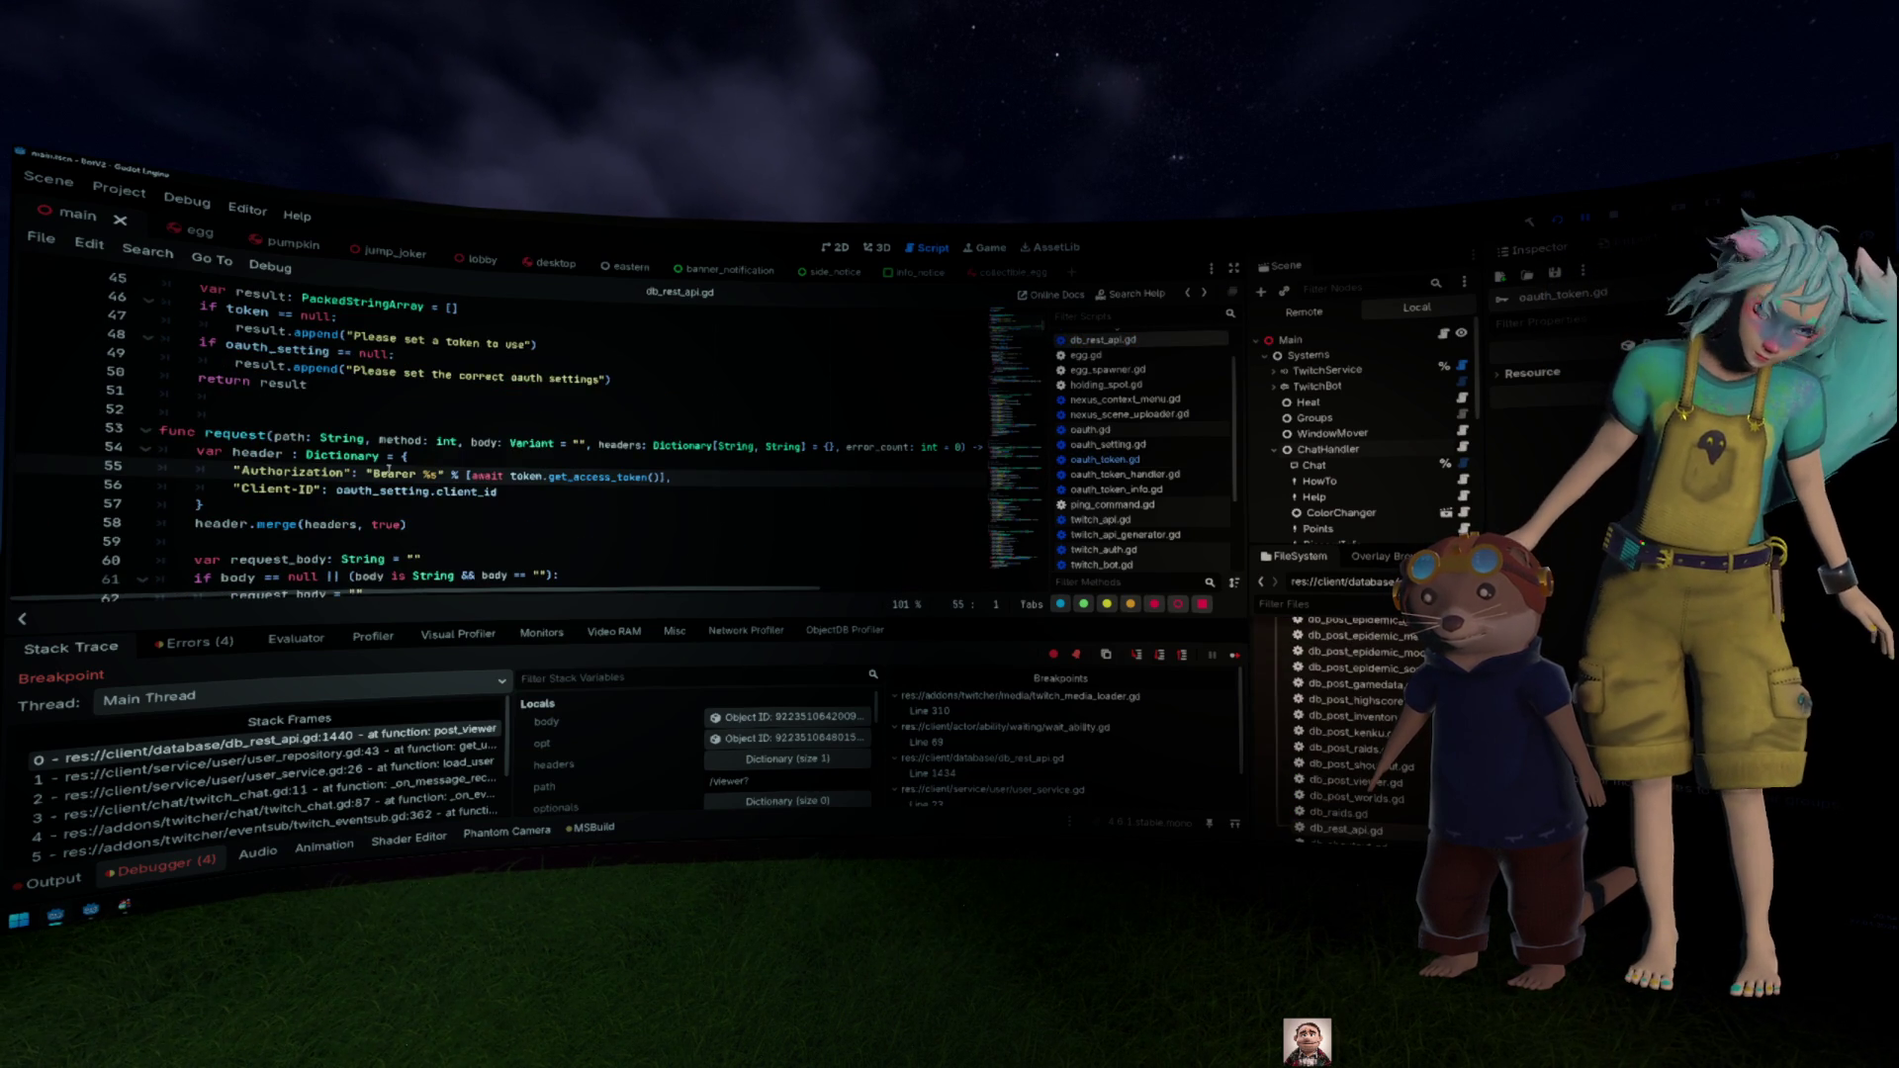
left_click(574, 475, "ctrl")
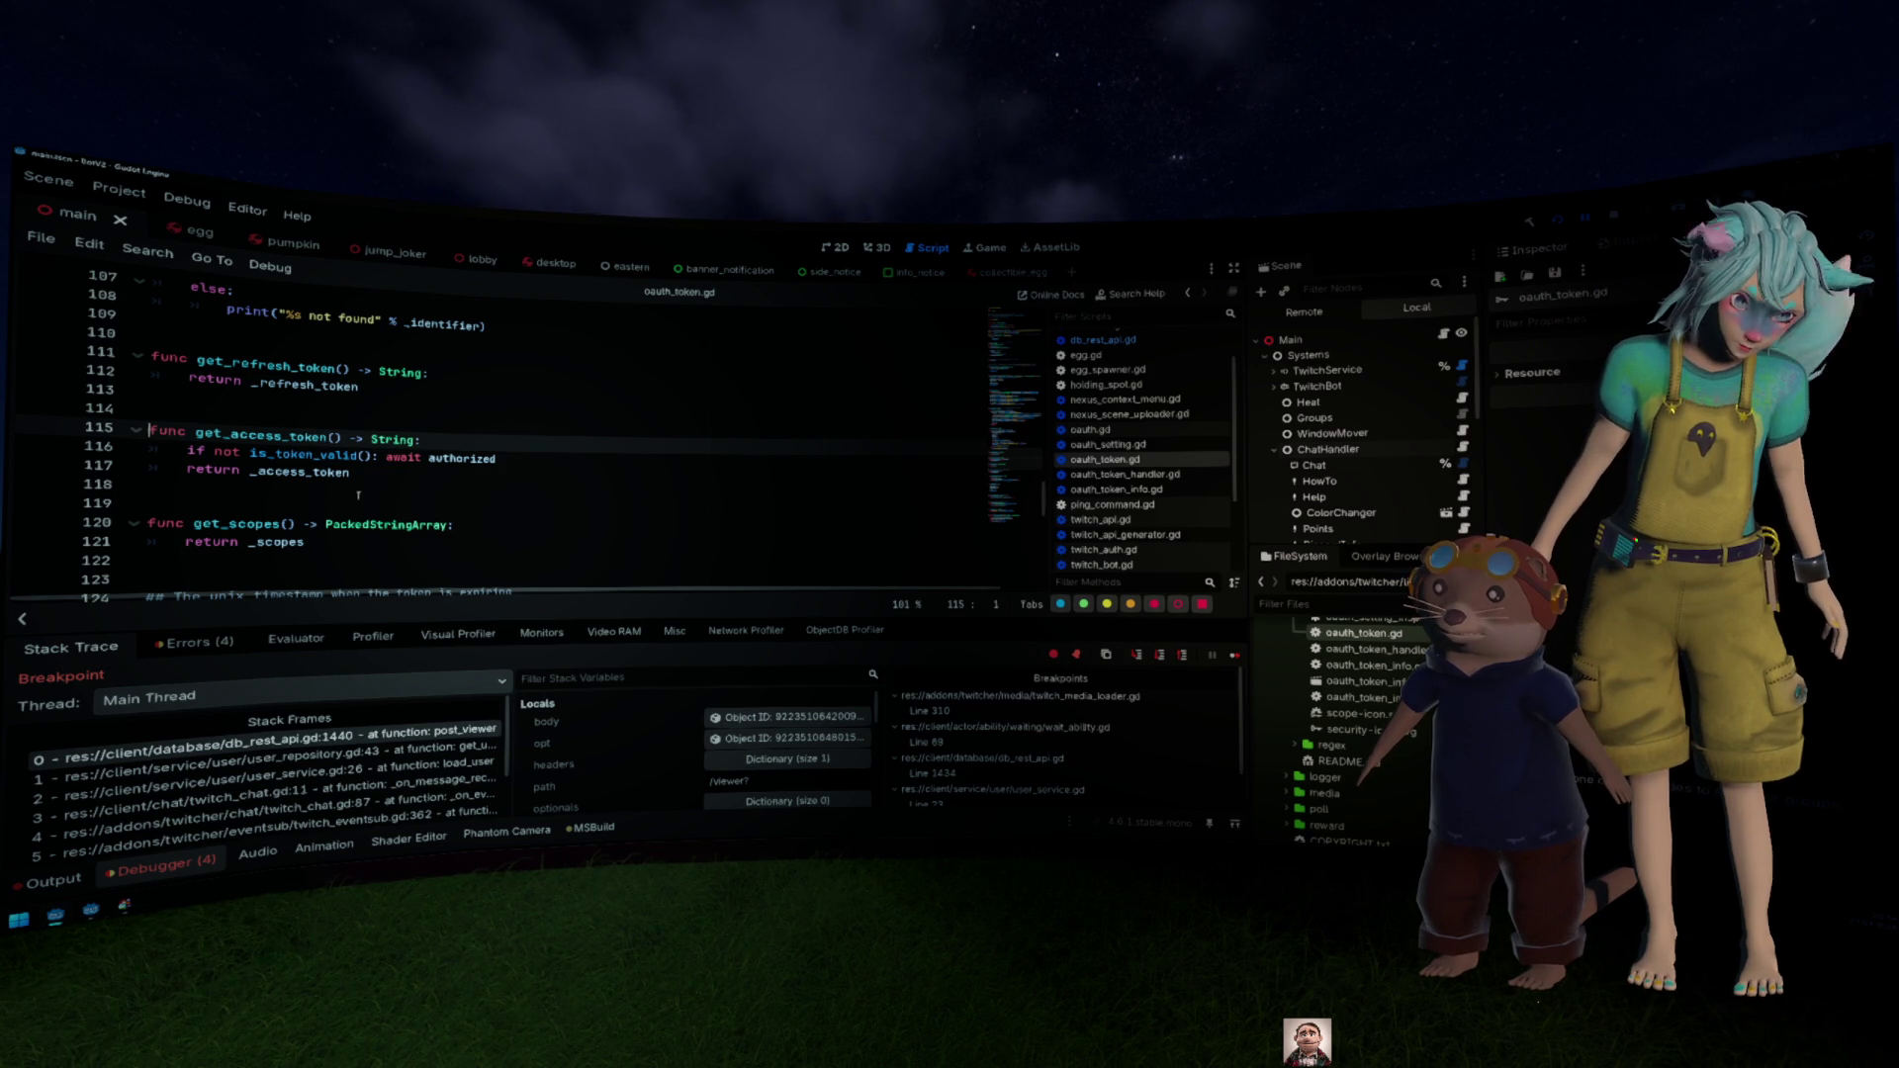
scroll(358, 496, "up", 5)
key("alt+Left")
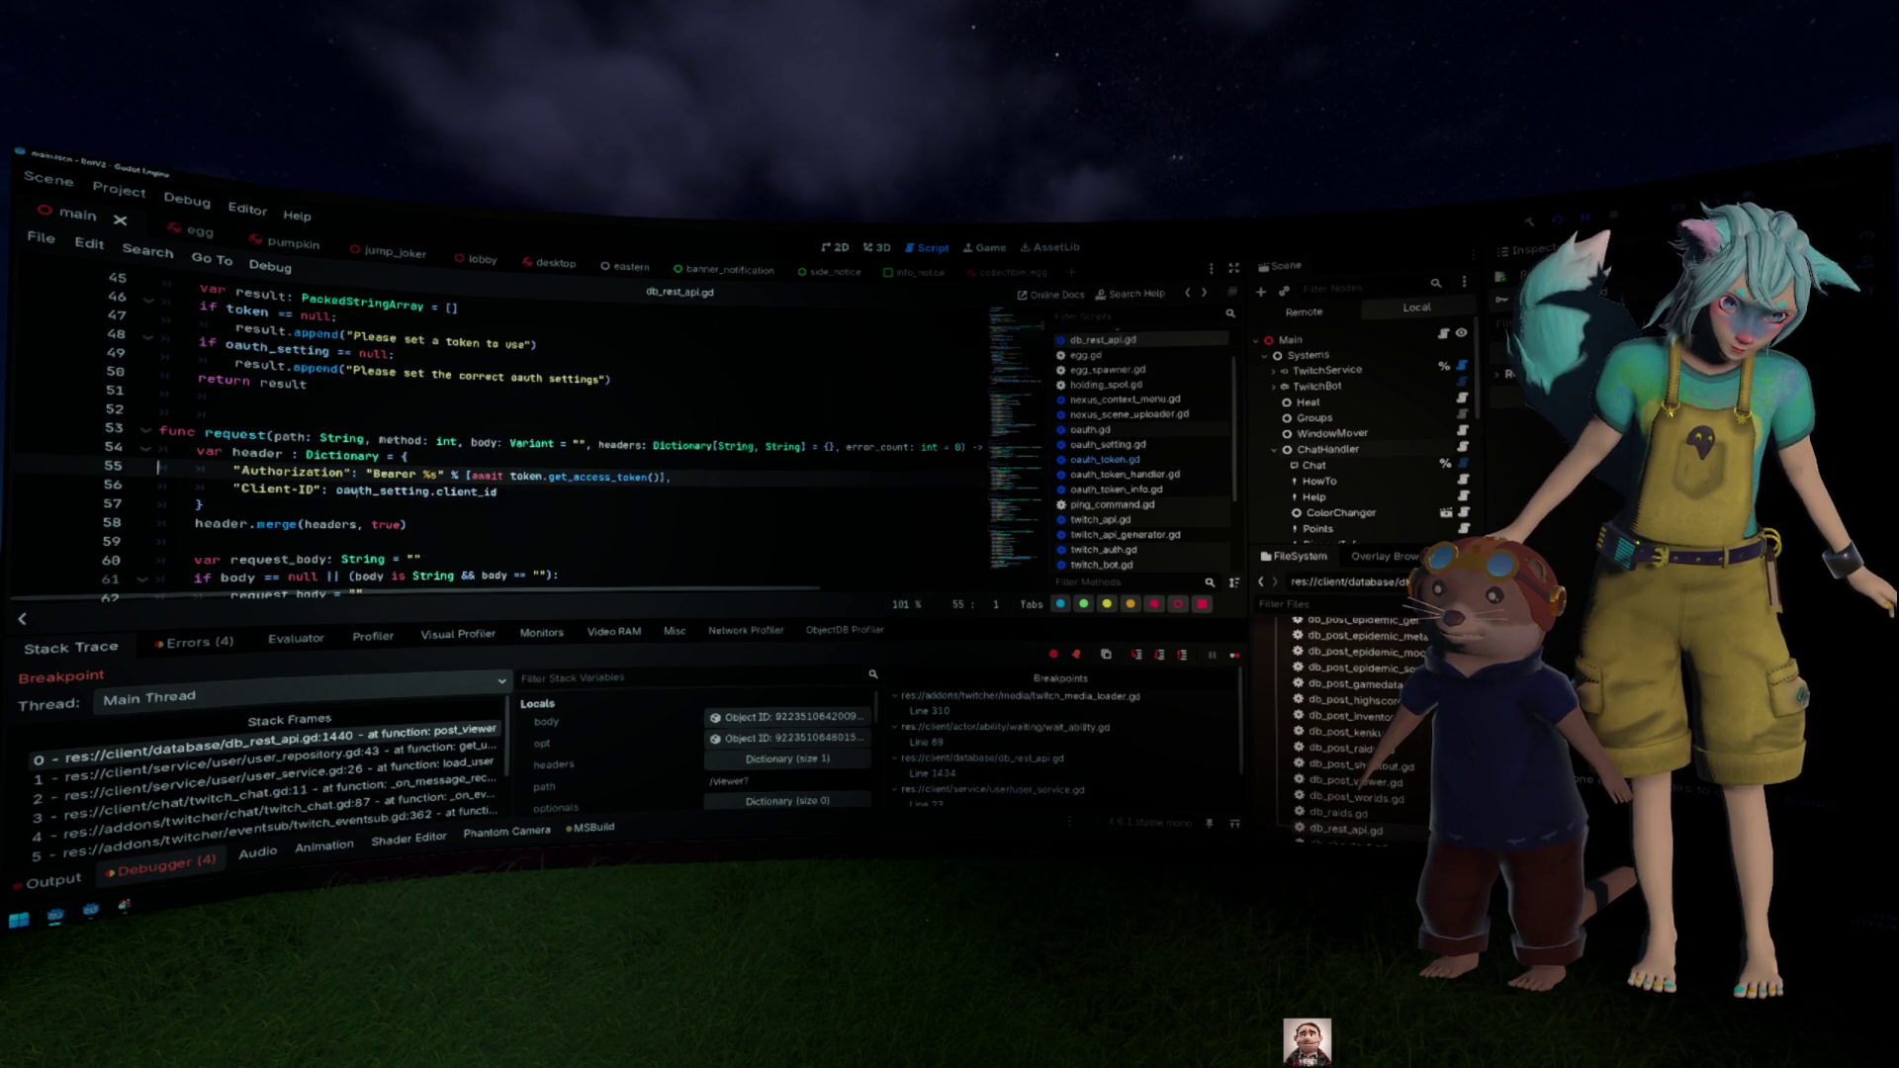
double_click(633, 476)
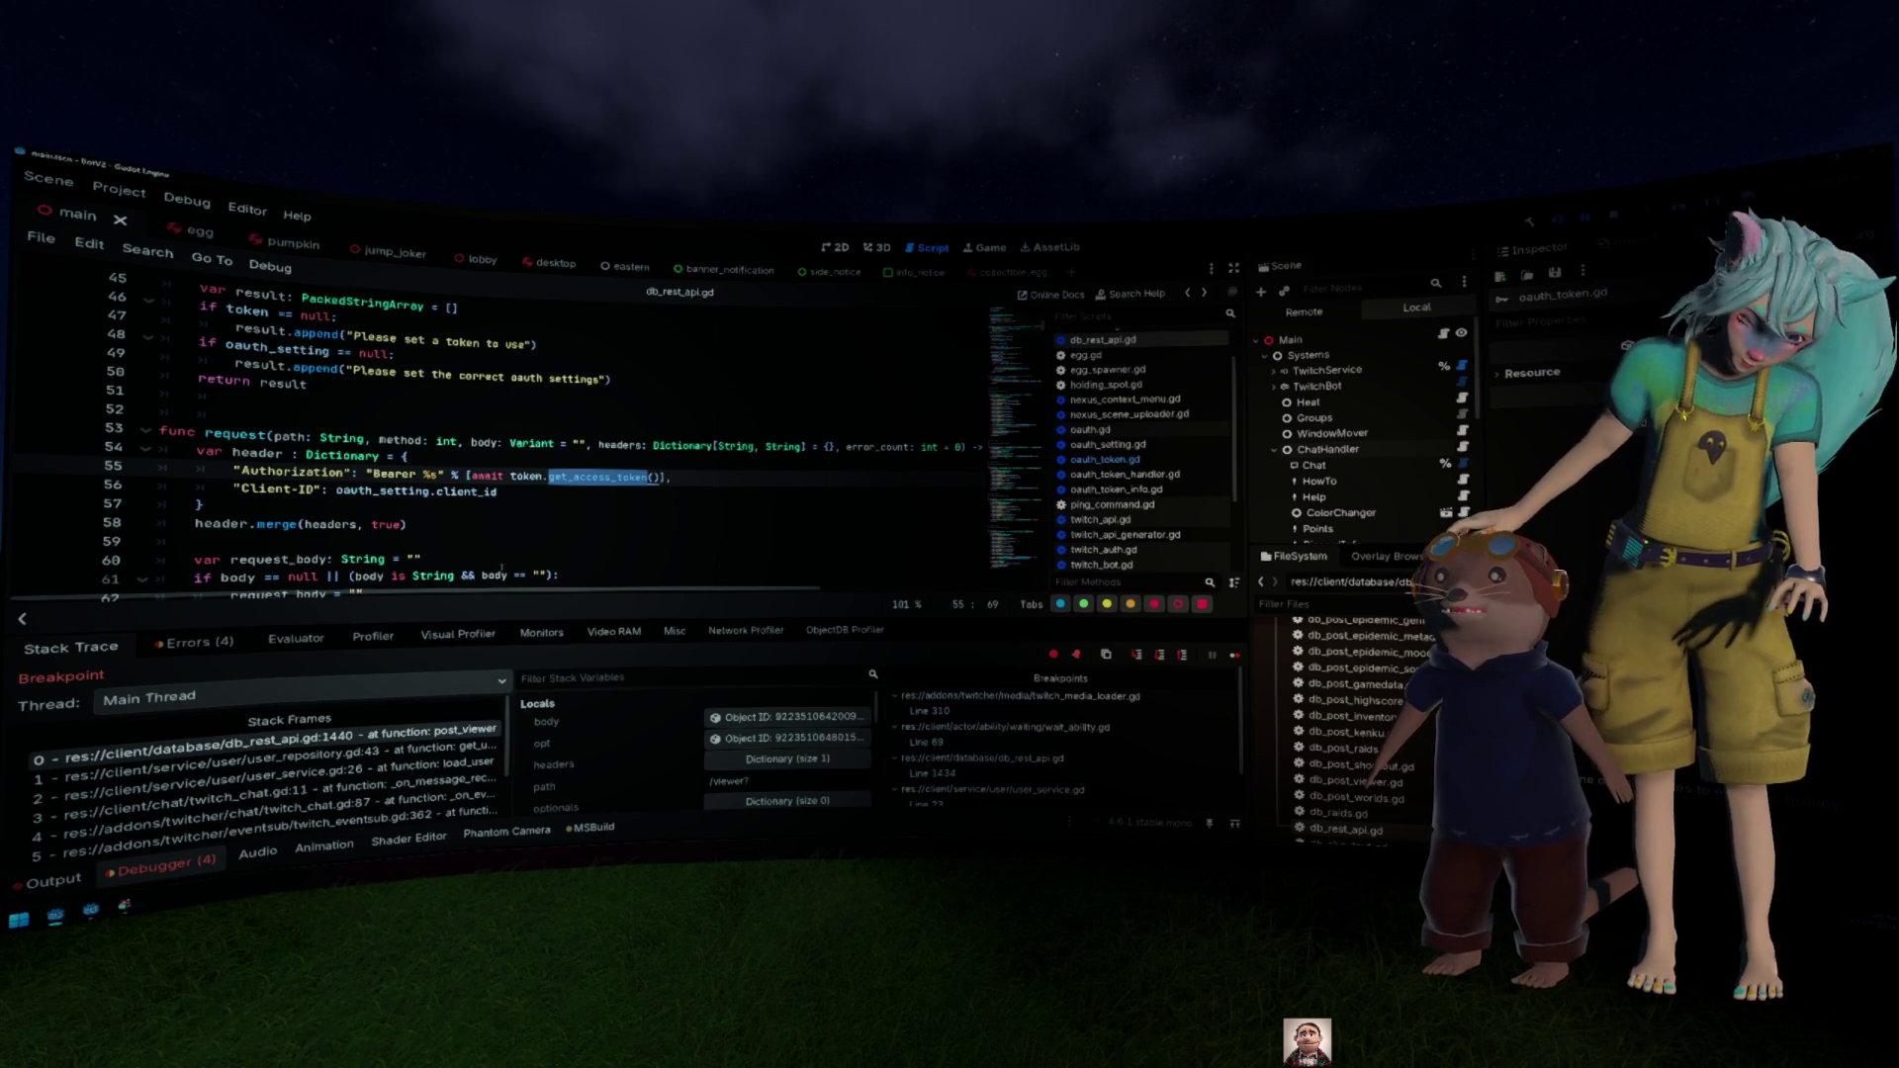
key("alt+Left")
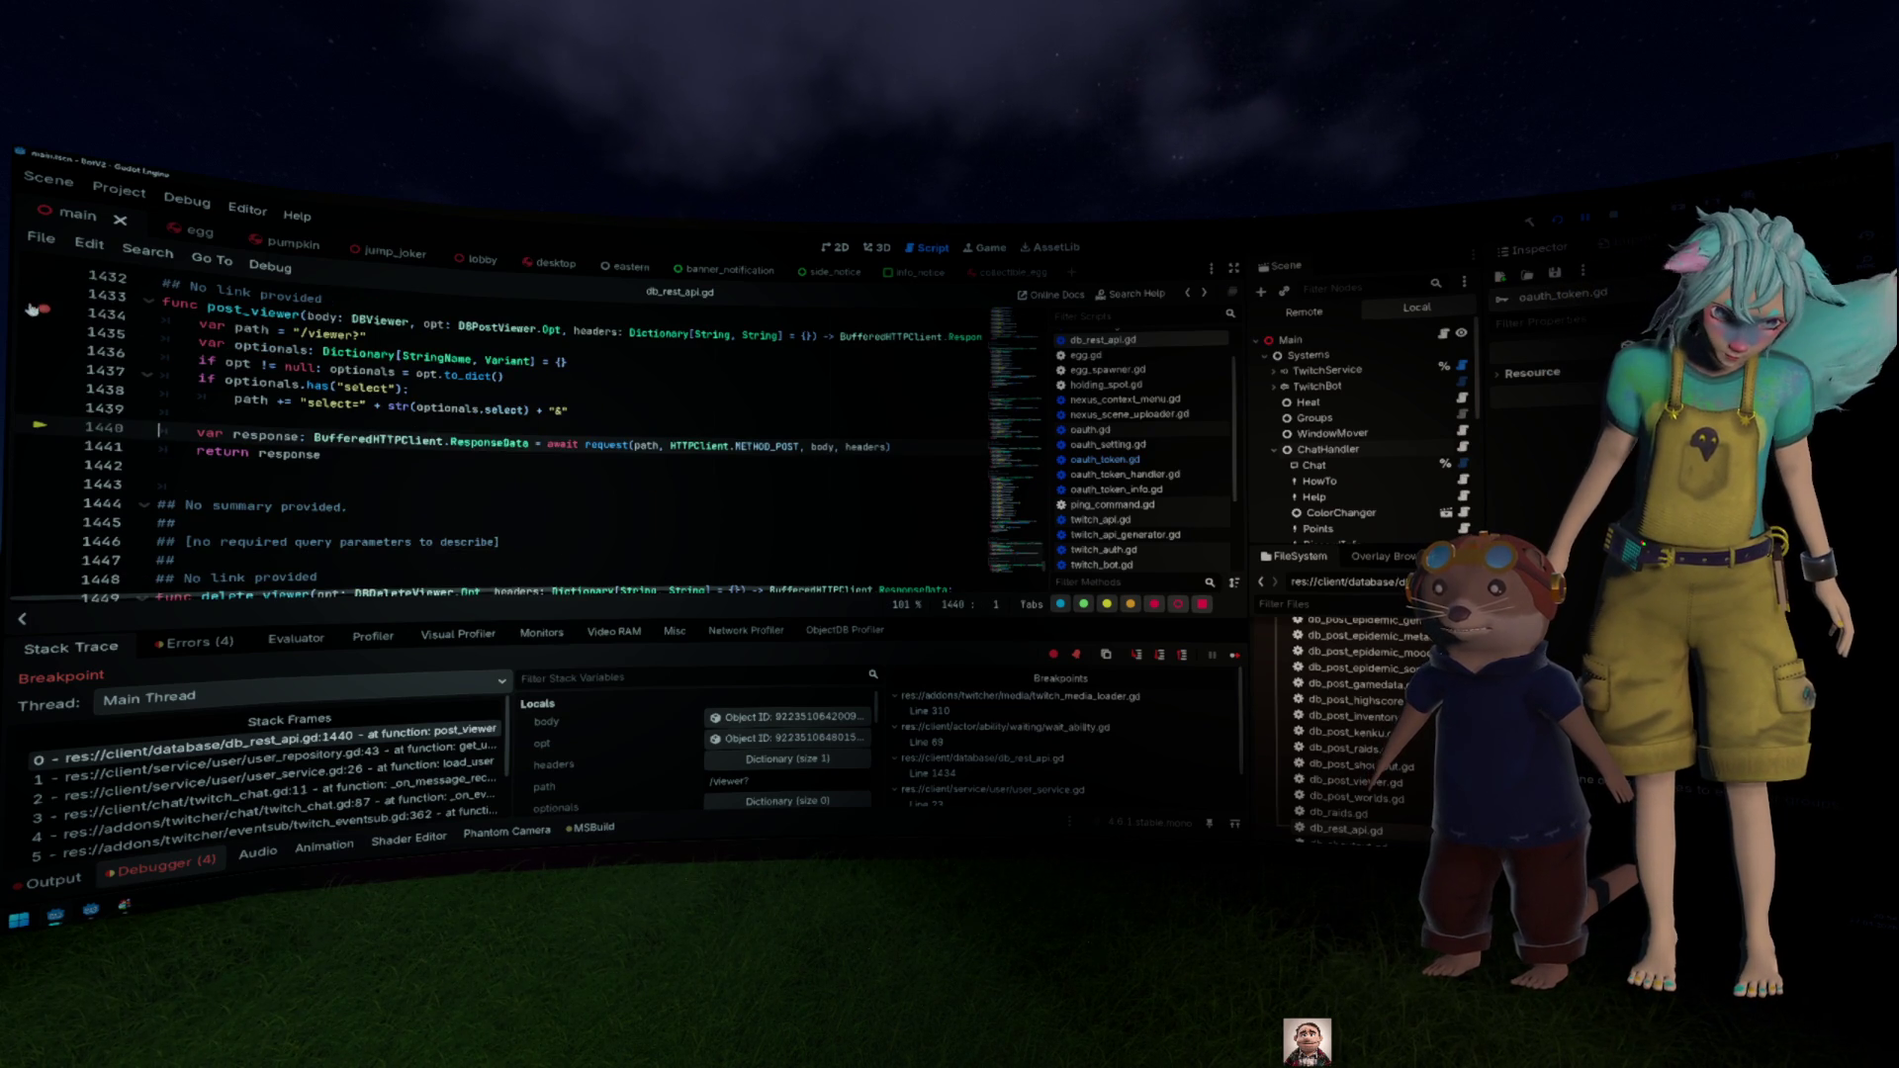
key("Up")
key("Up")
key("Up")
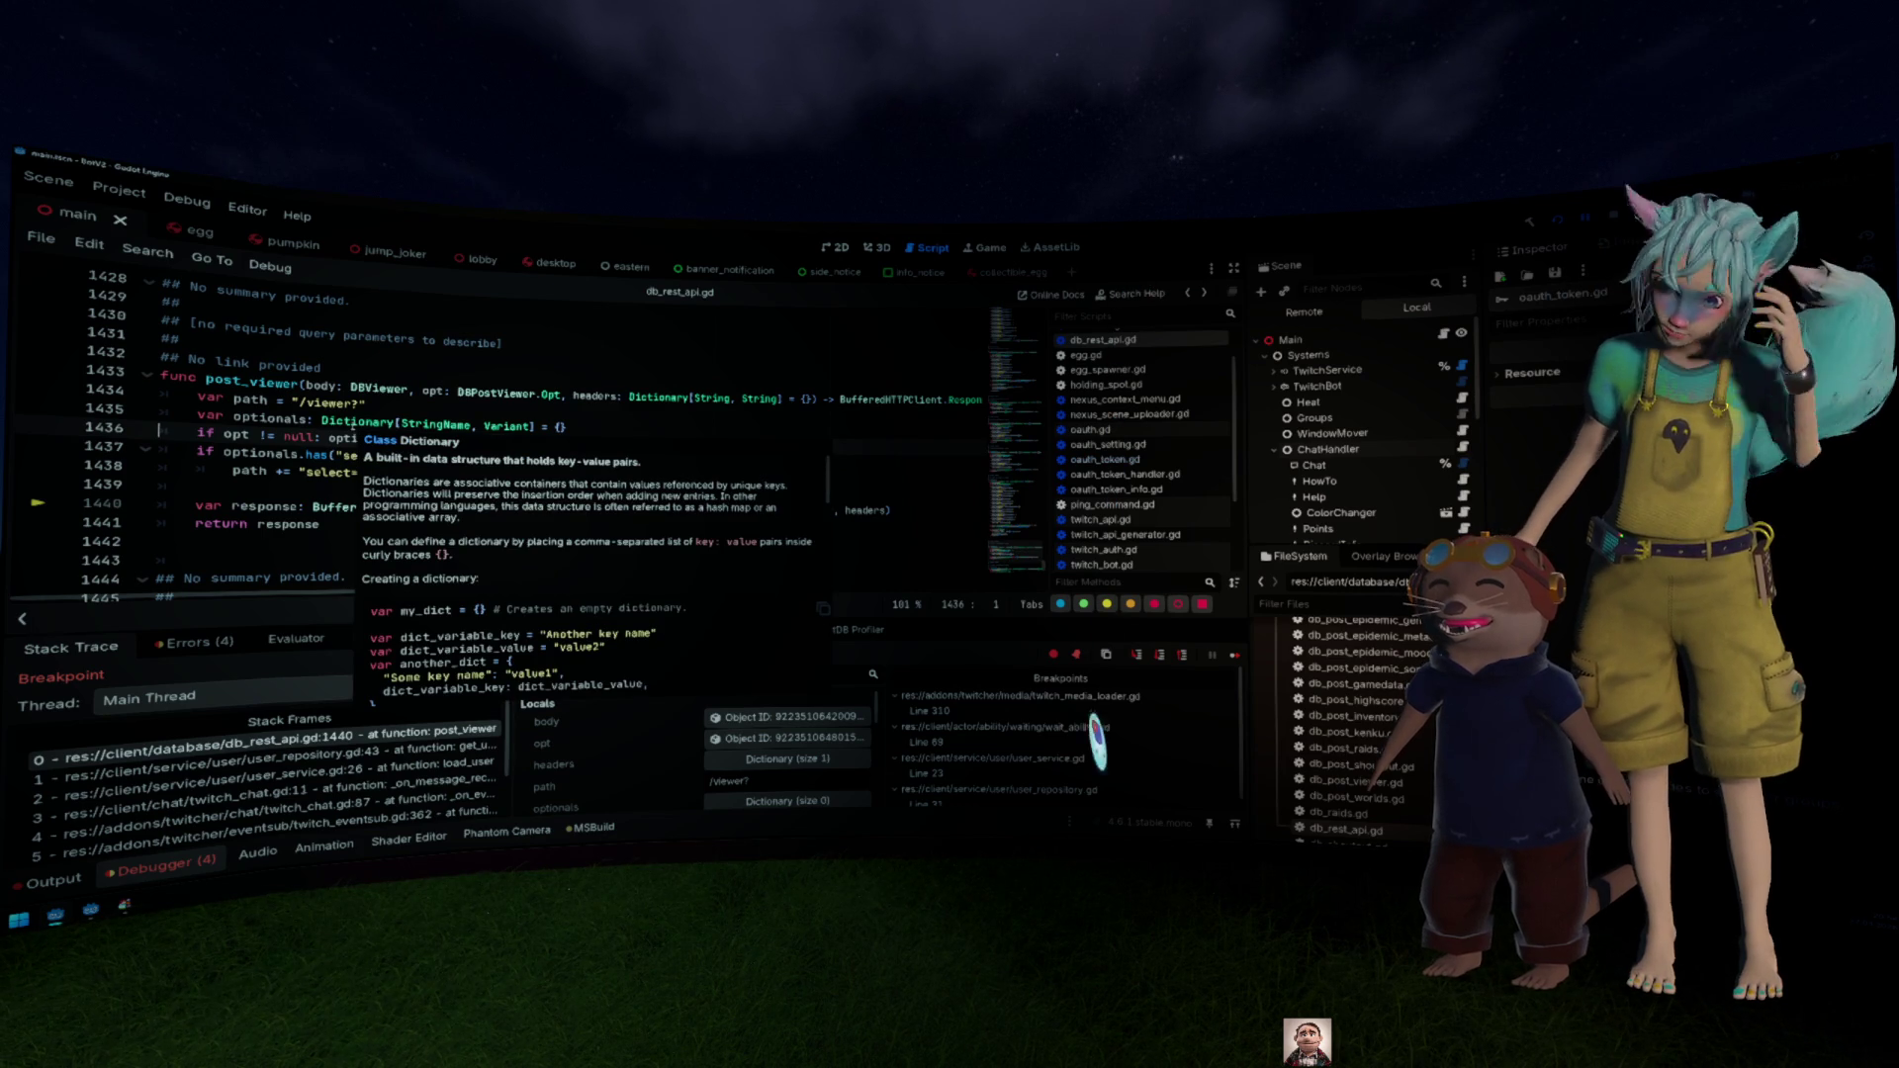
scroll(339, 419, "up", 1)
key("alt+Left")
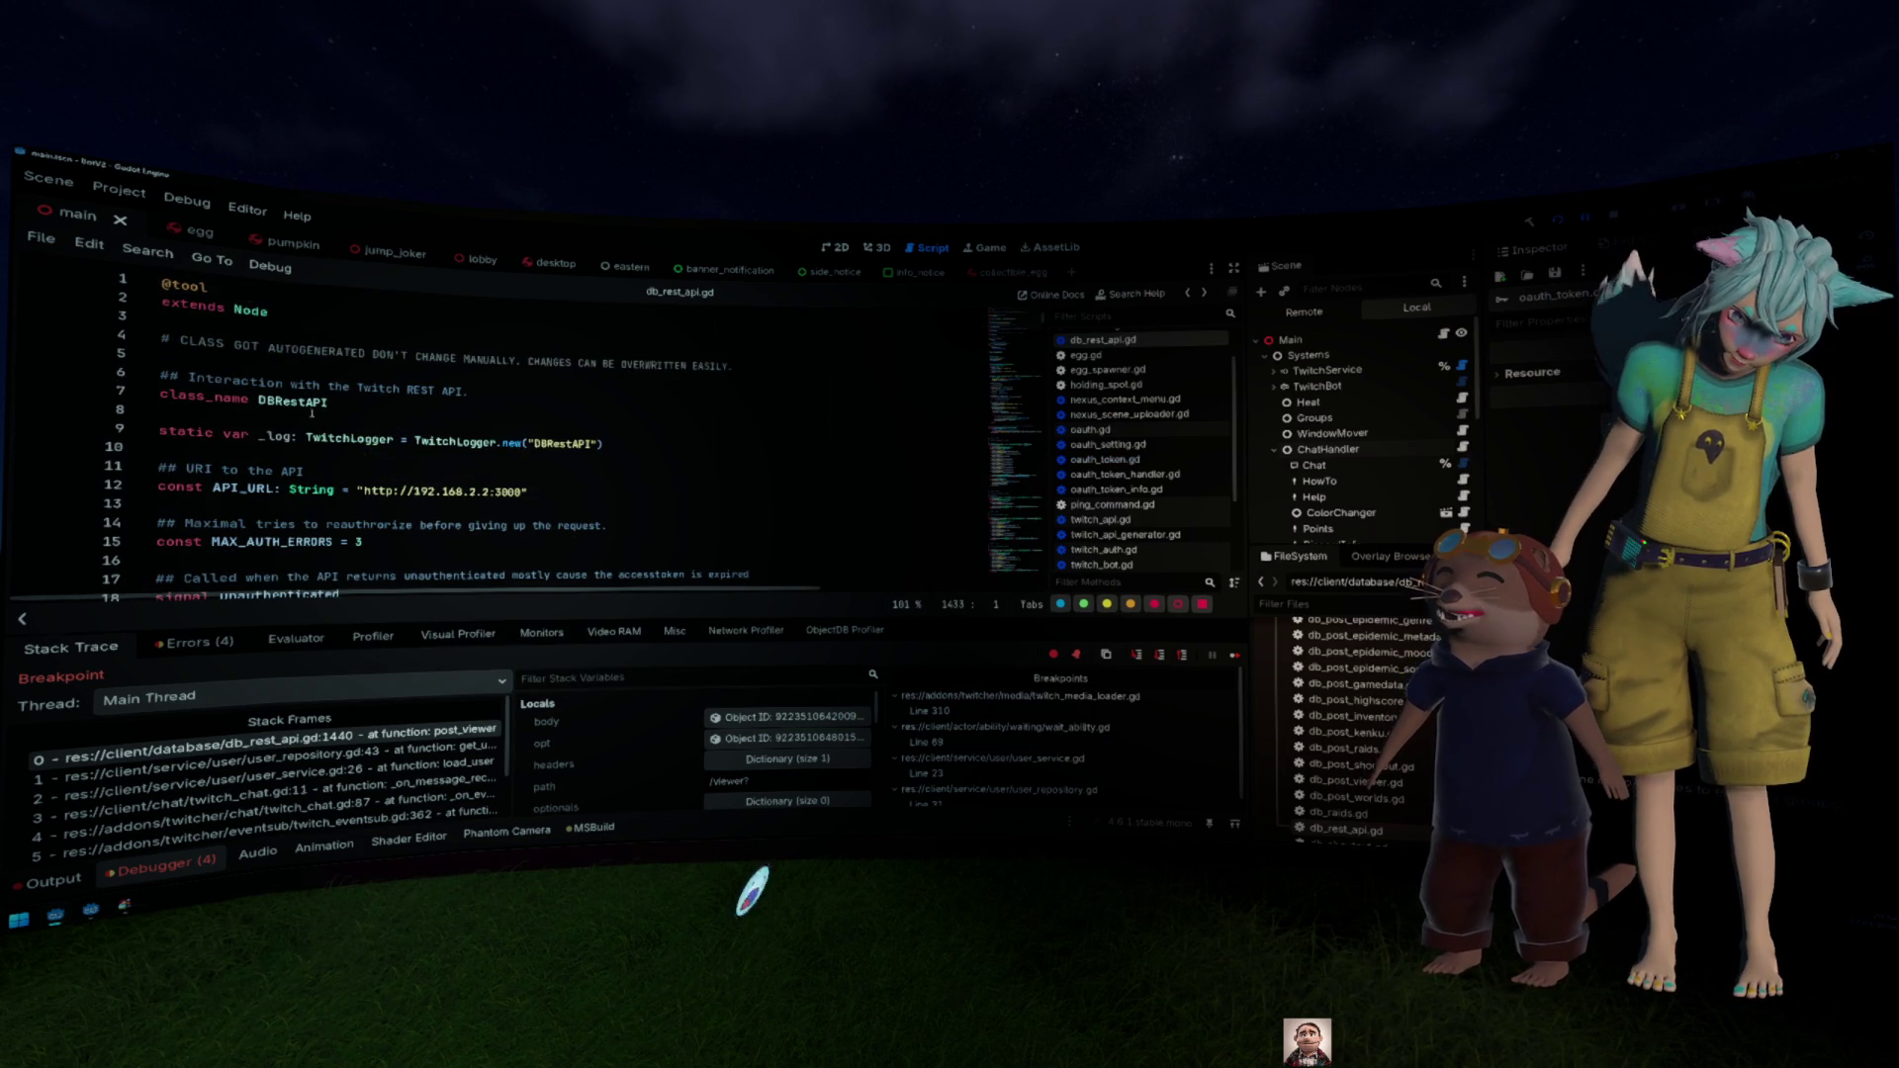
scroll(306, 415, "up", 1)
key("alt+Left")
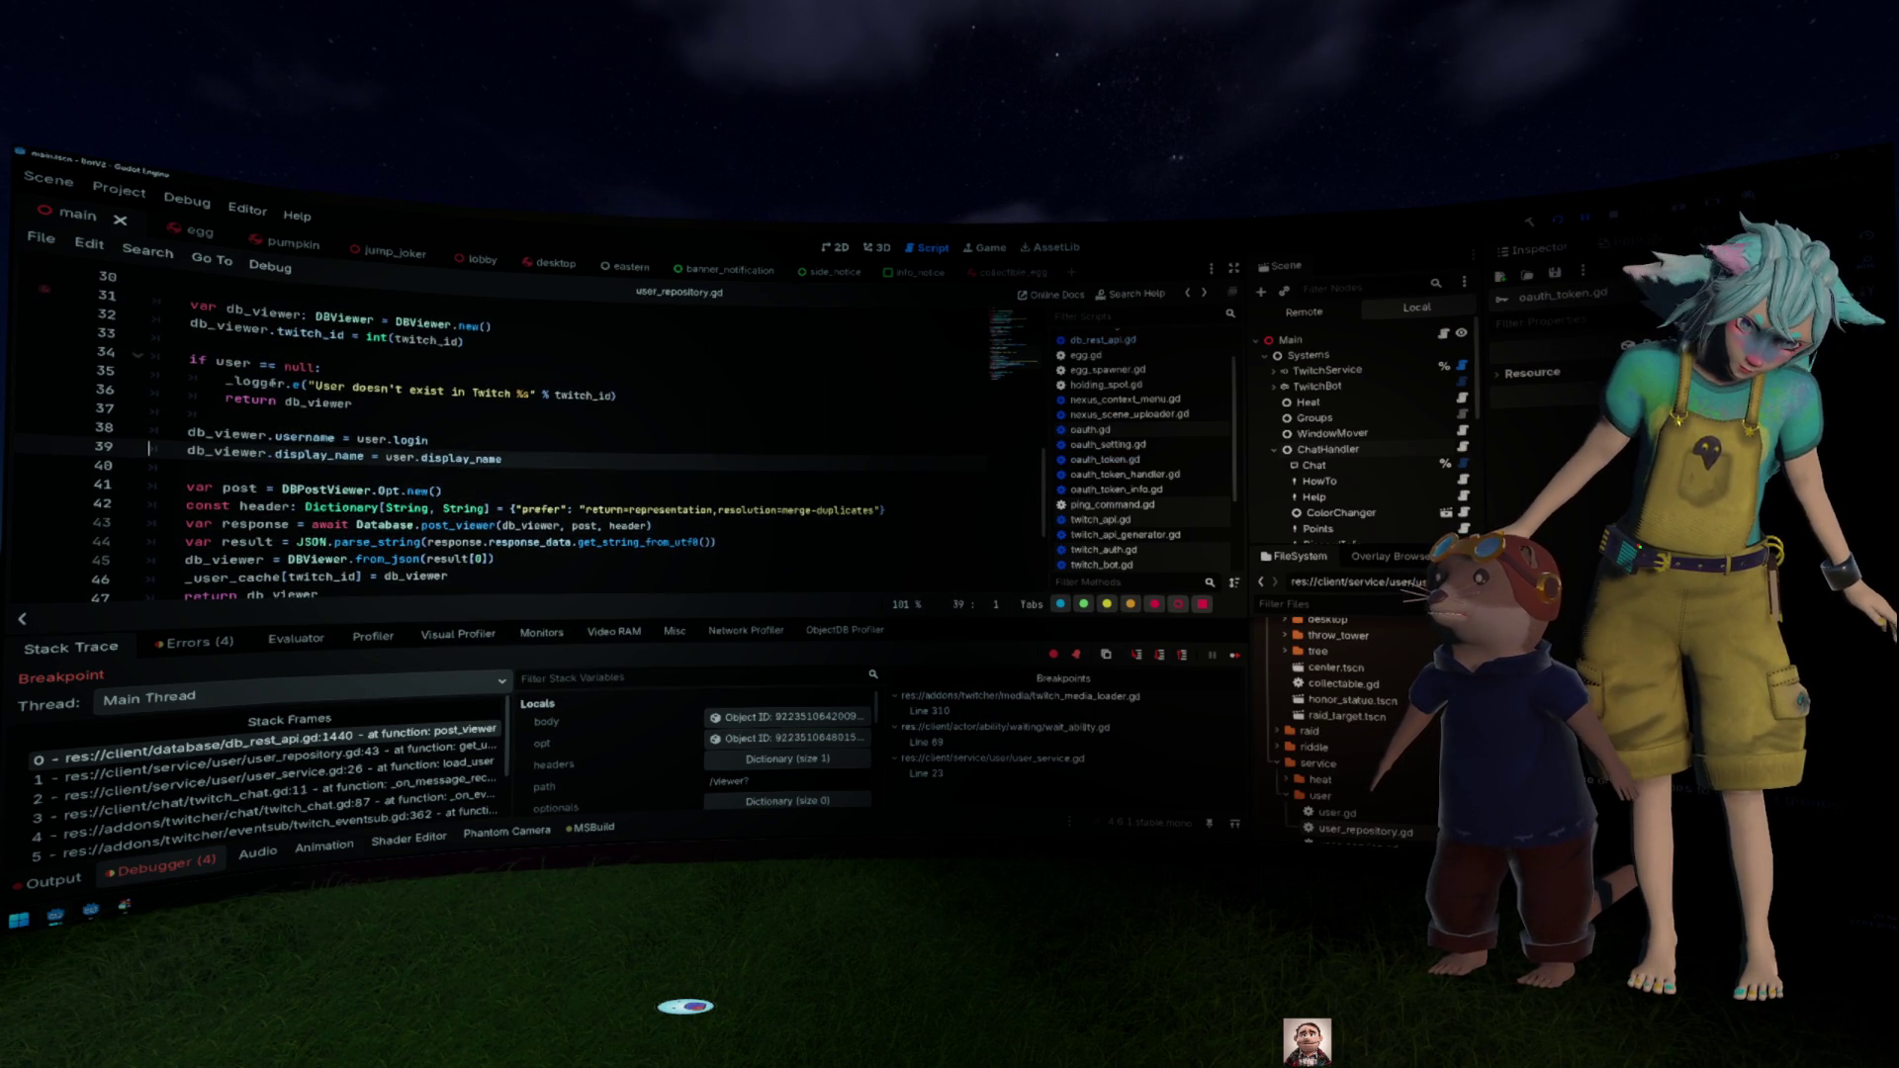
key("alt+Left")
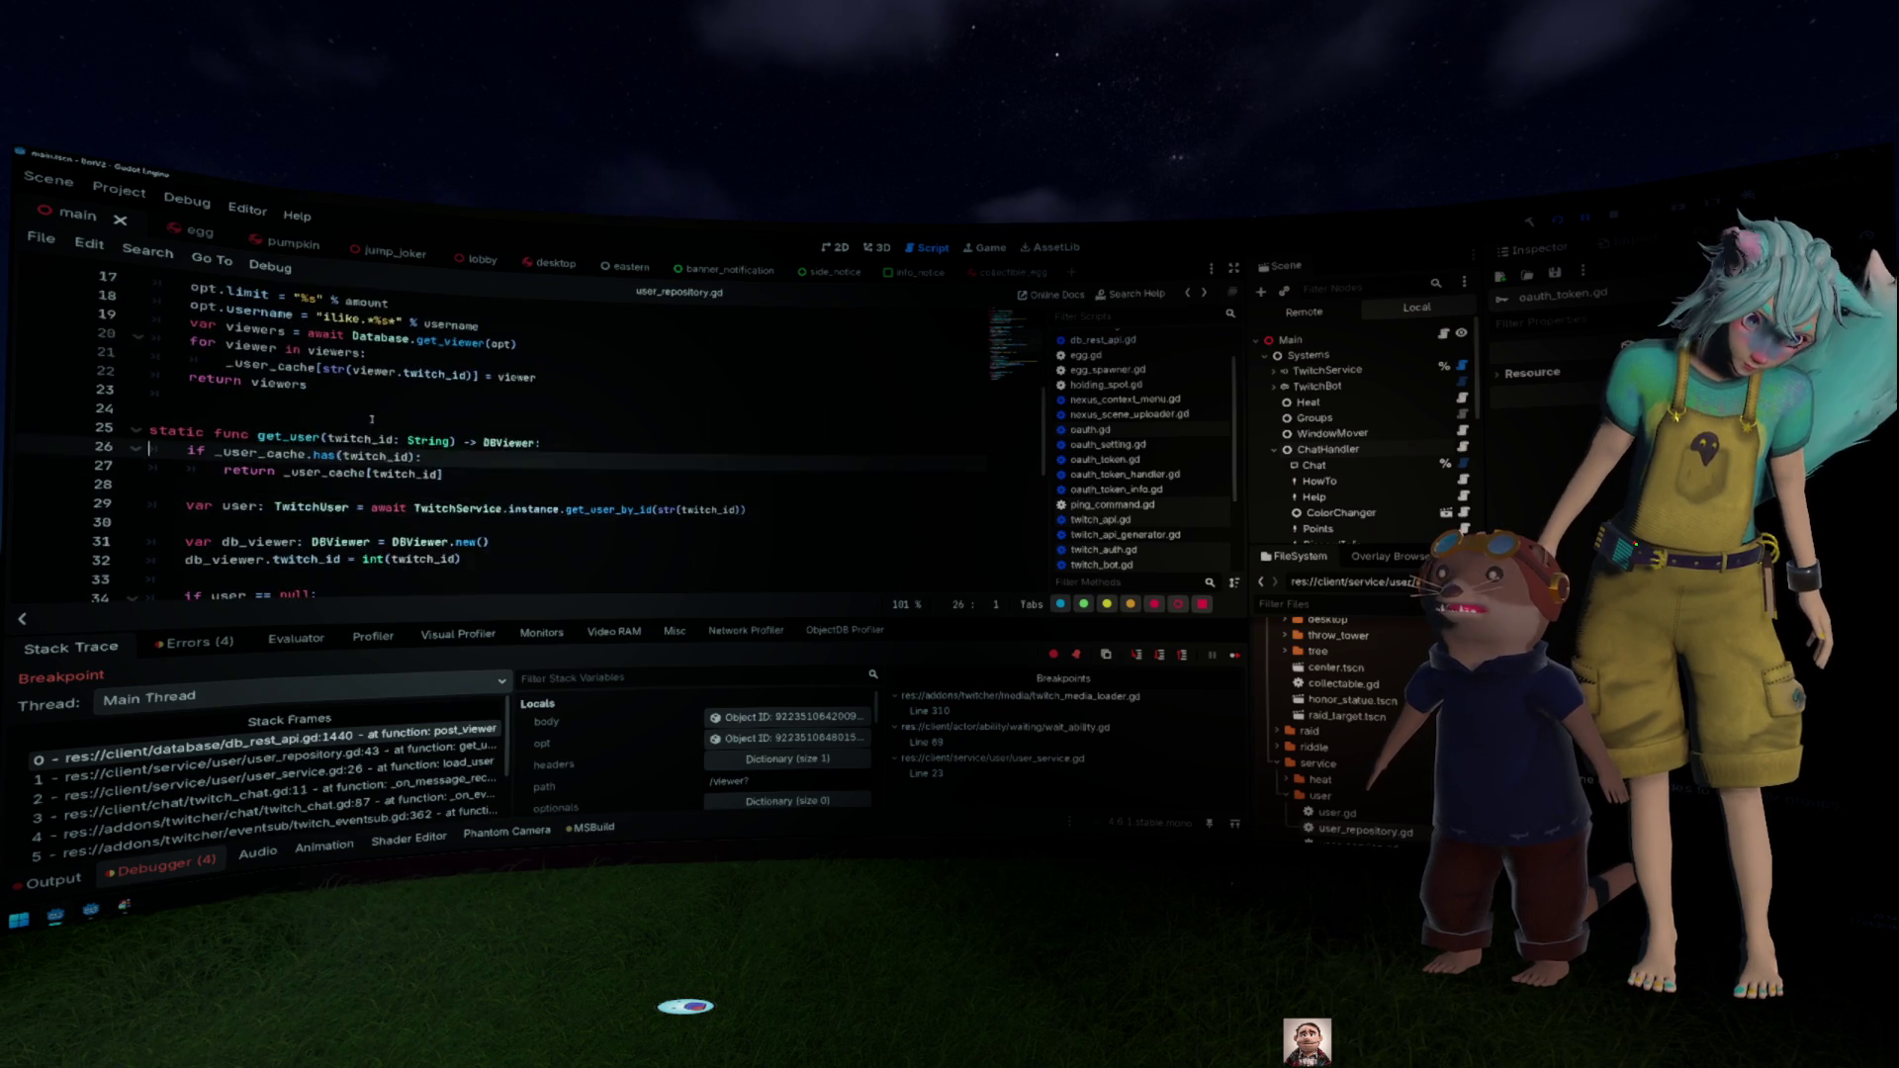
key("alt+Left")
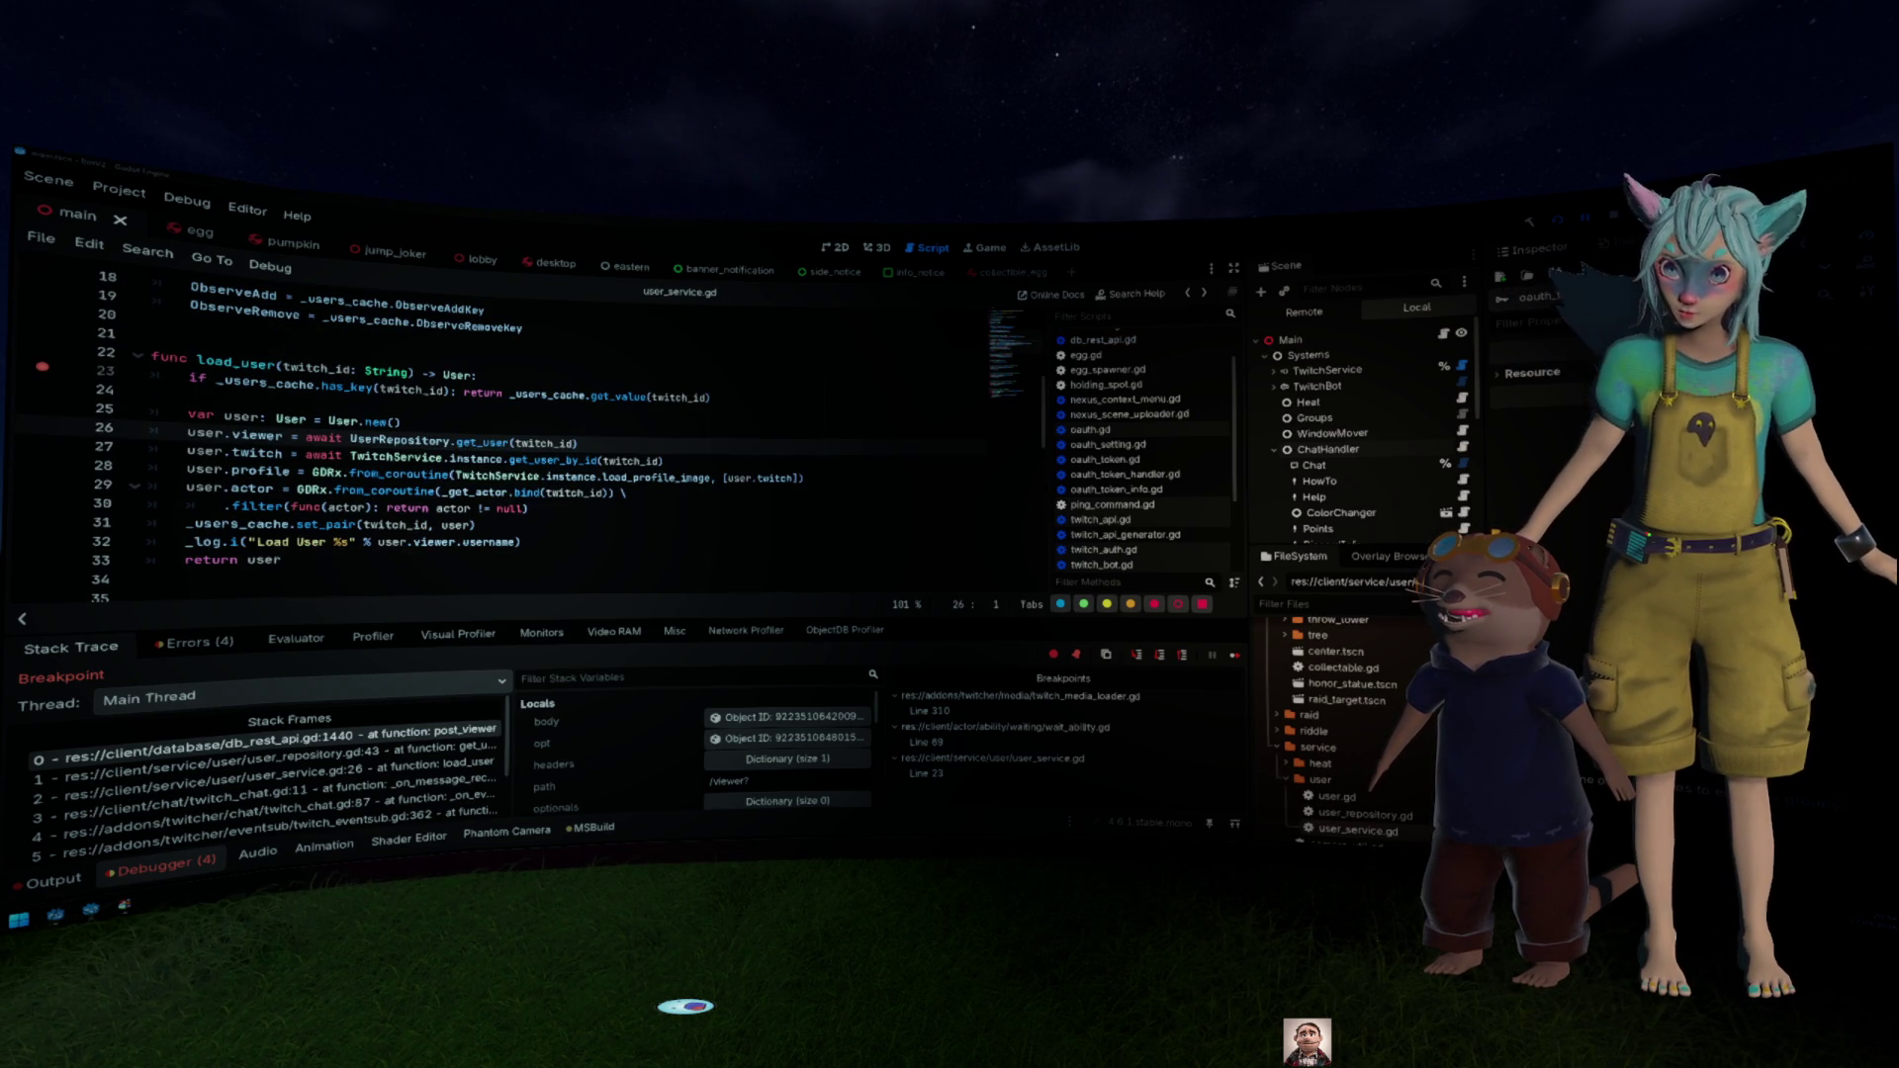
left_click(426, 440)
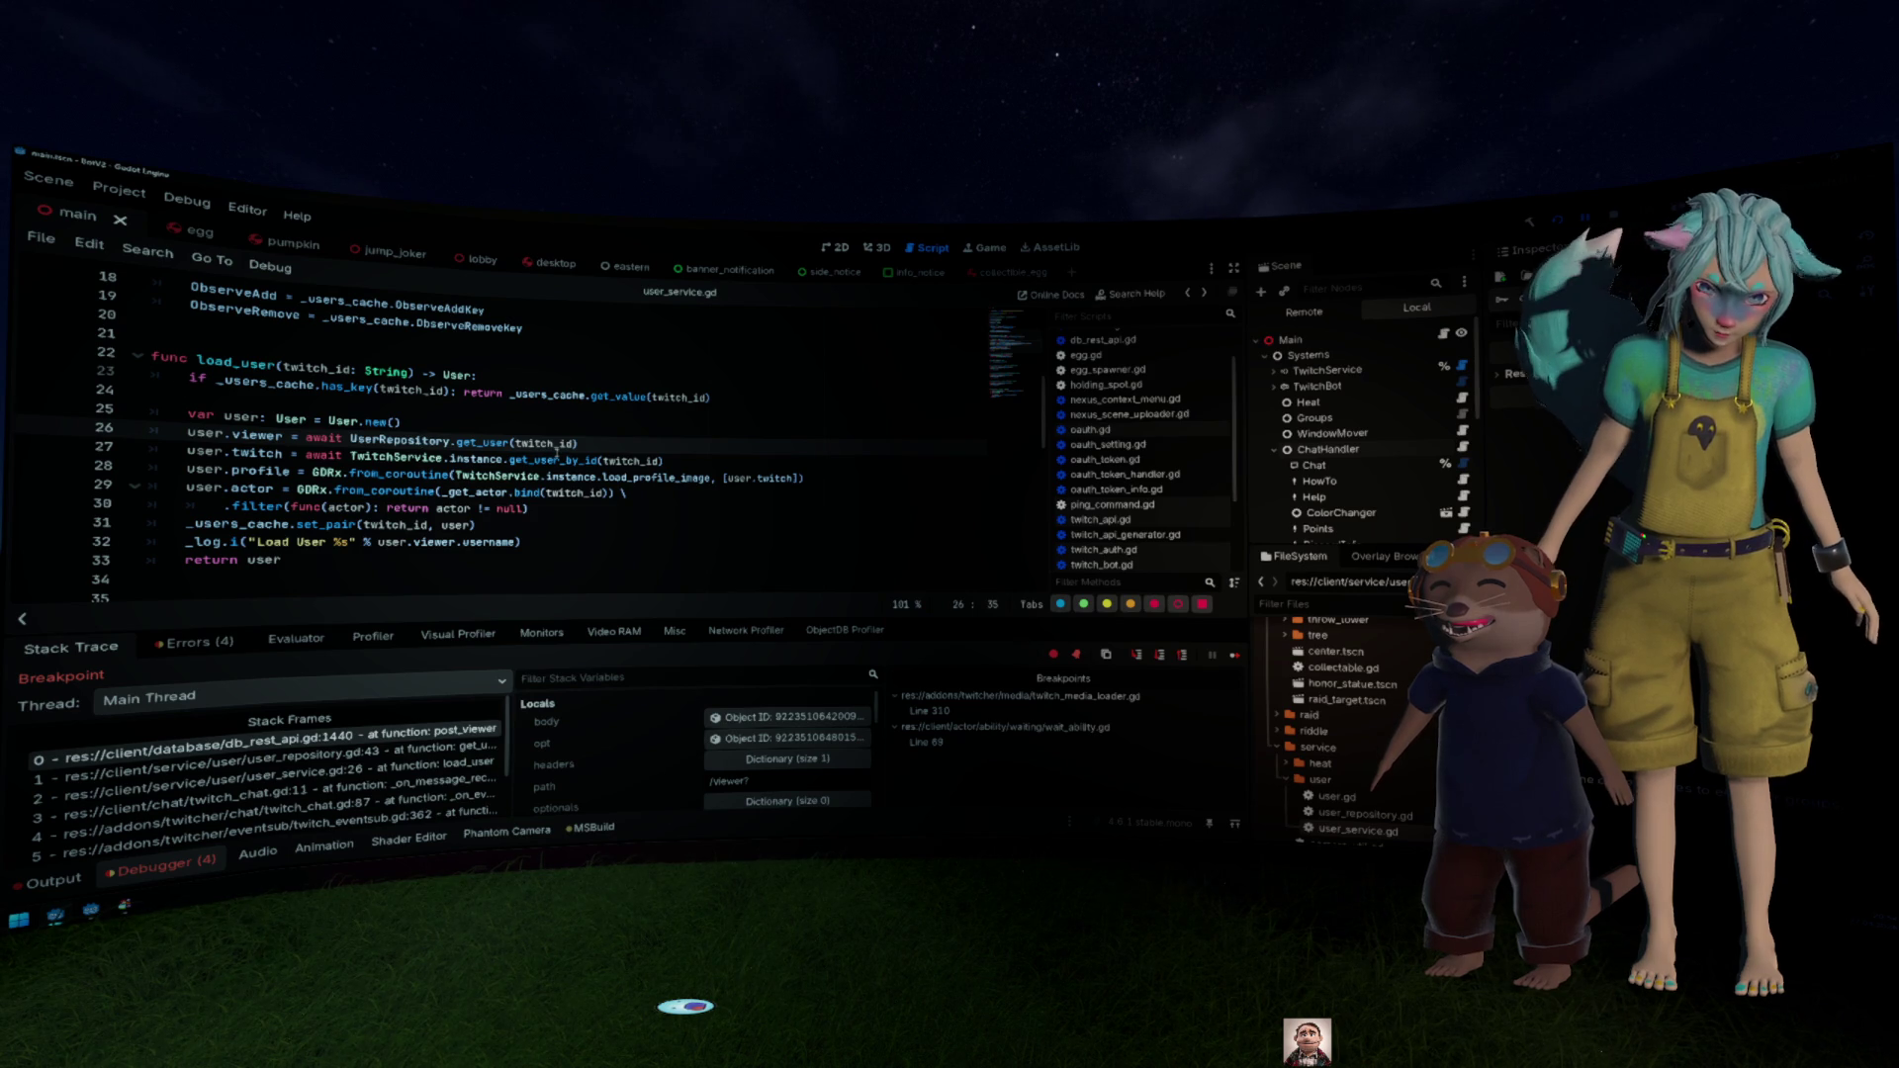
mouse_move(556, 453)
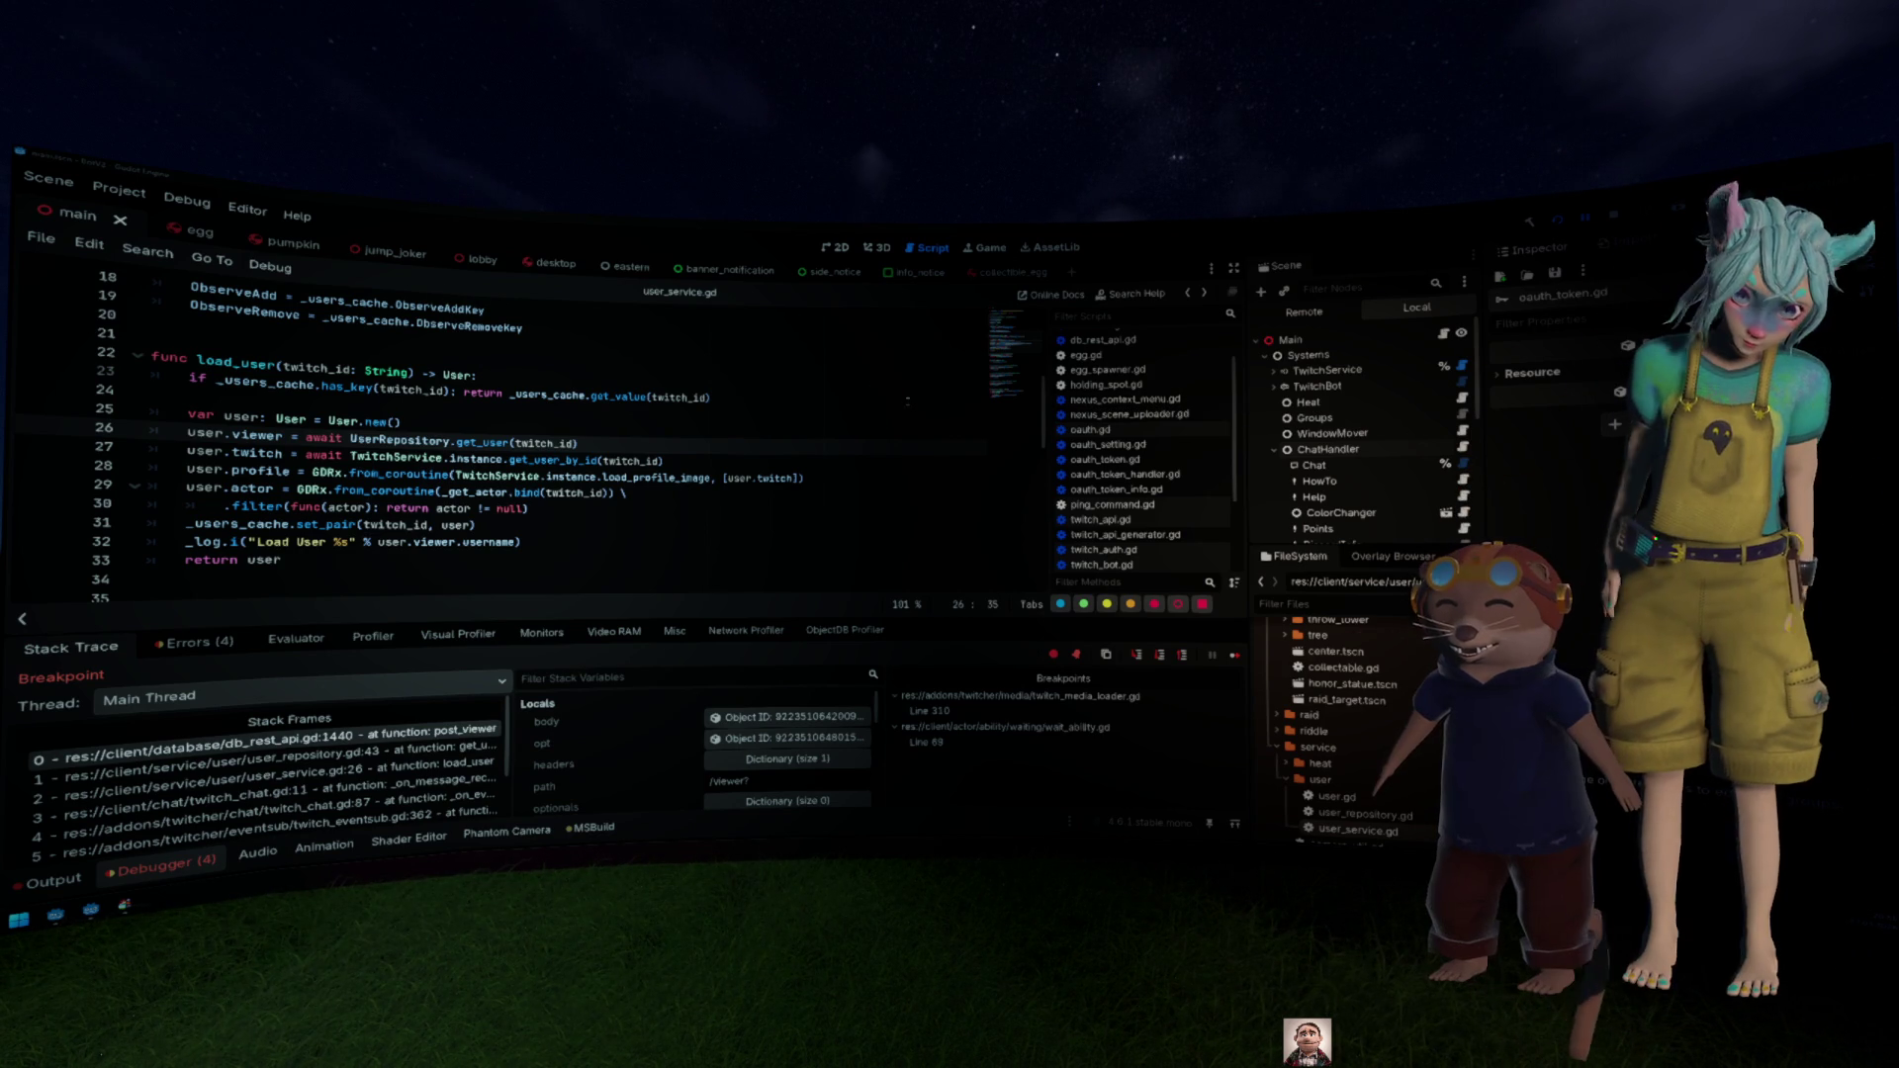
left_click(782, 410)
scroll(782, 409, "down", 5)
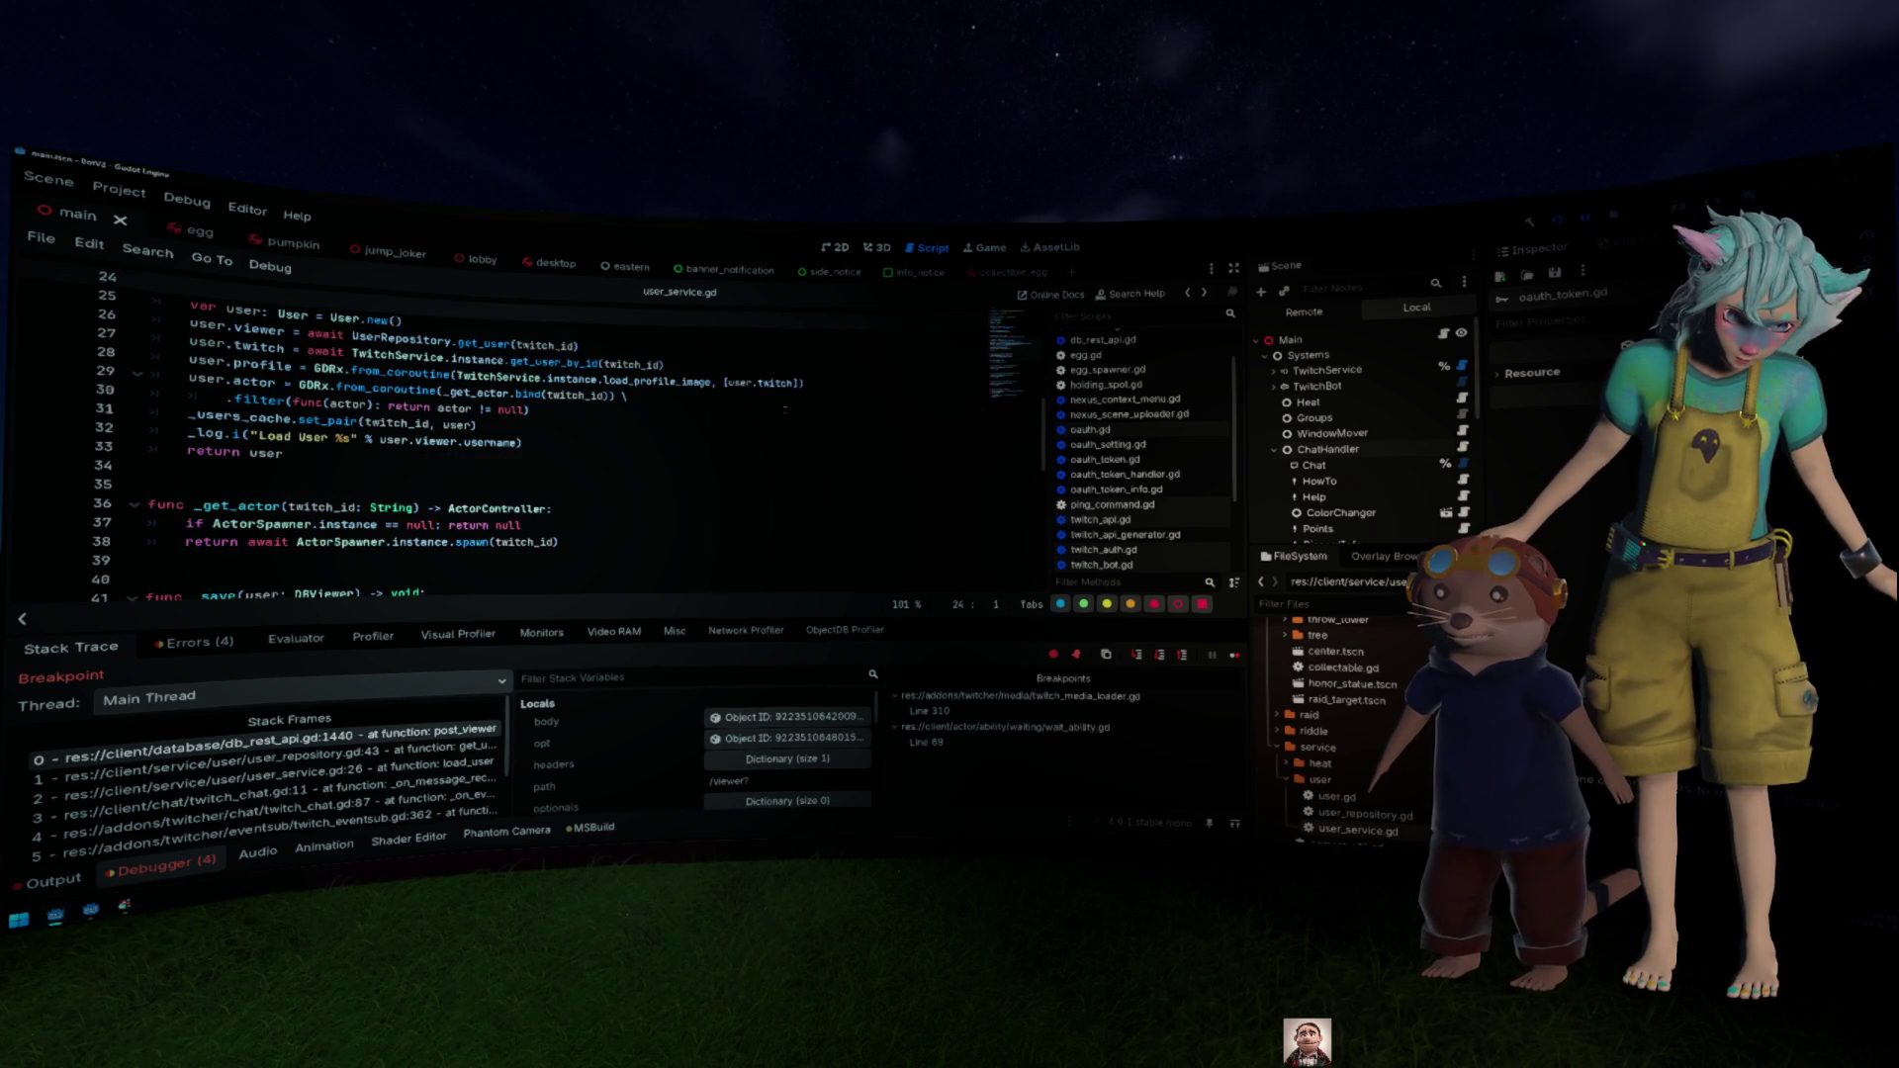
scroll(784, 407, "down", 4)
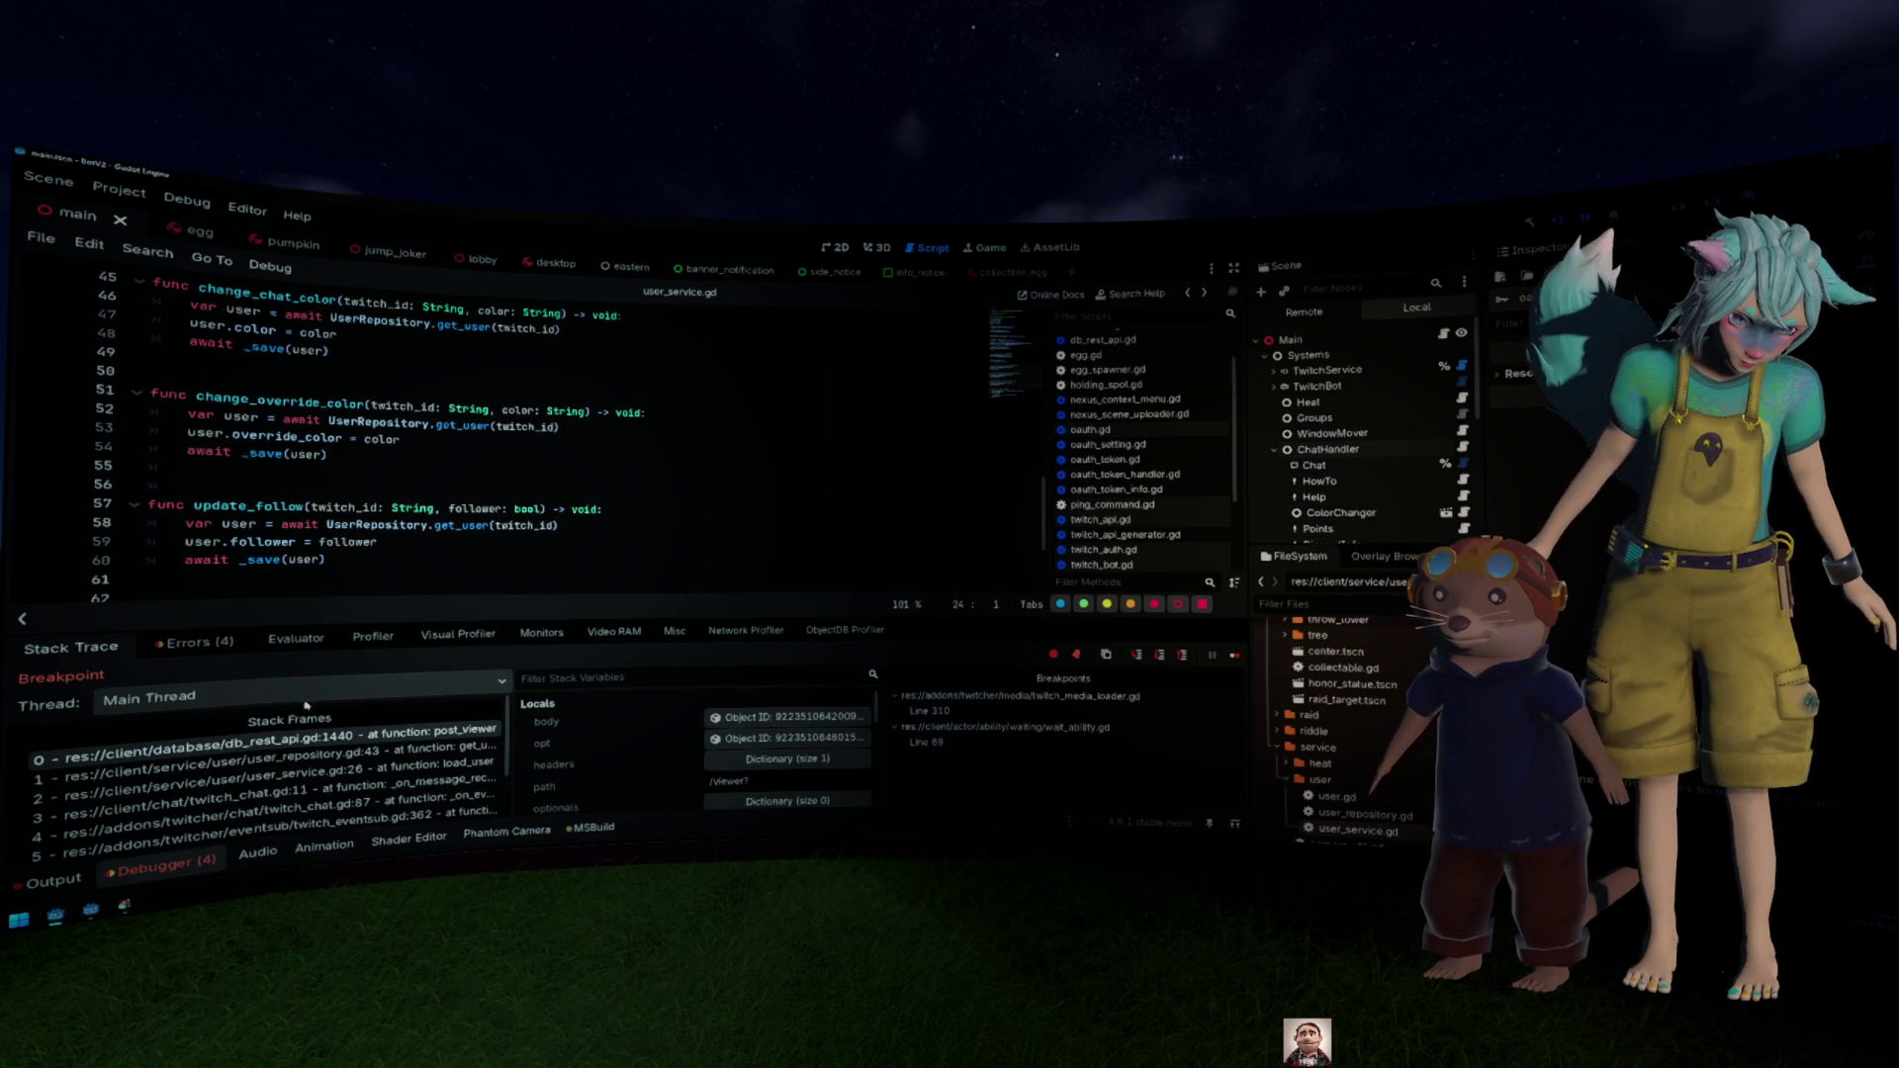
left_click(198, 750)
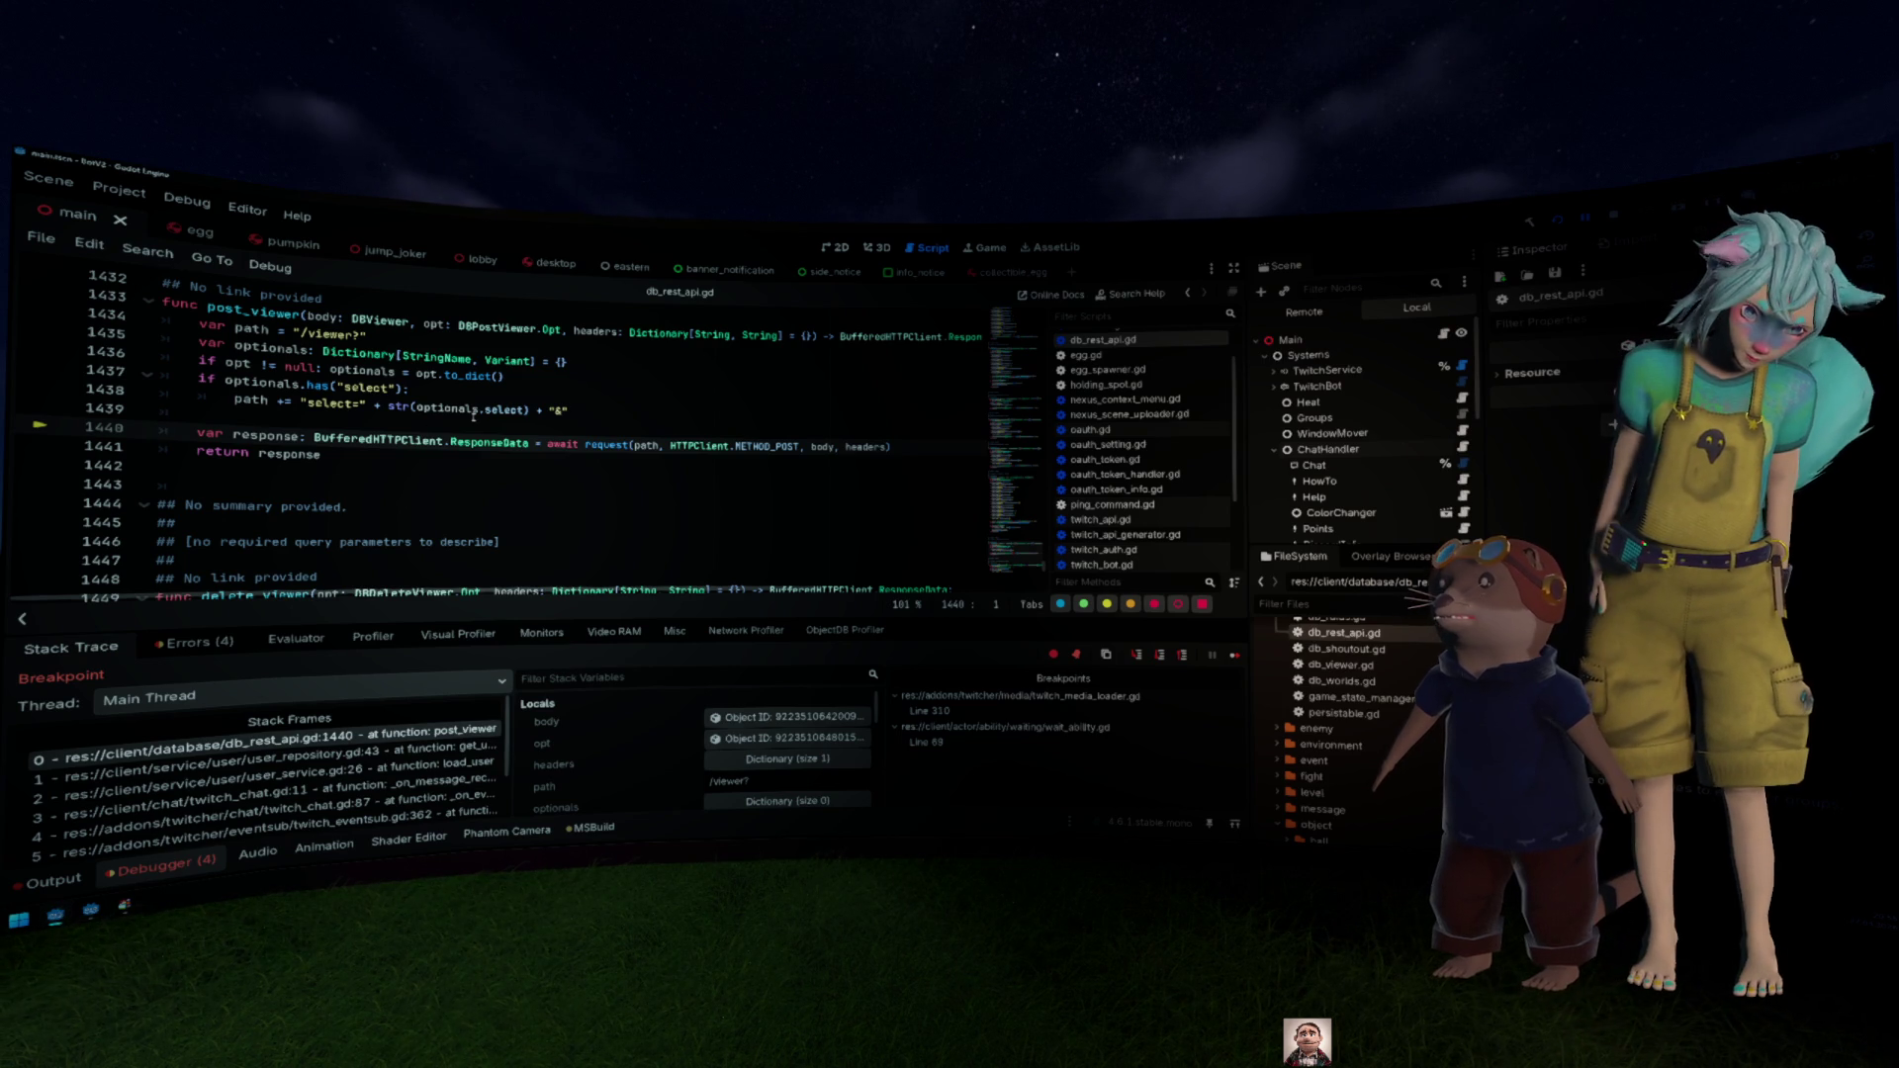
mouse_move(473, 416)
left_click(584, 390)
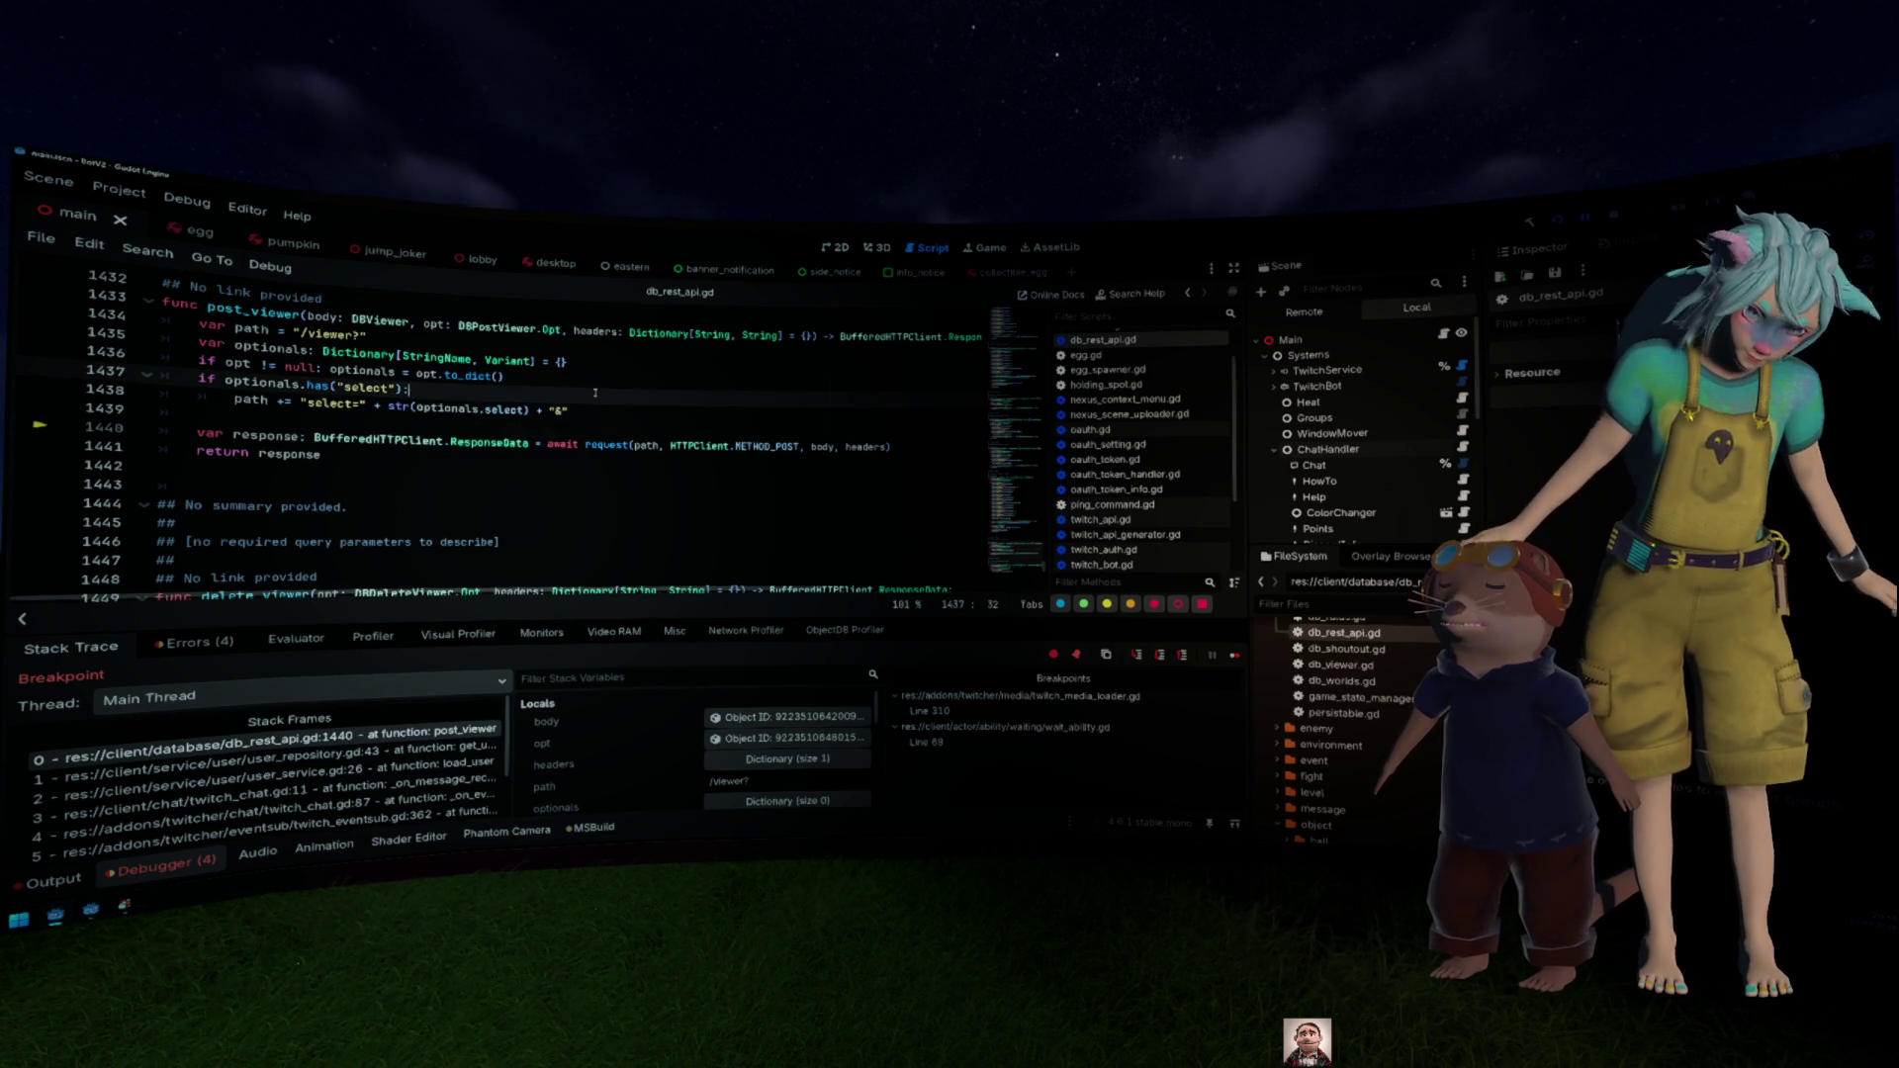
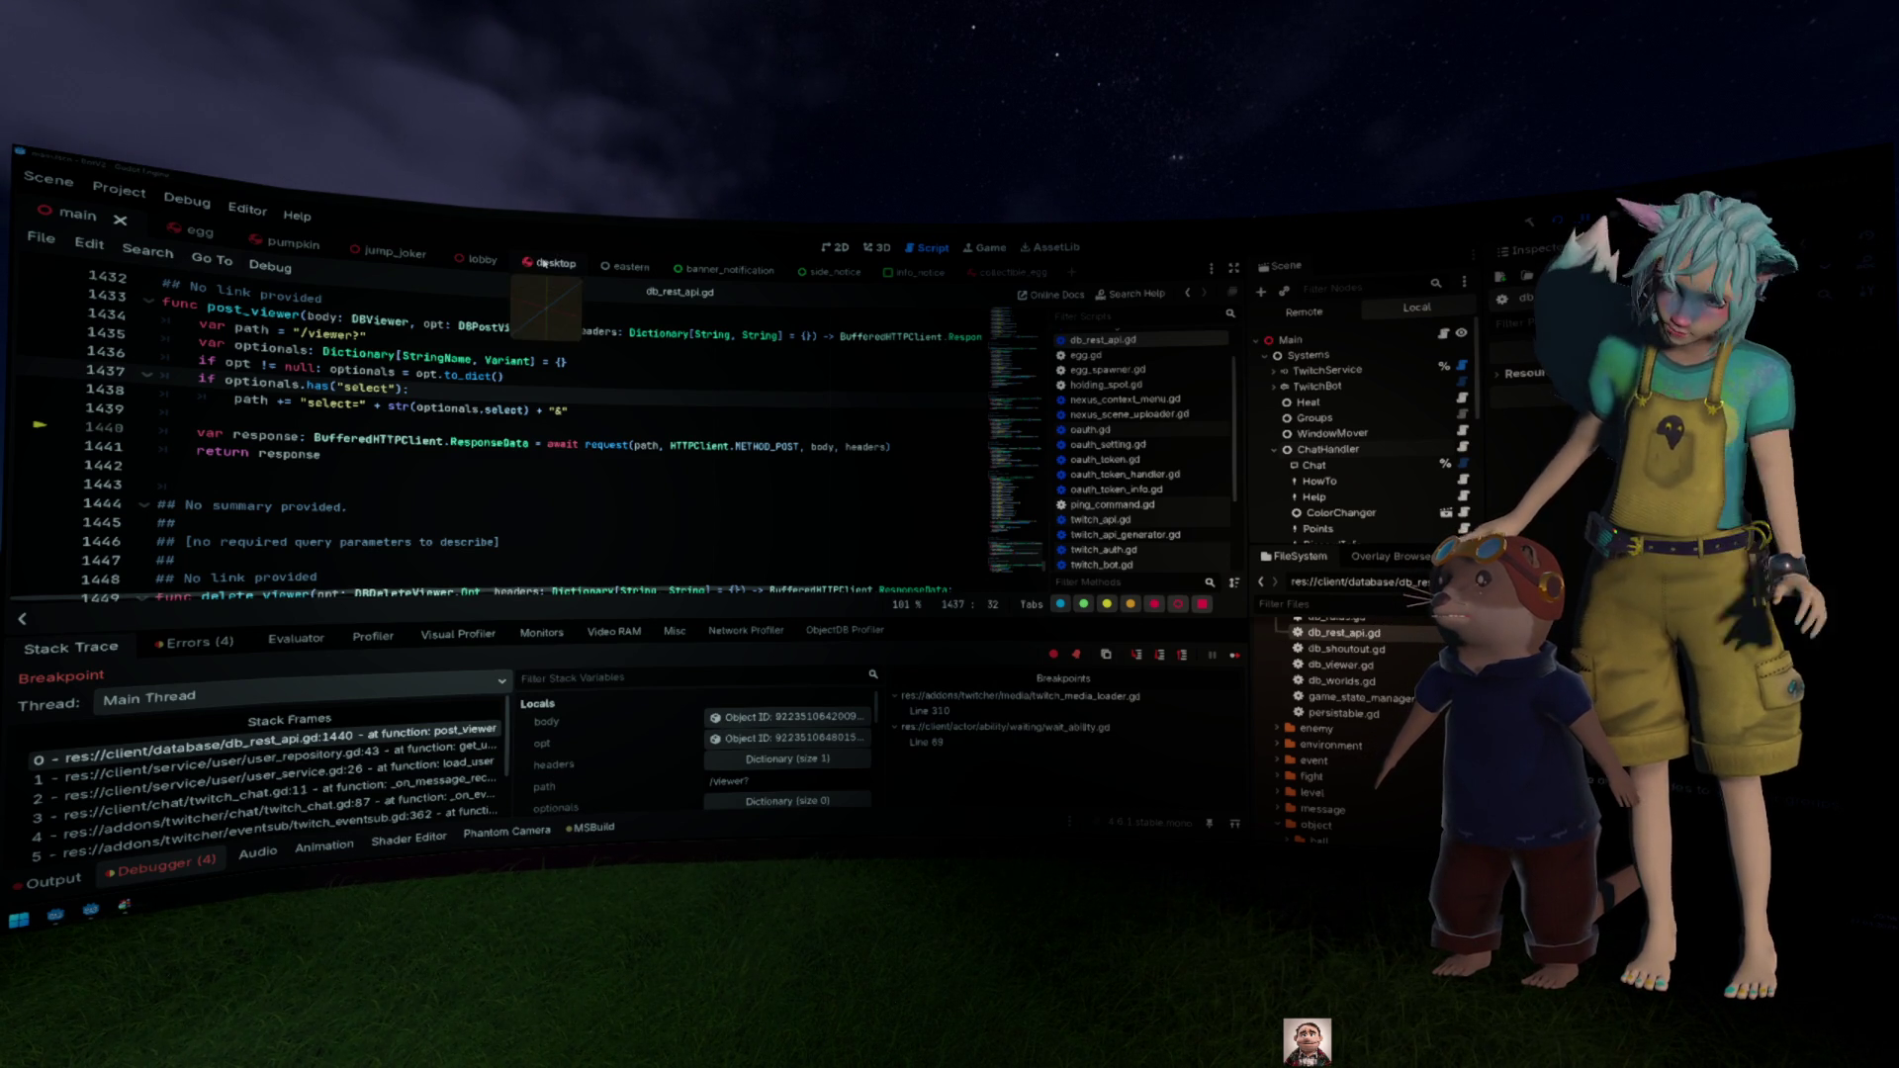
Step: From the post_viewer code near line 1440, jump to the request function's definition at line 53
left_click(608, 413)
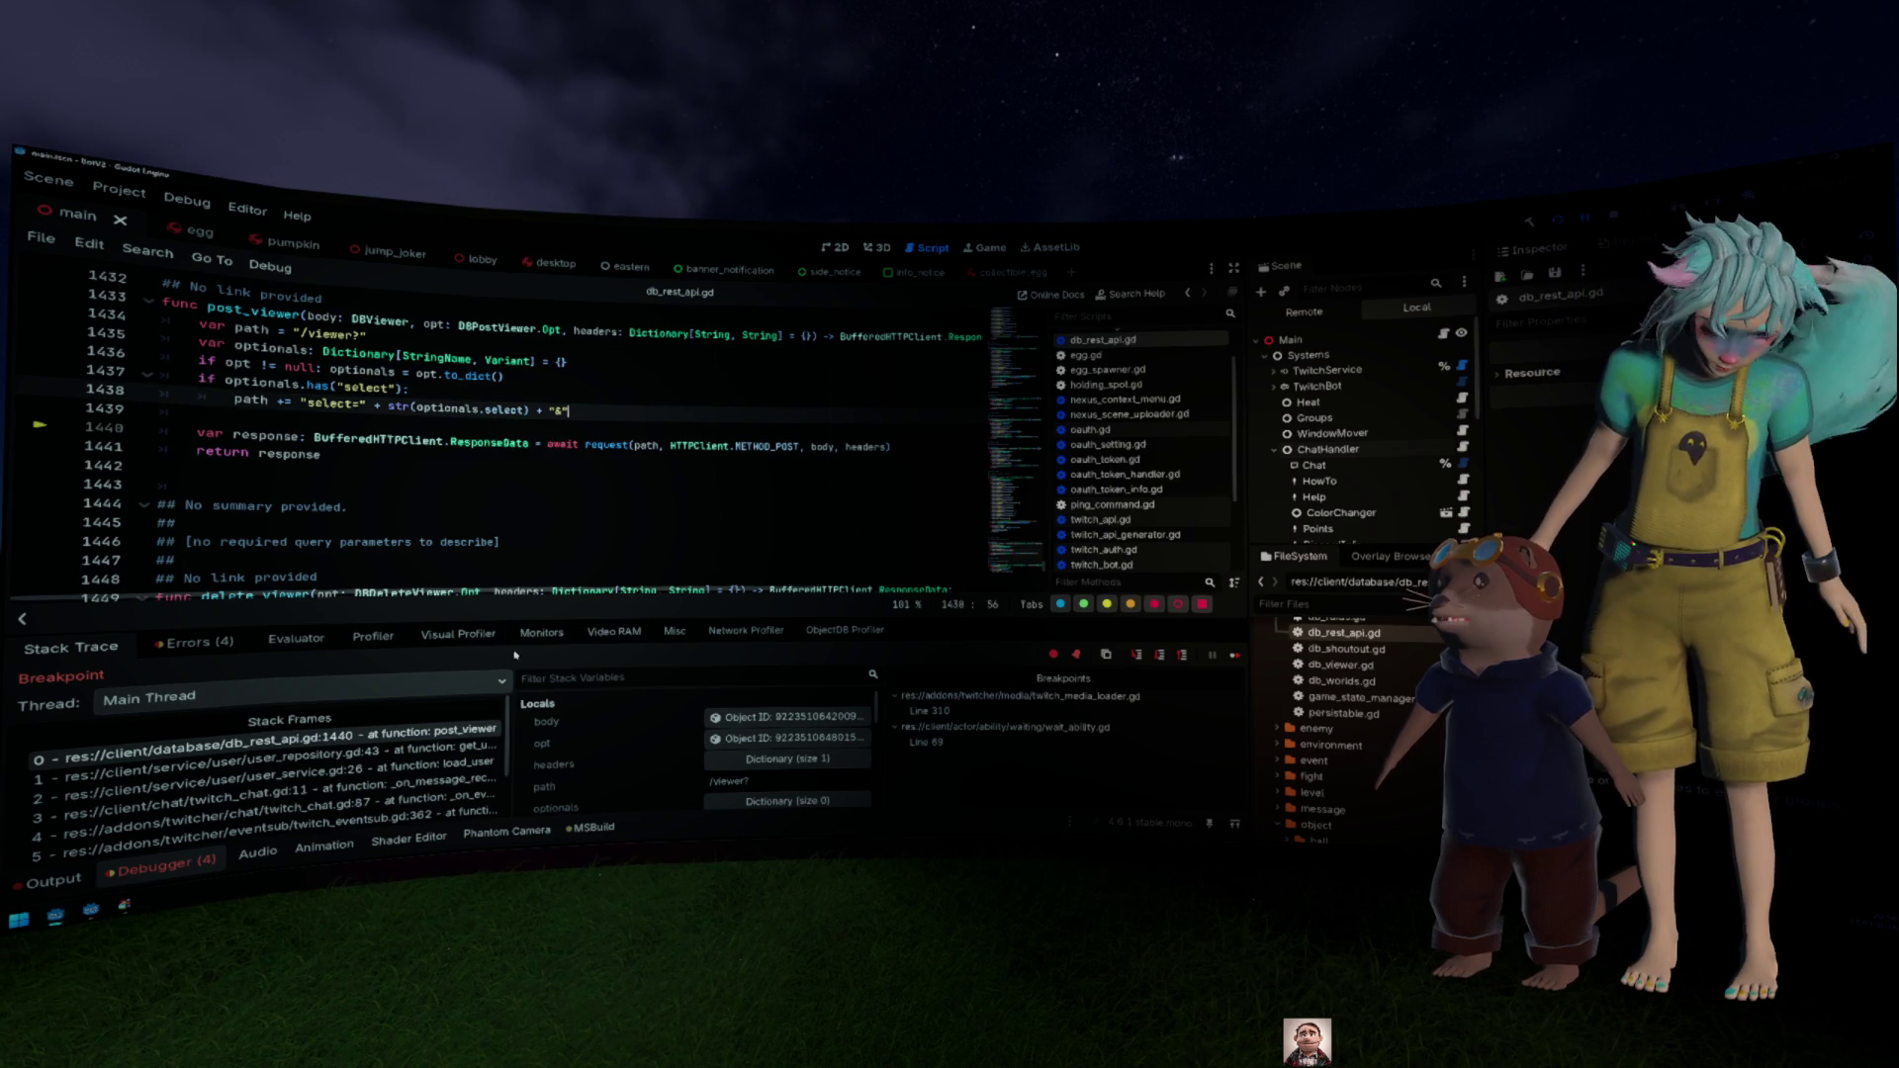
left_click(161, 431)
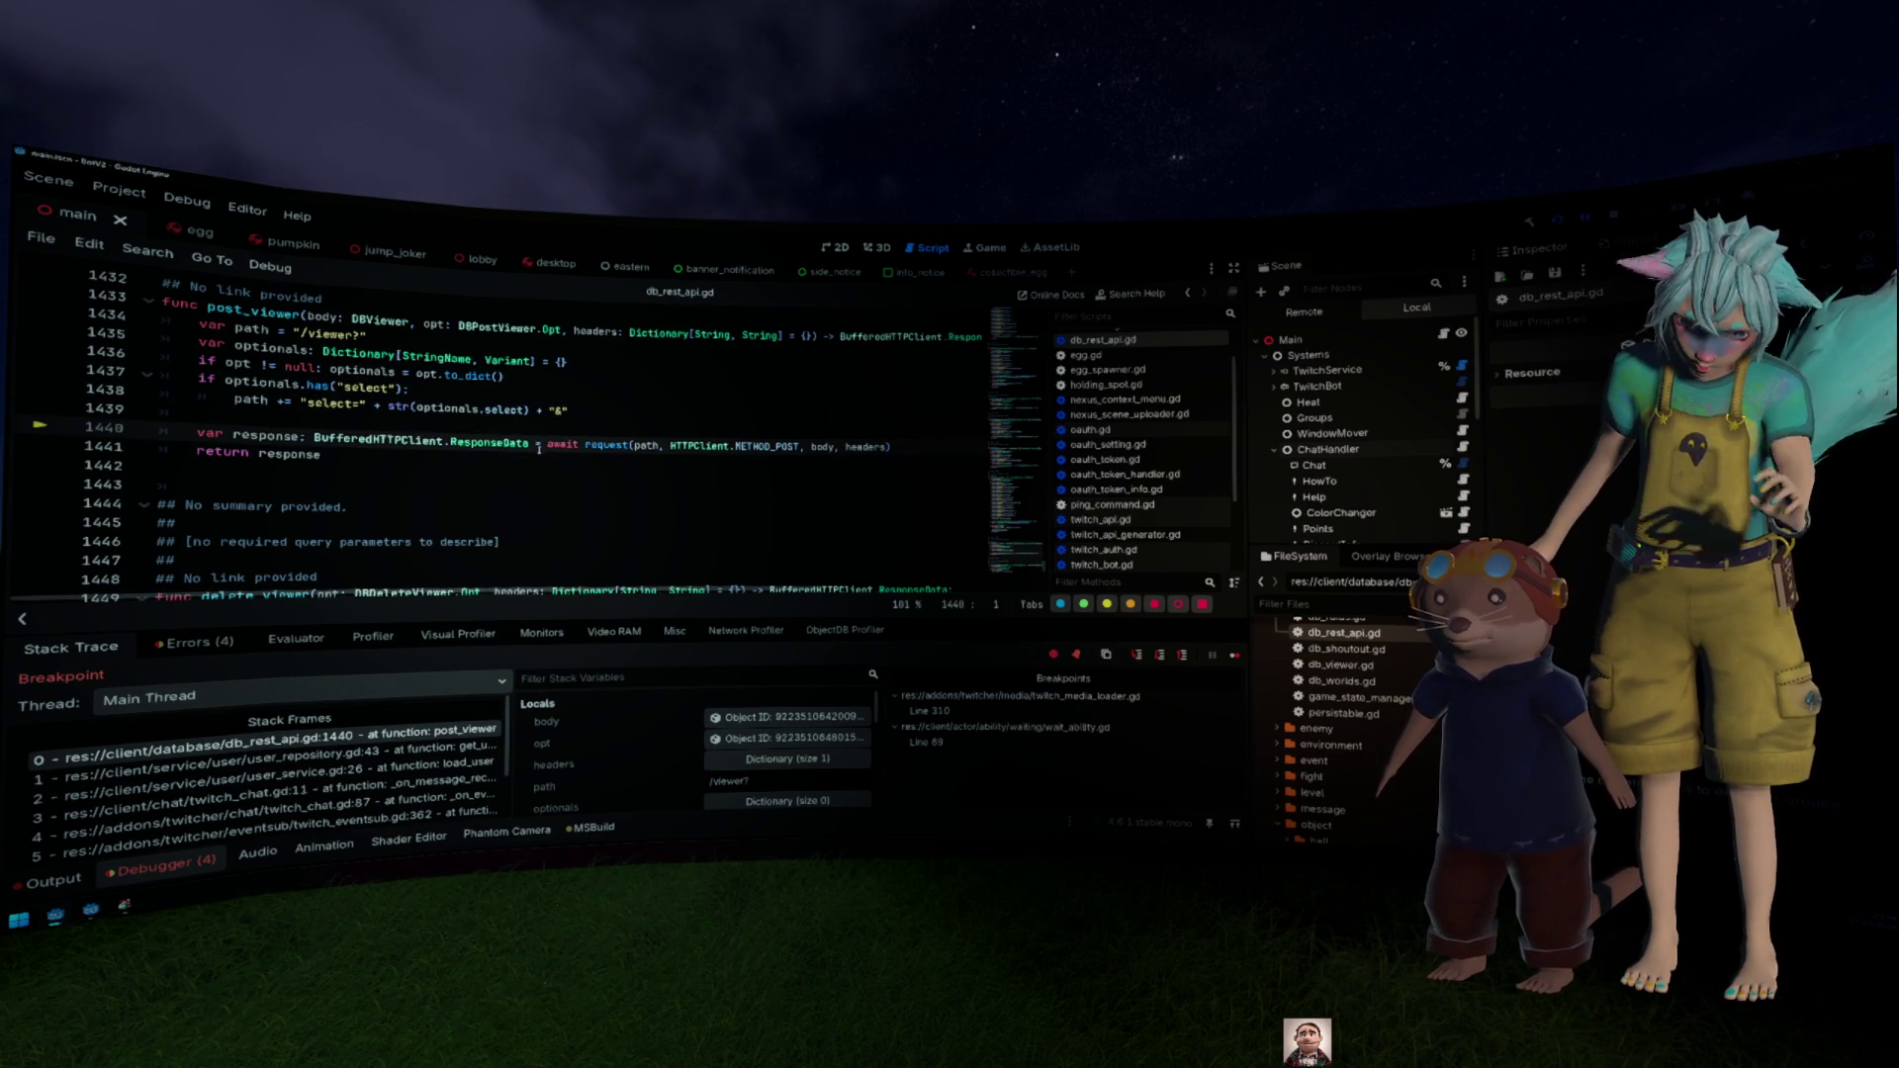
left_click(609, 446, "ctrl")
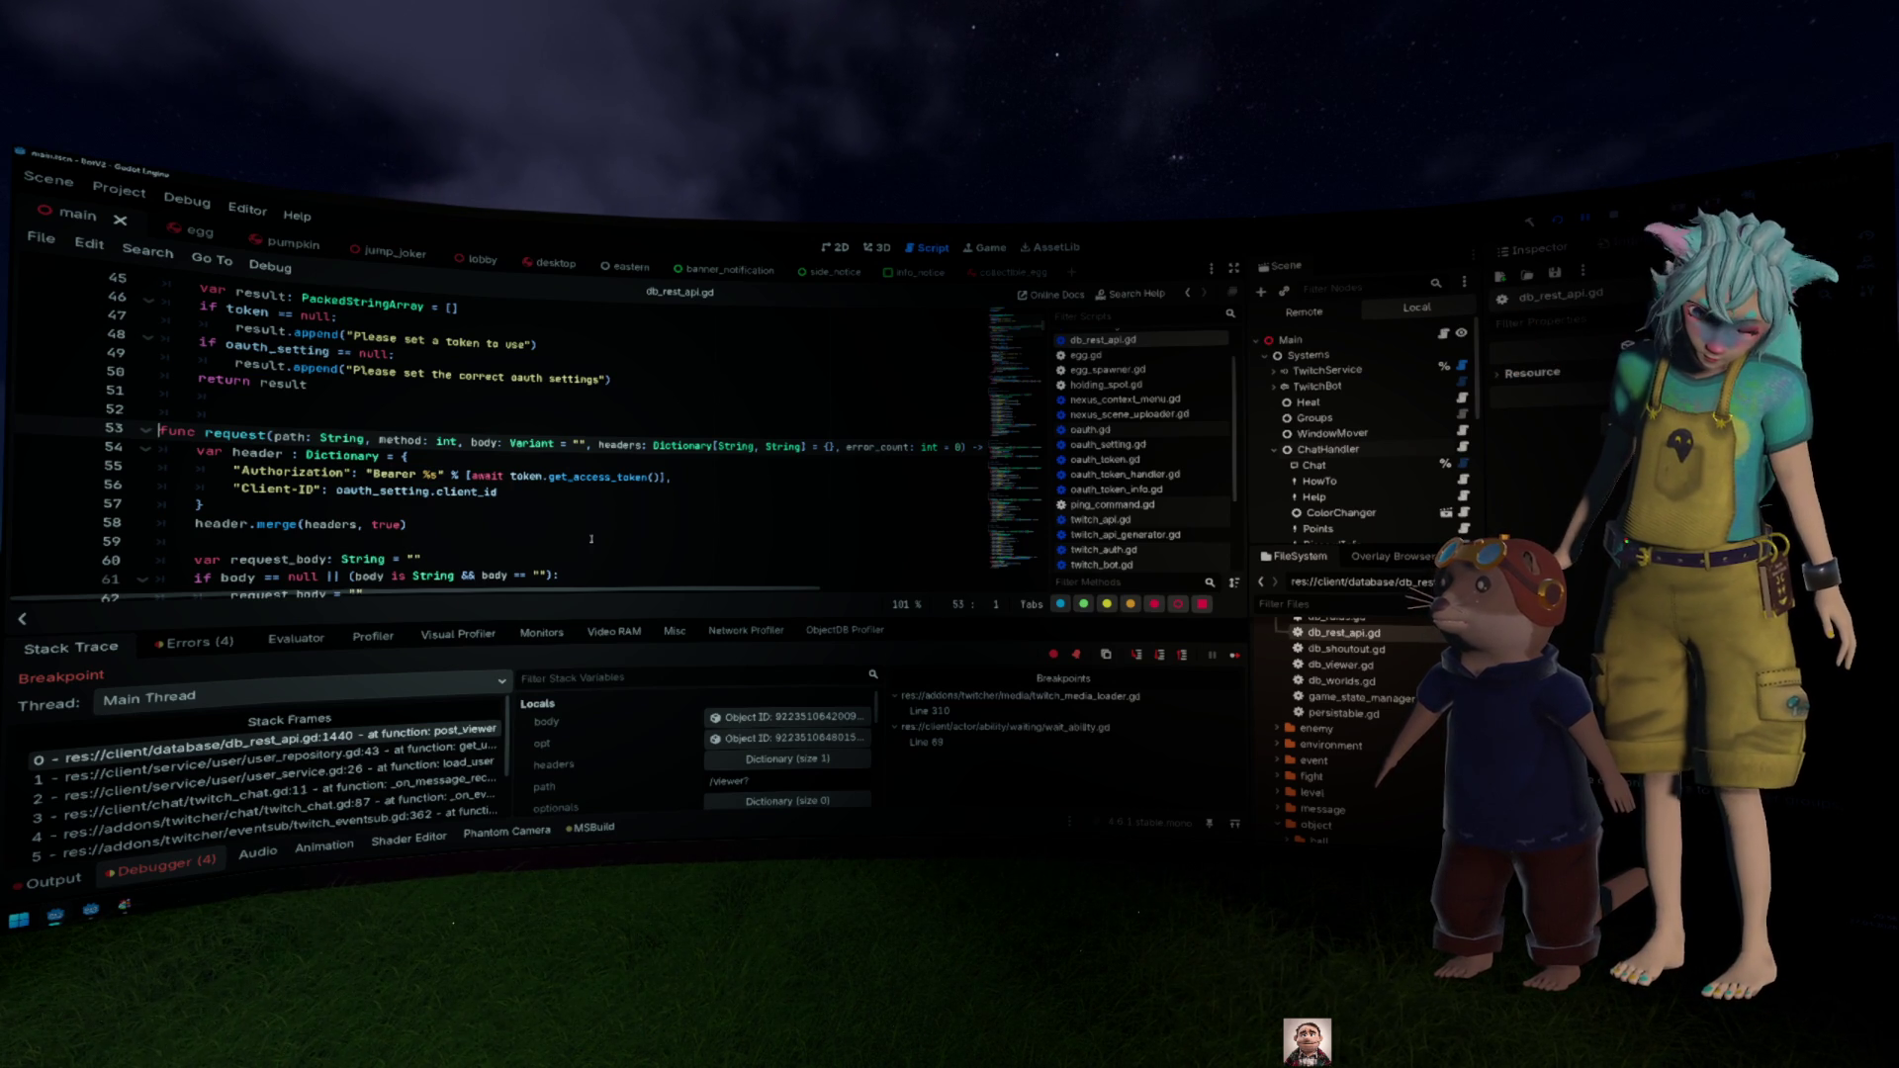
left_click(35, 890)
Step: Scroll the output log and highlight the refresh-token and 'token got updated' TwitchAuth lines
scroll(453, 736, "up", 10)
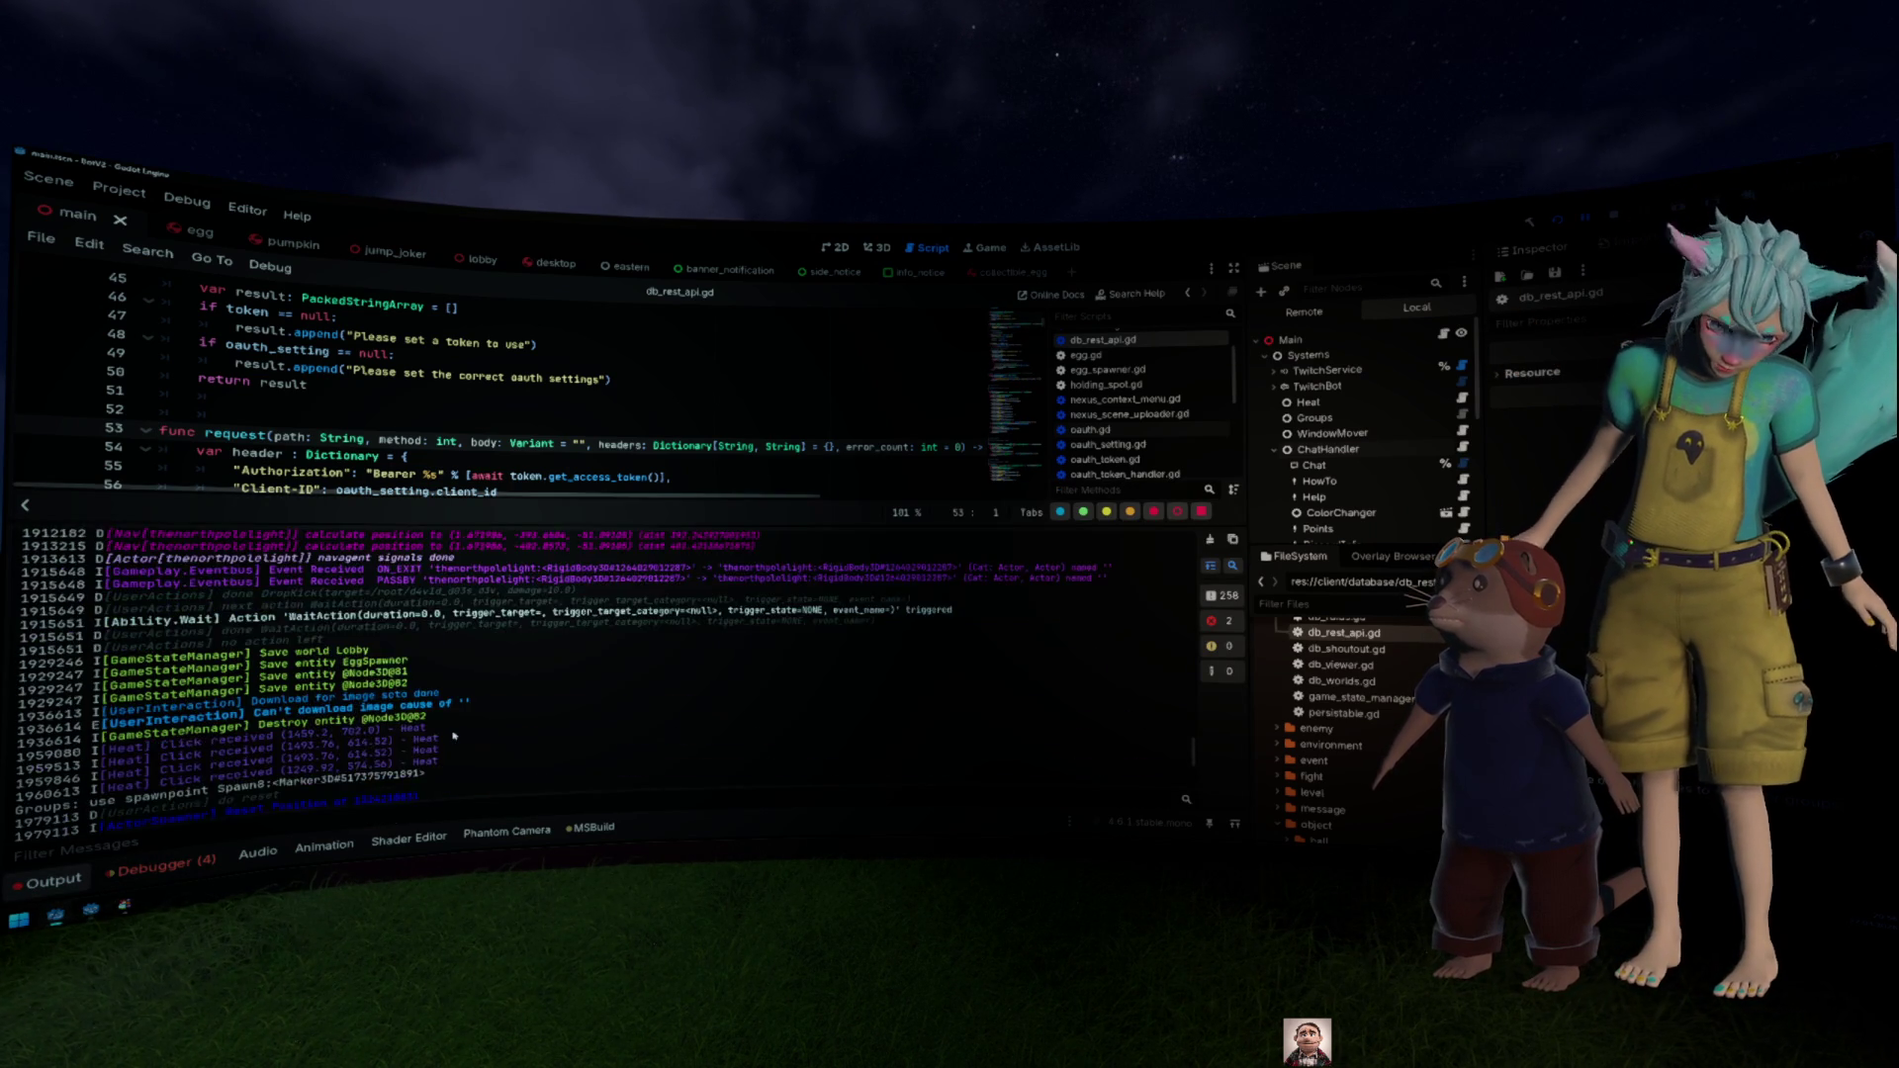
scroll(453, 737, "up", 20)
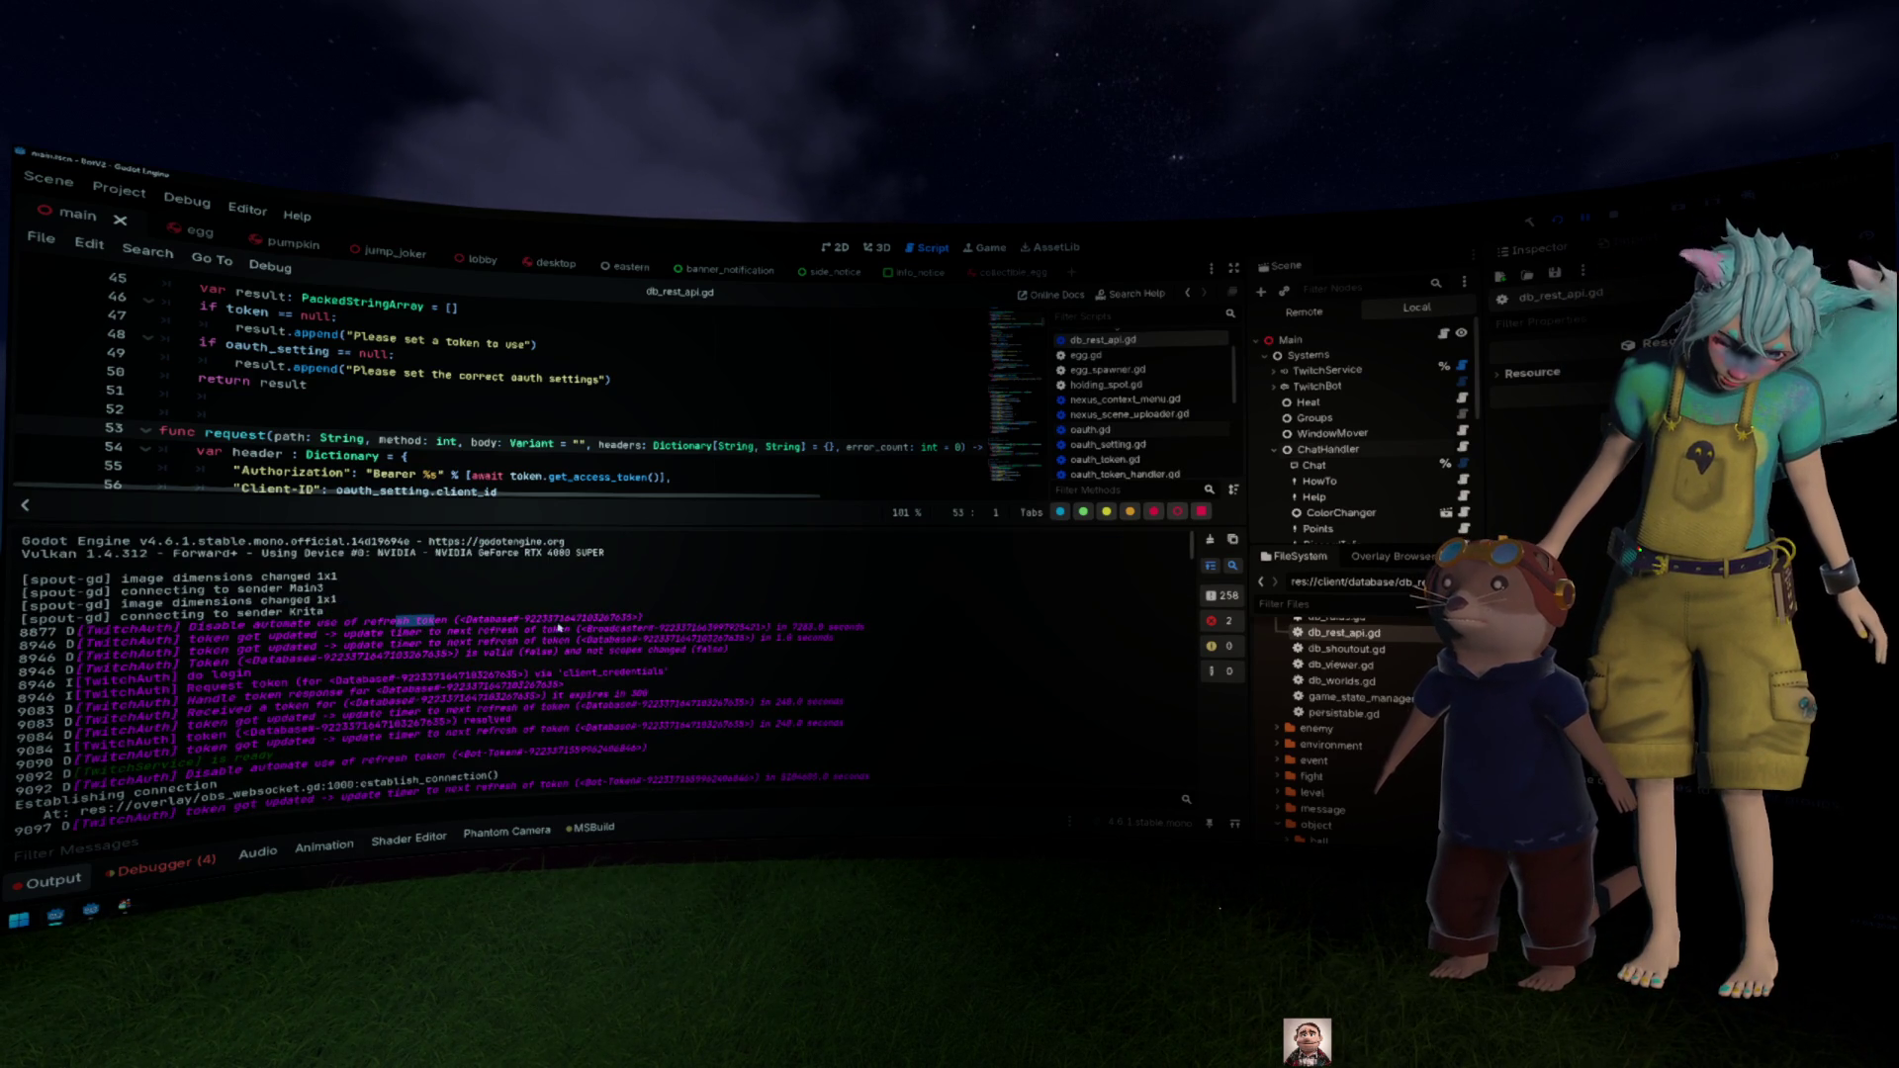
left_click_drag(644, 617, 198, 623)
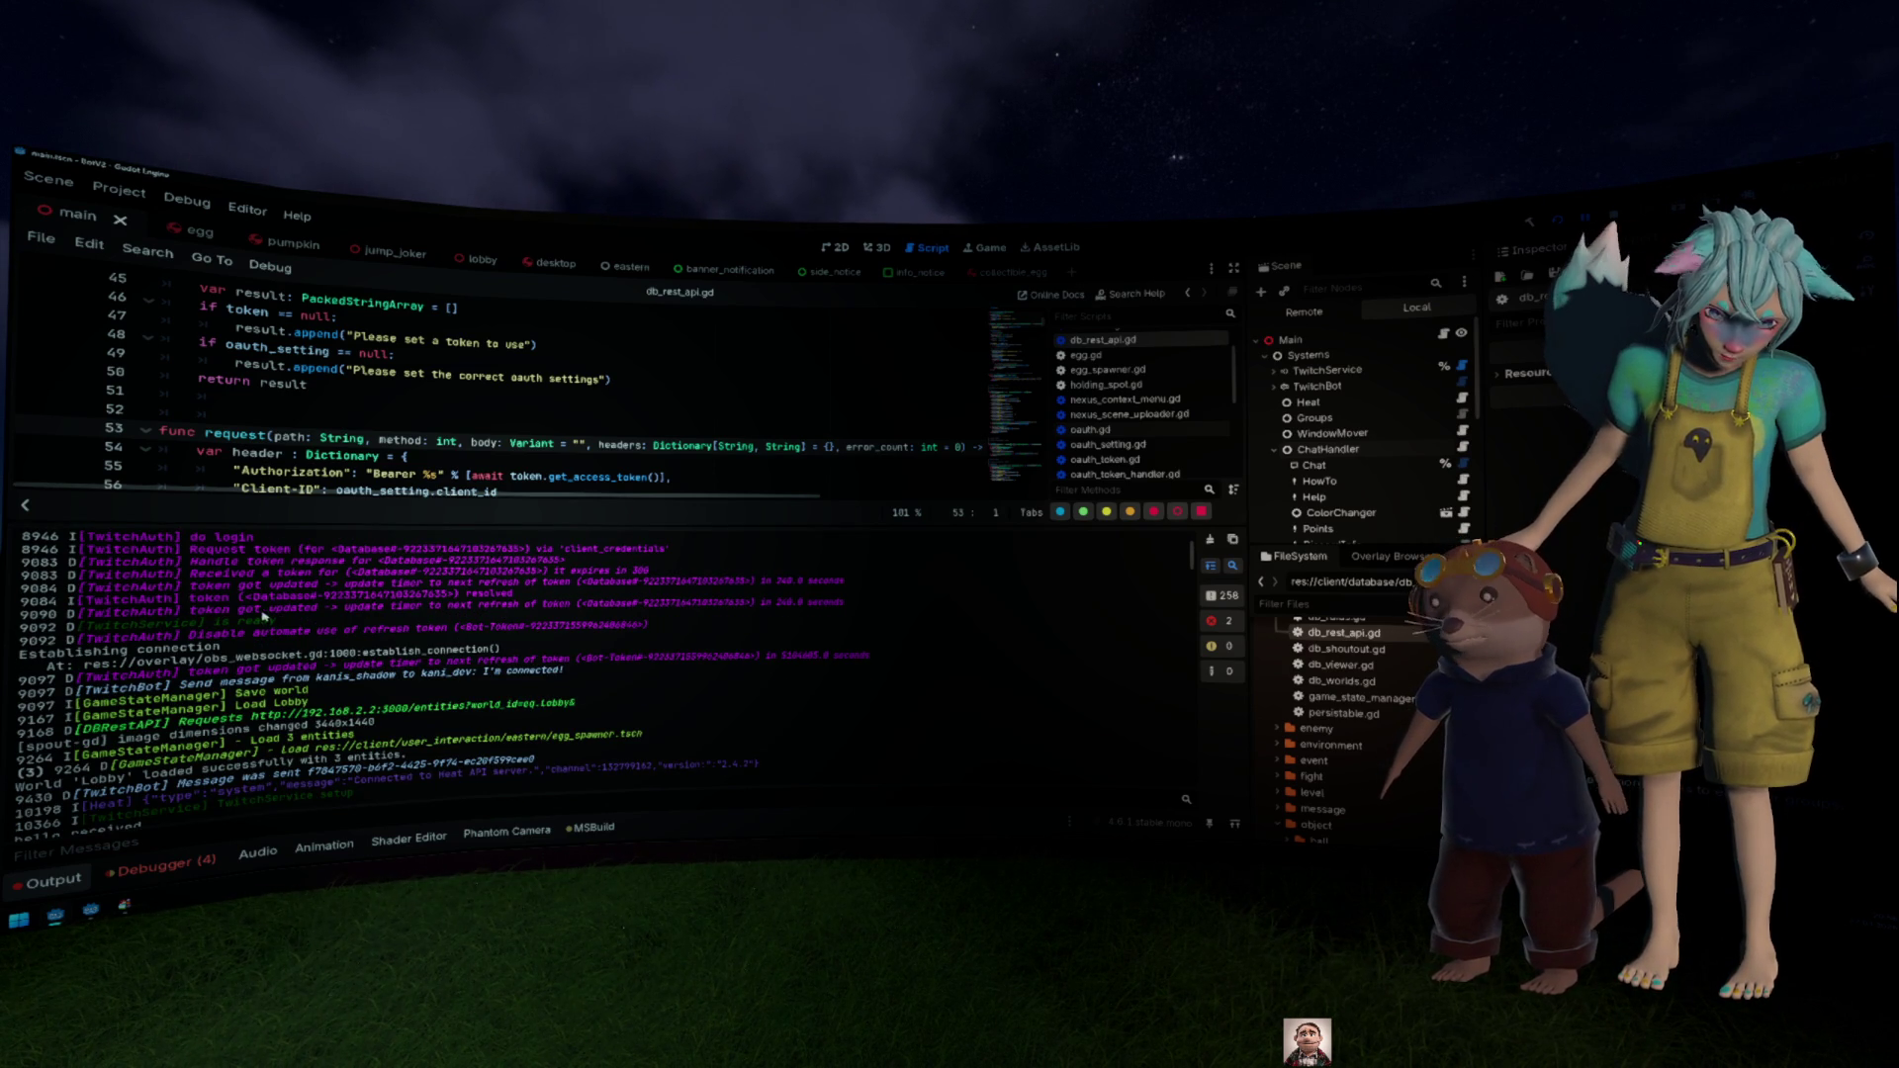
left_click_drag(597, 629, 653, 609)
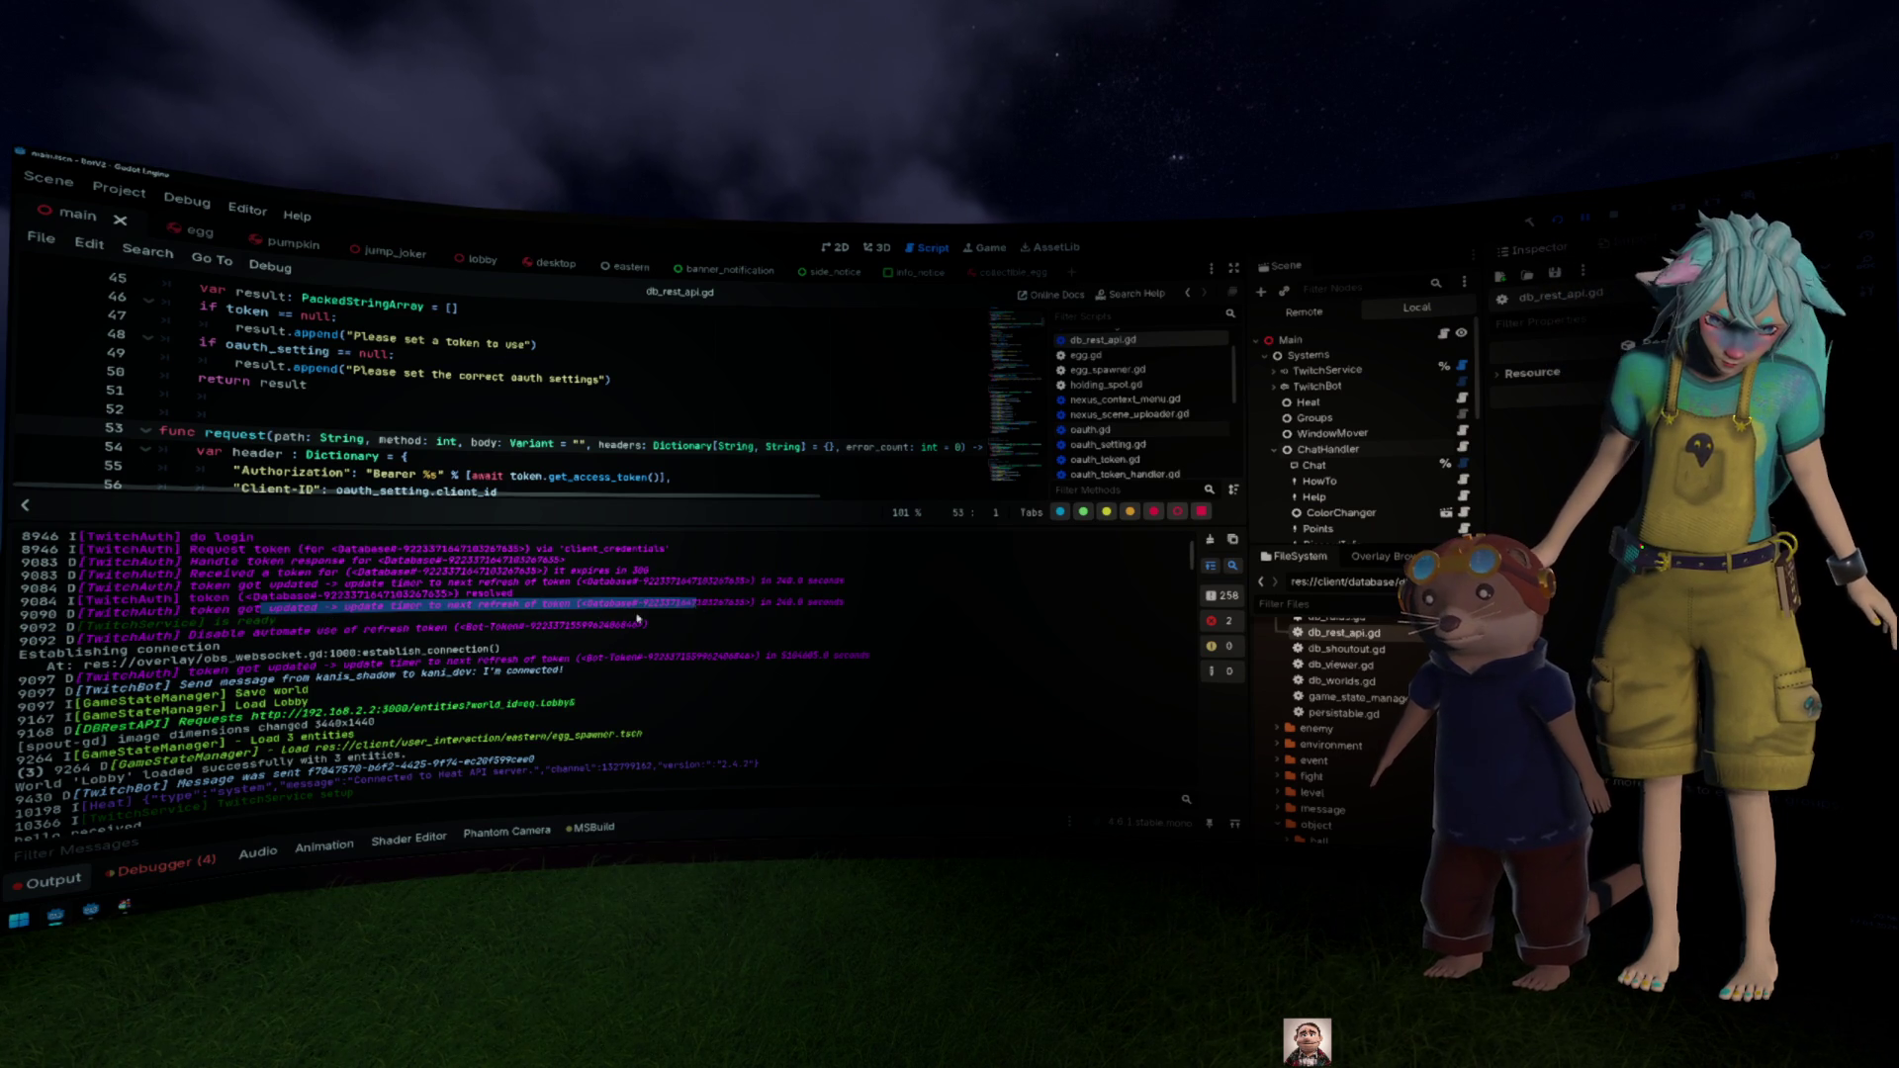
scroll(593, 623, "down", 5)
scroll(580, 614, "down", 5)
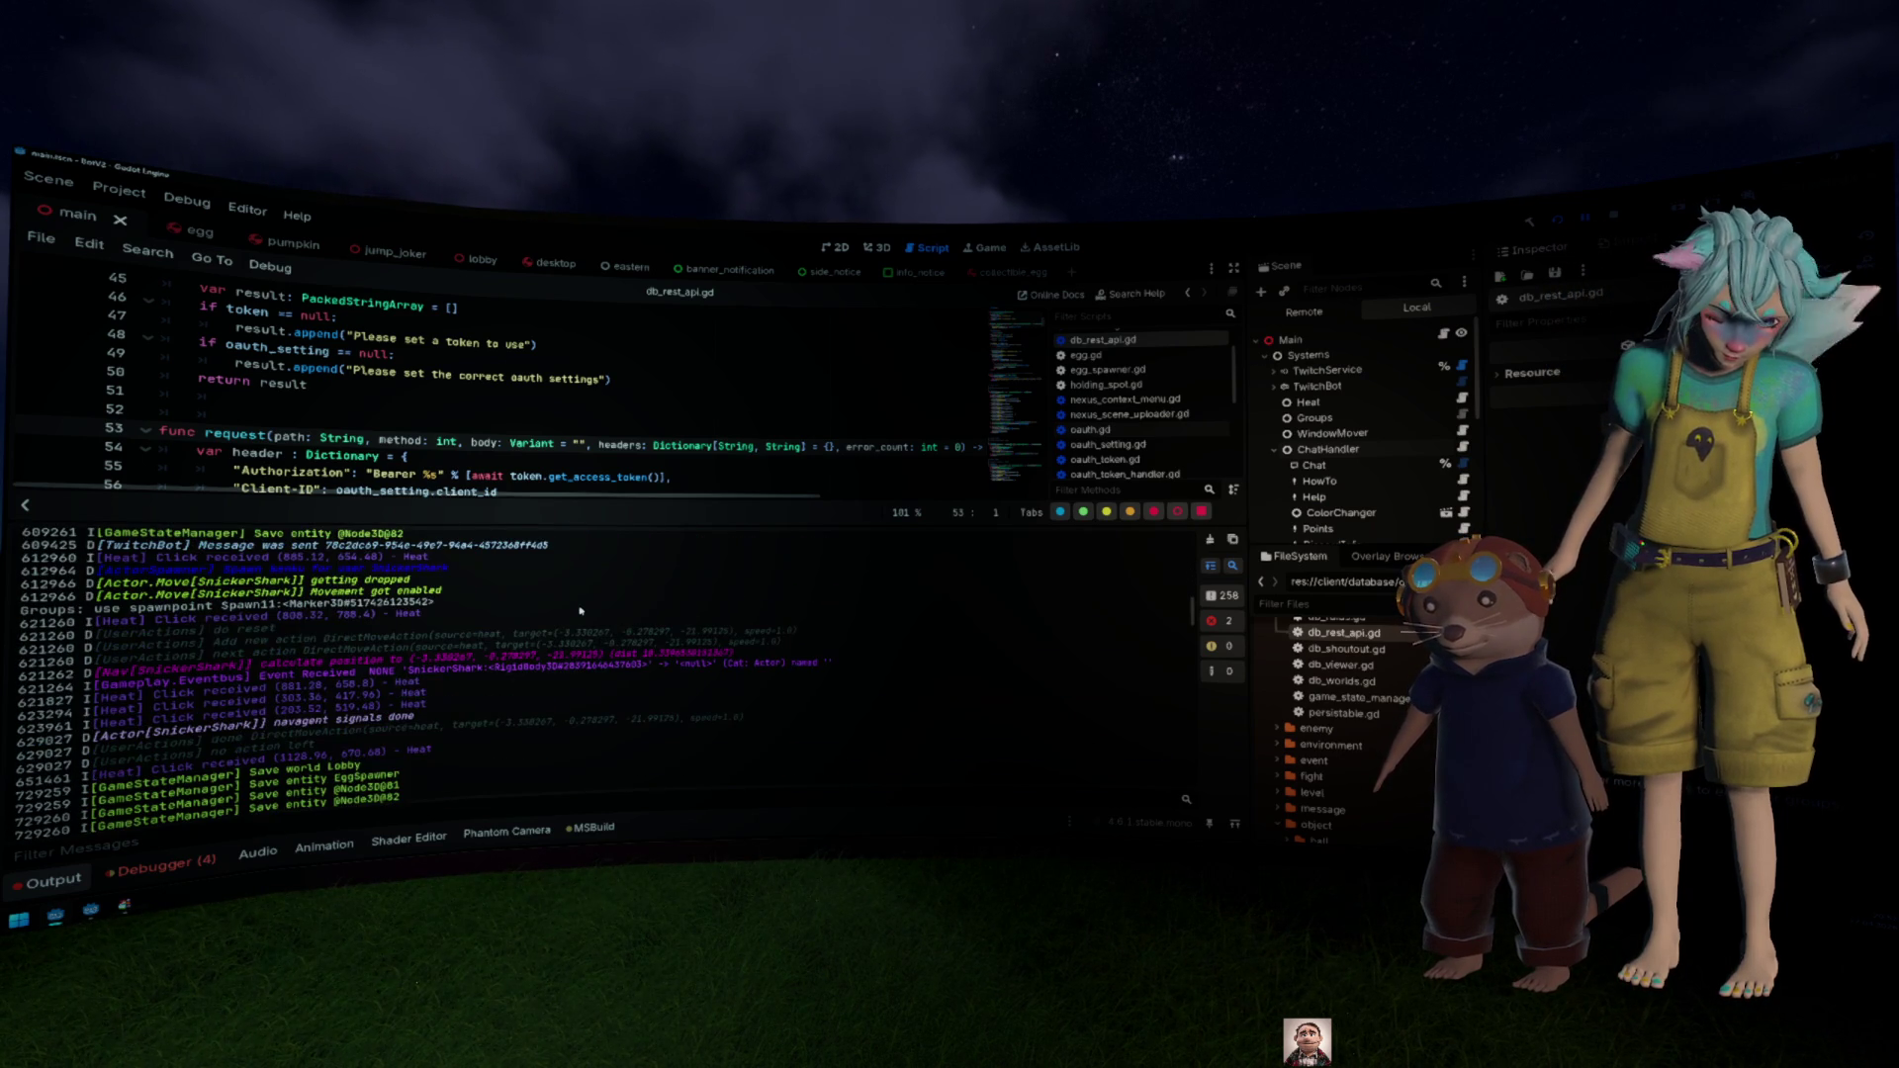
scroll(581, 611, "up", 10)
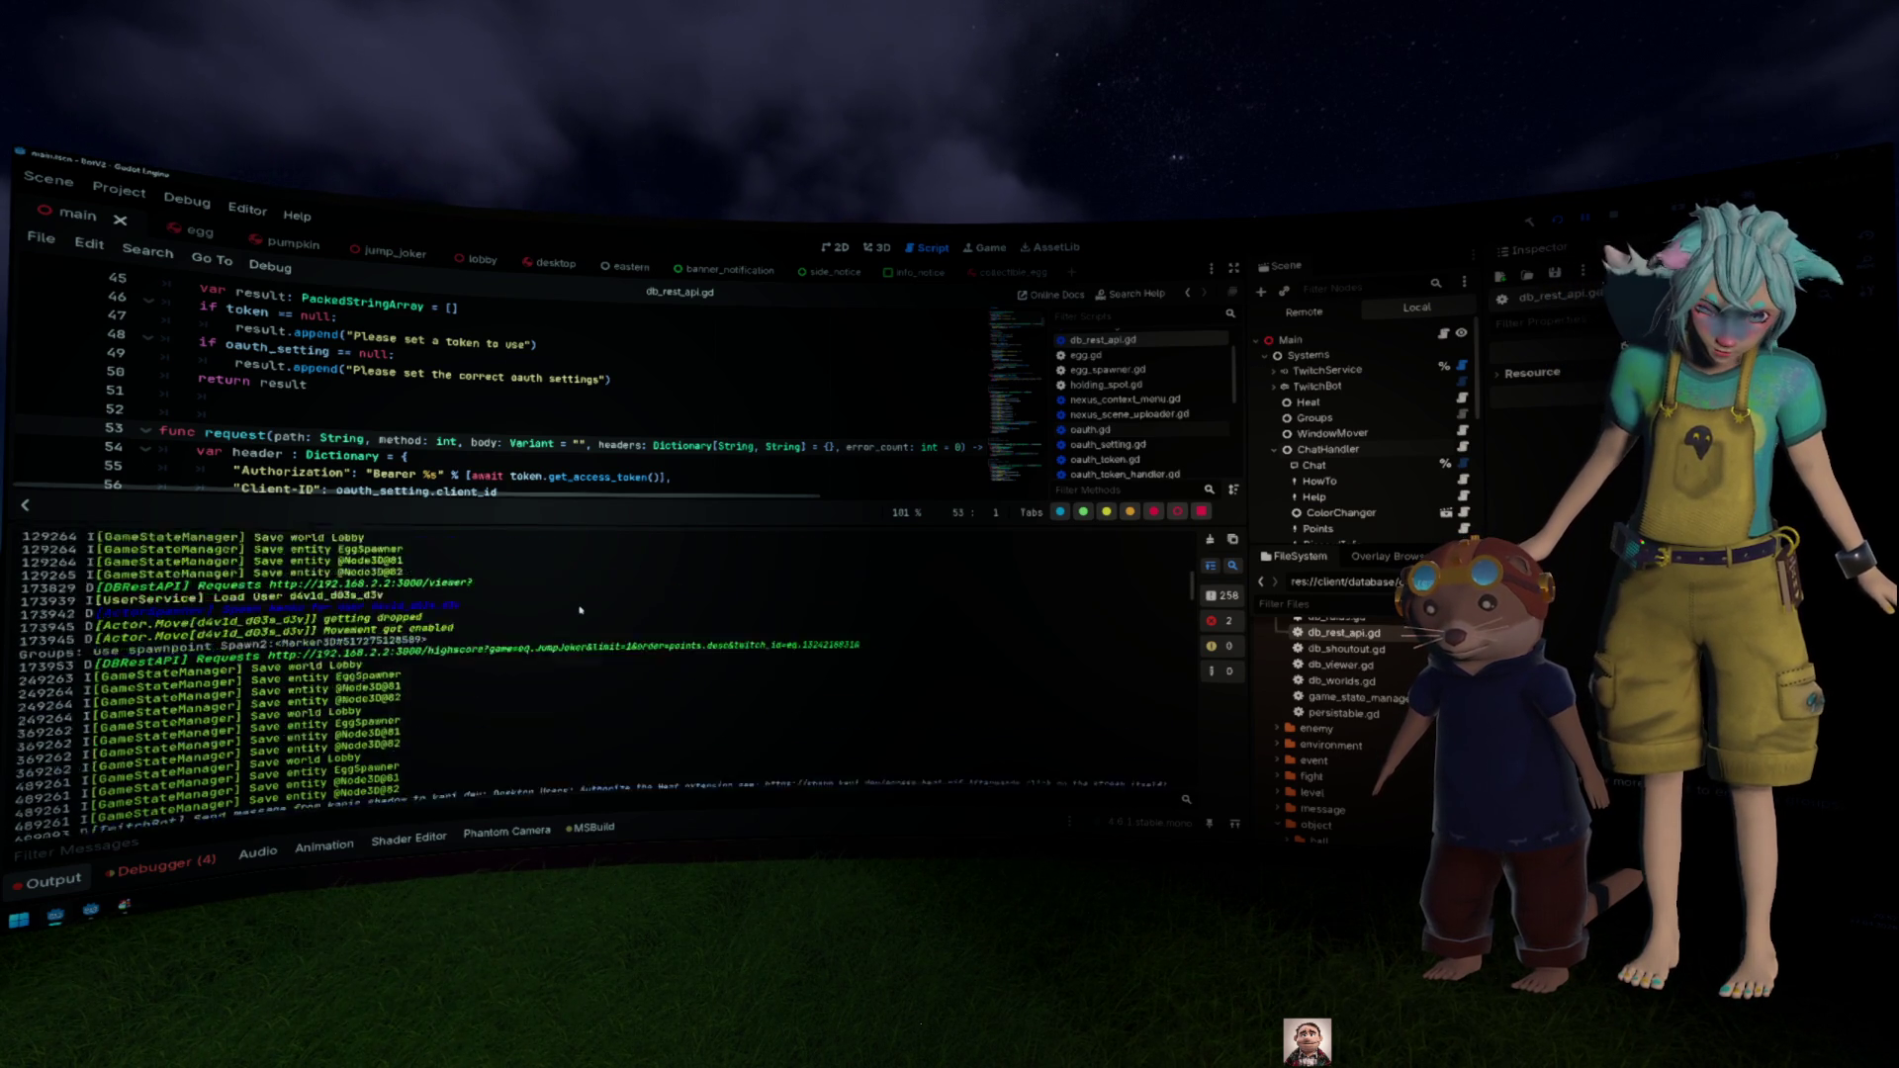
left_click_drag(846, 633, 709, 634)
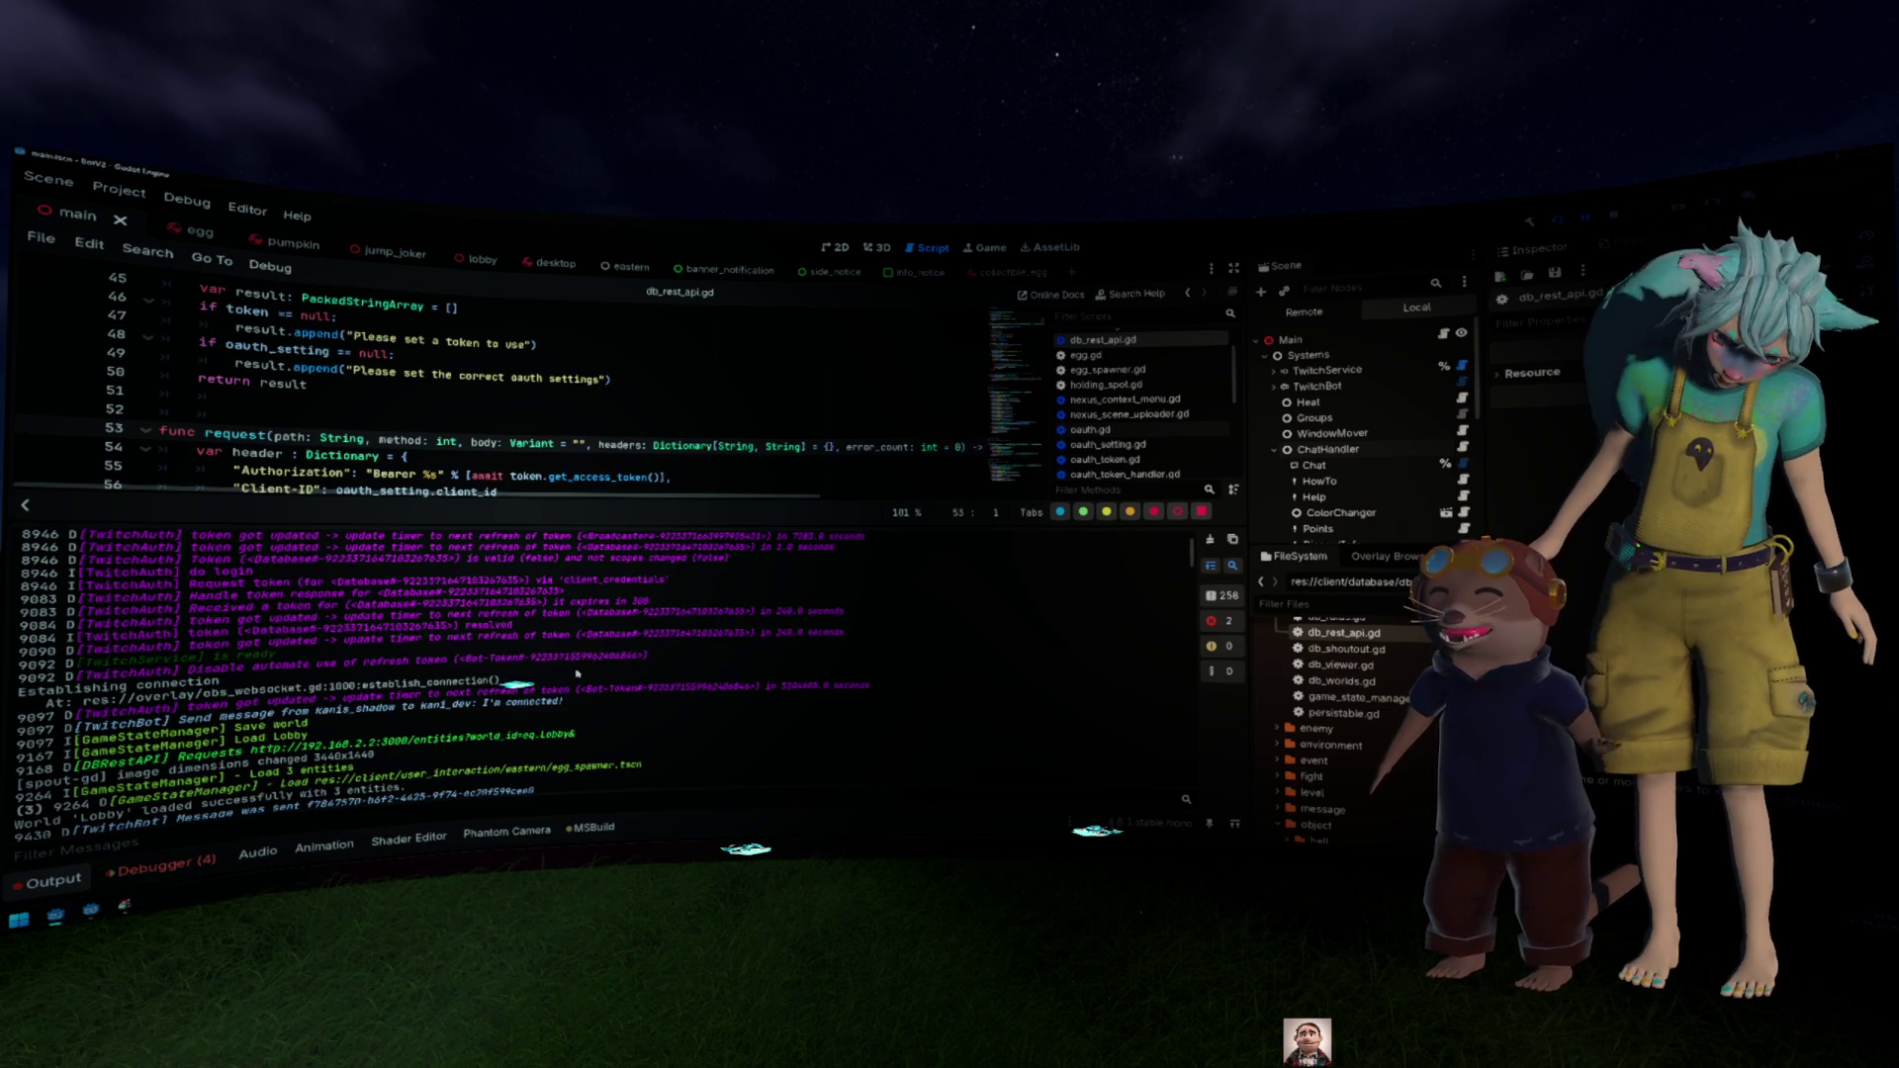
Step: Review earlier log lines, clear the selection, and collapse the bottom panel to enlarge the script
scroll(395, 634, "up", 3)
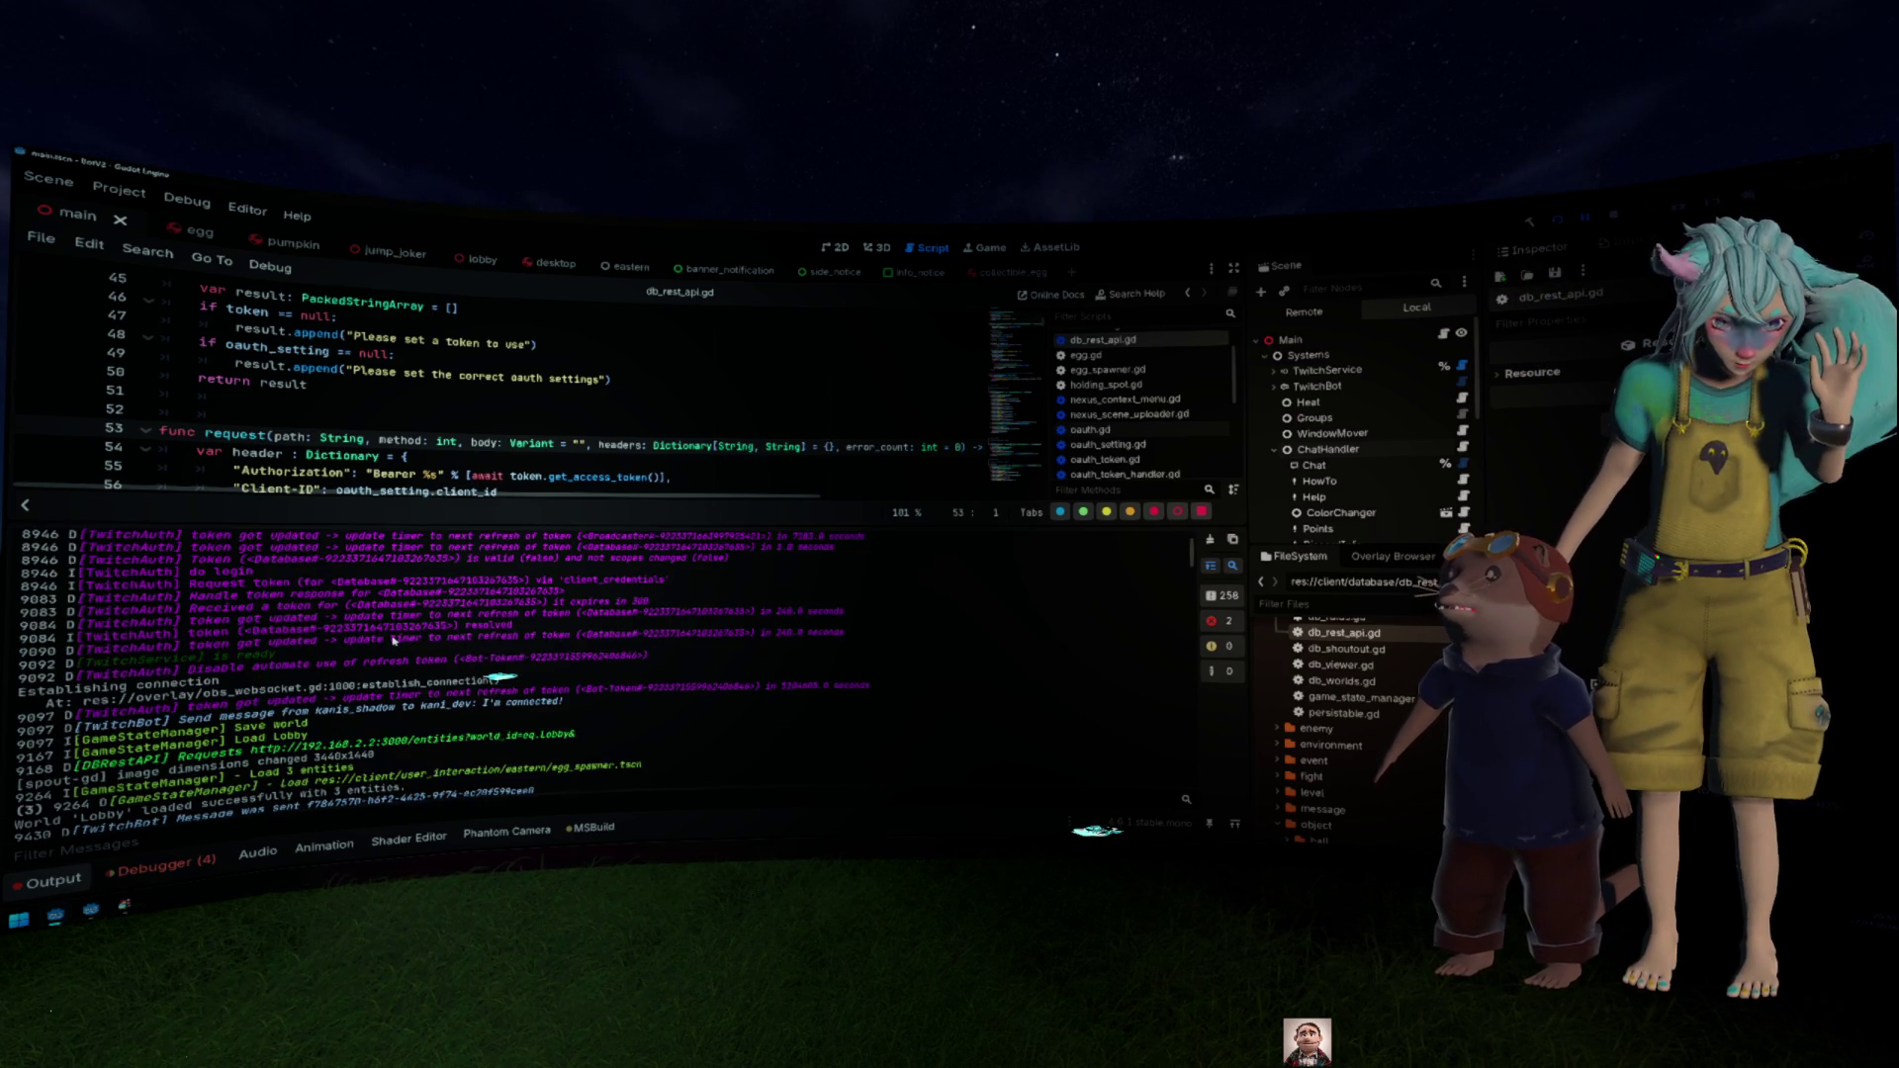
scroll(393, 641, "up", 1)
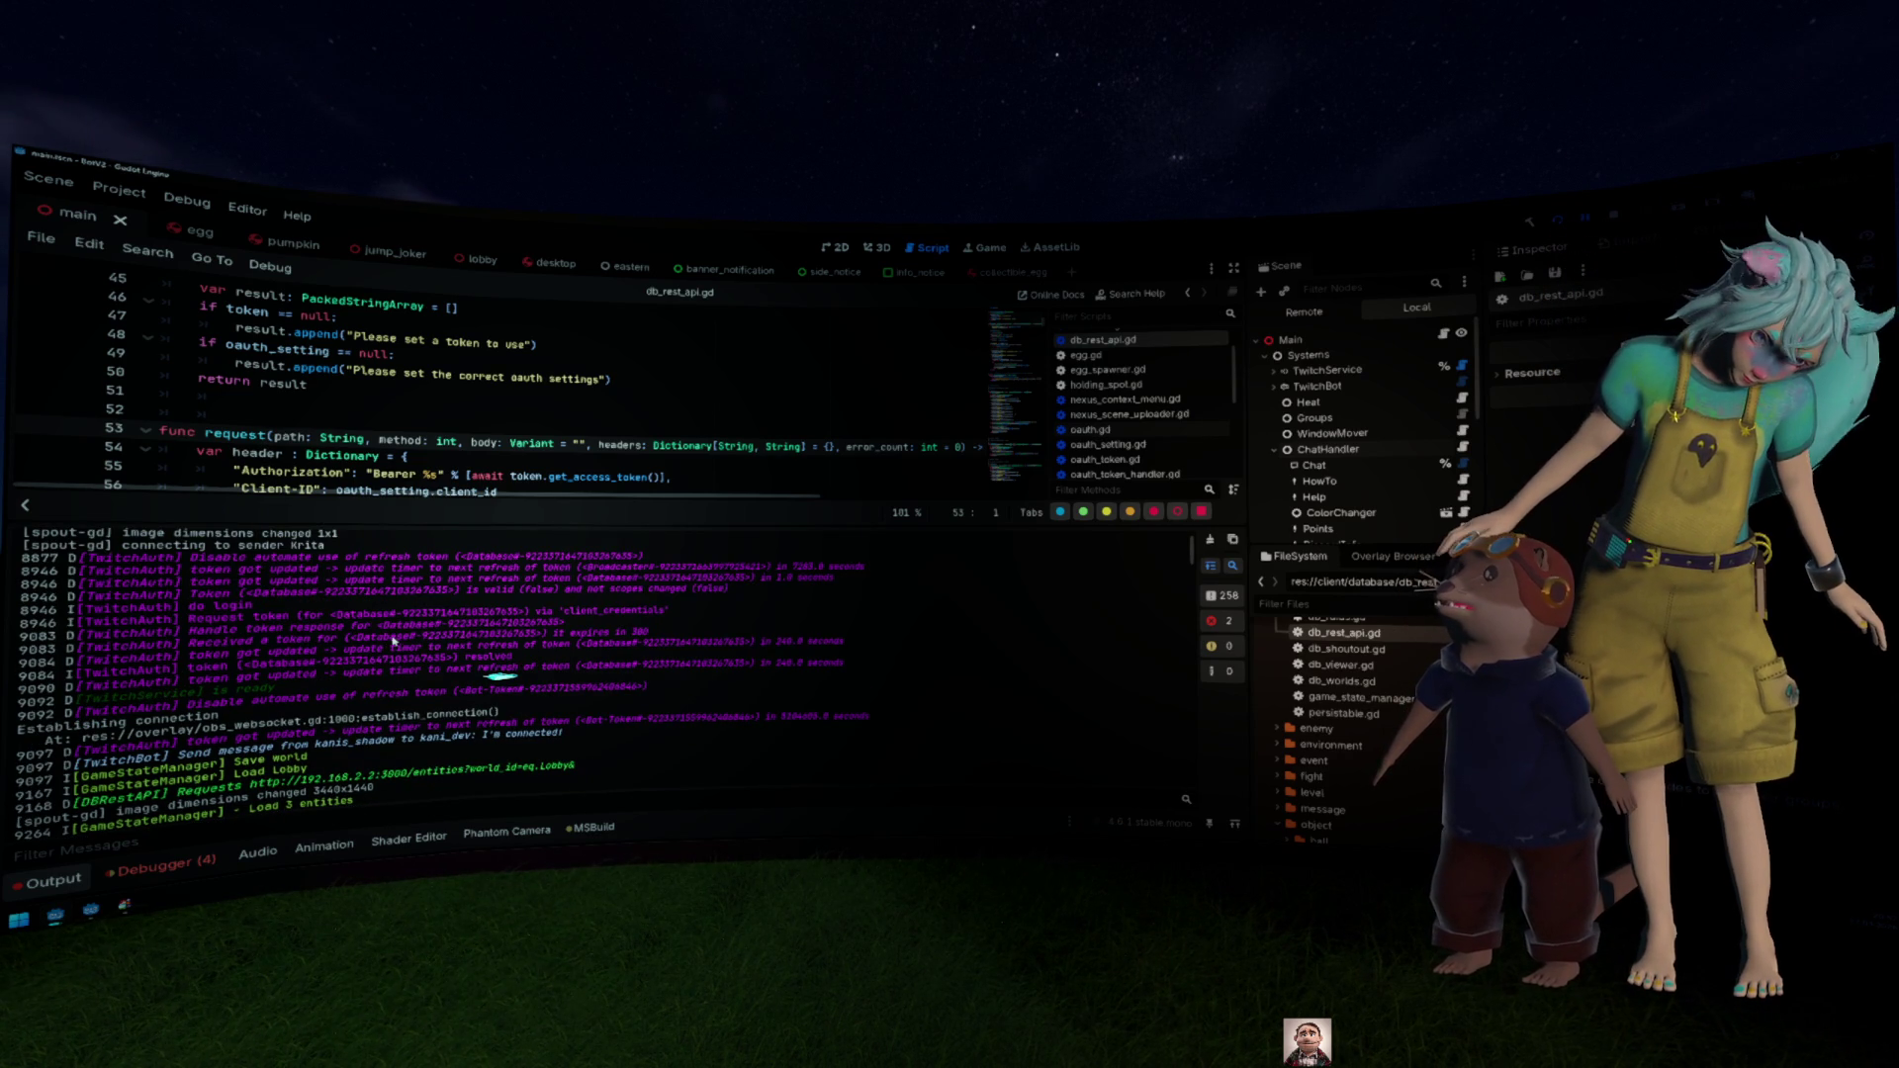
scroll(394, 641, "up", 1)
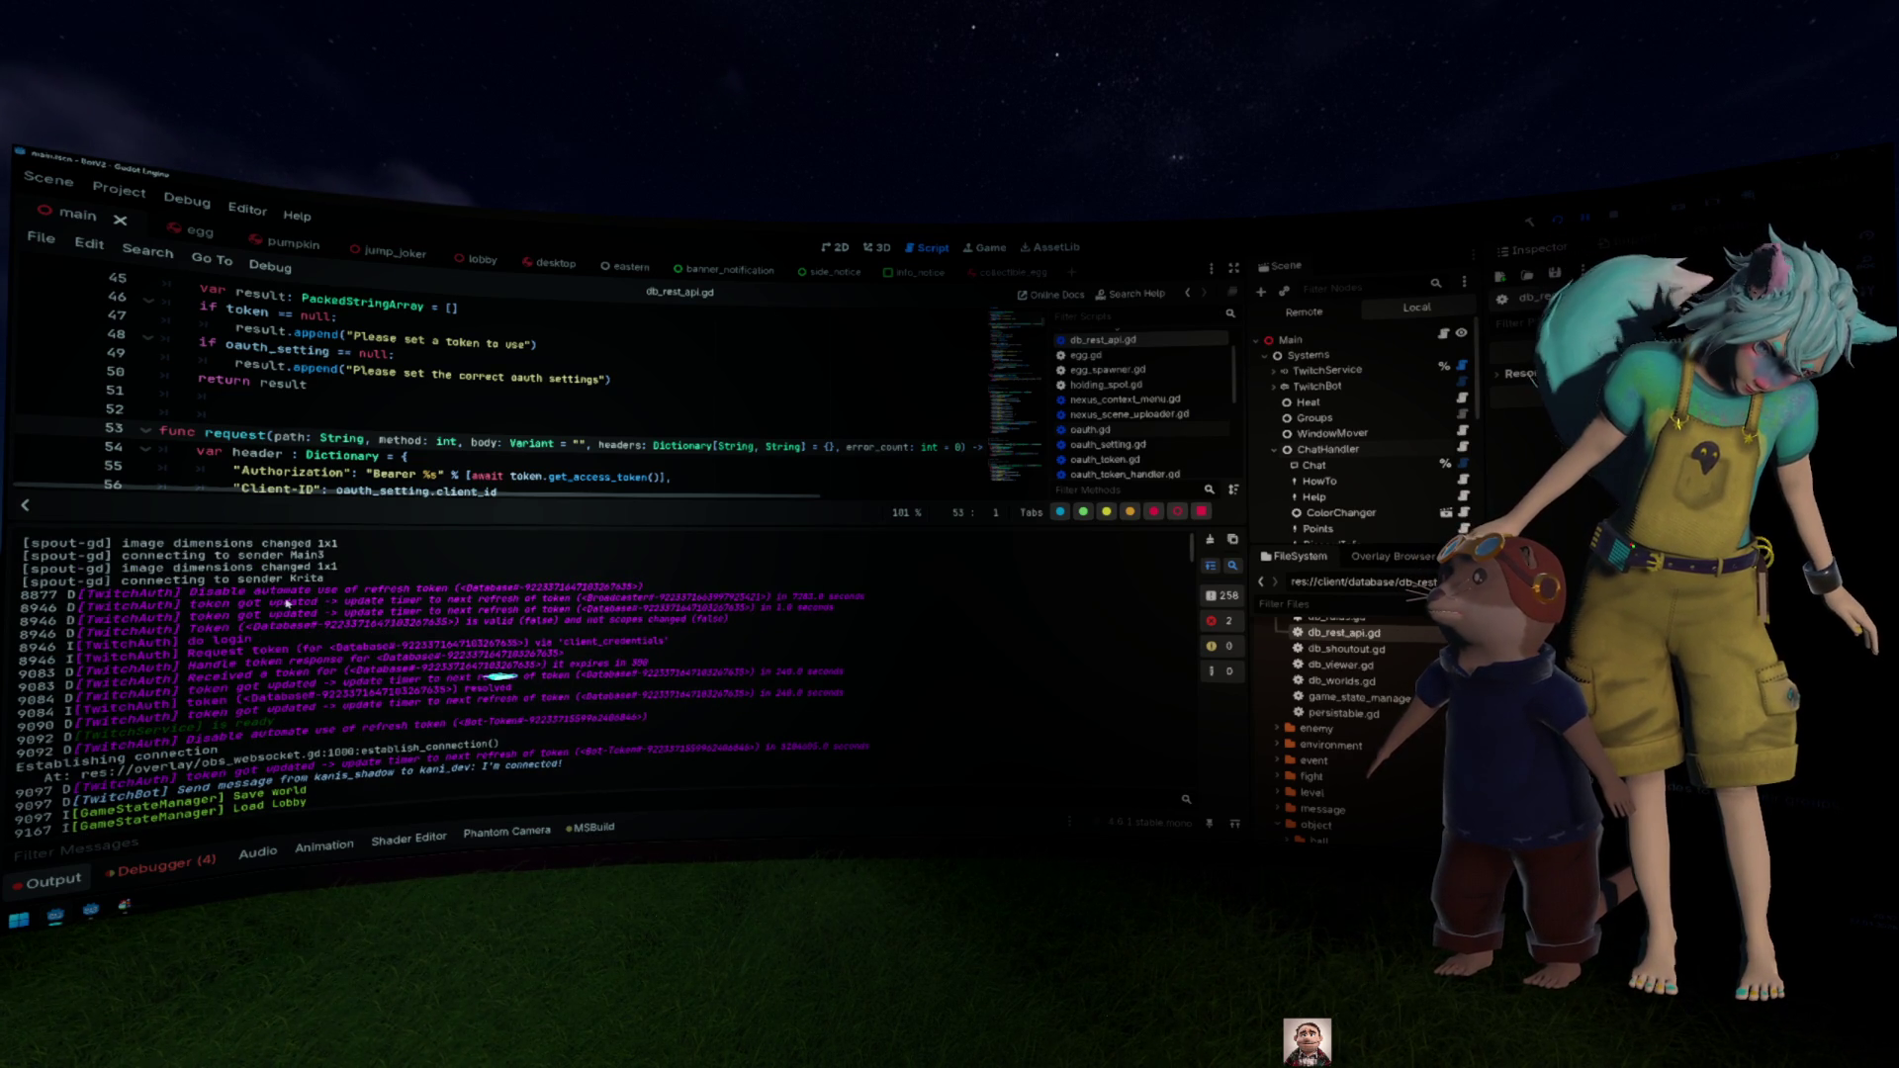
left_click_drag(291, 604, 445, 668)
left_click(494, 668)
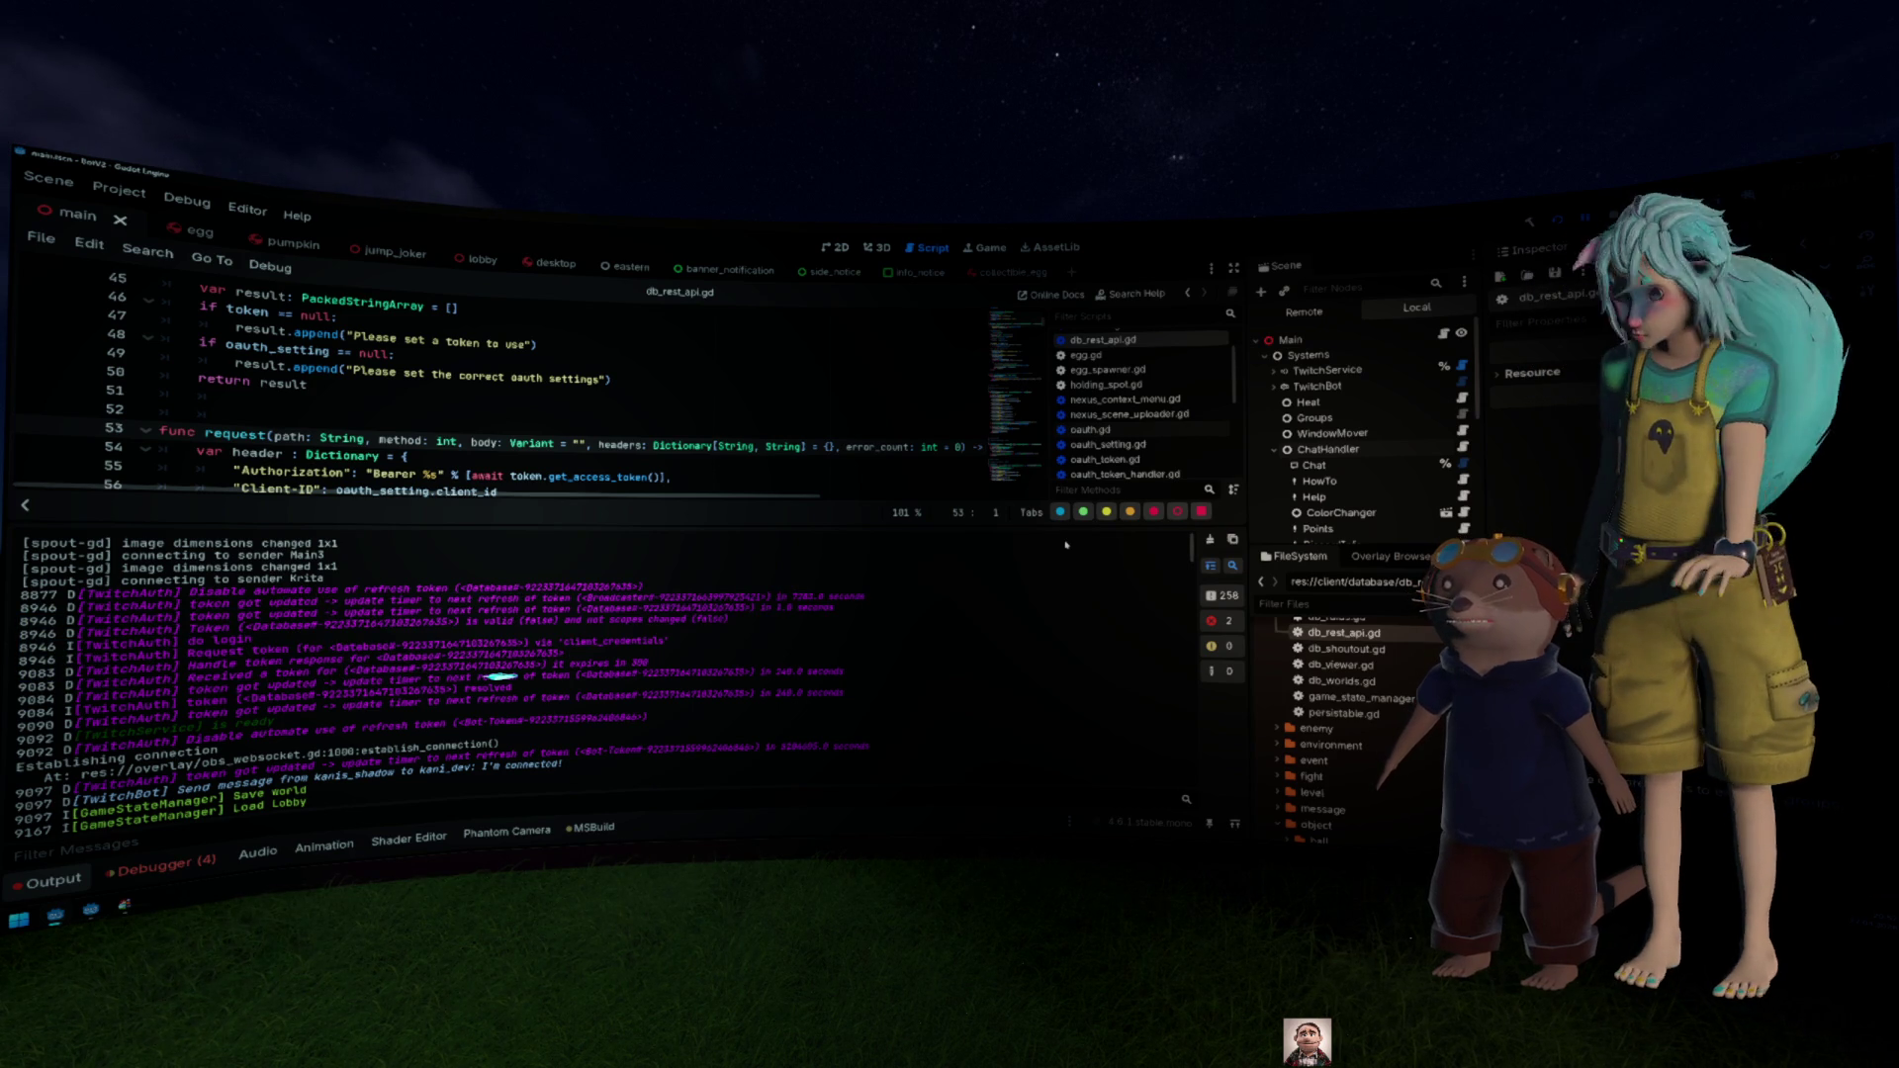
left_click(724, 666)
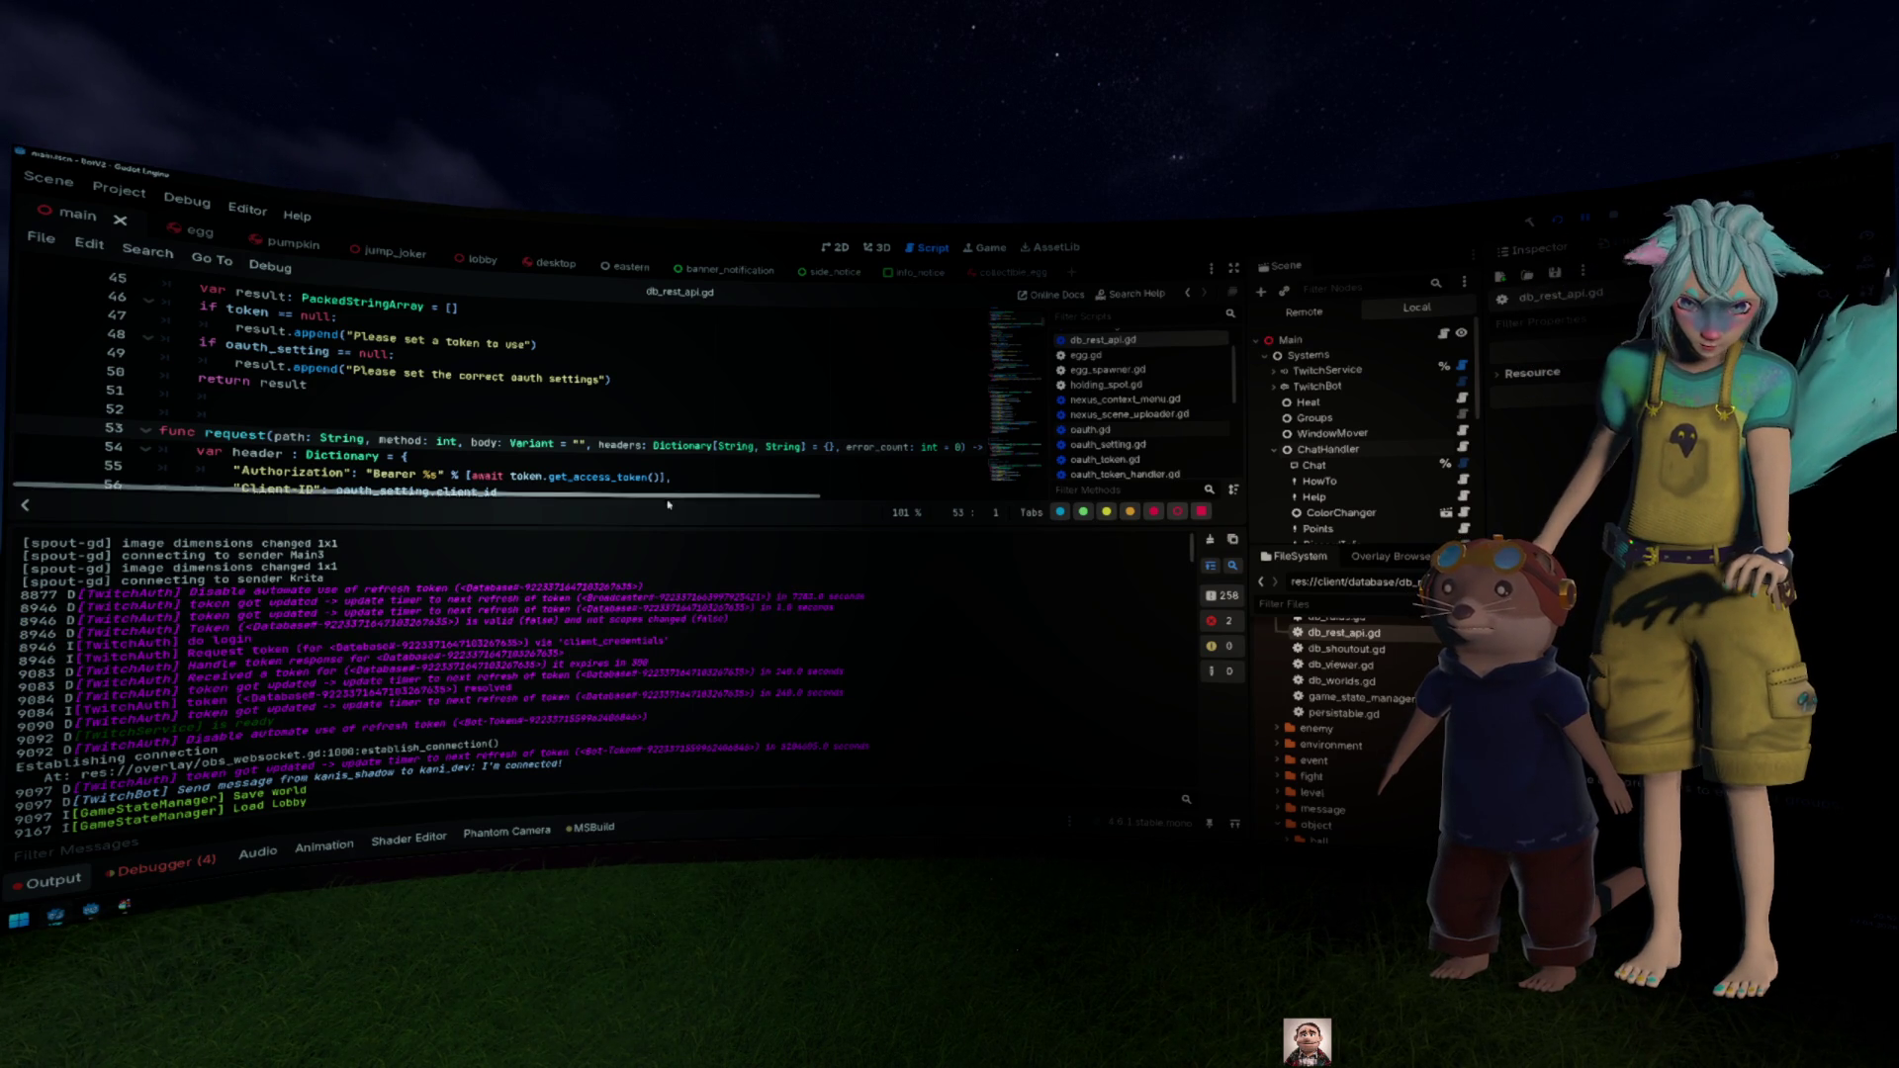
left_click(53, 879)
scroll(552, 659, "up", 5)
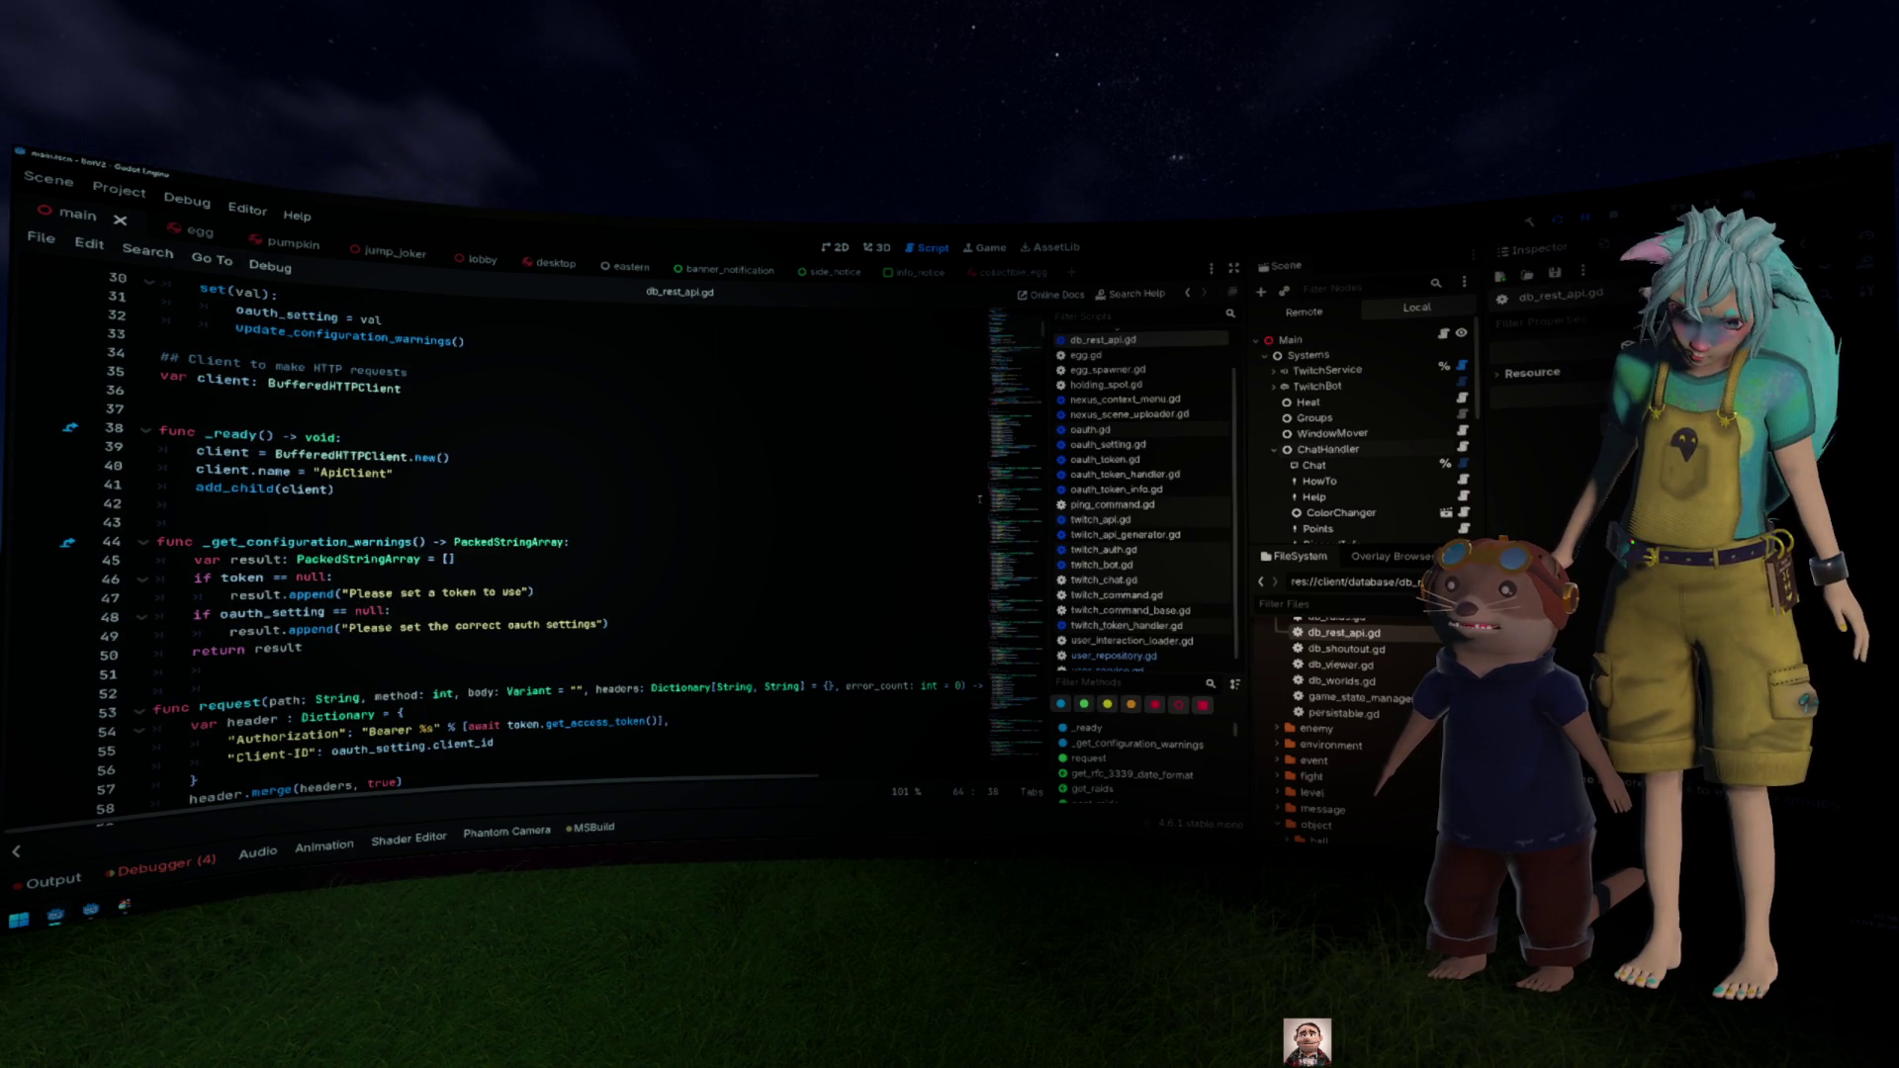
left_click(1125, 474)
scroll(575, 542, "down", 2)
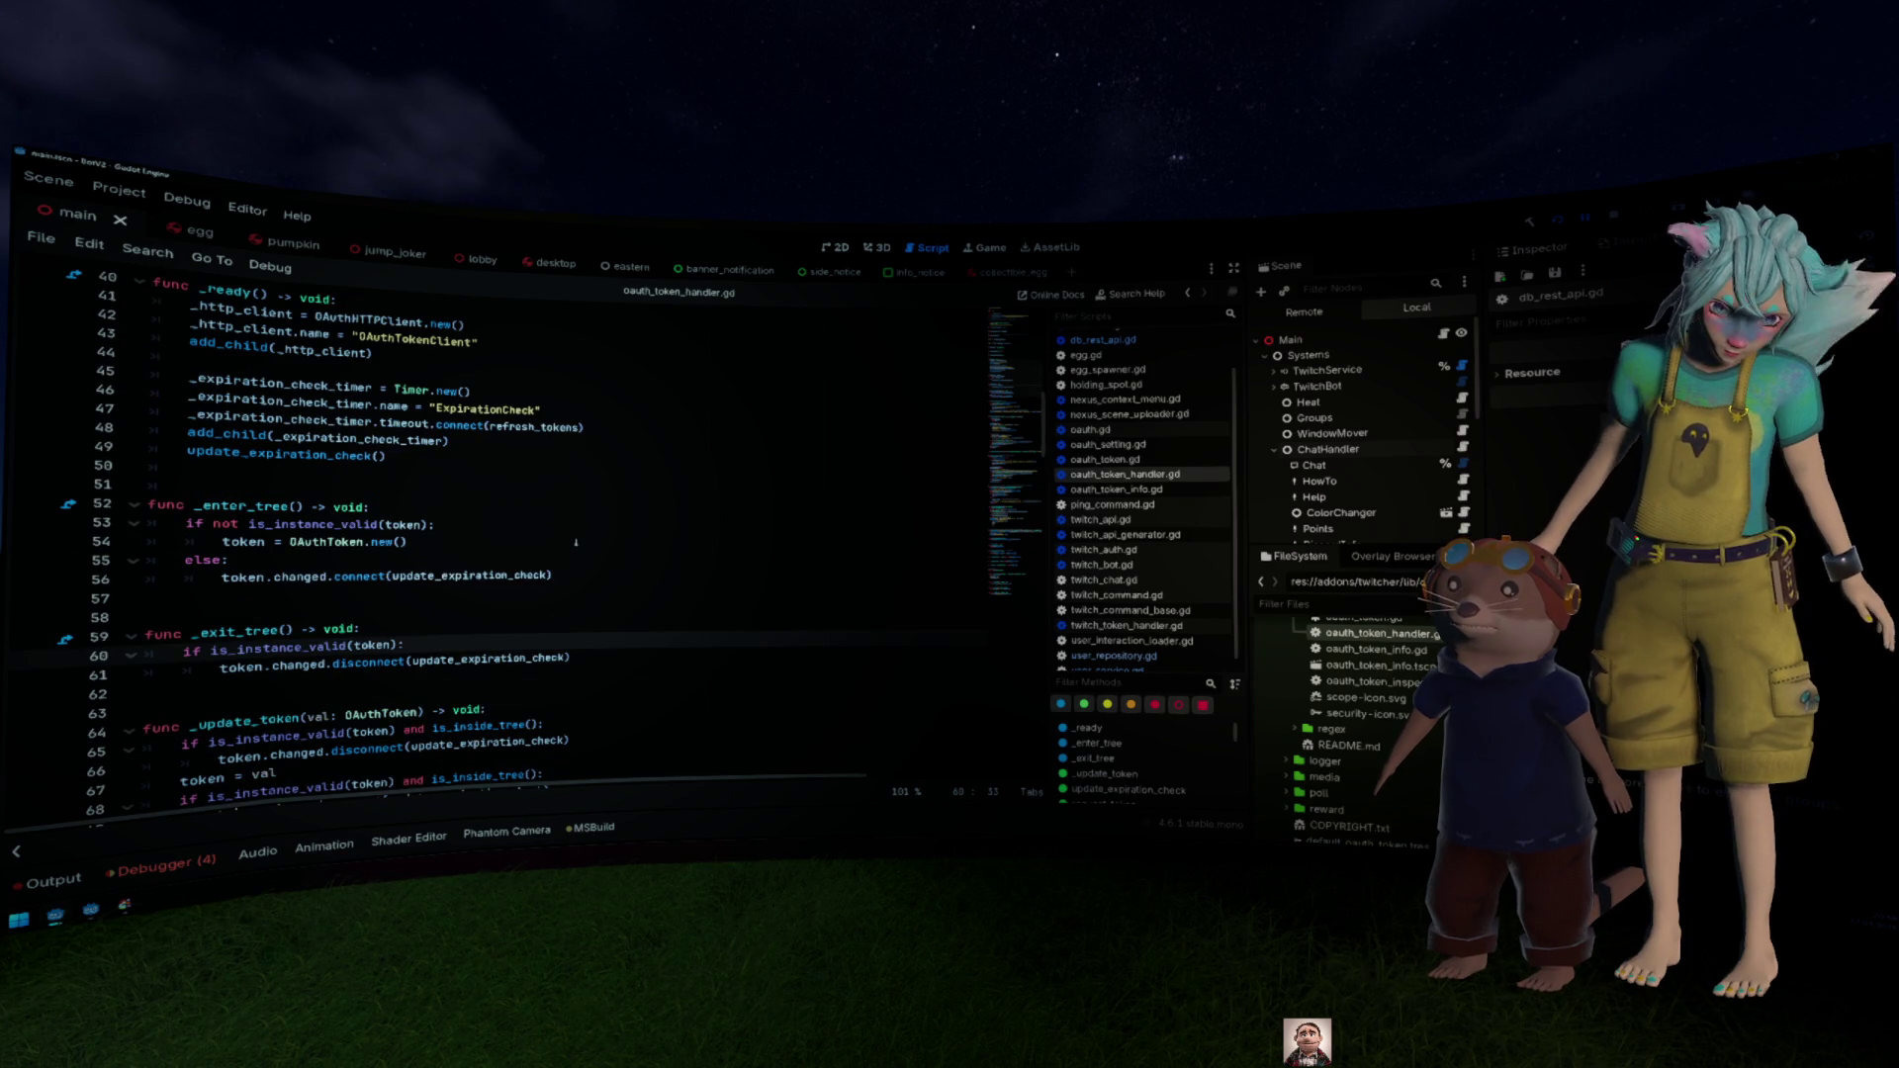
scroll(575, 541, "up", 3)
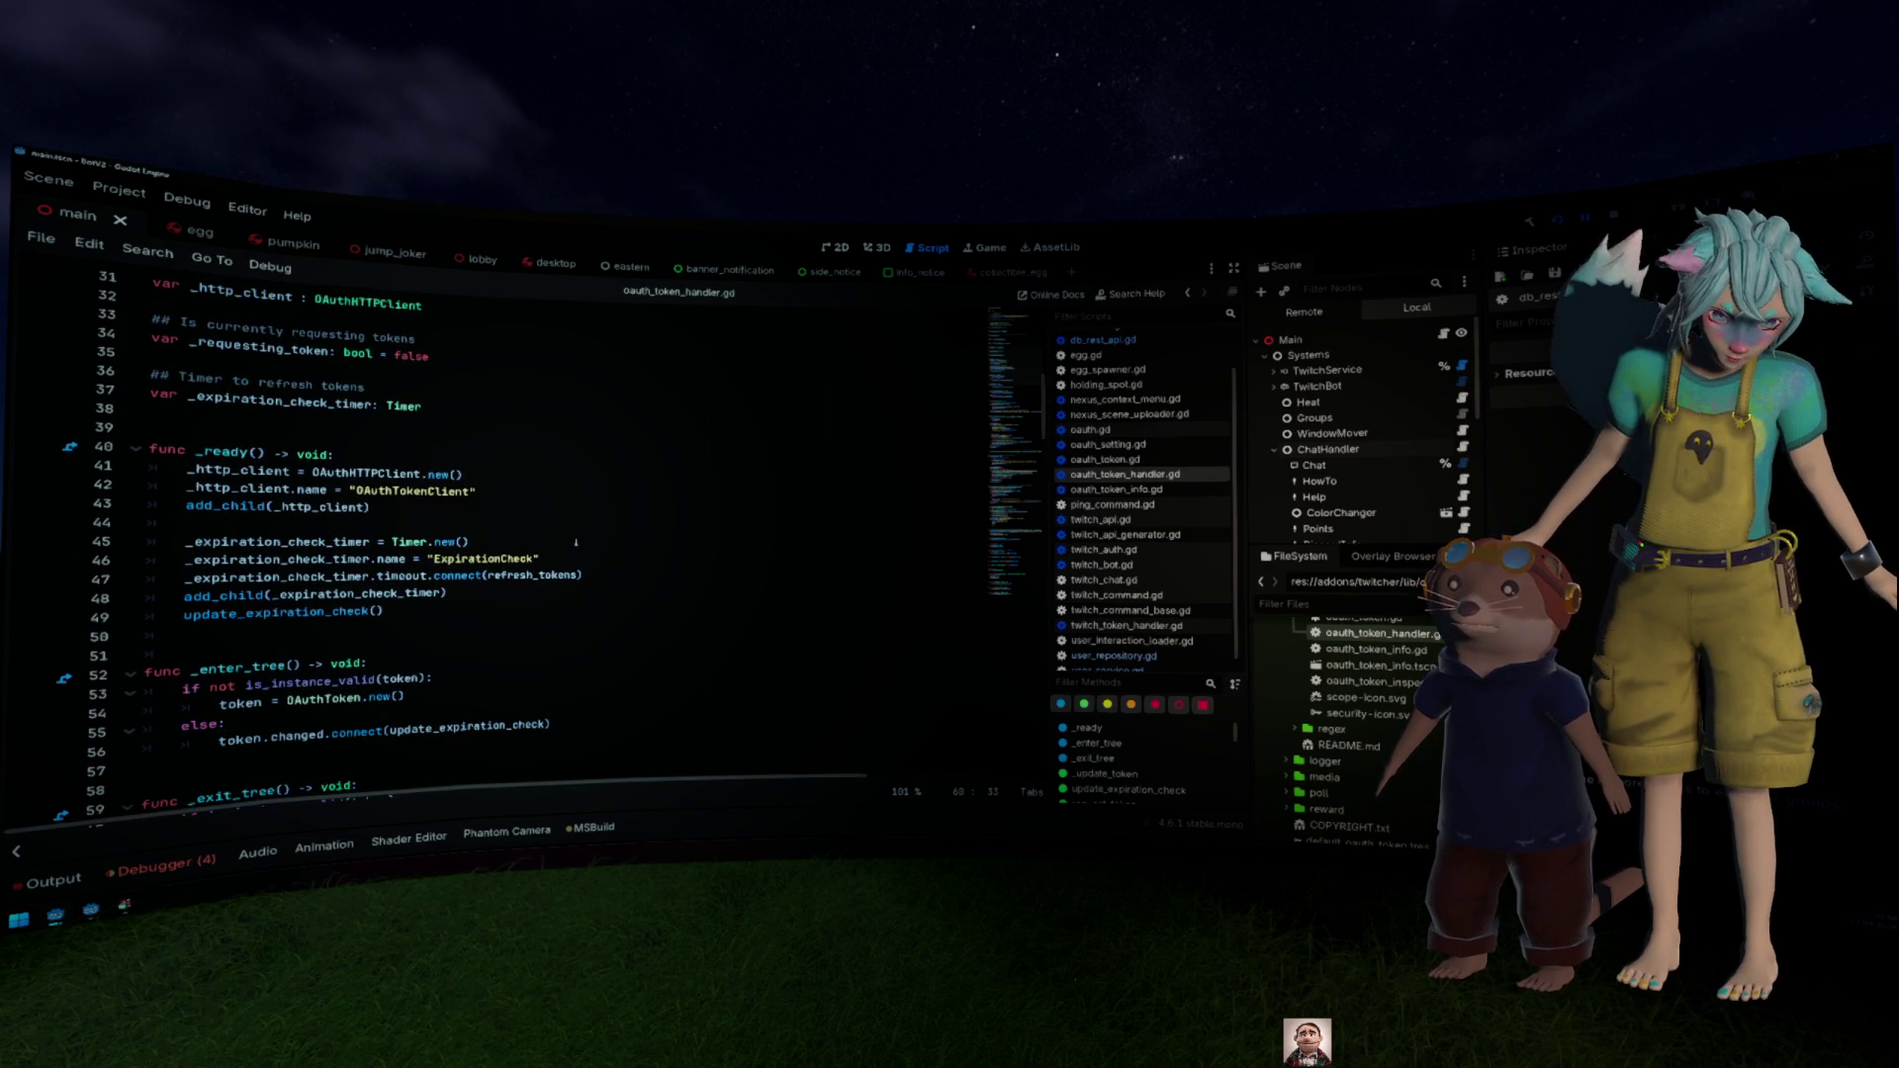
scroll(576, 542, "up", 1)
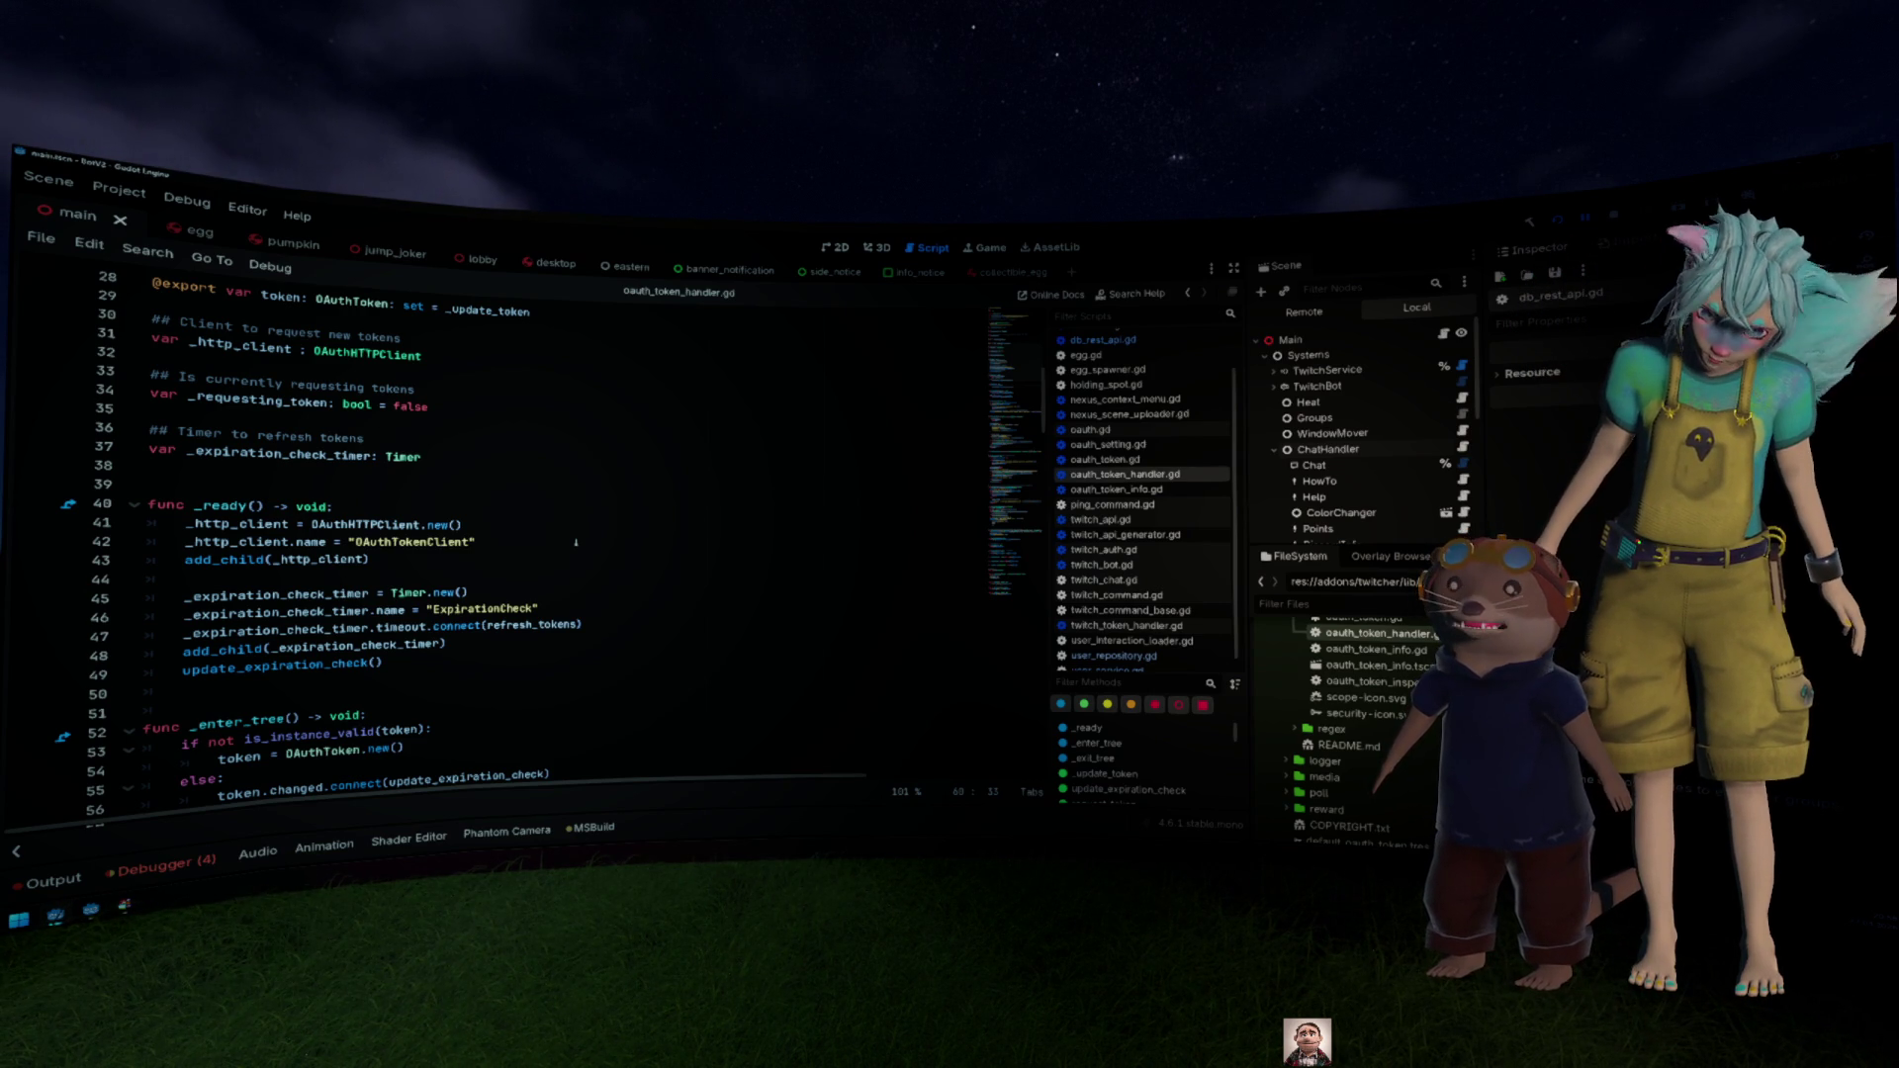
scroll(576, 542, "down", 2)
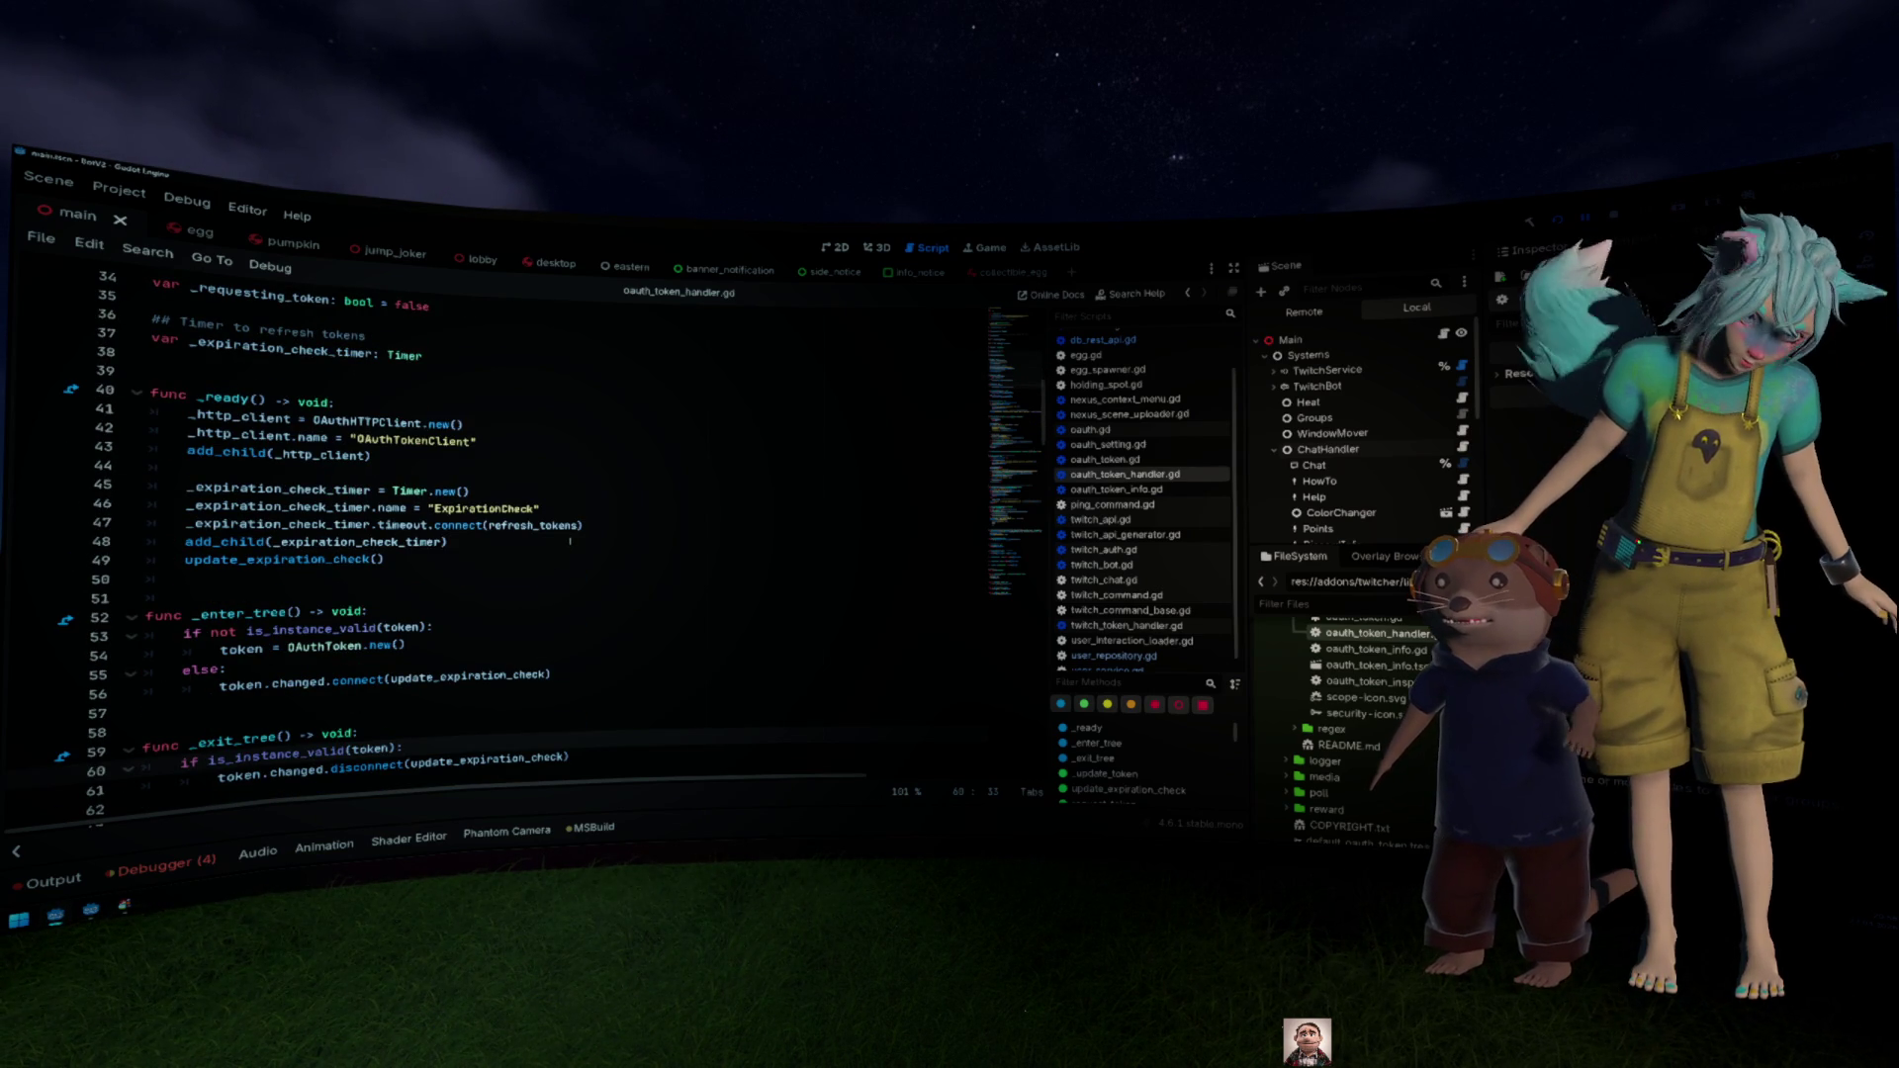
scroll(570, 542, "down", 7)
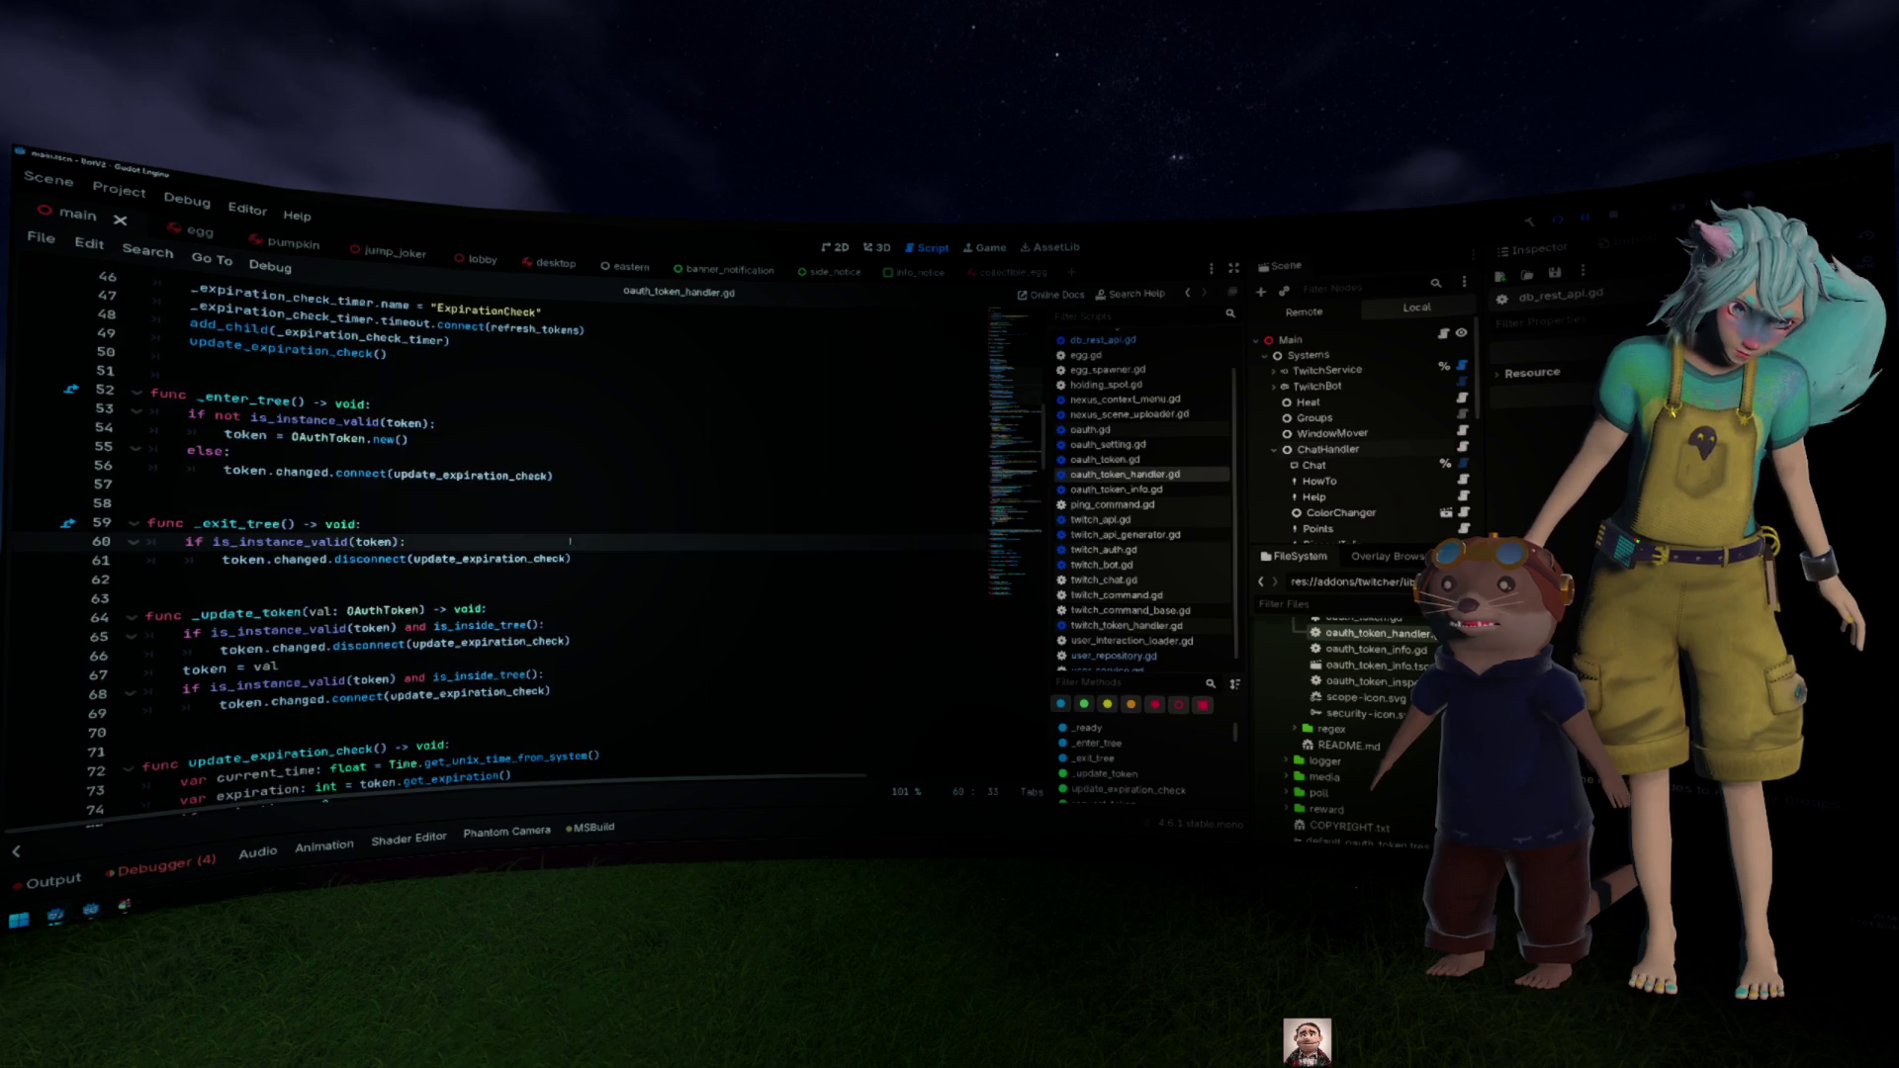
scroll(569, 542, "down", 3)
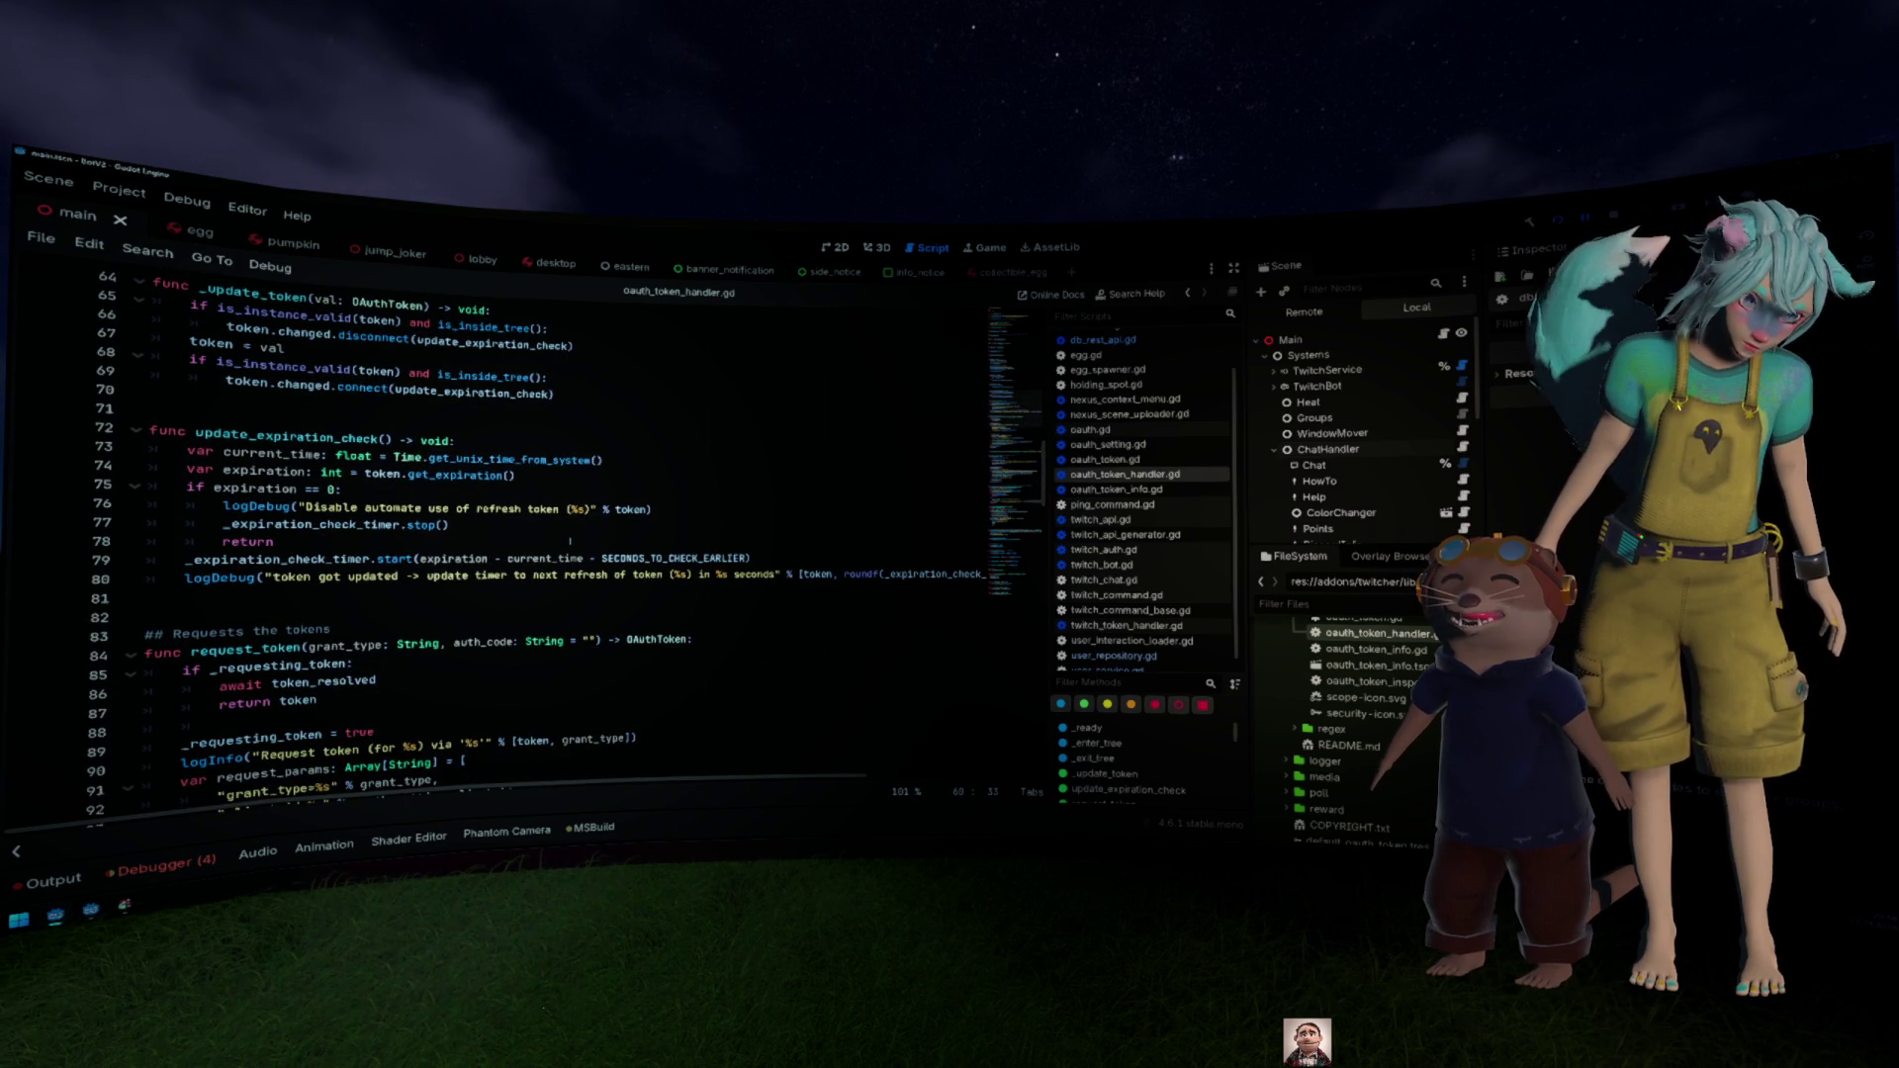
scroll(569, 542, "down", 3)
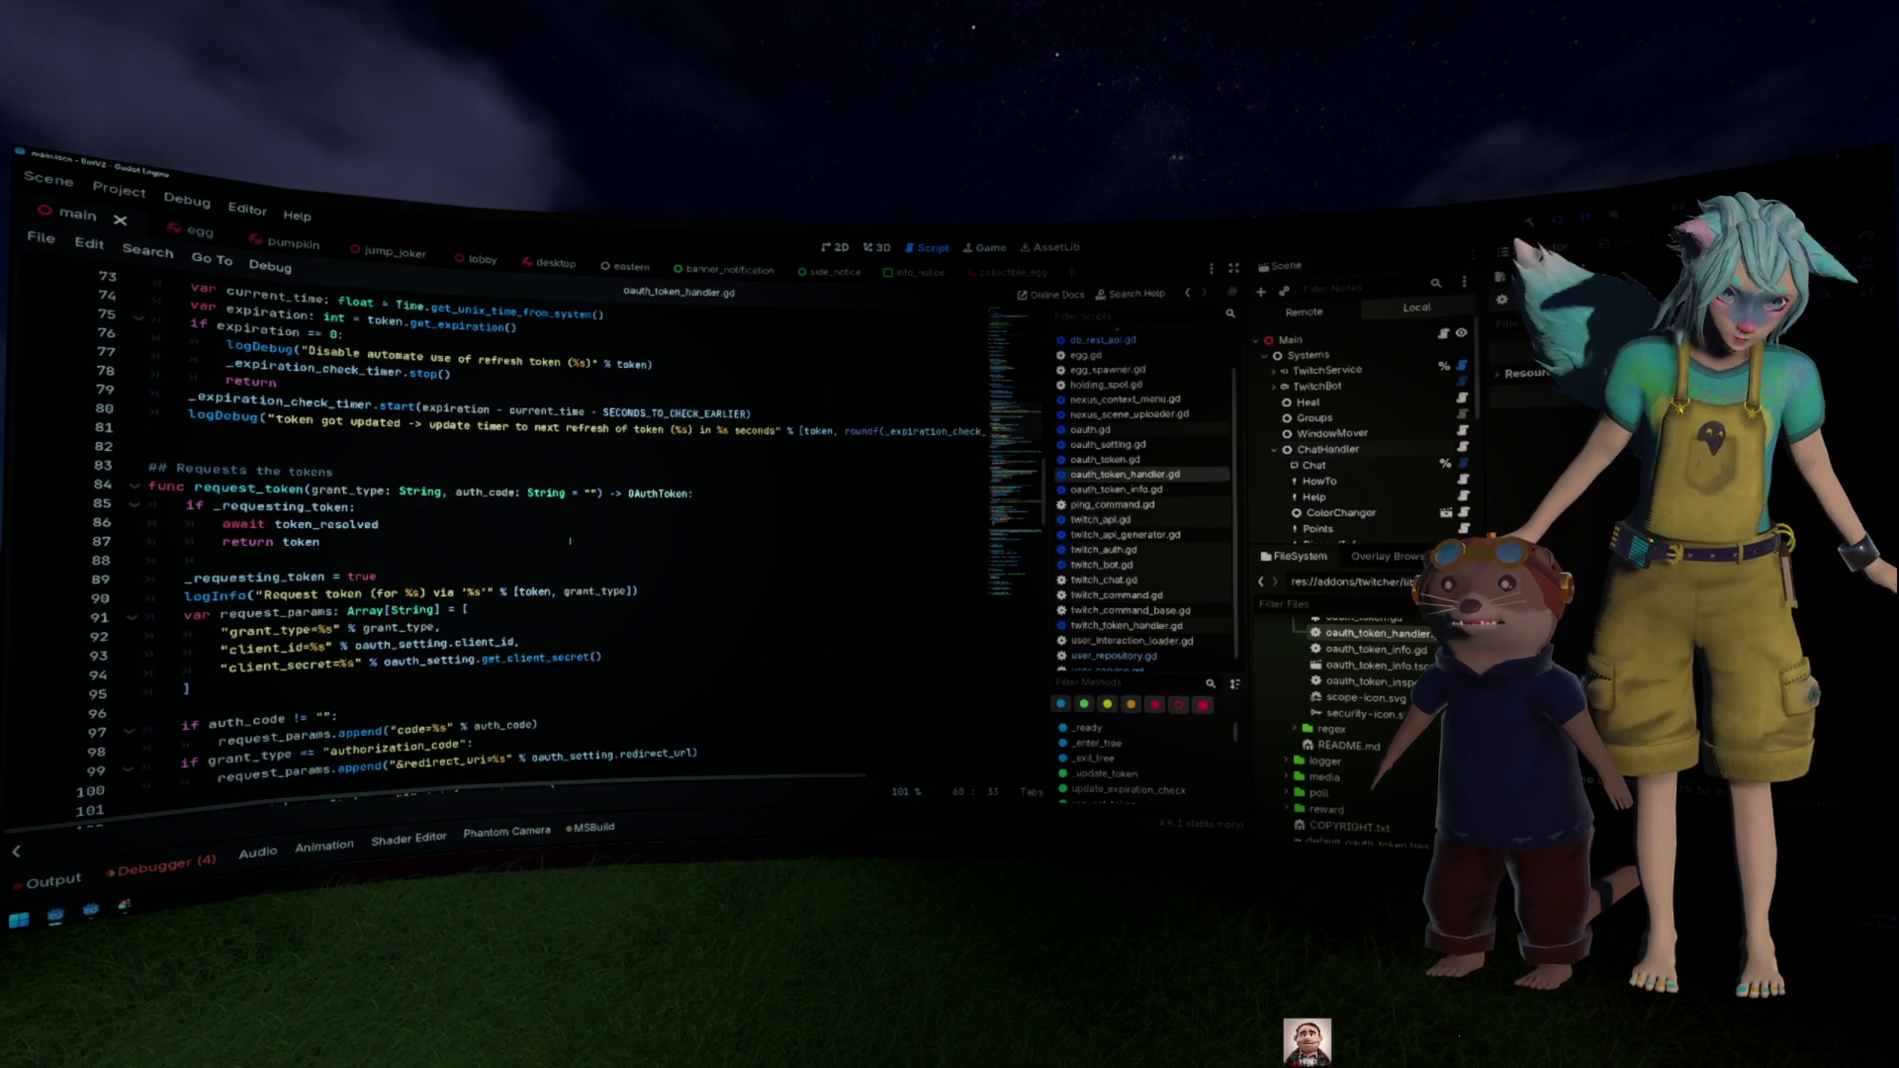
scroll(570, 542, "down", 3)
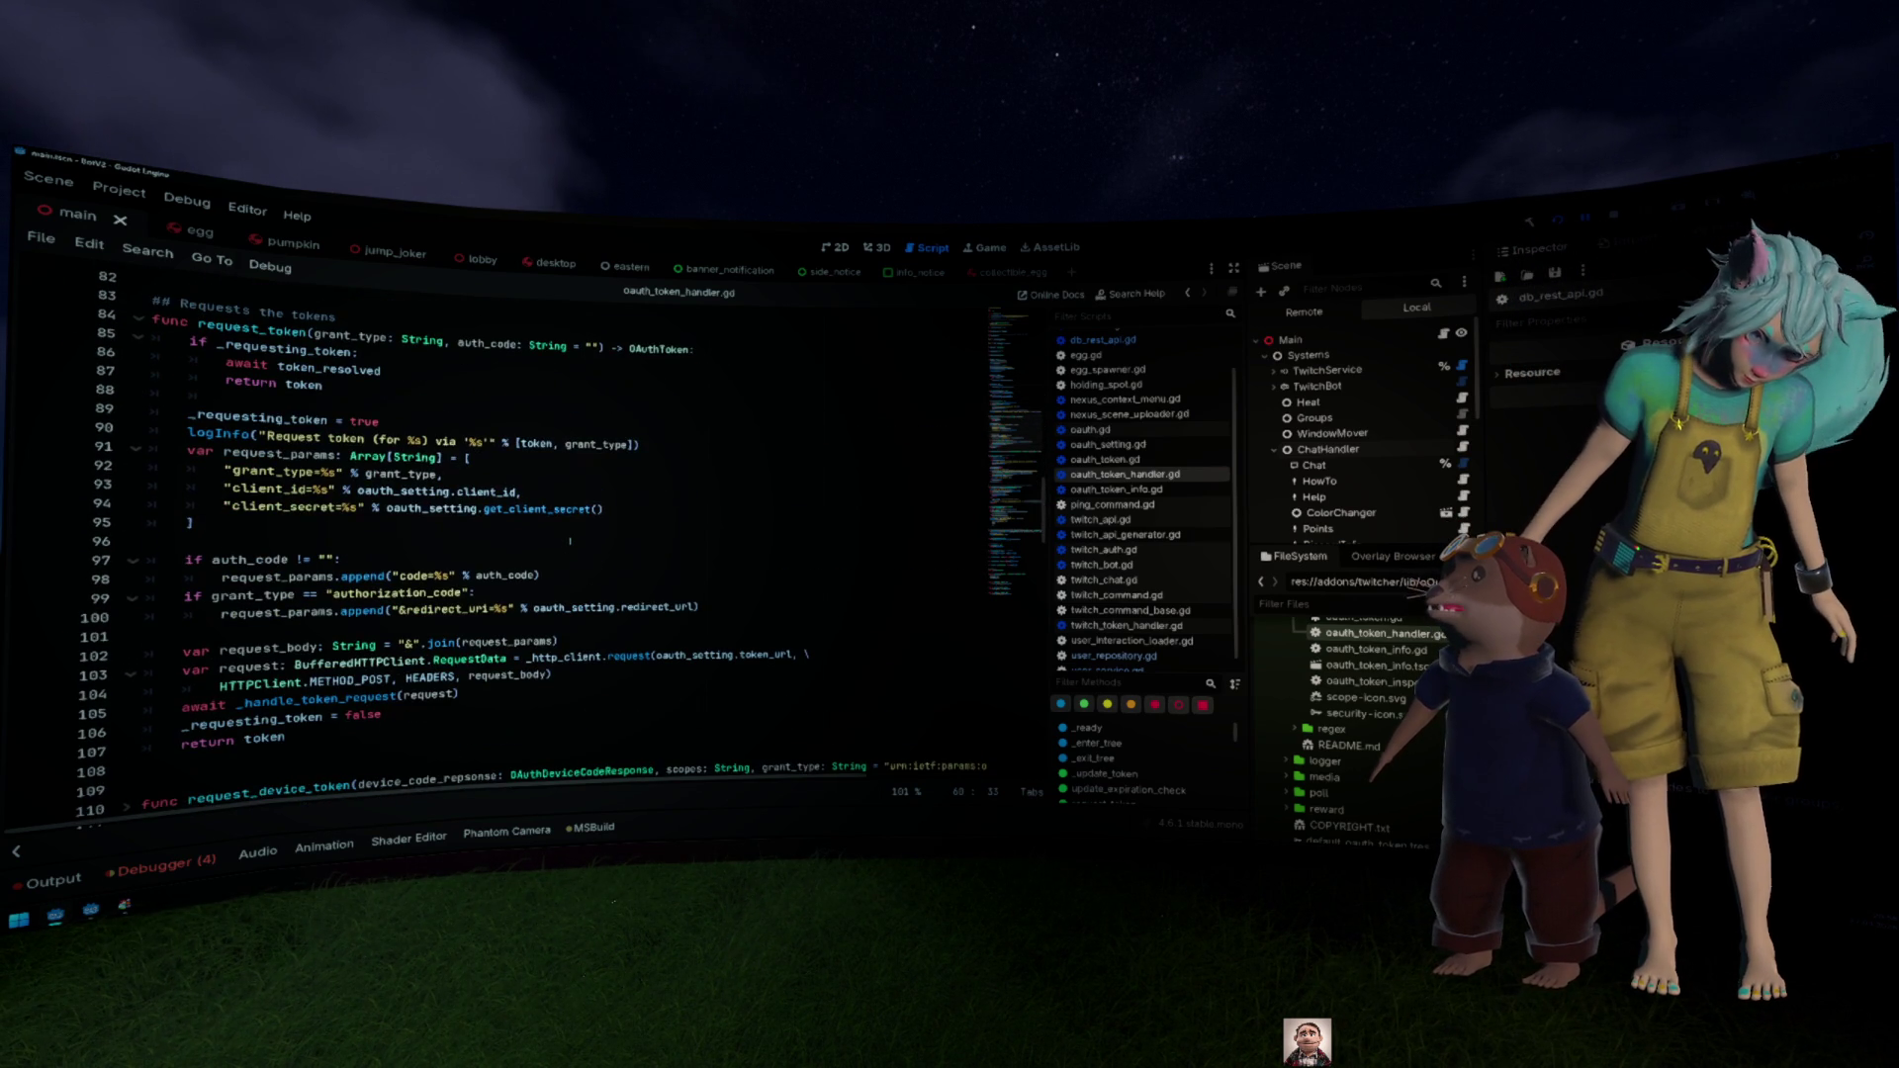
scroll(569, 542, "down", 4)
scroll(570, 542, "down", 1)
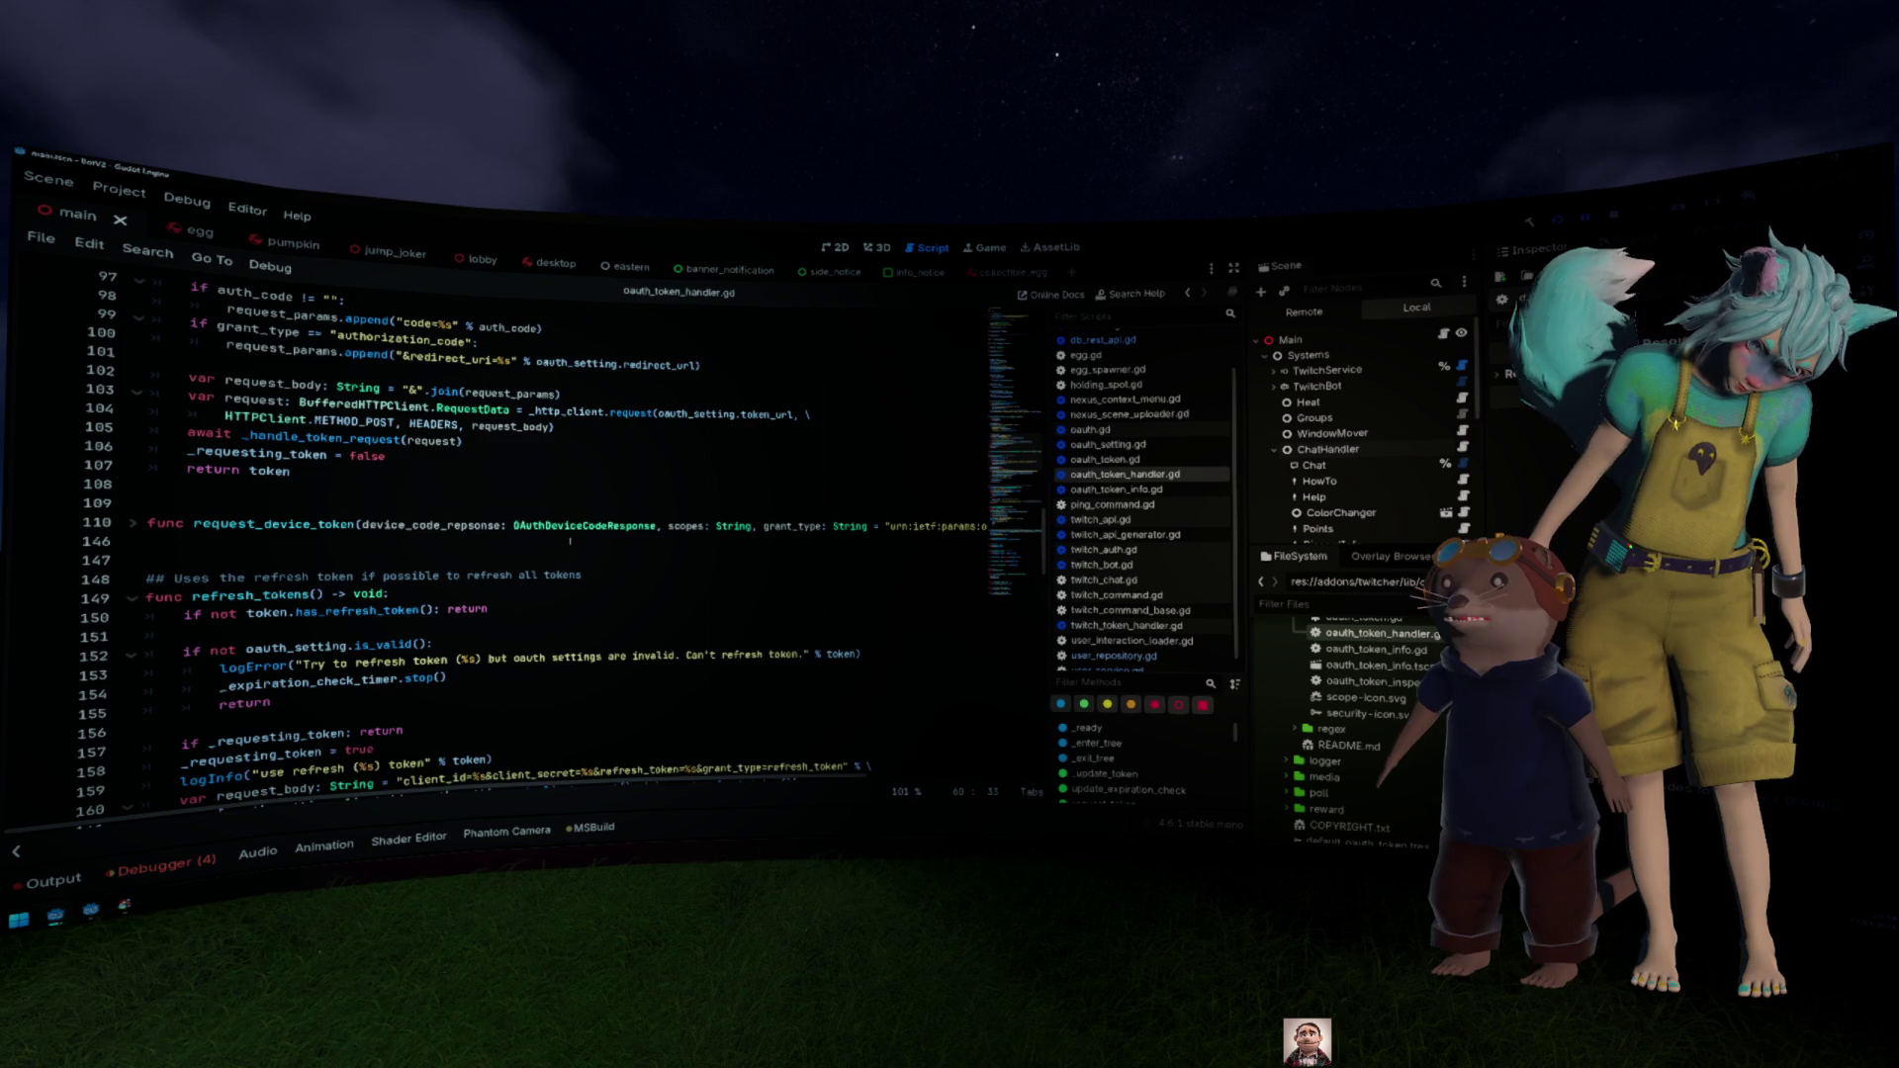
scroll(569, 542, "down", 2)
scroll(569, 542, "down", 2)
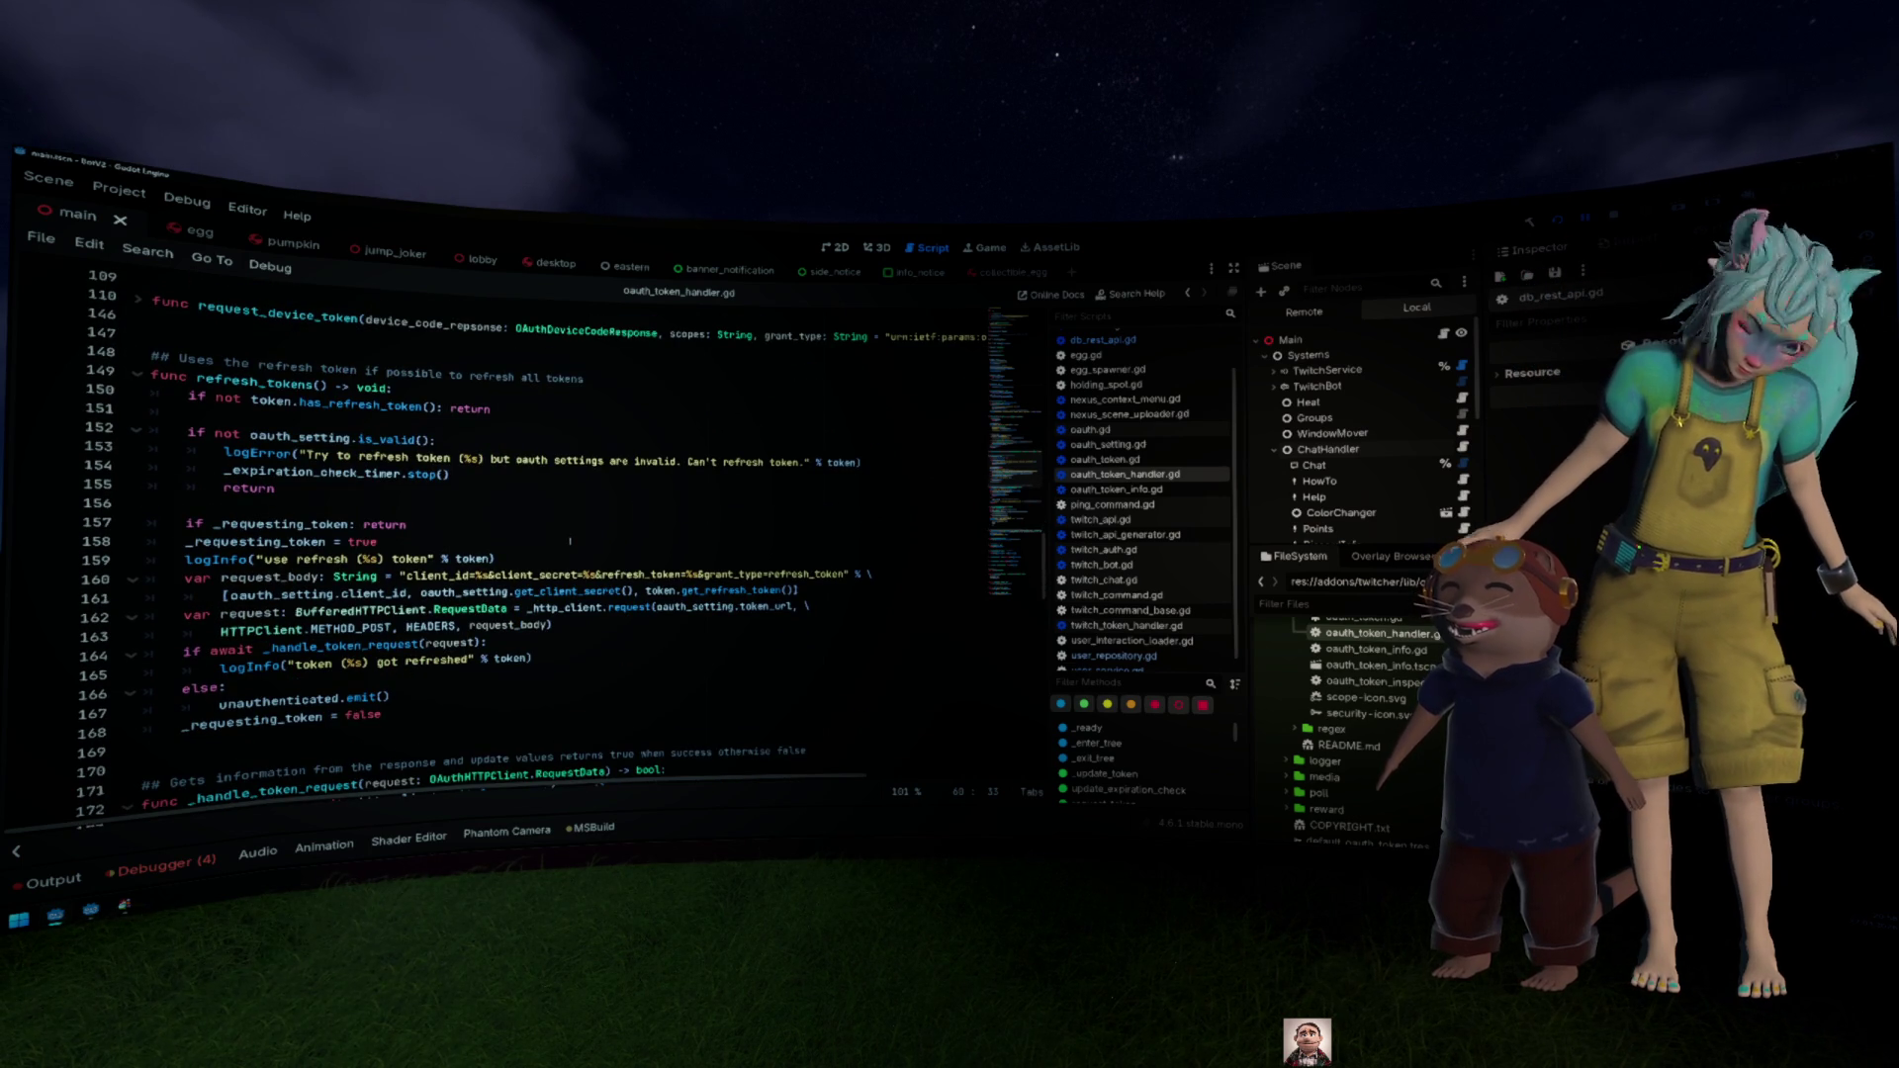
scroll(570, 542, "down", 2)
scroll(569, 542, "down", 2)
scroll(569, 541, "down", 3)
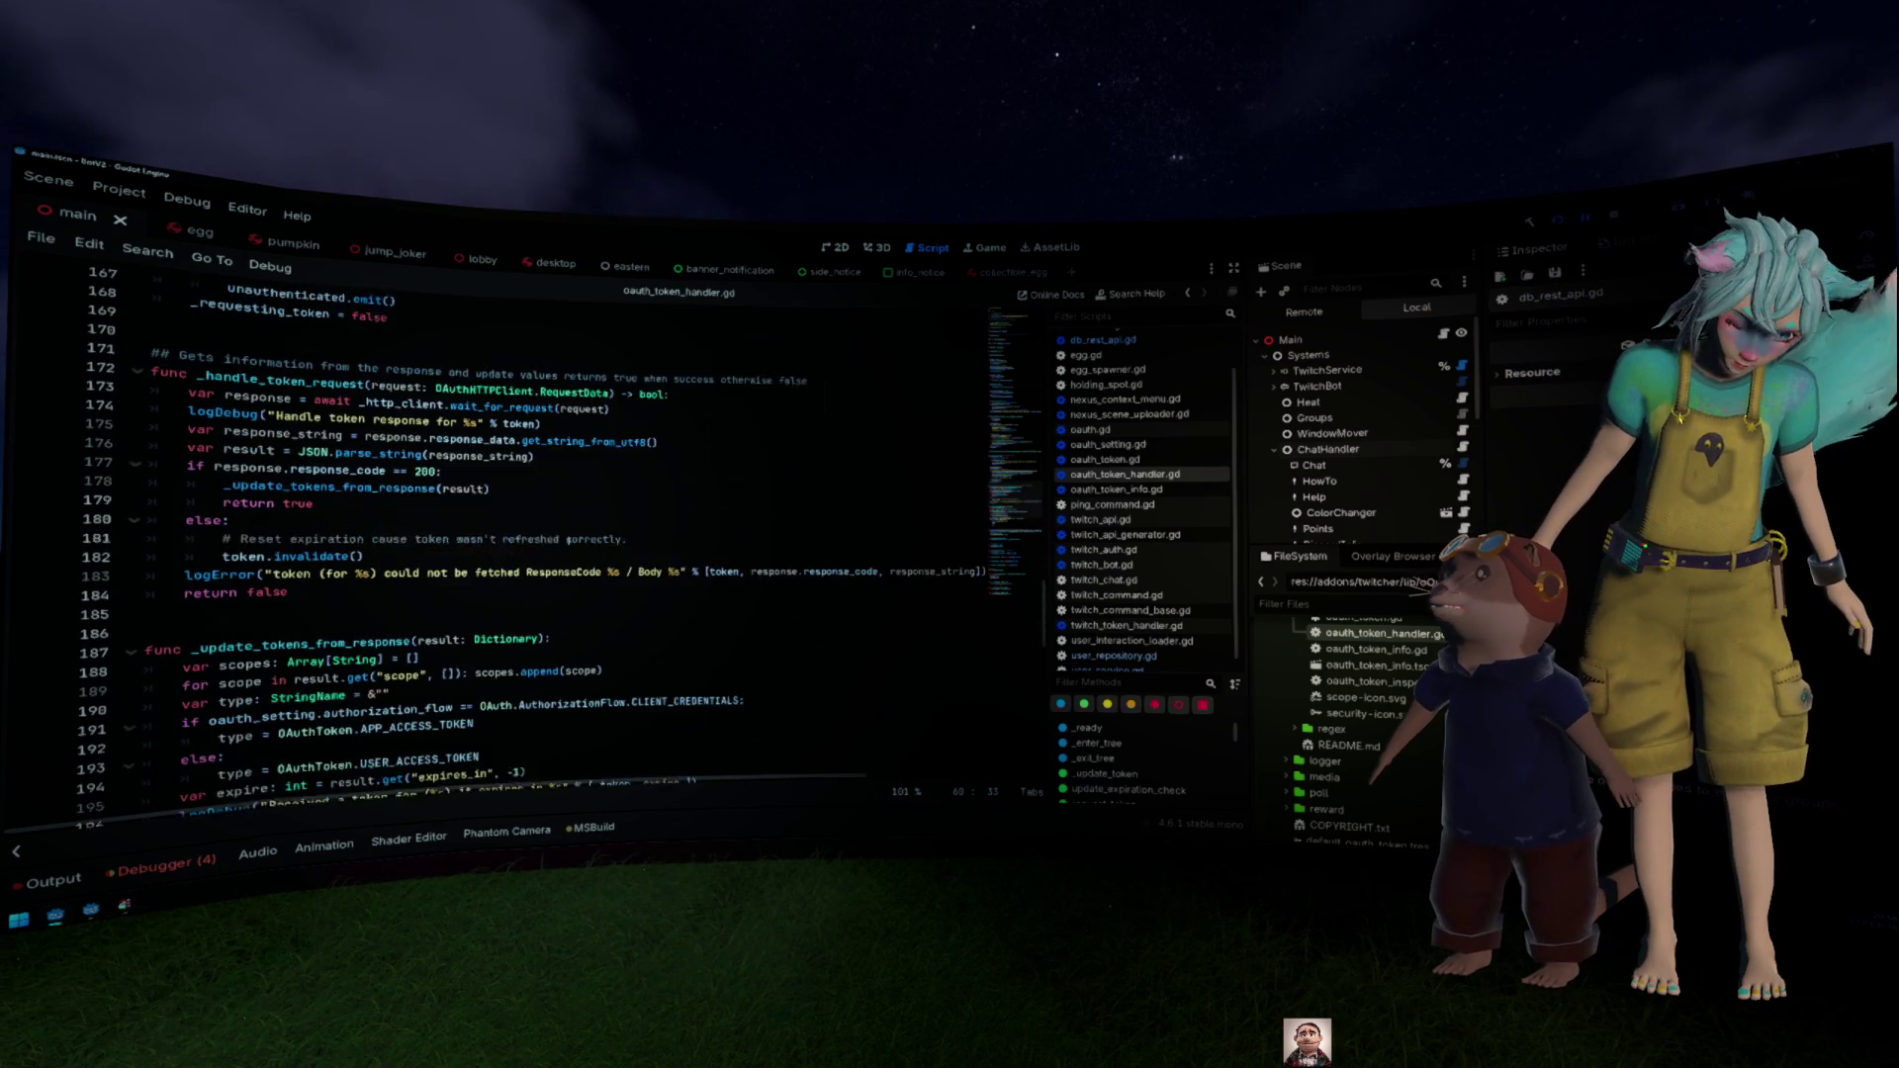
scroll(569, 541, "down", 2)
scroll(569, 541, "down", 2)
scroll(569, 541, "down", 2)
scroll(569, 541, "down", 2)
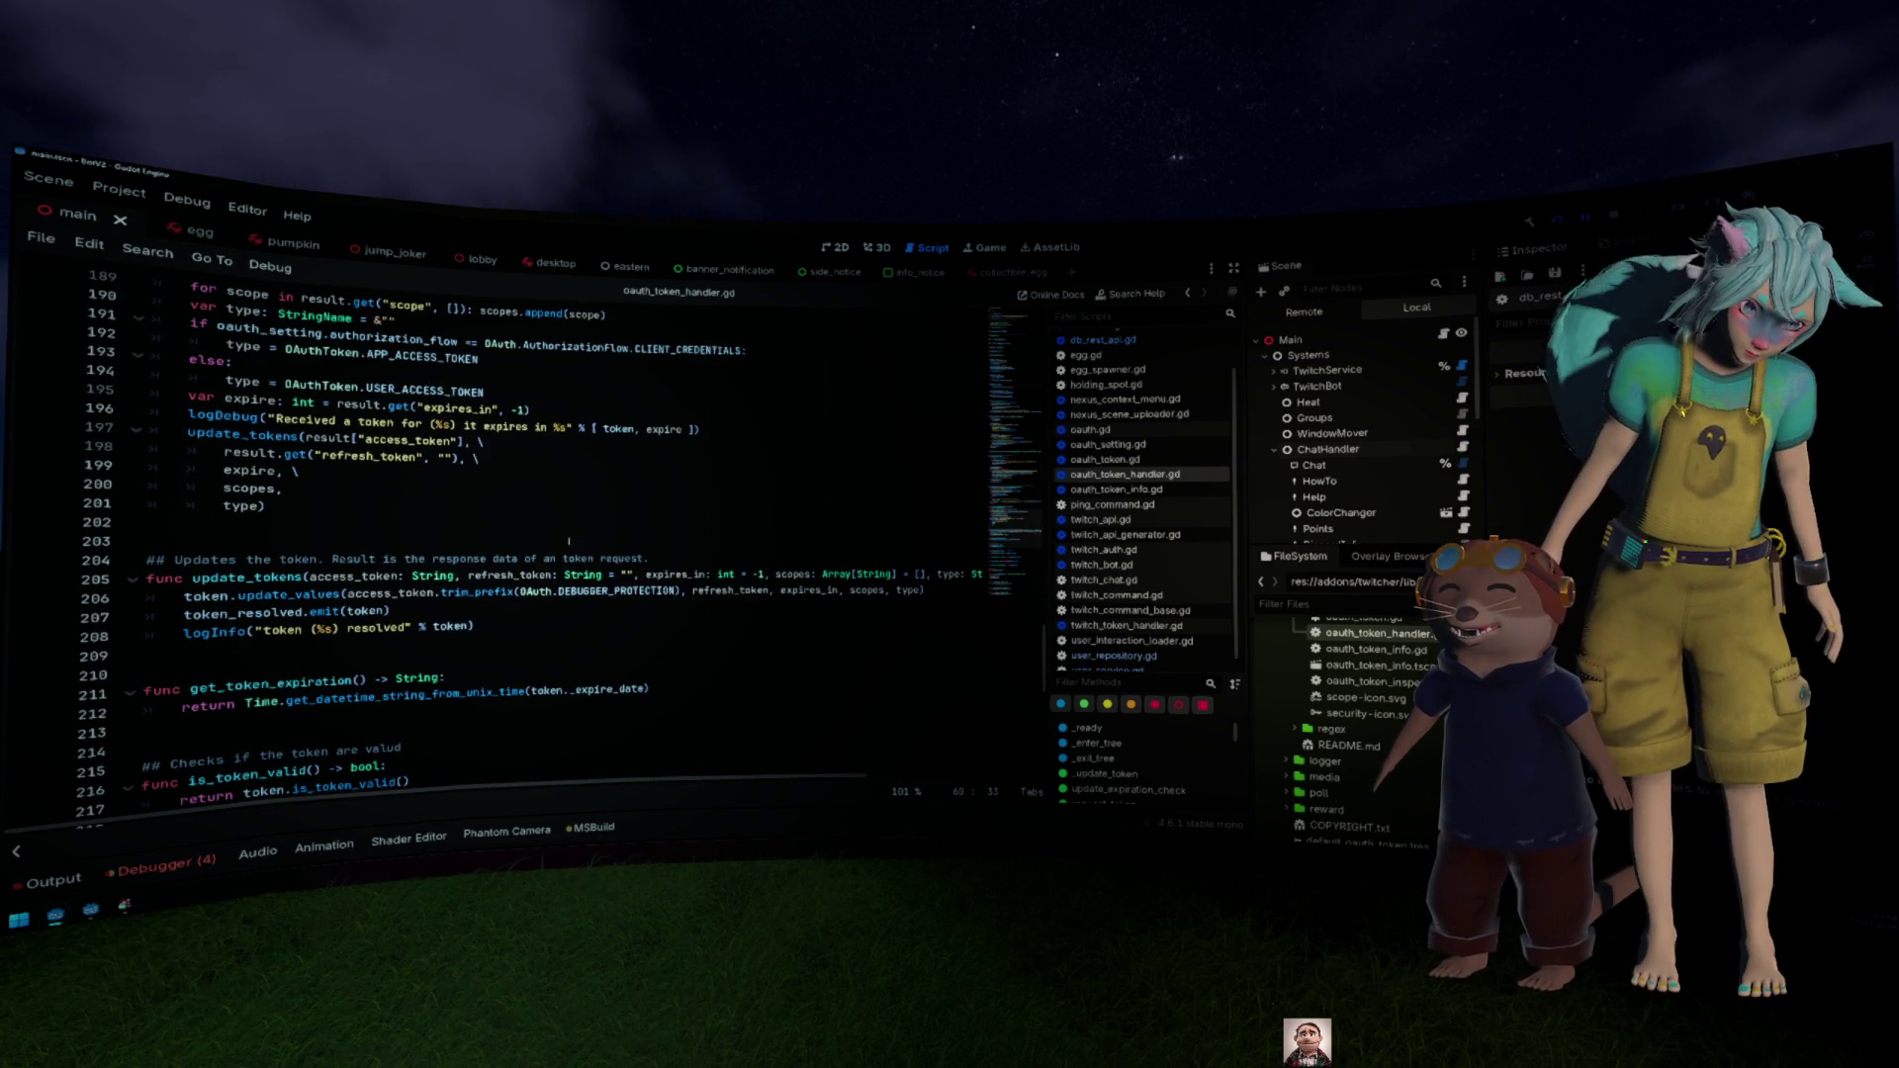
scroll(569, 541, "down", 3)
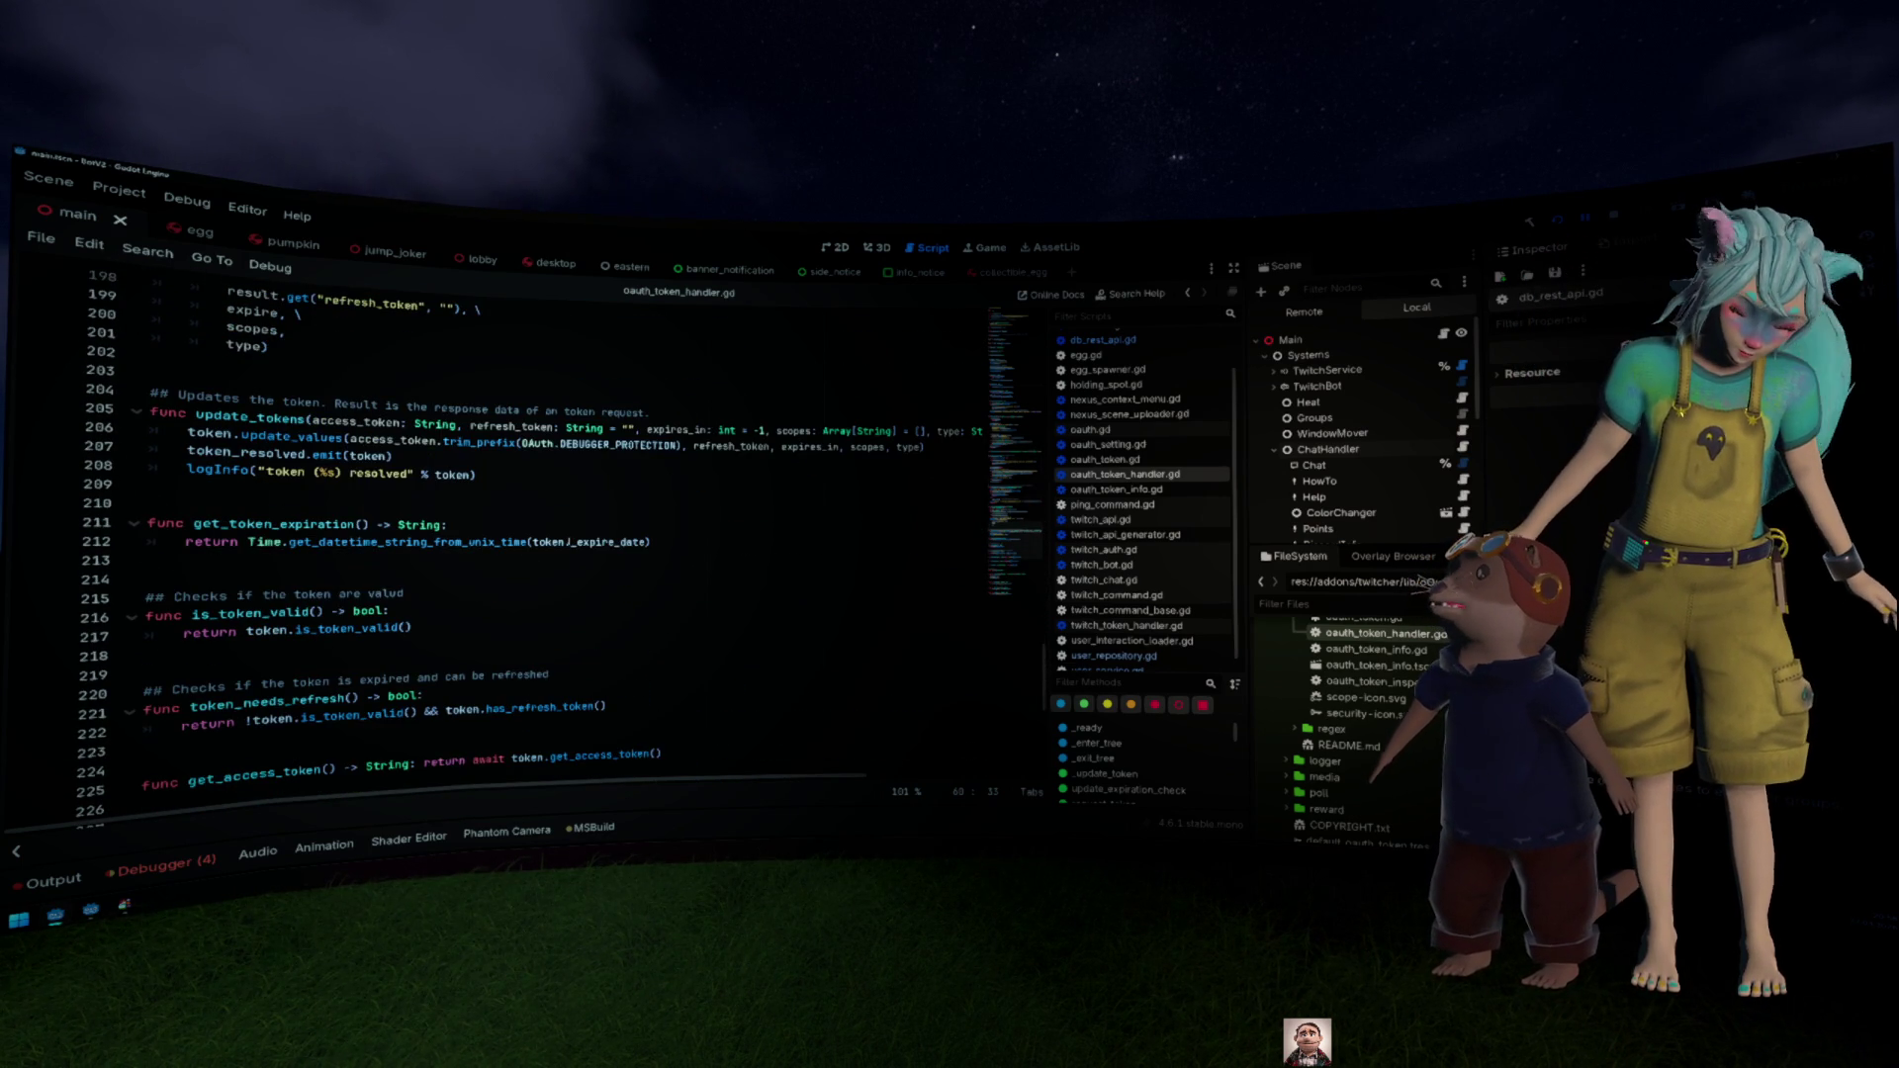
scroll(569, 541, "down", 8)
scroll(568, 541, "up", 20)
scroll(568, 541, "up", 20)
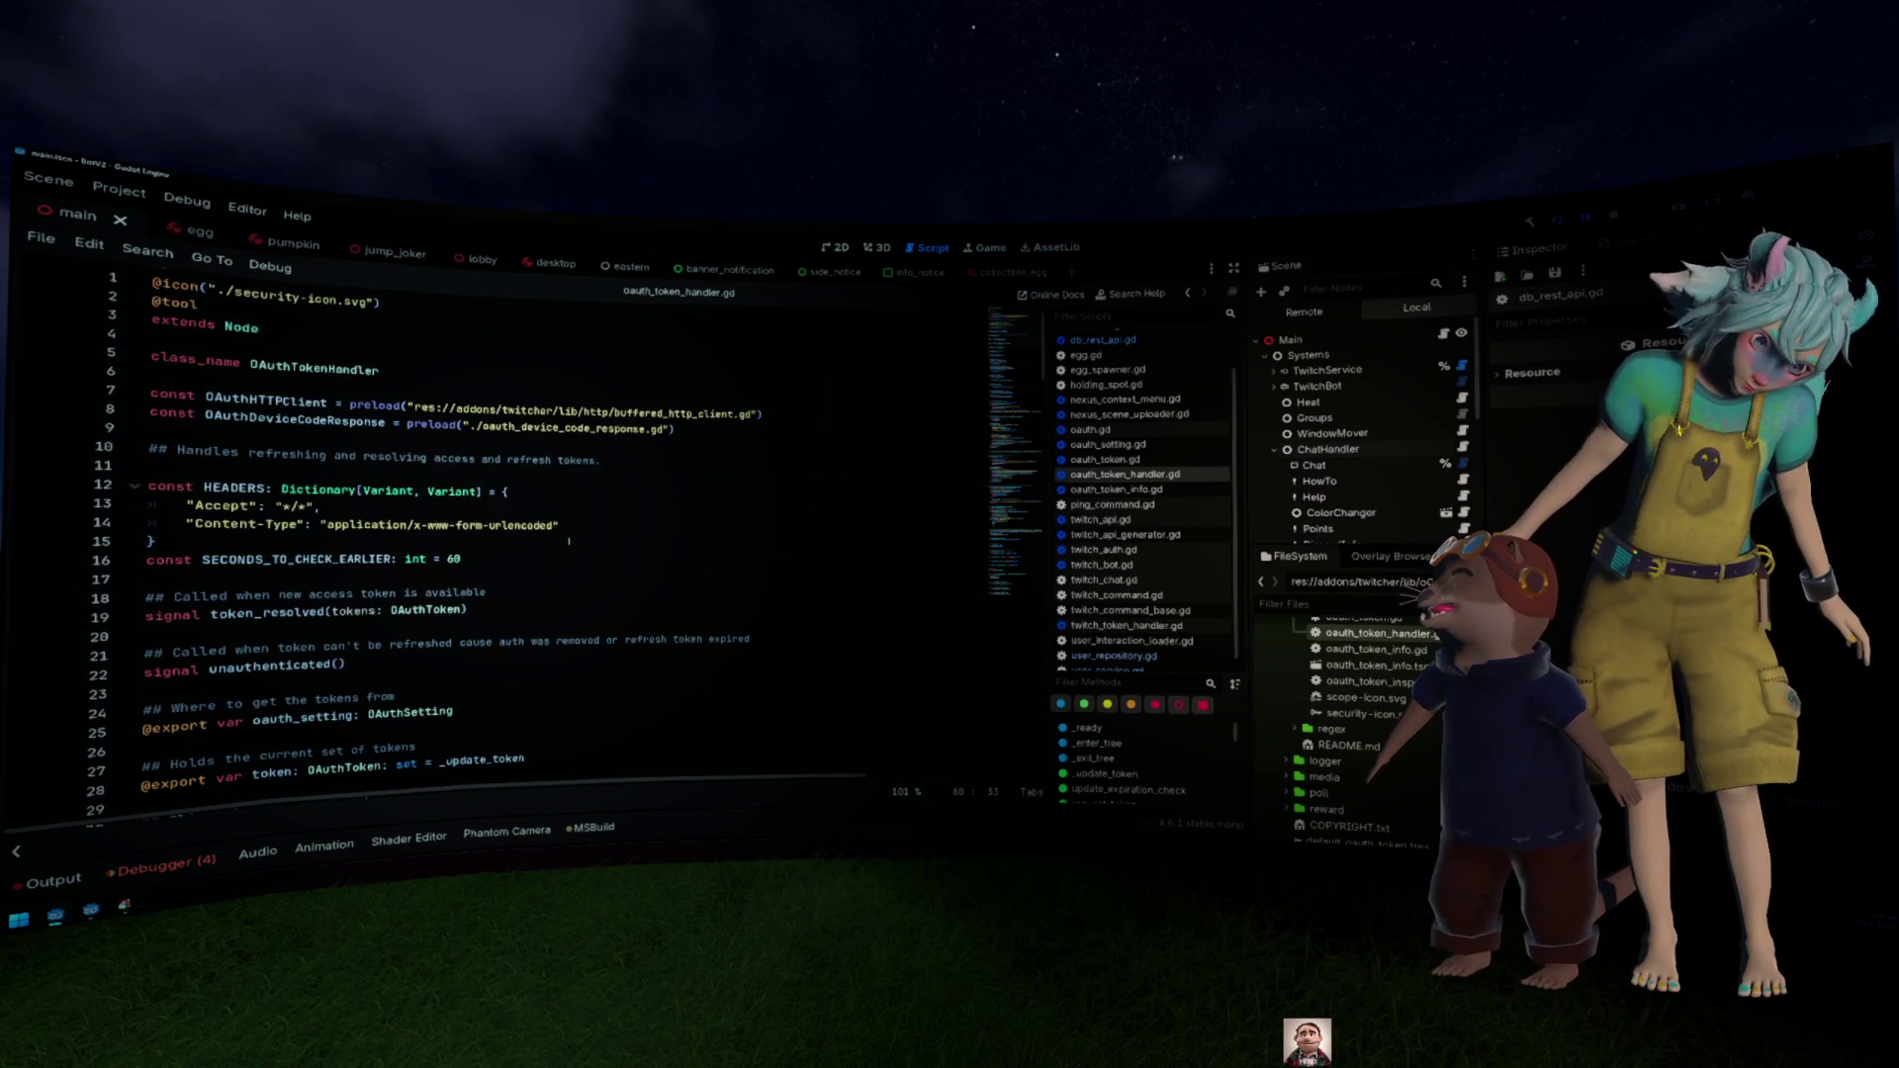
scroll(569, 541, "down", 8)
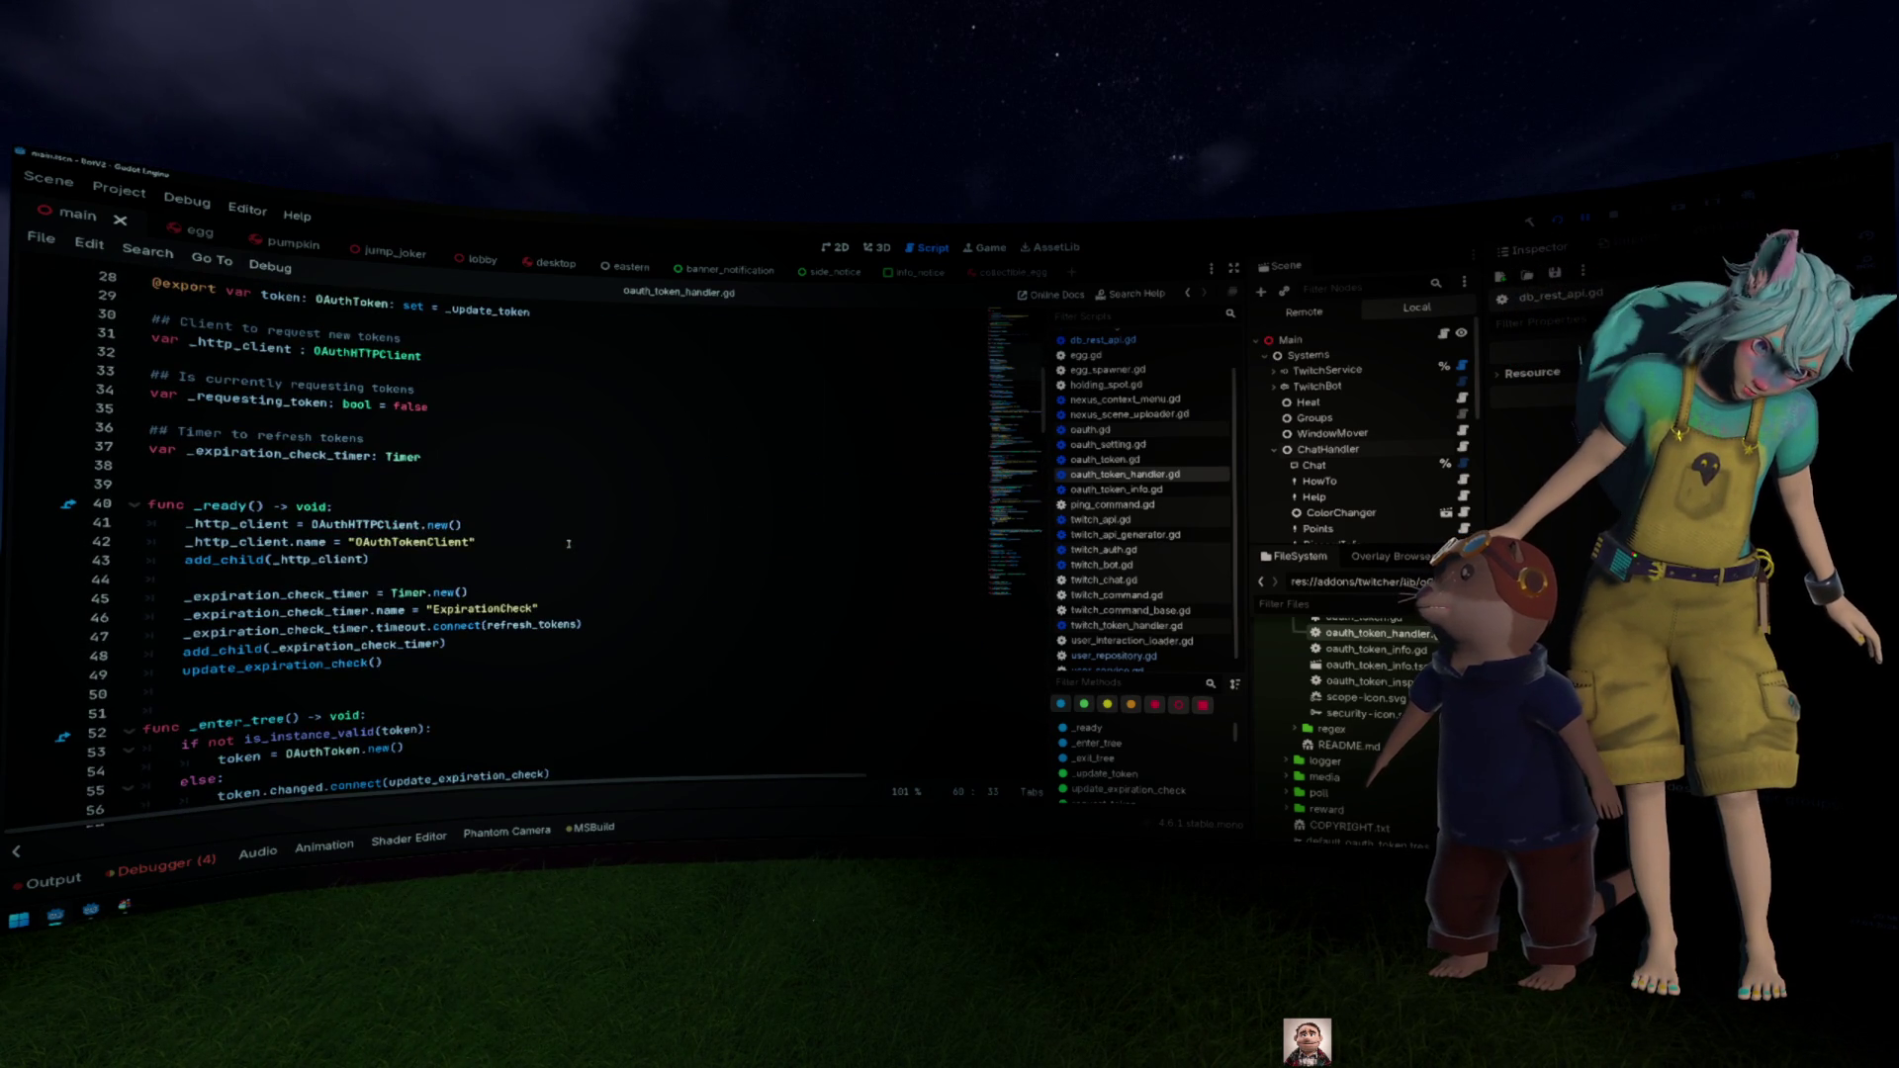
scroll(569, 543, "down", 2)
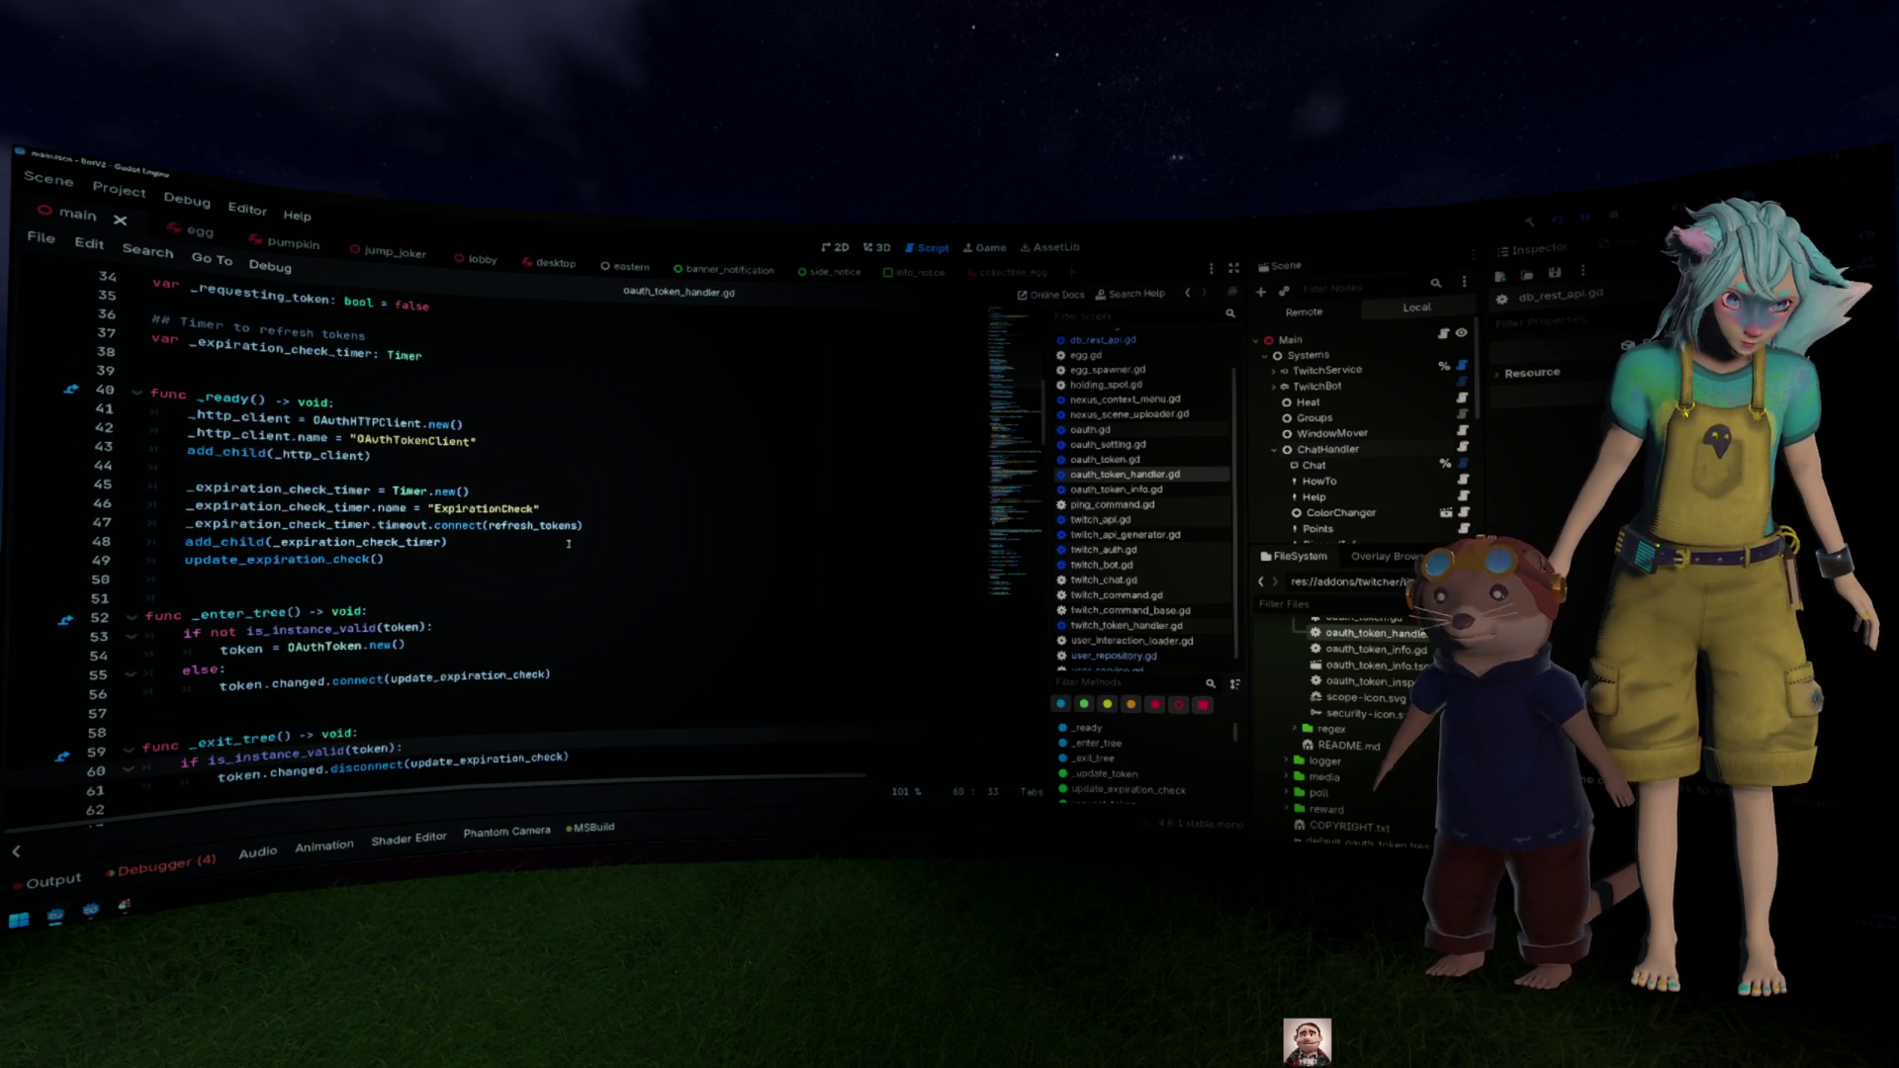
Step: Jump to the refresh_tokens definition and locate its early return for a missing refresh token
double_click(534, 525)
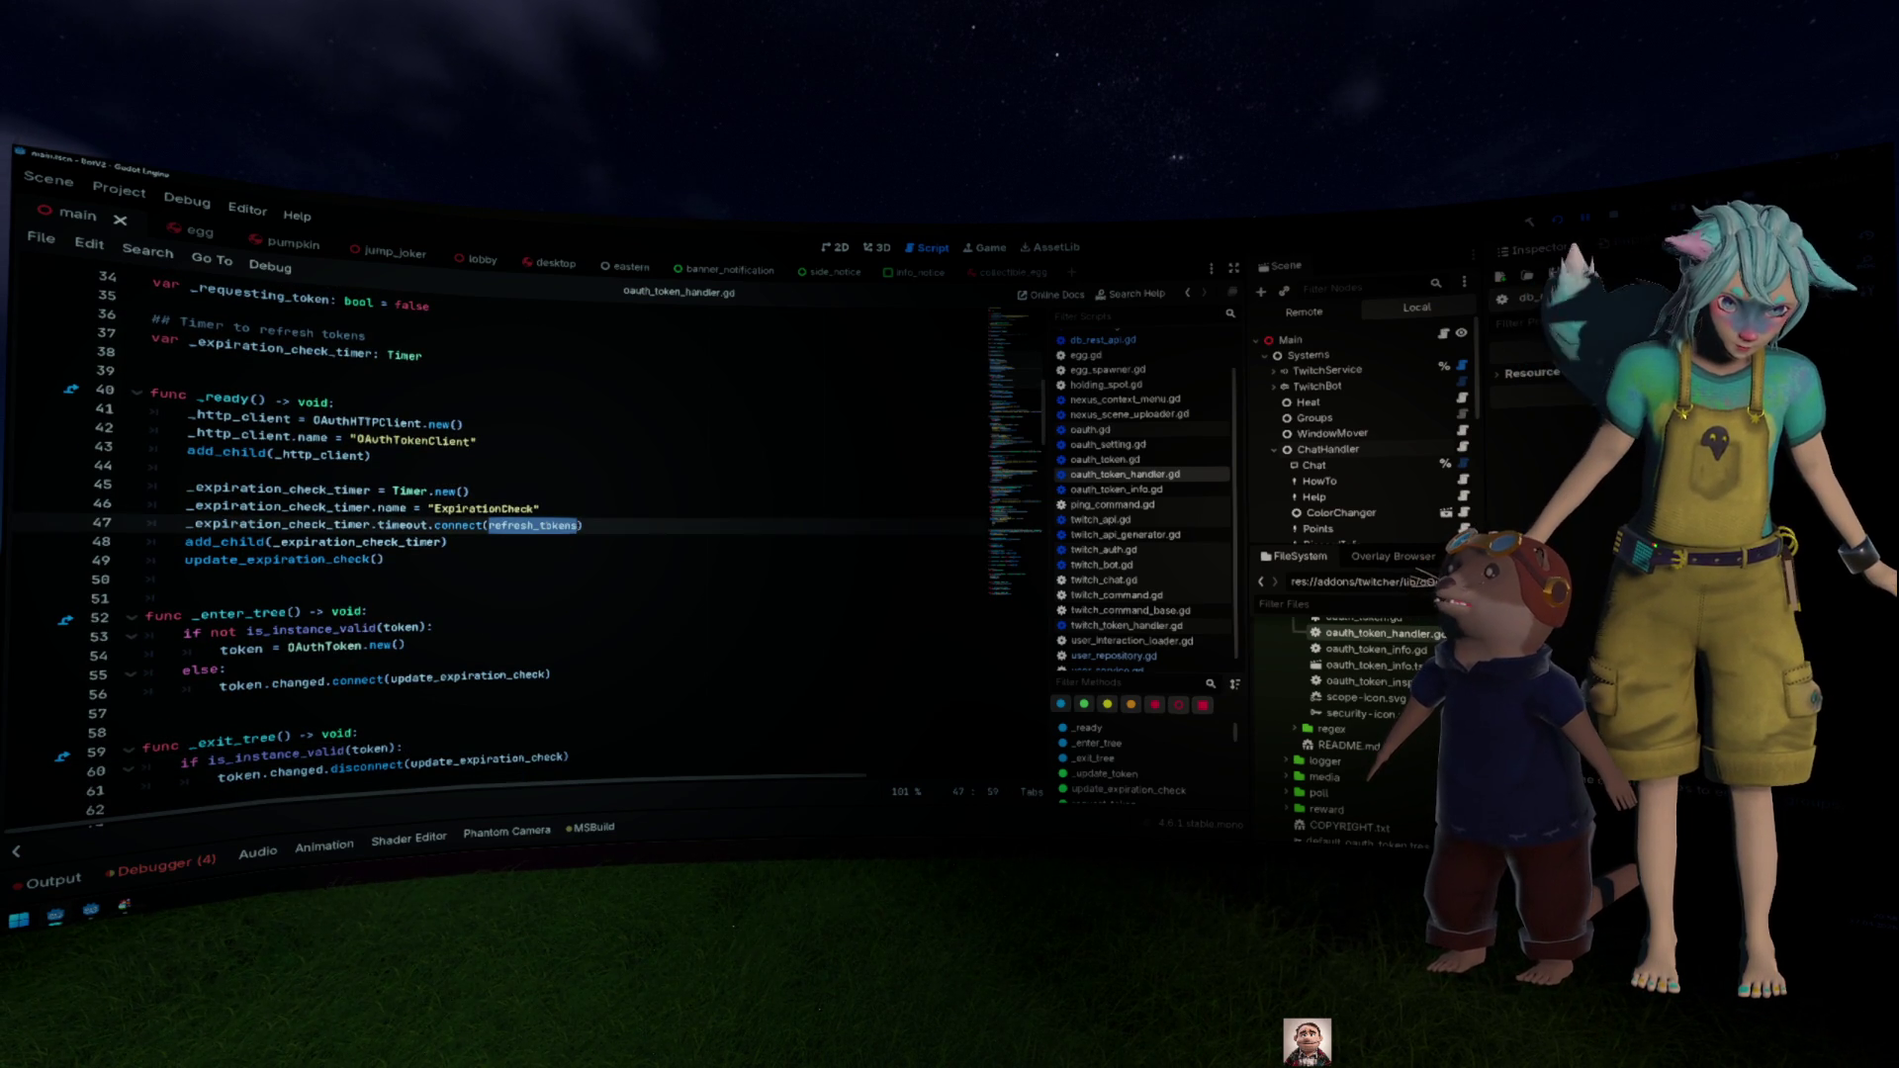
left_click(534, 525, "ctrl")
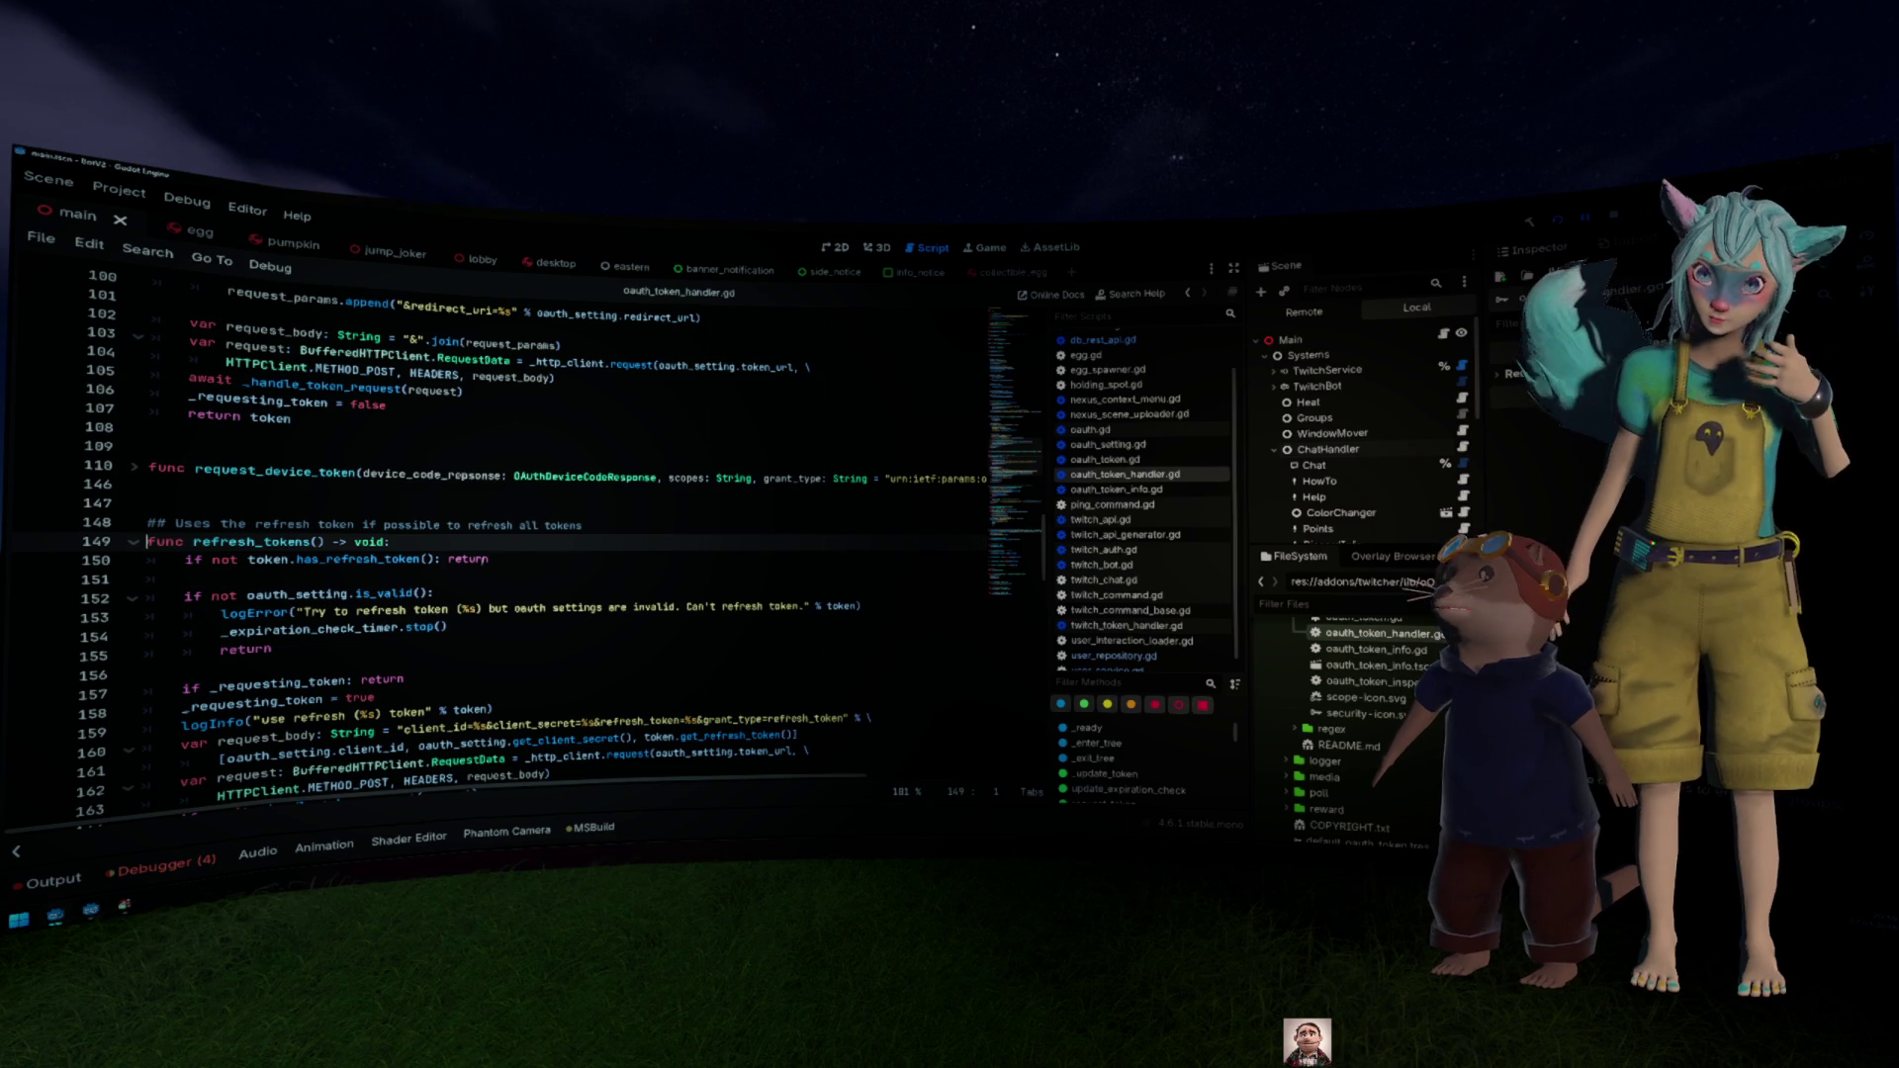
left_click_drag(504, 561, 149, 559)
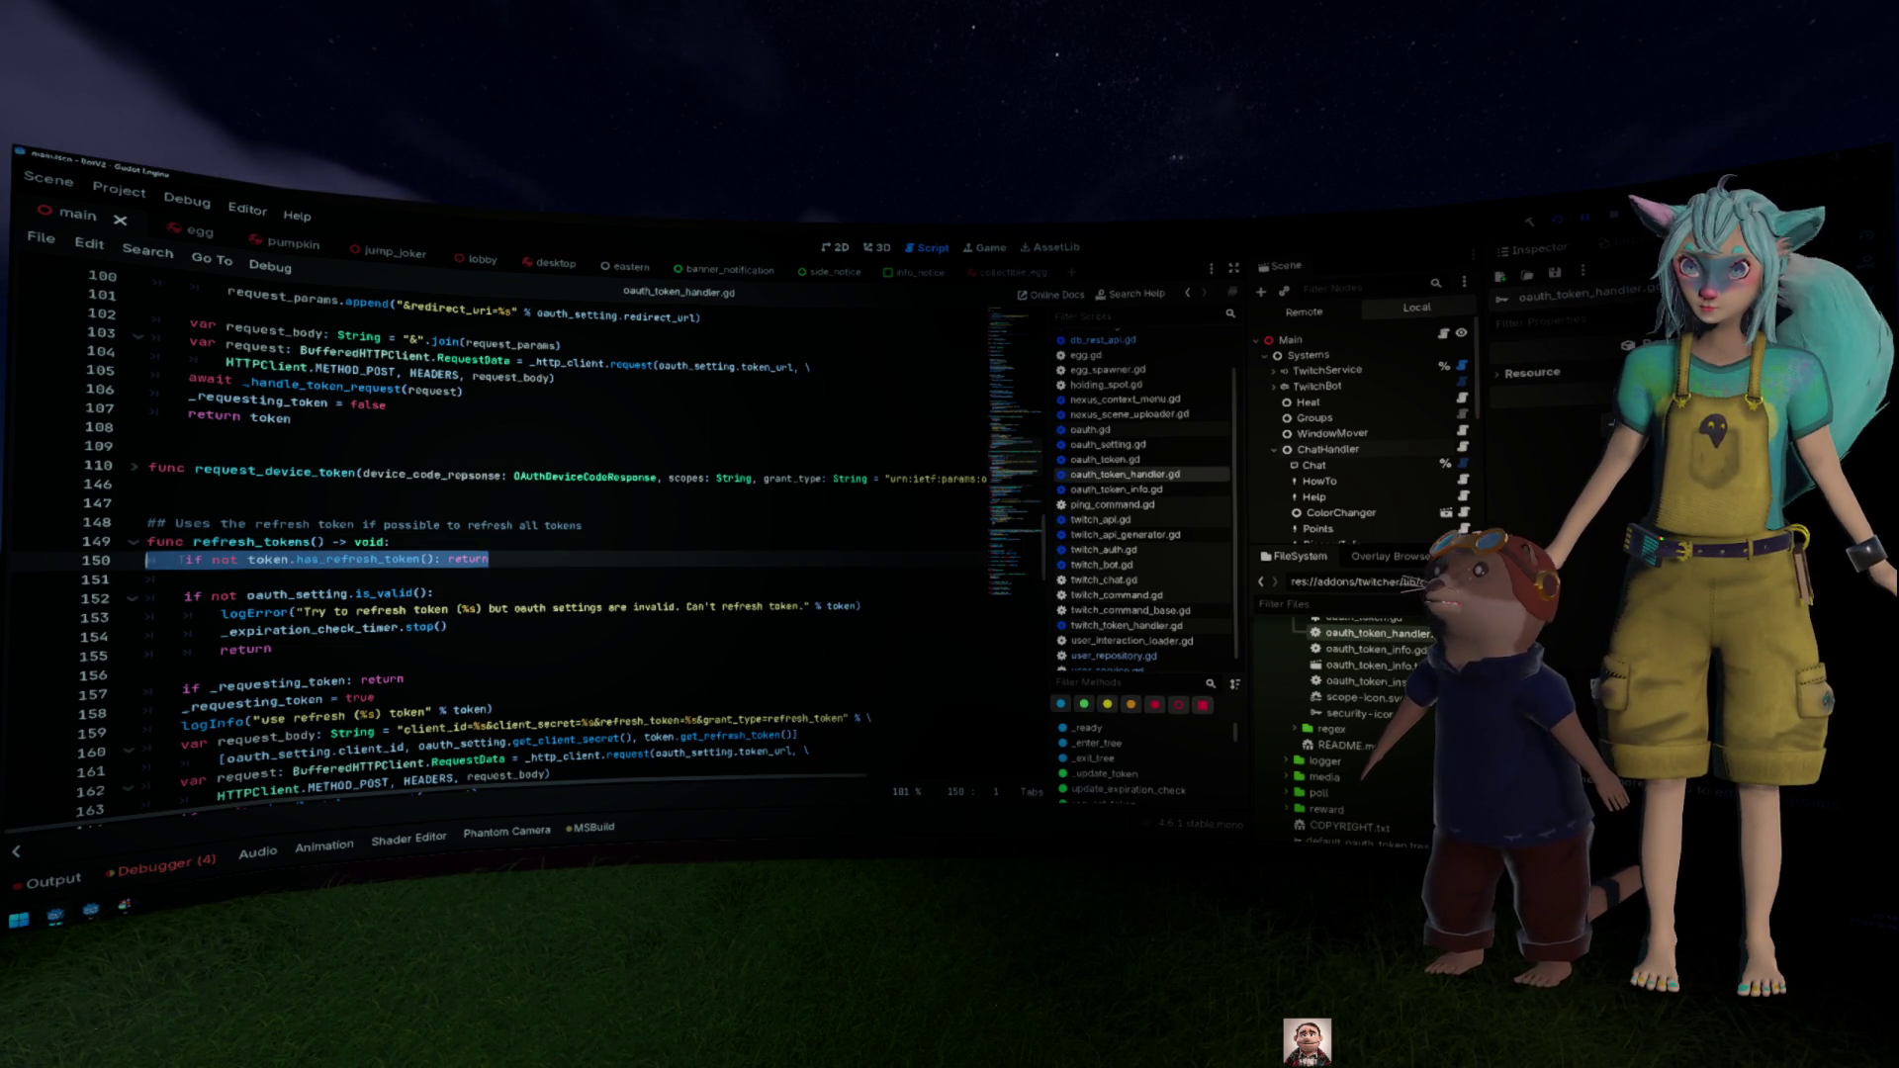
scroll(501, 528, "down", 2)
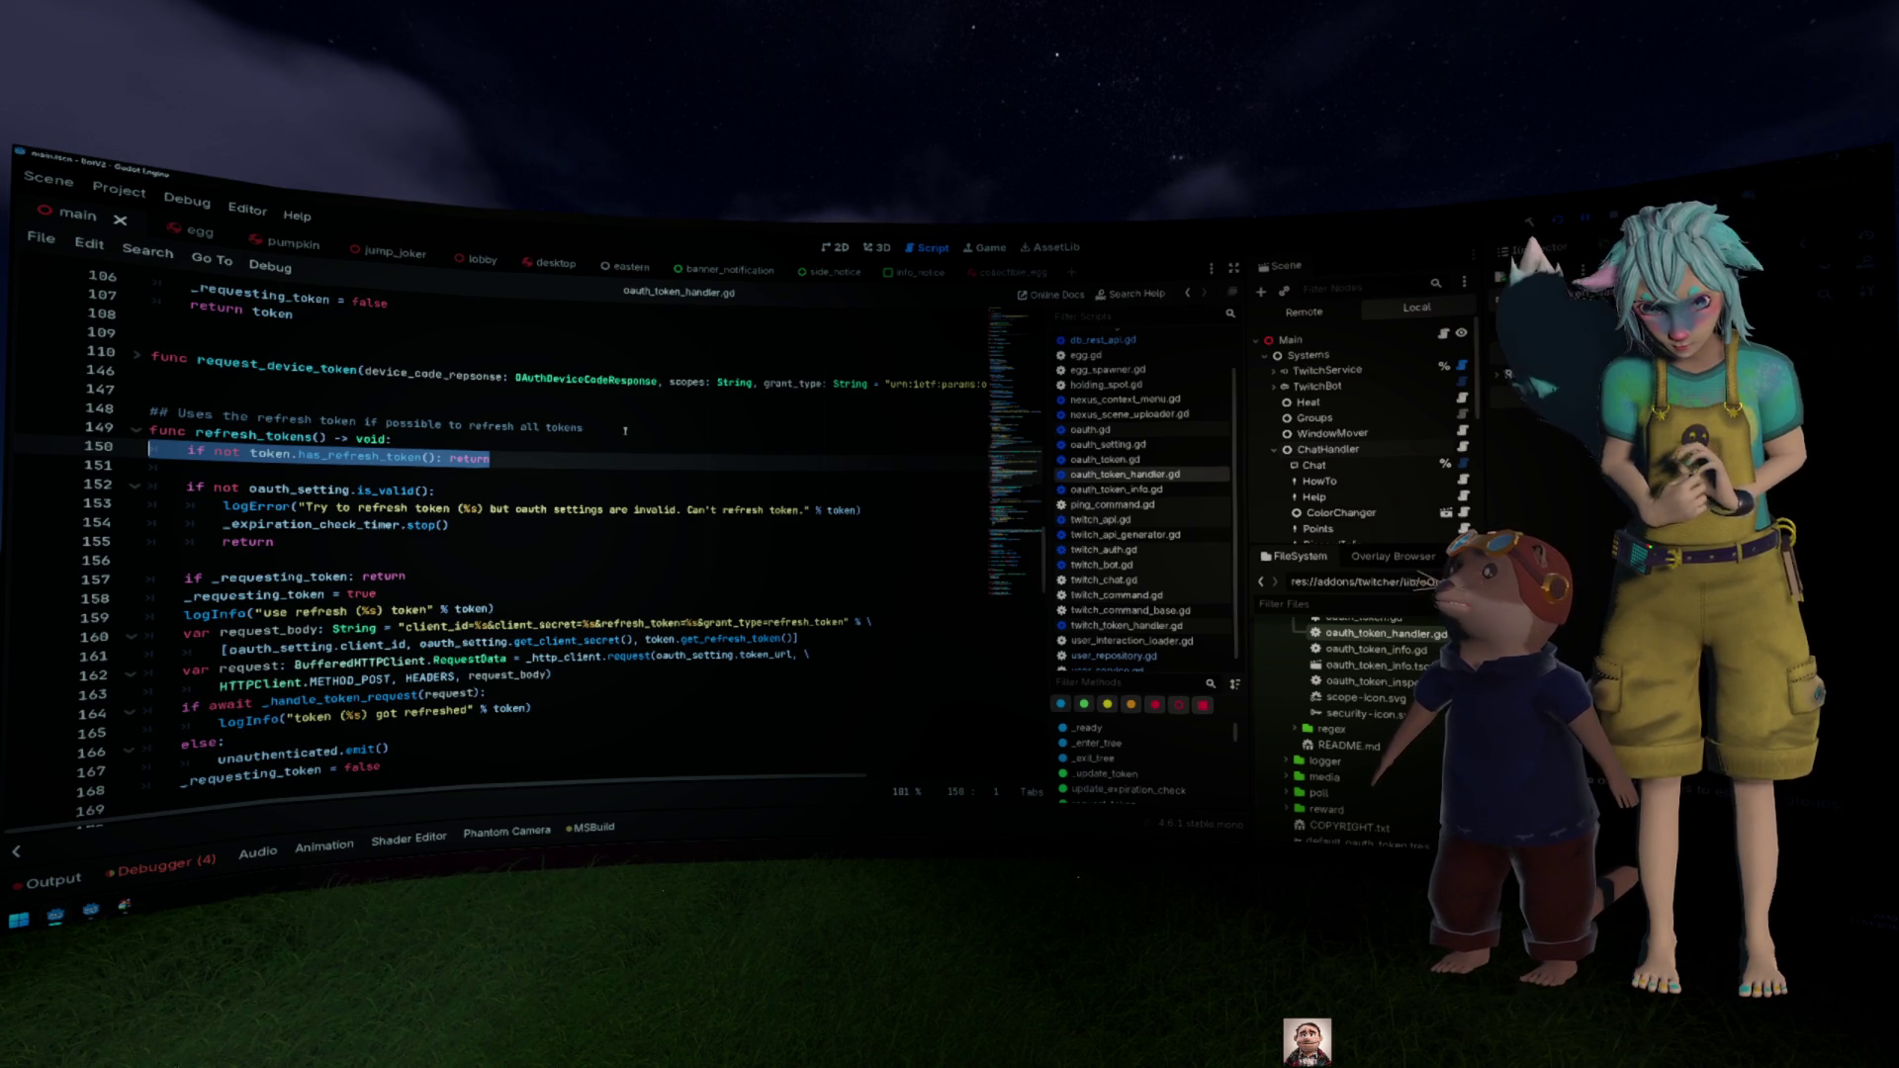
Step: Insert a logDebug("%s has no refresh token can't refresh") line before the return
left_click(450, 458)
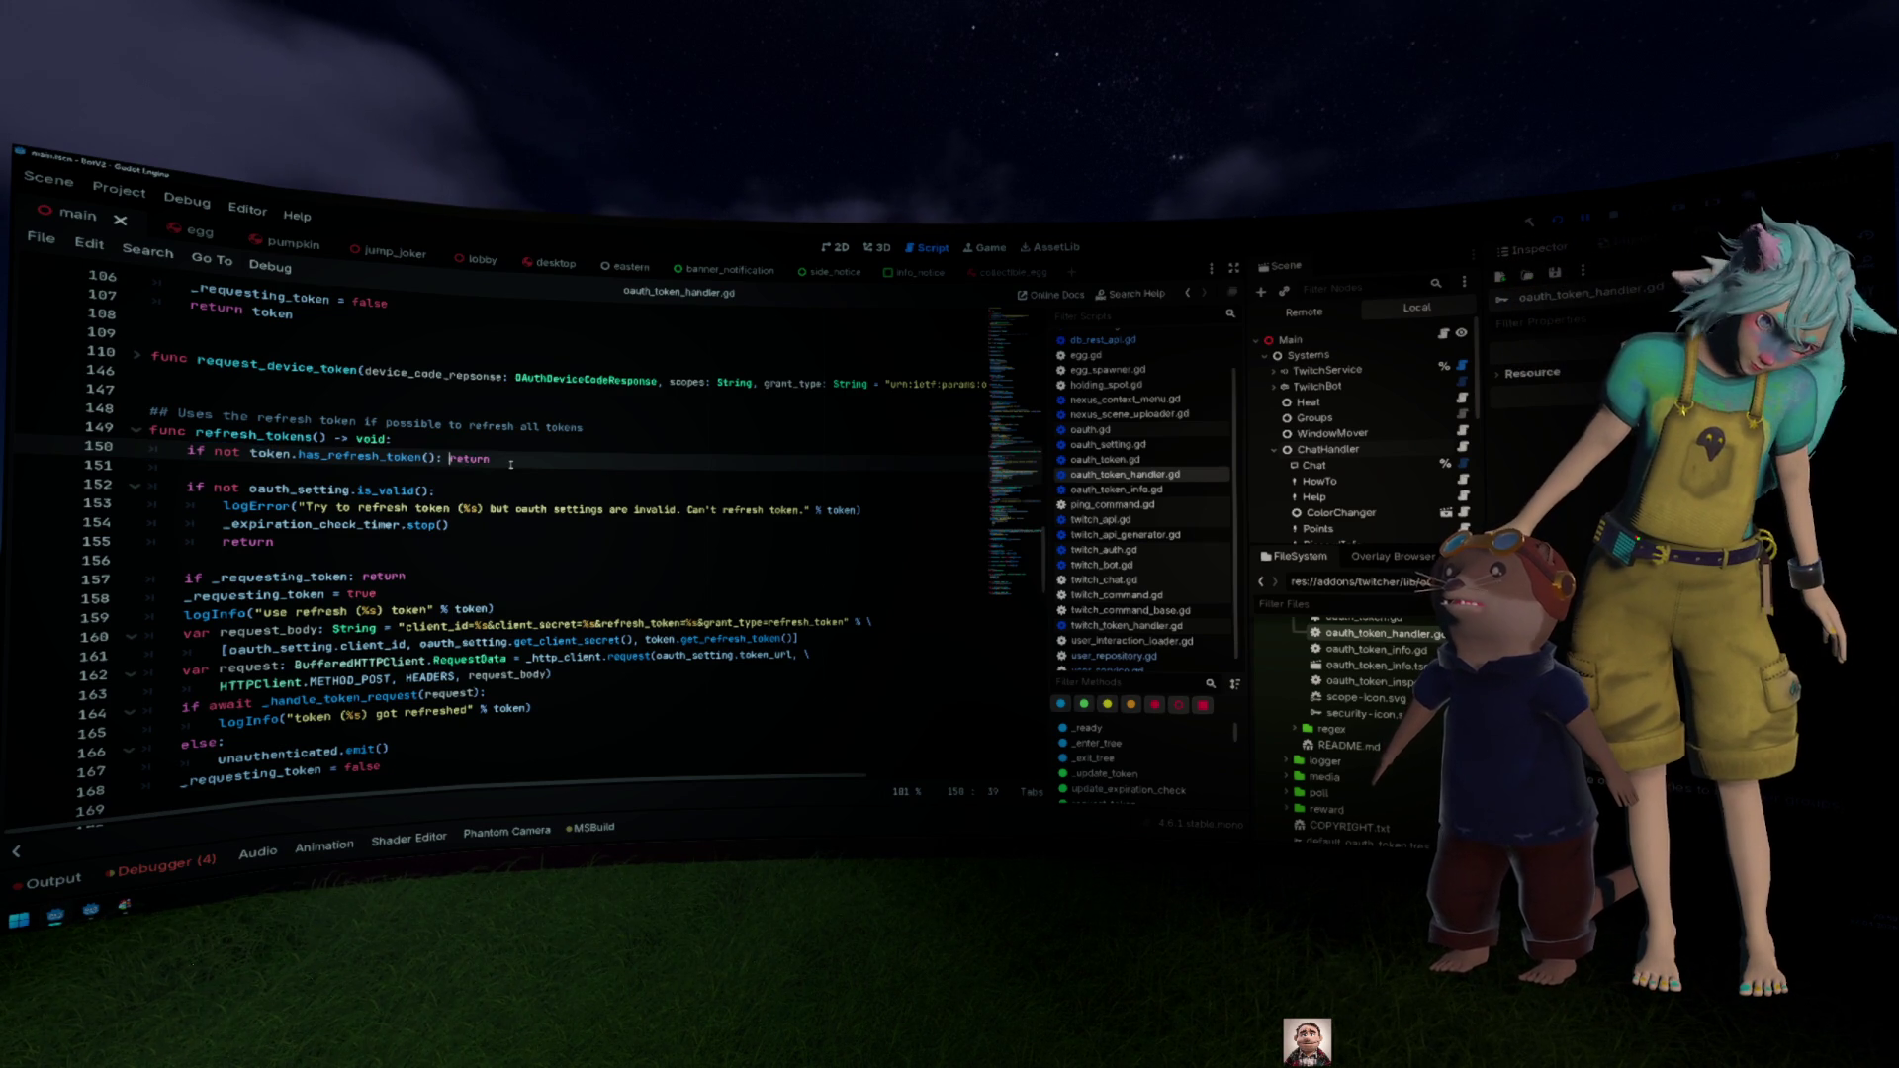
key("Return")
left_click(510, 464)
key("Return")
type("log")
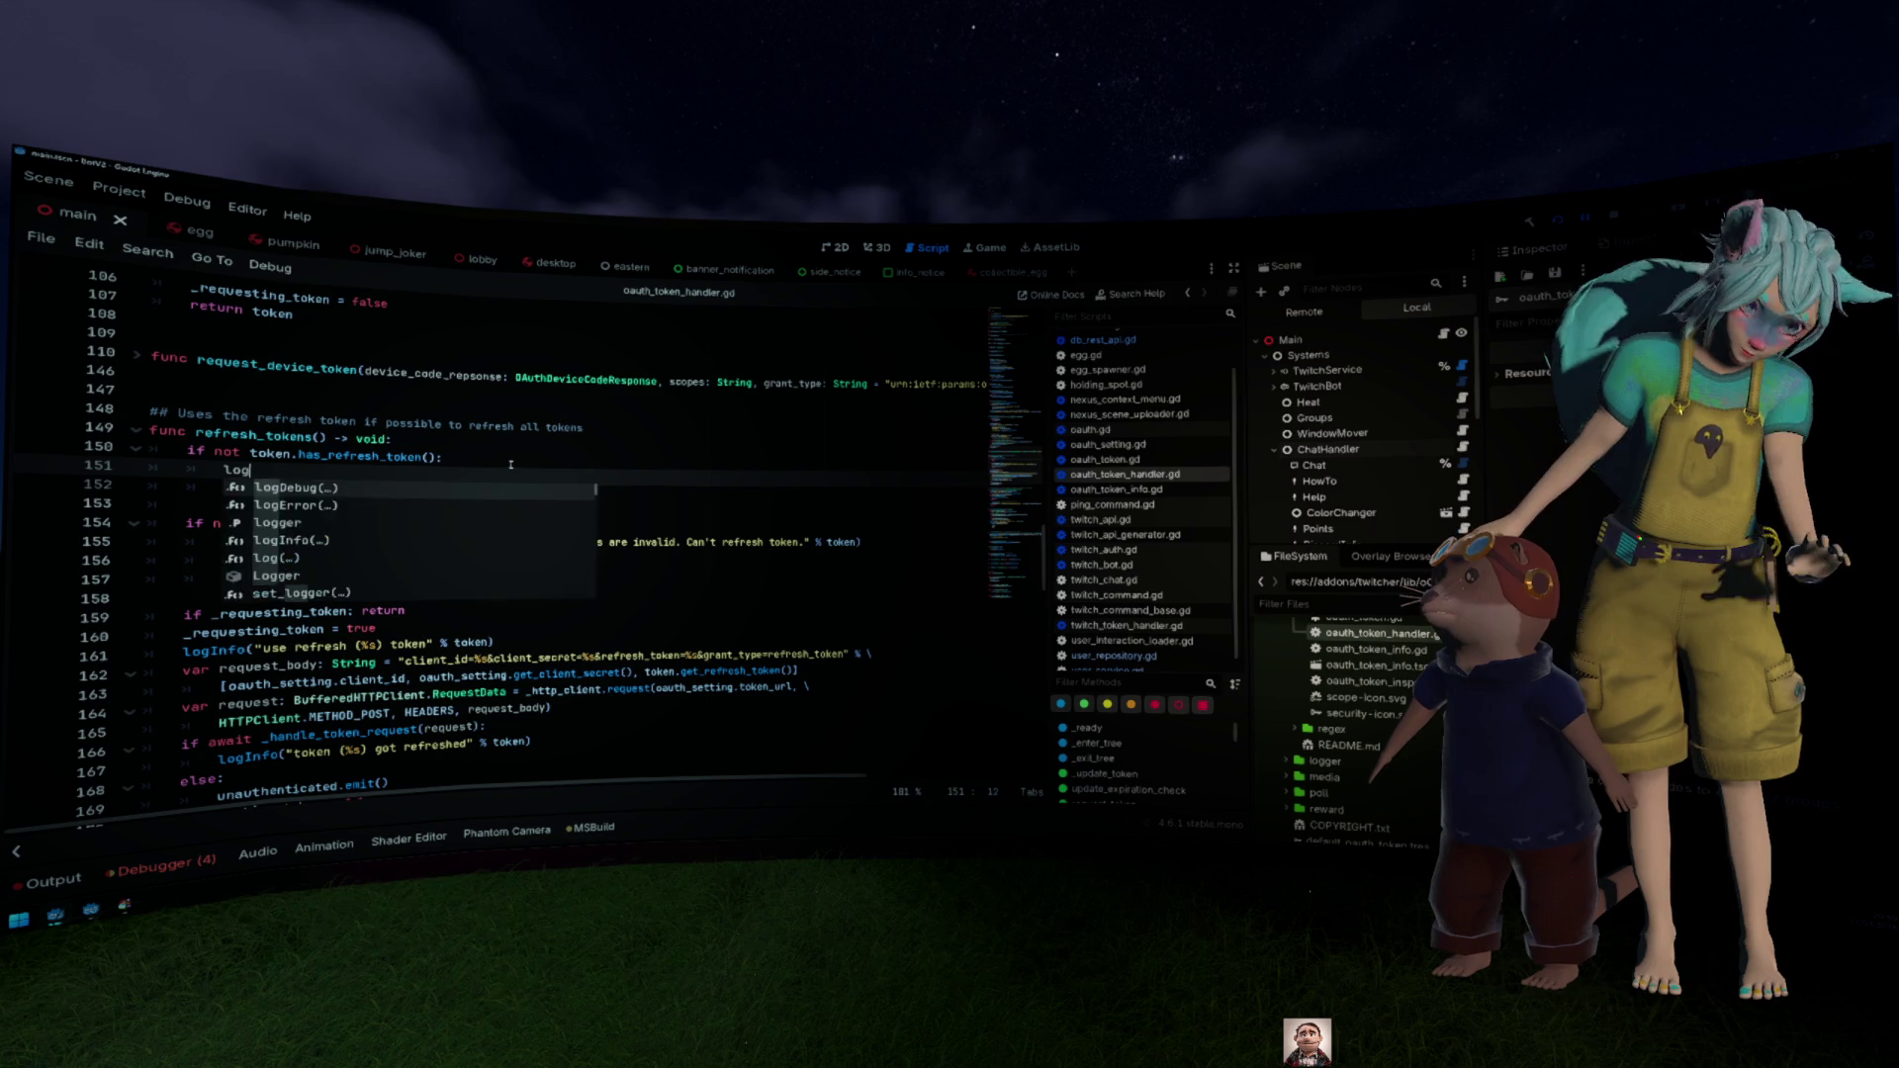
type("Debug(\"No")
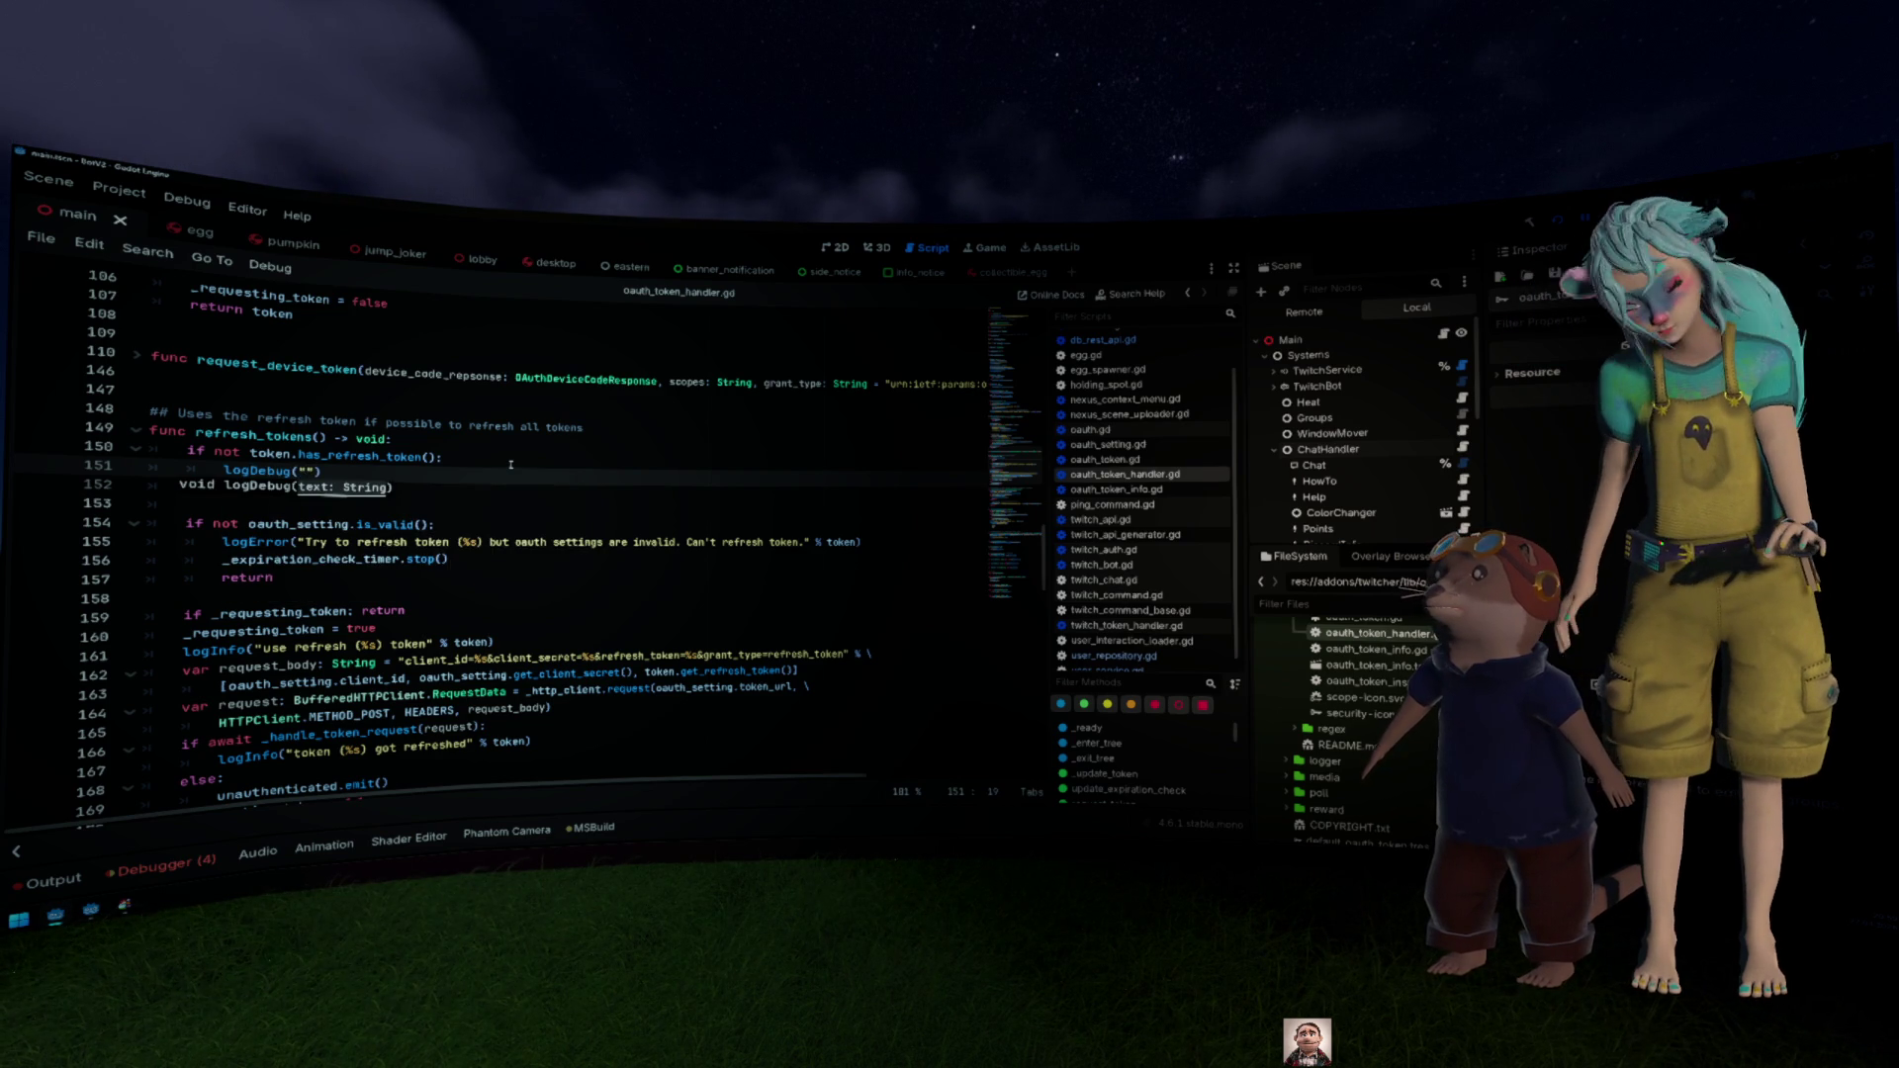
key("BackSpace")
key("BackSpace")
key("BackSpace")
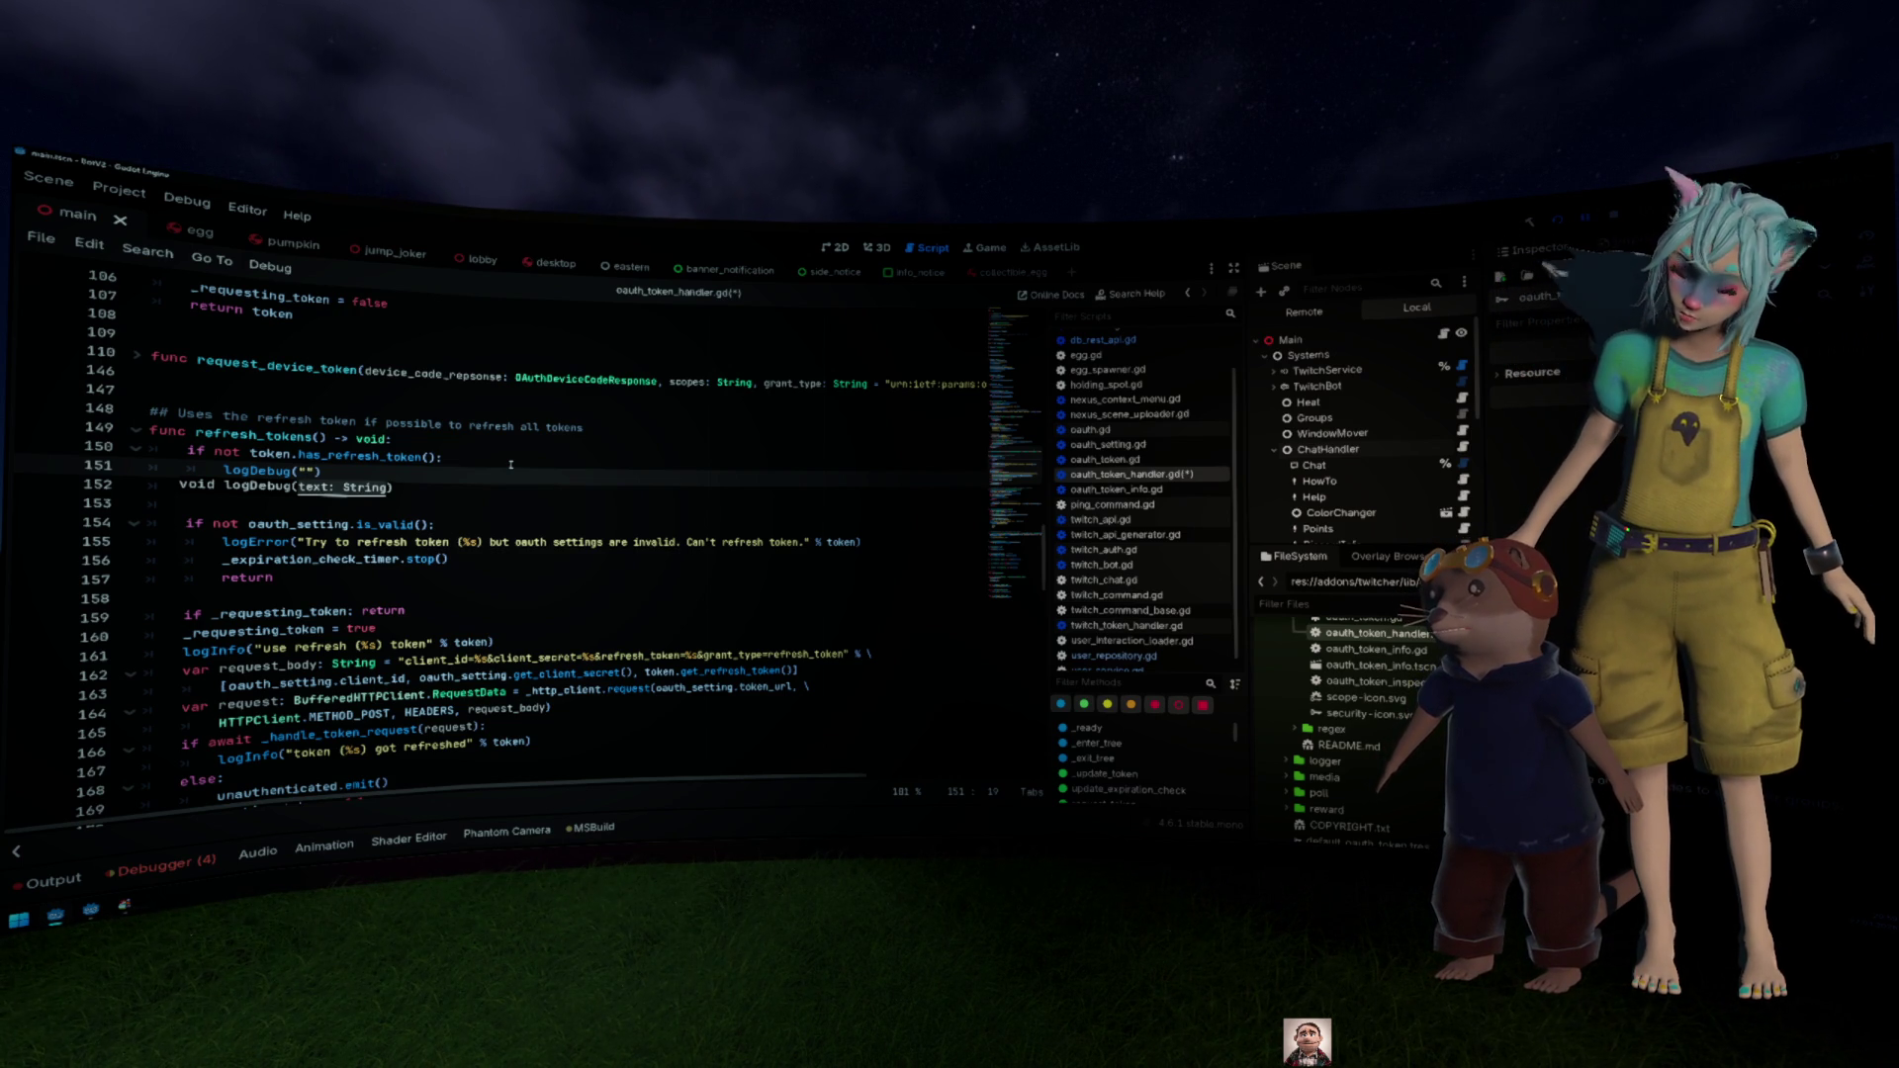
type("a")
key("BackSpace")
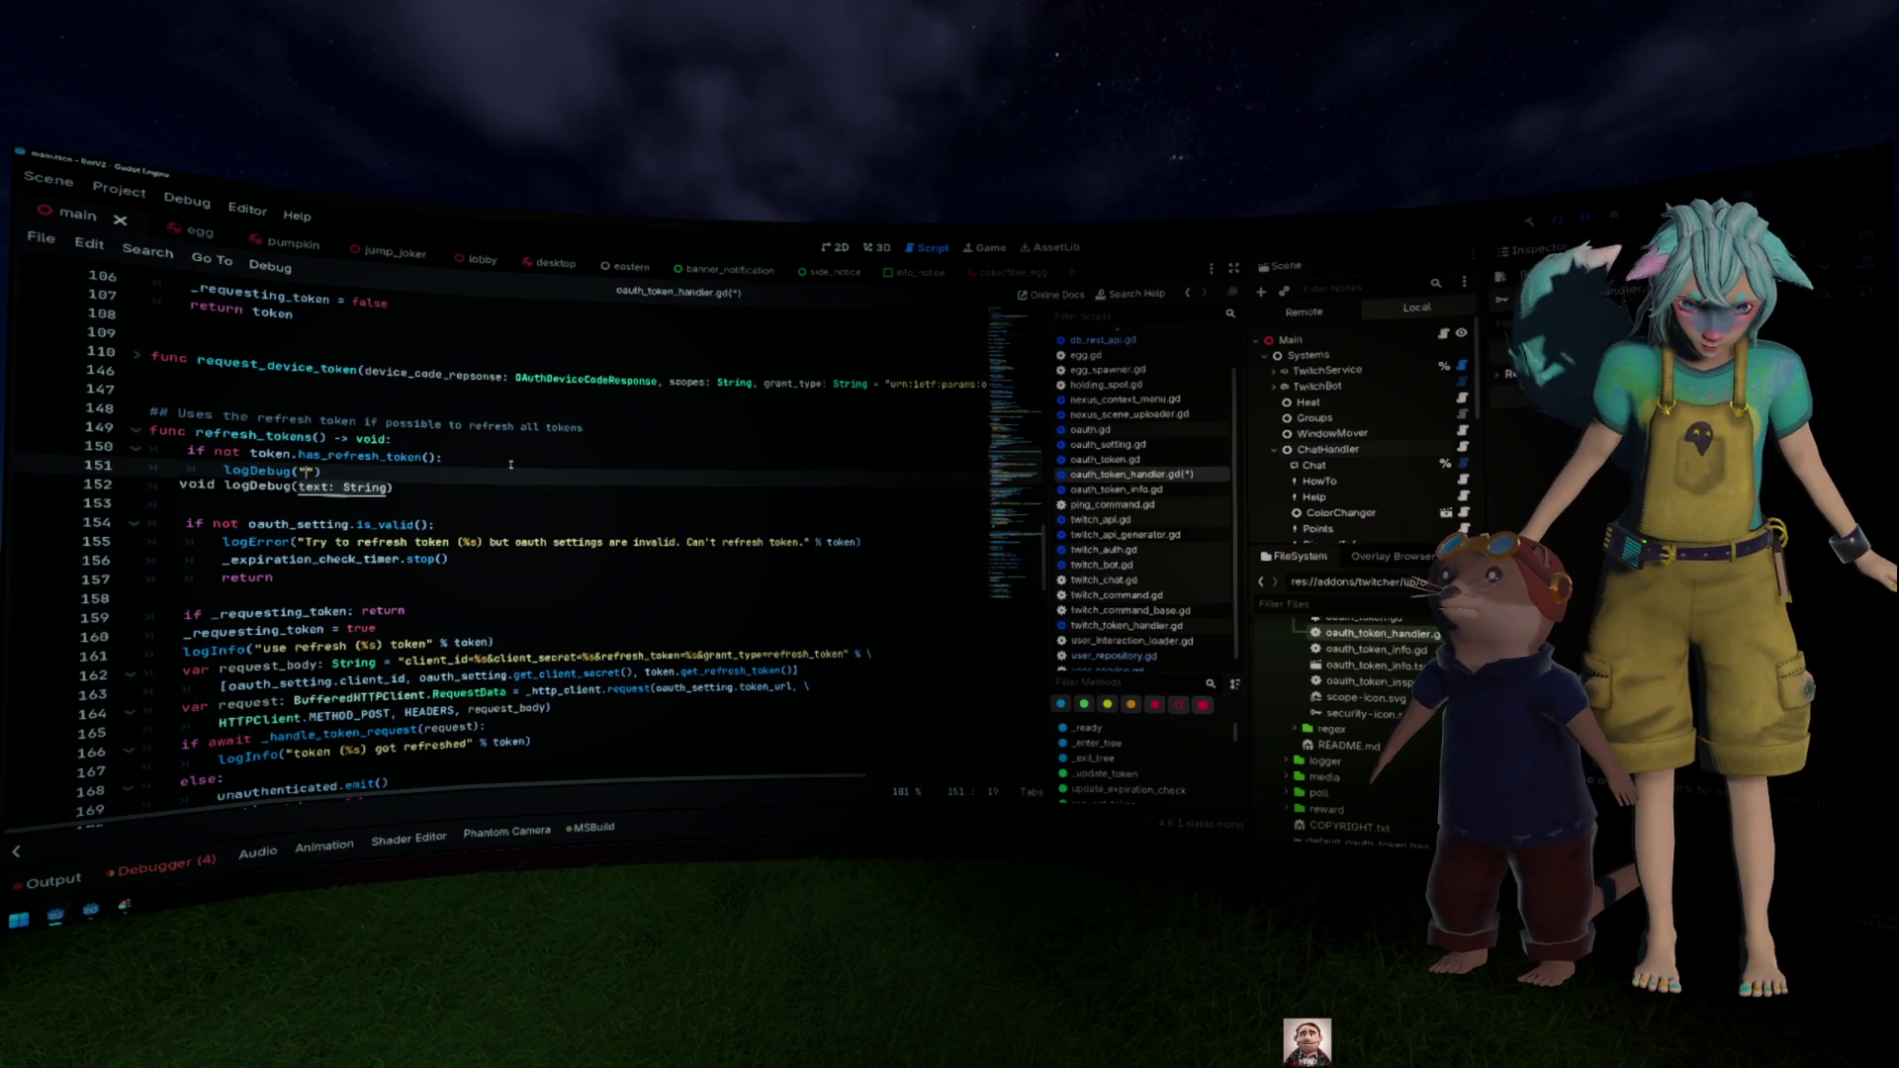
type("%s ")
type("has no refres")
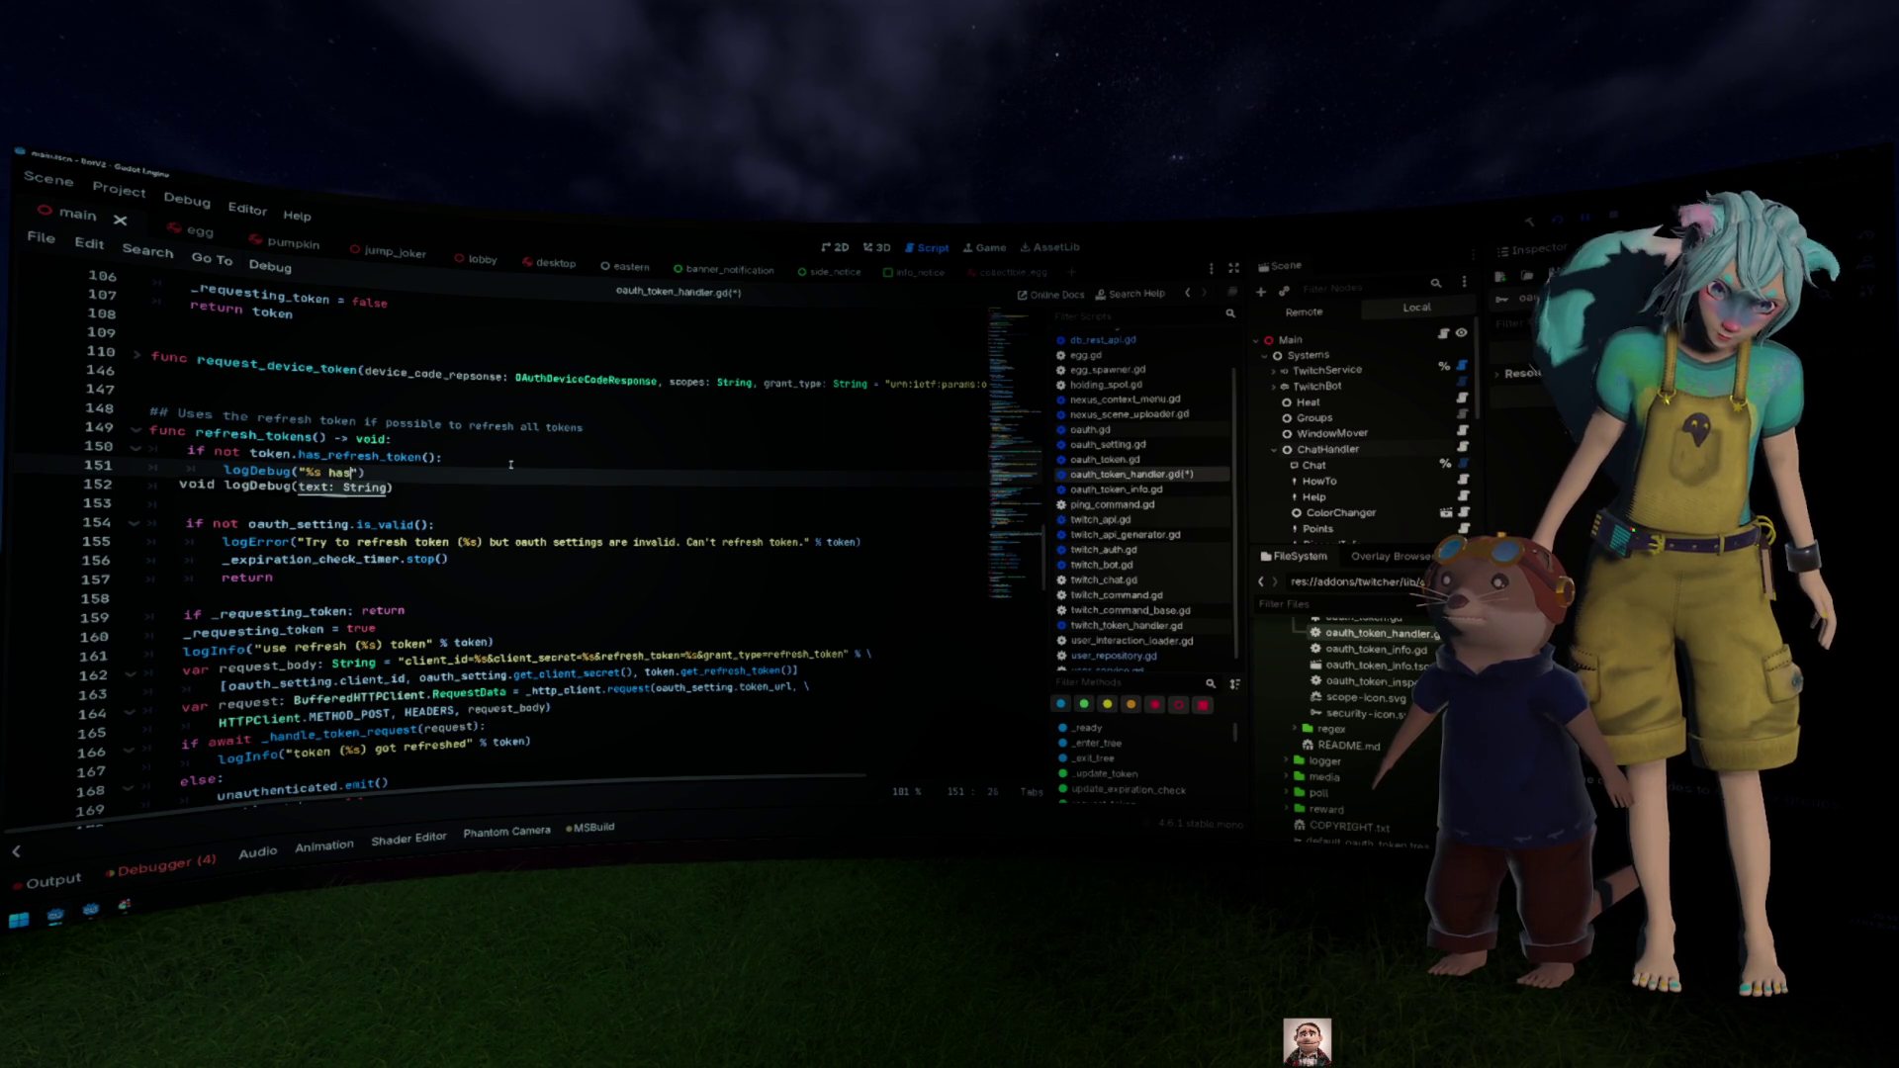
type("h token can't ")
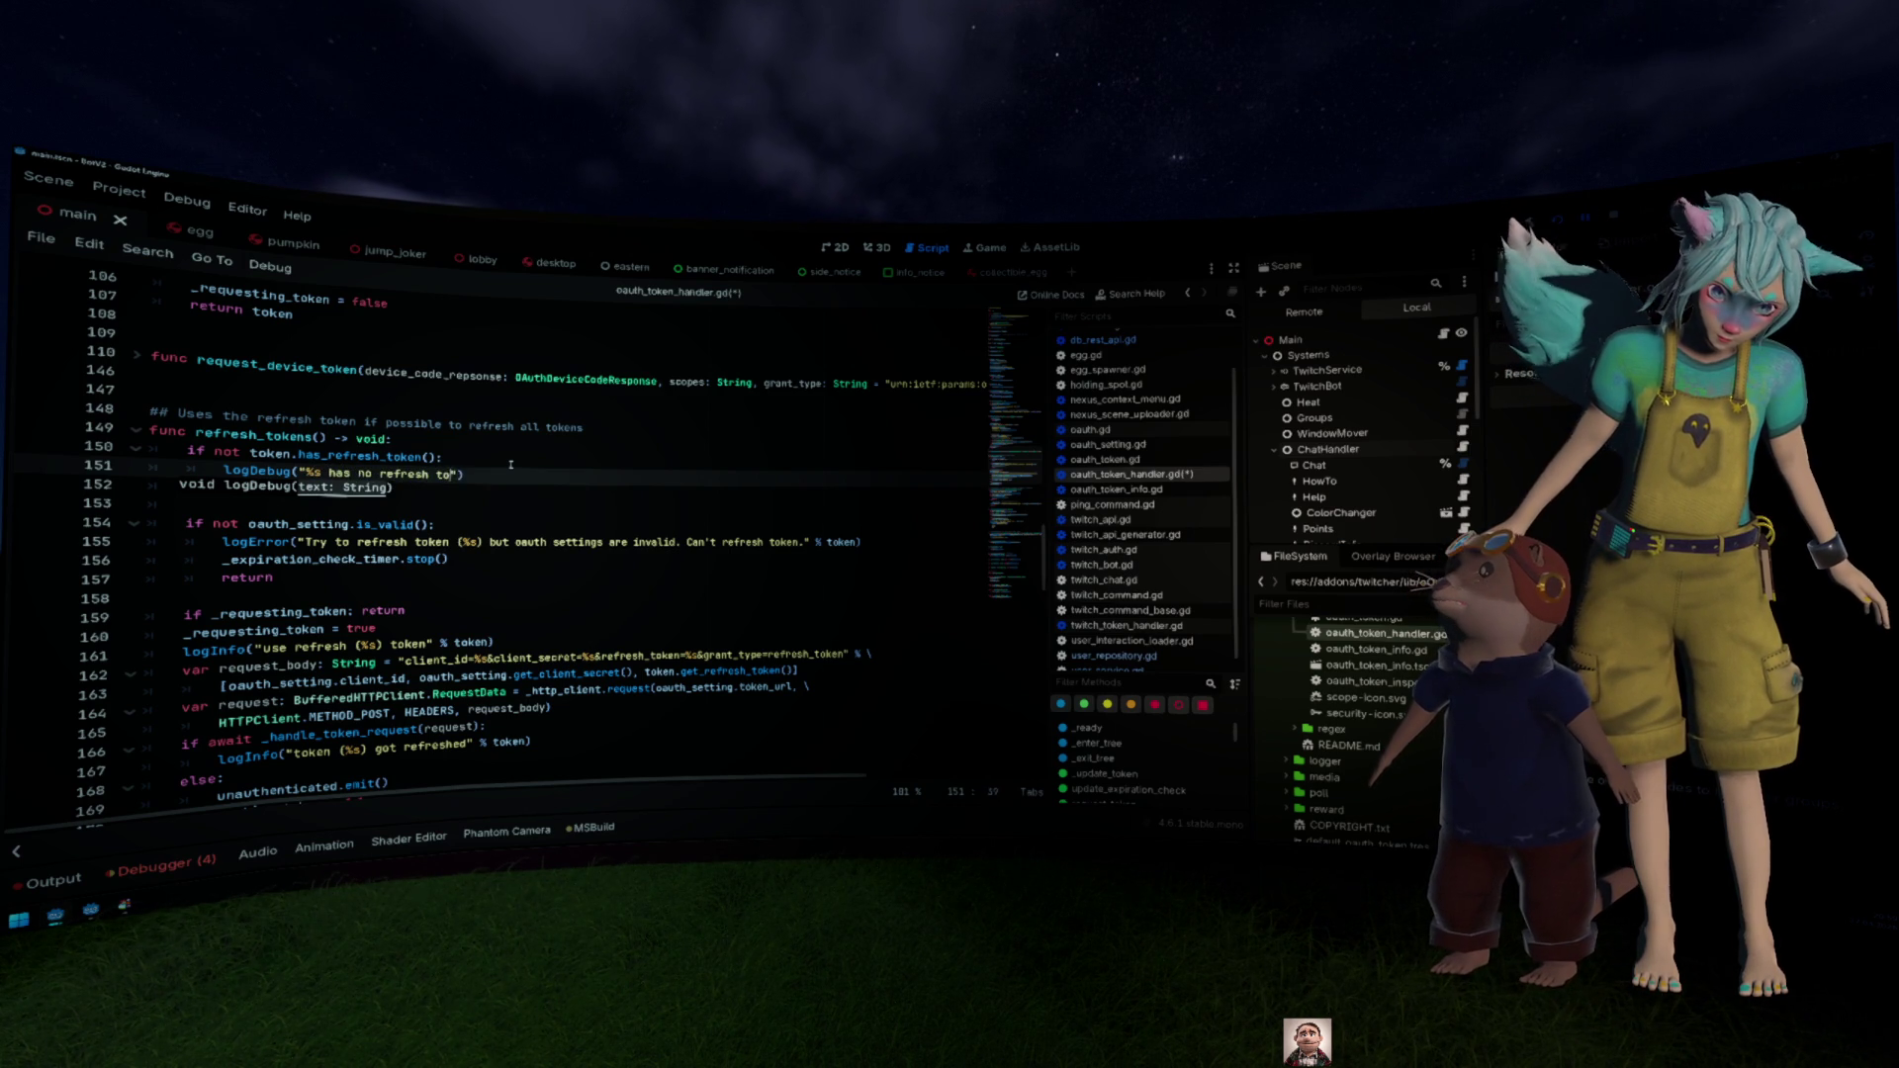
type("refersh")
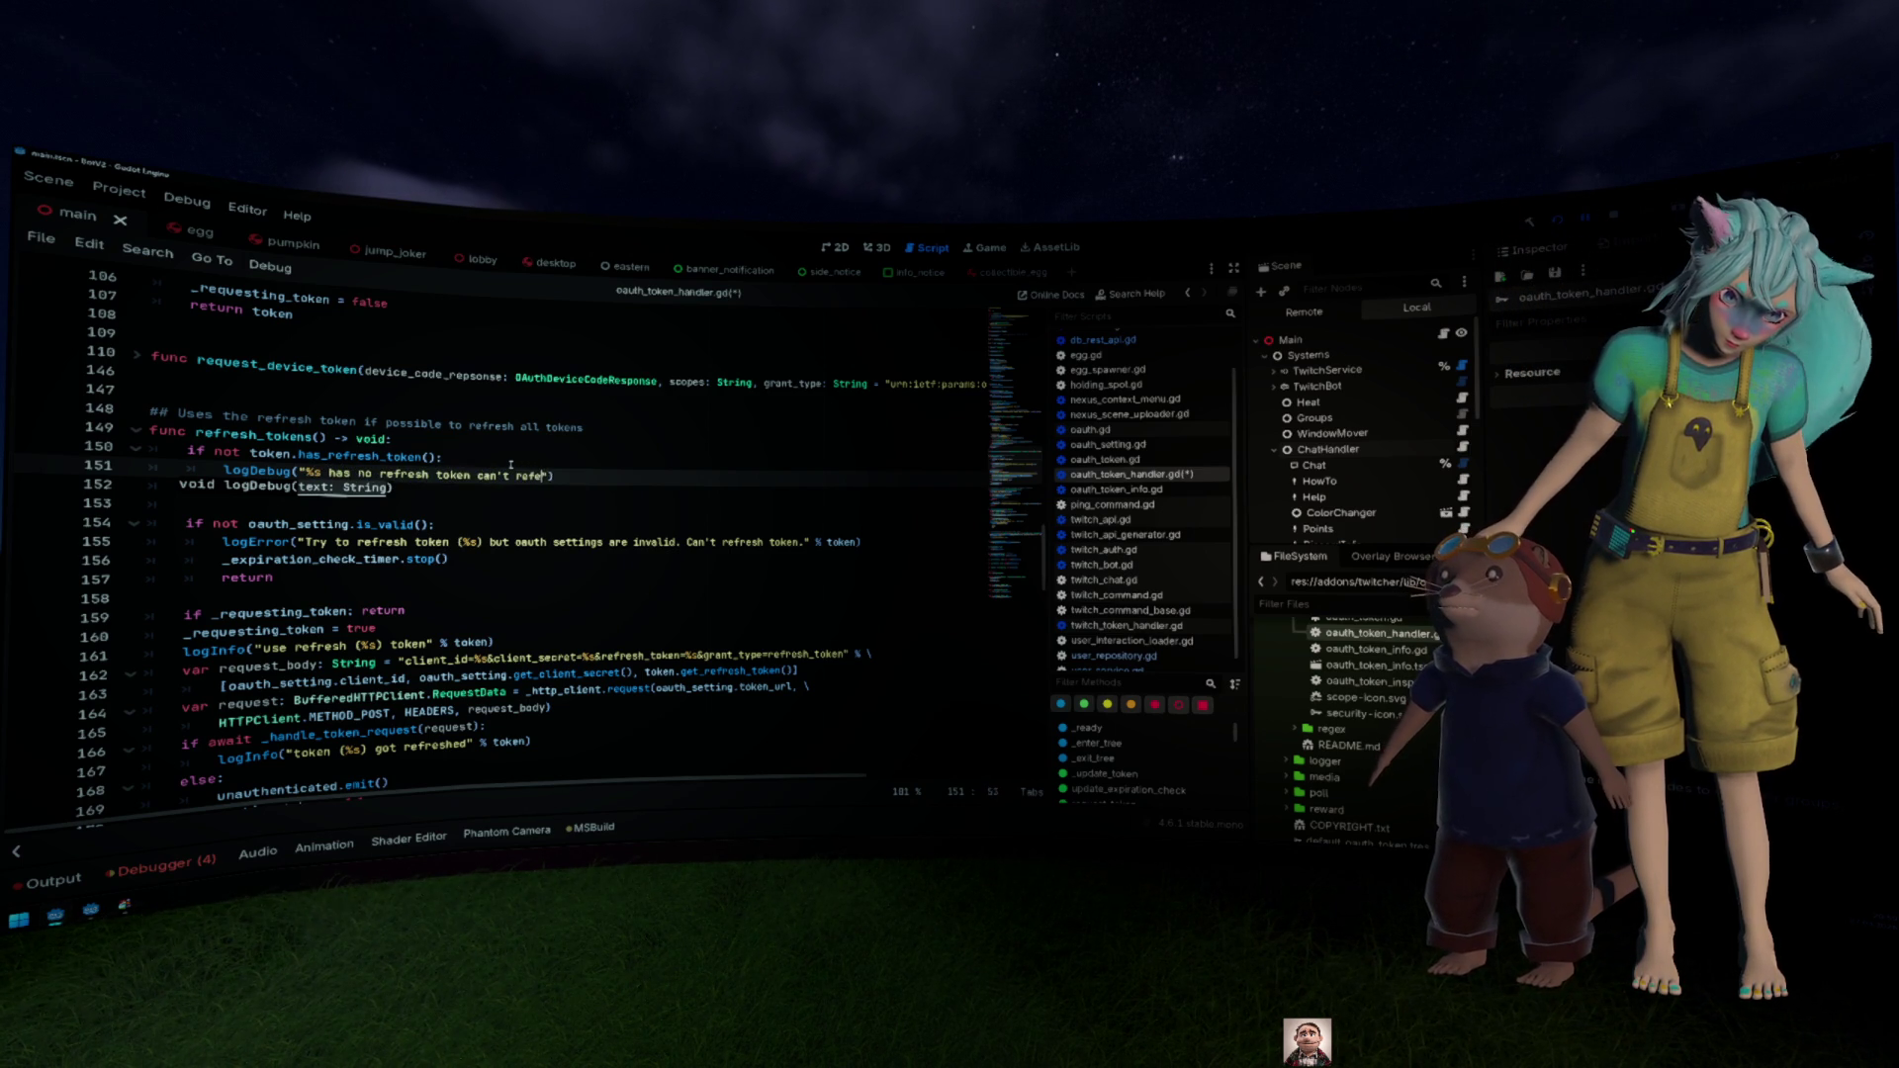
key("Left")
key("Left")
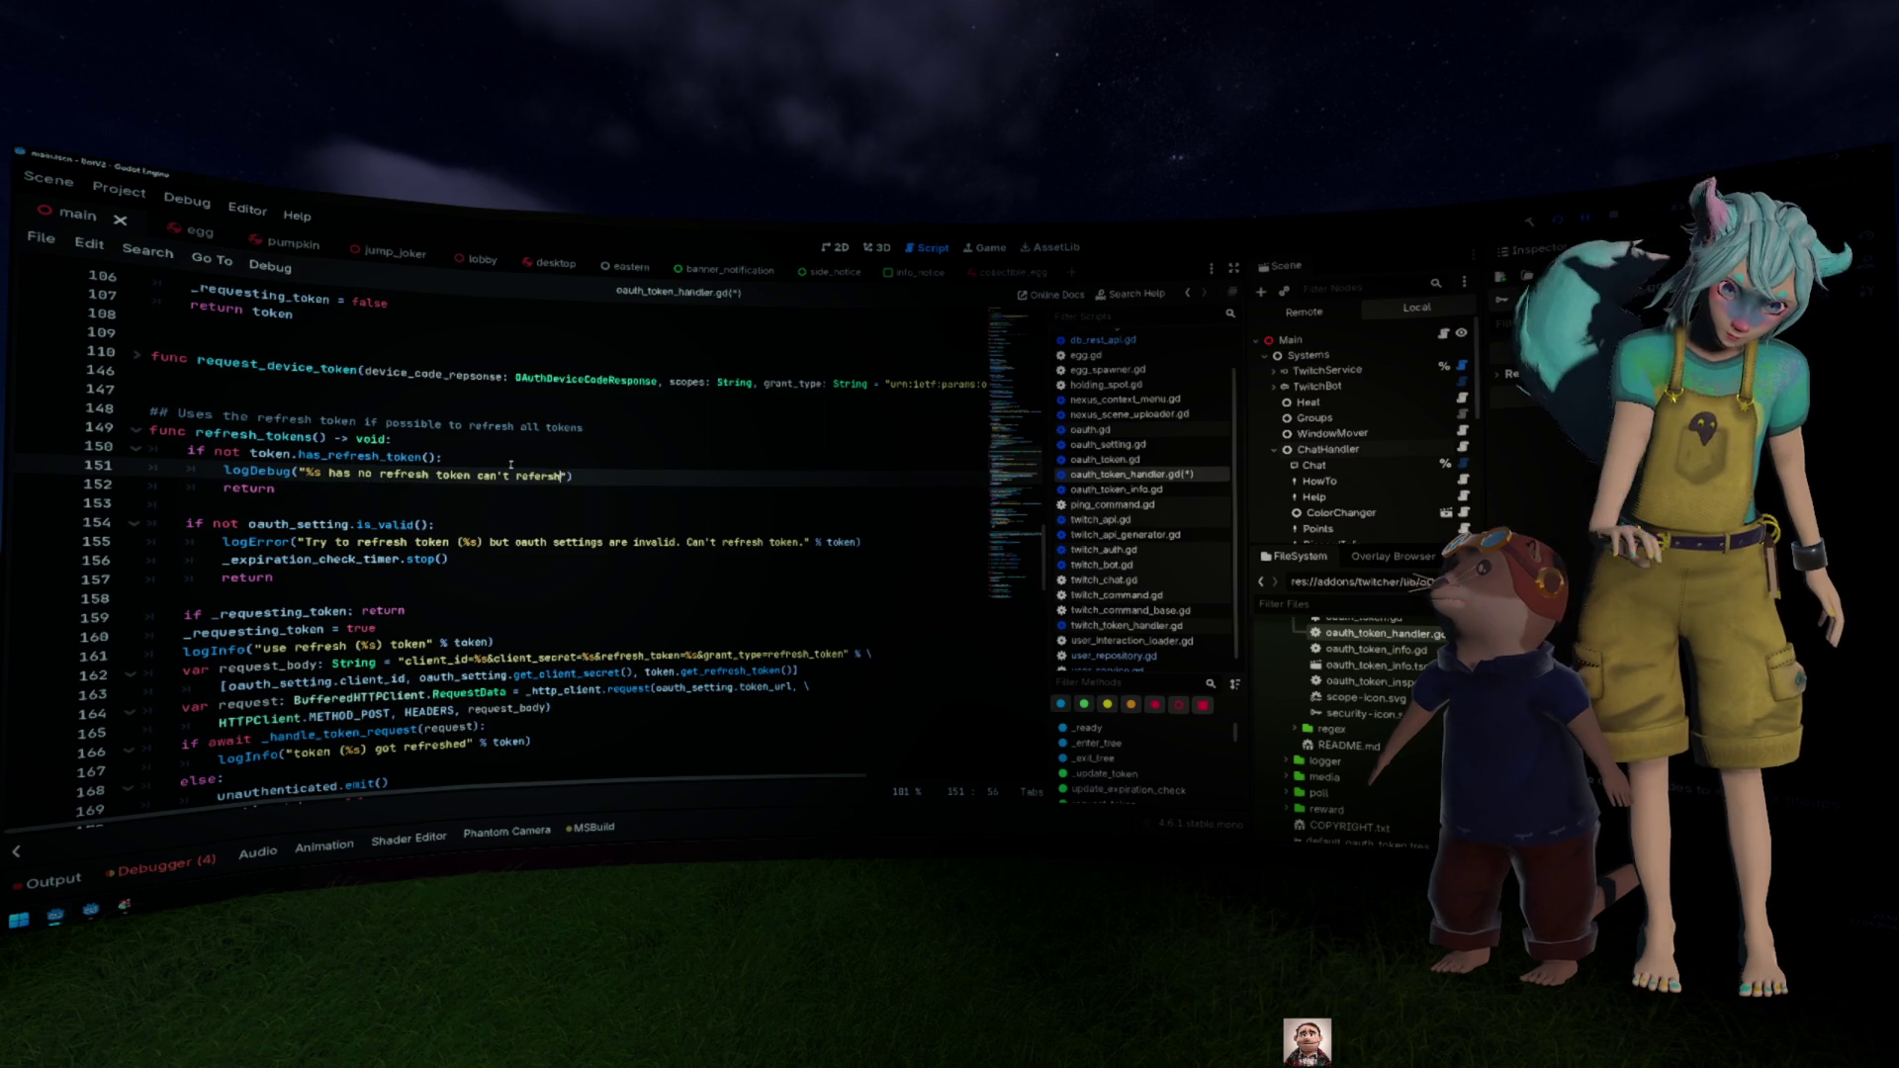
key("BackSpace")
key("BackSpace")
type("re")
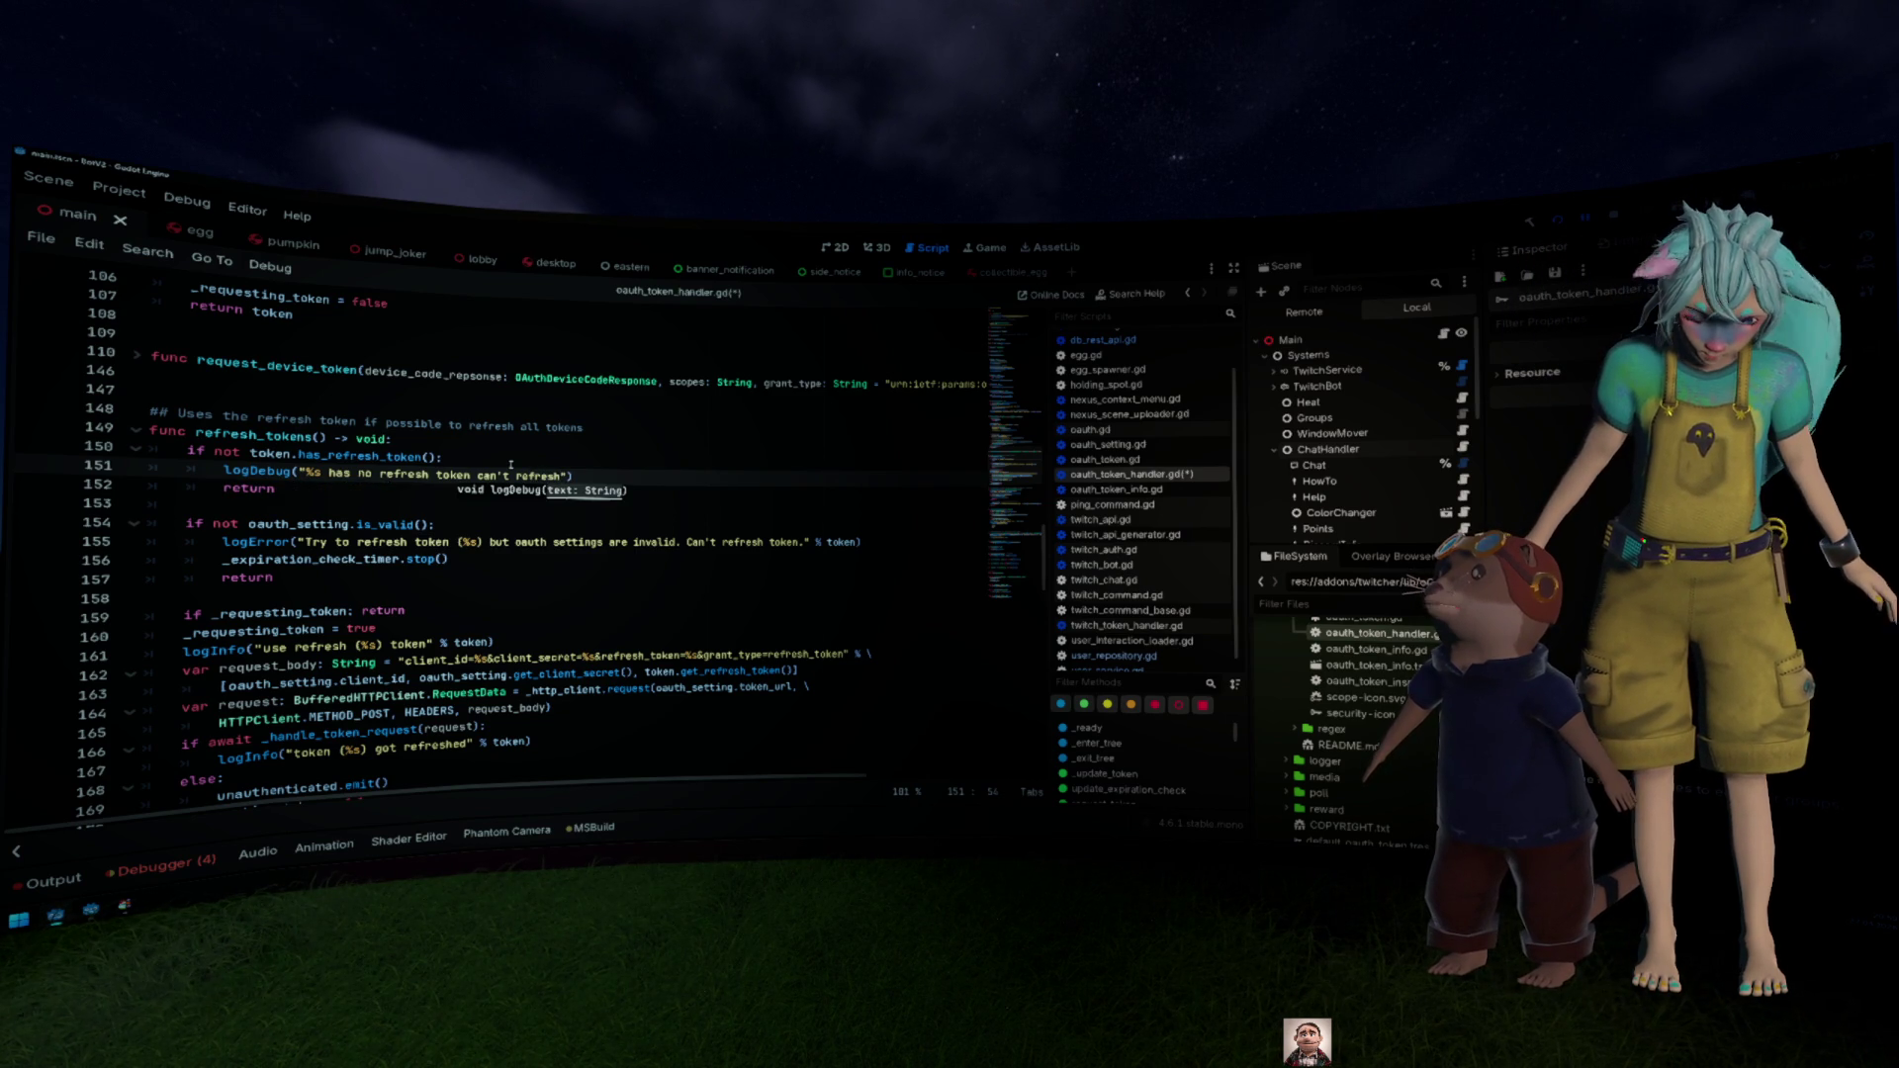
key("End")
Step: Add unauthenticated.emit() below it, format the message with % token, and save the script
key("Return")
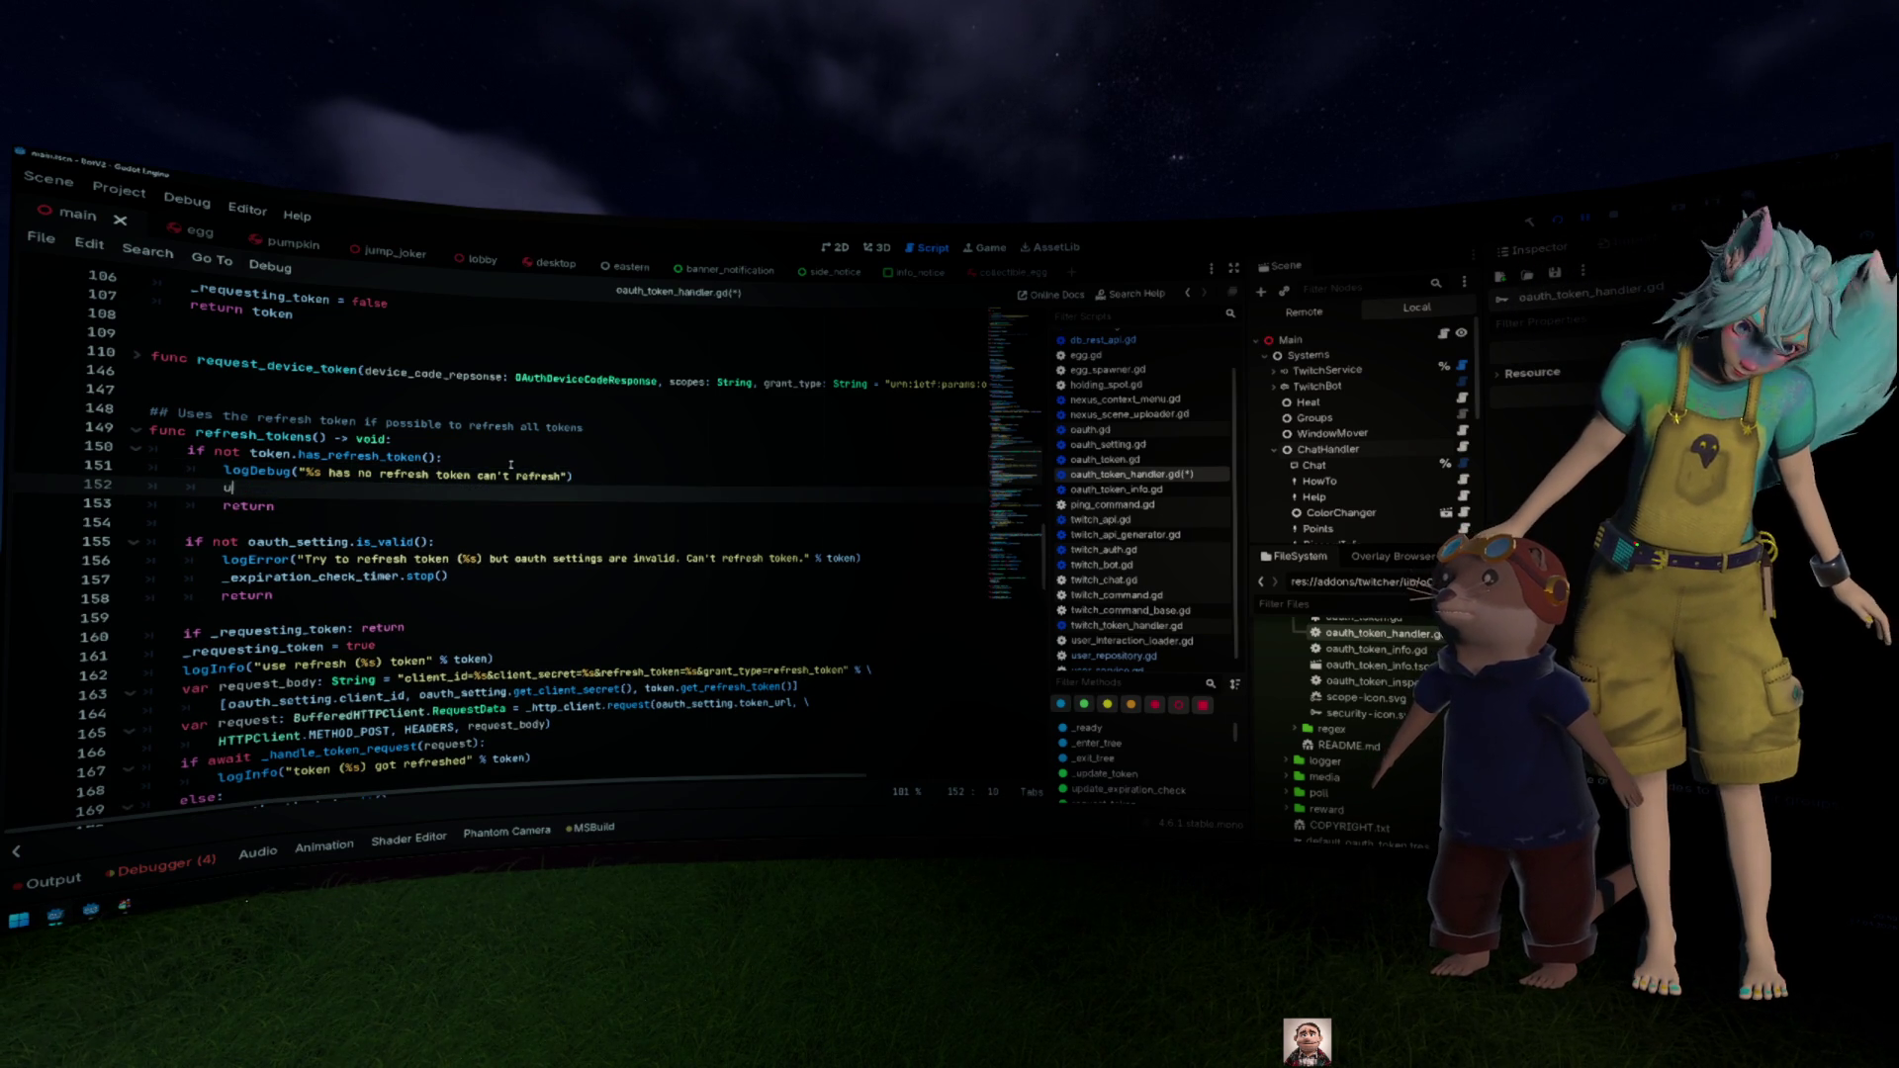
type("unauthenticated.emit(")
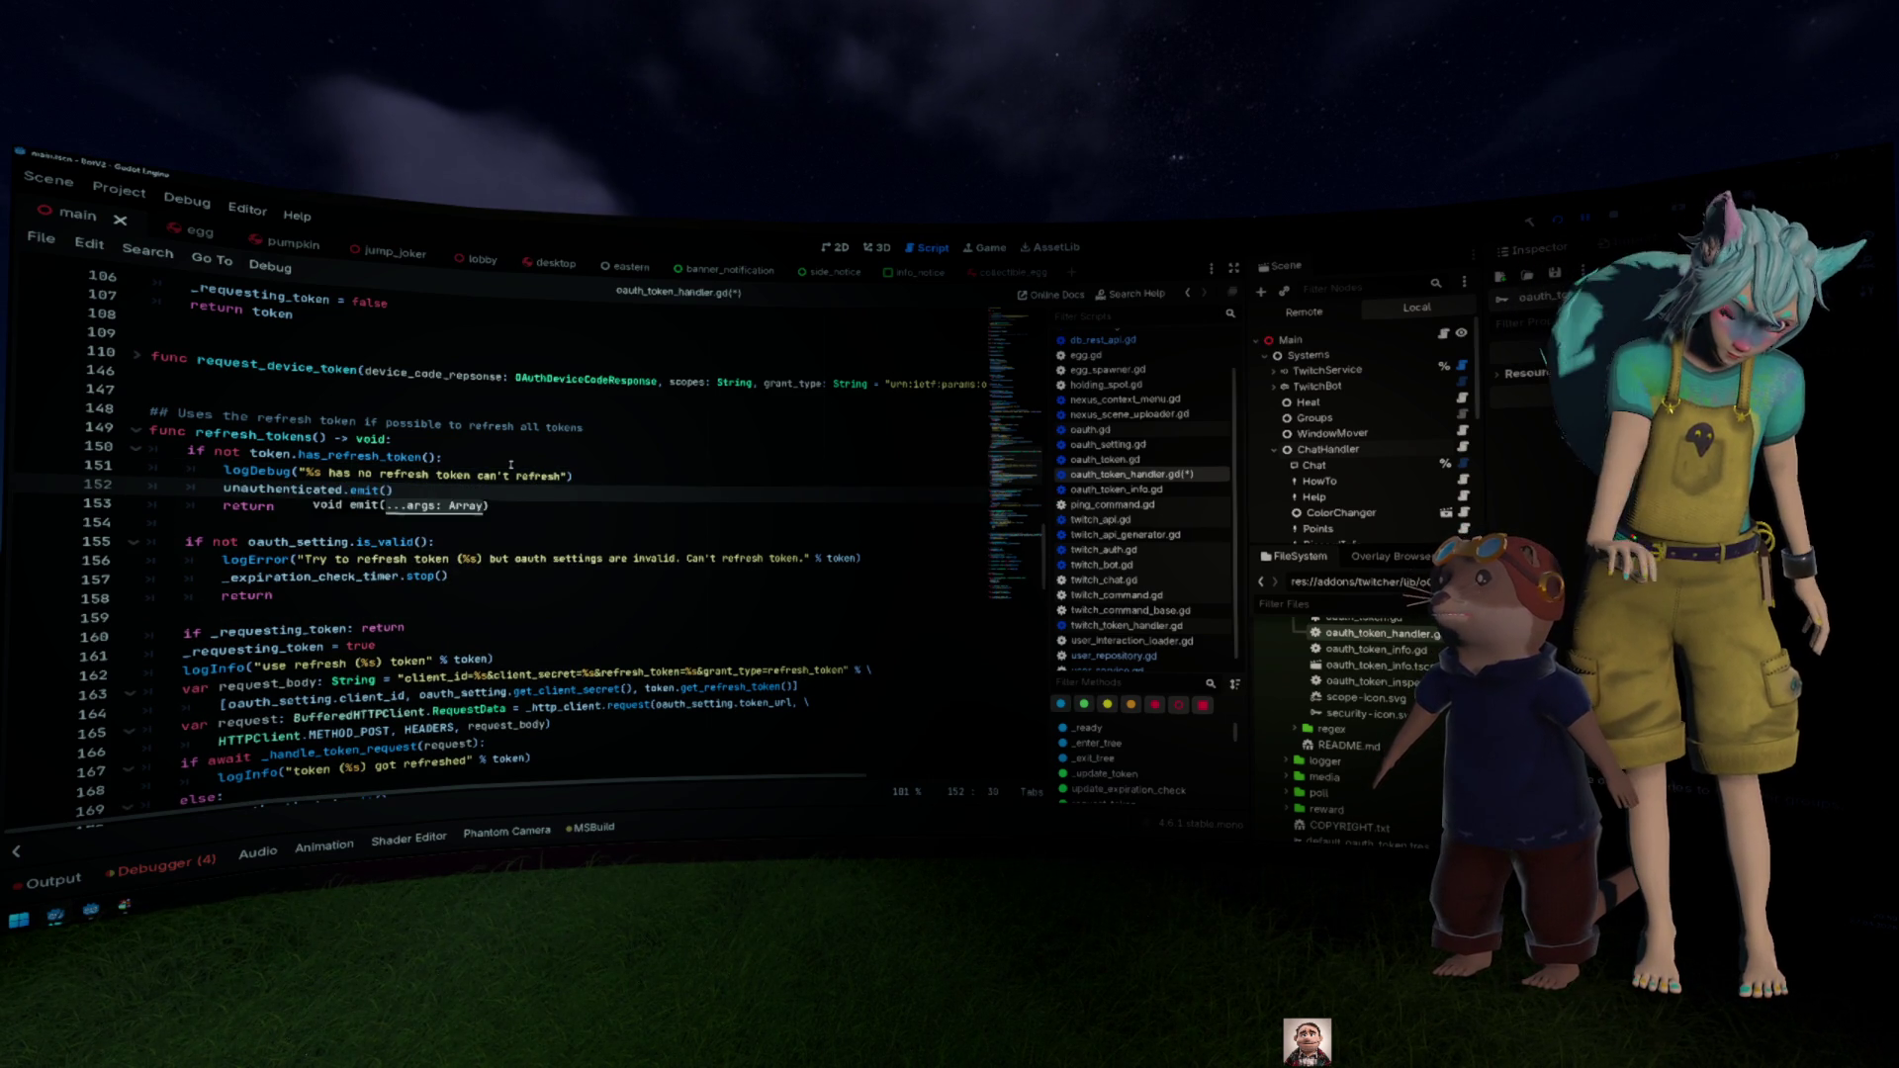
key("Return")
key("Up")
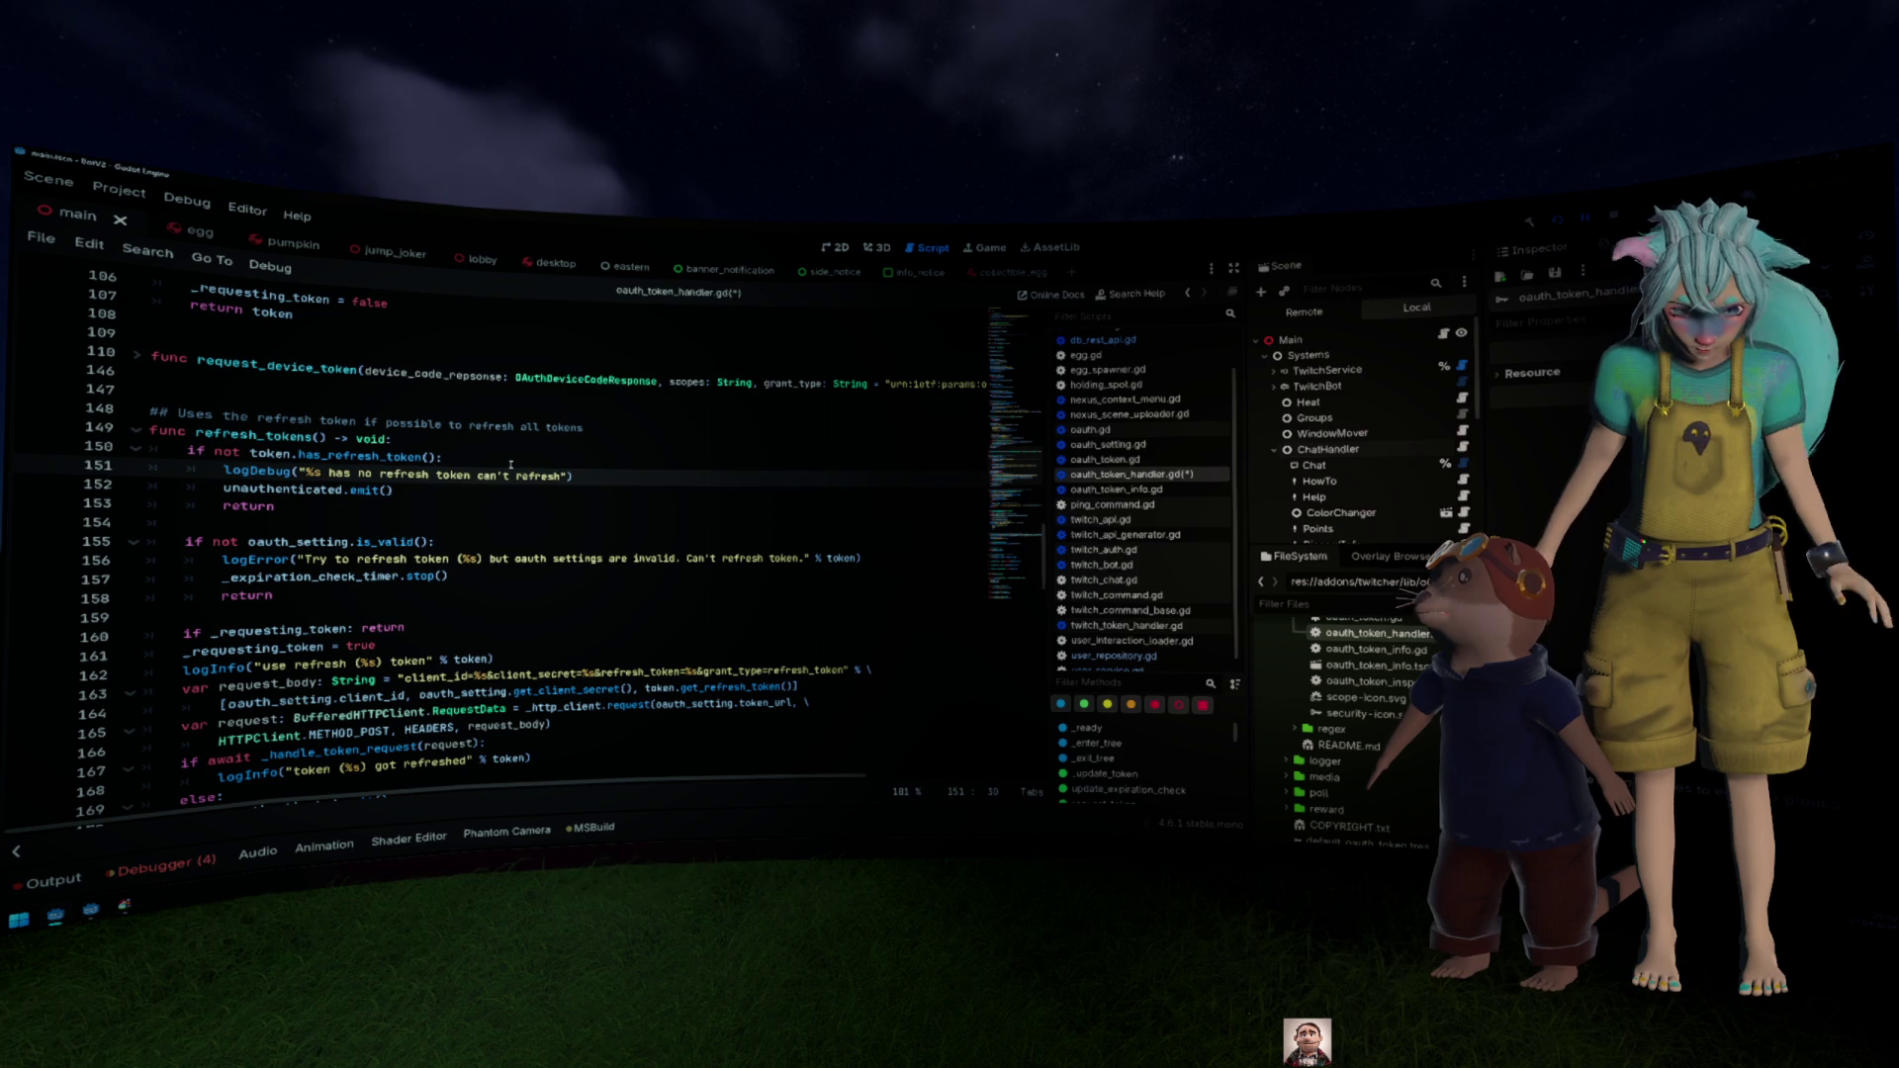
key("ctrl+s")
key("End")
key("Left")
type("% ")
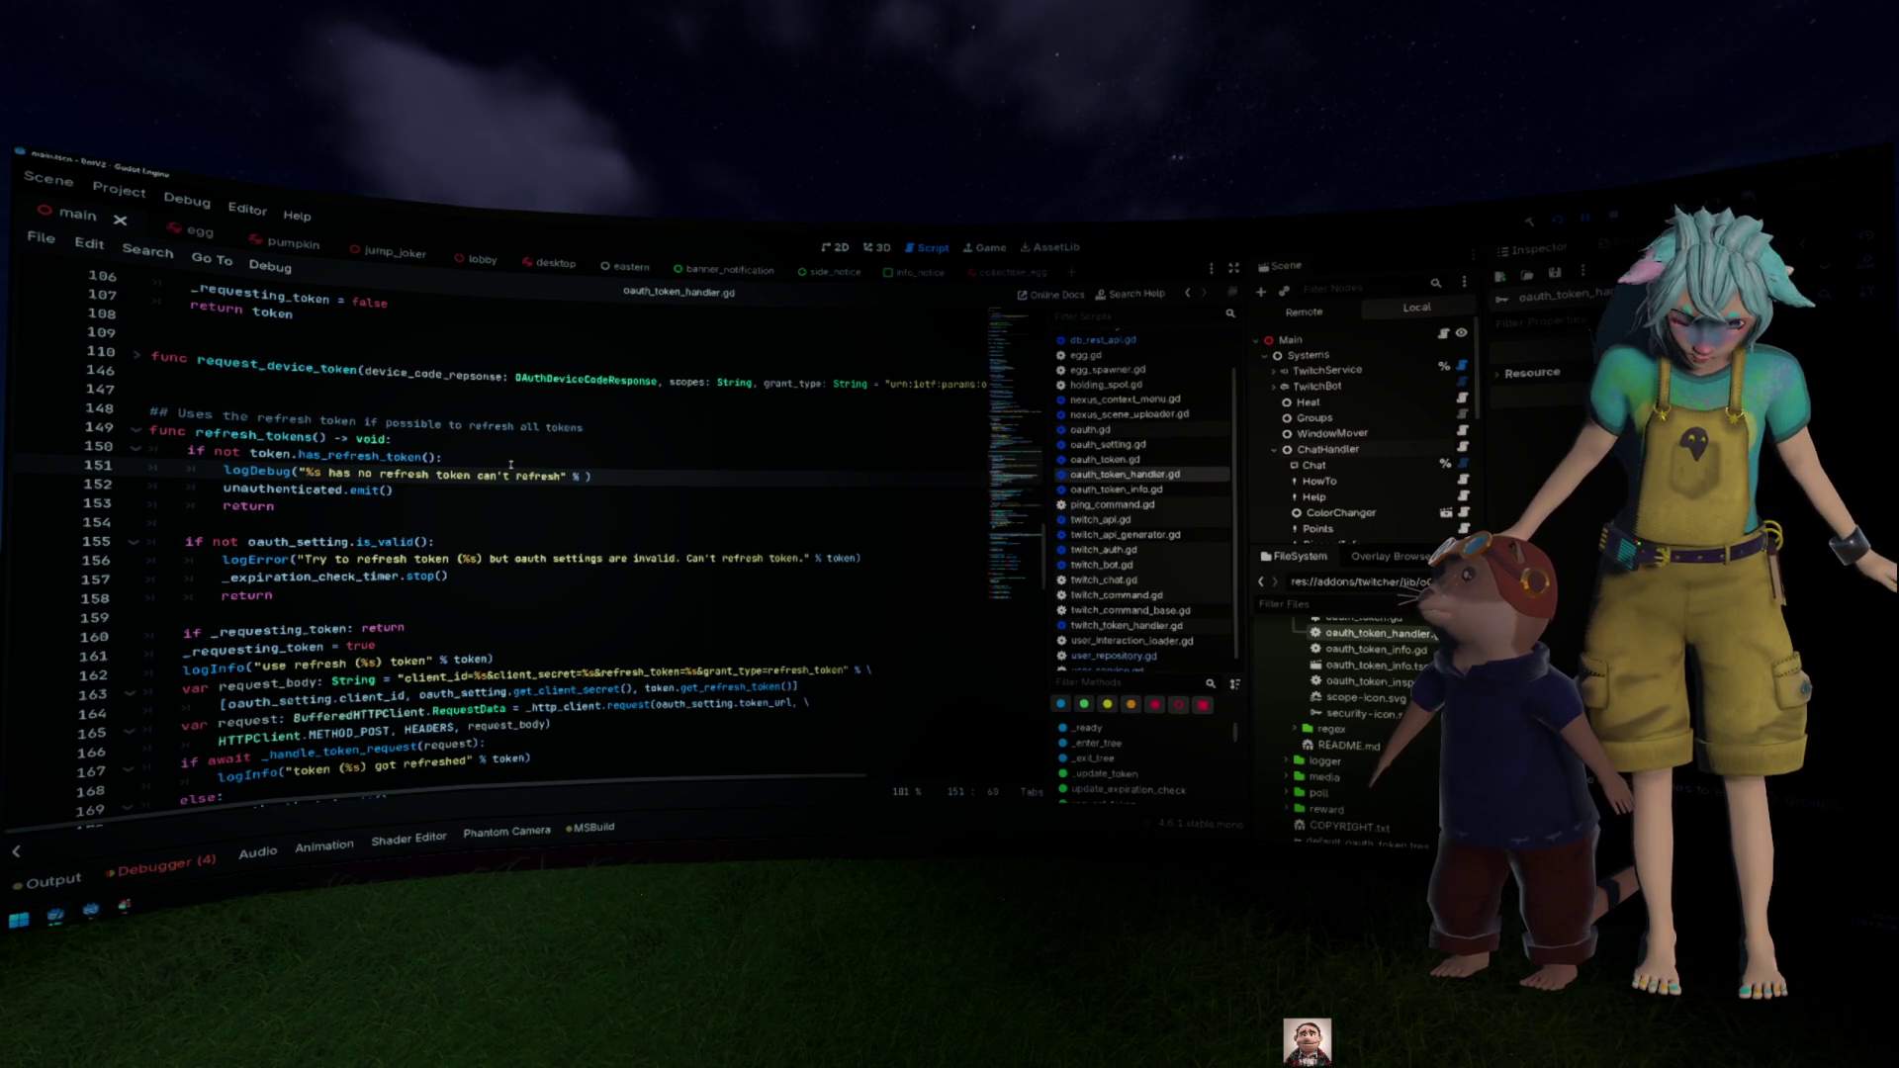
type("token")
key("Escape")
key("Up")
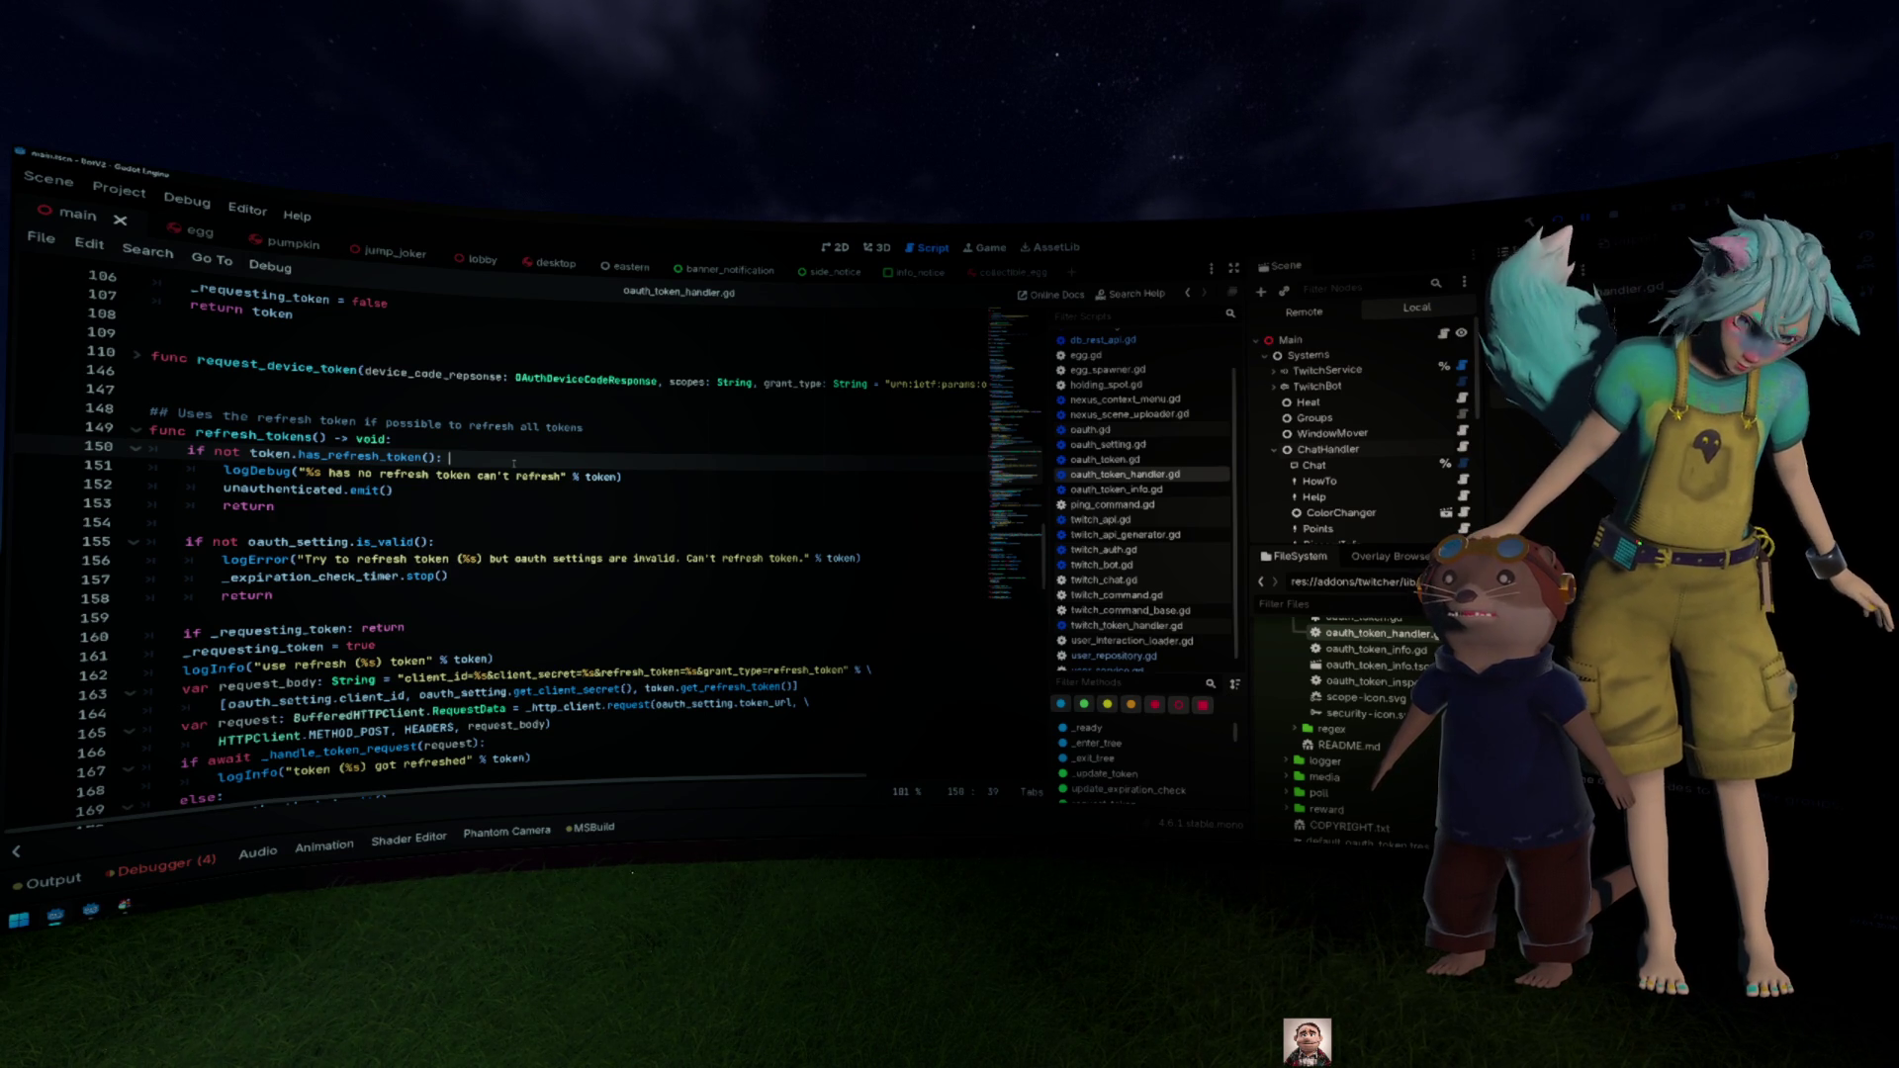
Step: Run the project with F5 and select the 'Disable automate use of refresh token' log message
triple_click(633, 475)
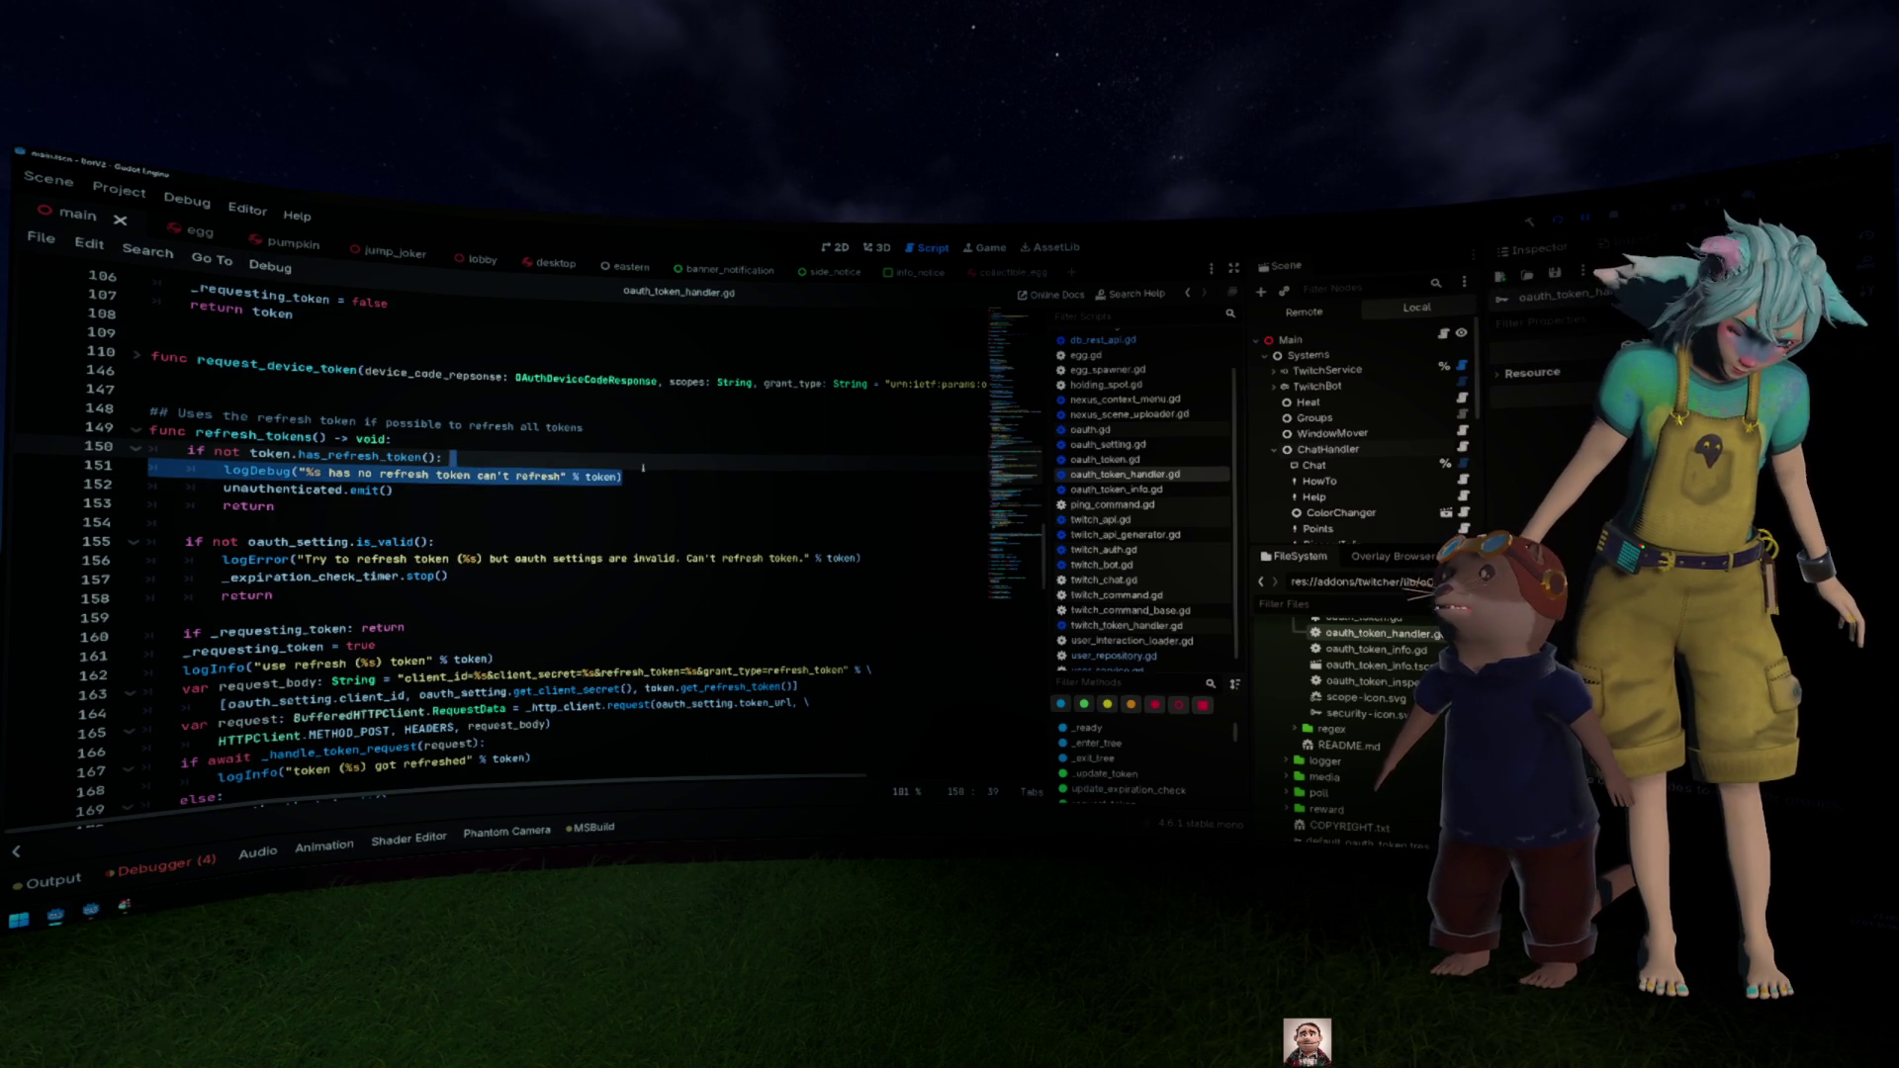
left_click(643, 468)
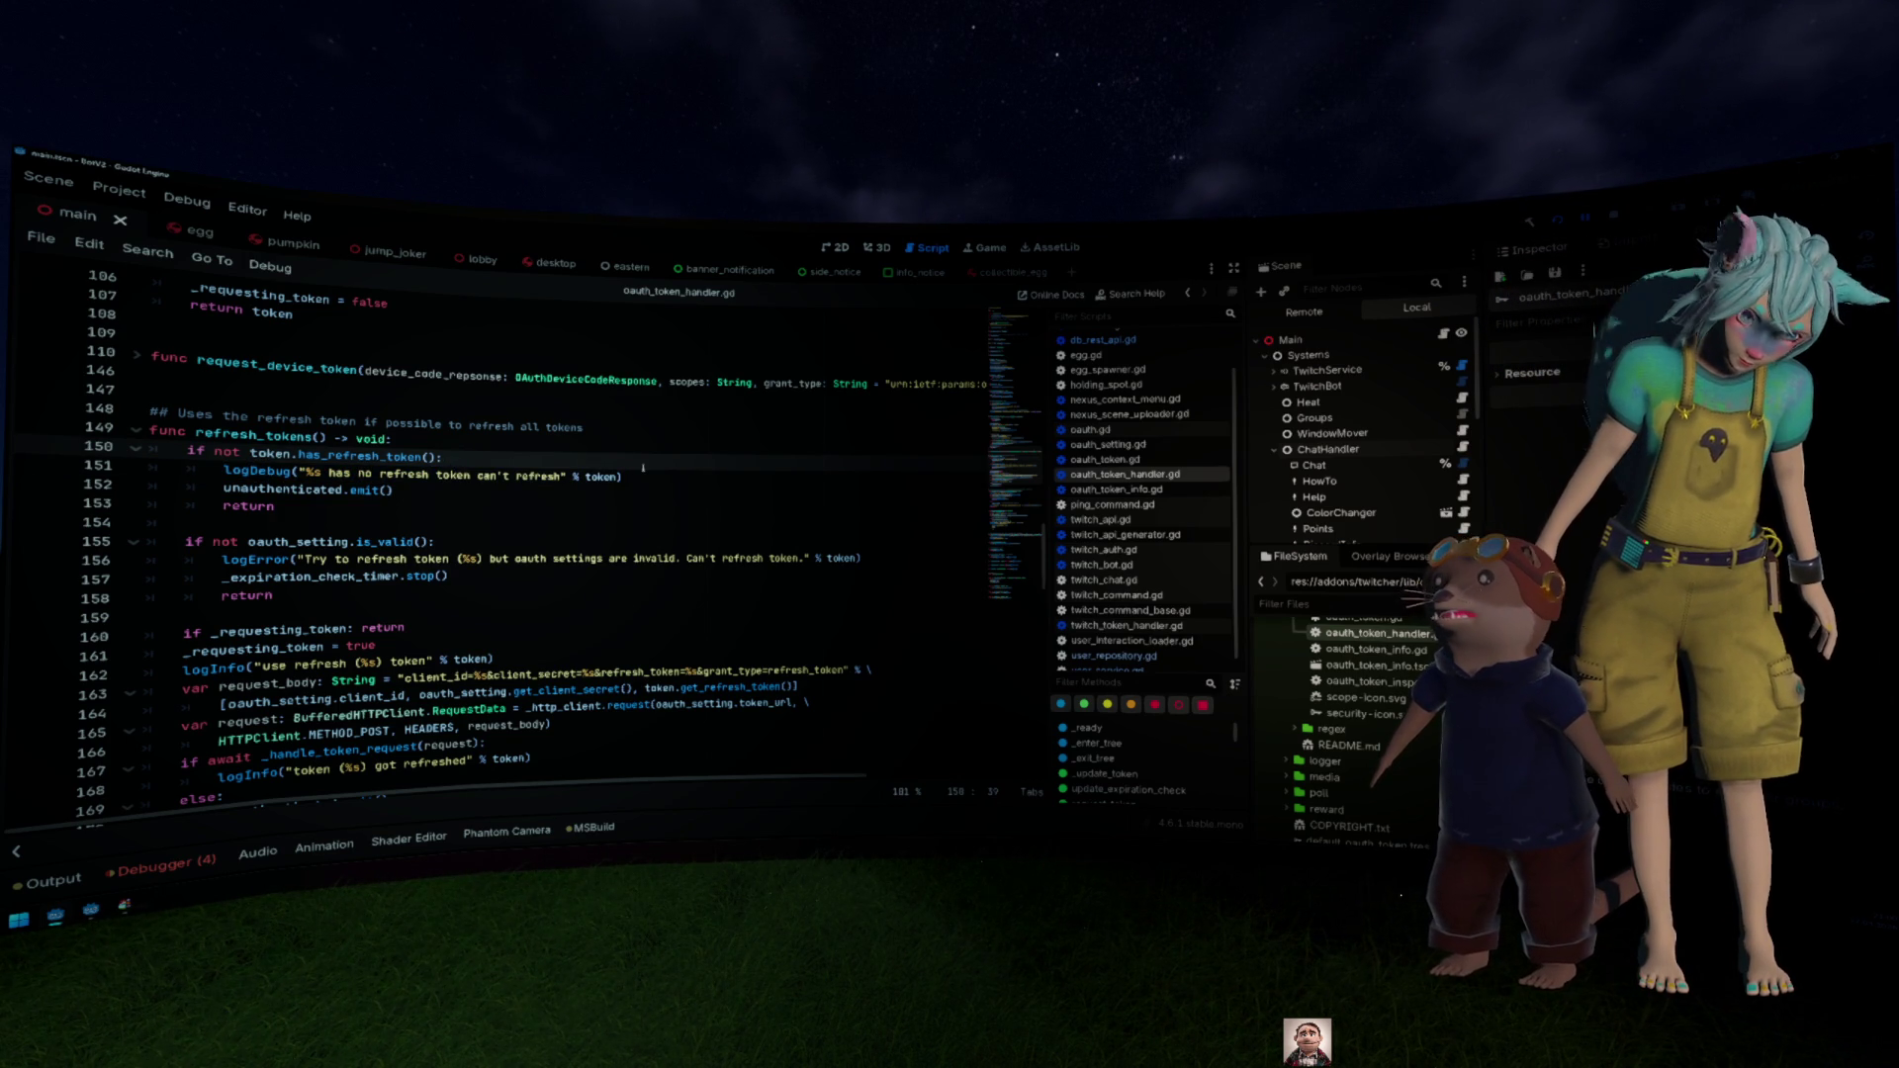
key("F5")
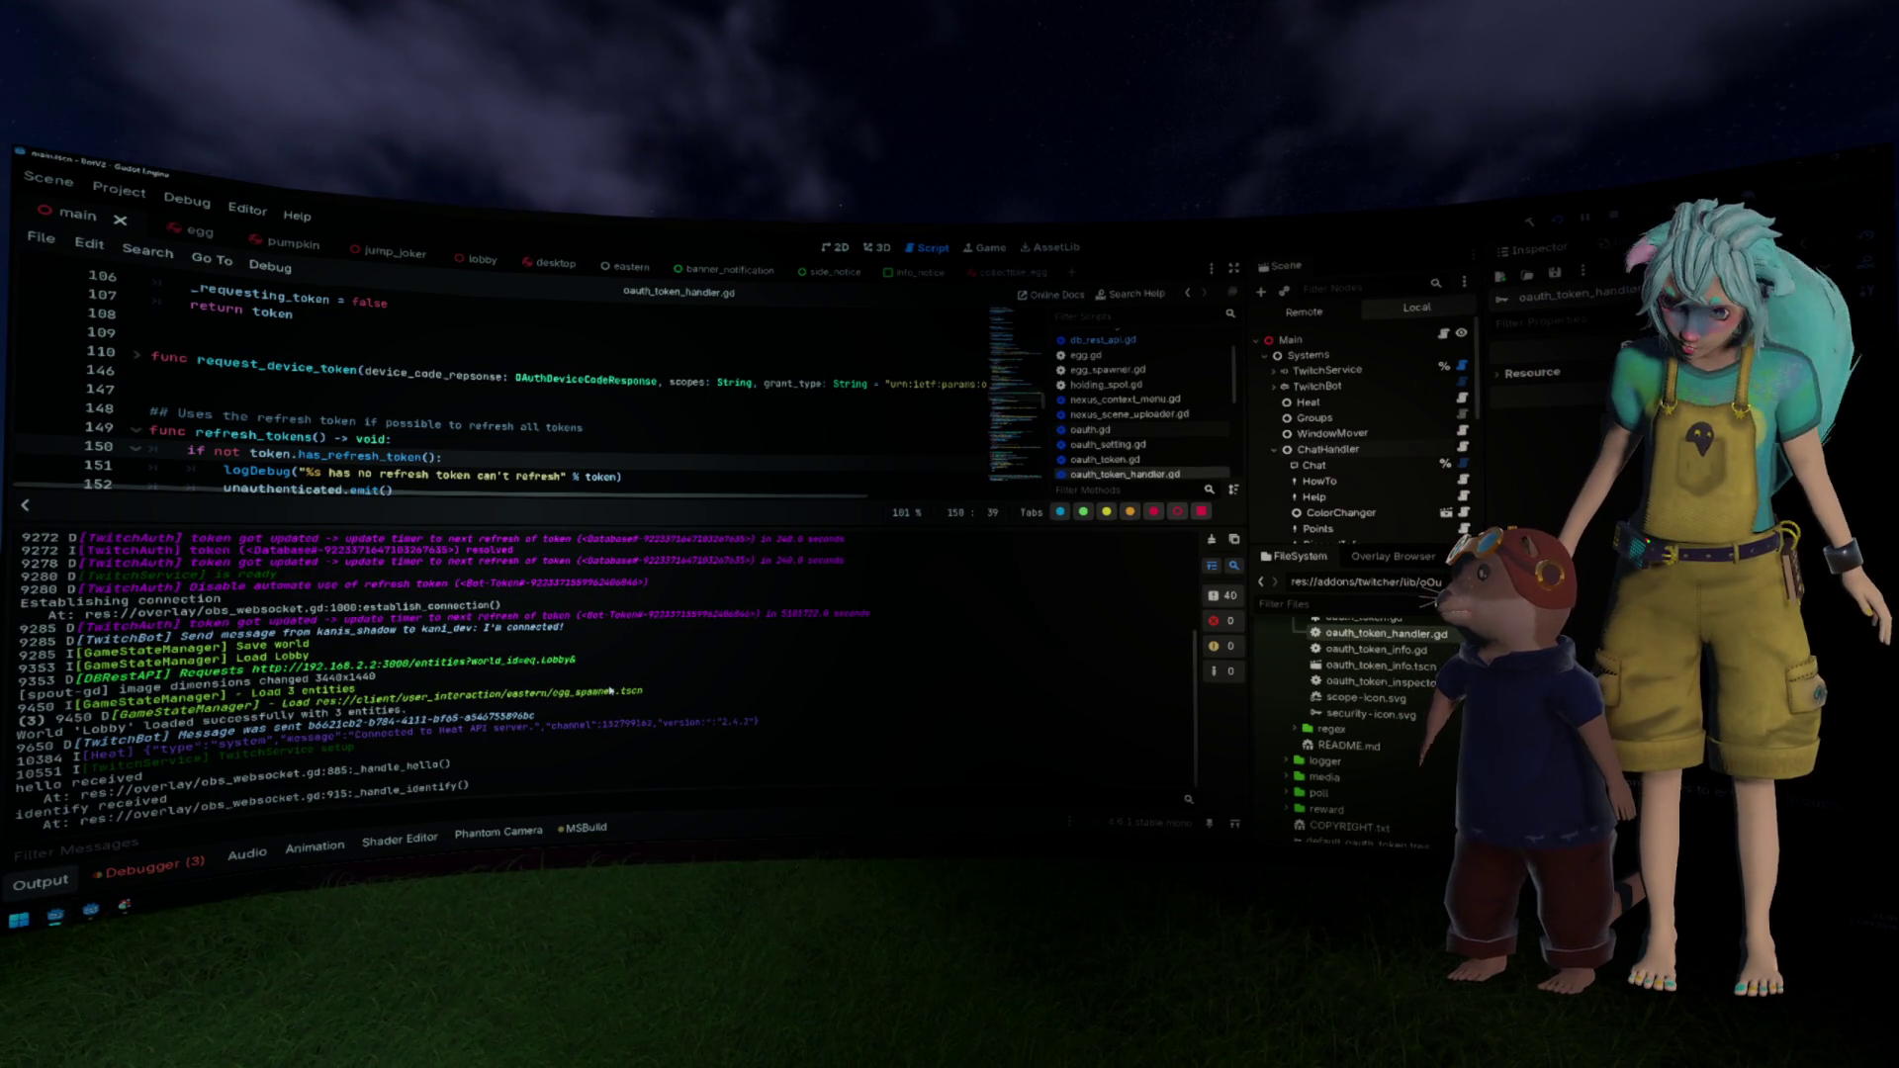
scroll(640, 648, "up", 1)
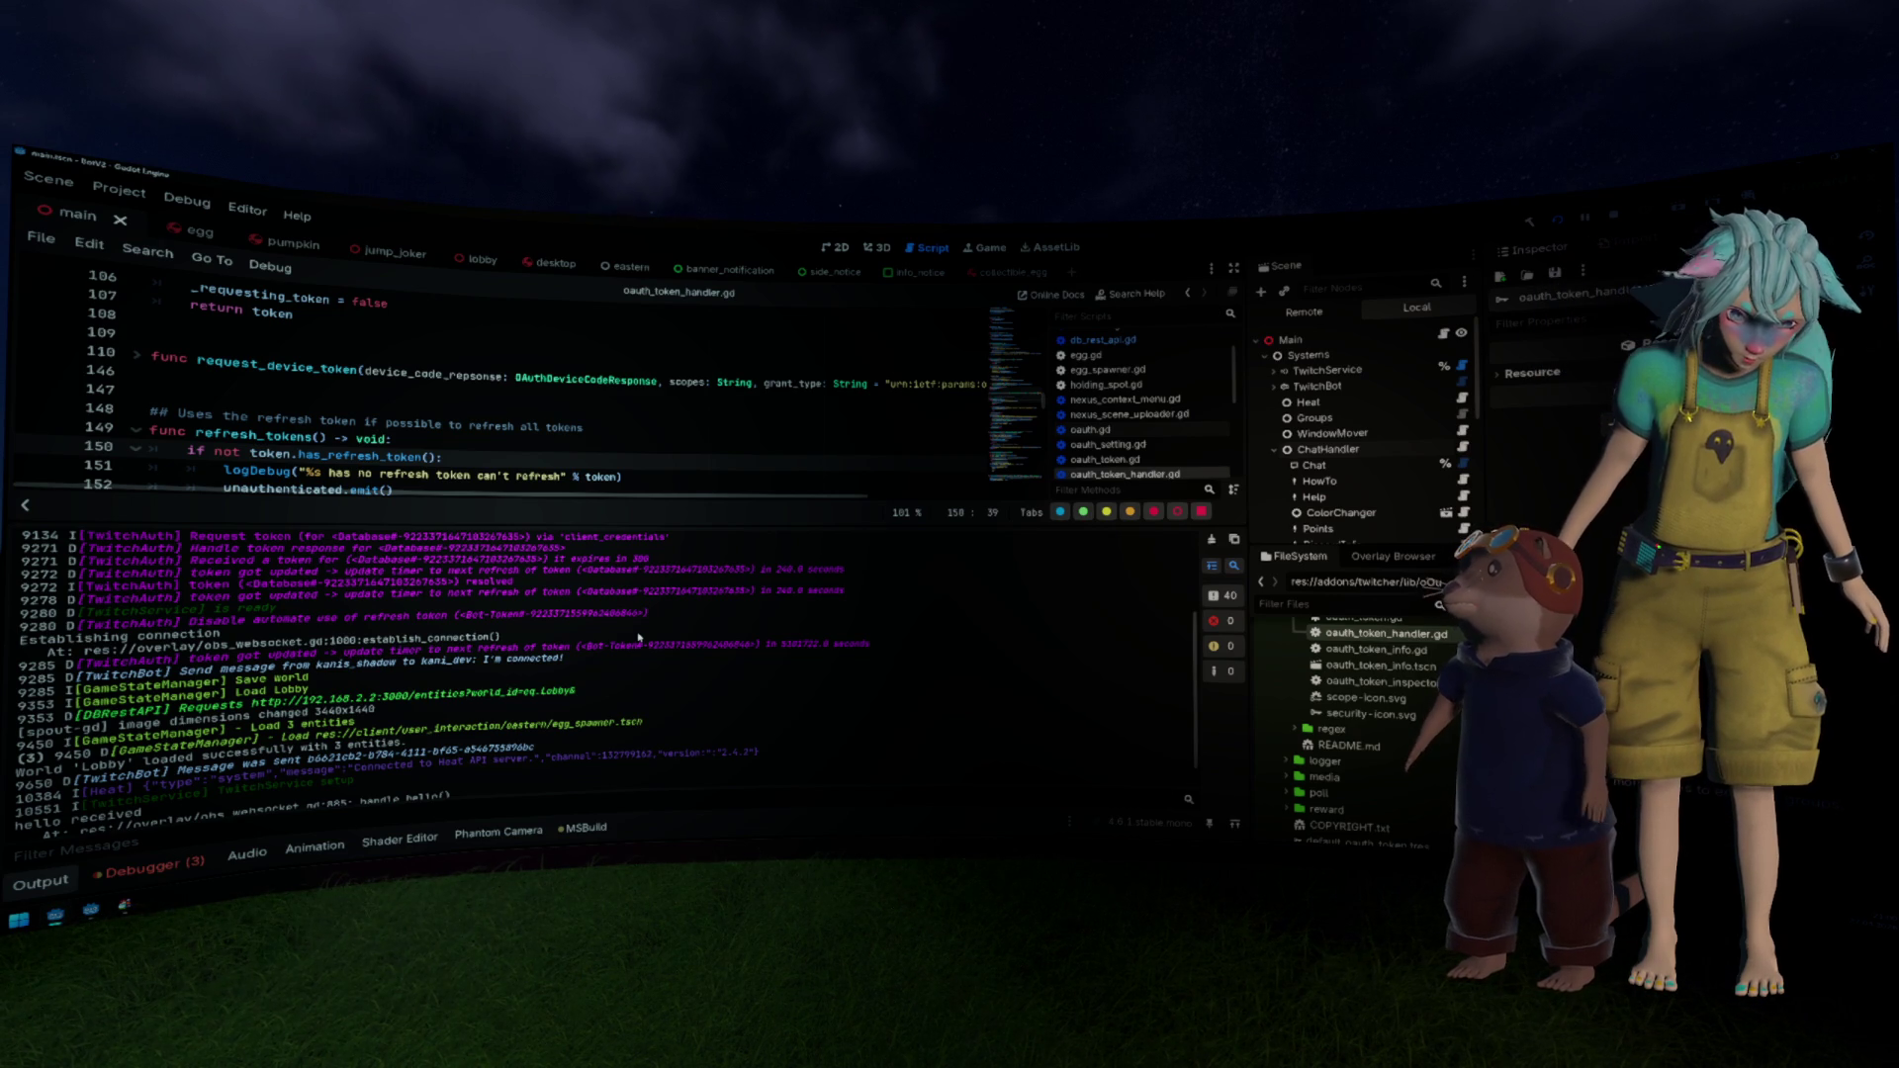
scroll(640, 638, "up", 1)
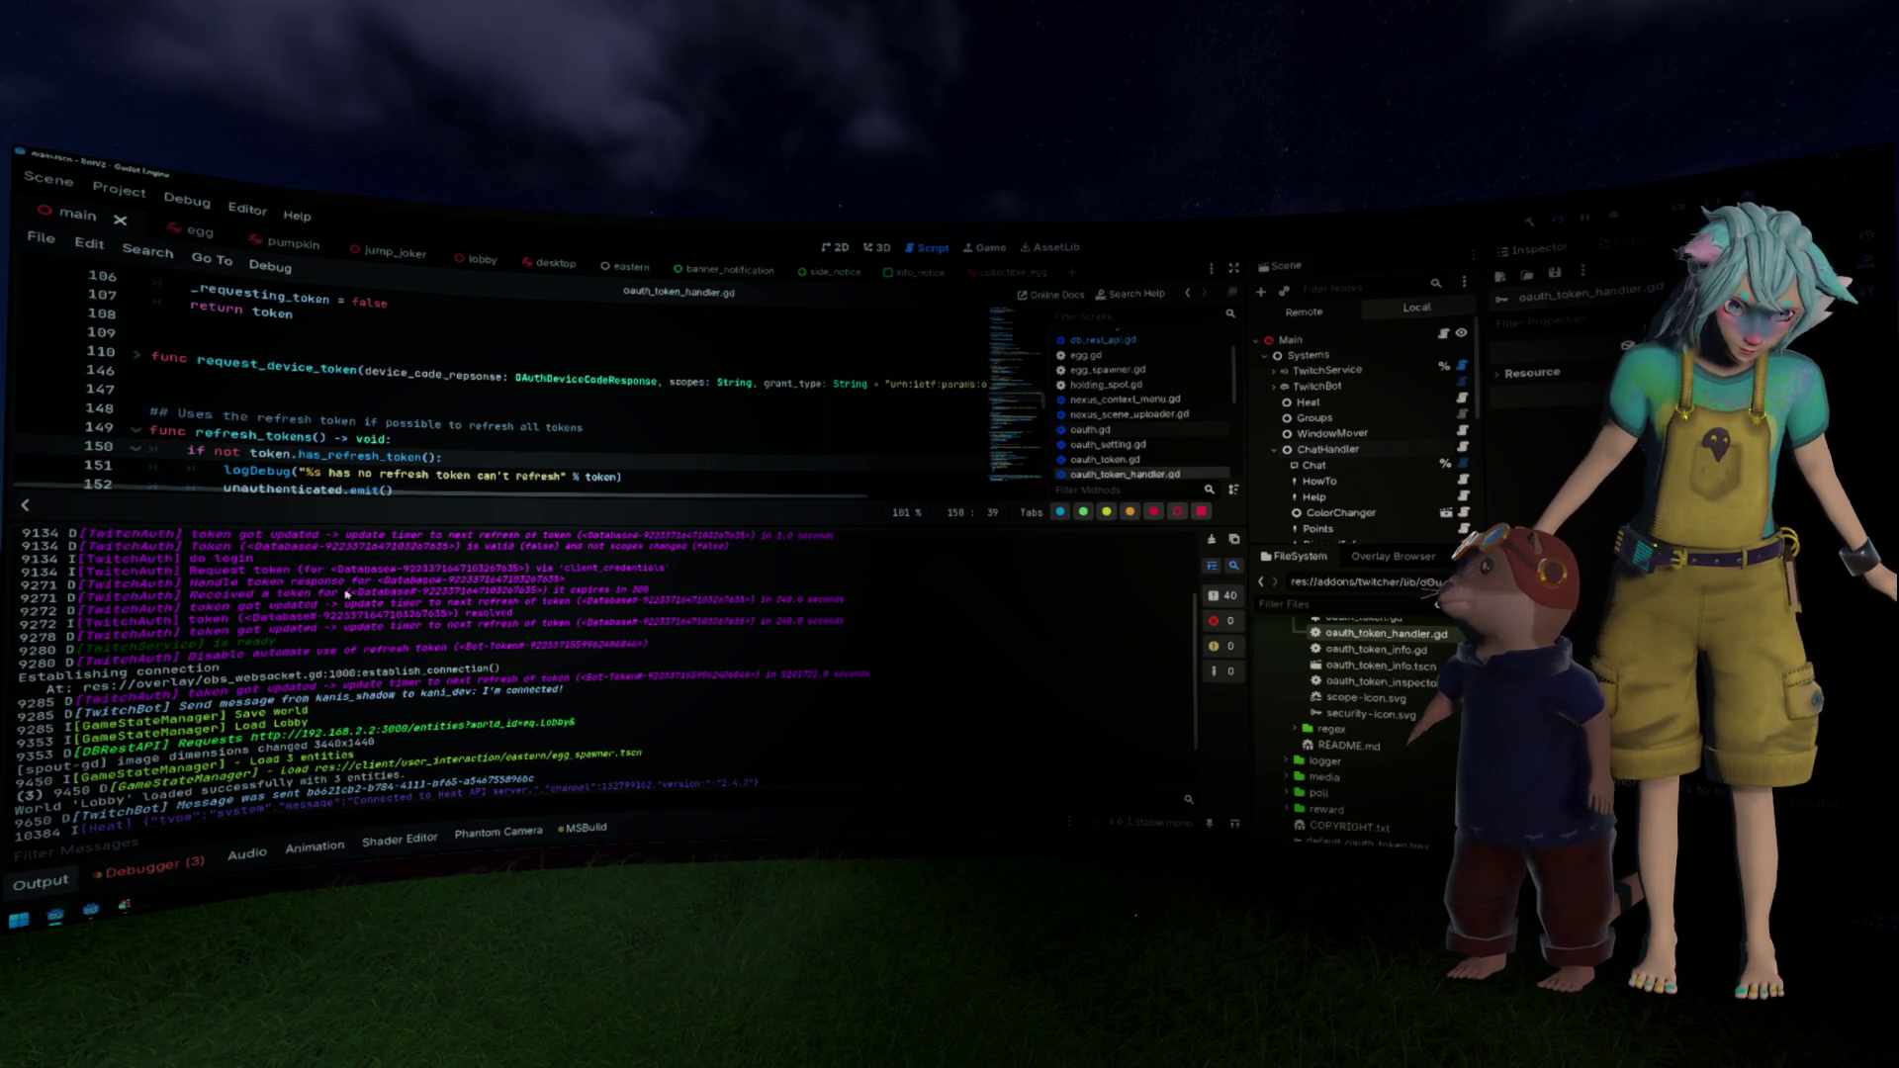
left_click_drag(187, 657, 446, 647)
key("ctrl+c")
Step: Search the project for the copied log message and open its refresh-token debug line
left_click(470, 445)
key("ctrl+shift+f")
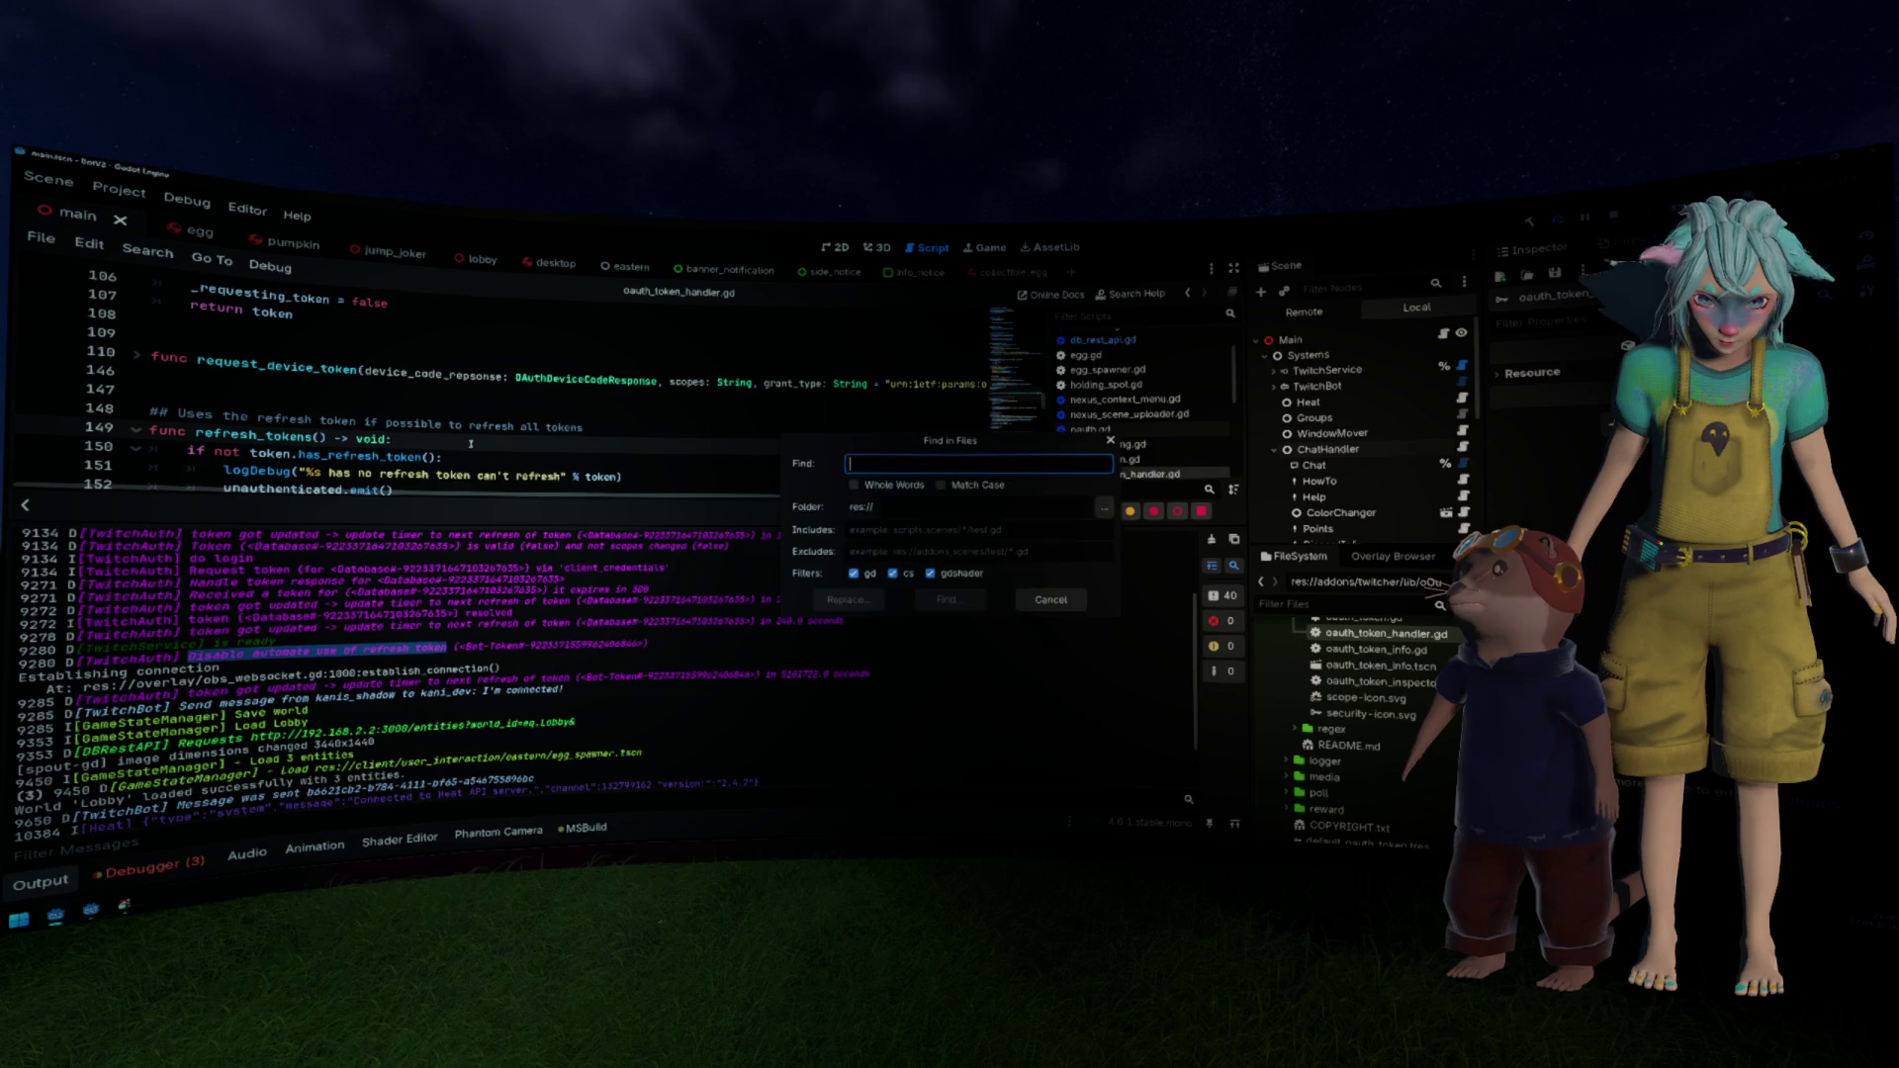
key("ctrl+v")
key("Return")
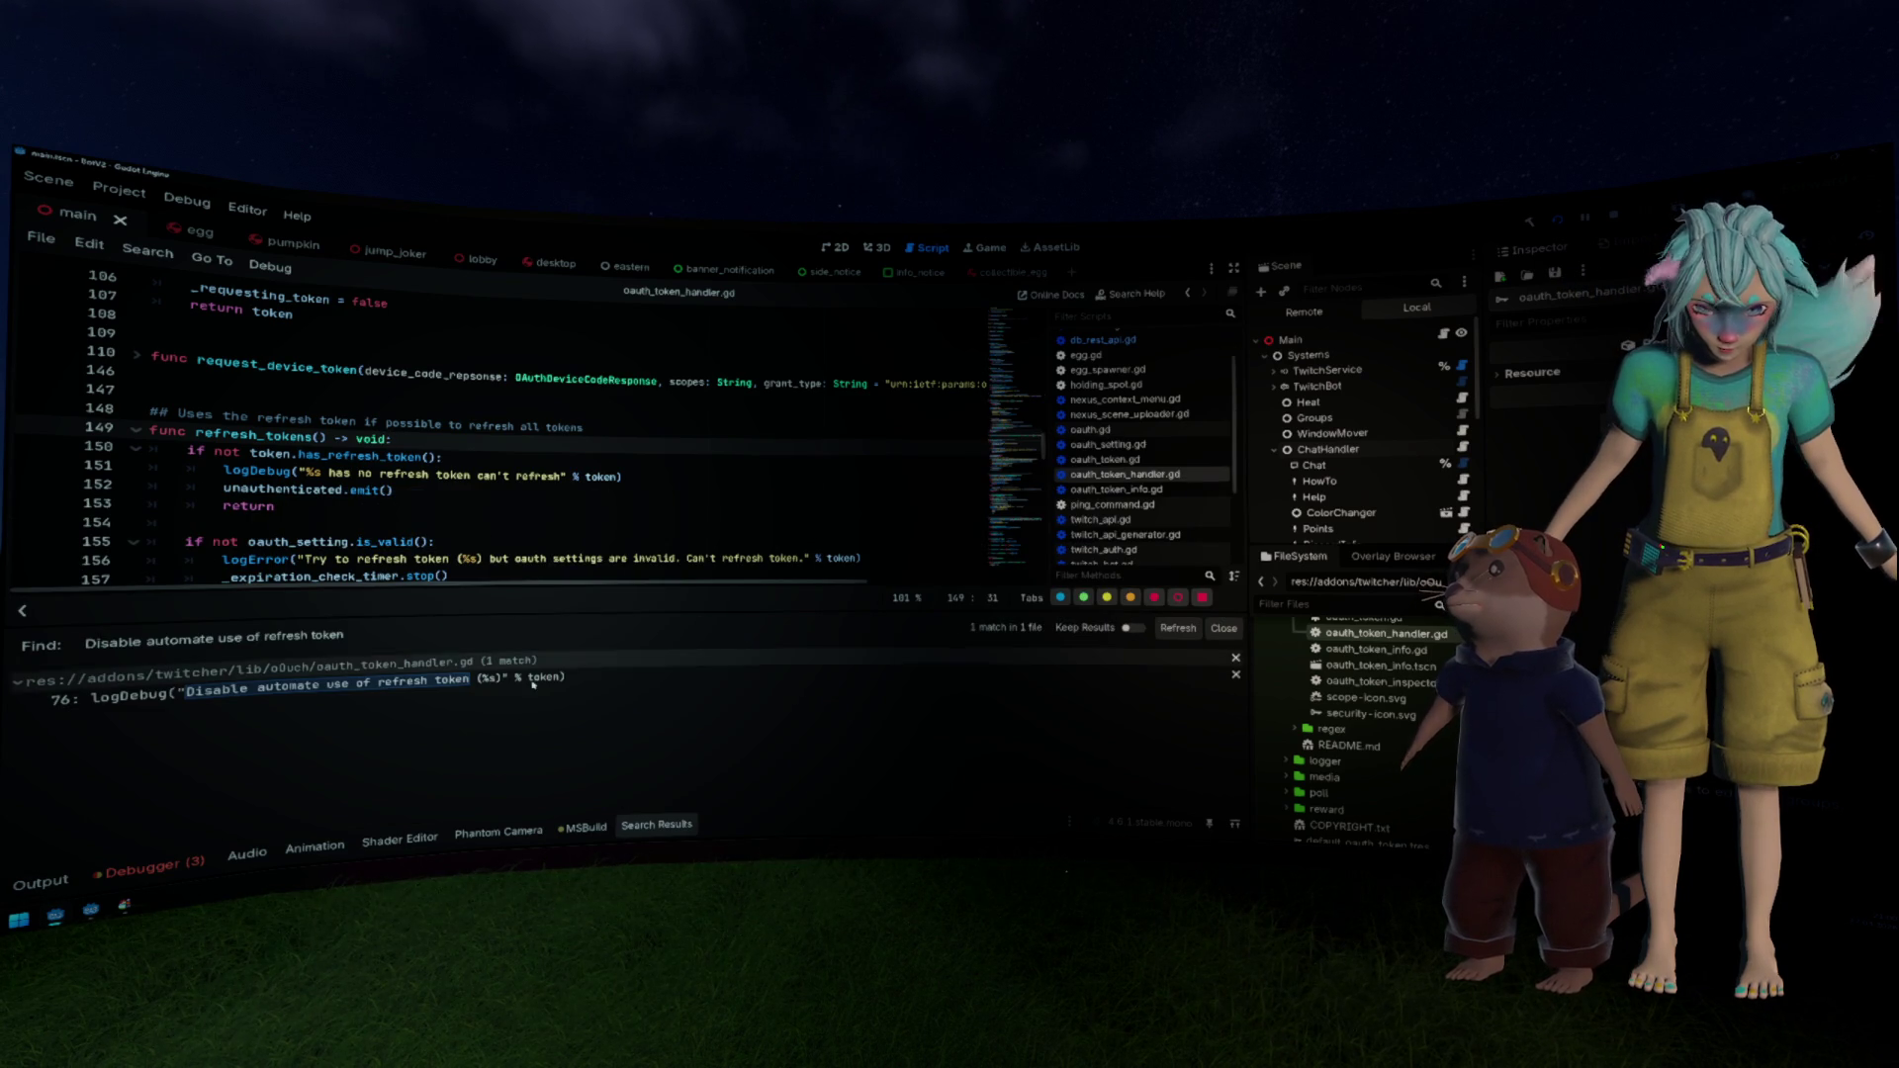
left_click(327, 692)
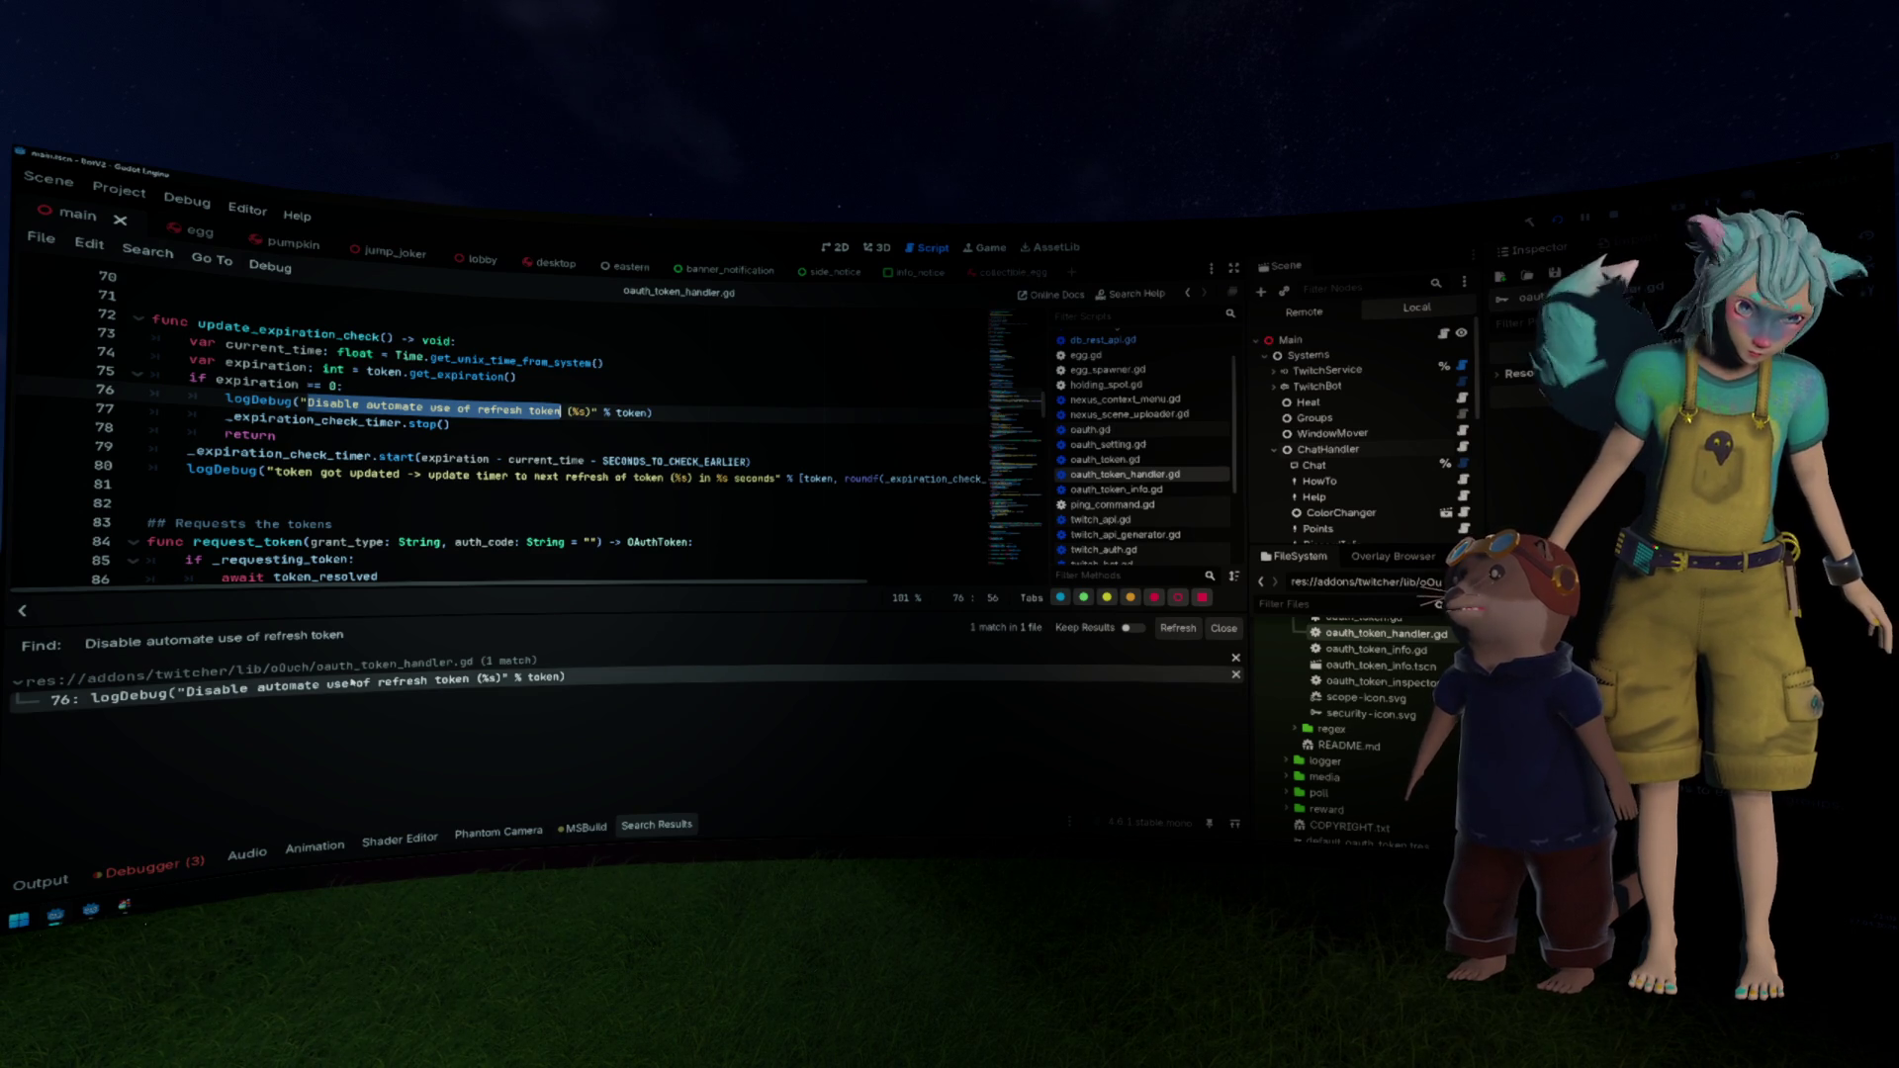
Step: Find all uses of update_expiration_check and open its call on line 49 in _ready
double_click(287, 332)
key("ctrl+shift+f")
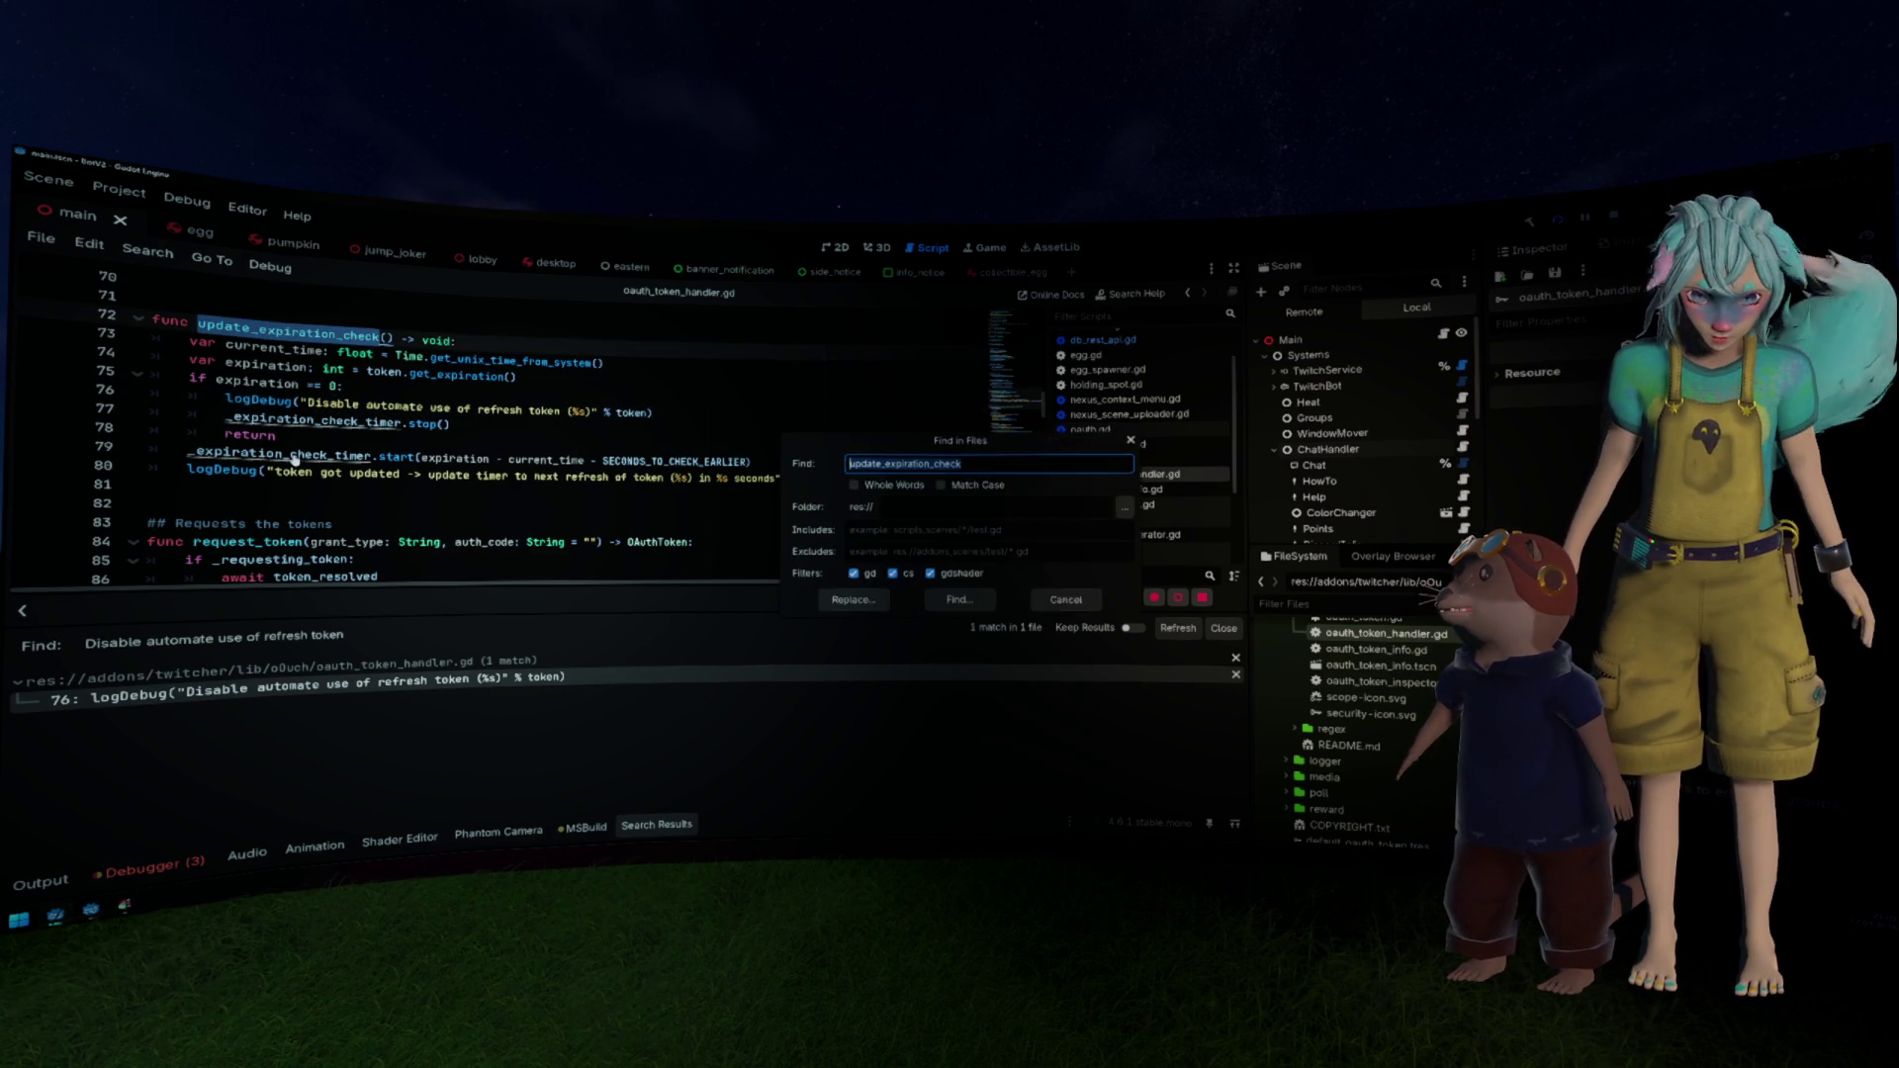
key("Return")
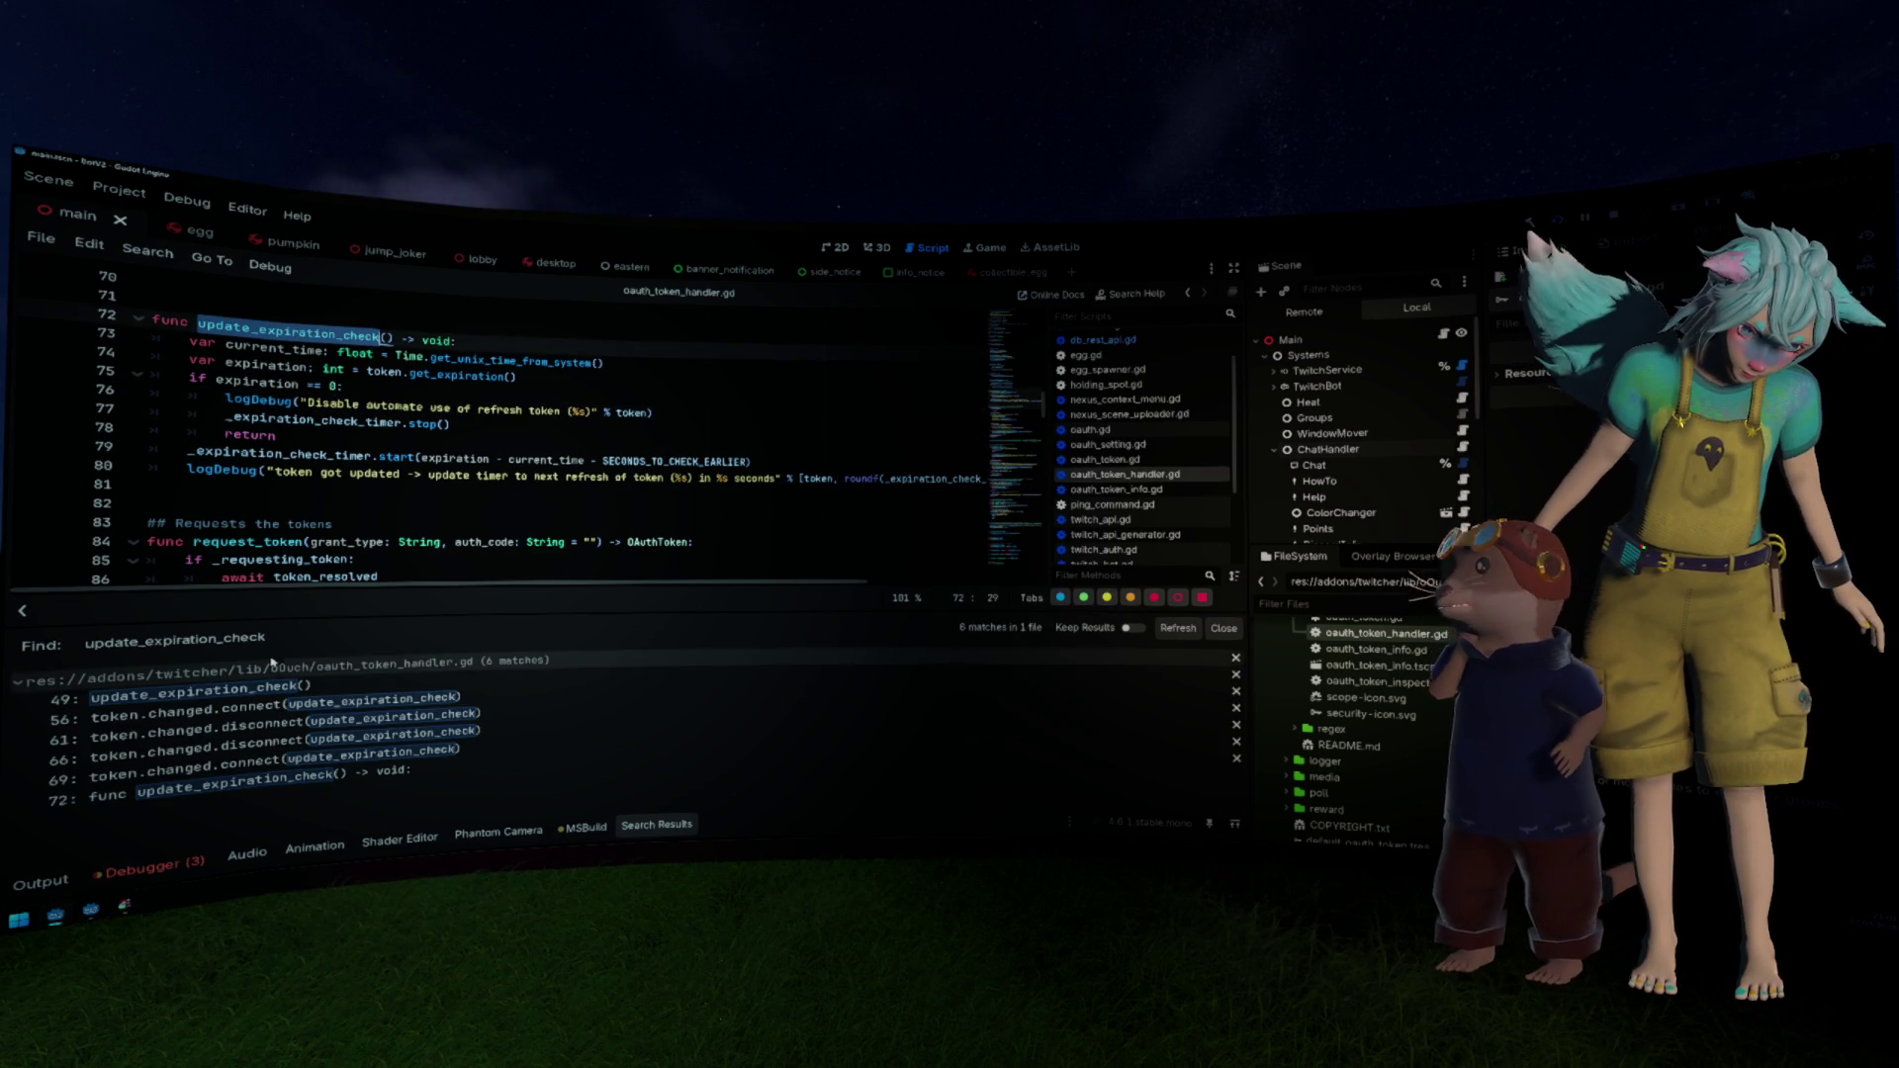
left_click(267, 692)
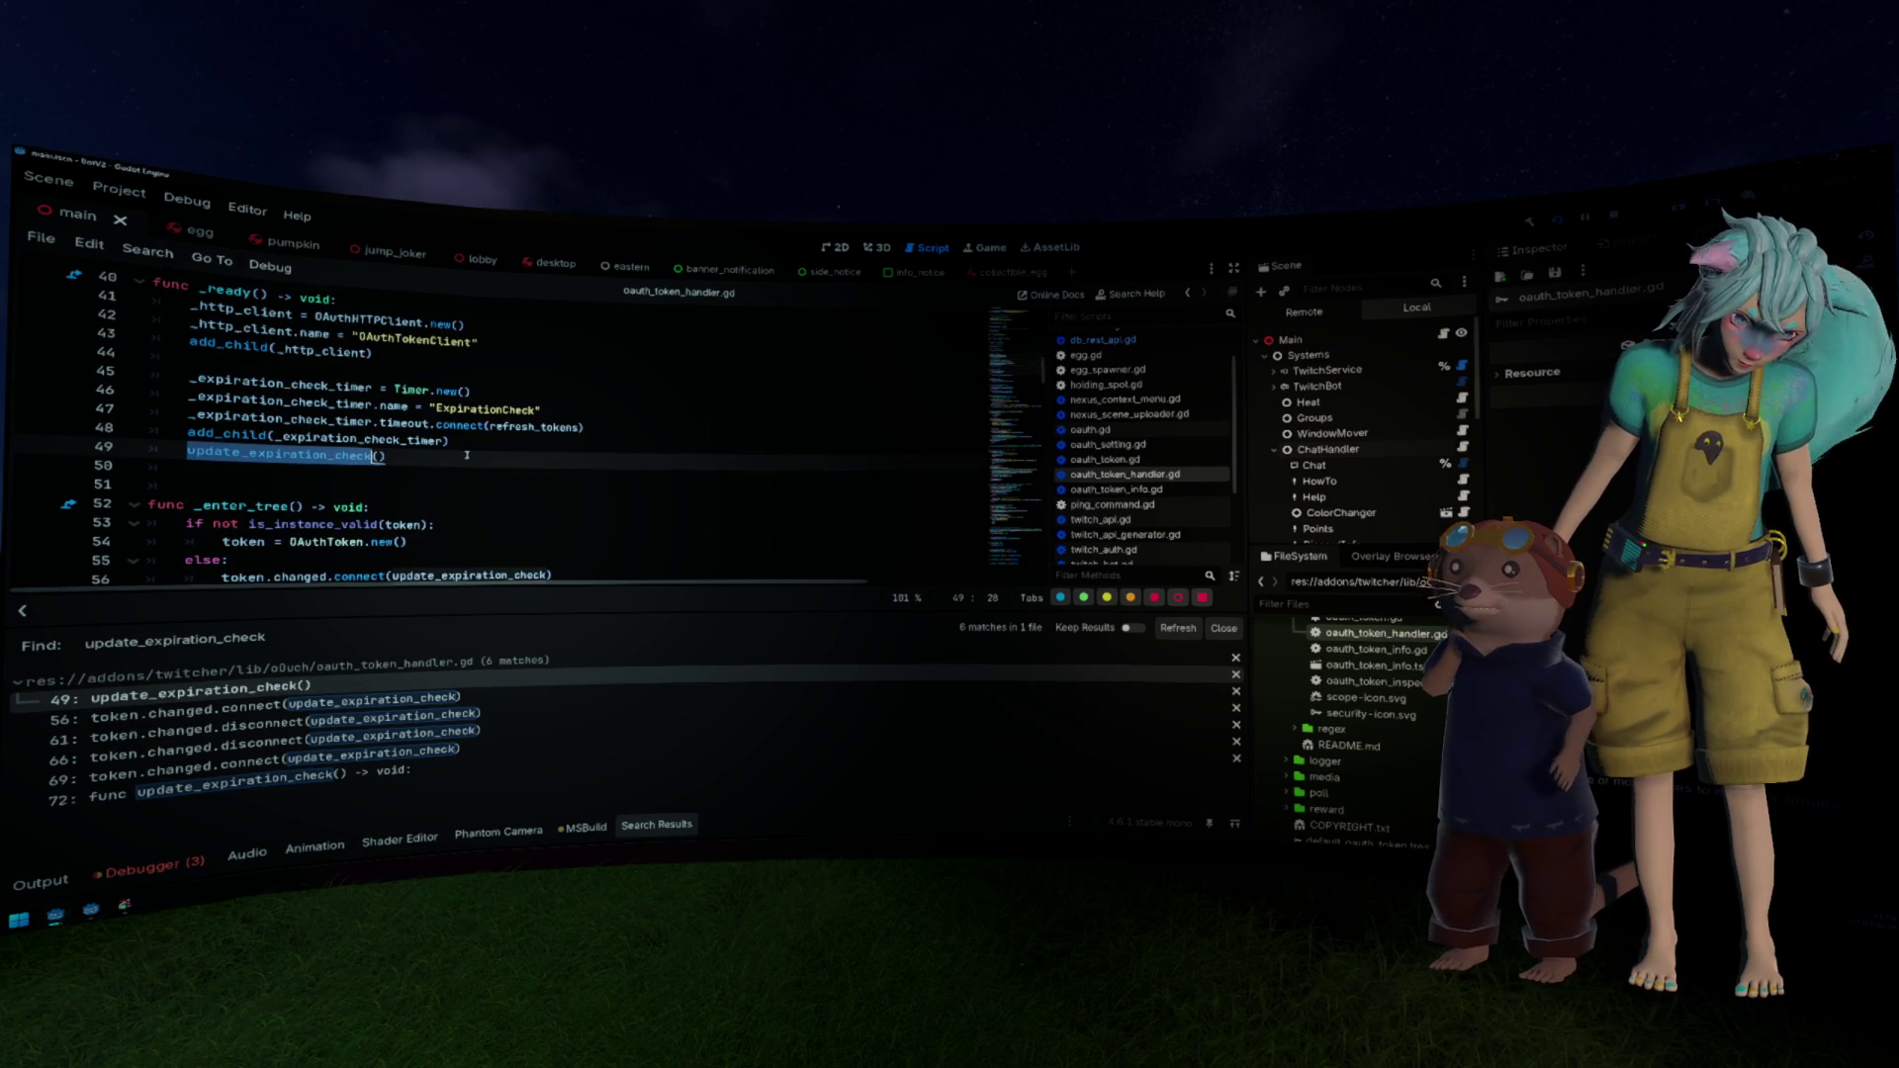
scroll(467, 455, "up", 7)
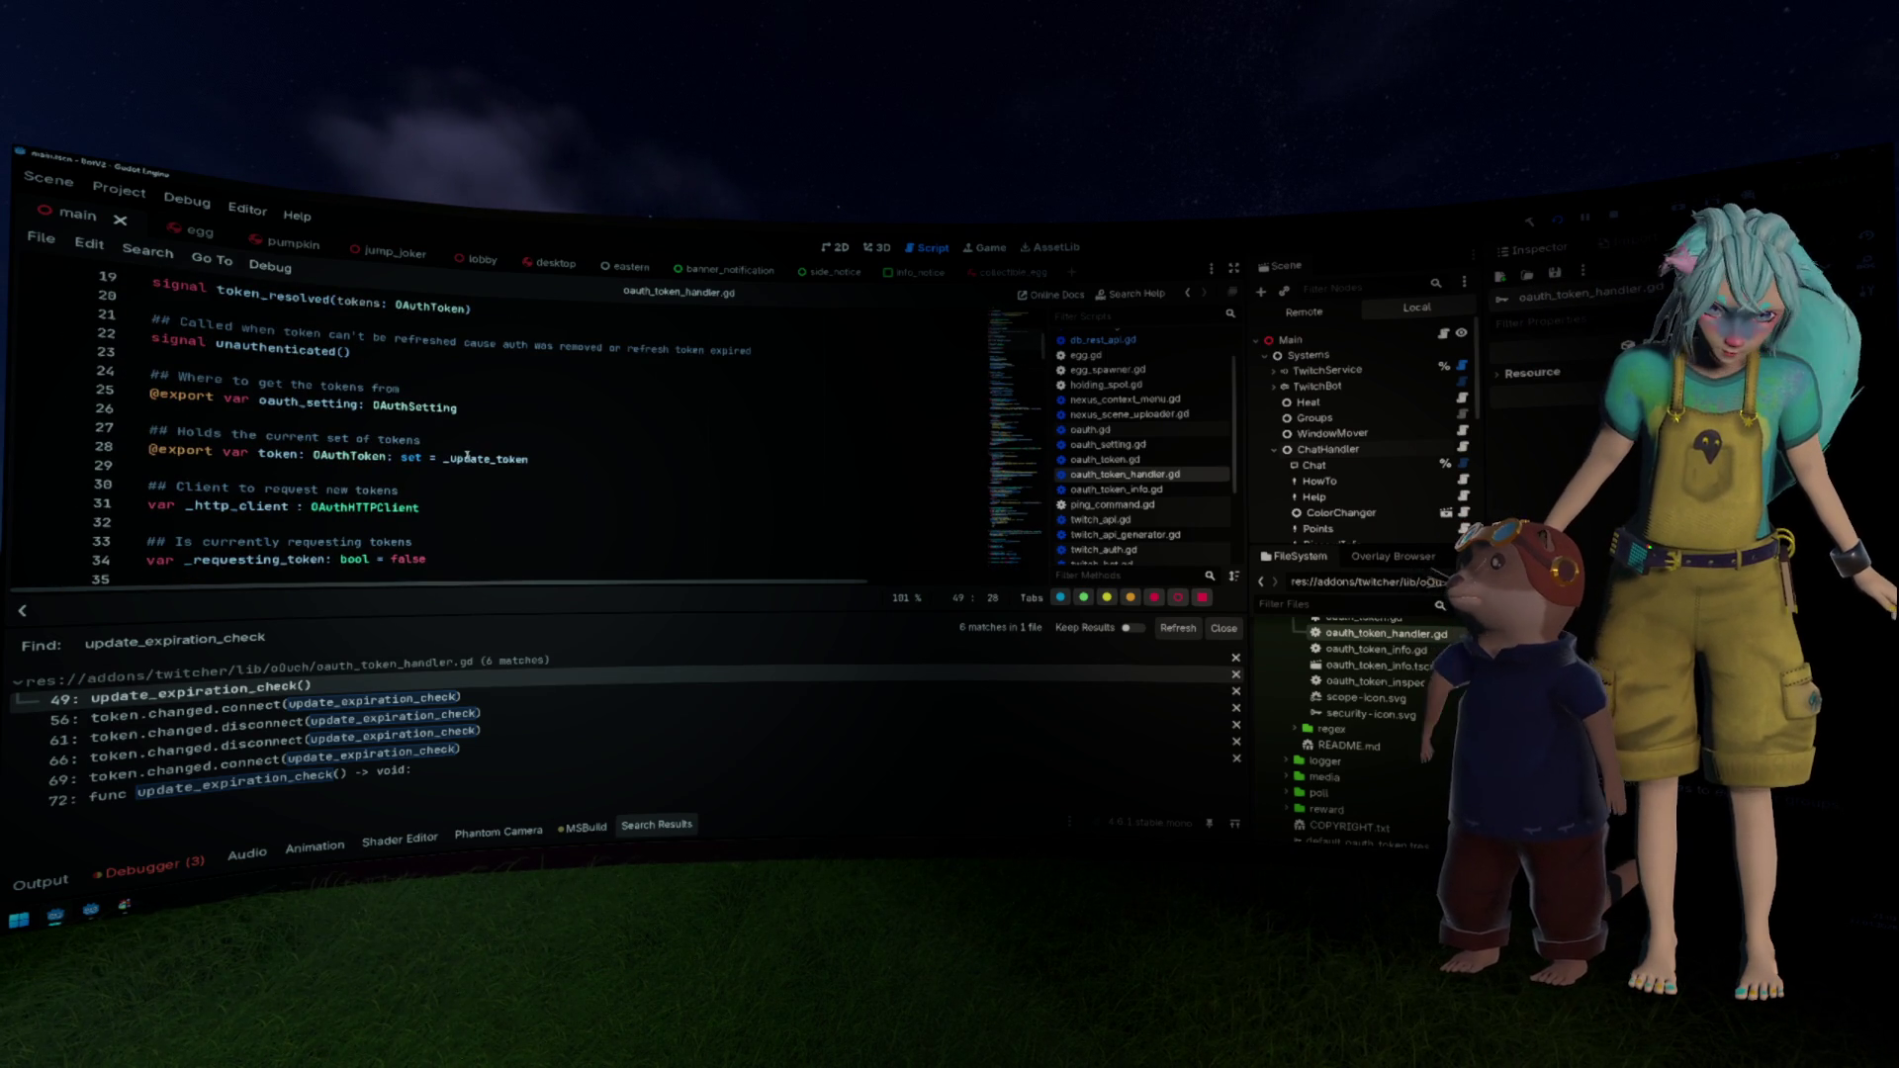
scroll(466, 457, "down", 5)
left_click(491, 539)
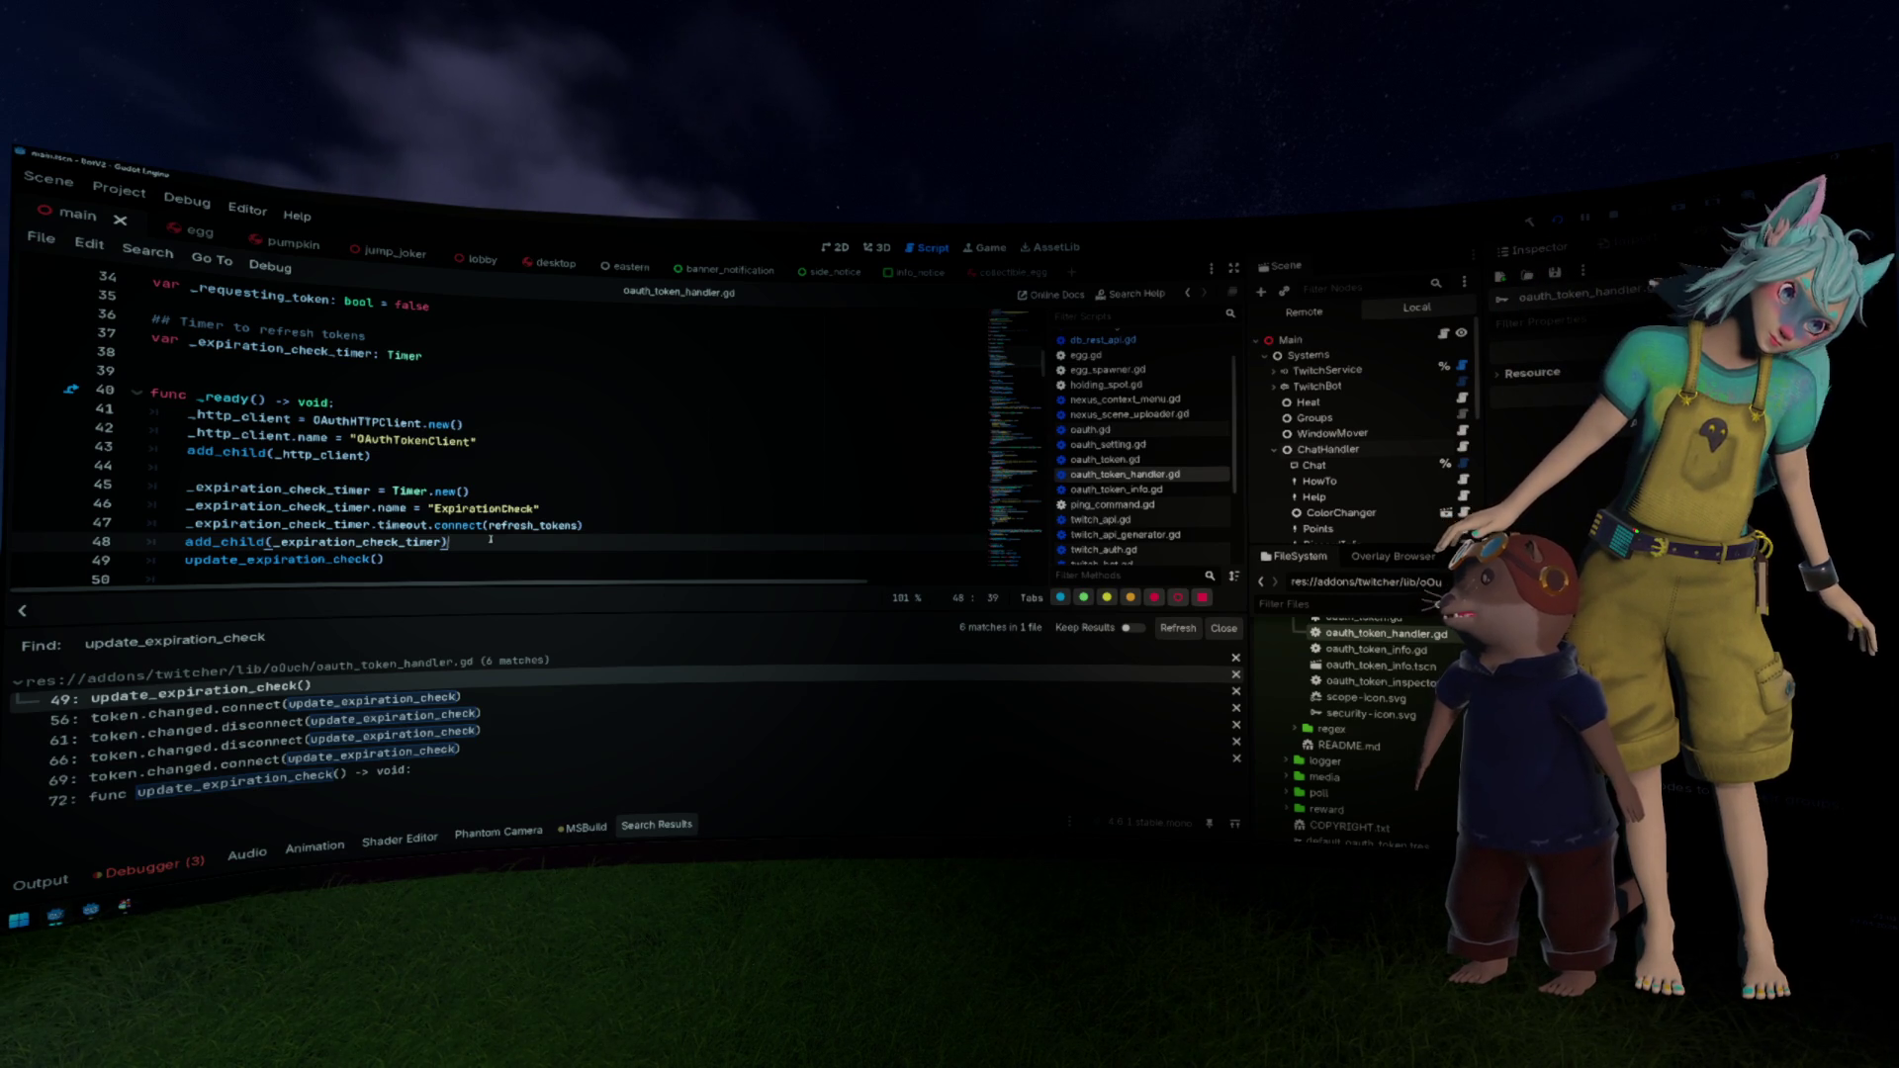
Step: Add token.load_tokens() as a new line 49 in the token handler's _ready
key("Return")
type("to")
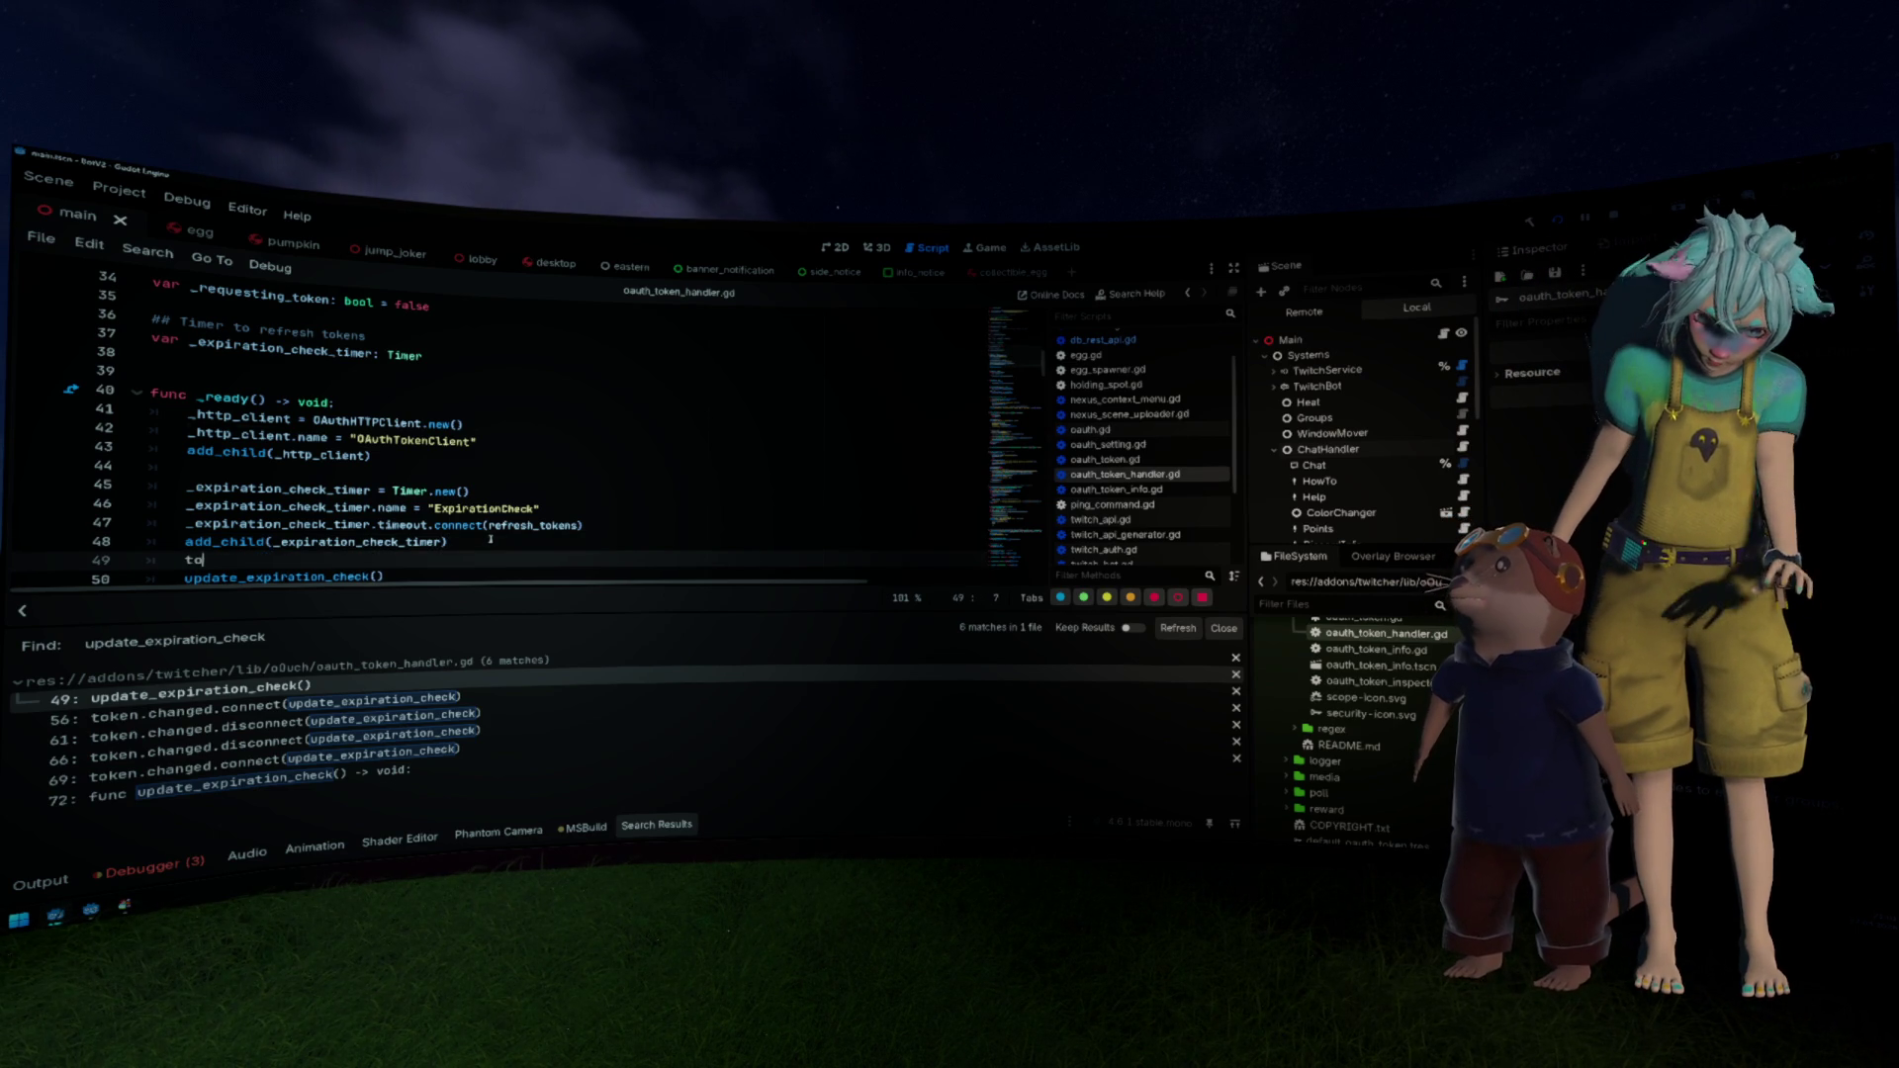
type("ken.load_tokens()")
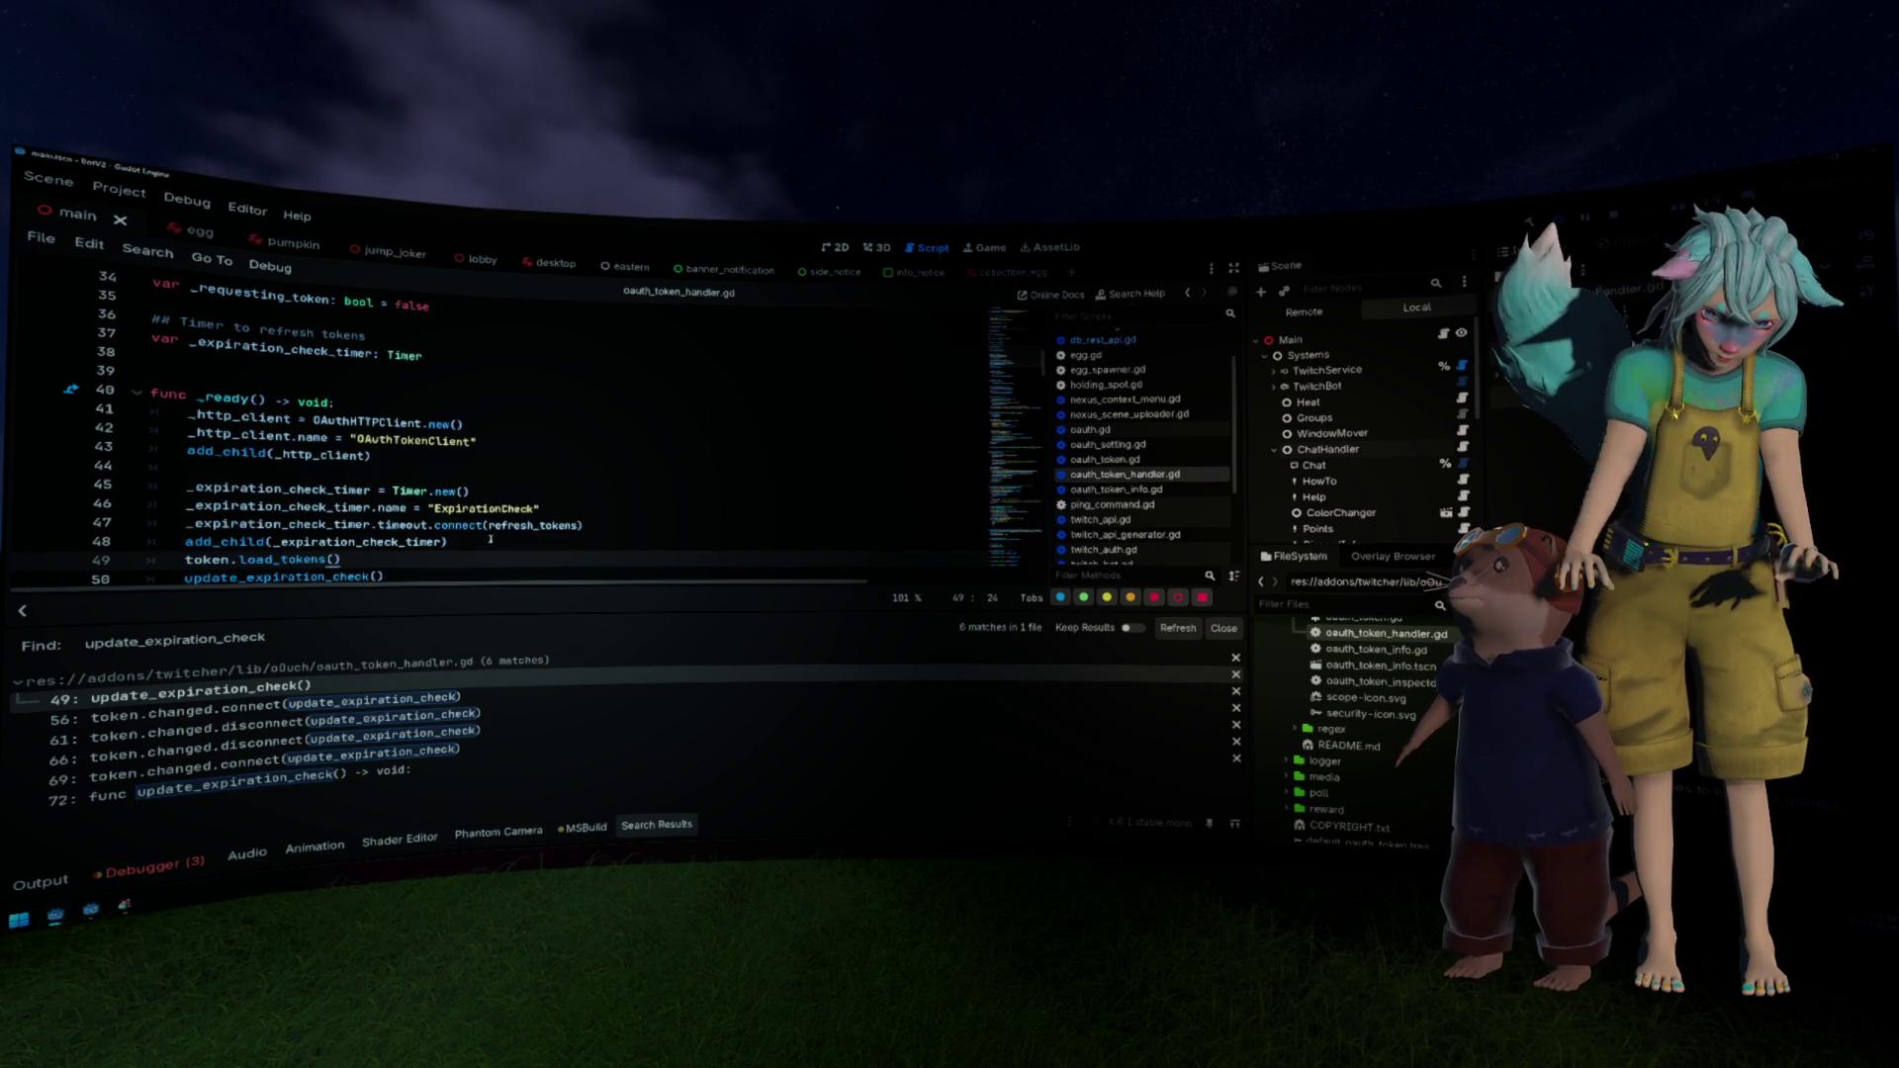
scroll(489, 539, "down", 2)
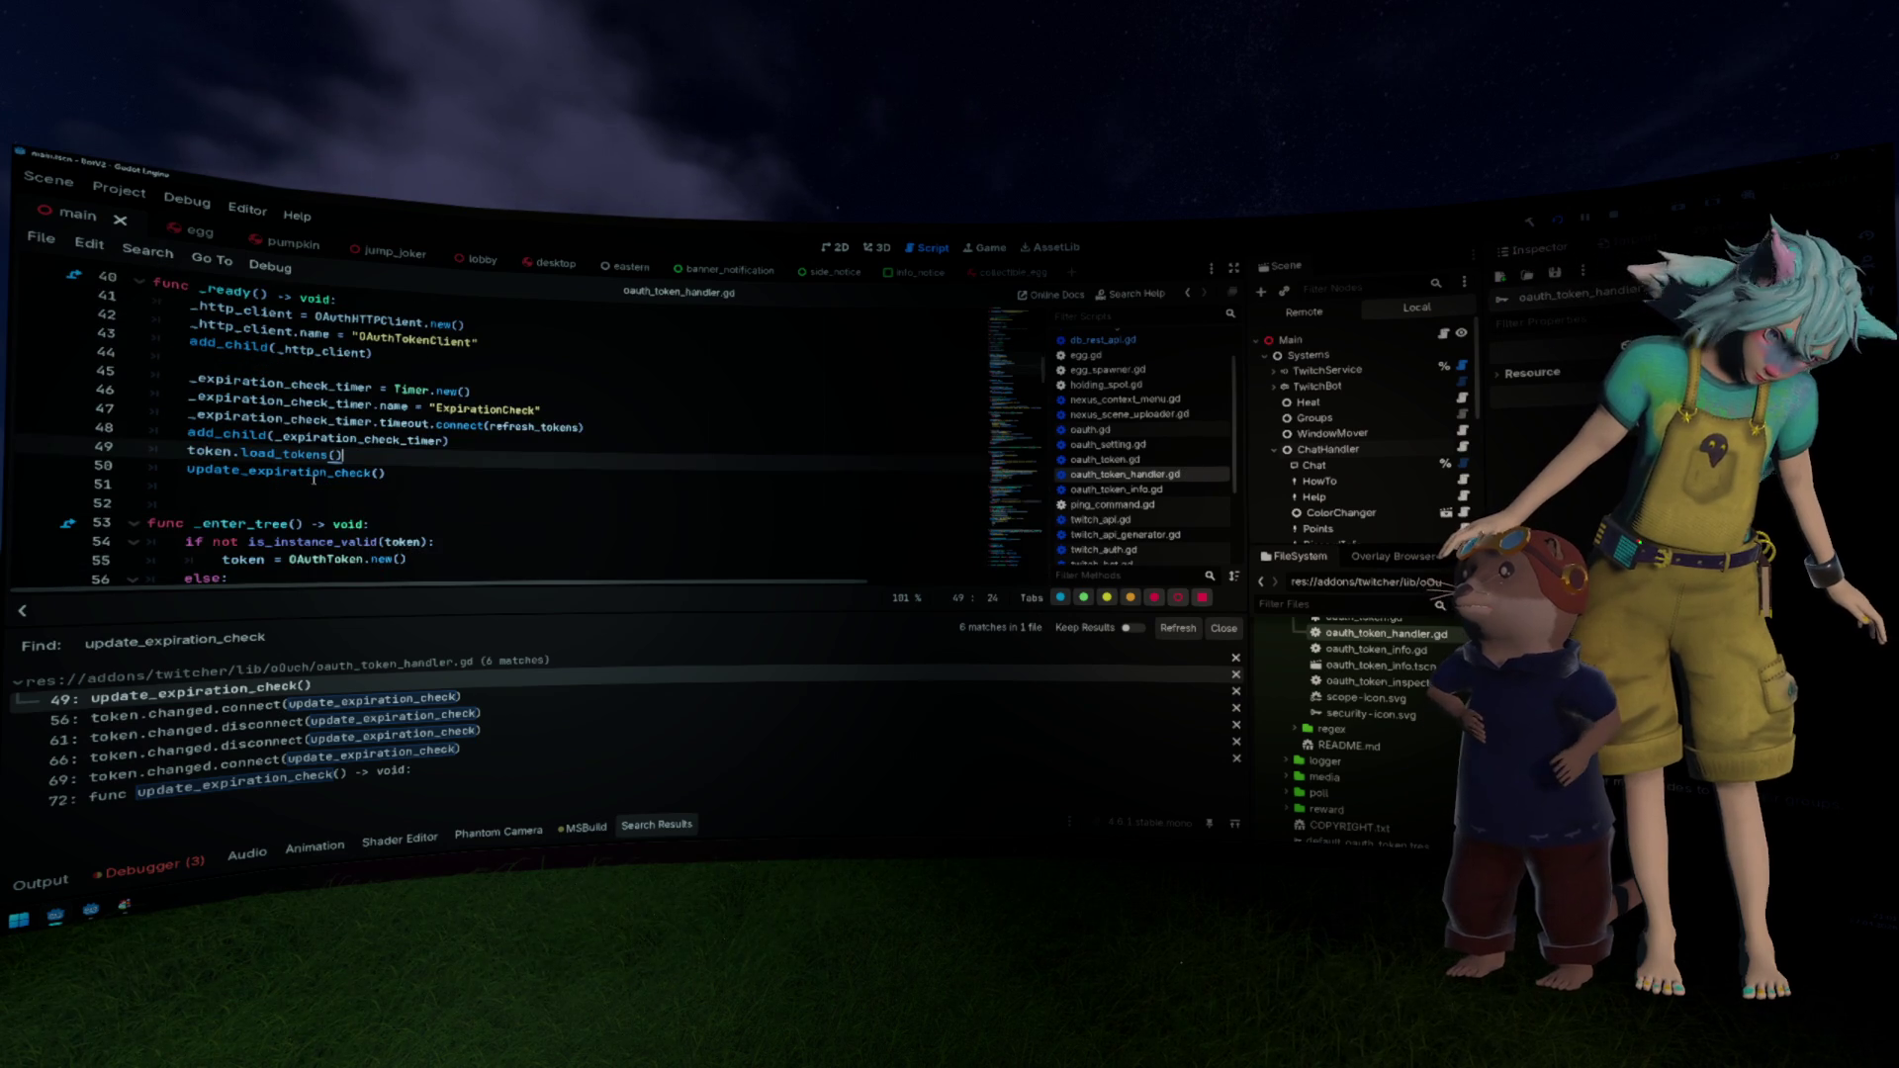
Step: Find load_tokens() across the project and delete its redundant line 125 in oauth.gd
double_click(294, 454)
left_click(347, 454, "shift")
key("ctrl+shift+f")
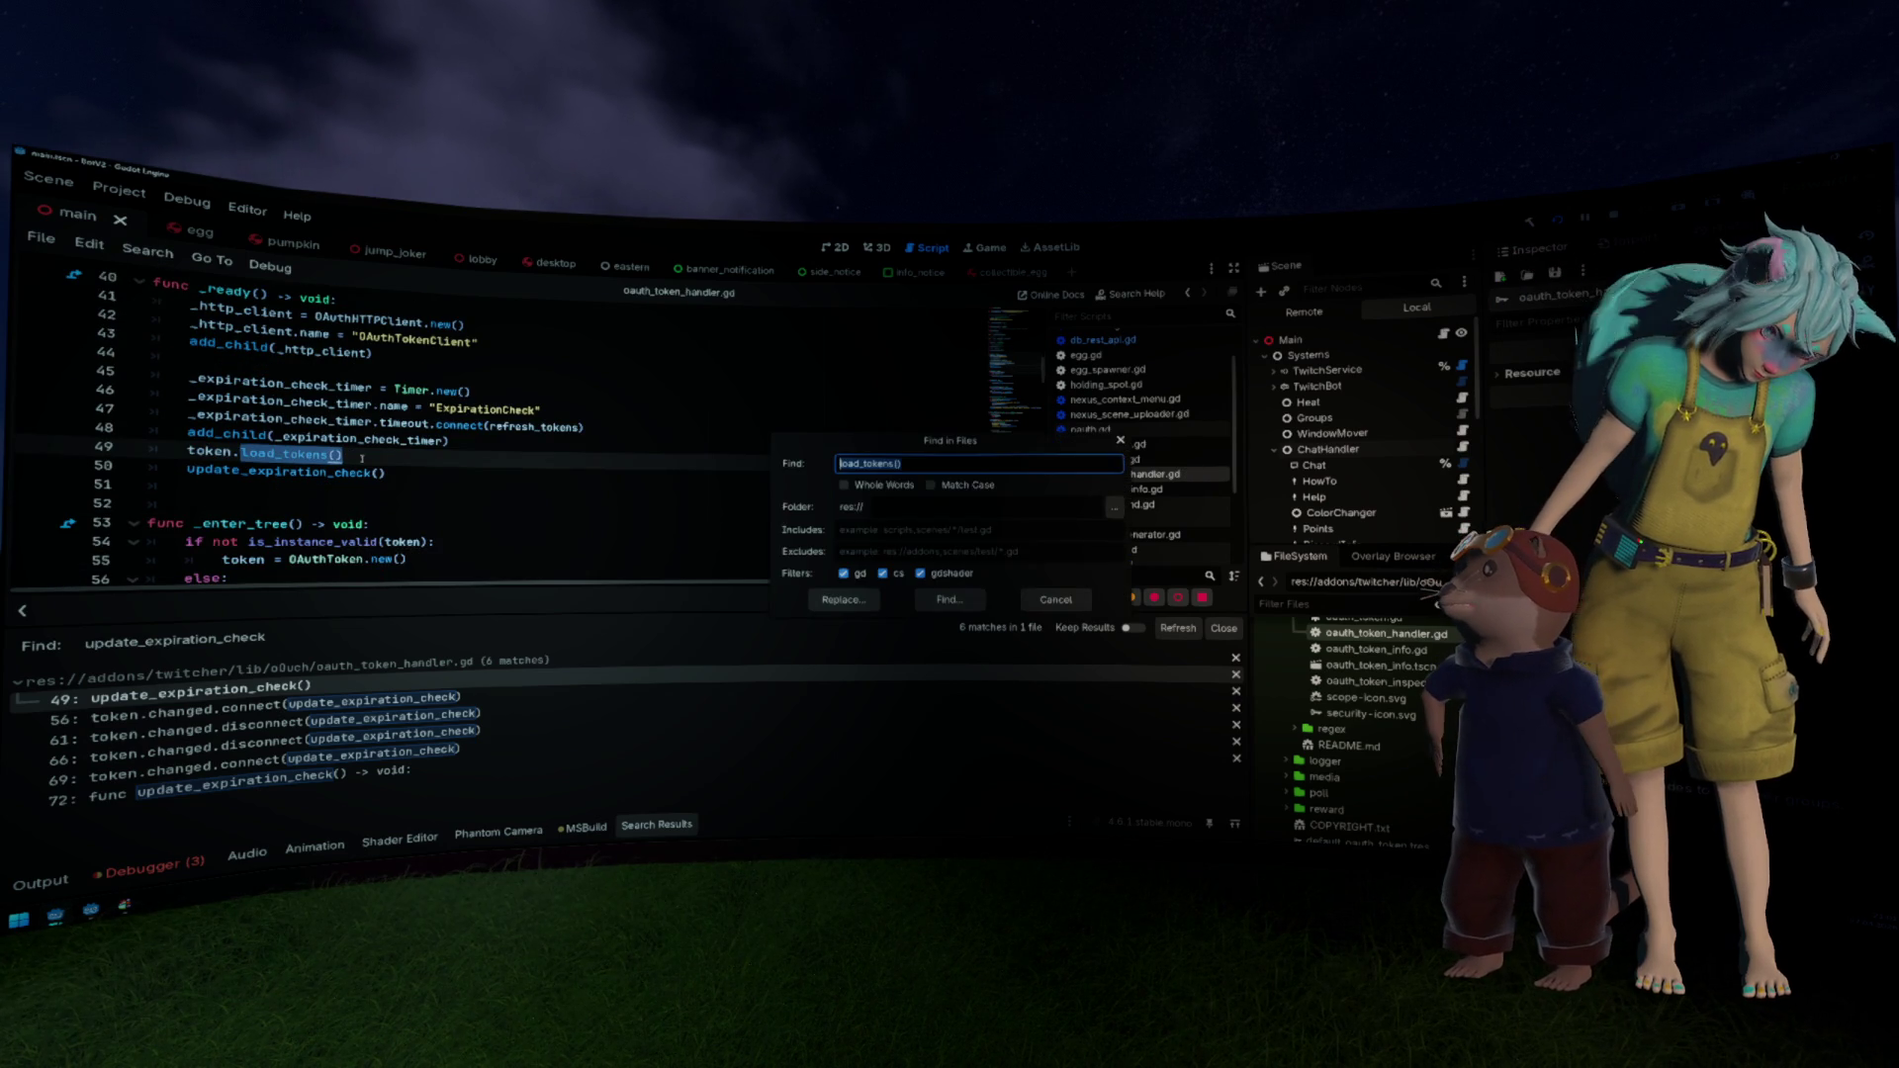
key("Return")
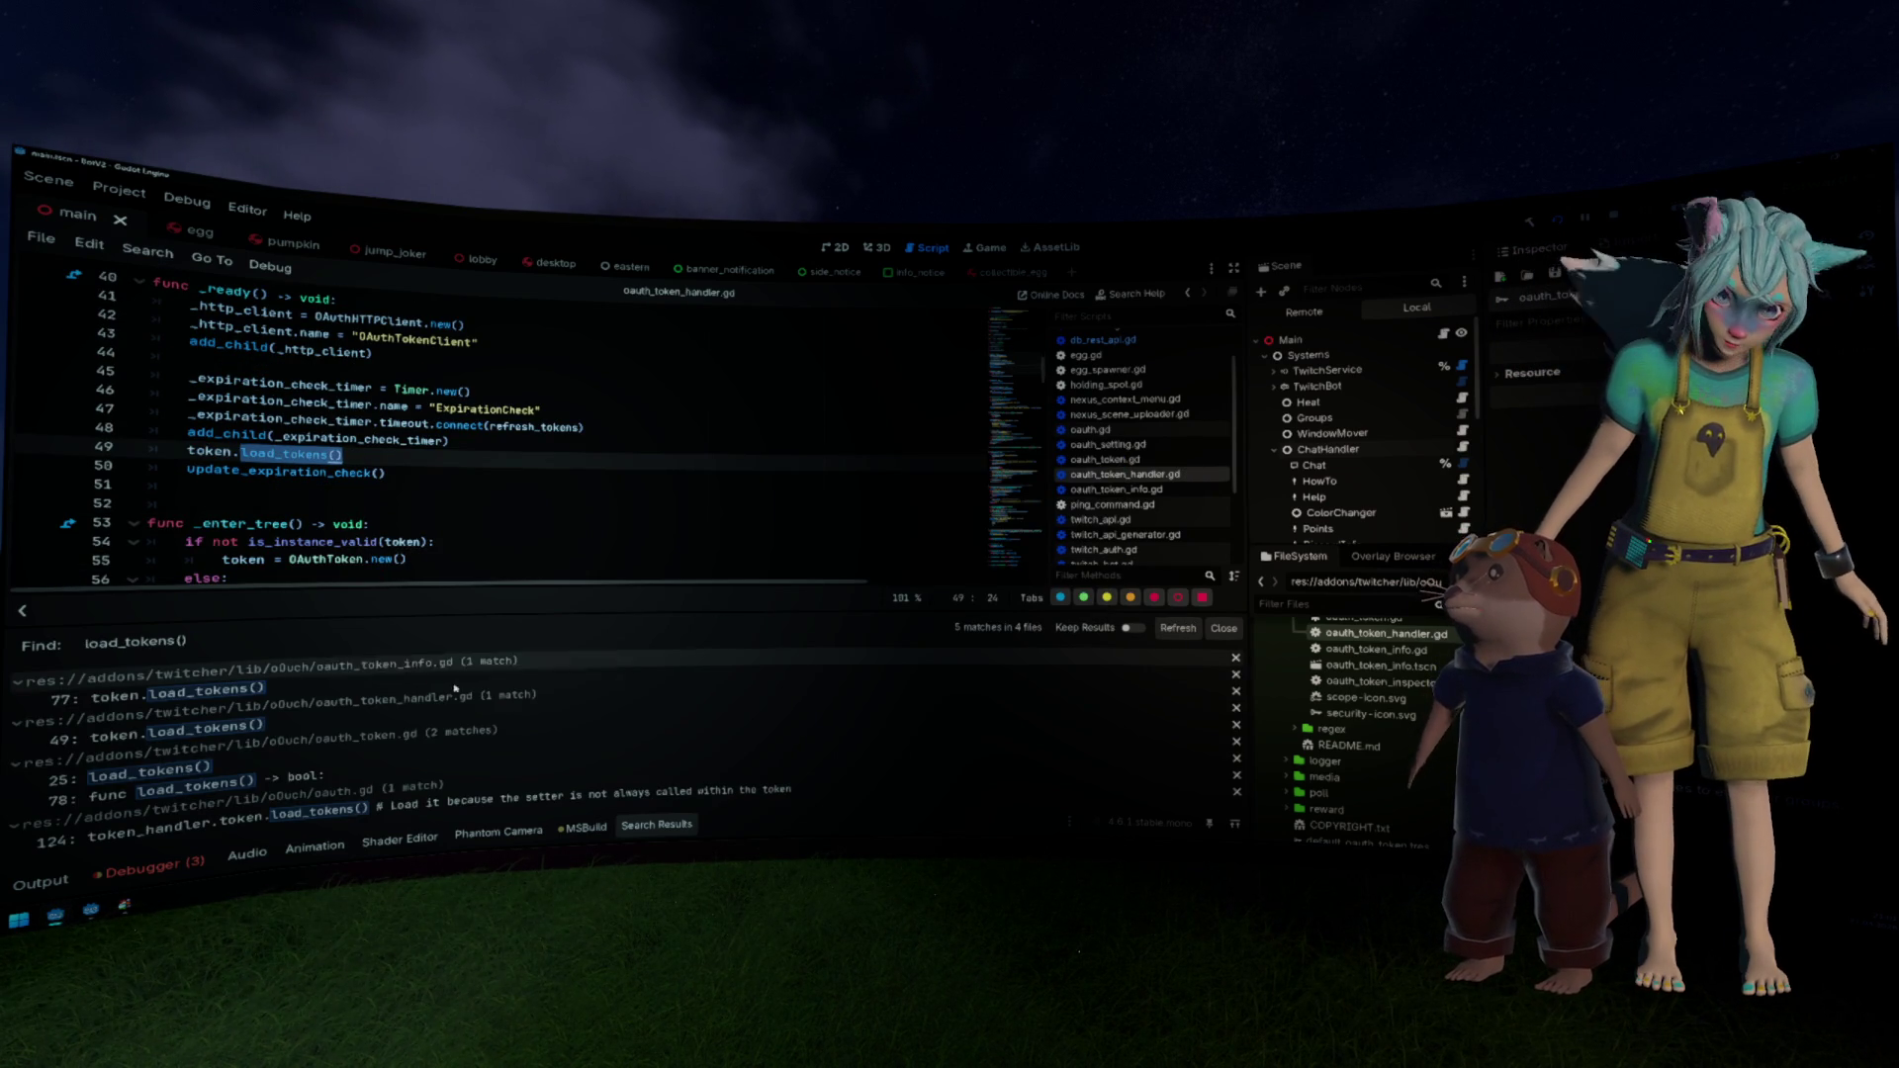
scroll(591, 475, "up", 9)
scroll(591, 475, "up", 4)
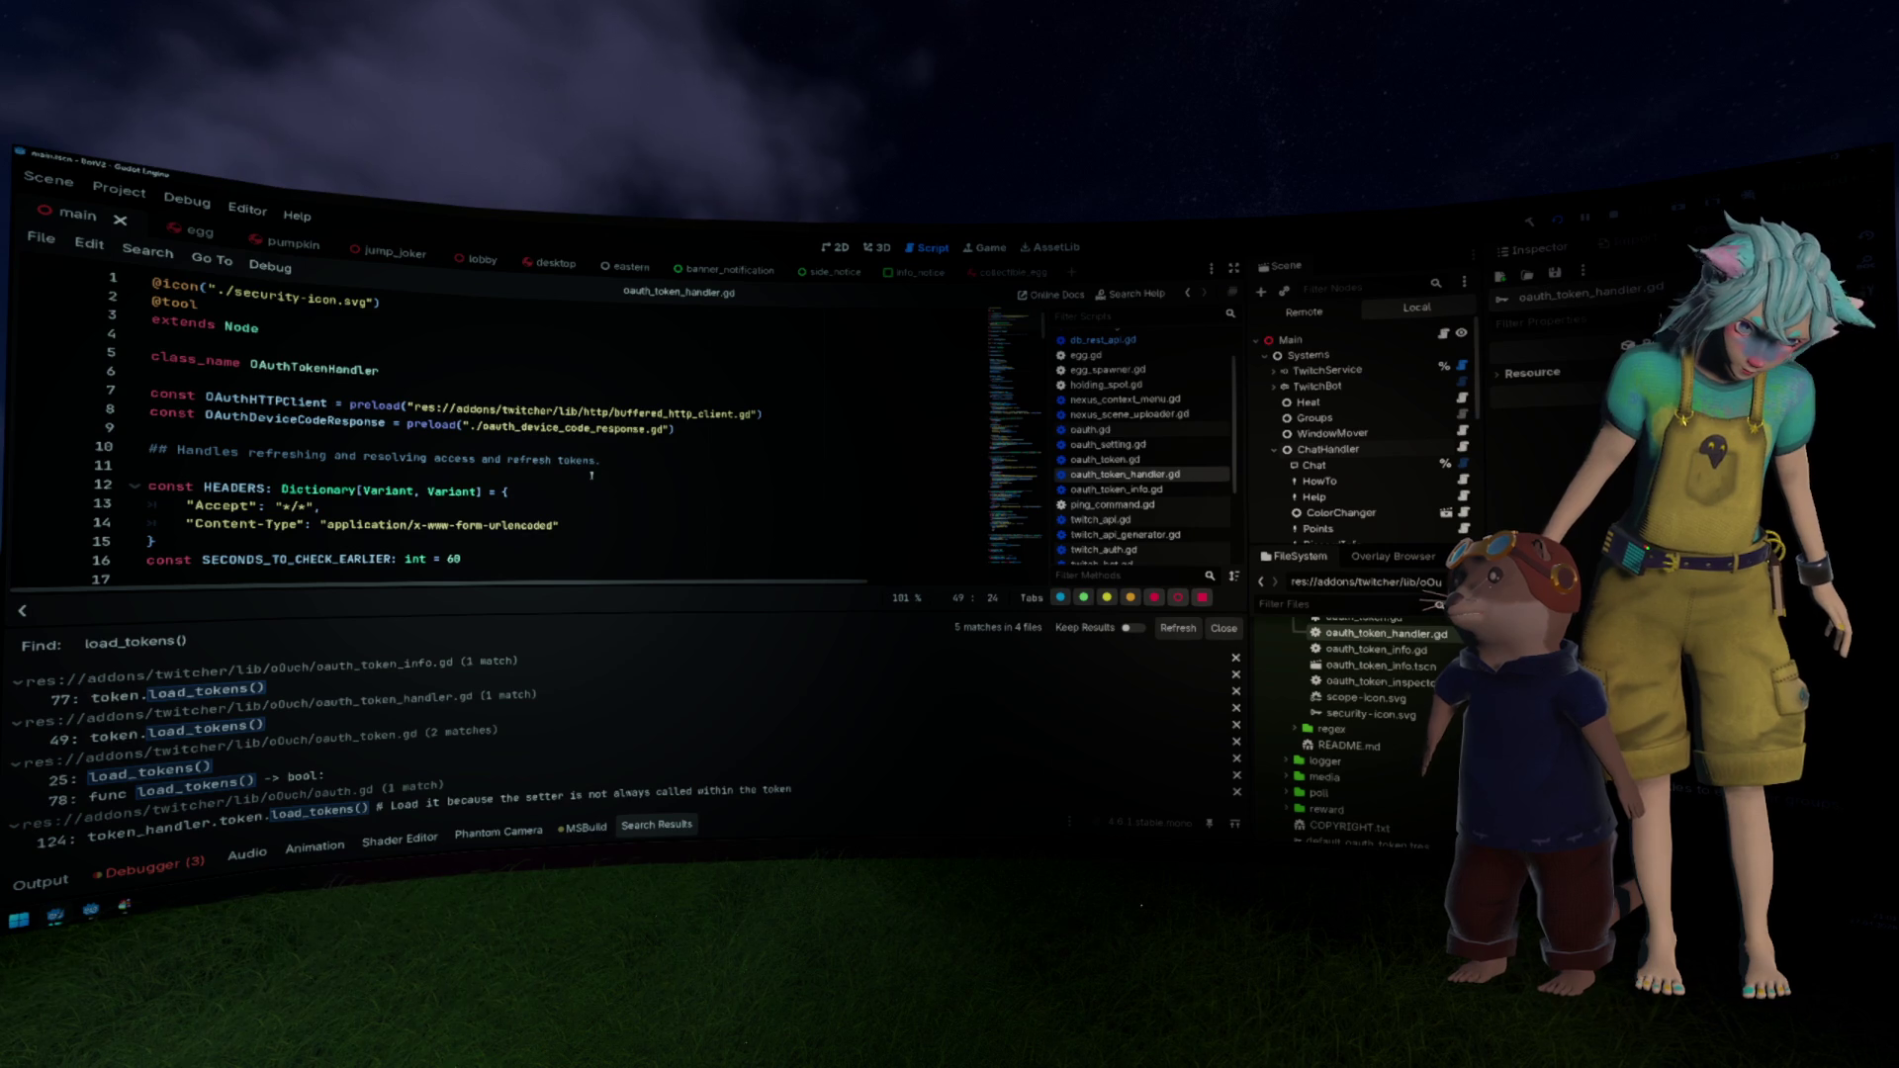
scroll(592, 476, "down", 5)
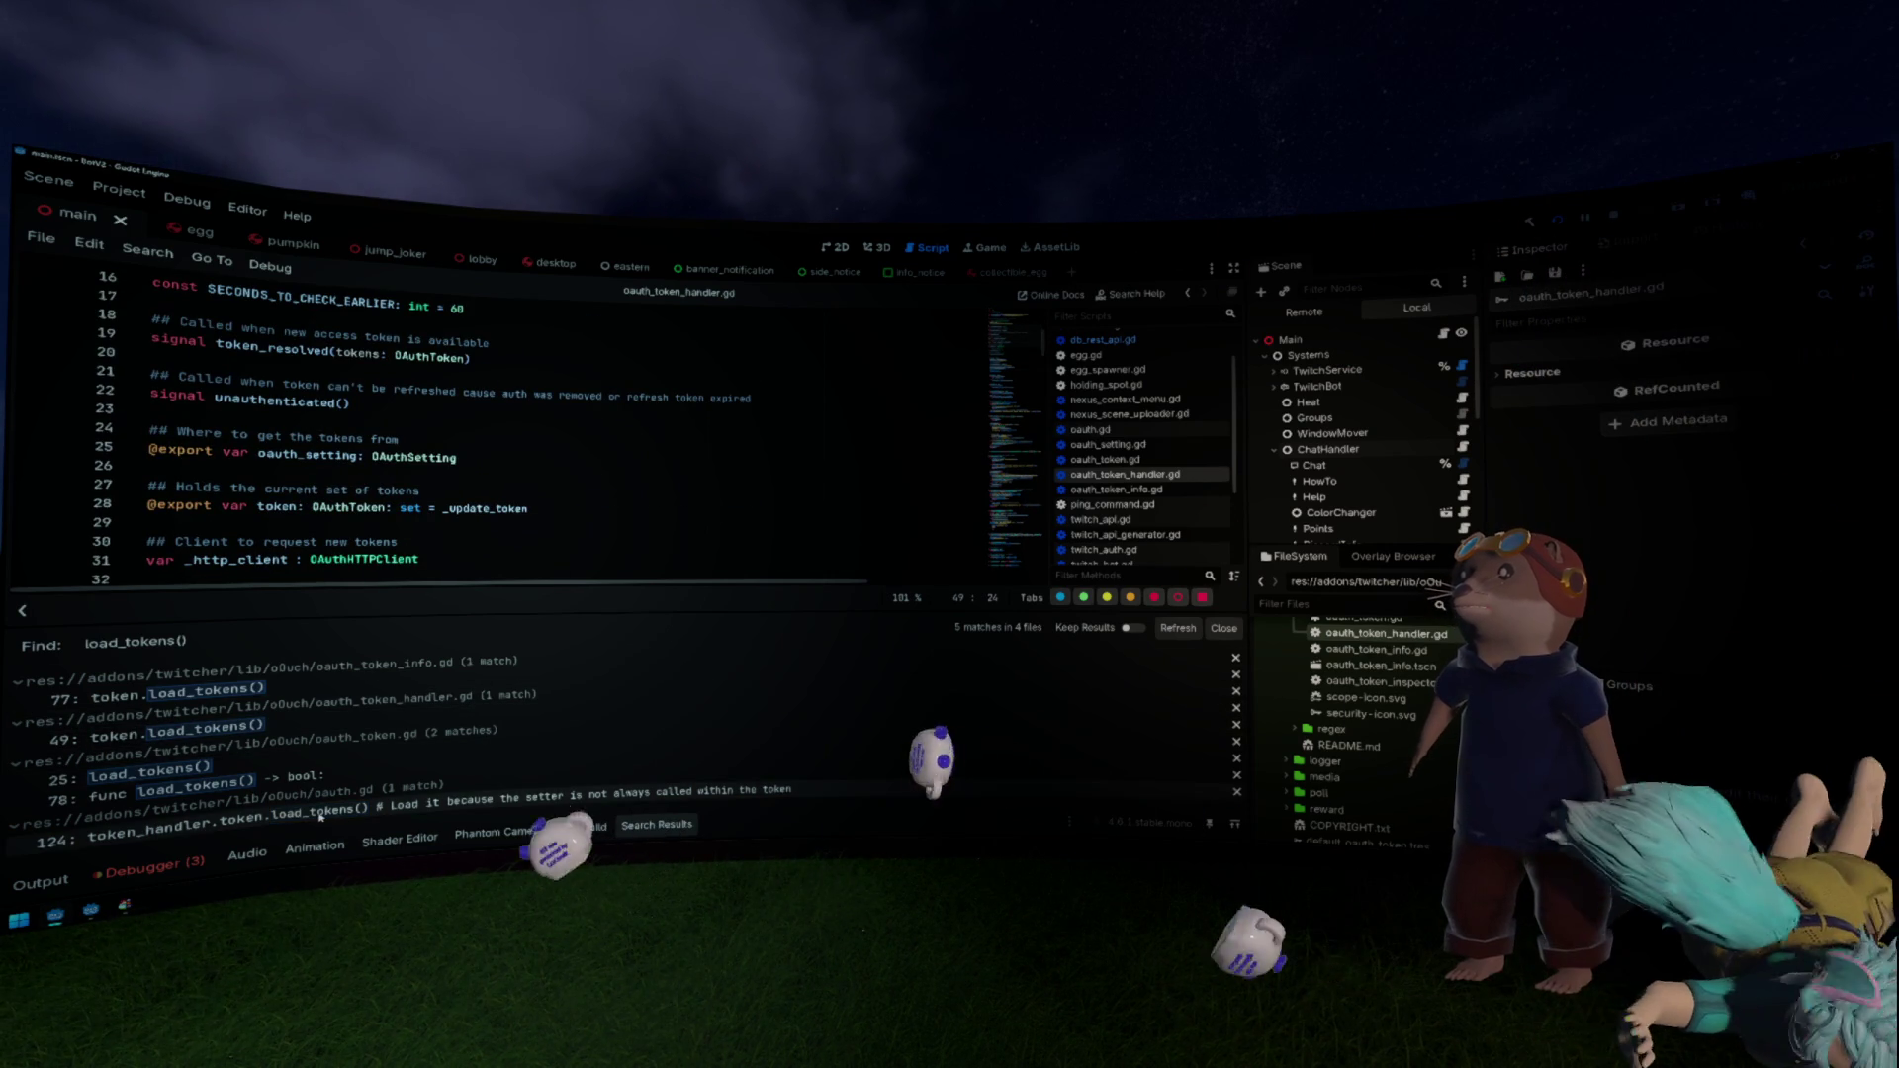
left_click(321, 817)
scroll(393, 478, "up", 1)
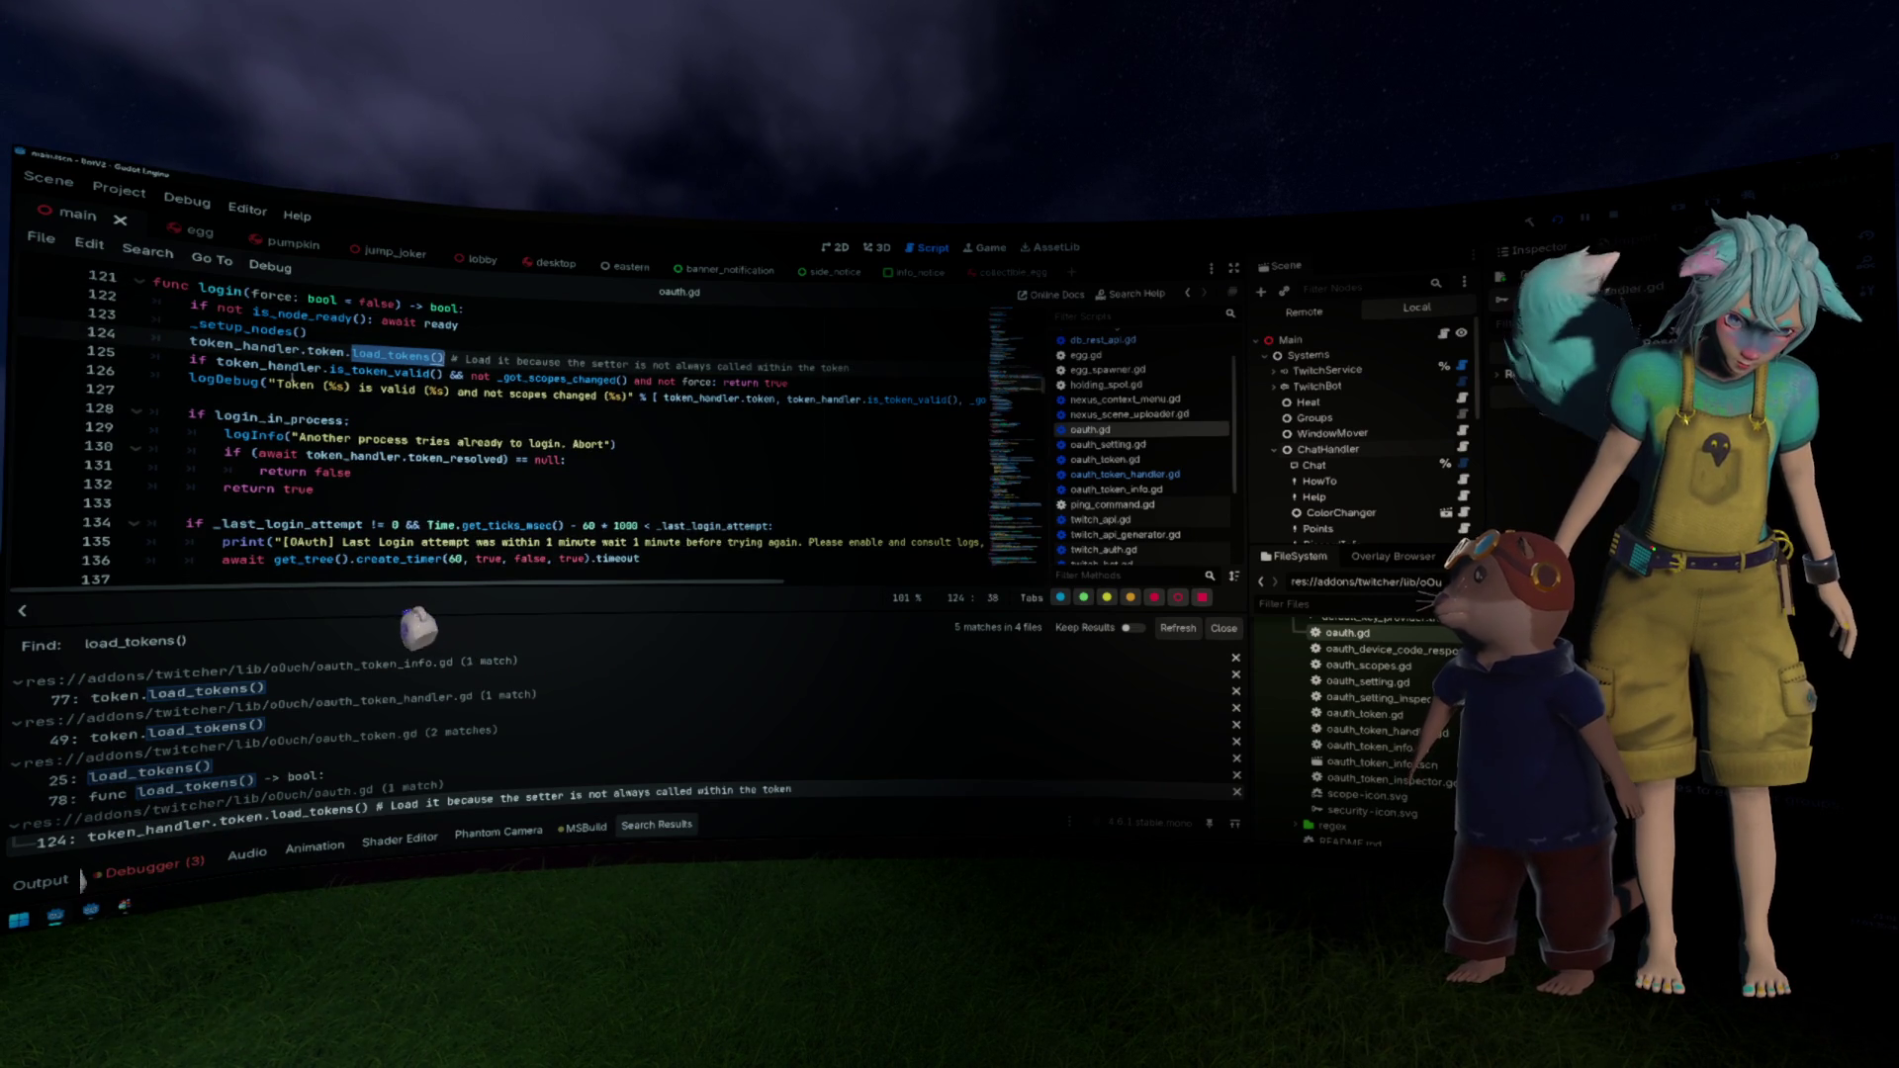
triple_click(601, 371)
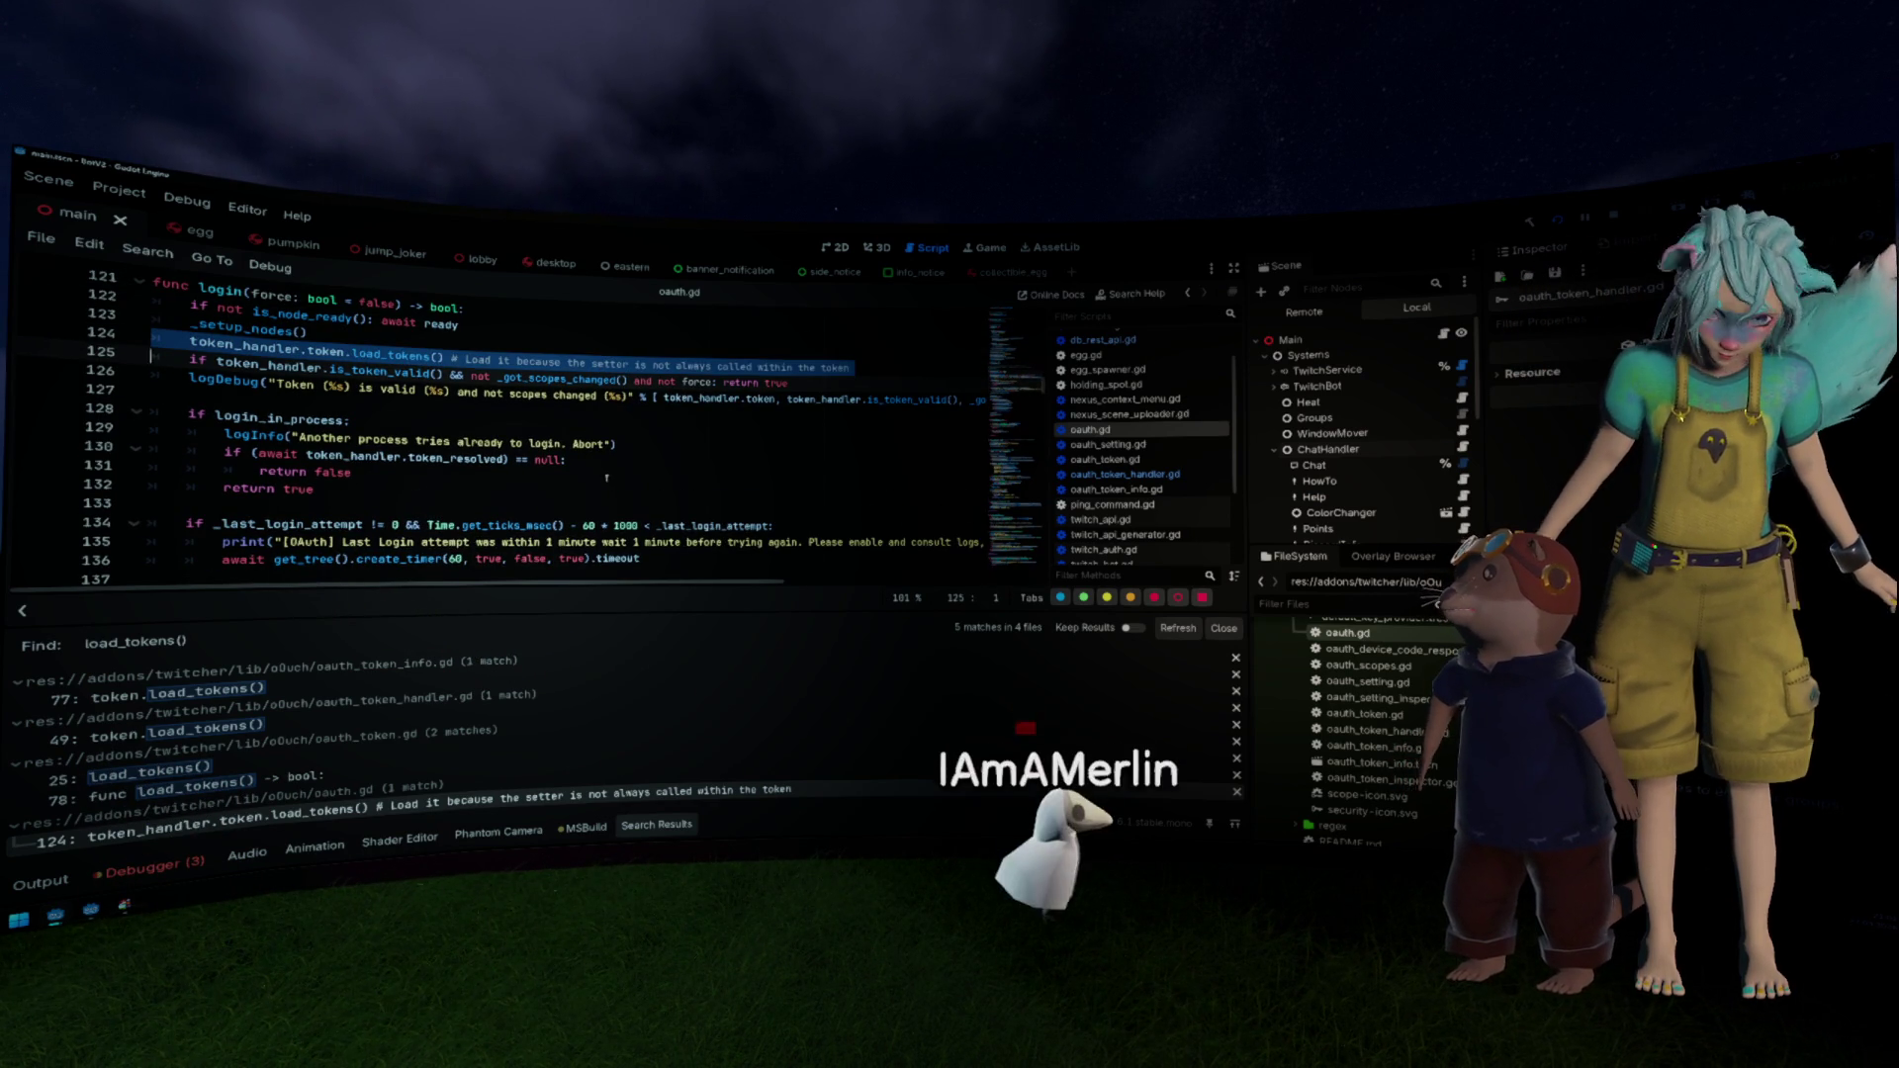
key("Delete")
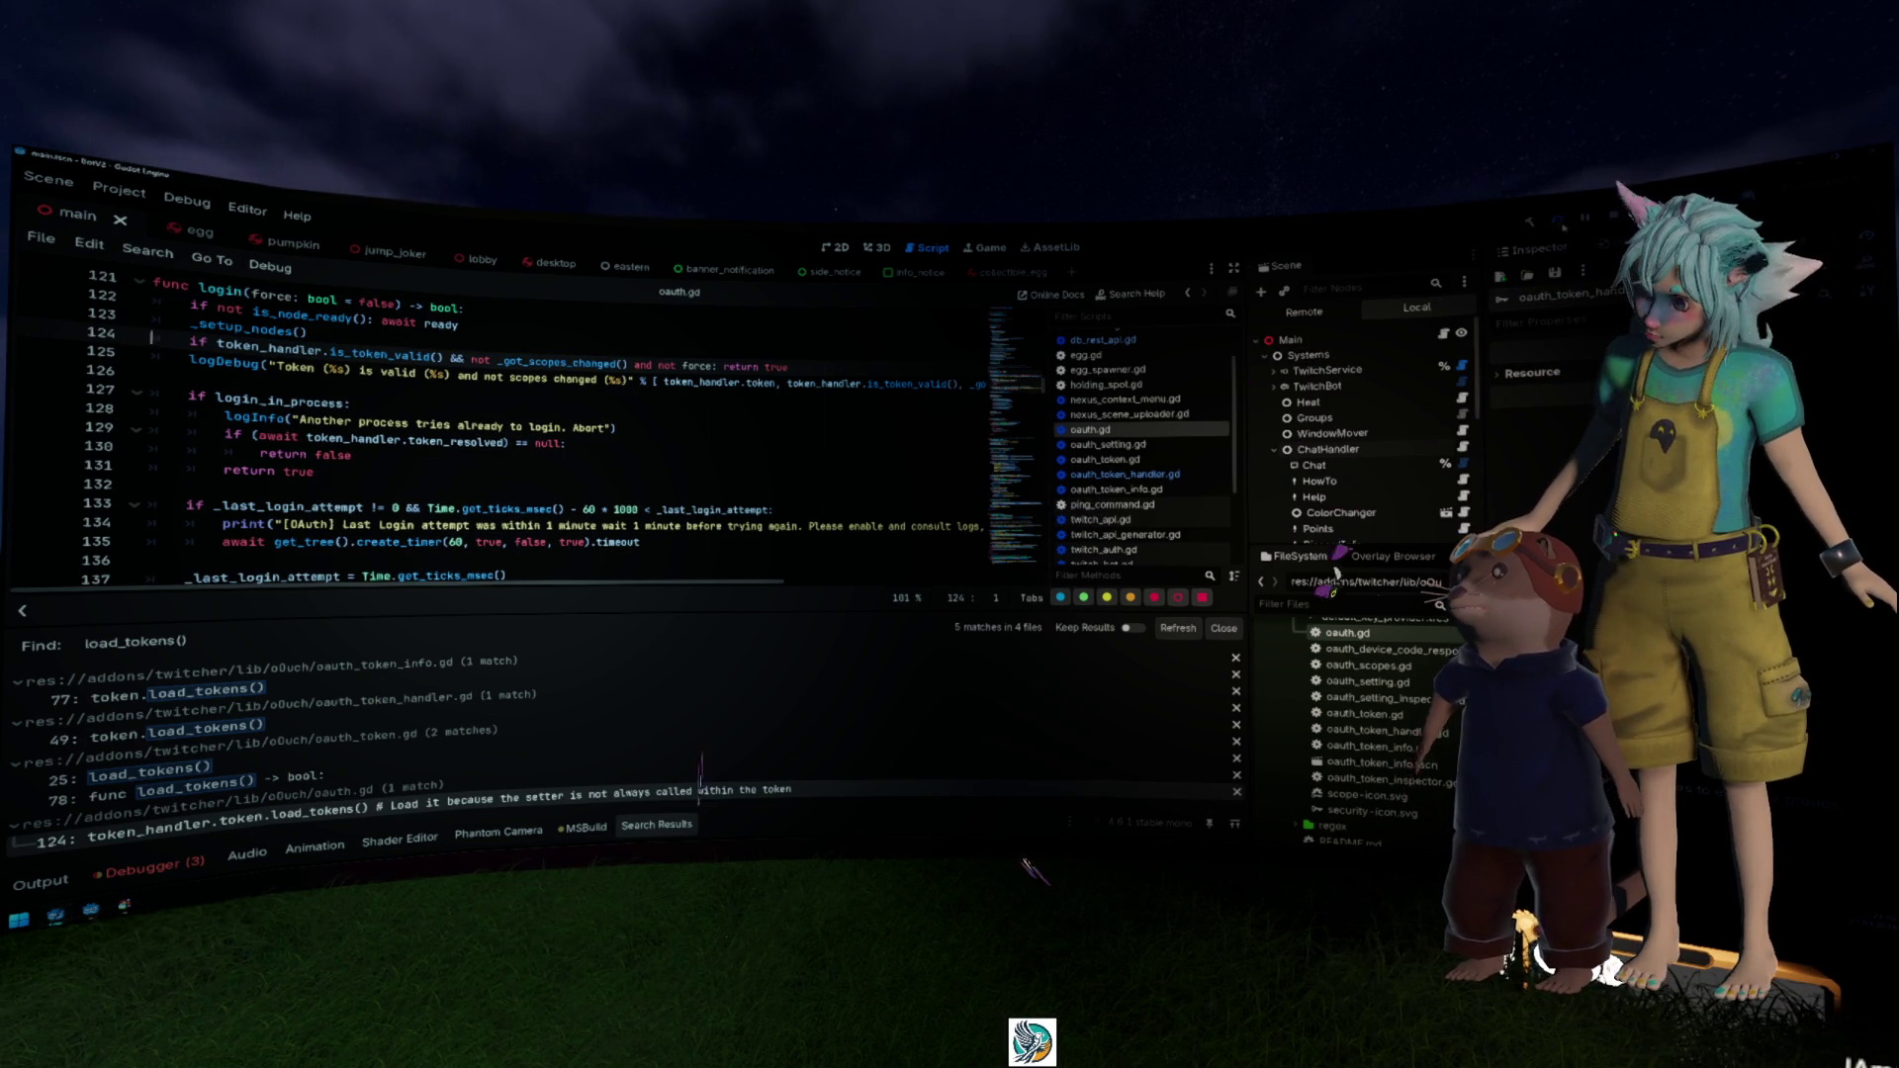
Step: Run the project, select the token update lines in the output log, then view the debugger
key("F5")
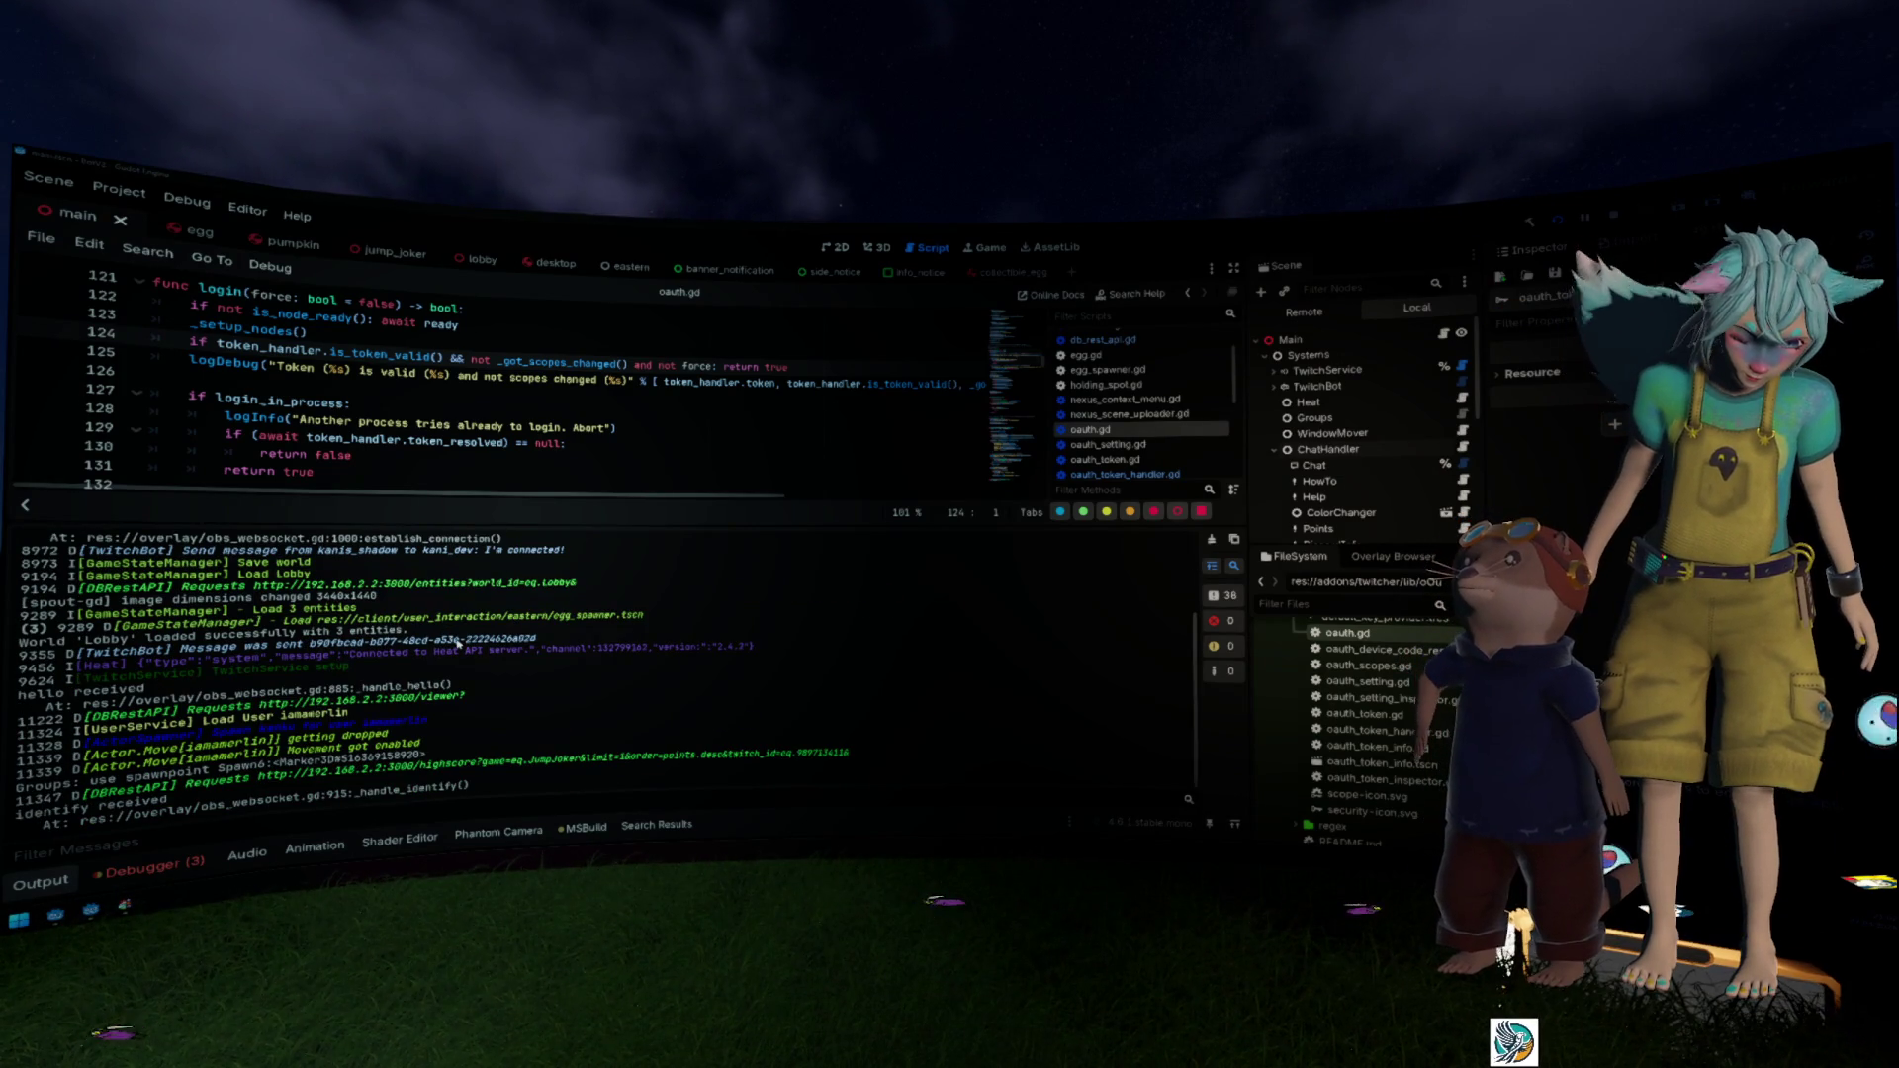
scroll(458, 643, "up", 5)
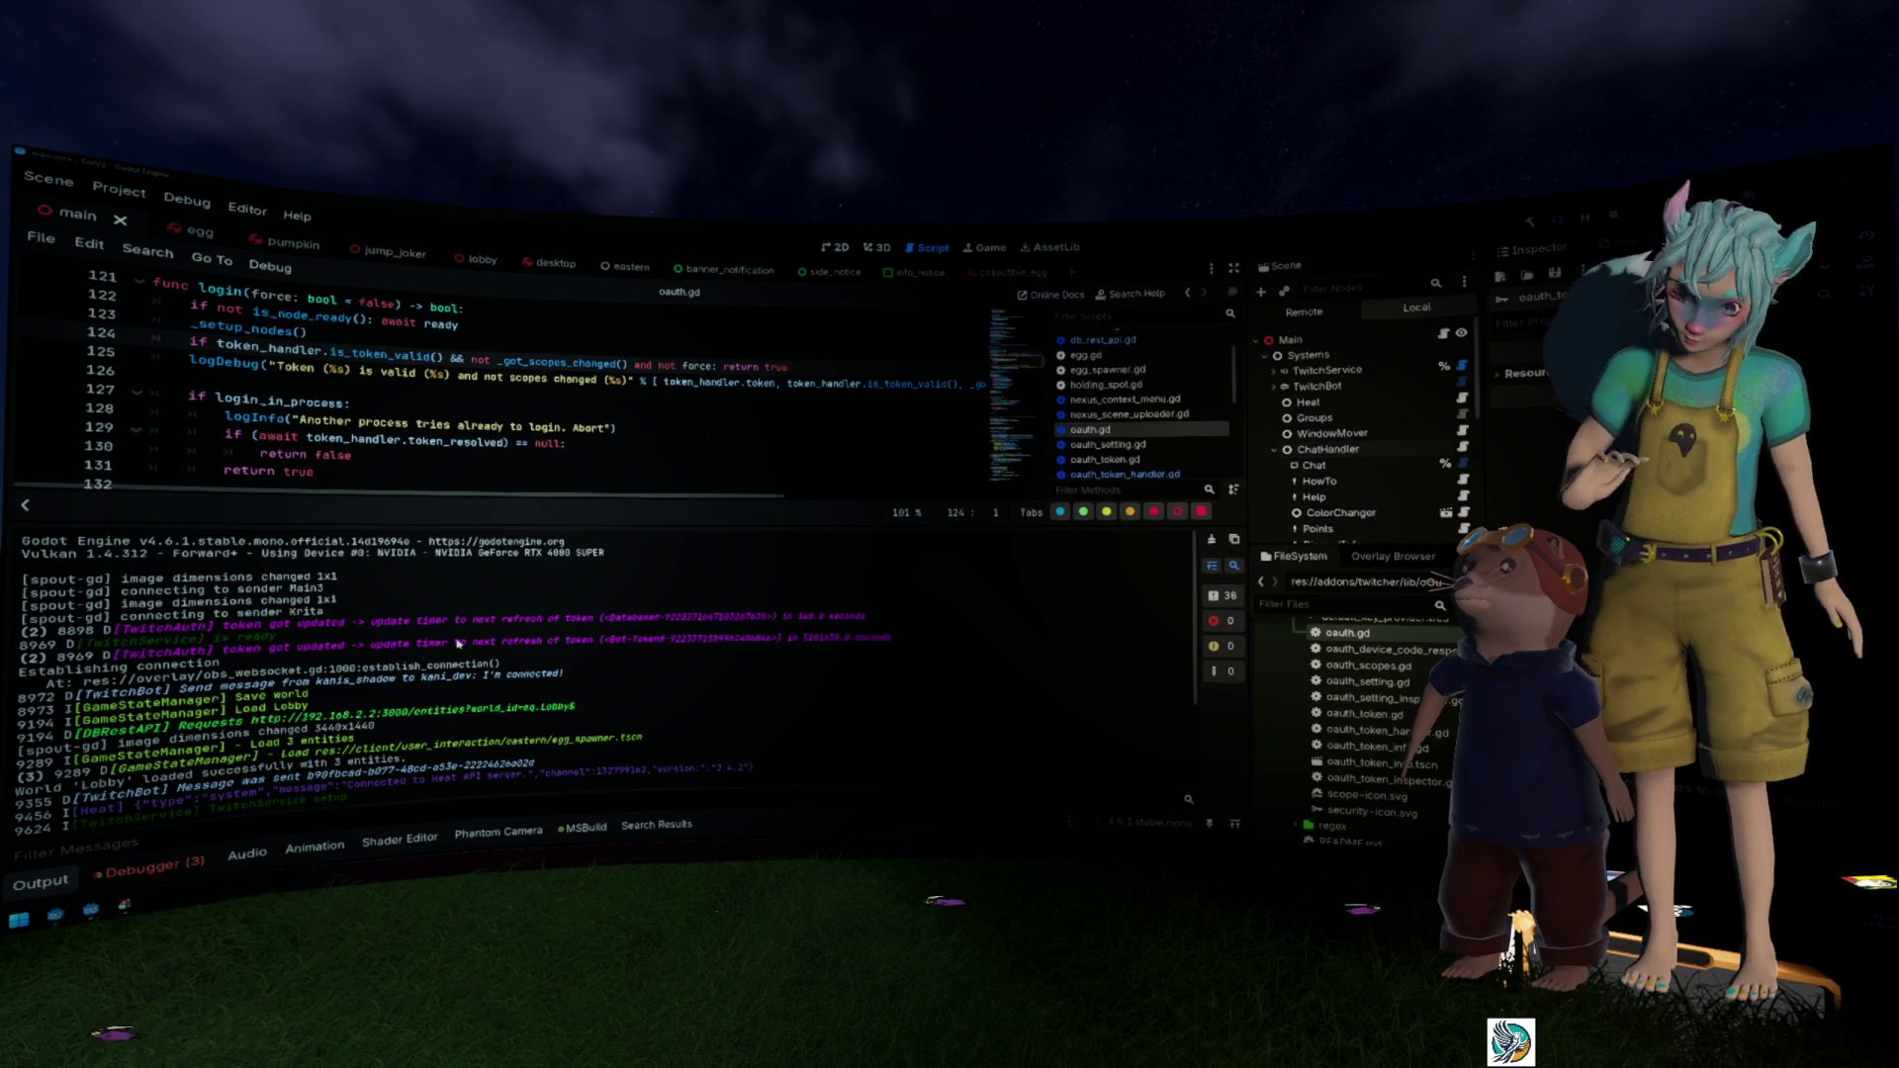
left_click(296, 633)
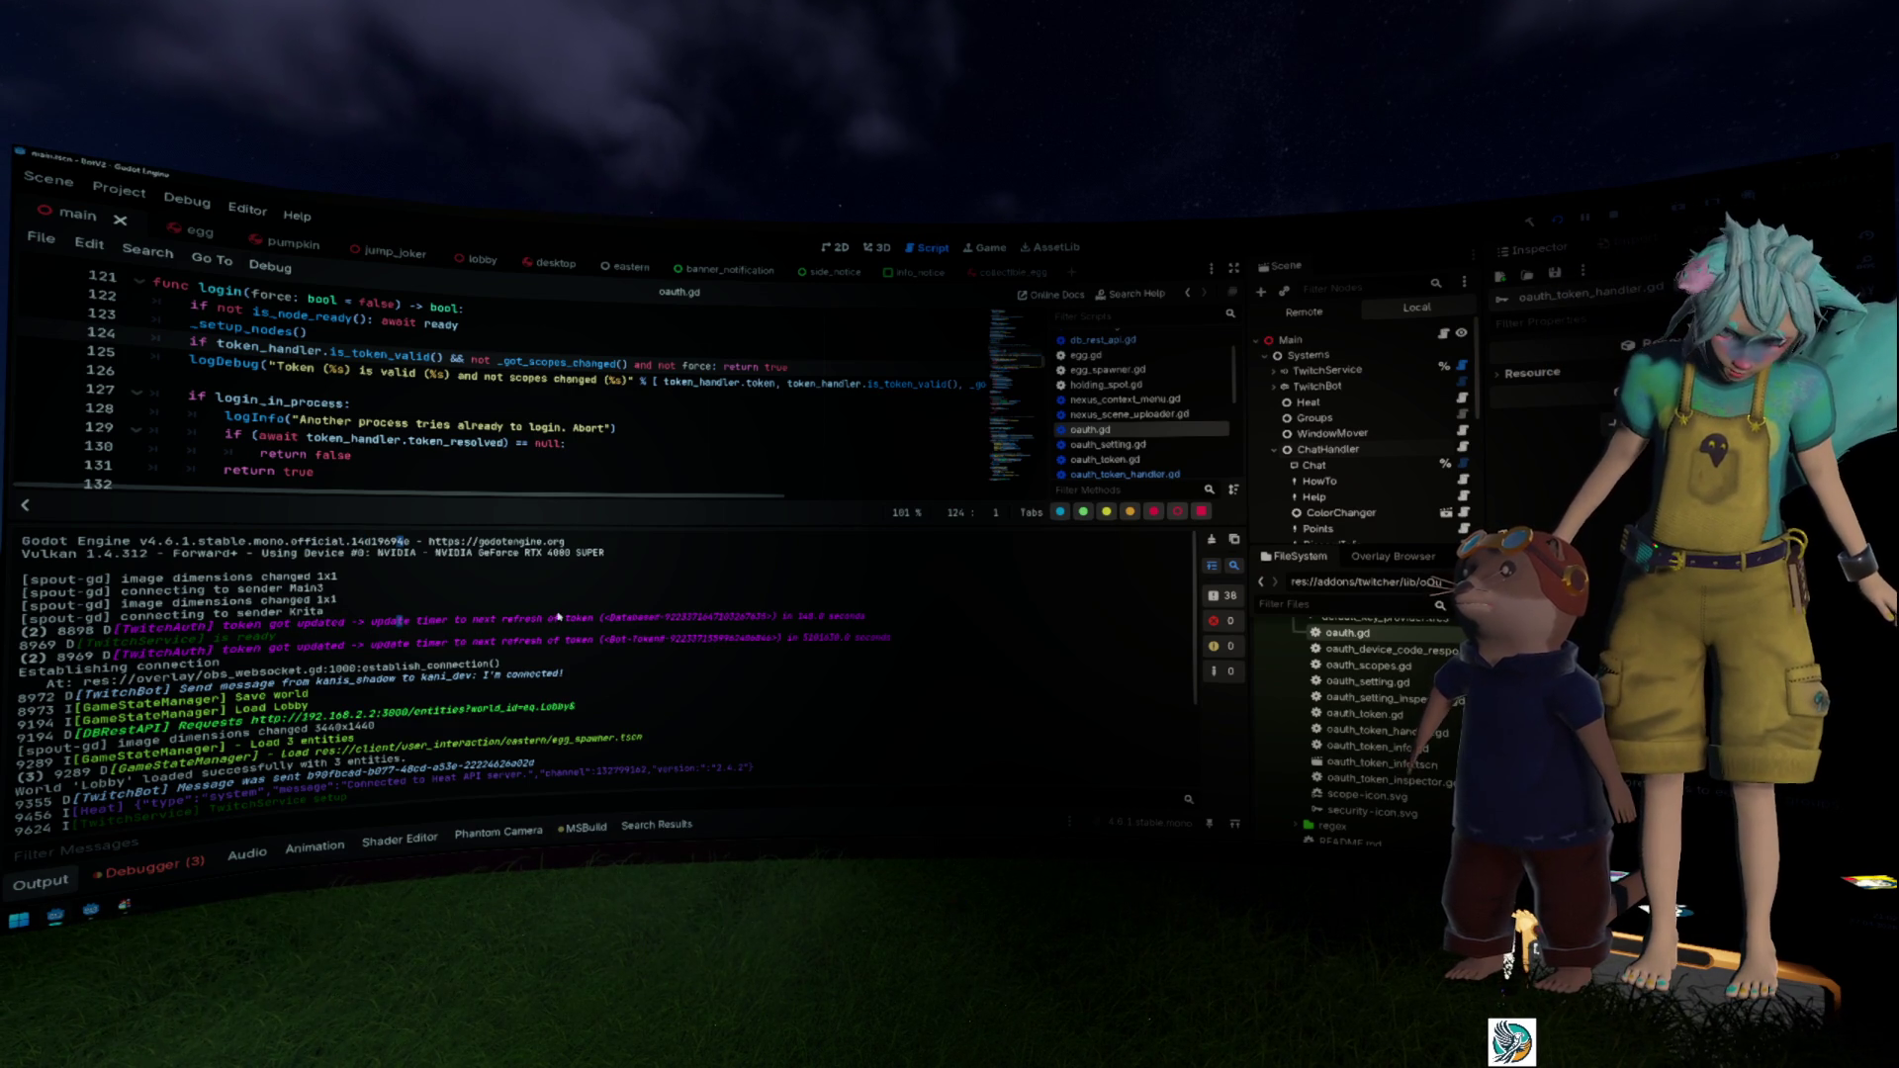
scroll(737, 588, "up", 4)
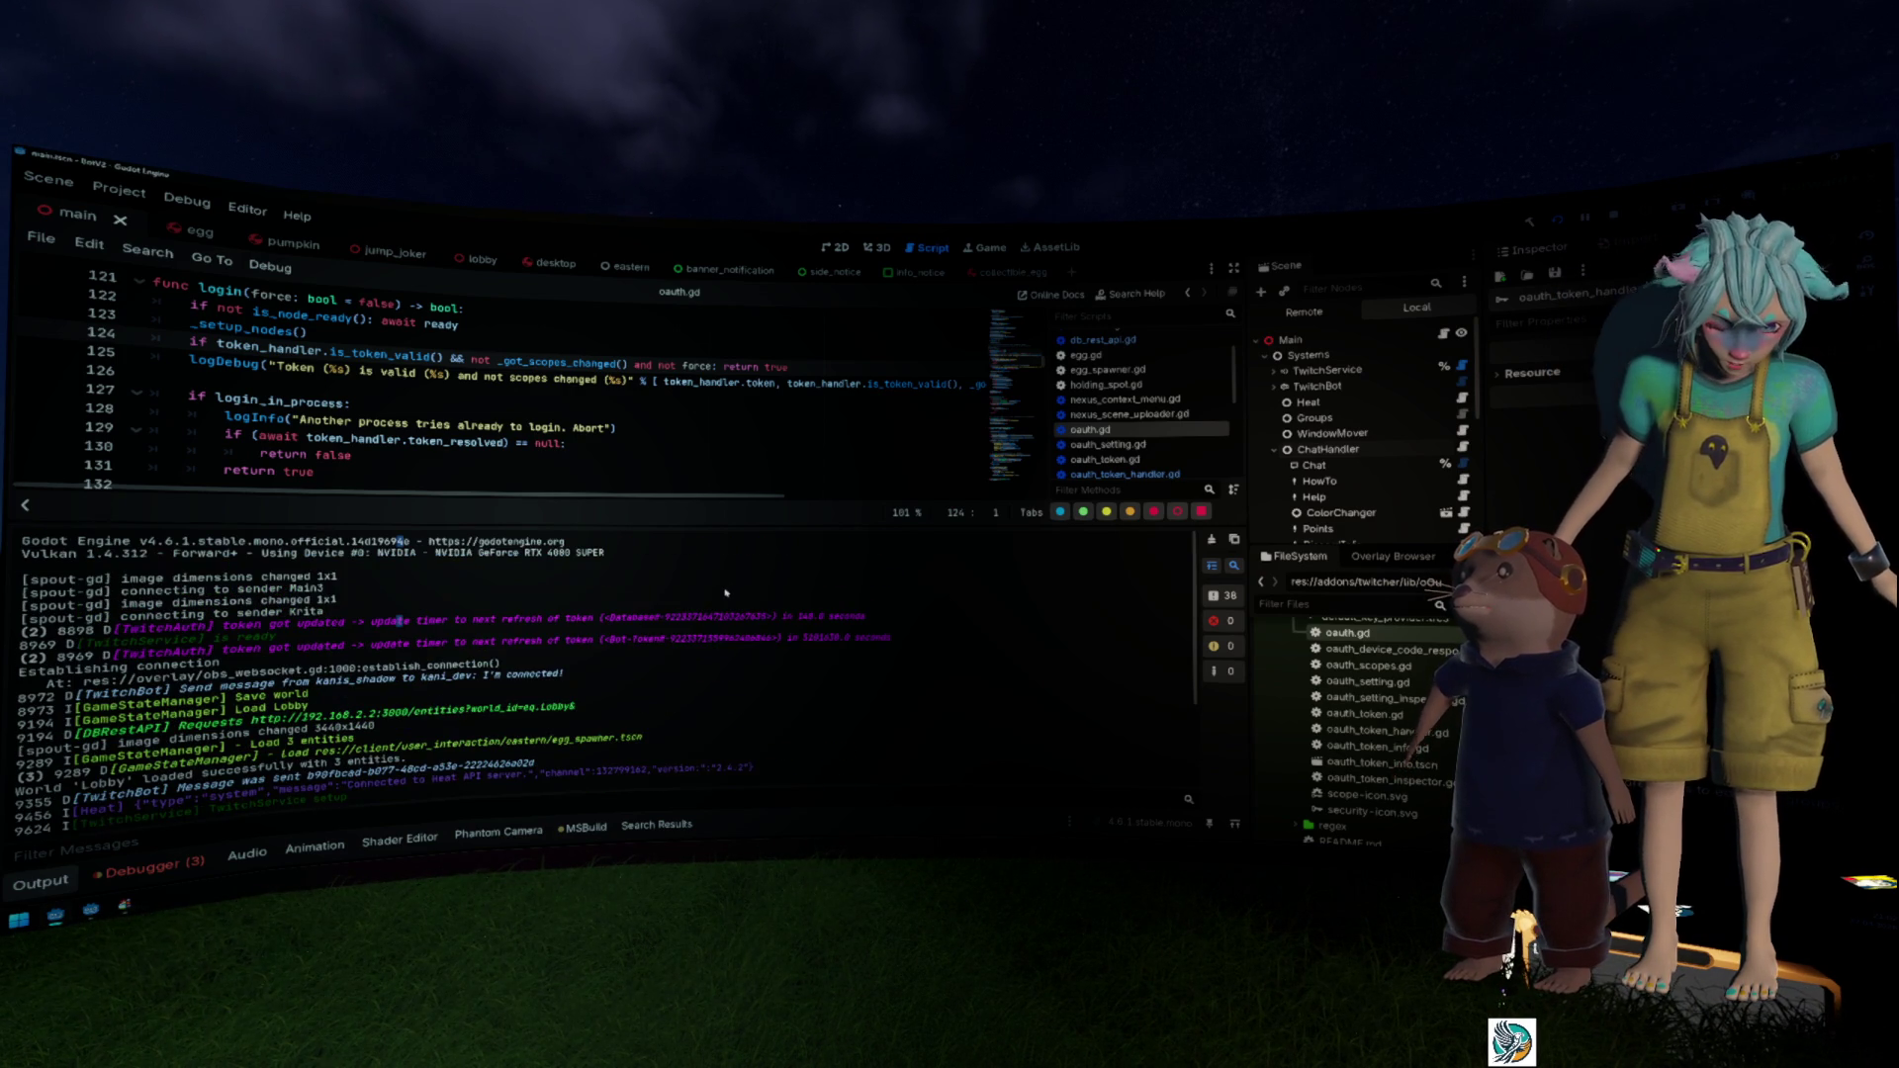
mouse_move(261, 623)
left_mouse_down()
mouse_move(777, 619)
mouse_move(297, 609)
mouse_move(197, 672)
mouse_move(232, 576)
left_mouse_up()
scroll(676, 650, "up", 2)
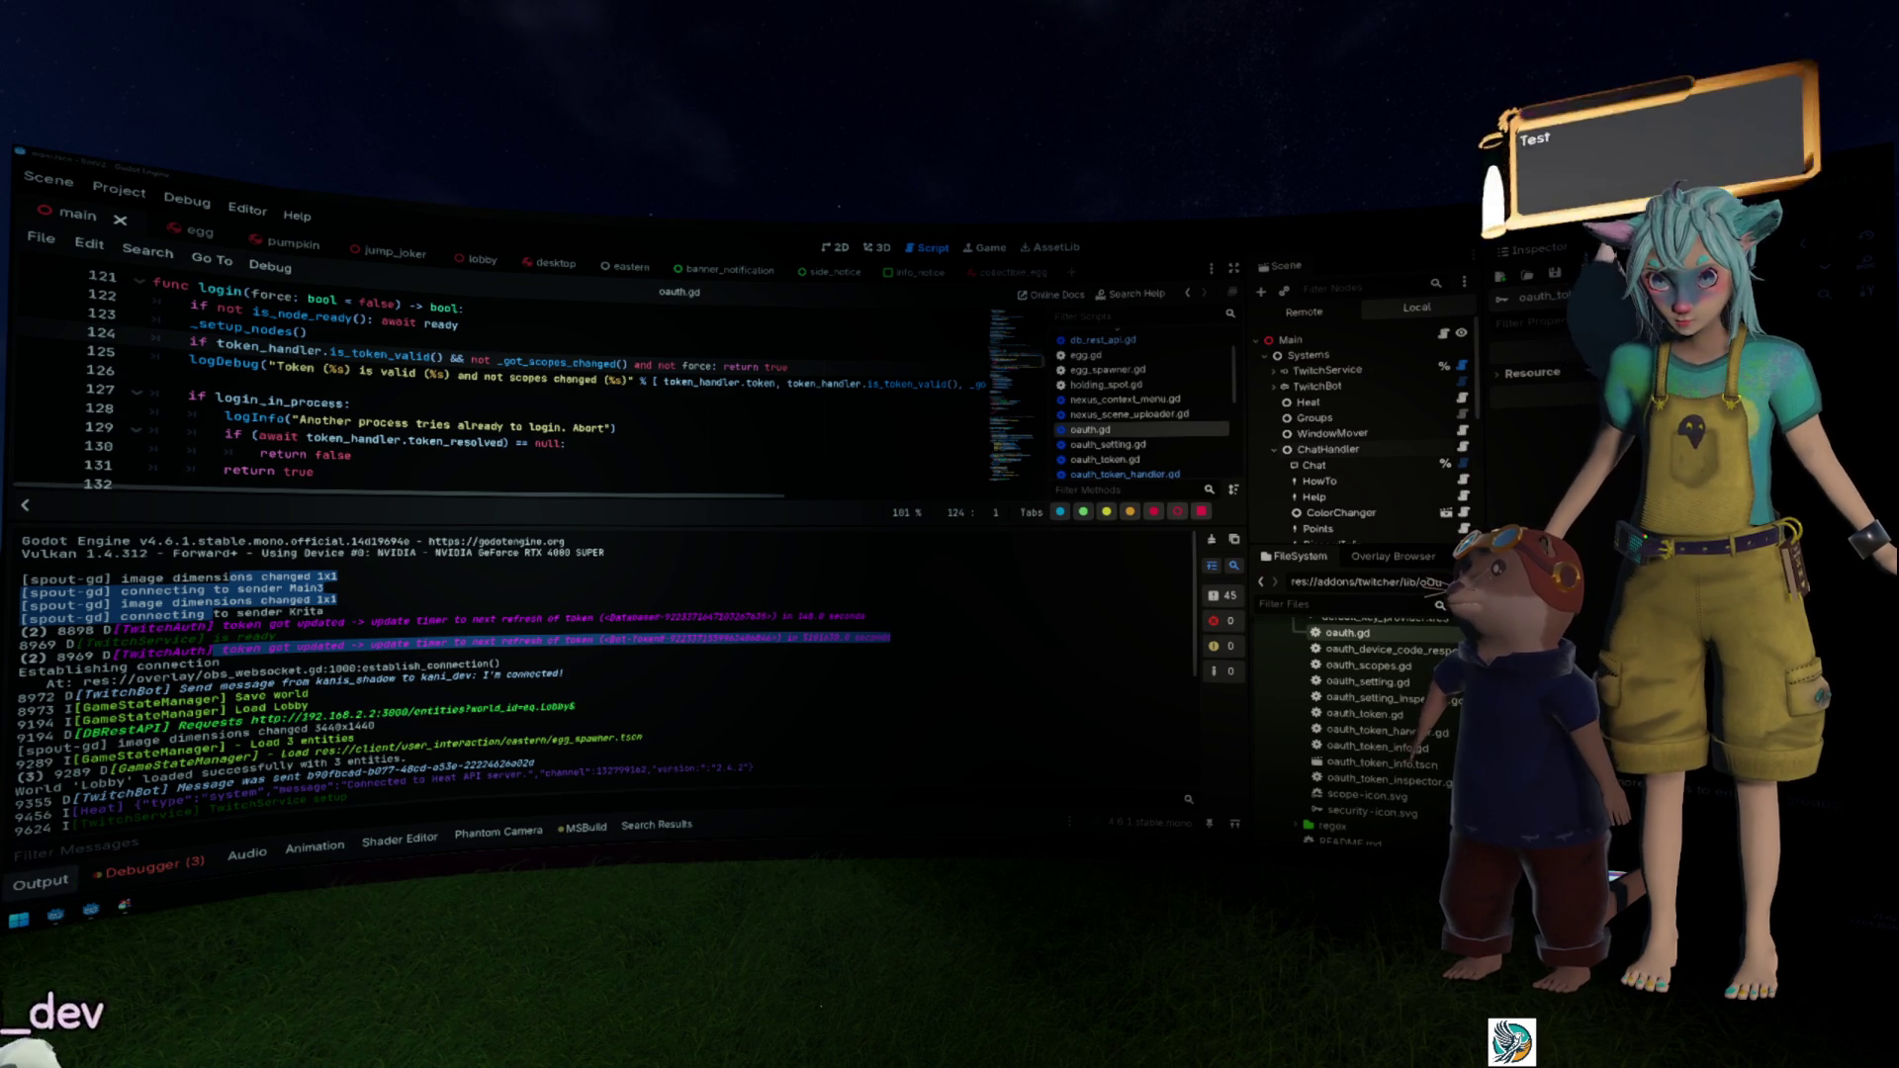
scroll(508, 658, "down", 4)
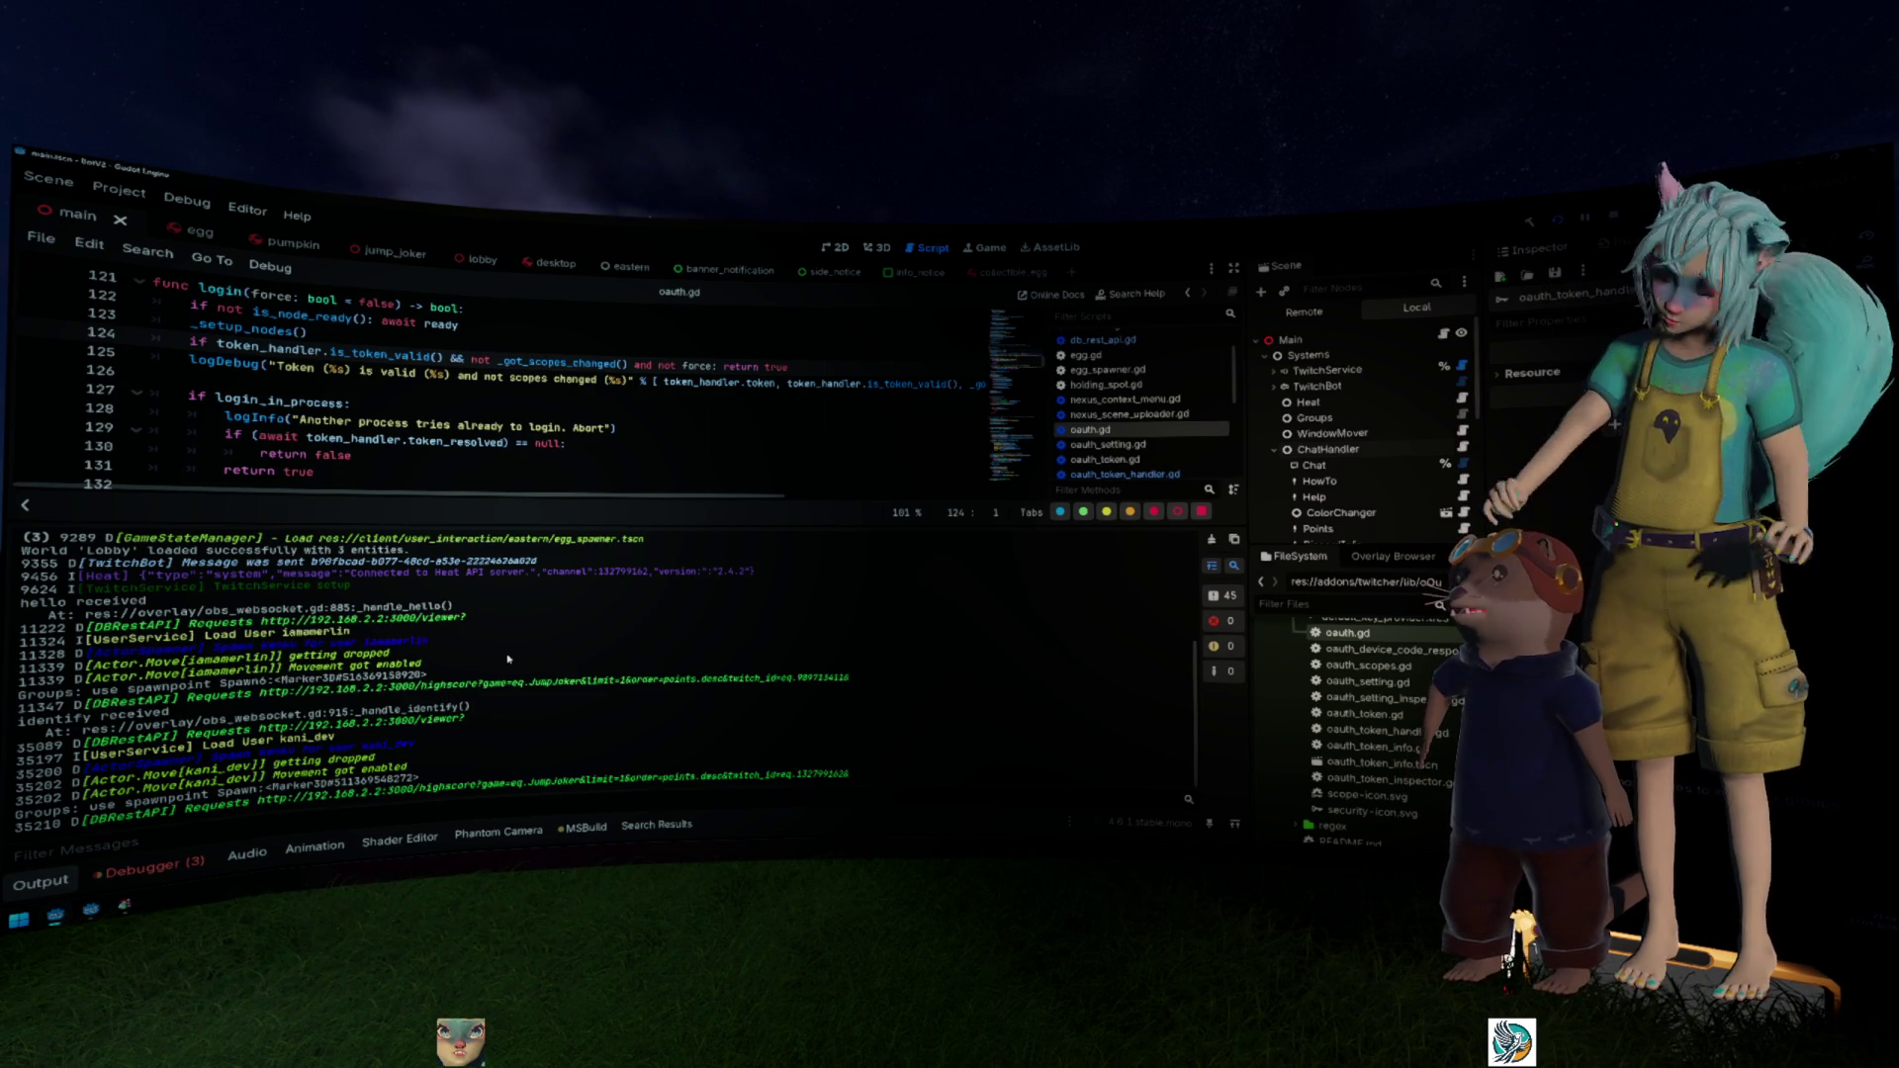
left_click(149, 870)
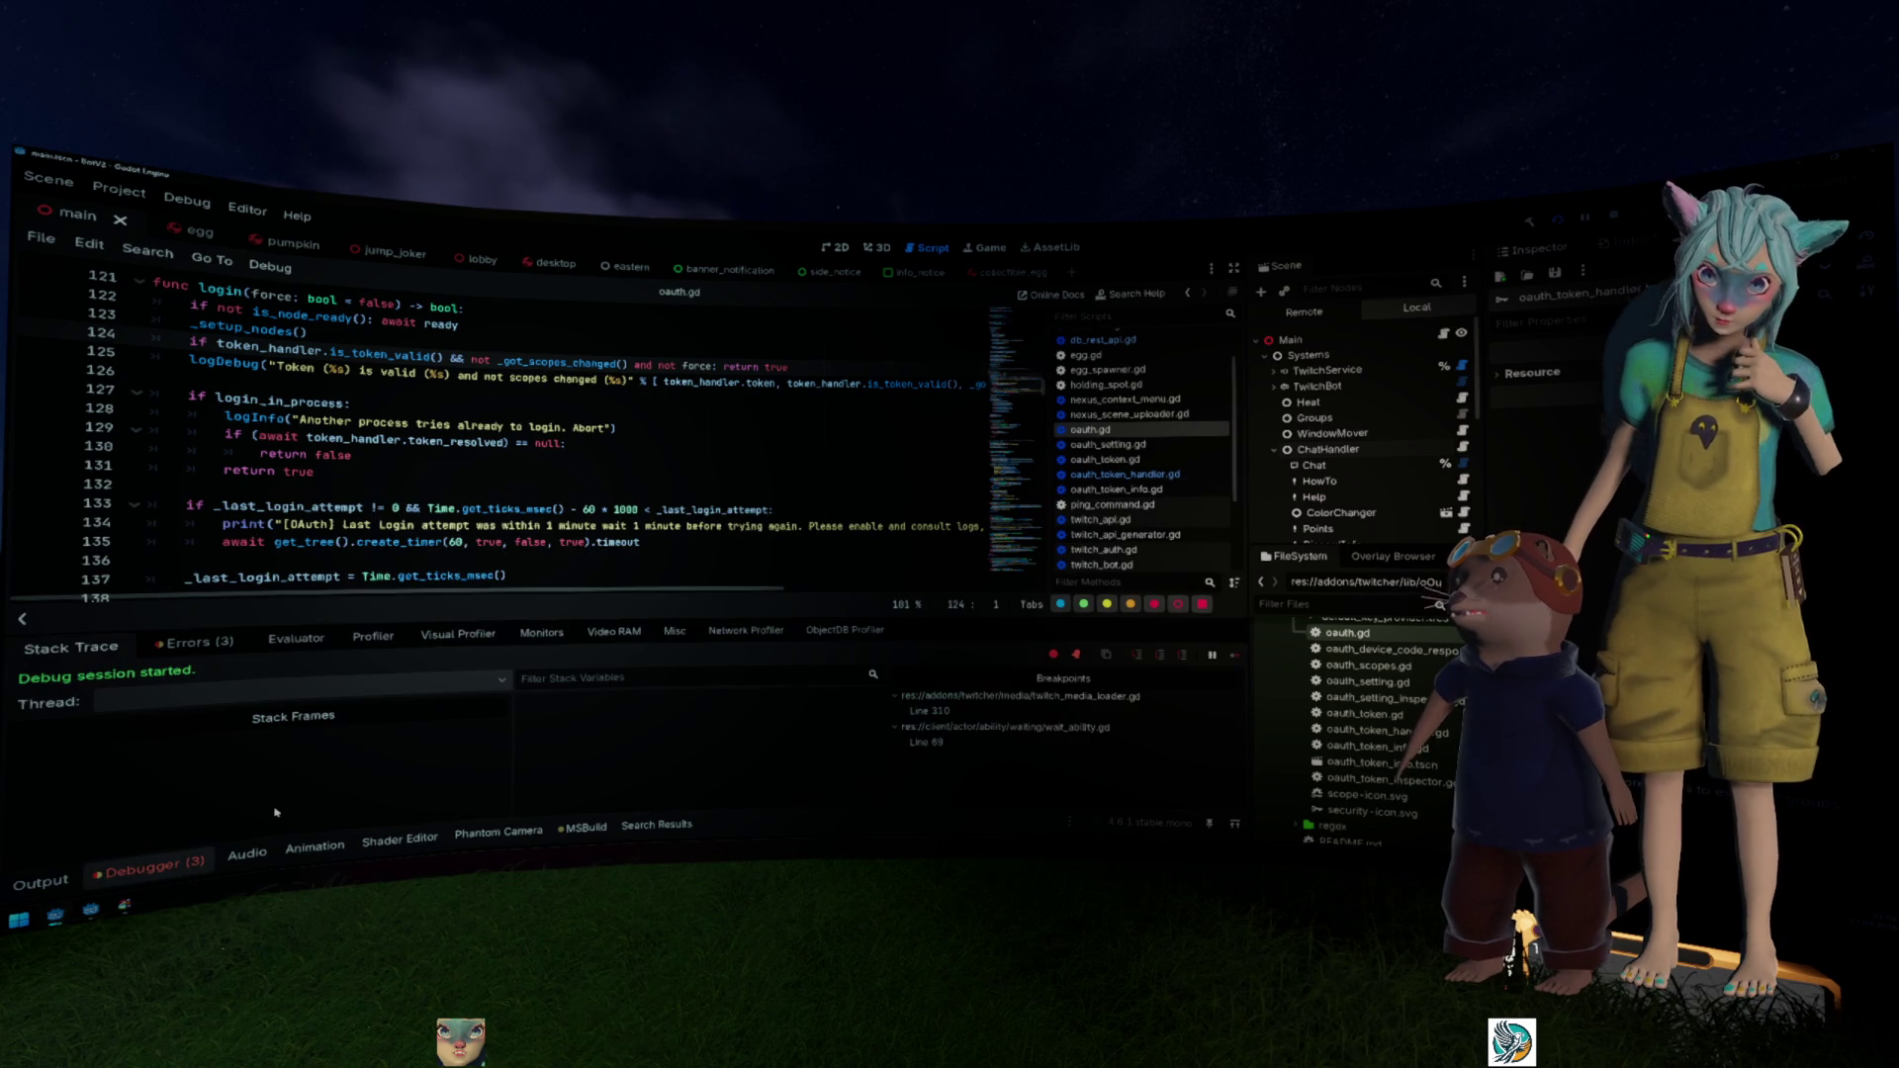
Step: Show the debugger's Errors list and place the caret on line 135 of oauth.gd
left_click(206, 643)
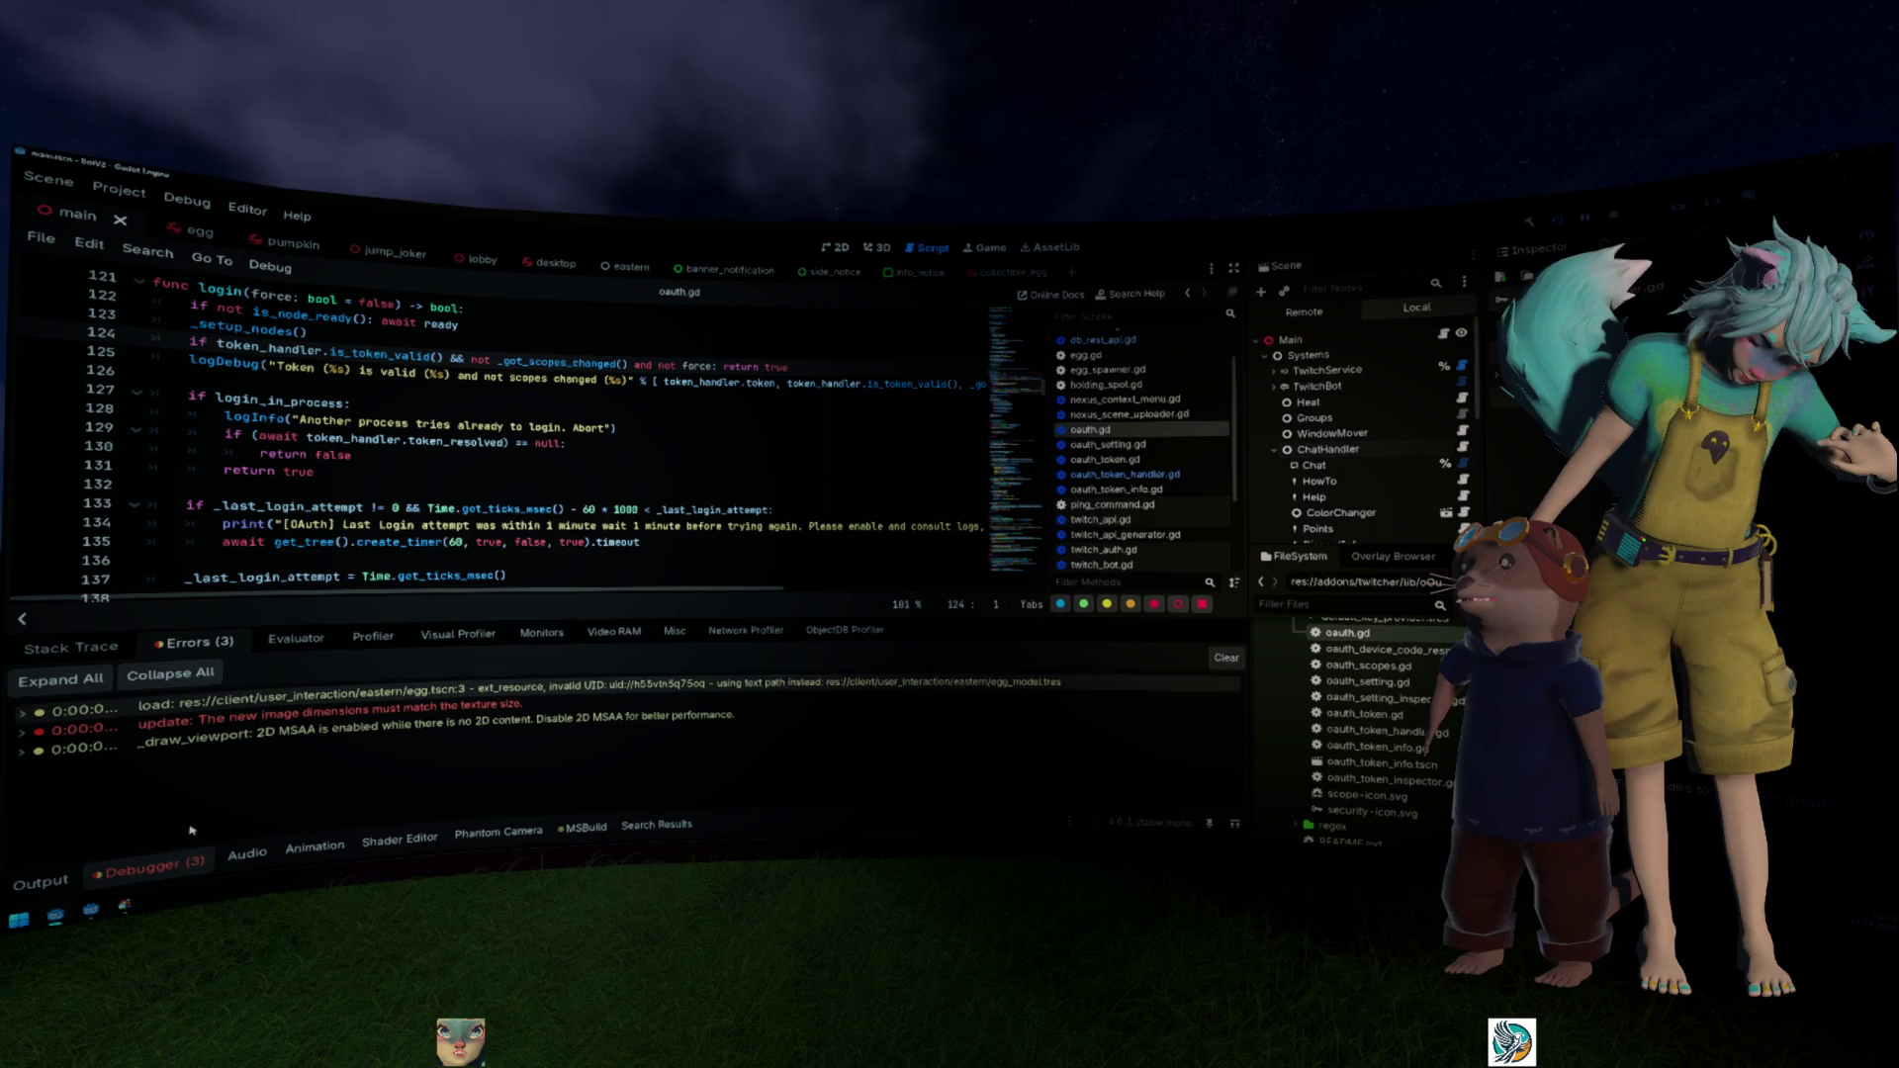
left_click(613, 542)
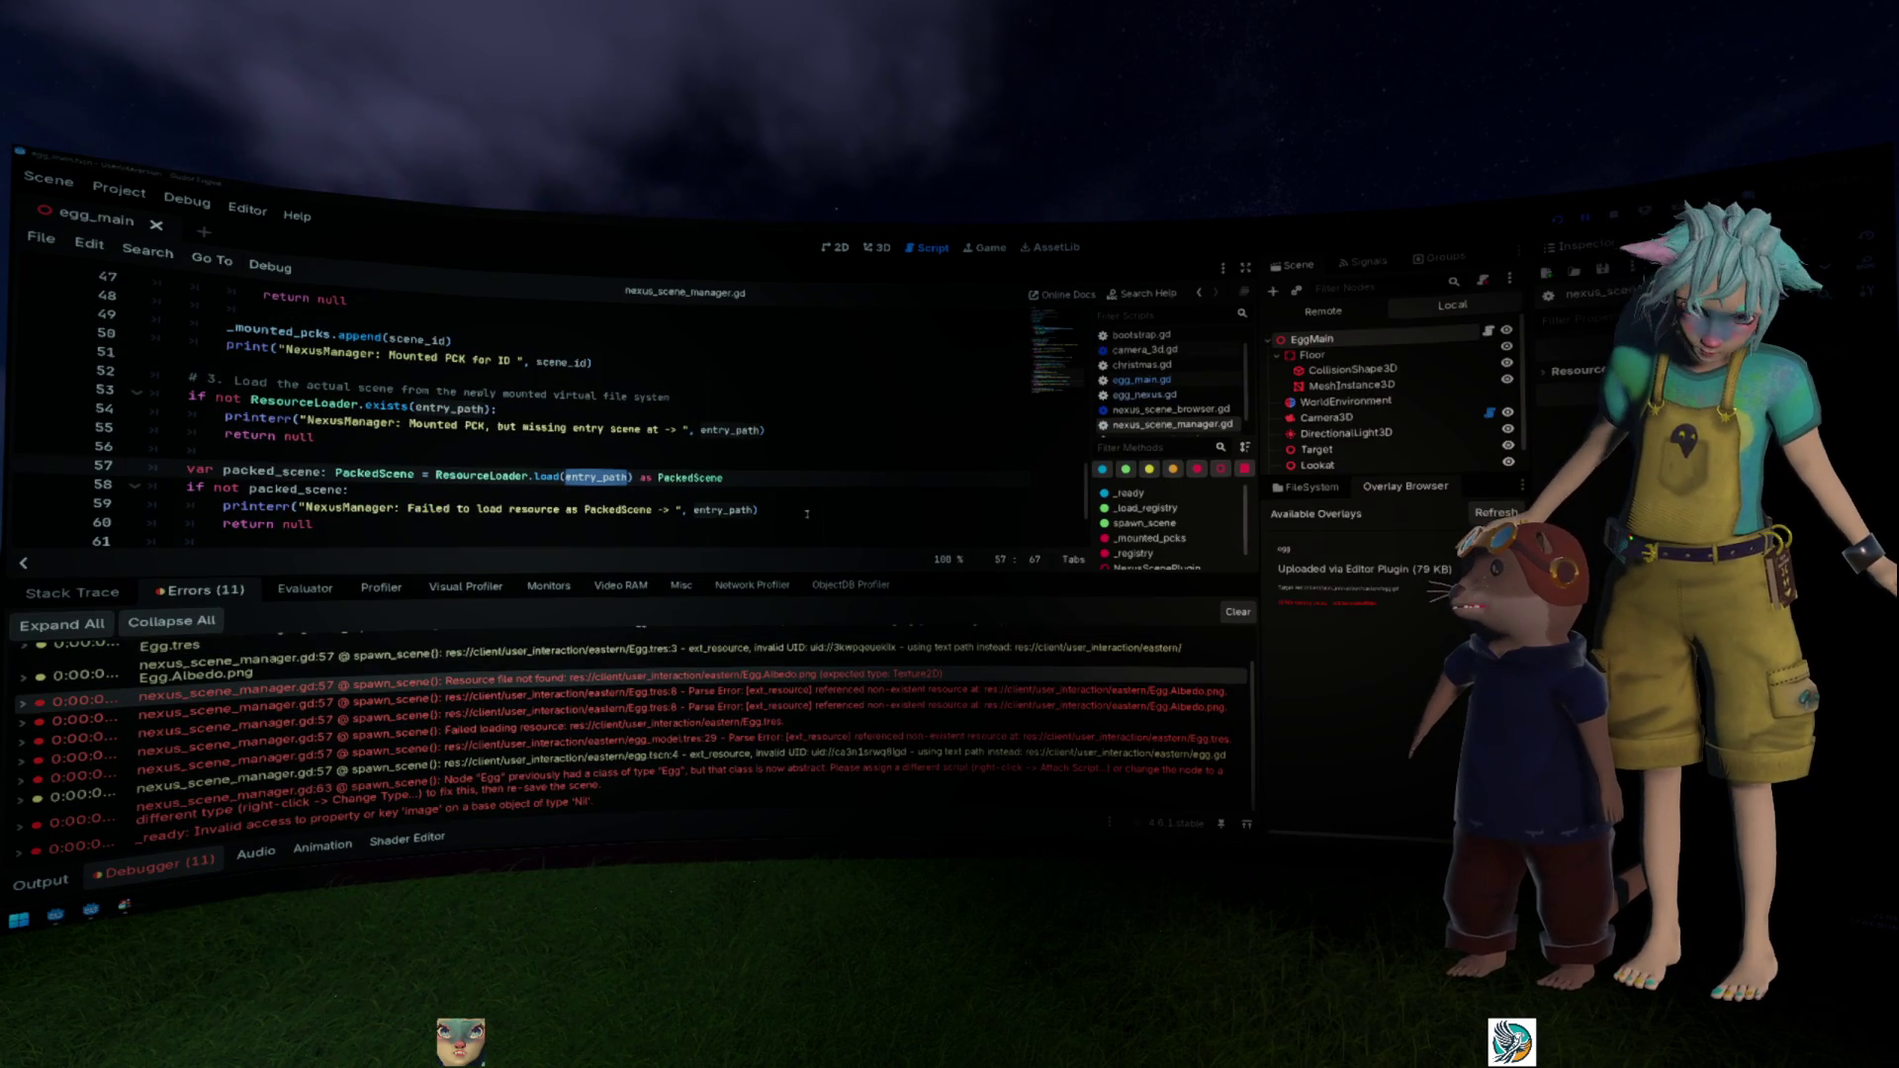
Step: Show an Egg.tres parse error's details and jump to the spawn_scene code it points to
mouse_move(758, 692)
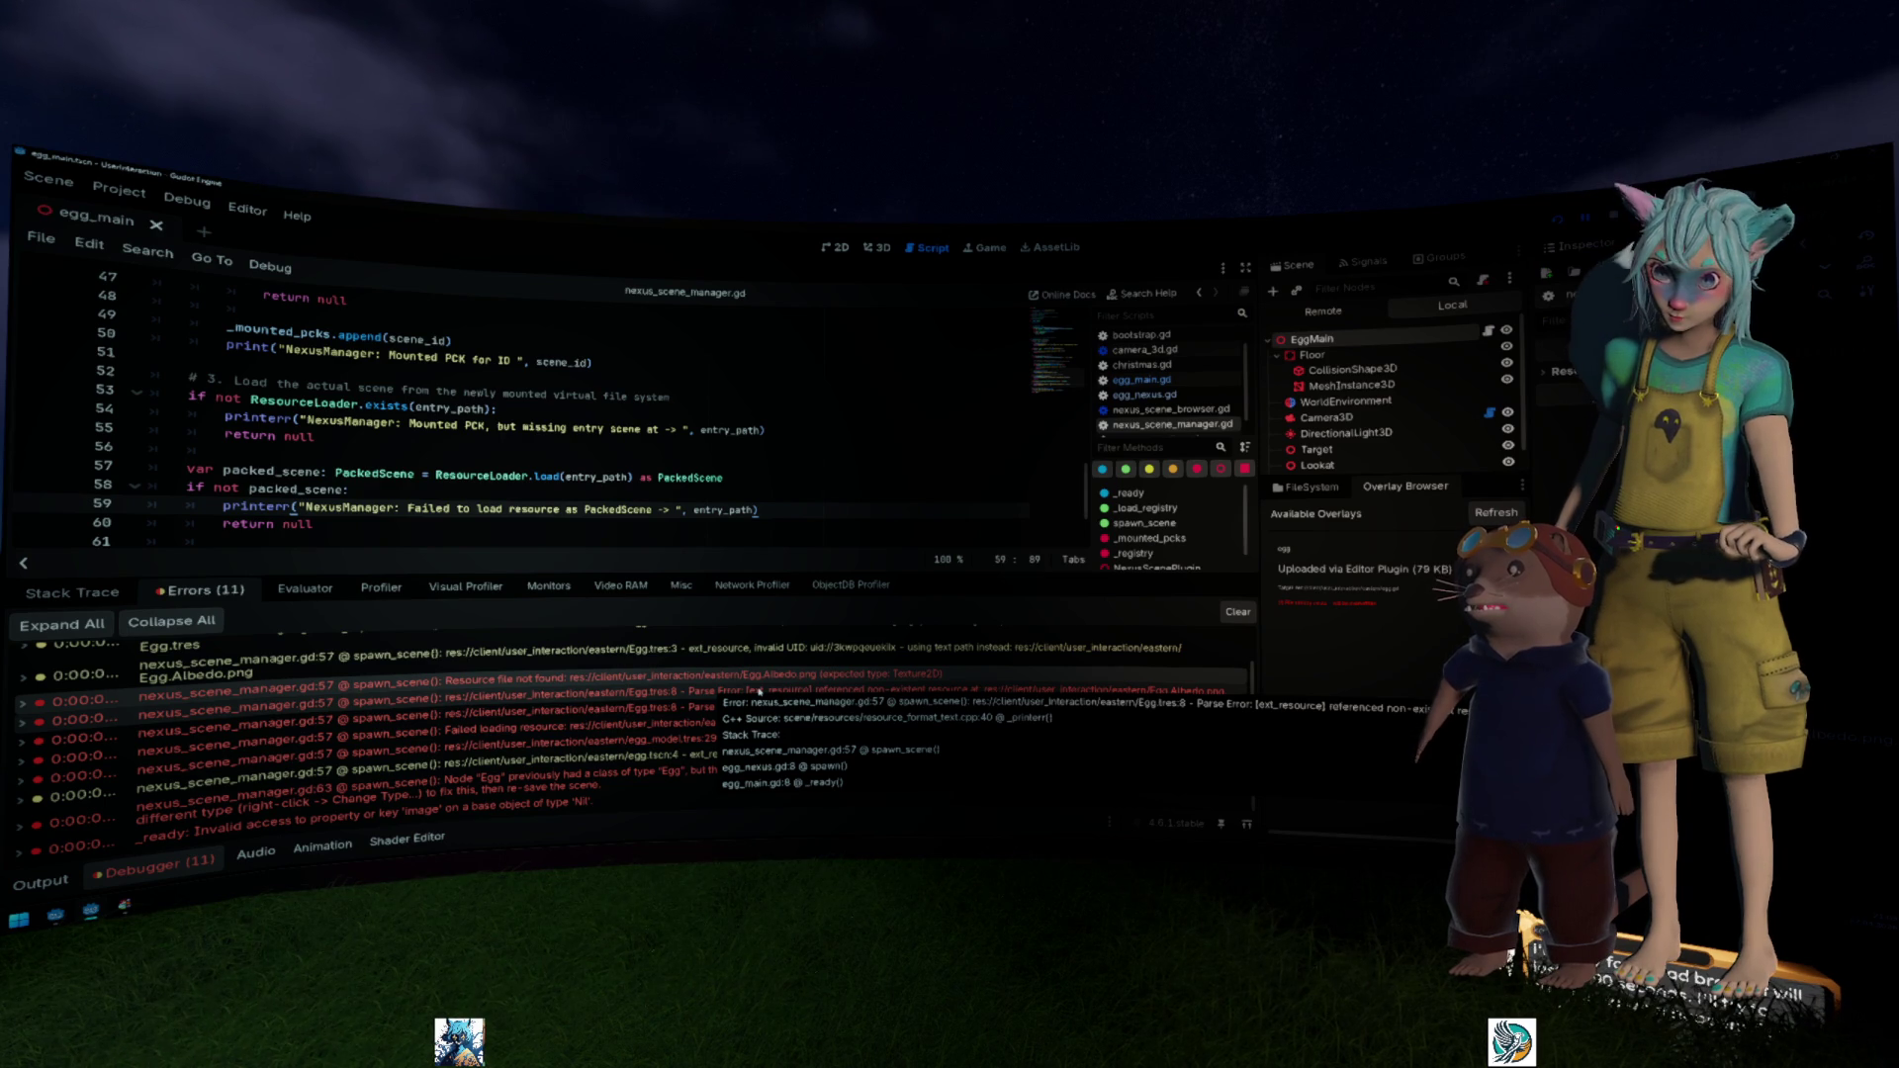
scroll(760, 693, "up", 1)
left_click(767, 733)
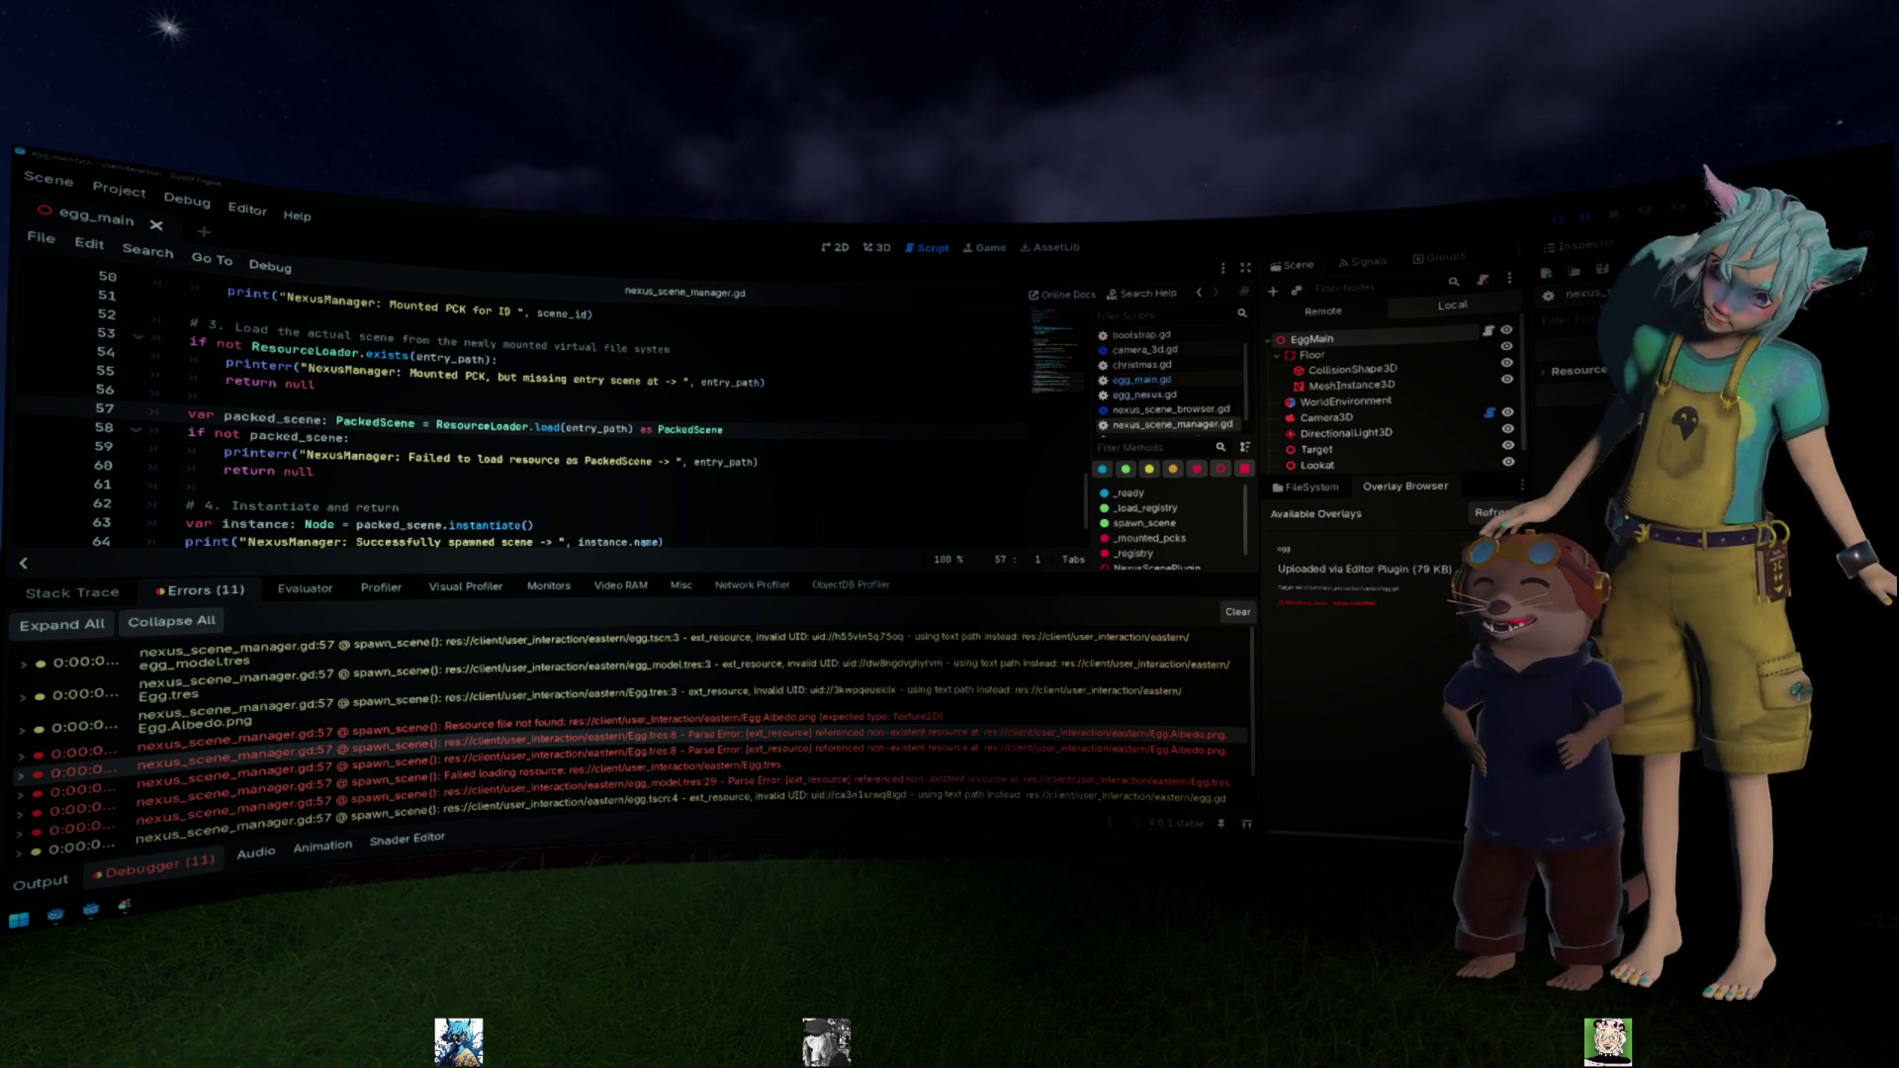
Step: Jump to line 57 from an error entry, then browse the Project menus and close them unused
left_click(877, 398)
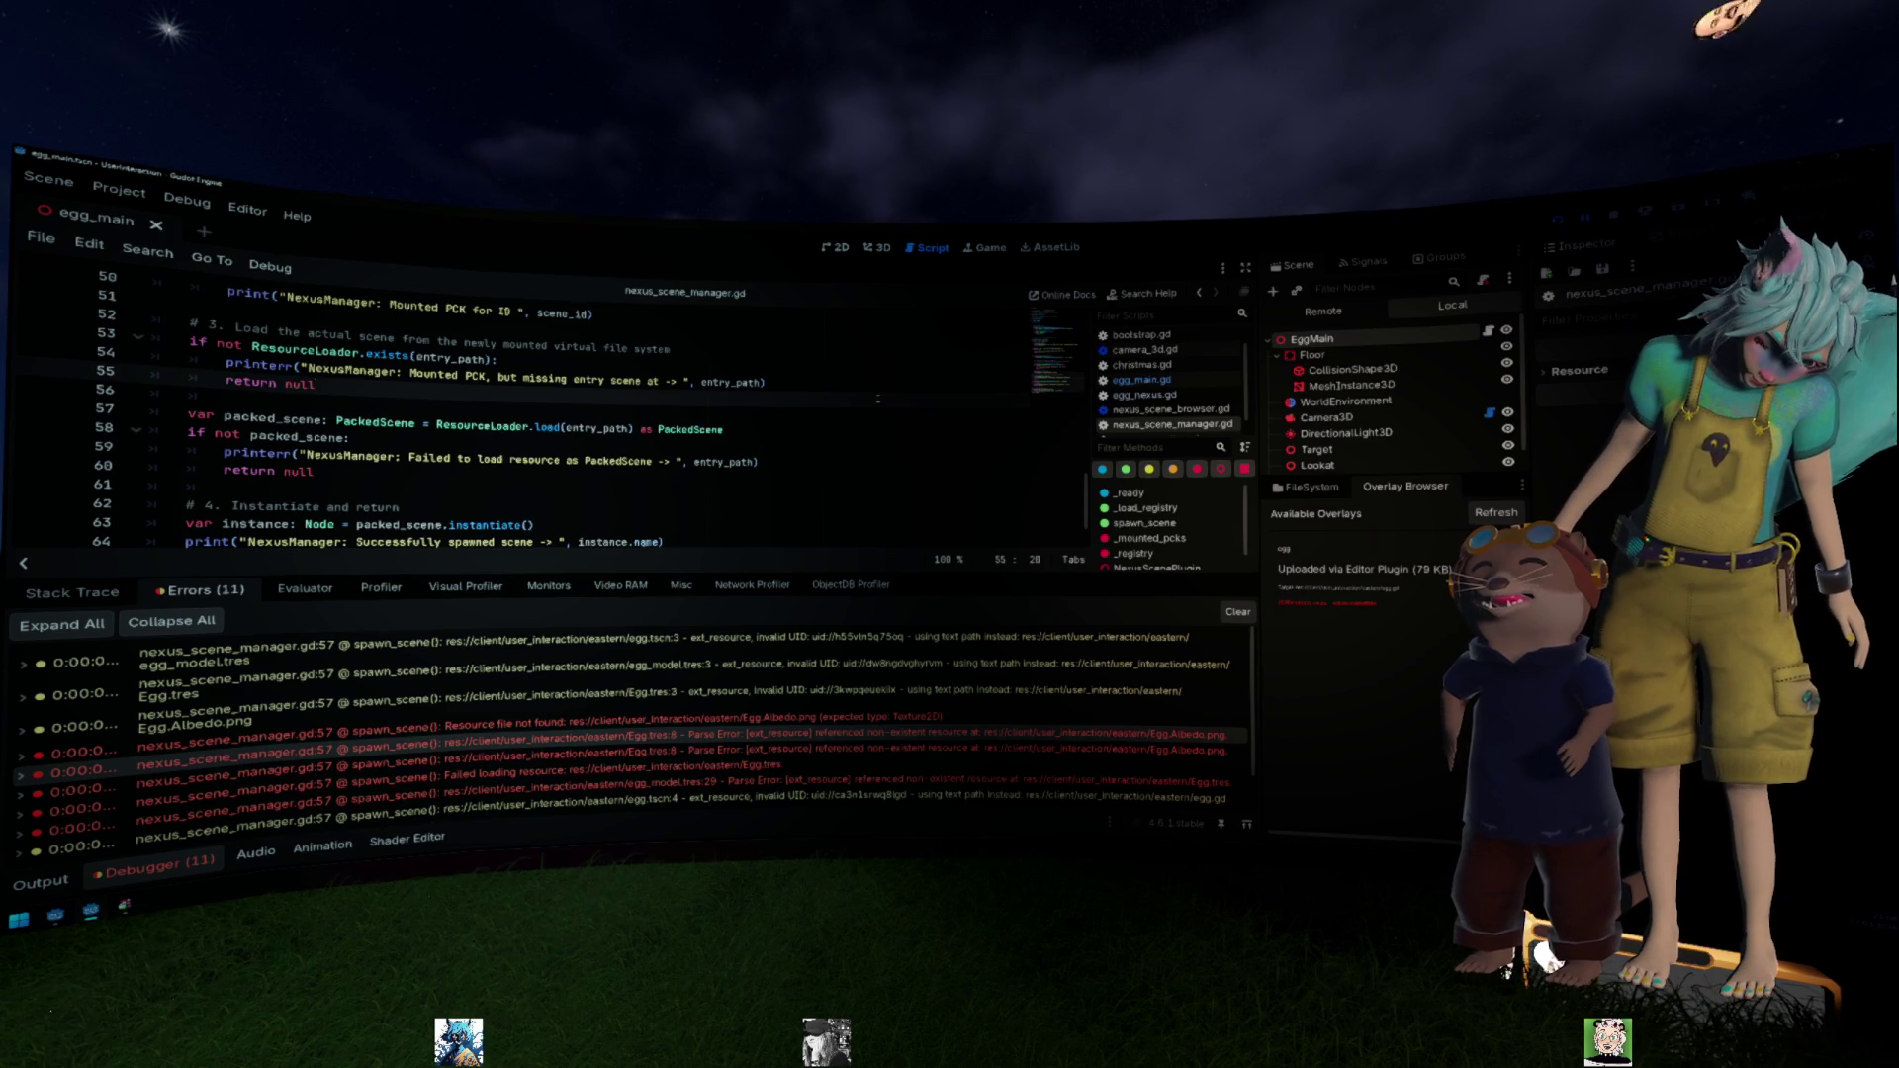
left_click(1085, 698)
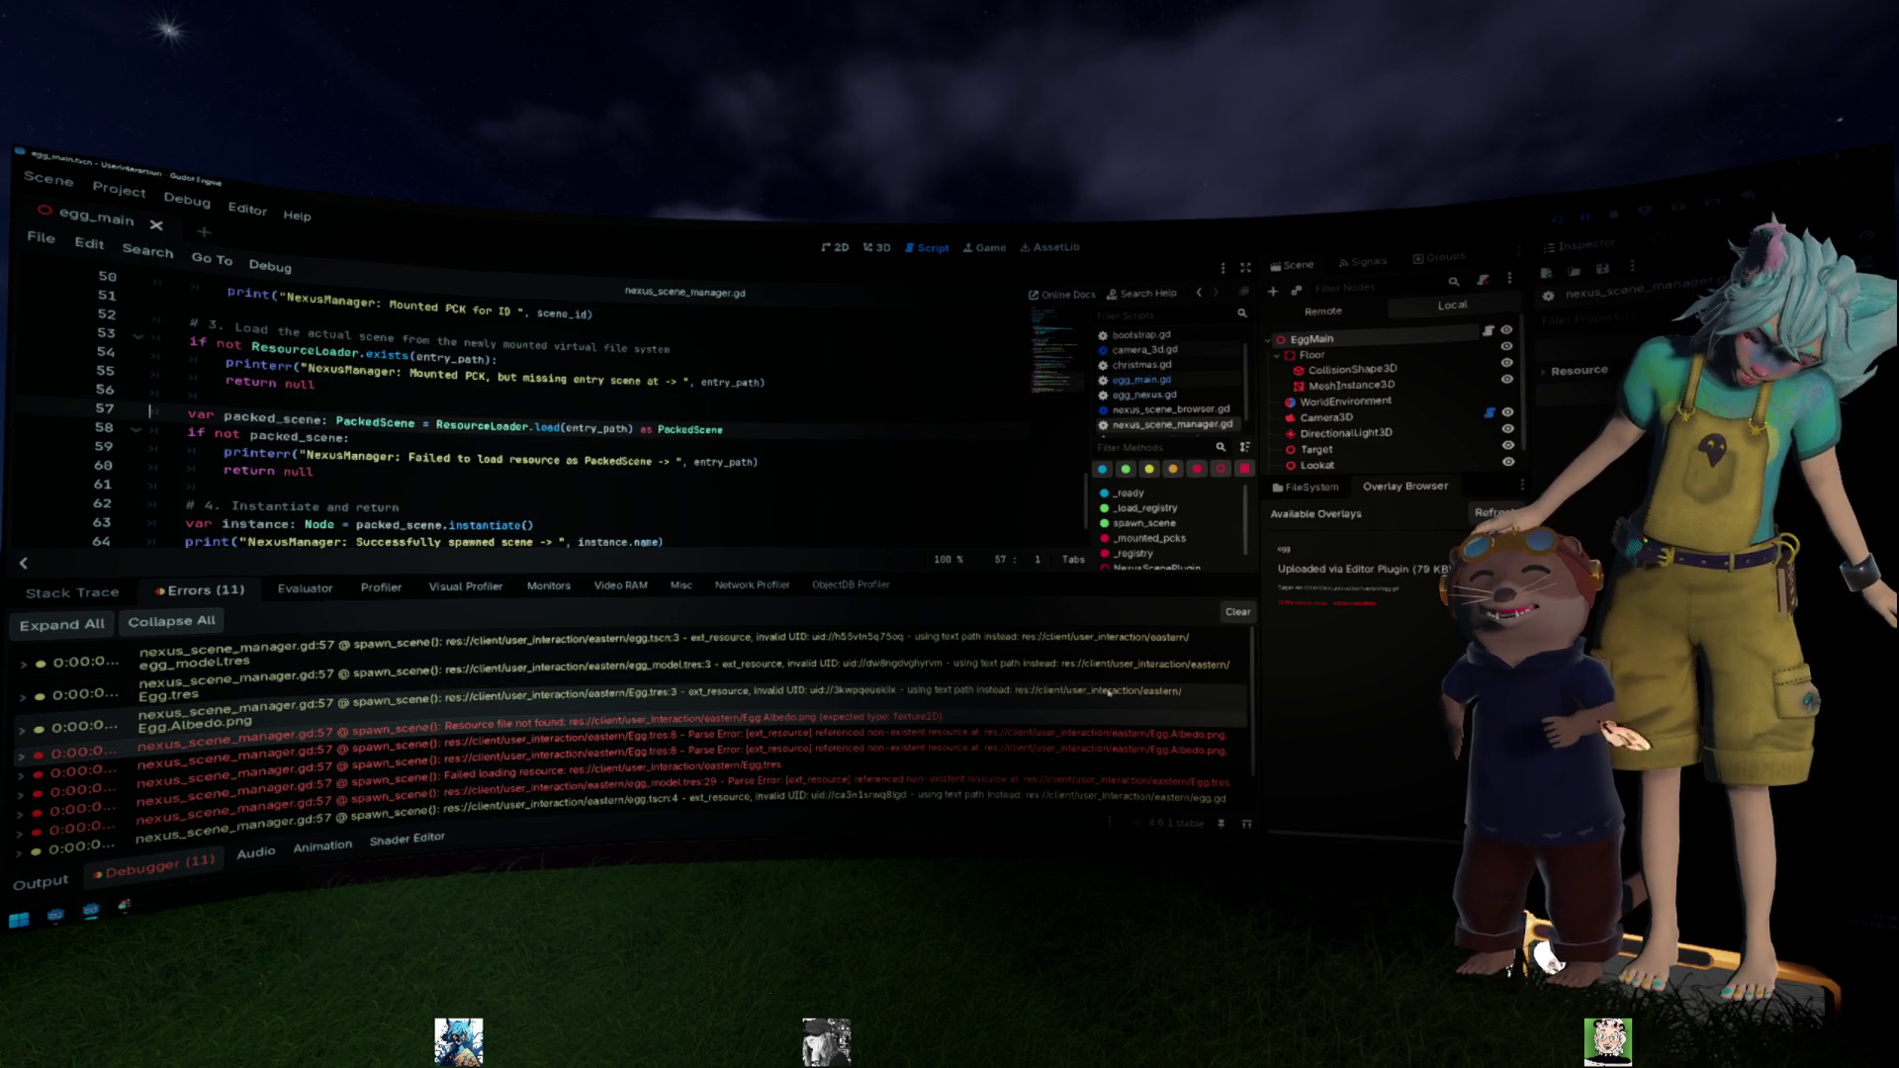
left_click(119, 188)
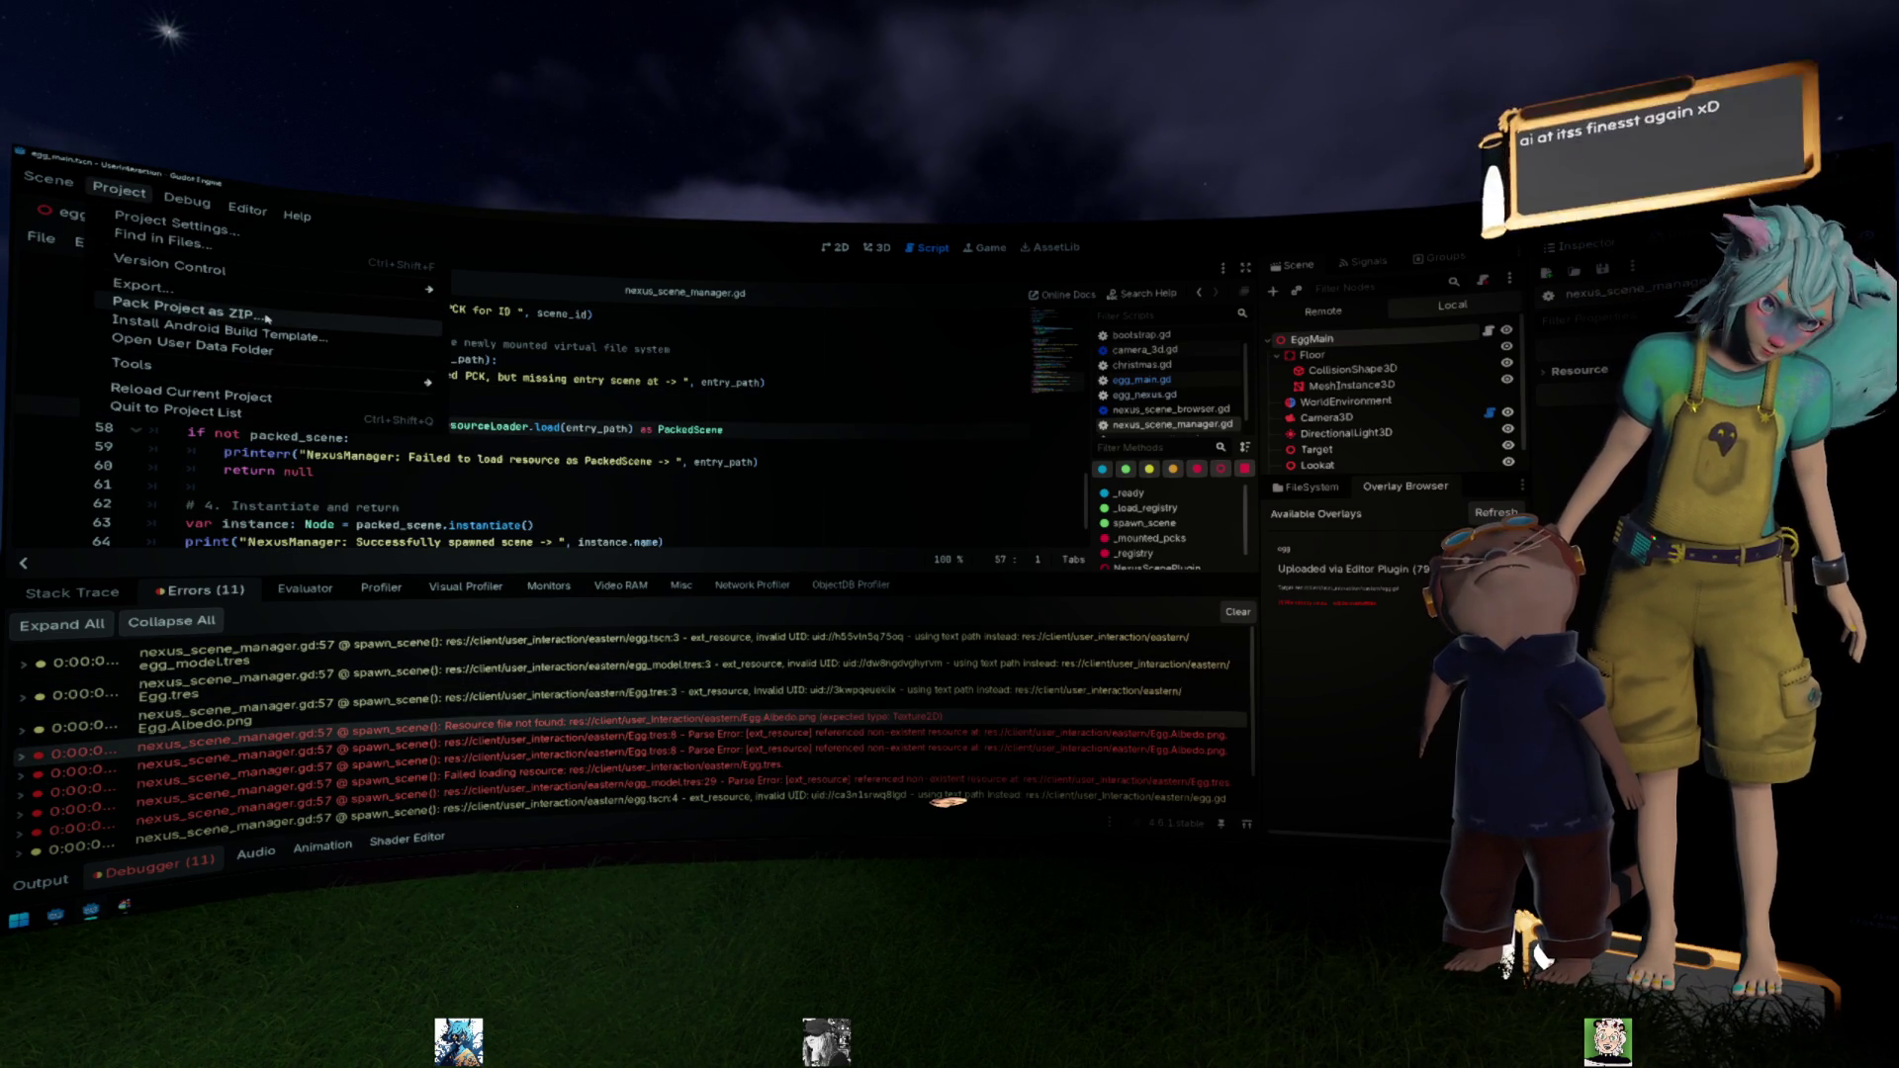
mouse_move(372, 382)
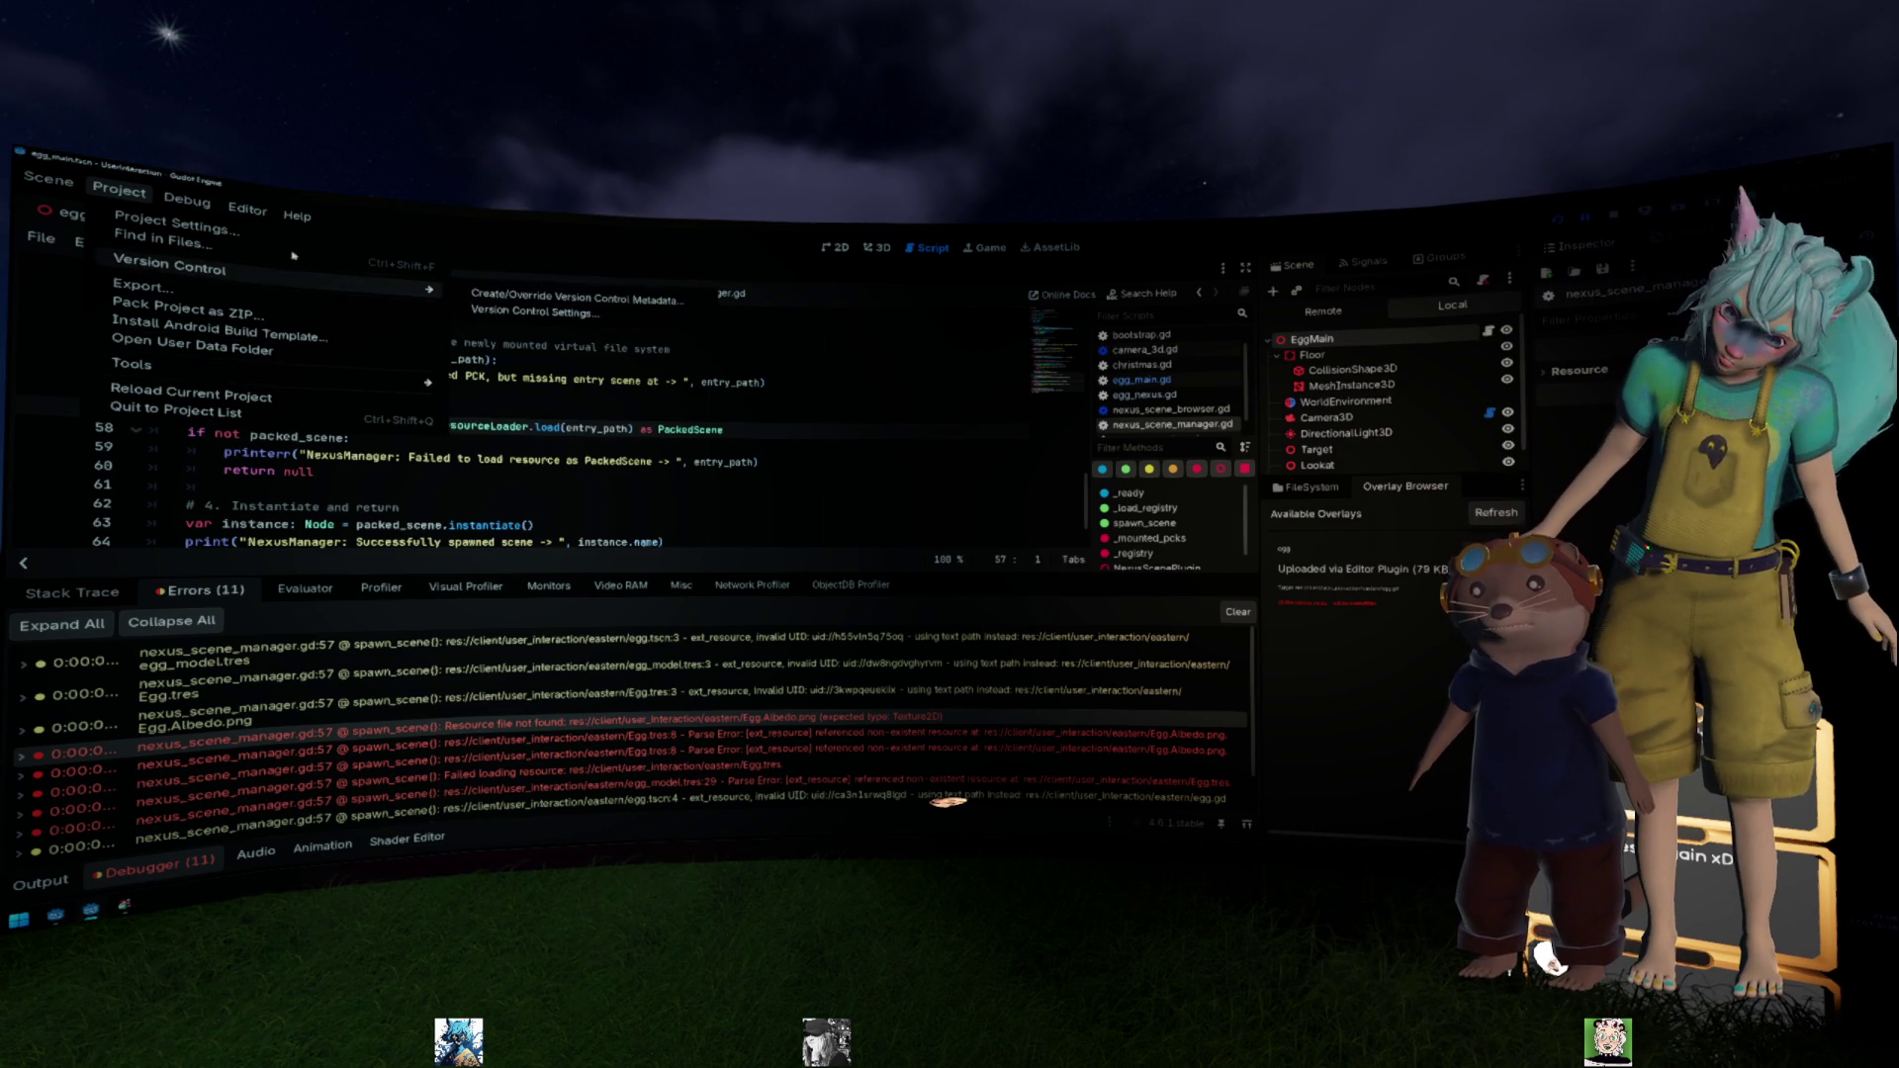
mouse_move(186, 199)
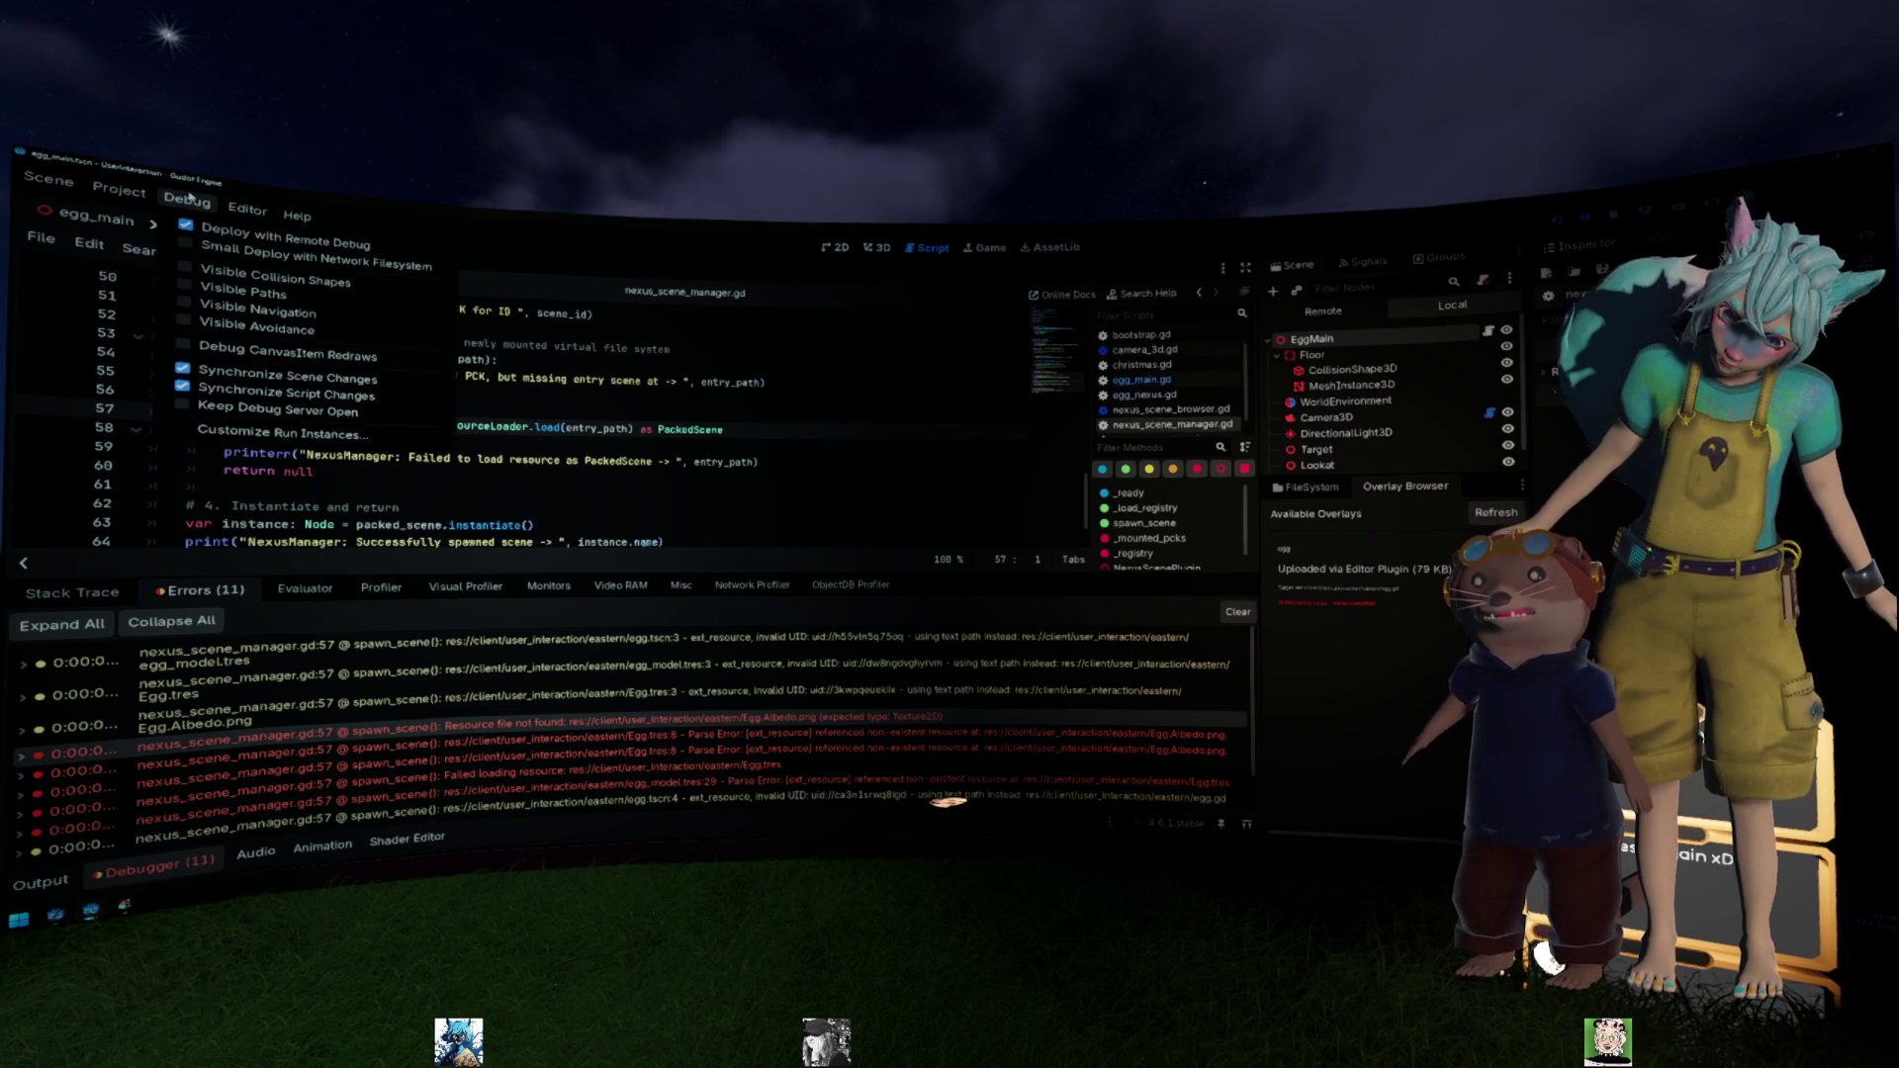
mouse_move(242, 208)
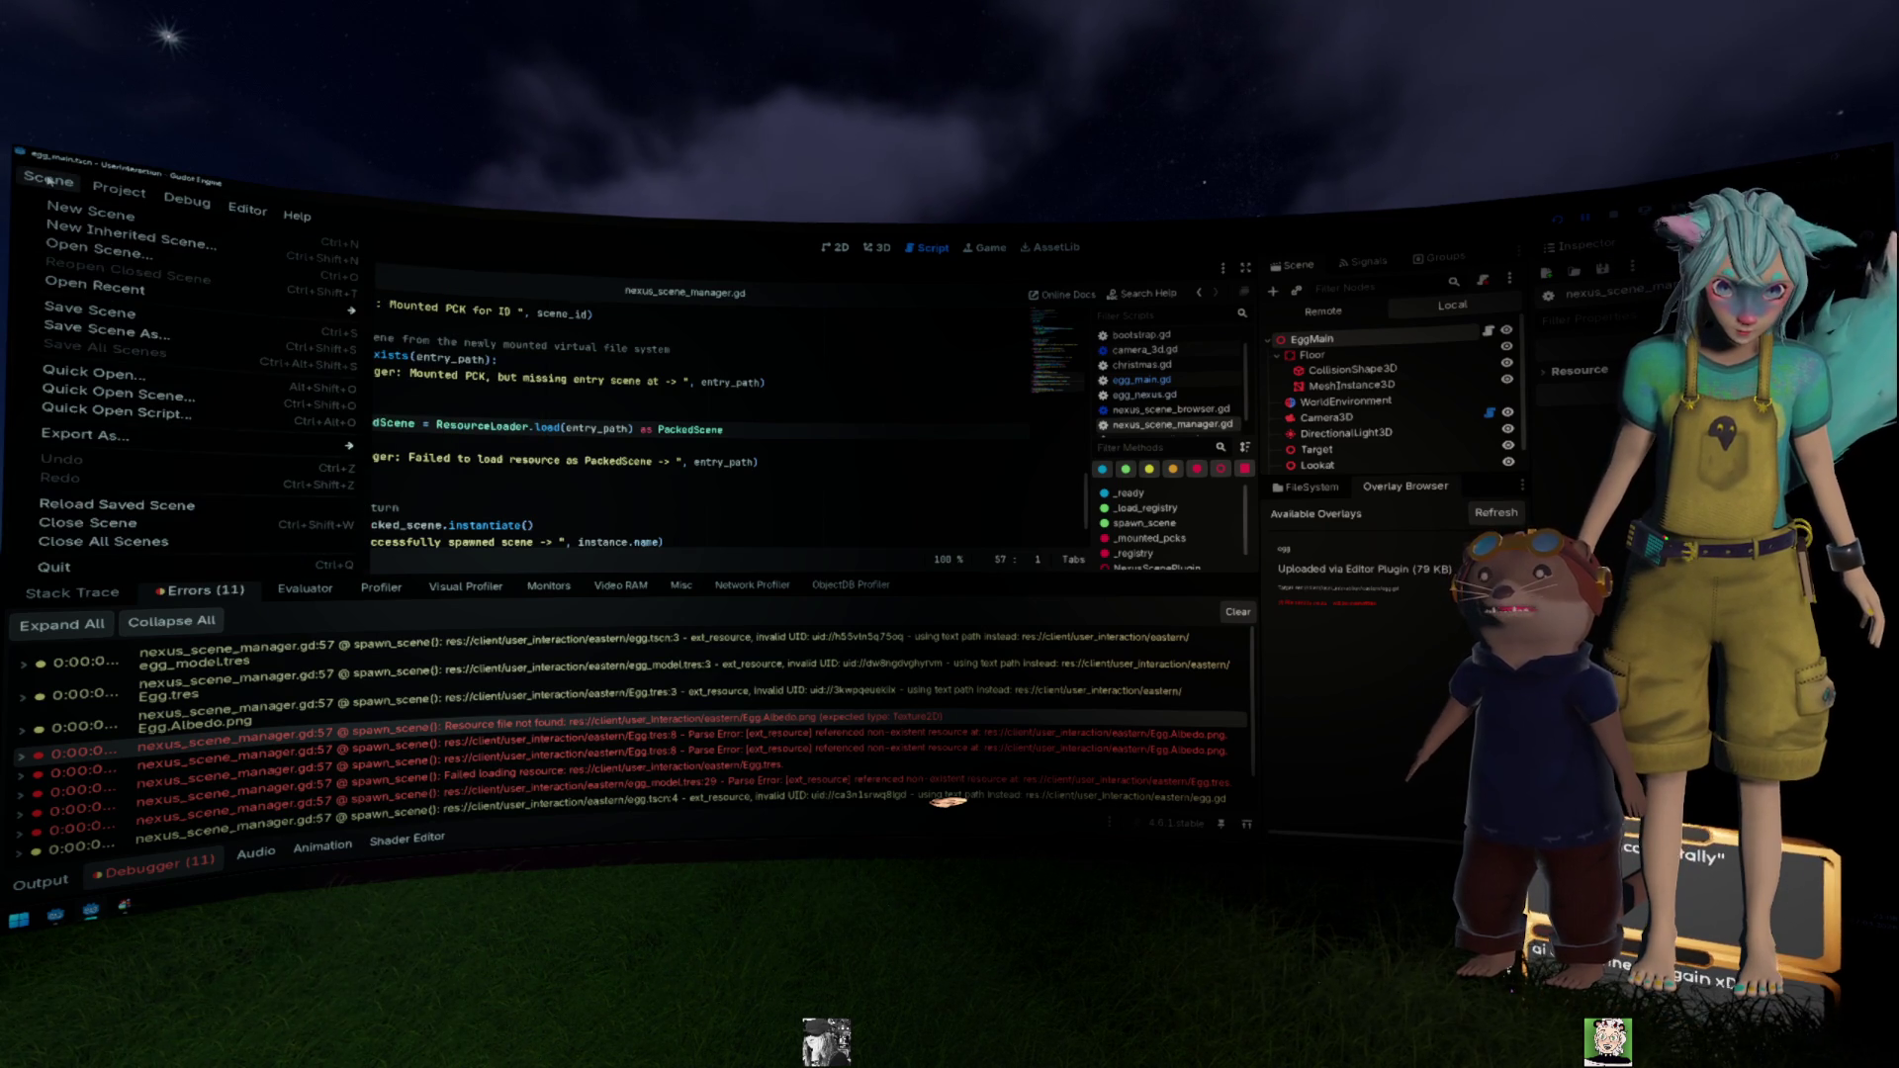
left_click(671, 665)
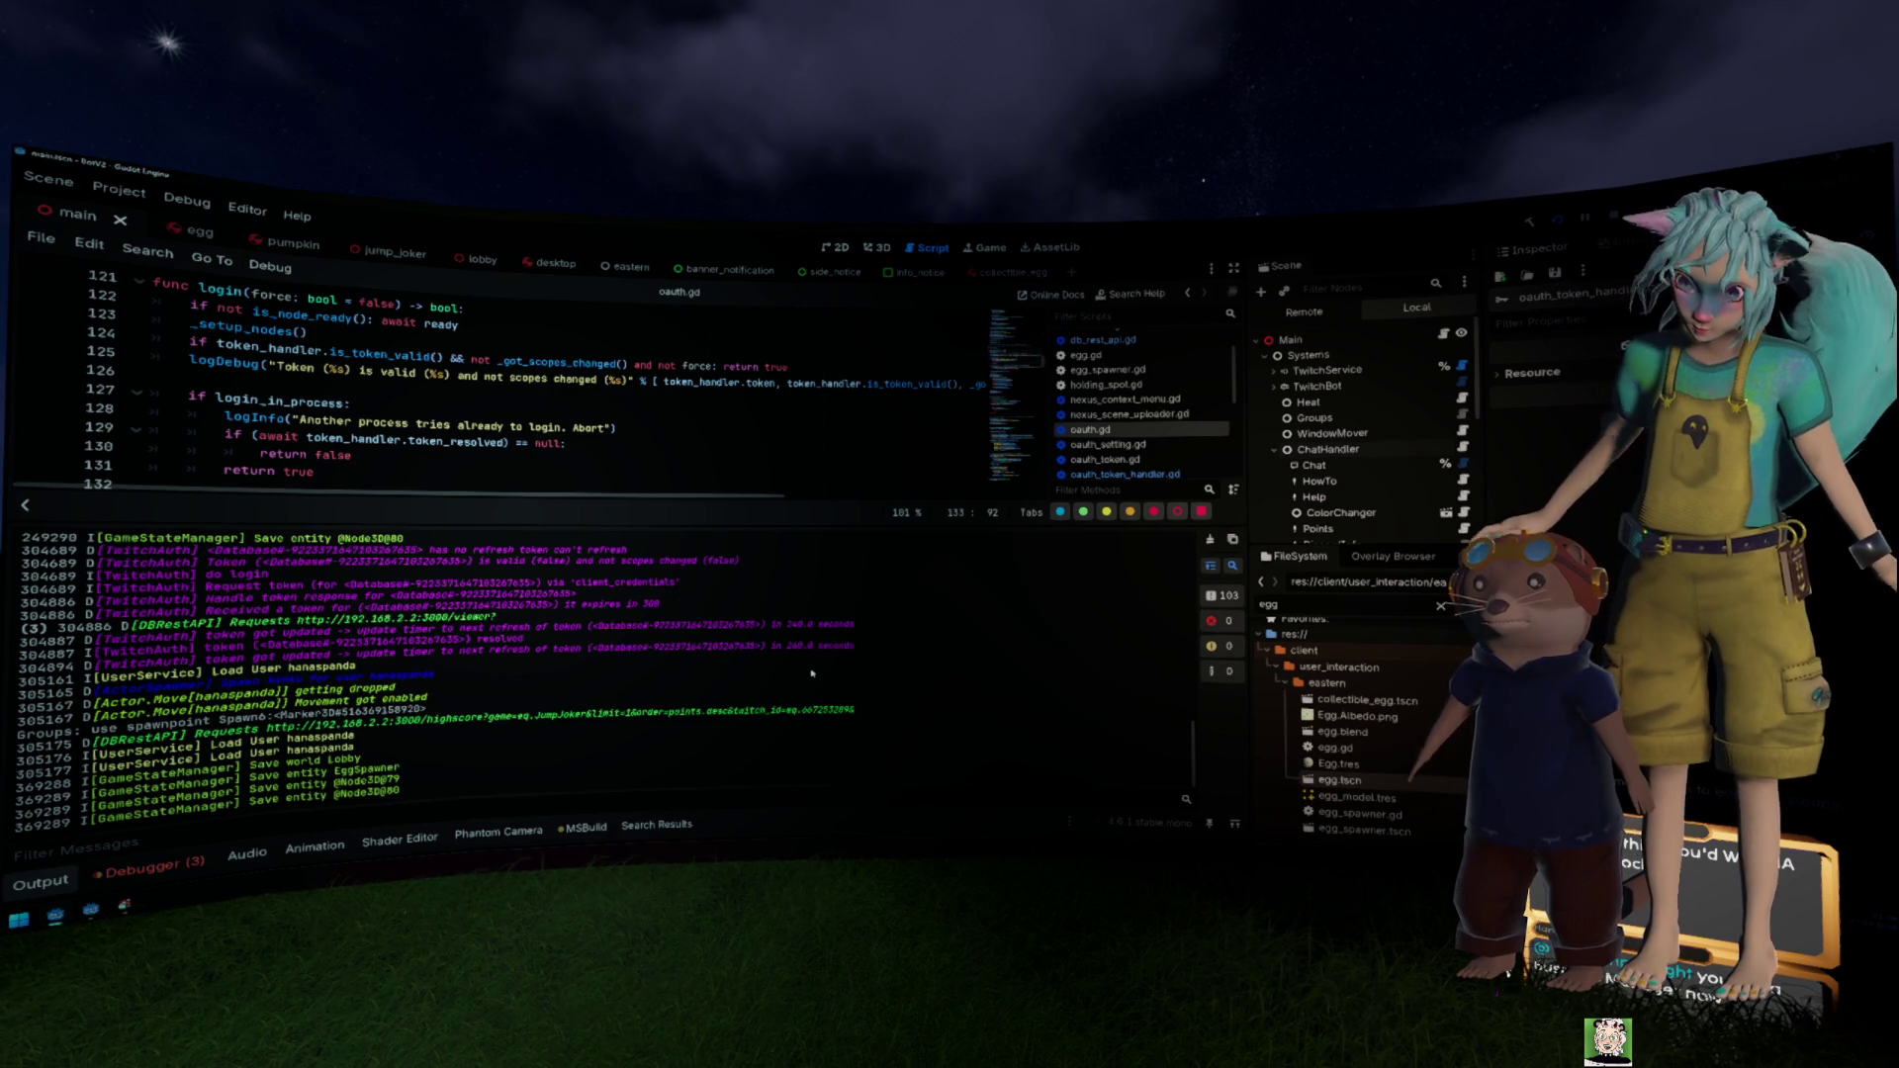
Step: Scroll the Output log to the ScenePacker lines, highlight the Egg.Albedo.png path, and slightly enlarge the code editor
scroll(811, 673, "up", 5)
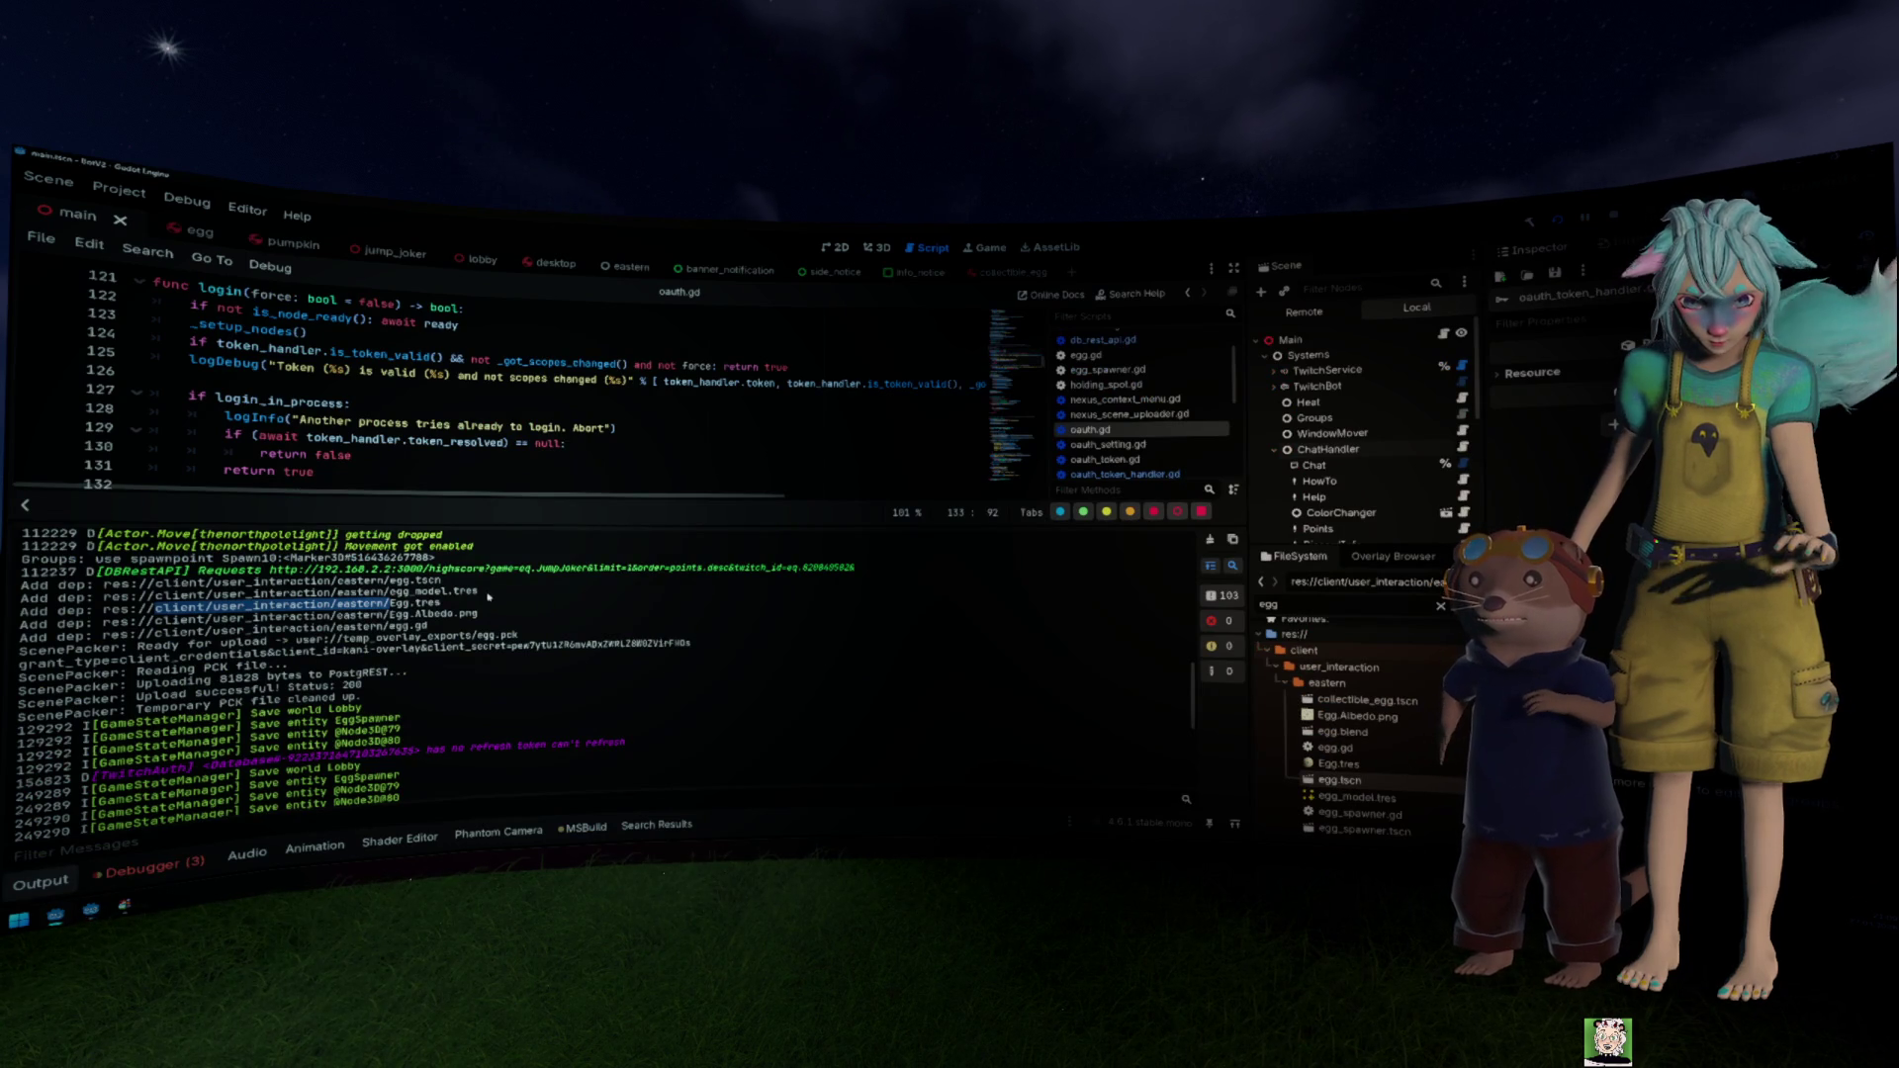
left_click_drag(480, 615, 102, 622)
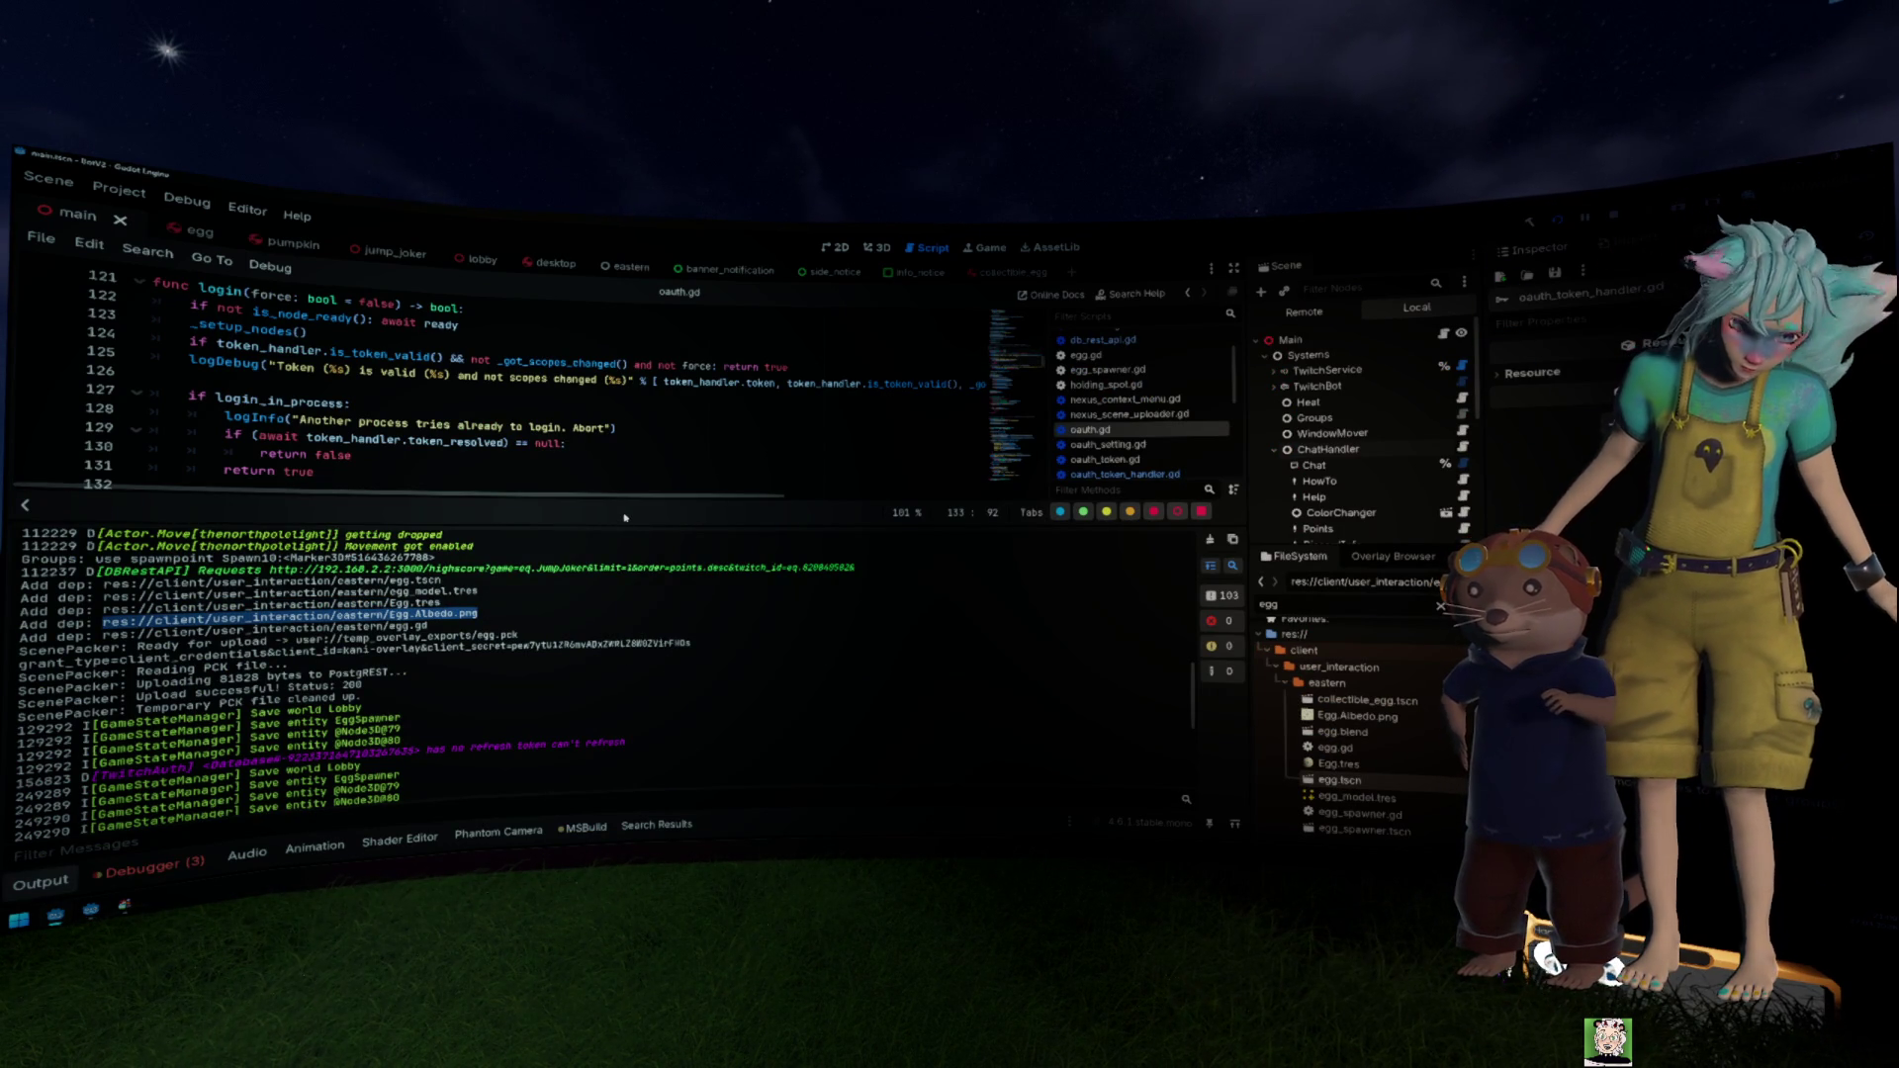
left_click_drag(651, 525, 681, 616)
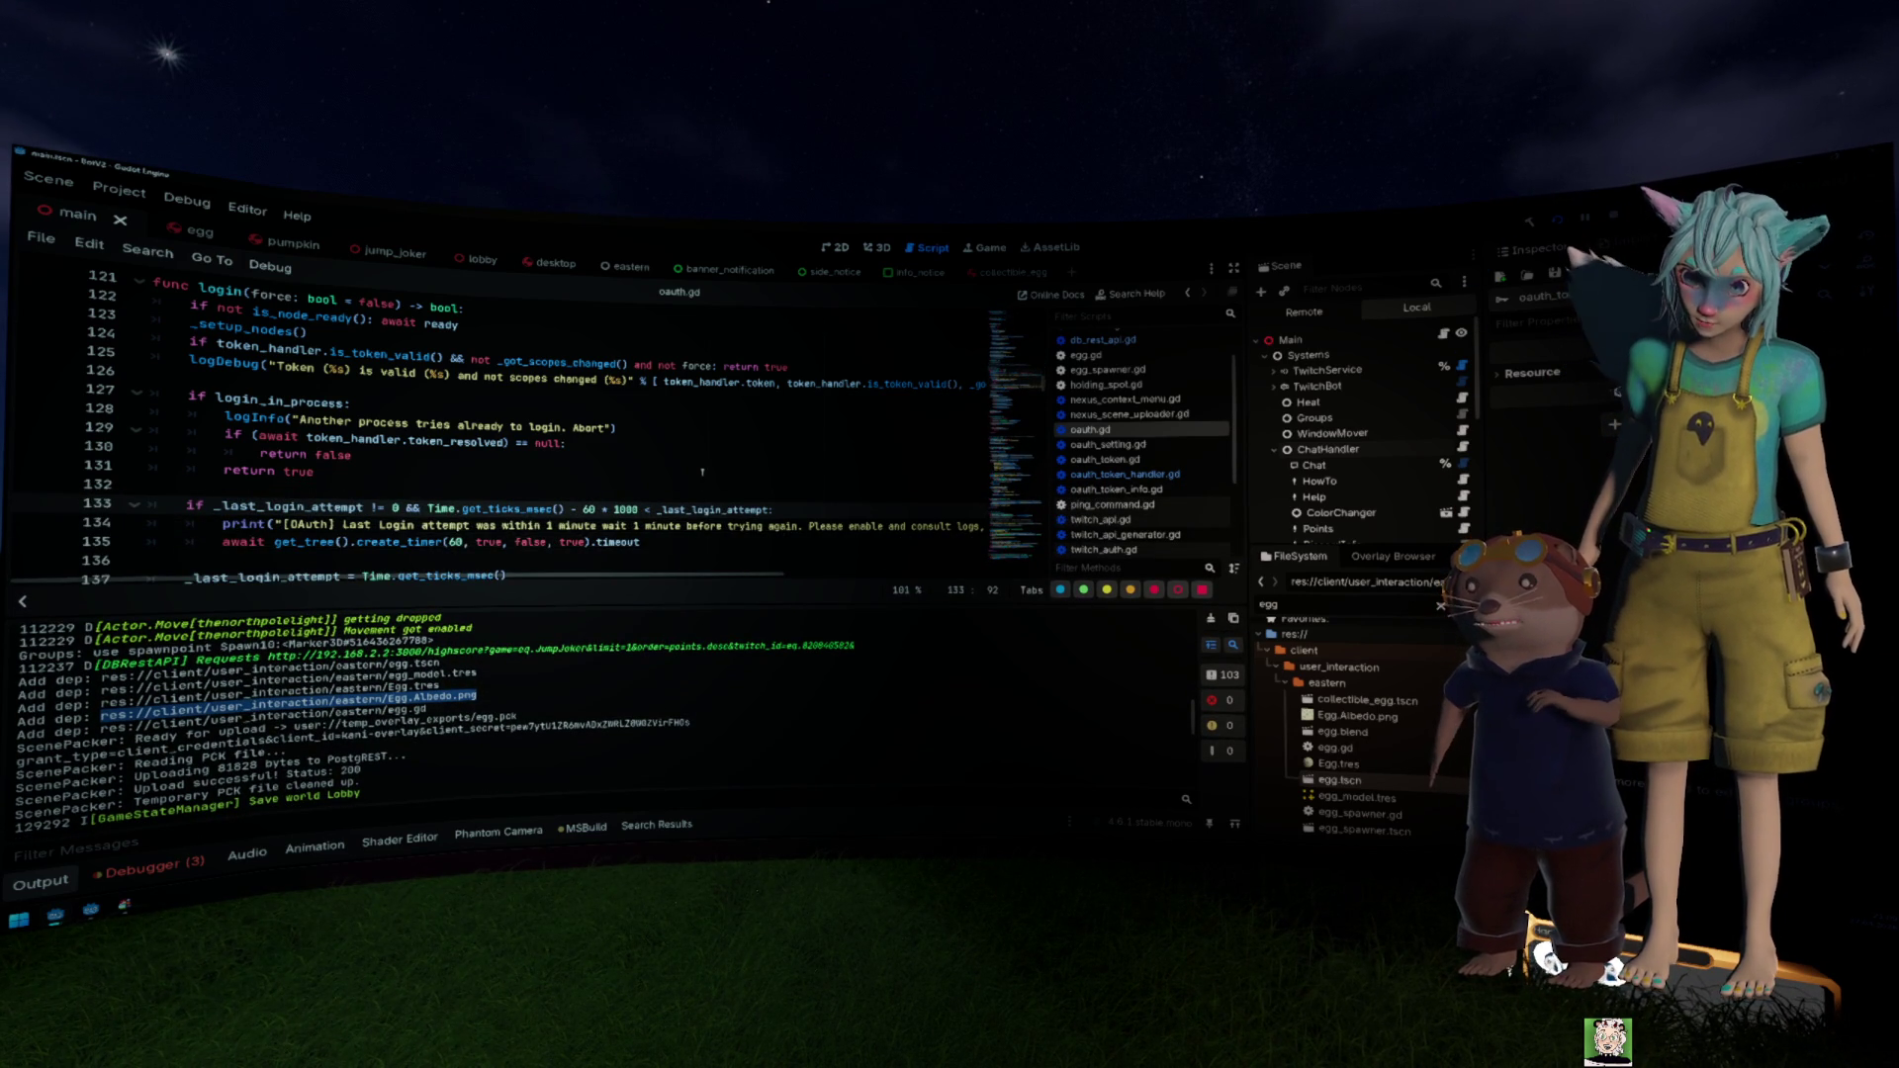
scroll(705, 465, "down", 5)
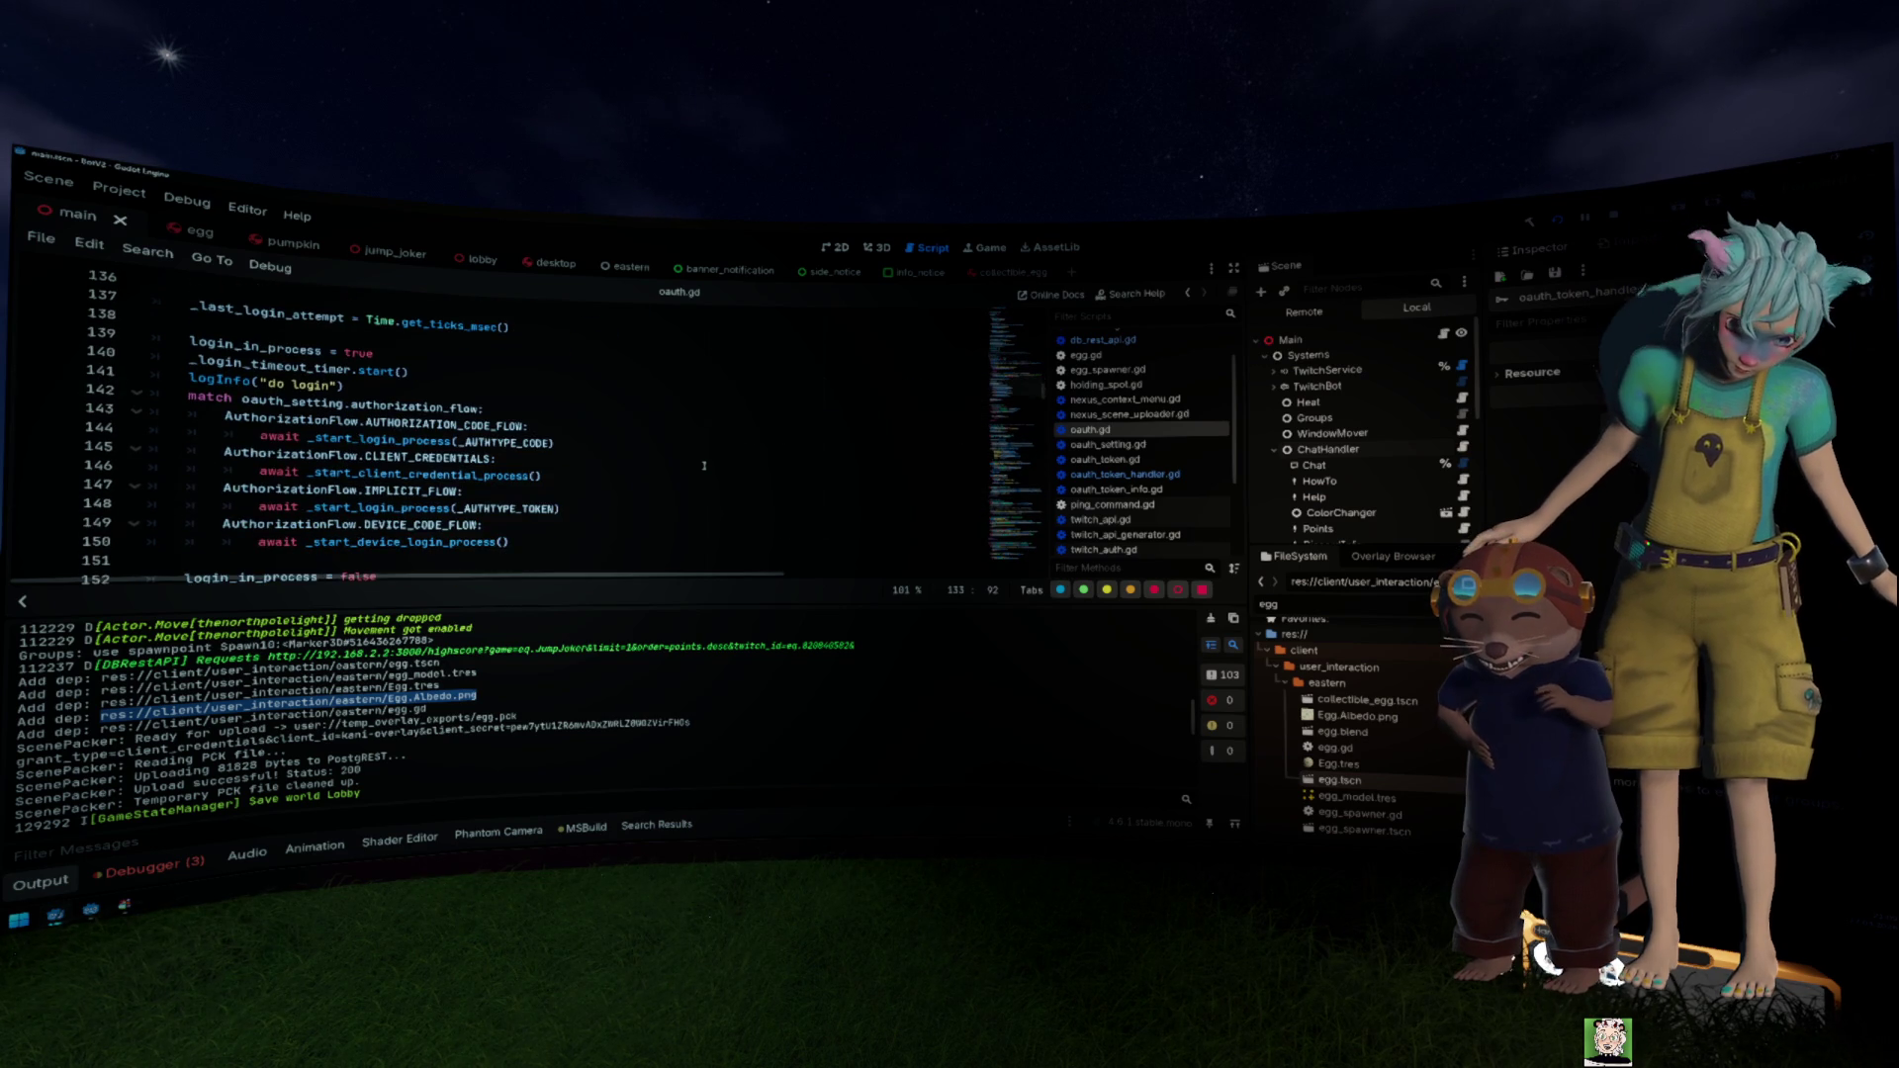
scroll(704, 465, "up", 14)
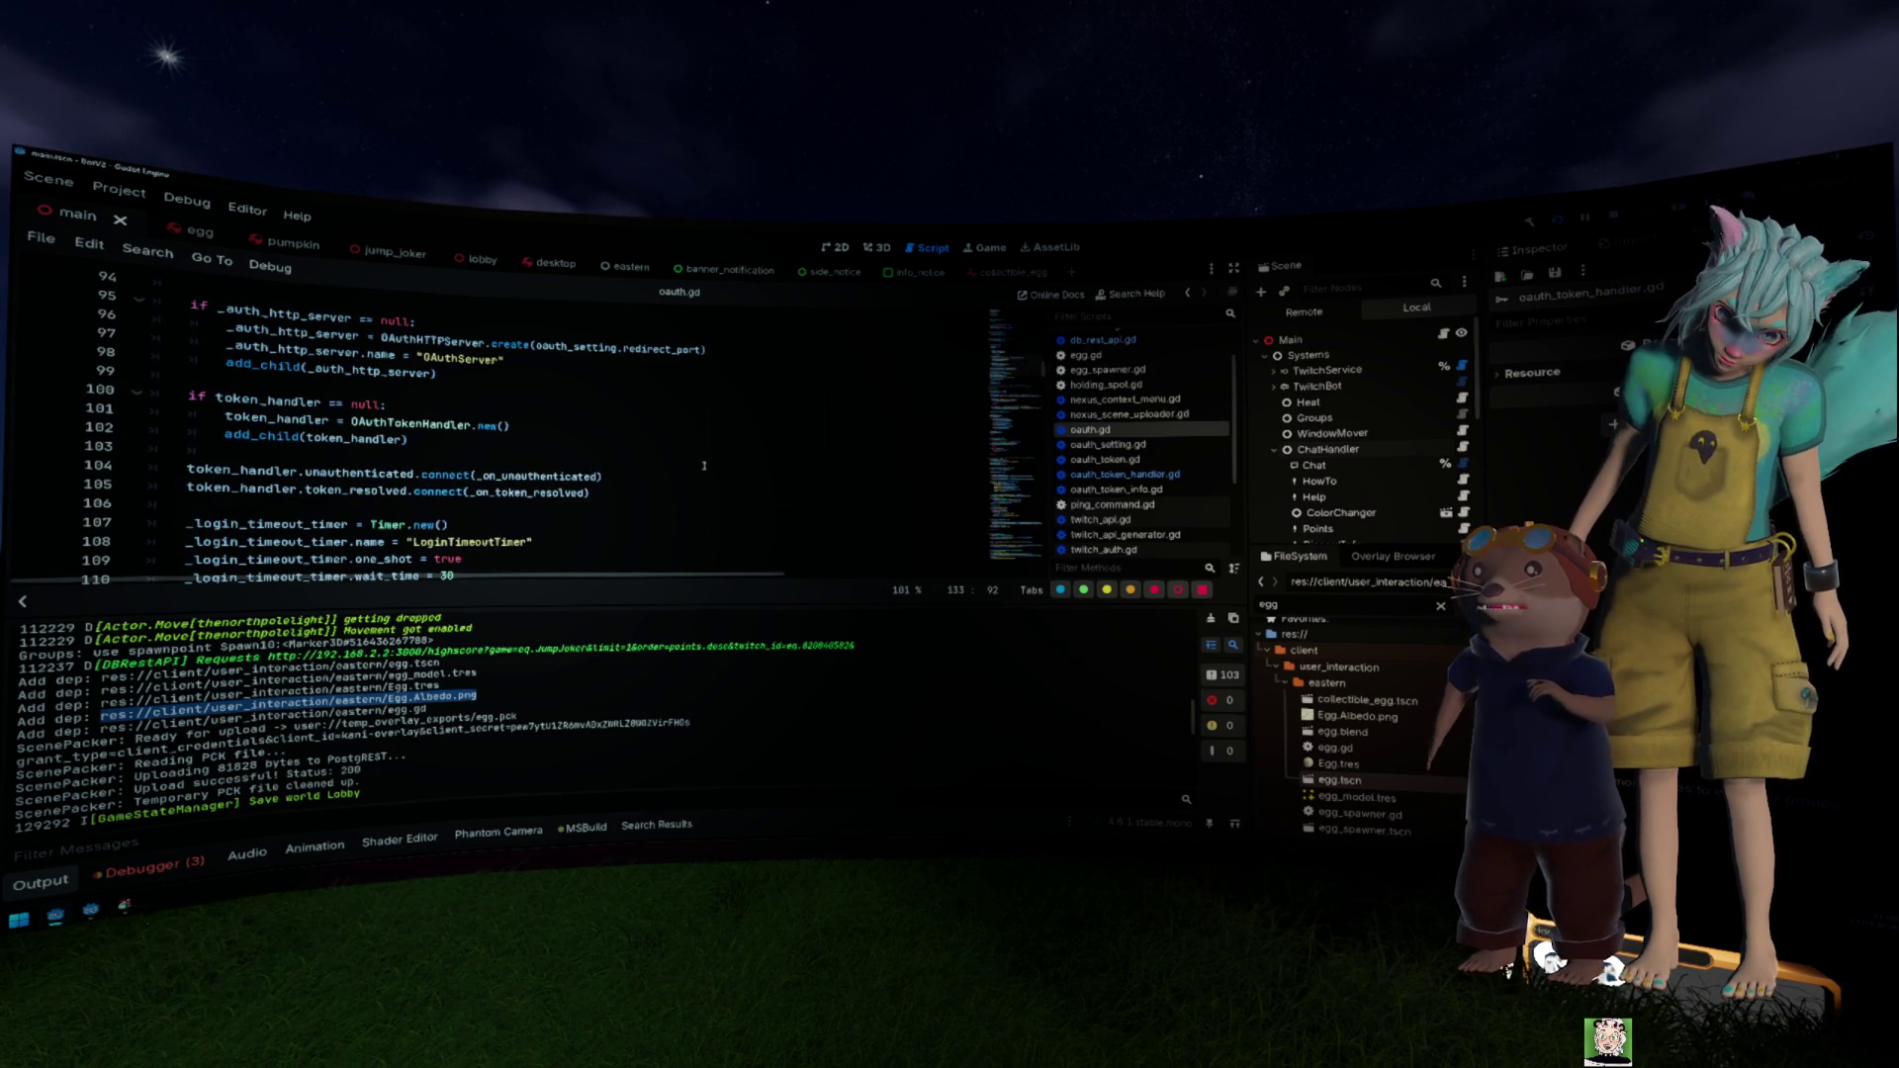
scroll(704, 465, "up", 13)
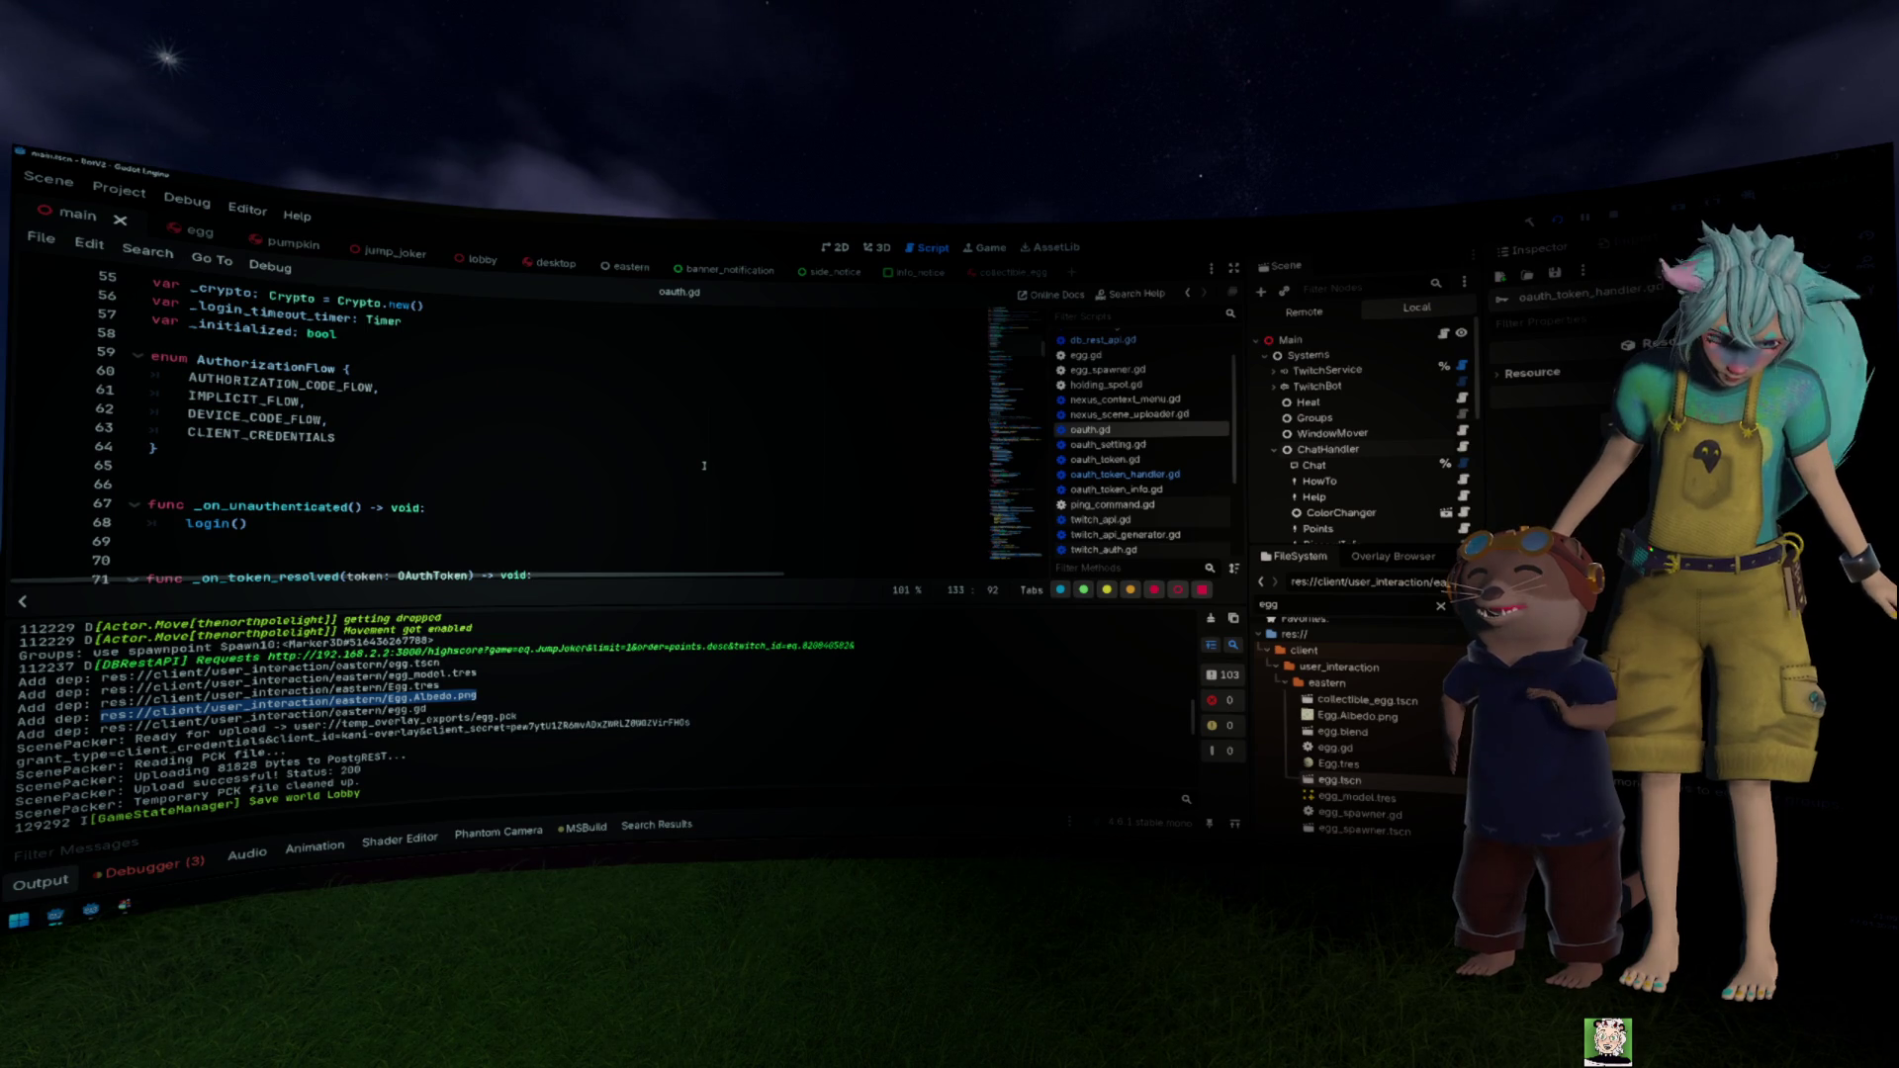
scroll(655, 675, "down", 10)
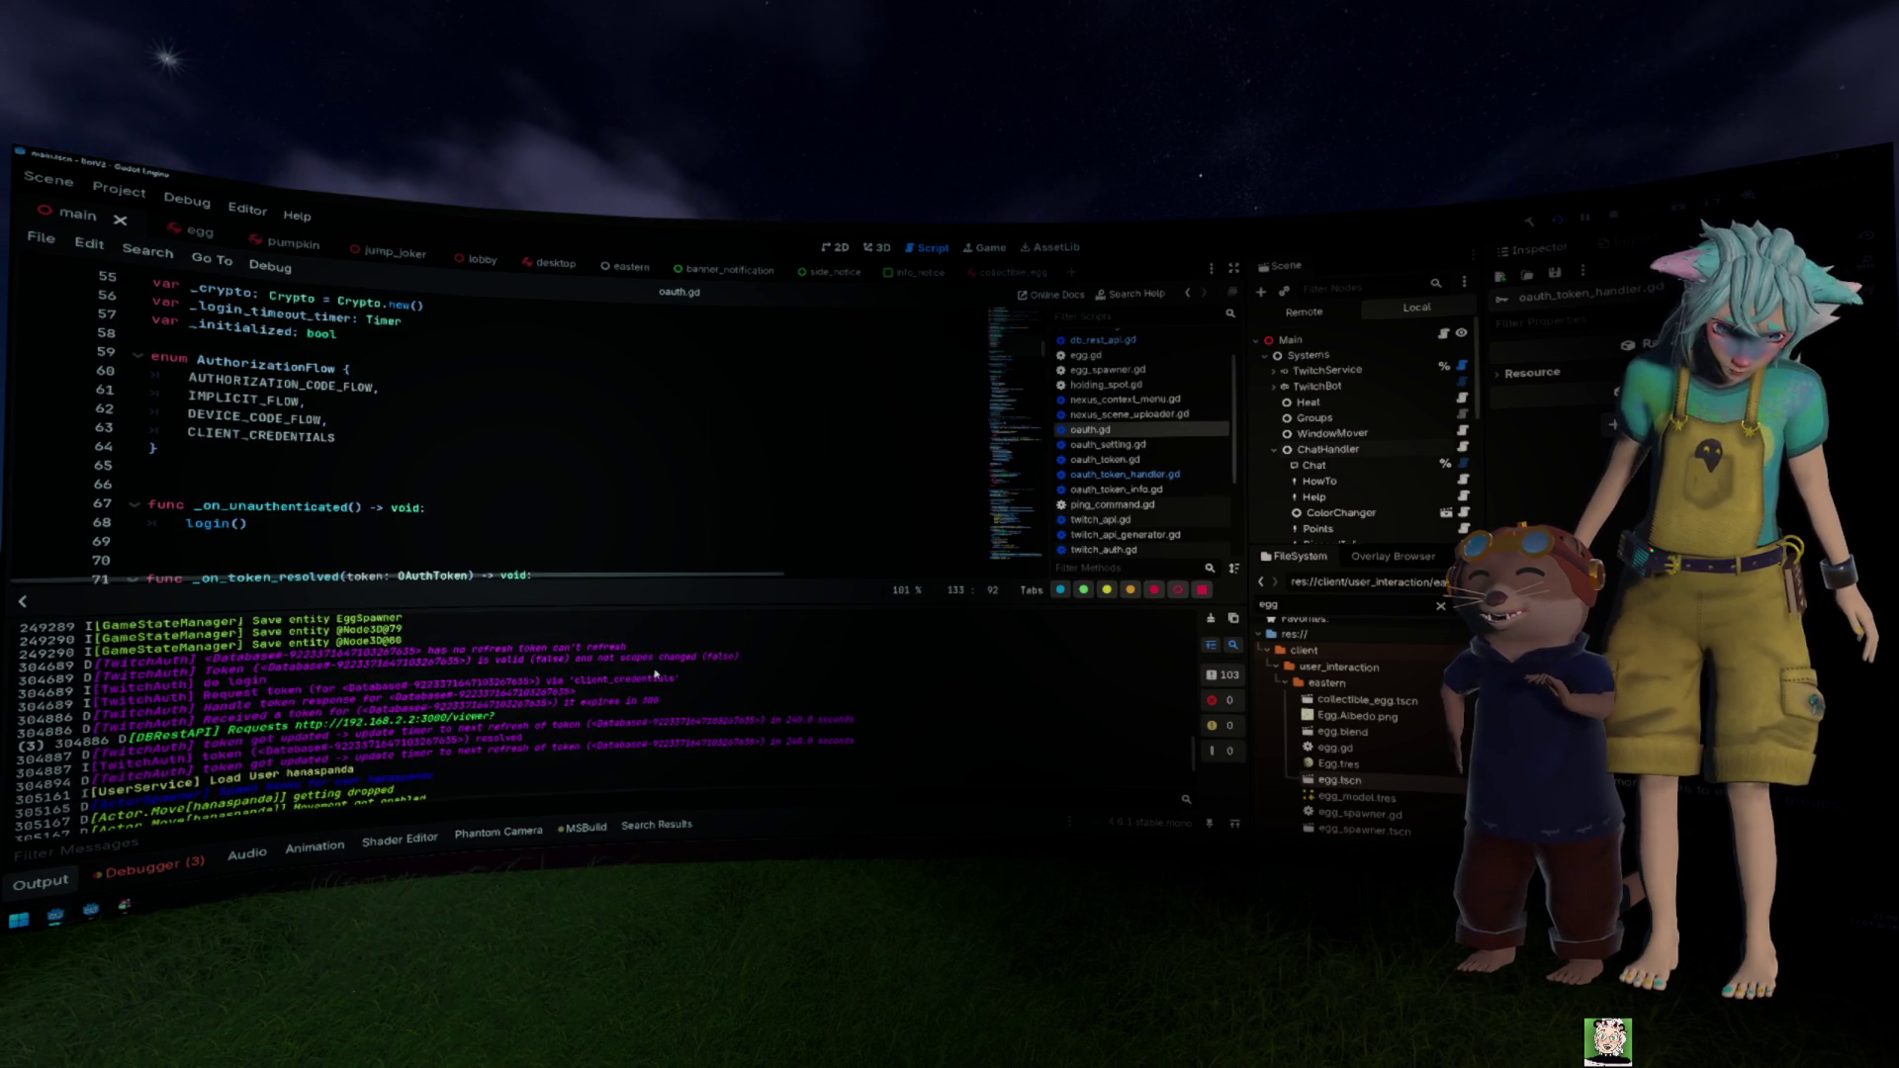
left_click_drag(478, 650, 629, 648)
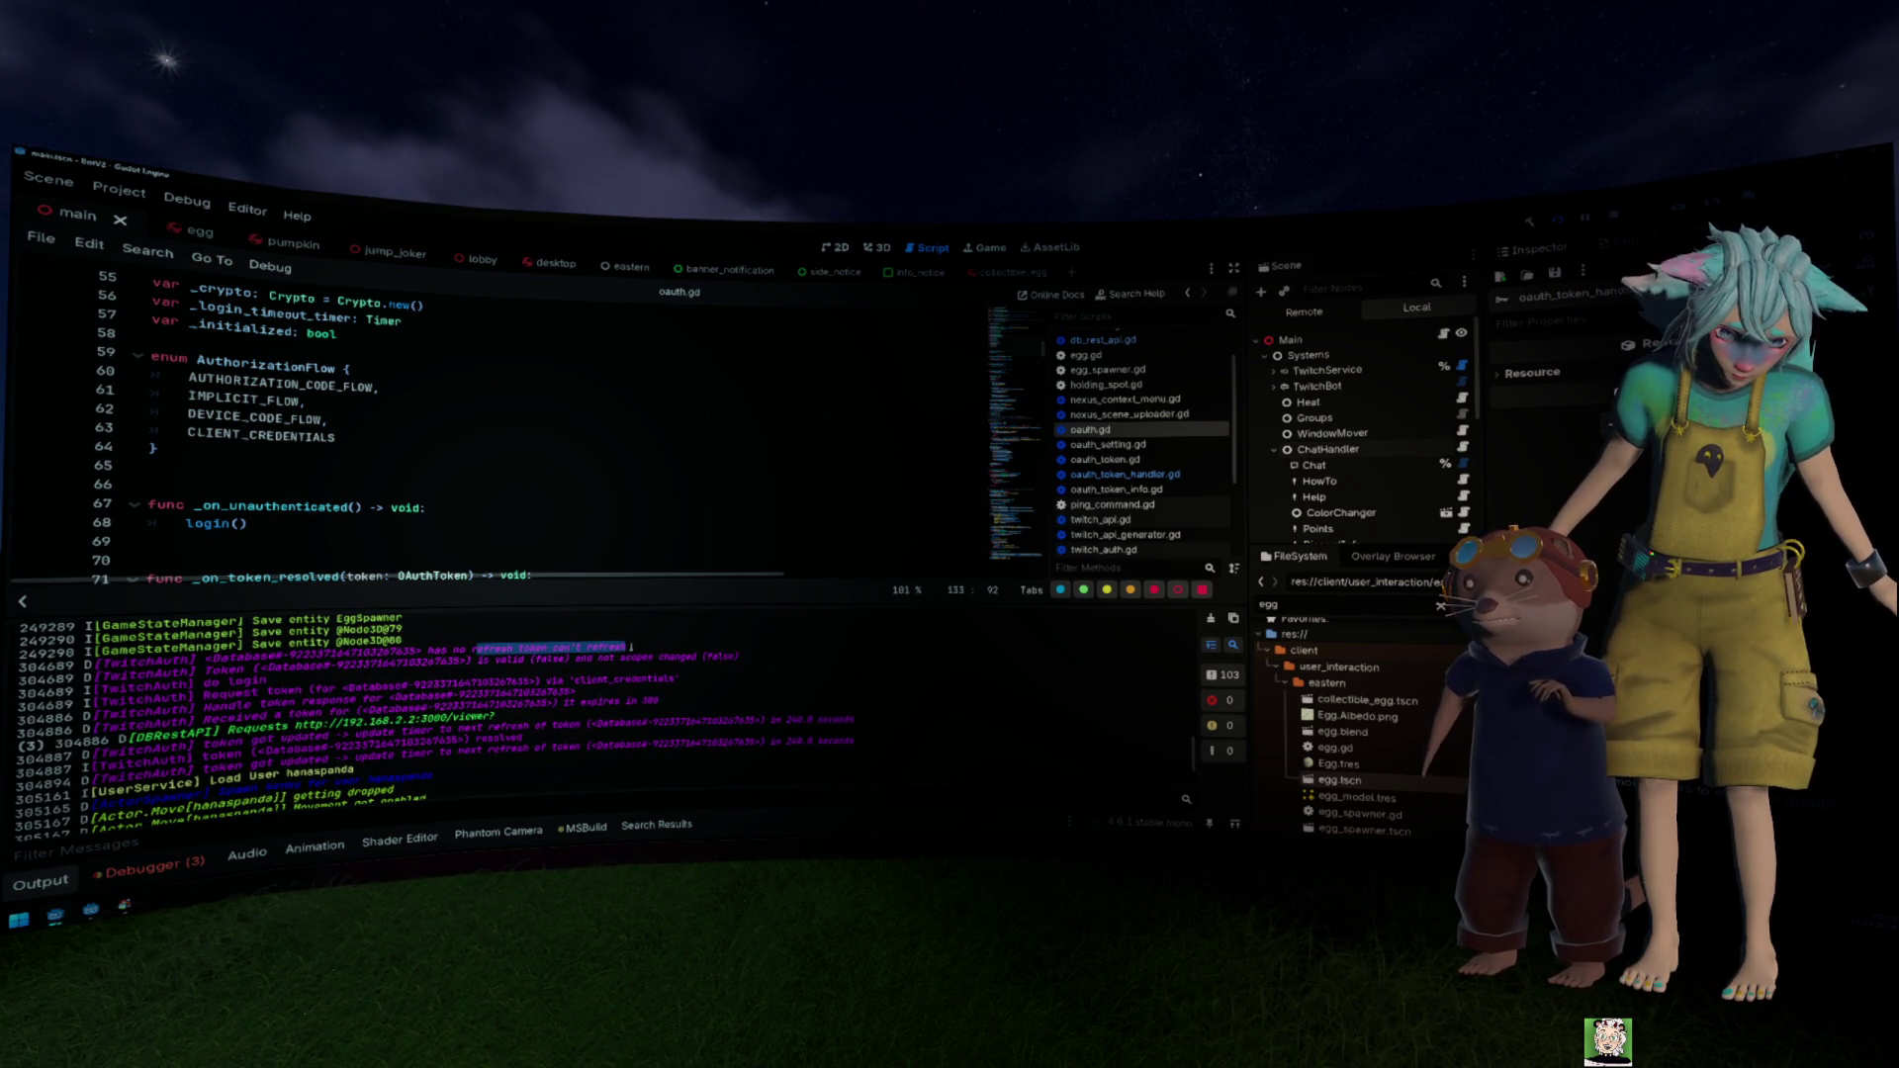
left_click(322, 683)
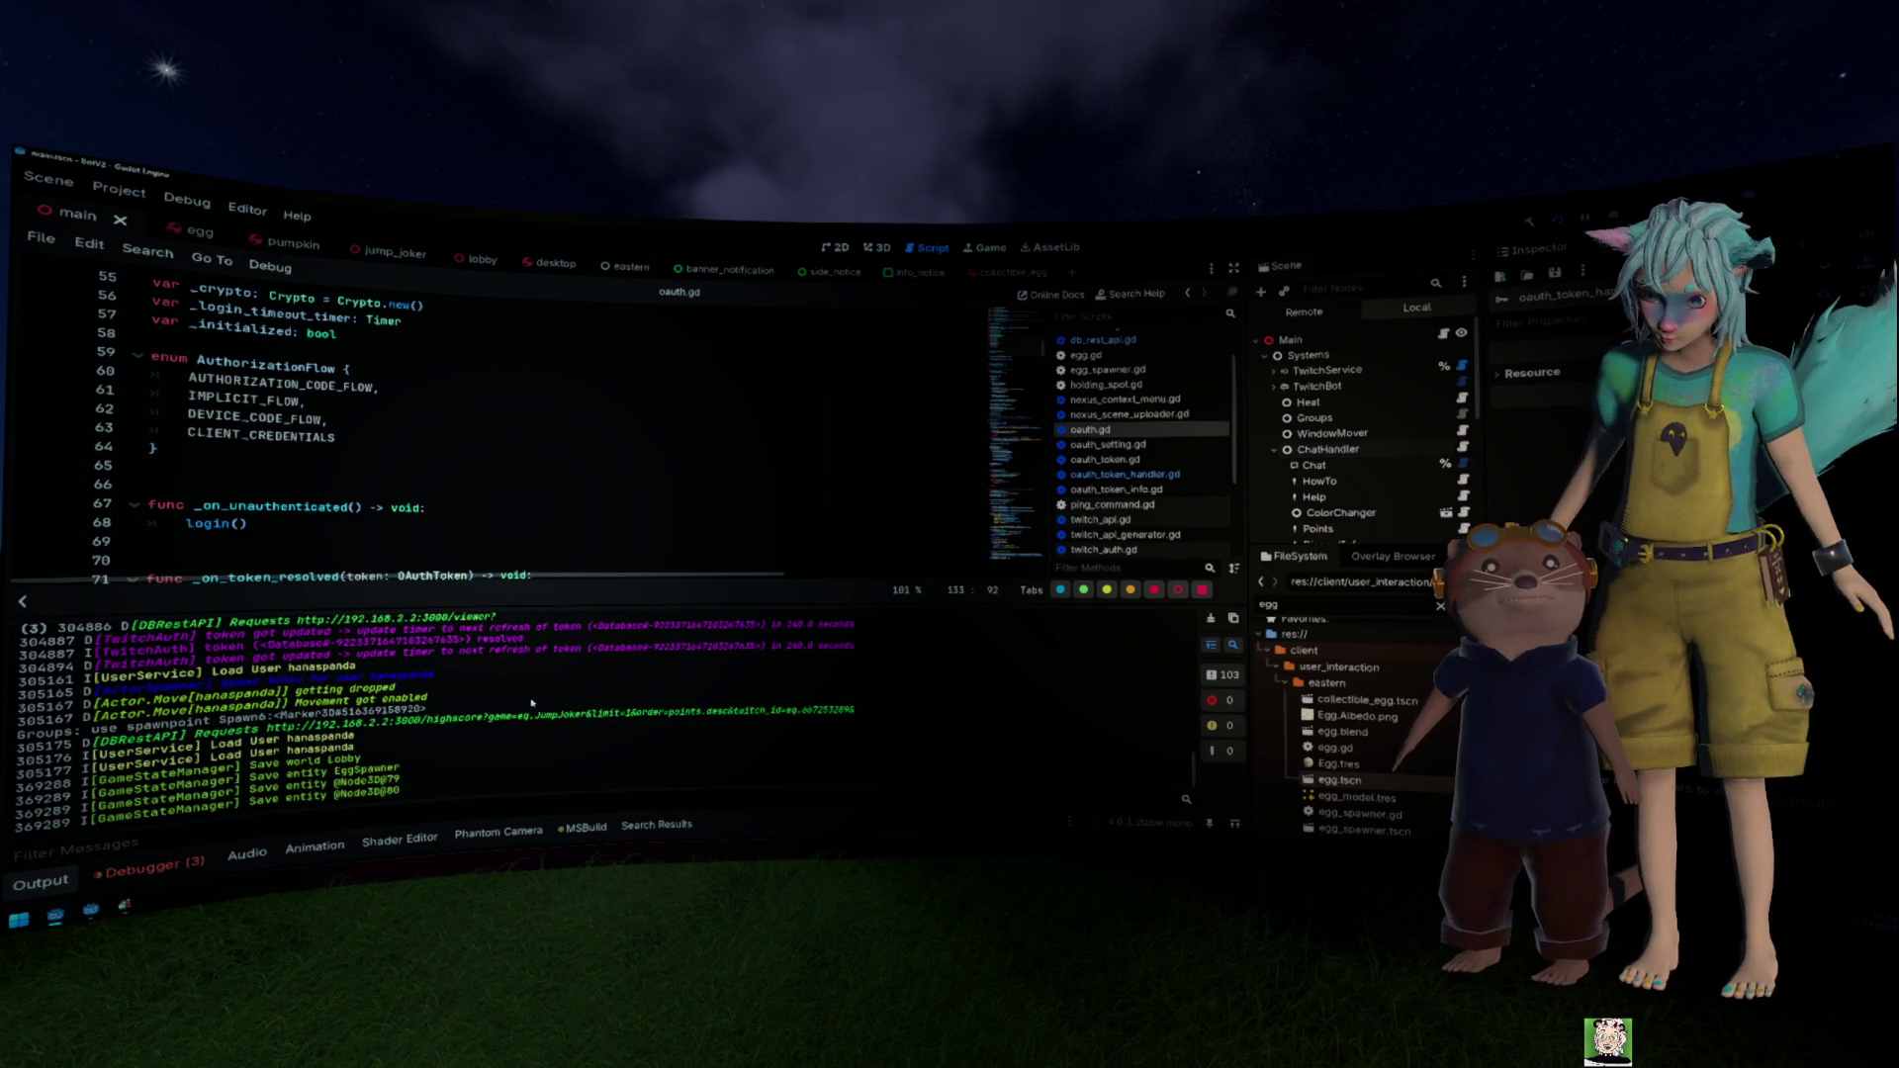
scroll(464, 530, "down", 5)
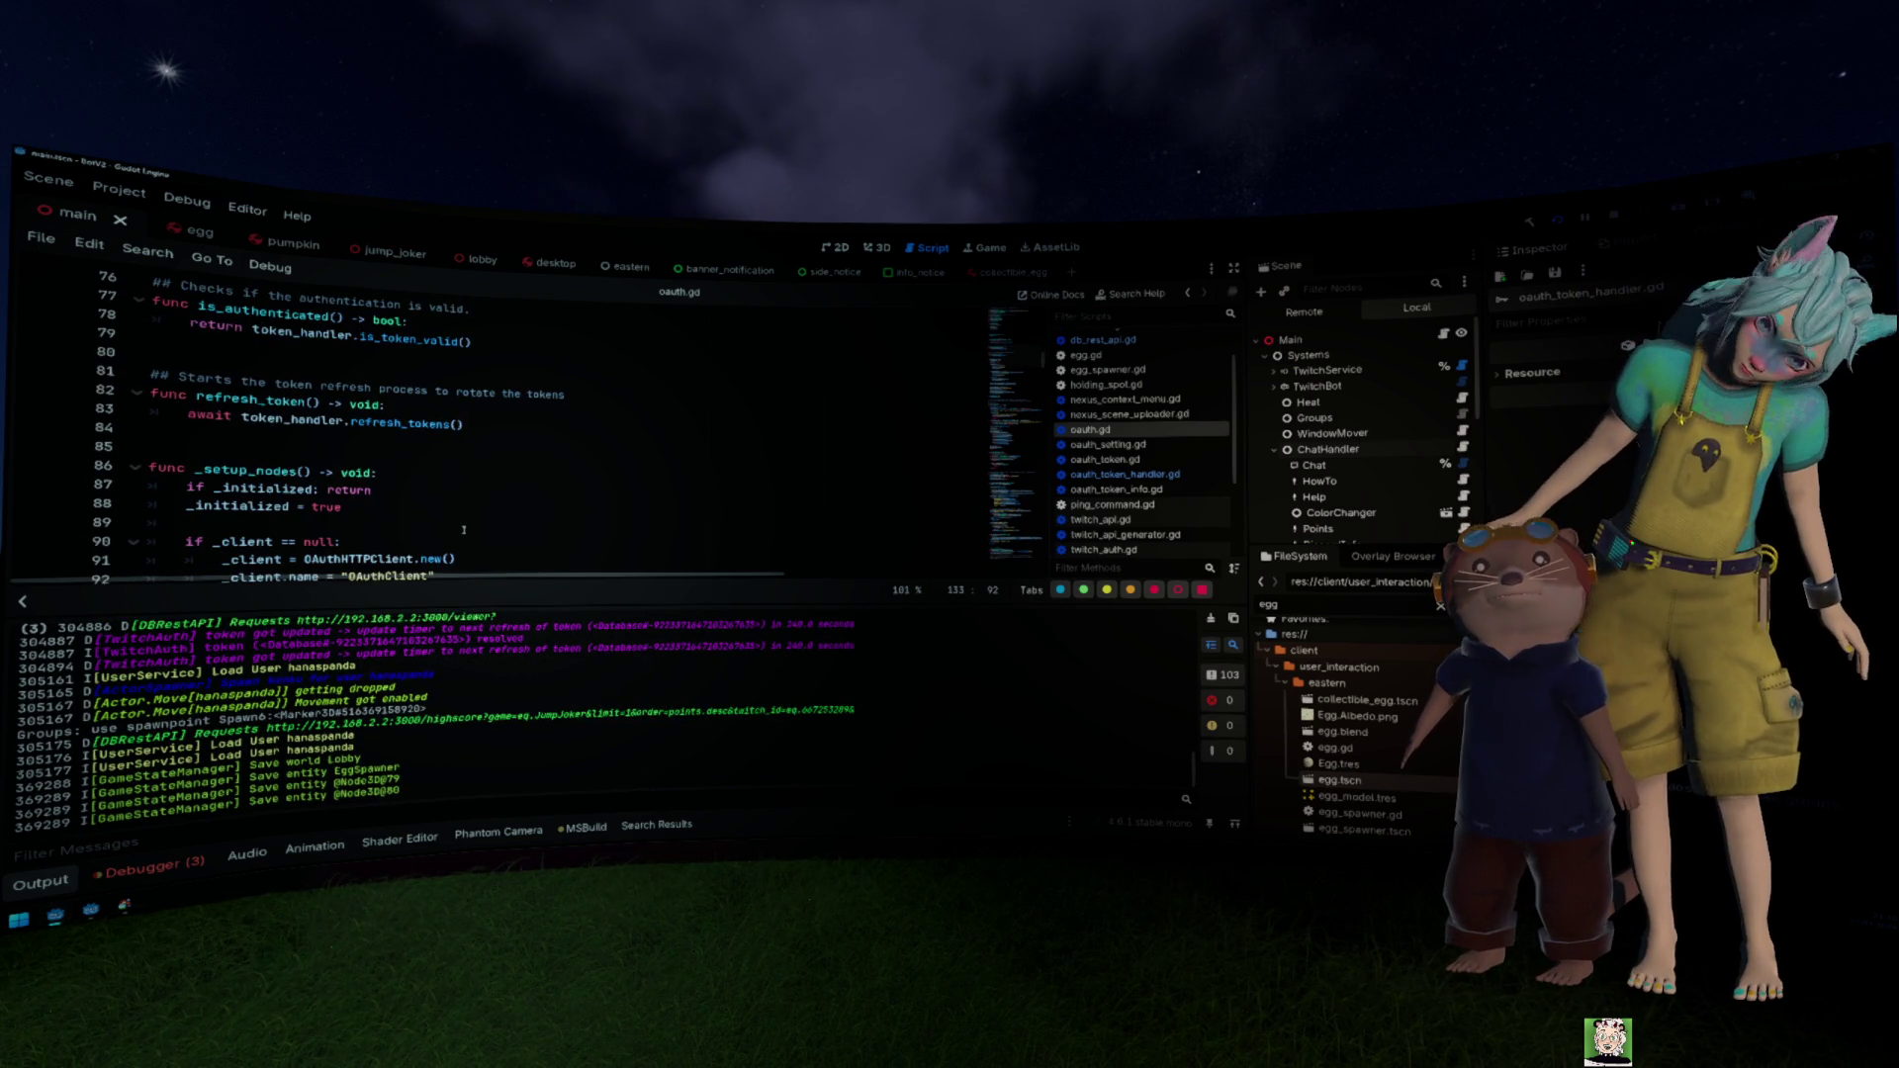
Step: Close oauth.gd, oauth_setting.gd, oauth_token.gd and the remaining OAuth token scripts
scroll(464, 530, "down", 18)
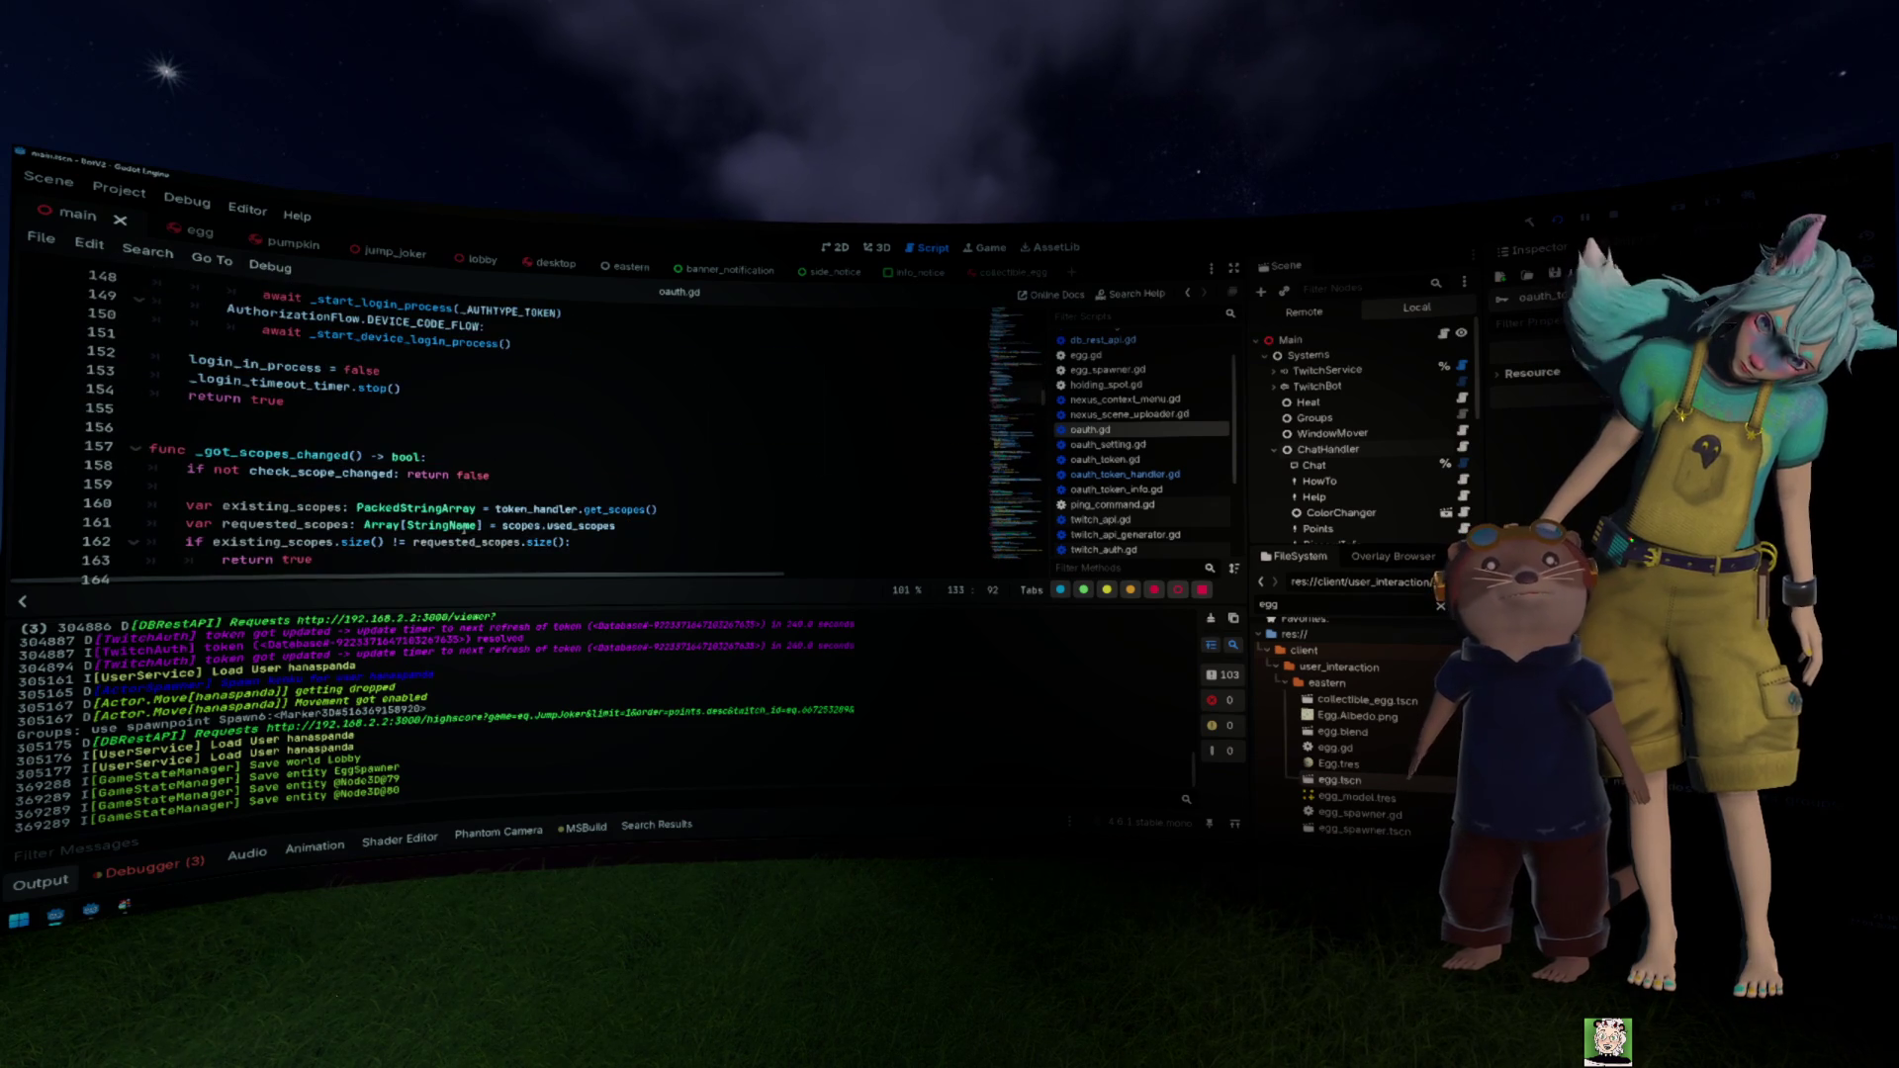
left_click(1125, 474)
middle_click(1138, 431)
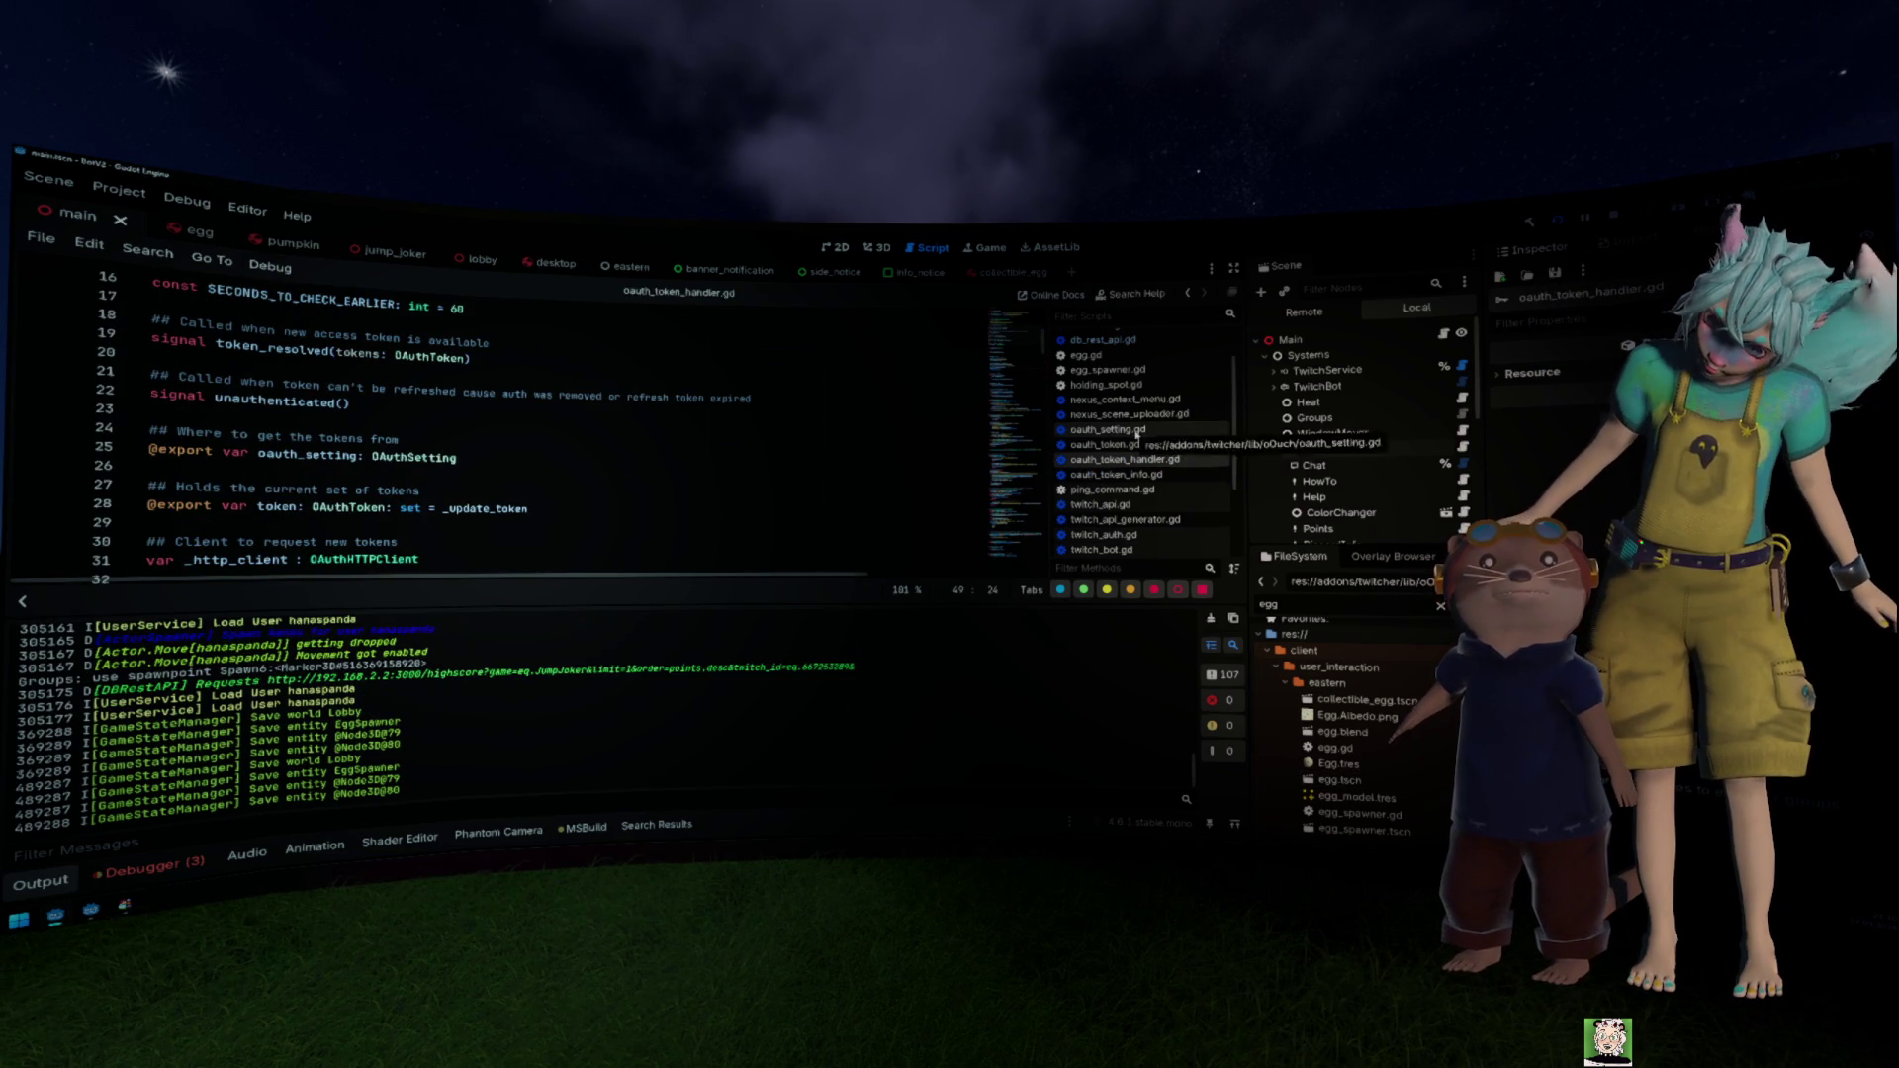
middle_click(1137, 431)
middle_click(1137, 431)
middle_click(1137, 431)
middle_click(1137, 432)
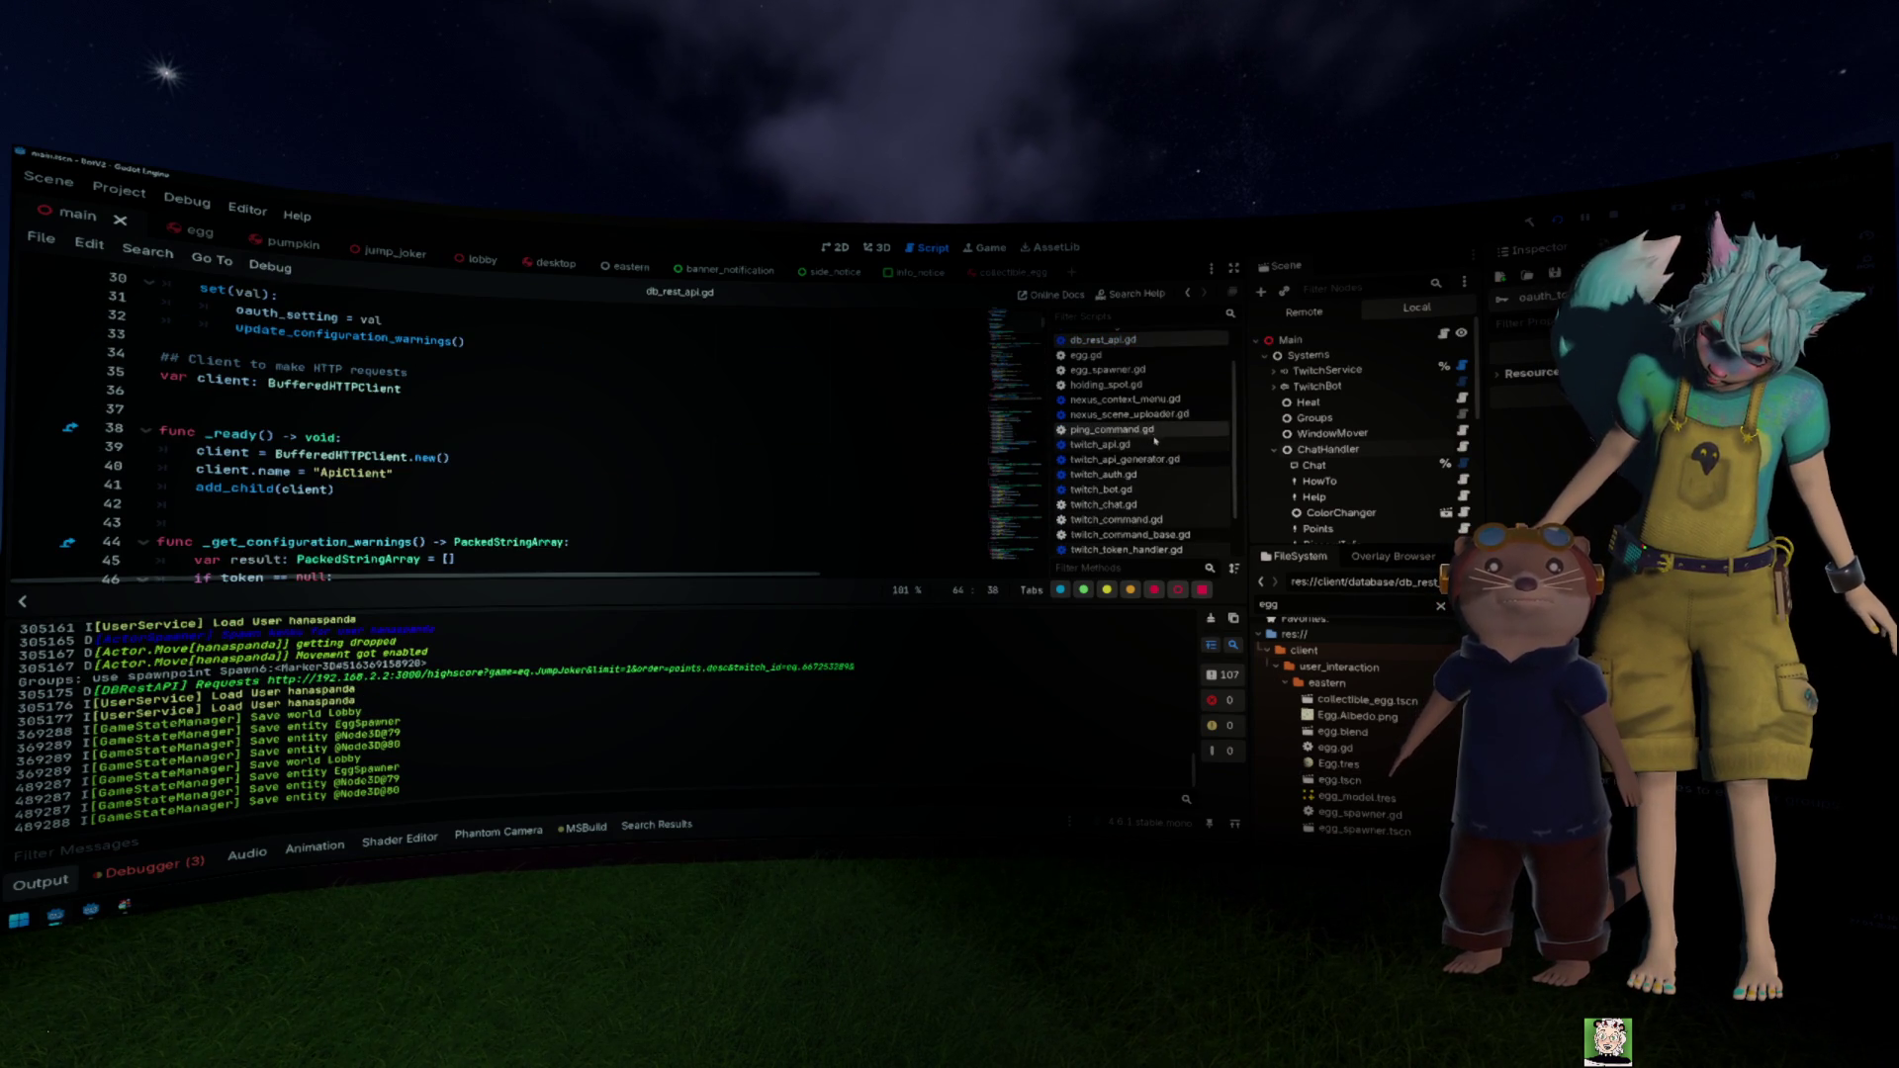
Step: Close nexus_scene_uploader and the Twitch scripts: twitch_bot, twitch_chat, twitch_command, twitch_token_handler, twitch_command_base
middle_click(1155, 445)
middle_click(1155, 445)
middle_click(1155, 445)
middle_click(1155, 445)
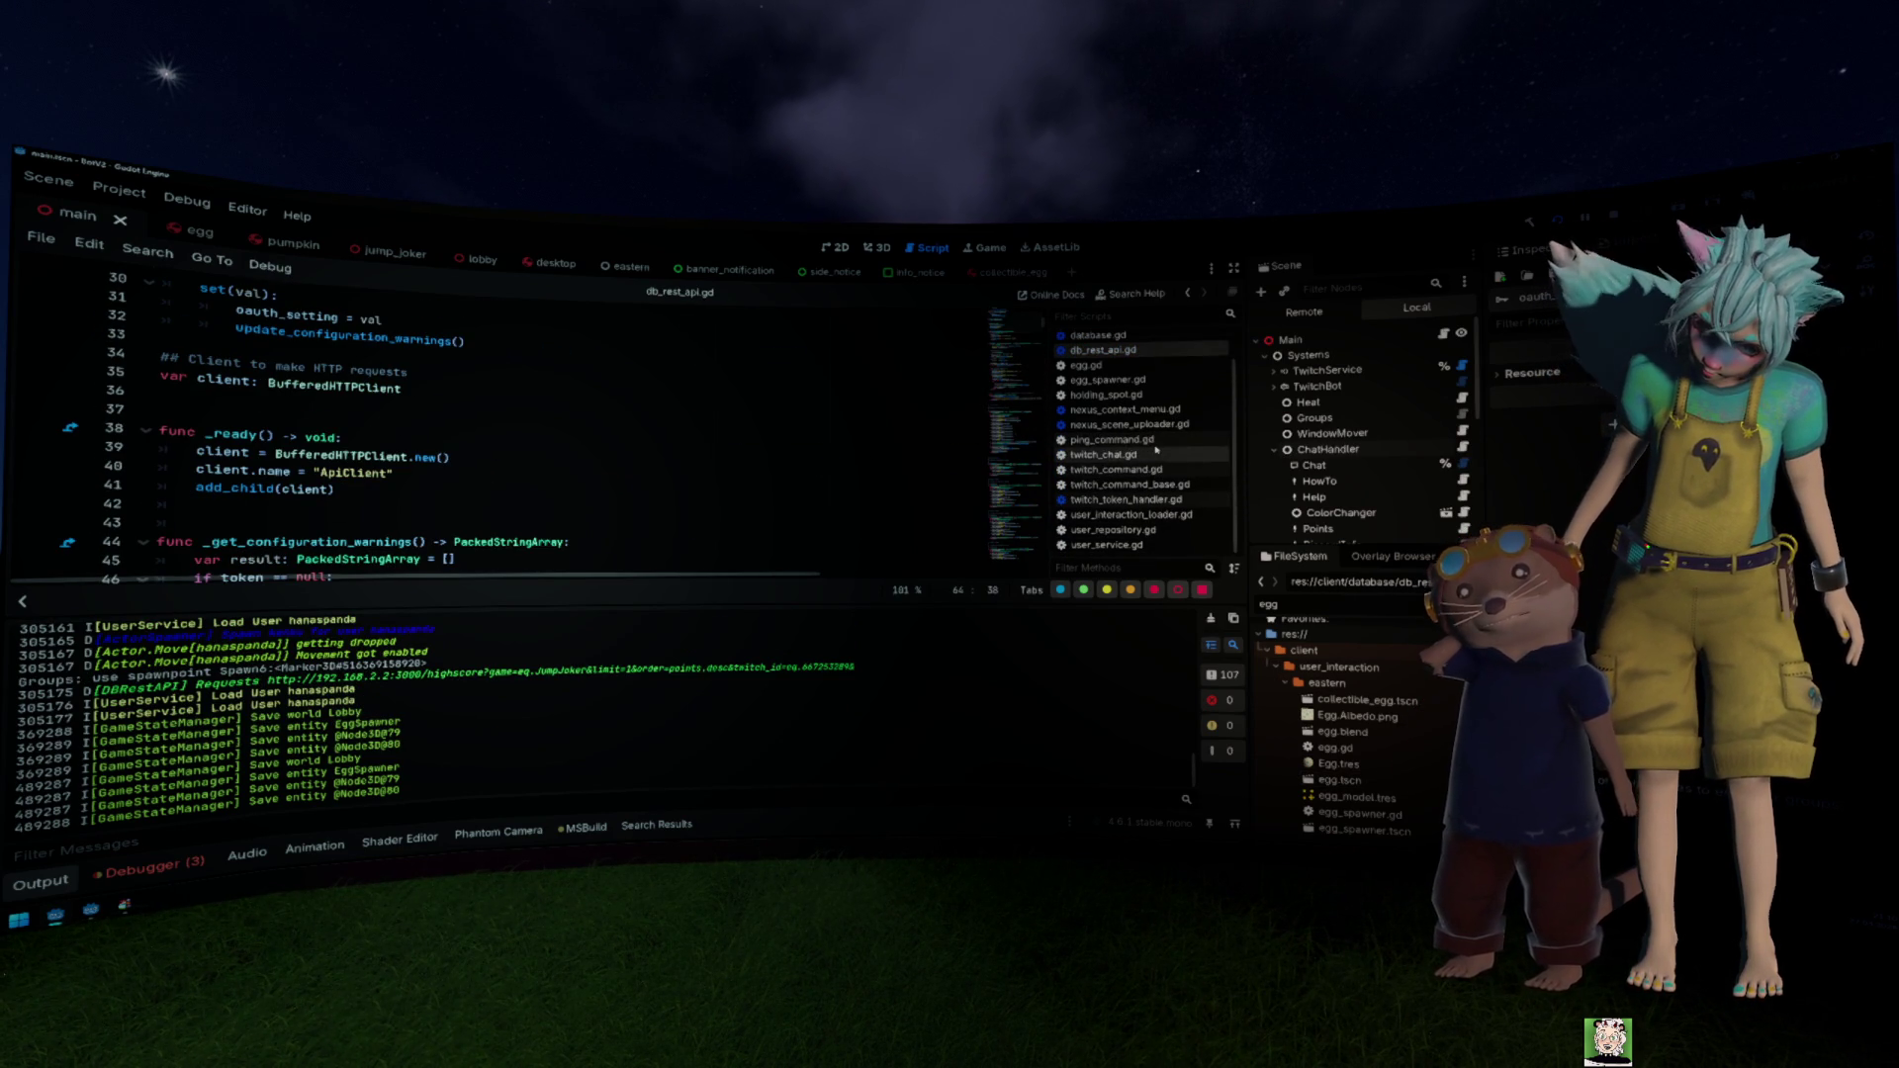
middle_click(1155, 447)
middle_click(1155, 447)
middle_click(1157, 457)
middle_click(1158, 461)
middle_click(1154, 477)
middle_click(1155, 461)
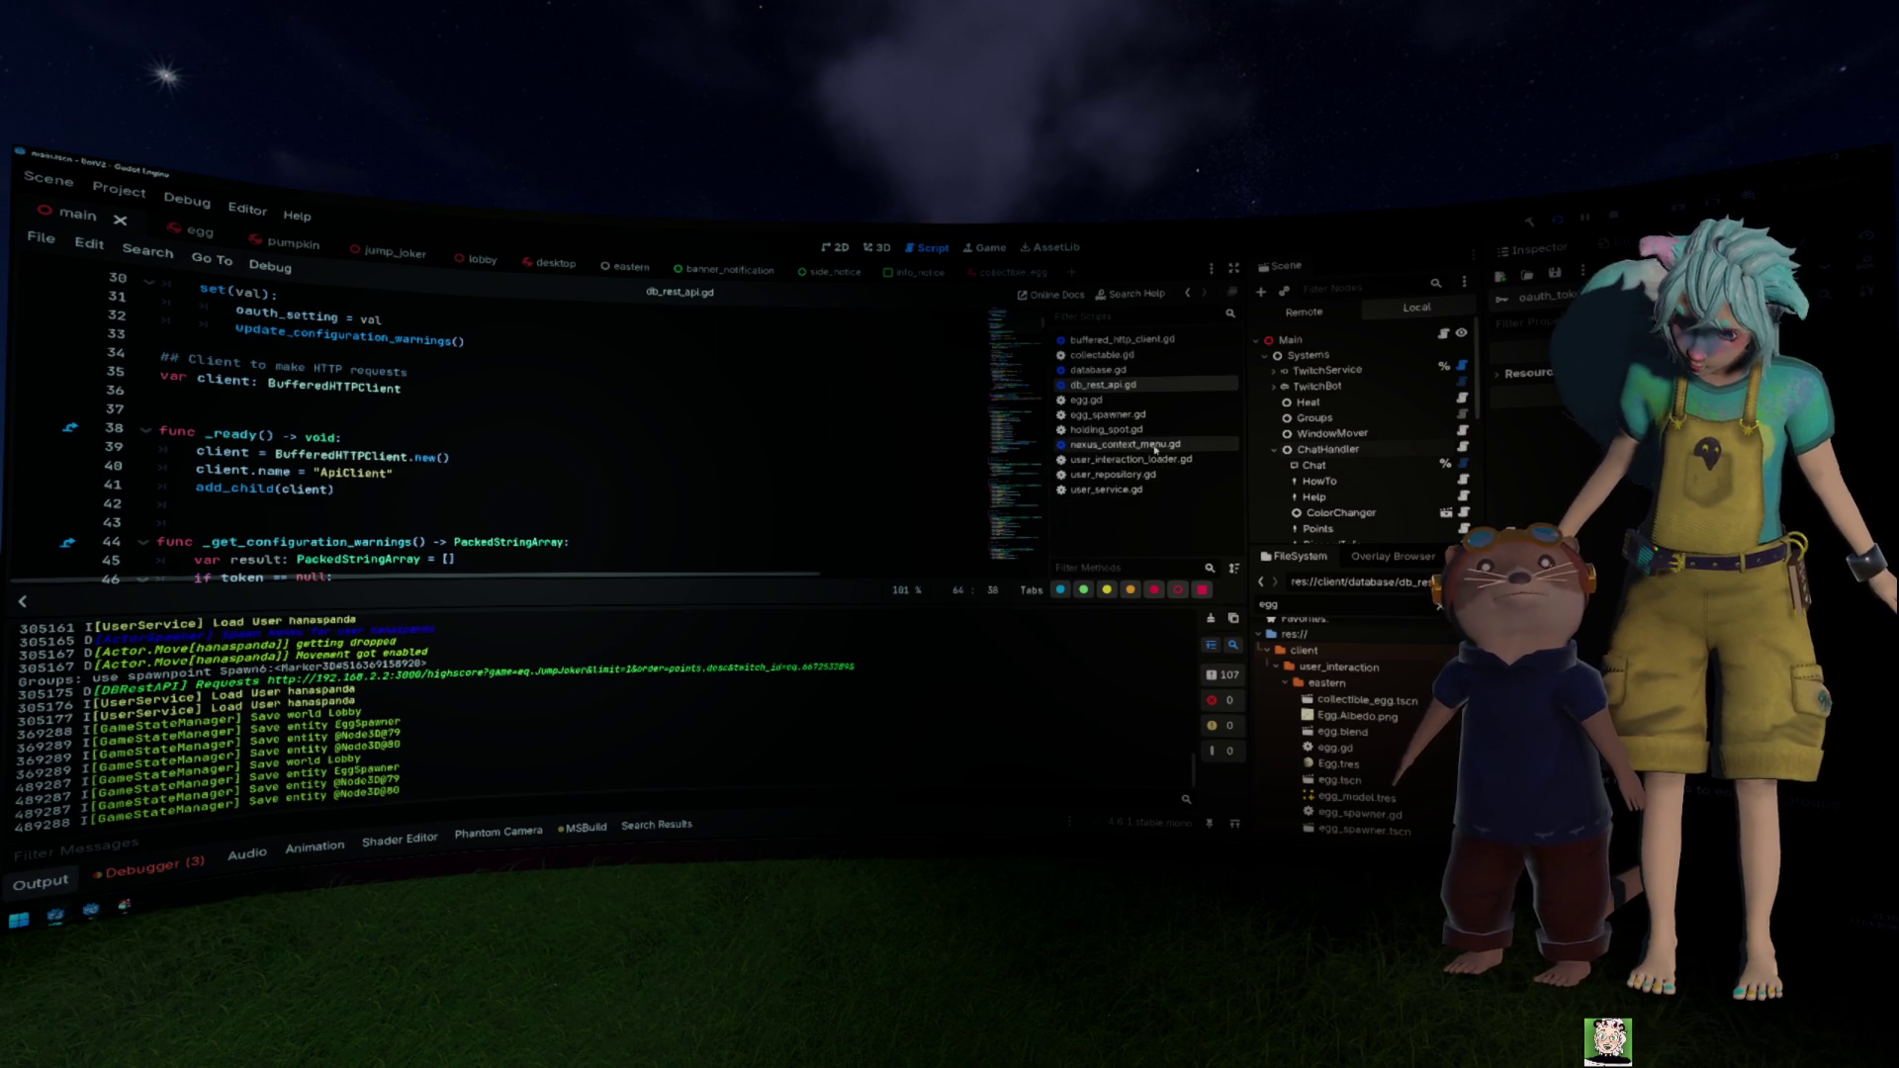
Step: Close holding_spot.gd, db_rest_api.gd, database.gd and buffered_http_client.gd
middle_click(1143, 430)
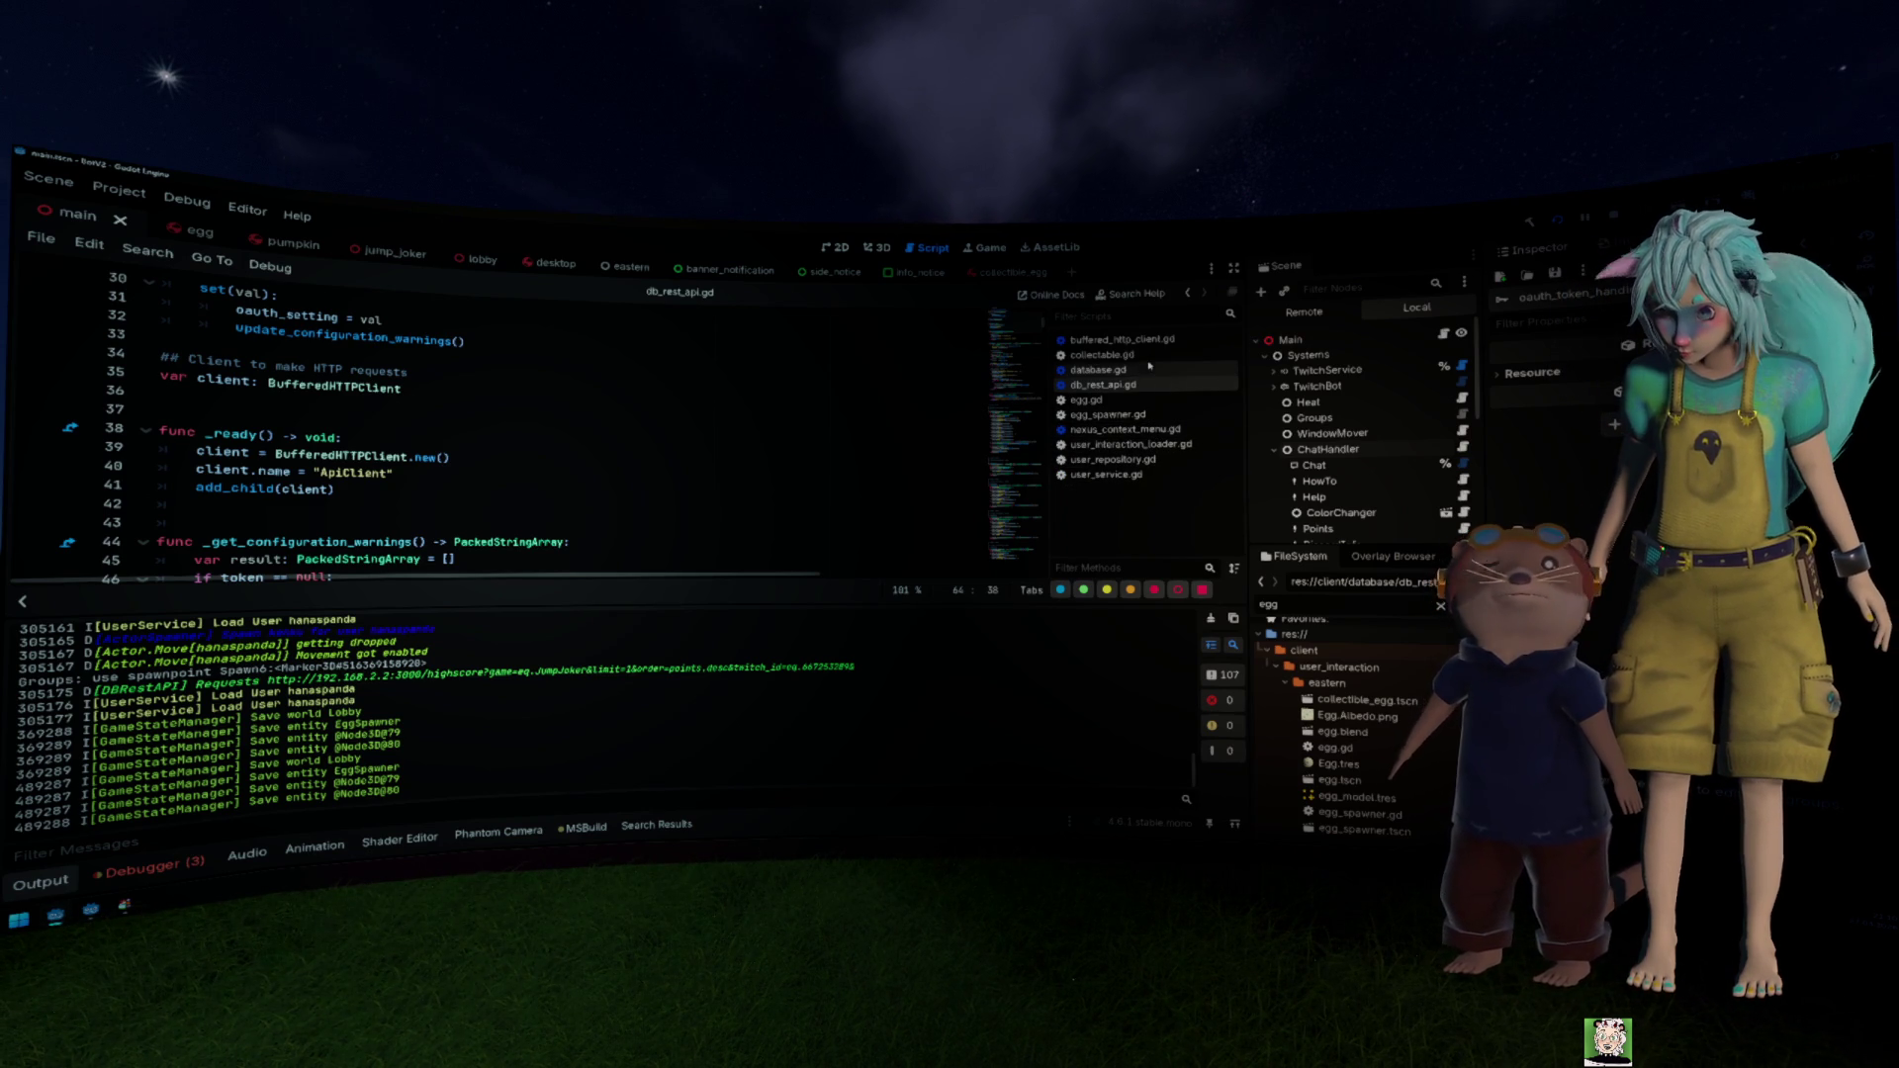
middle_click(1135, 384)
middle_click(1131, 369)
middle_click(1123, 339)
scroll(715, 518, "down", 3)
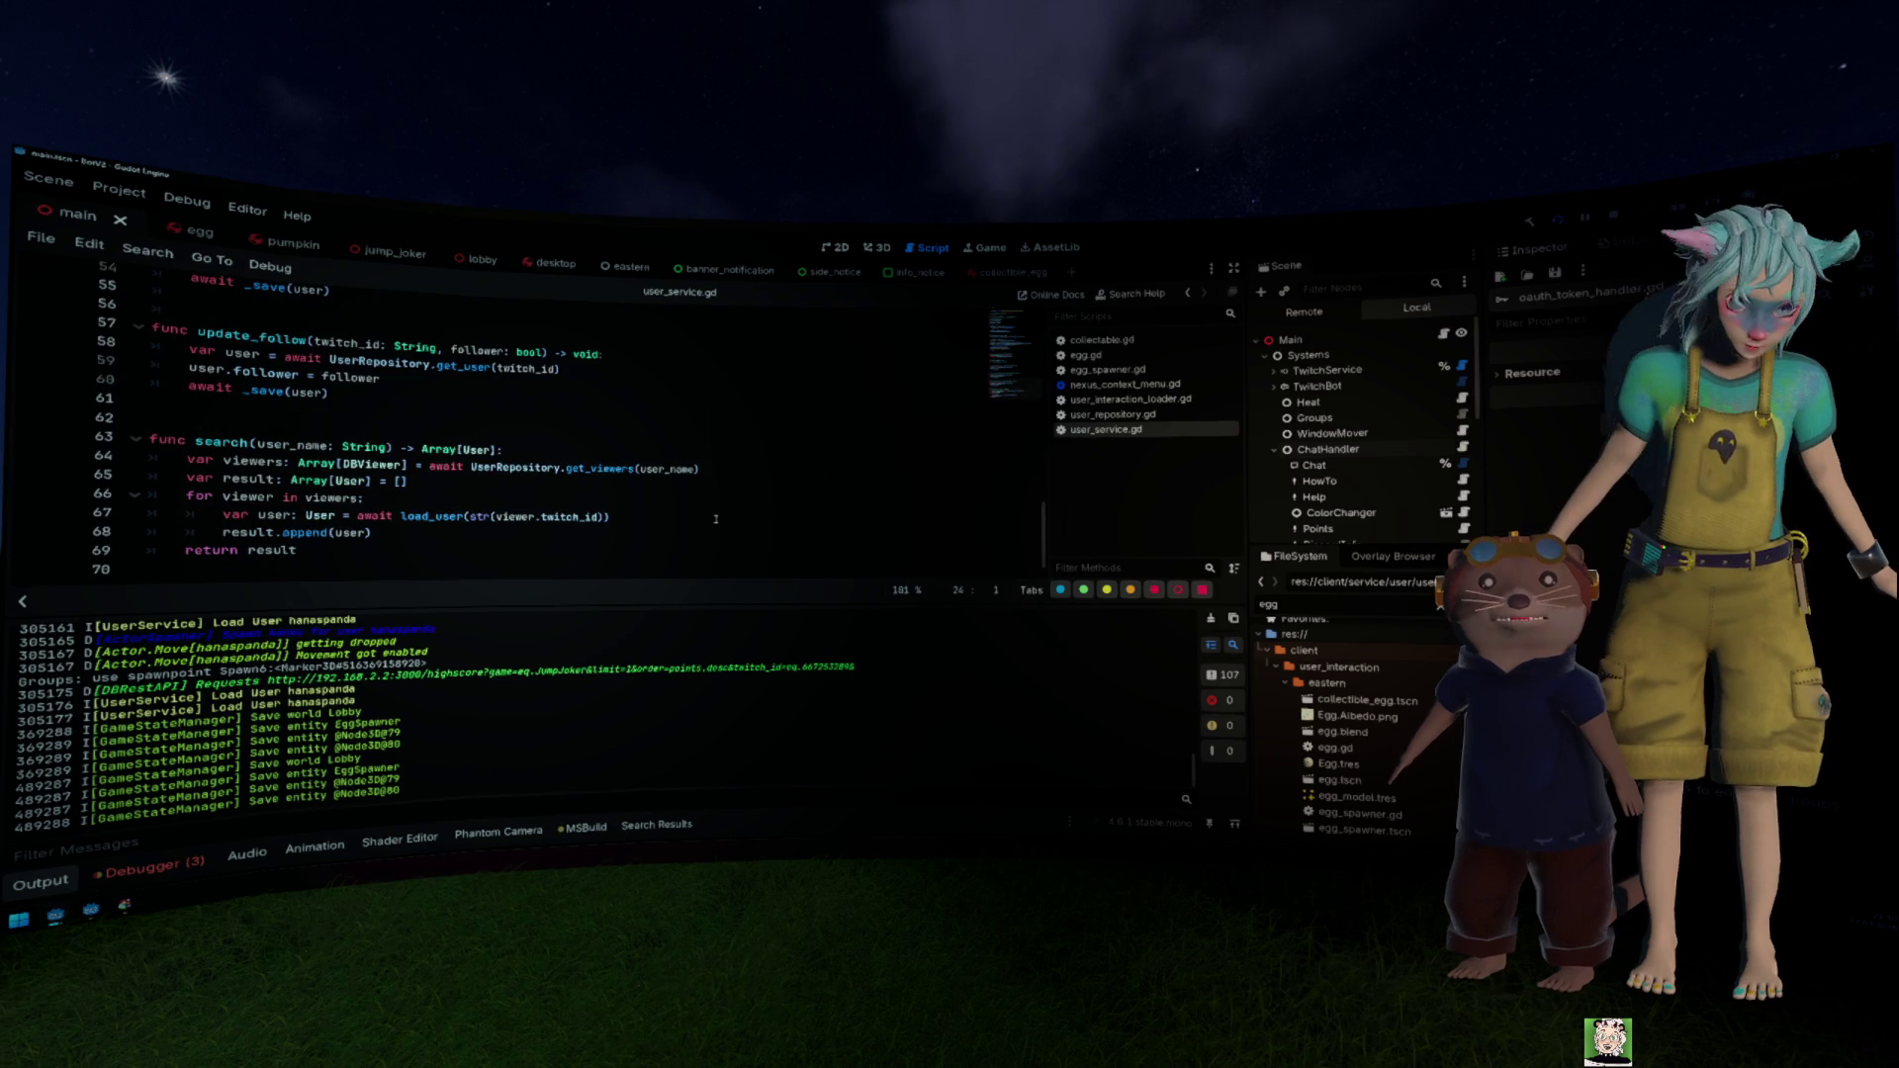
scroll(715, 518, "up", 11)
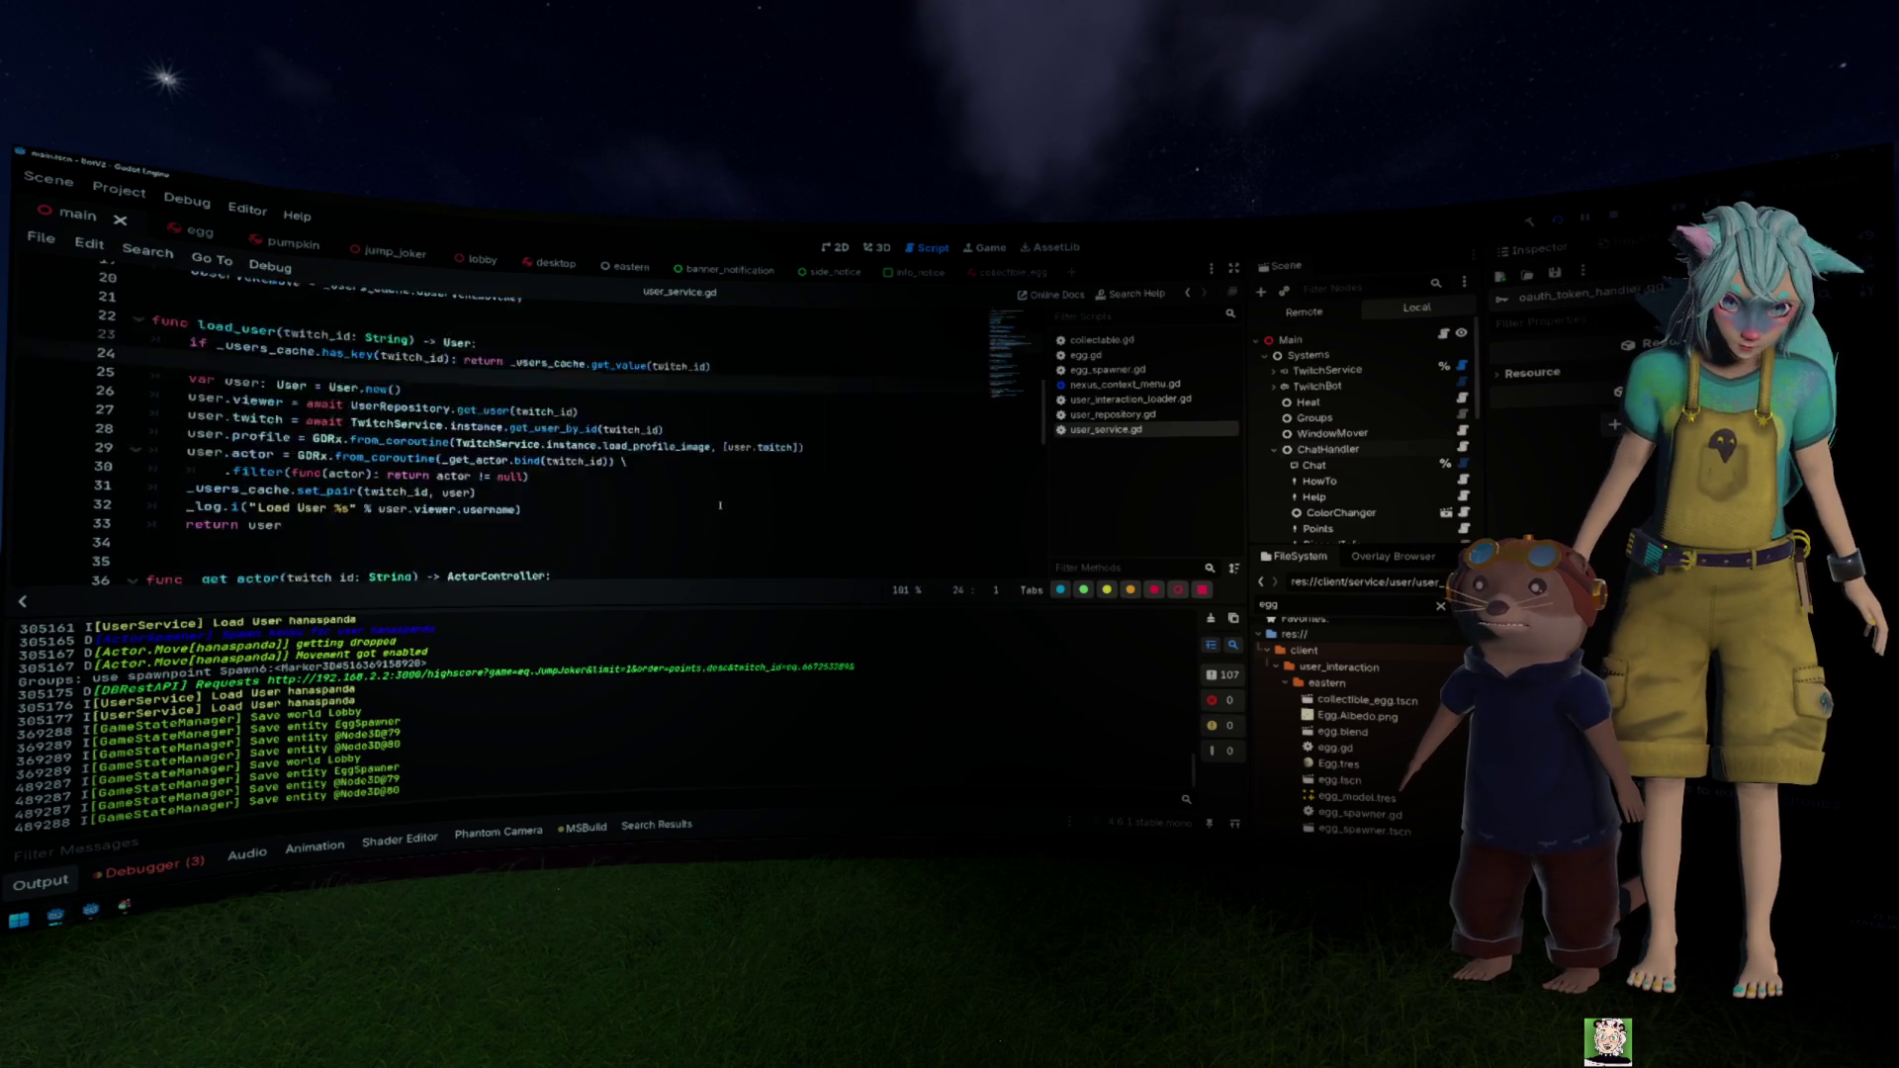
Step: Go through user_repository.gd and user_interaction_loader.gd to nexus_context_menu.gd, and collapse the Output log
scroll(720, 506, "up", 6)
left_click(1128, 416)
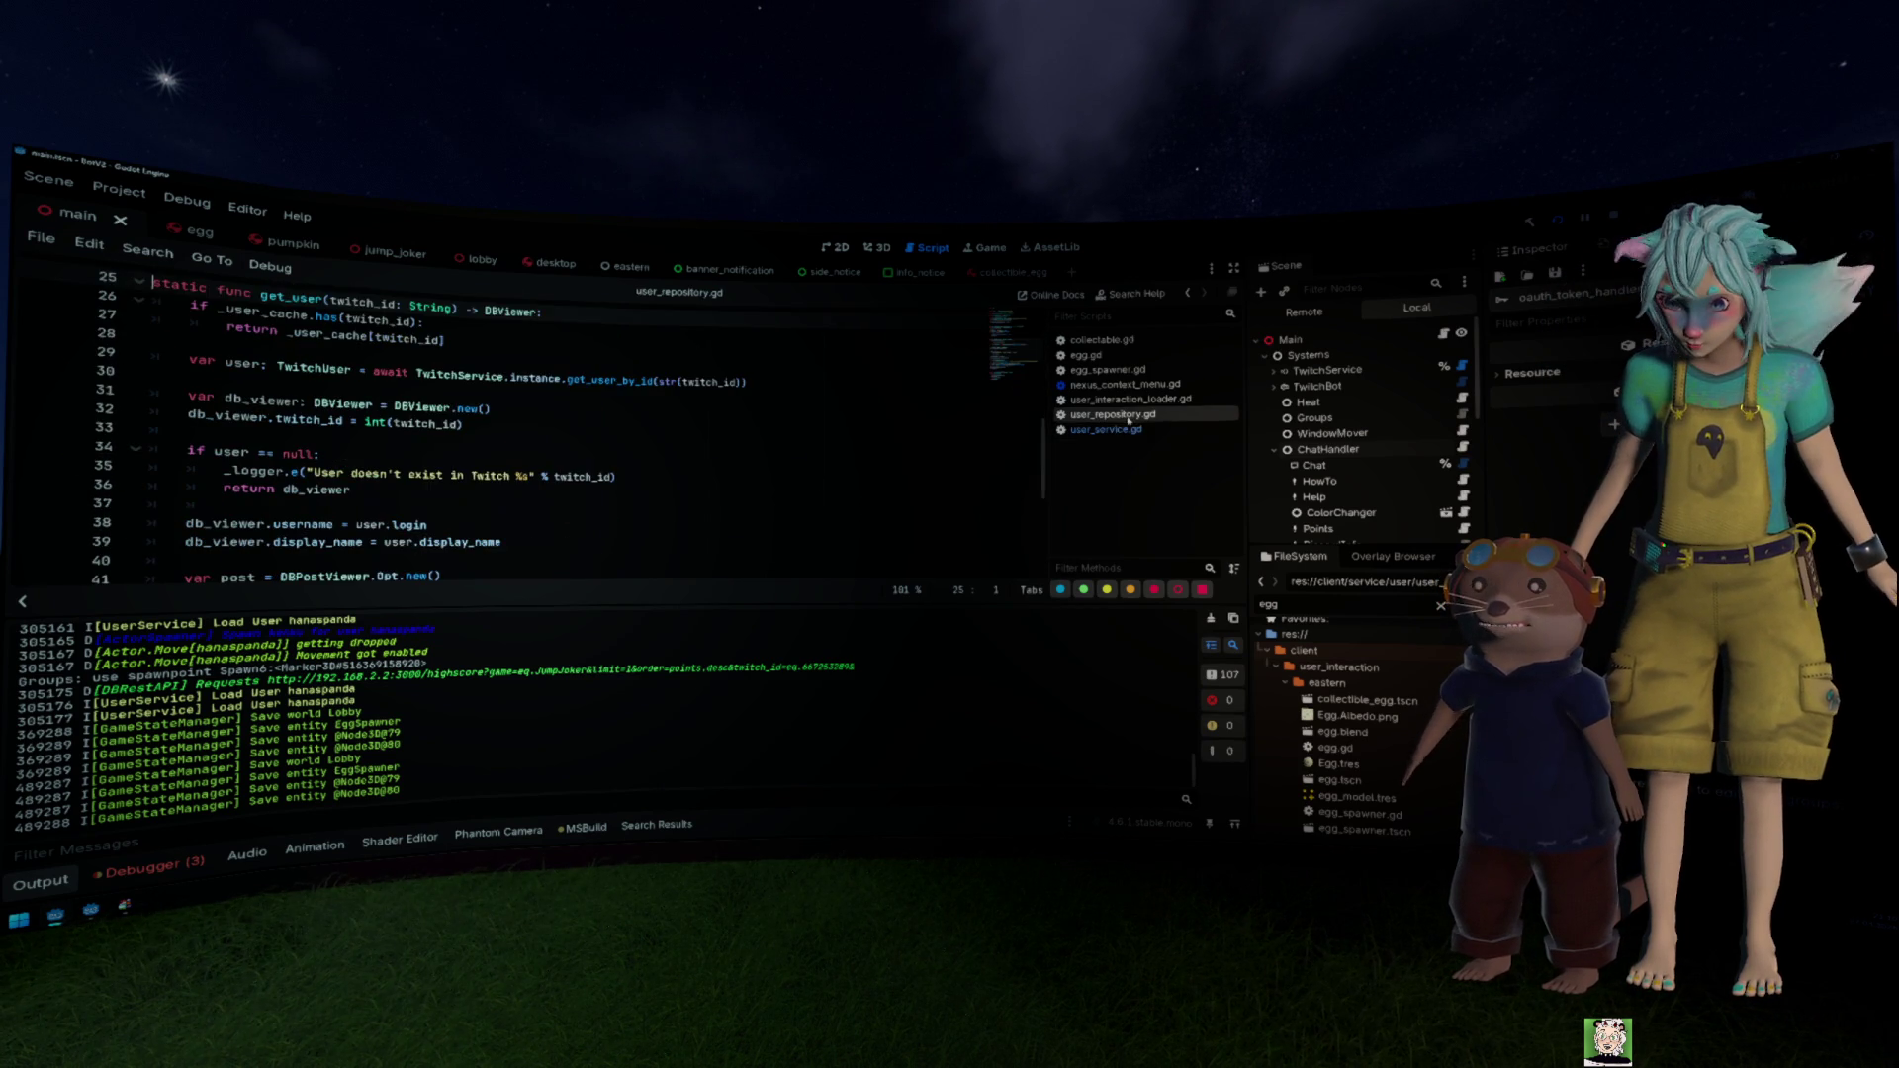
left_click(1128, 400)
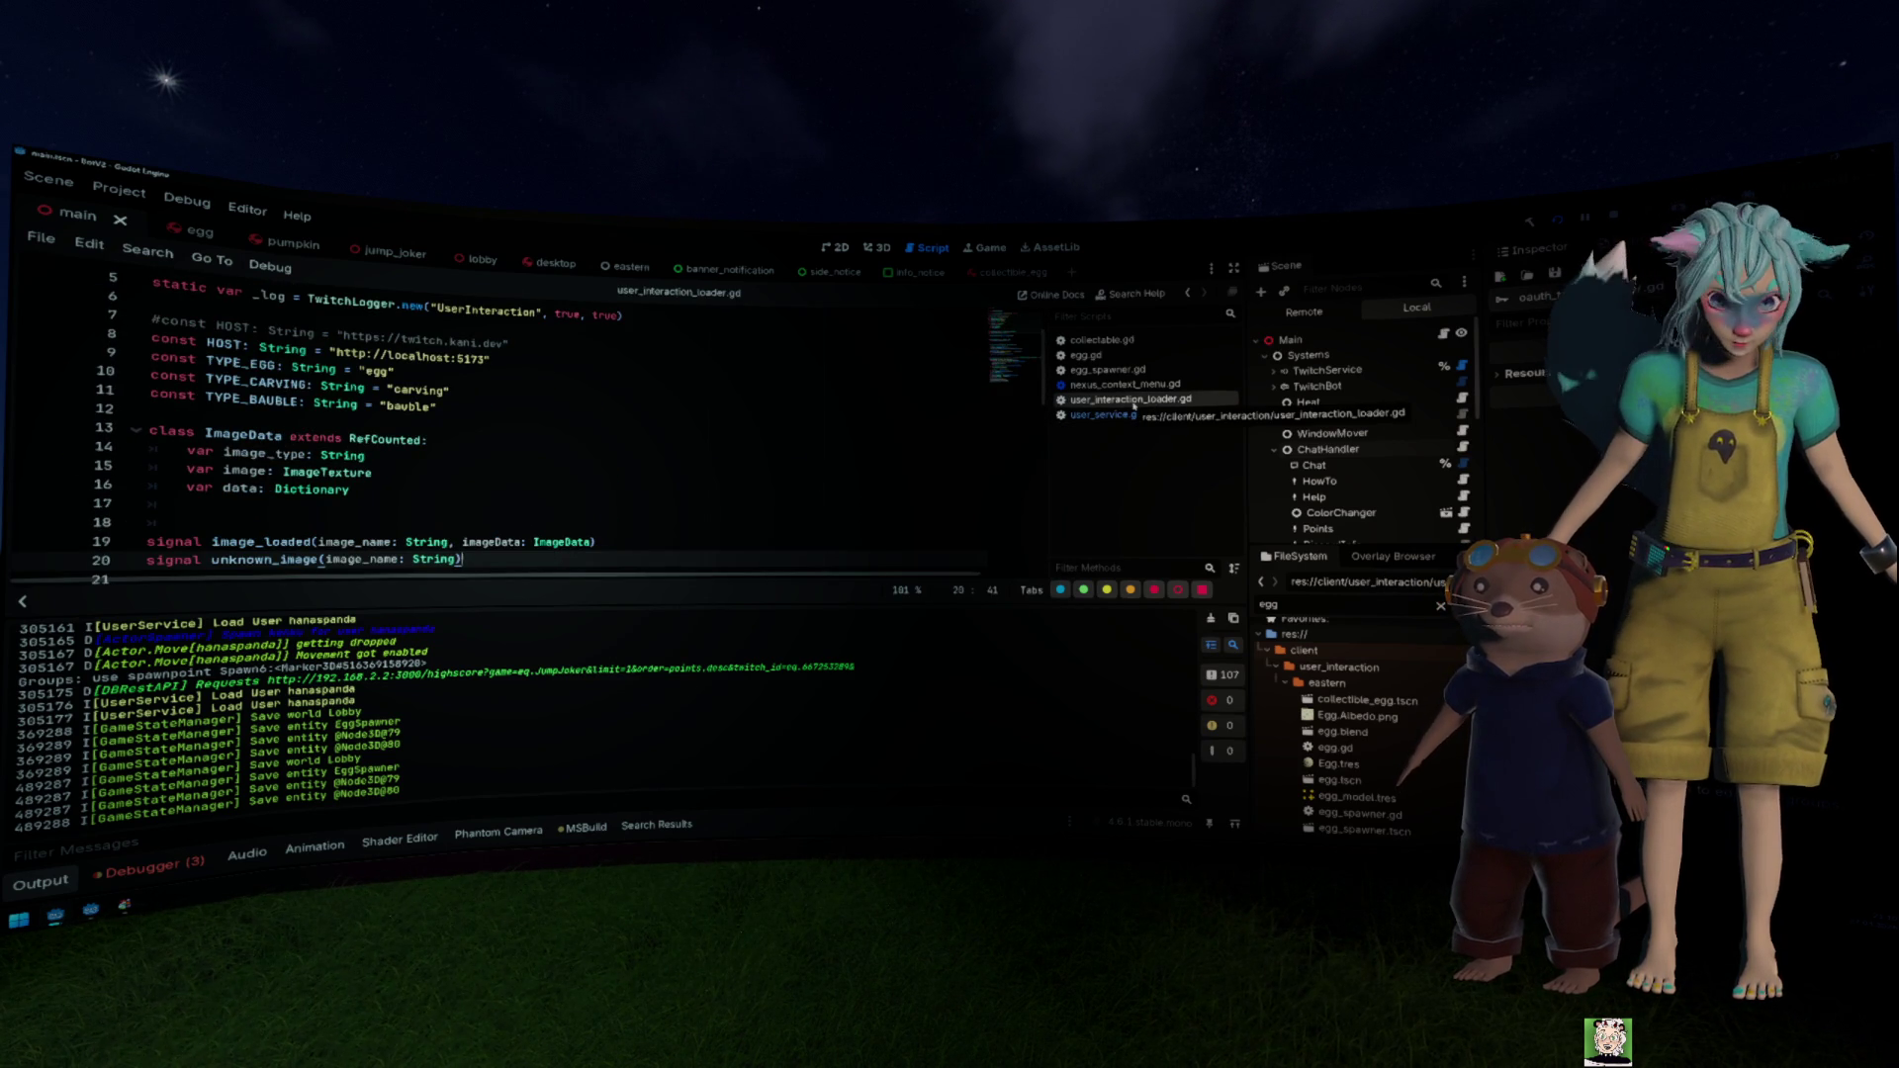
scroll(708, 477, "down", 3)
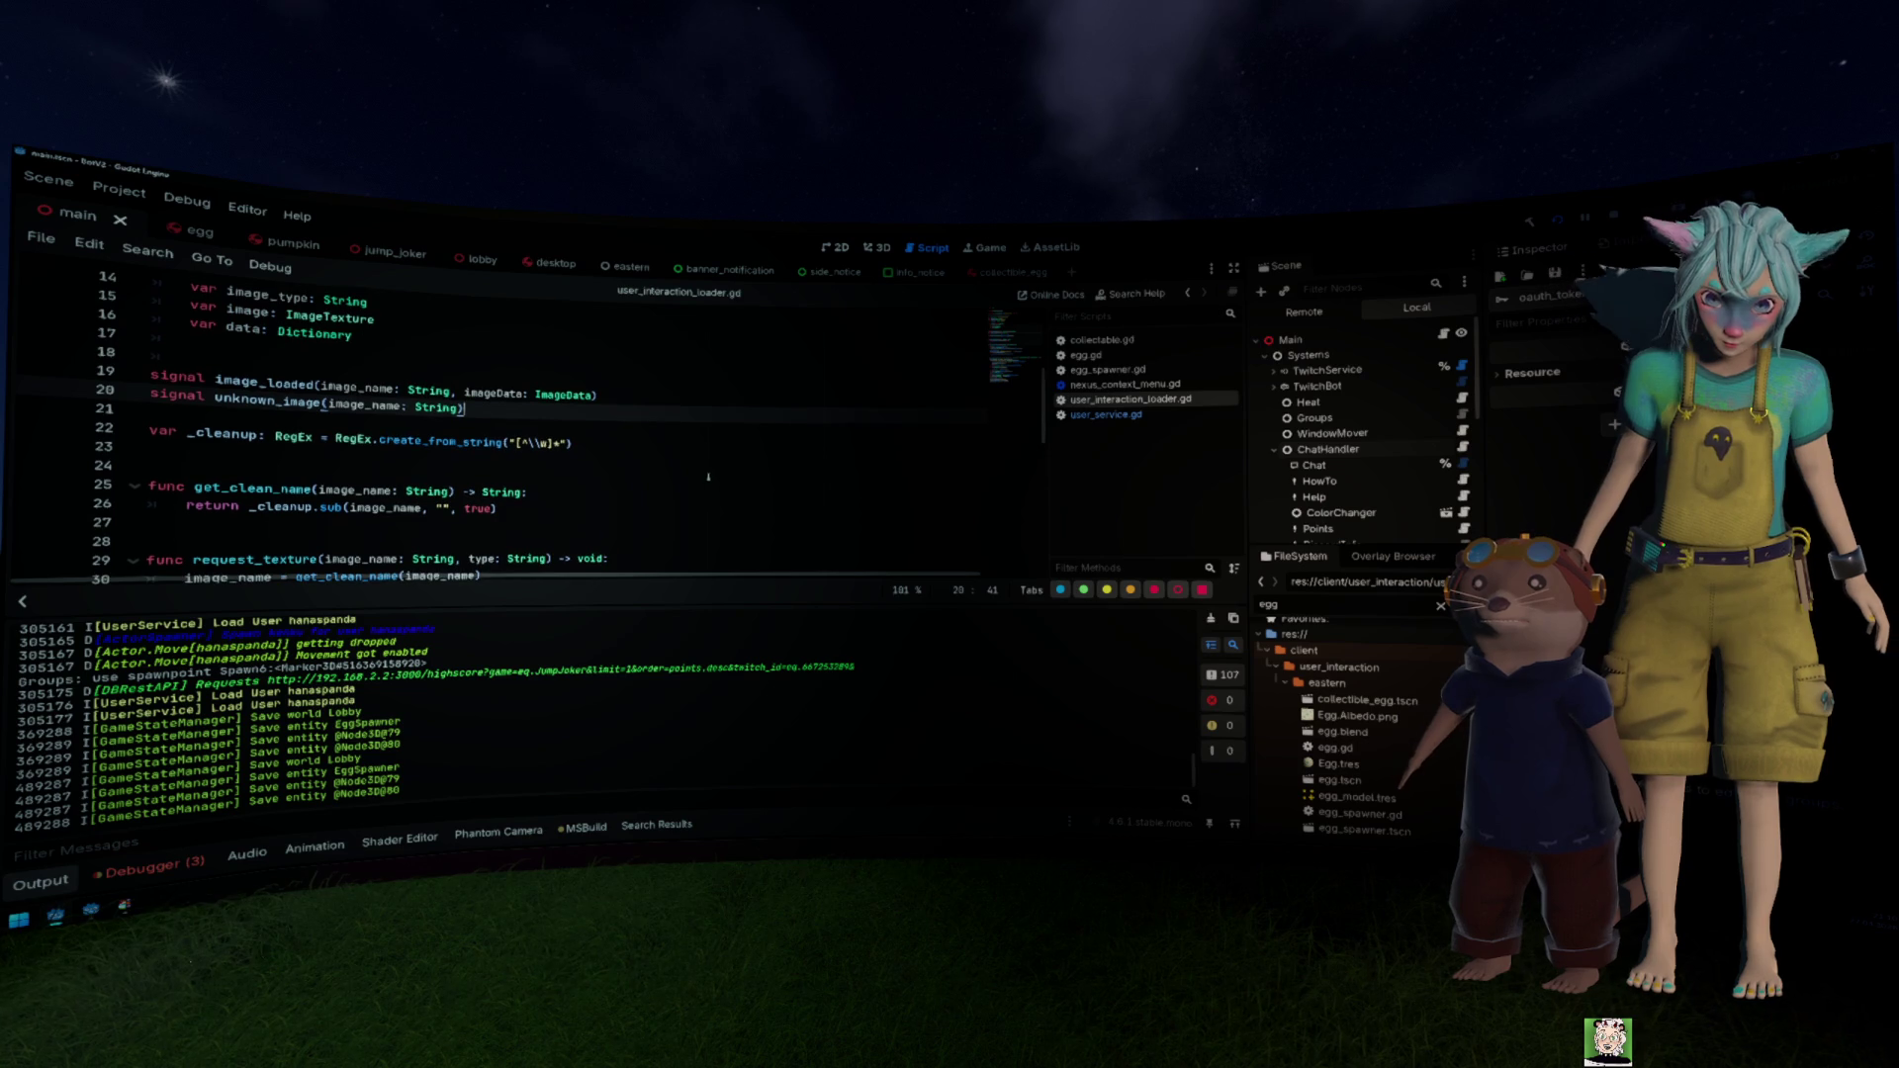
left_click(8, 874)
left_click(1087, 384)
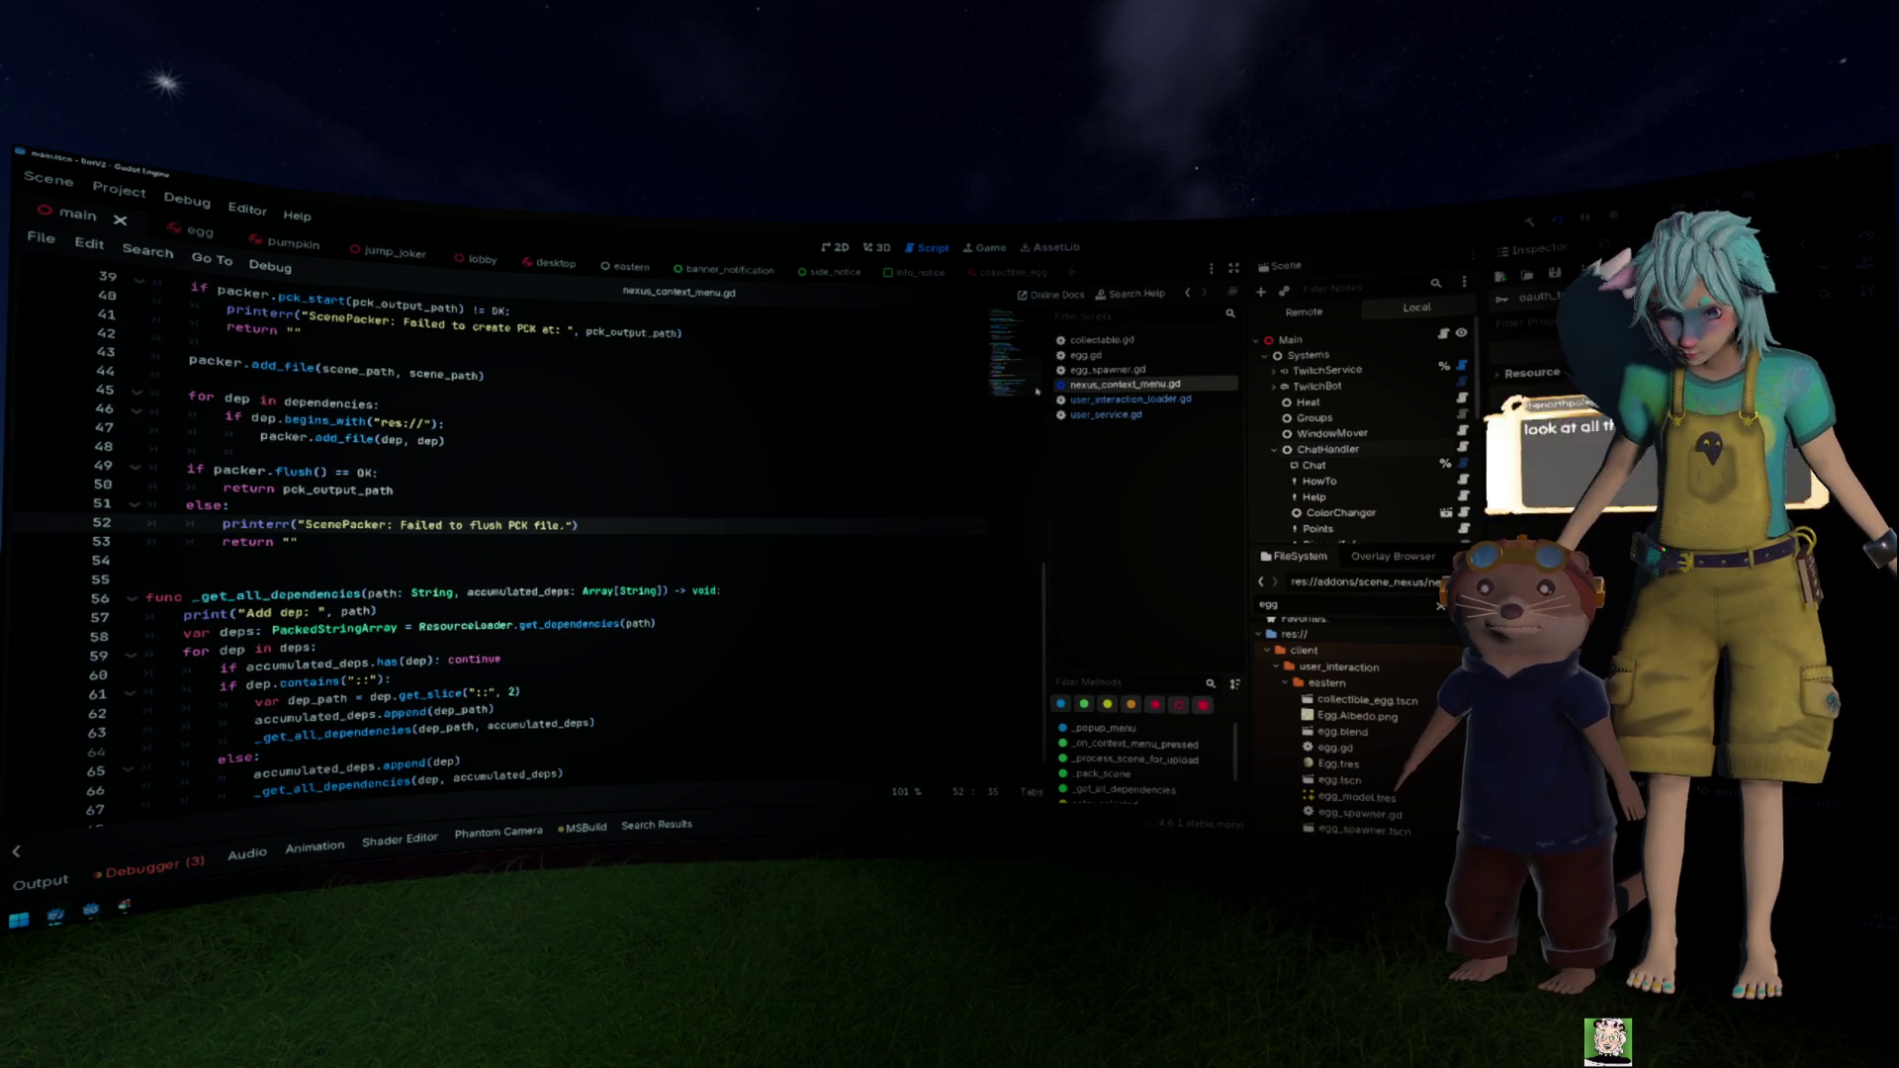
Step: Review the PCK packing code and read the add_file documentation tooltip
scroll(751, 416, "up", 2)
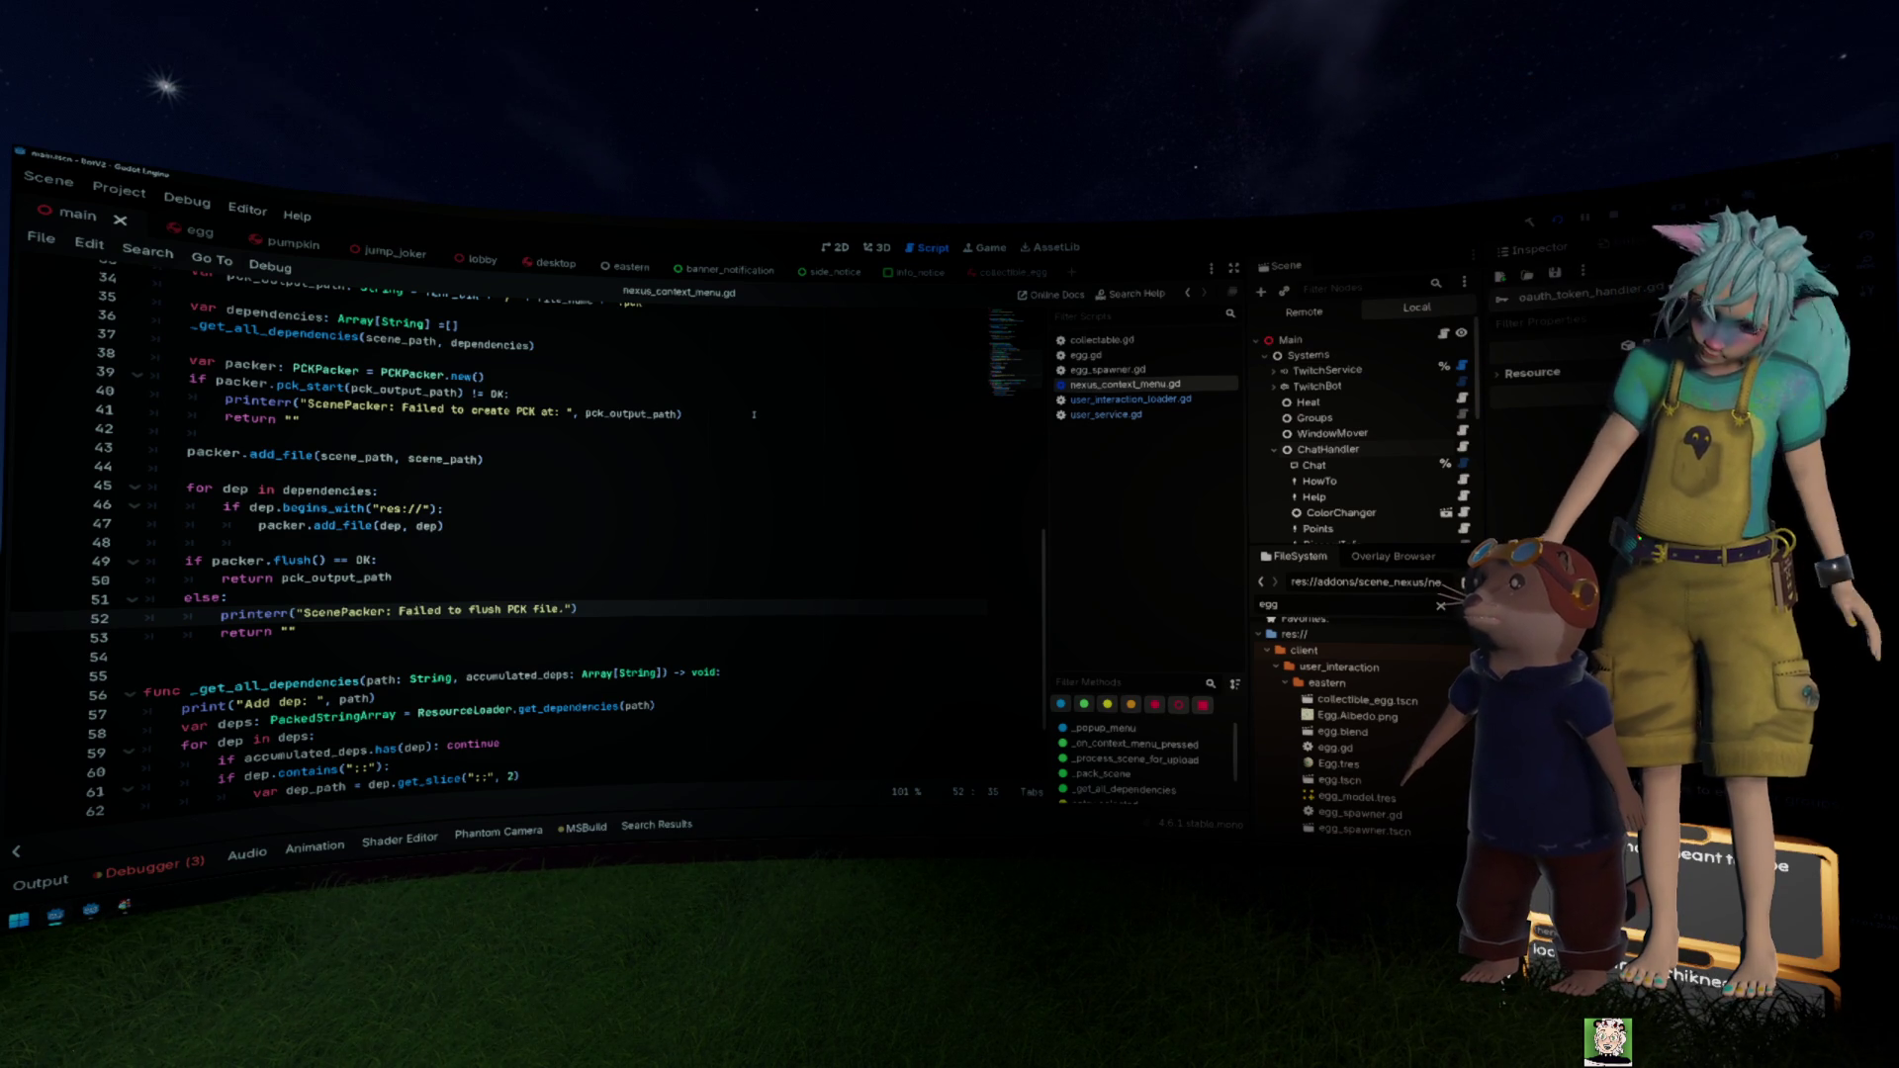
scroll(754, 414, "down", 1)
scroll(754, 415, "up", 1)
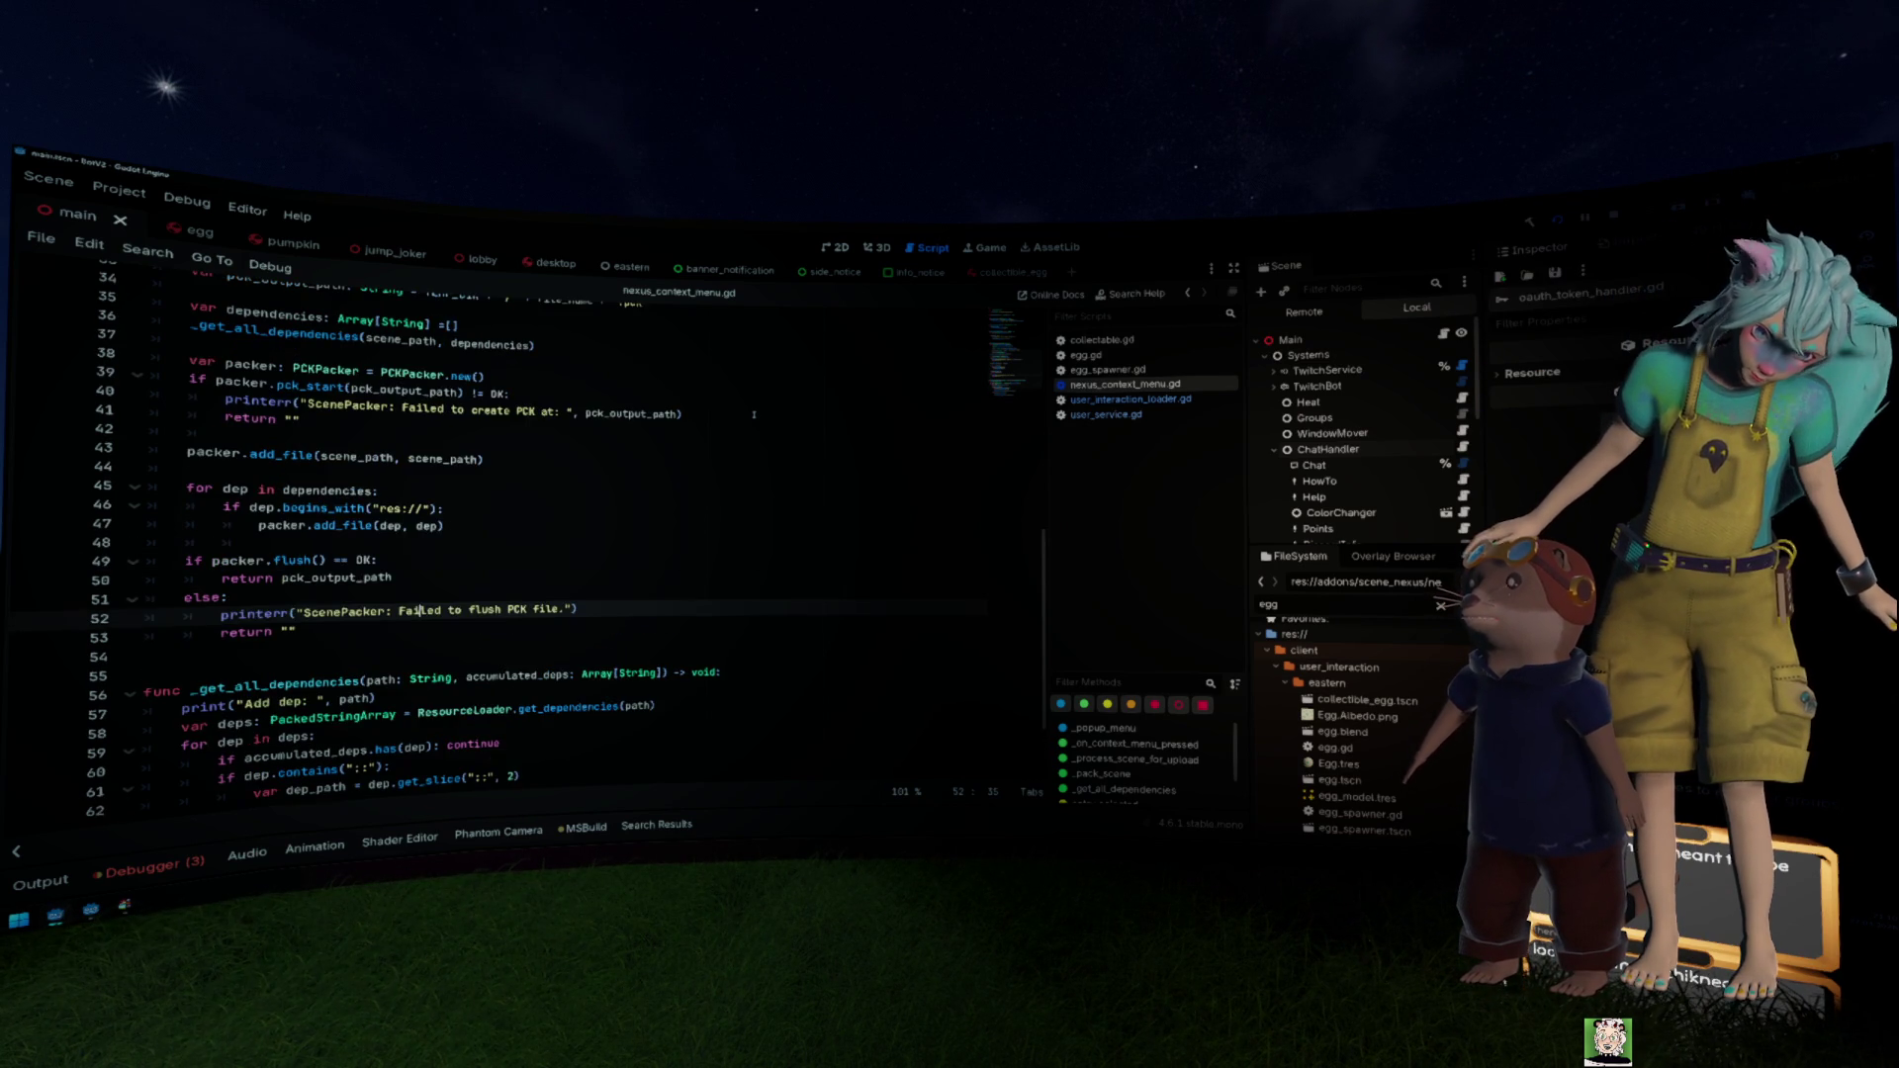
scroll(753, 415, "down", 1)
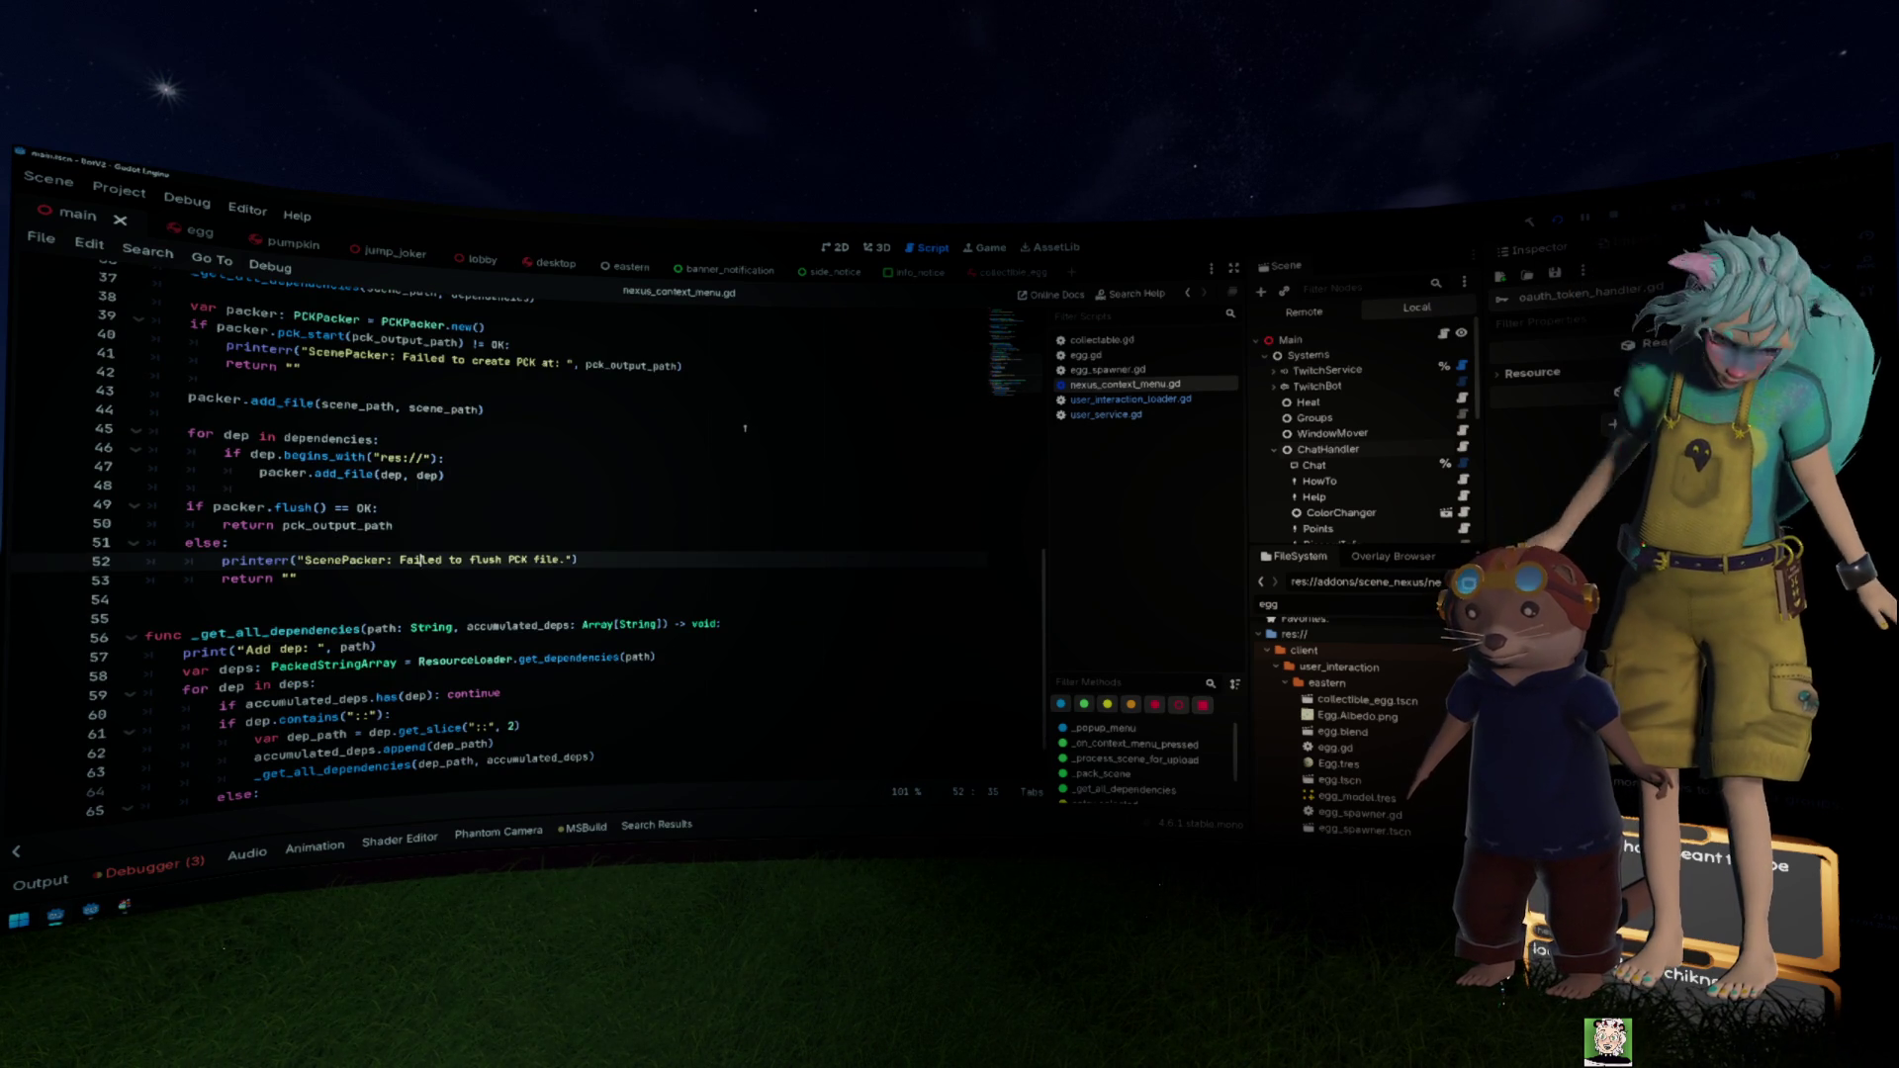
scroll(744, 427, "down", 1)
scroll(712, 425, "up", 2)
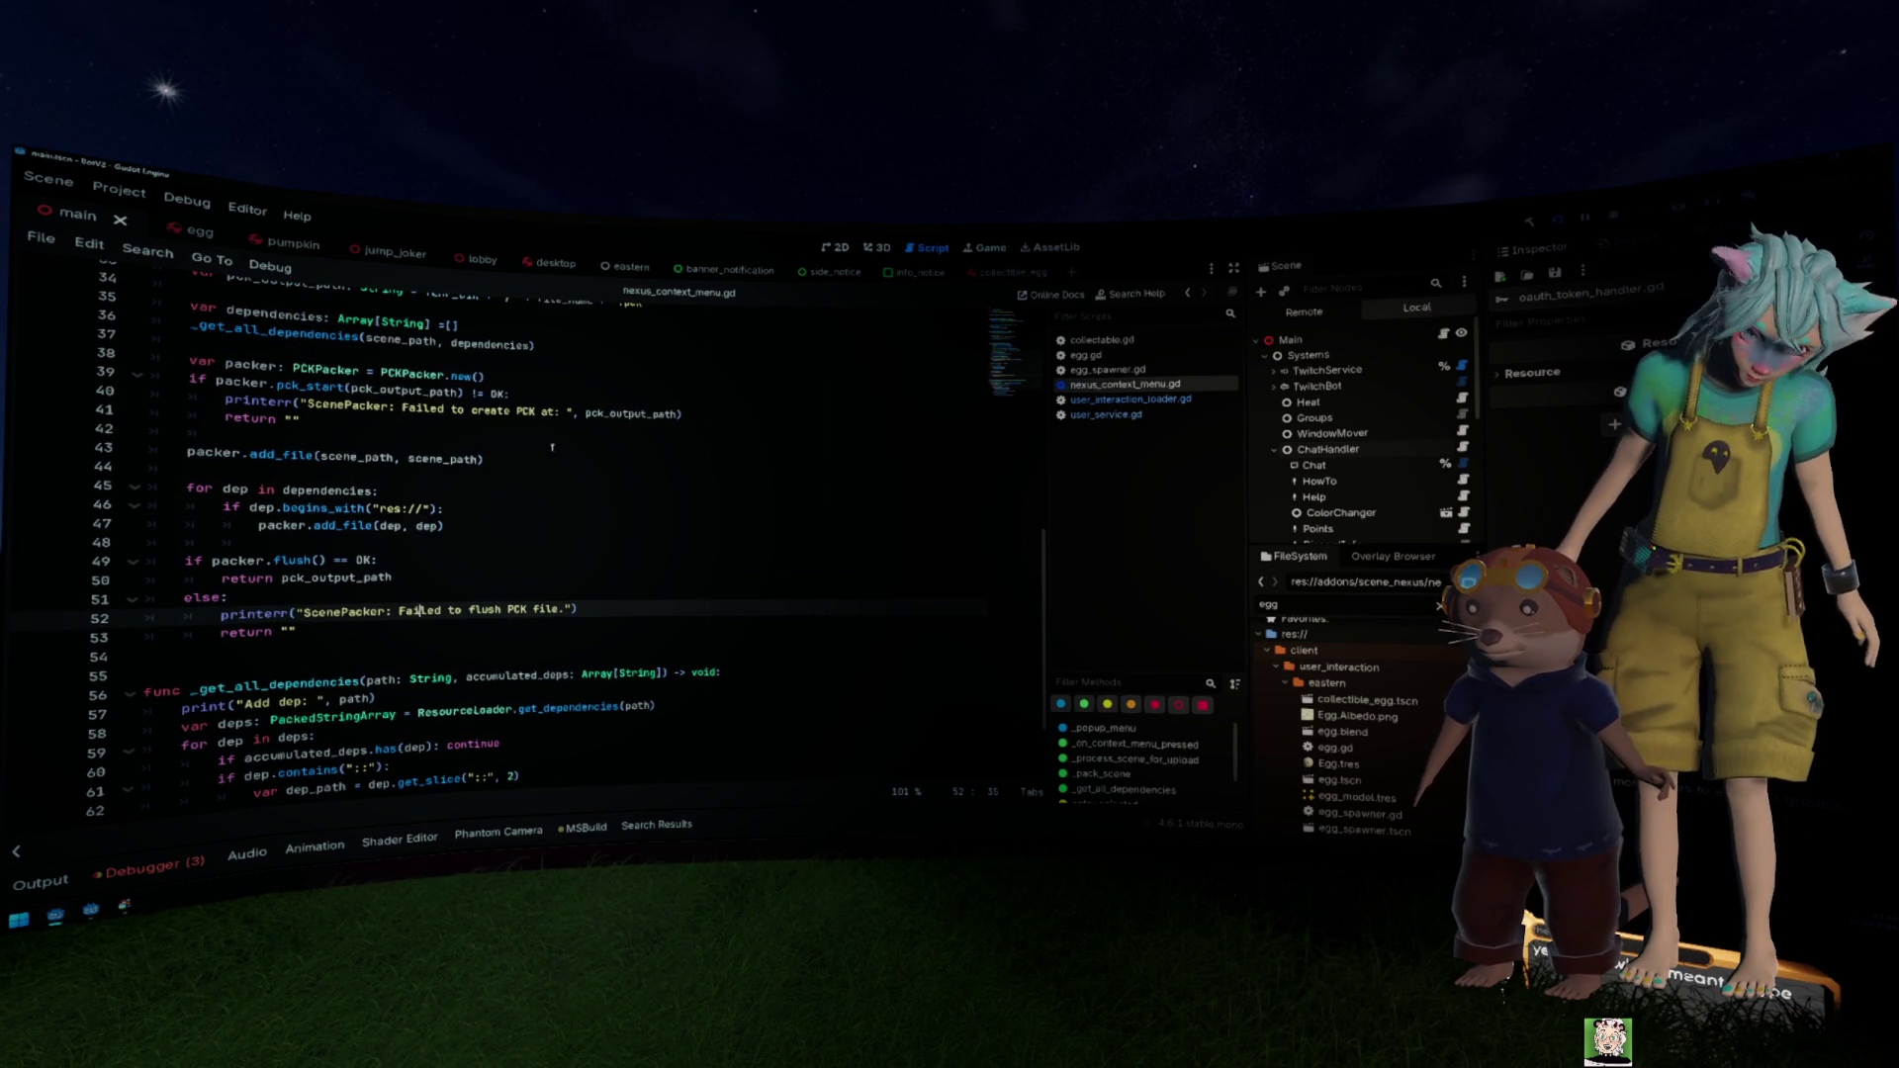
left_click(549, 448)
left_click(364, 525)
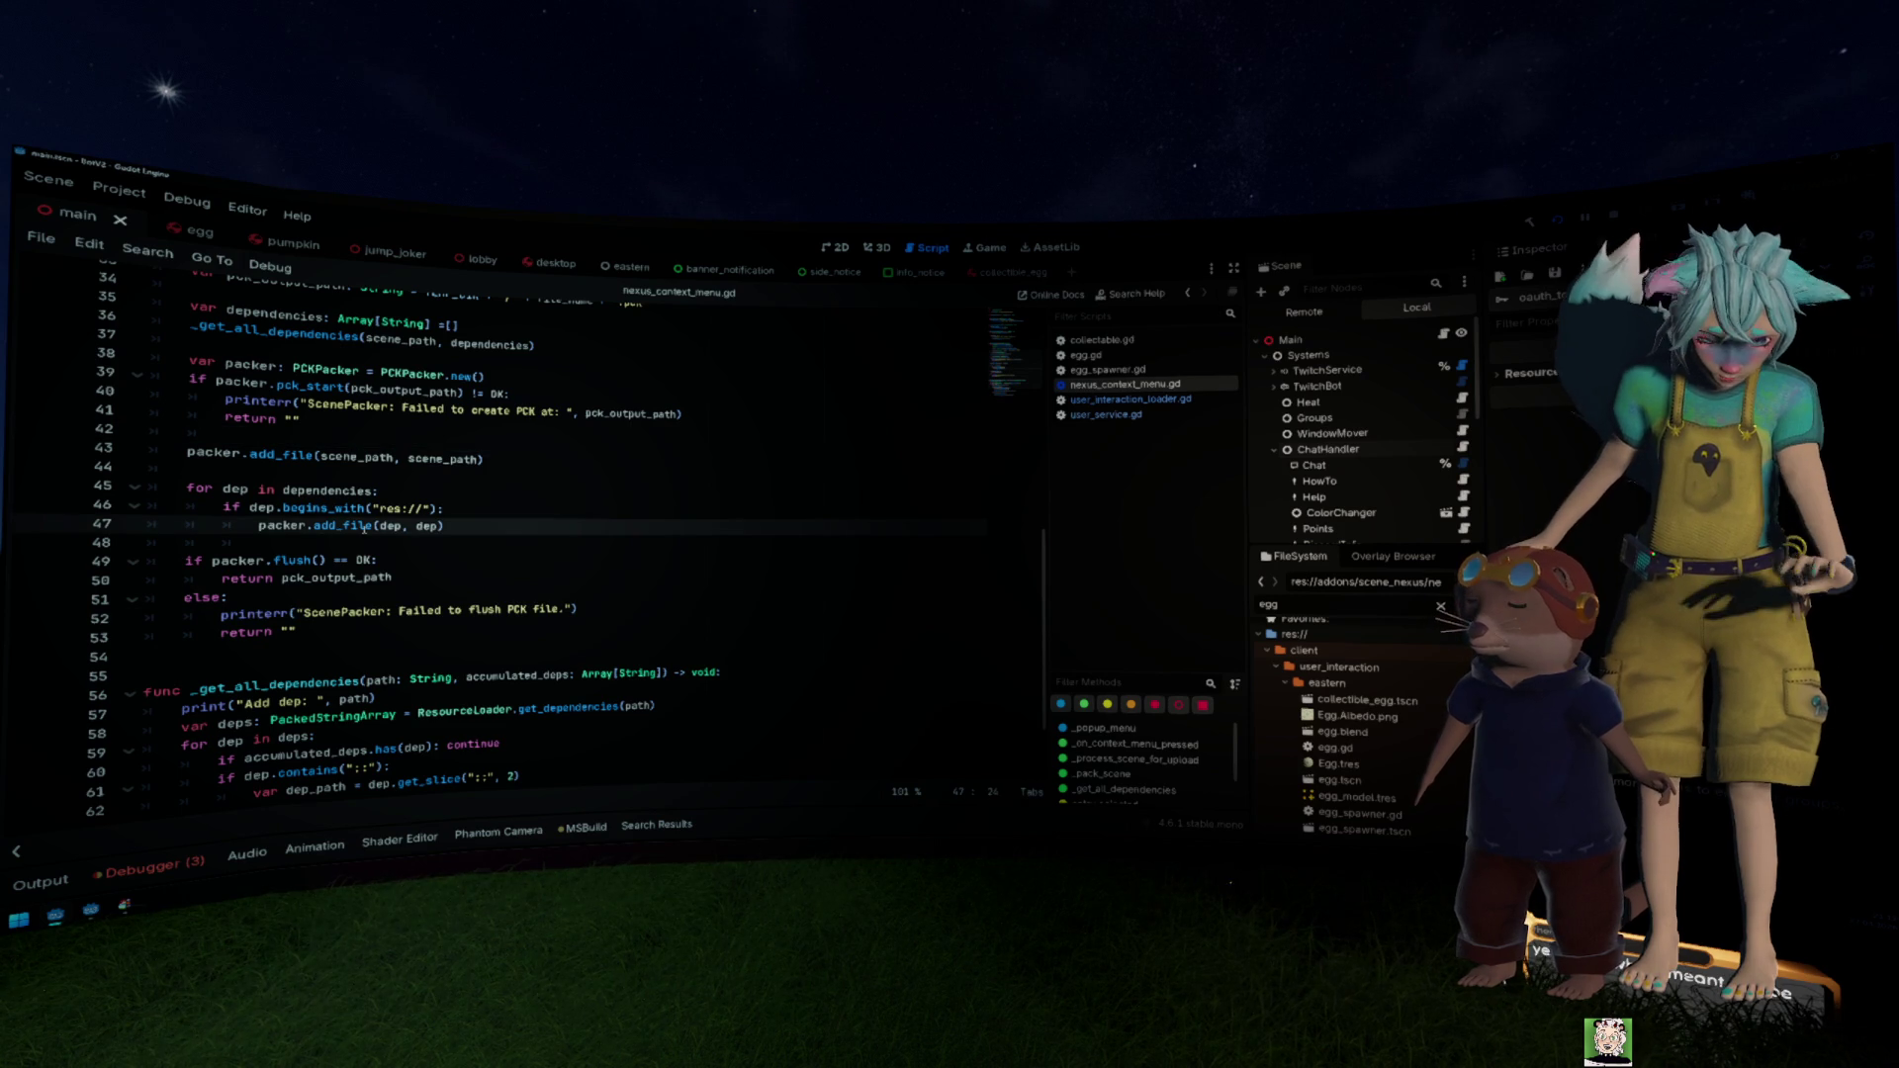
mouse_move(364, 525)
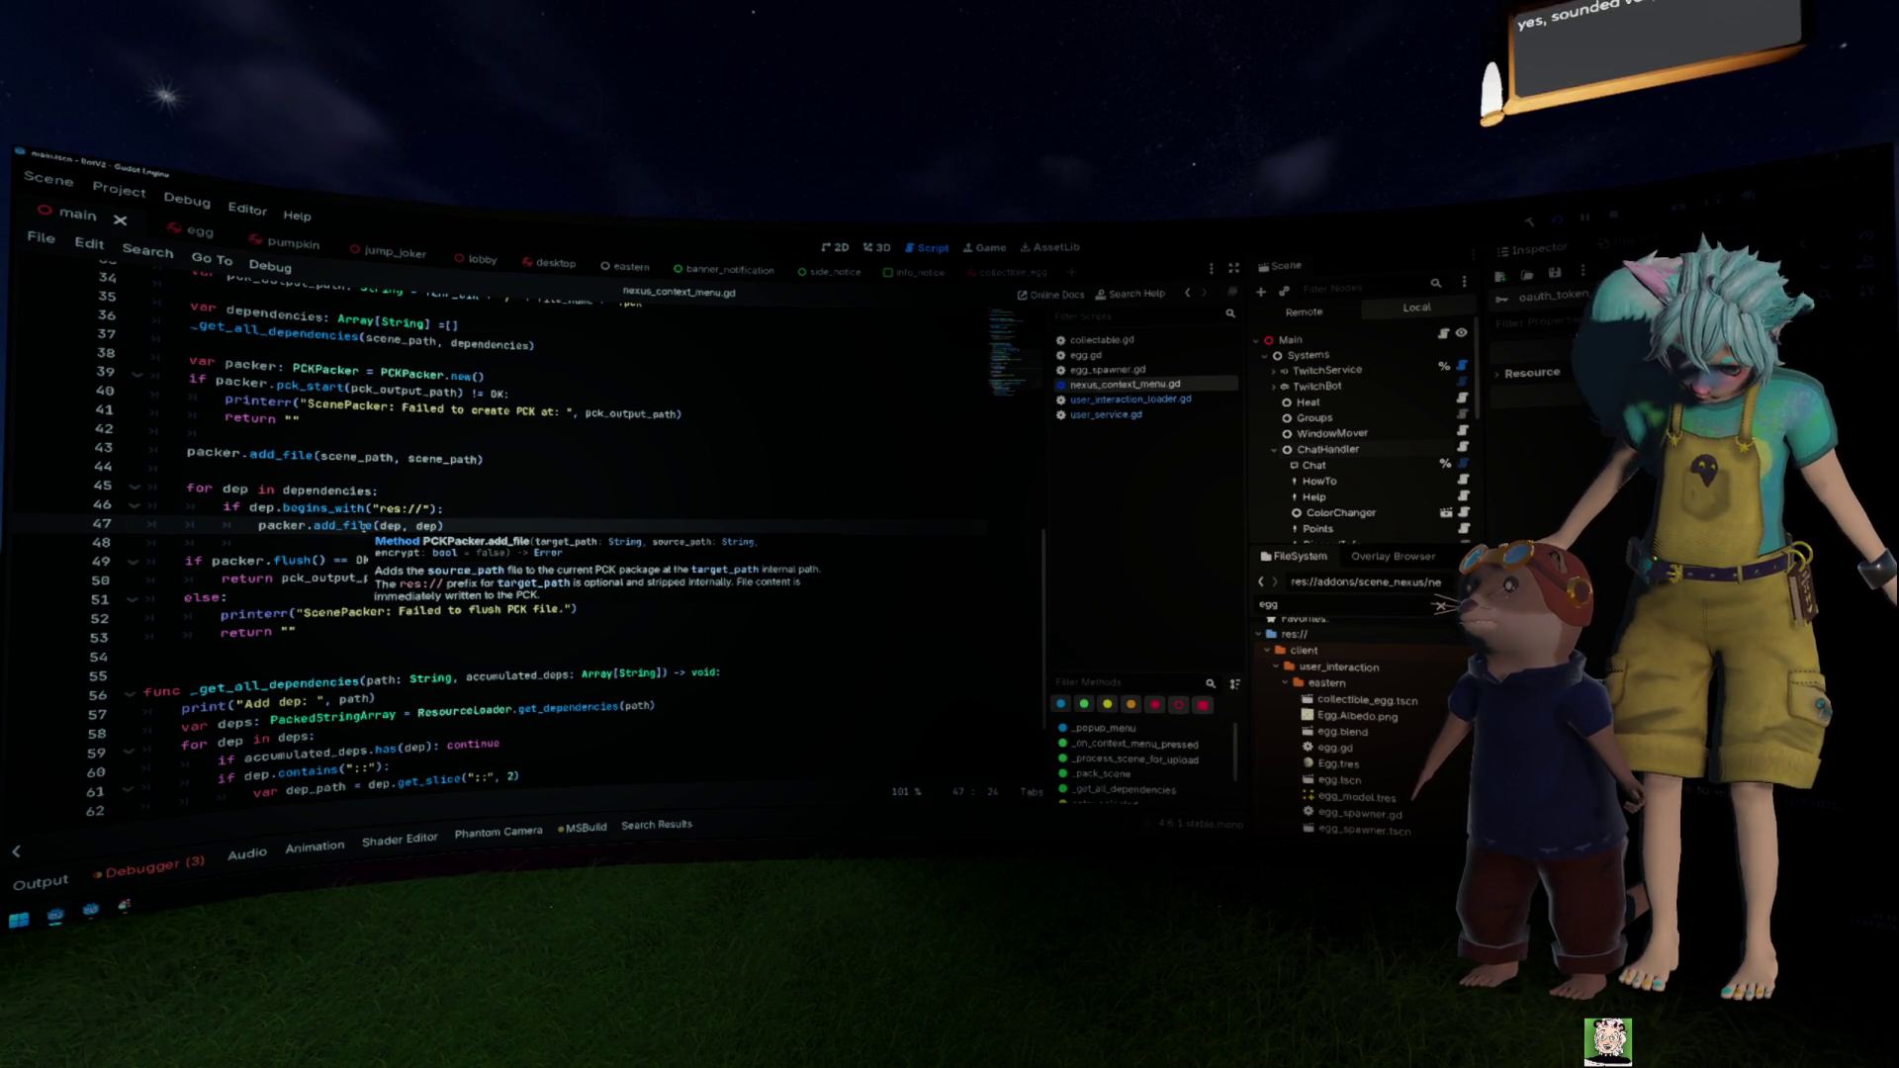
Step: Highlight the dependency loop on lines 45–47, then switch to the egg_main project window
left_click_drag(444, 525, 328, 526)
left_click_drag(88, 514, 118, 487)
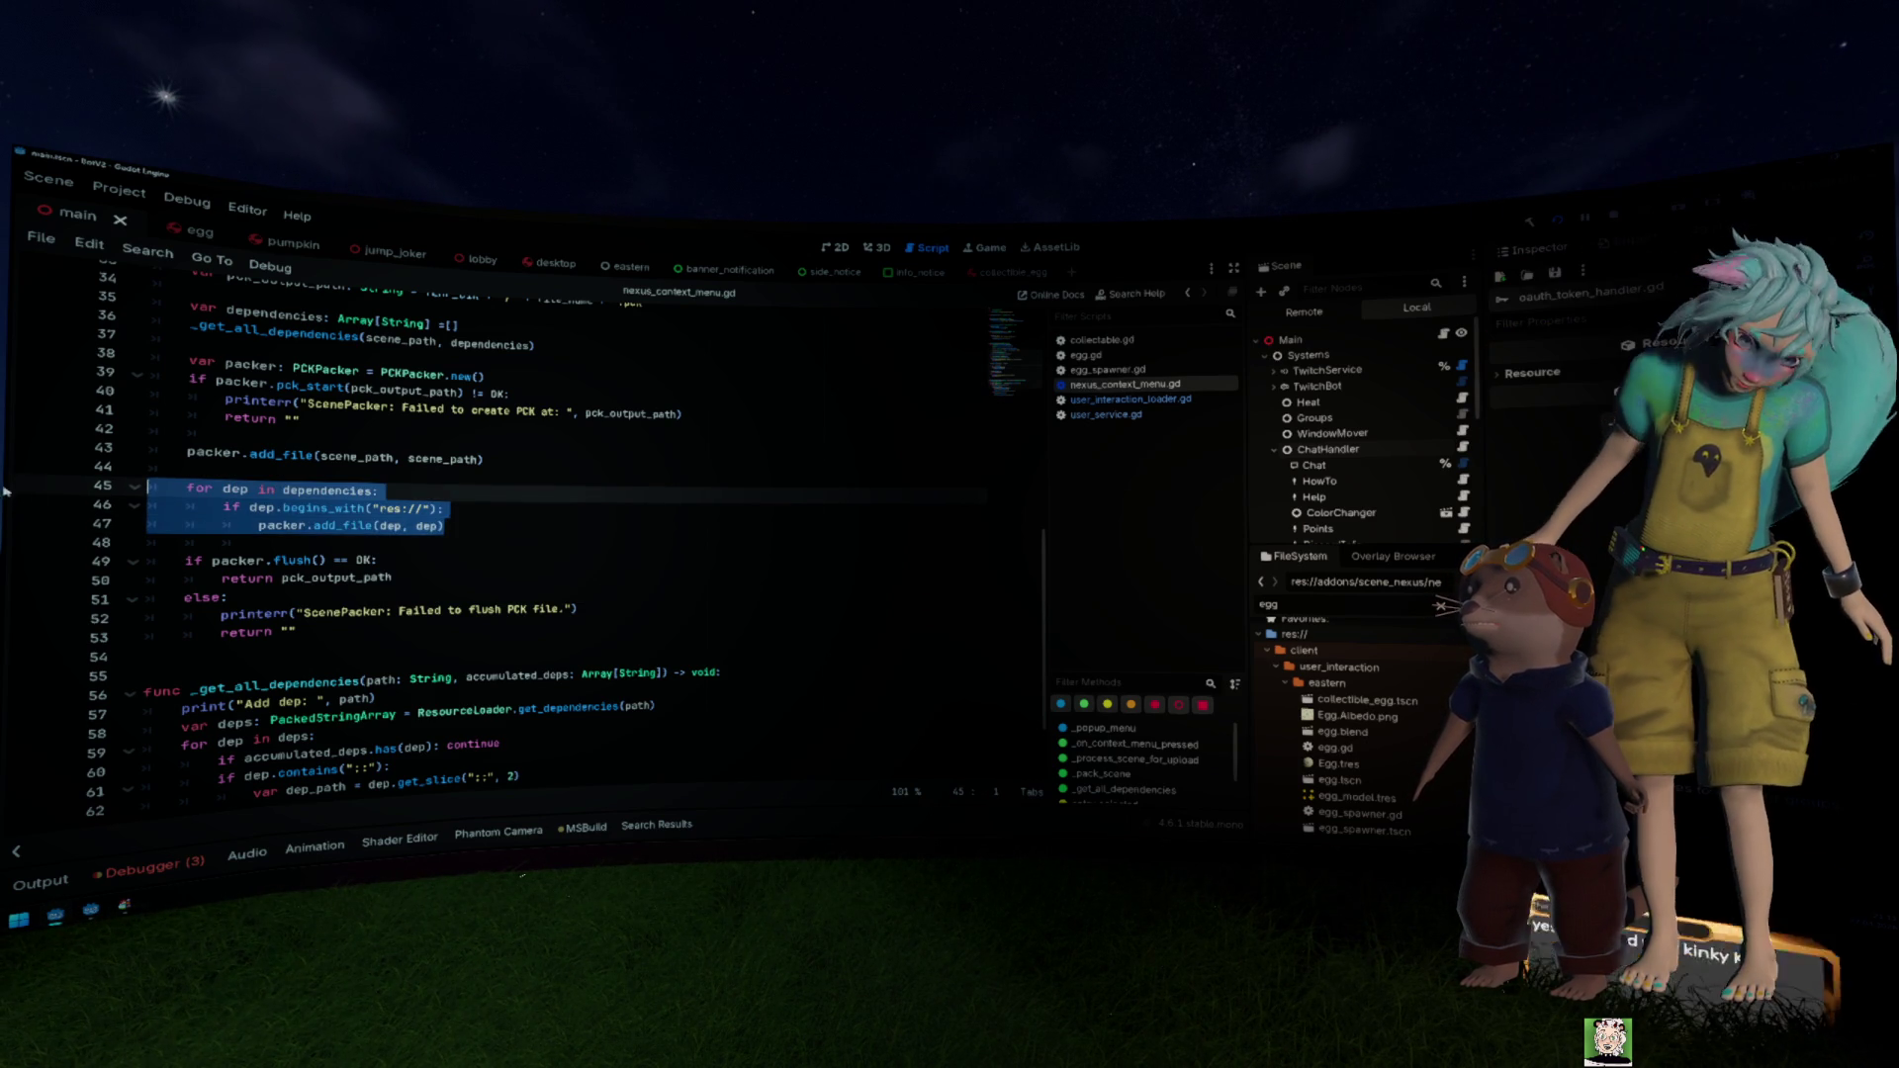
left_click(613, 655)
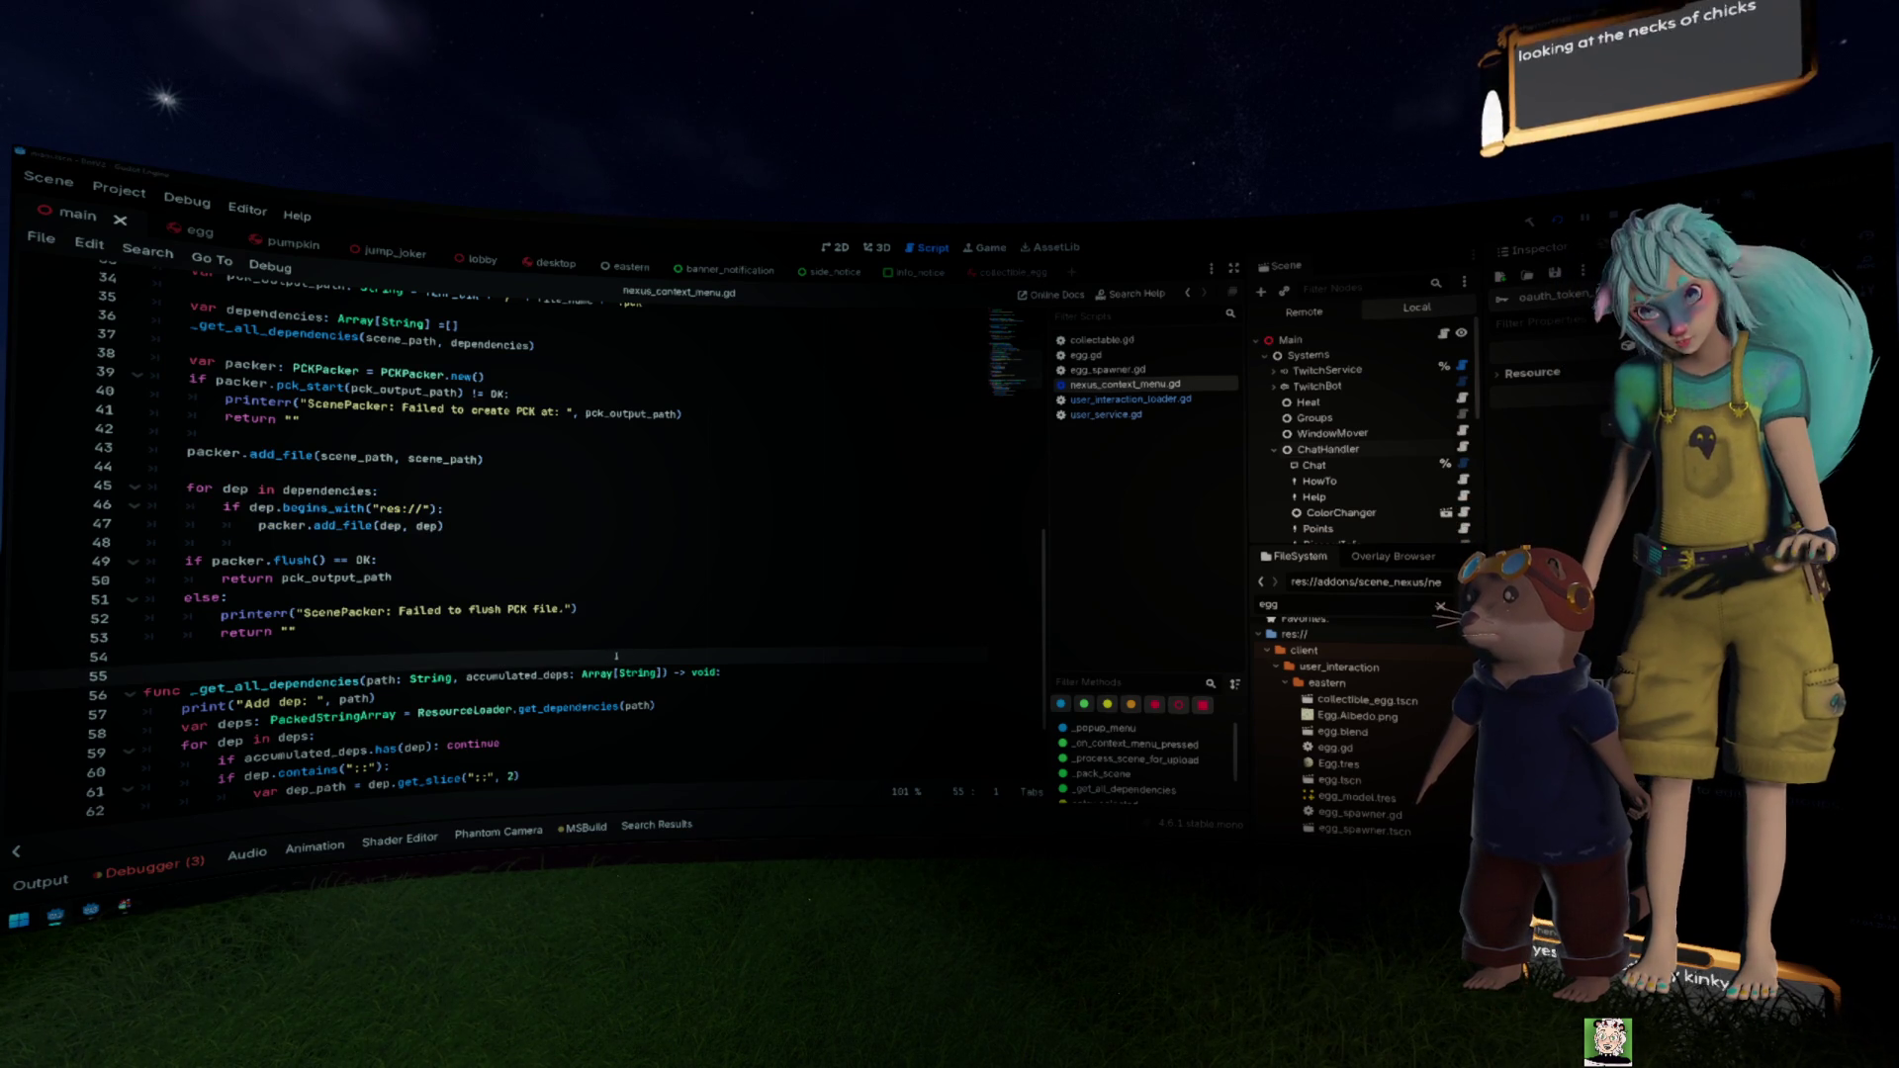
key("alt+Tab")
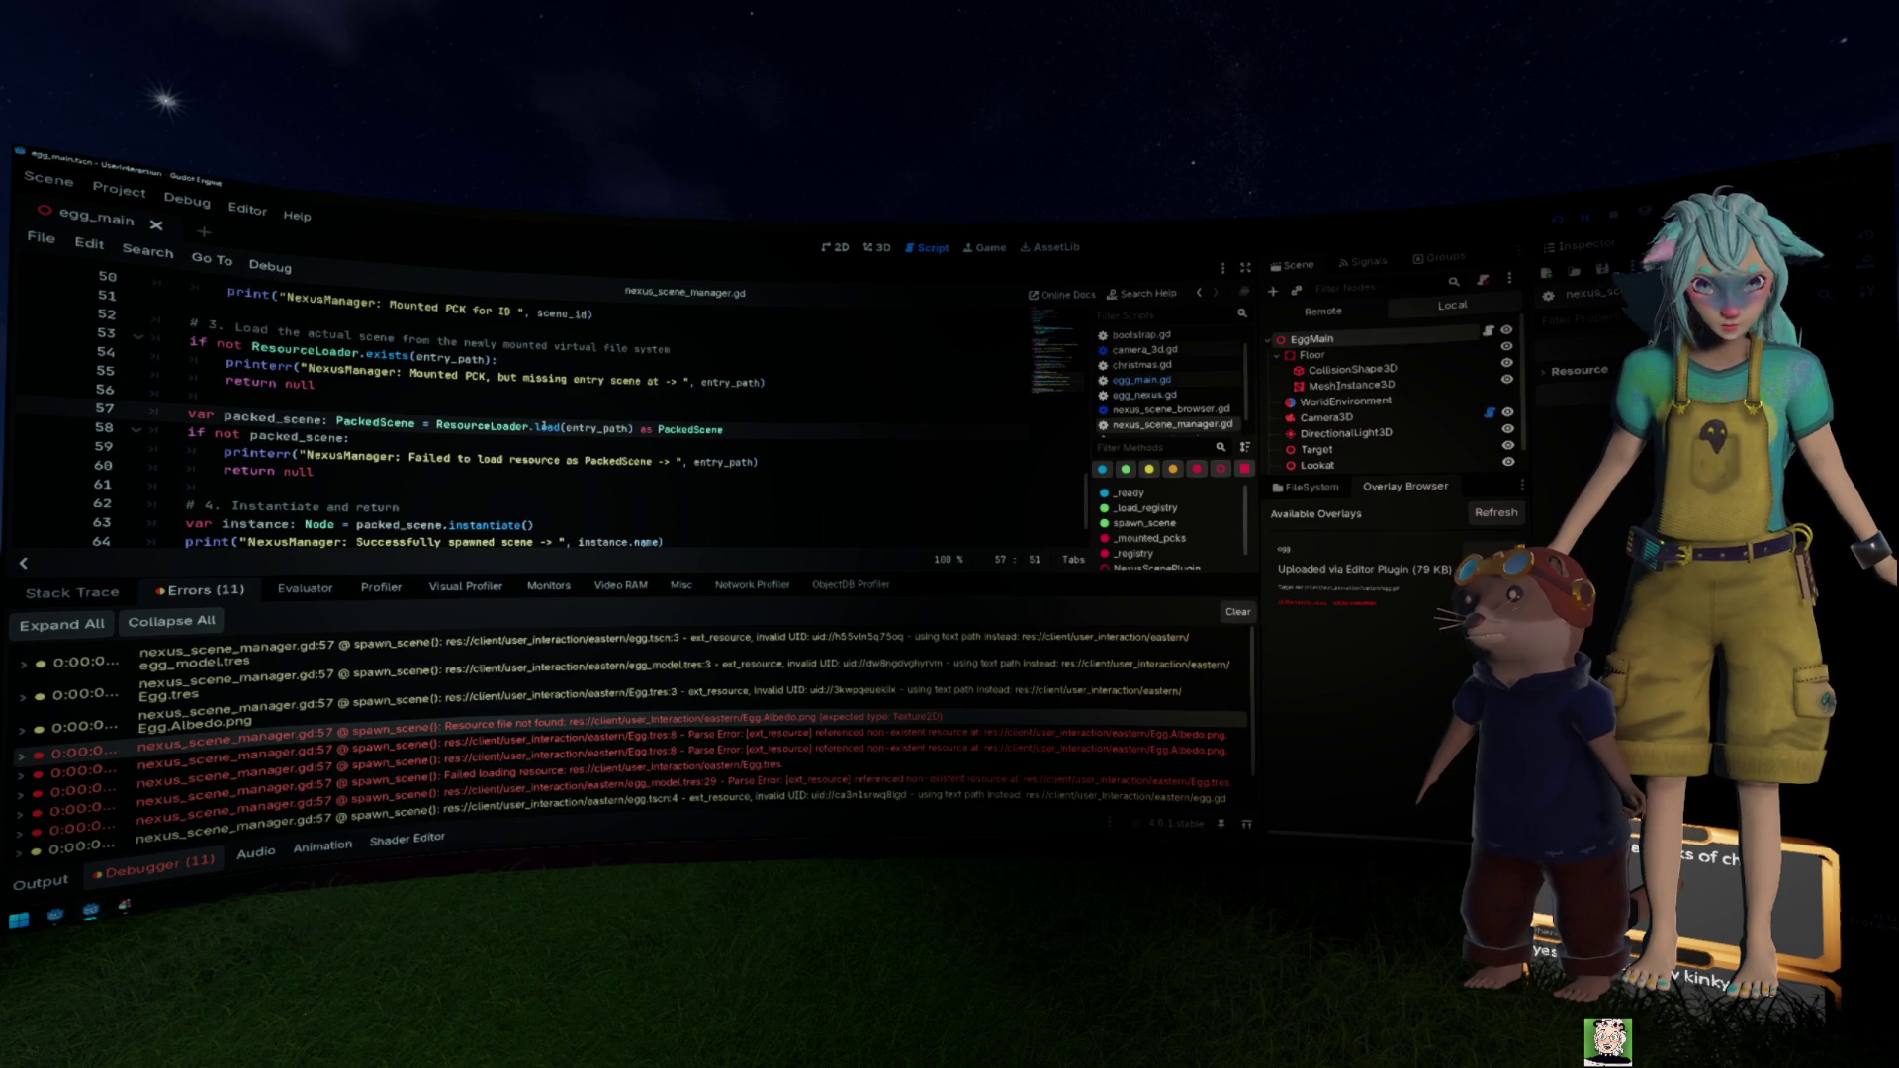
left_click(547, 425)
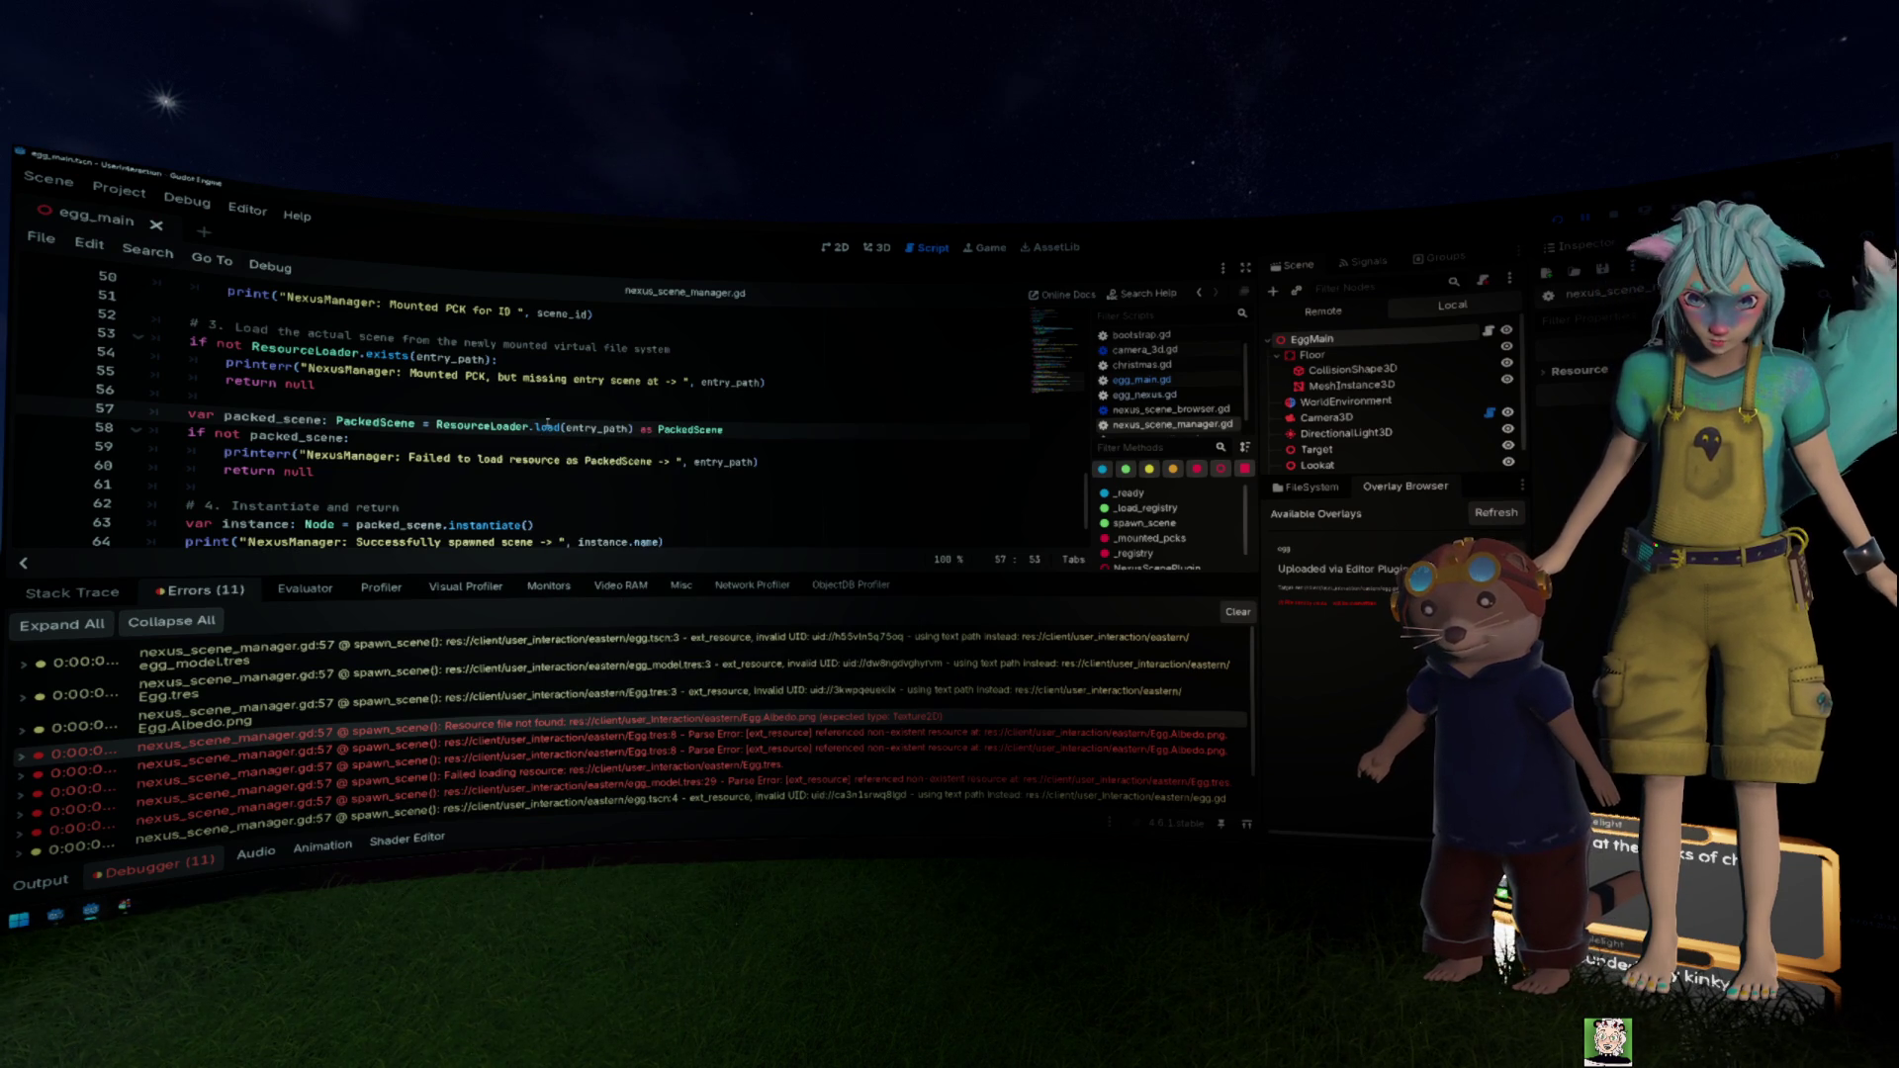
mouse_move(547, 425)
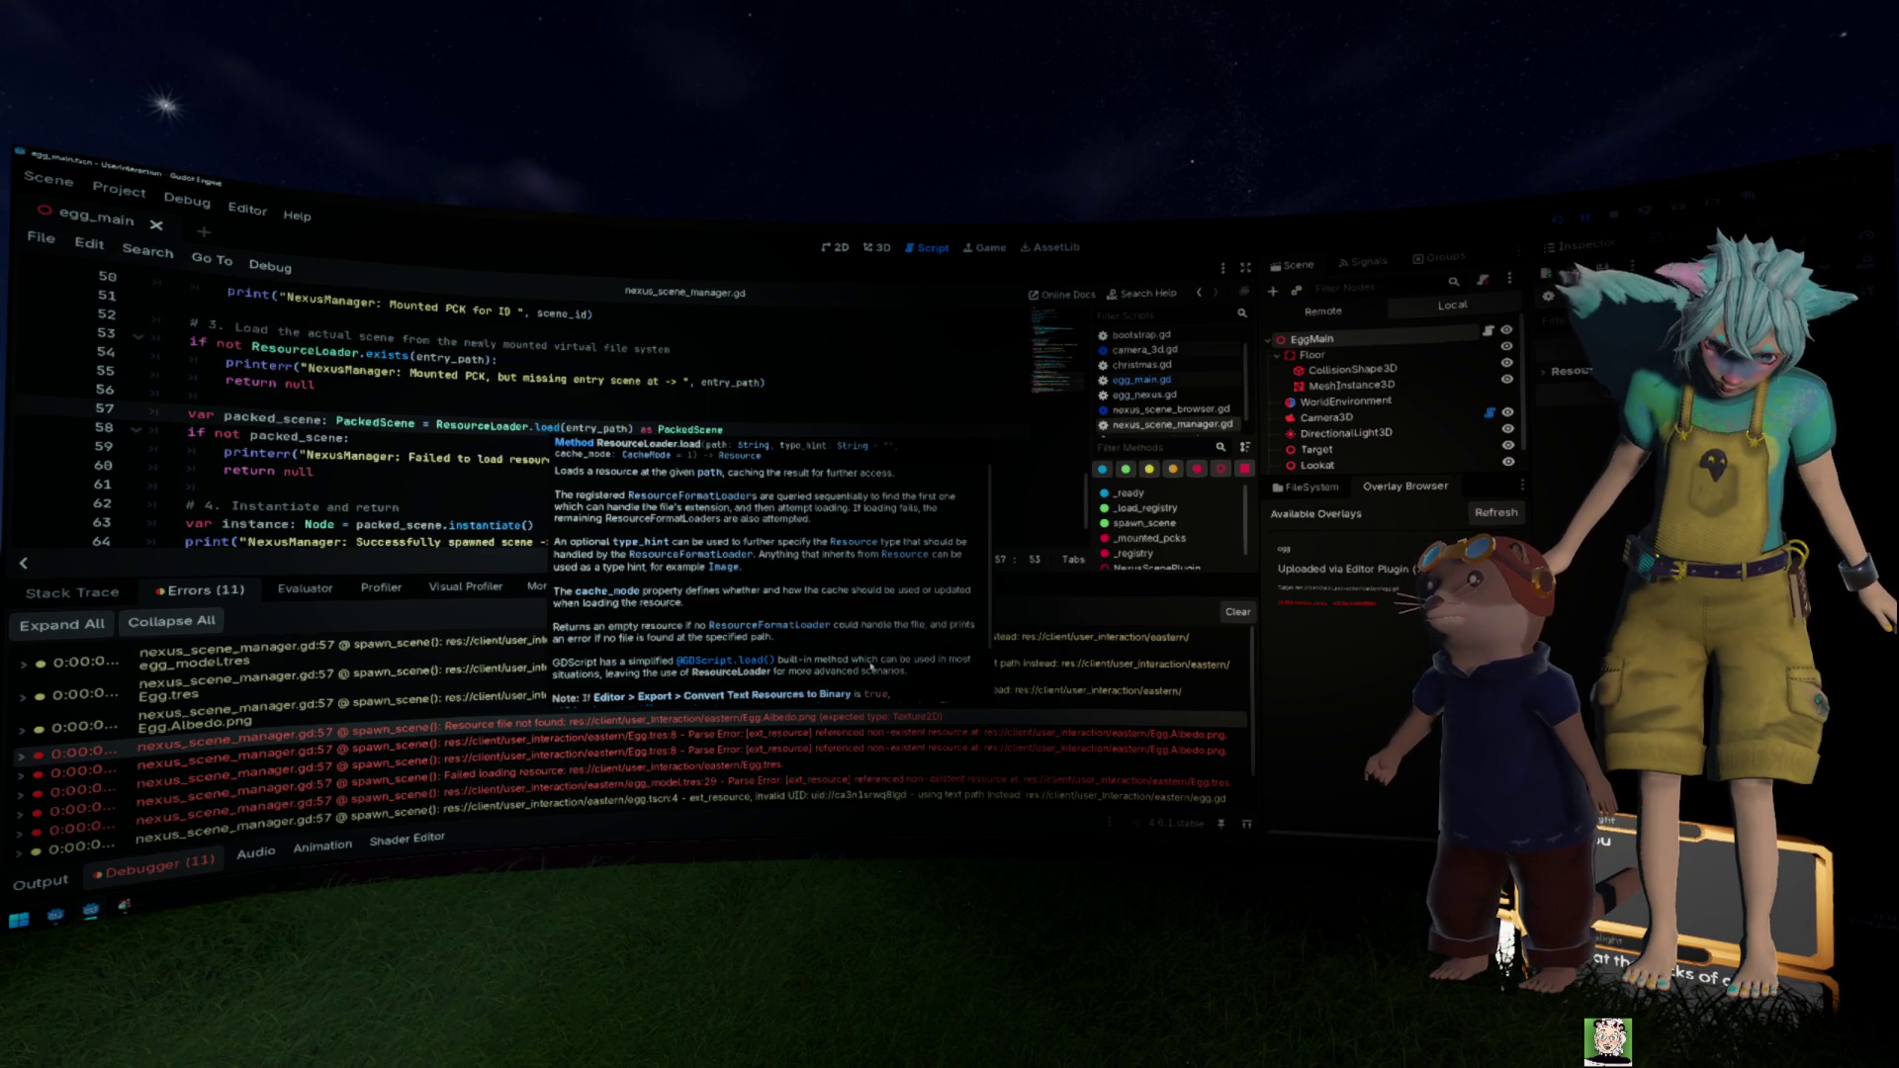
scroll(895, 660, "down", 1)
scroll(895, 660, "down", 2)
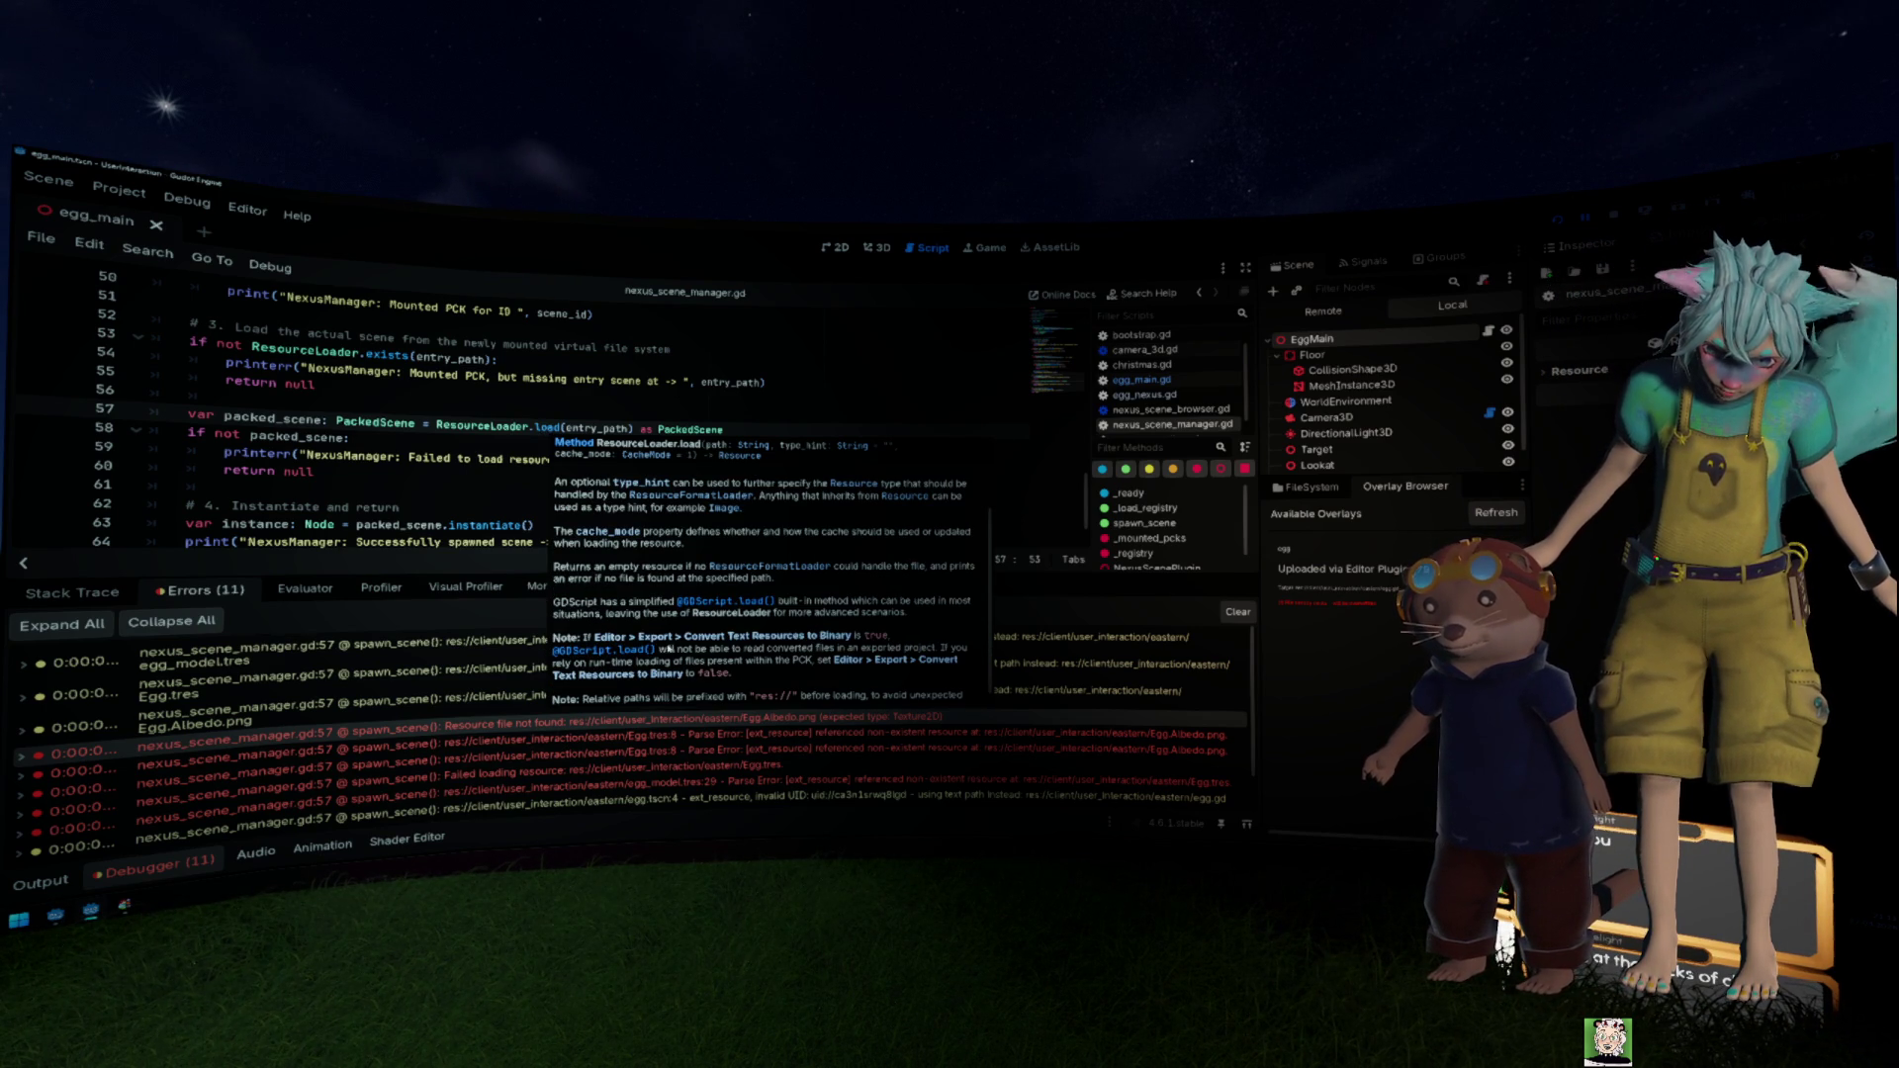
scroll(790, 621, "down", 2)
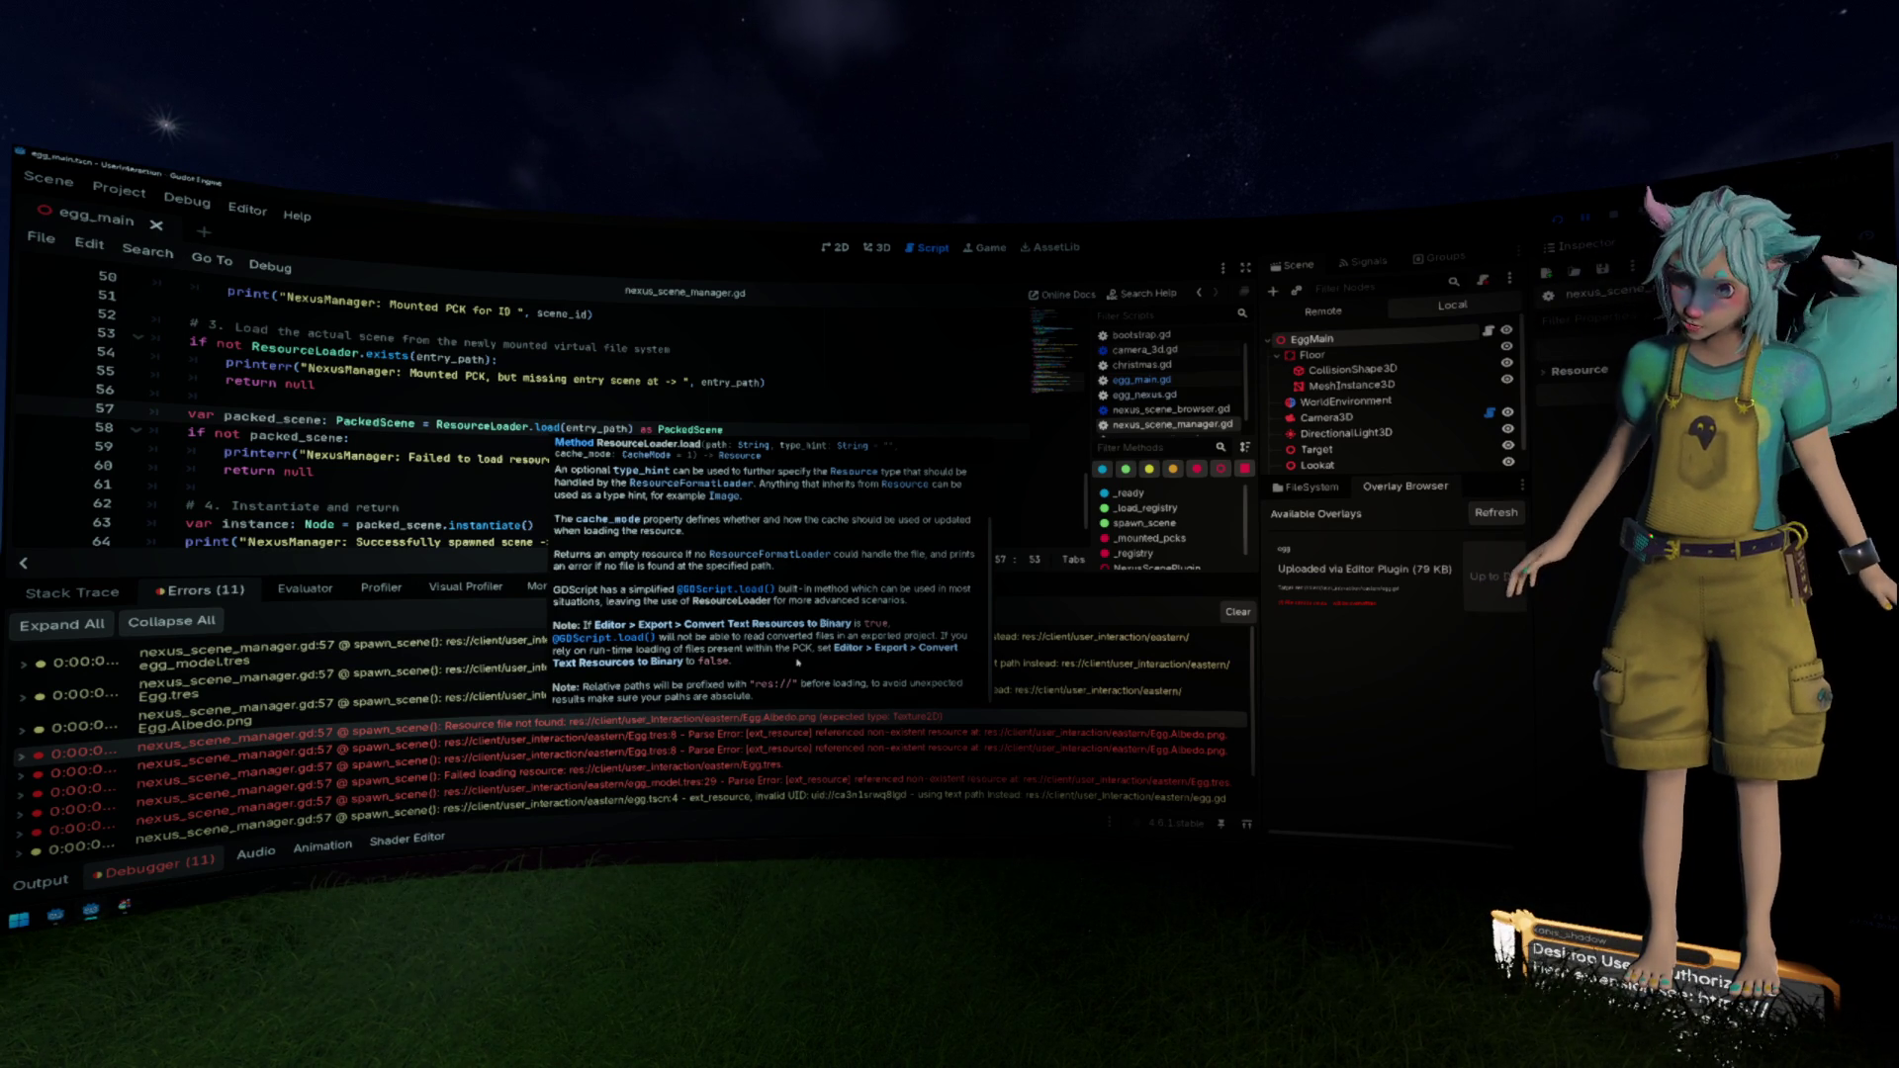
scroll(797, 662, "up", 3)
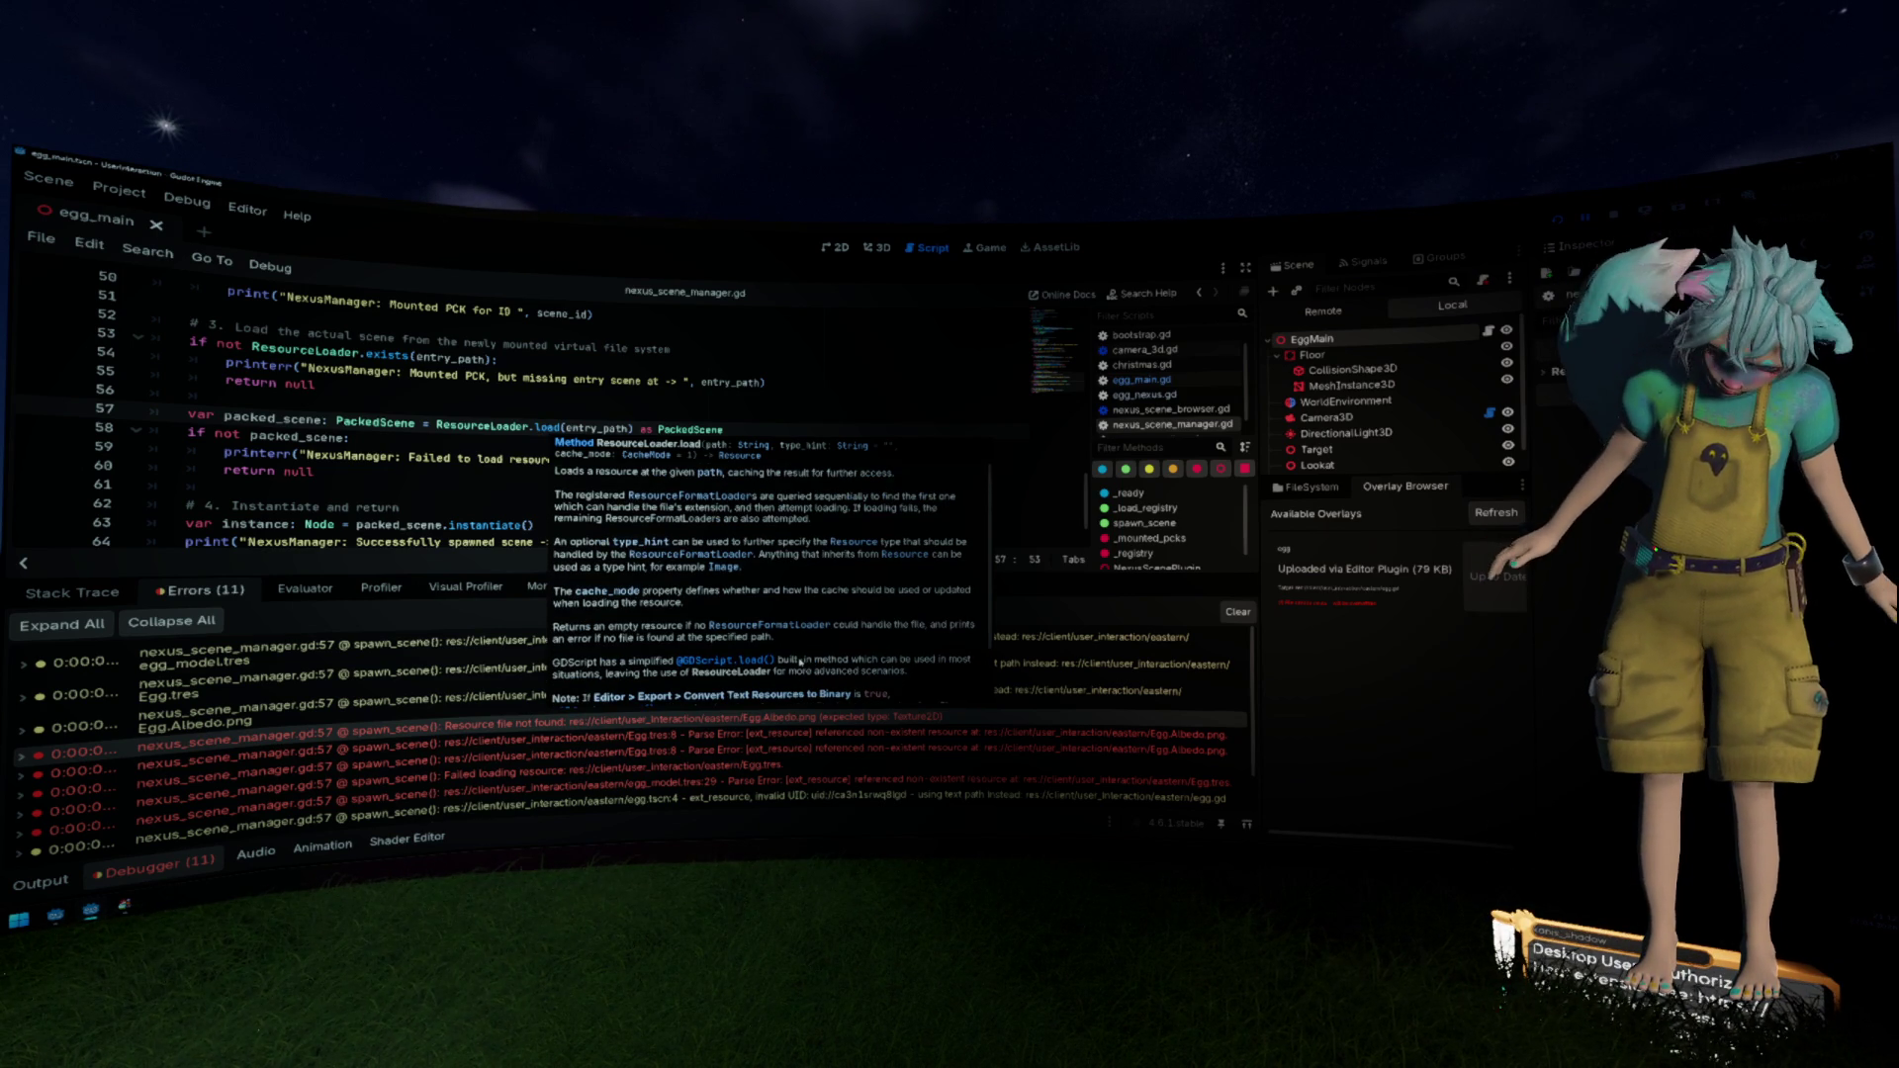
left_click(227, 384)
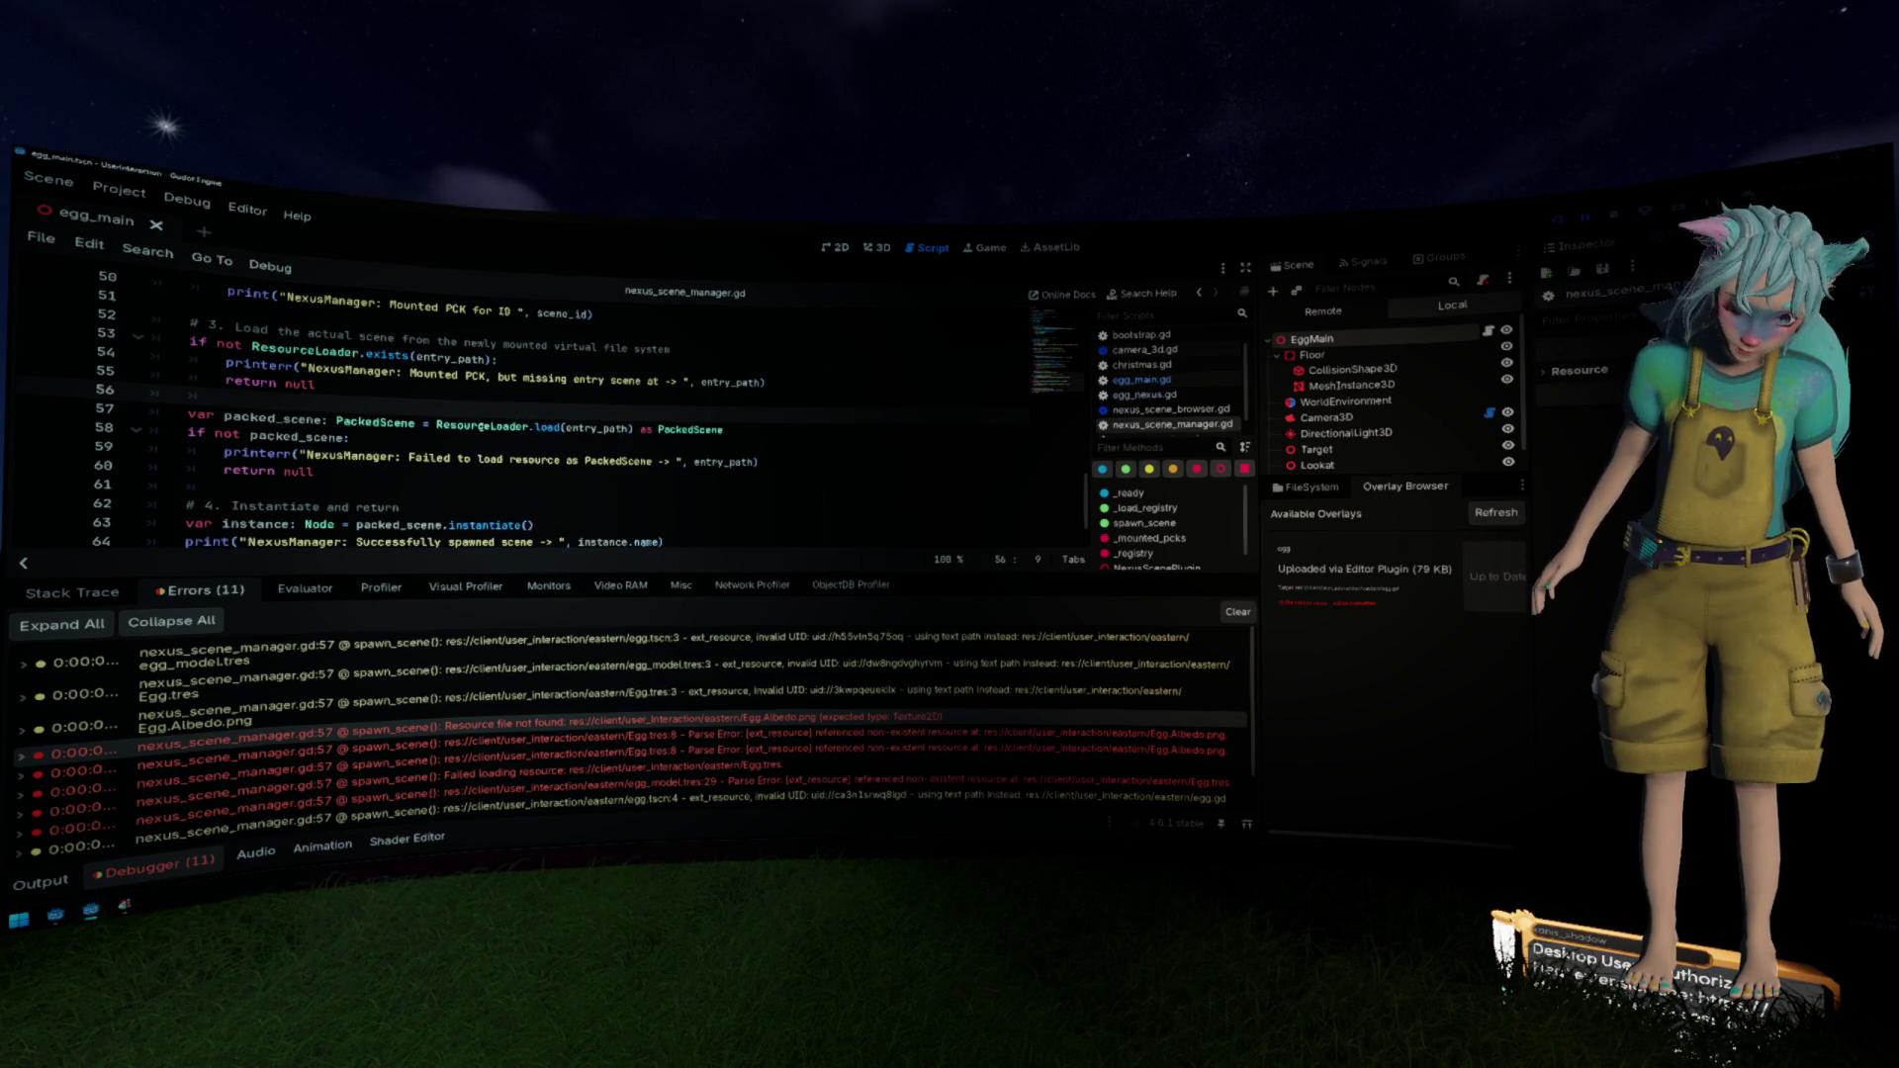
Step: Inspect the spawn_scene error rows, including the Egg.tres parse error and missing Egg.Albedo.png texture
mouse_move(484, 426)
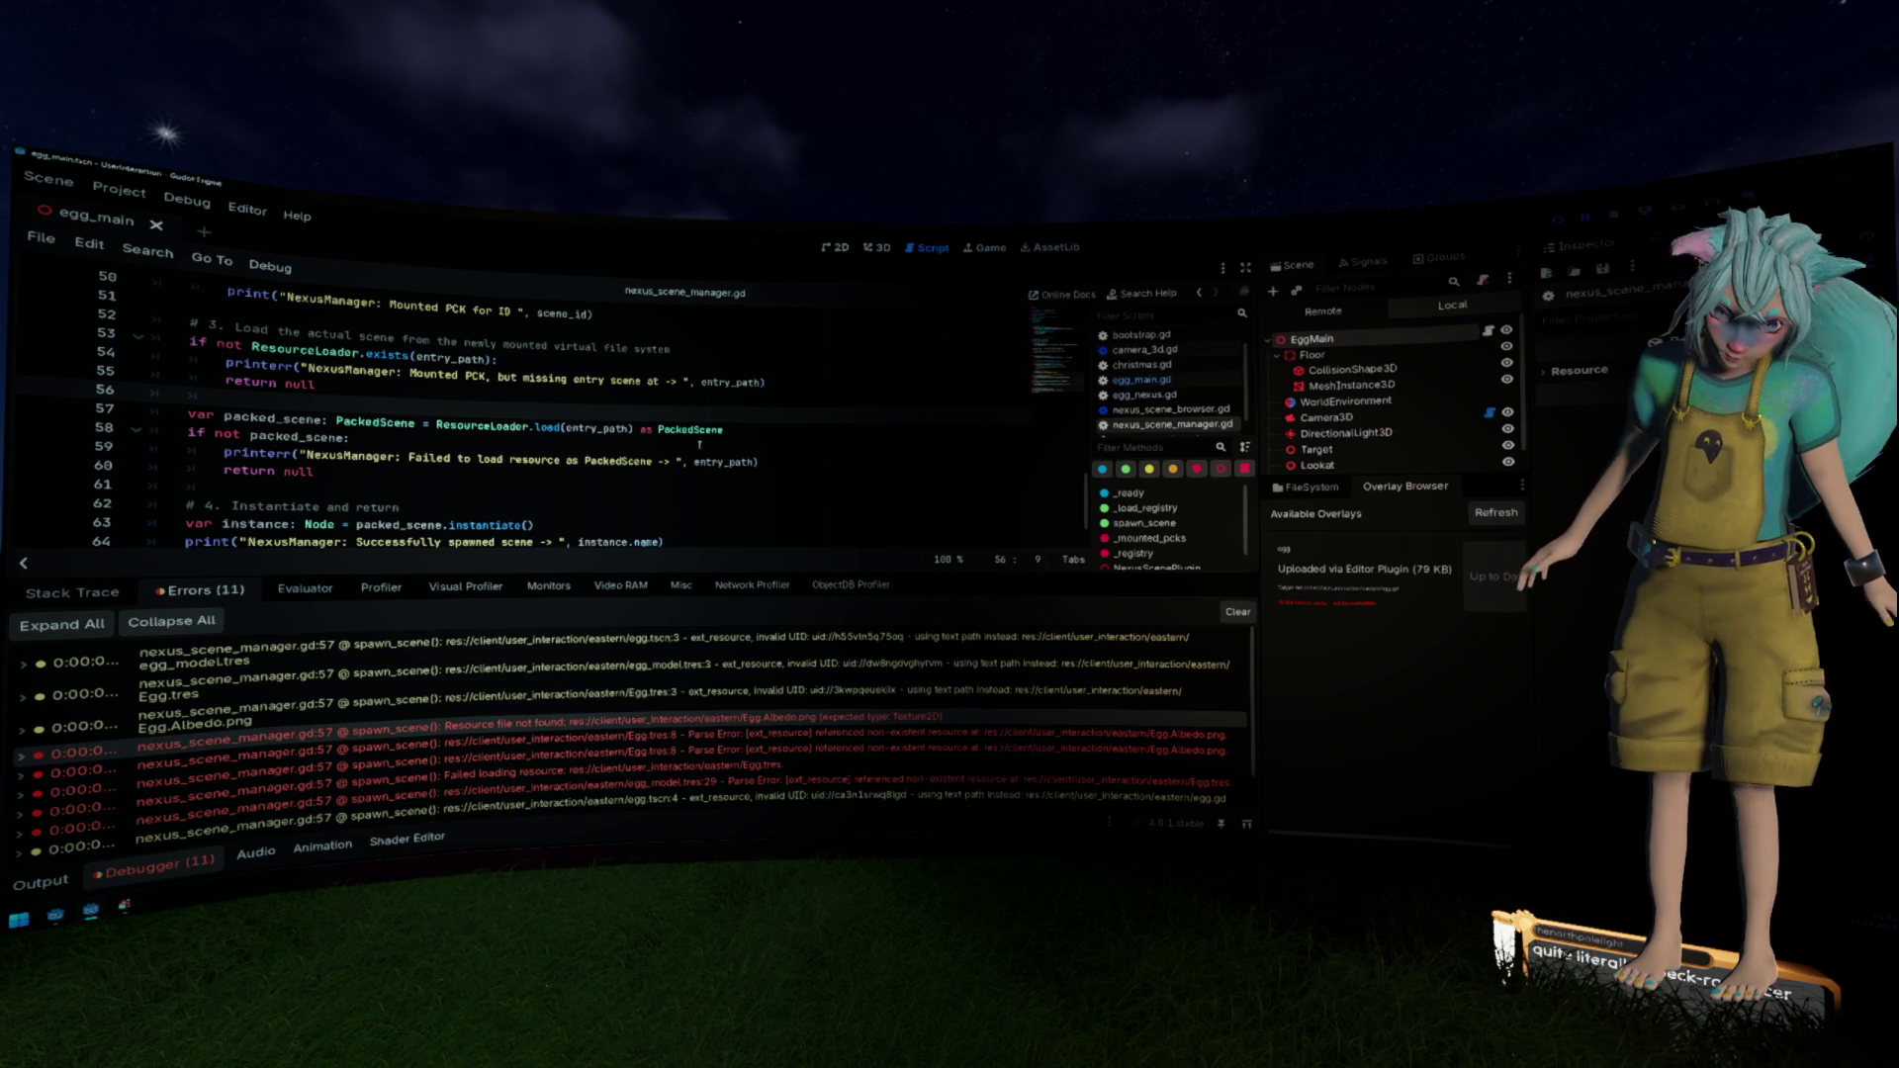
scroll(800, 651, "down", 1)
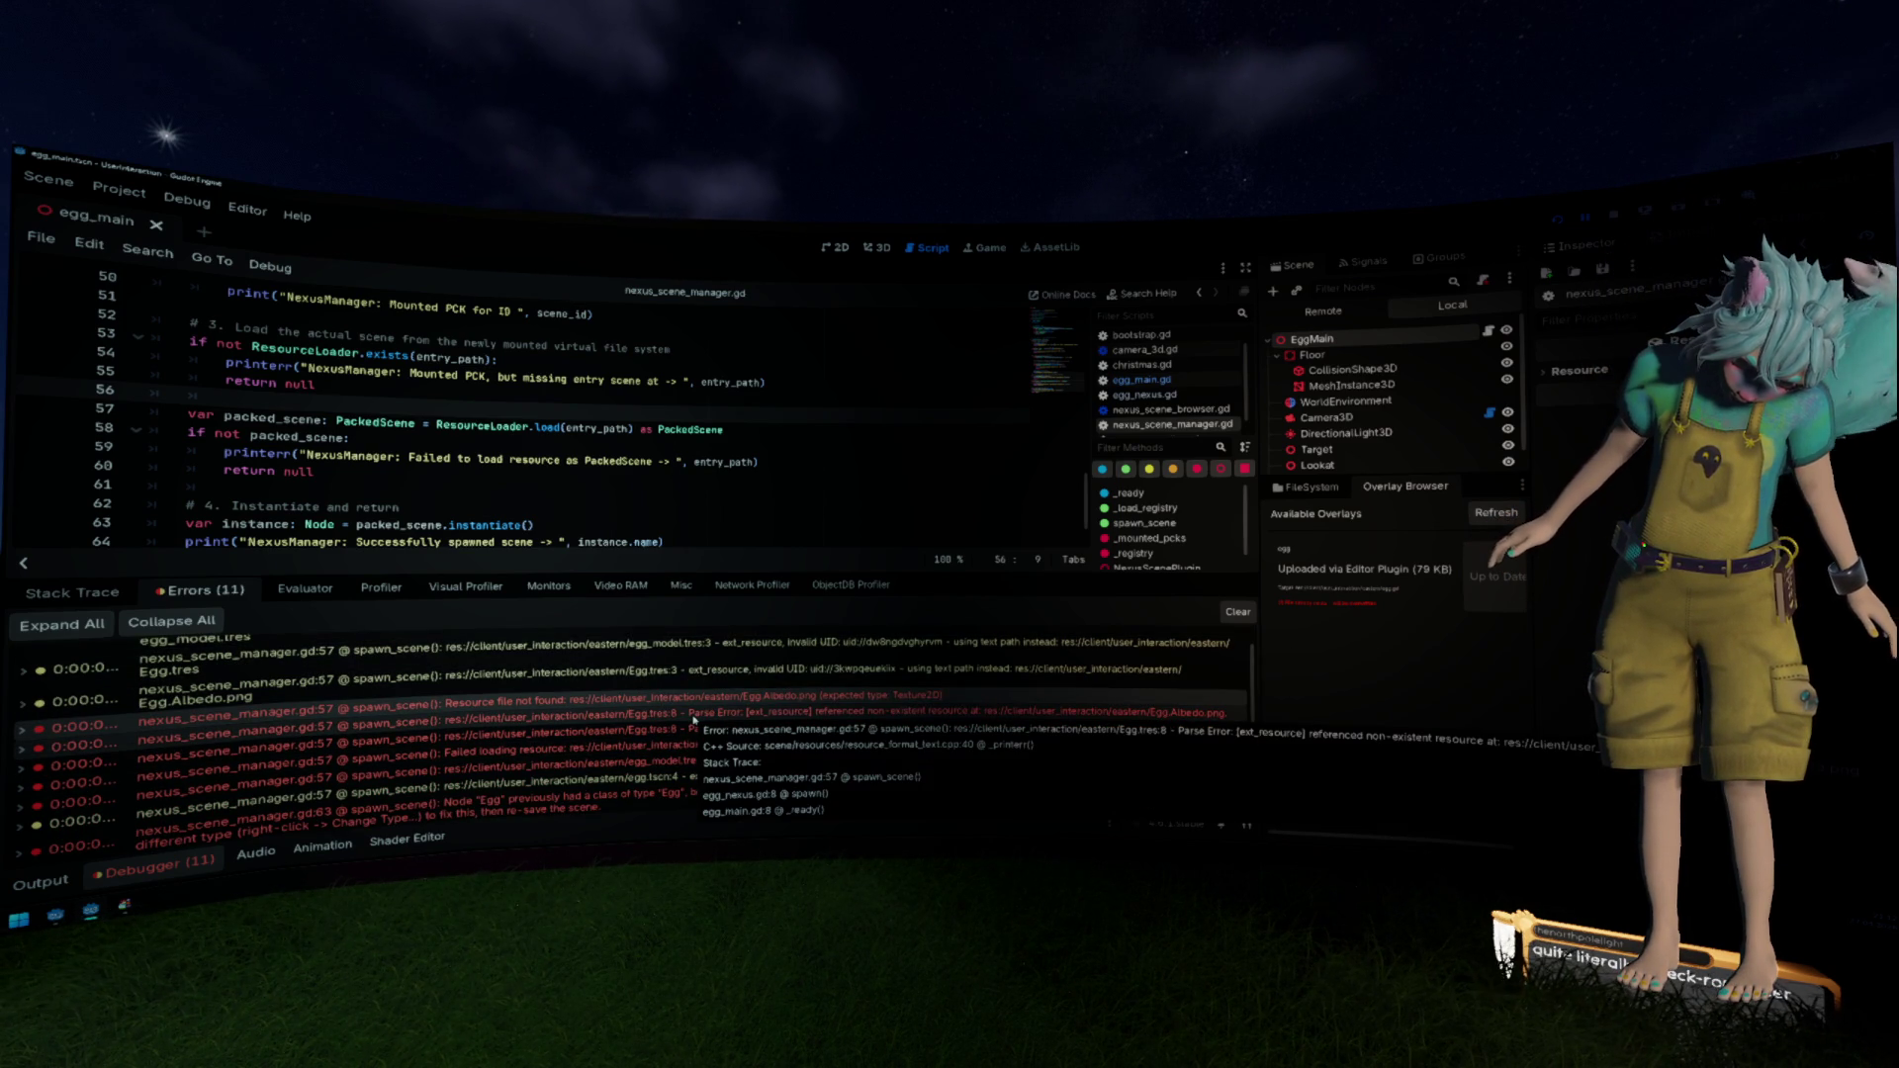
left_click(694, 720)
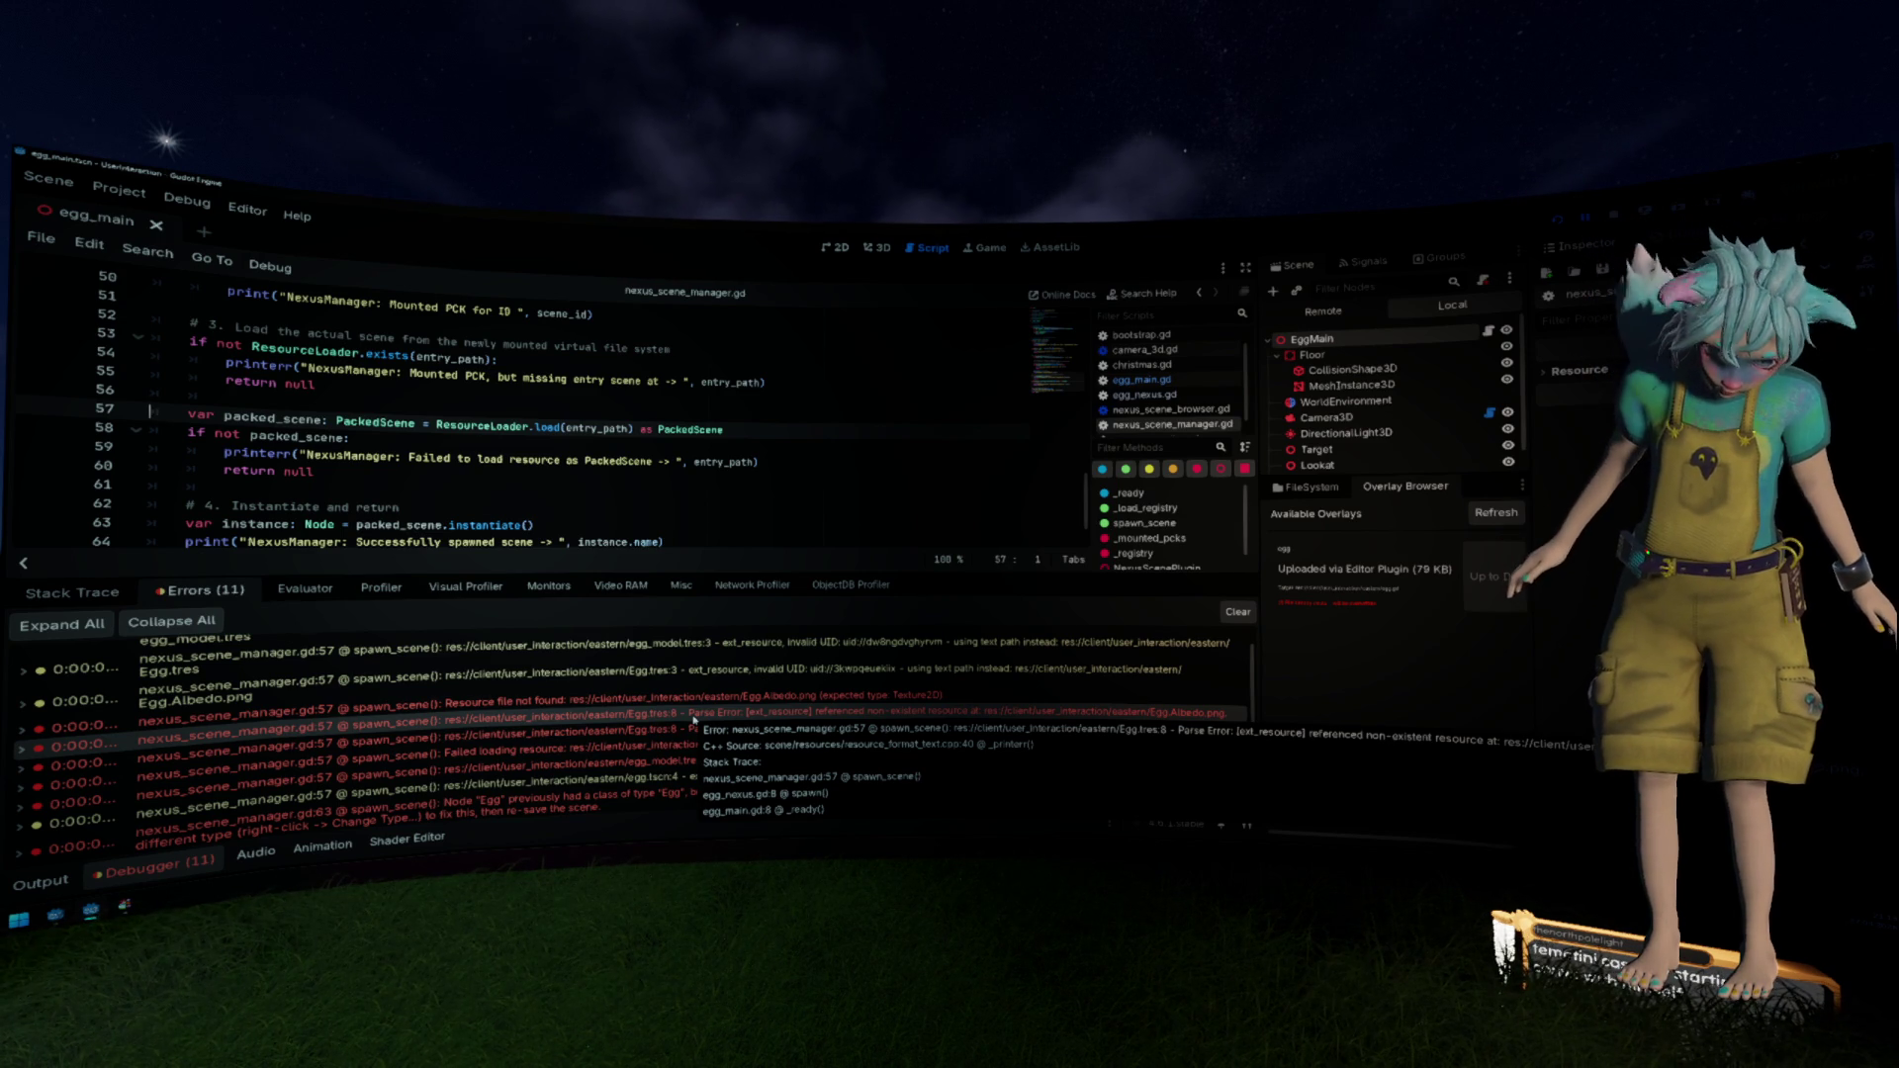
scroll(694, 720, "down", 1)
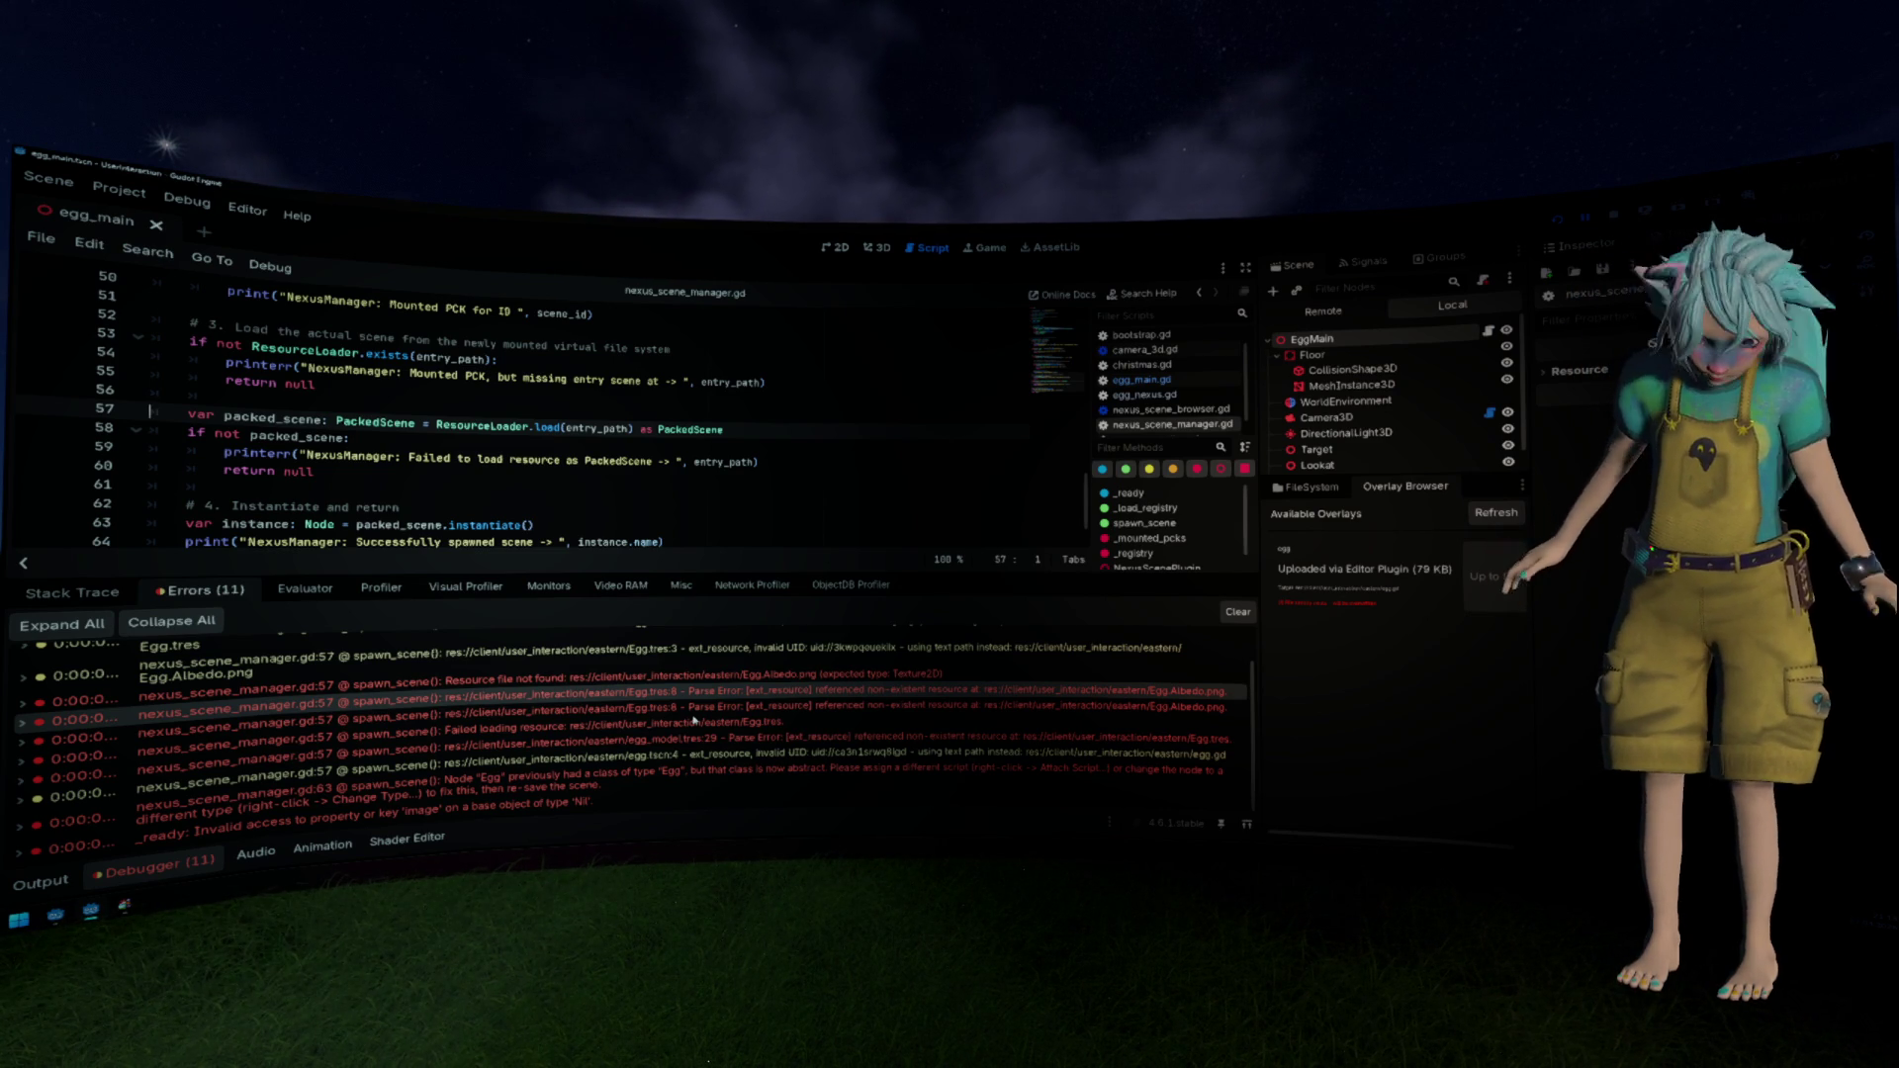
scroll(694, 719, "up", 2)
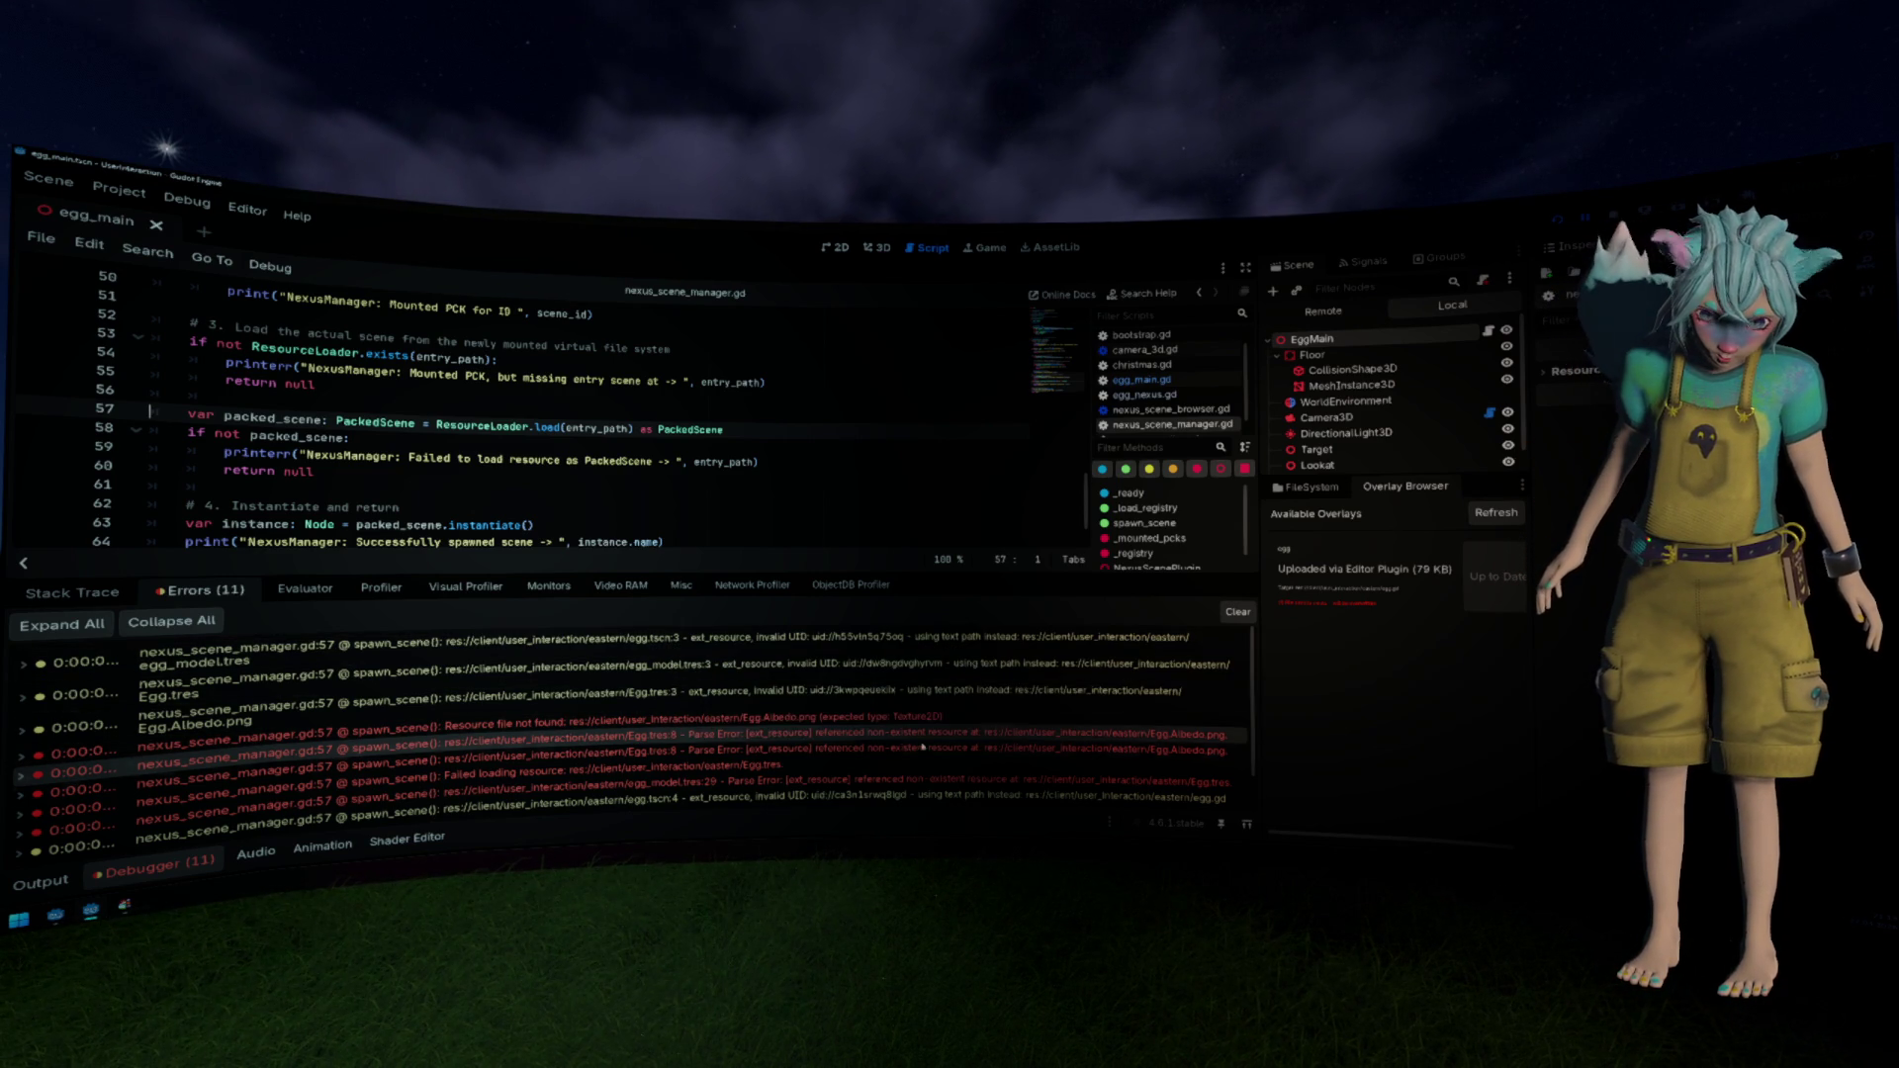
mouse_move(874, 740)
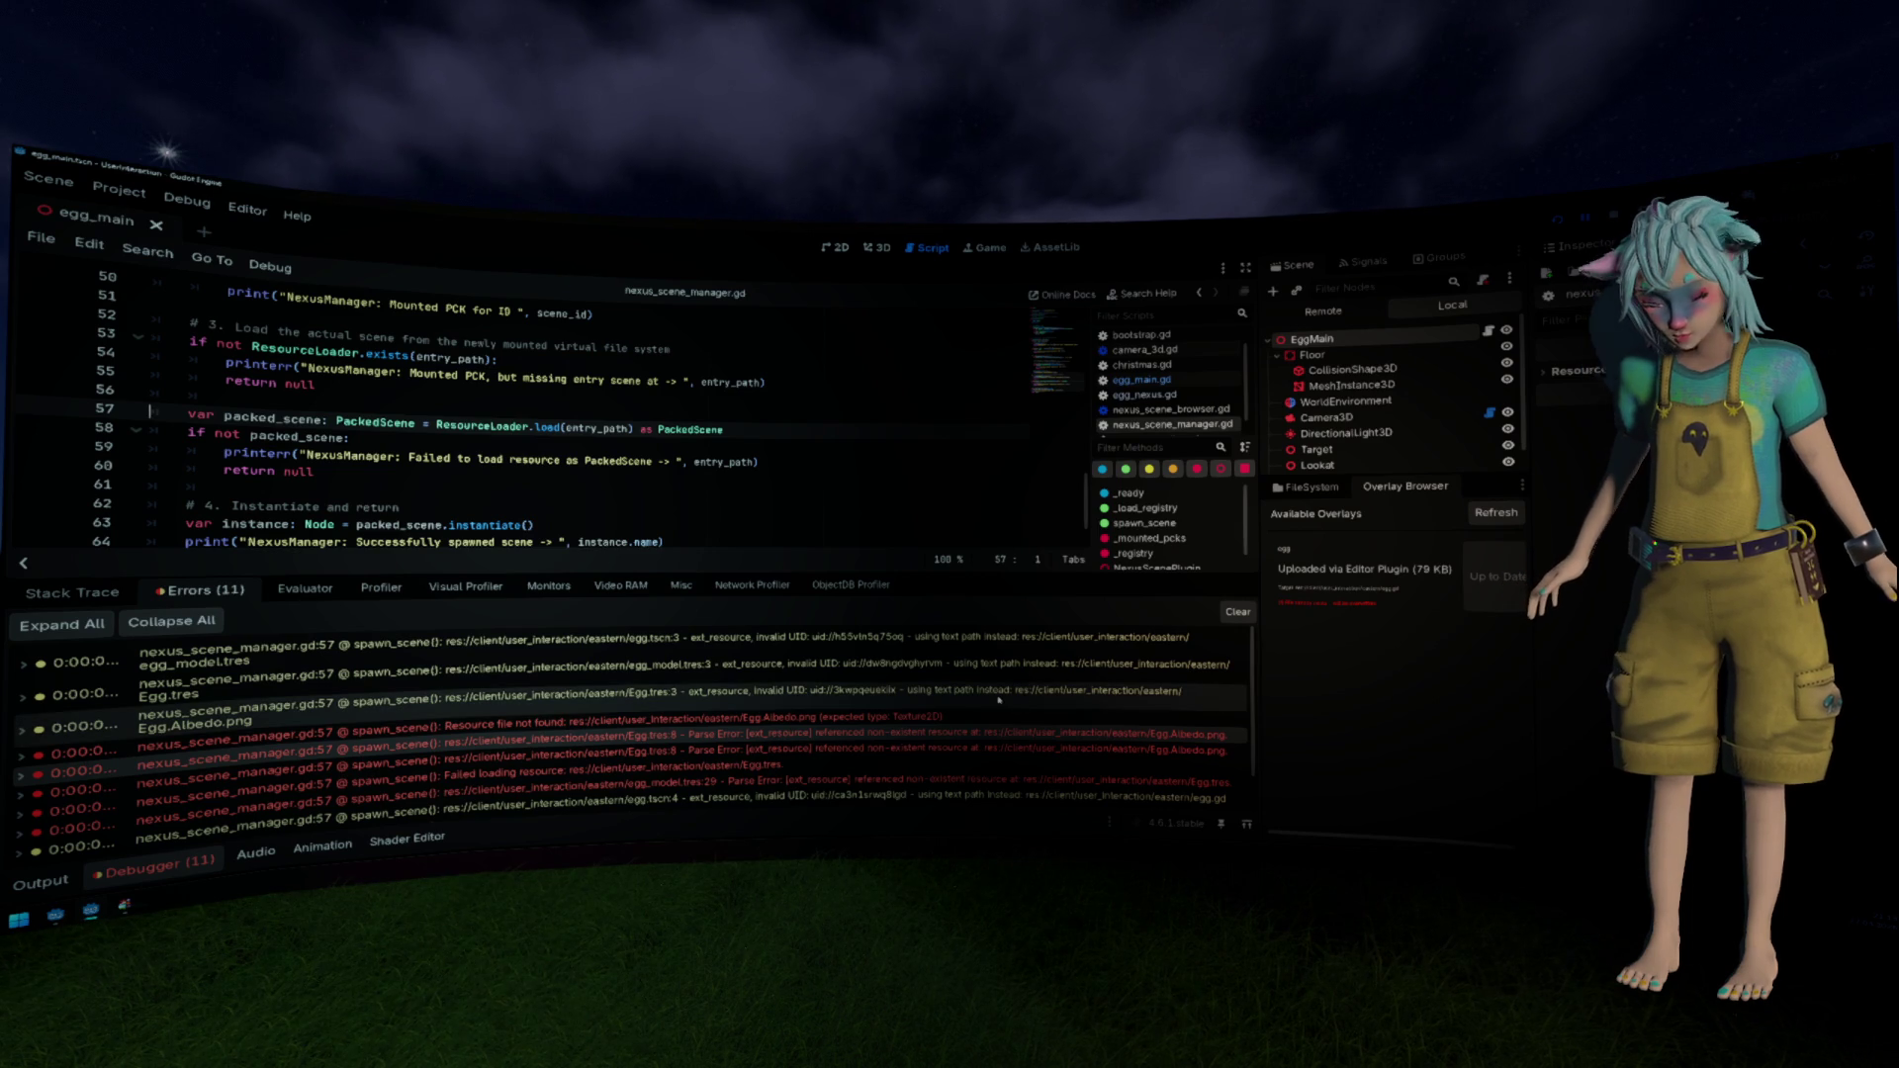
mouse_move(1007, 653)
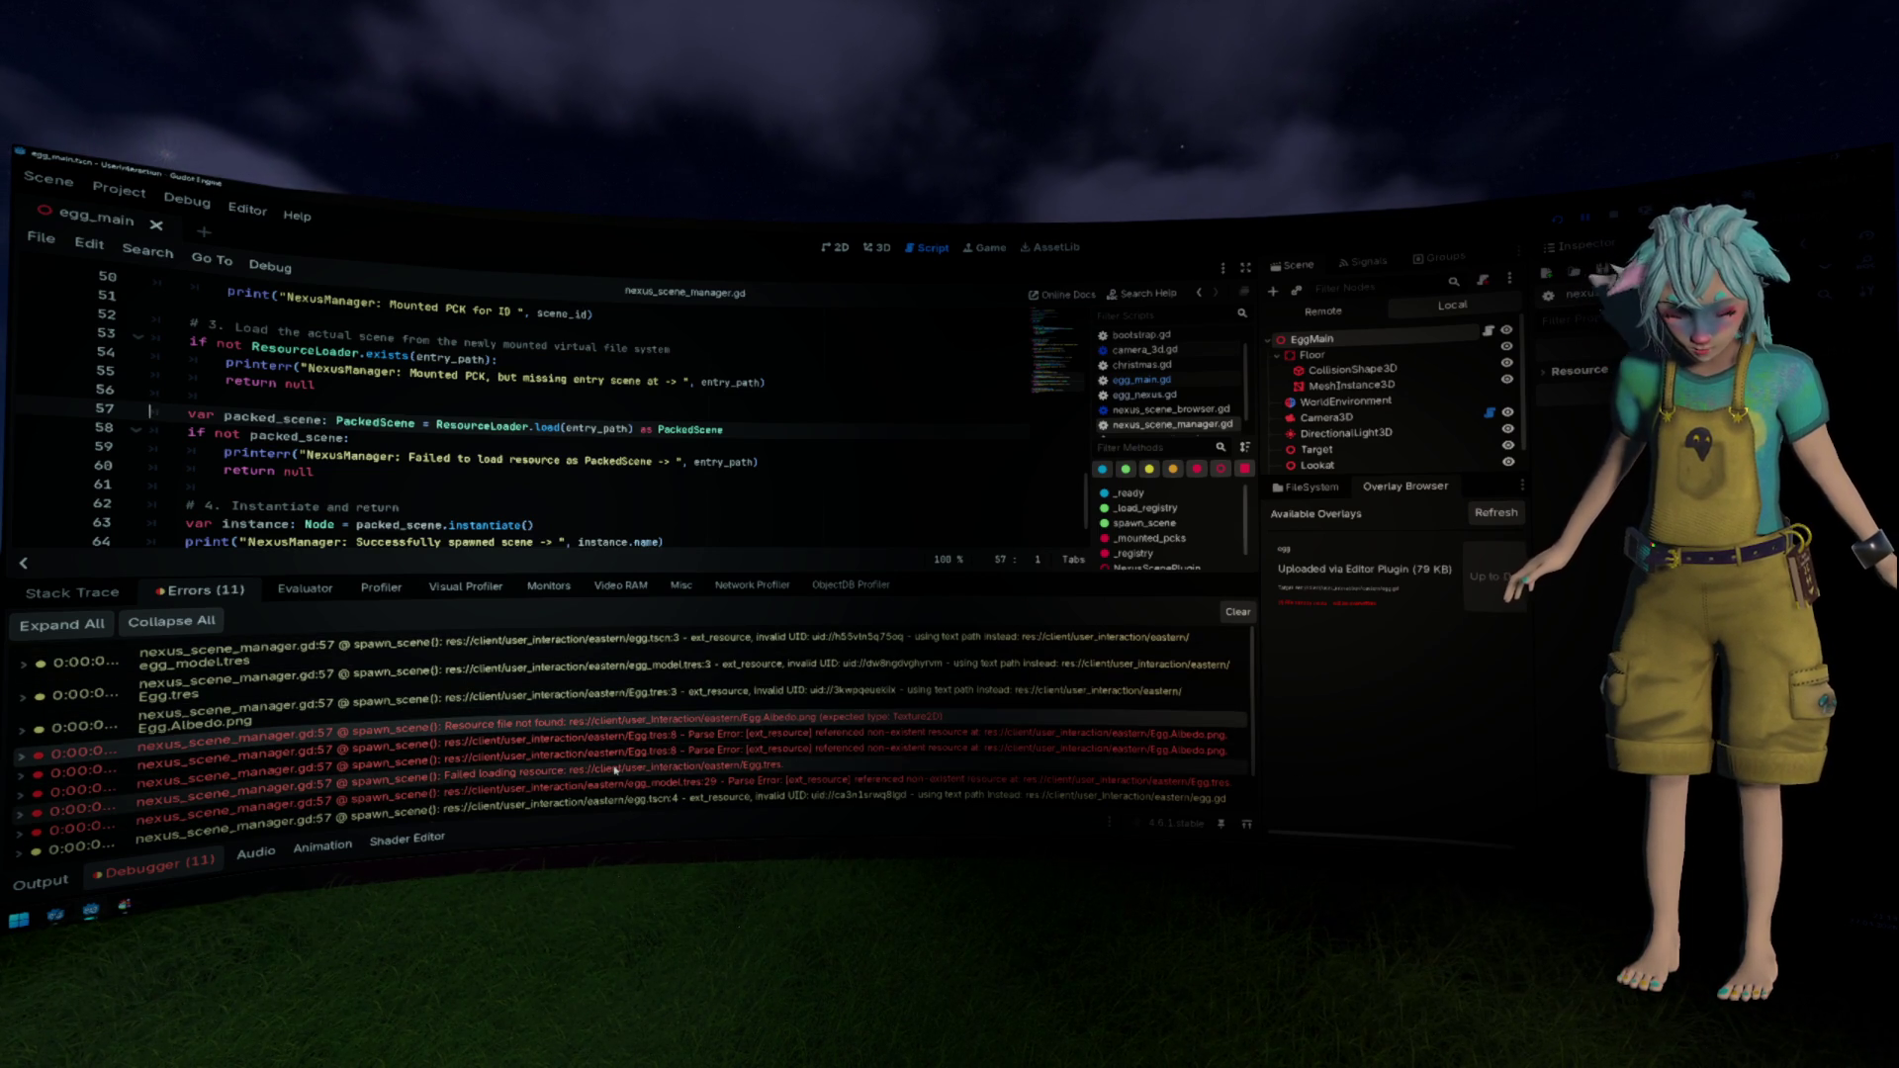
mouse_move(620, 771)
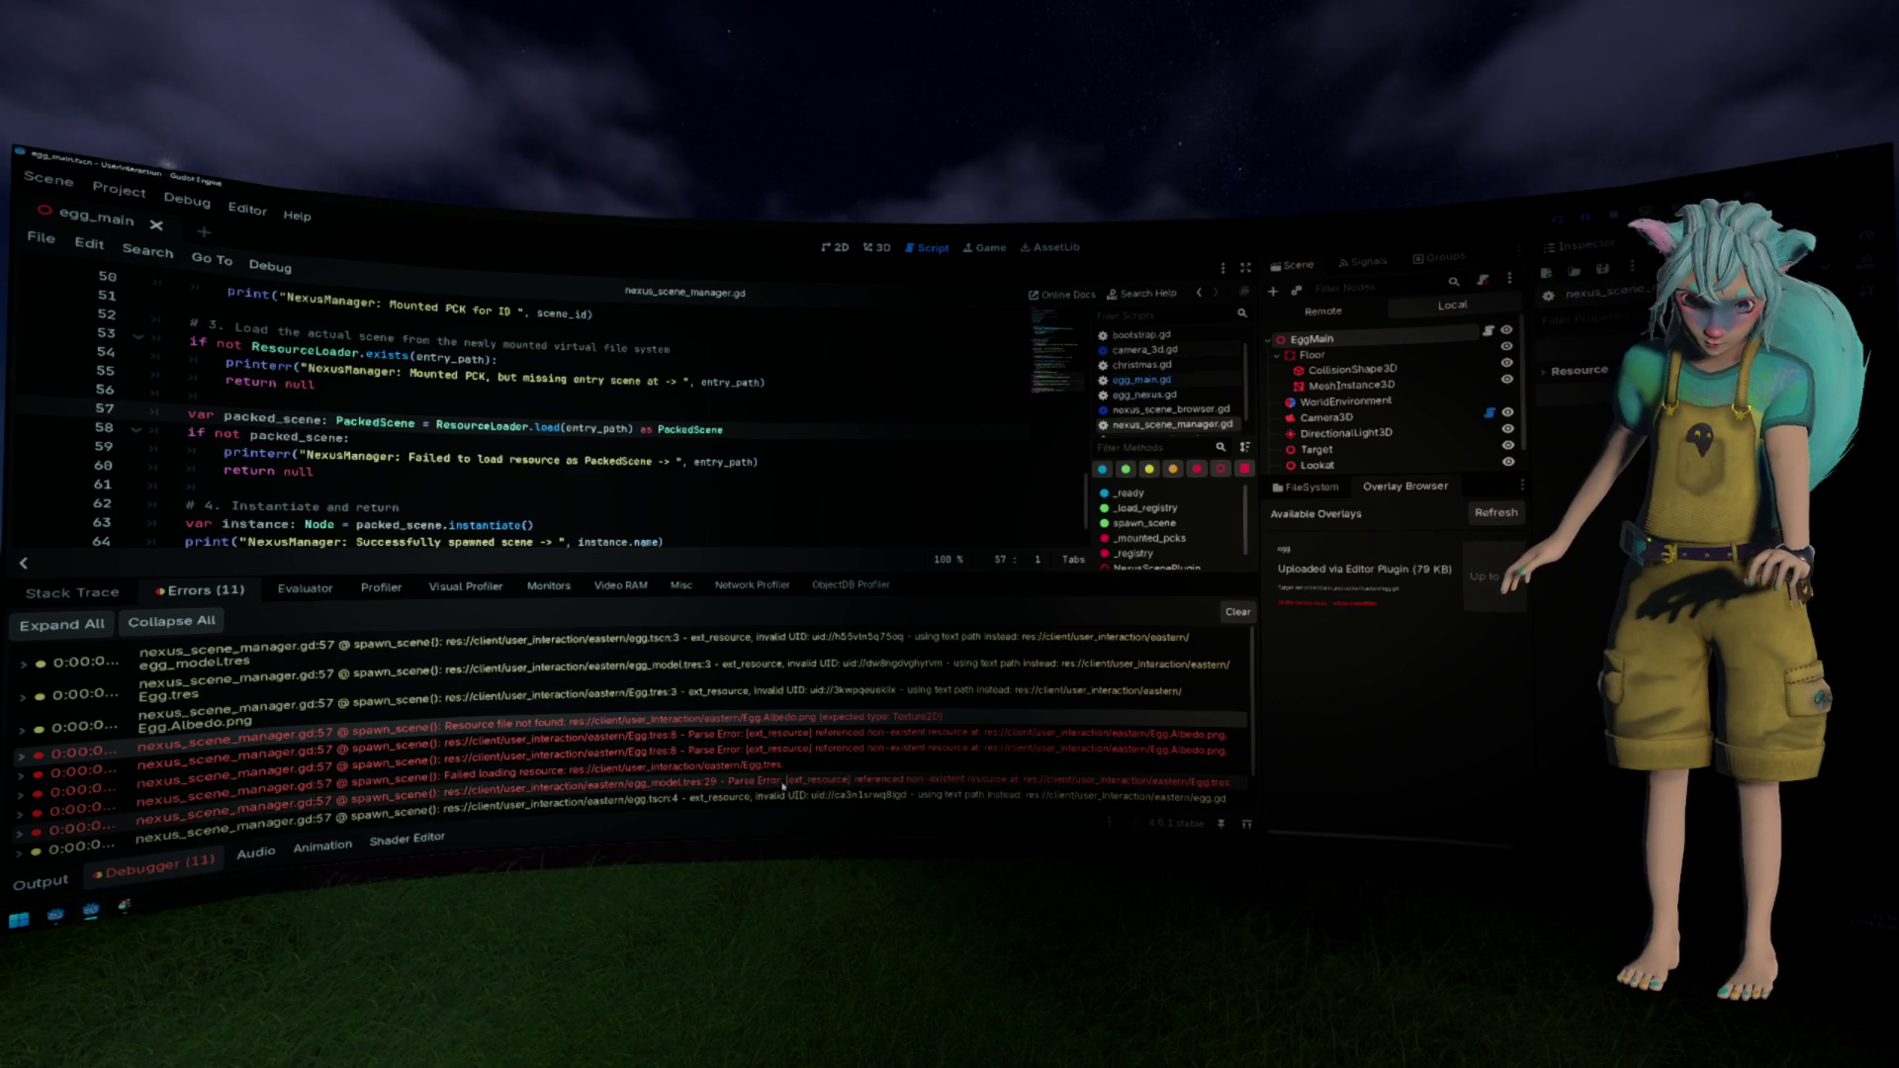
scroll(787, 782, "down", 1)
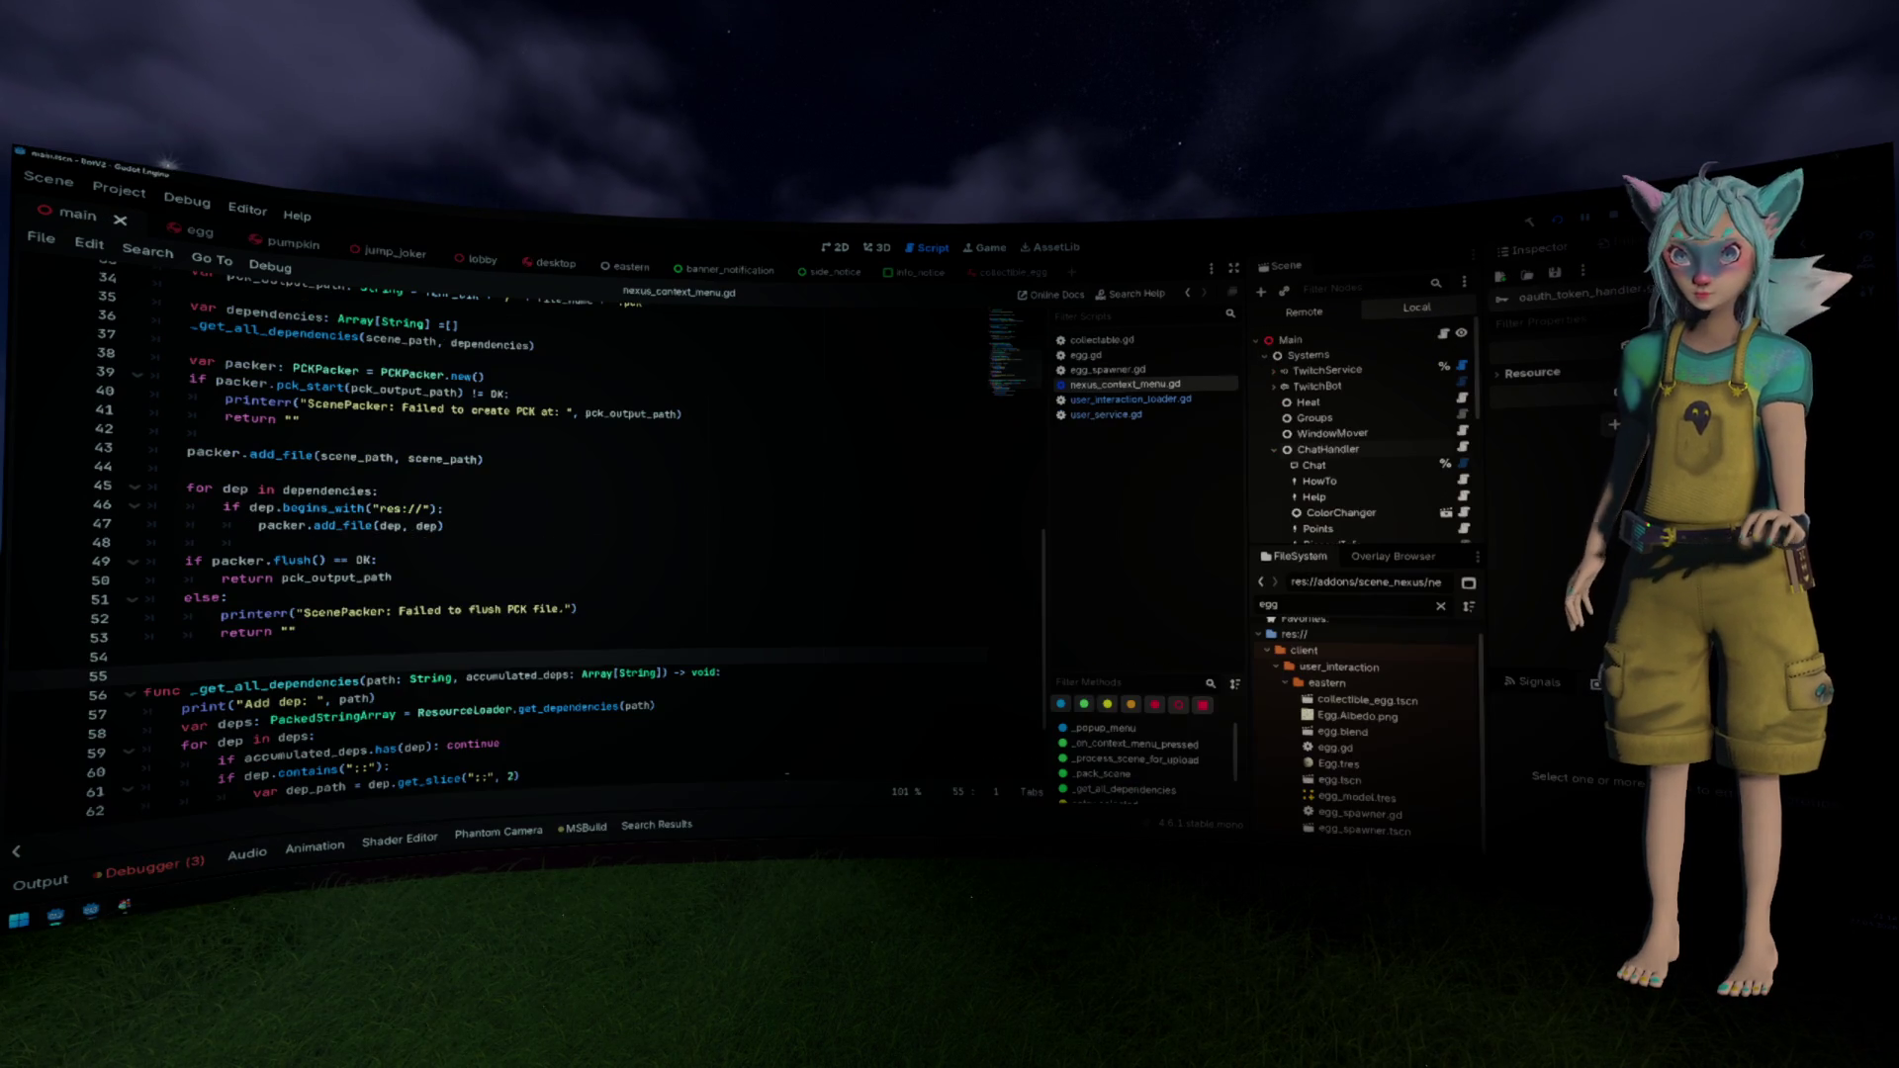
Step: Jump to the _get_all_dependencies definition and return to its call site
scroll(787, 773, "up", 3)
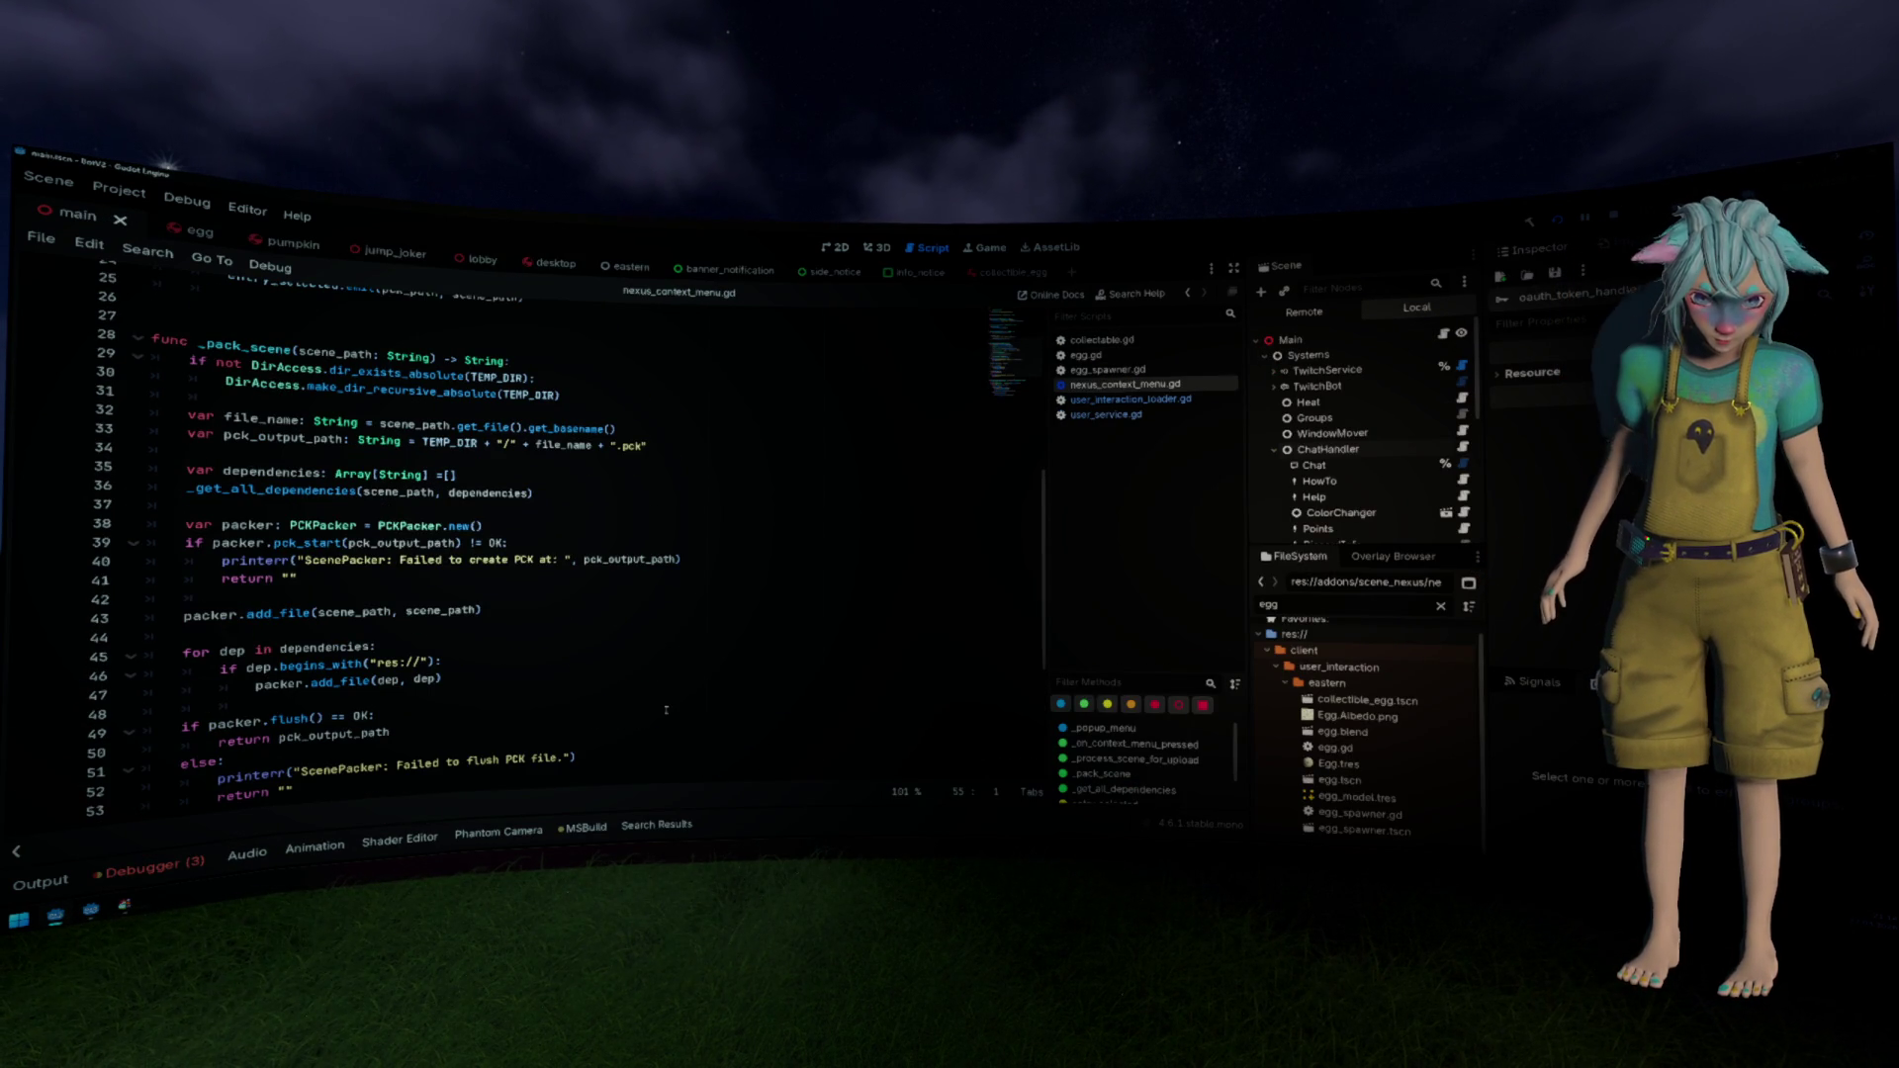
left_click(416, 597)
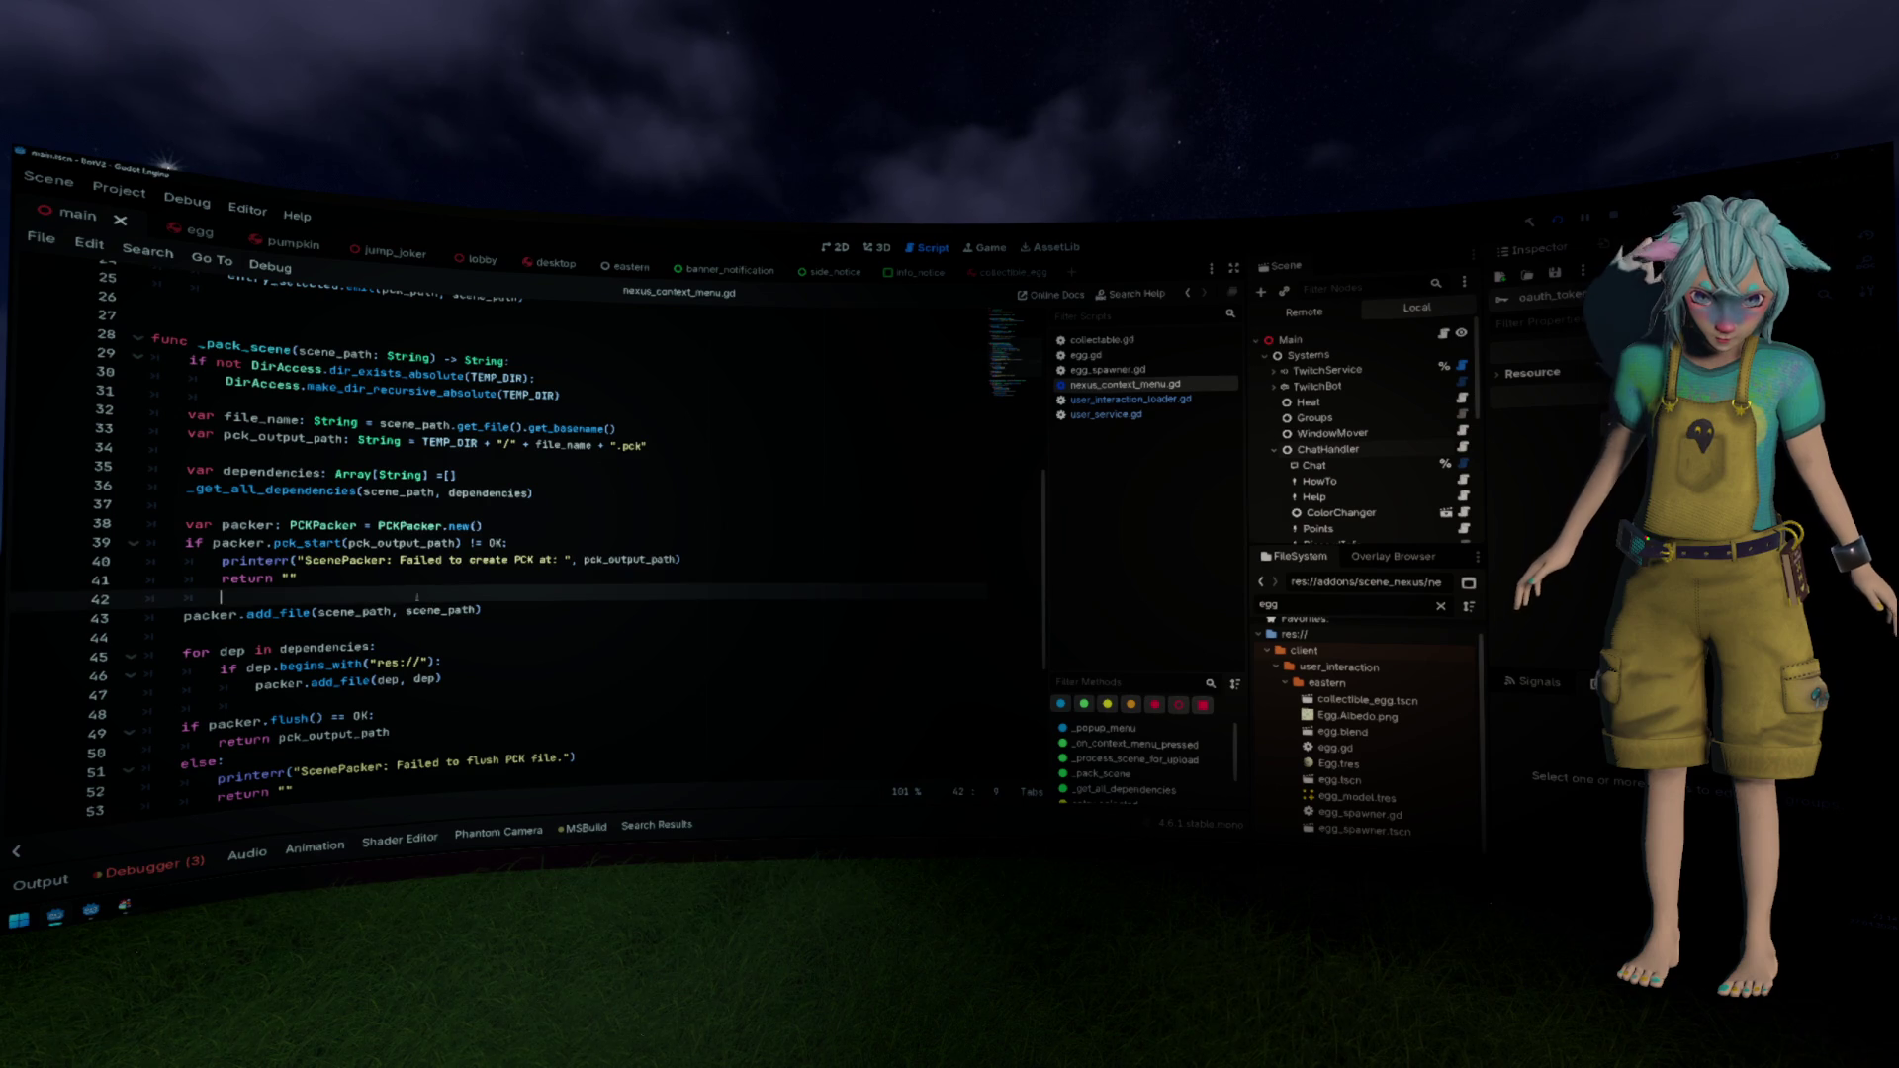
left_click(242, 491, "ctrl")
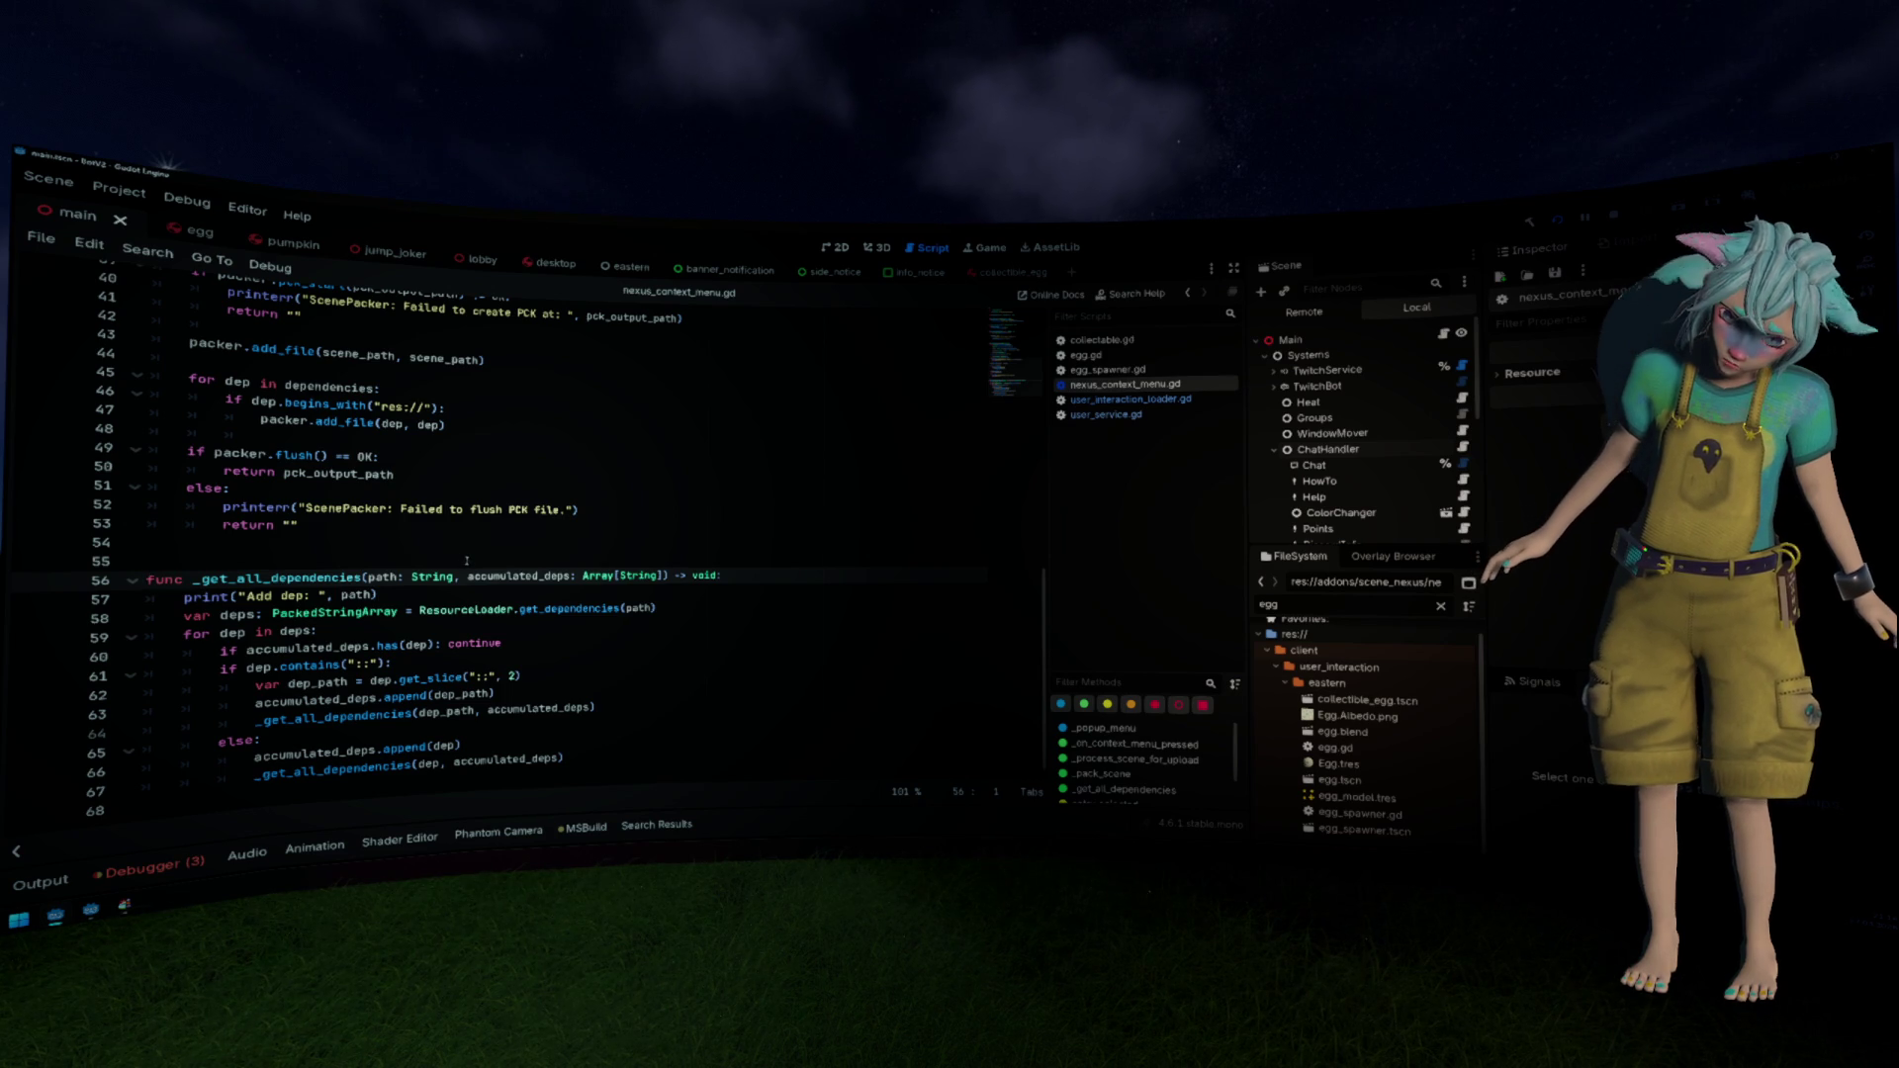
key("alt+Left")
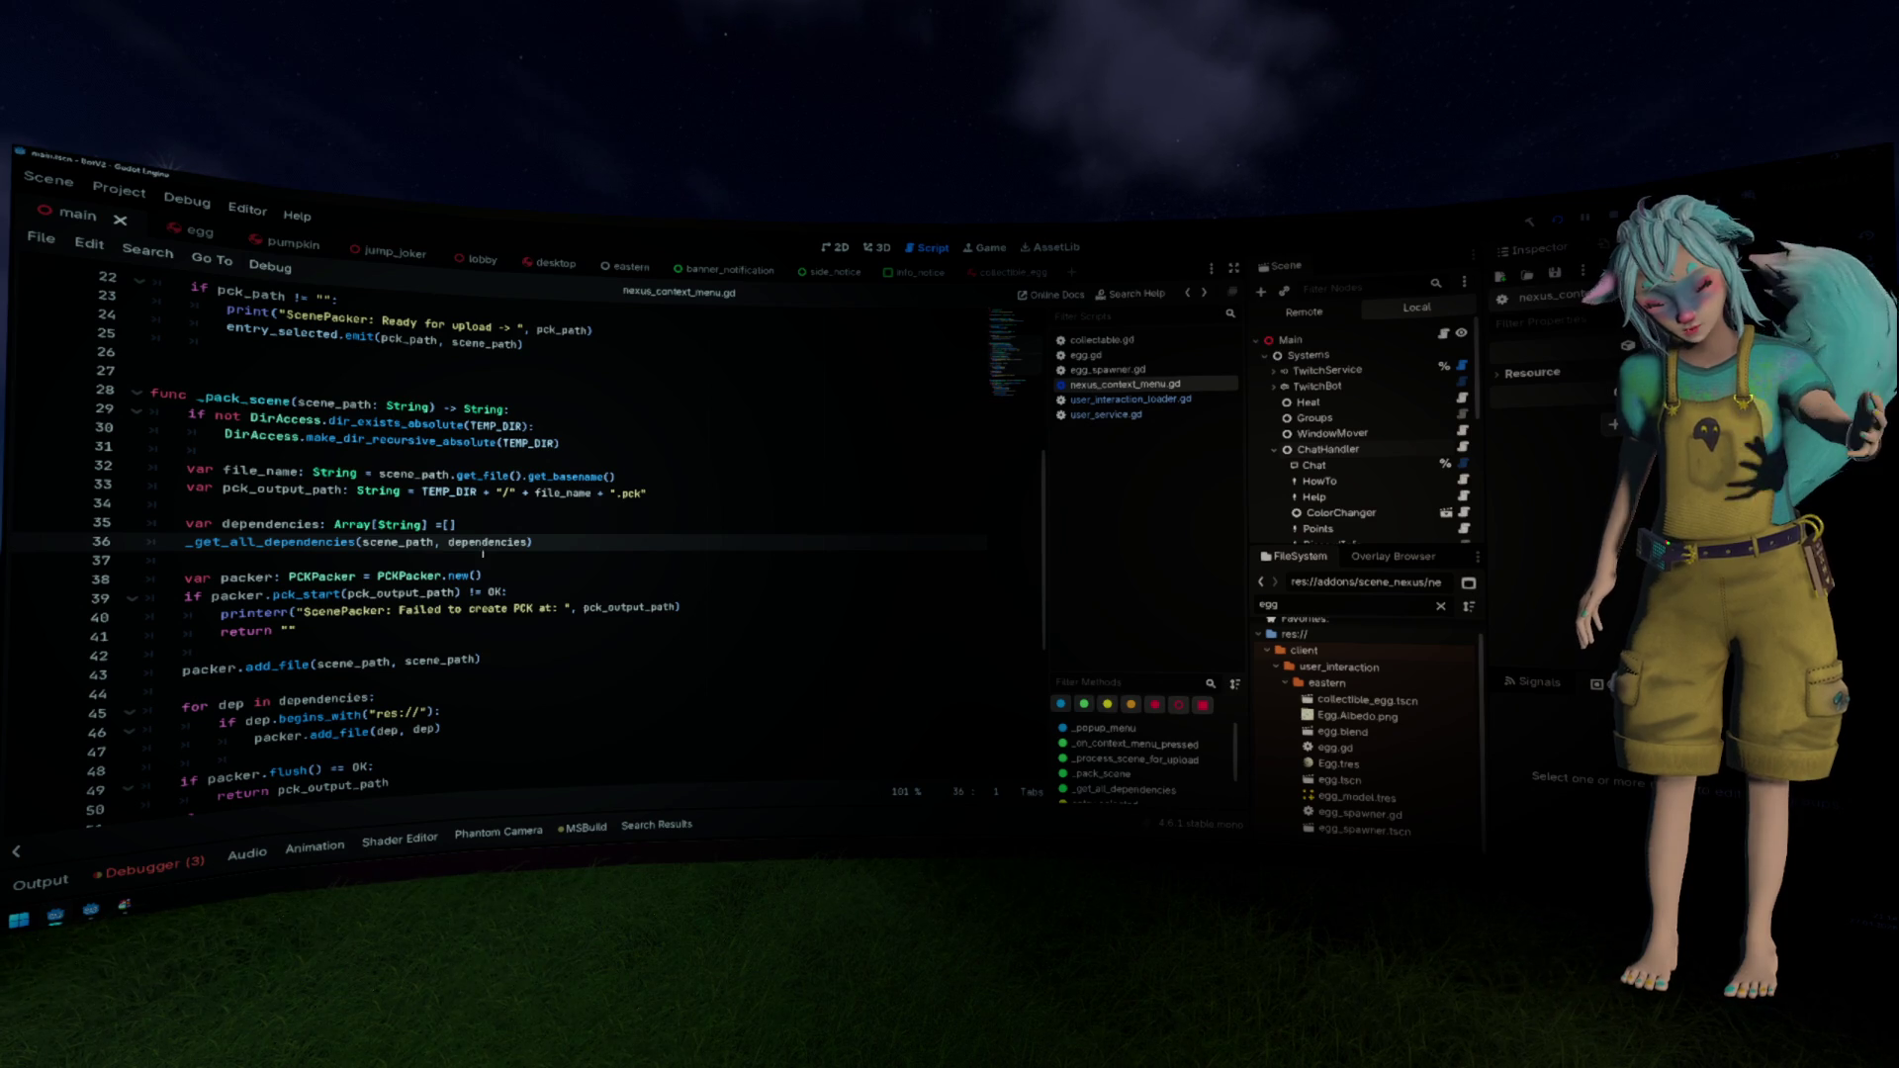
Step: Open the PCKPacker class reference from its usage in nexus_context_menu.gd
left_click(422, 565)
scroll(539, 603, "down", 2)
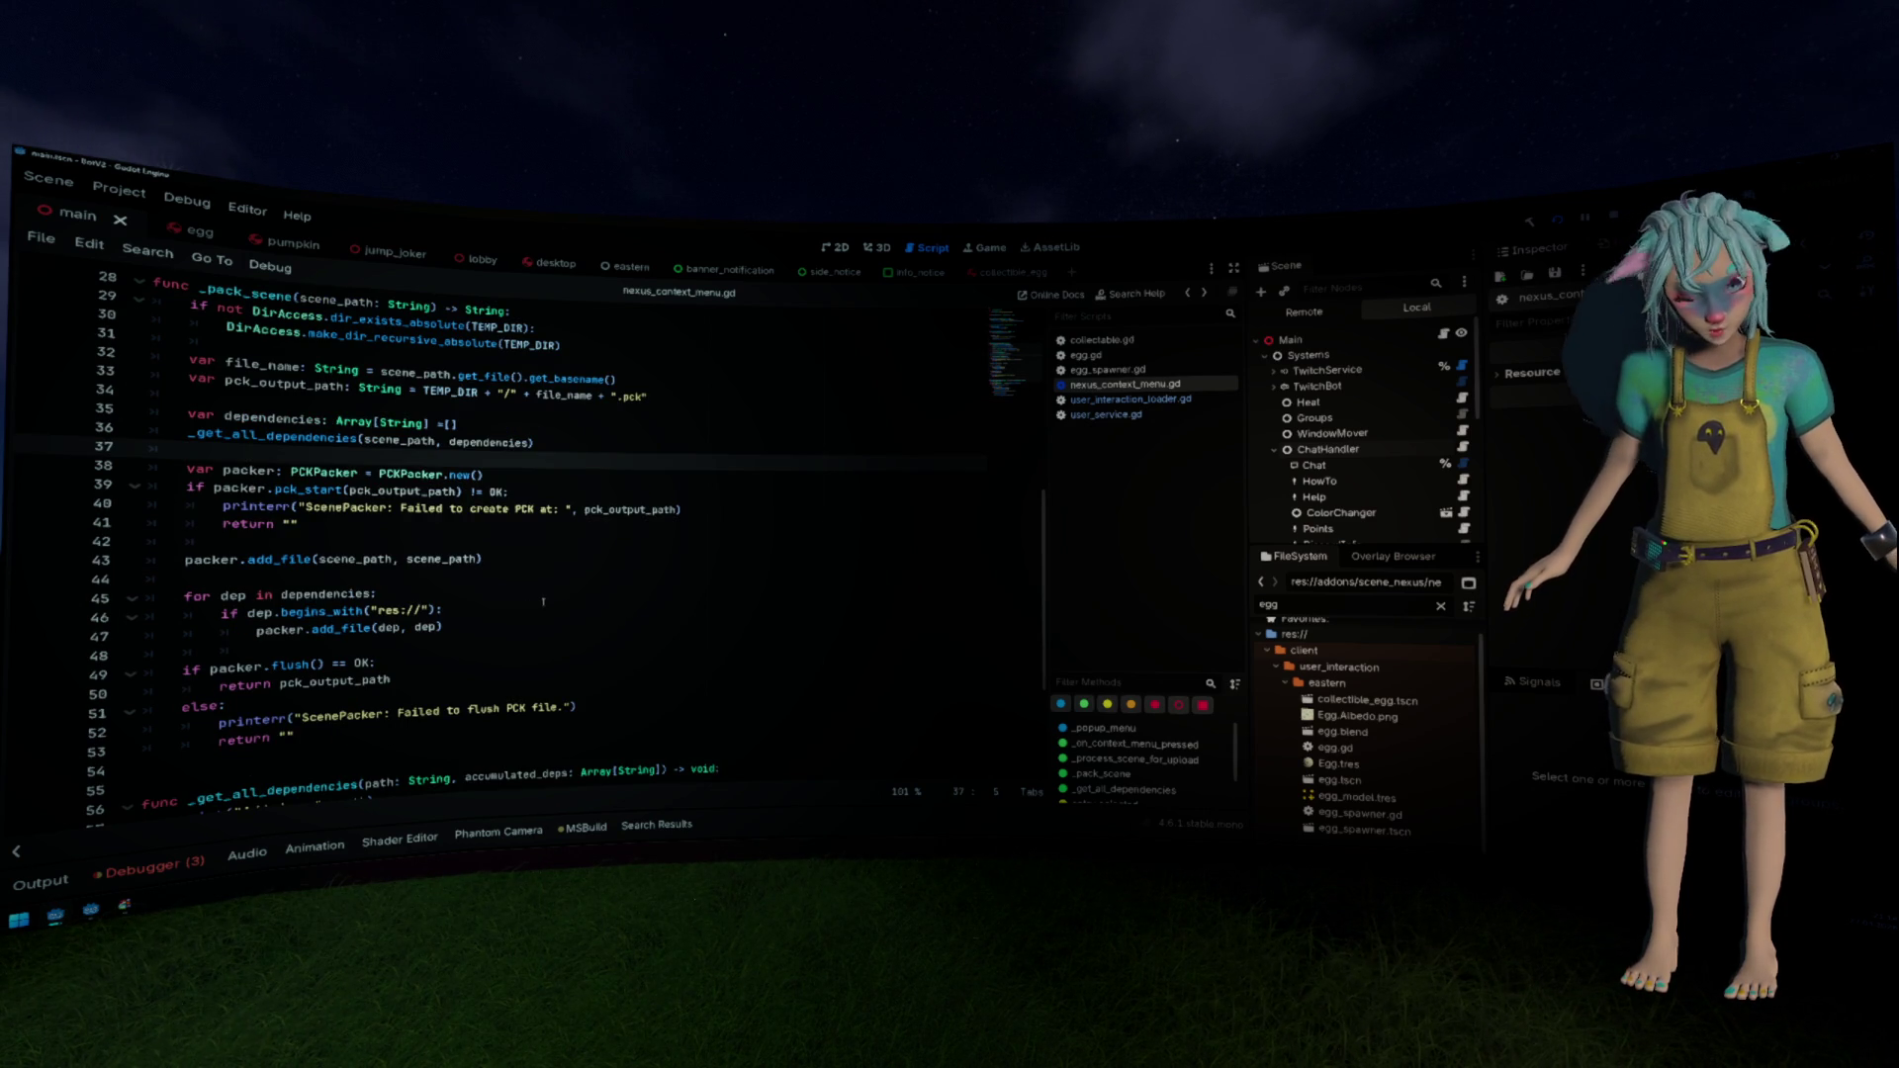
left_click(404, 476, "ctrl")
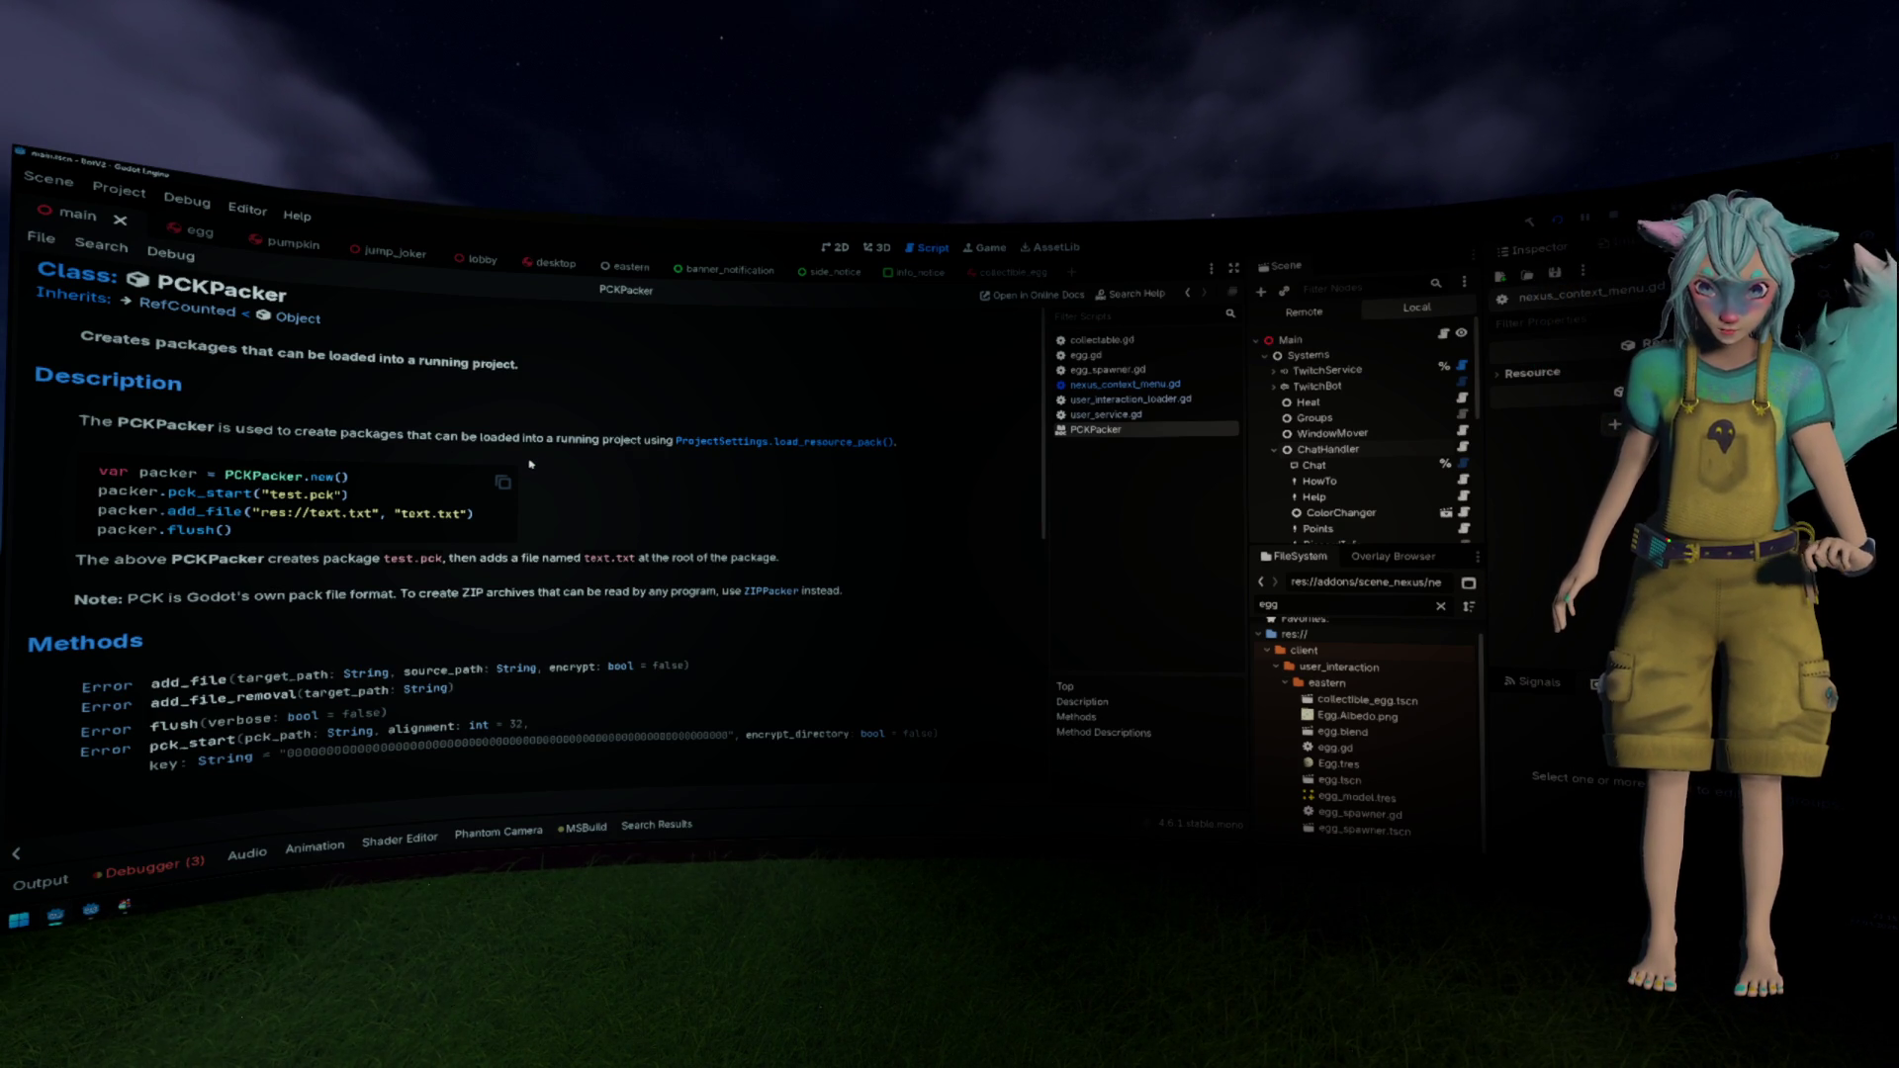
Step: Return to nexus_context_menu.gd and start adding a .strip call after dep on line 47
key("alt+Left")
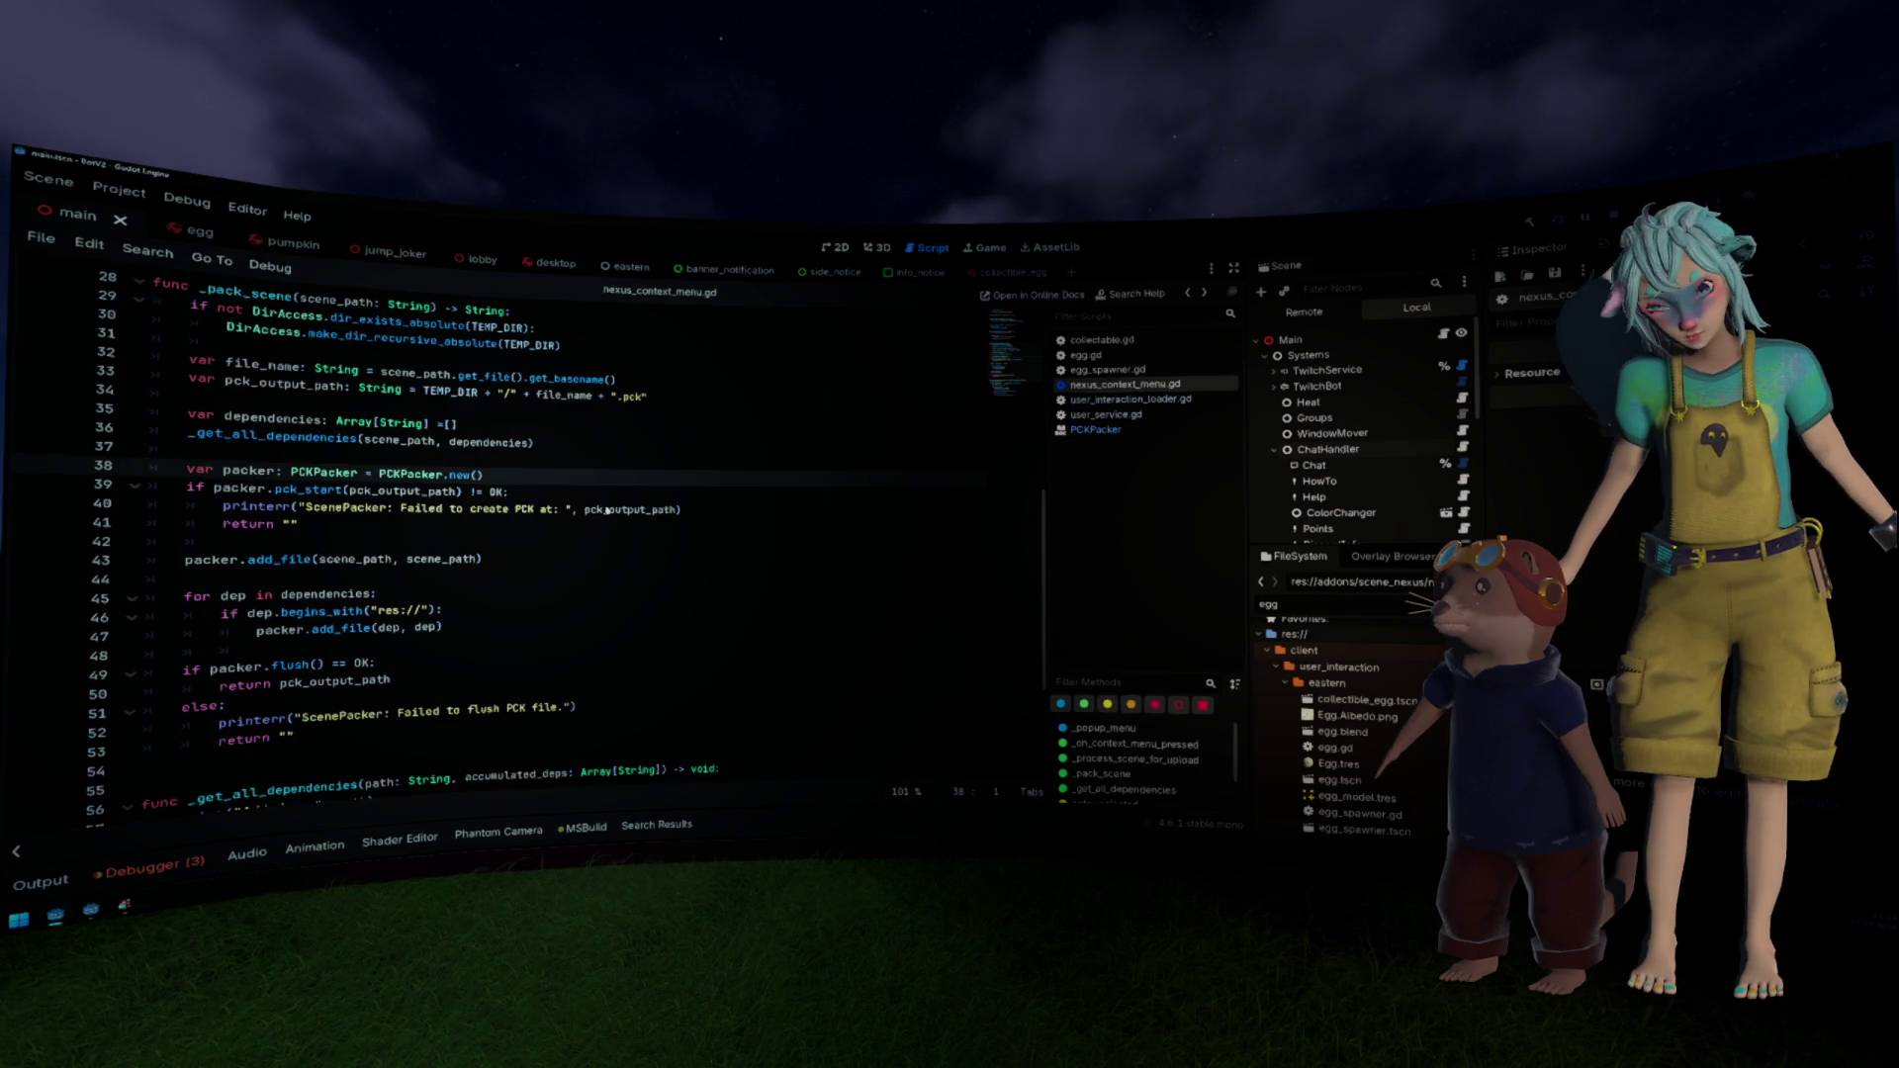
key("alt+Right")
key("alt+Left")
left_click(450, 629)
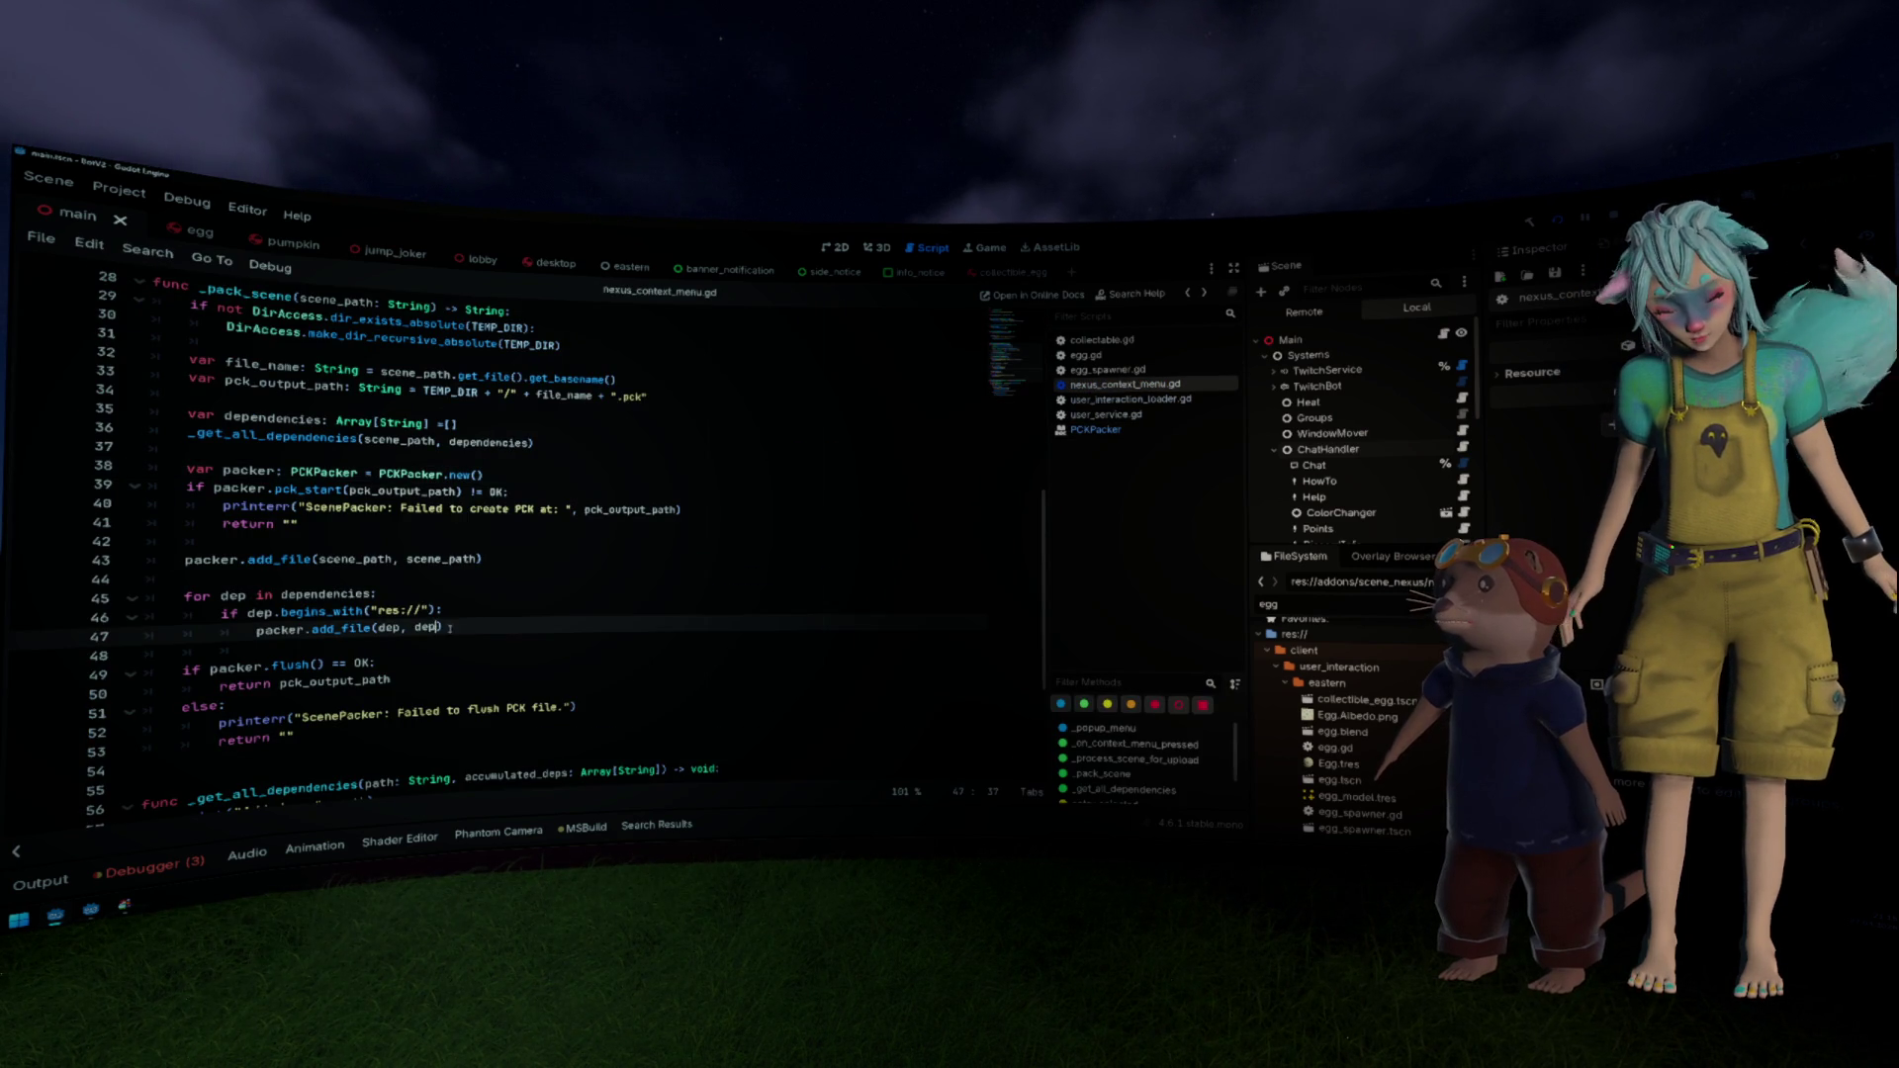
type(".")
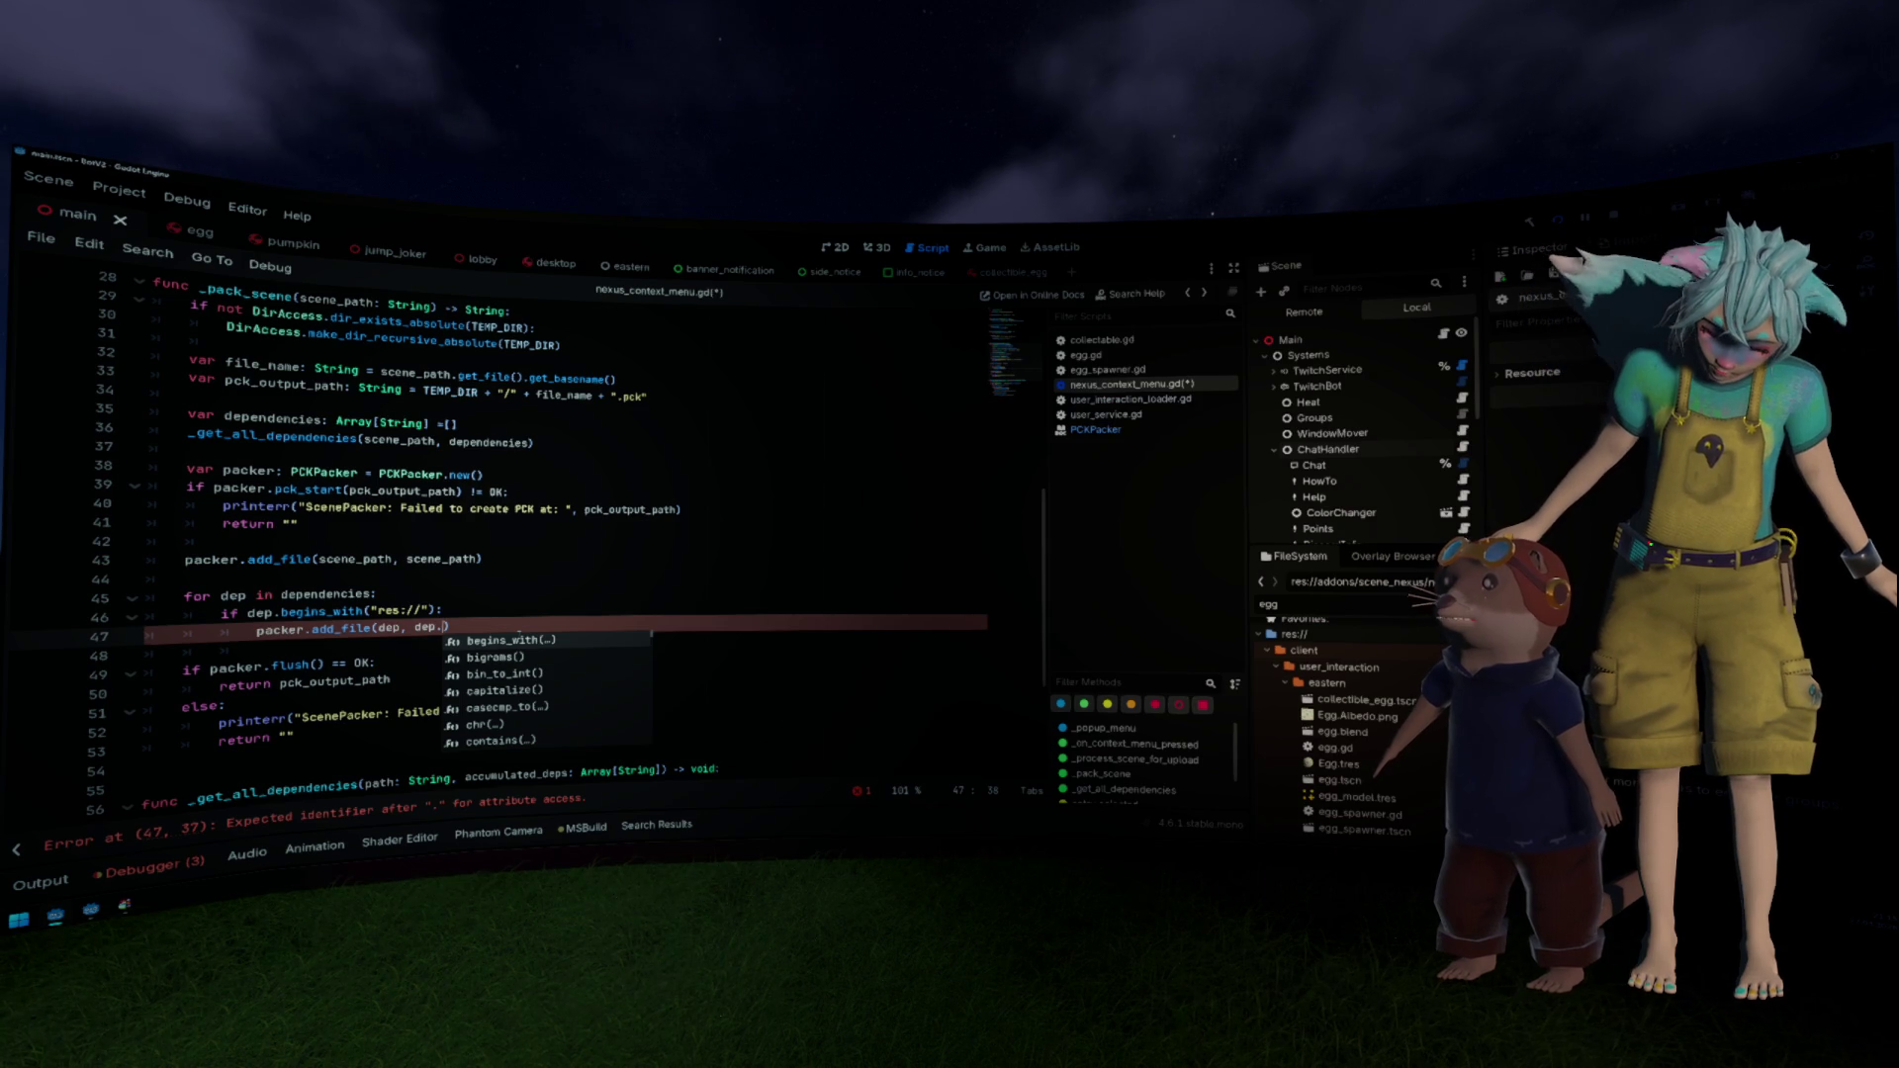
type("strip")
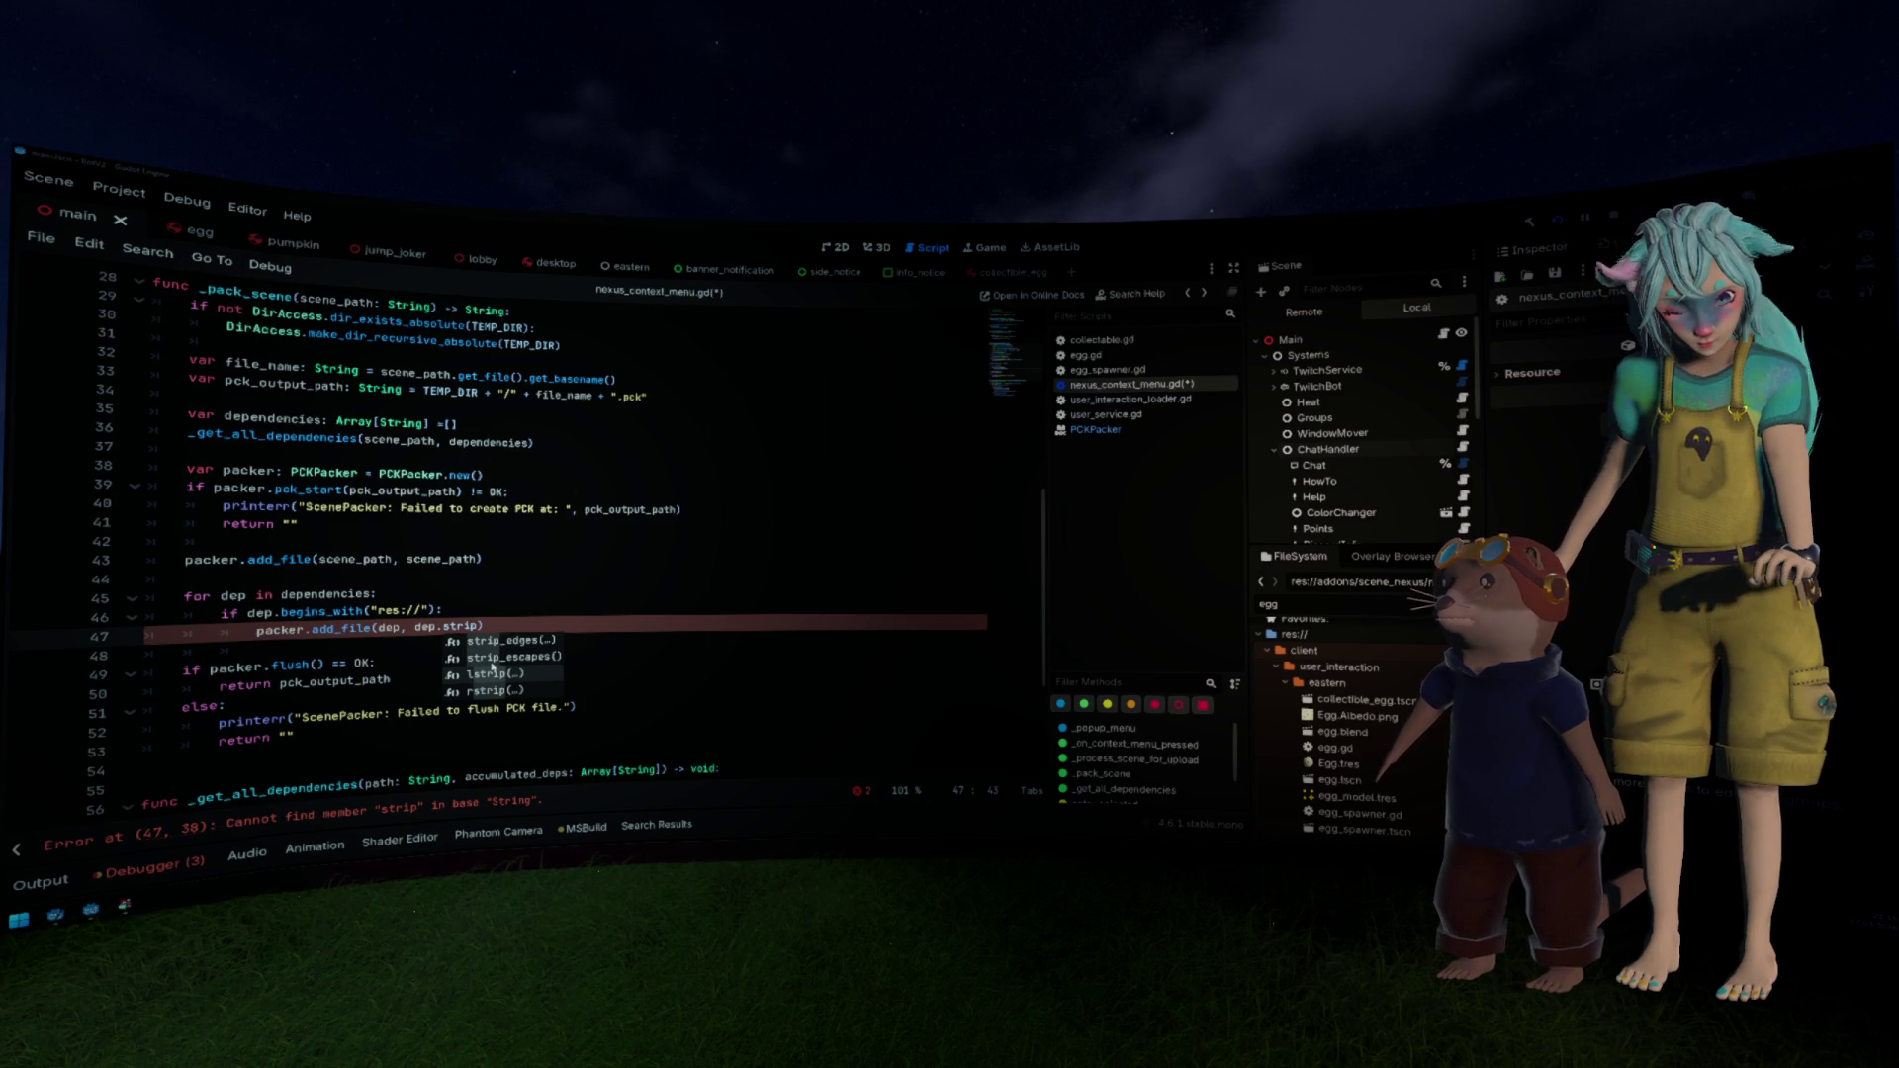
Step: Replace strip with dep.trim_prefix("res://") in the add_file call on line 47 and save
double_click(467, 626)
key("BackSpace")
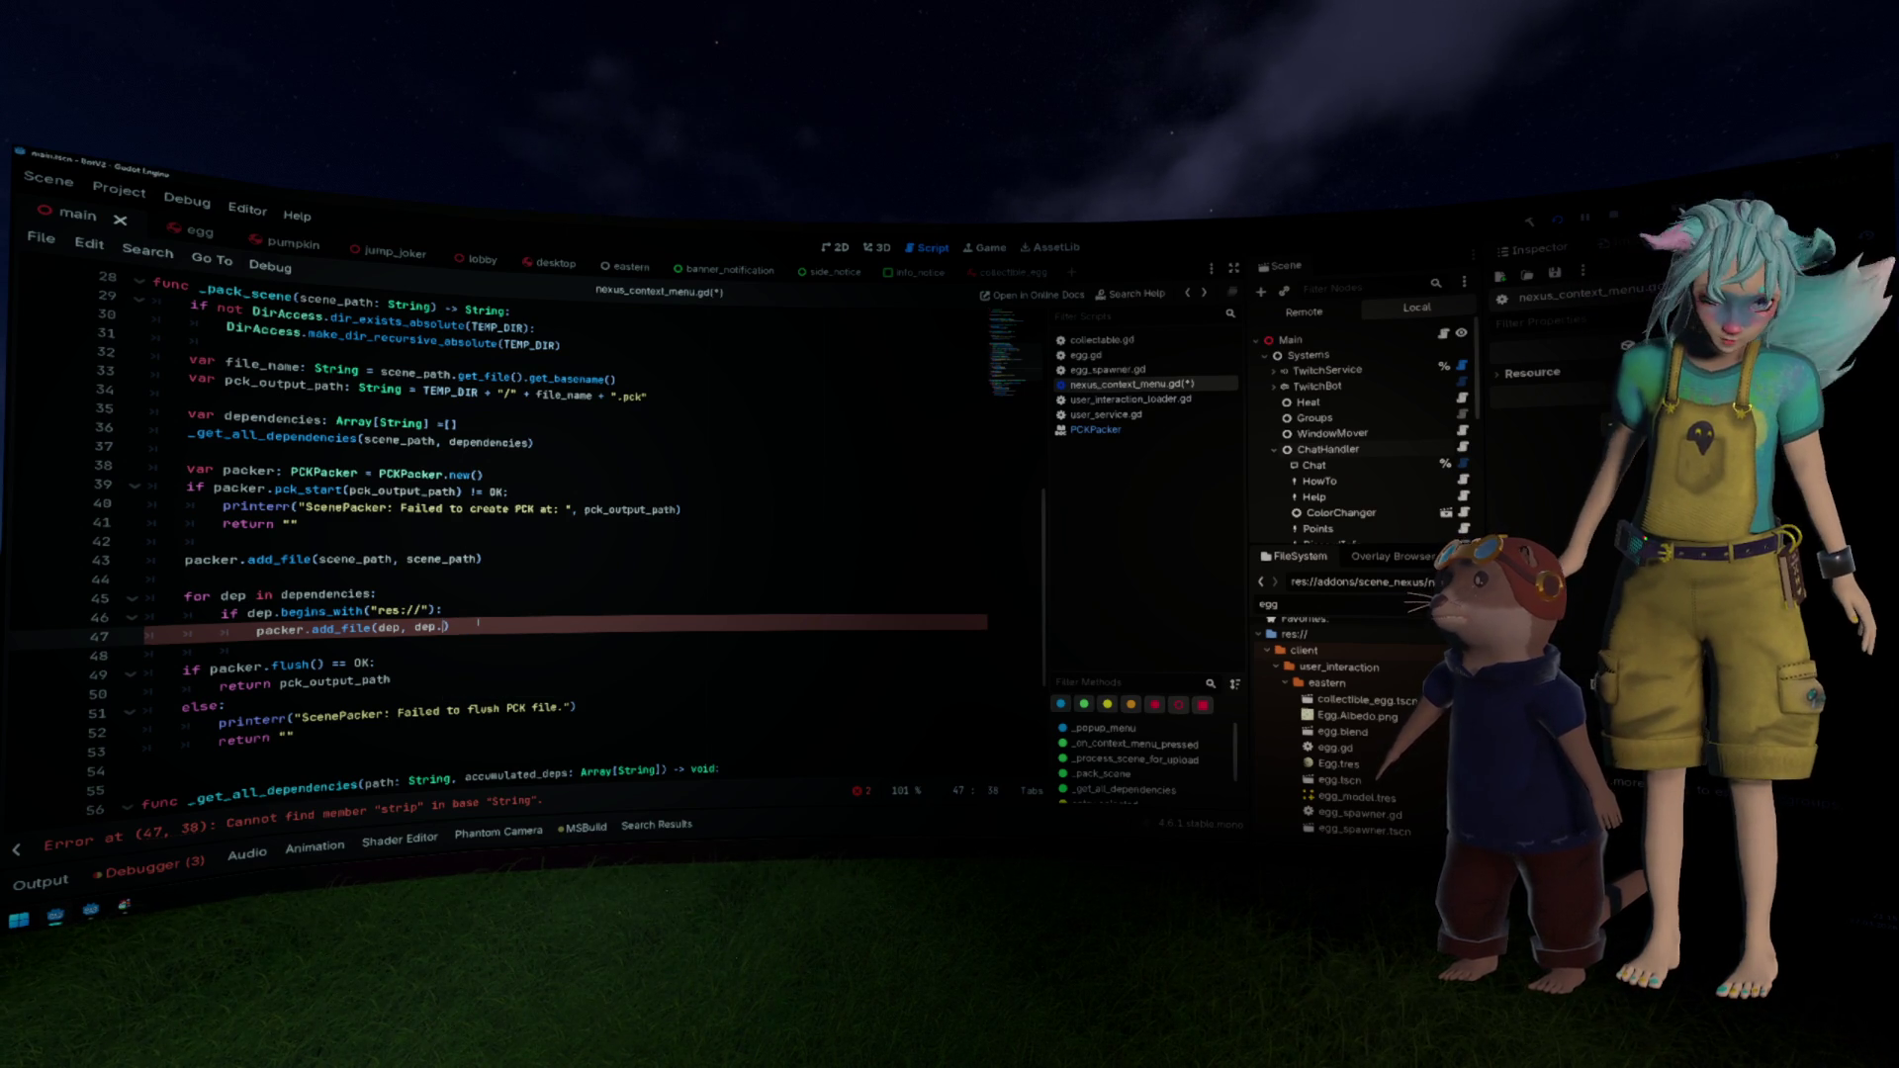
key("ctrl+space")
key("Down")
key("Down")
key("Down")
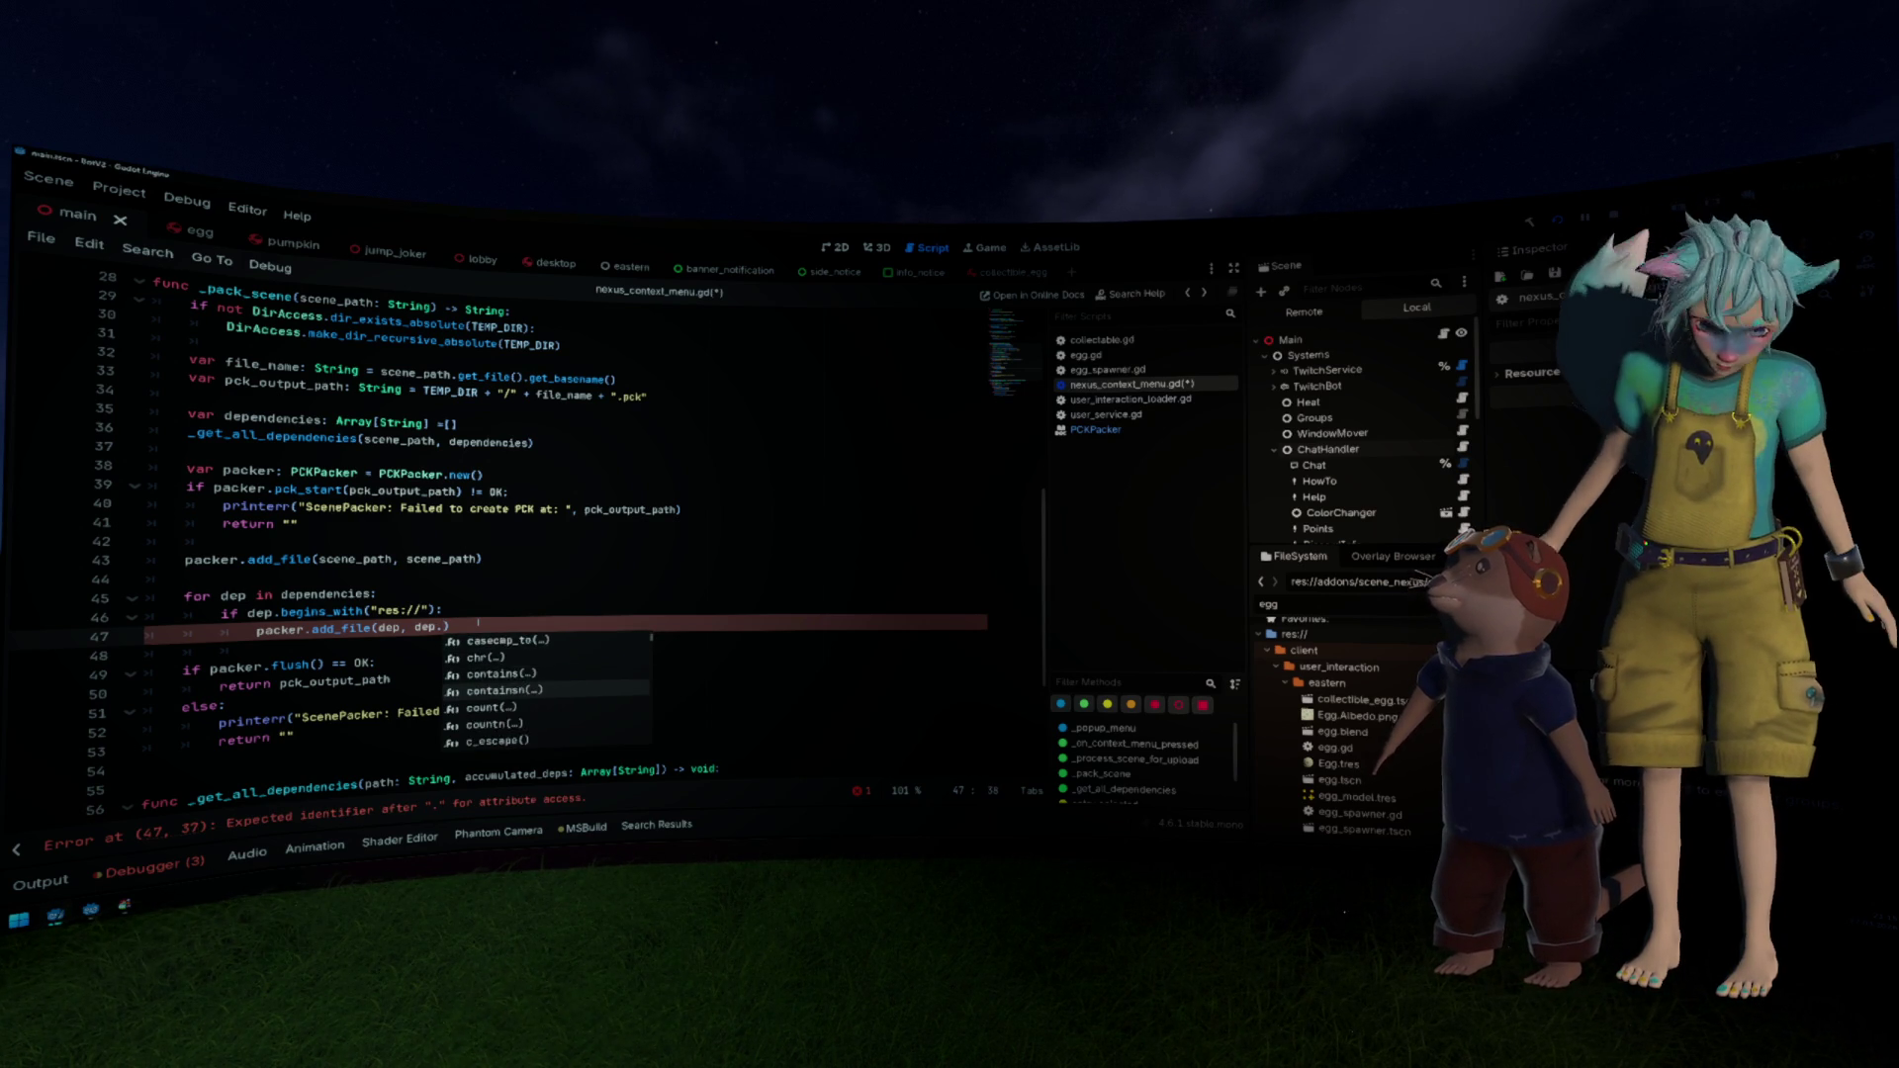
key("Down")
key("Down")
key("Down")
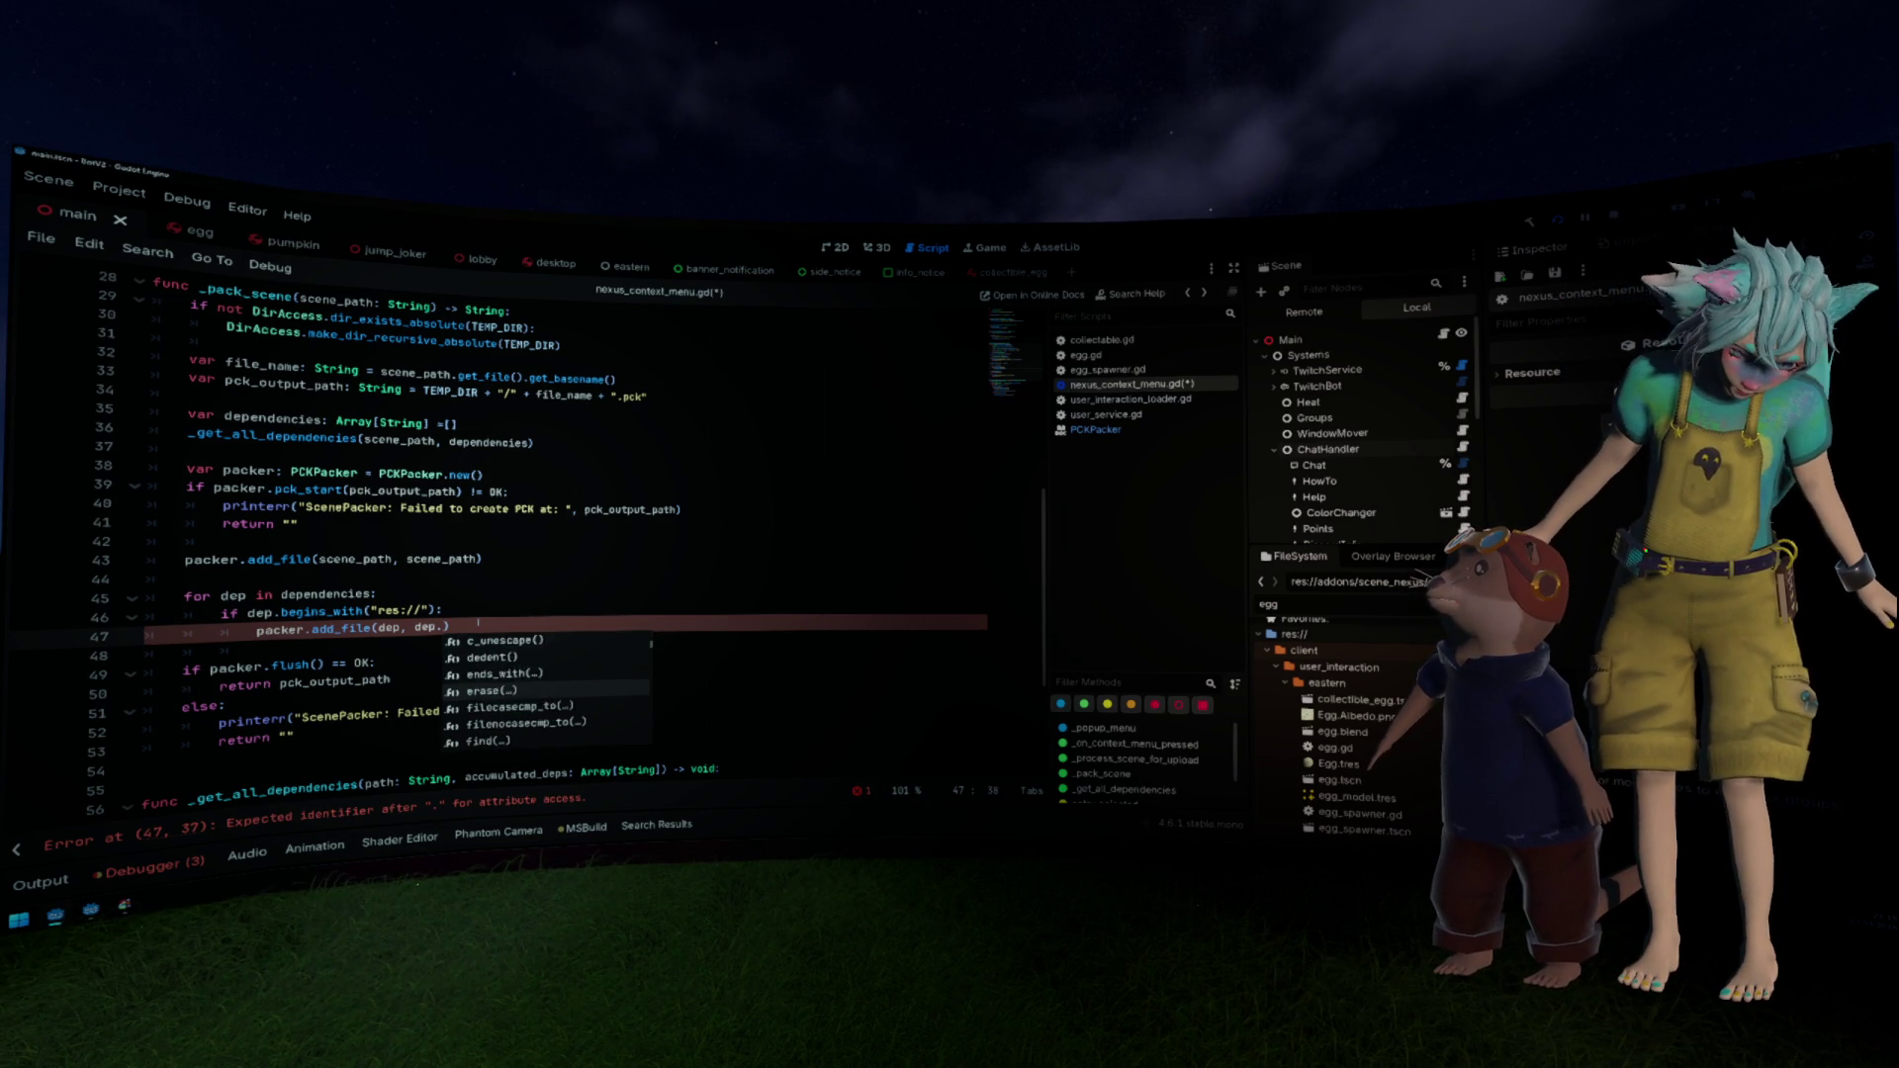
key("Down")
key("Down")
key("Down")
key("Down")
key("Down")
key("Down")
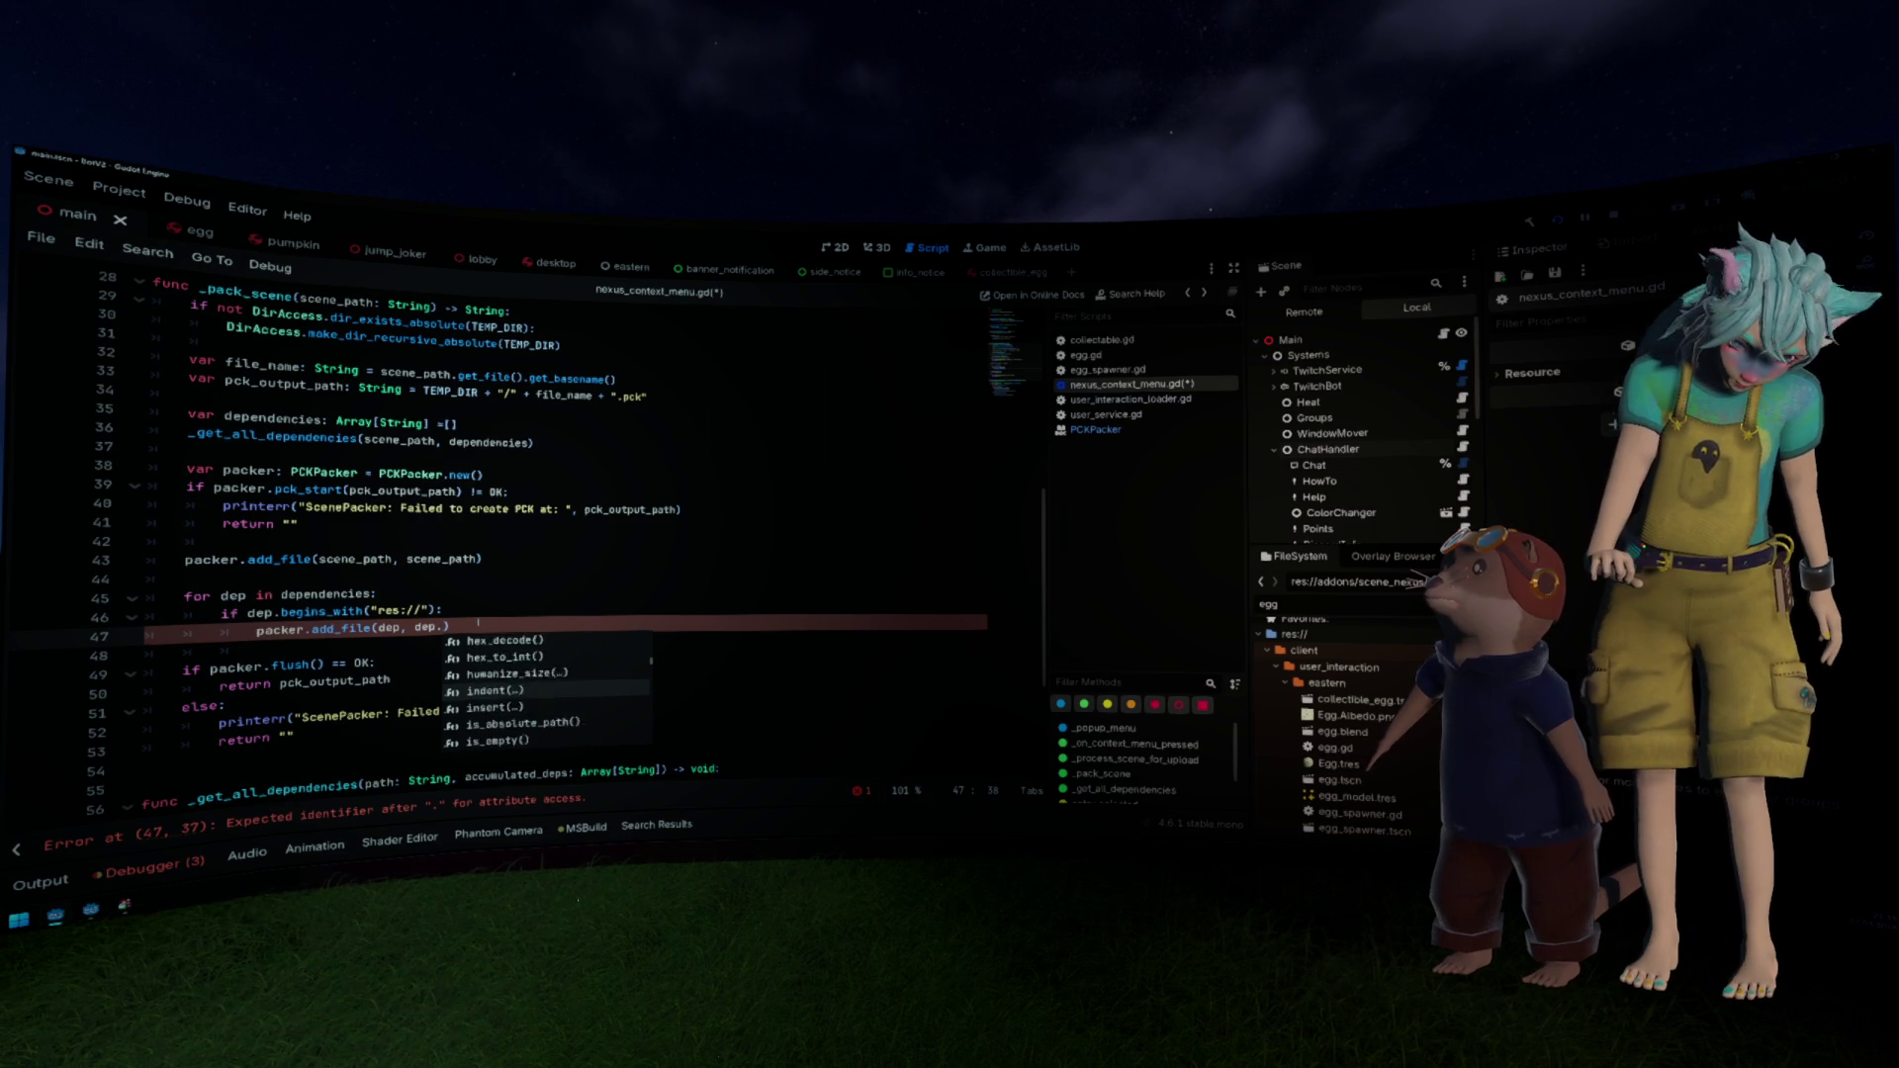
type("tri")
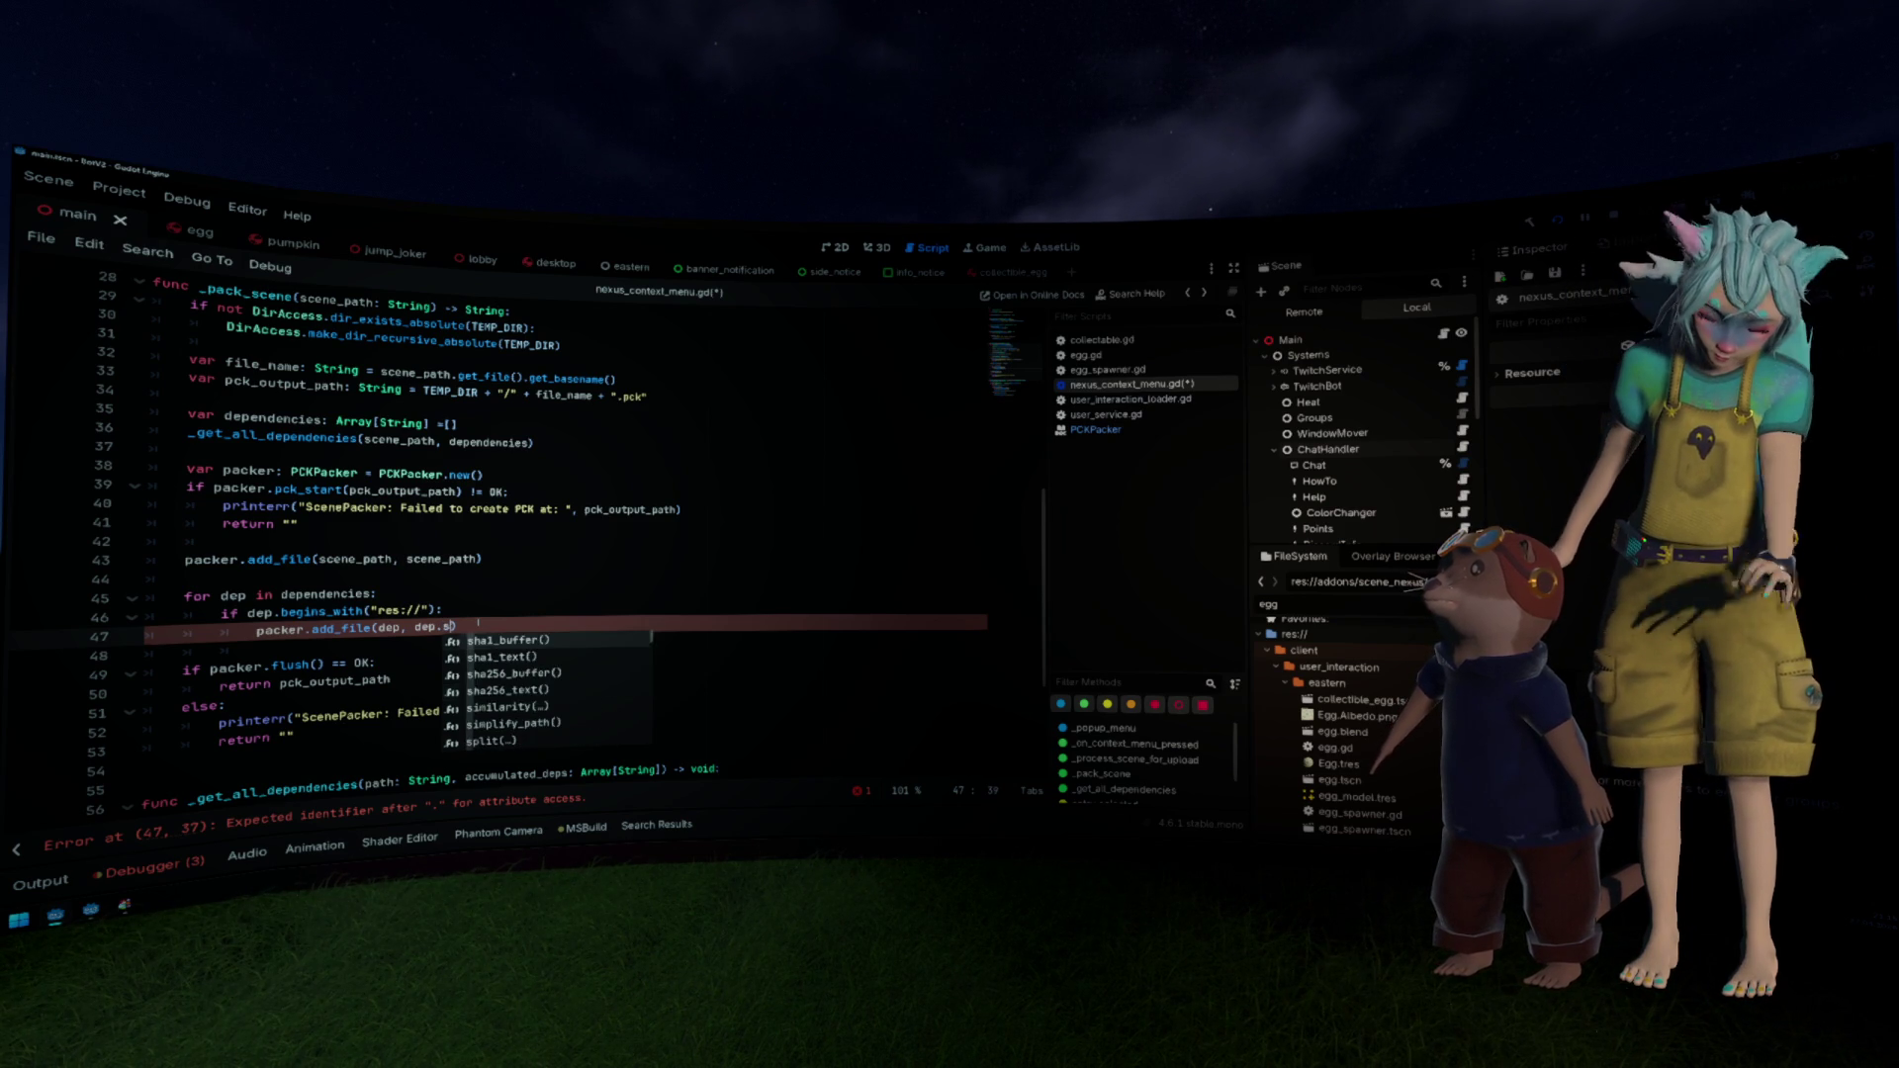
key("Return")
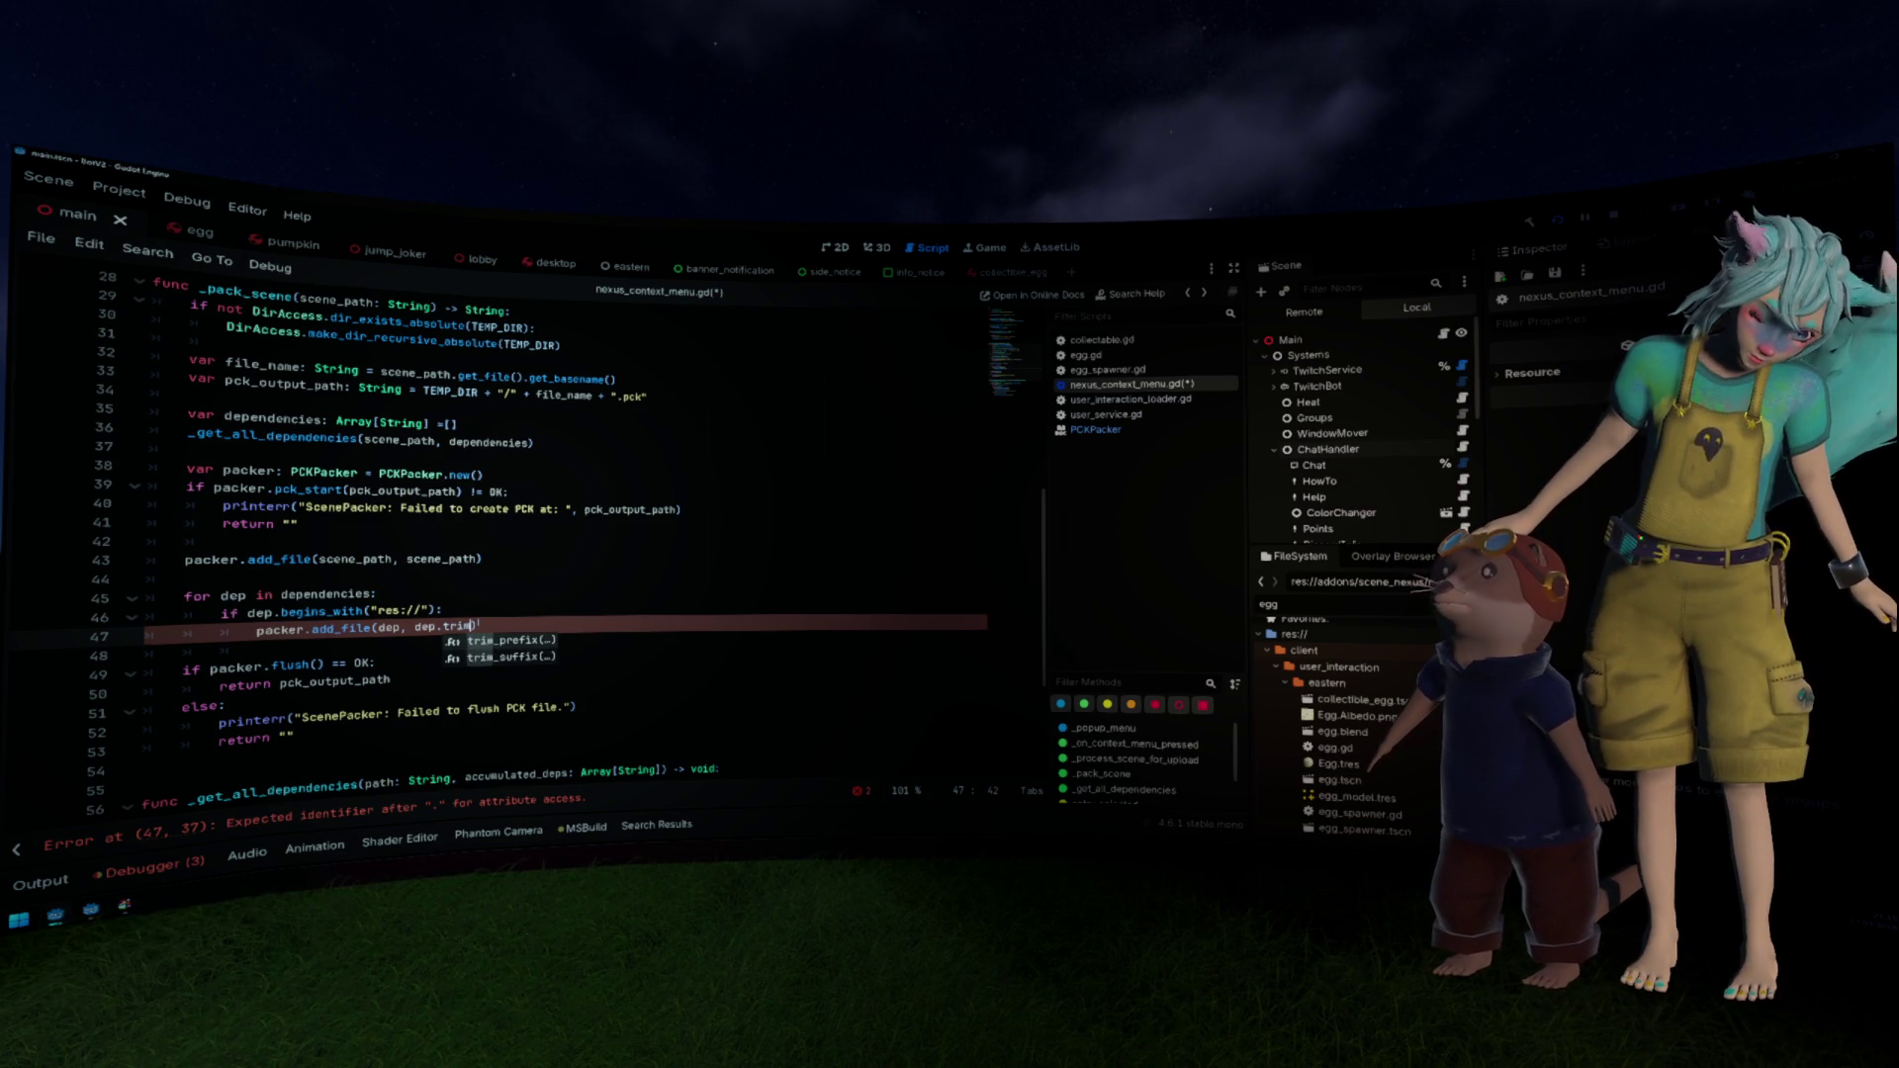
type("_prefix(\"res://\"))")
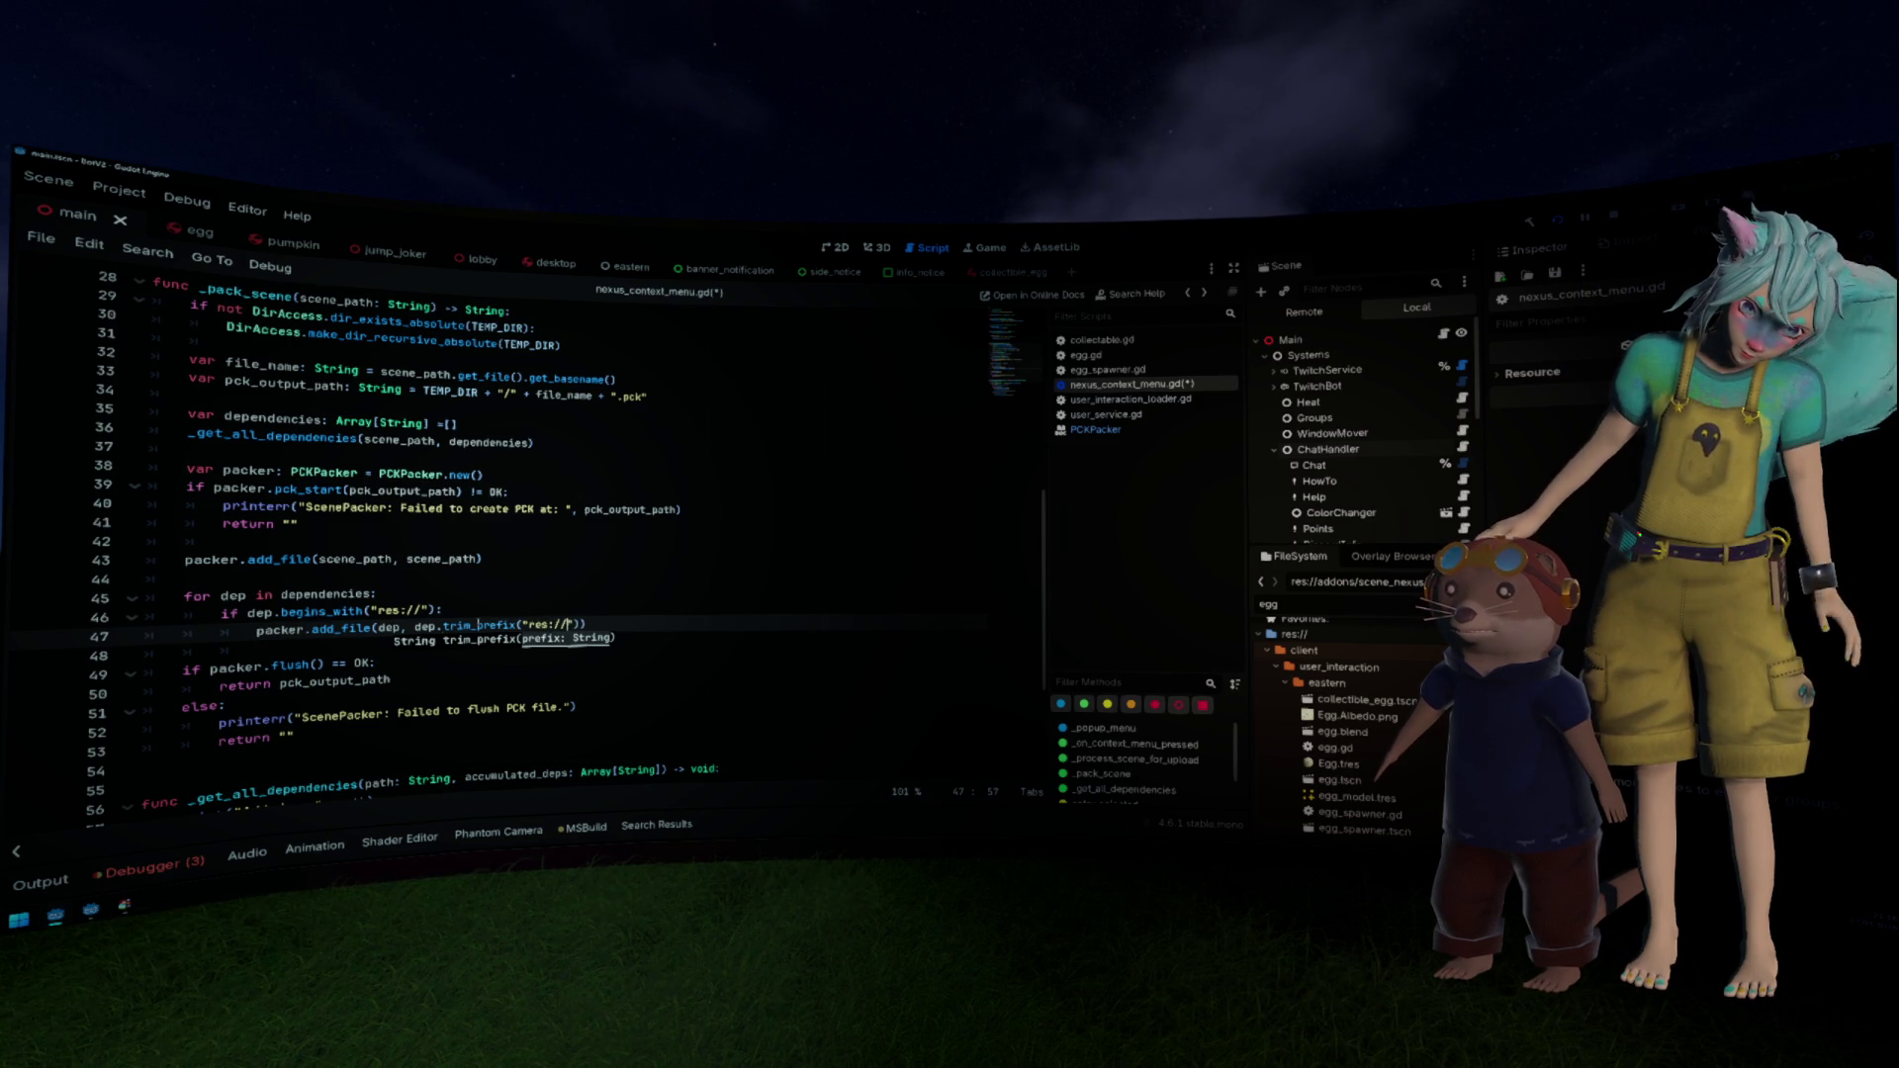
key("ctrl+s")
left_click(494, 559)
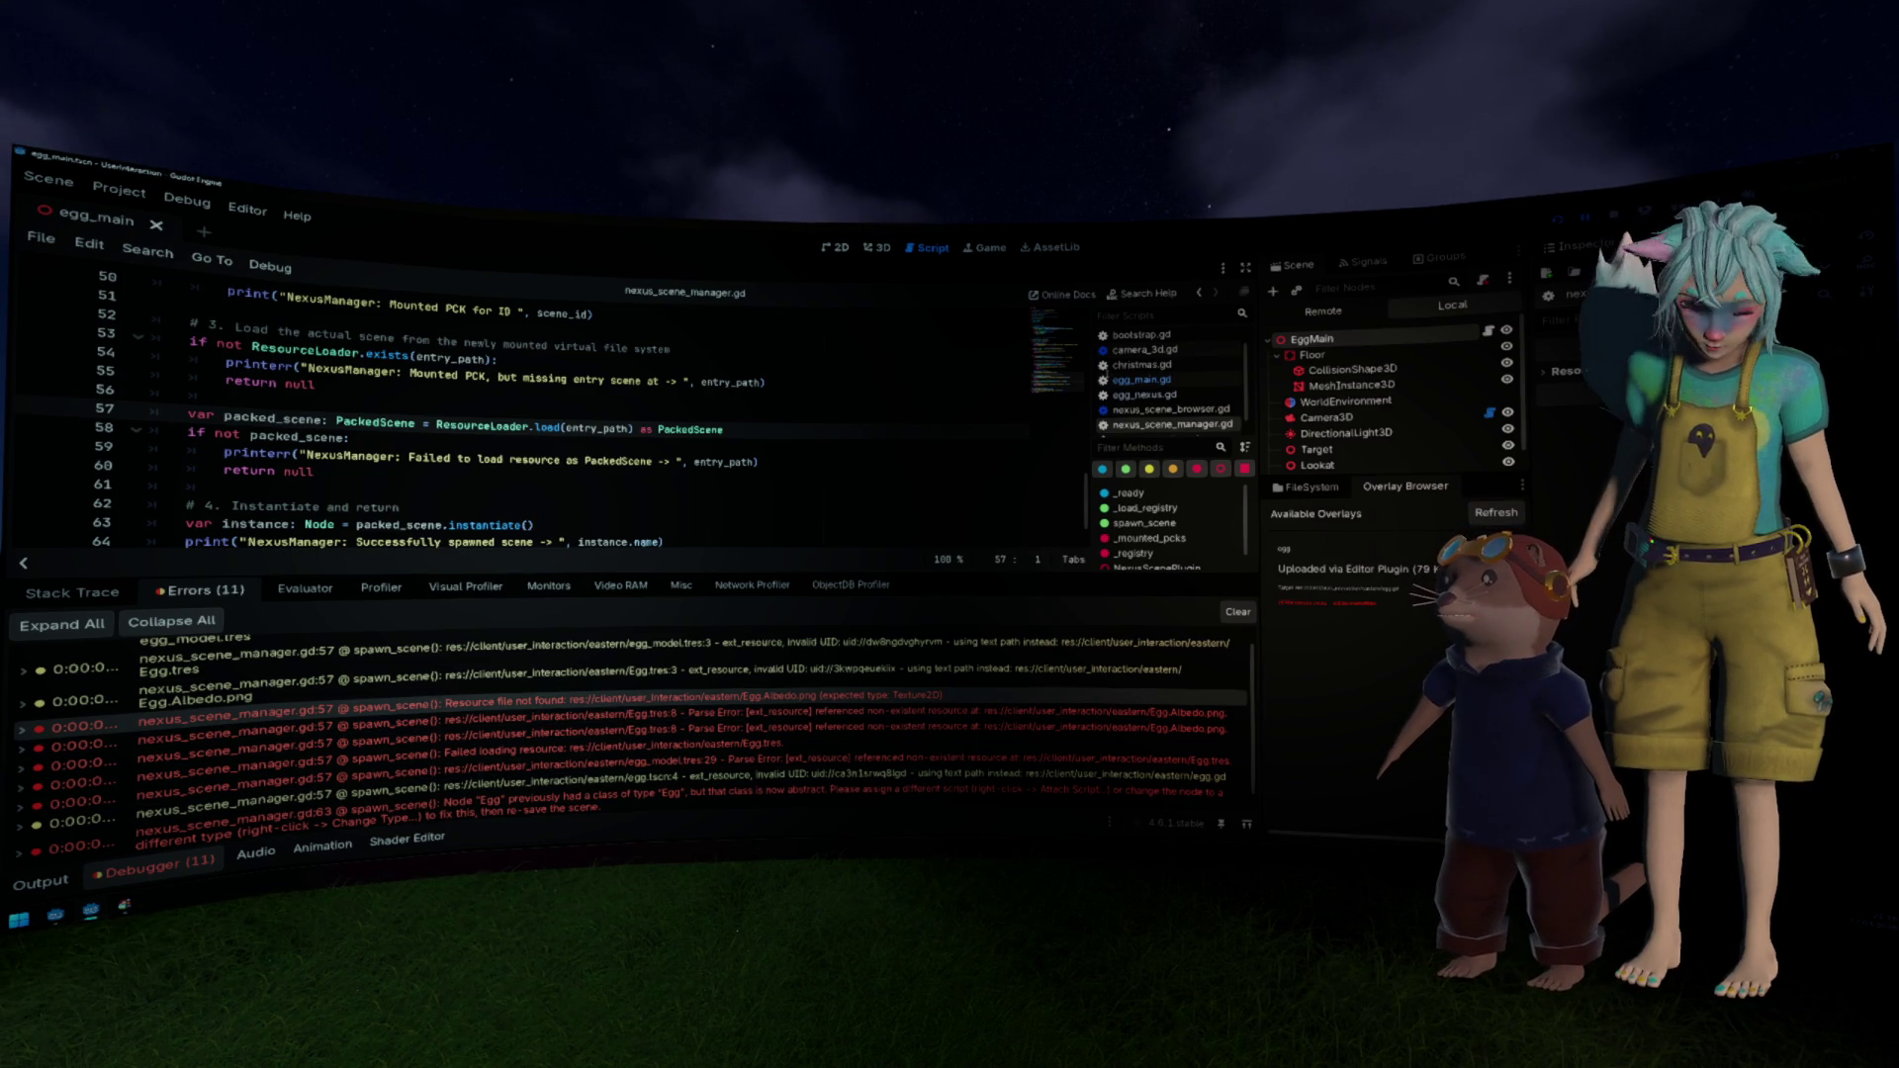
Step: Run with F5, expand the missing Egg.Albedo.png error's stack trace, then hide the debugger
key("F5")
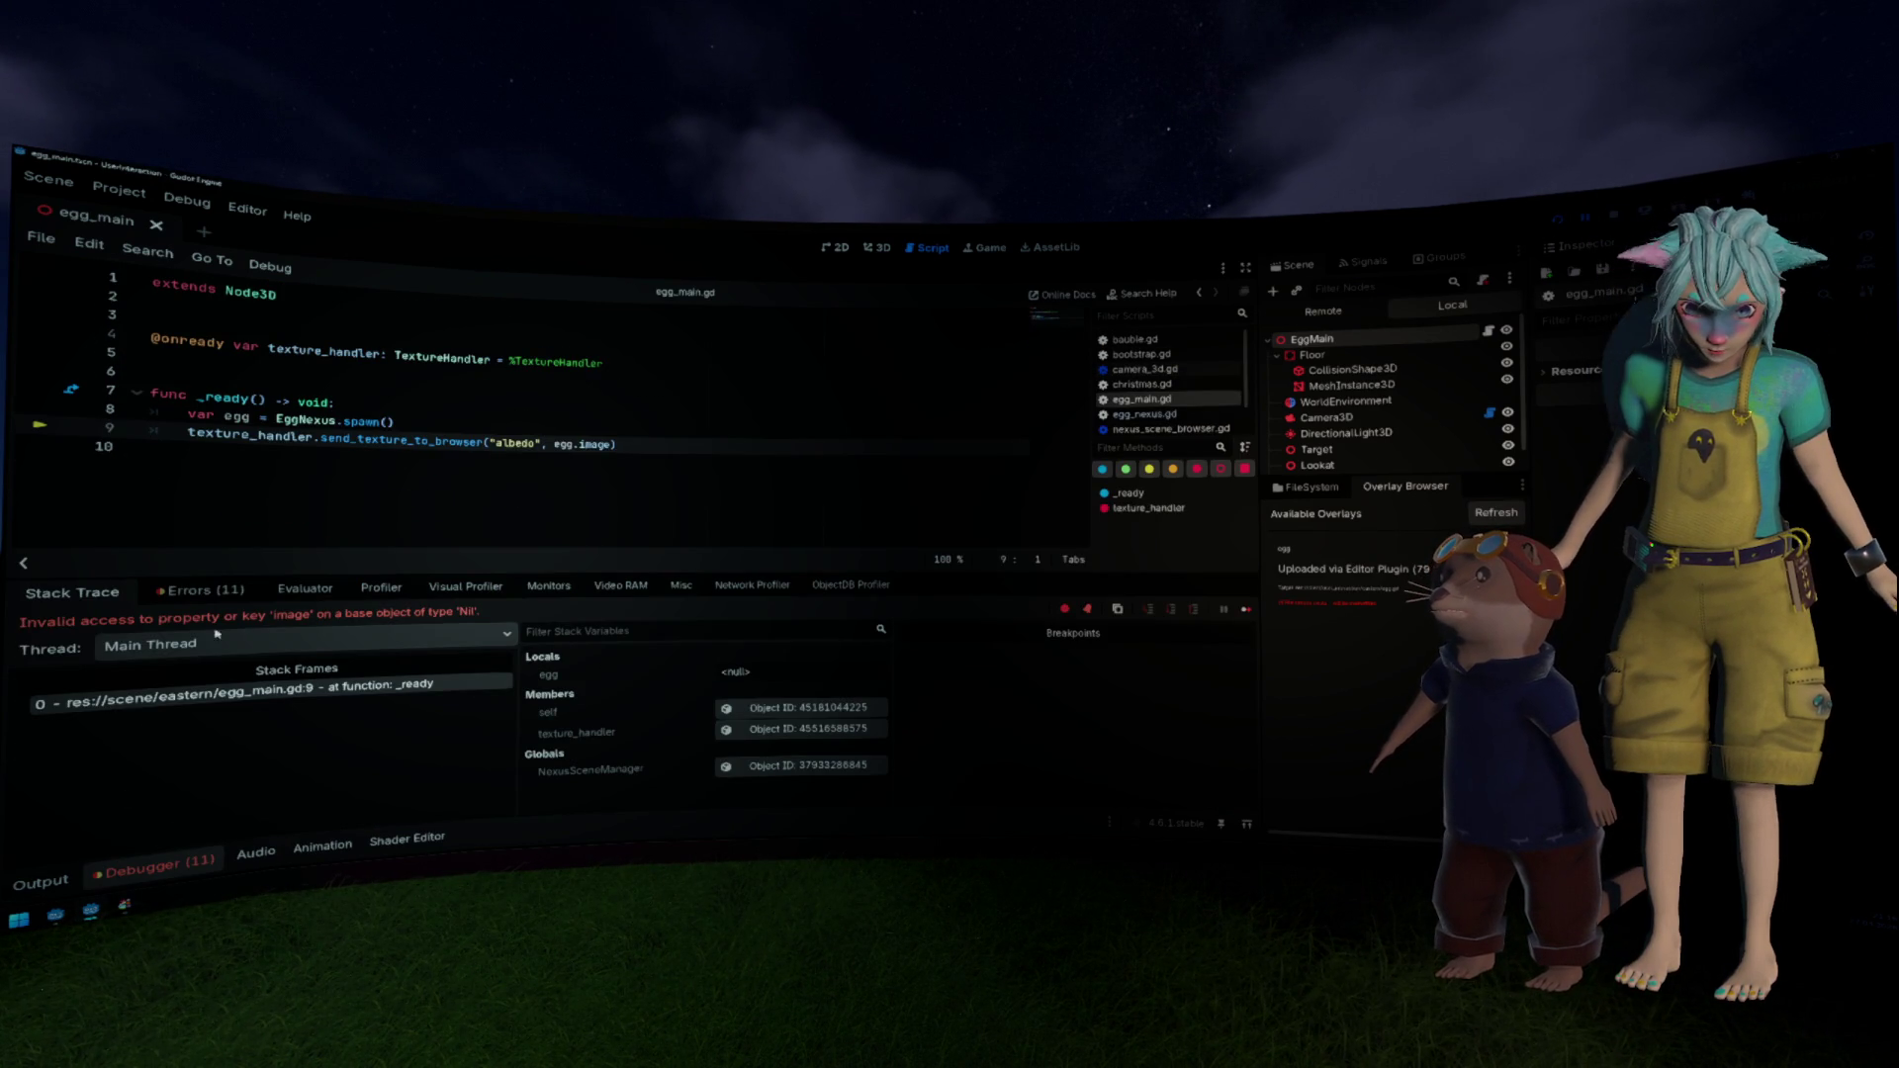
left_click(225, 595)
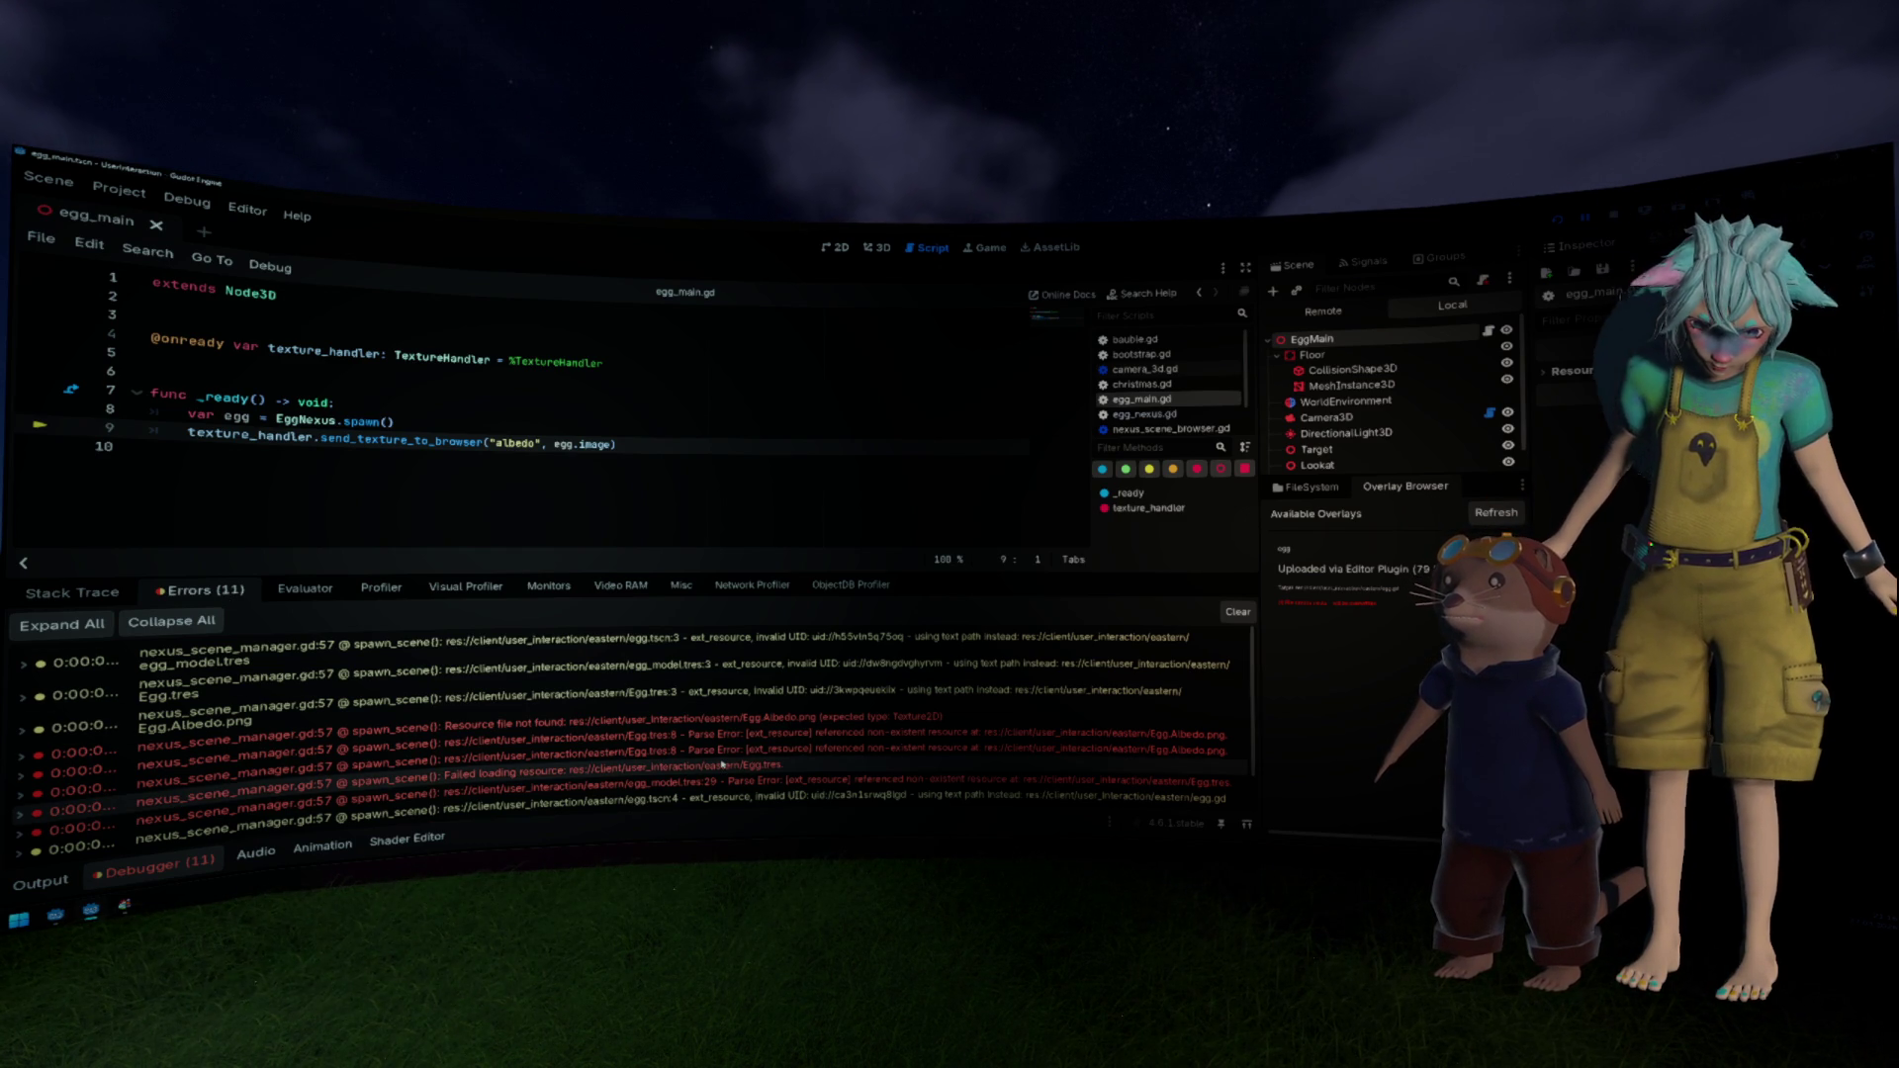
left_click(775, 723)
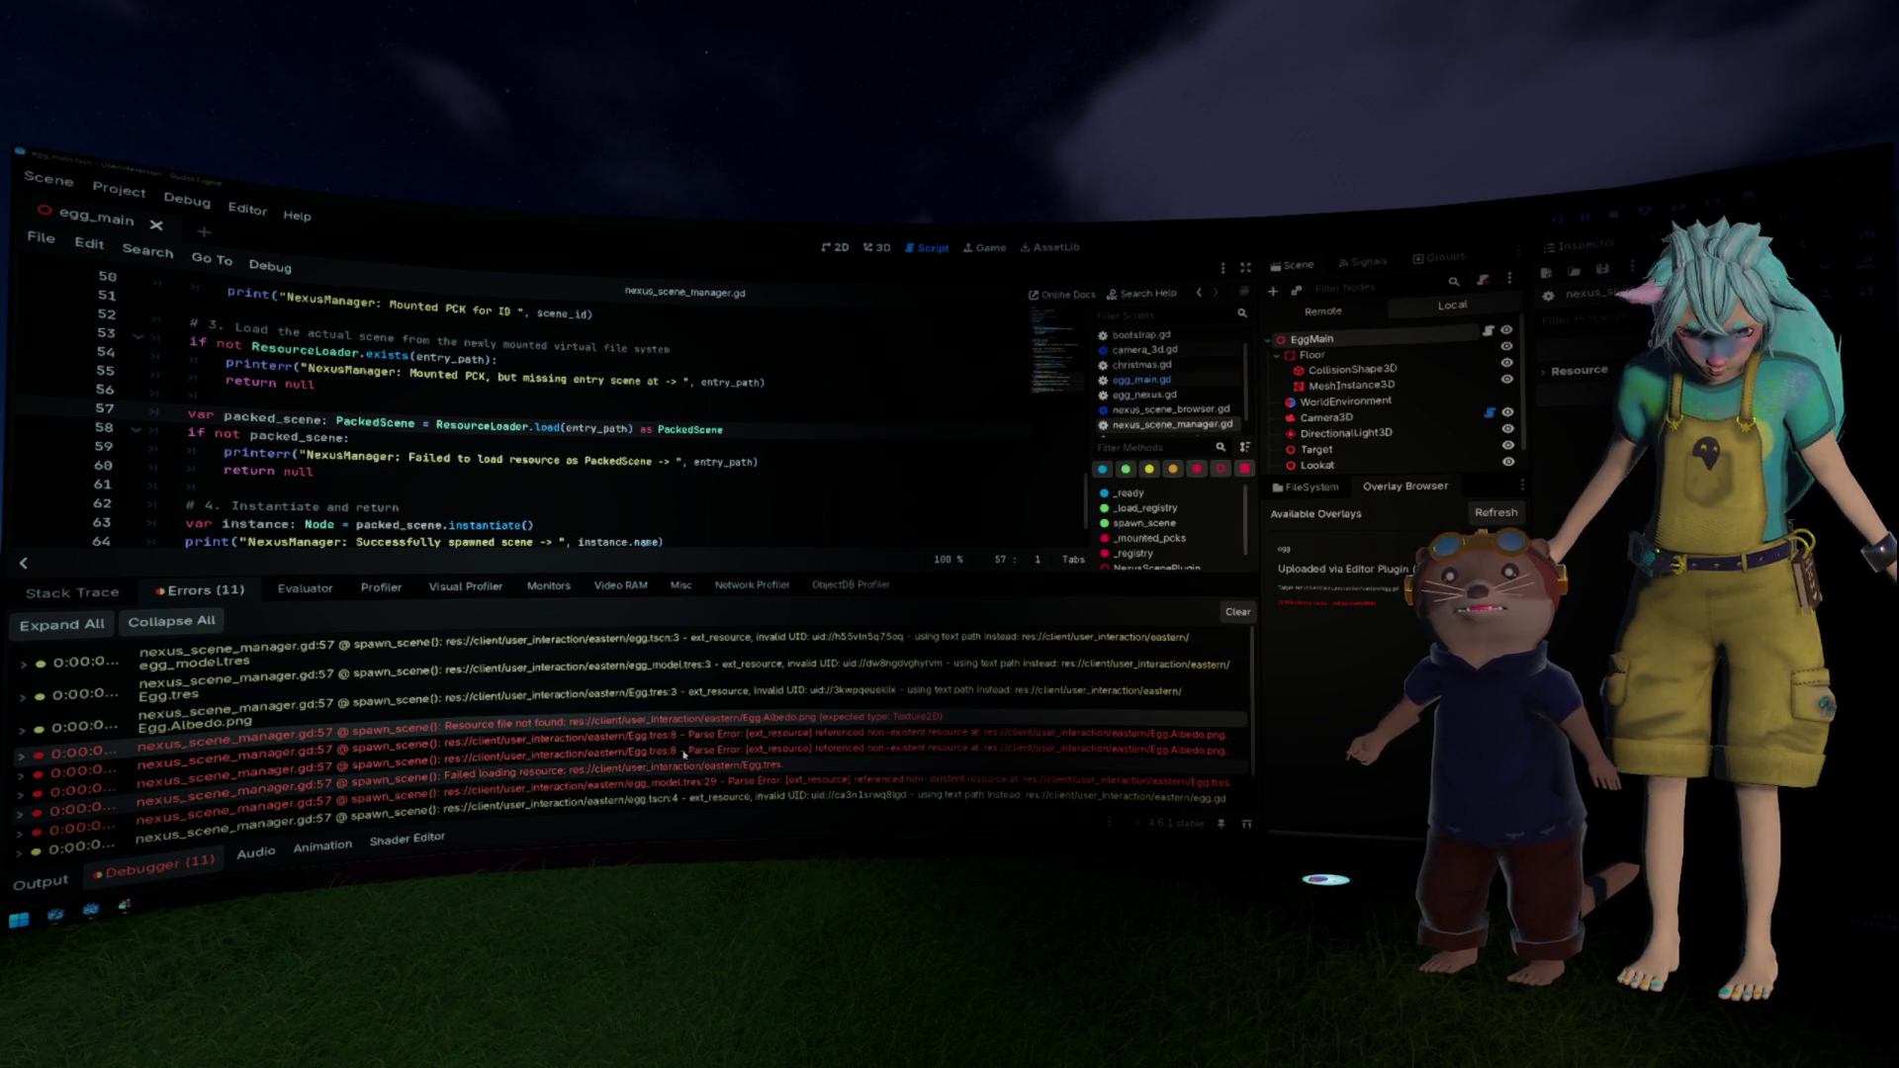
mouse_move(740, 737)
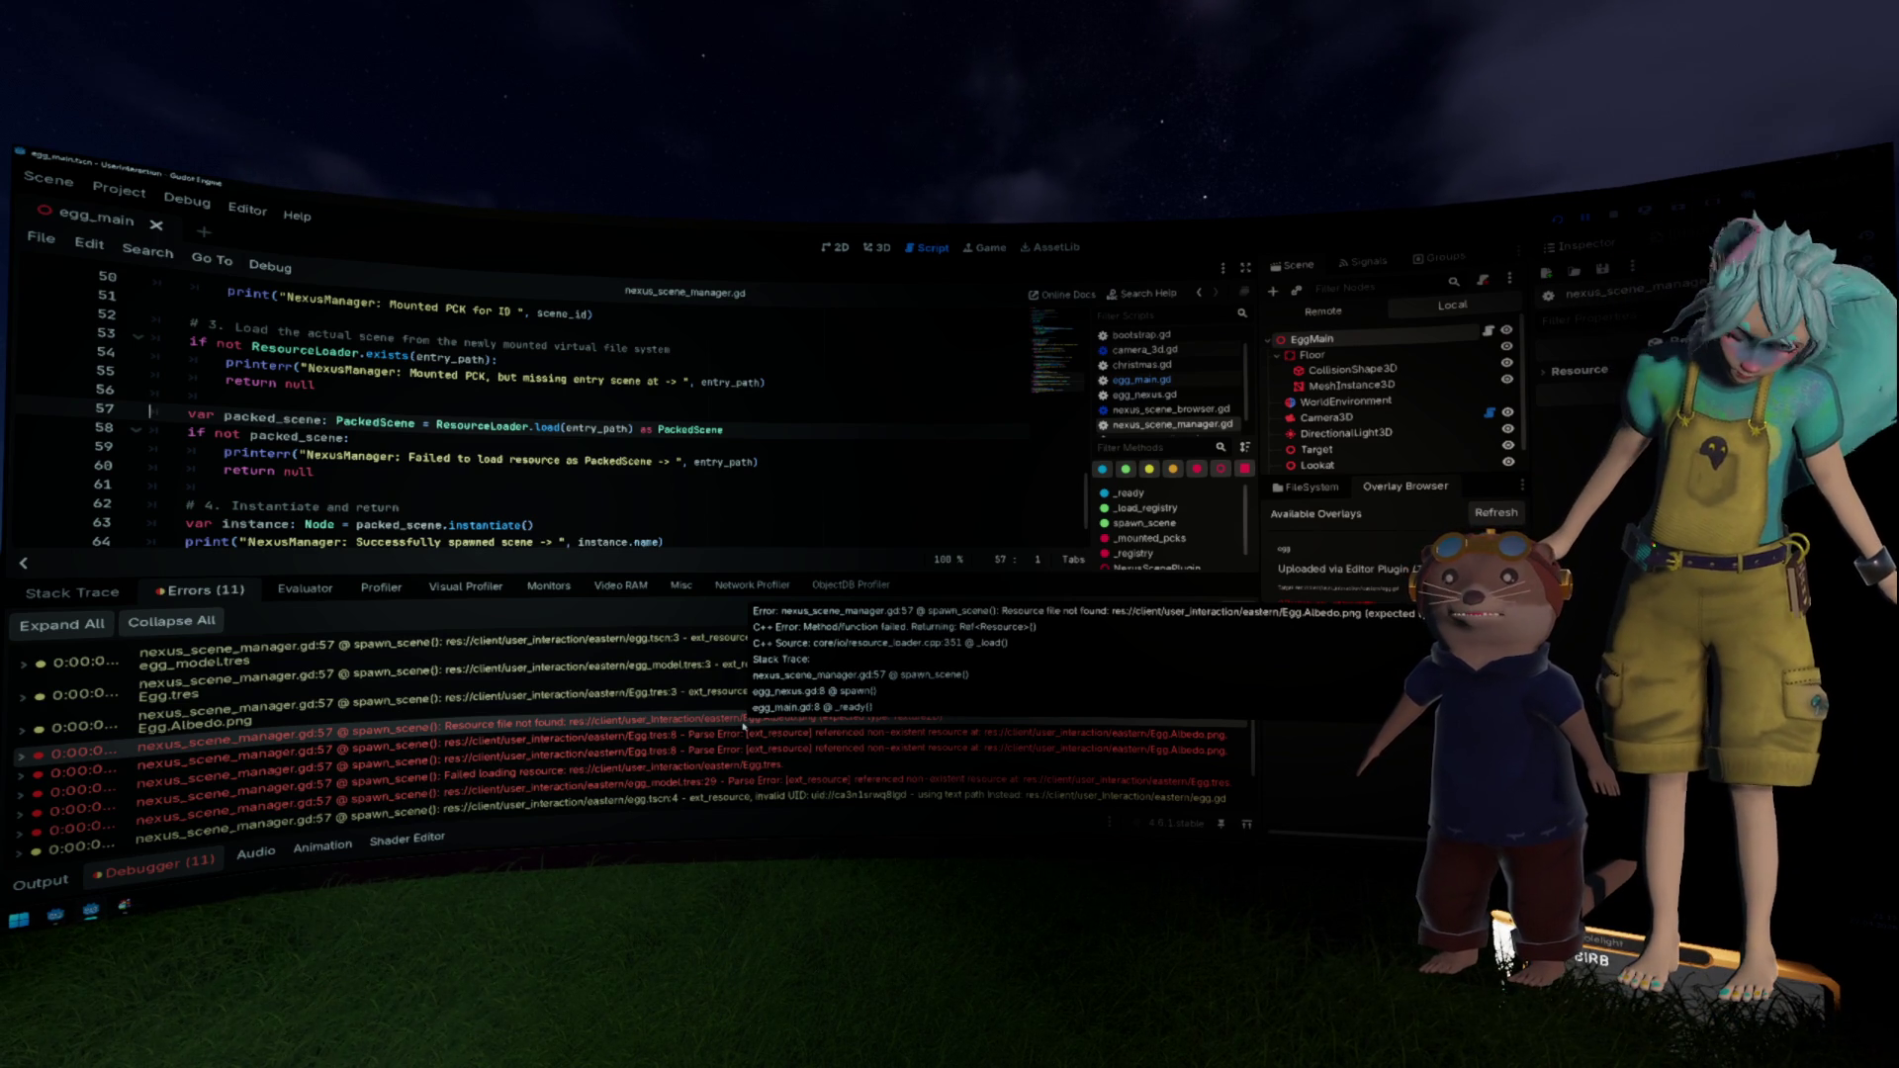
left_click(744, 725)
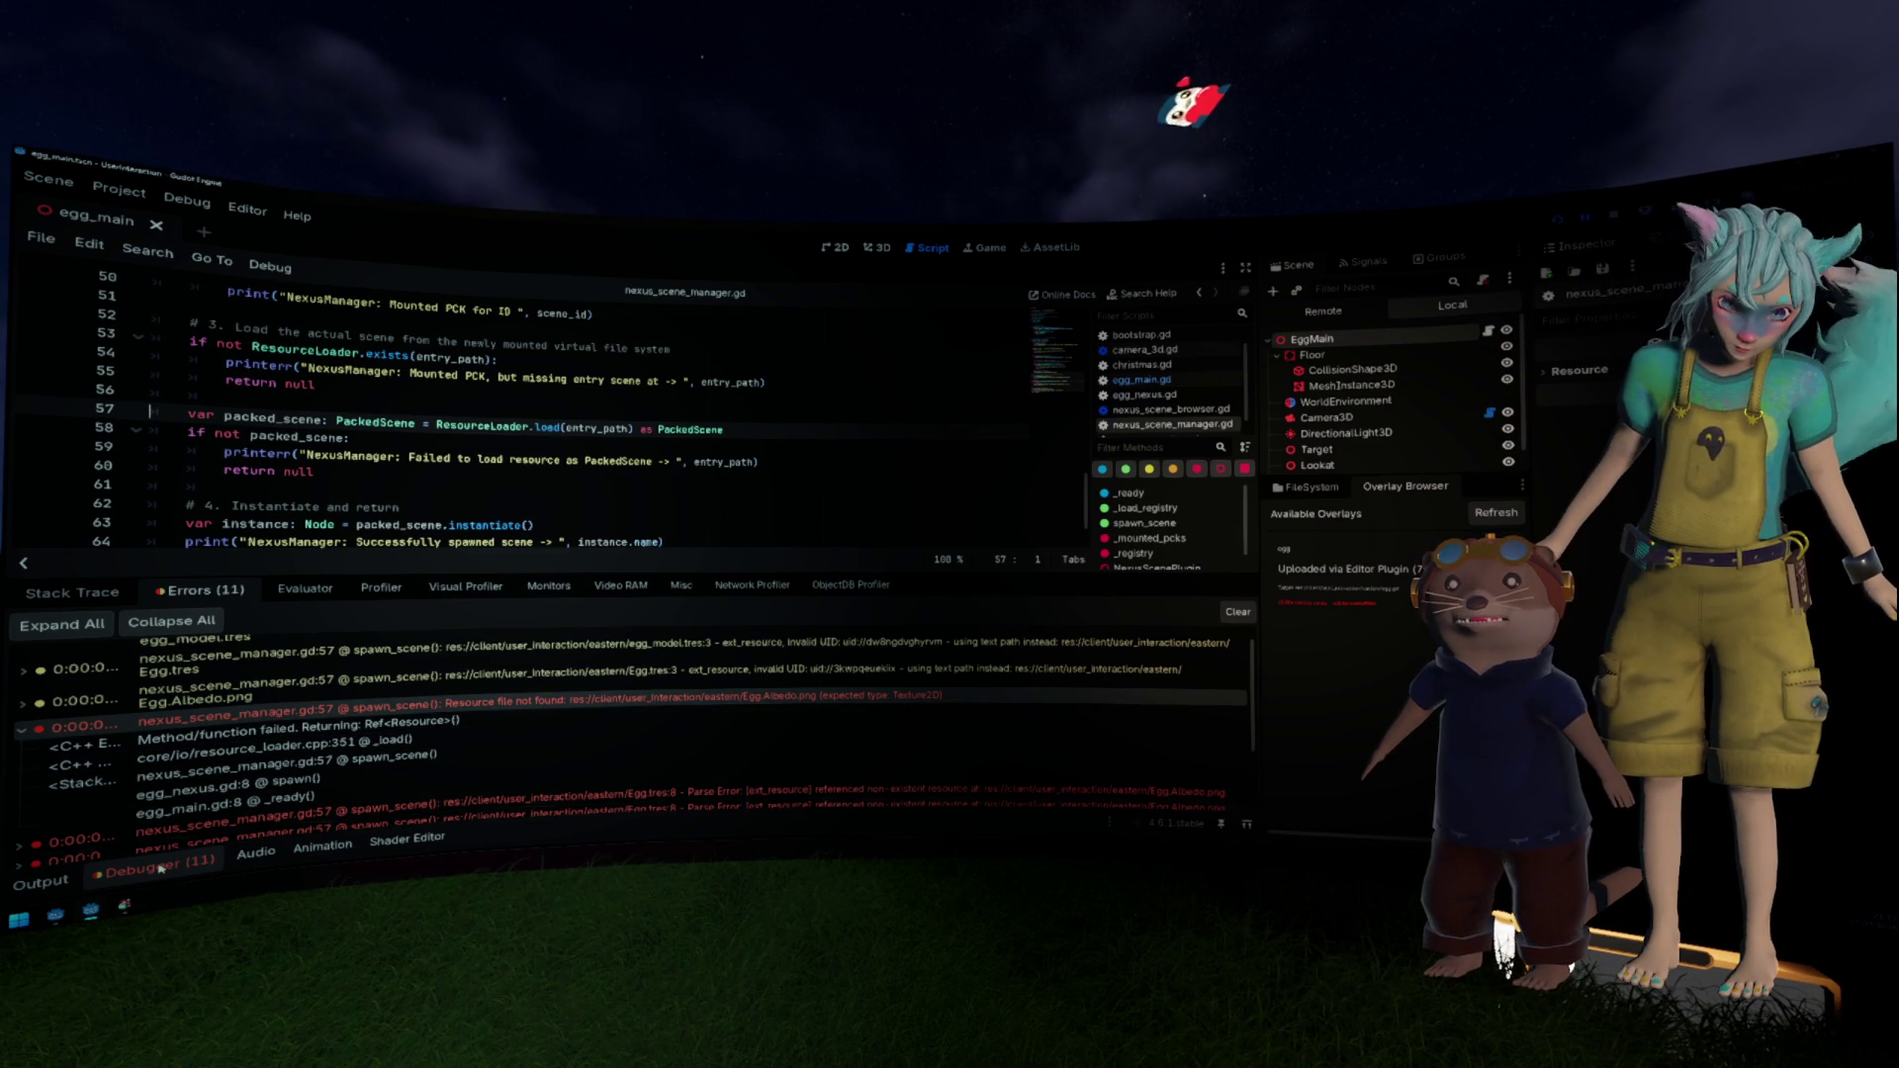
key("ctrl+j")
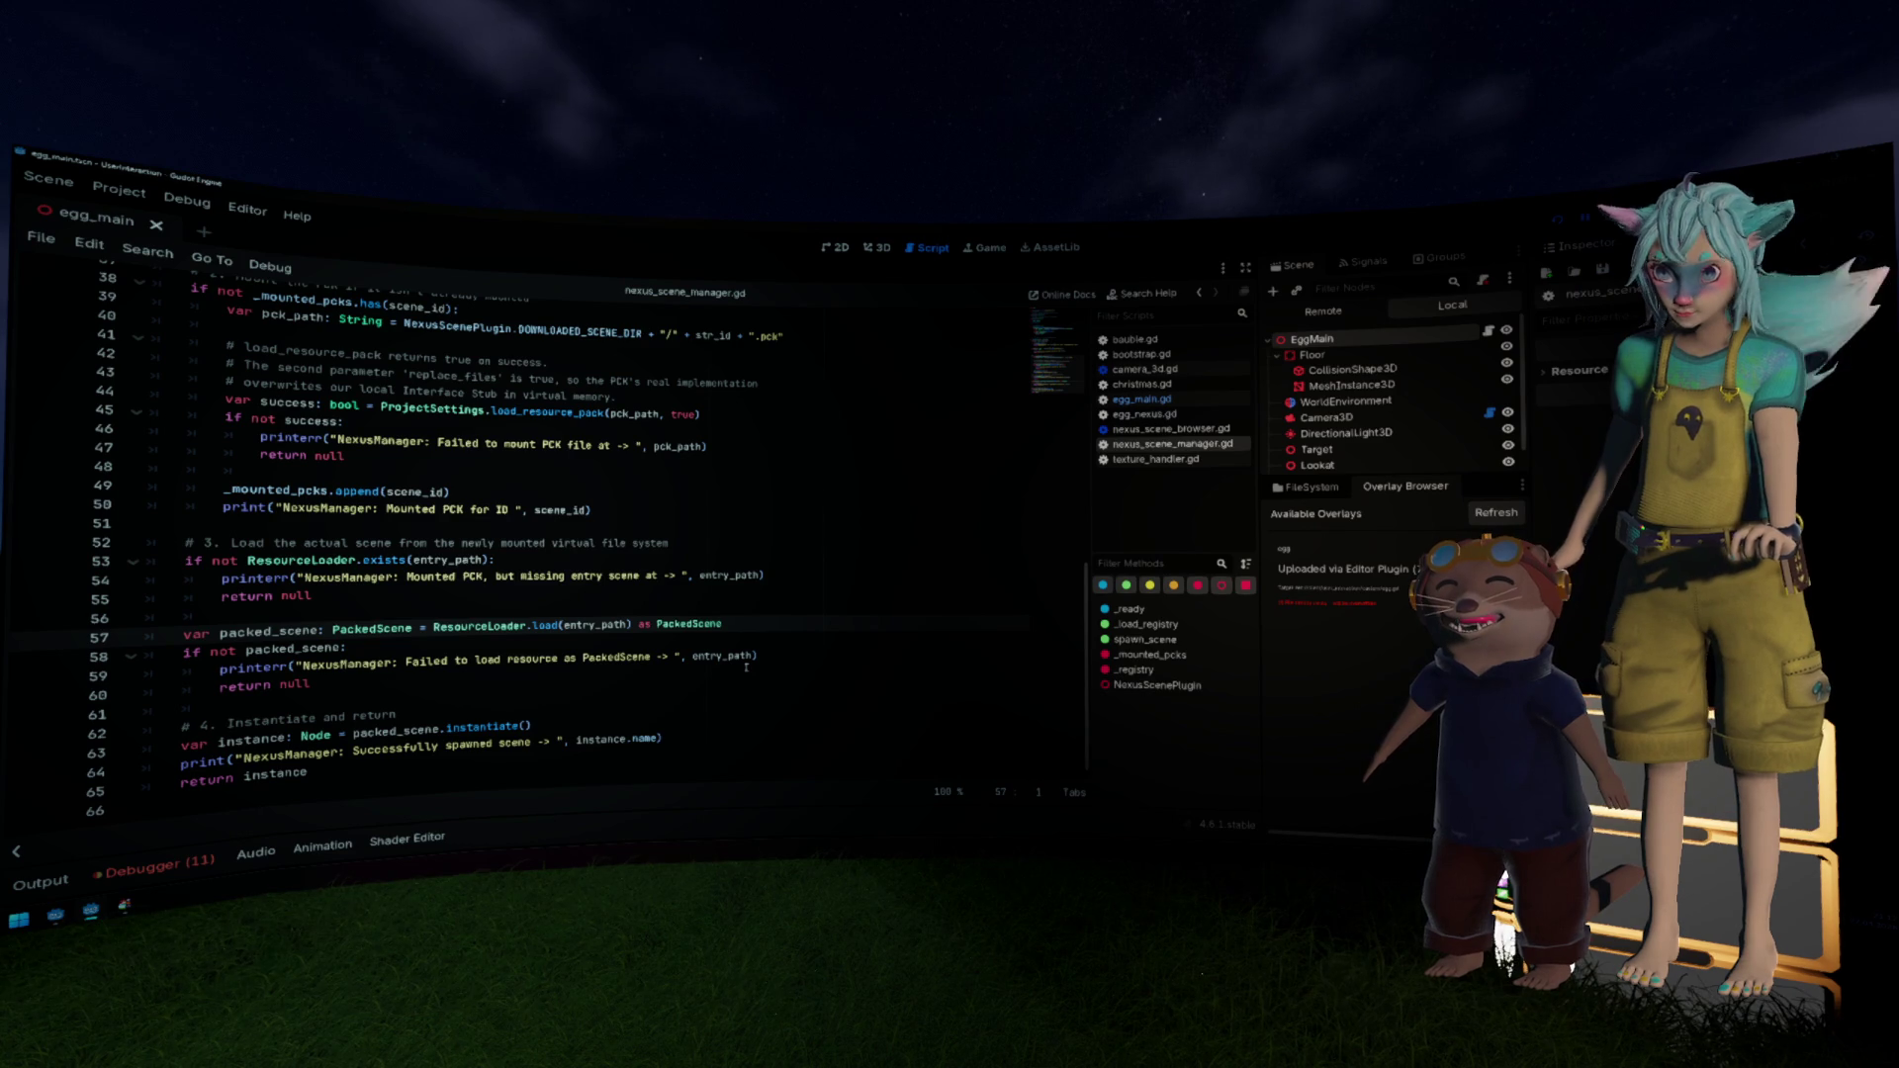
Step: Select scene-loading lines 57–60, then open load_resource_pack's ProjectSettings docs from line 44
mouse_move(310, 684)
left_mouse_down()
mouse_move(356, 664)
mouse_move(193, 633)
left_mouse_up()
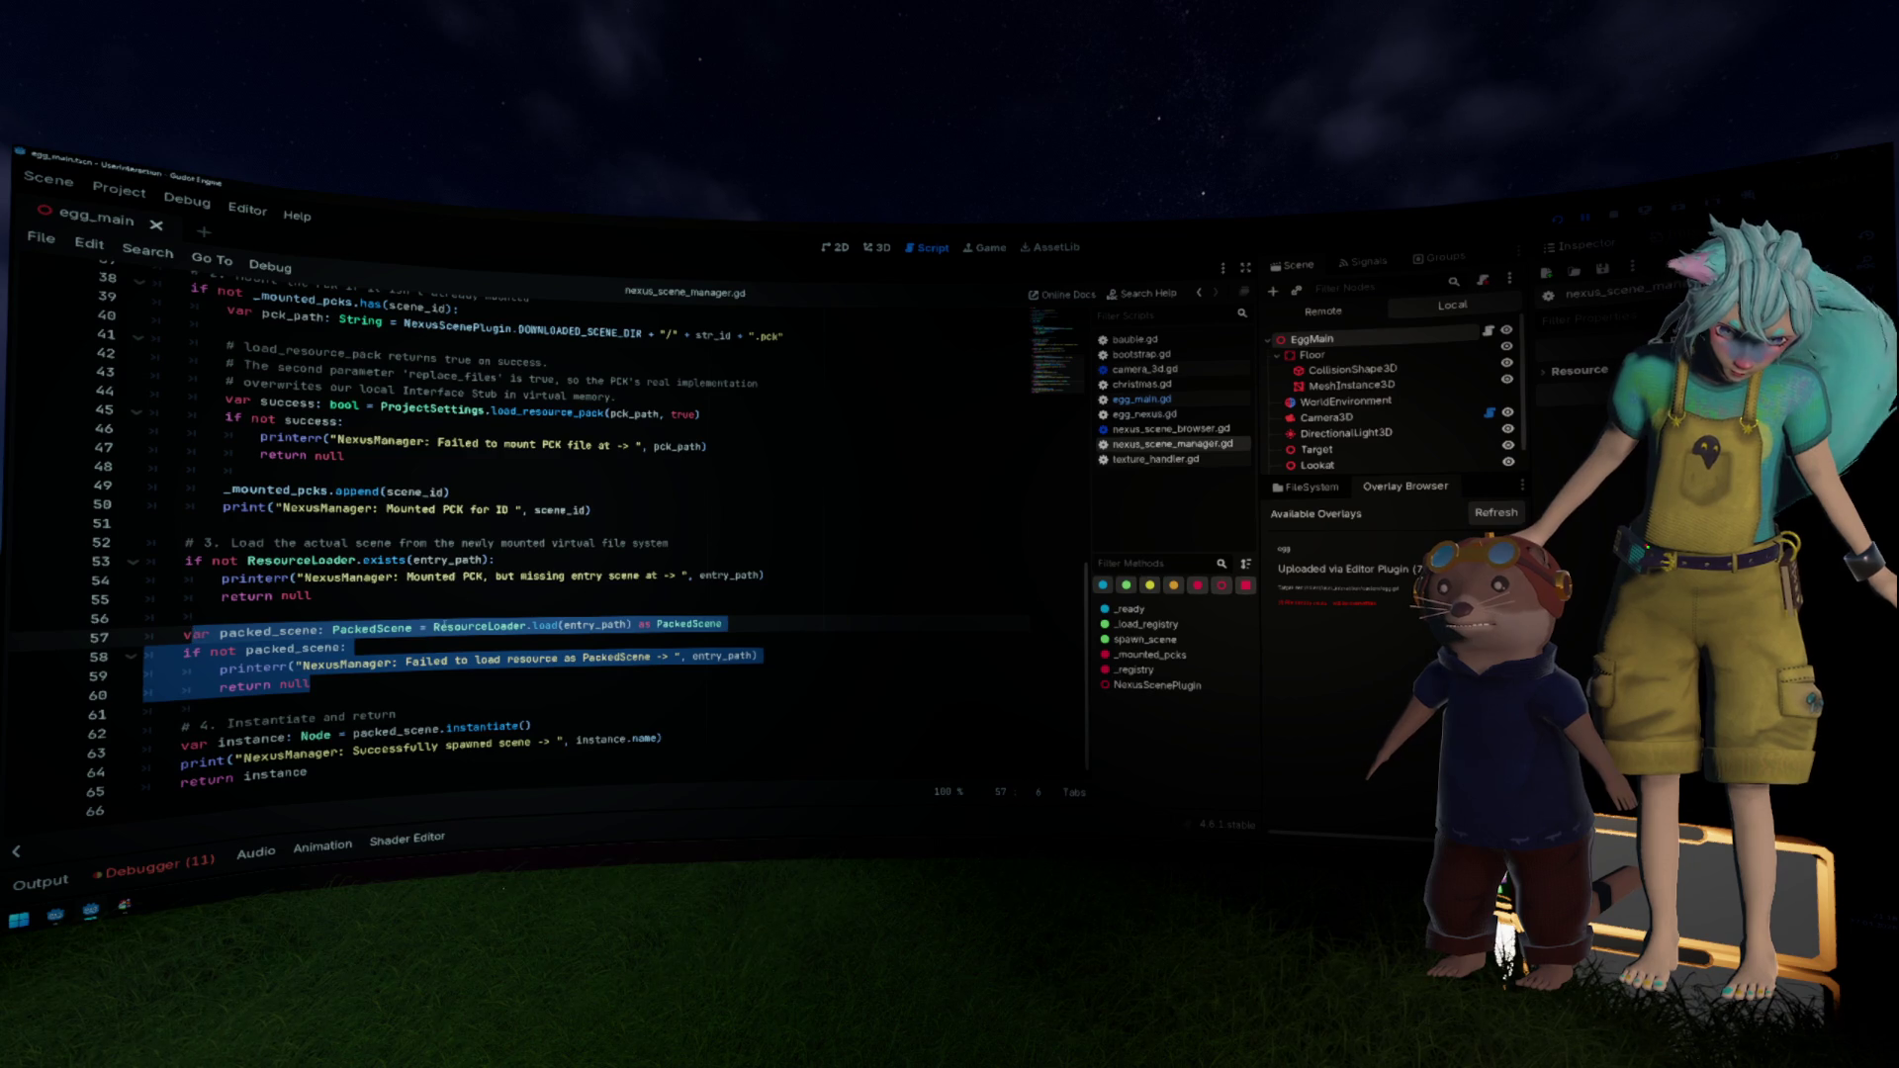
scroll(551, 514, "up", 2)
left_click(551, 522)
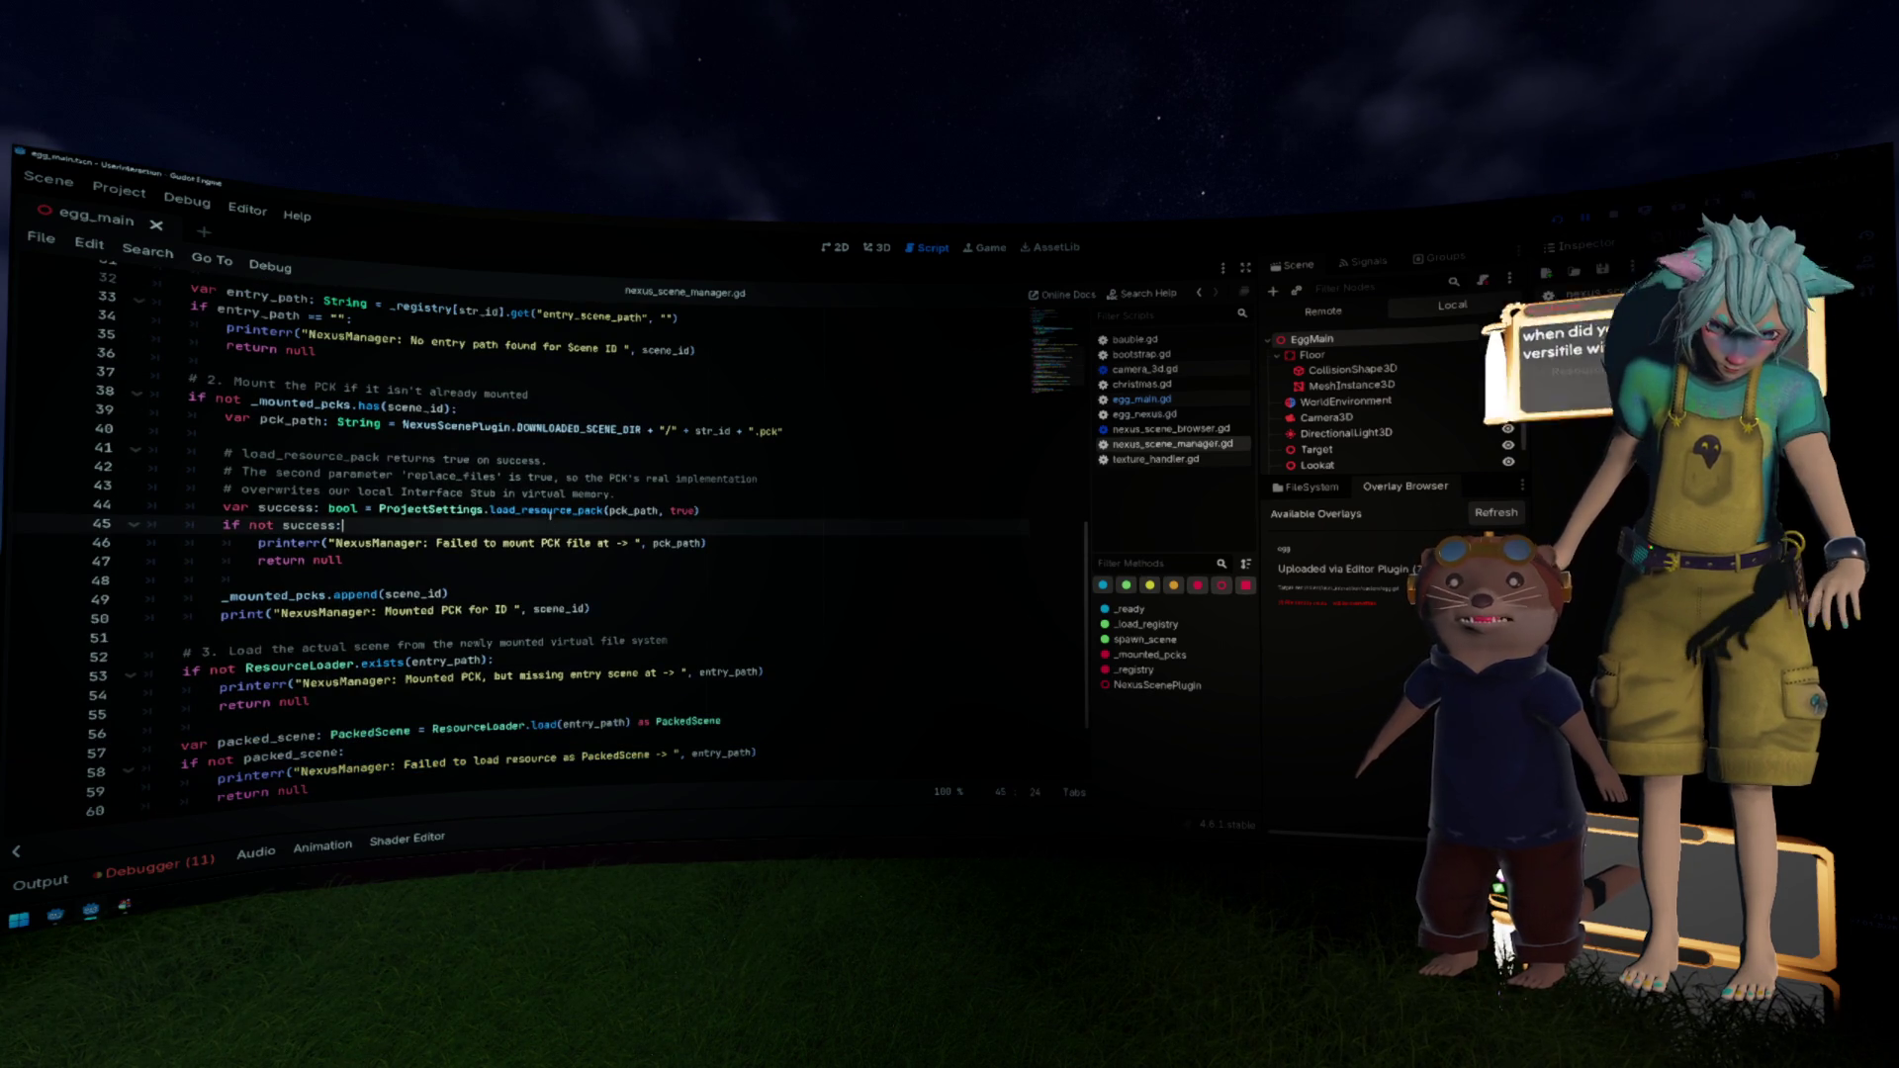
left_click(549, 511)
left_click(551, 512, "ctrl")
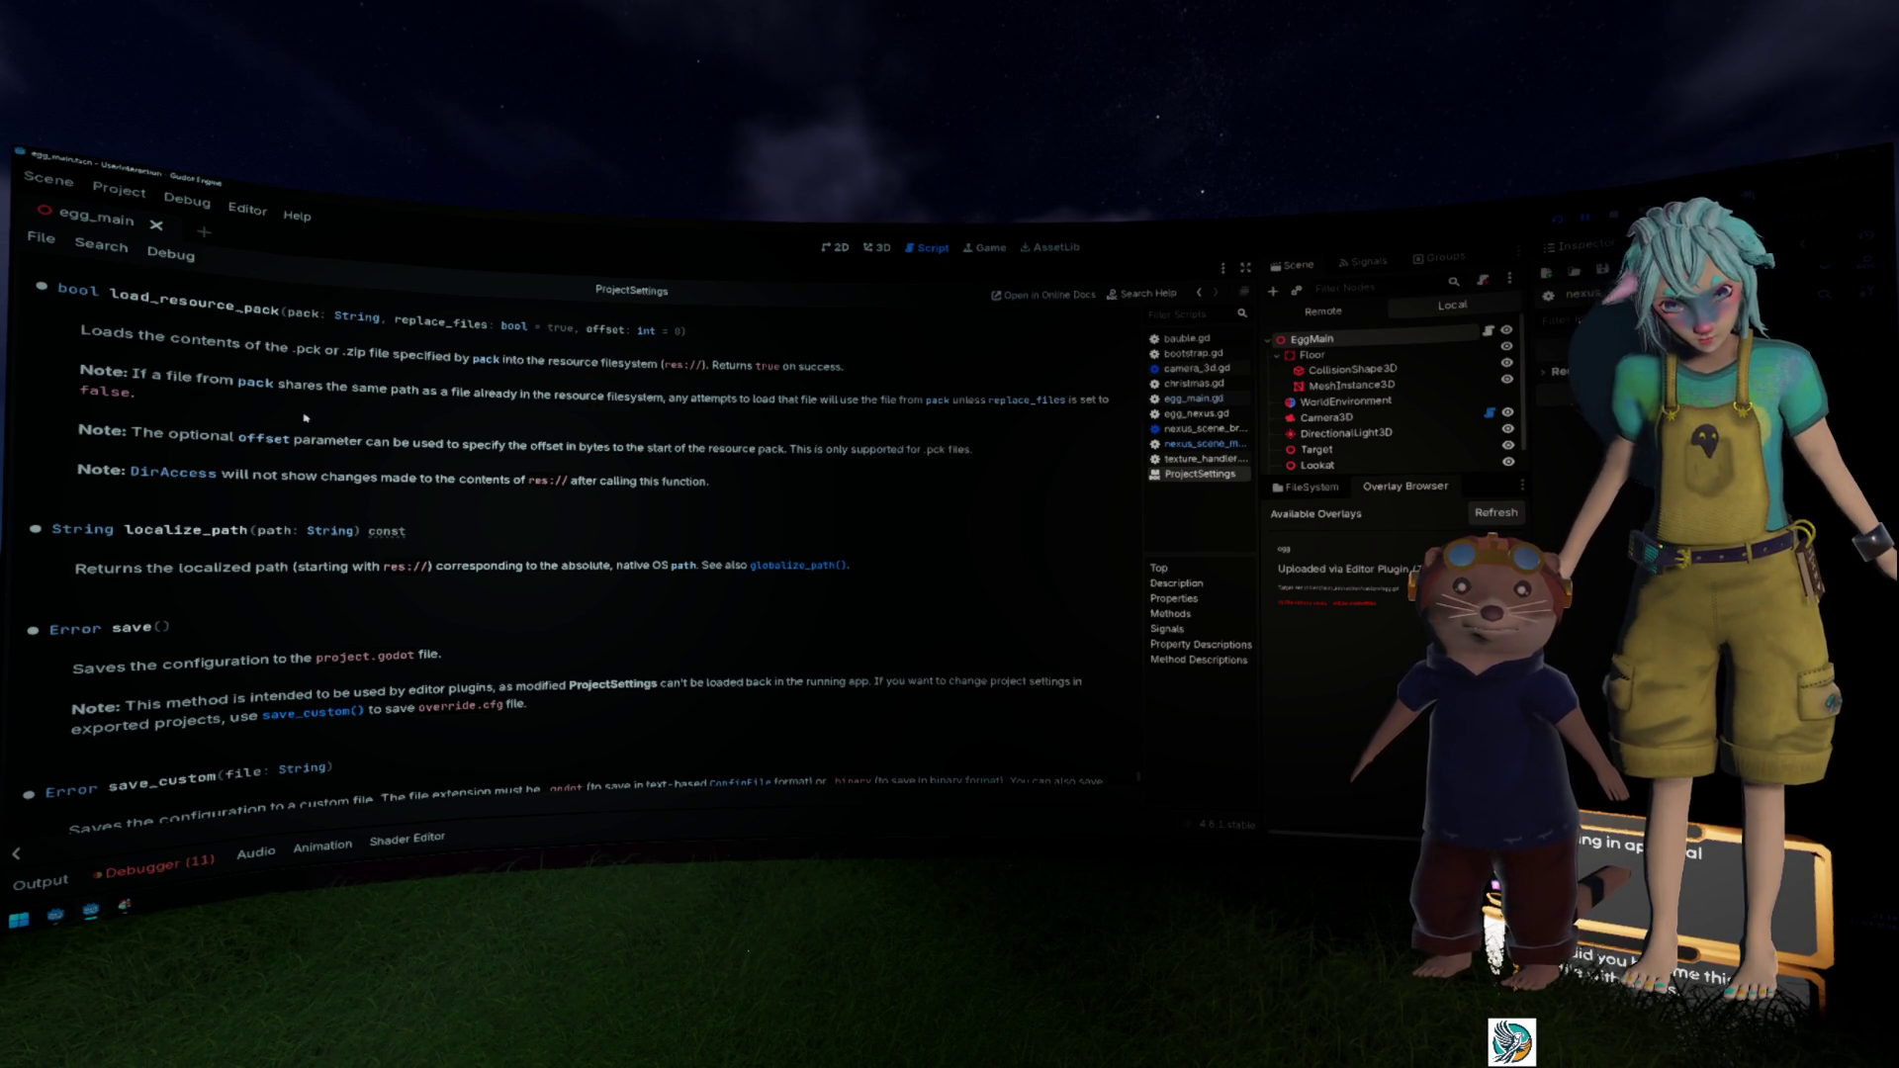
Step: Highlight the same-path files note and the offset parameter note, then go back to nexus_scene_manager.gd
left_click_drag(294, 387, 899, 400)
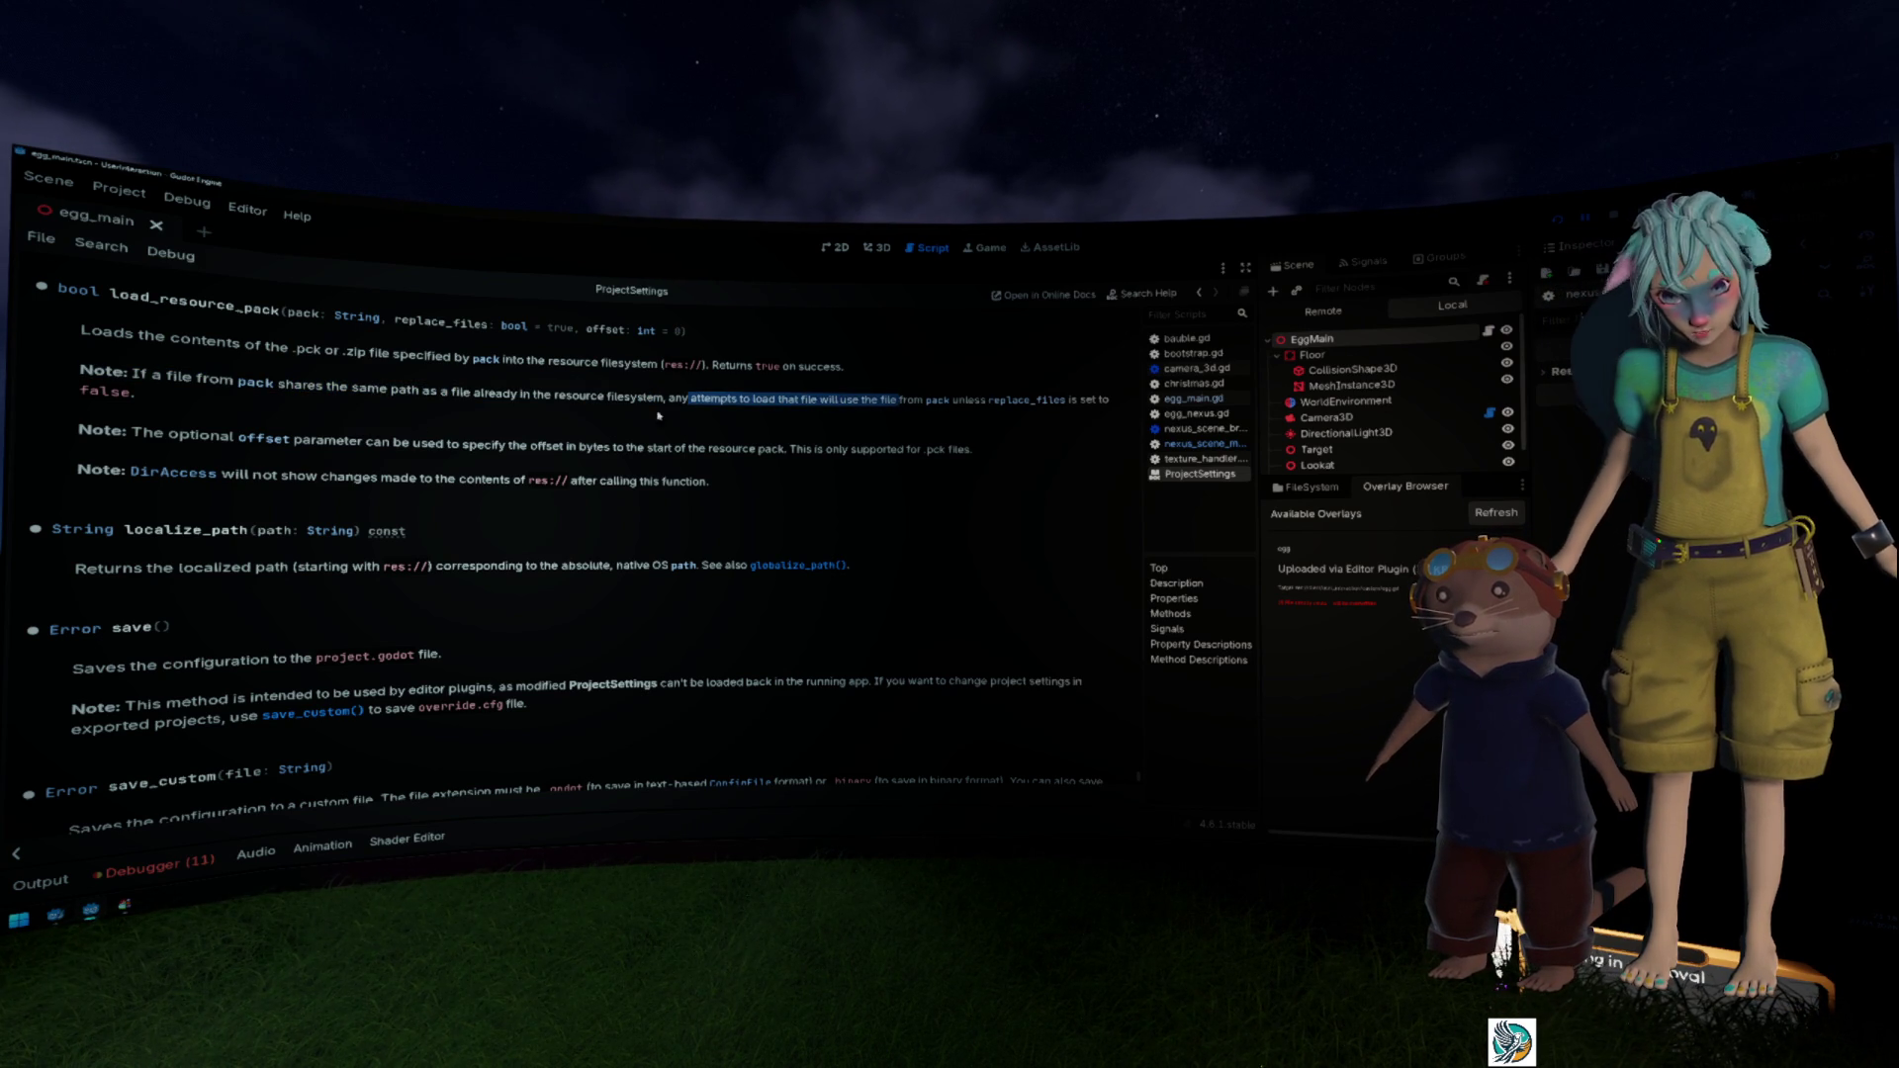
left_click(272, 405)
left_click_drag(156, 432, 164, 432)
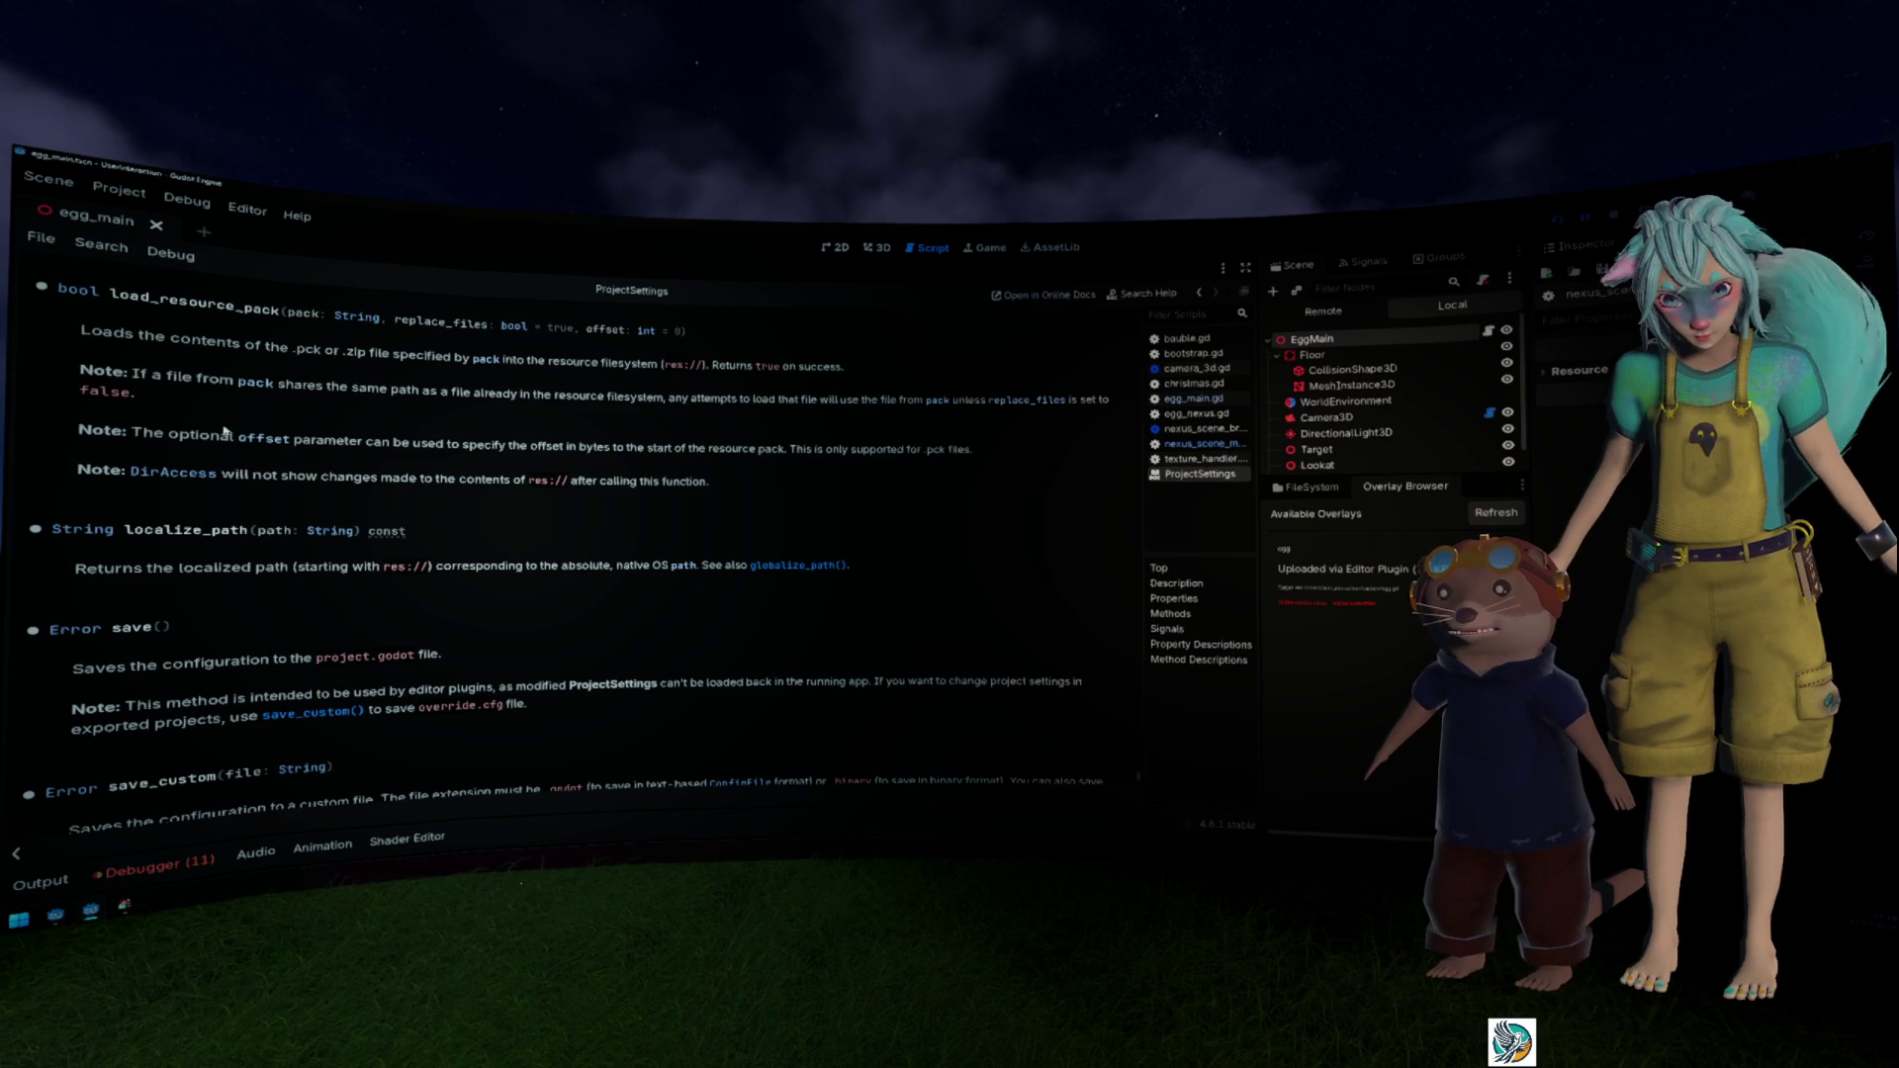
left_click_drag(318, 446, 777, 448)
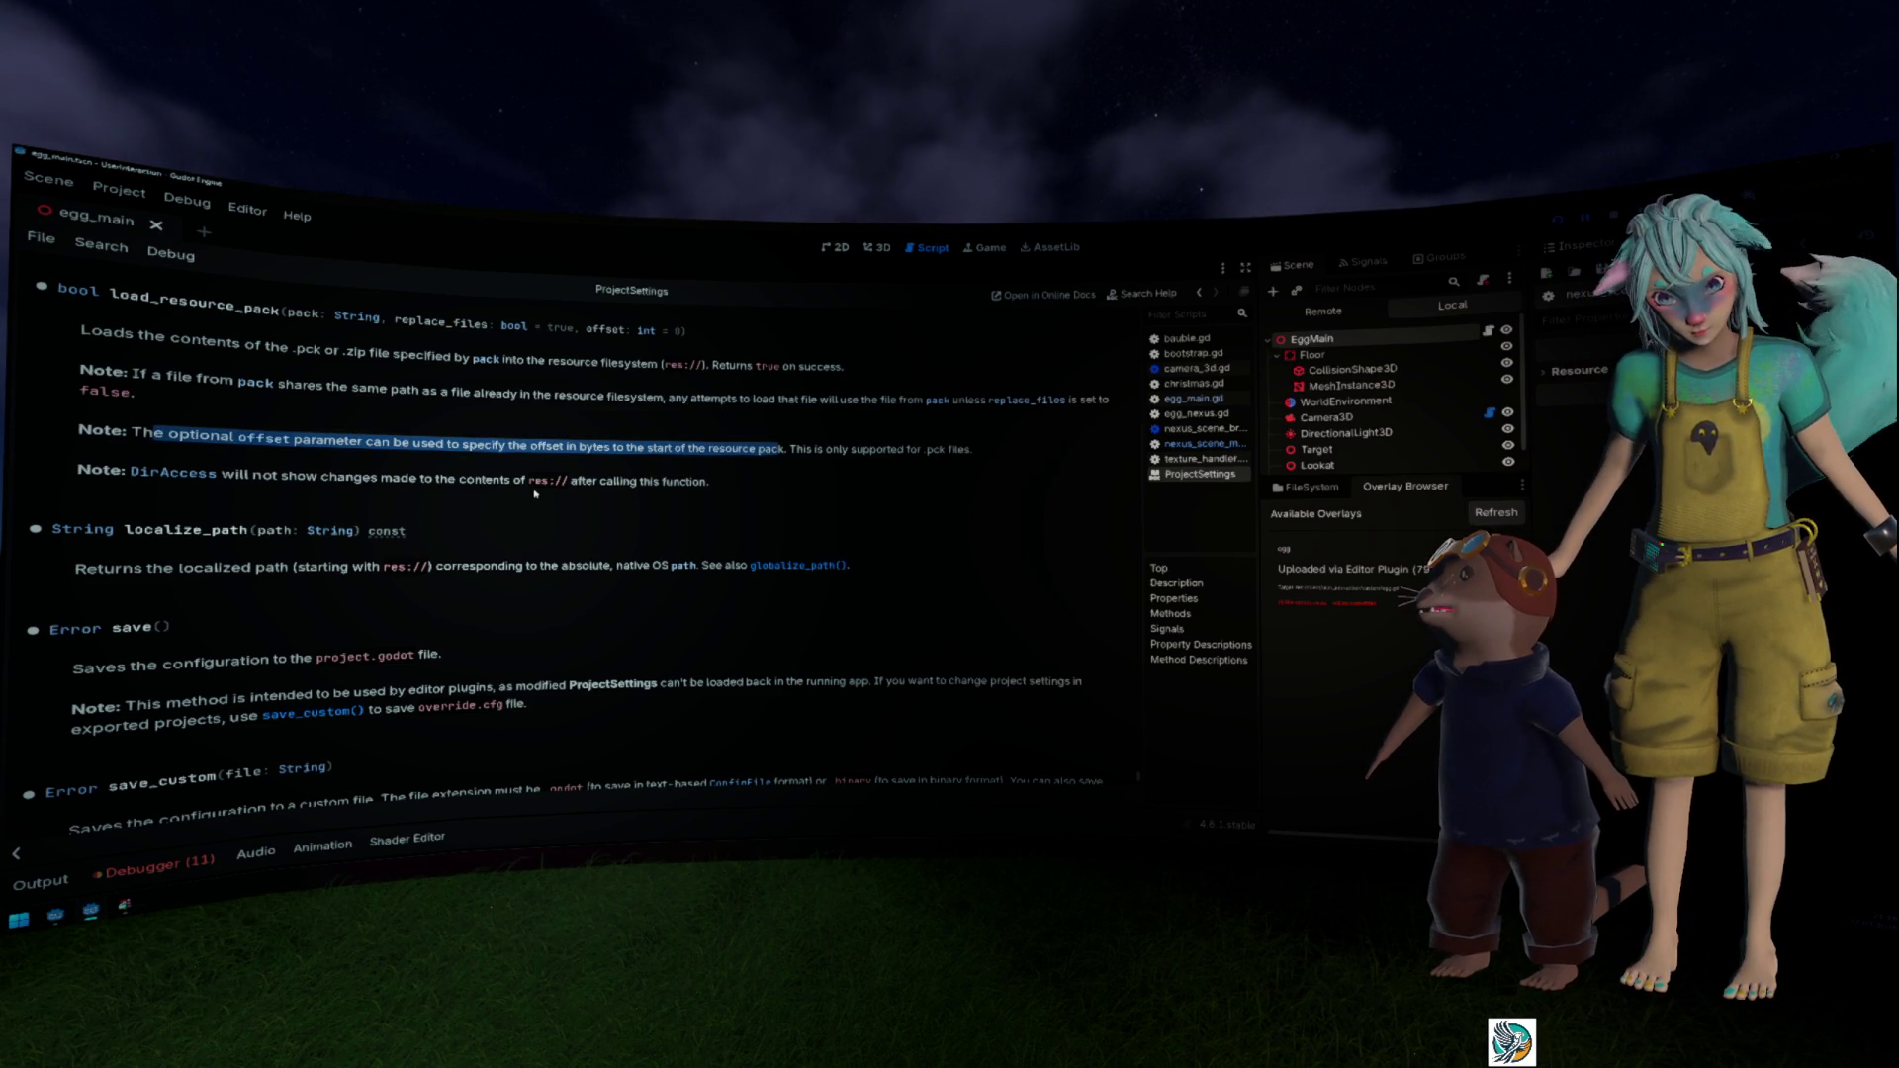
left_click(367, 482)
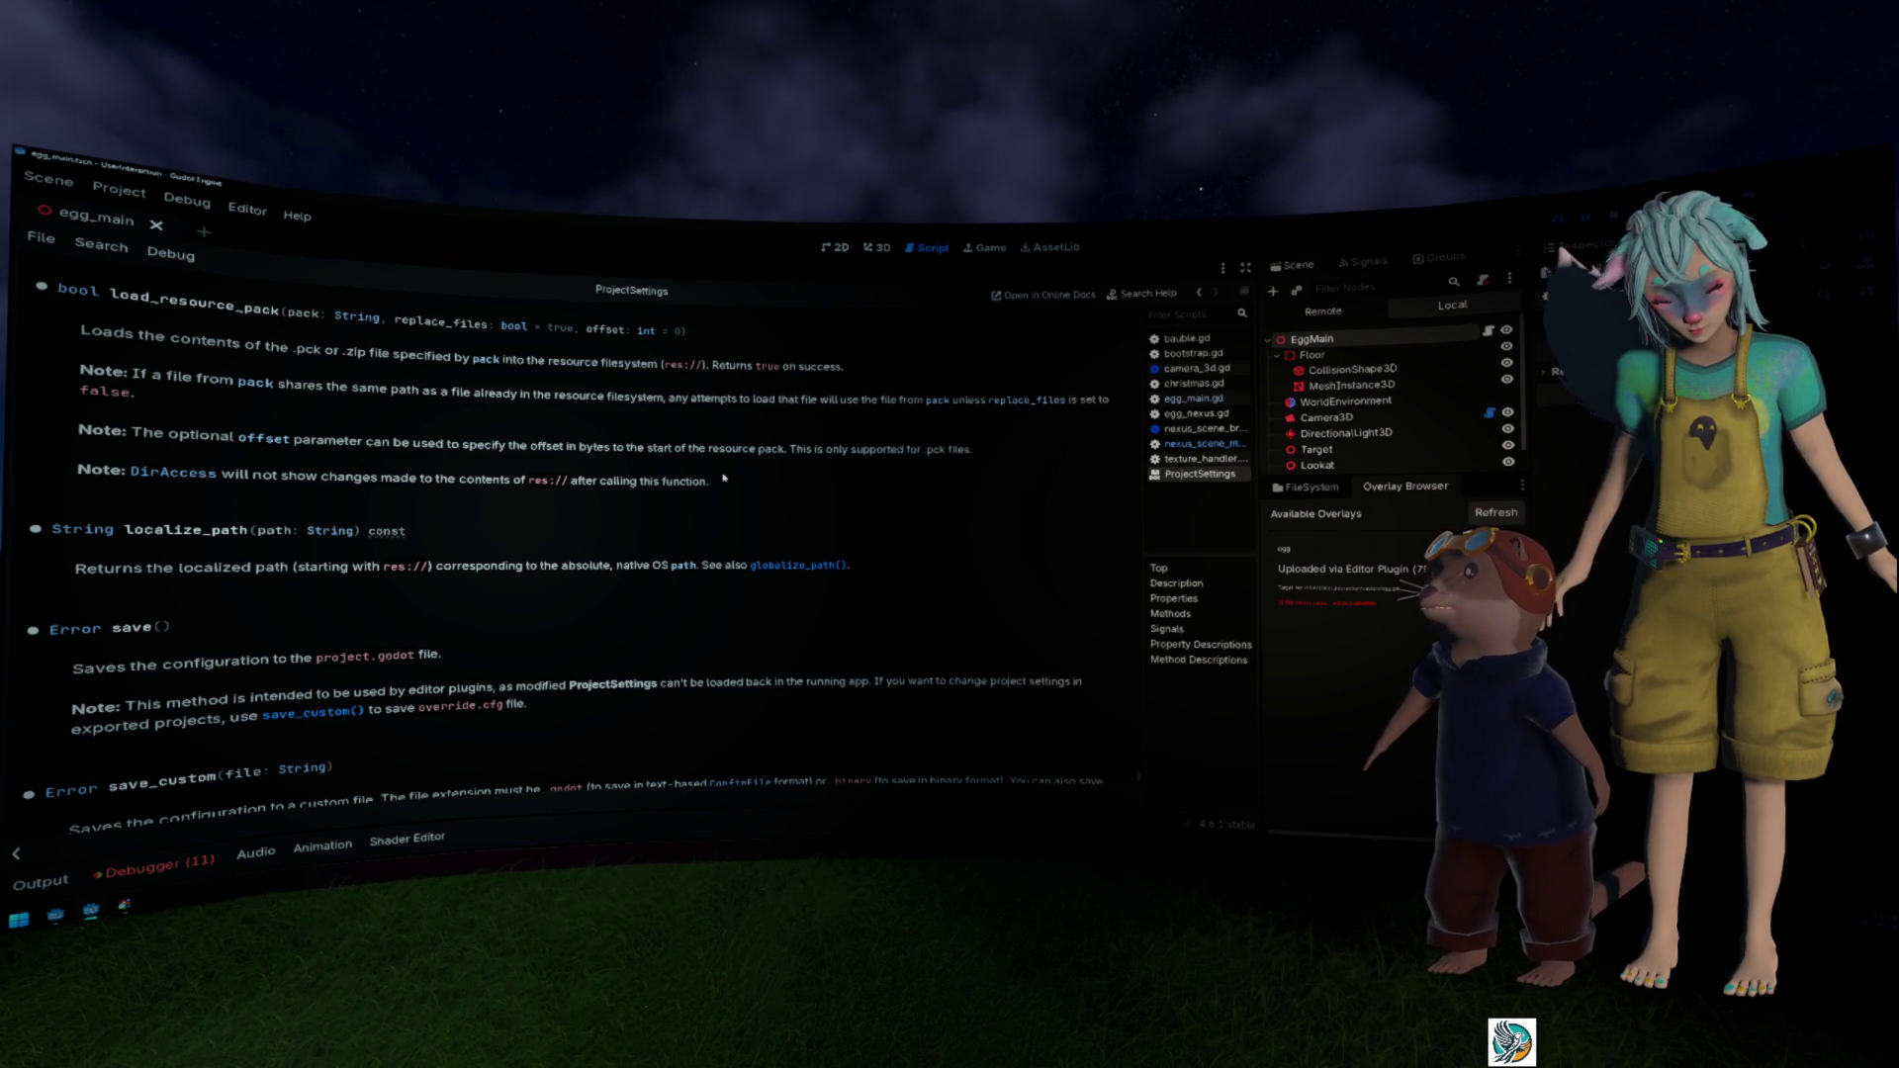
key("alt+Left")
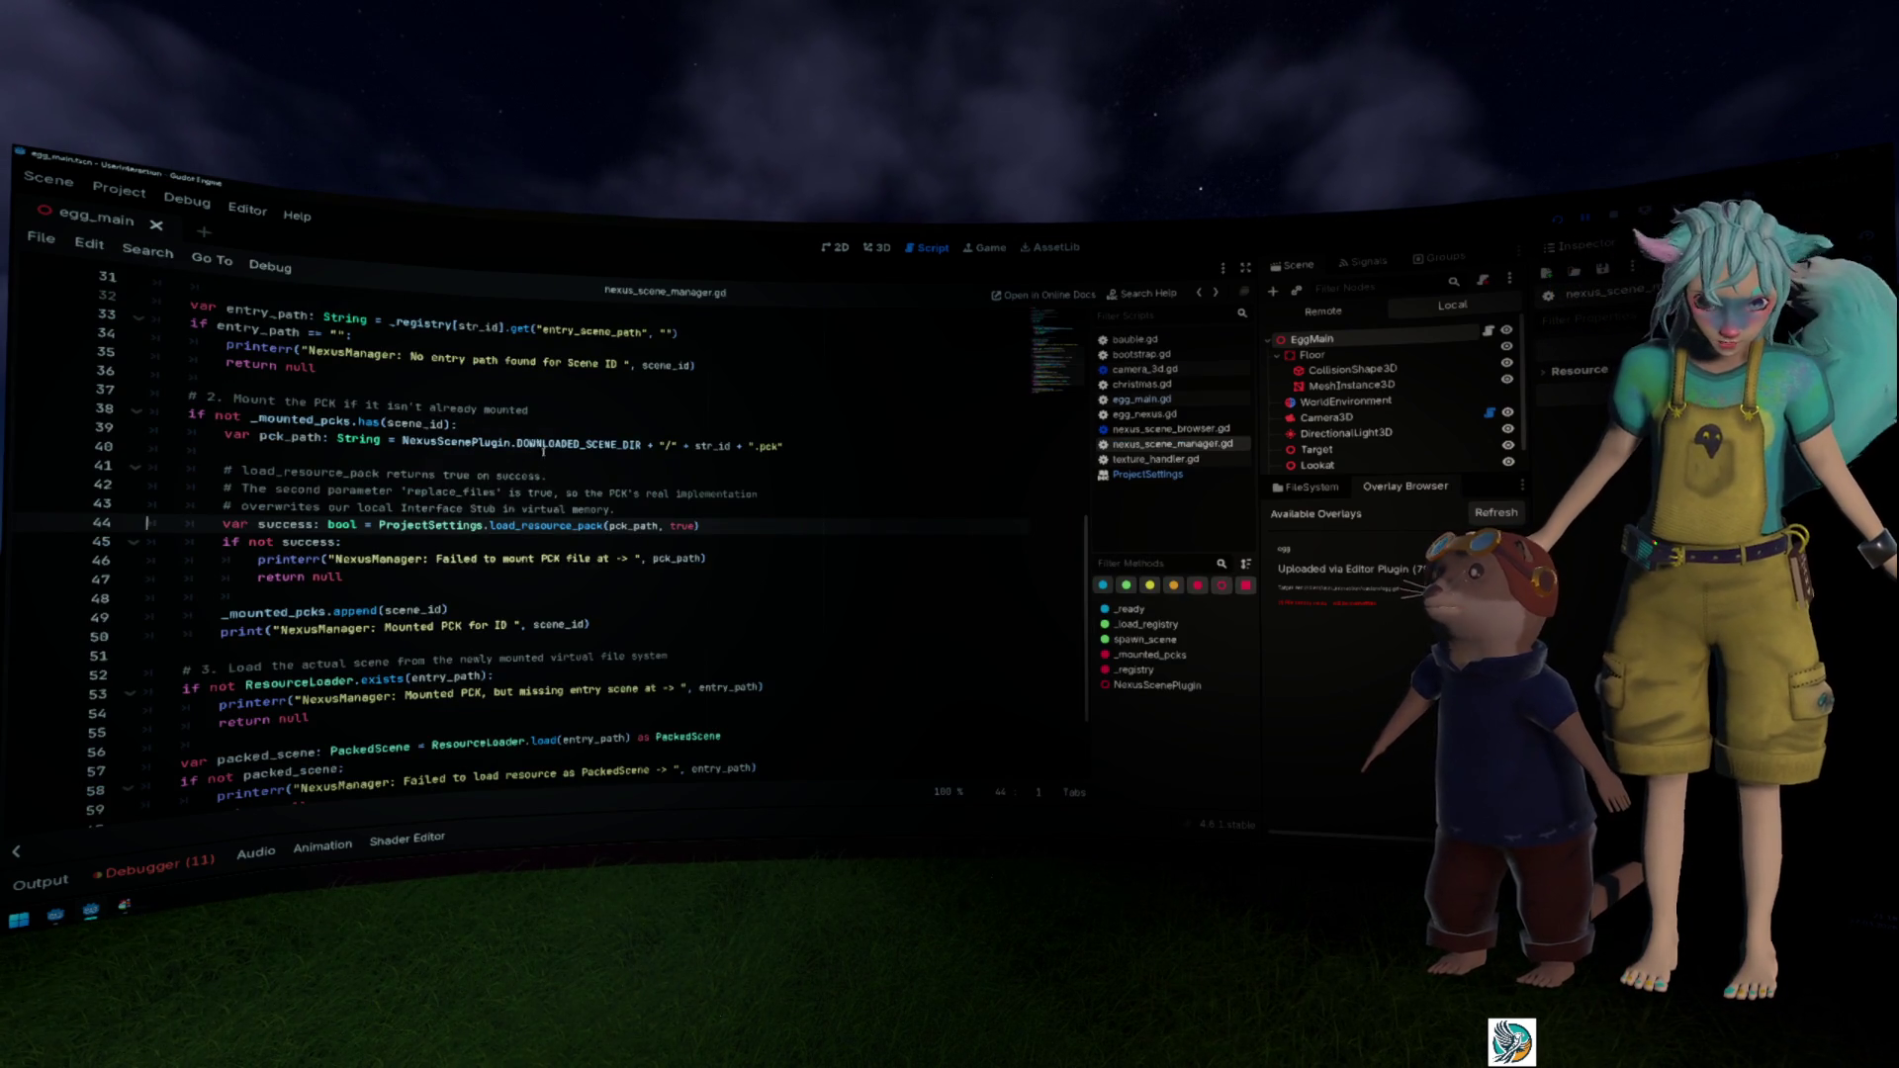
Step: Read through the PCK mount and scene load code below line 46, then reshow the debugger's 11 errors
left_click(795, 566)
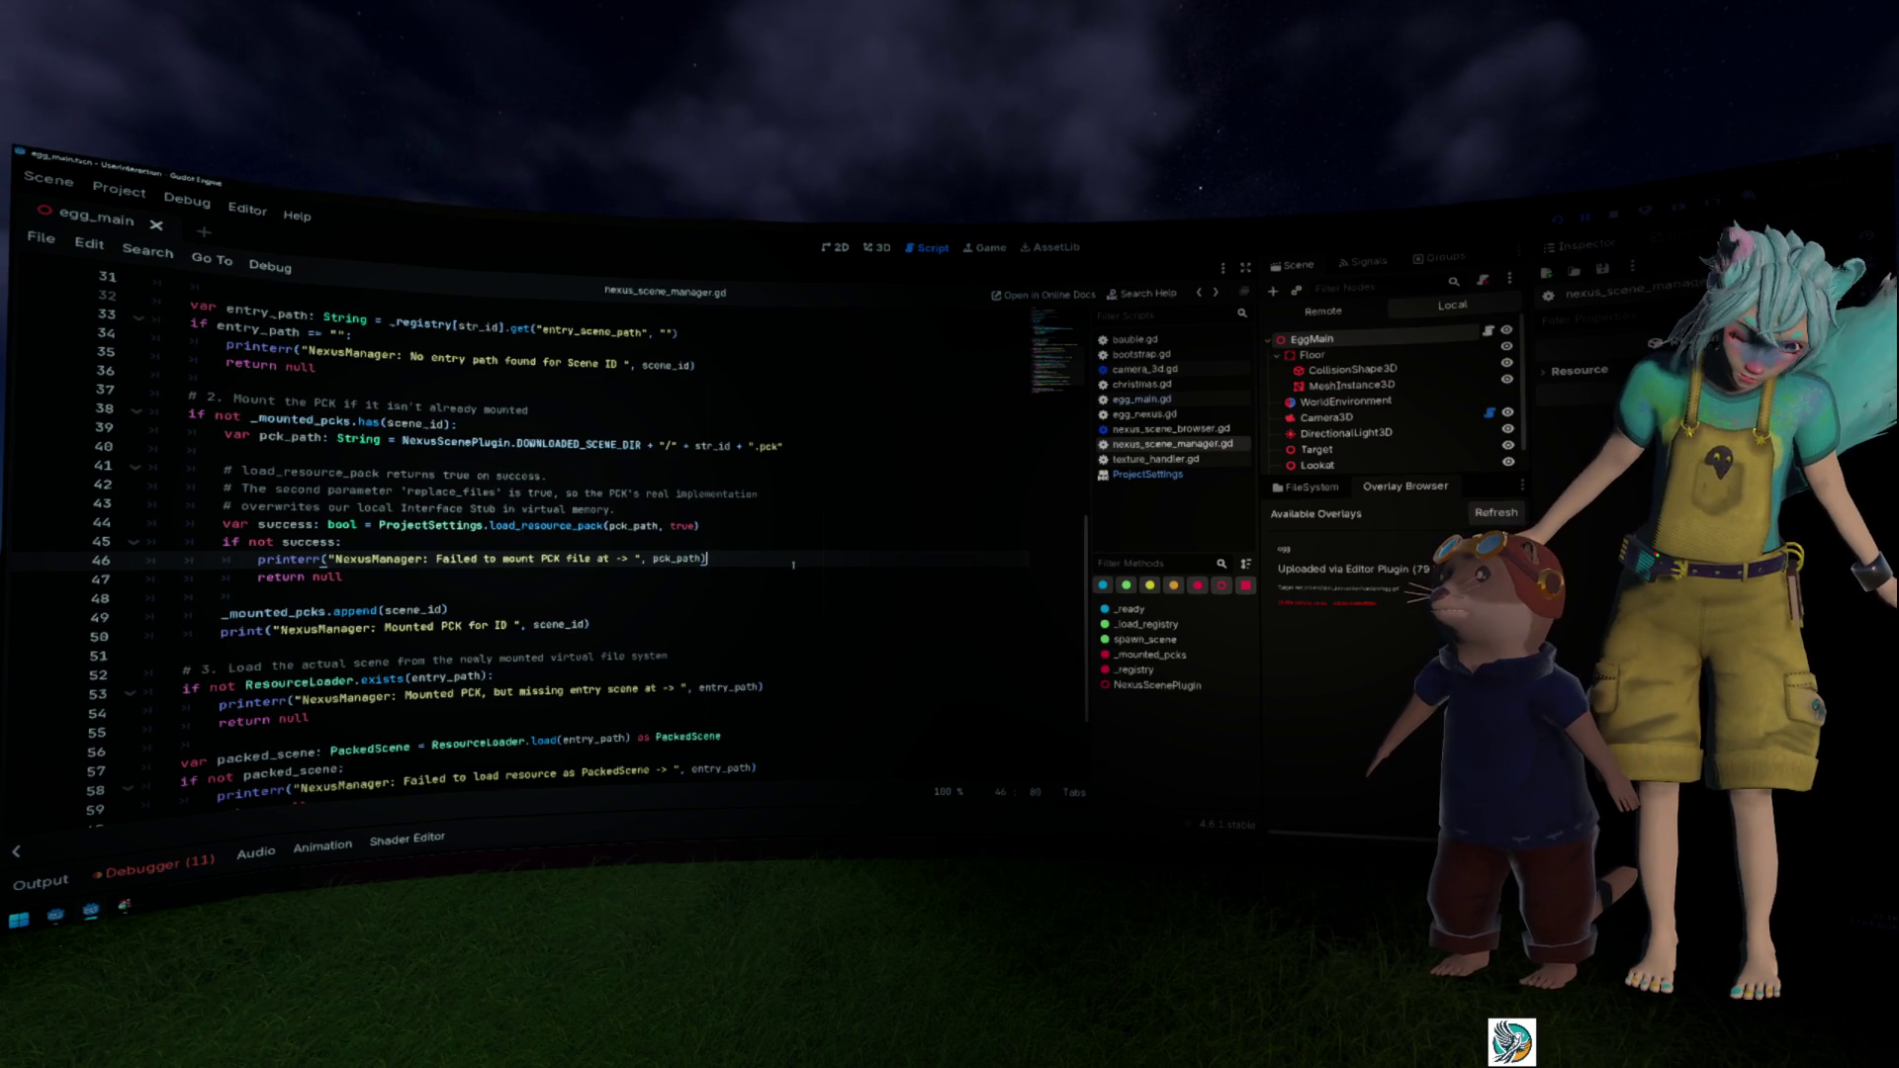
scroll(793, 565, "down", 2)
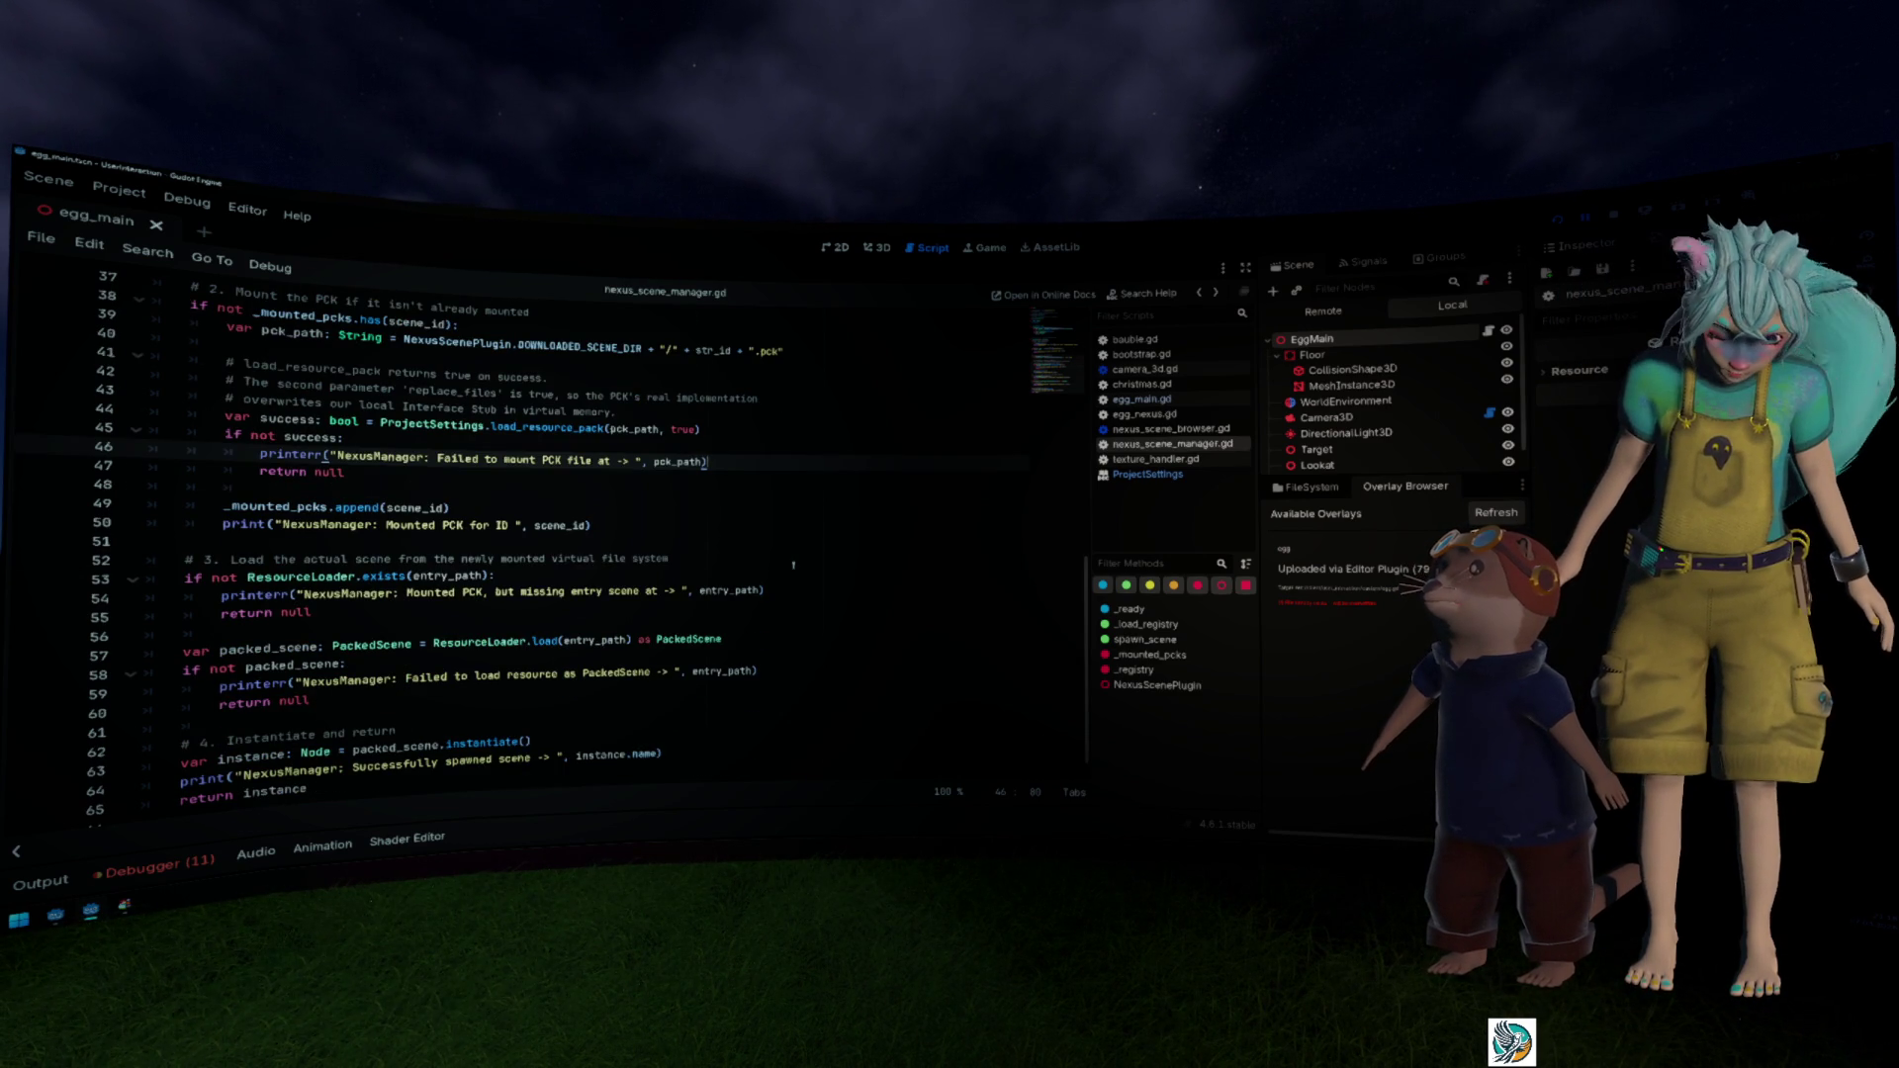
scroll(793, 565, "down", 1)
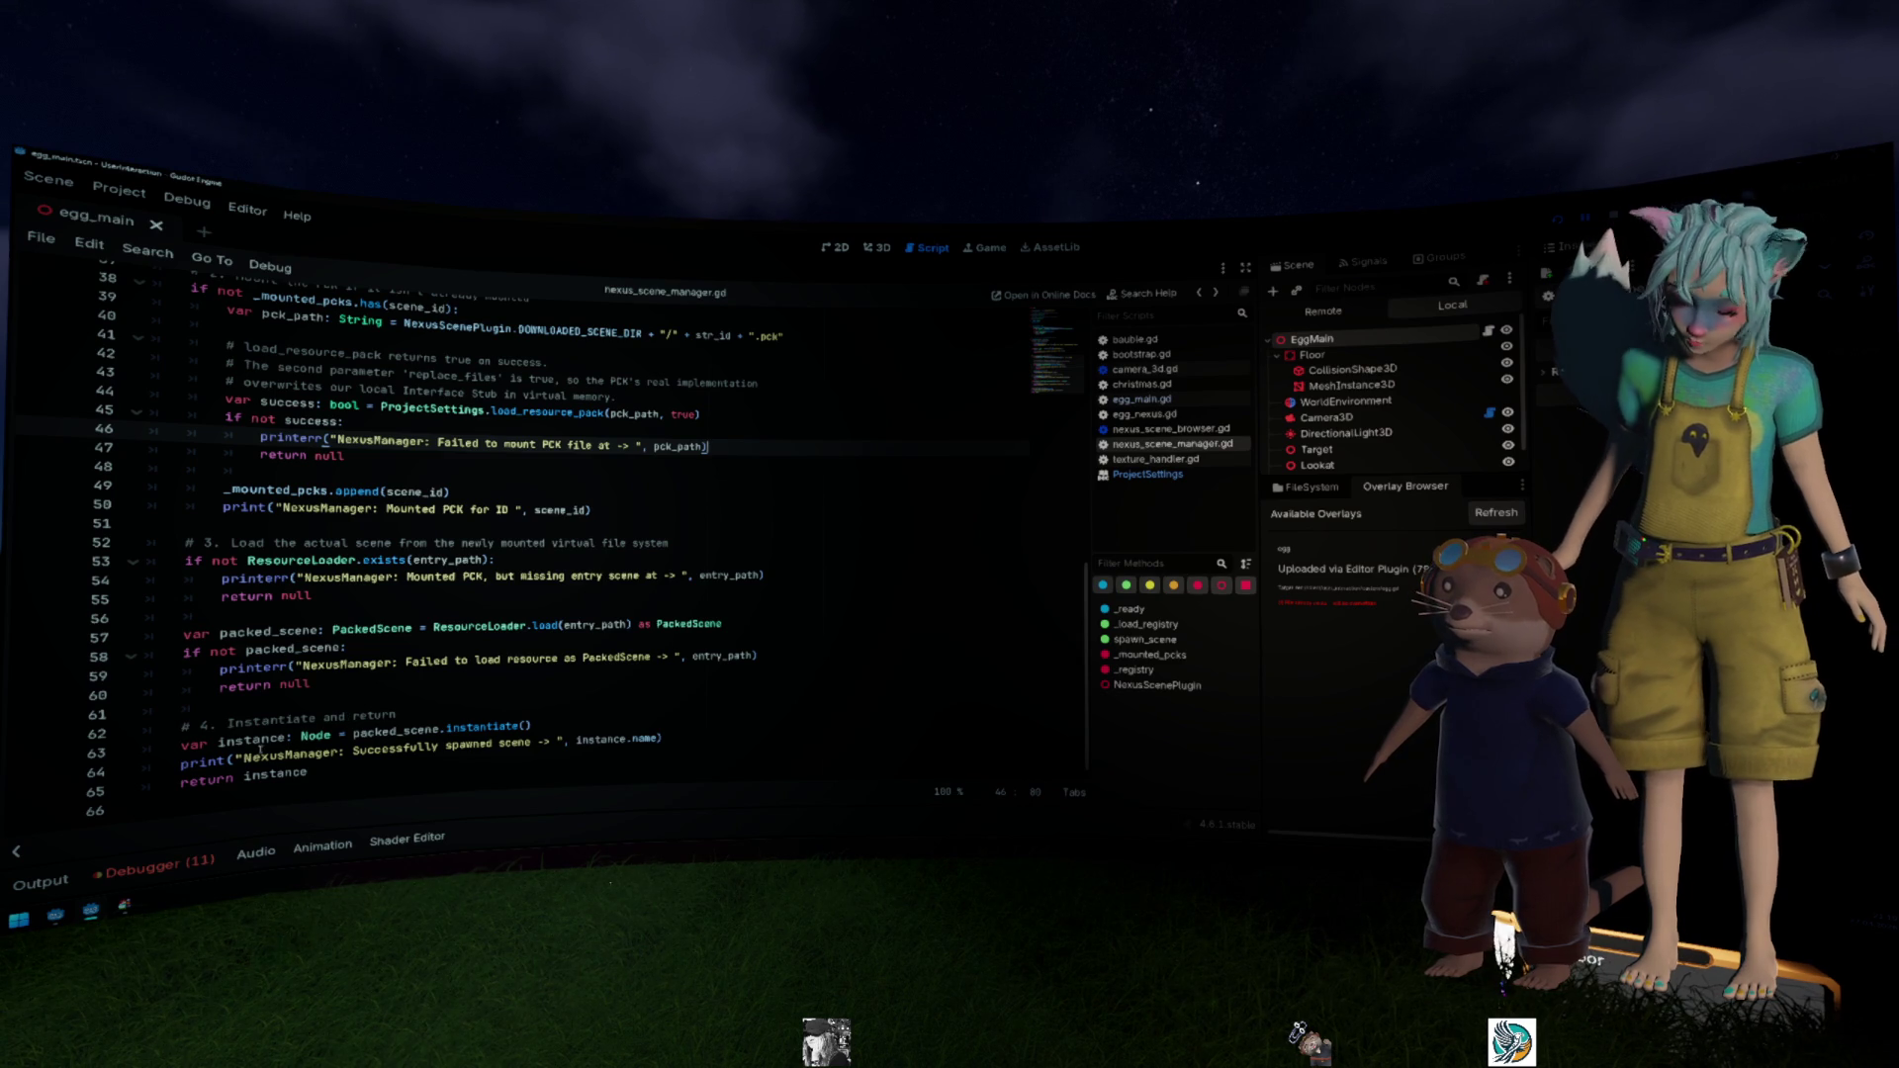
left_click(158, 867)
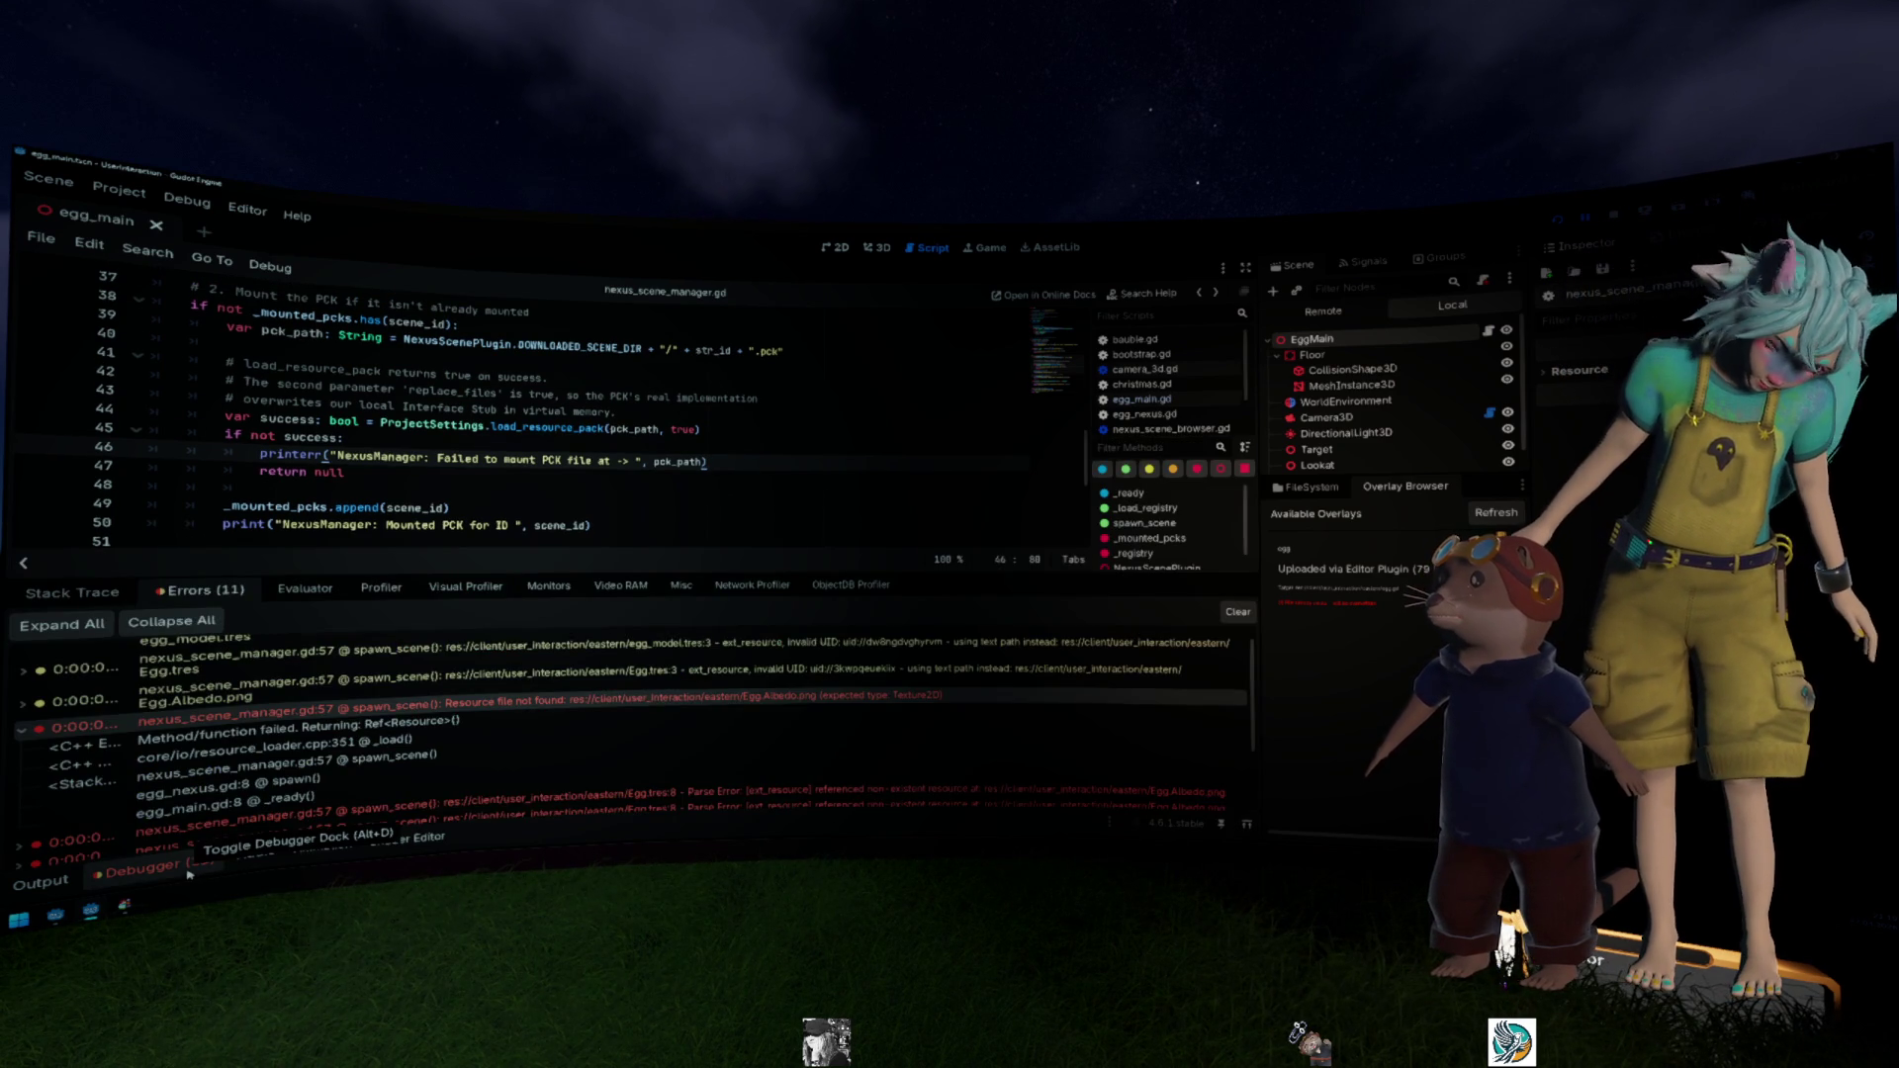
left_click(188, 870)
left_click(188, 870)
left_click(530, 490)
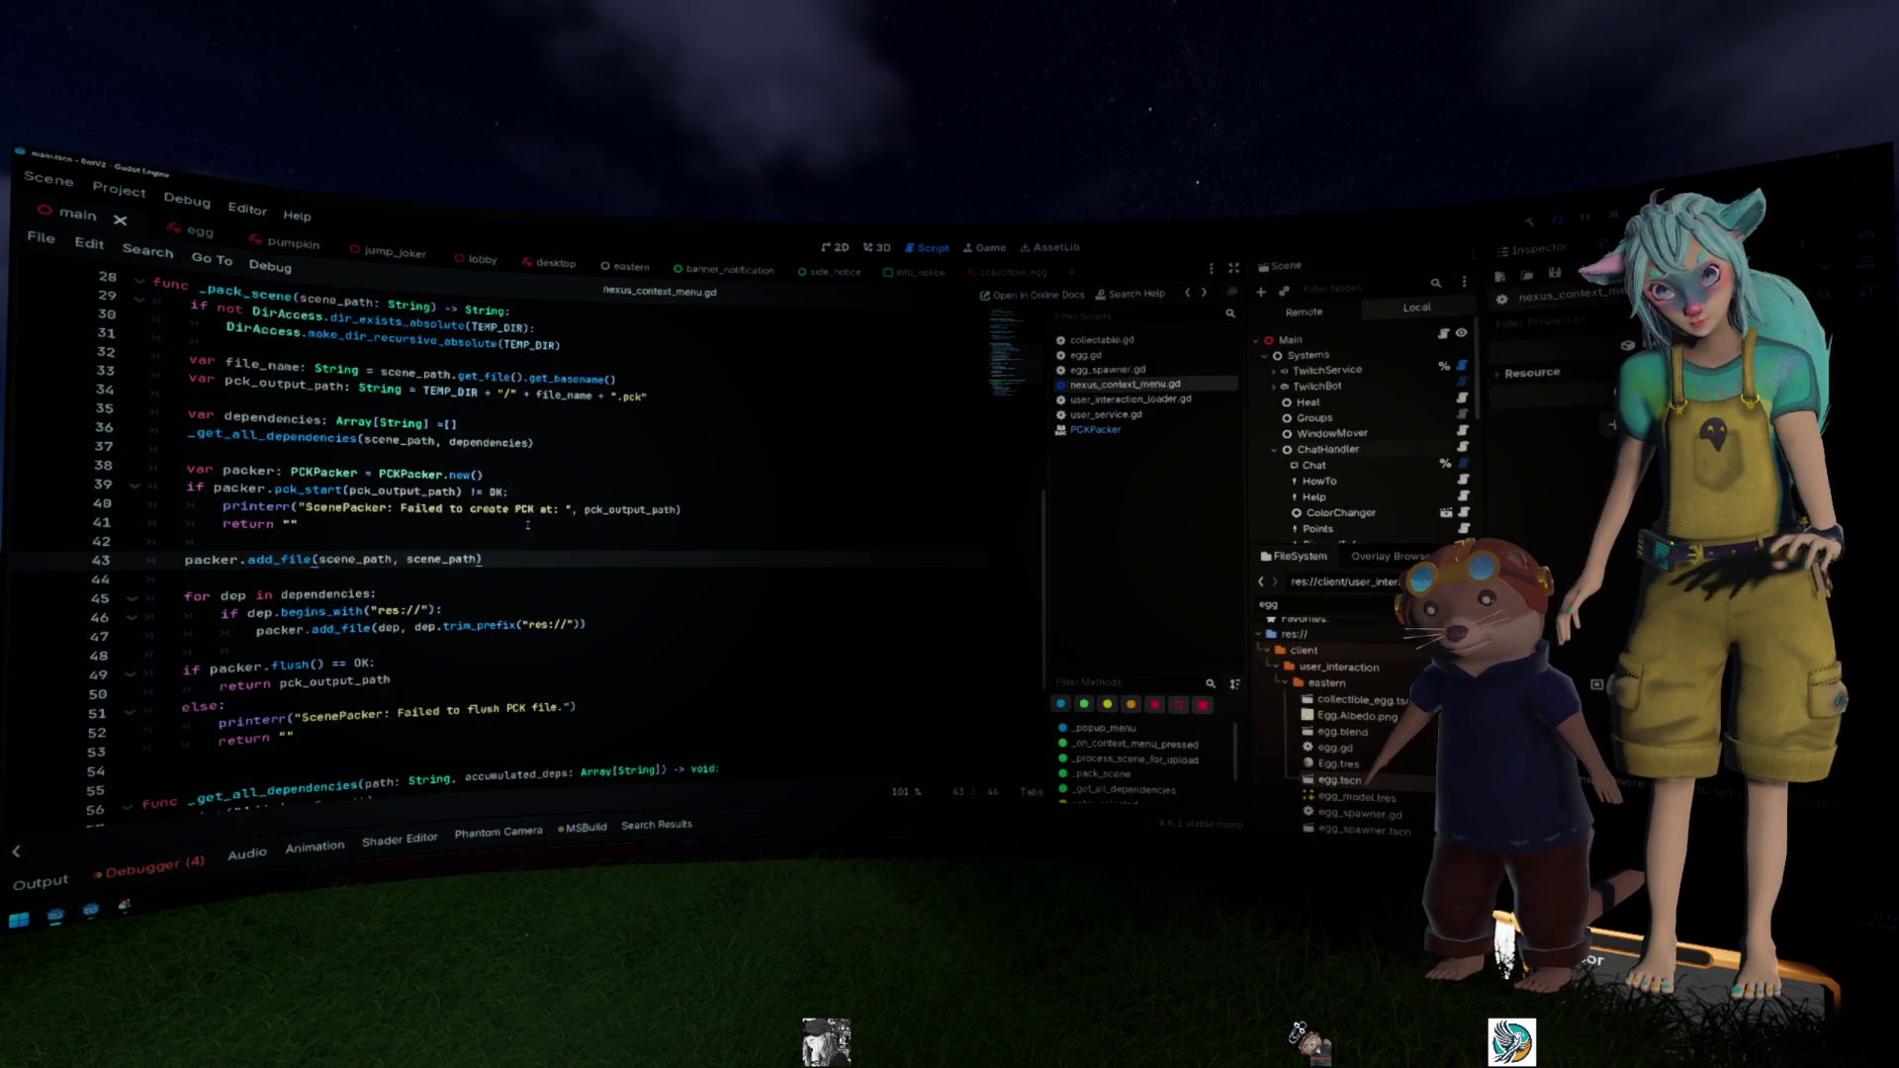
scroll(529, 522, "down", 1)
left_click(201, 867)
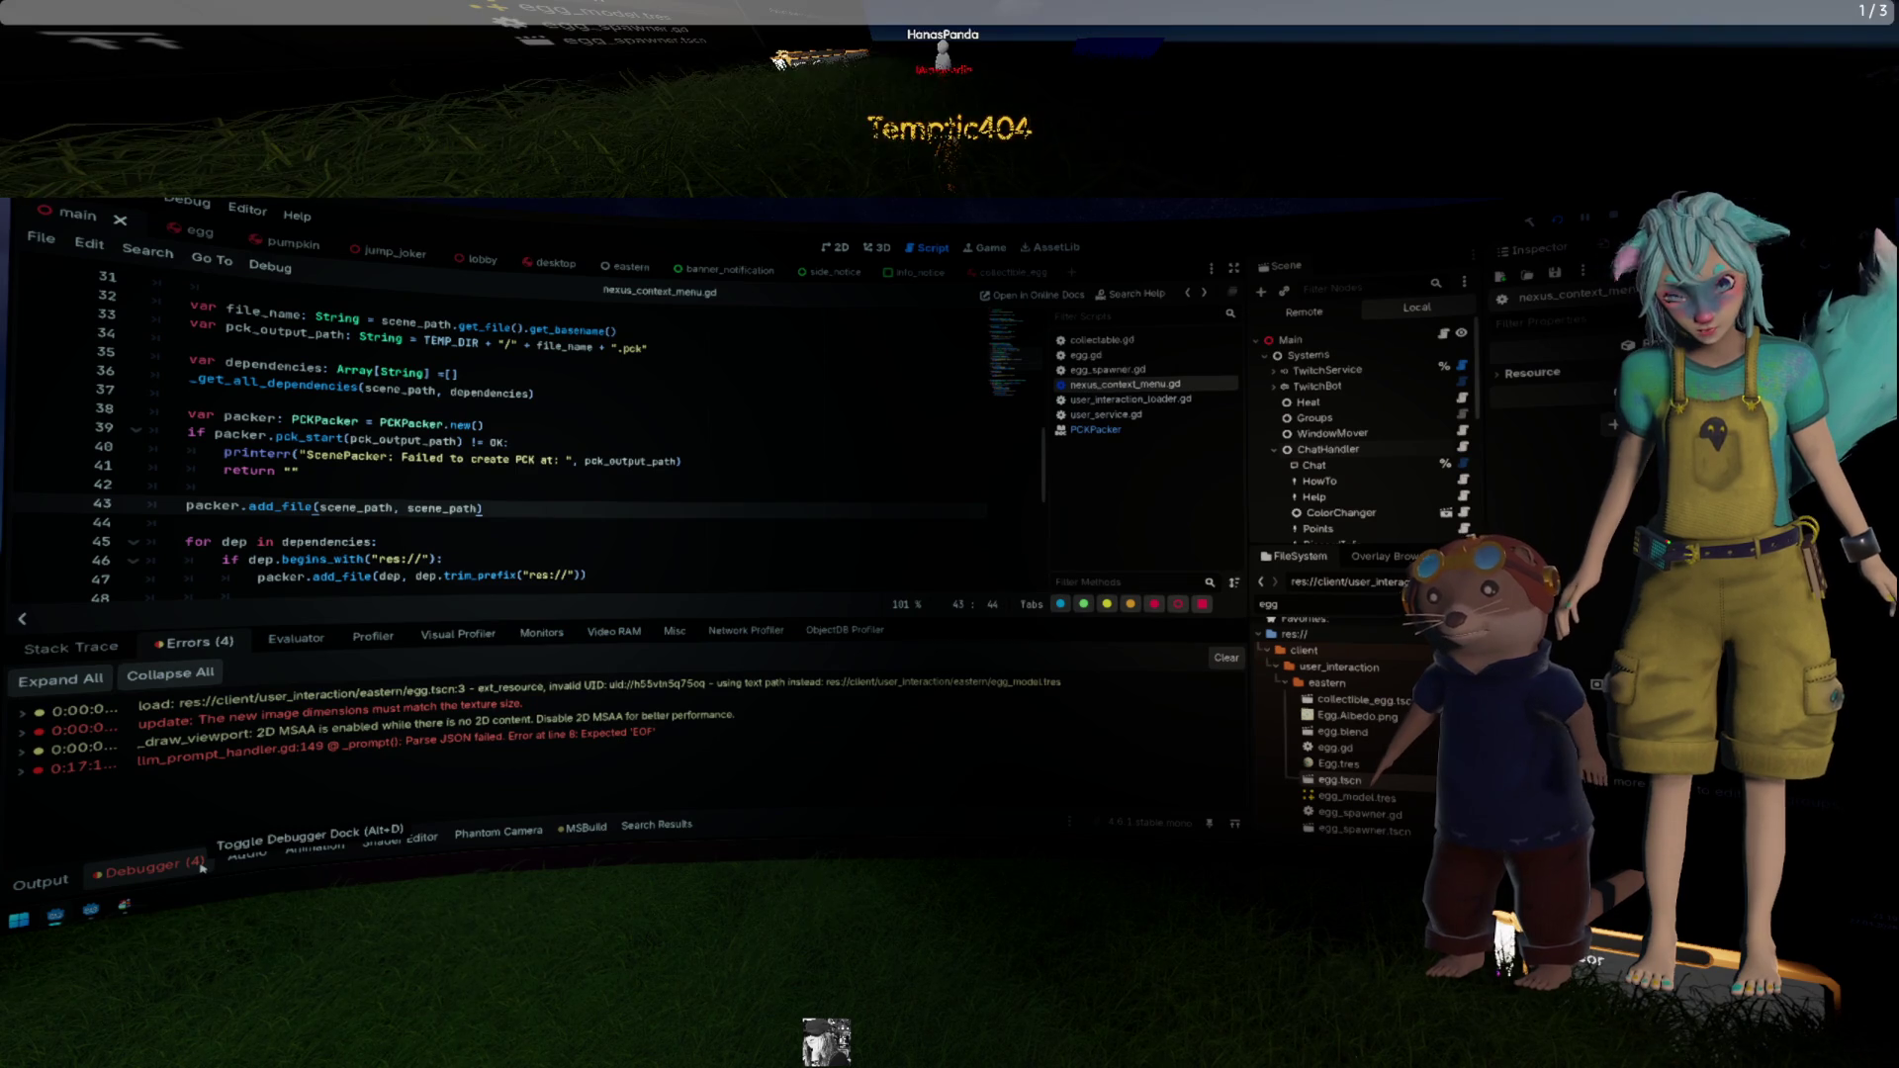
left_click(201, 867)
left_click(40, 881)
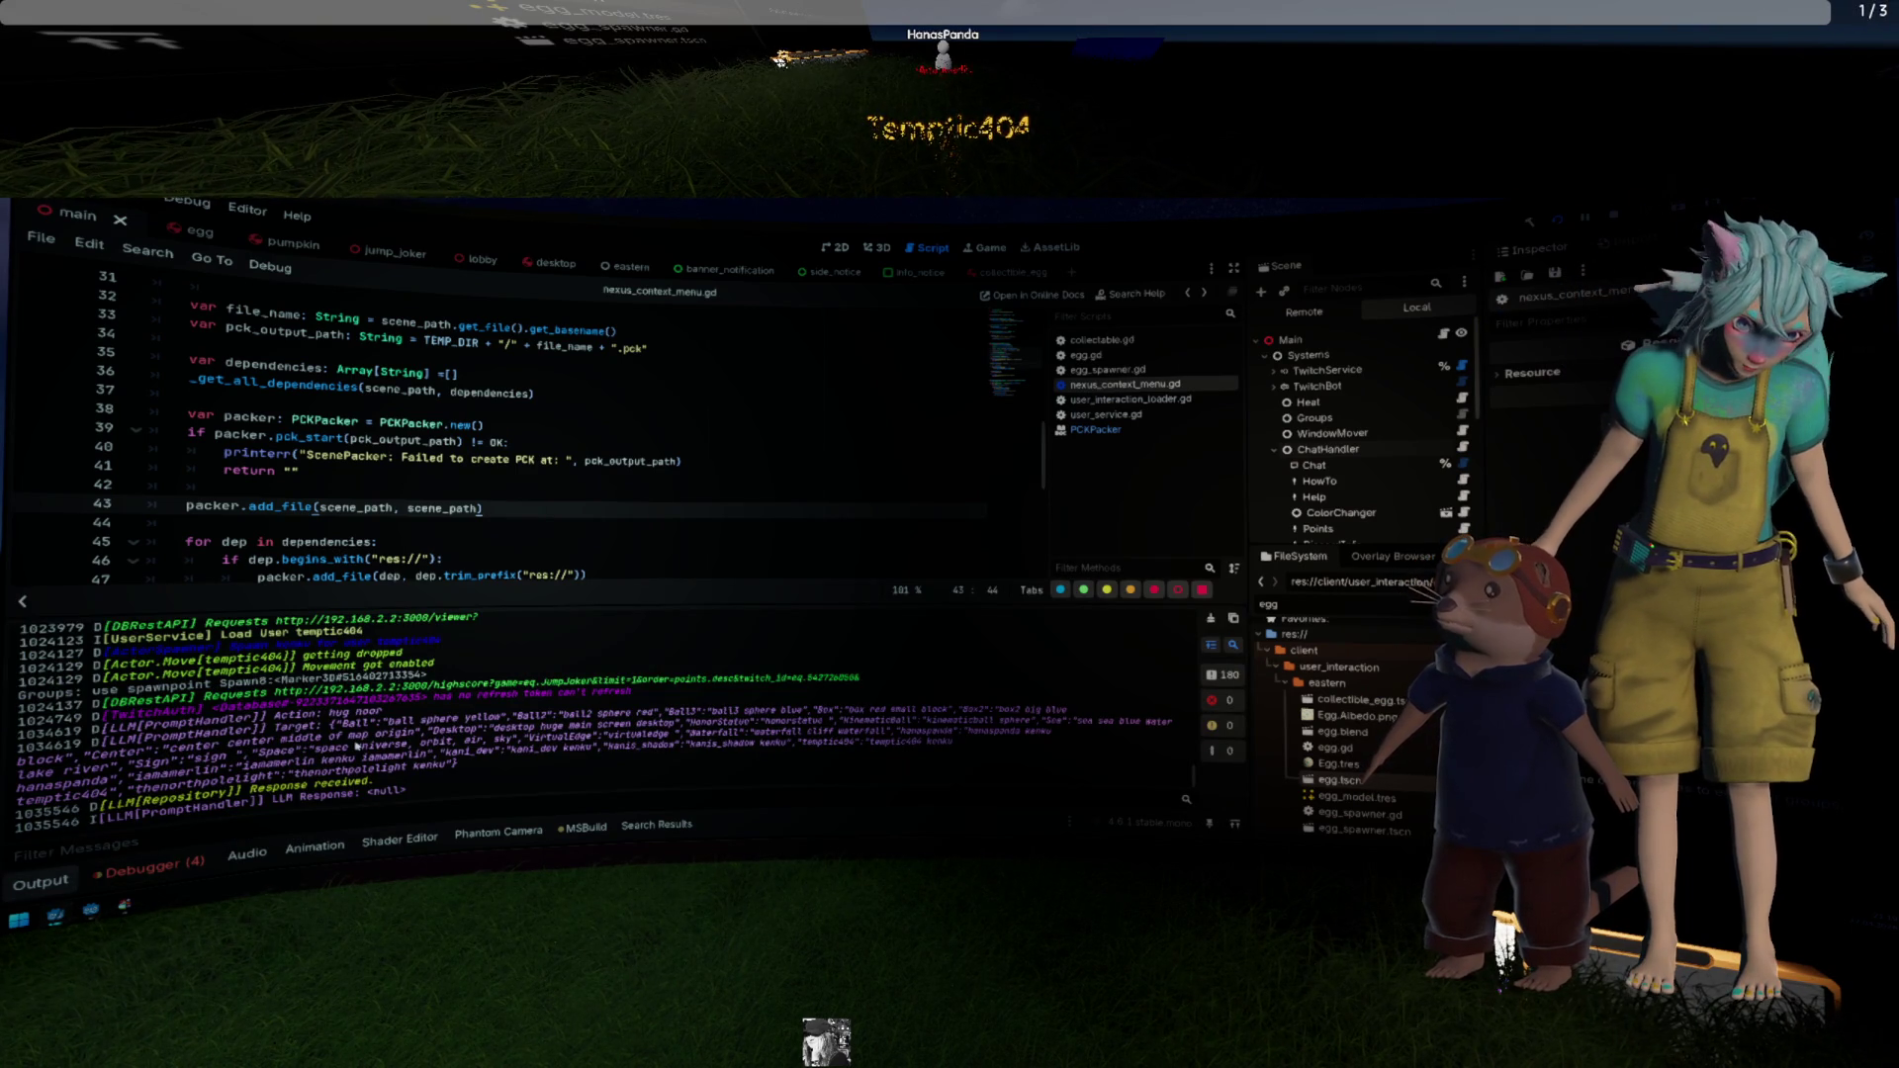
scroll(354, 746, "up", 3)
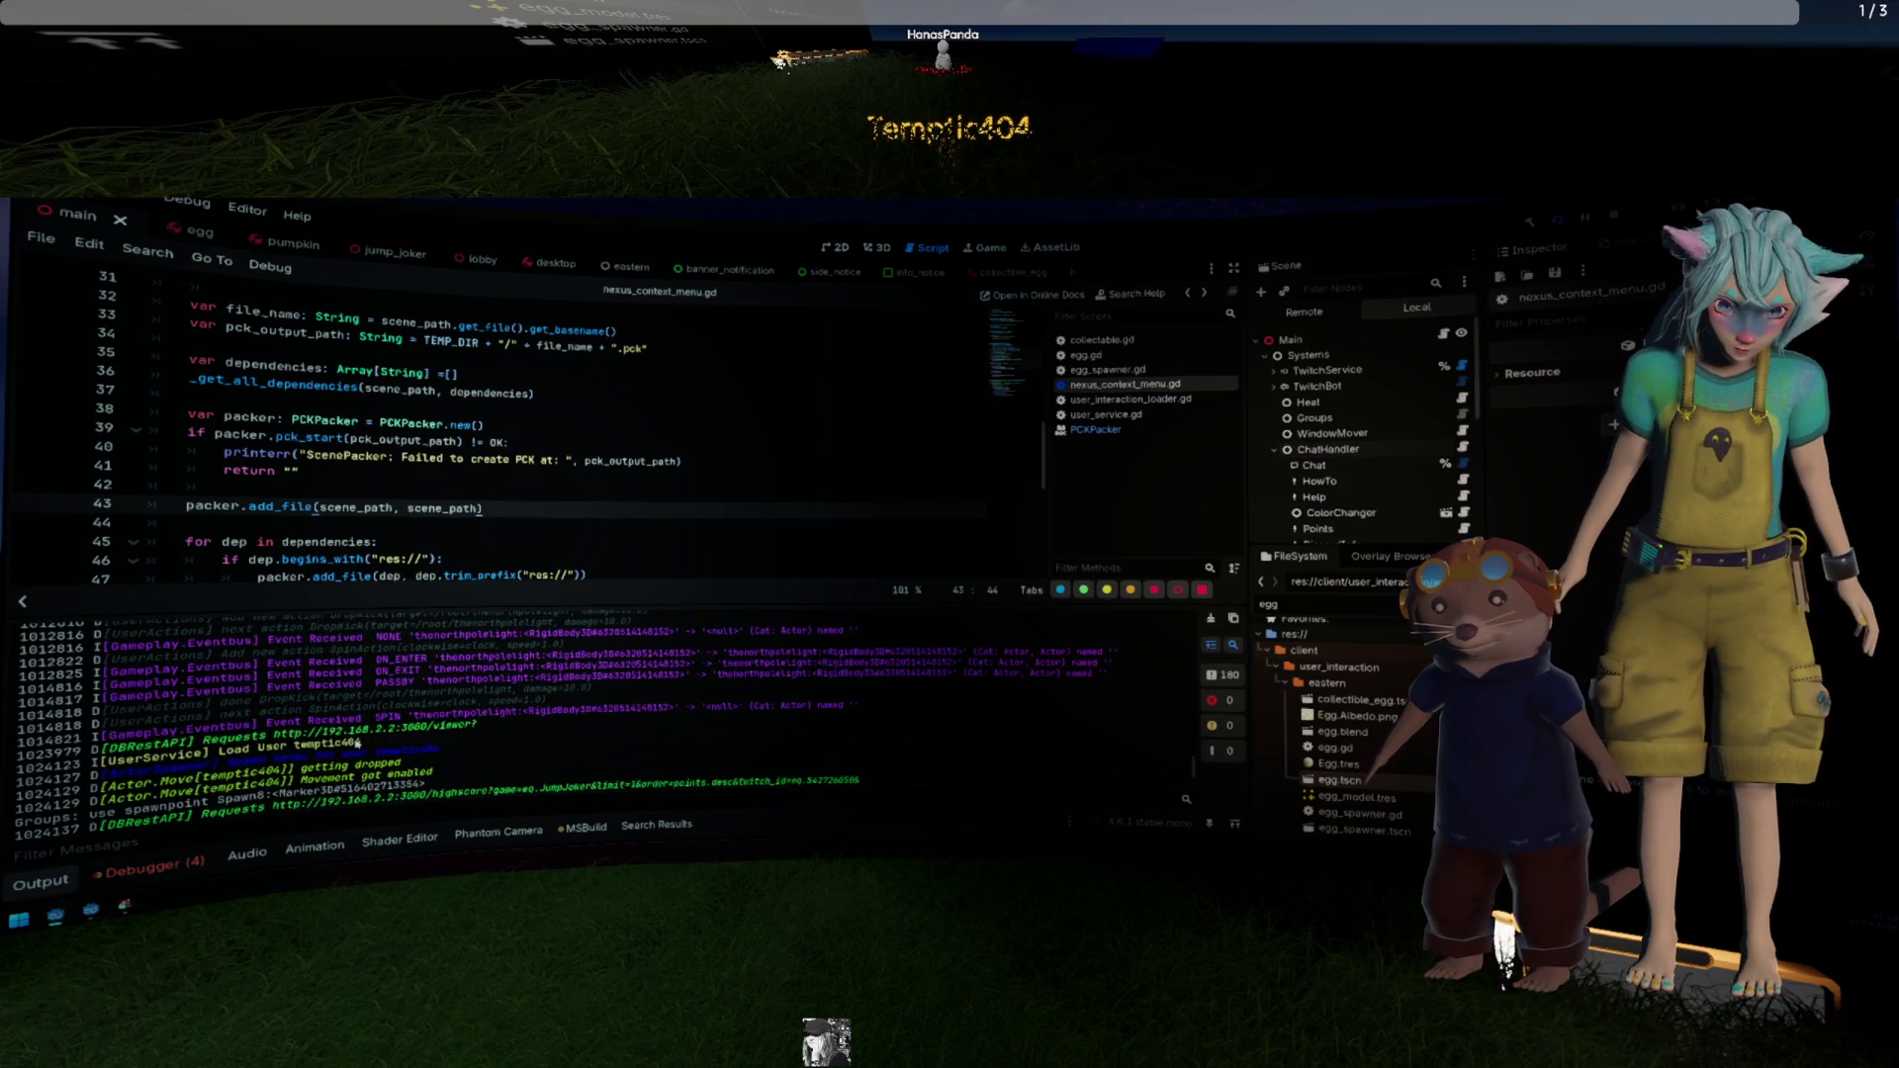
scroll(356, 744, "down", 3)
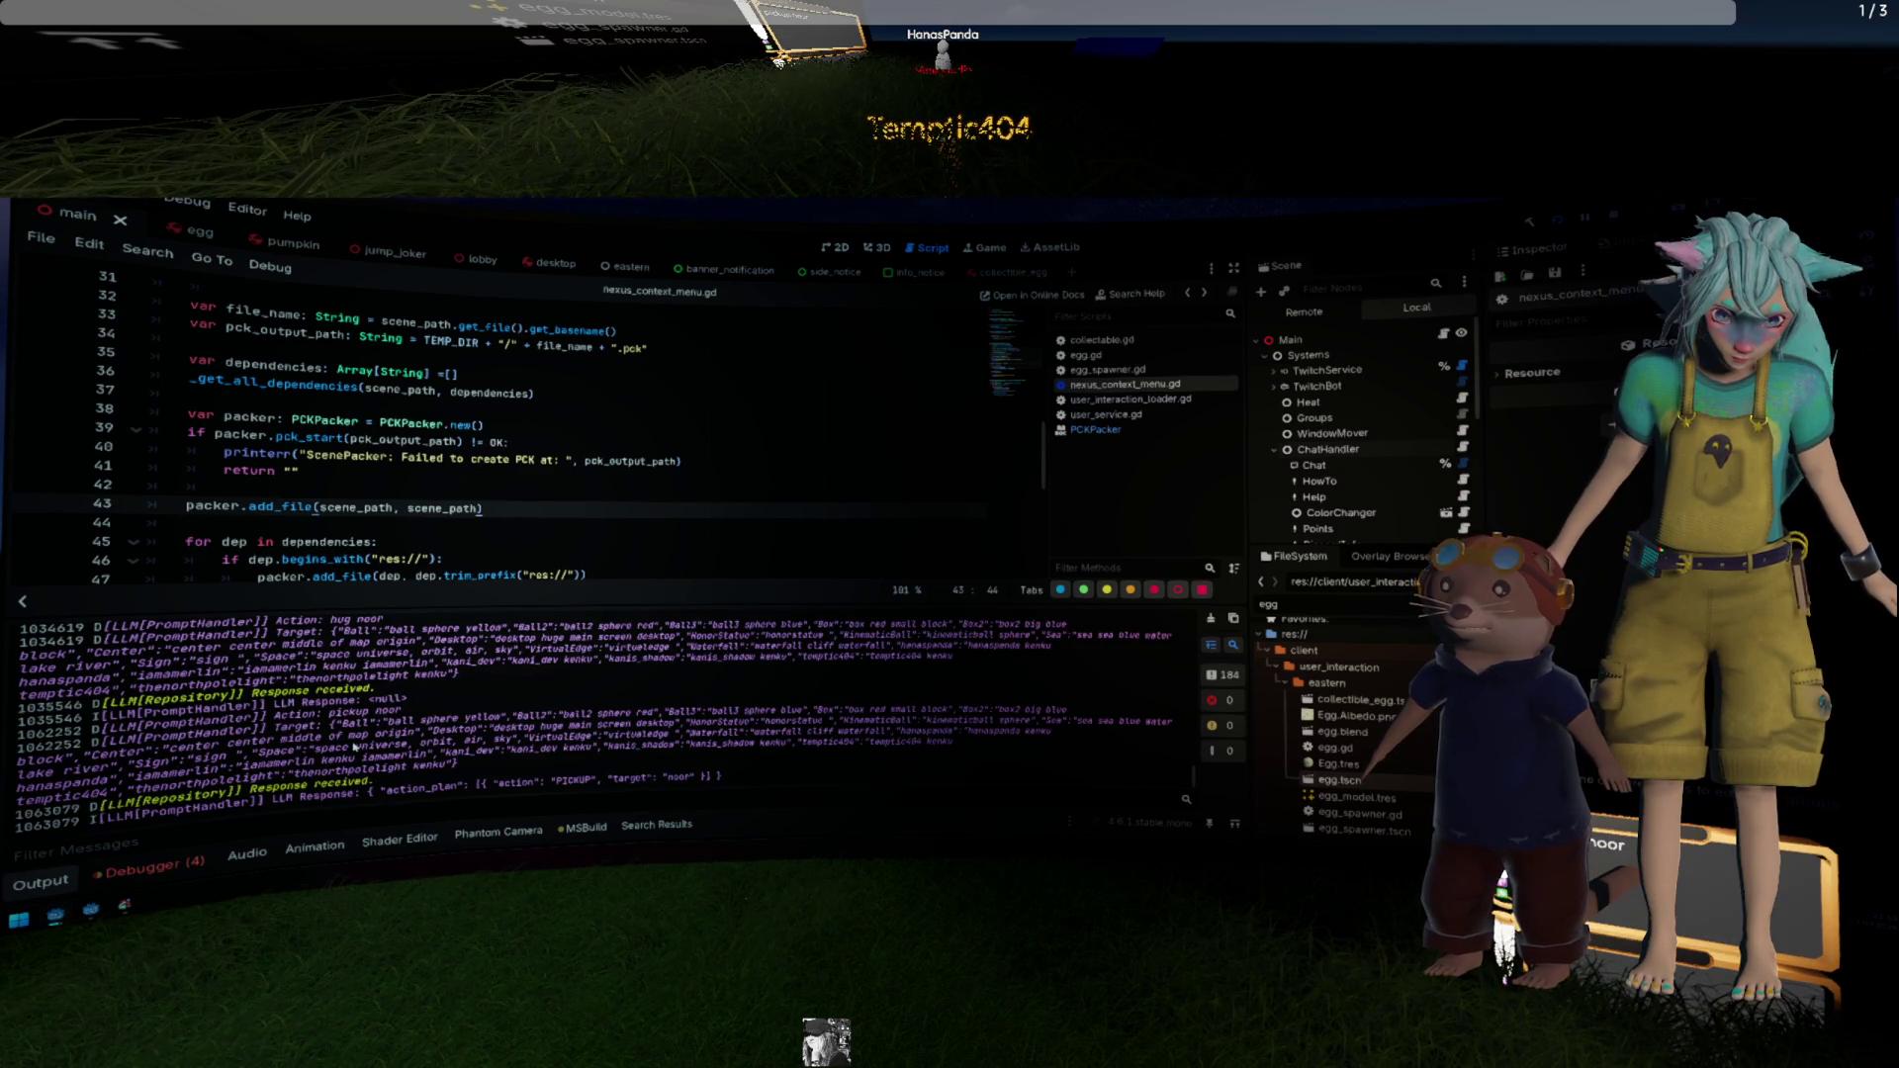
scroll(354, 745, "up", 5)
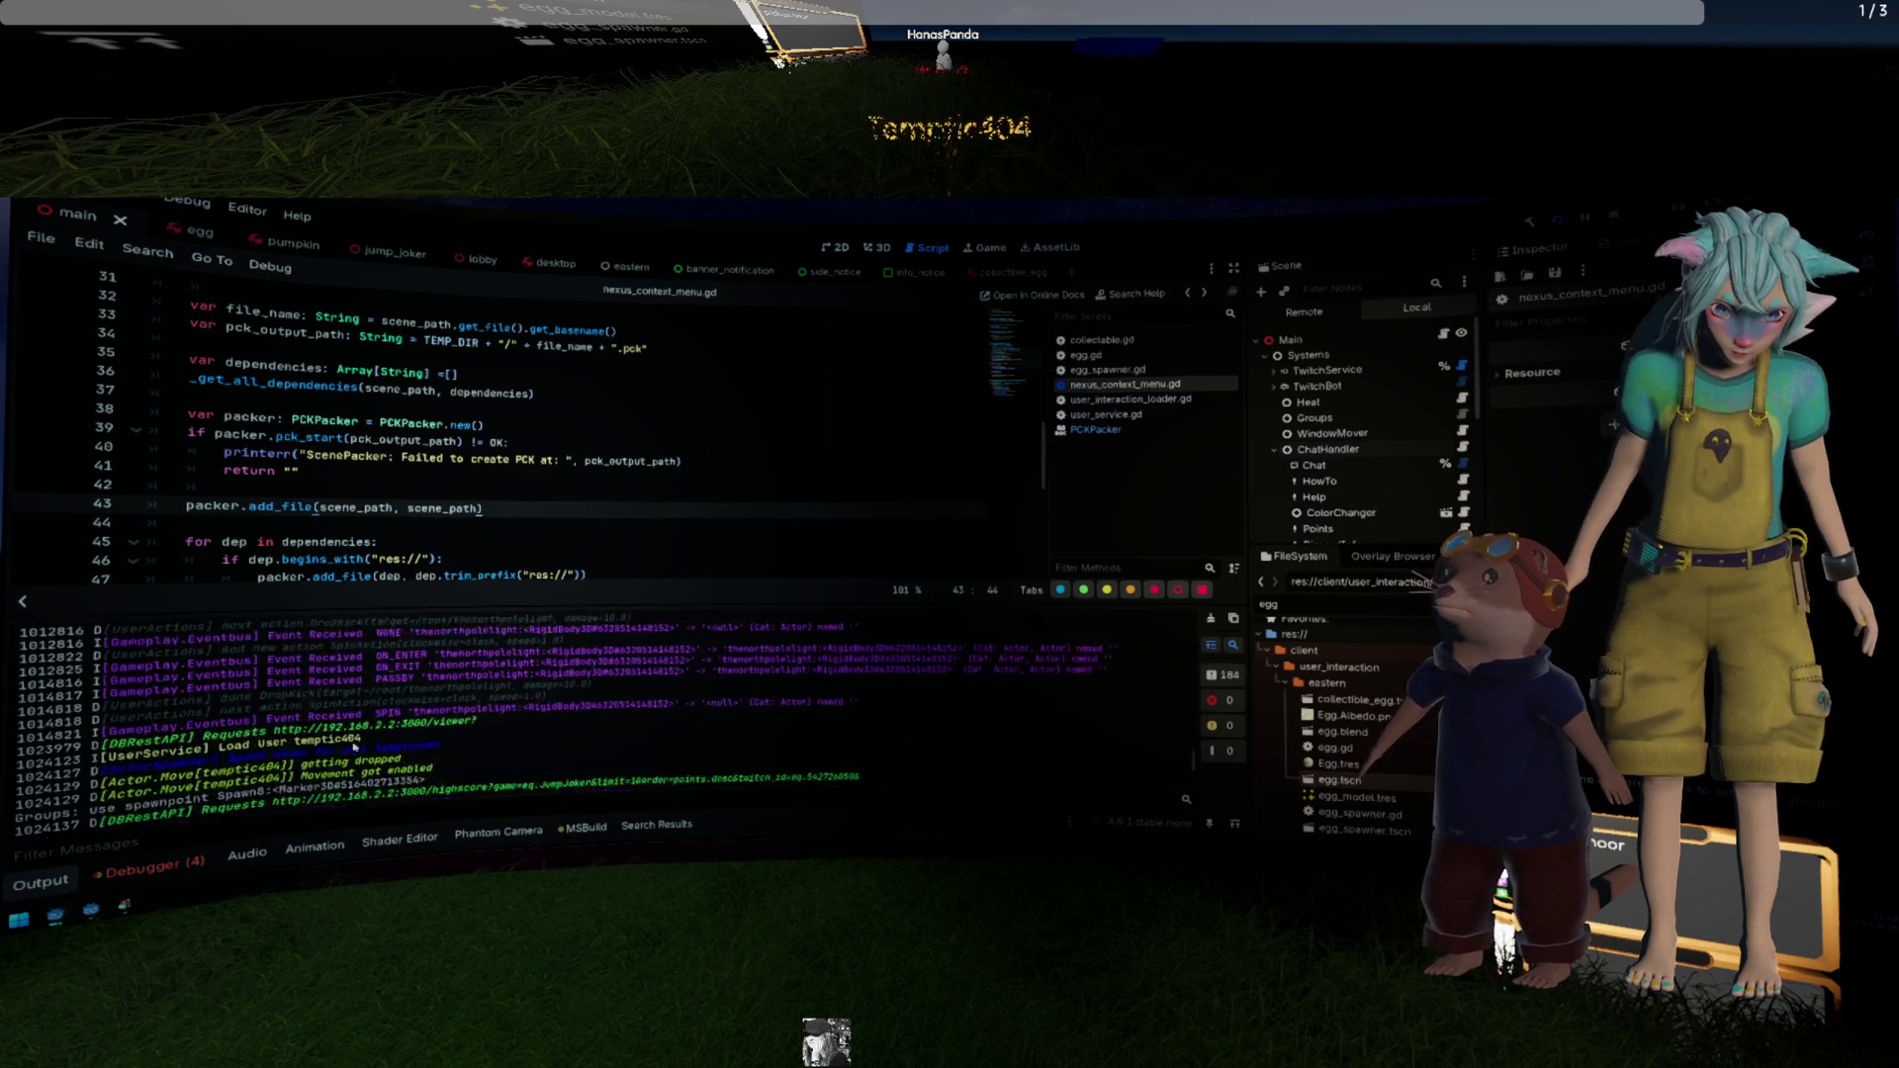
scroll(354, 746, "up", 10)
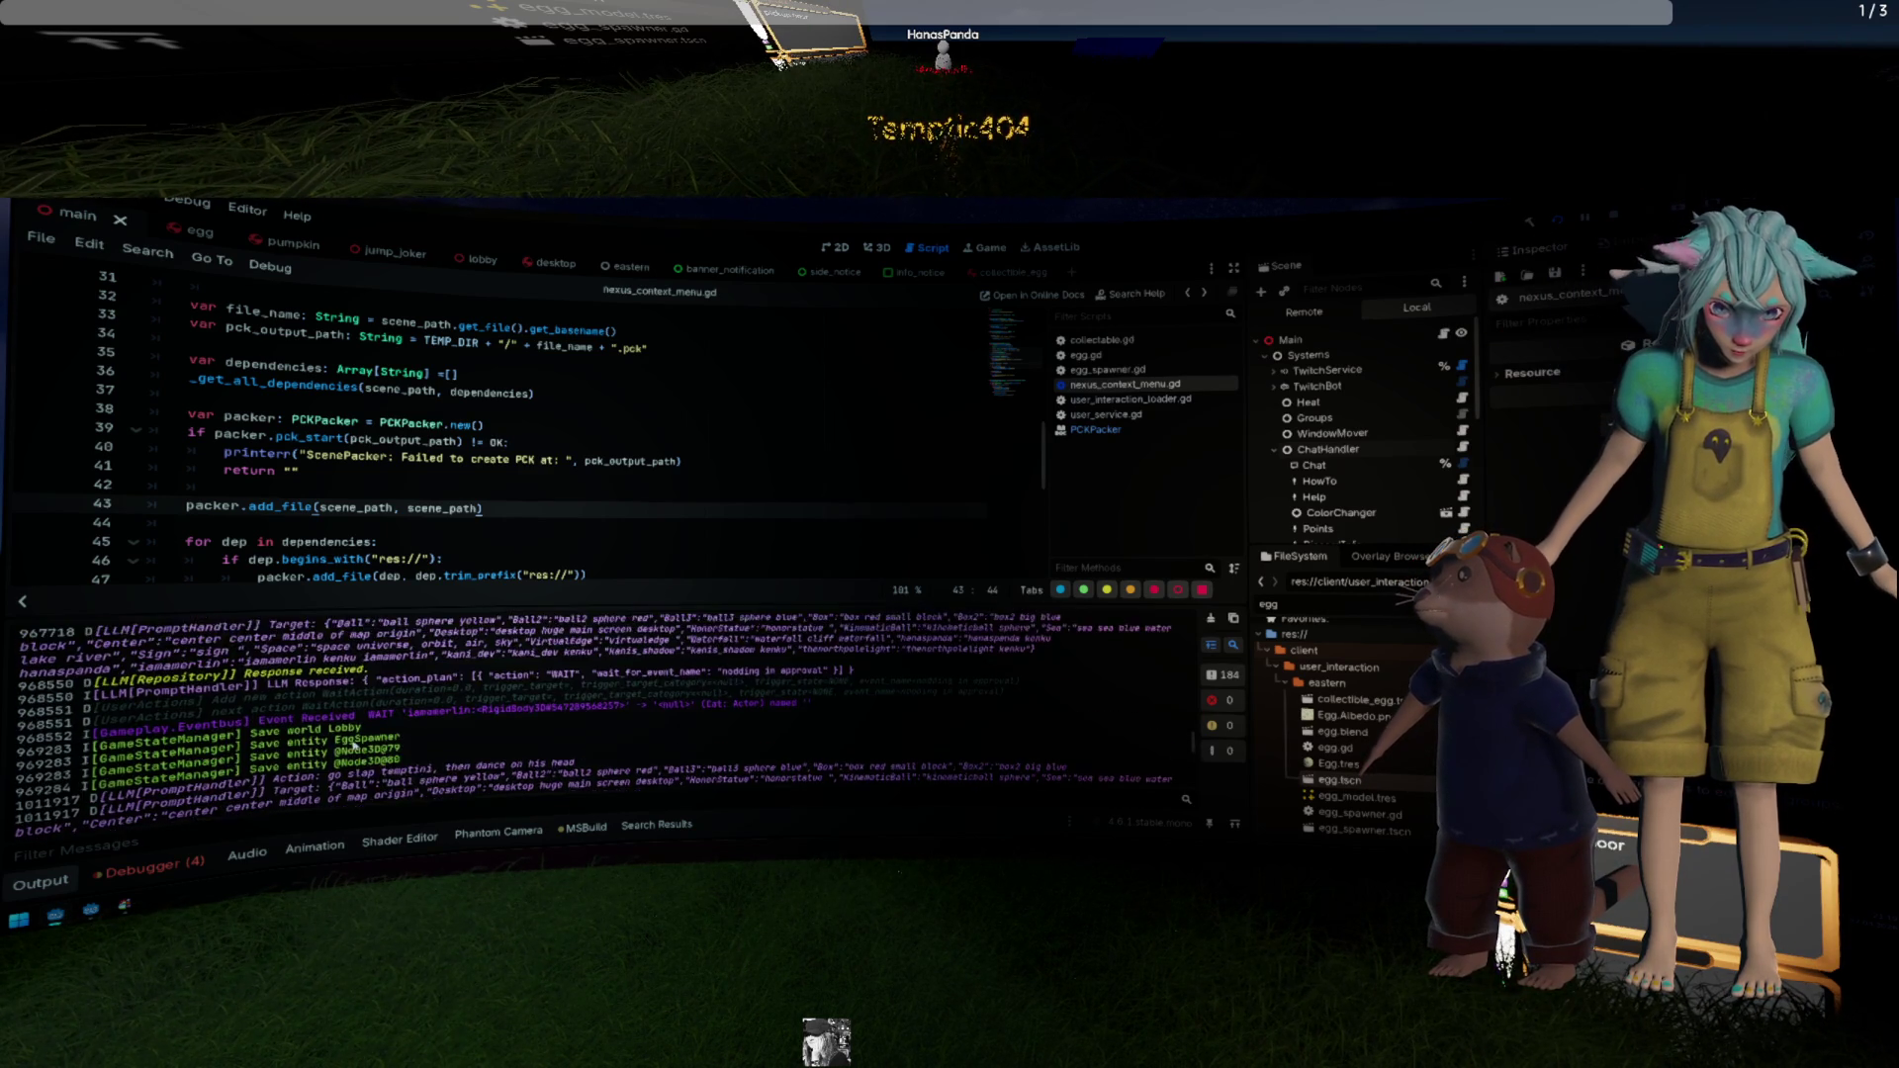
scroll(354, 746, "up", 10)
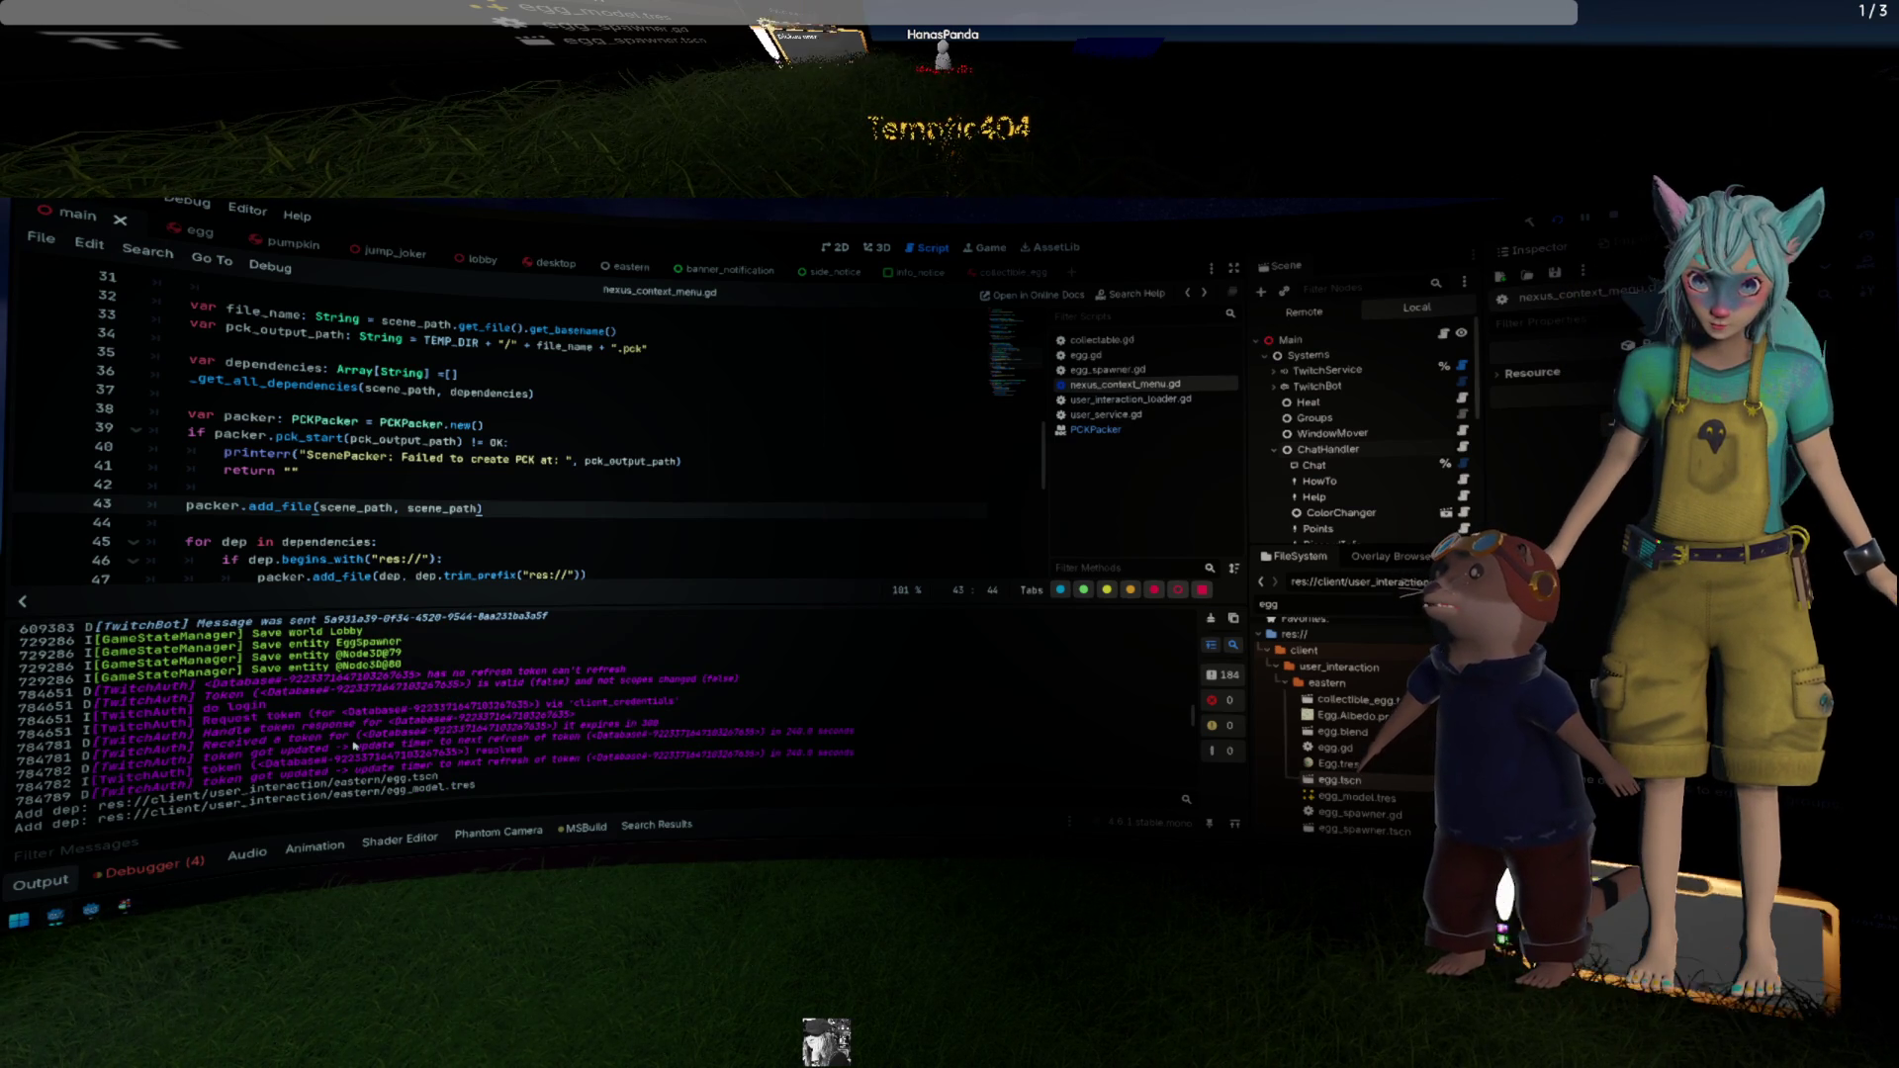
scroll(353, 758, "down", 15)
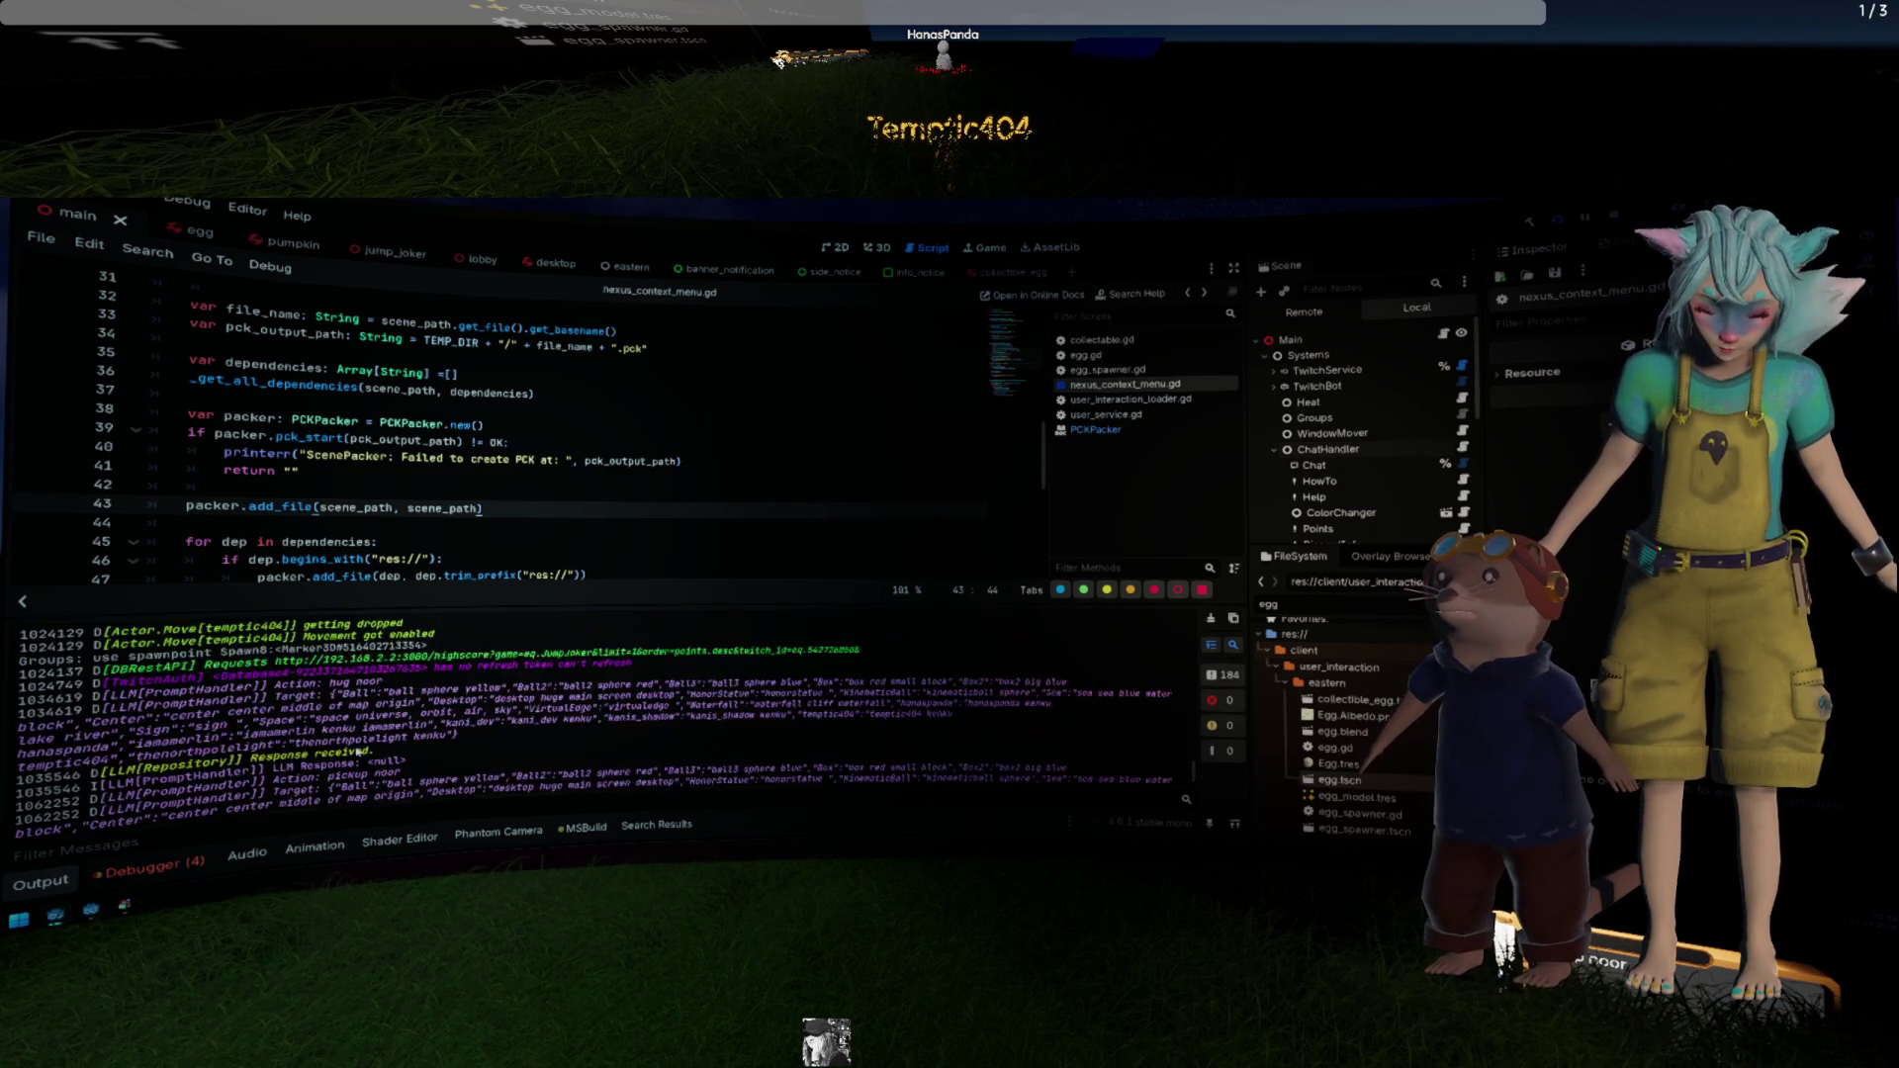
left_click_drag(329, 713, 402, 711)
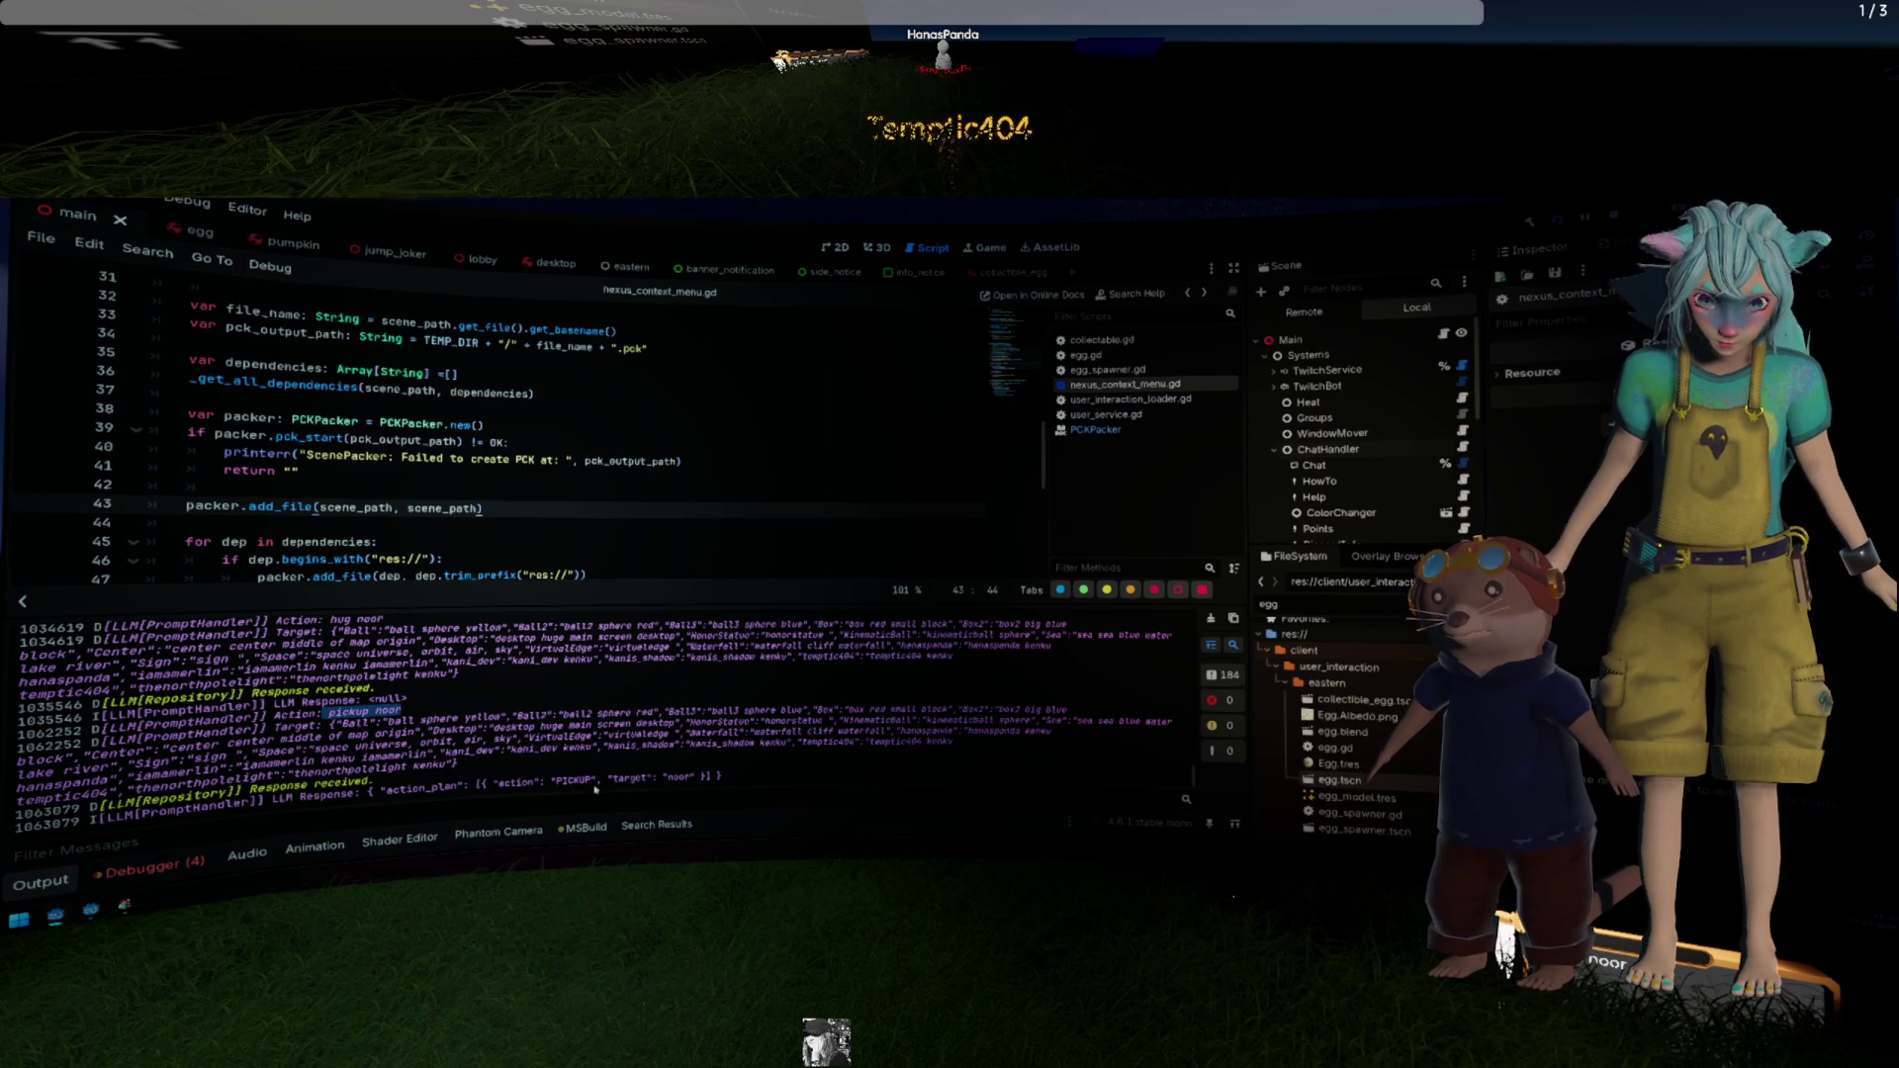
left_click(666, 778)
left_click_drag(718, 779, 603, 780)
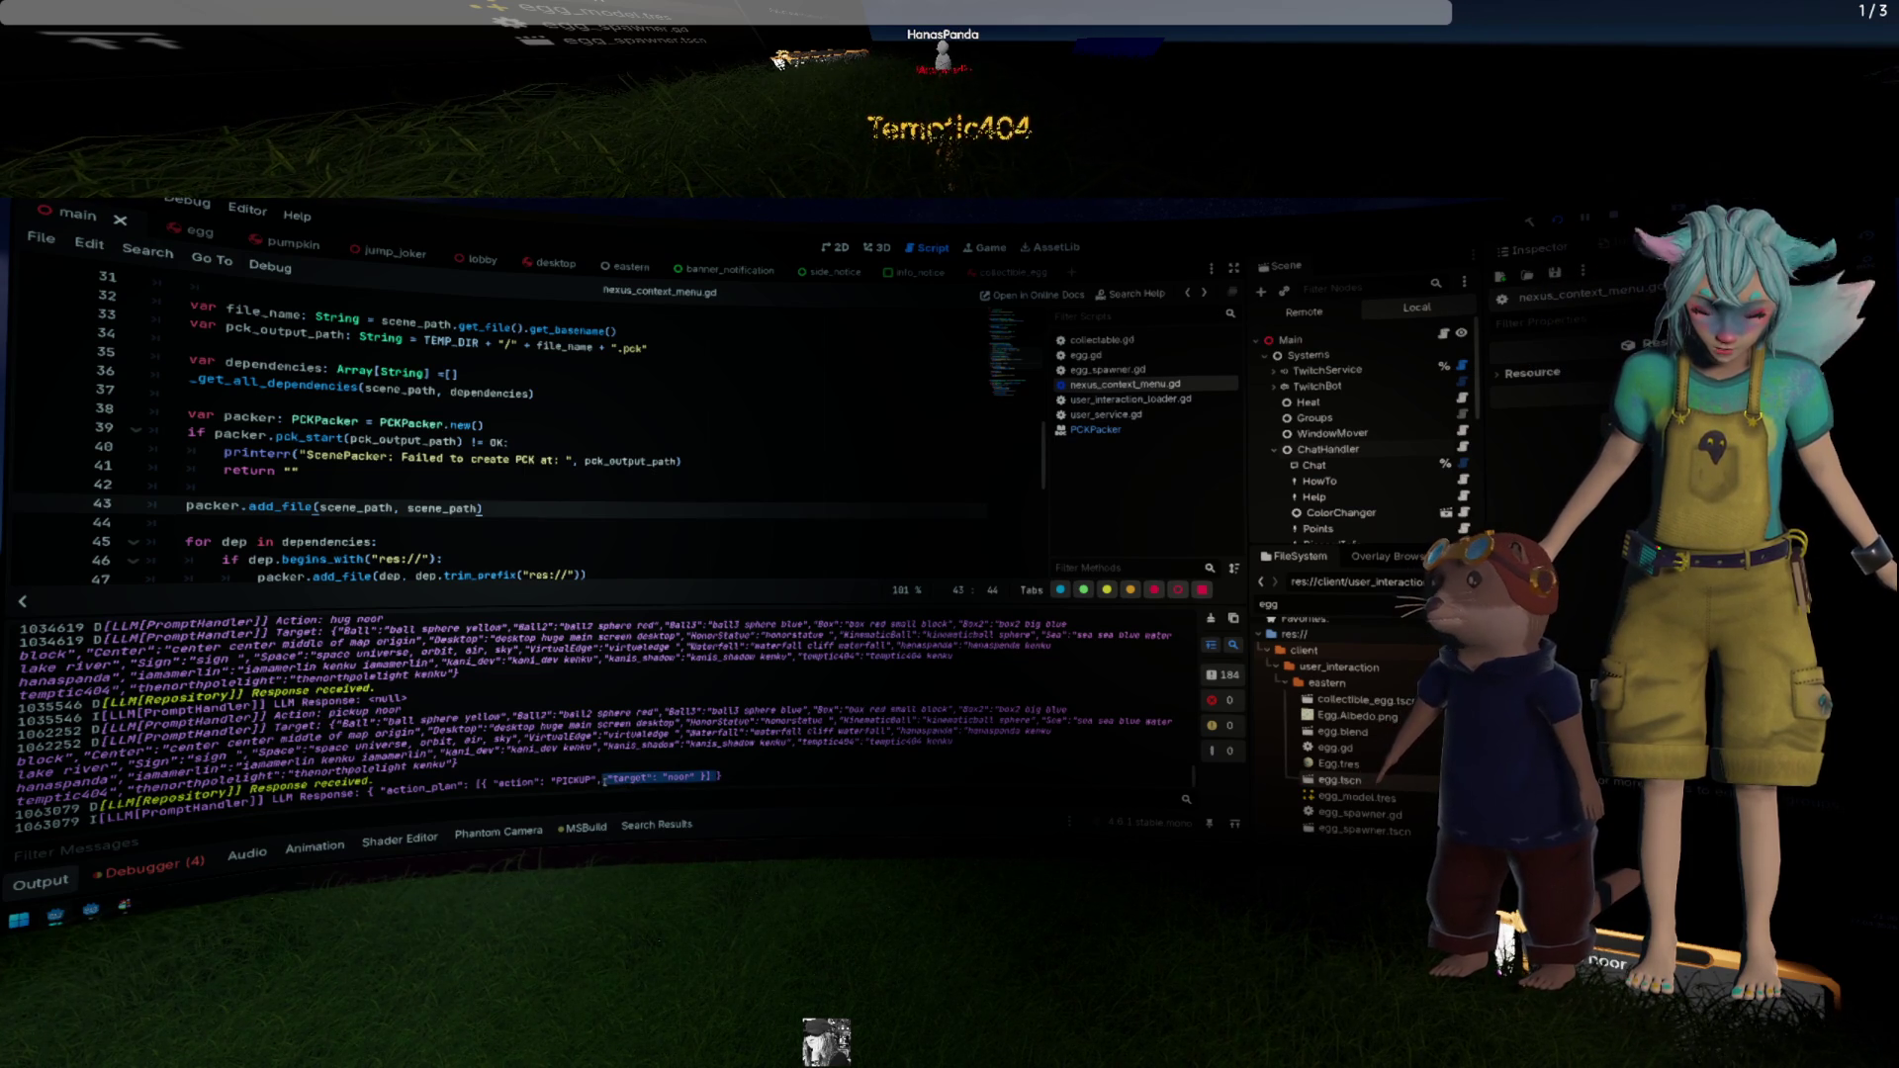
scroll(657, 749, "up", 4)
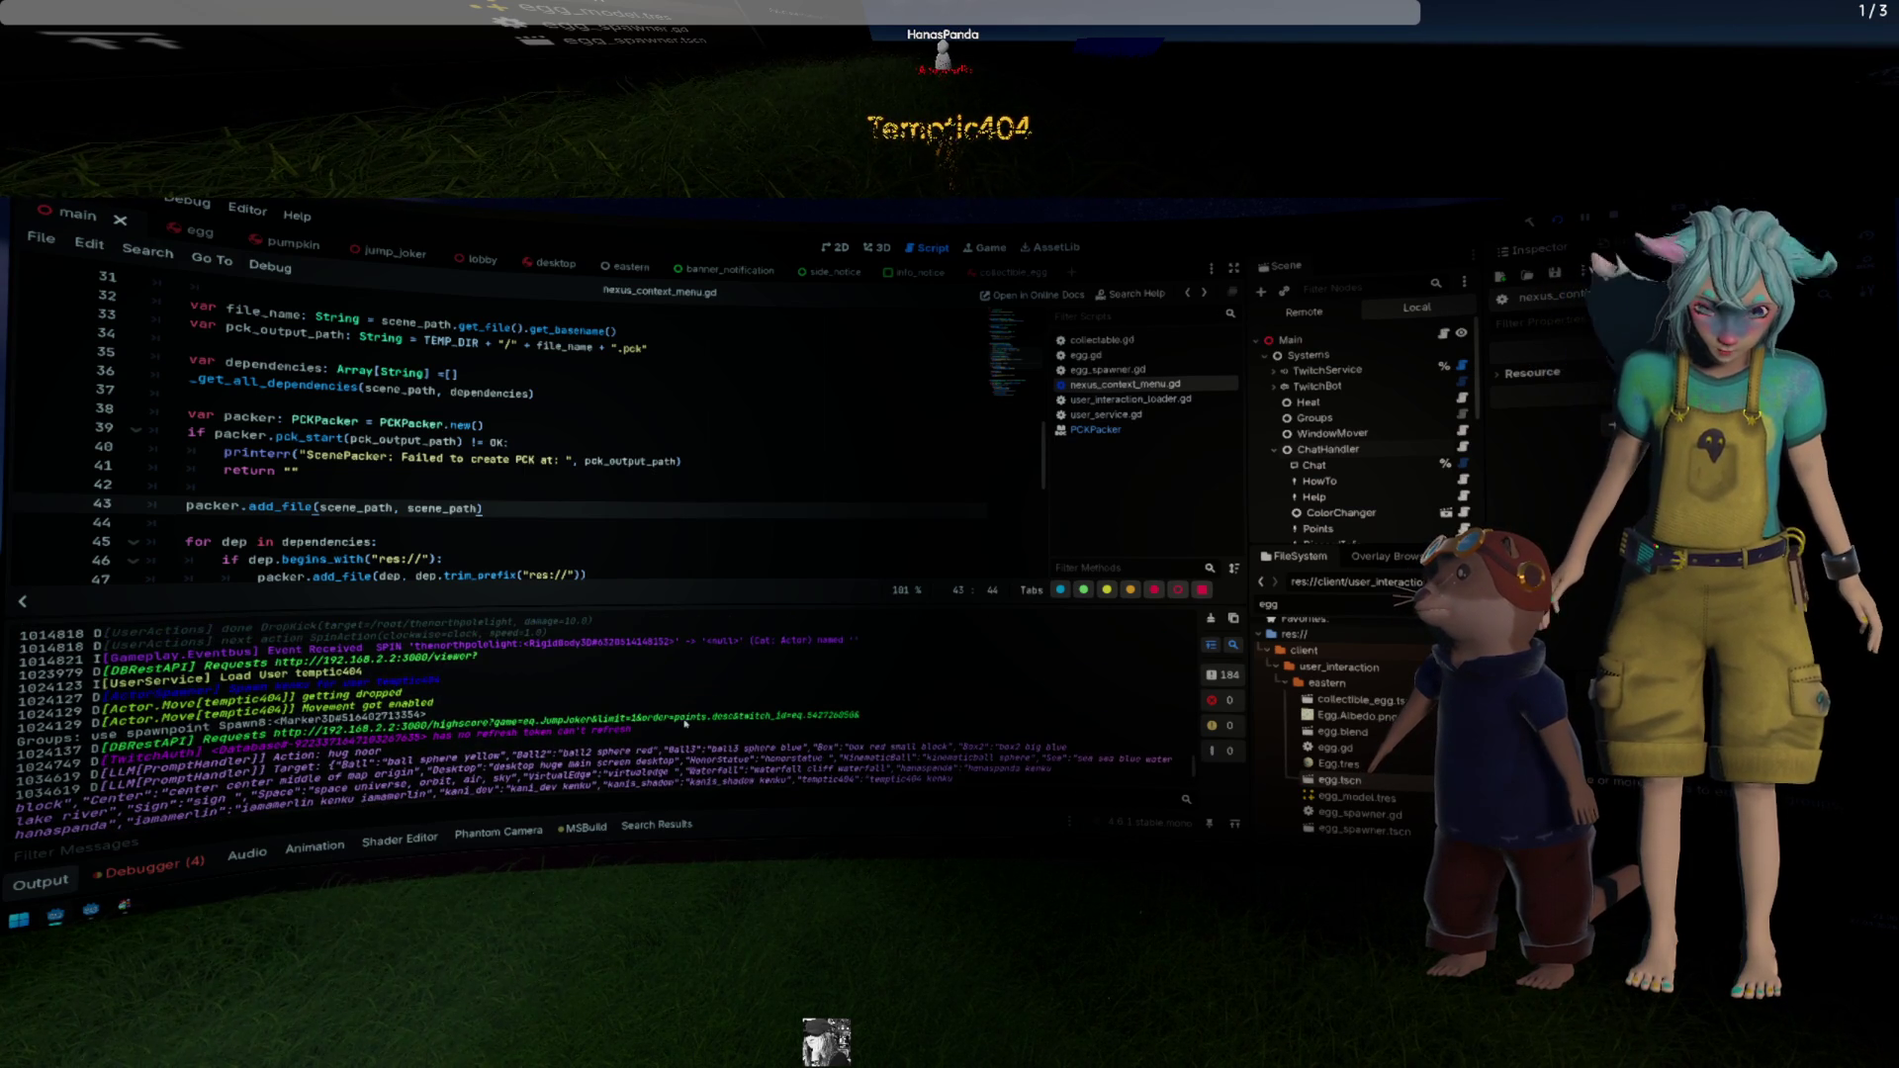
left_click_drag(600, 729, 557, 768)
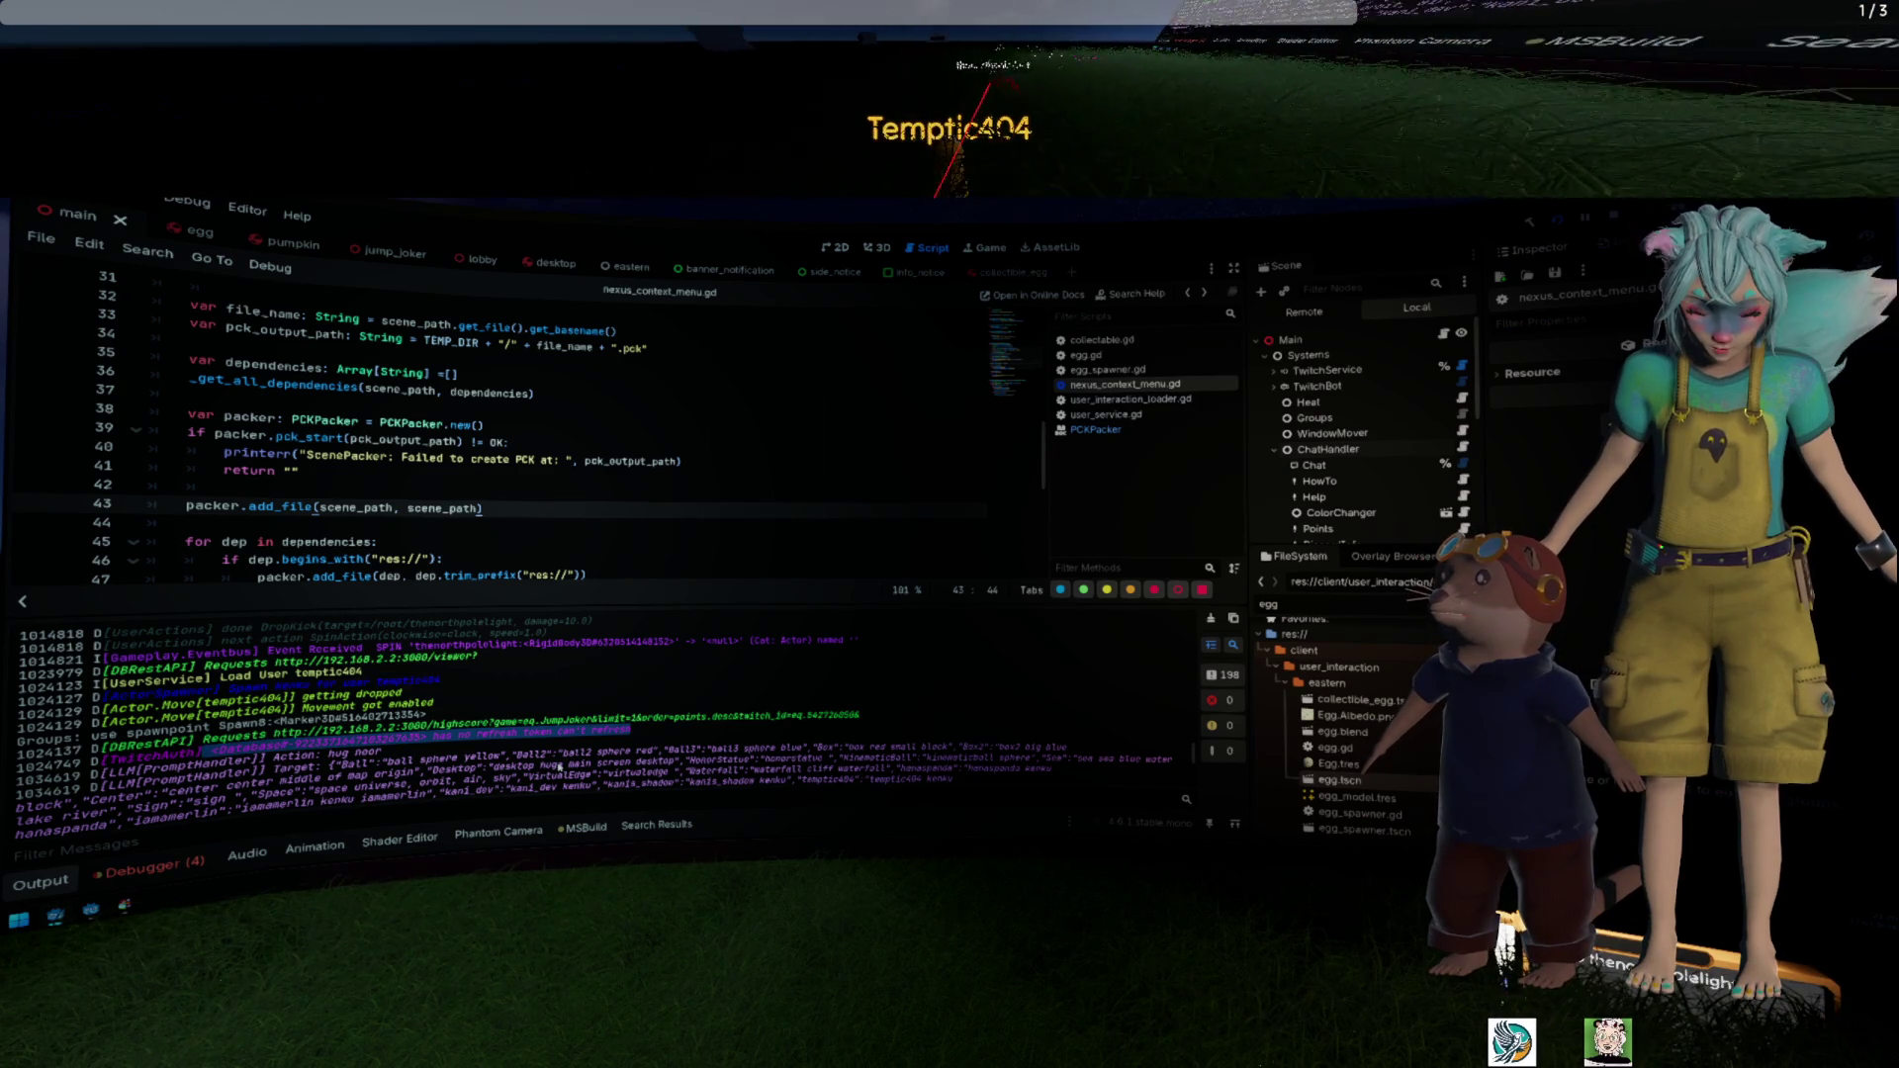
scroll(591, 766, "down", 1)
scroll(591, 766, "down", 5)
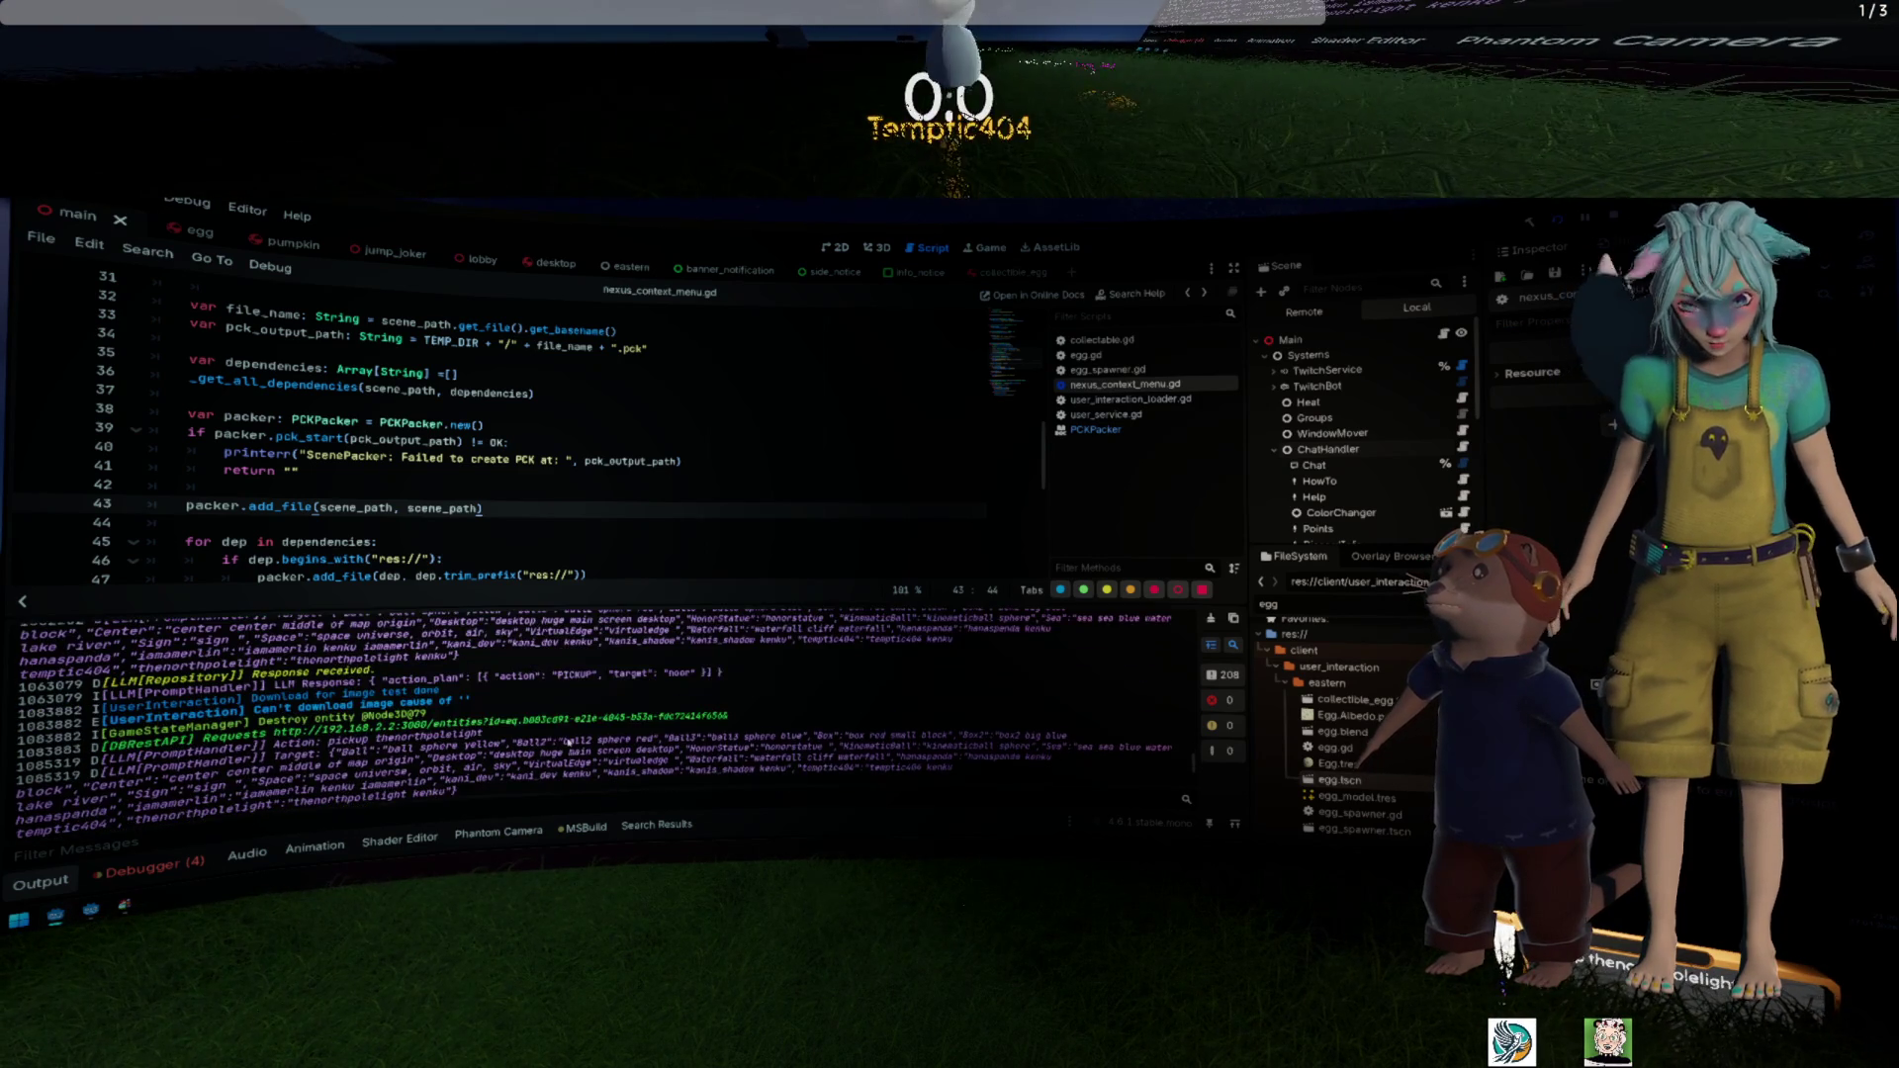
scroll(568, 741, "up", 1)
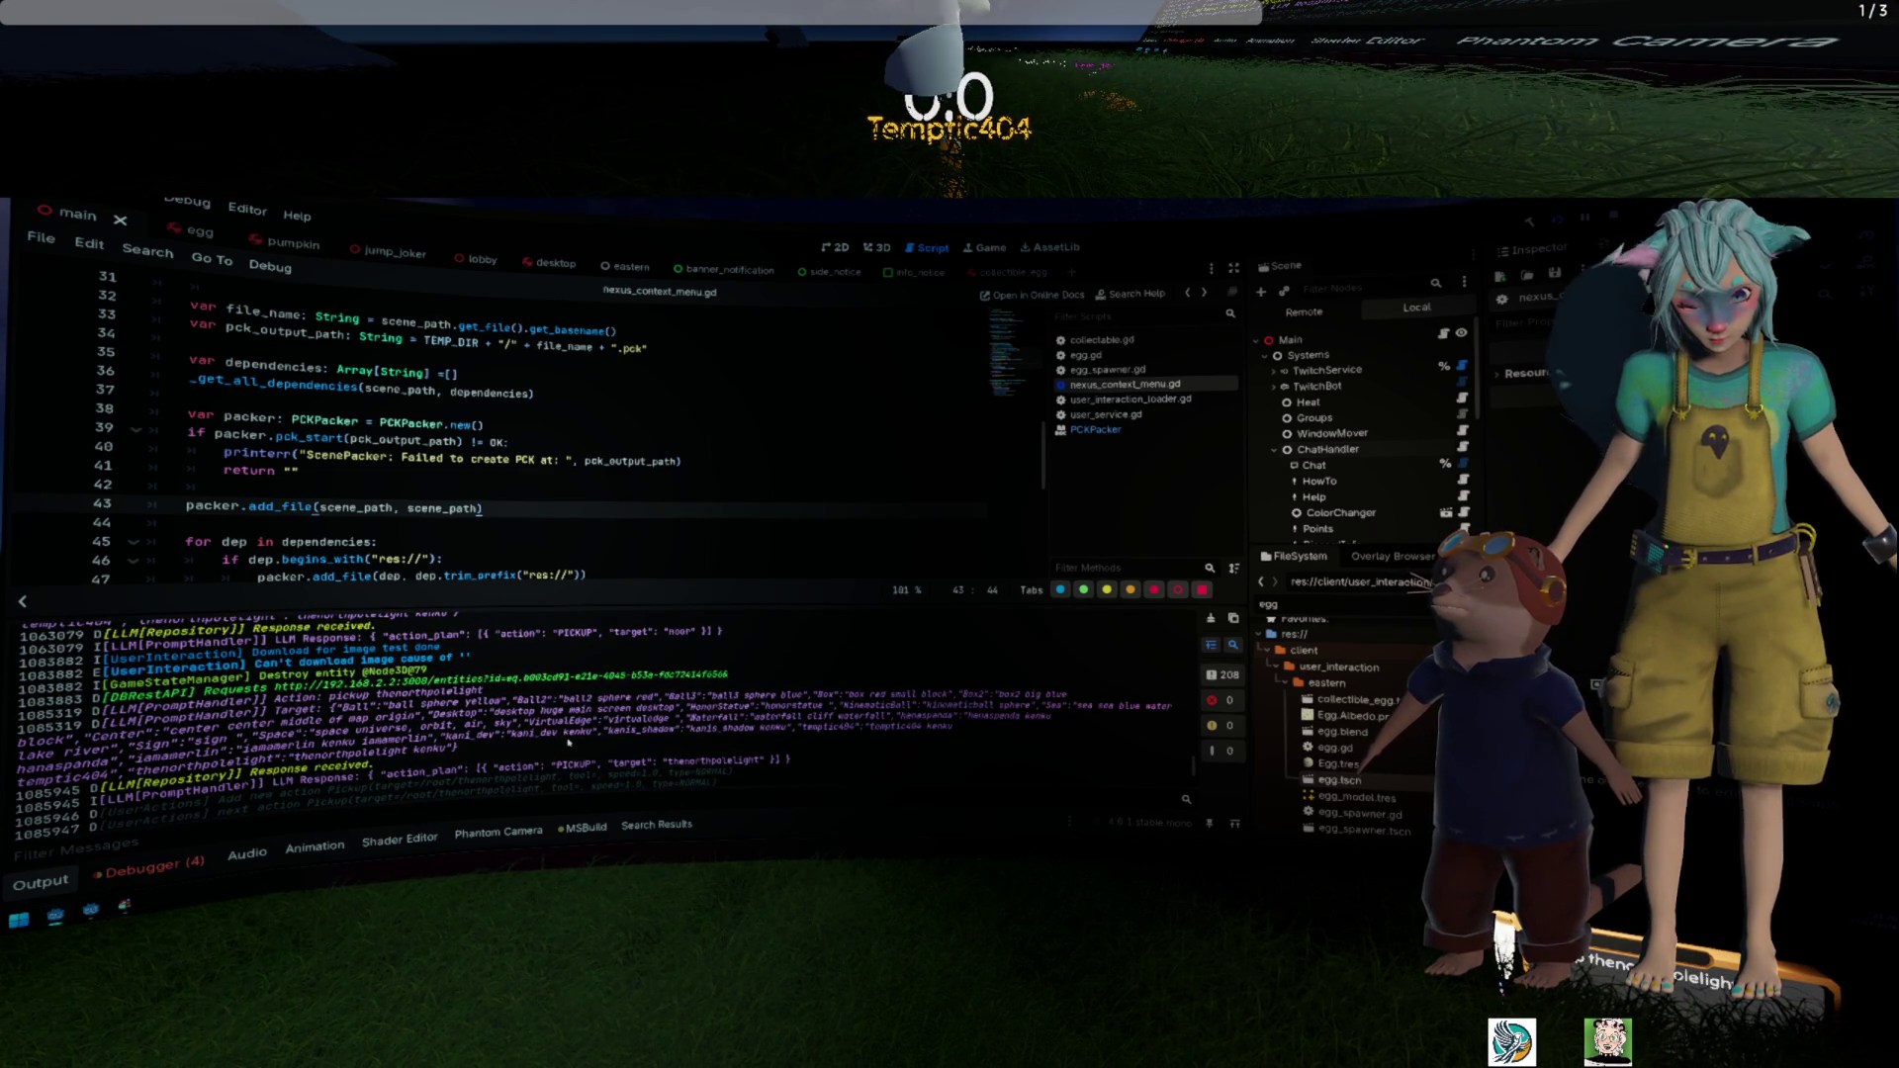
scroll(569, 741, "down", 4)
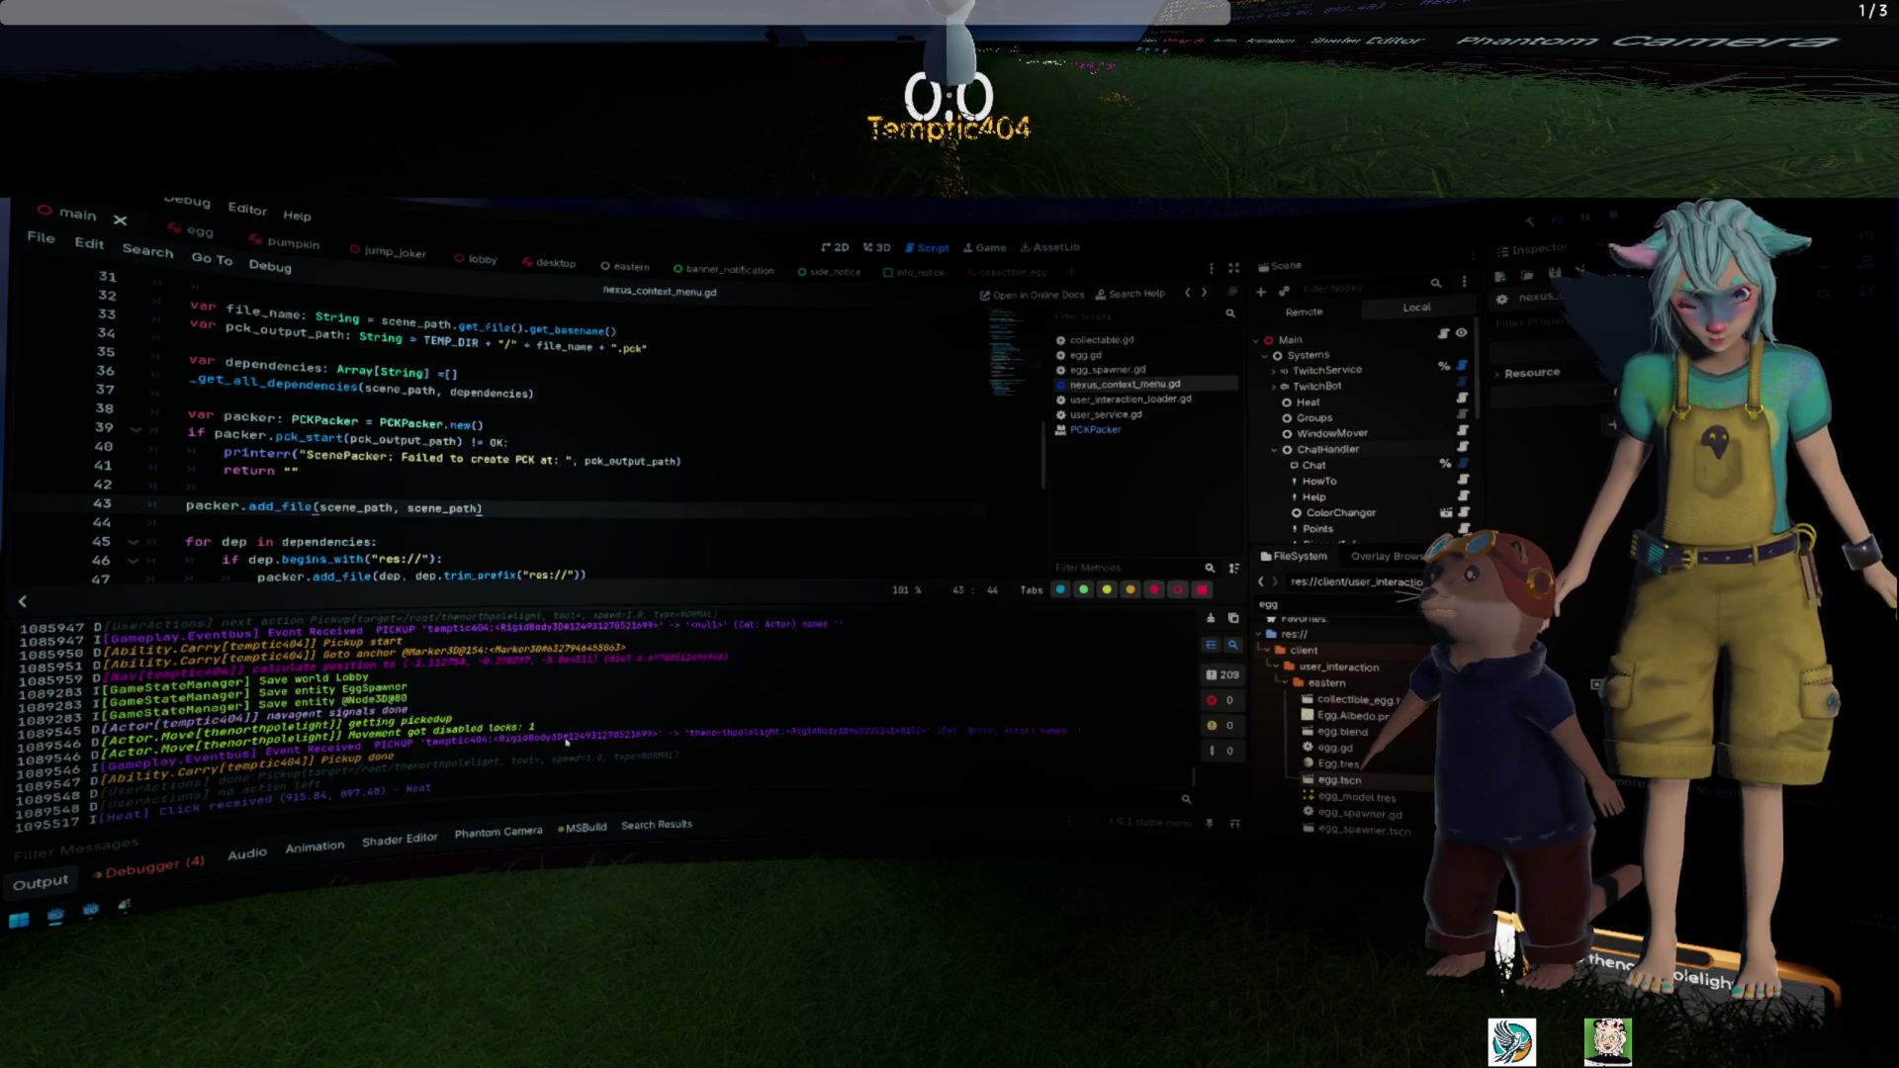
scroll(567, 742, "up", 5)
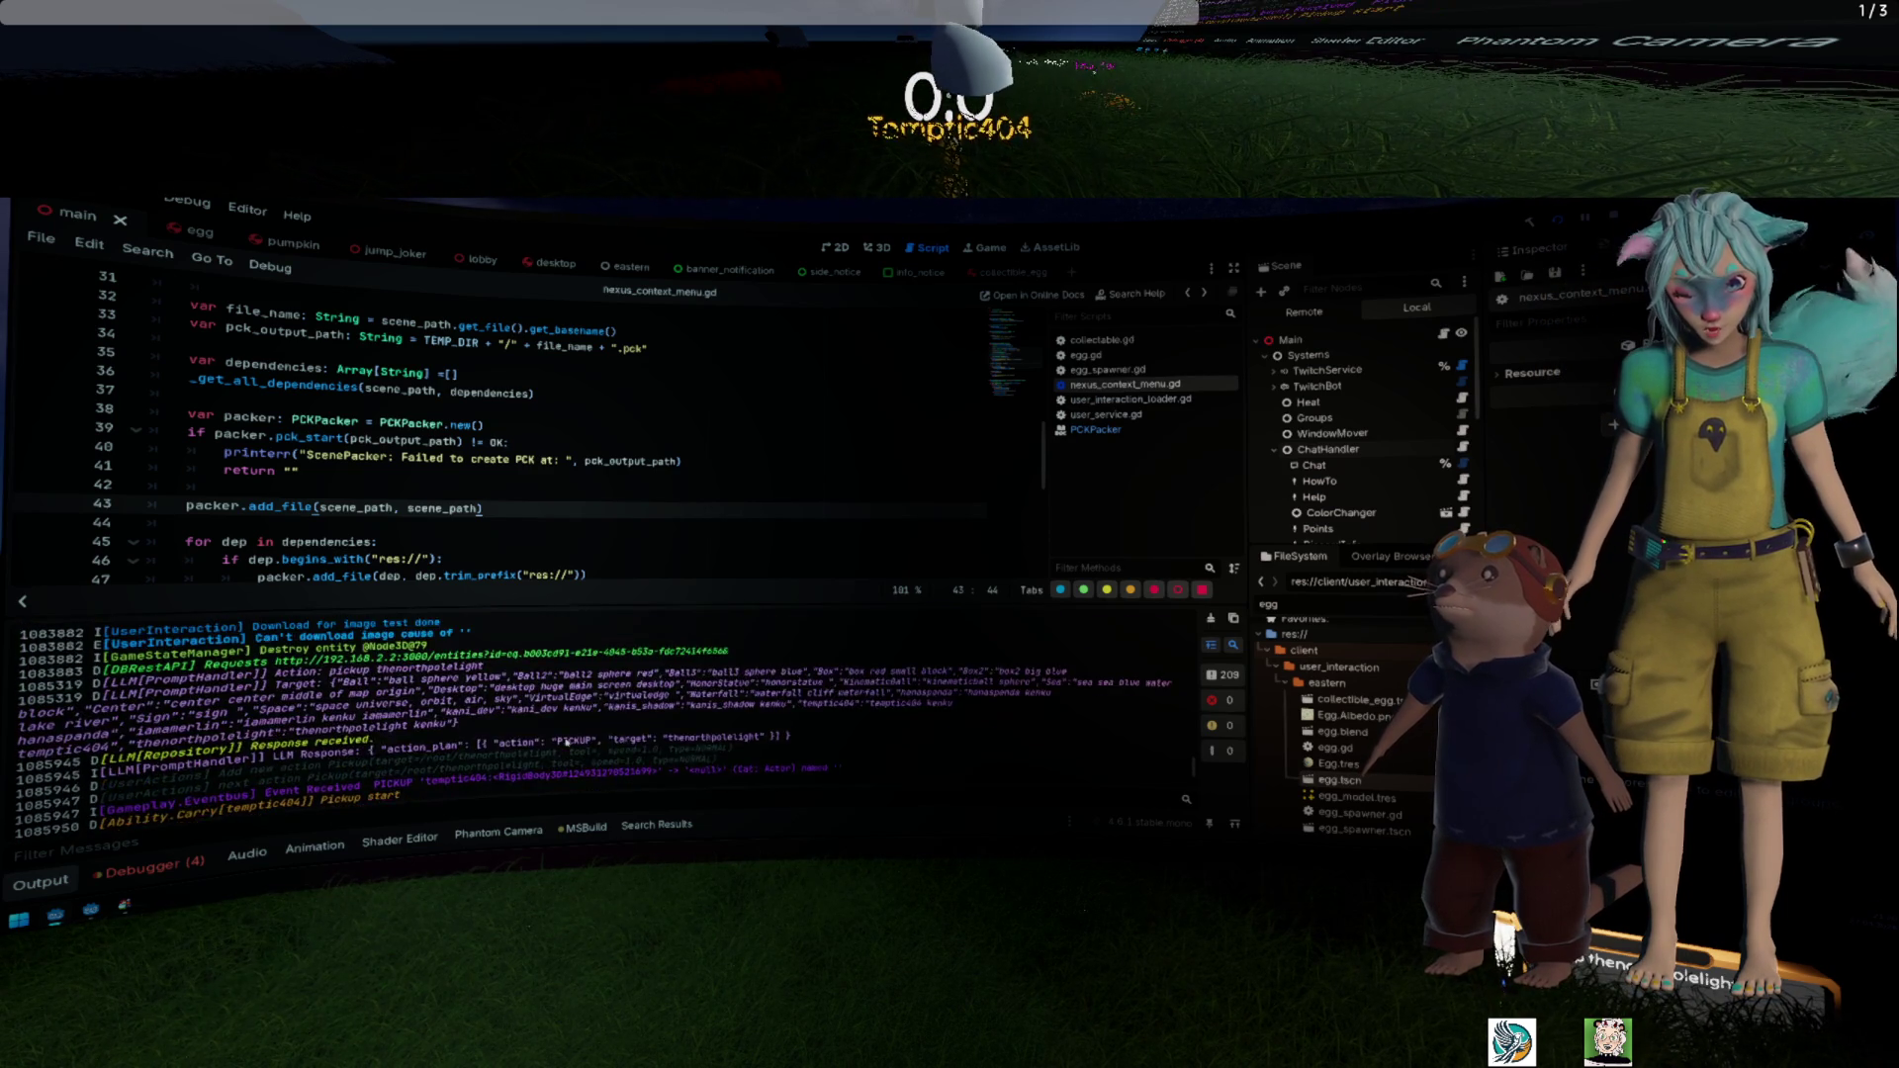
scroll(567, 741, "down", 5)
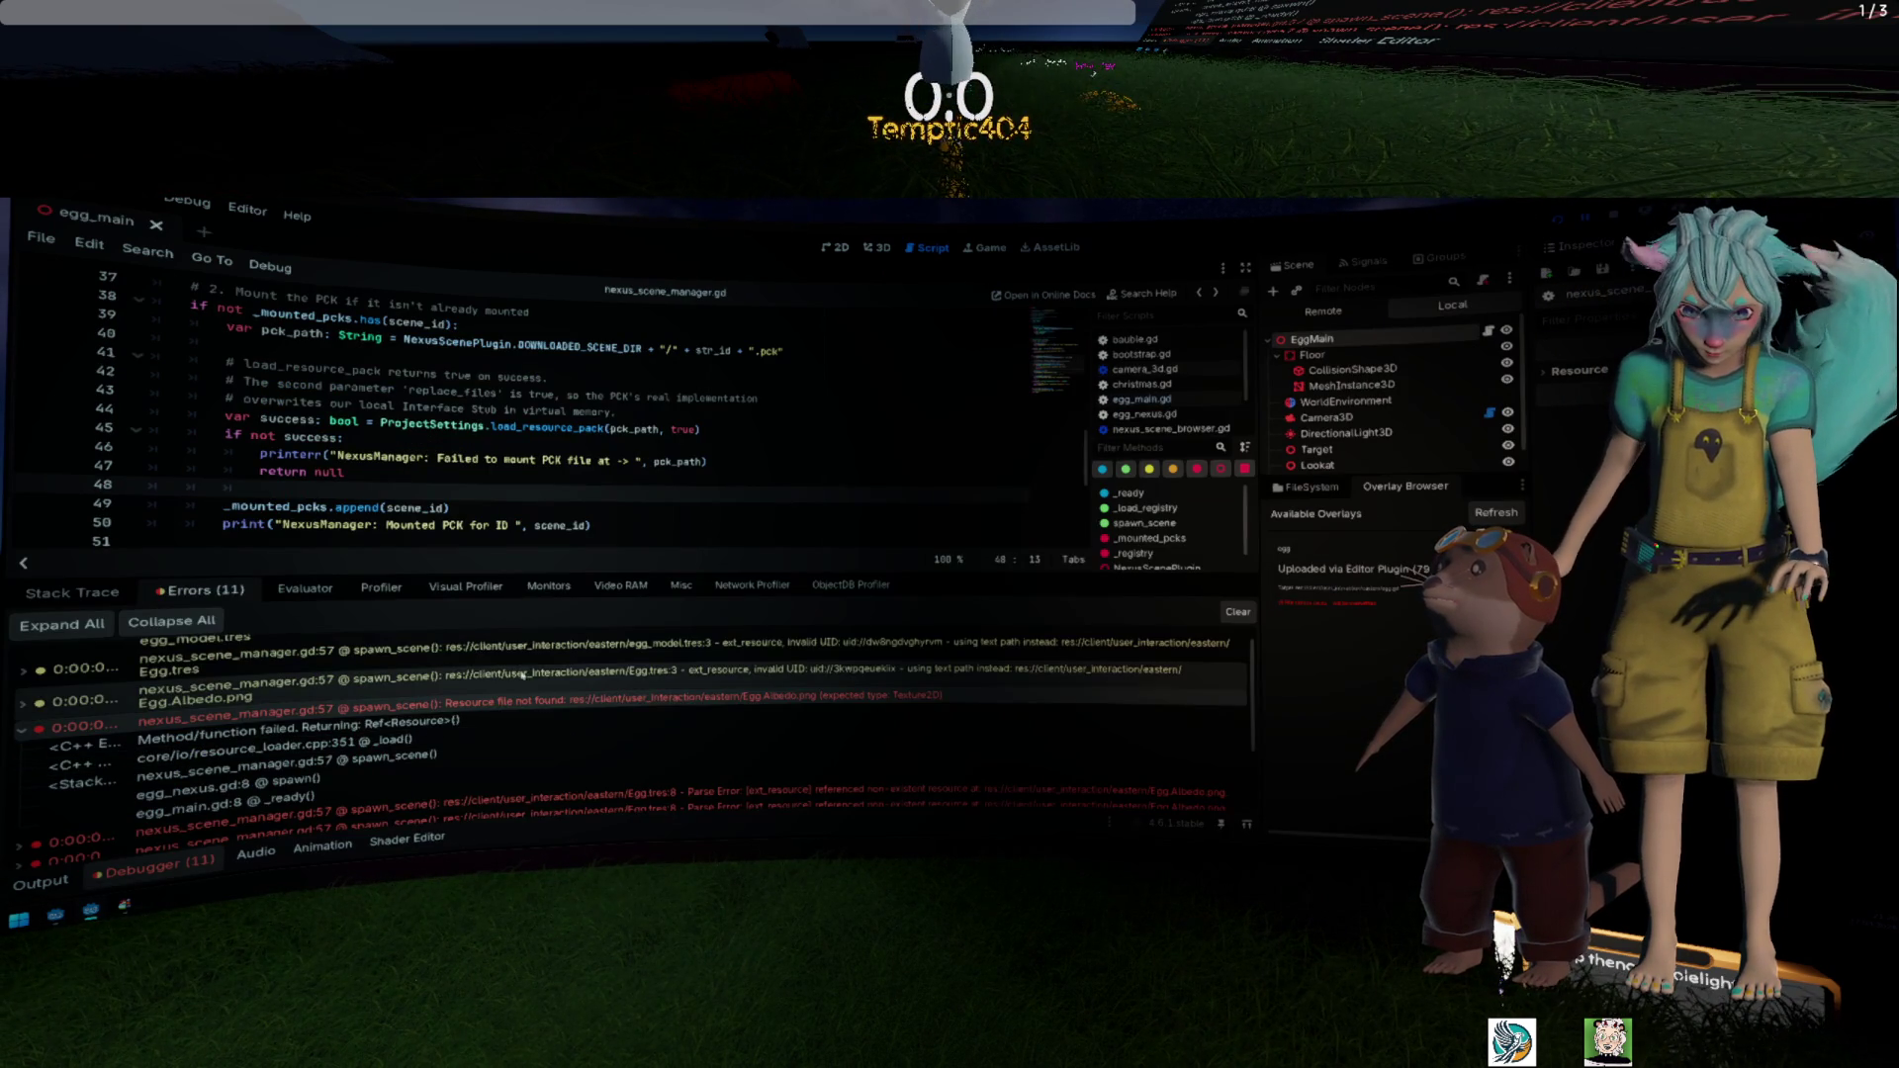
mouse_move(527, 671)
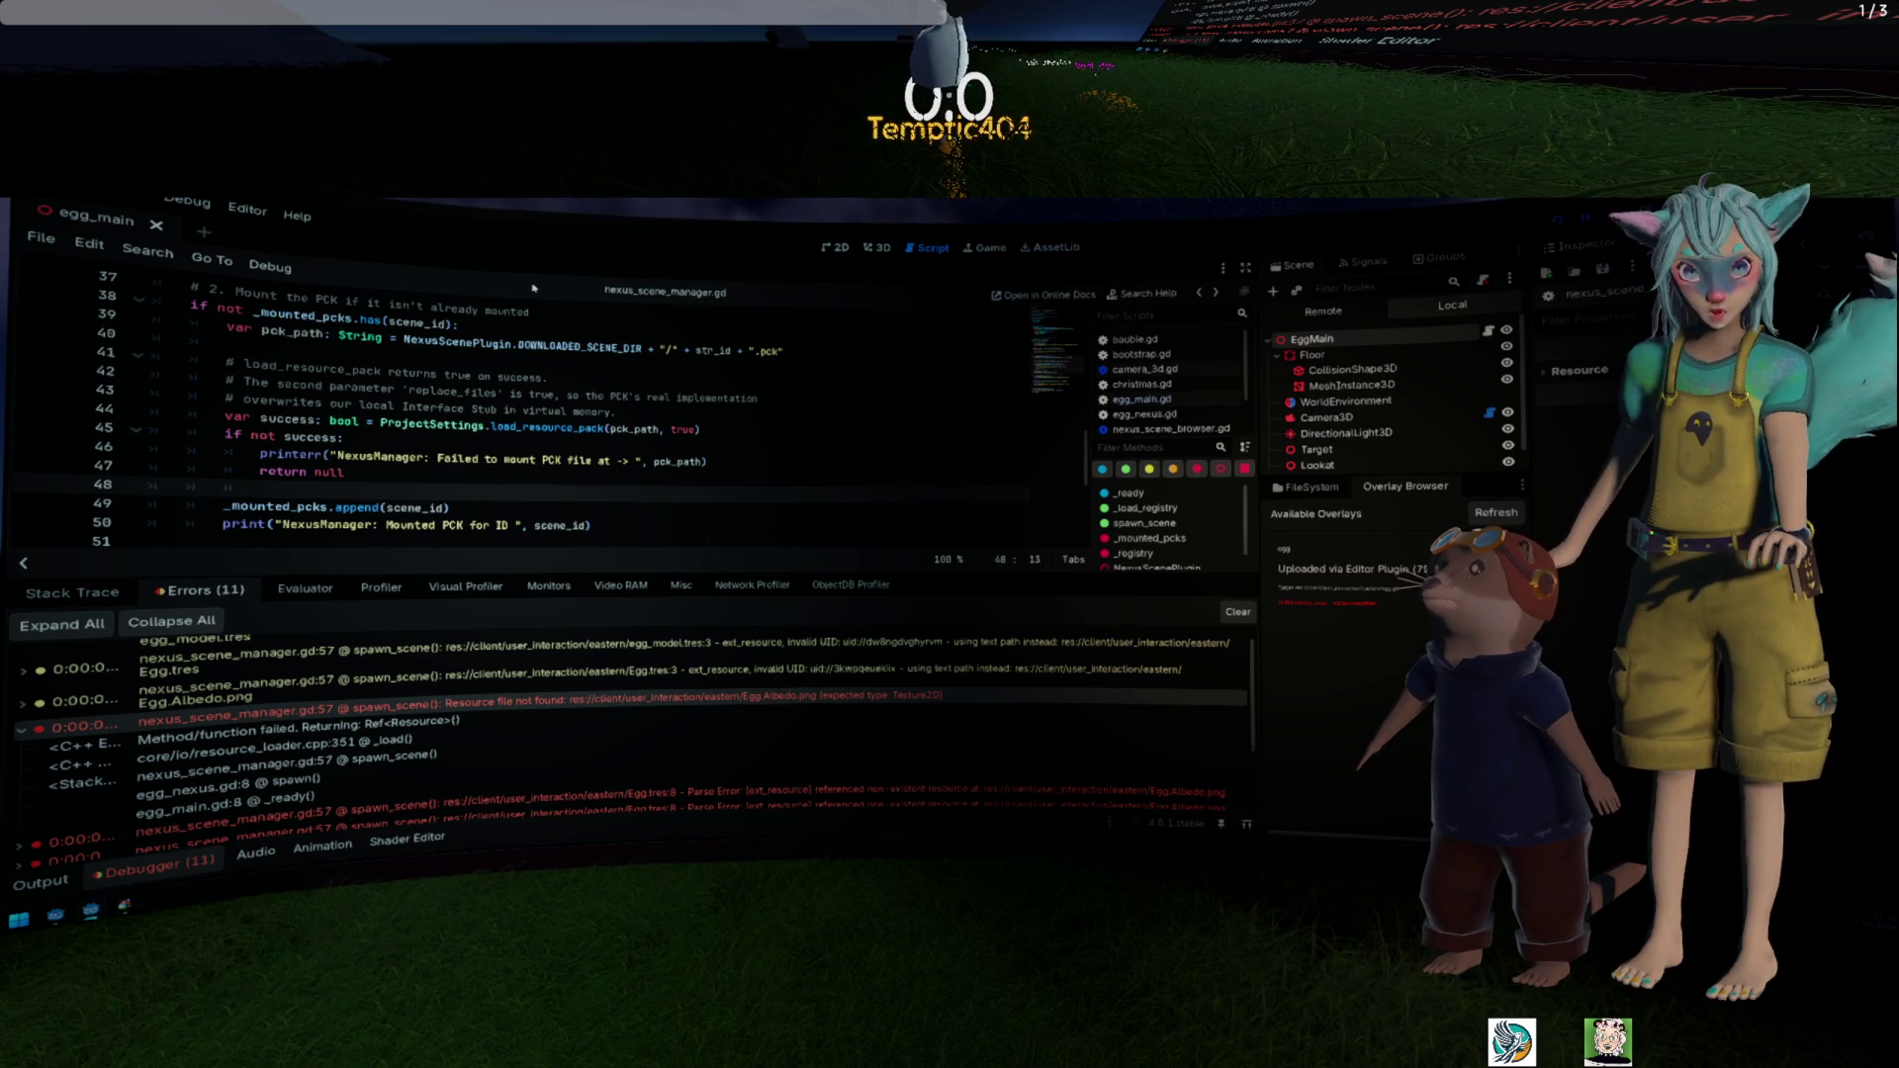
key("F5")
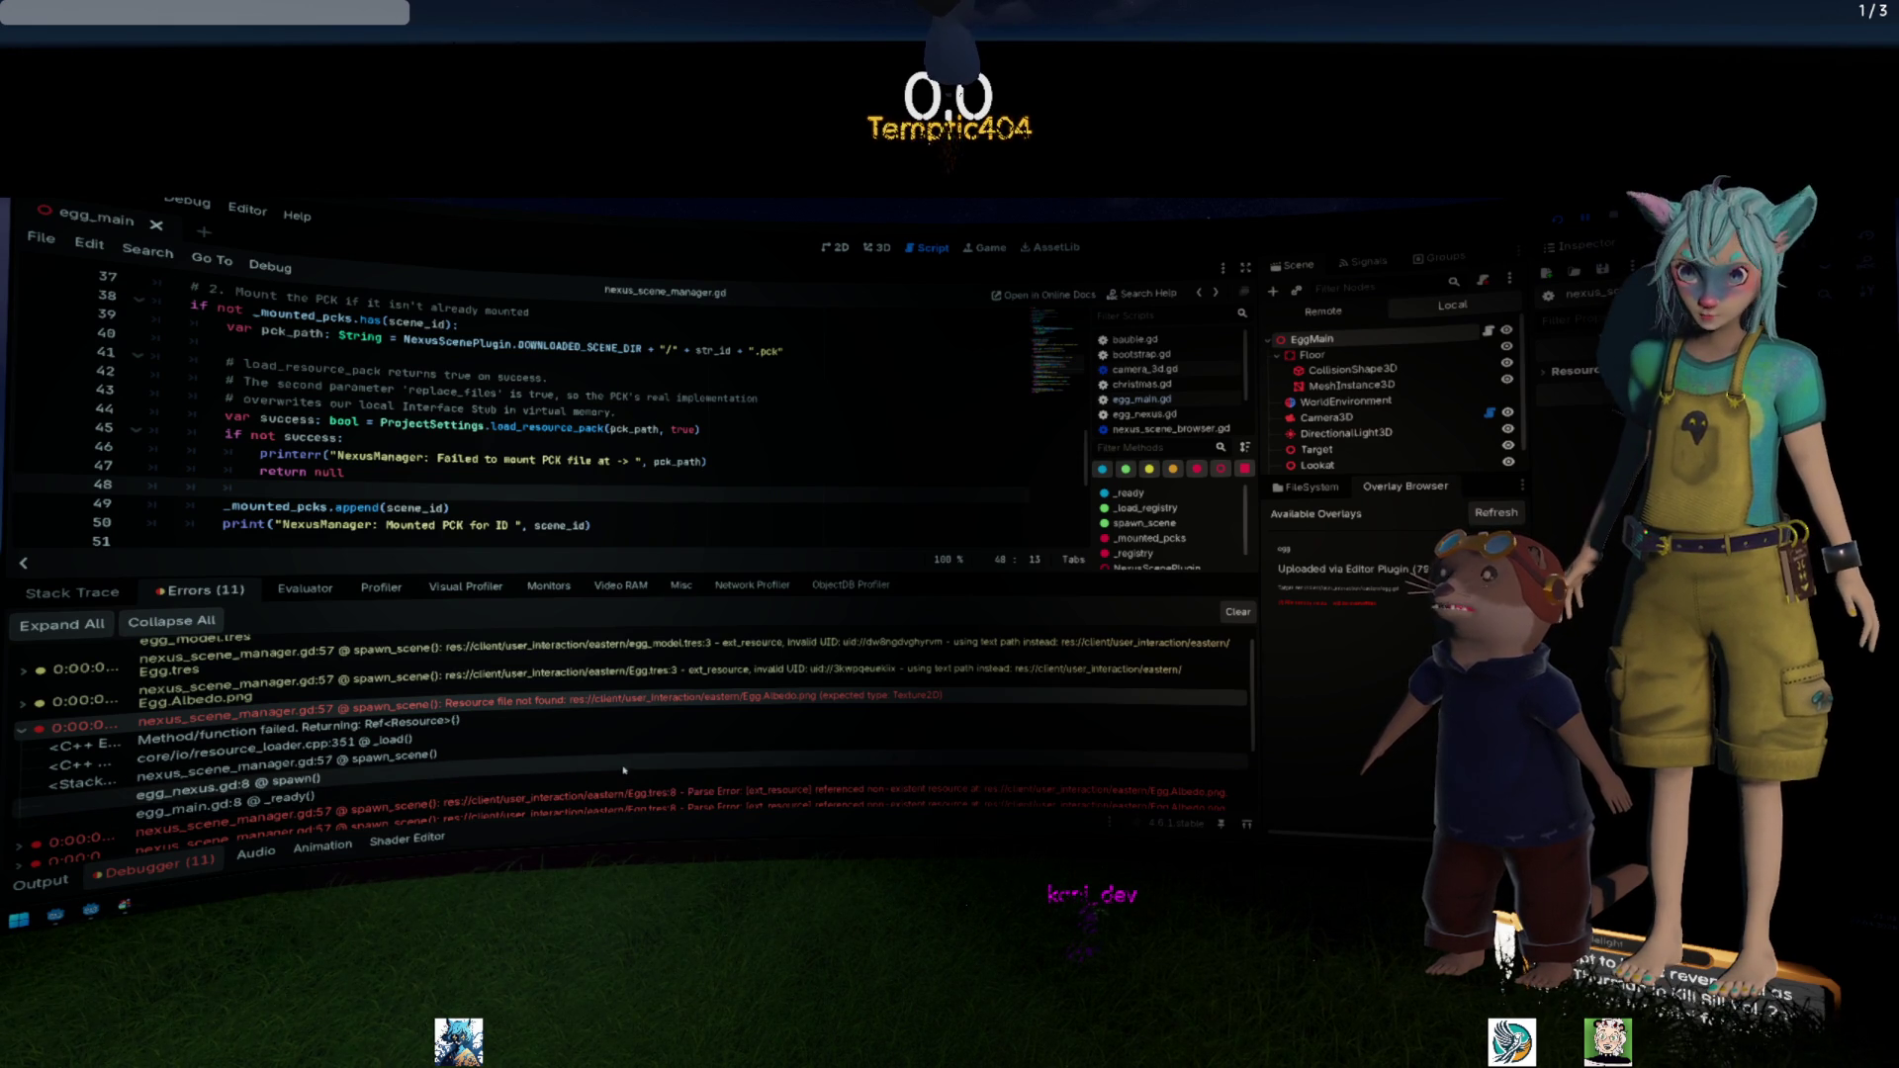
scroll(721, 754, "down", 1)
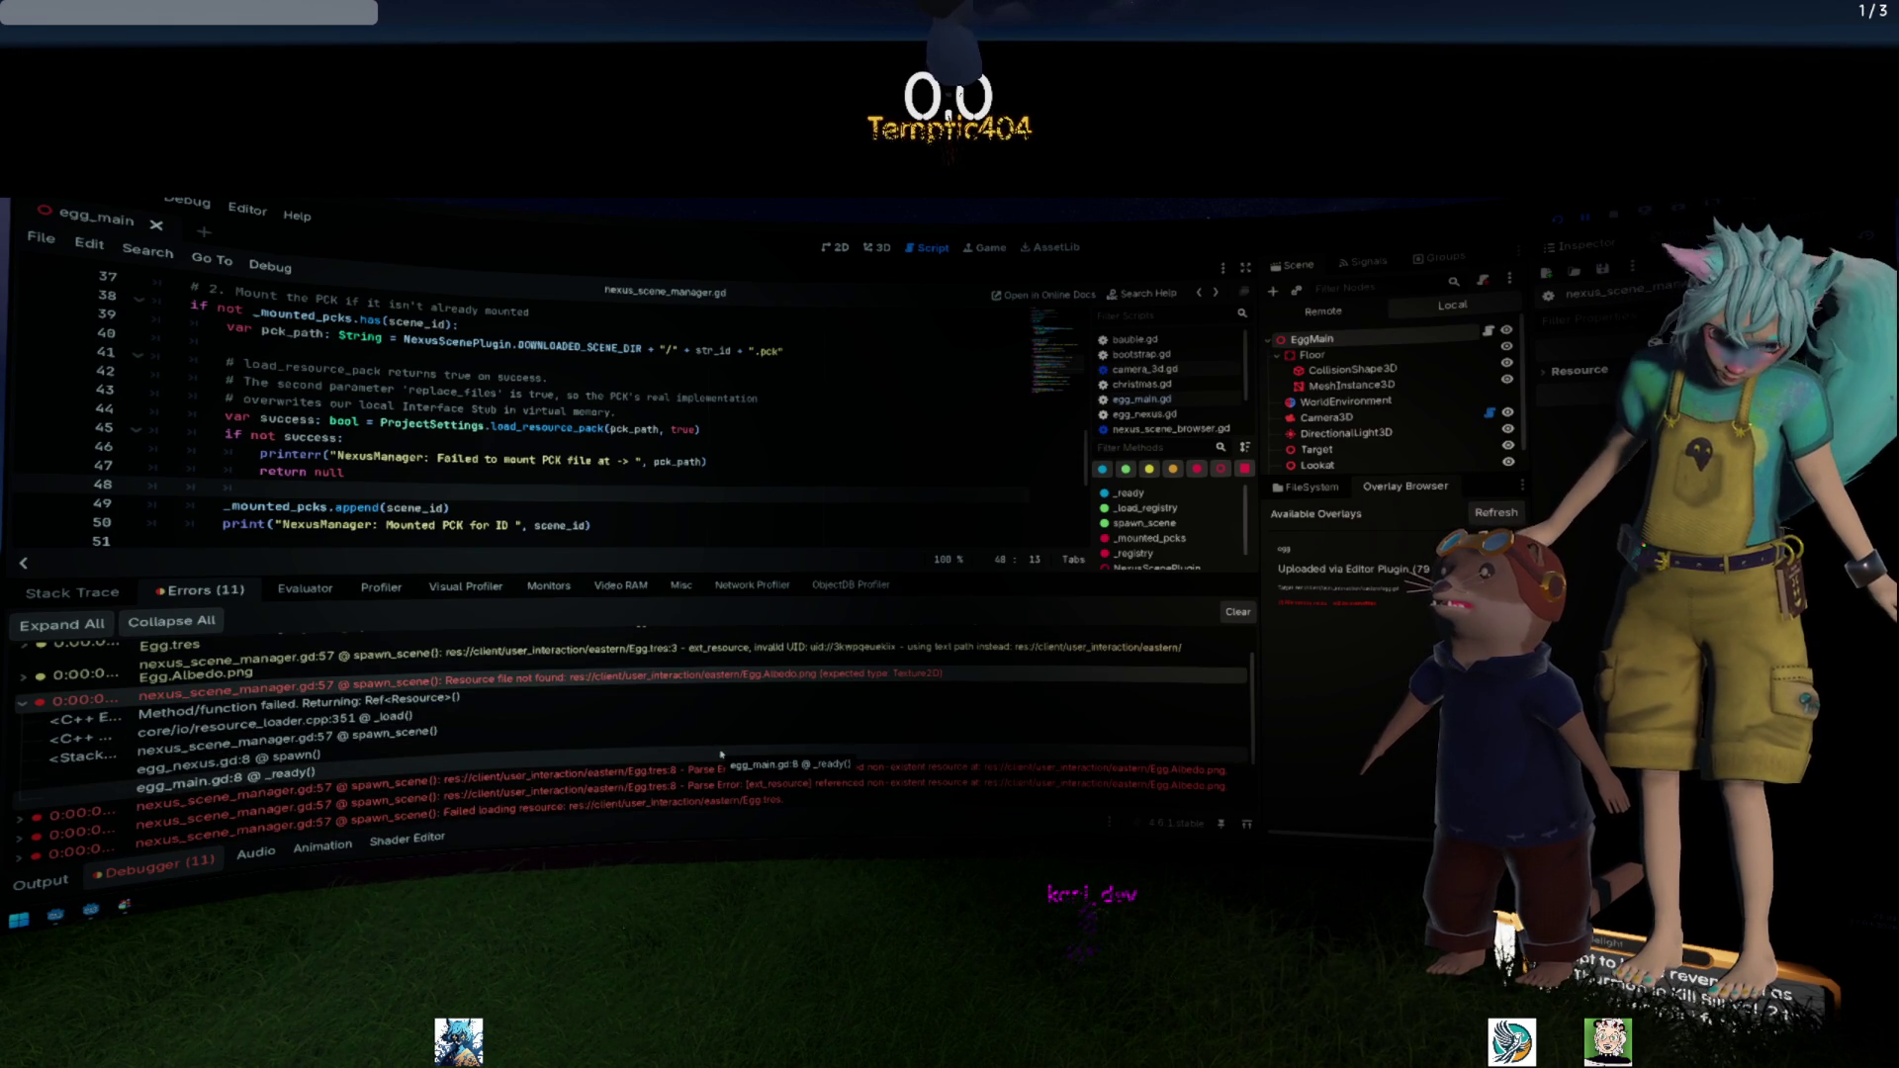
scroll(721, 754, "down", 1)
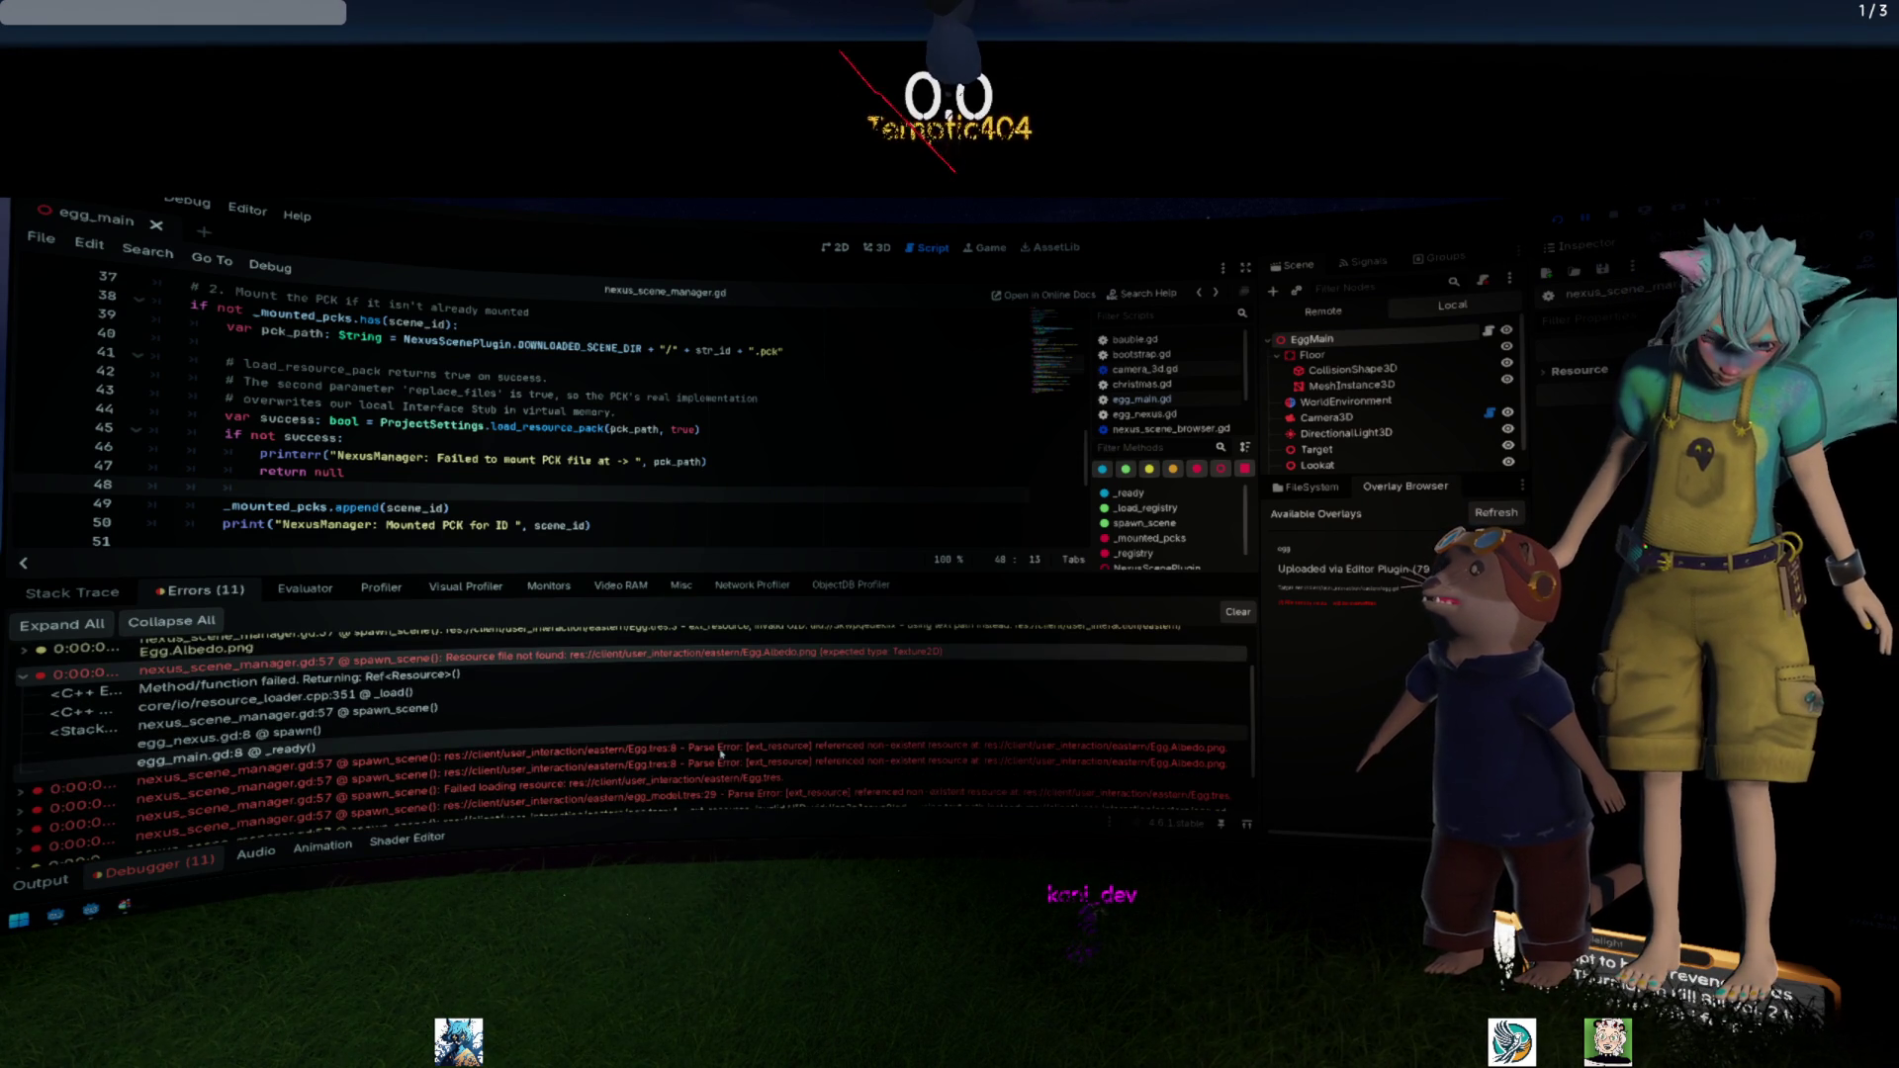
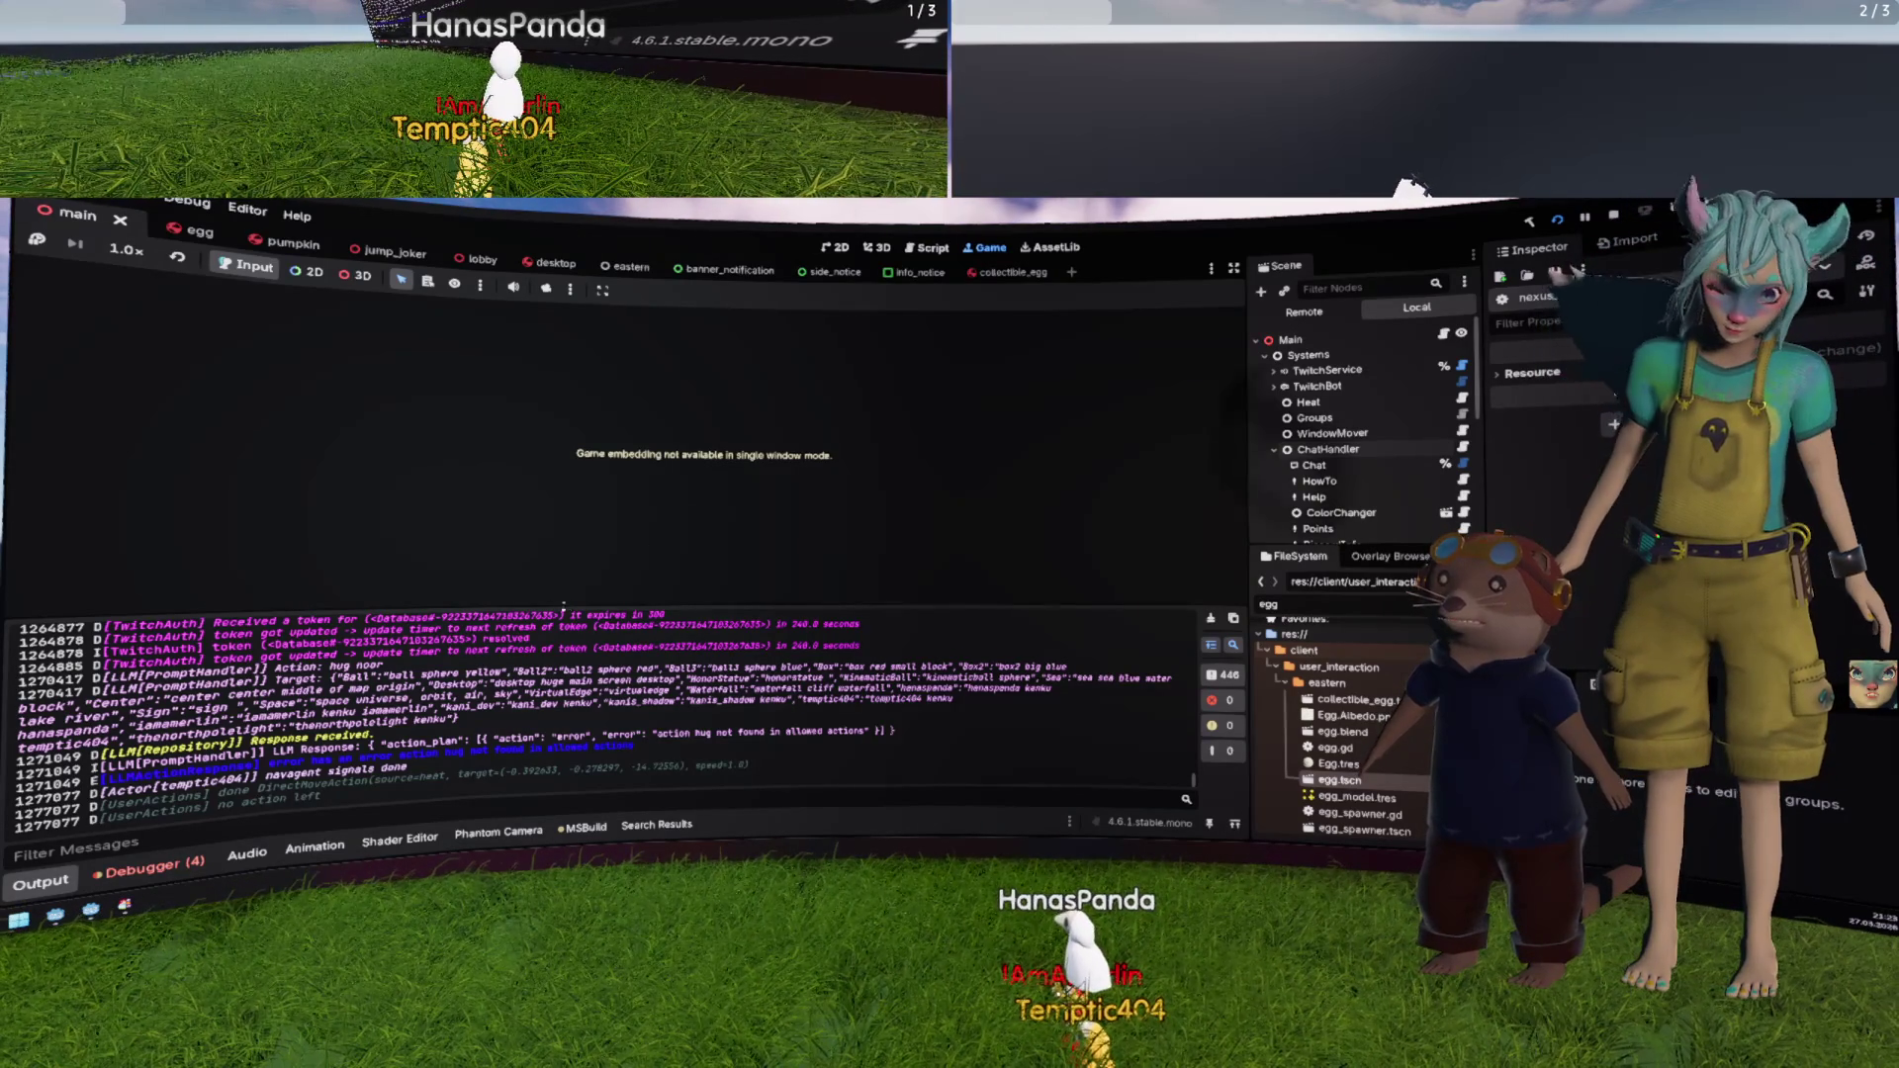
Step: Hide the bottom panel and switch to the Script workspace
key("ctrl+j")
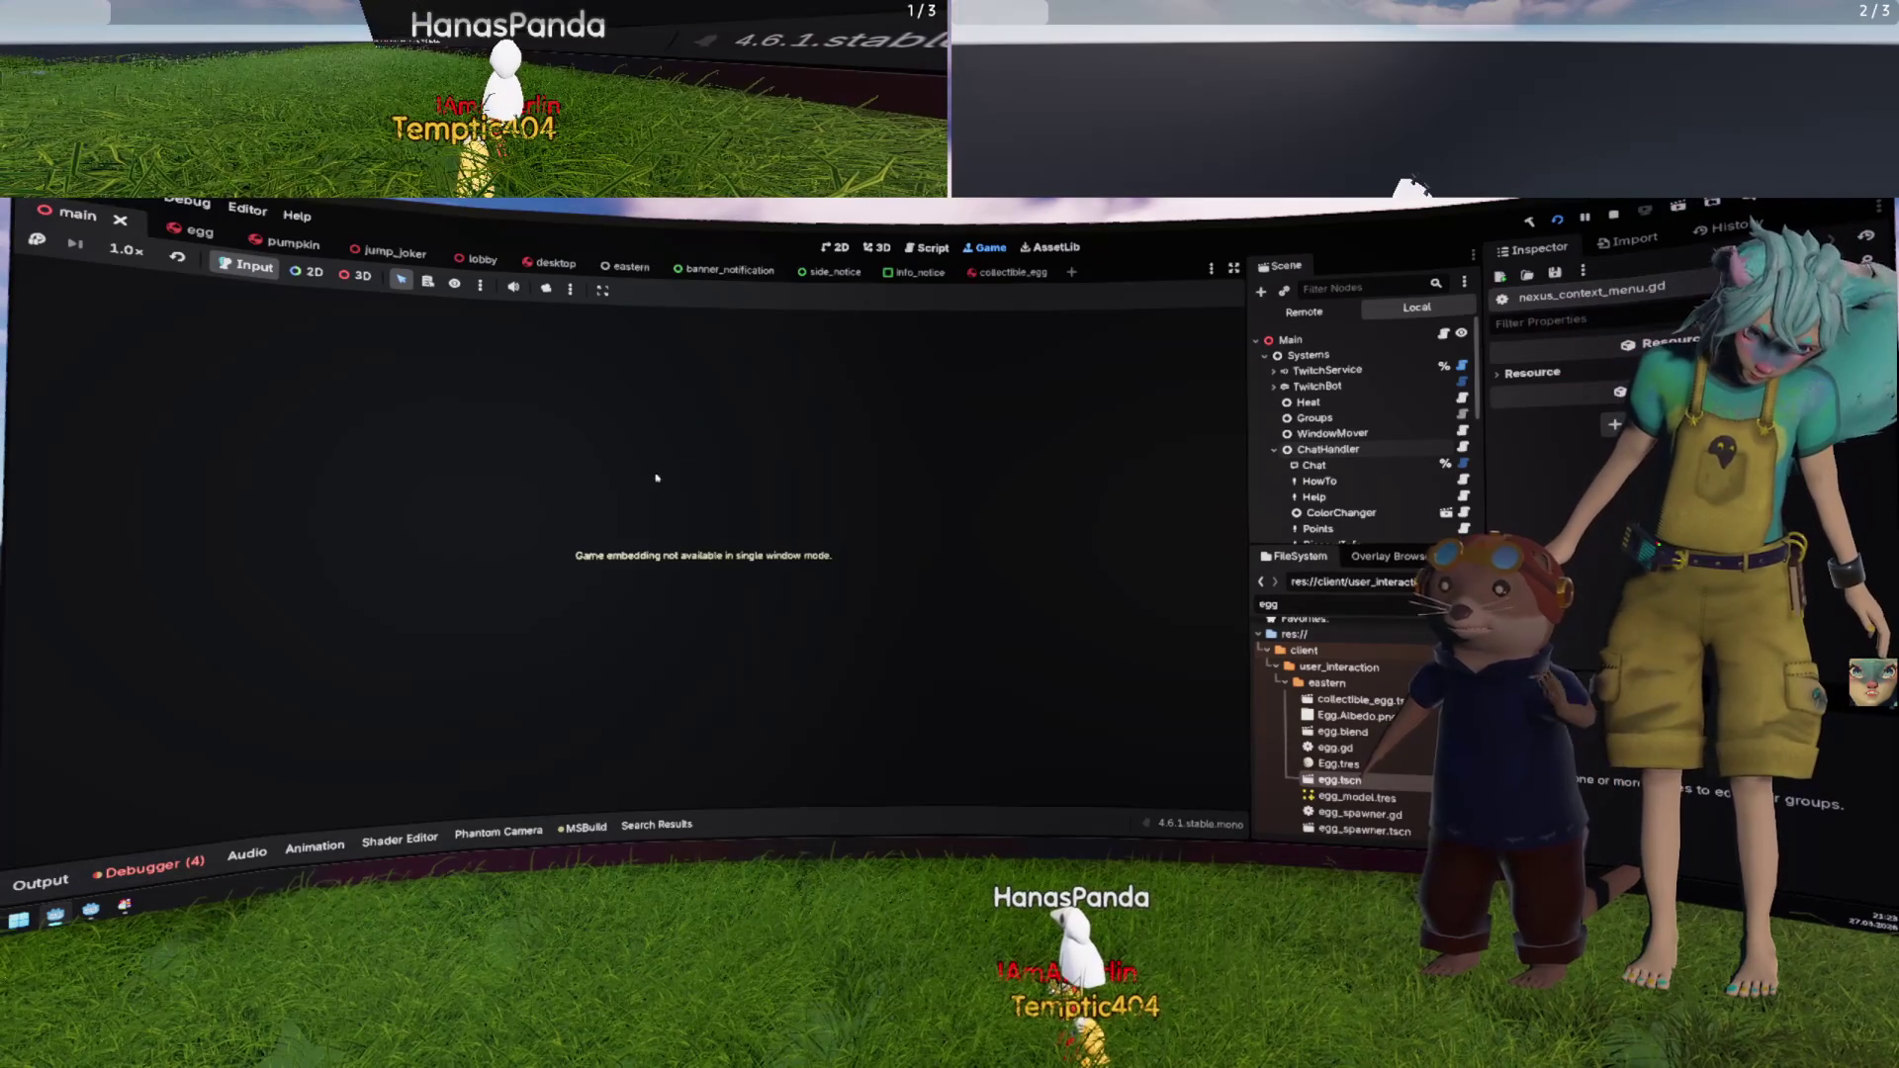
left_click(876, 247)
left_click(927, 247)
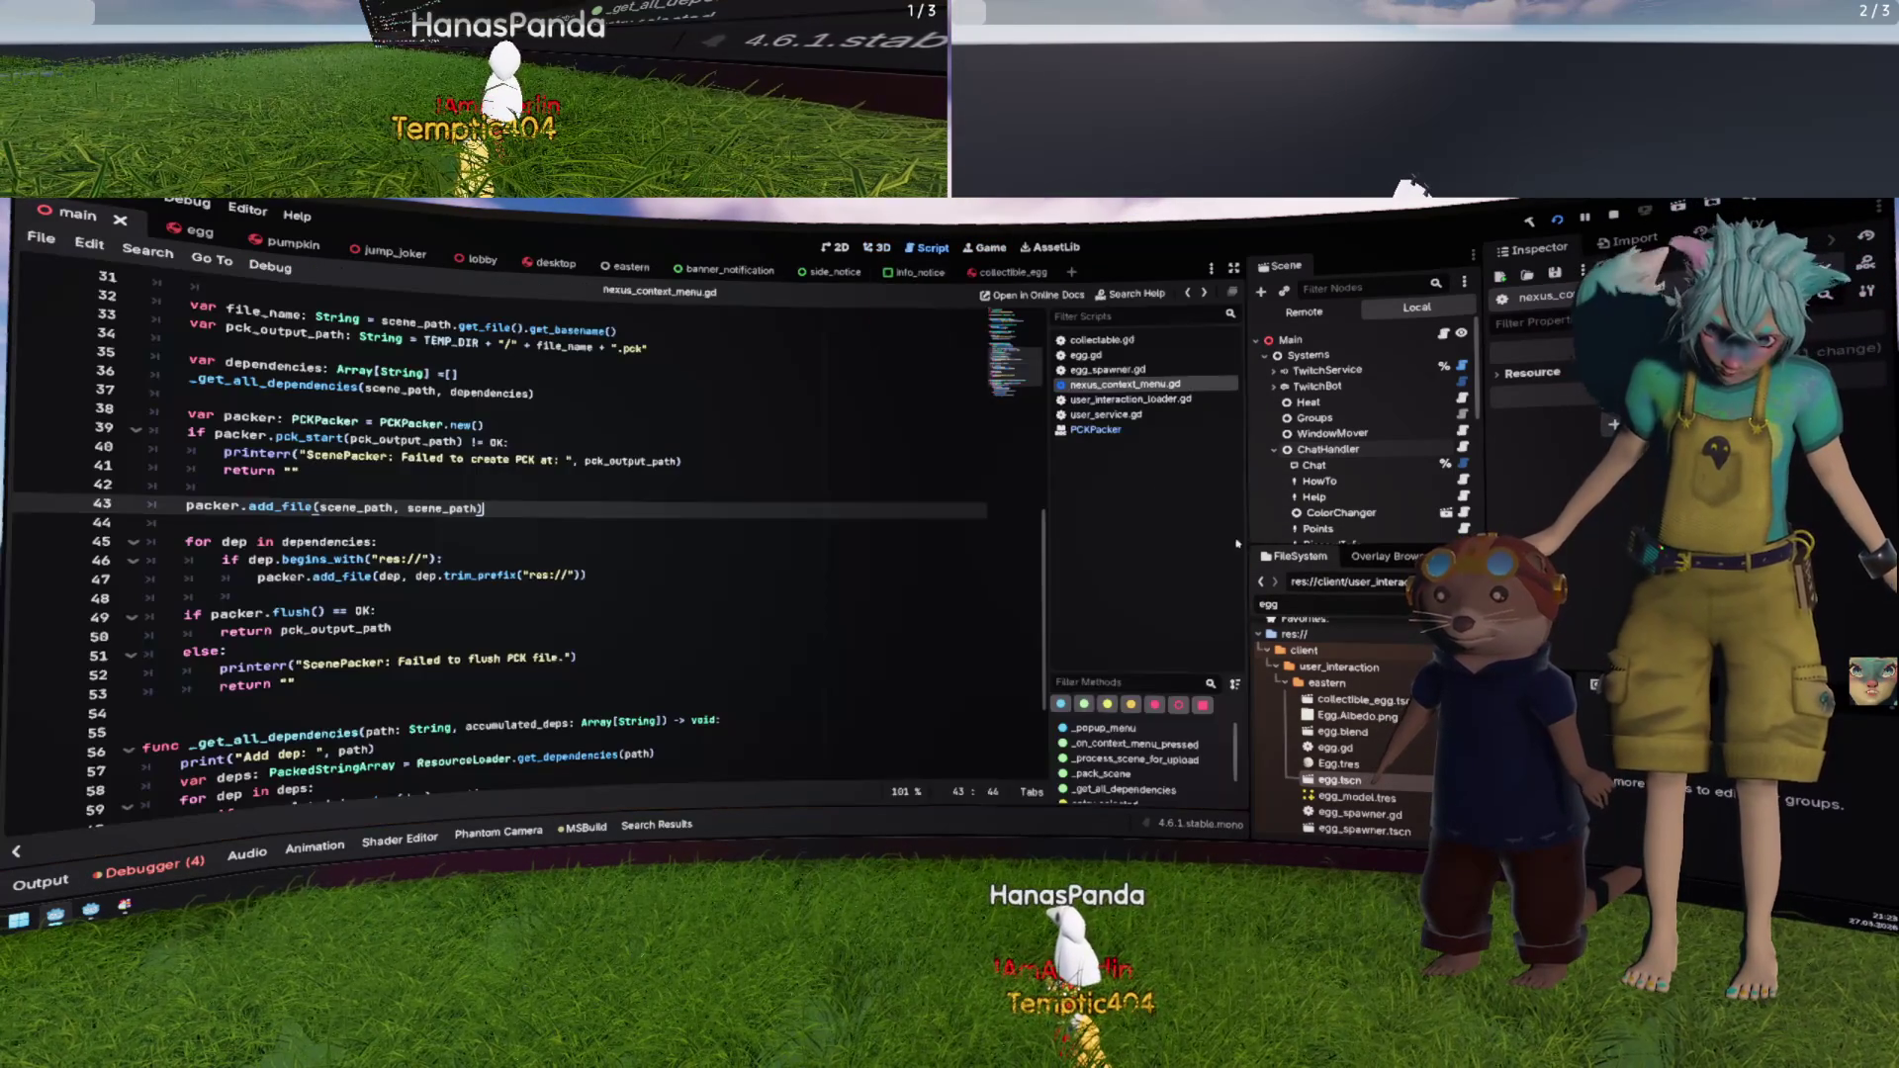
Step: Clear the 'egg' FileSystem filter, select res://addons/scene_nexus/, and go to the line after _get_all_dependencies
double_click(1342, 665)
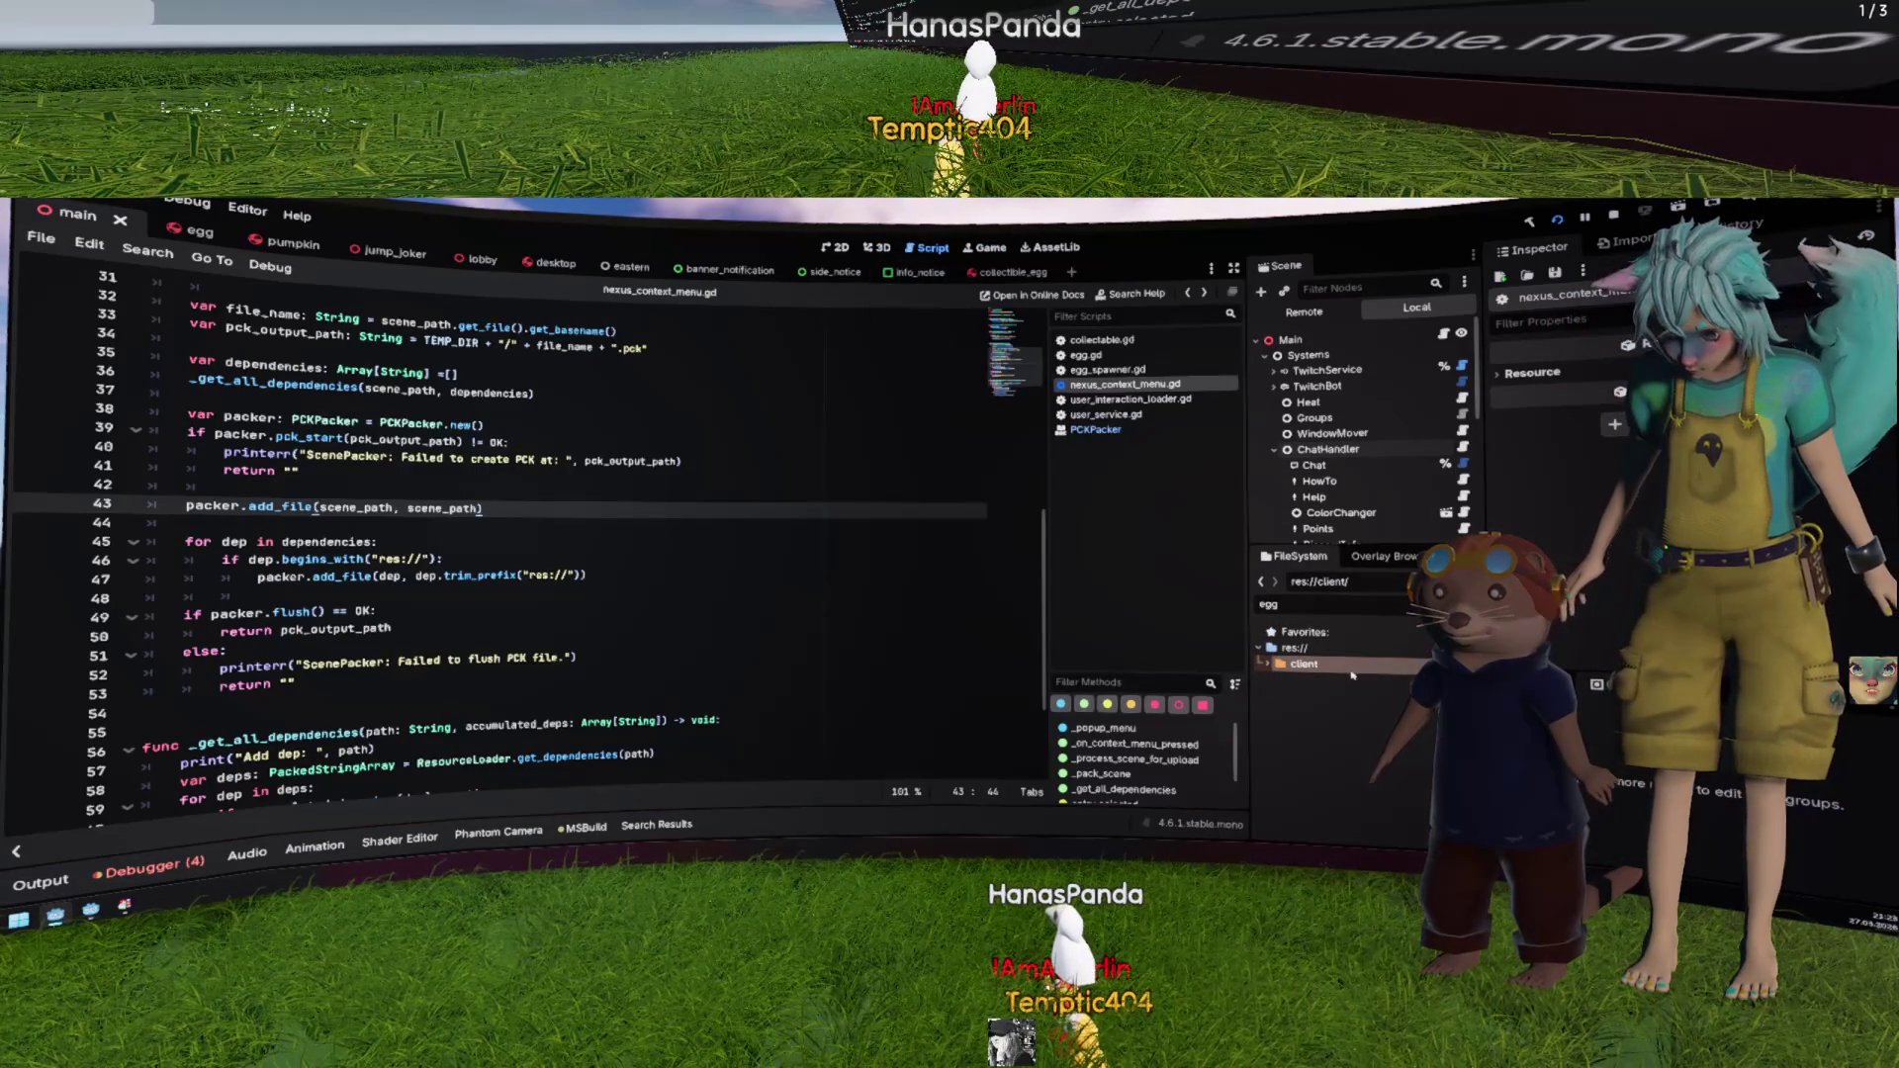
double_click(1342, 664)
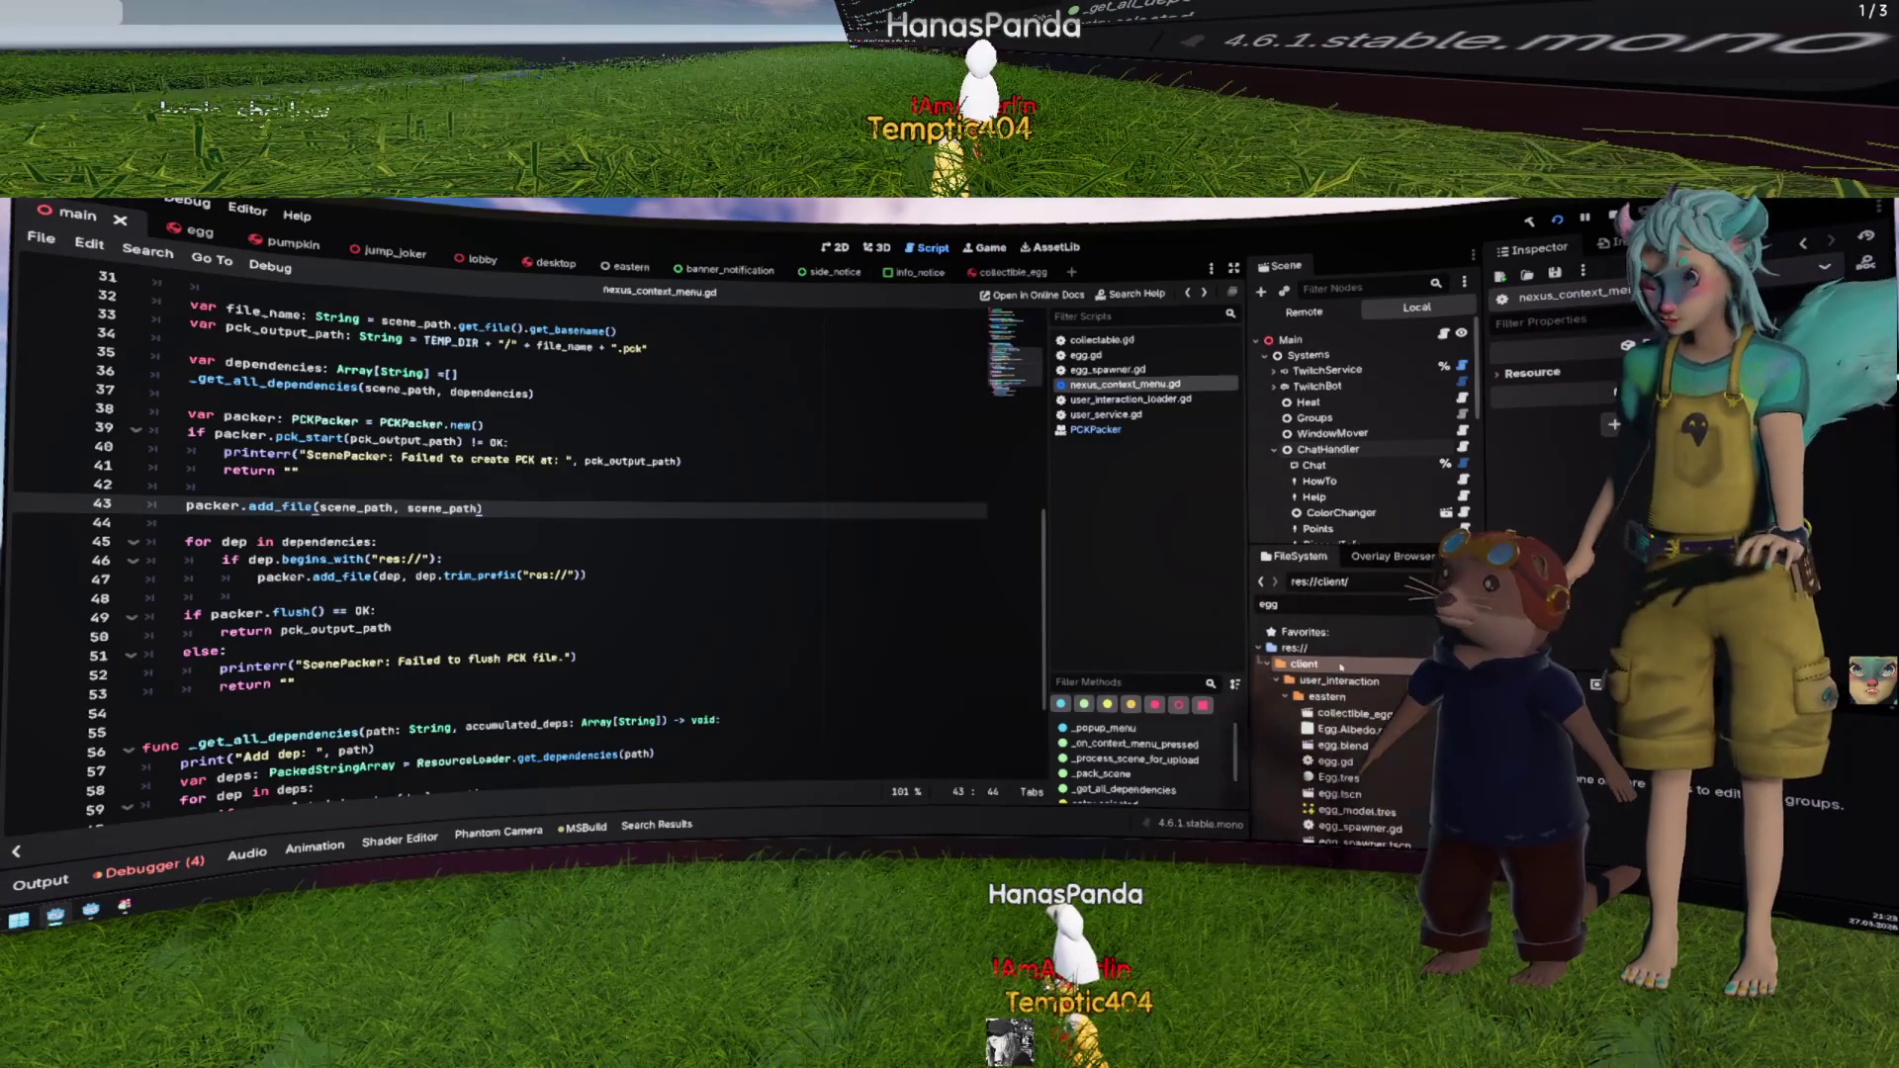
key("BackSpace")
key("BackSpace")
key("BackSpace")
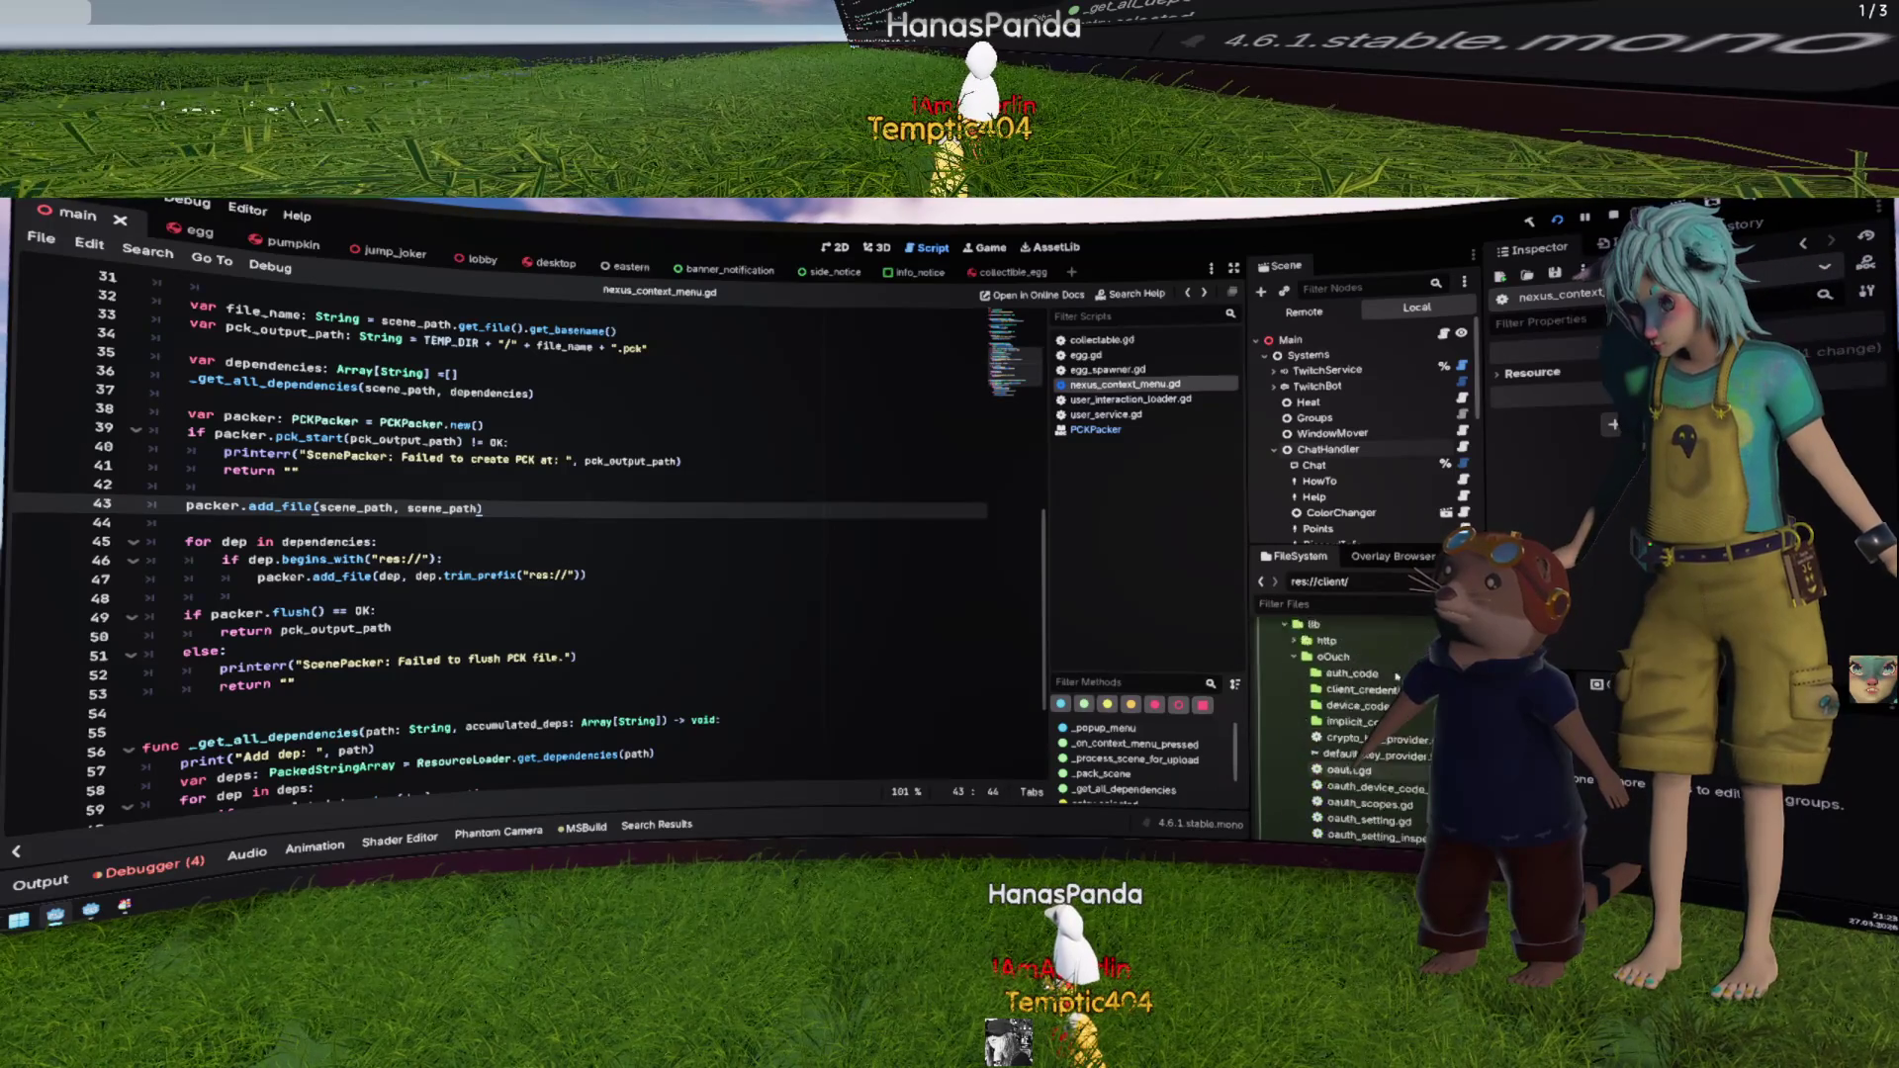
scroll(1397, 681, "up", 5)
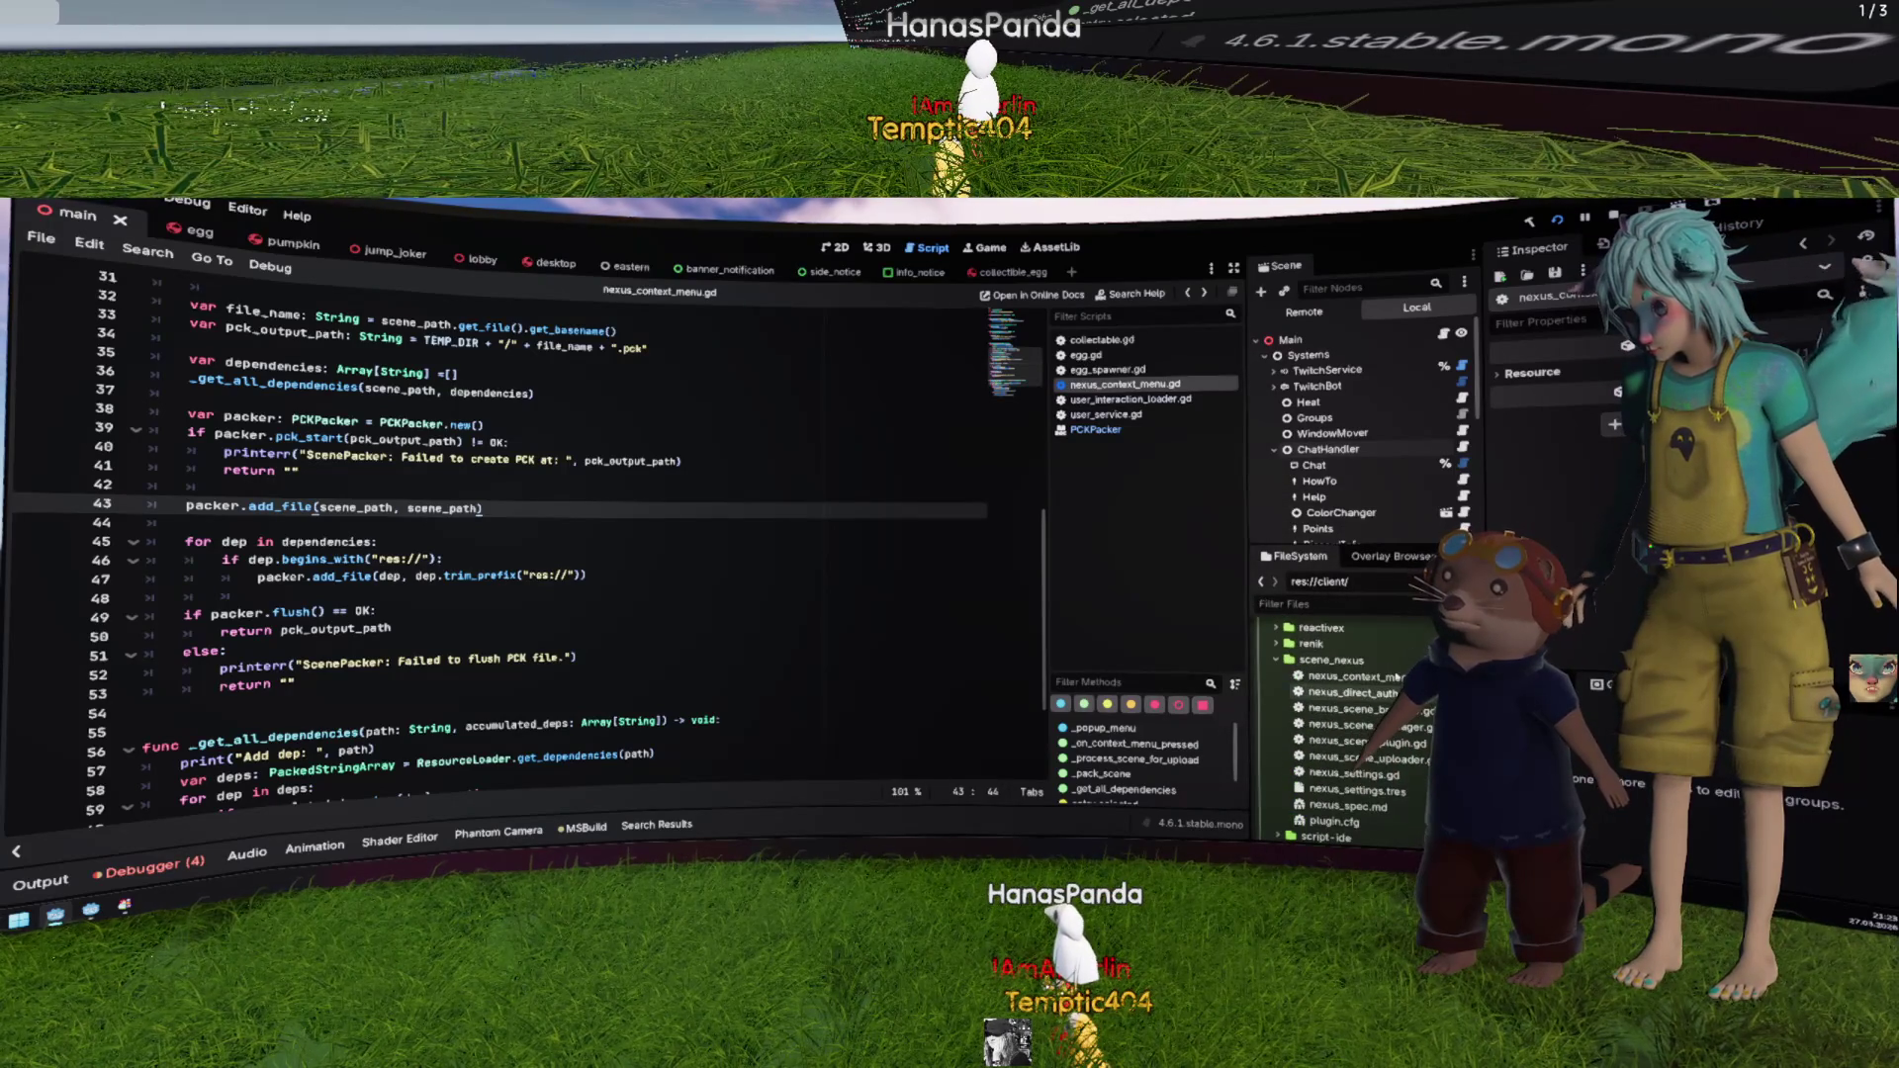
left_click(1327, 660)
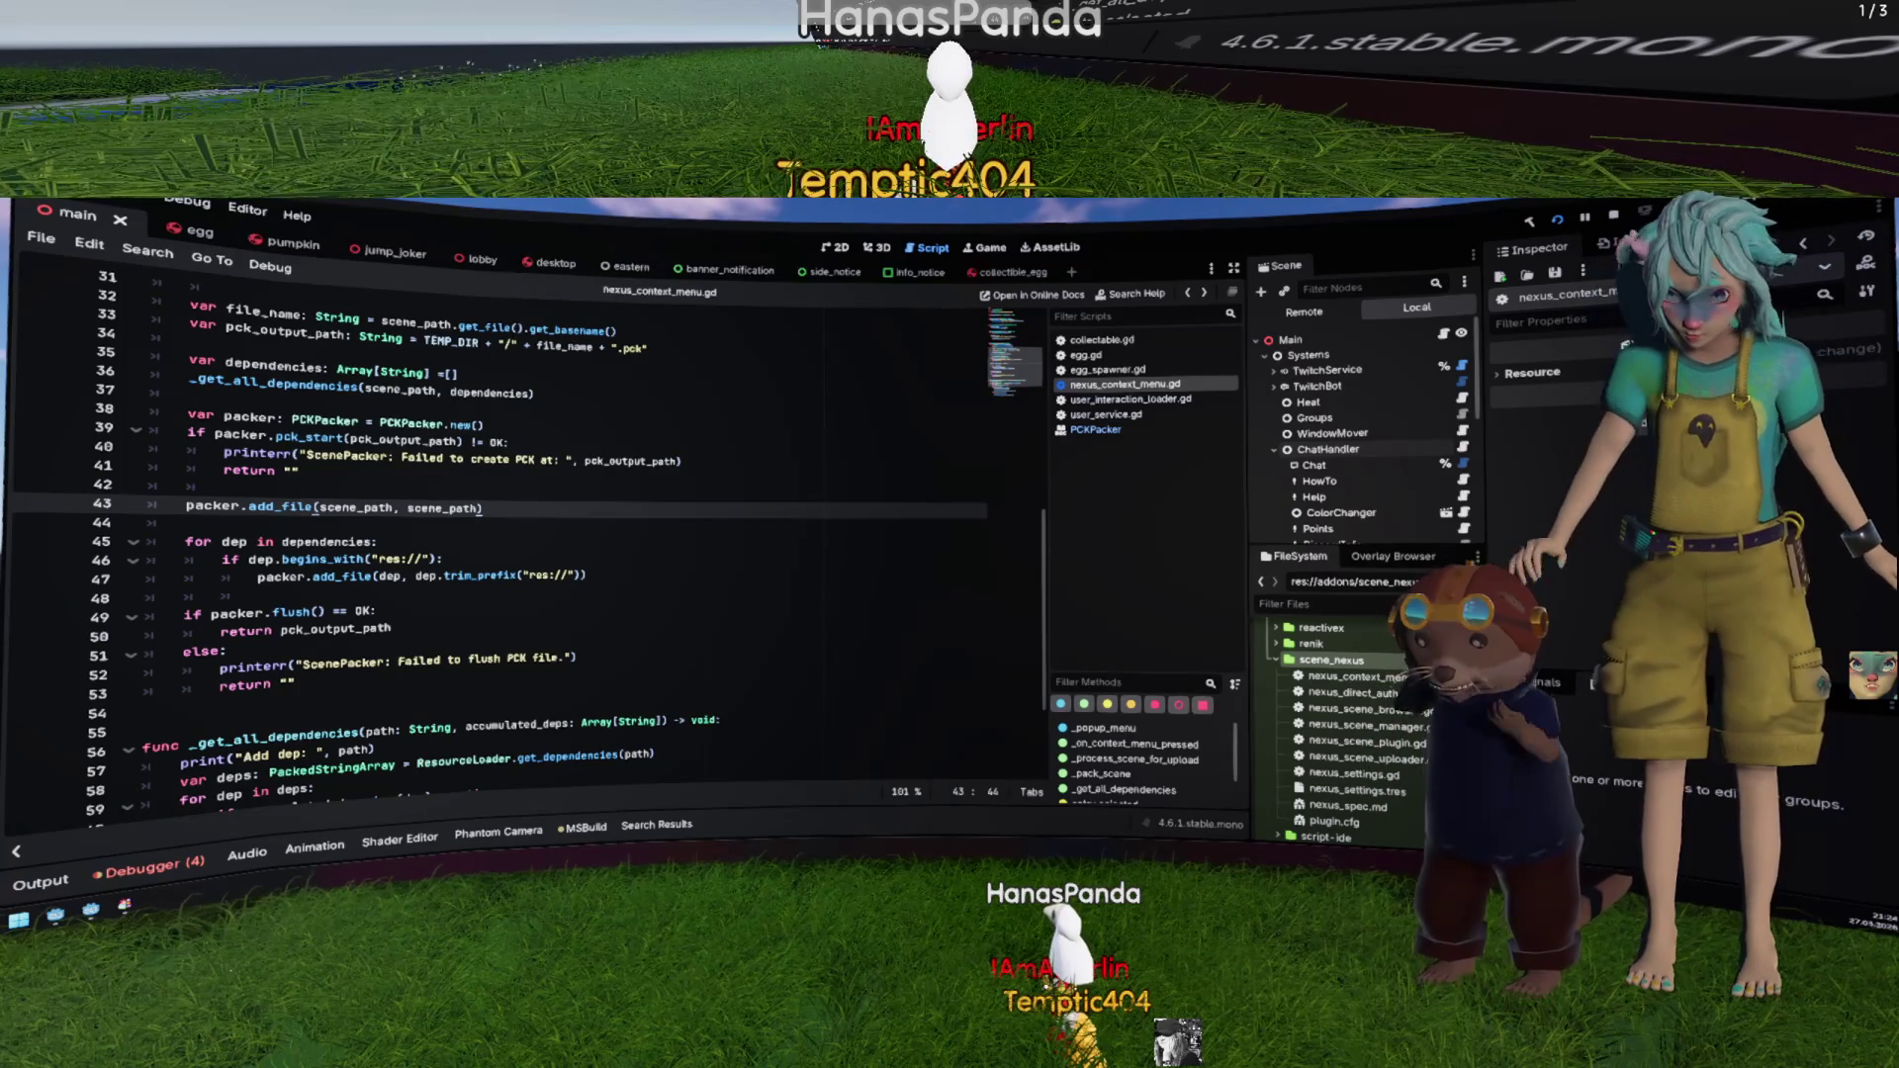
left_click(193, 395)
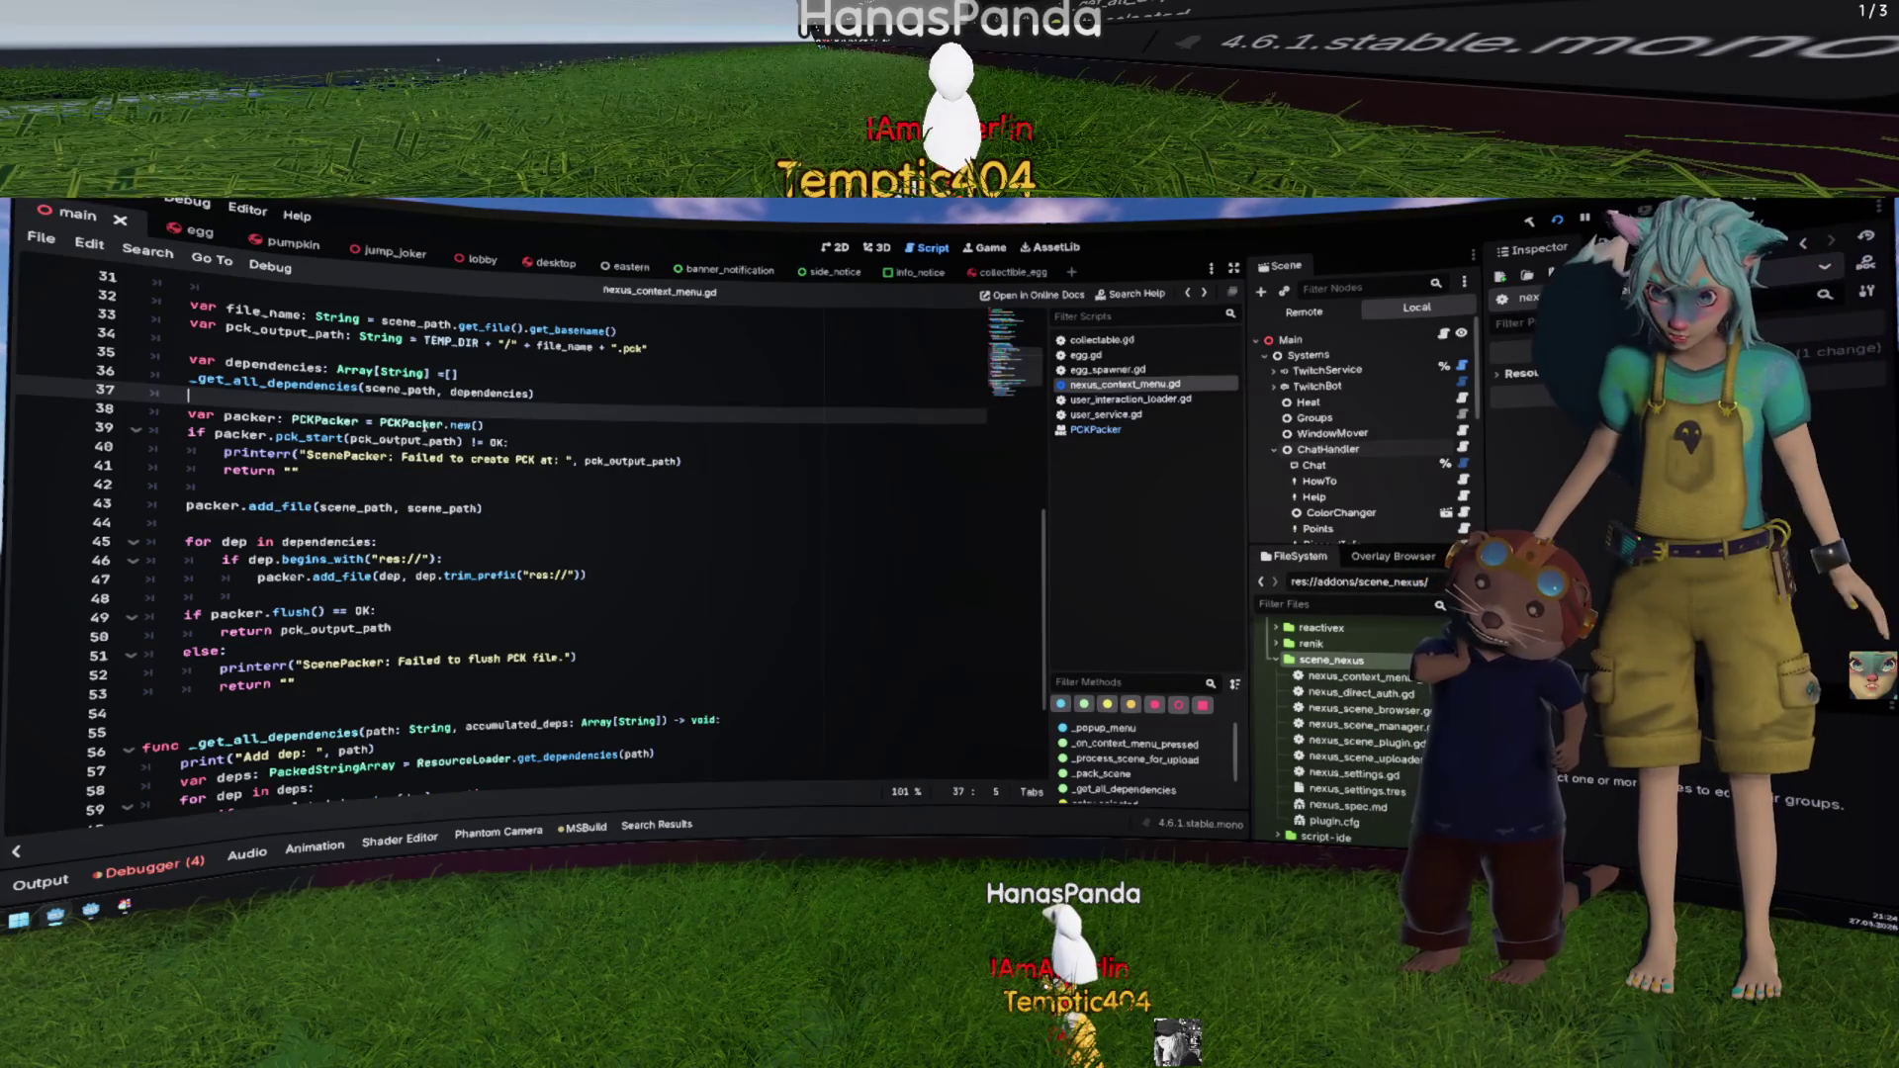
Step: Review the PCKPacker dependency loop around line 46, then switch to the egg_main editor window
mouse_move(425, 426)
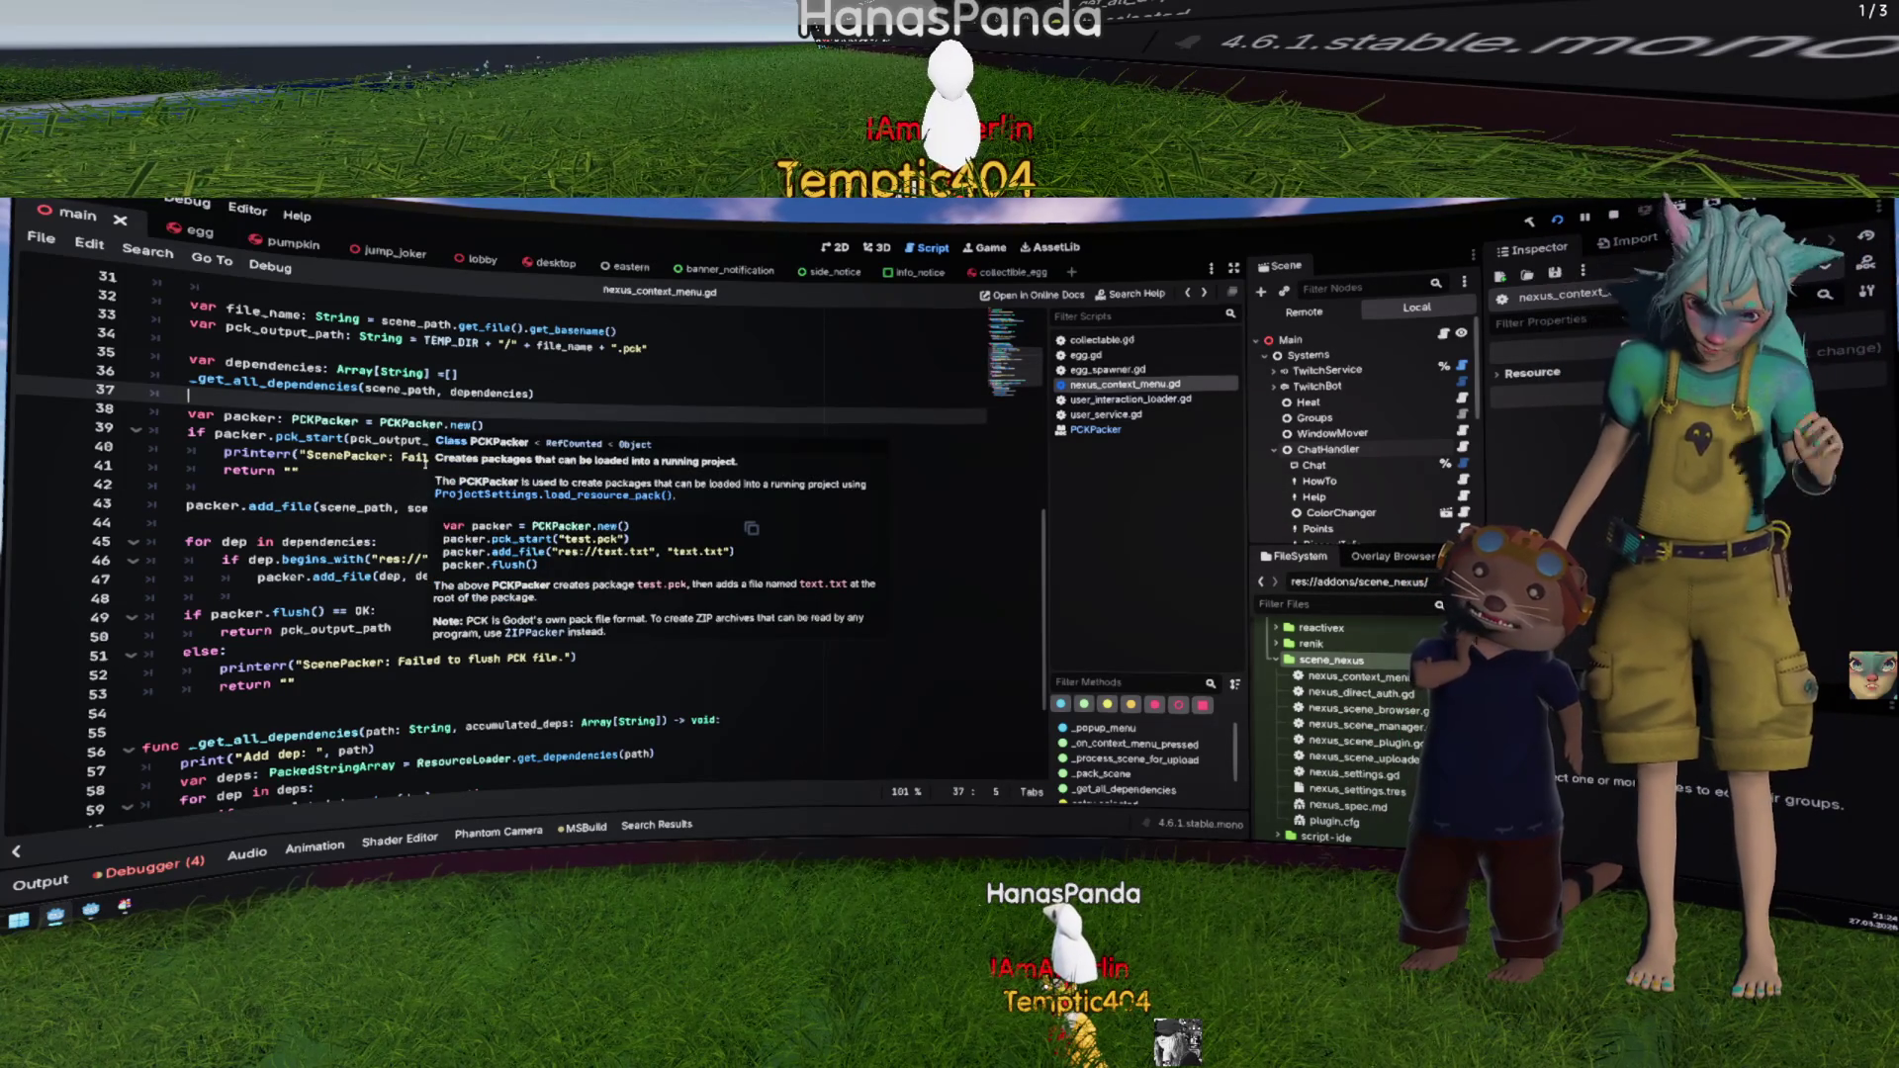
left_click(515, 559)
scroll(653, 608, "down", 3)
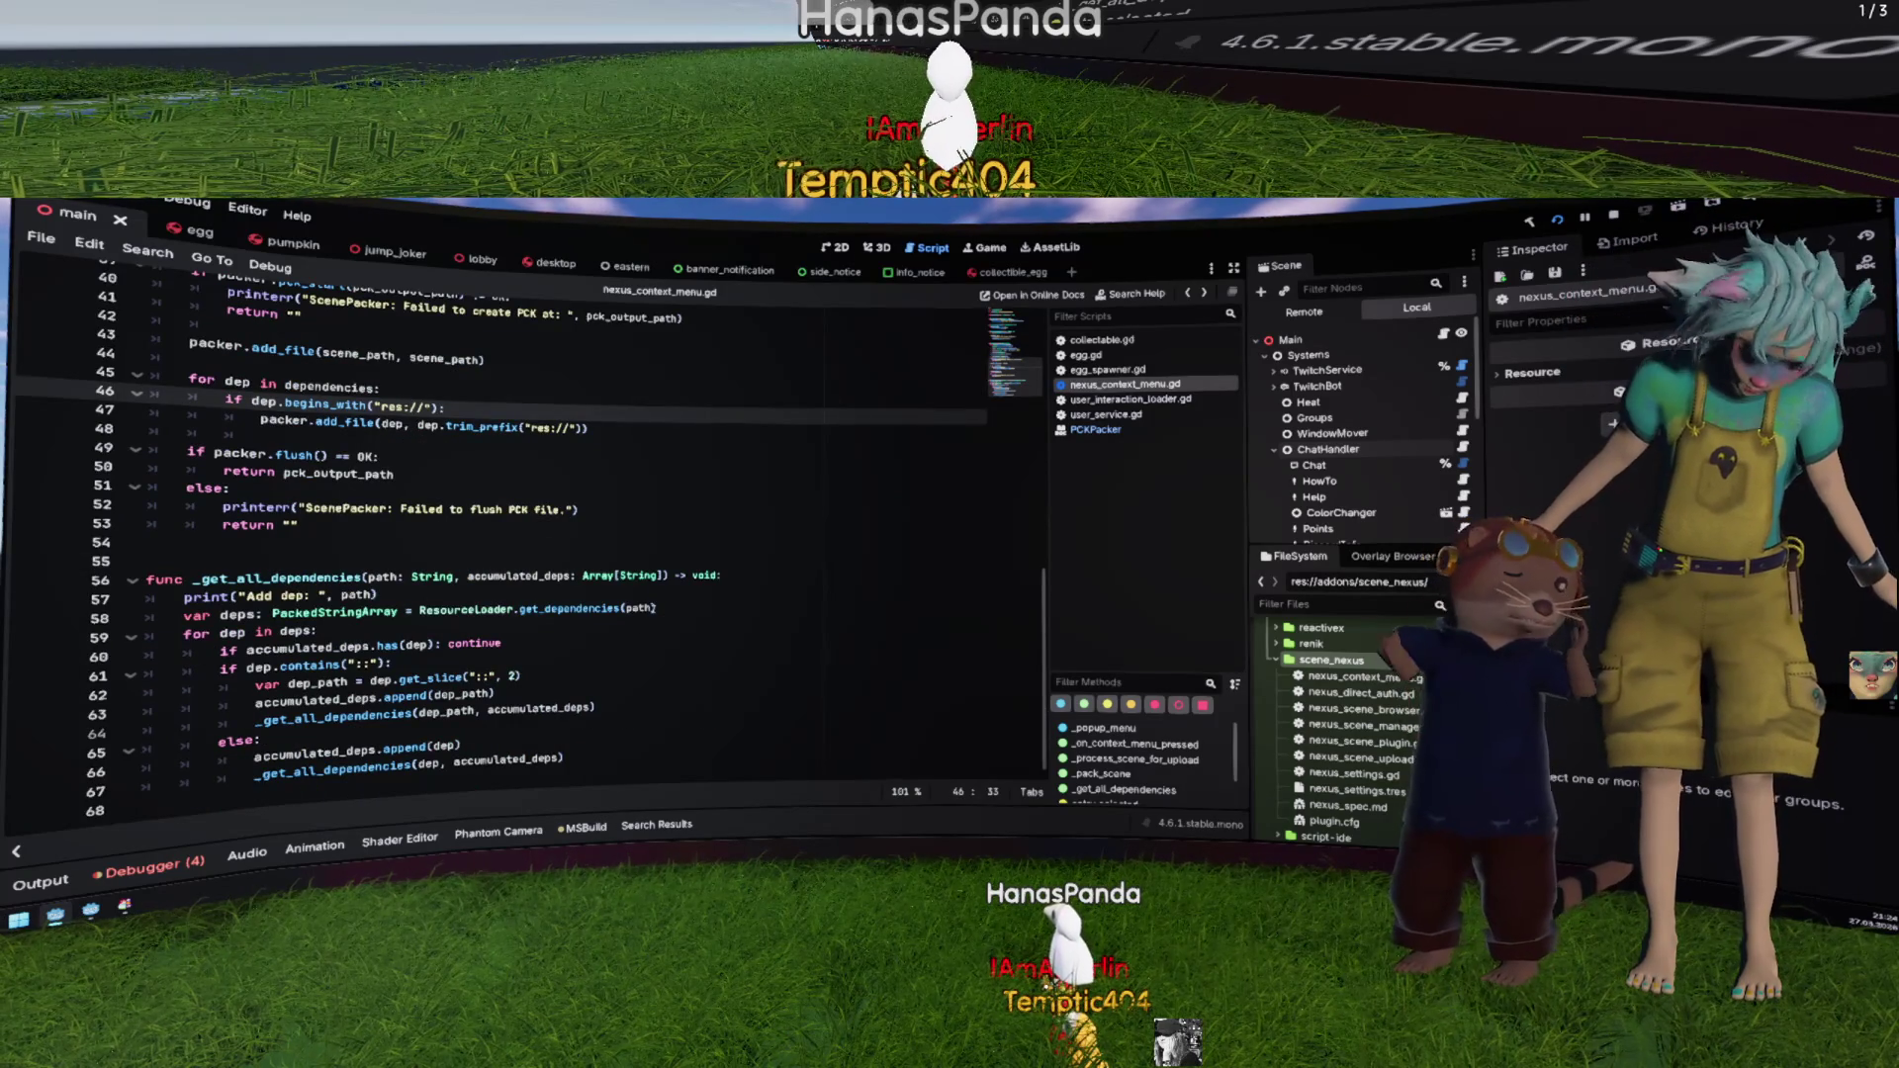
mouse_move(653, 608)
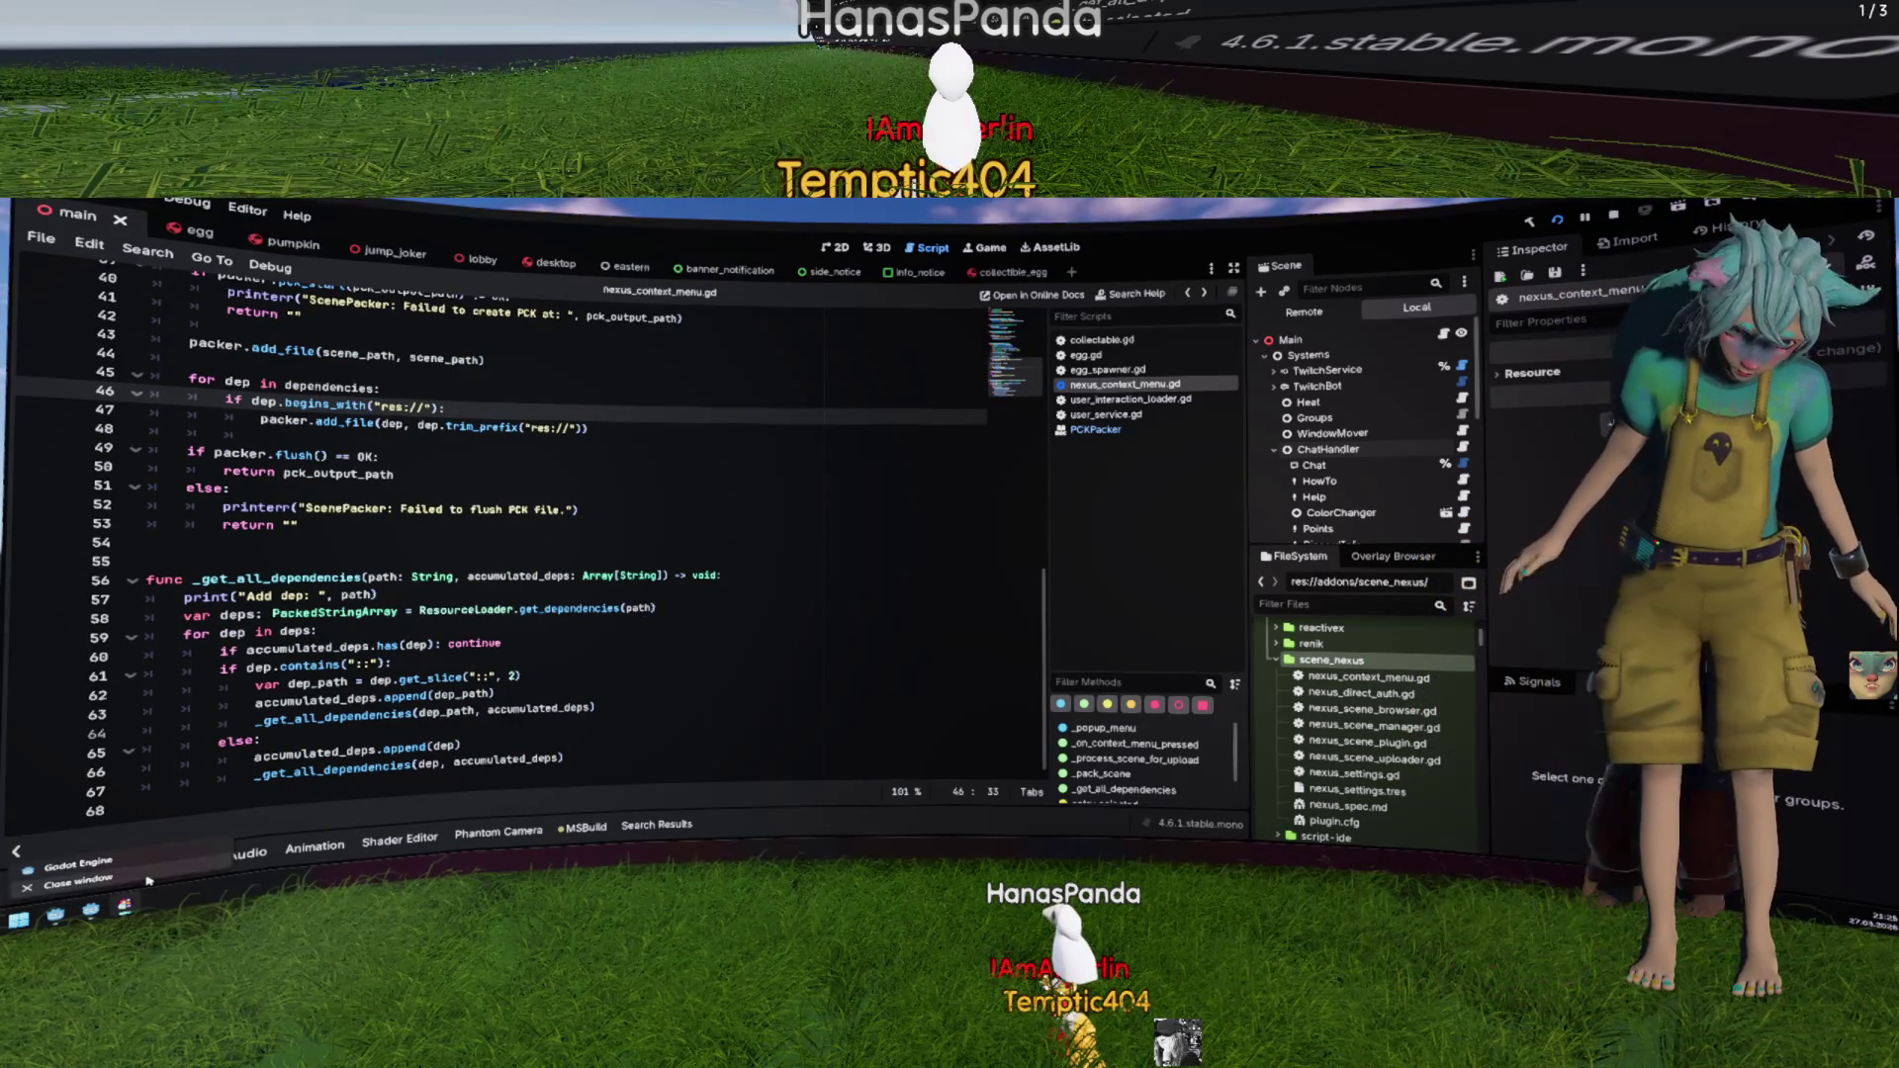
key("alt+Tab")
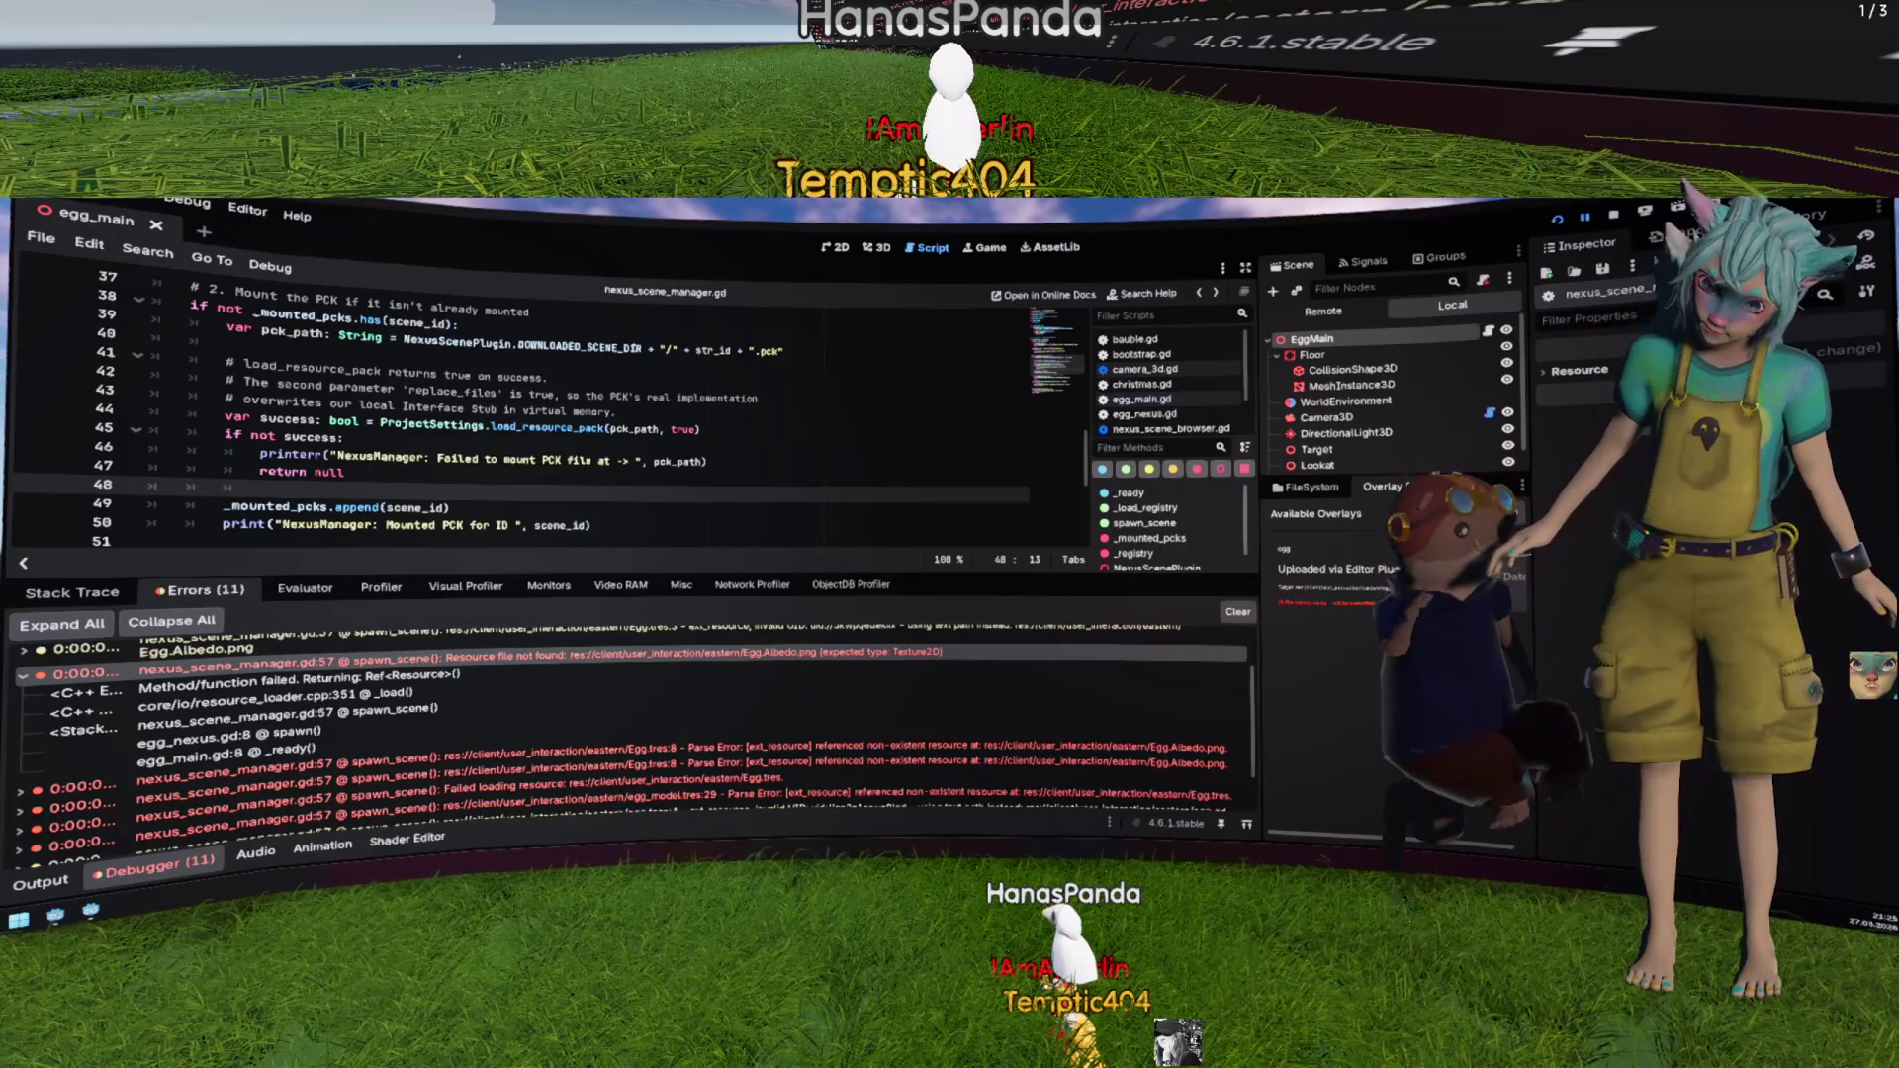
Step: Read variable tooltips in nexus_scene_manager.gd, then scroll through the main project's dependency-packing code
mouse_move(623, 346)
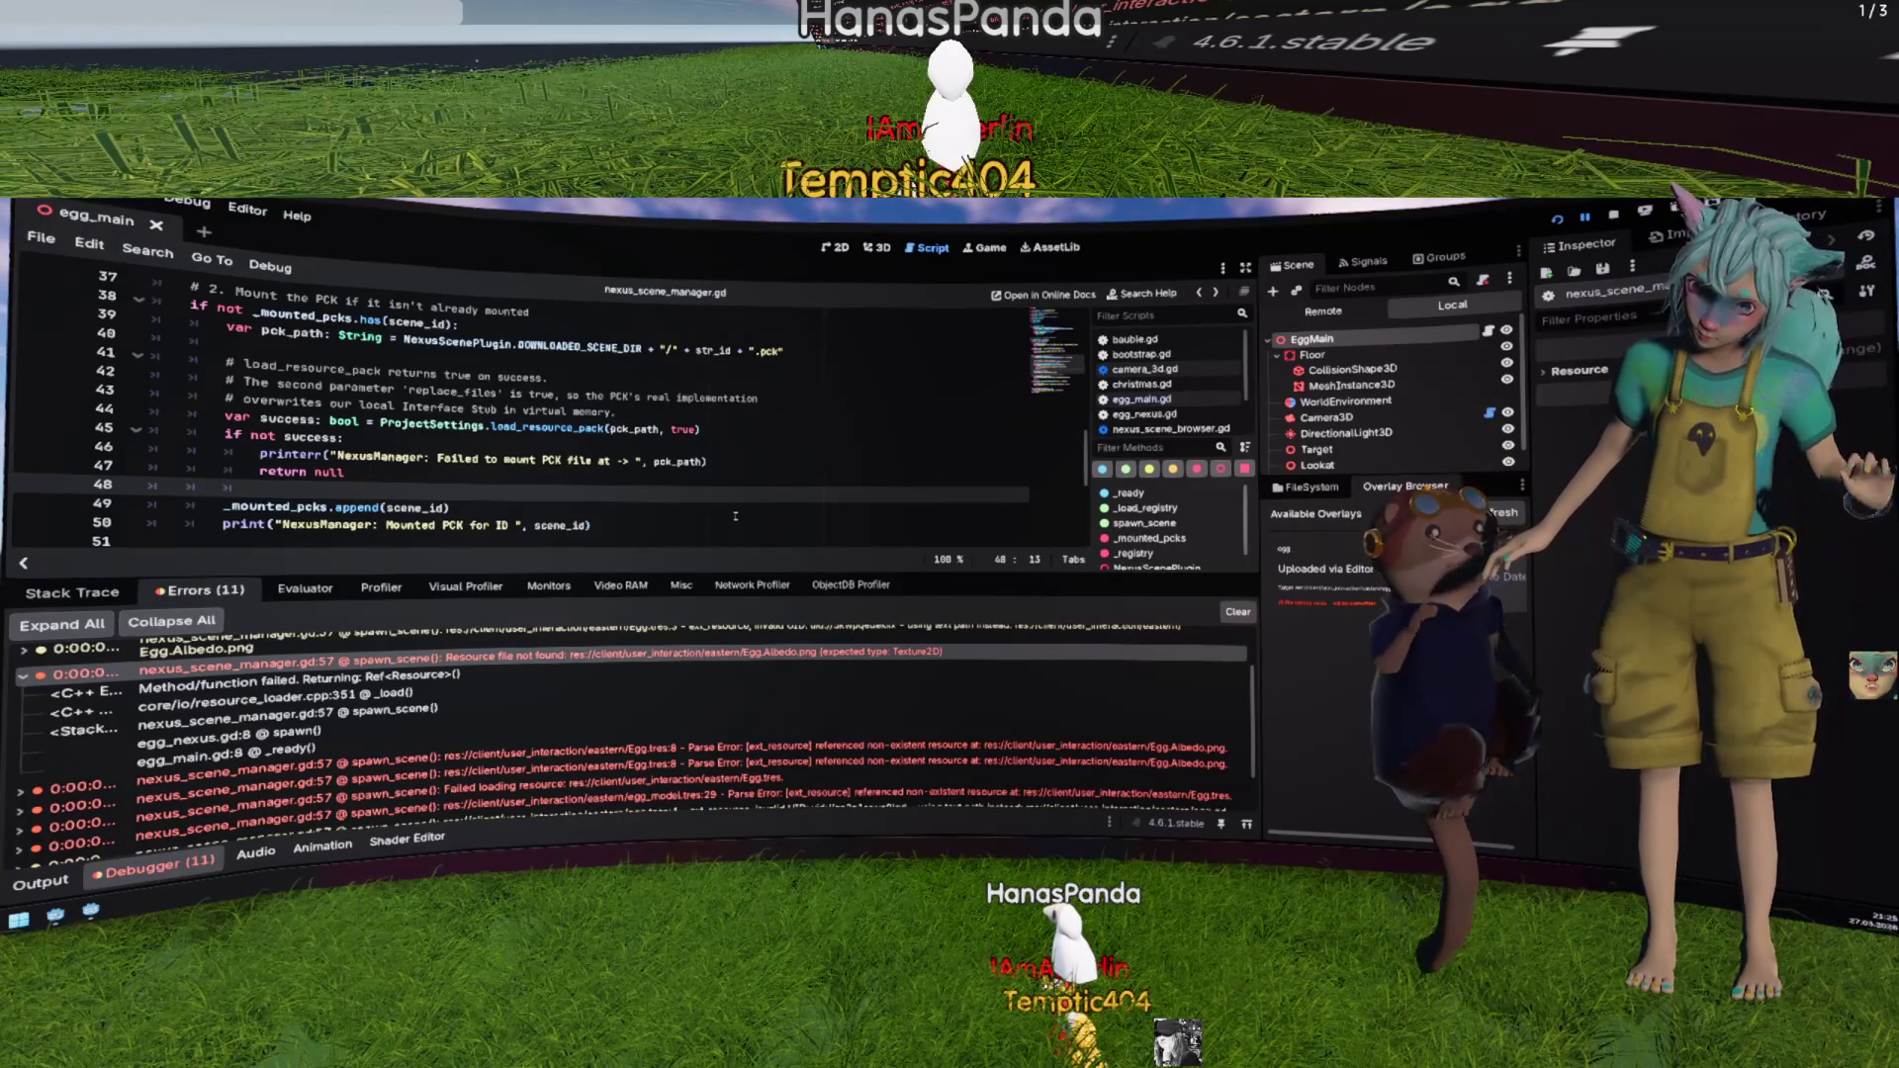
mouse_move(685, 463)
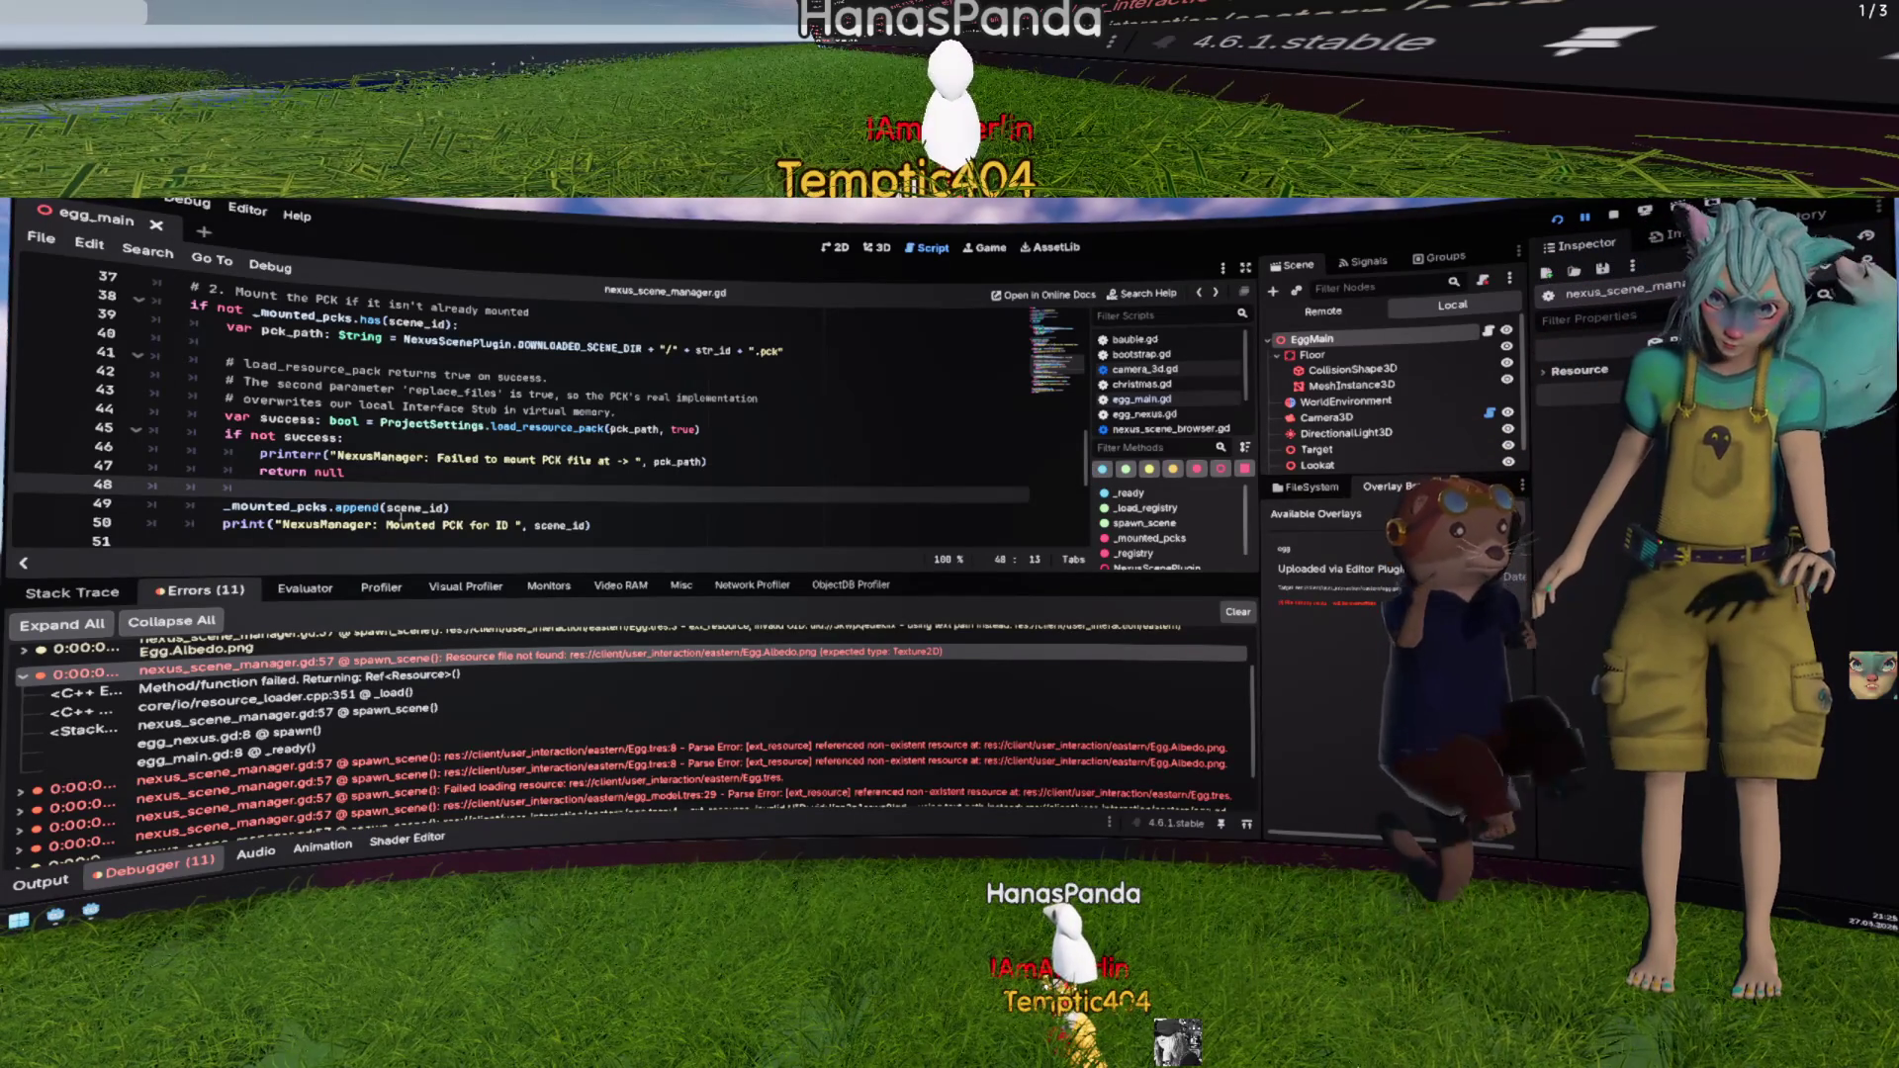
mouse_move(400, 513)
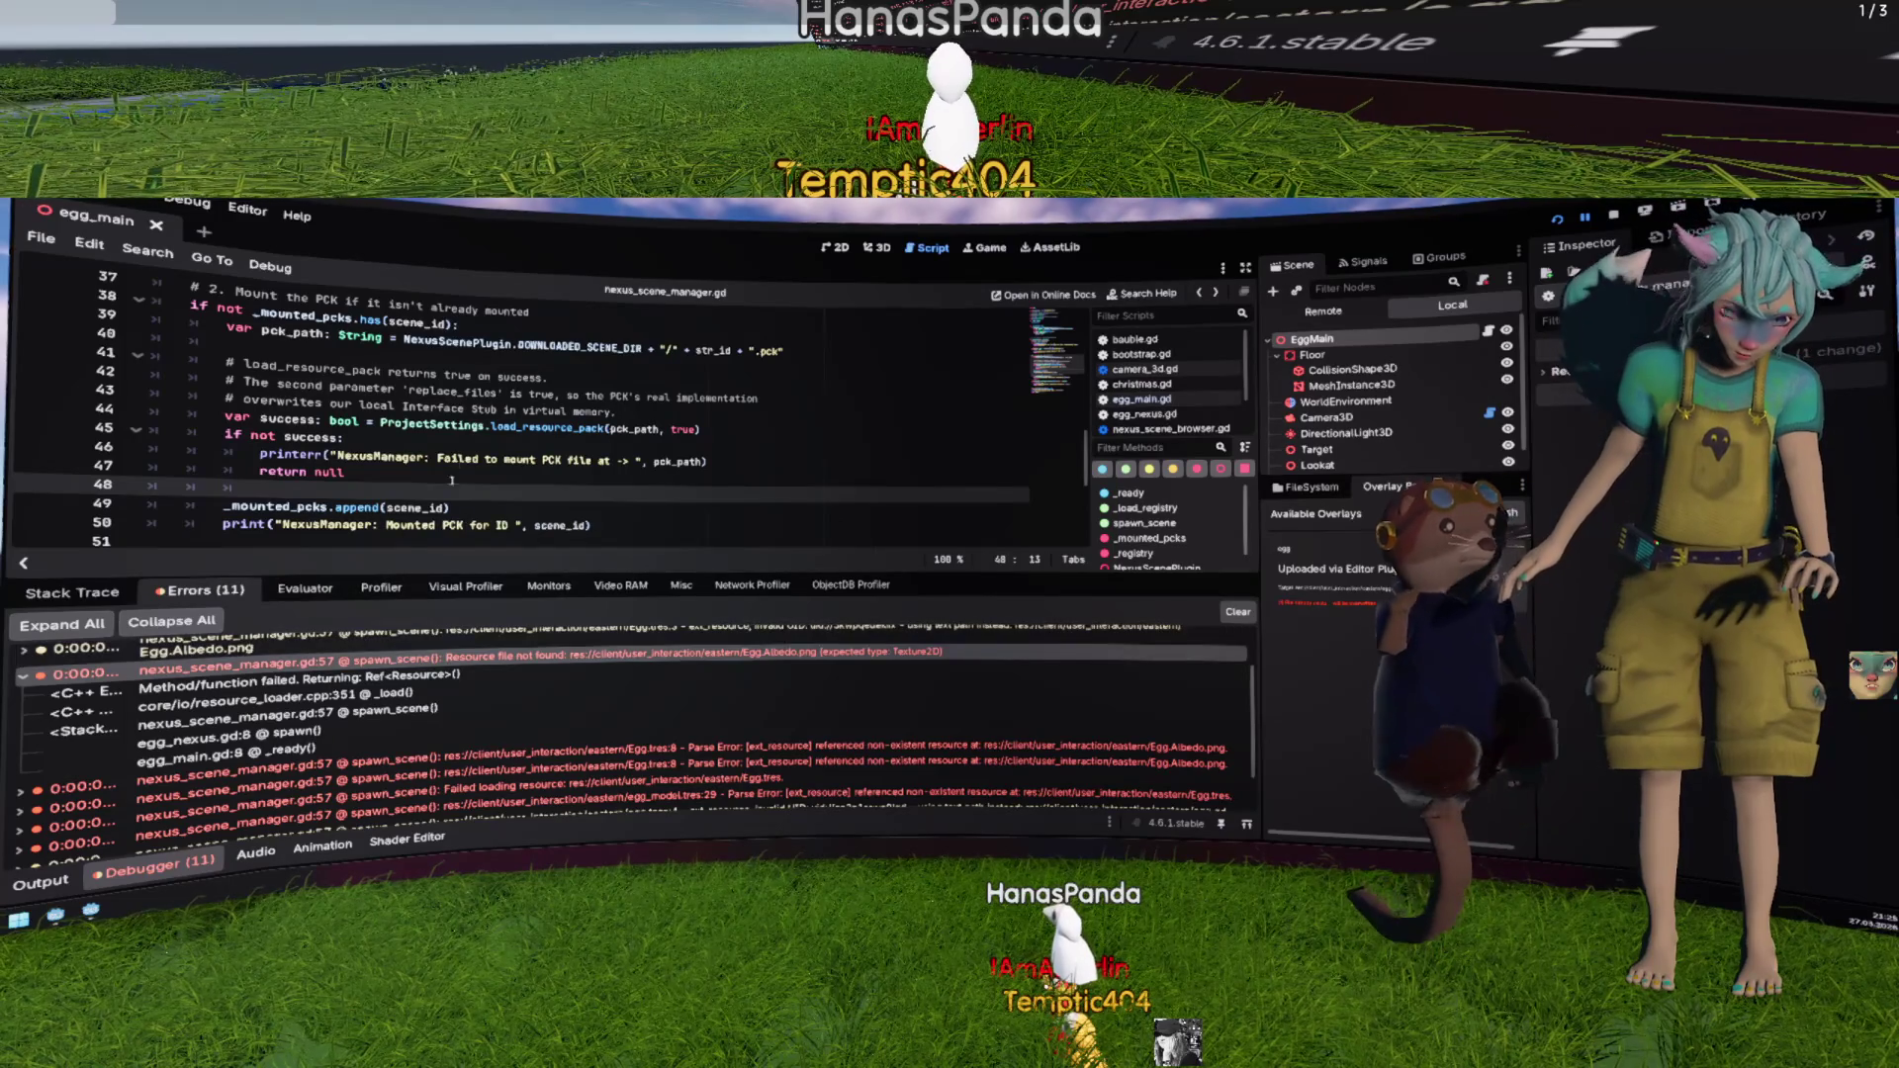
scroll(451, 464, "down", 3)
scroll(451, 464, "down", 3)
scroll(446, 467, "up", 3)
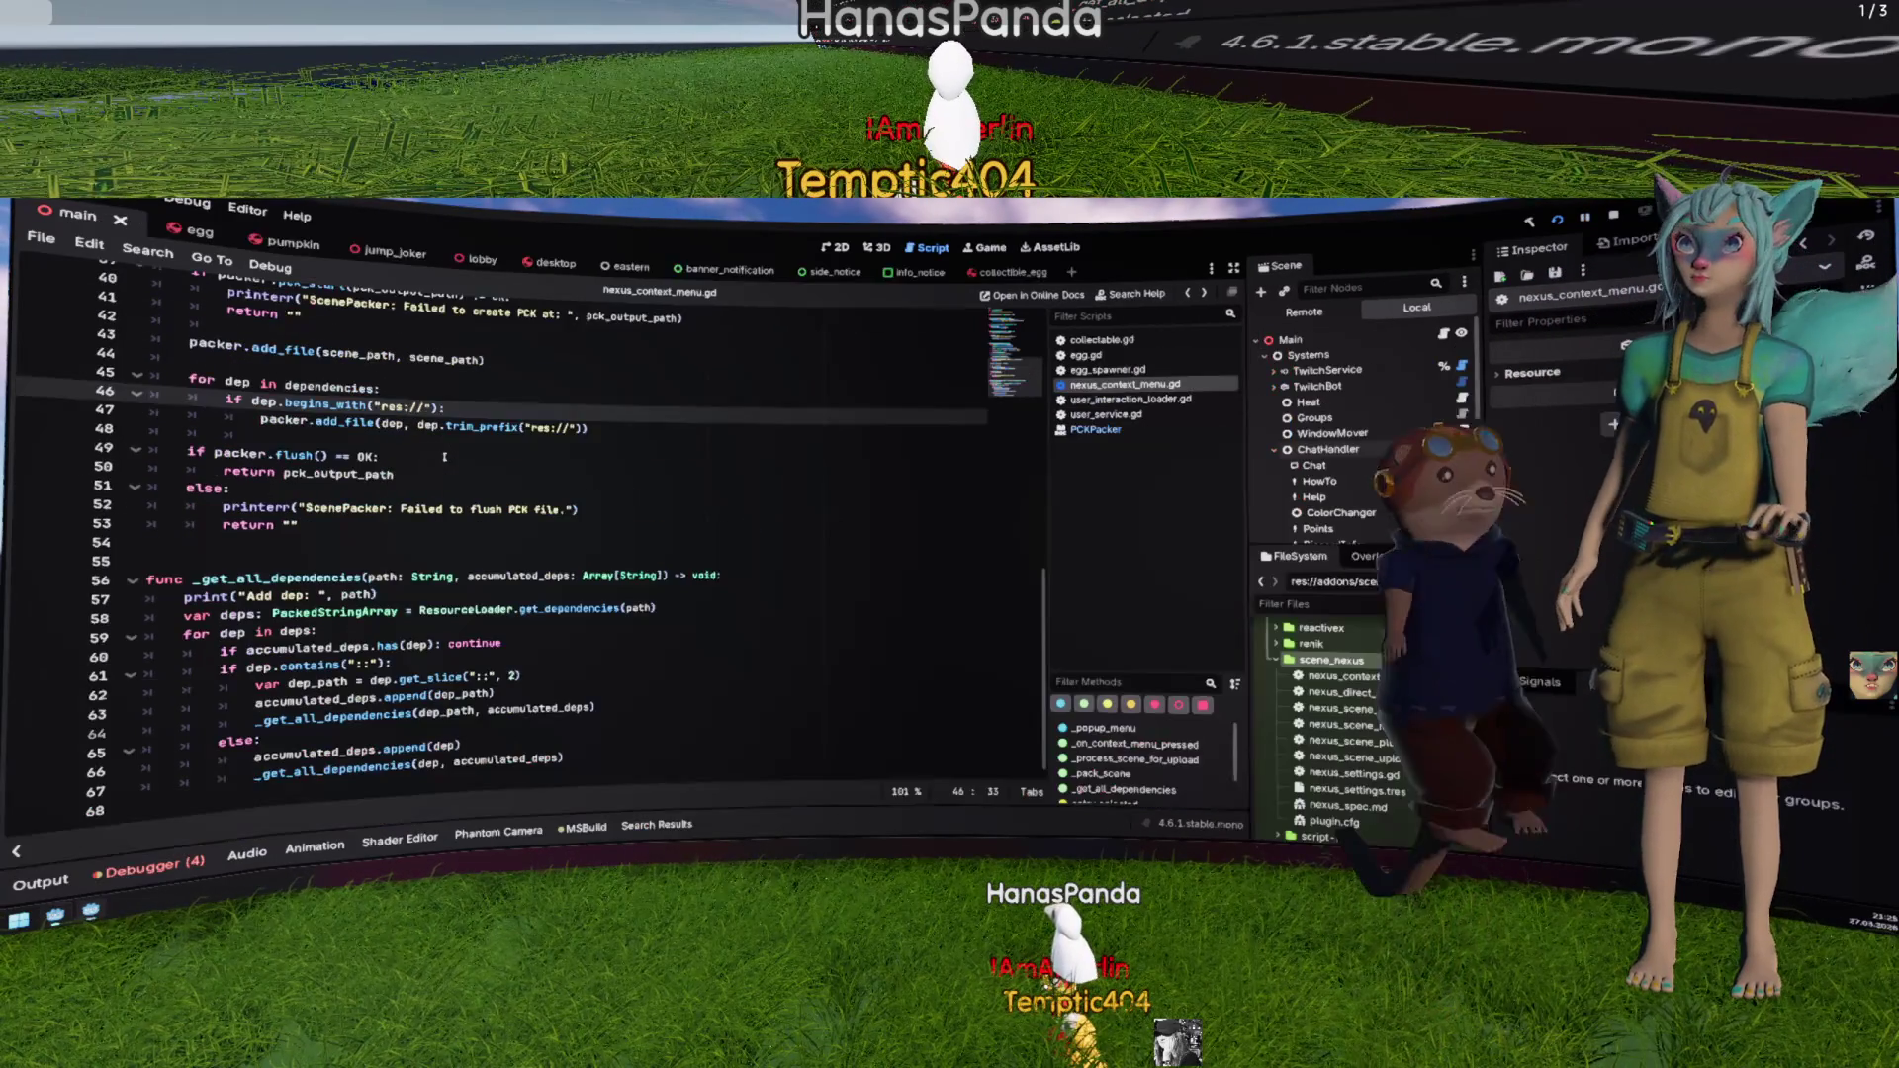
Step: Collapse the scene_nexus and twitcher folders and open egg_nexus.gd from client/user_interaction/eastern
scroll(480, 461, "up", 3)
scroll(464, 472, "down", 3)
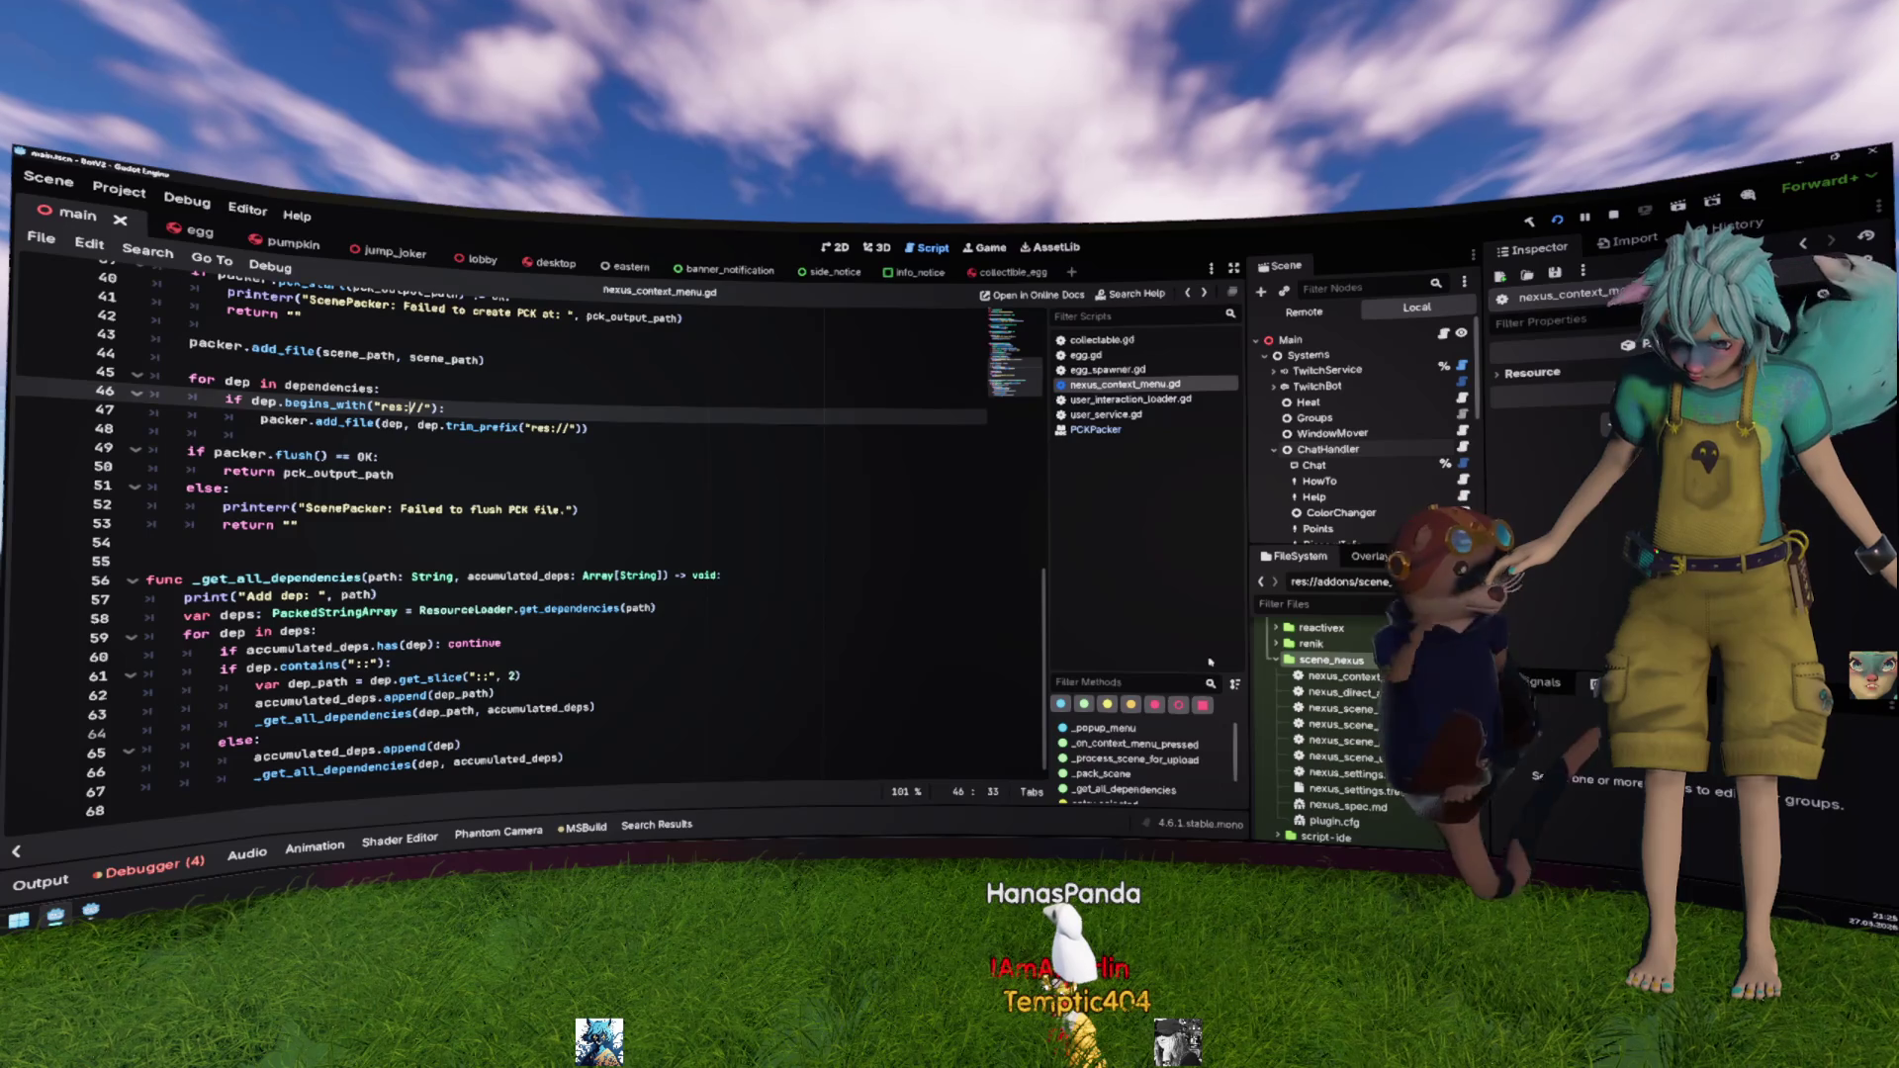
double_click(1333, 661)
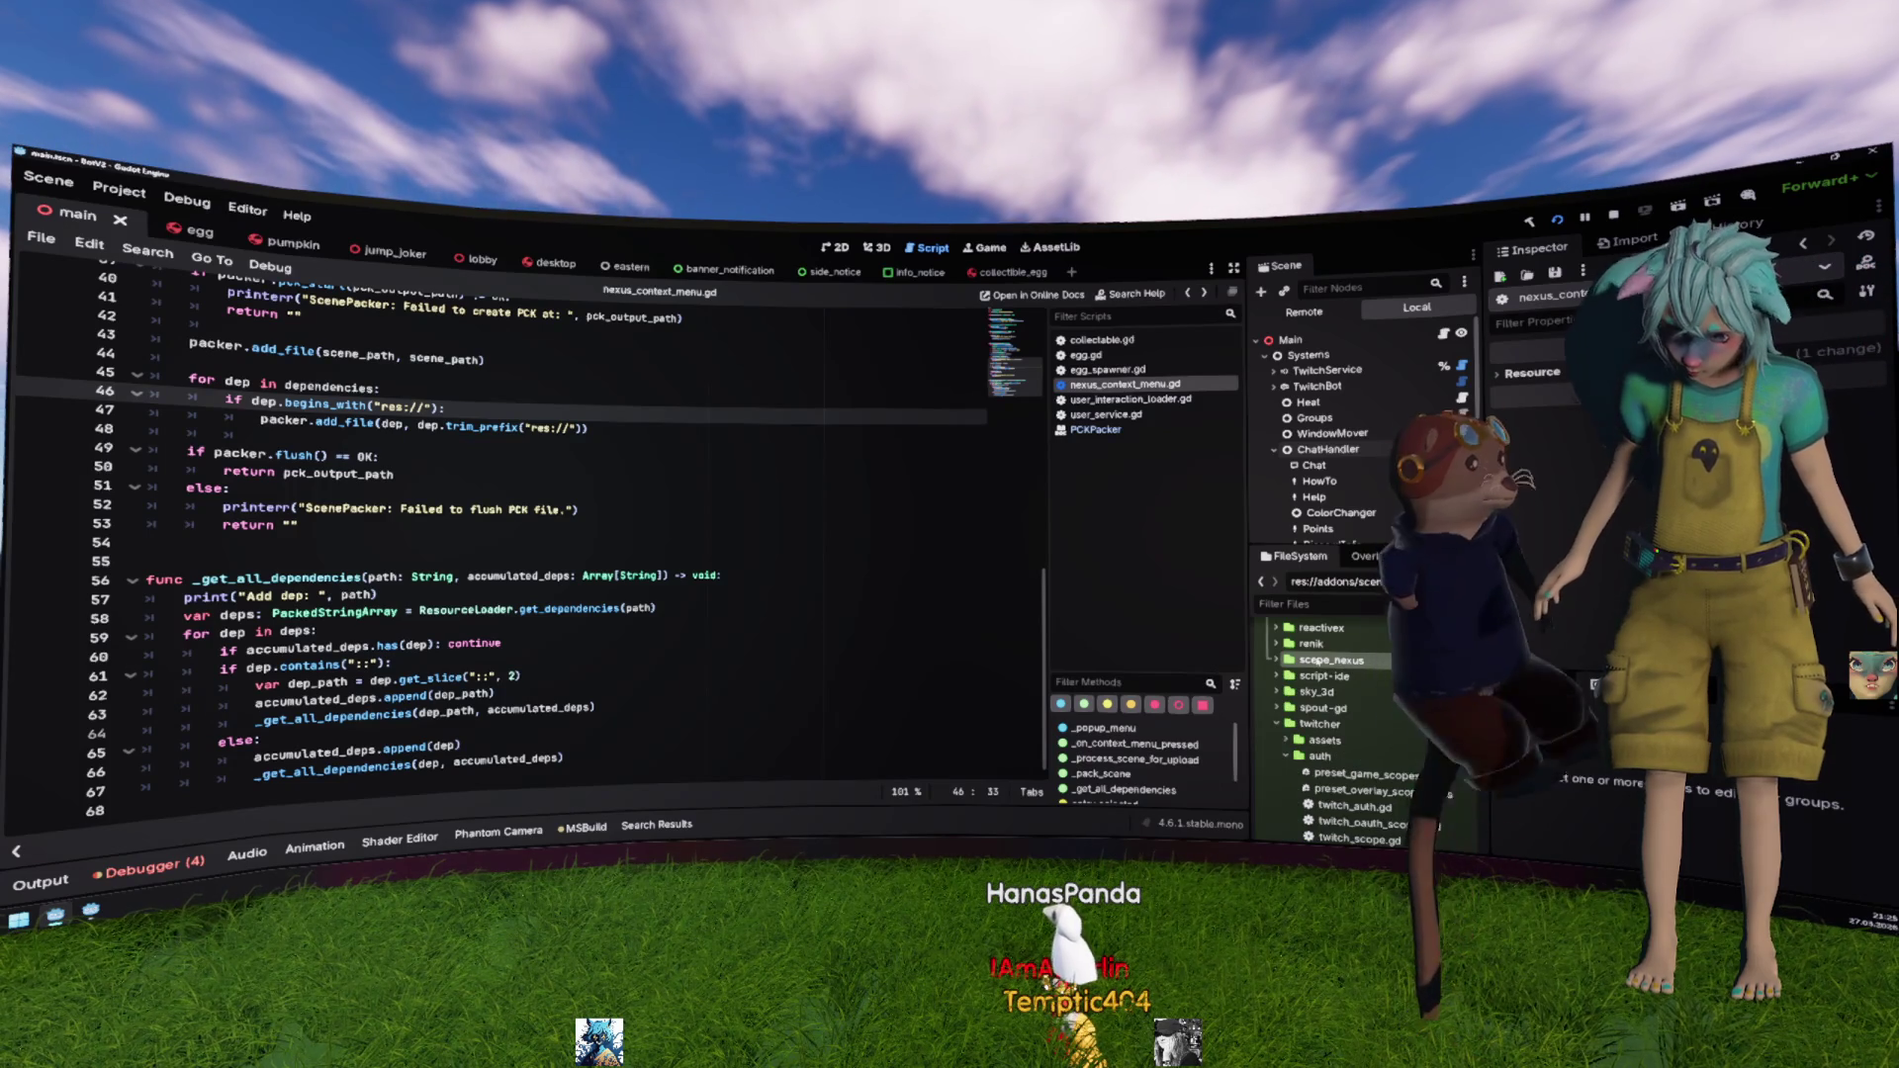
double_click(1334, 725)
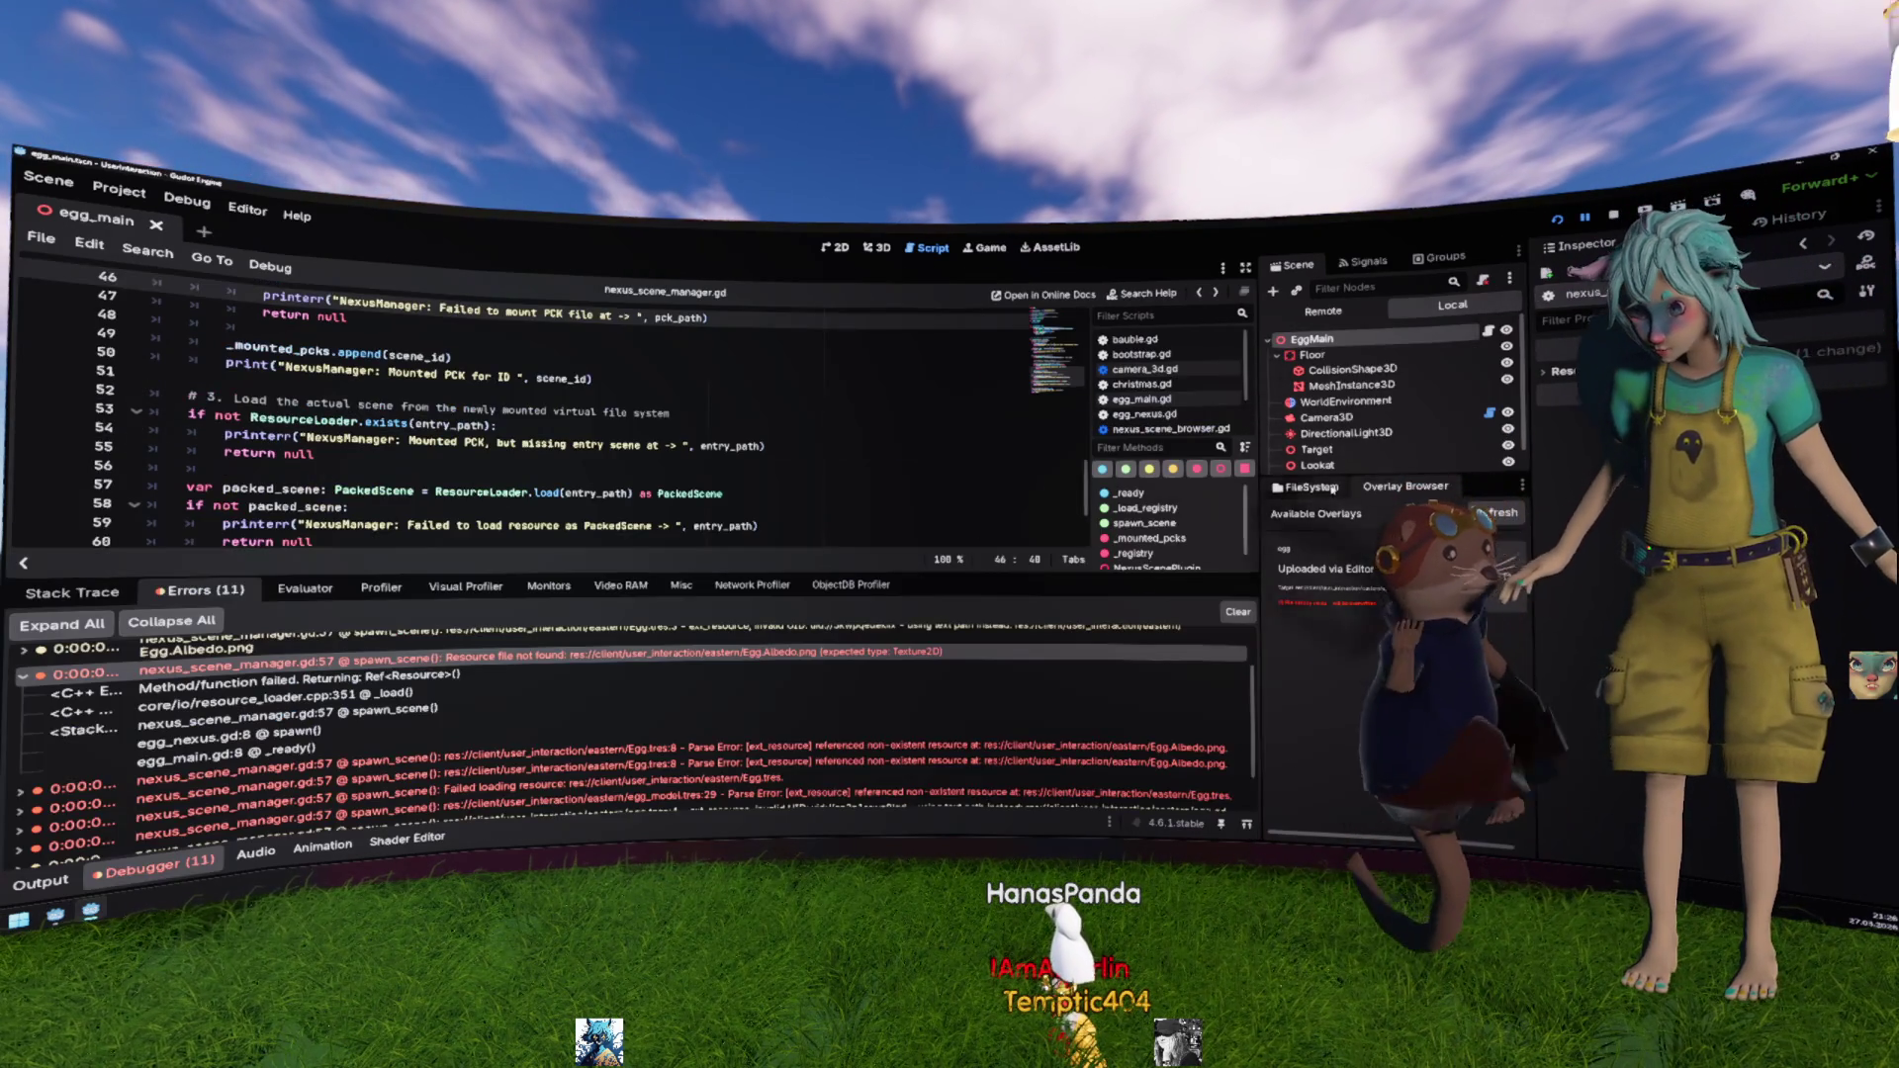
left_click(1334, 488)
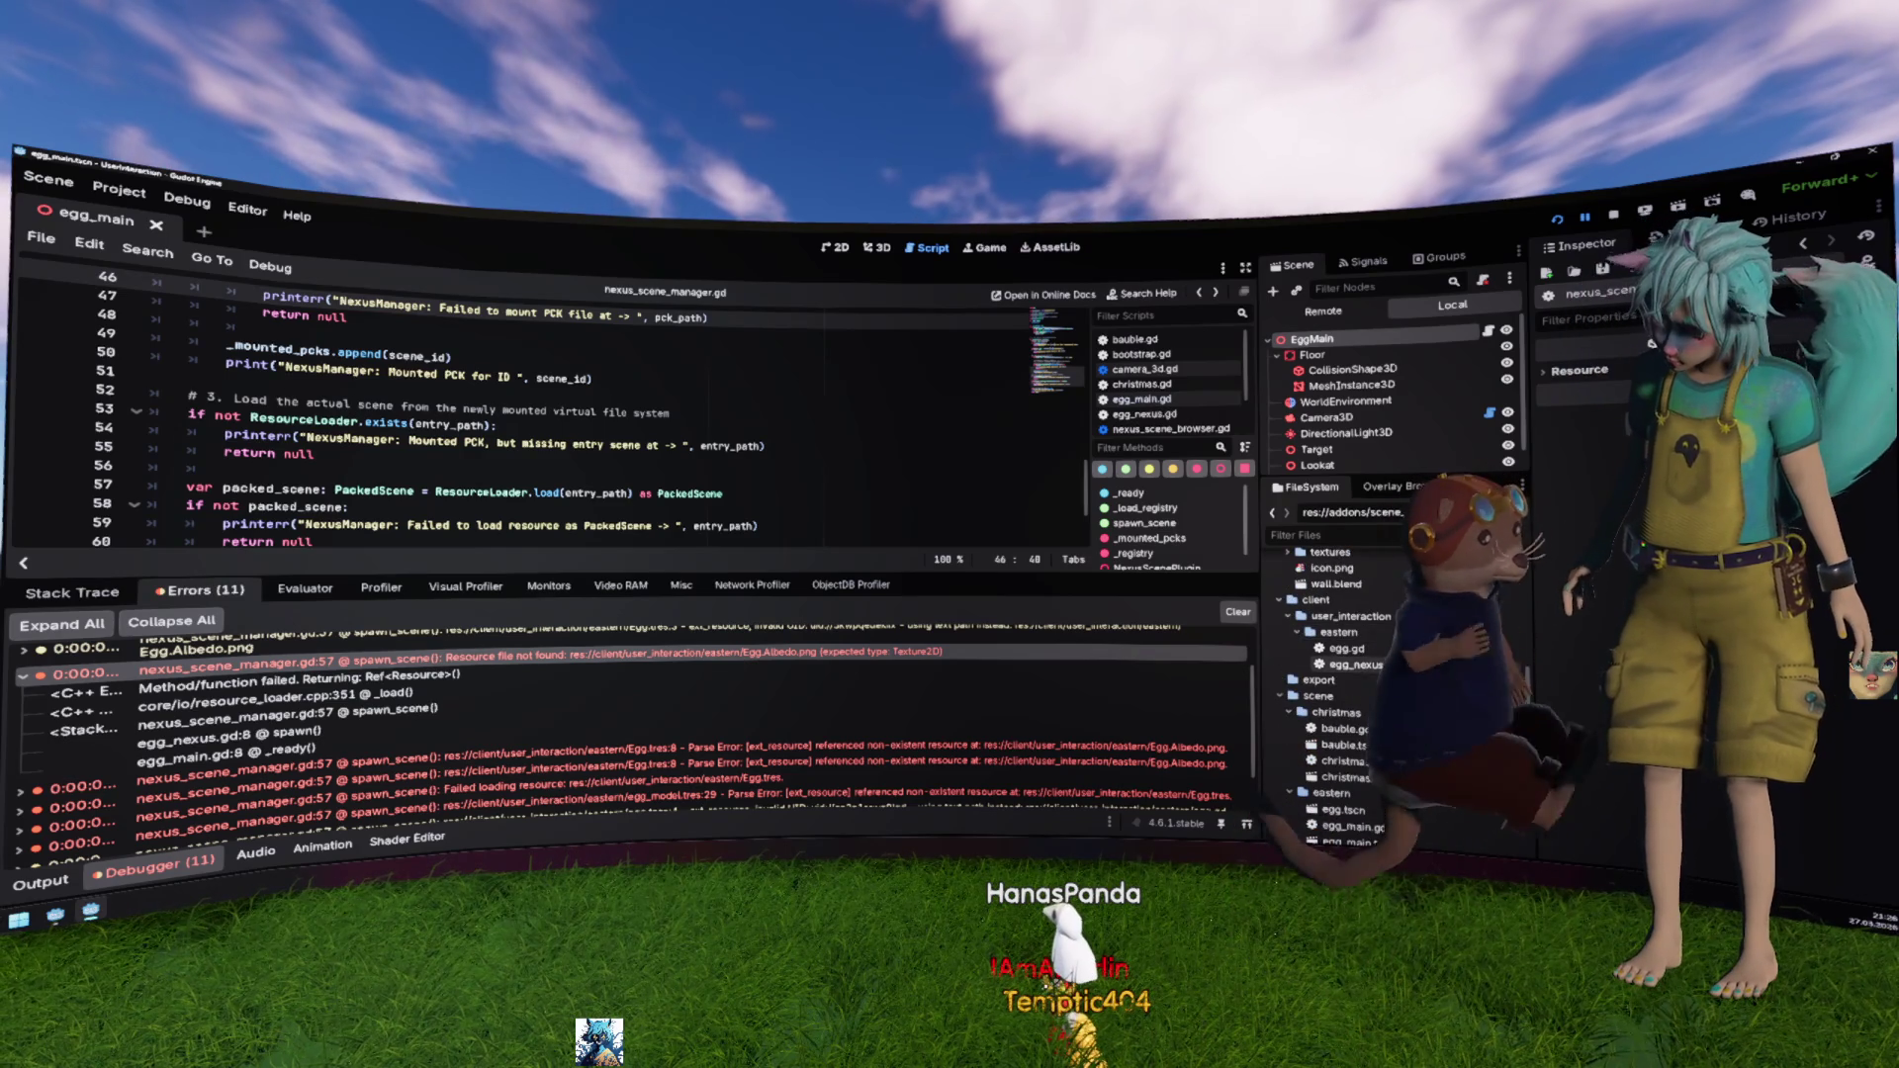
left_click(1345, 649)
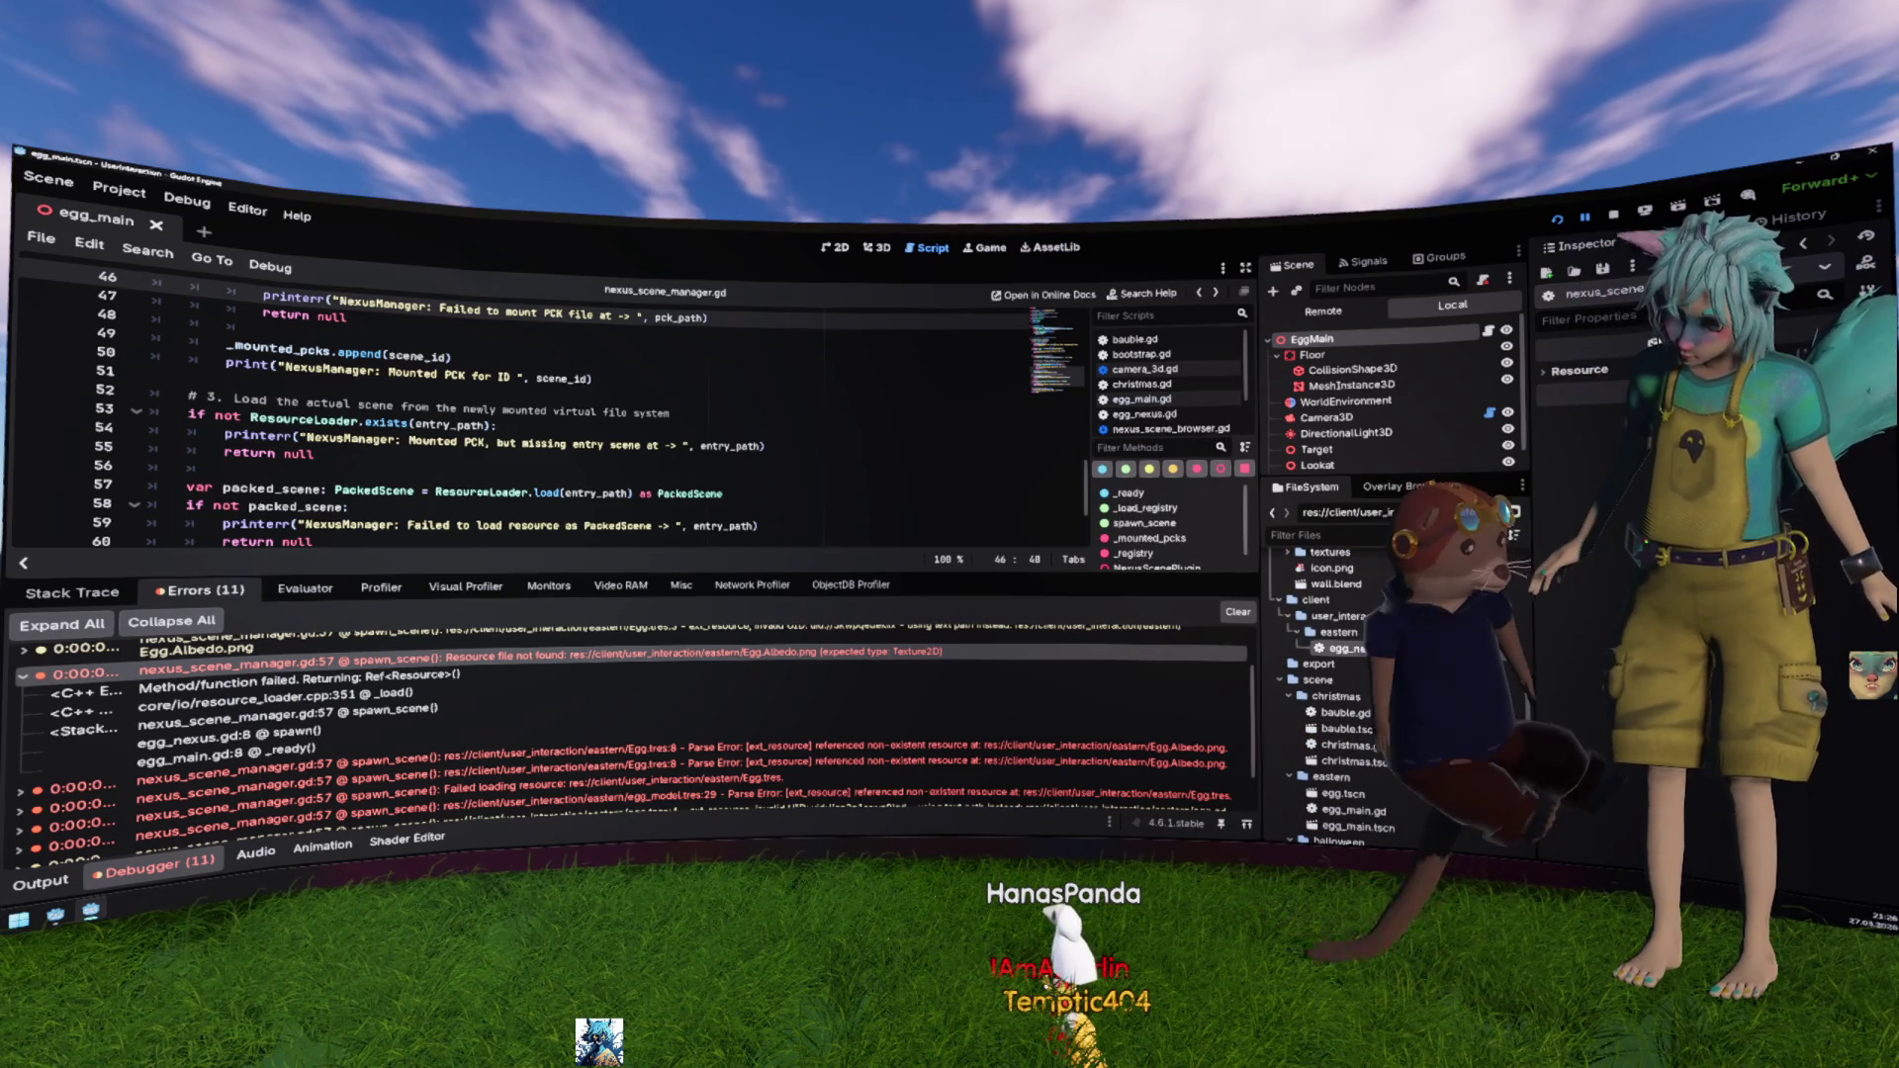
double_click(1345, 649)
Step: Remove the ' as Egg' cast, change the spawn return type from Egg to Node, and save
left_click(531, 436)
key("BackSpace")
key("BackSpace")
key("BackSpace")
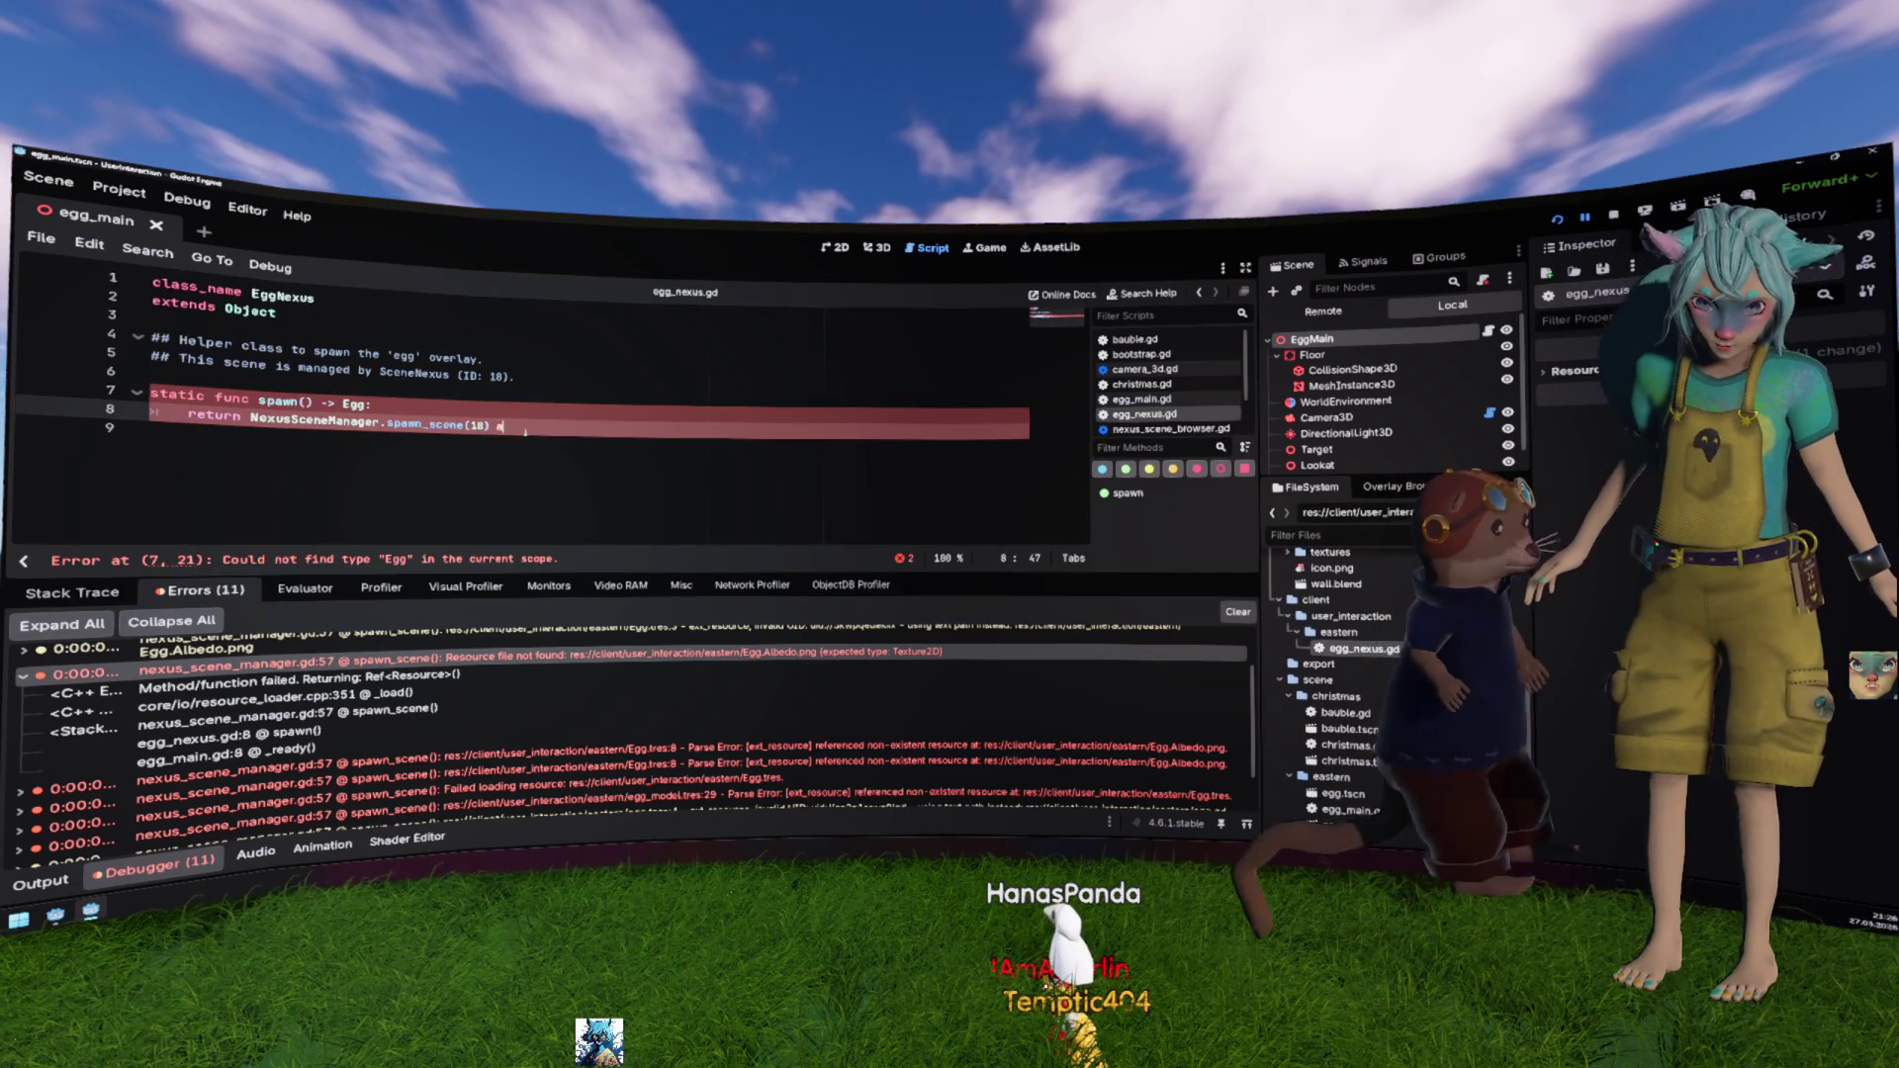
double_click(354, 403)
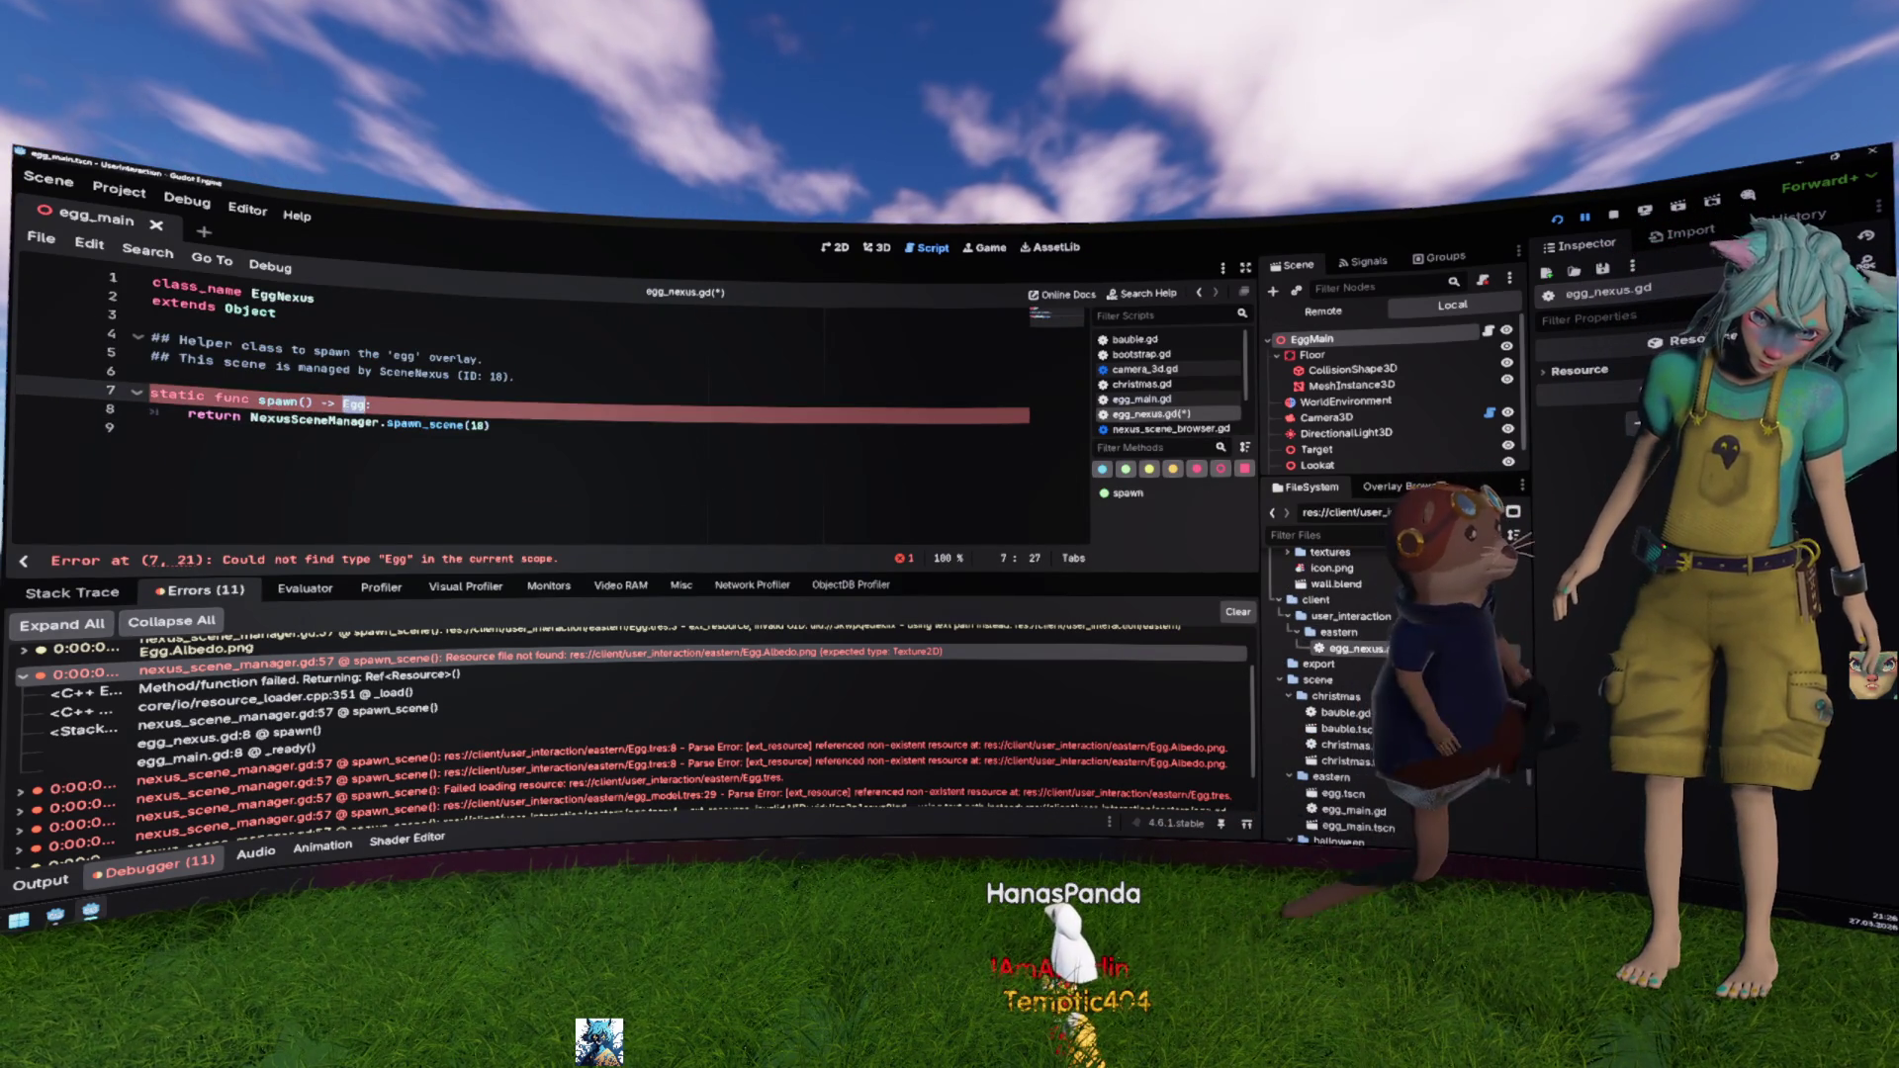
type("Node")
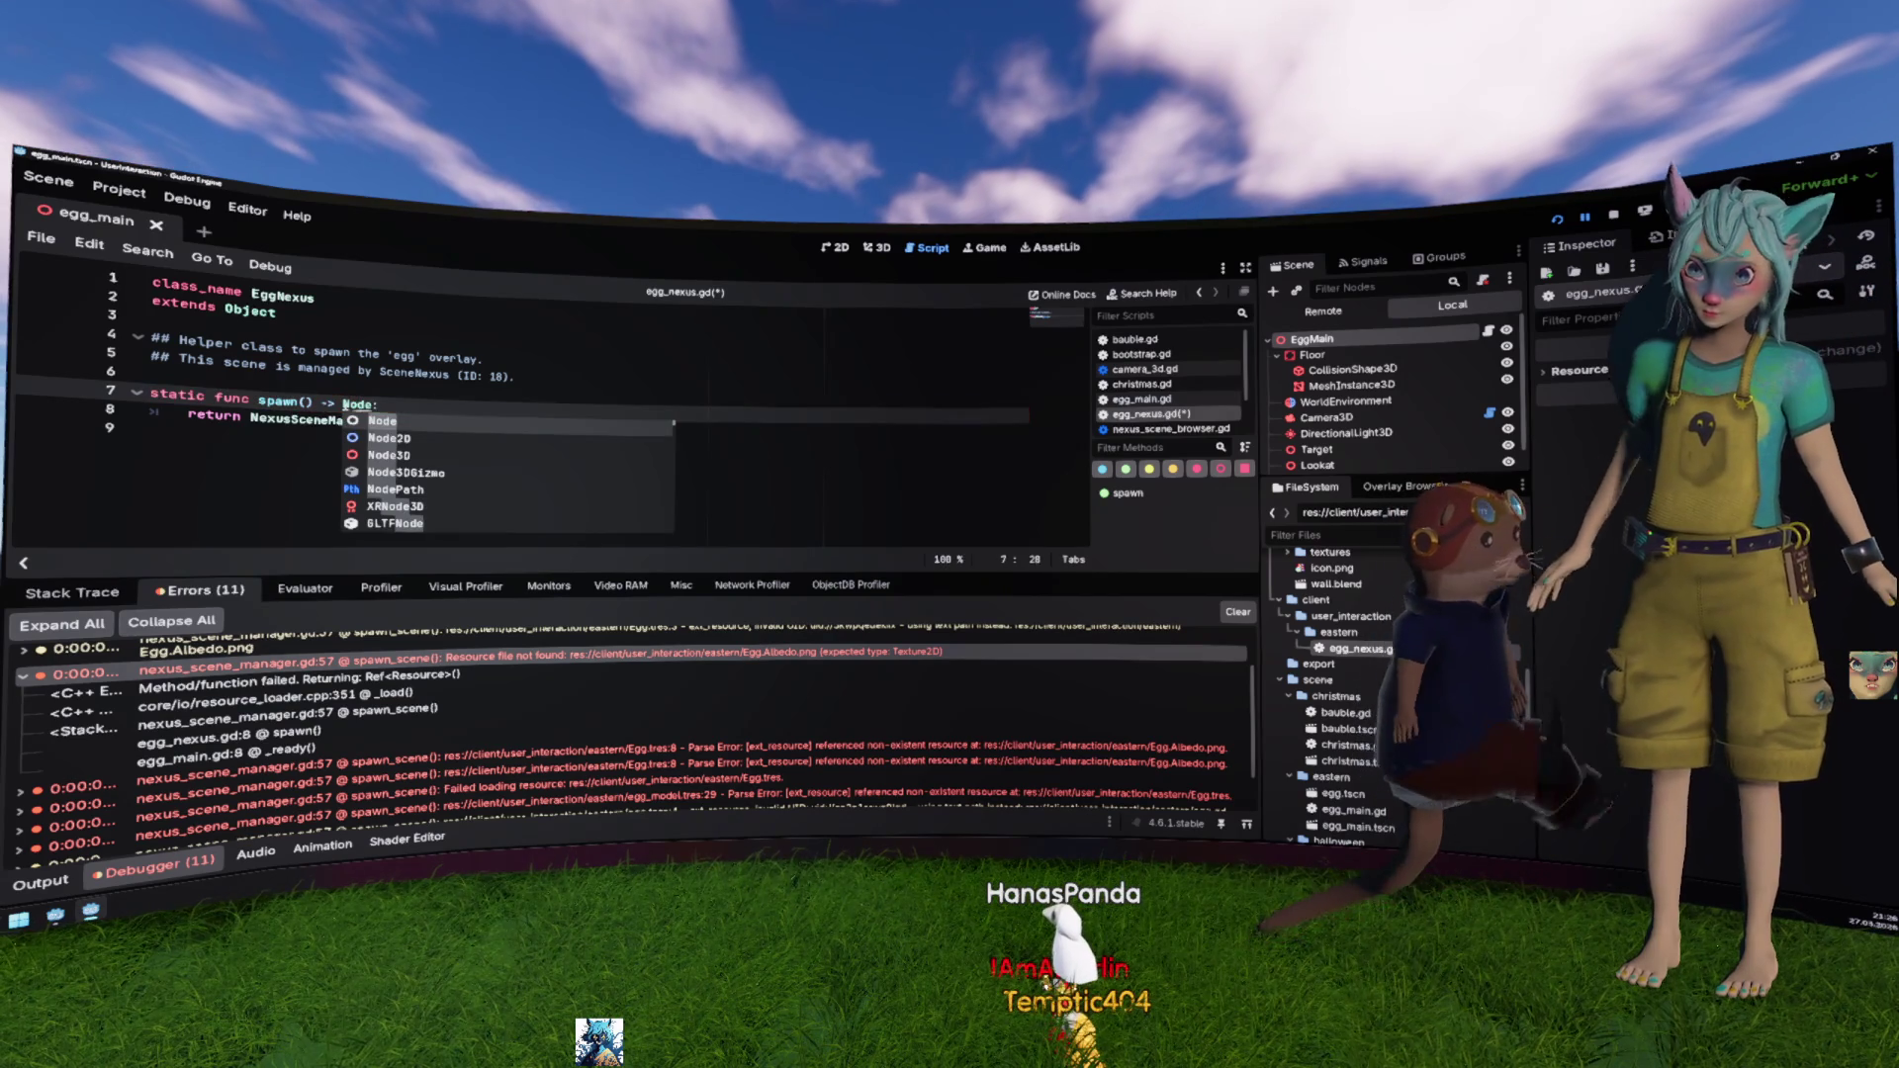
key("ctrl+s")
Step: Run the project with F5 to test the egg spawn
left_click(508, 377)
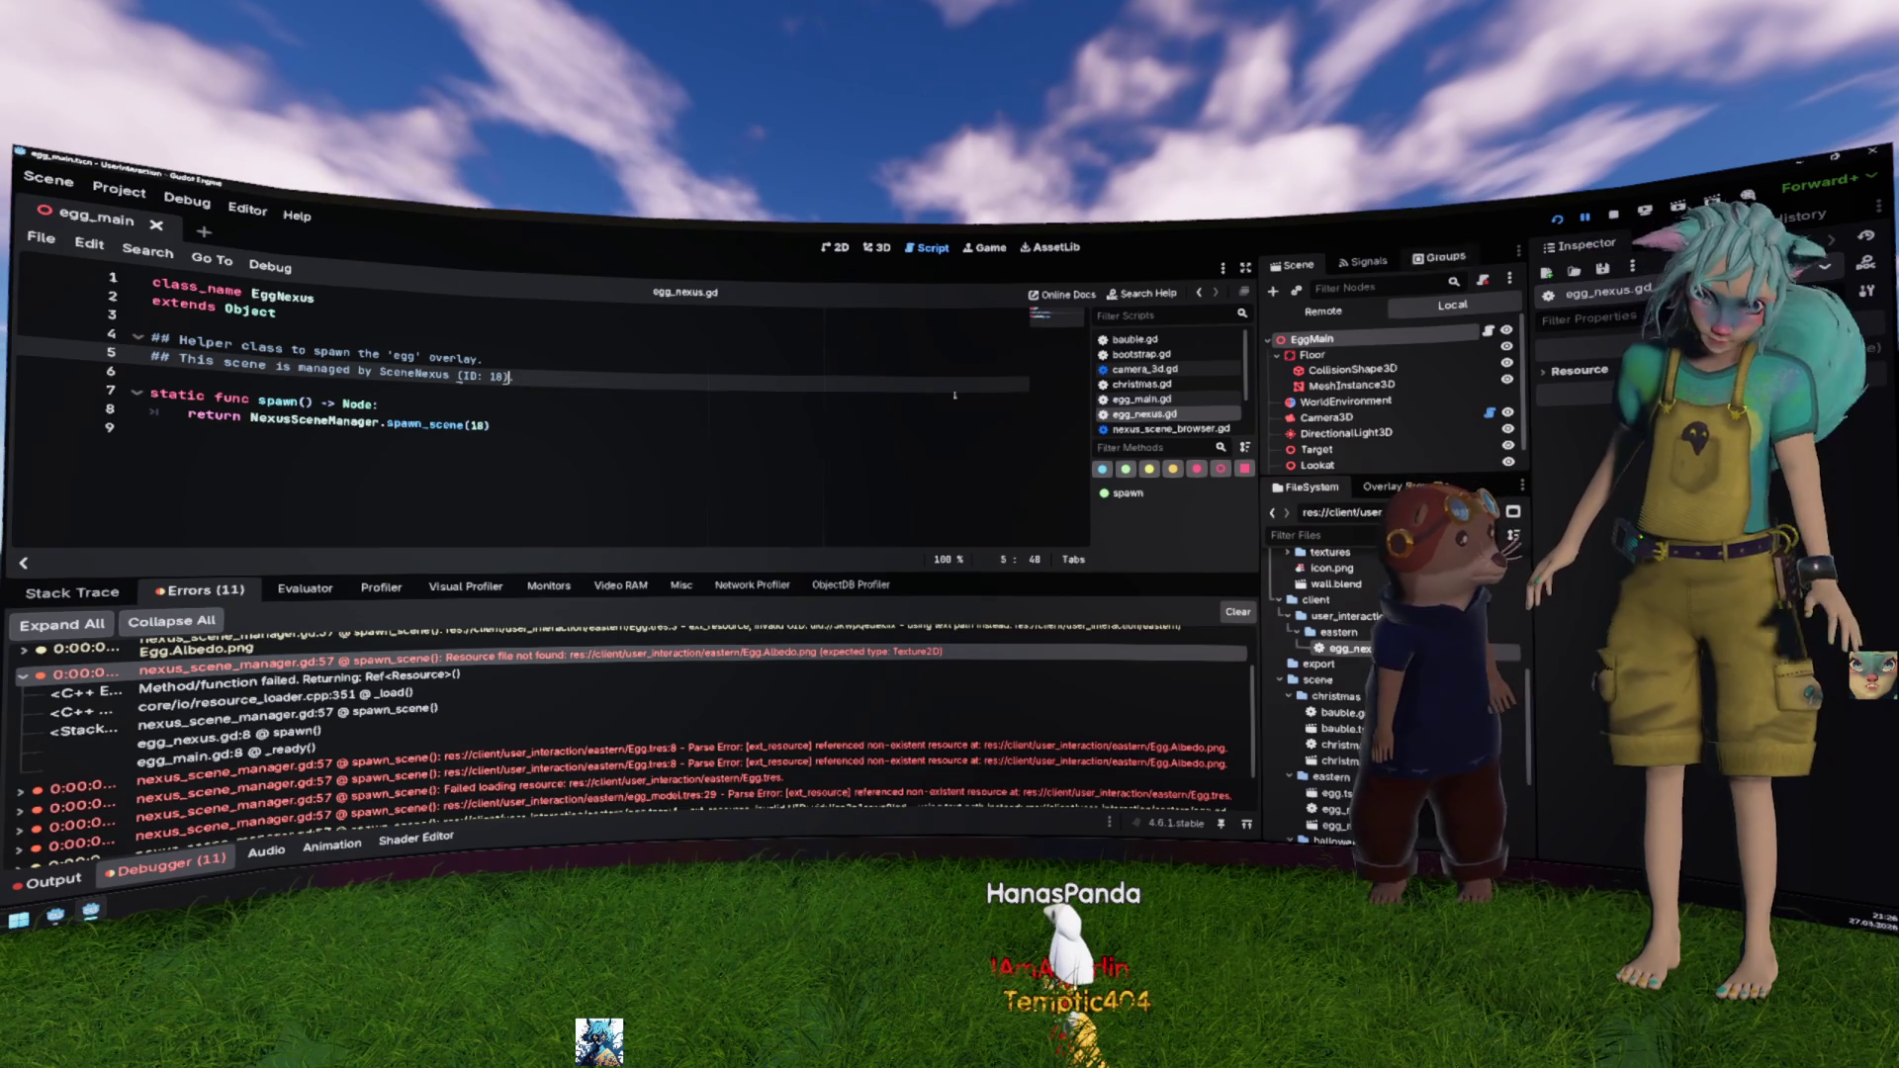
left_click(629, 405)
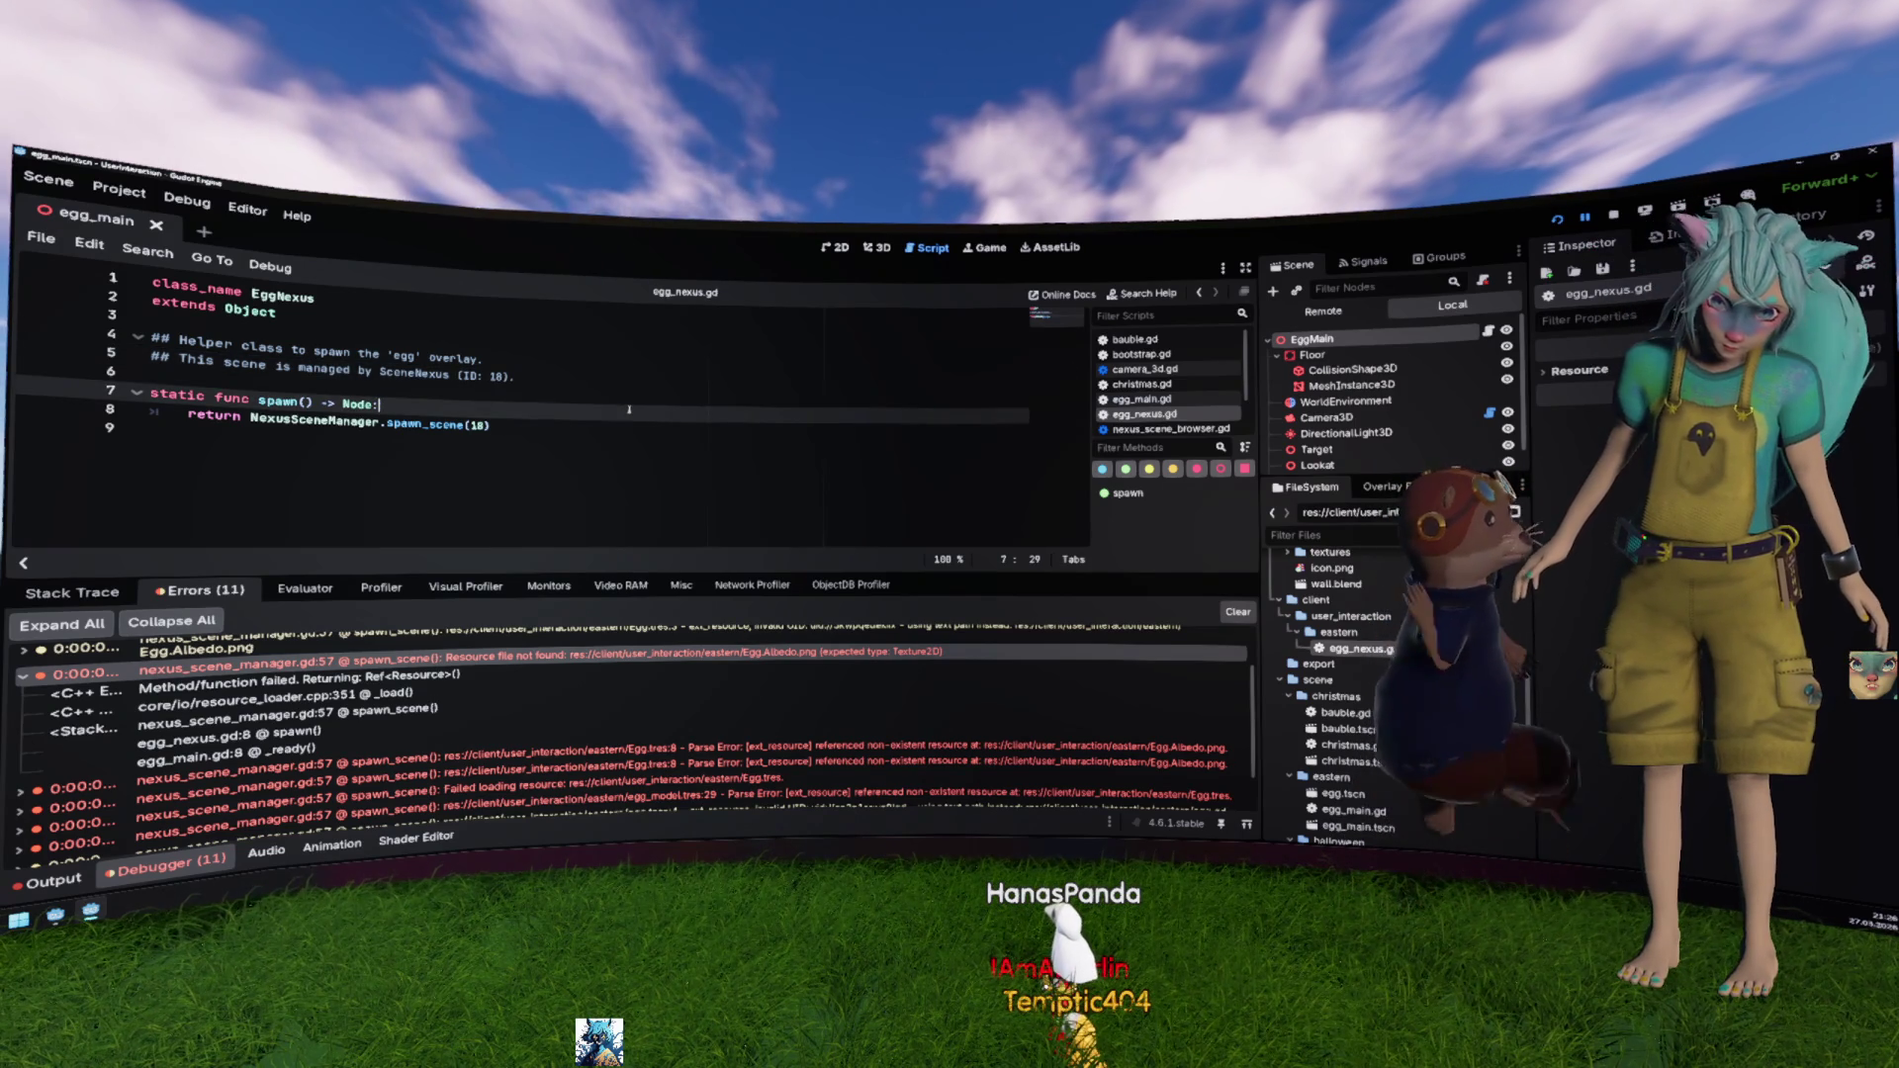
key("F5")
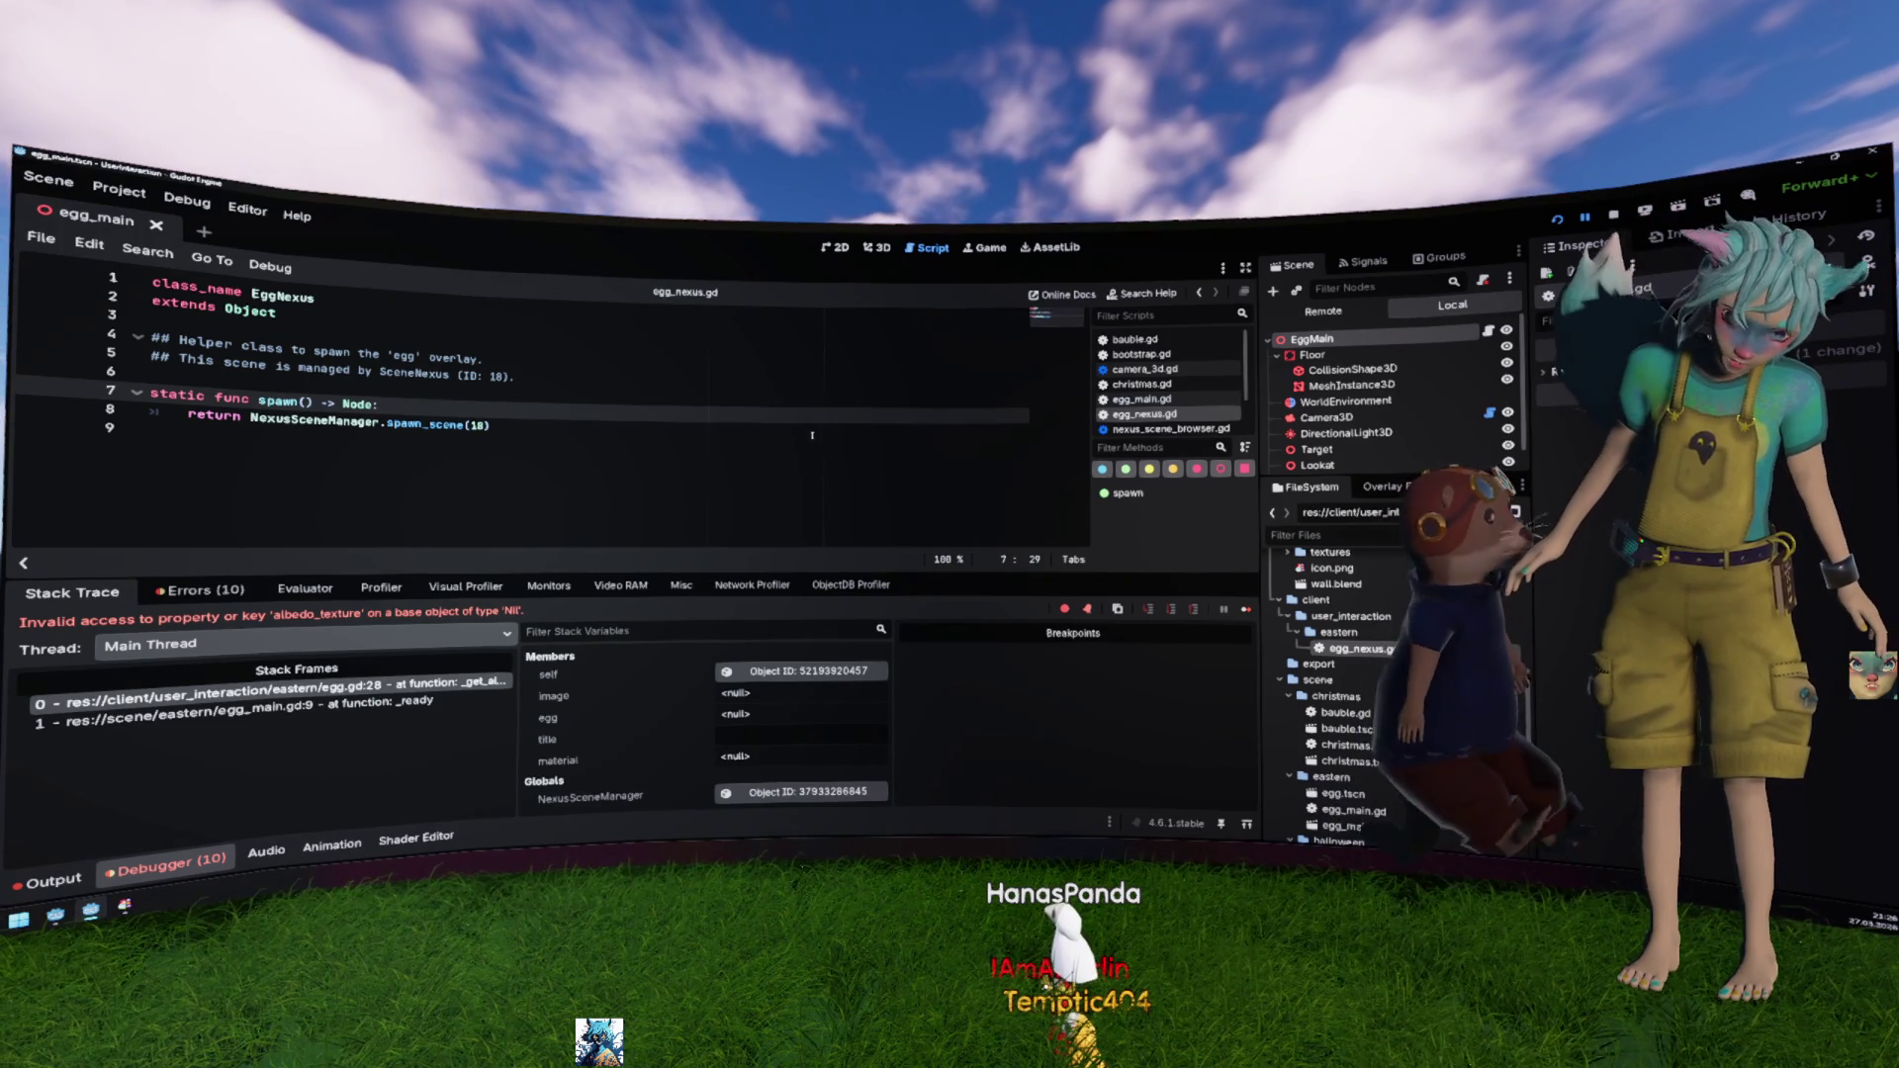
Step: Jump from the Egg.Albedo.png debugger error to its source line in nexus_scene_manager.gd
left_click(190, 588)
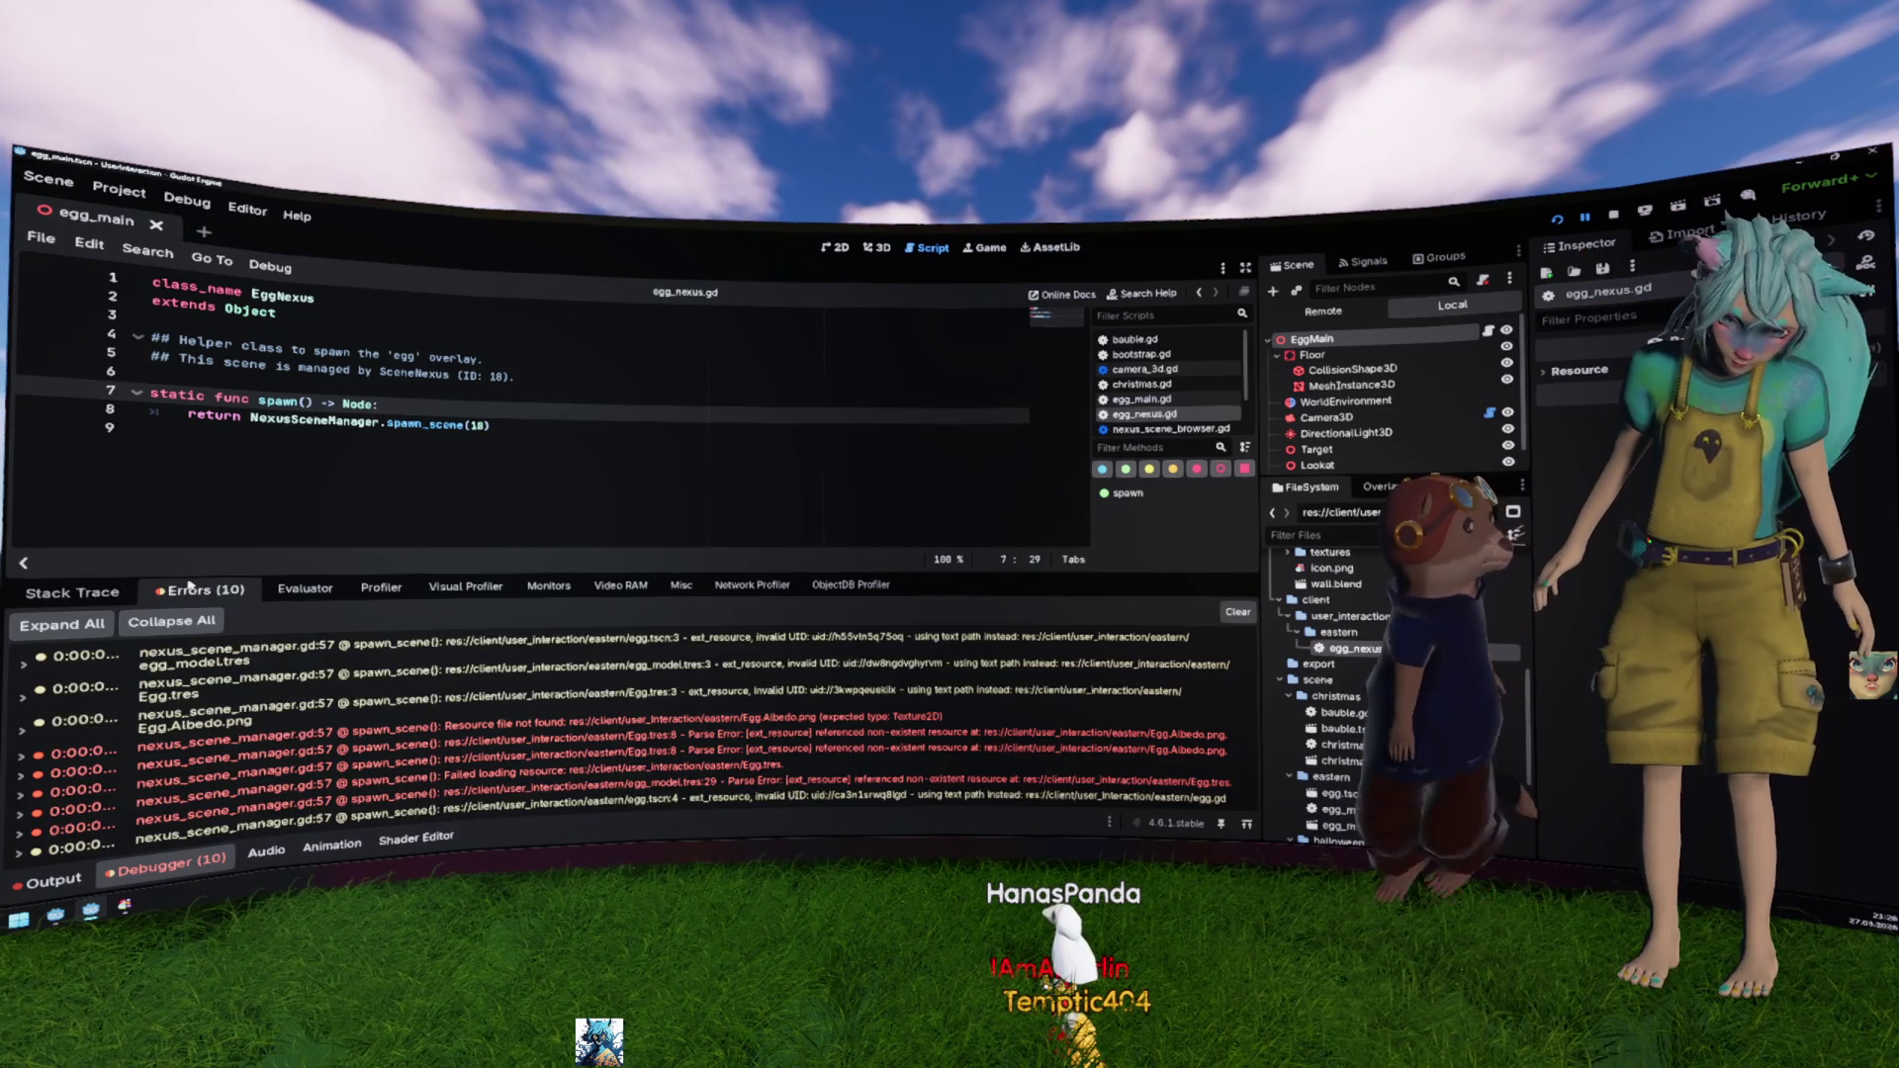
scroll(620, 752, "down", 2)
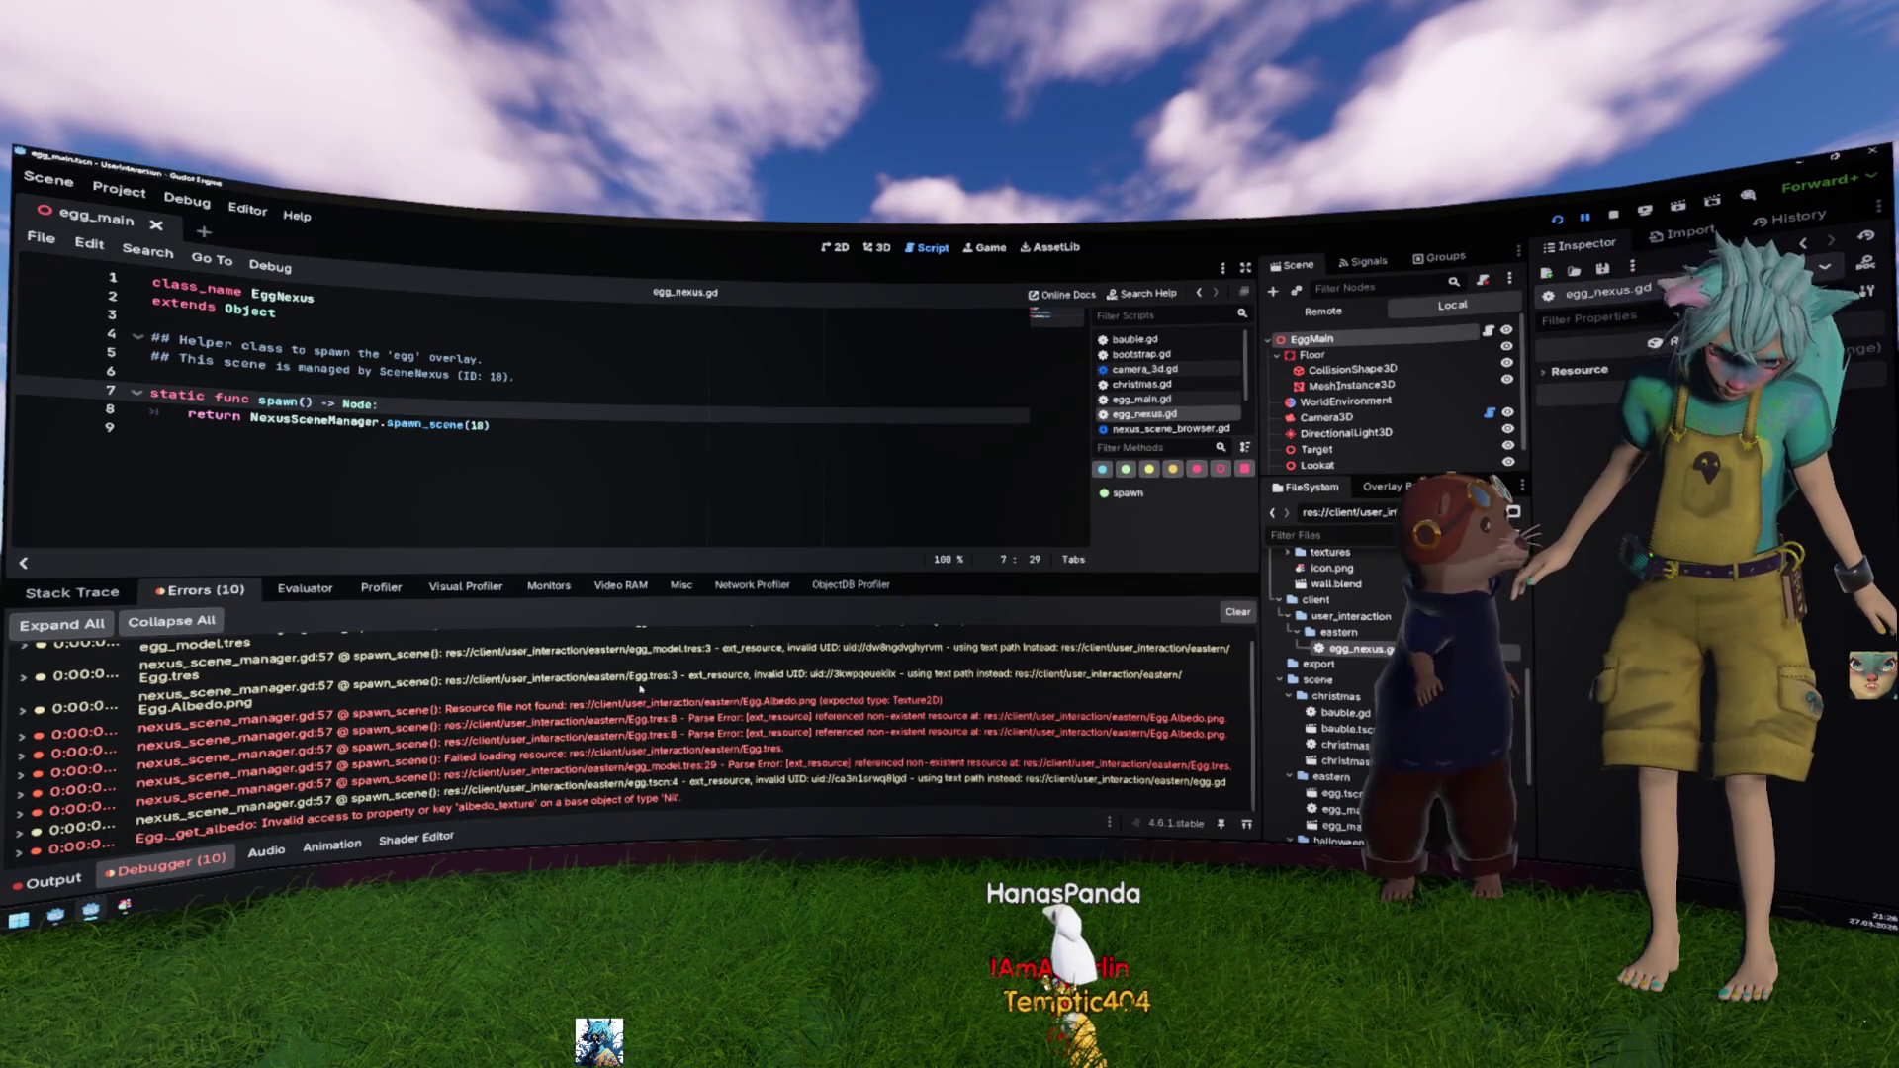
double_click(641, 706)
left_click(1314, 315)
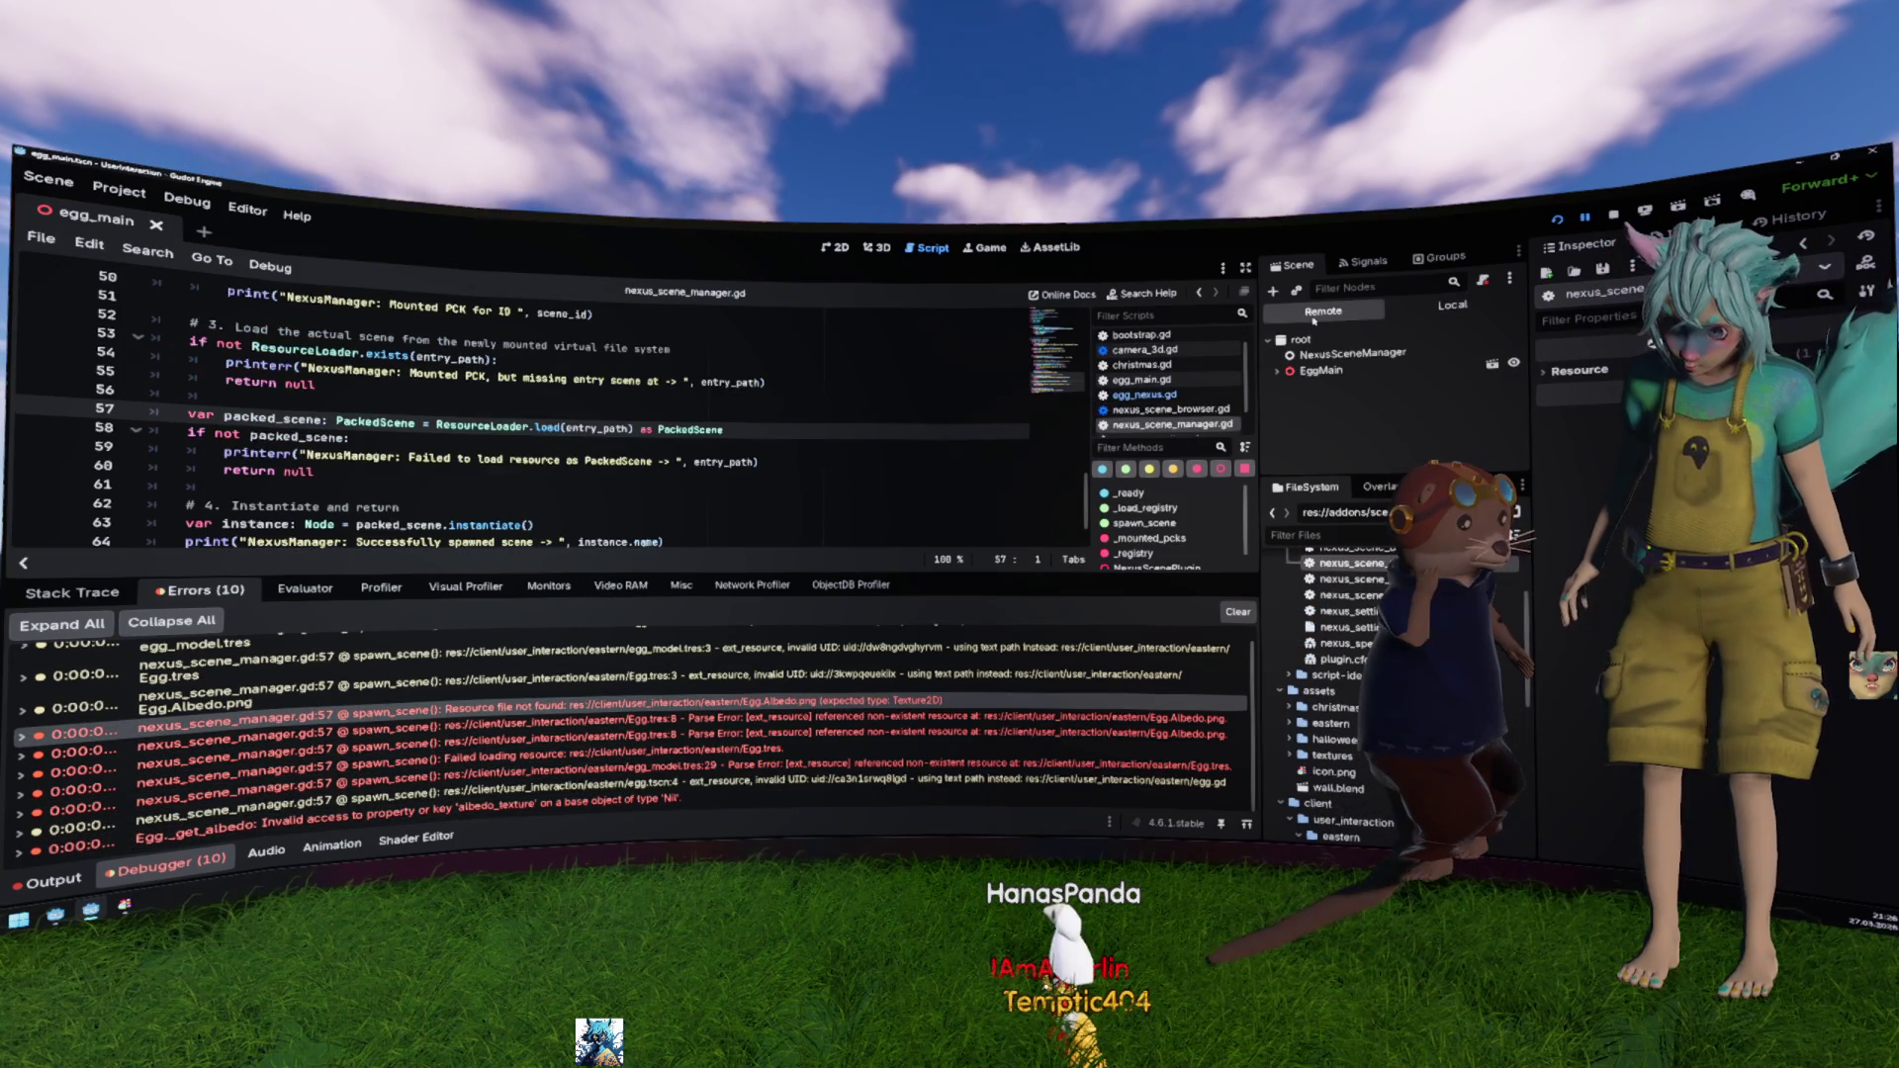
Step: Expand EggMain > Floor in the remote scene tree and select MeshInstance3D
left_click(1277, 371)
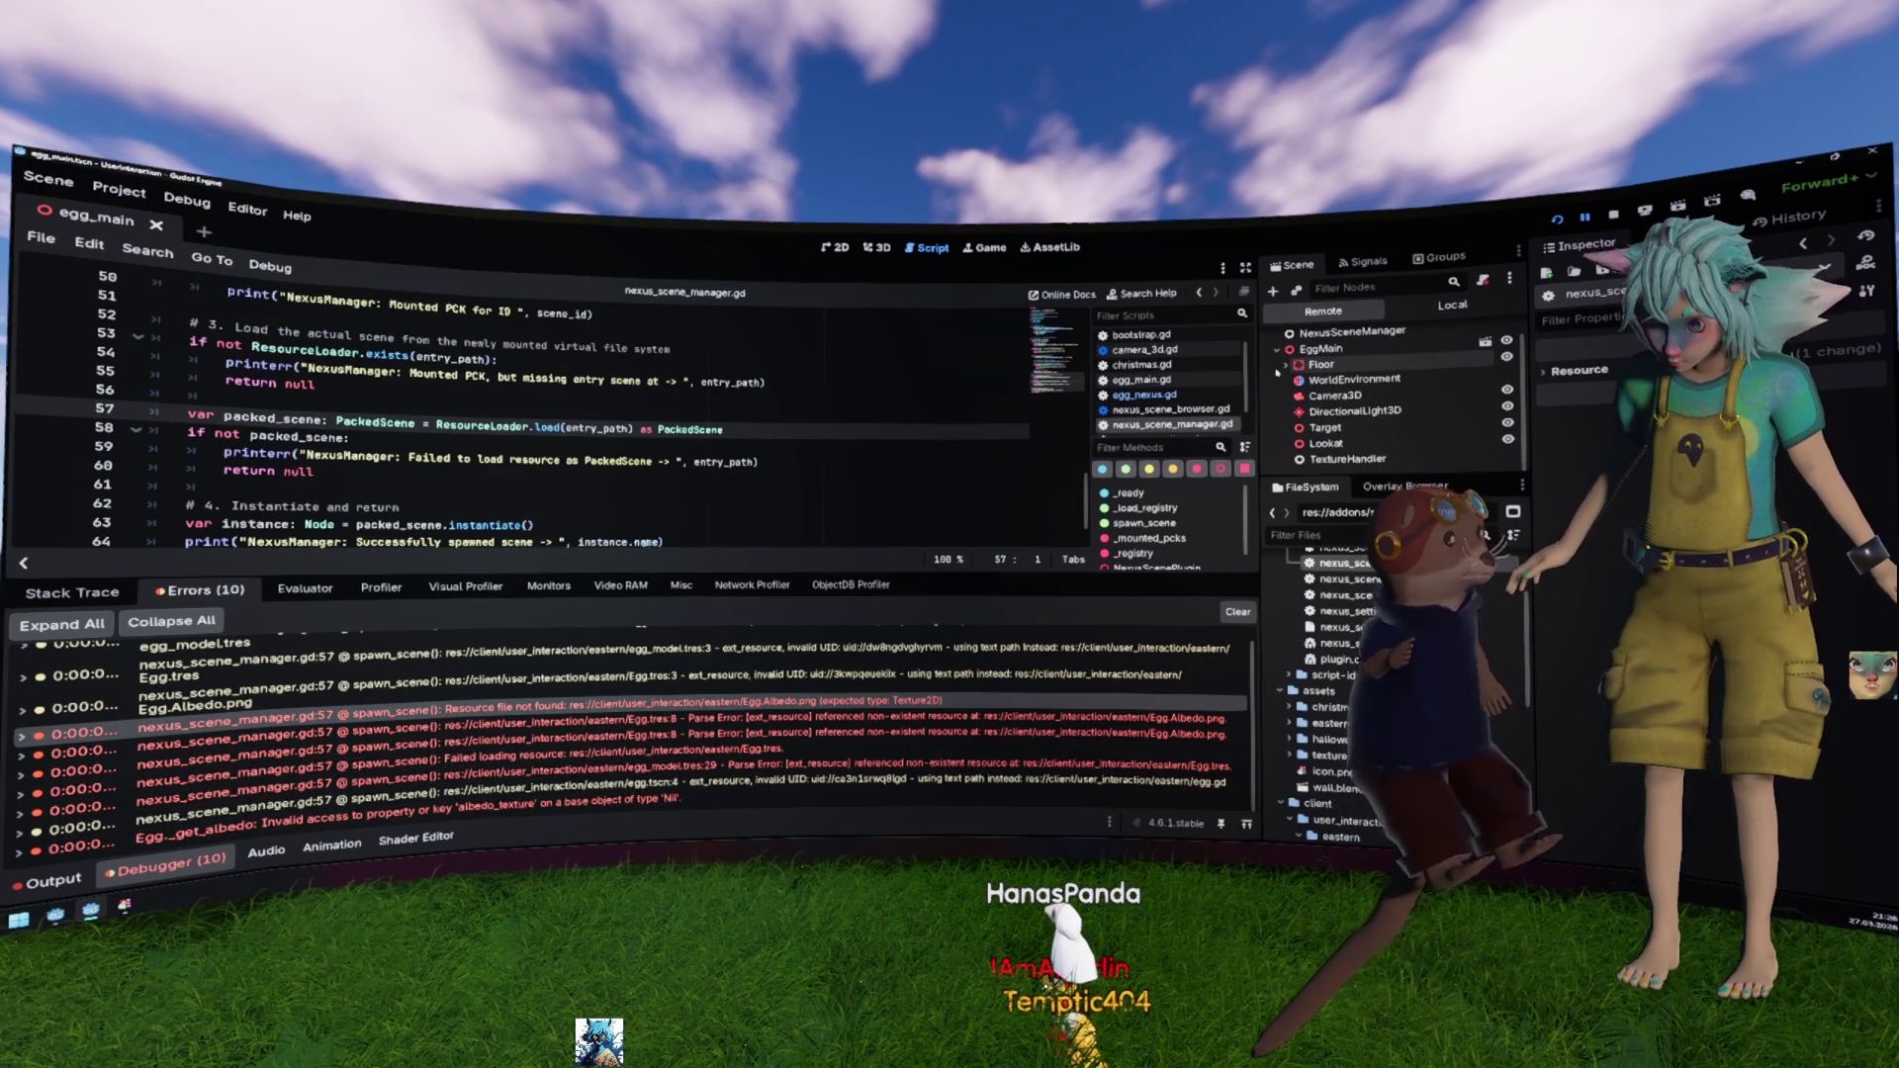
left_click(1286, 364)
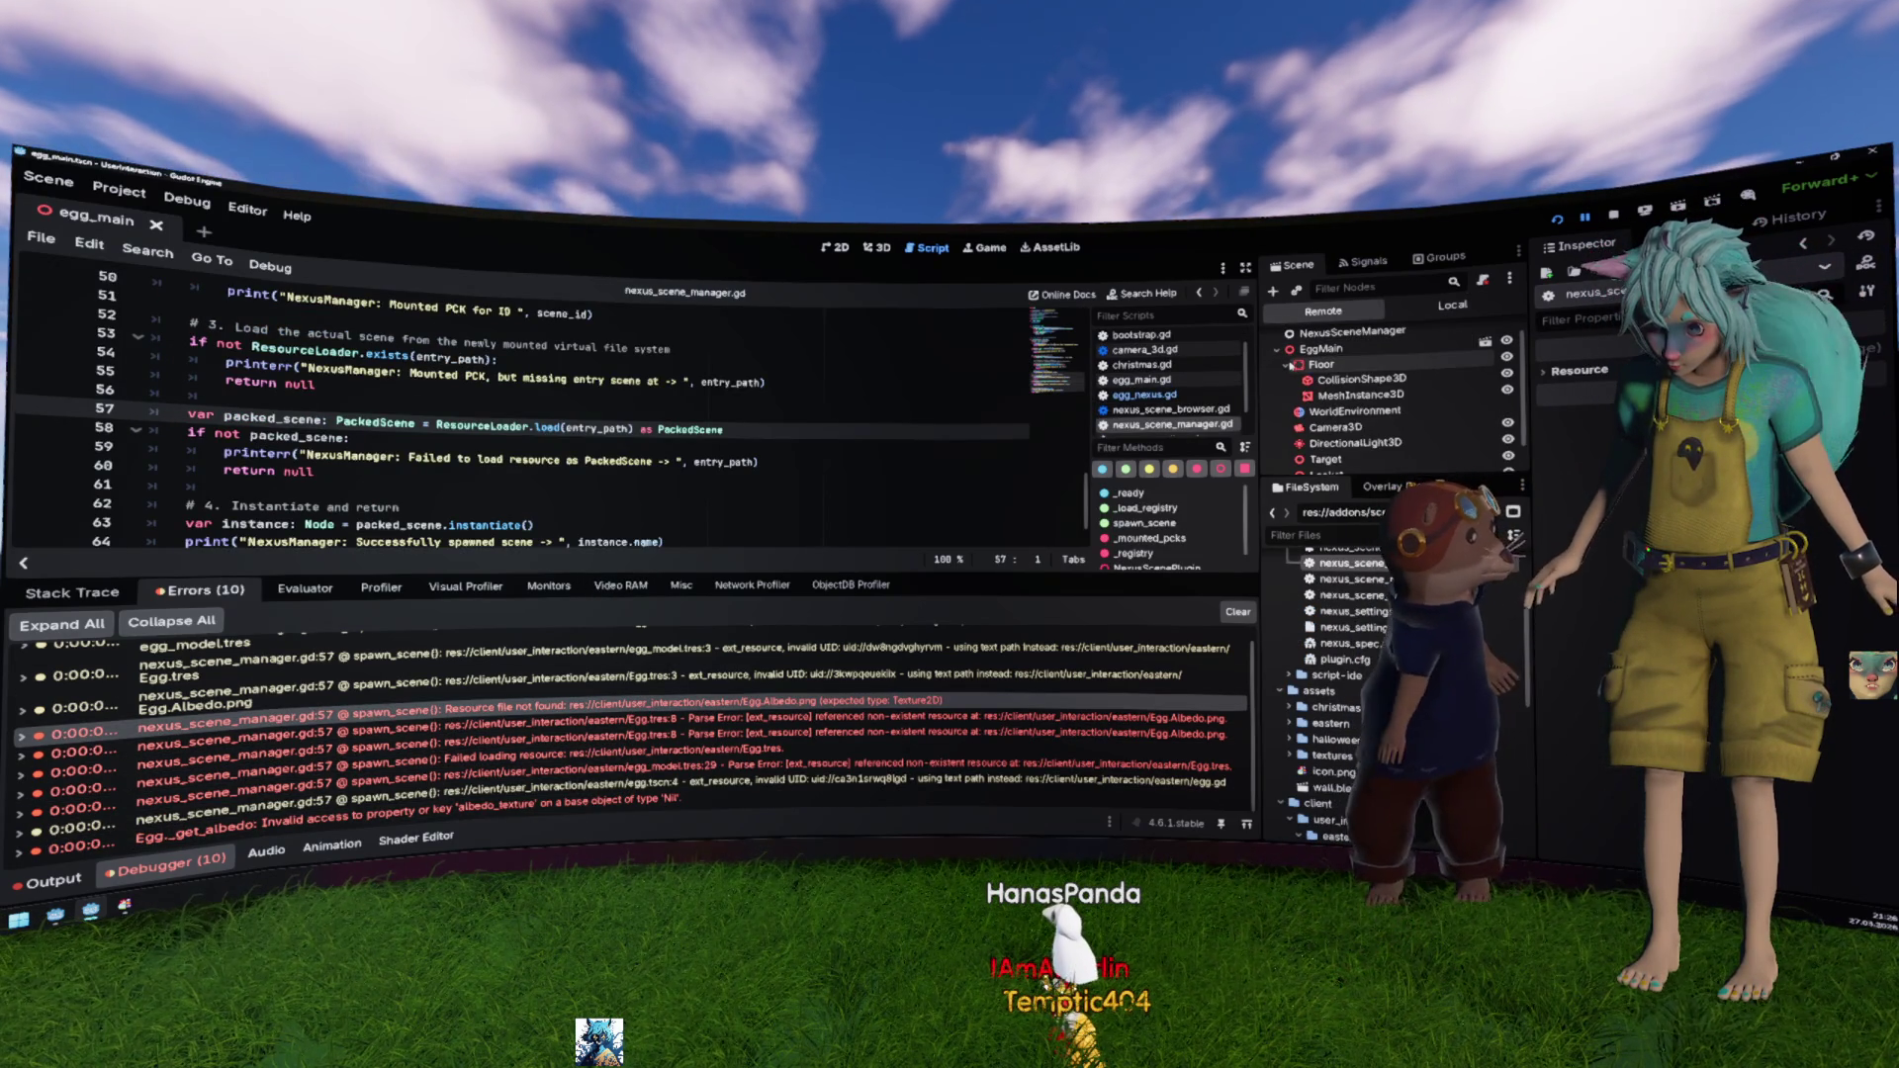
left_click(1394, 417)
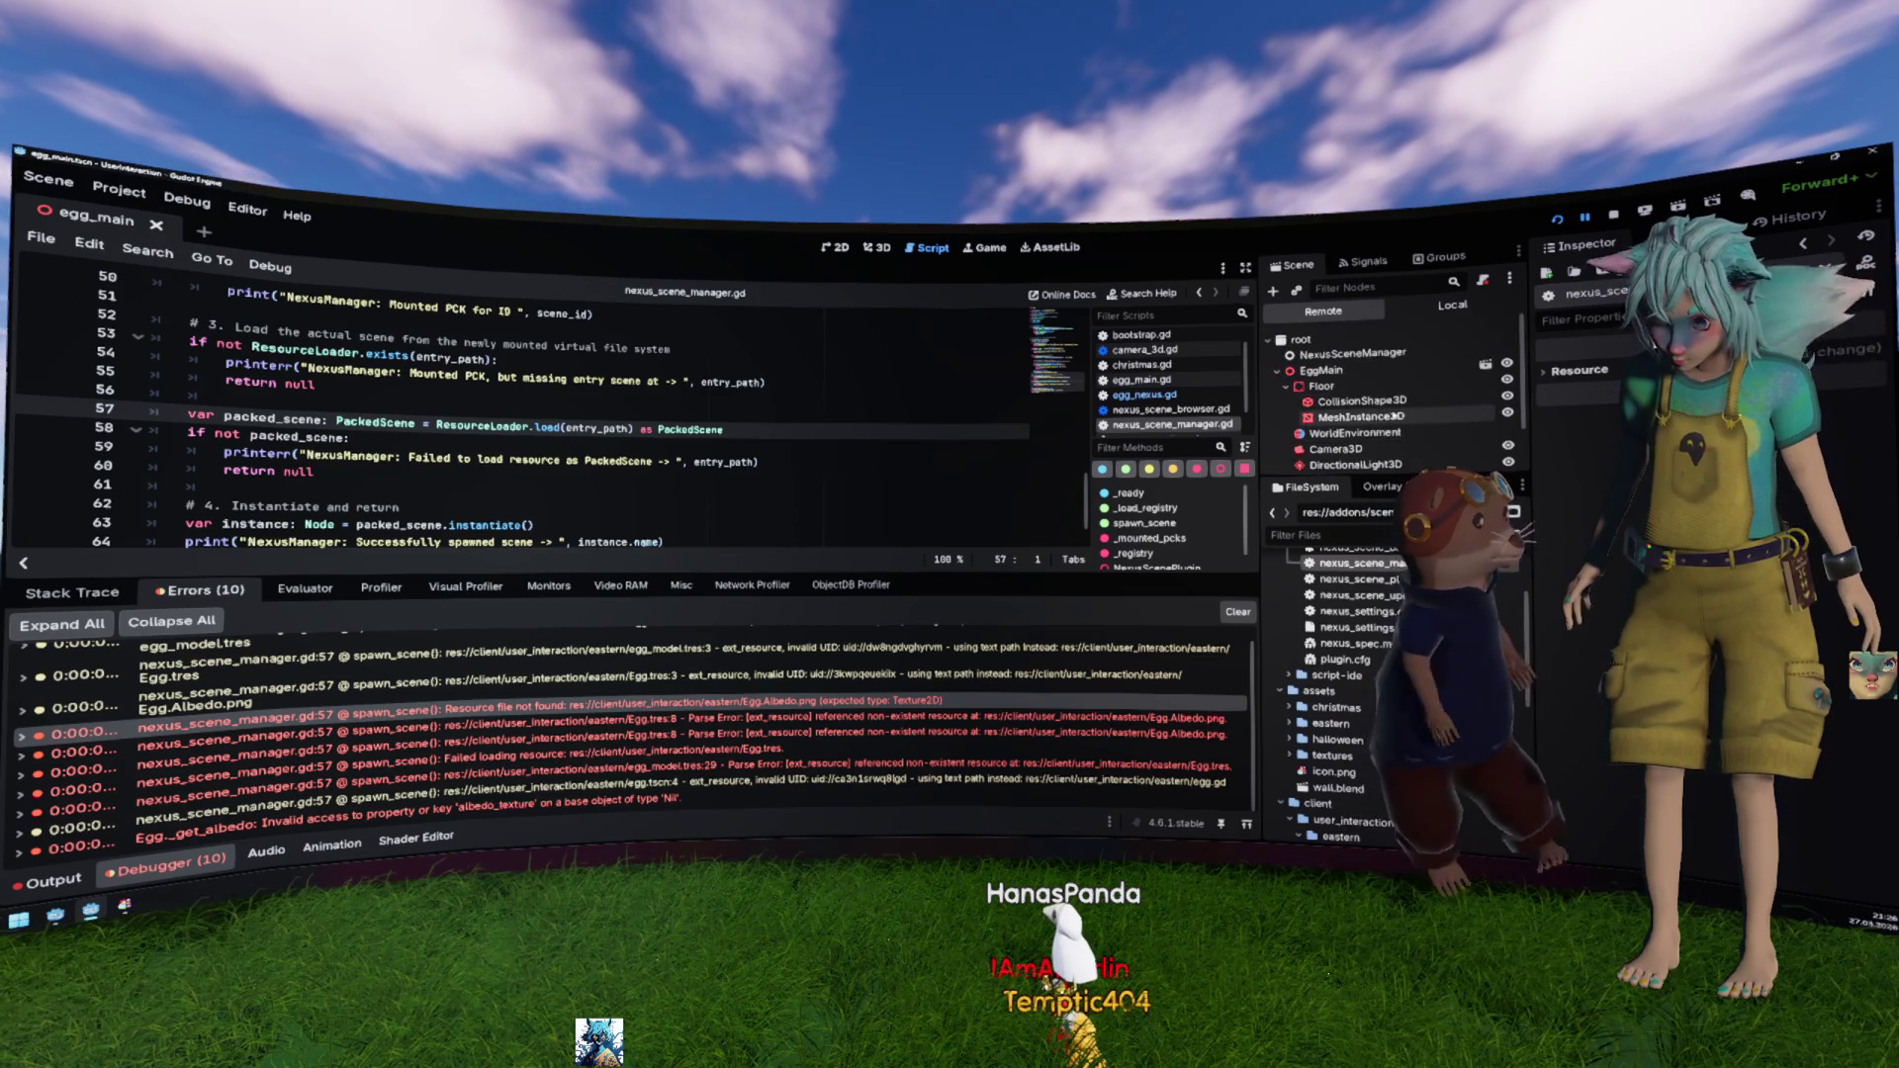
Step: Review the ResourceLoader.load code on lines 56-57 and open the load_resource_pack documentation
left_click(577, 406)
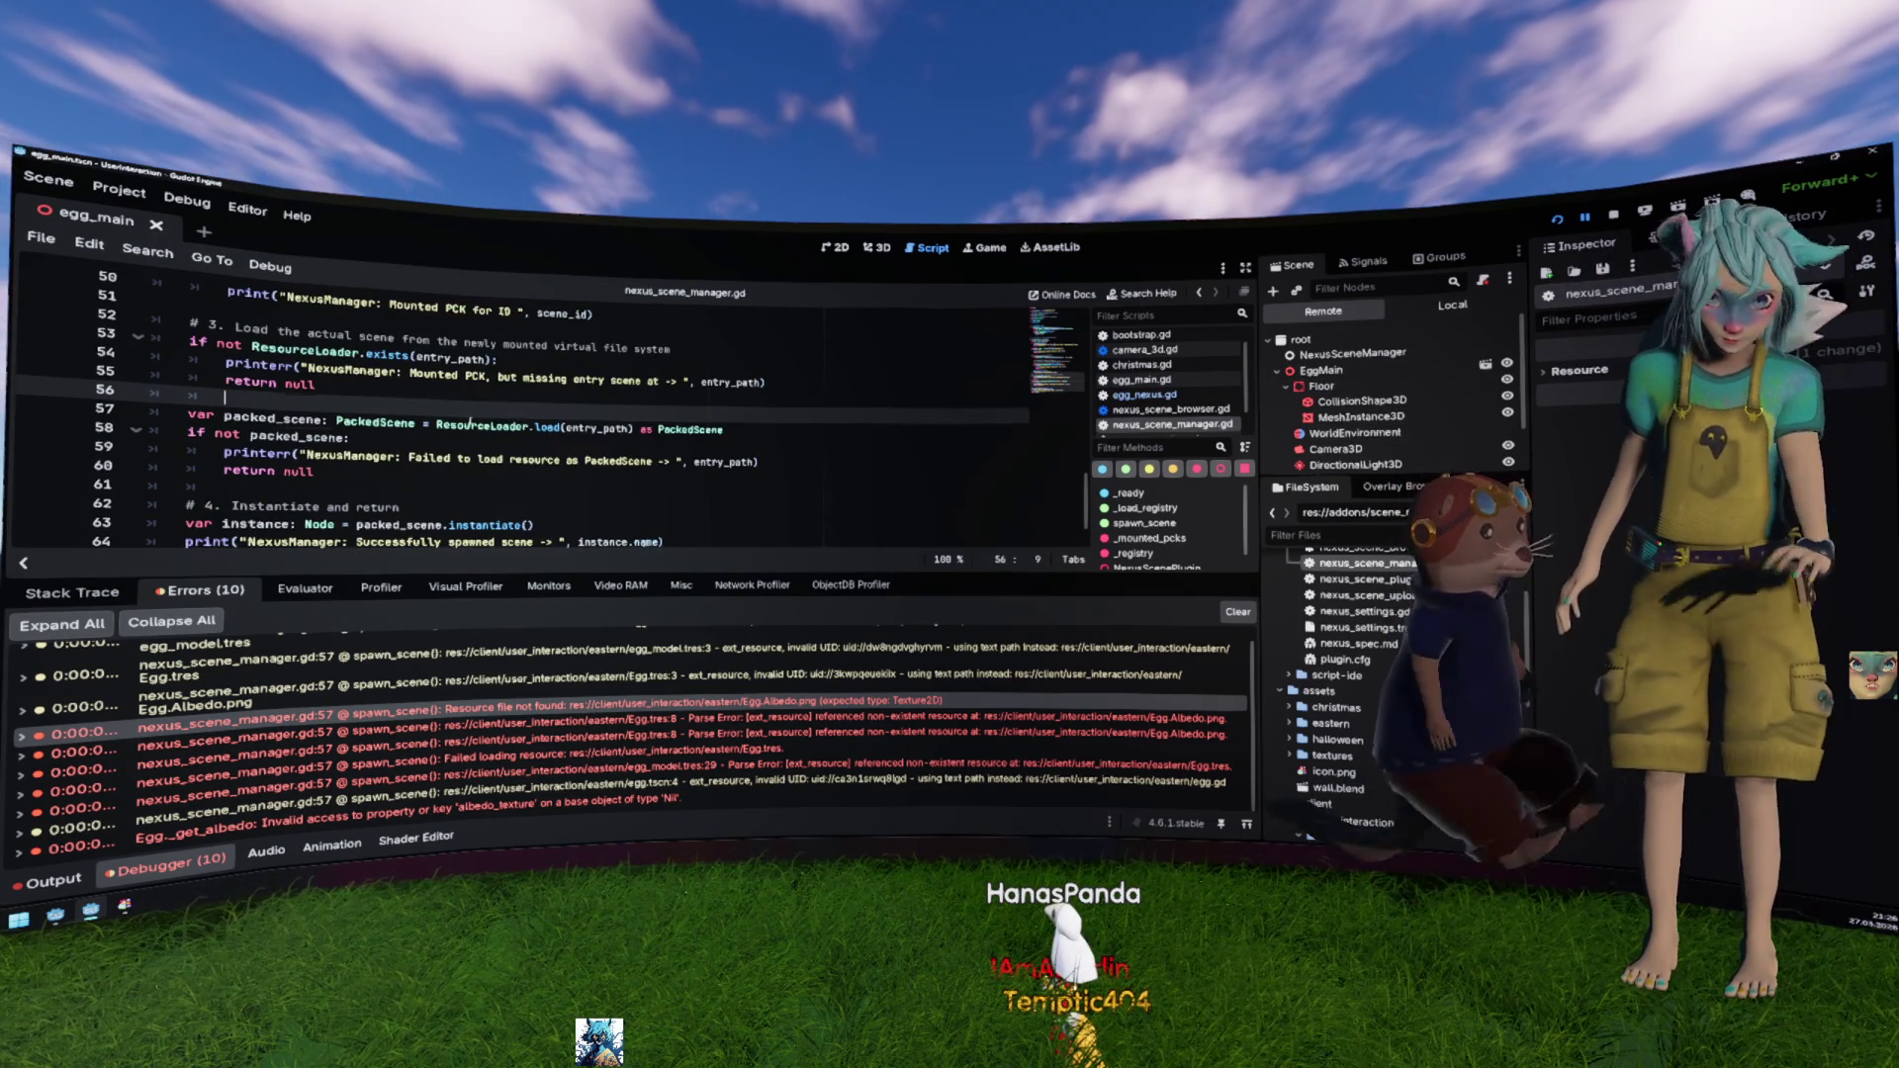
left_click(469, 423)
scroll(470, 422, "up", 3)
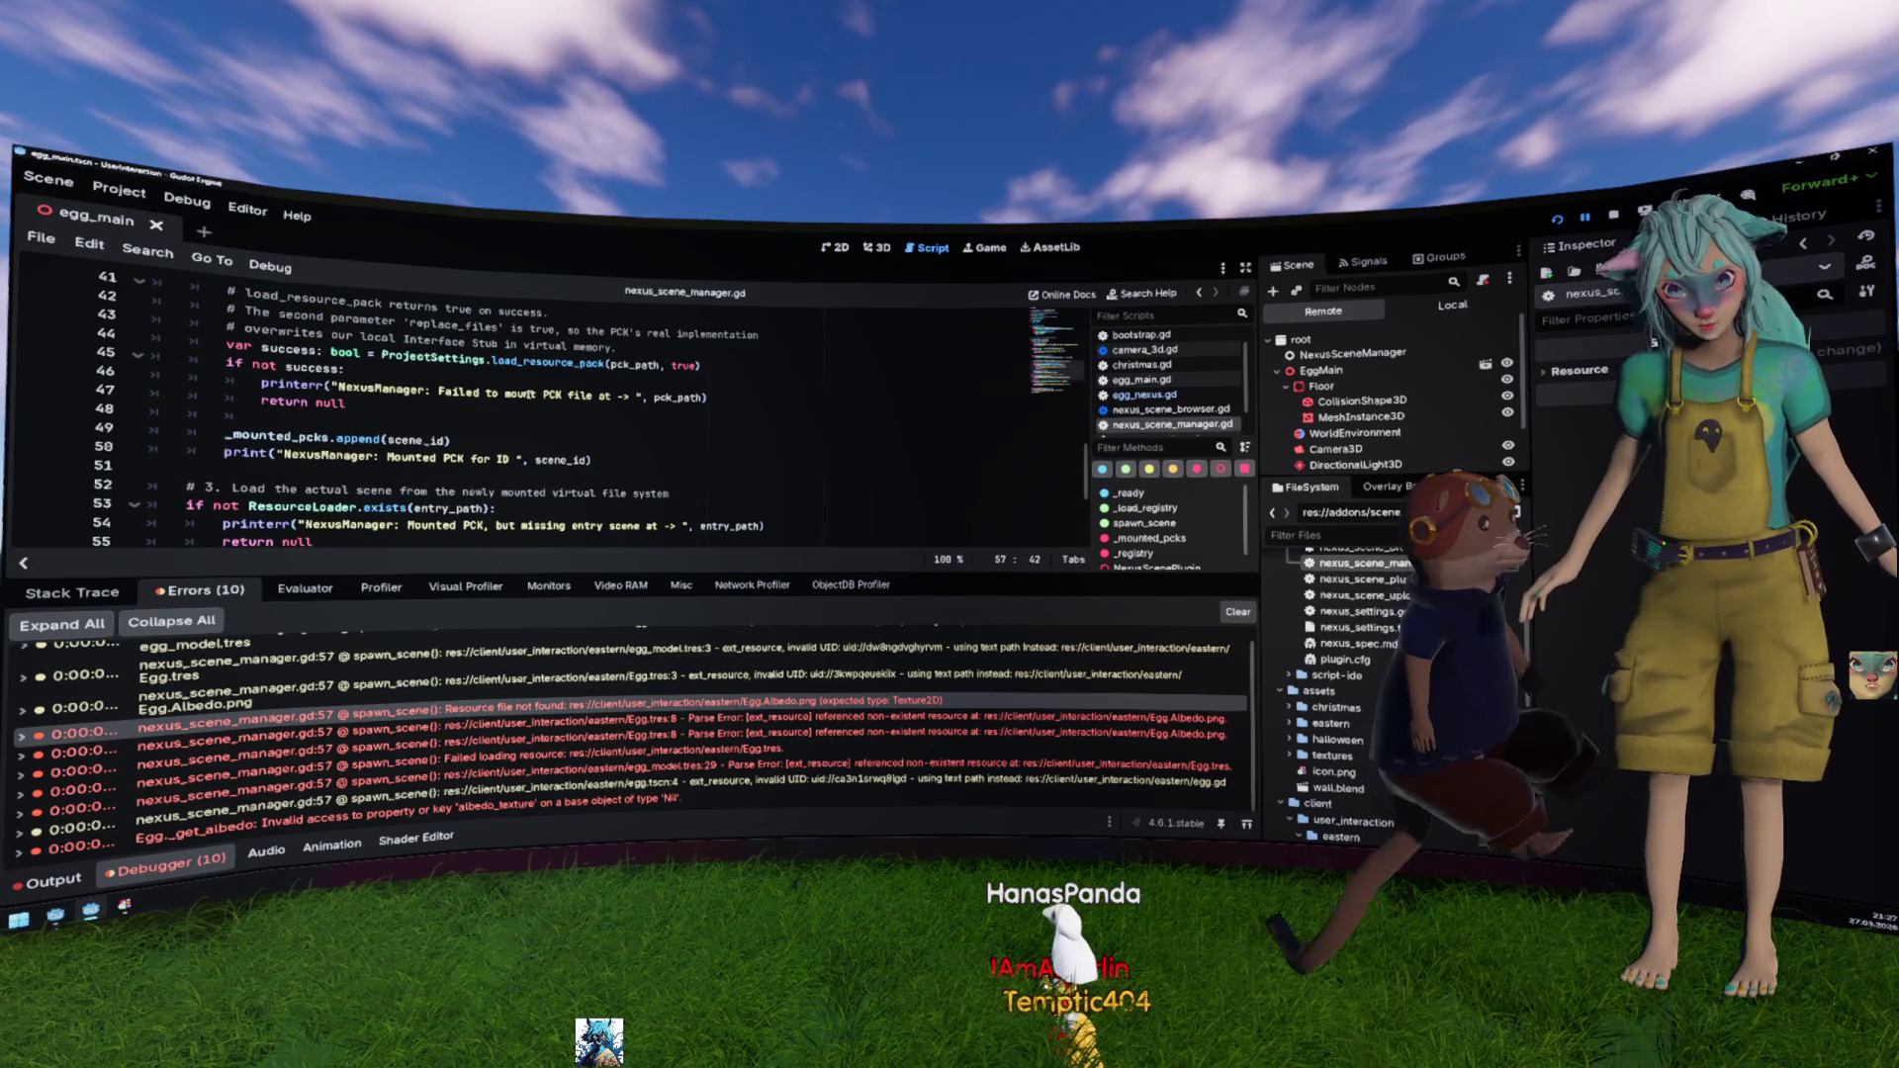
left_click(531, 366, "ctrl")
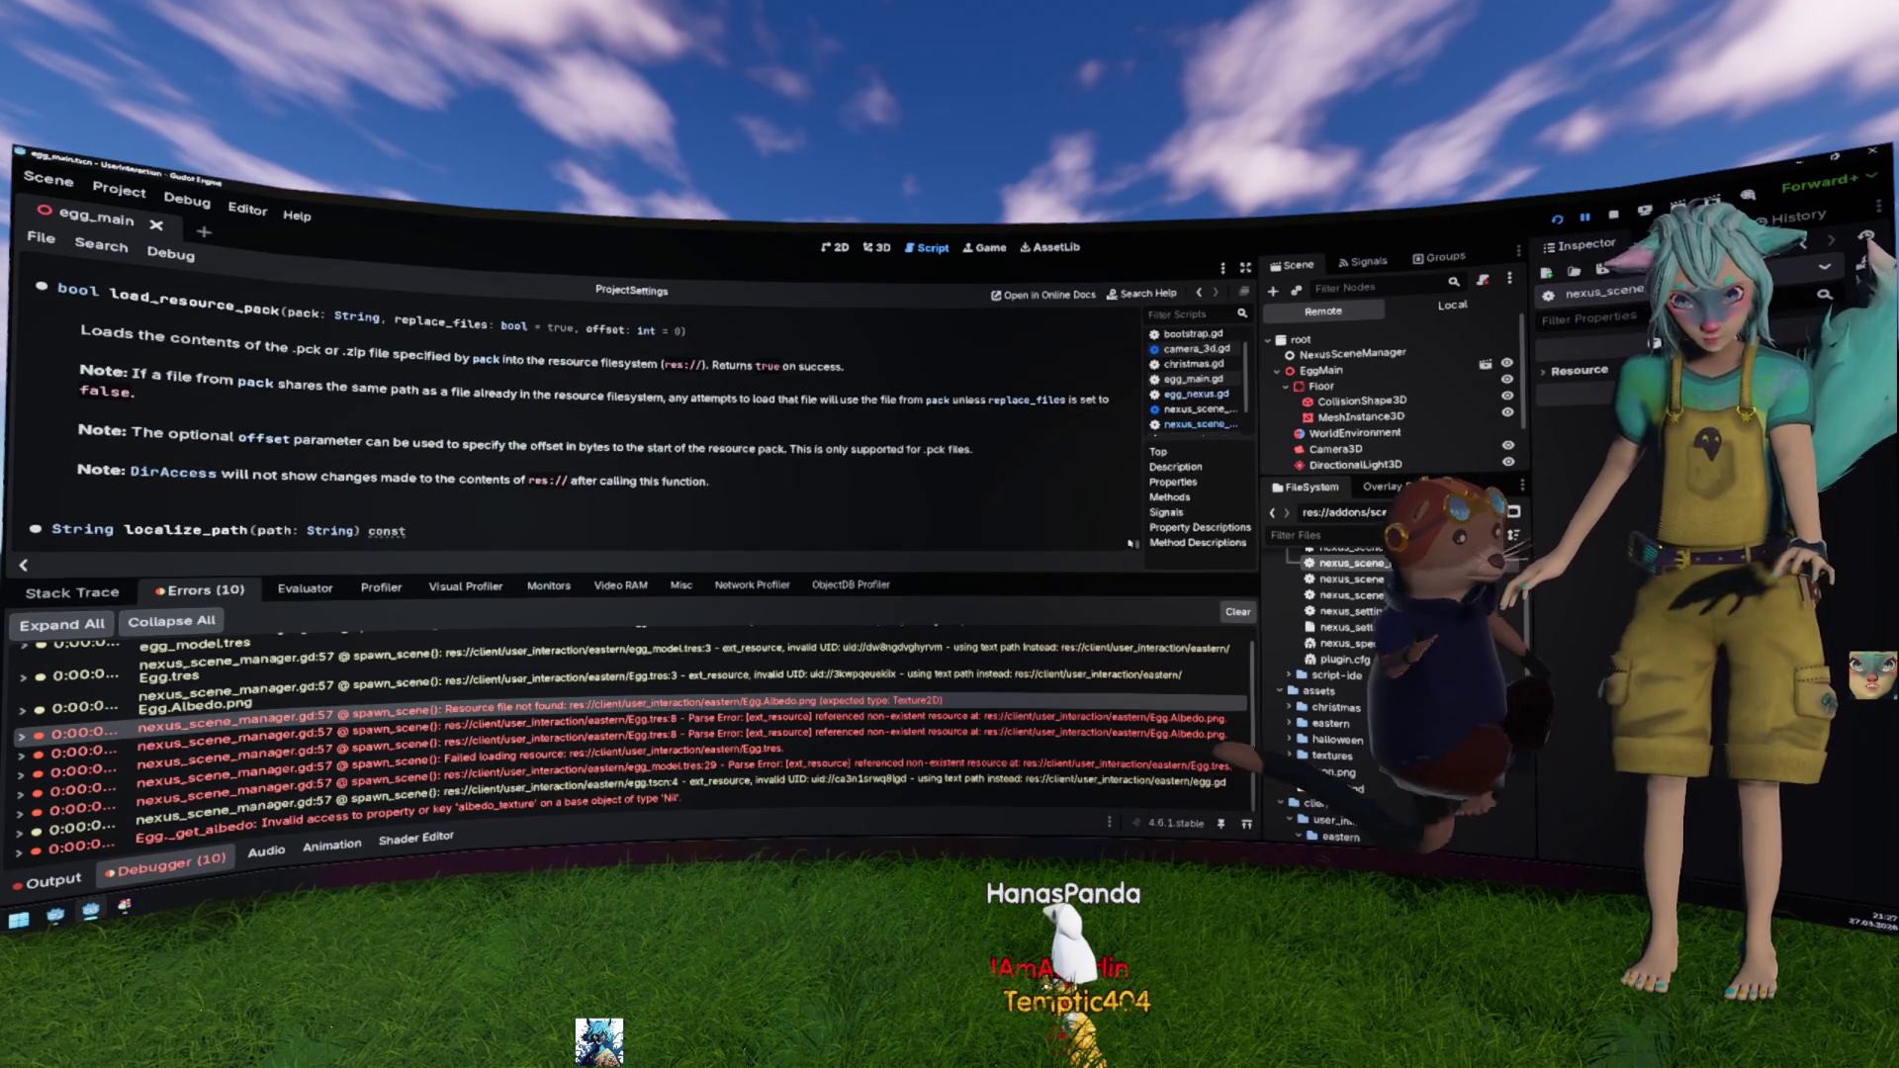
Step: Hide the bottom panel and scroll through the ProjectSettings documentation from the top
left_click(1158, 451)
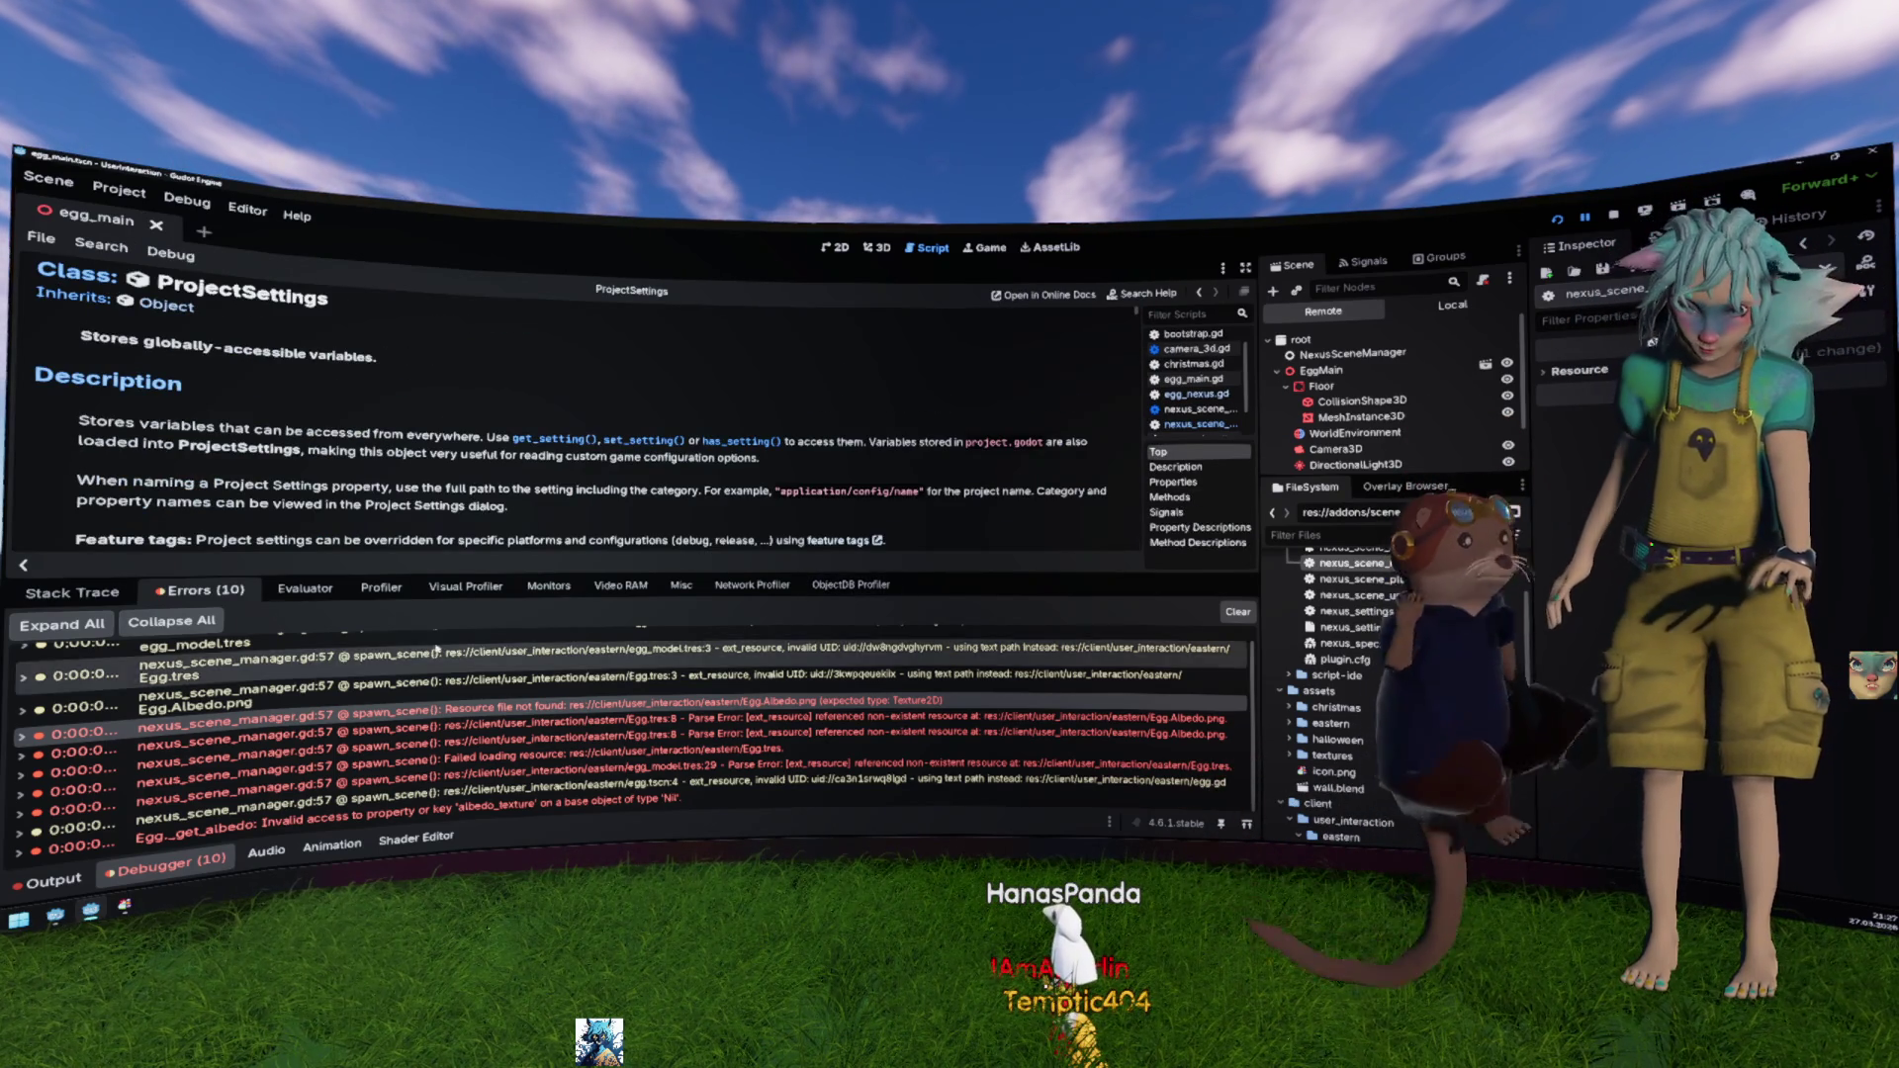
key("ctrl+j")
scroll(798, 572, "down", 10)
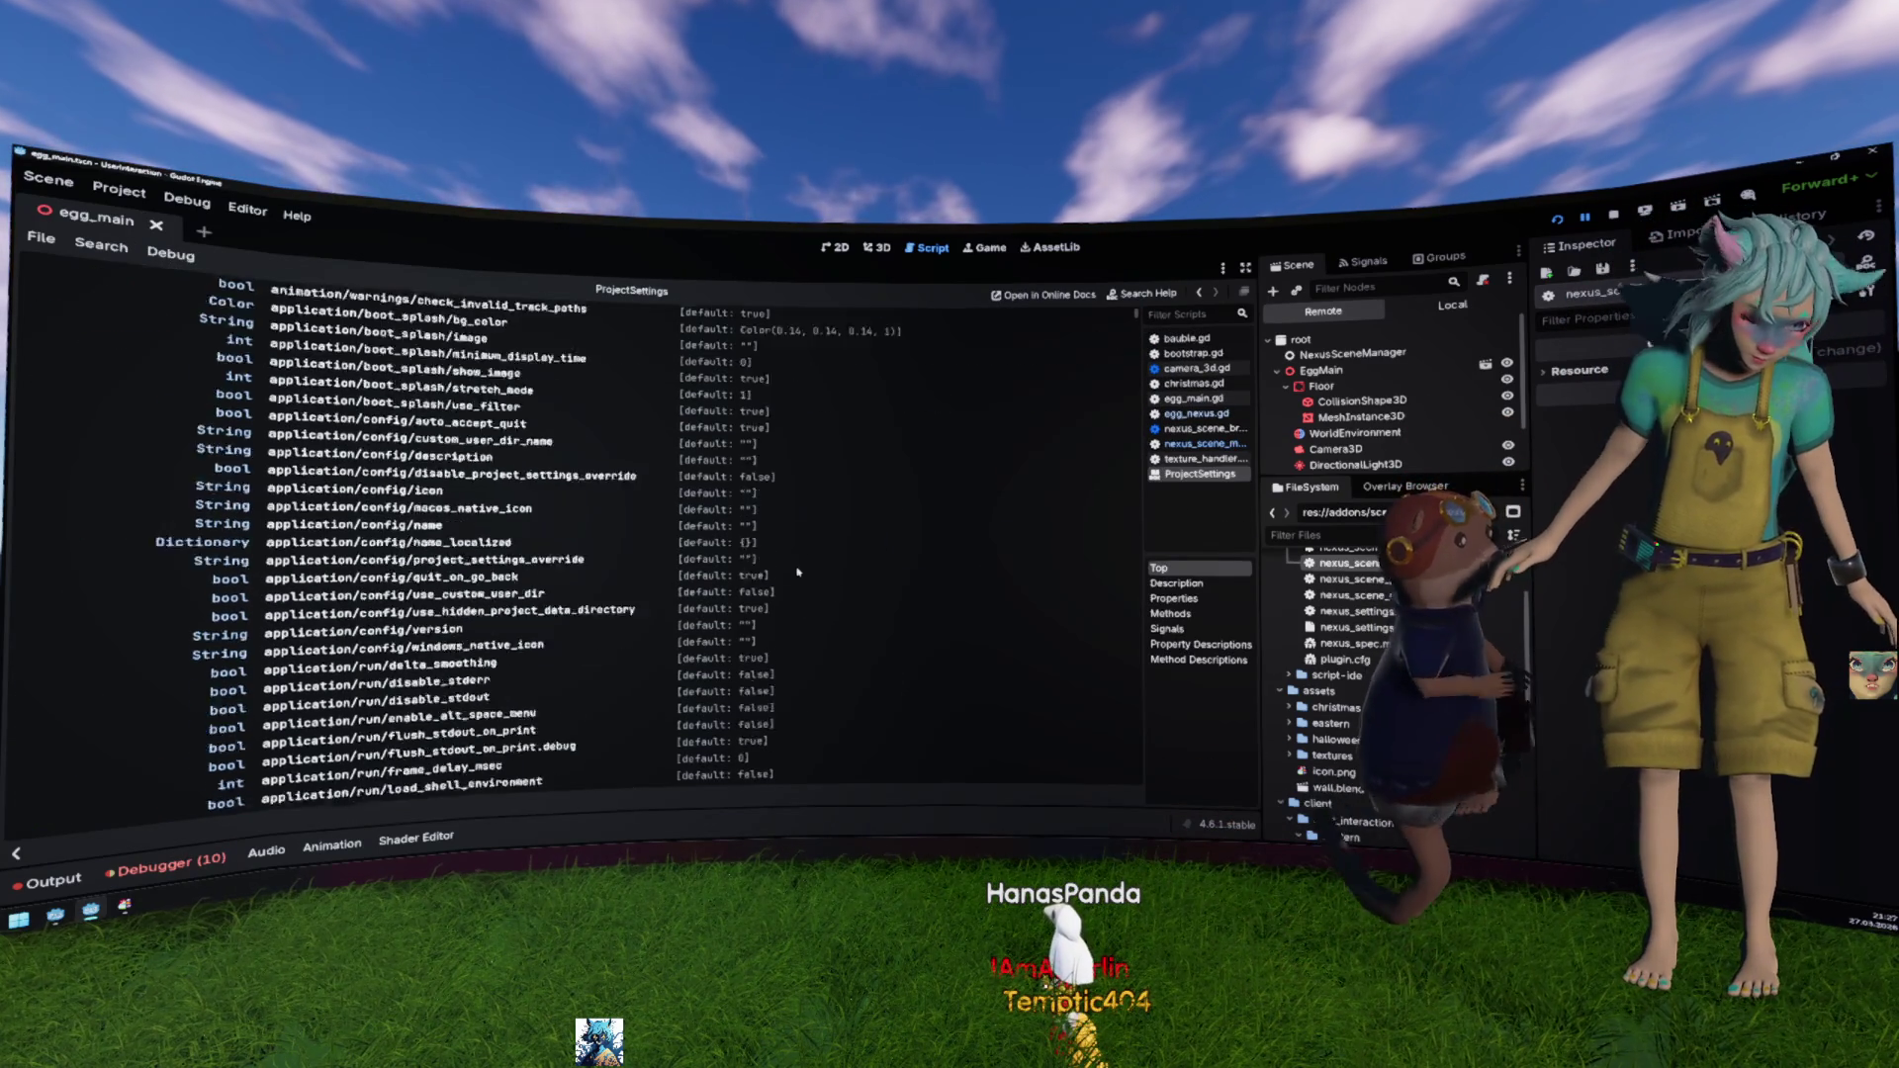
scroll(798, 571, "down", 5)
scroll(781, 574, "up", 15)
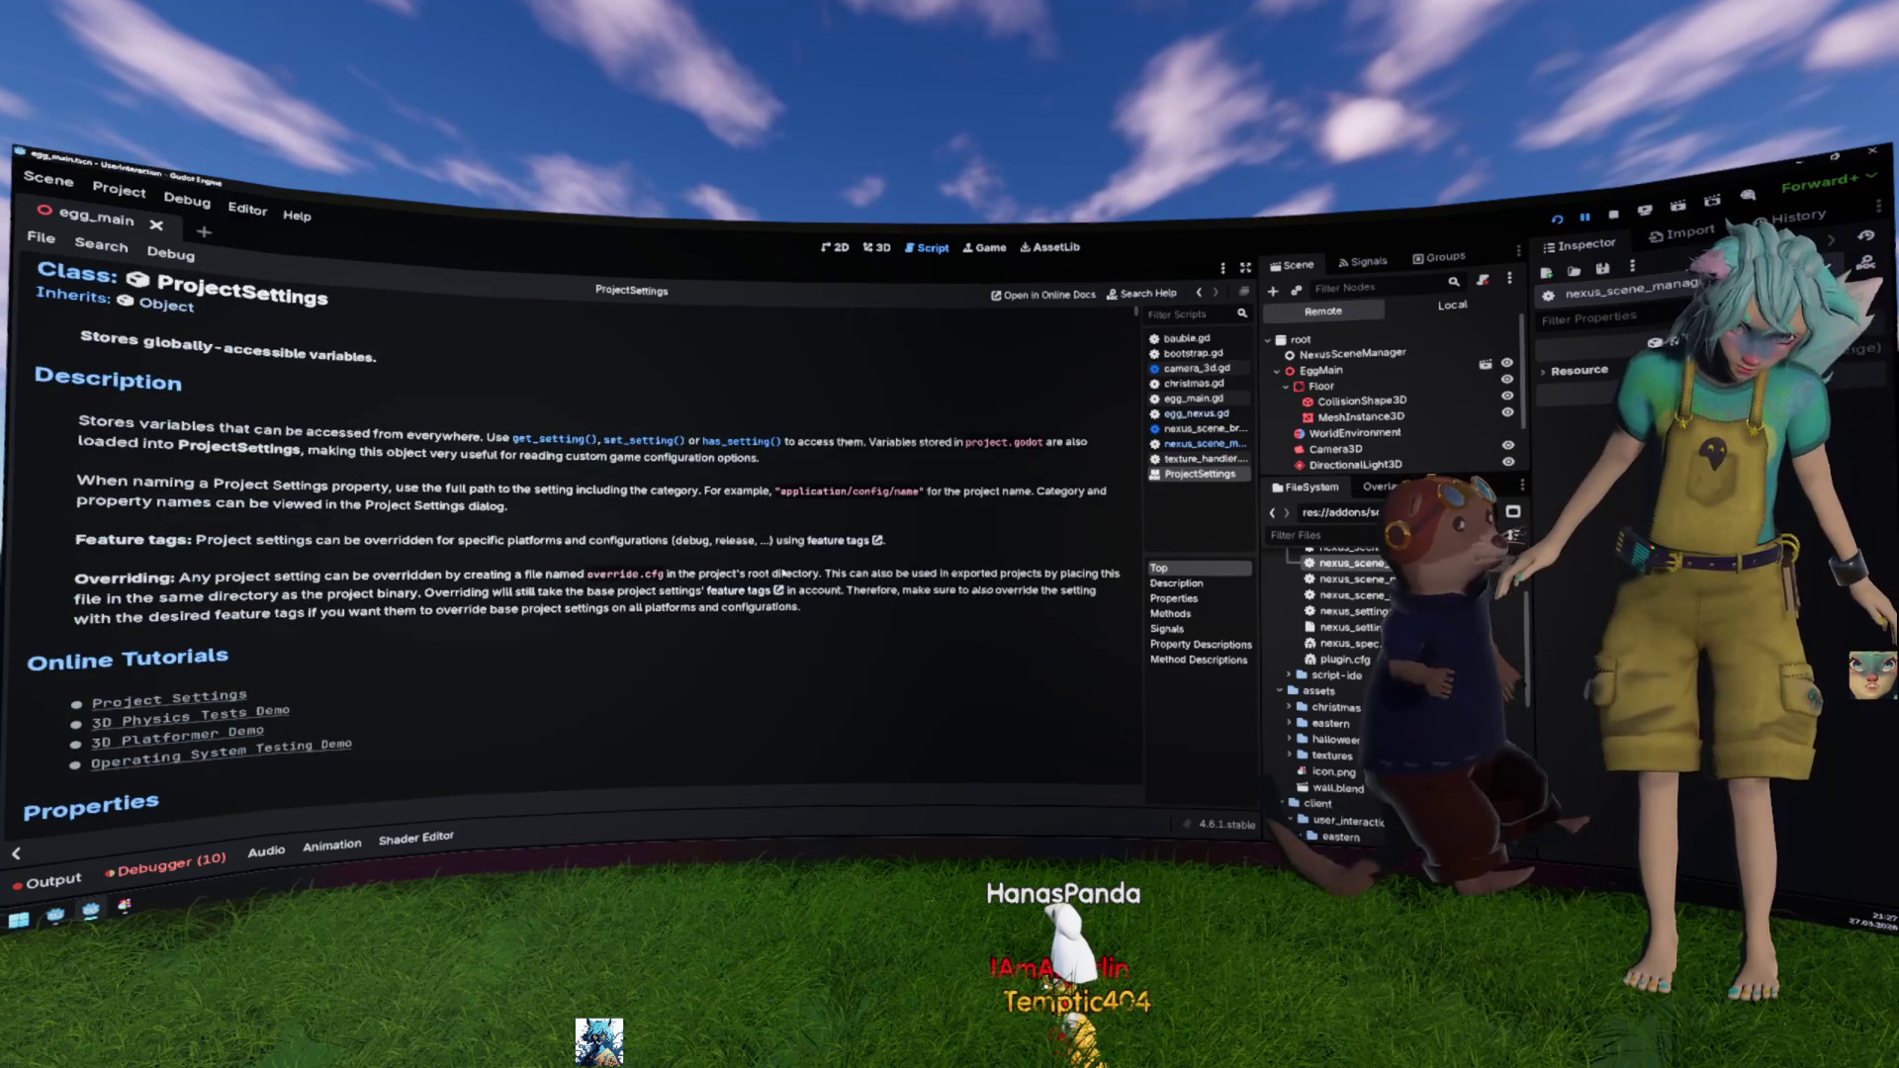
scroll(781, 573, "down", 20)
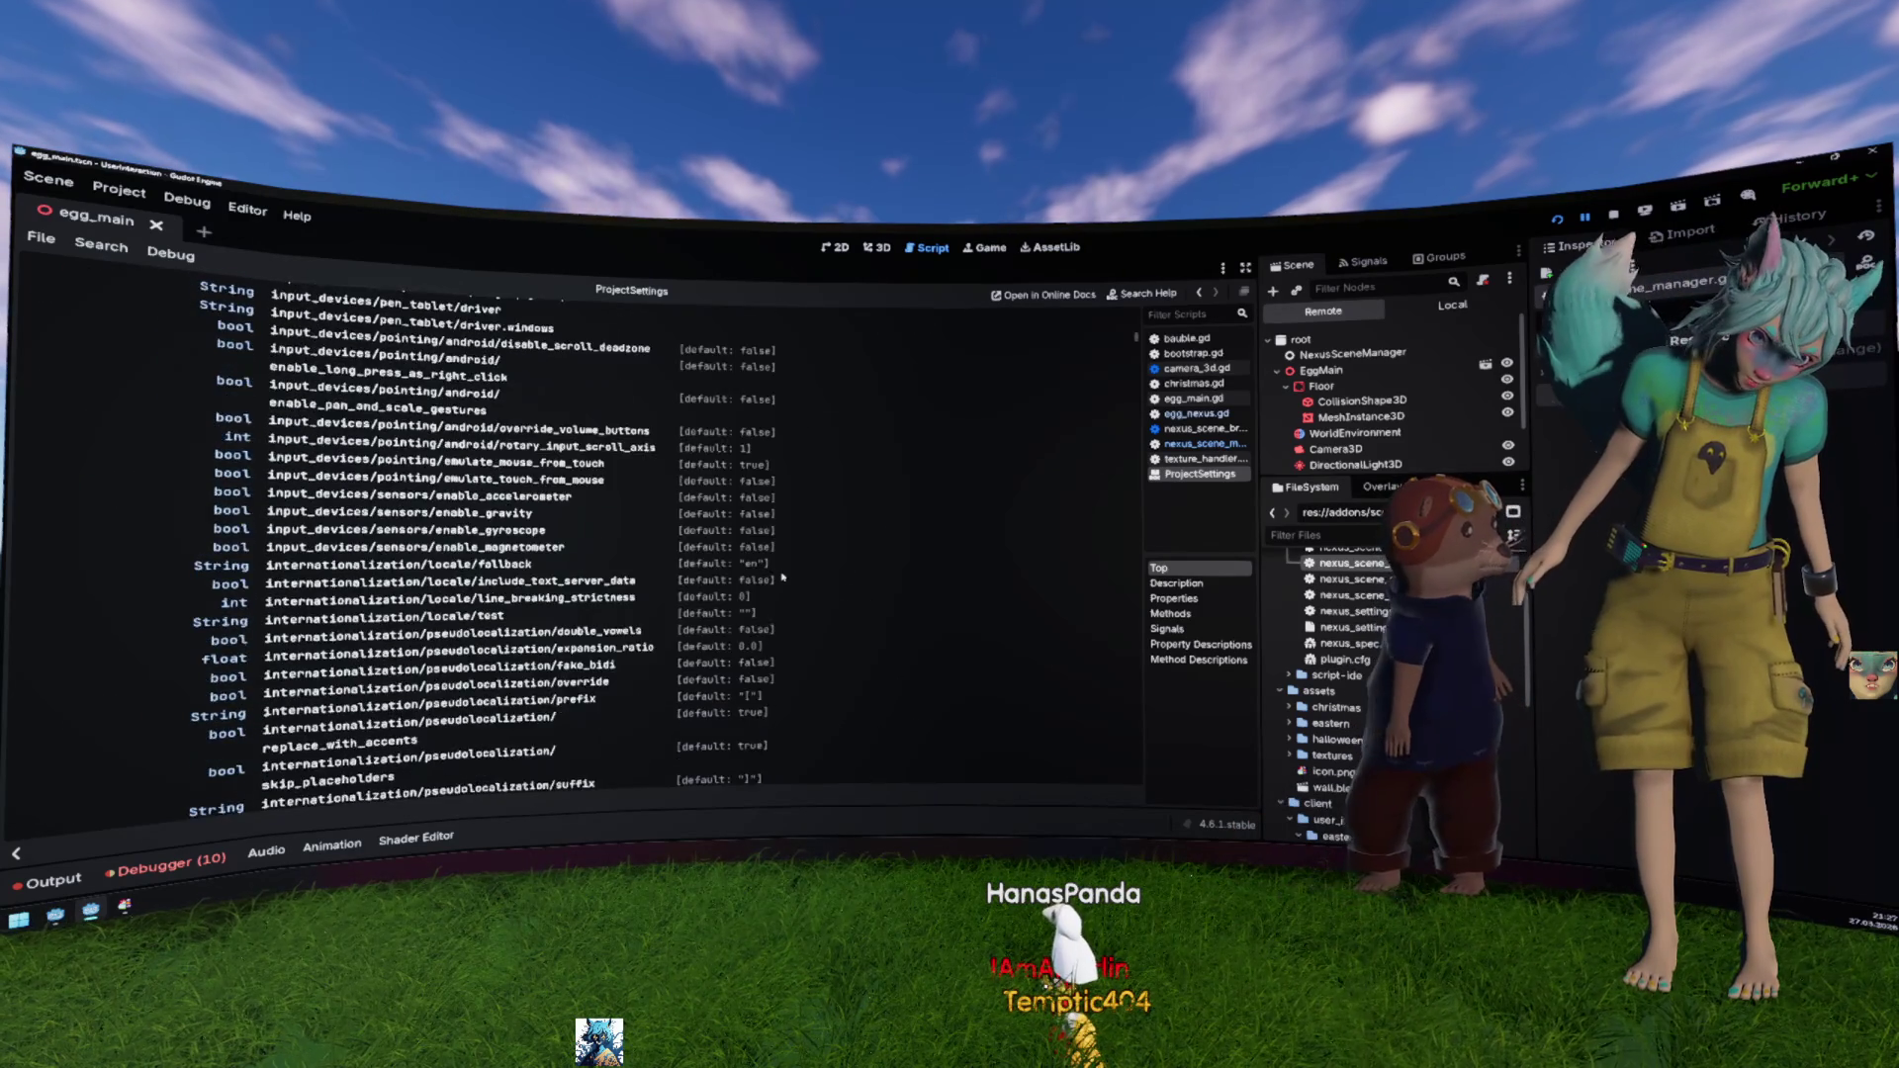
scroll(781, 577, "down", 20)
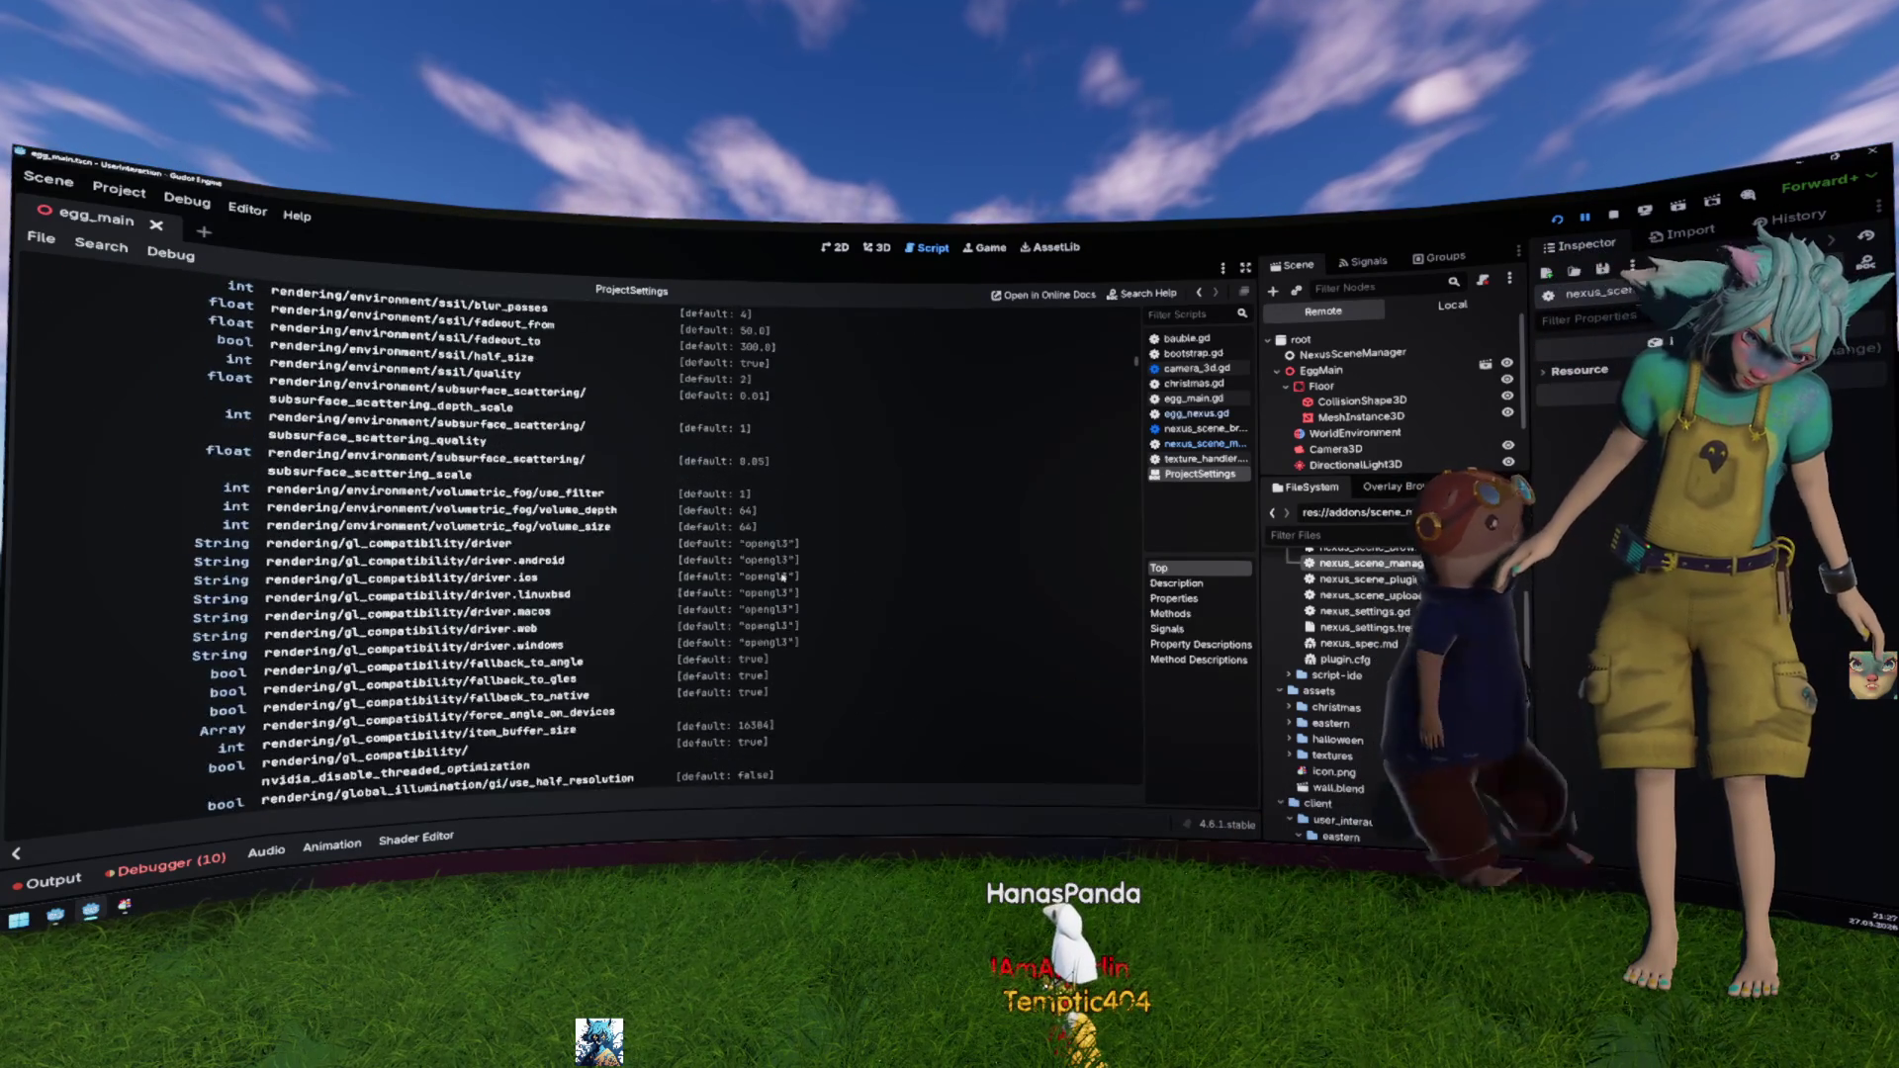
Step: Read the load_resource_pack method description, then return to nexus_scene_manager.gd
scroll(782, 577, "down", 20)
scroll(781, 578, "up", 6)
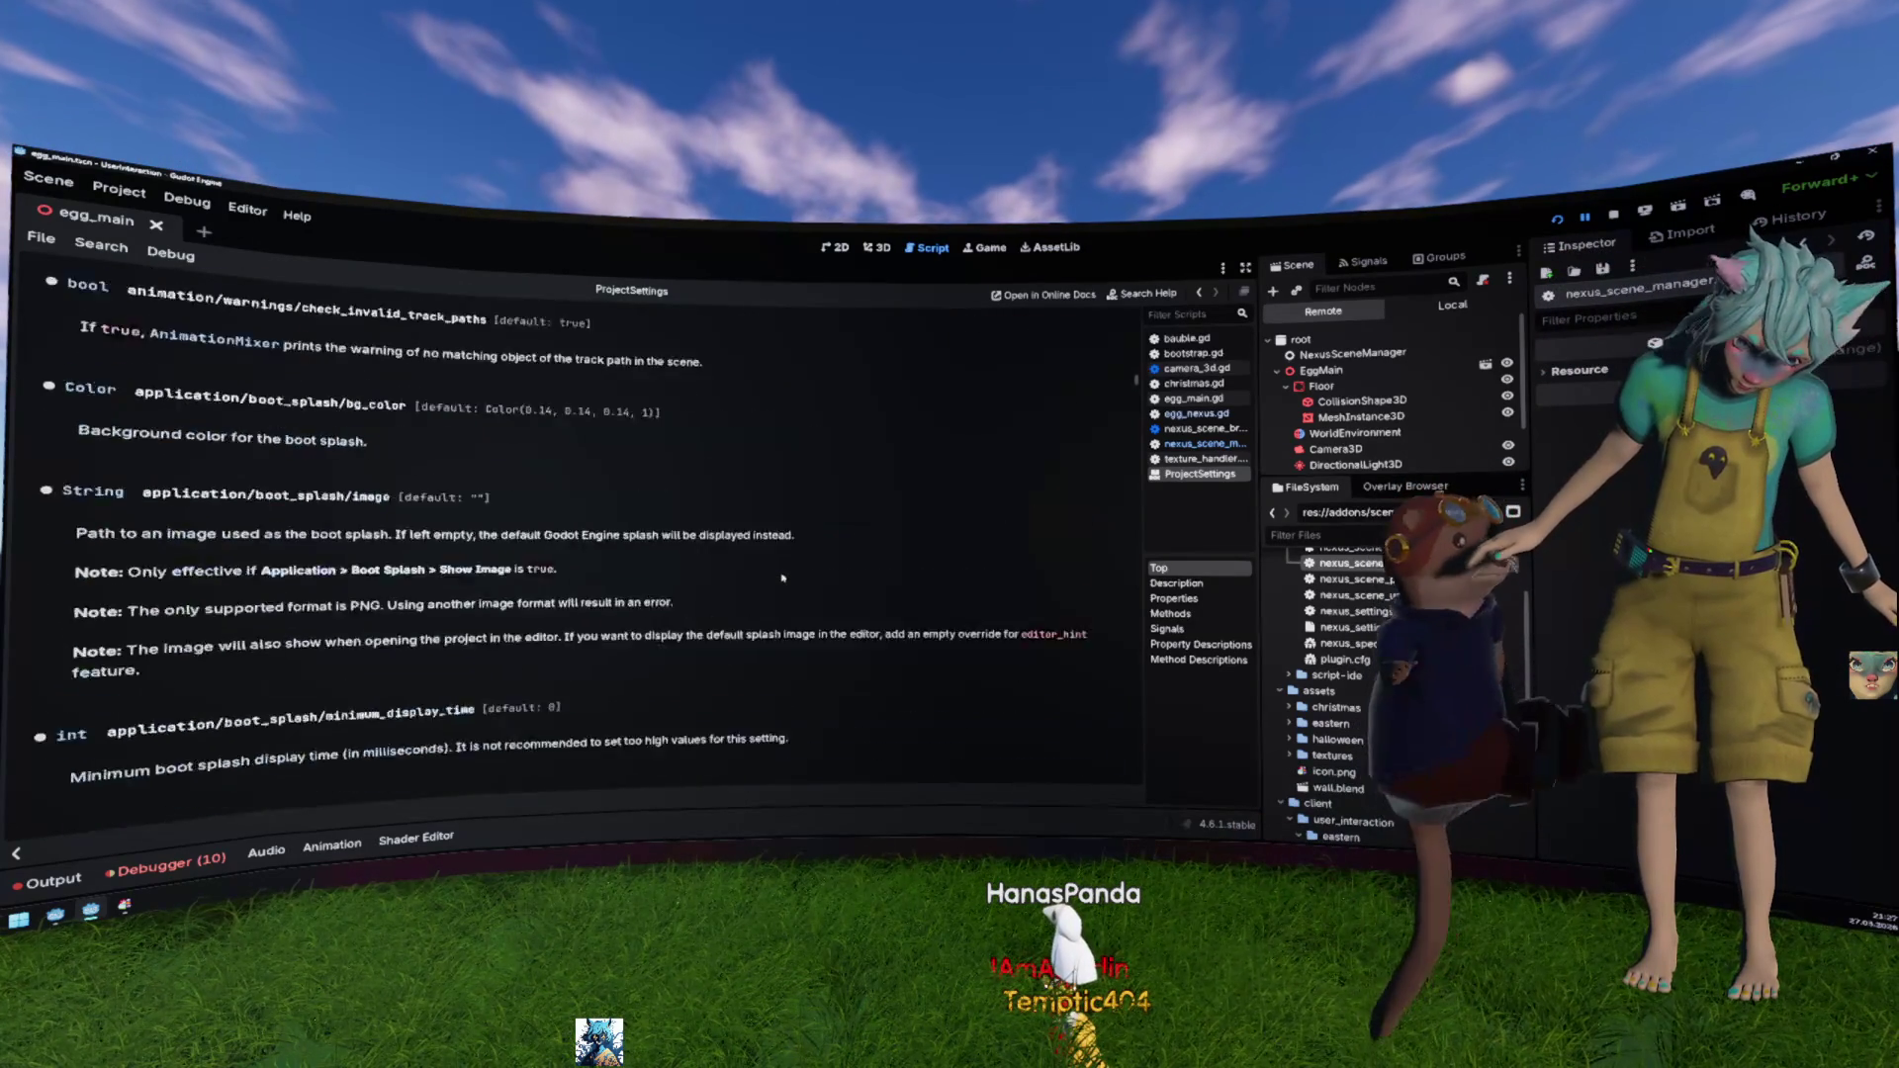
scroll(781, 578, "up", 15)
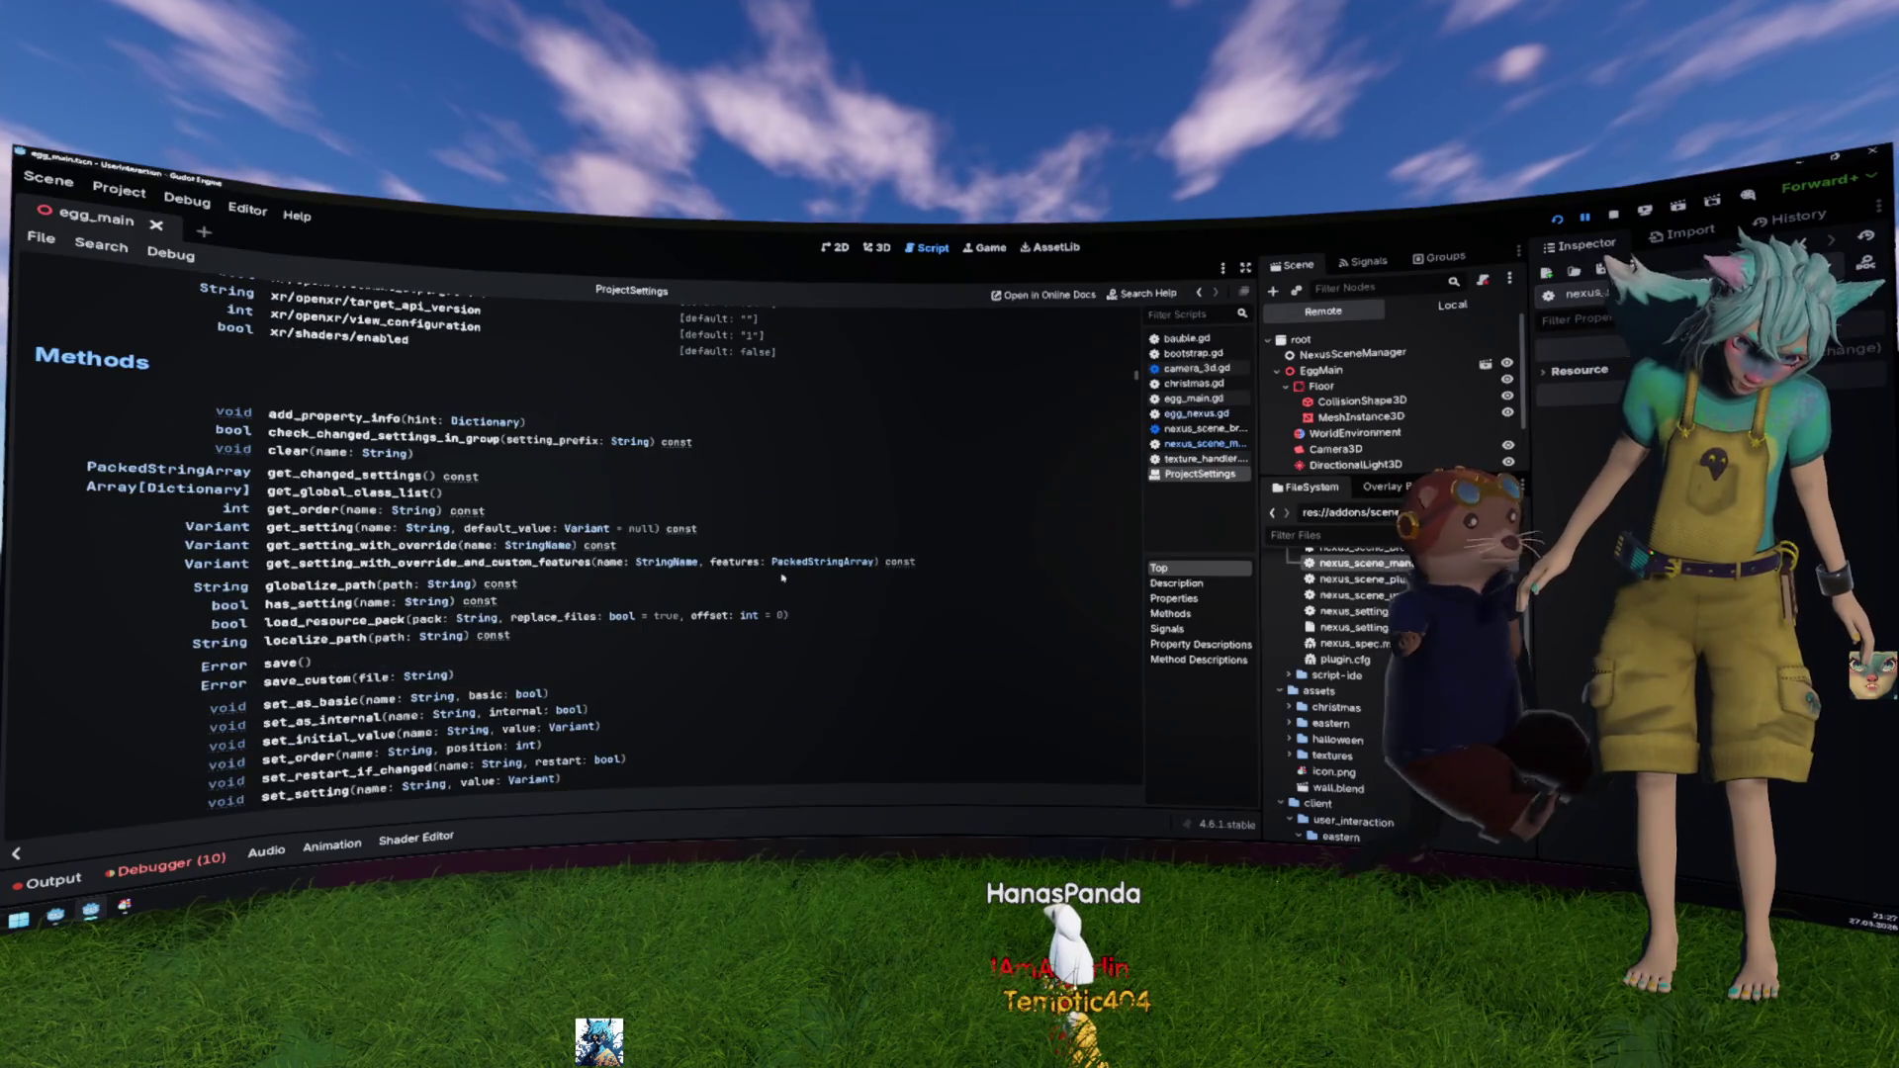
scroll(781, 578, "down", 3)
scroll(782, 578, "up", 3)
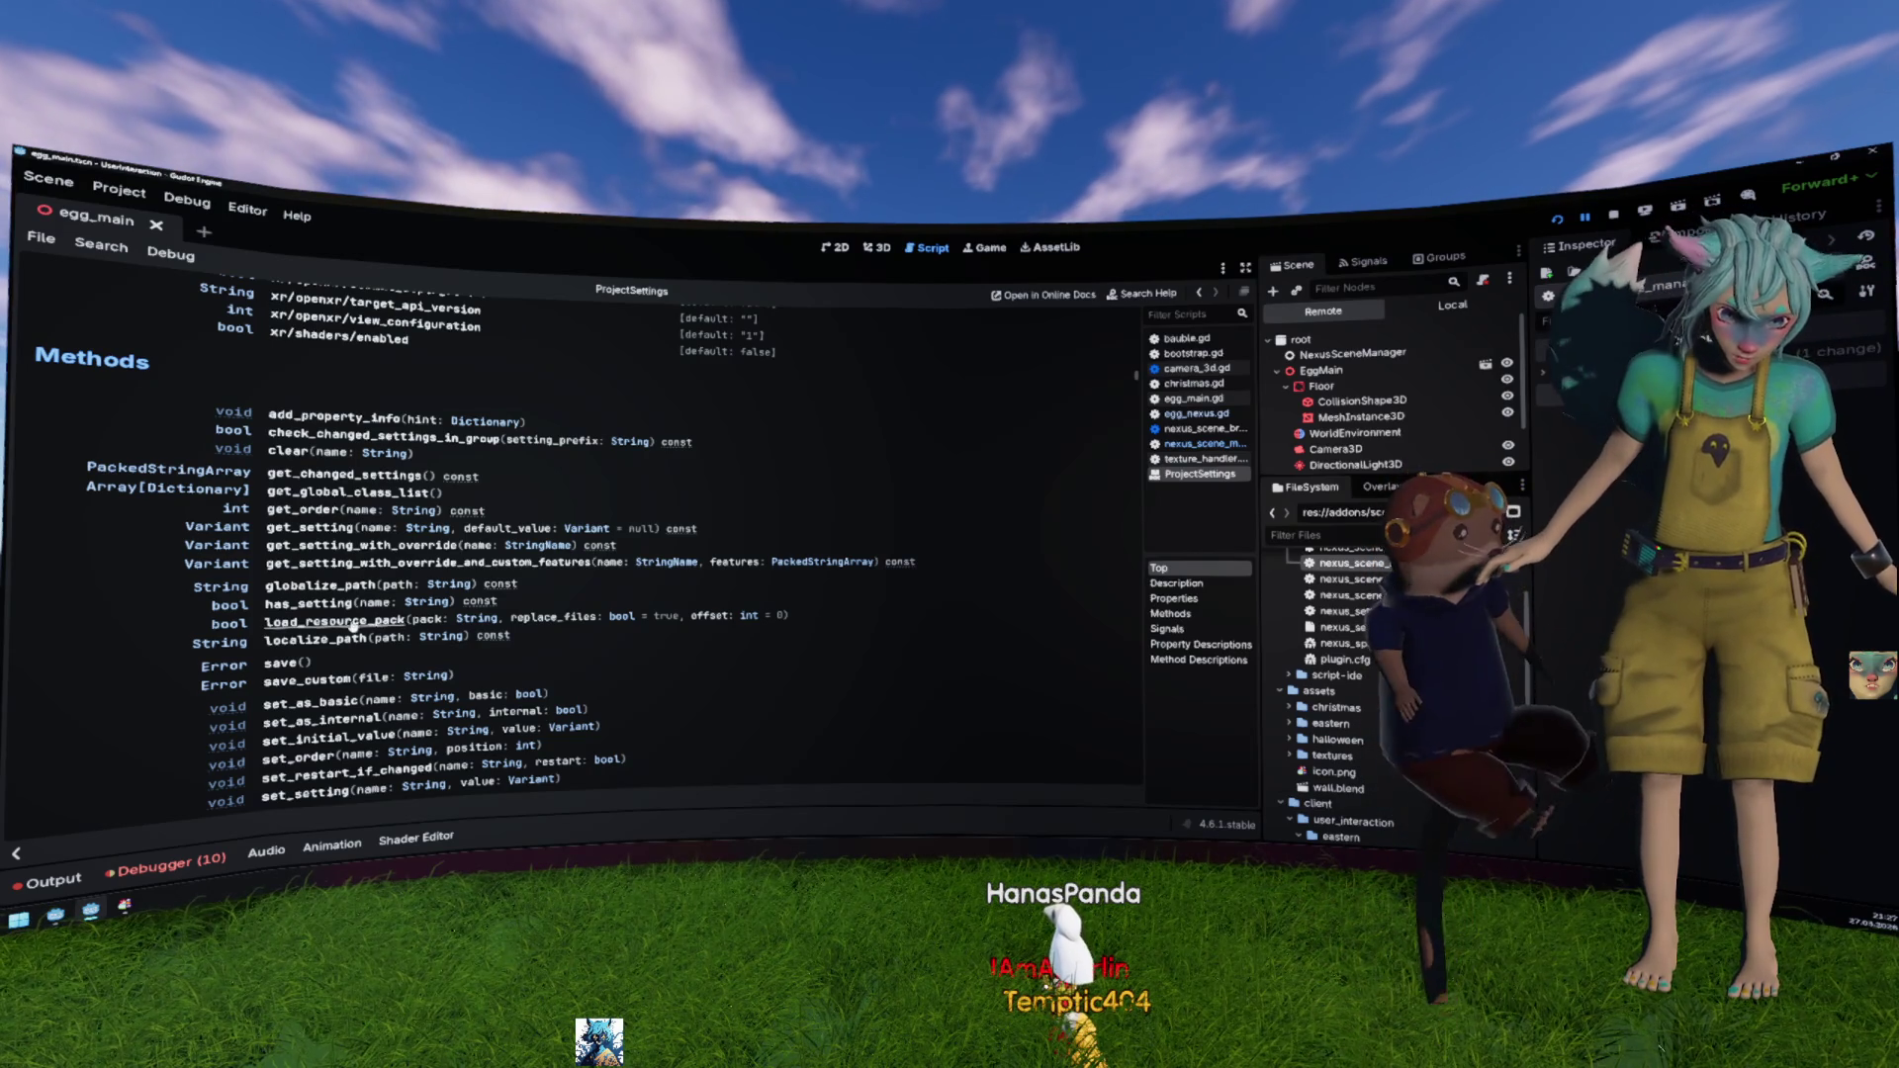
left_click(336, 620)
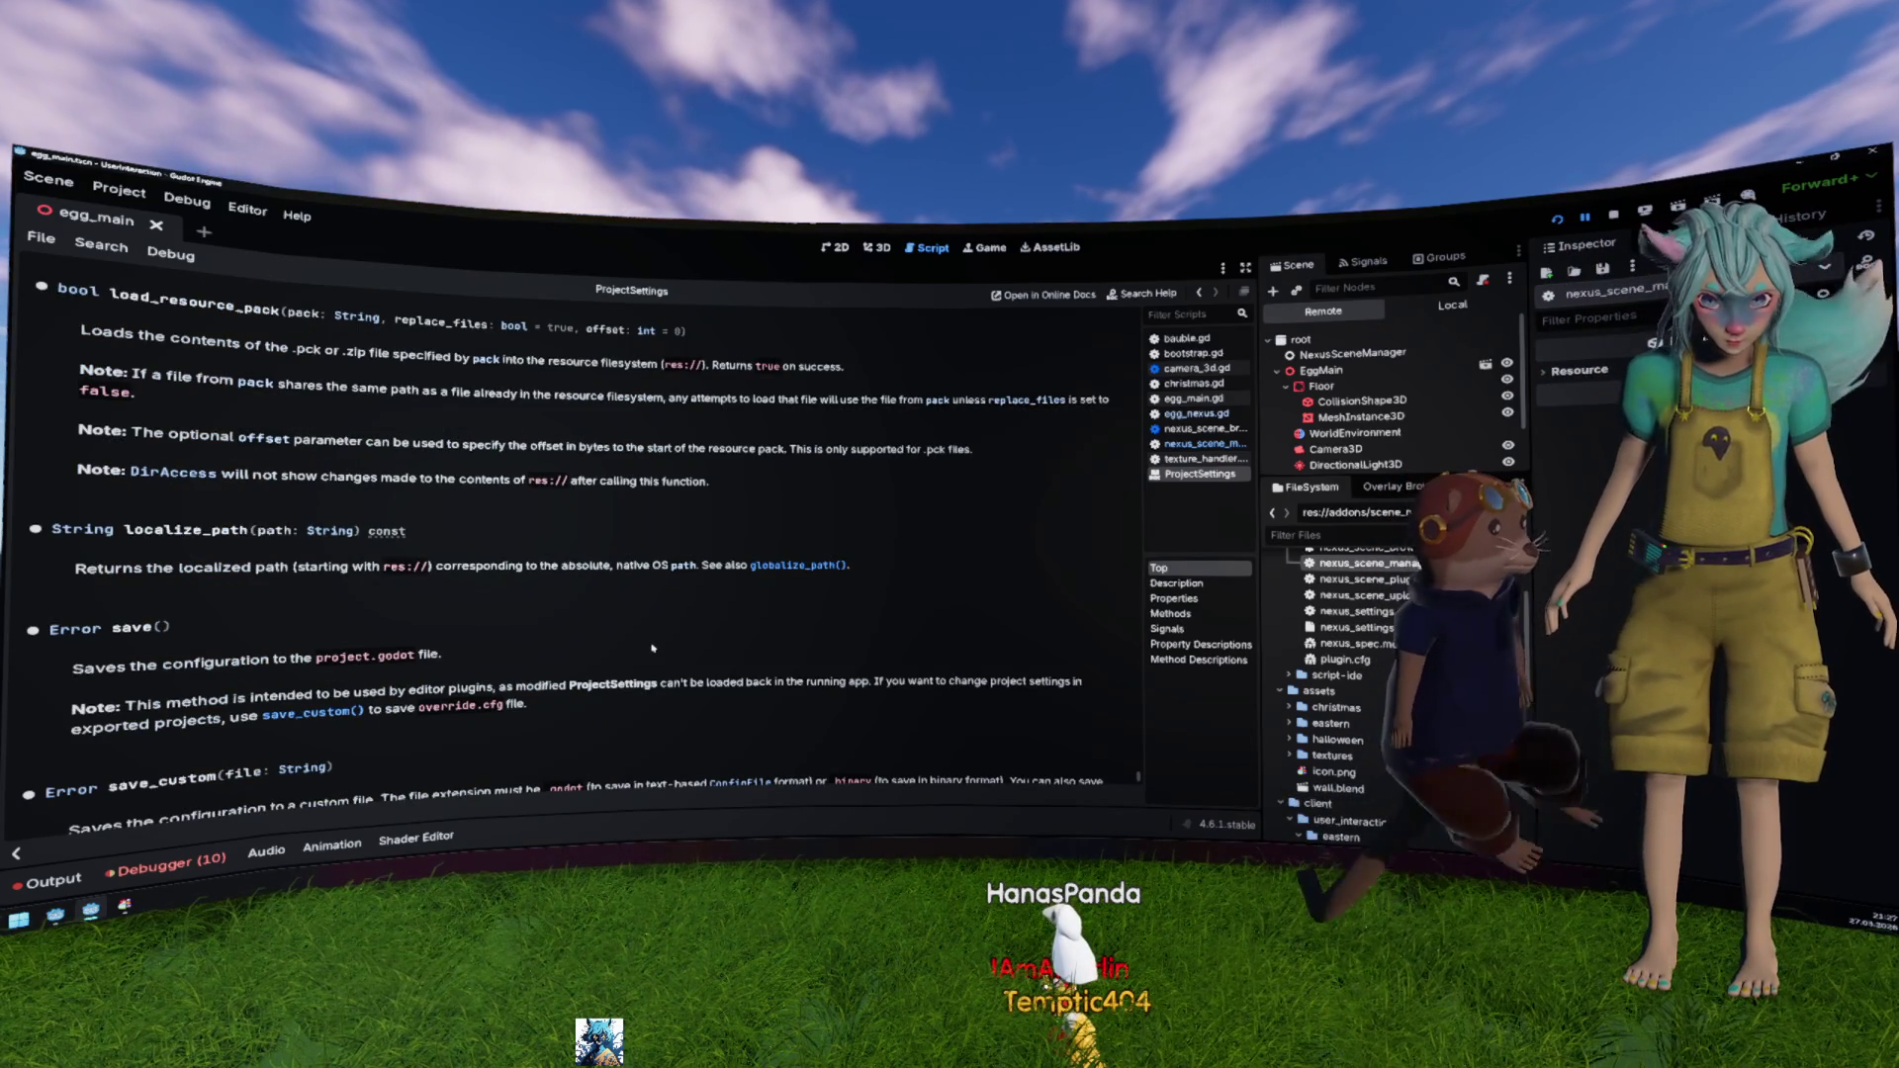
key("alt+Left")
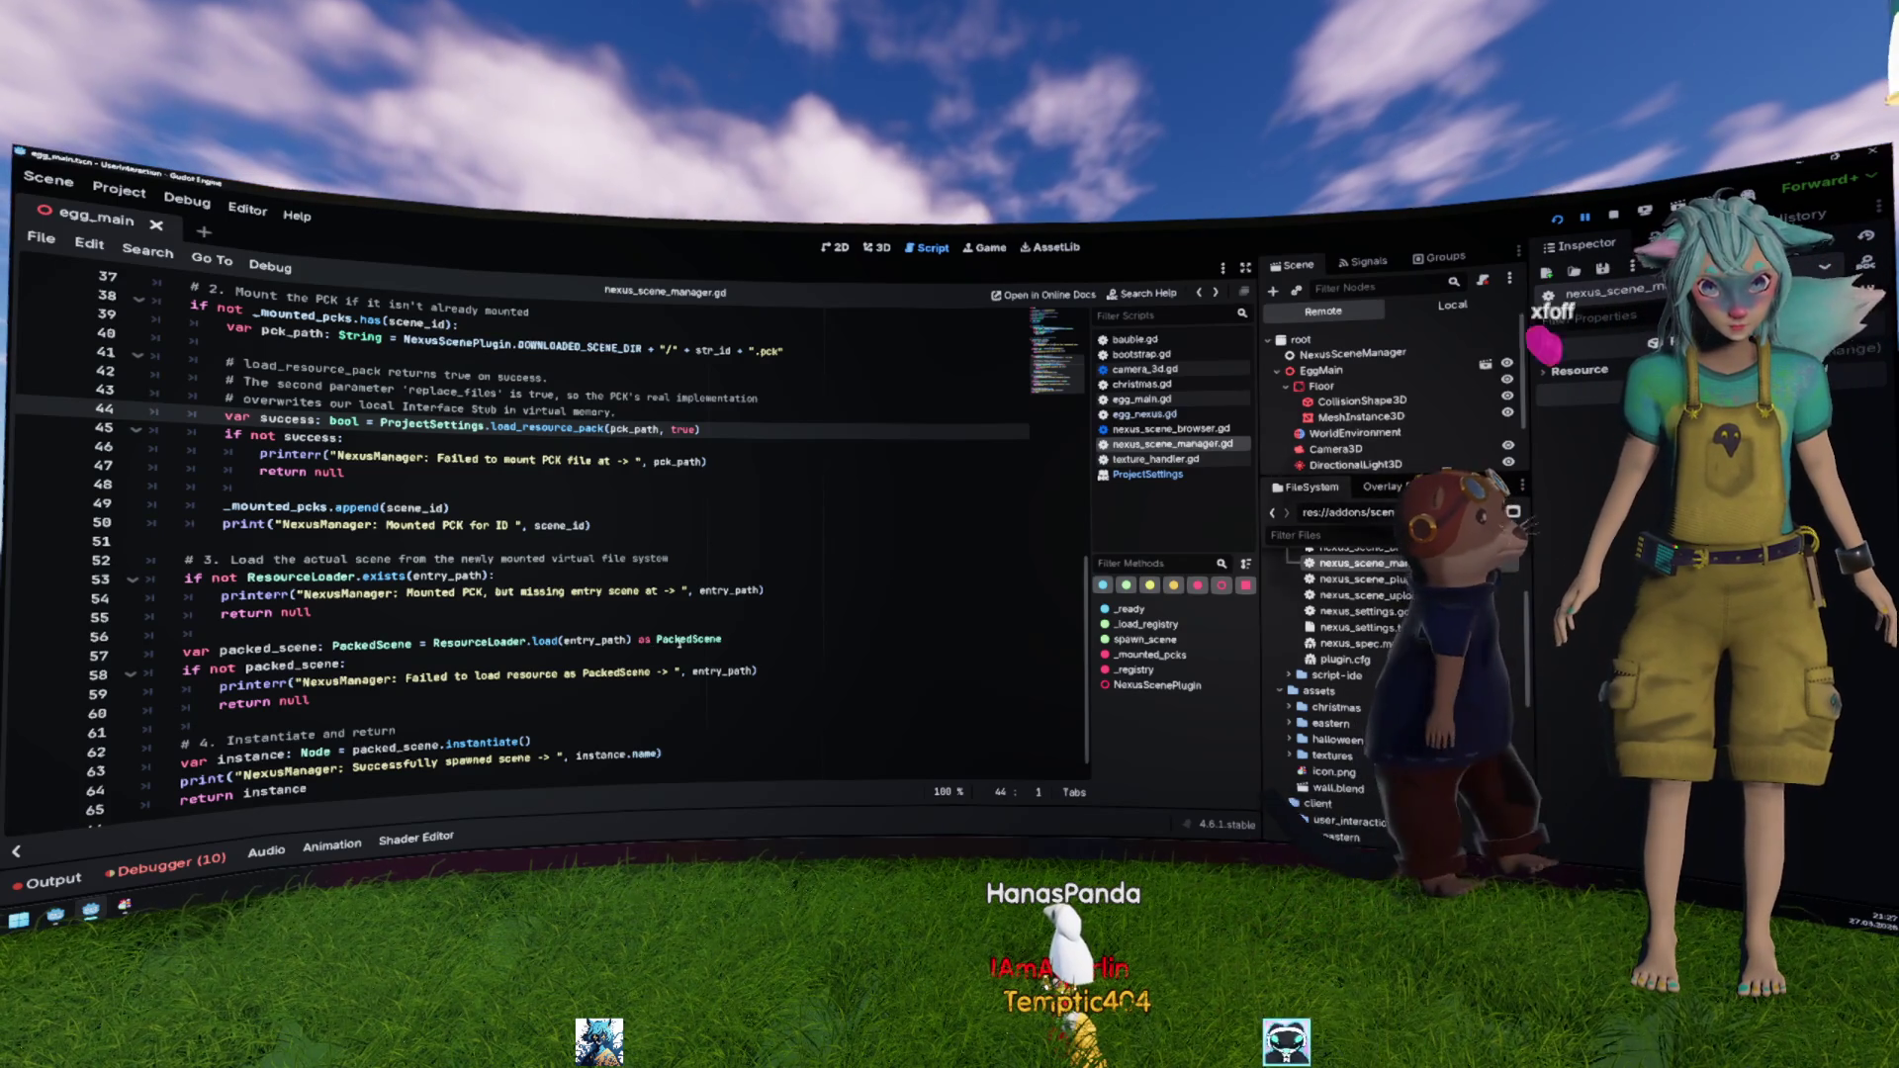
mouse_move(681, 643)
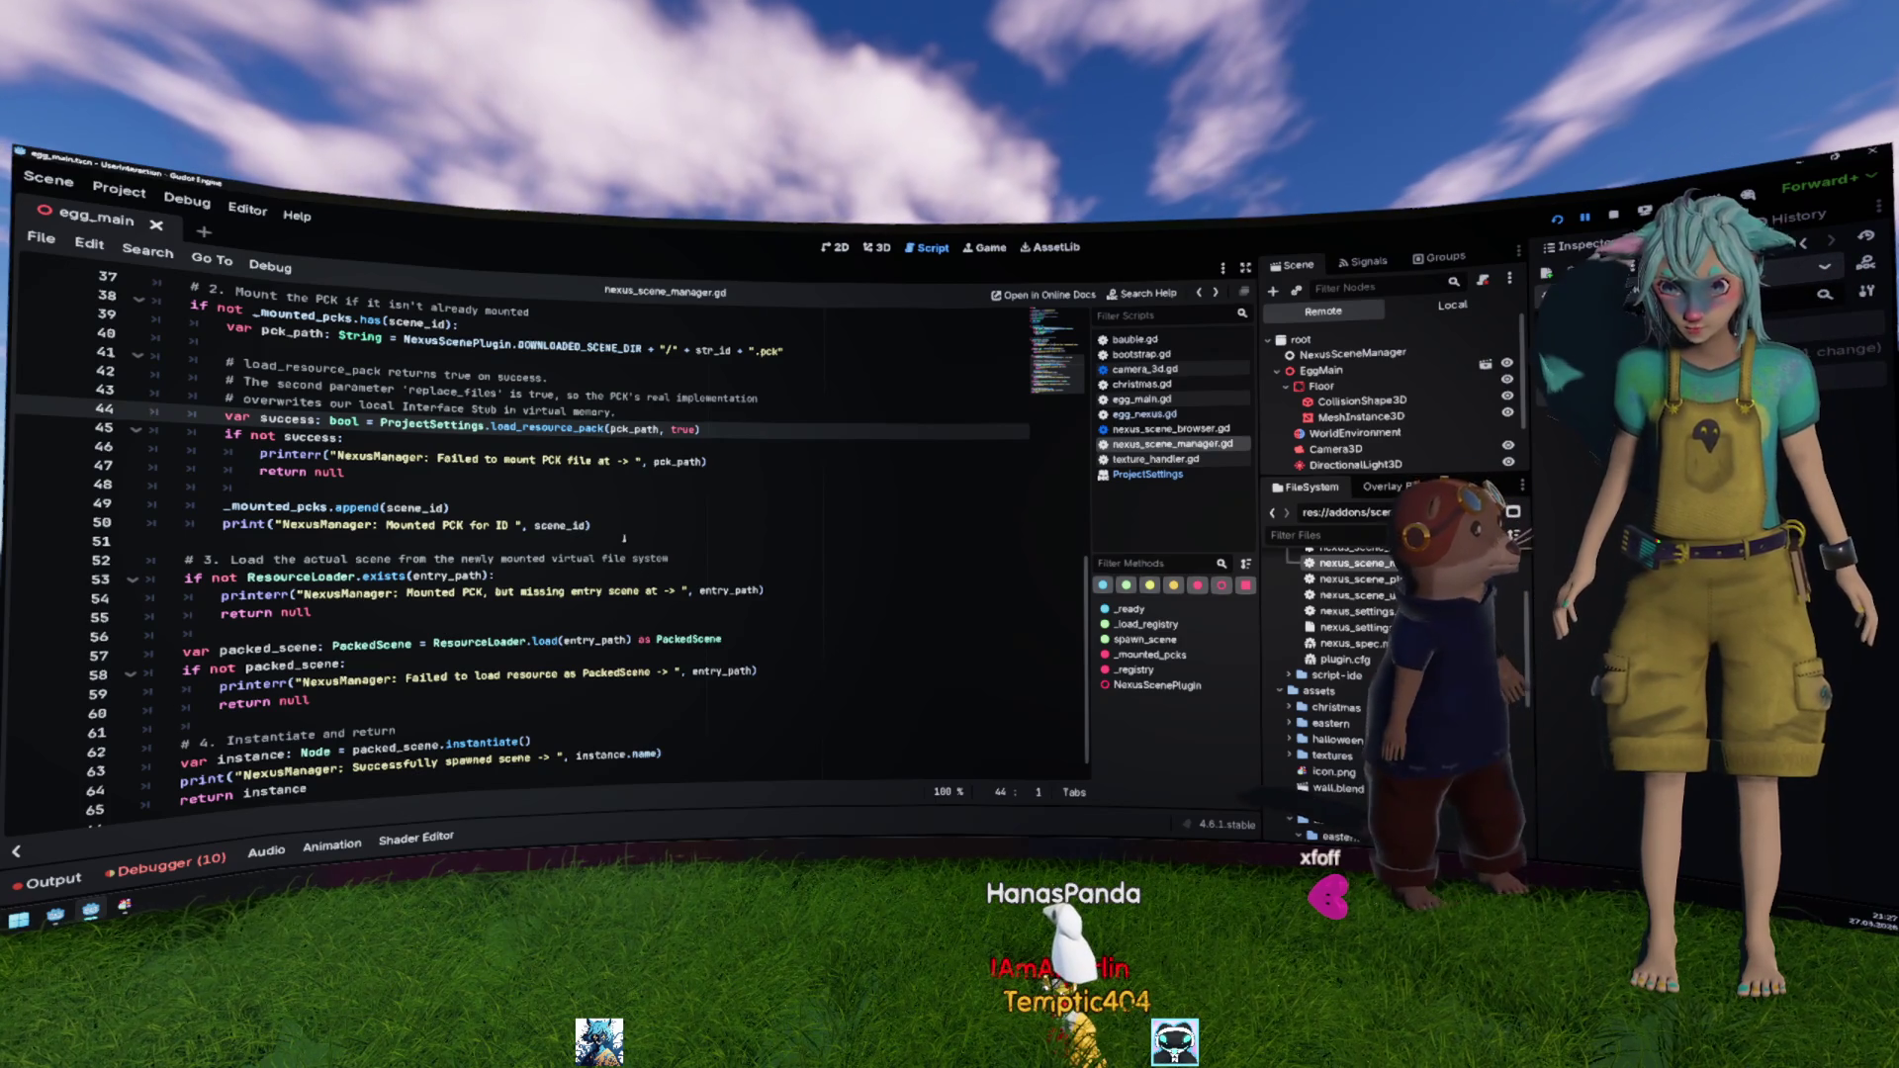
left_click(505, 641)
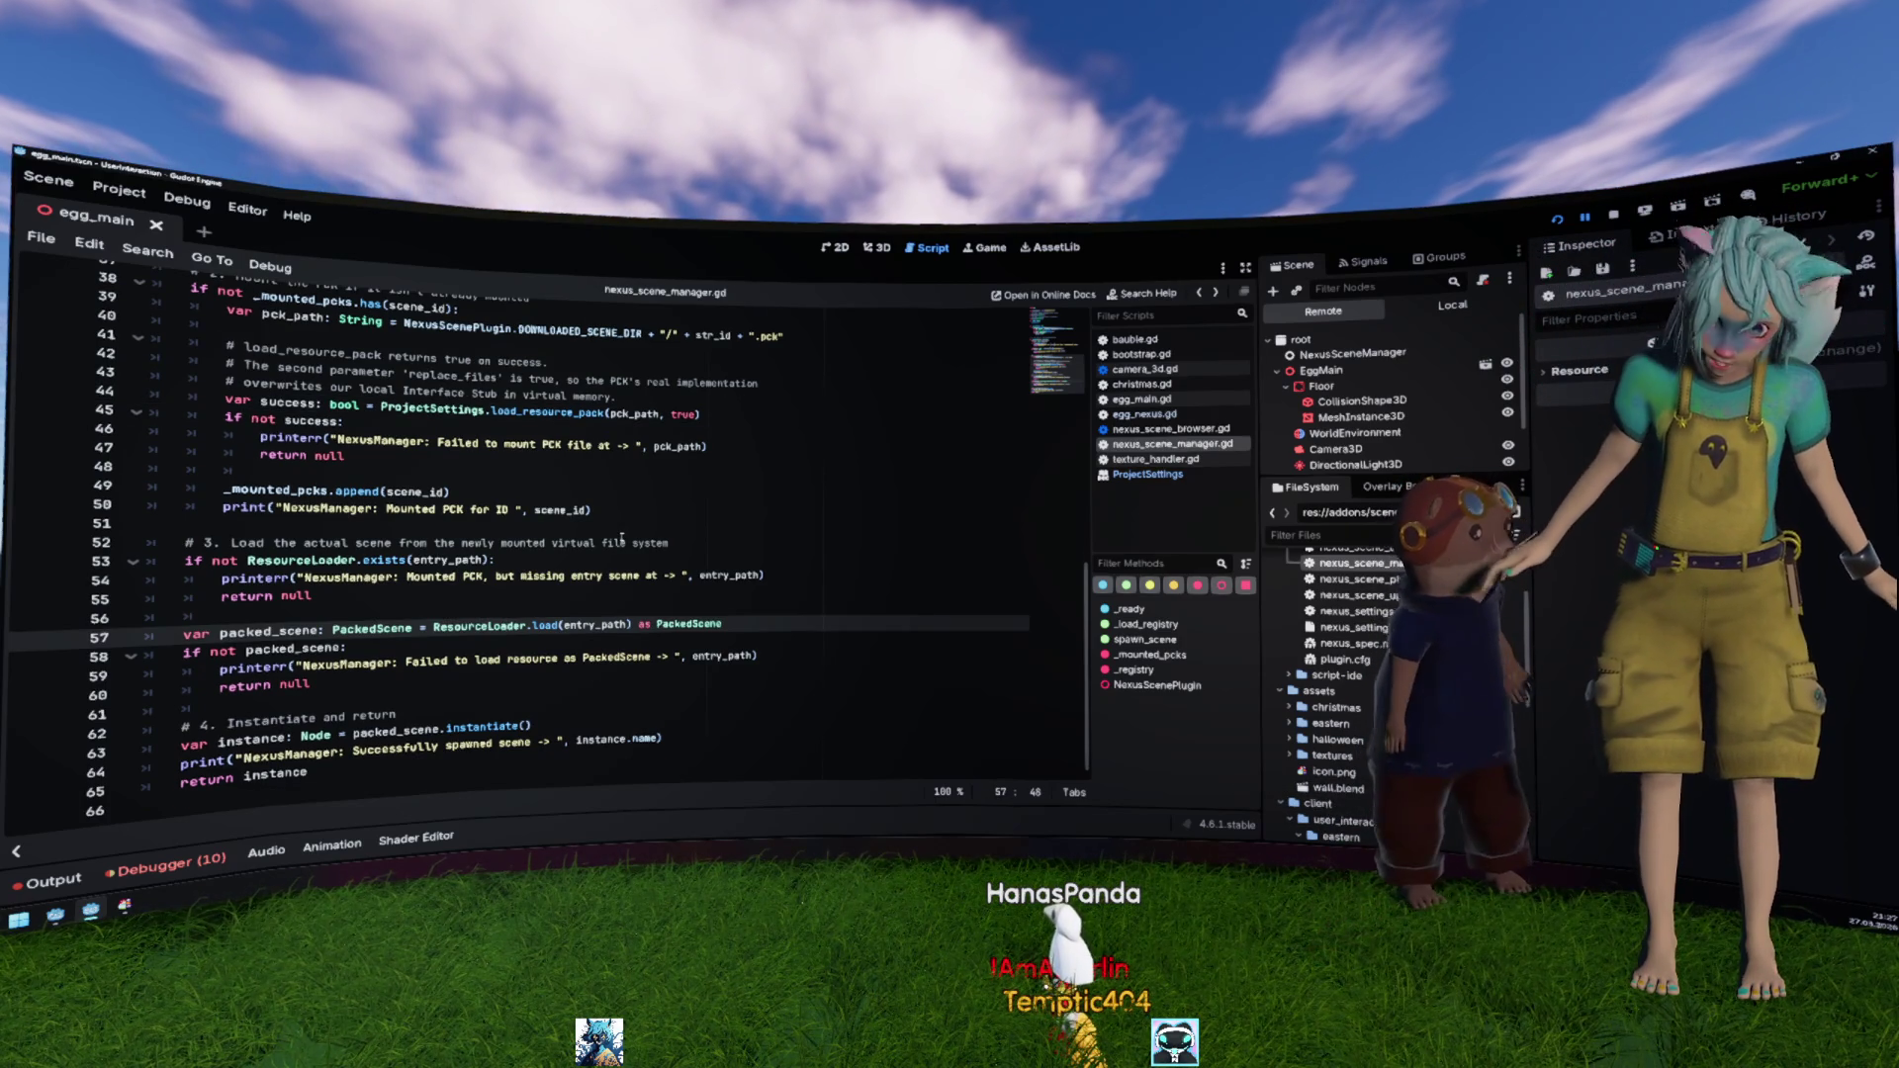
scroll(622, 537, "up", 5)
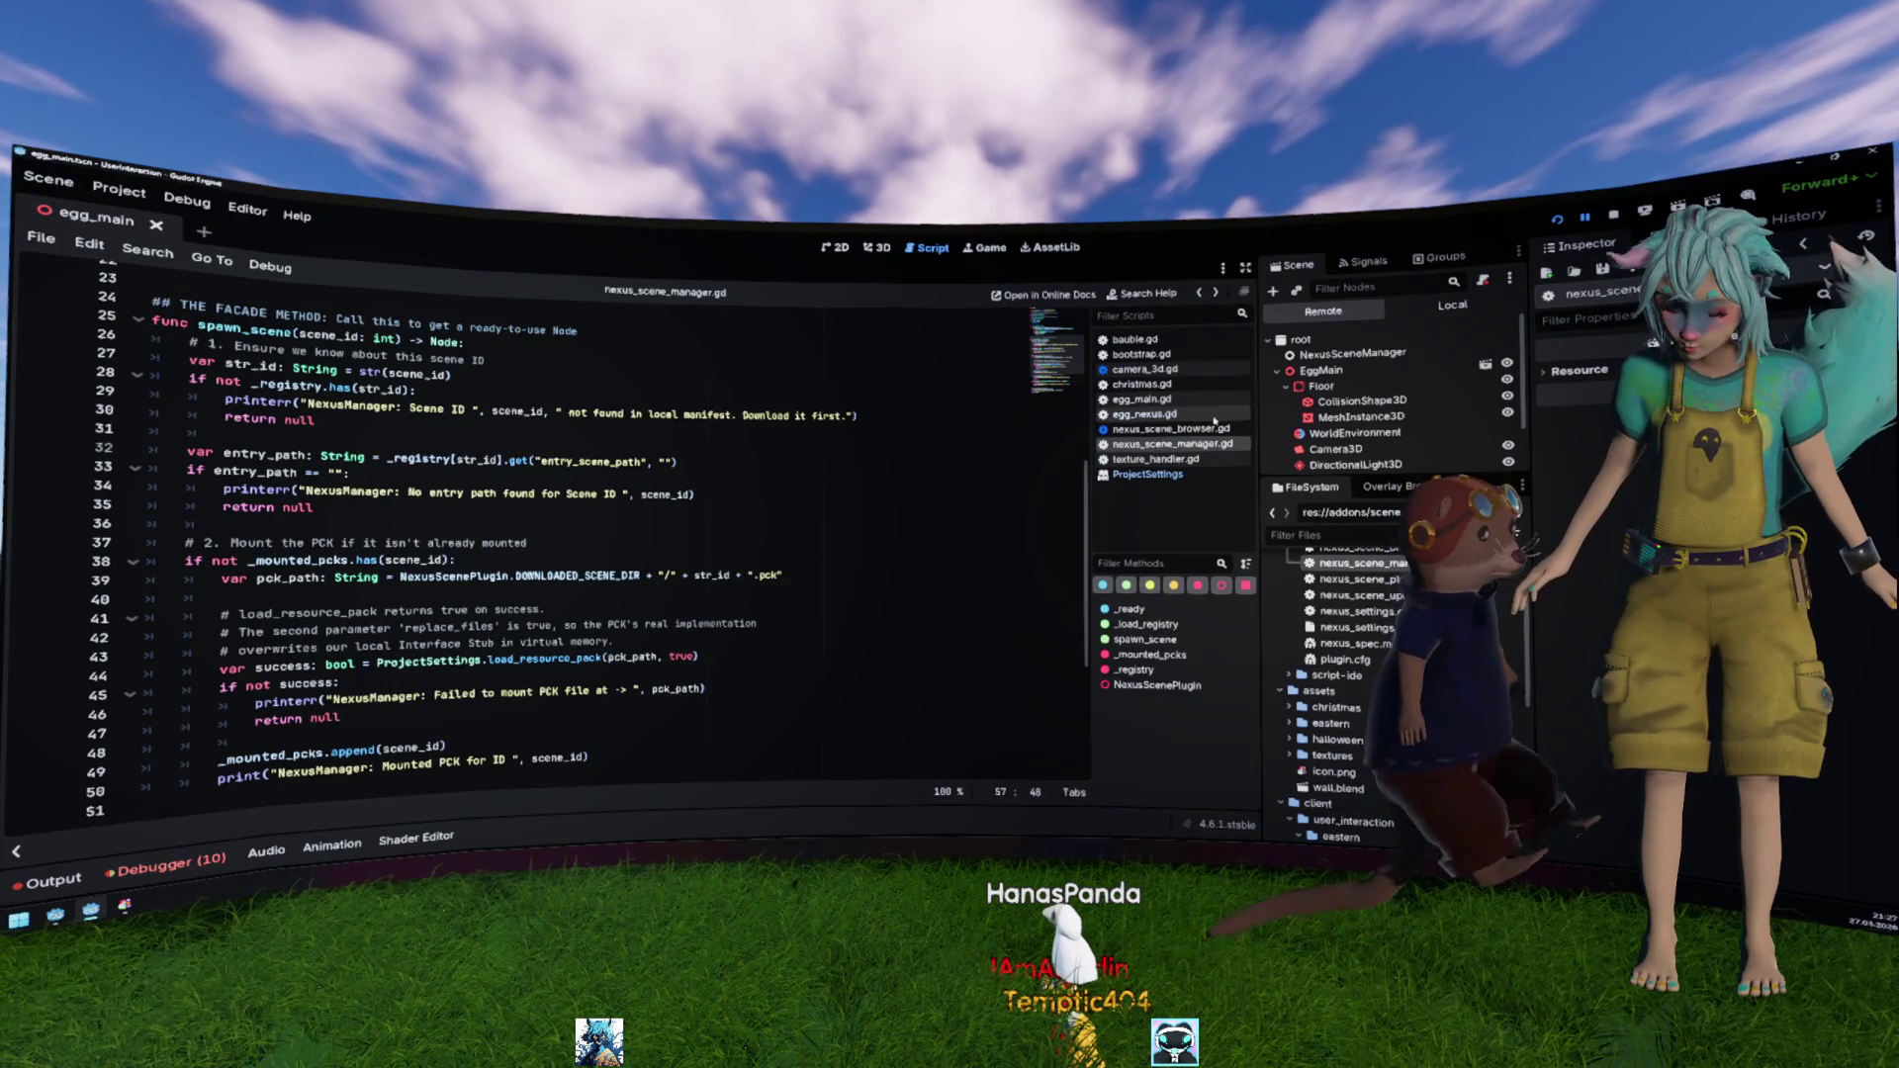
left_click(1453, 306)
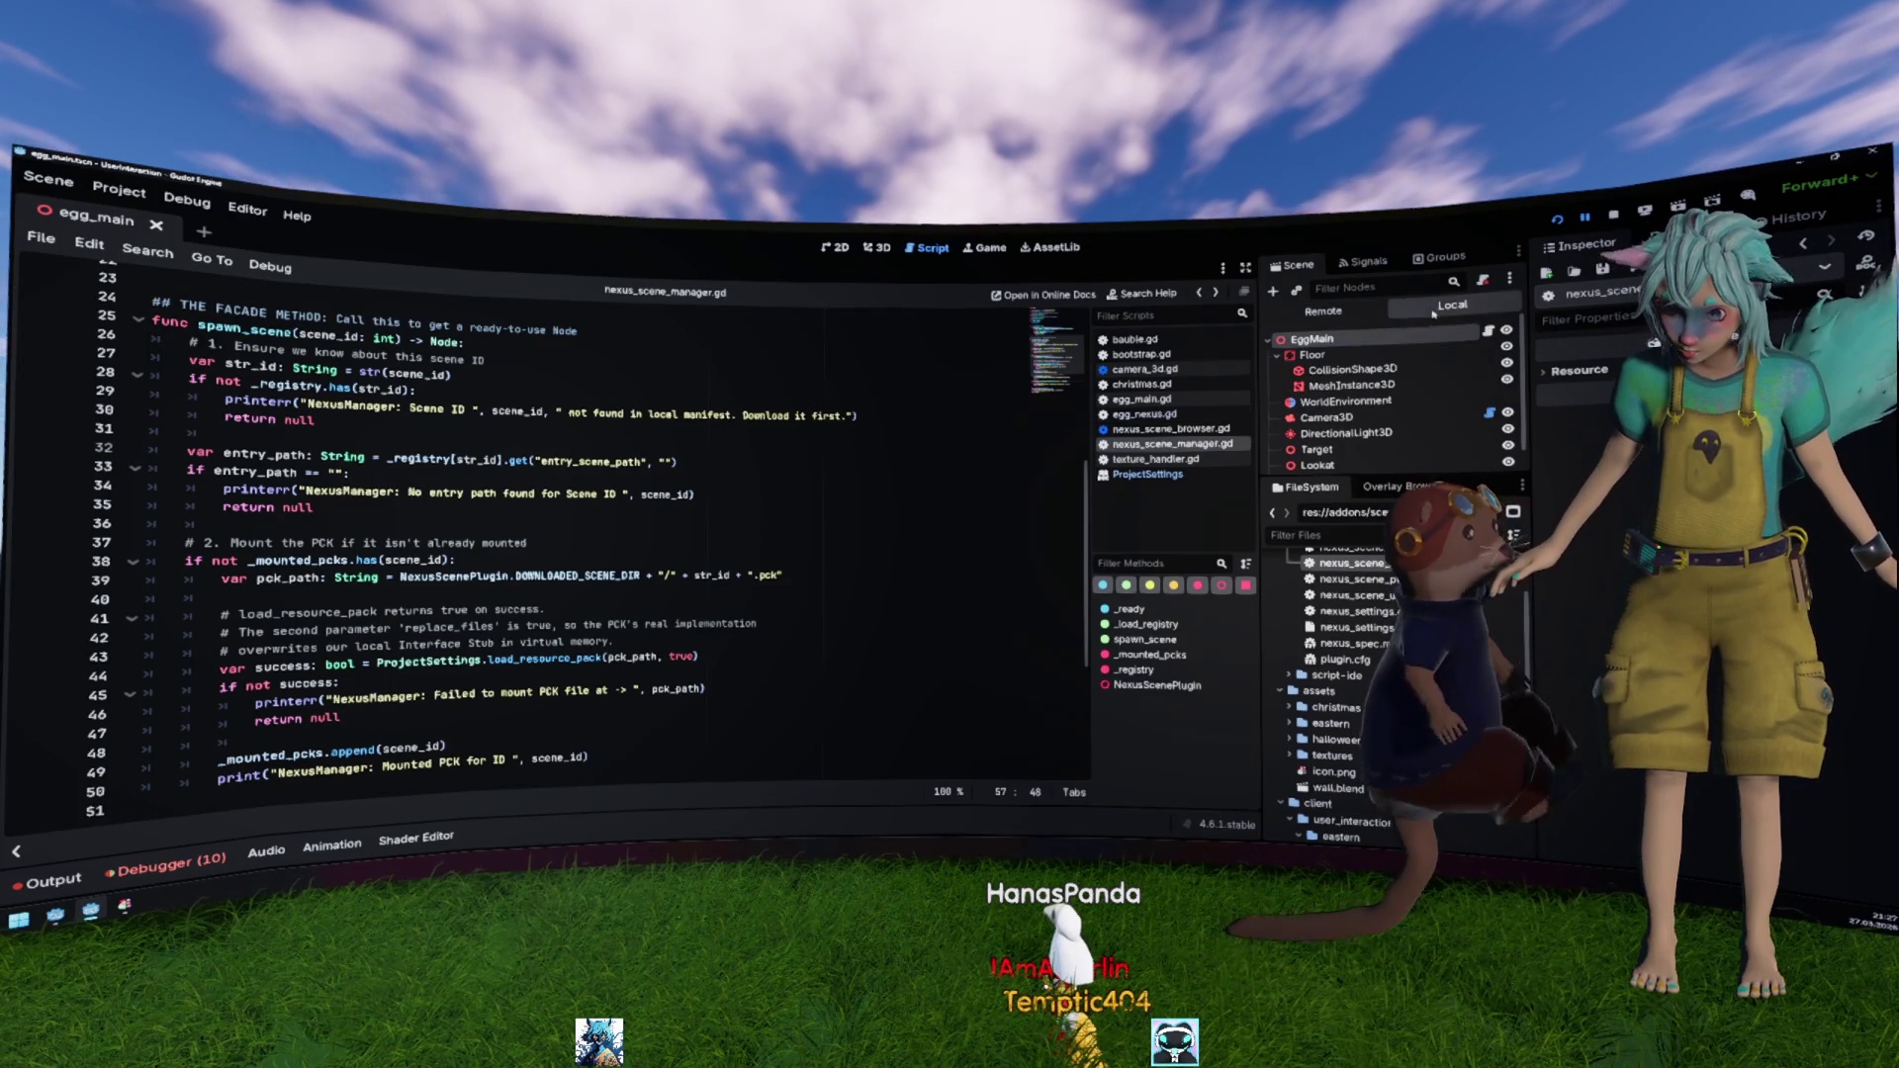
left_click(799, 430)
scroll(799, 449, "up", 3)
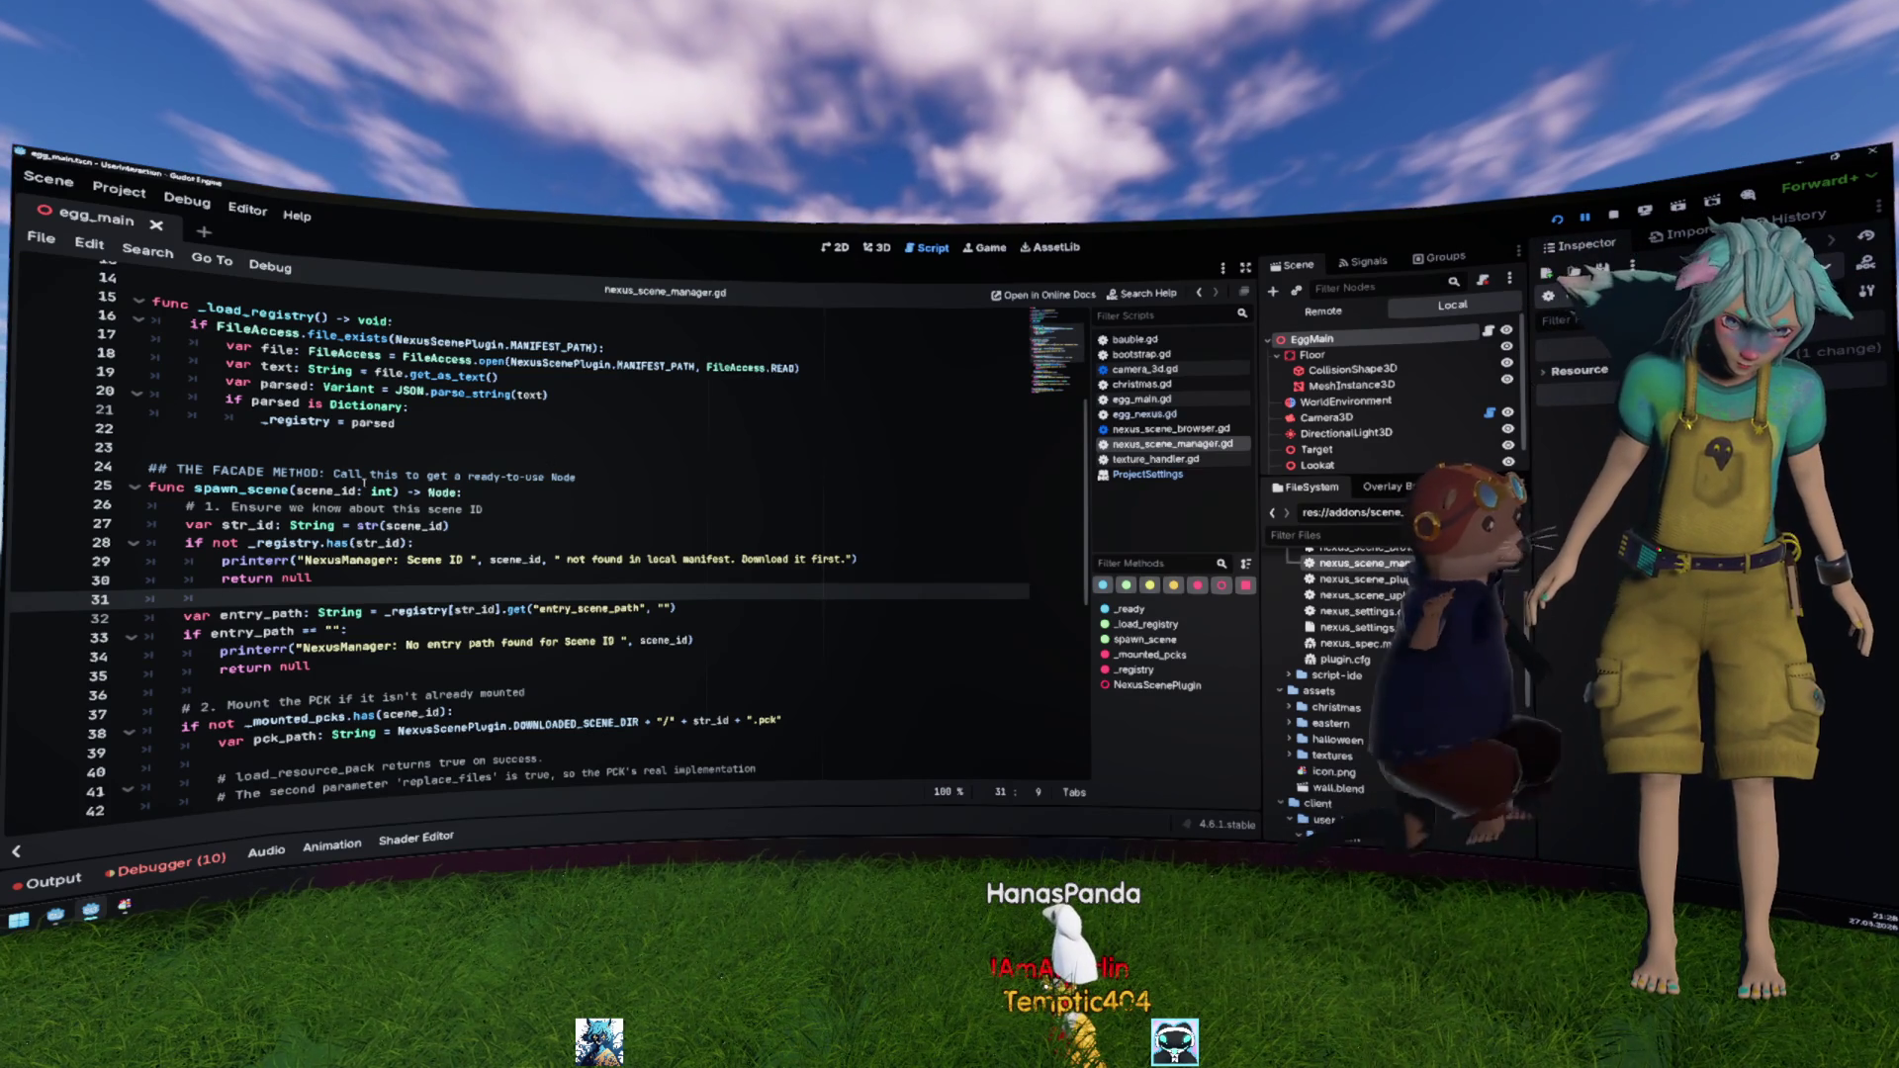
scroll(362, 483, "down", 2)
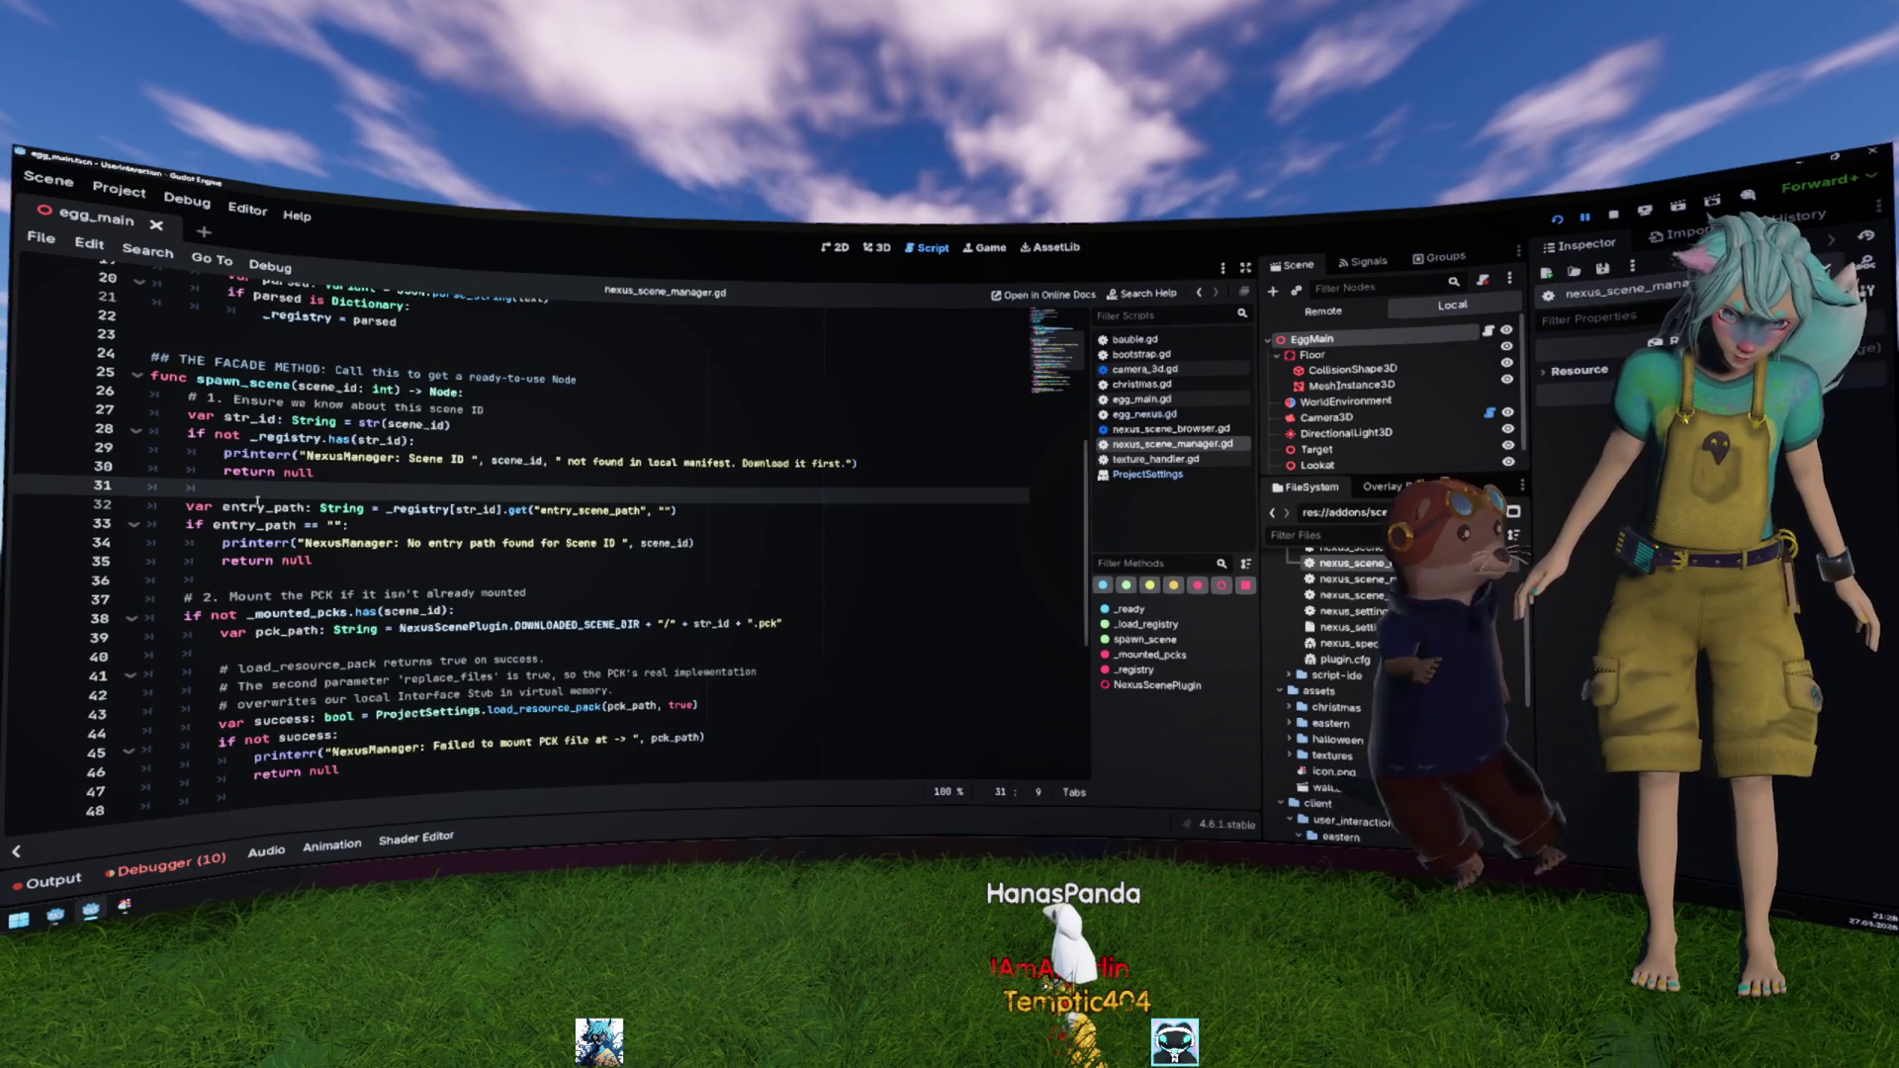
scroll(257, 503, "down", 2)
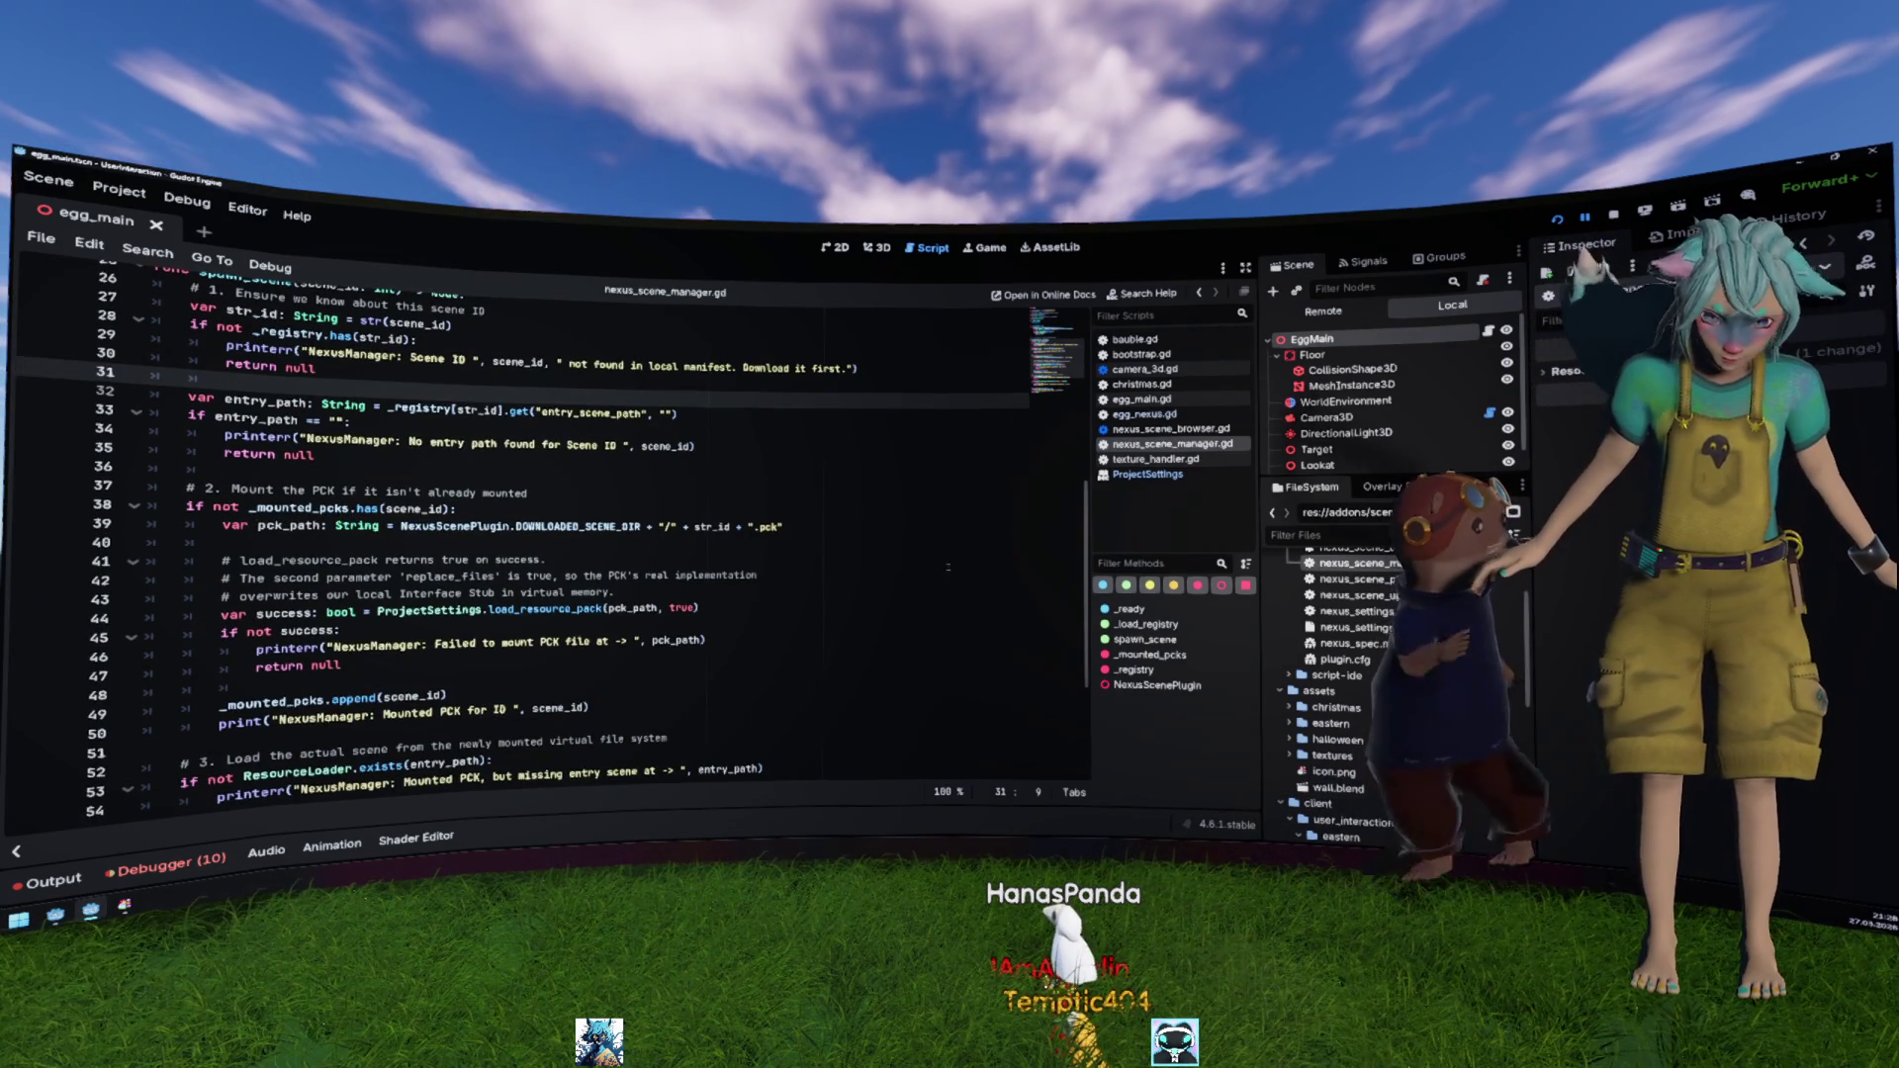
scroll(504, 572, "up", 3)
scroll(504, 571, "down", 5)
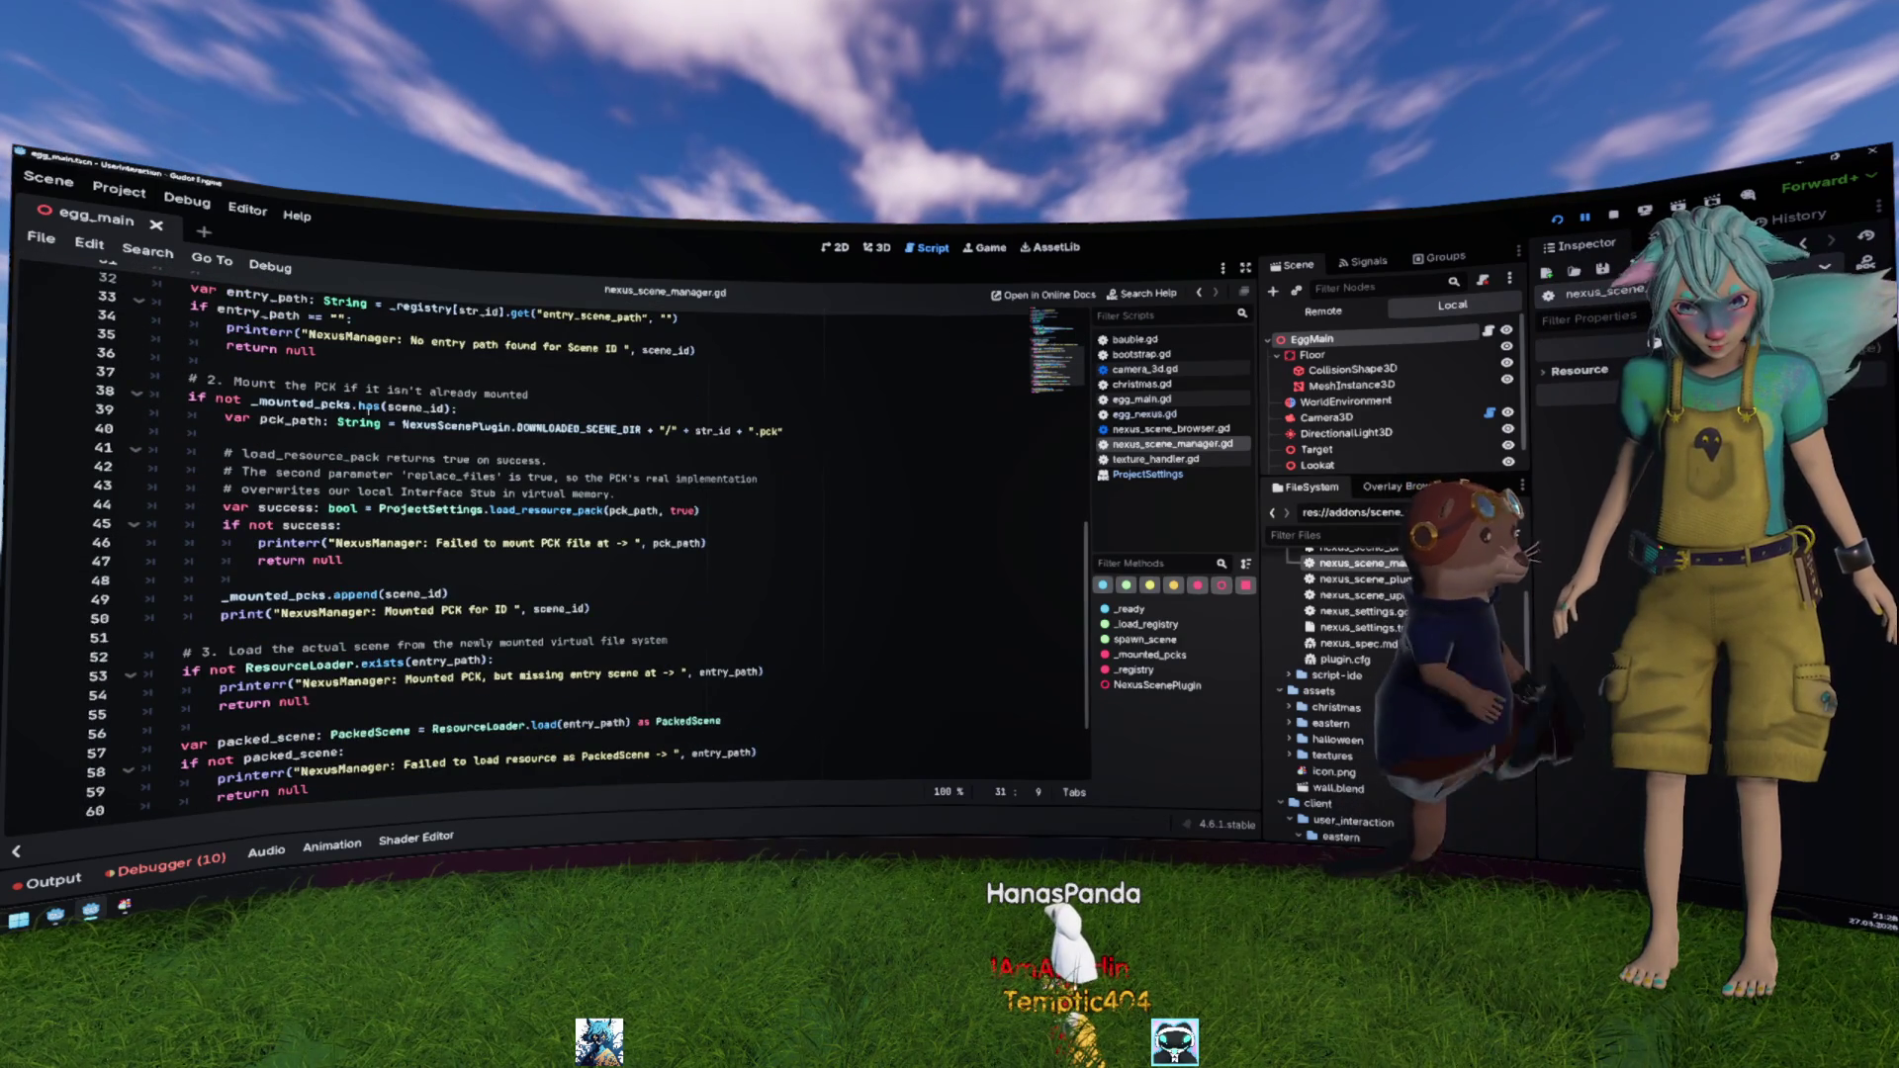
left_click(561, 433)
scroll(333, 583, "down", 2)
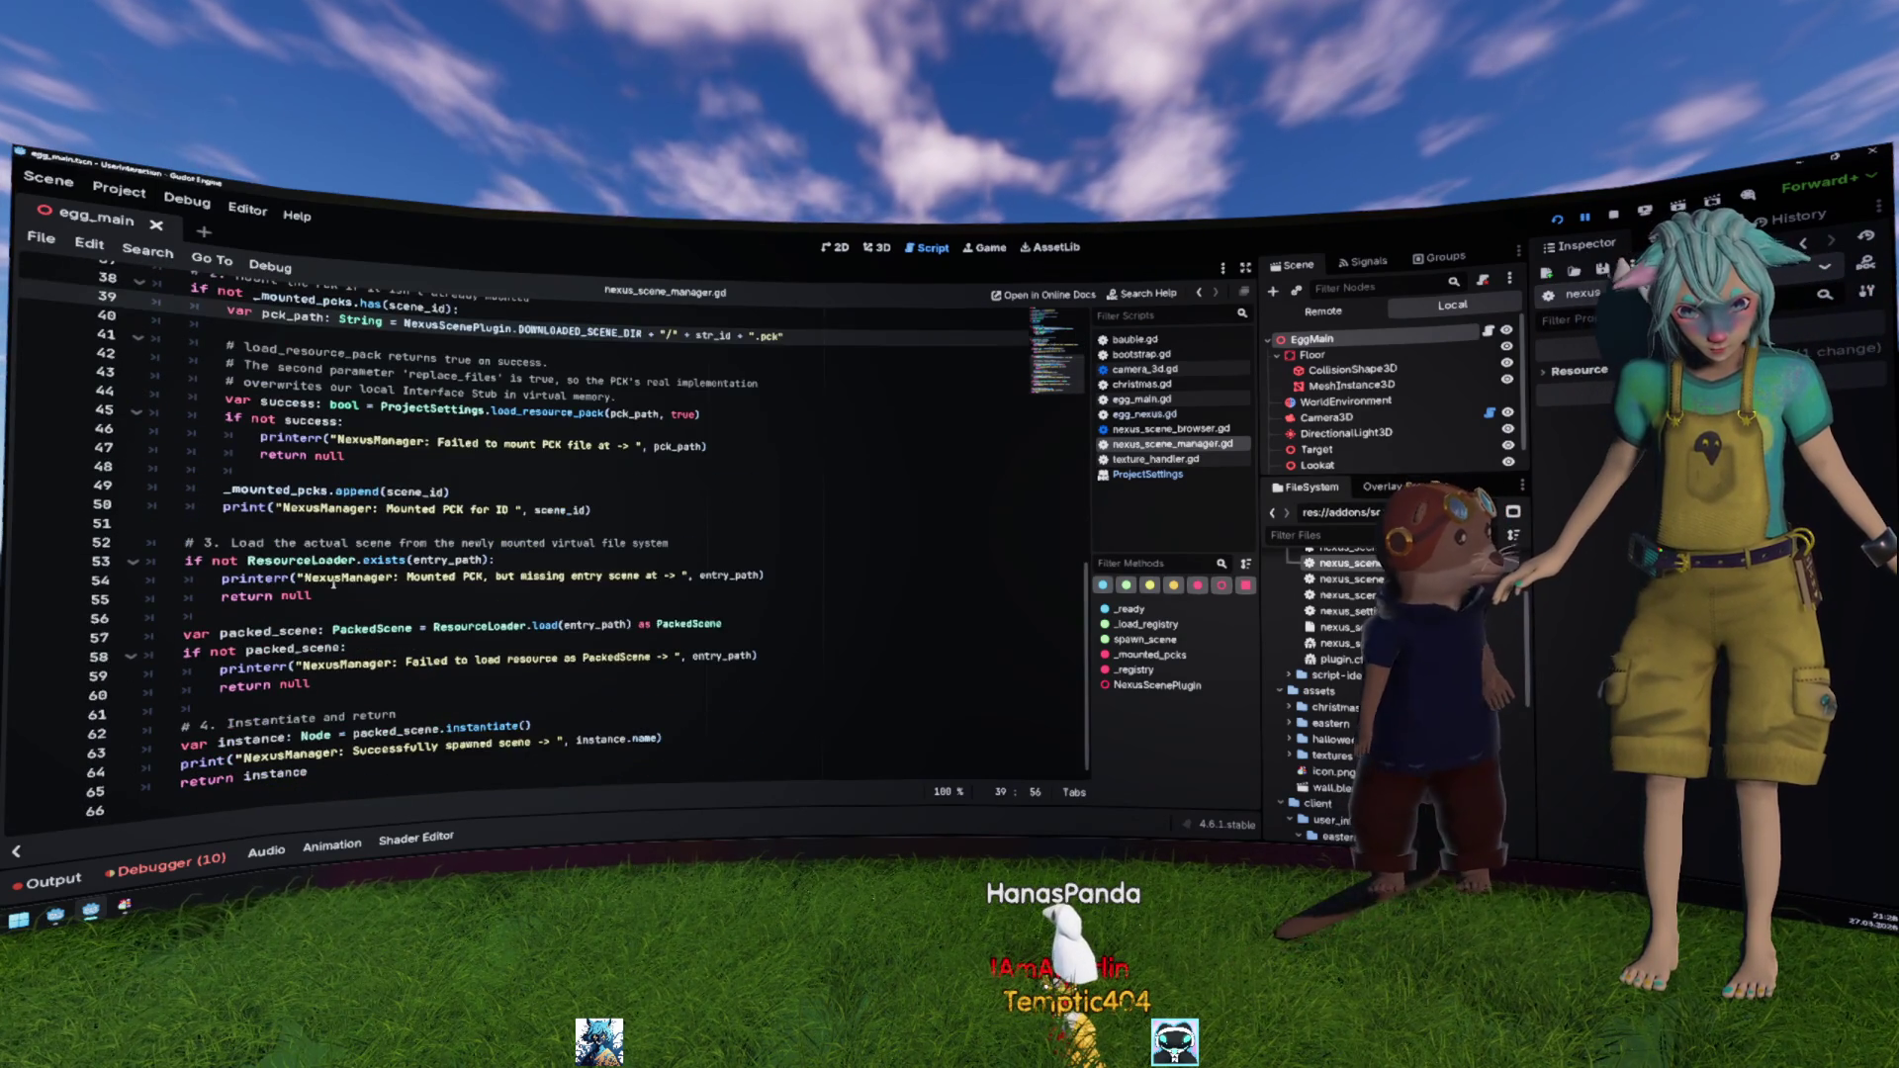
left_click(302, 560)
double_click(522, 543)
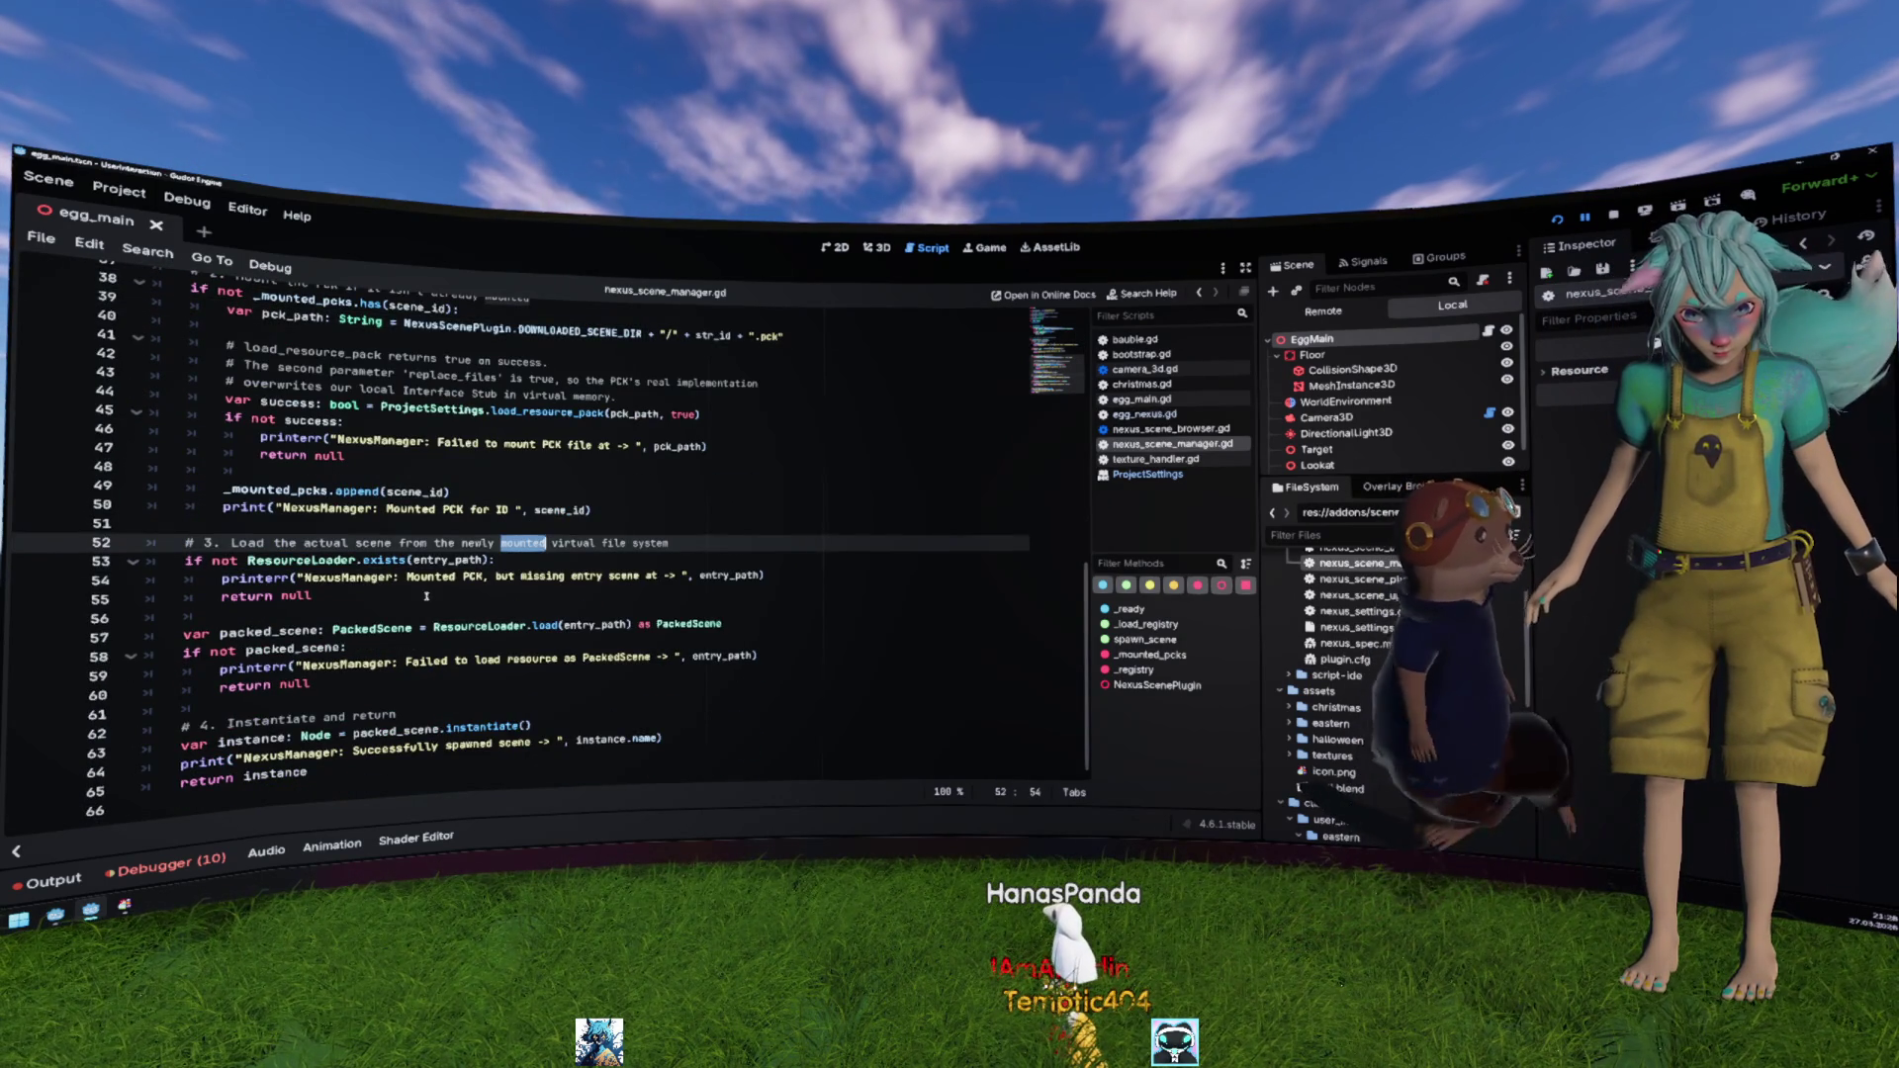
left_click(550, 645)
left_click(723, 624)
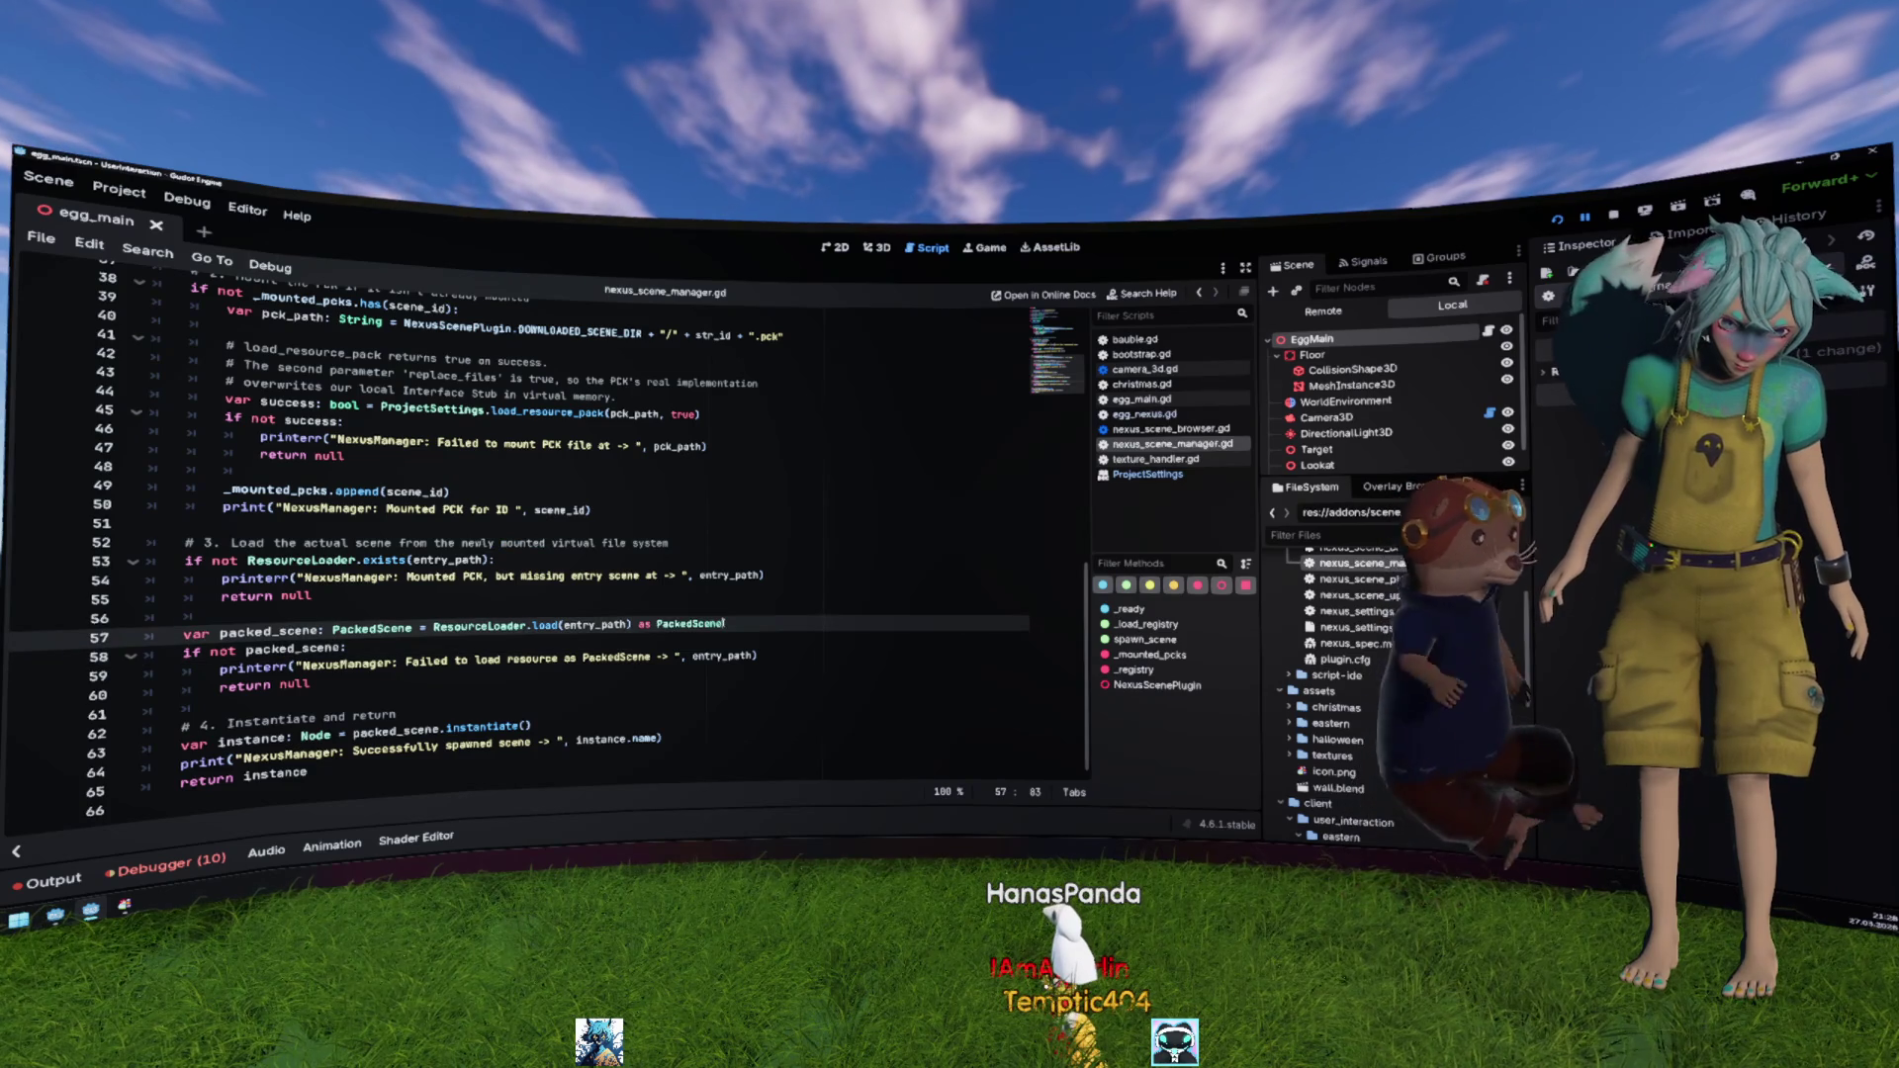
triple_click(520, 627)
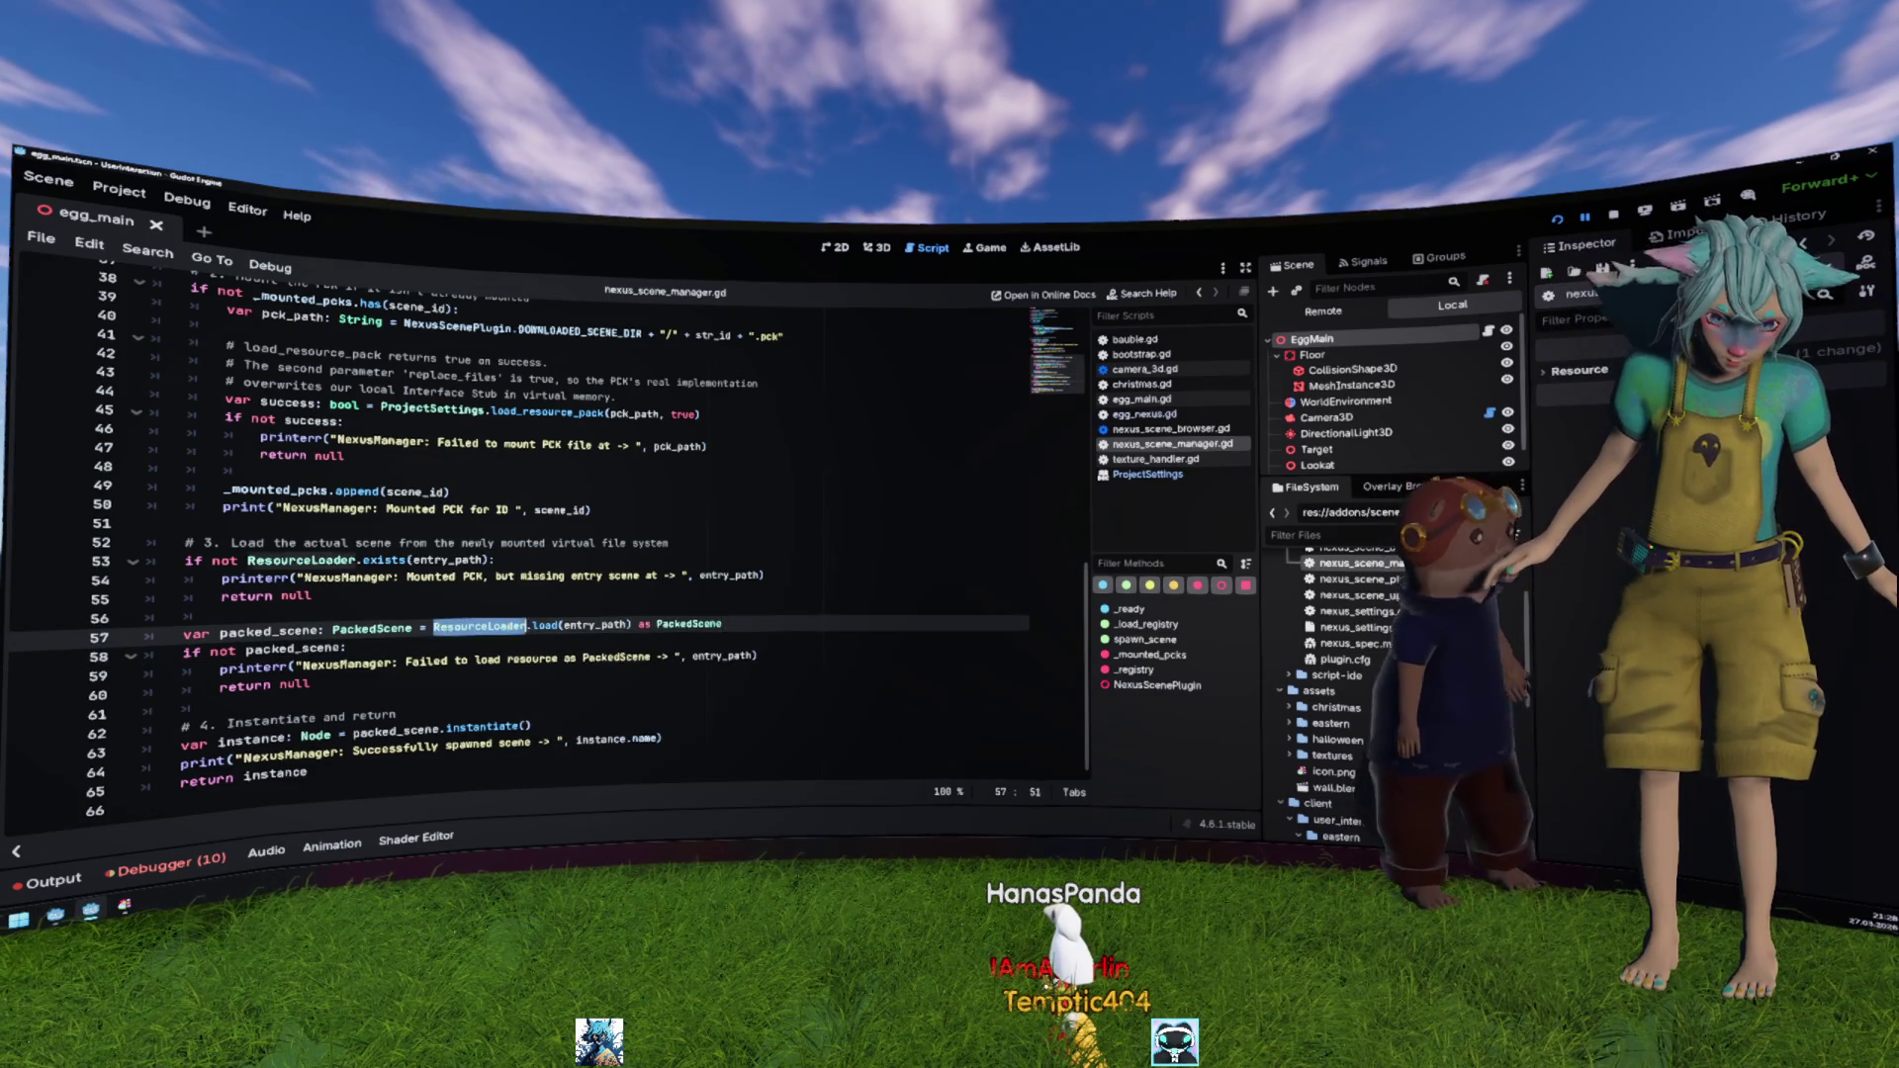
left_click(507, 626)
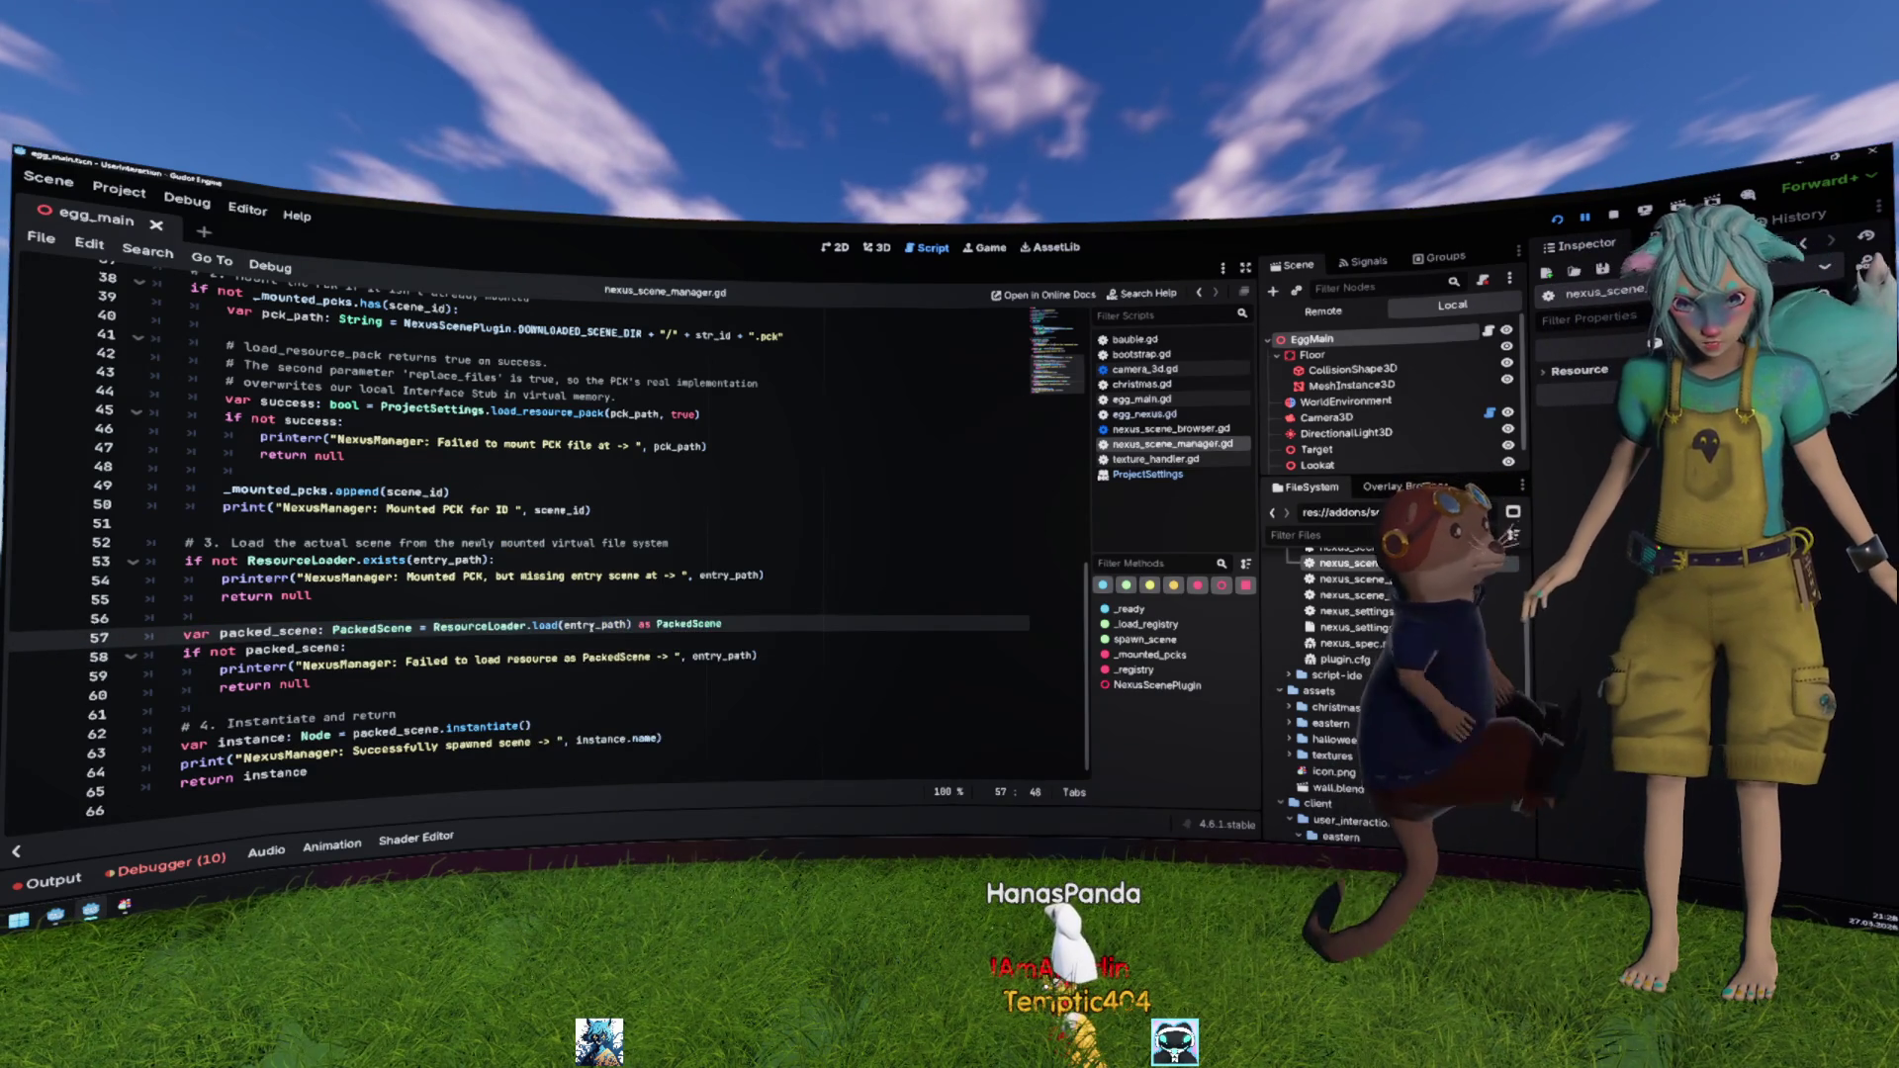
double_click(591, 626)
left_click(691, 605)
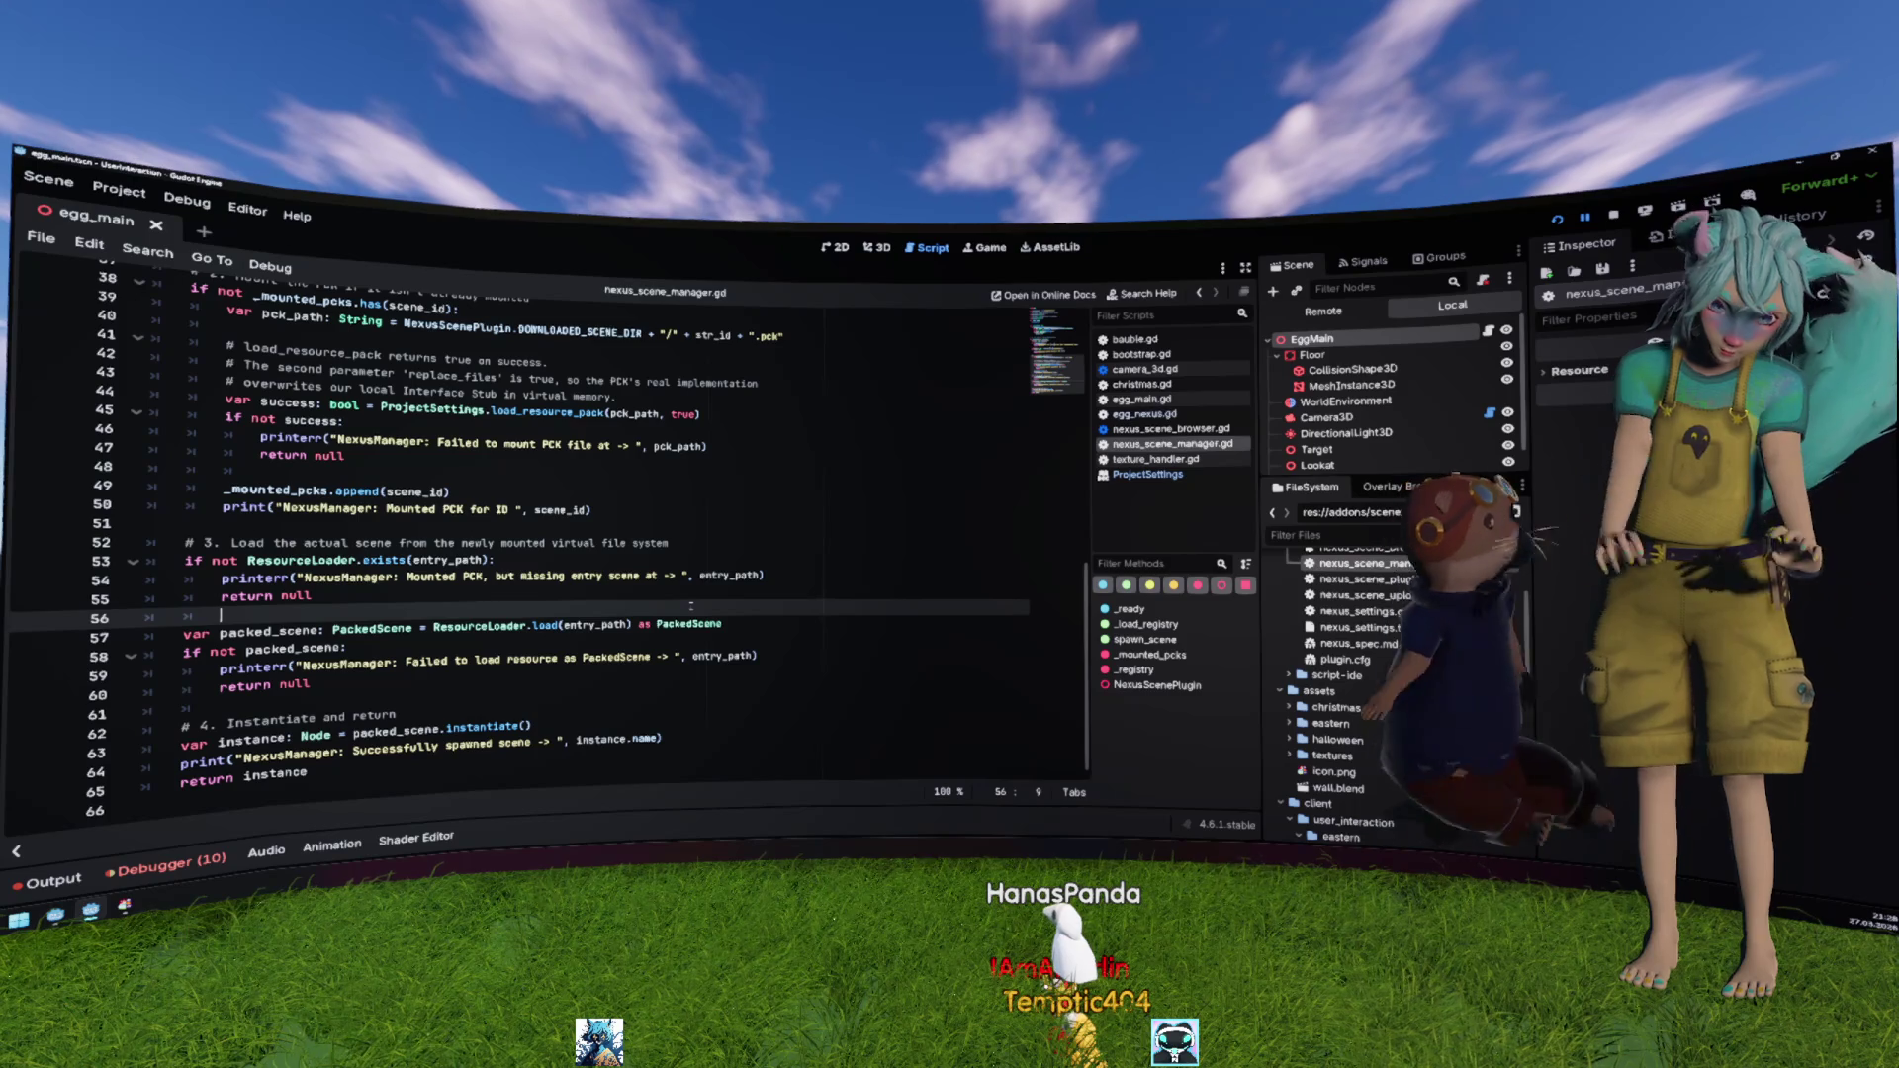
key("Return")
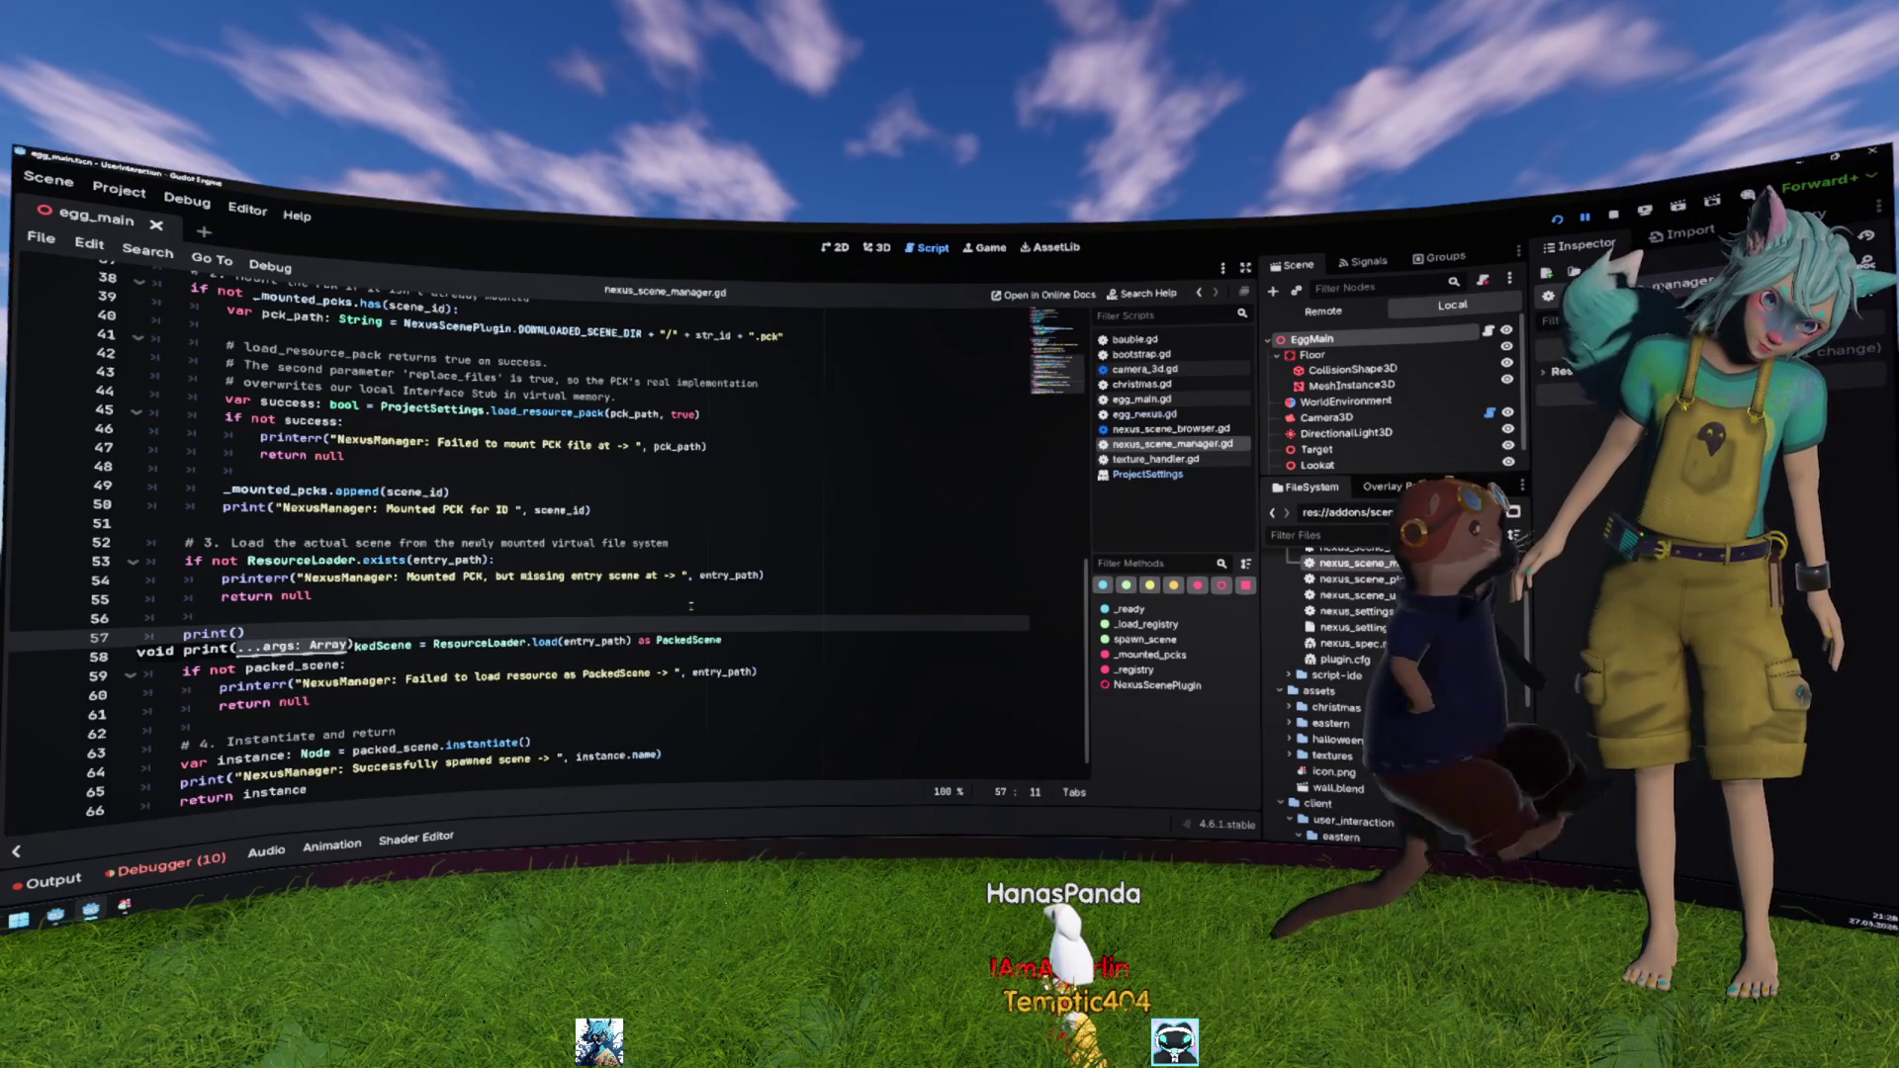
type("p")
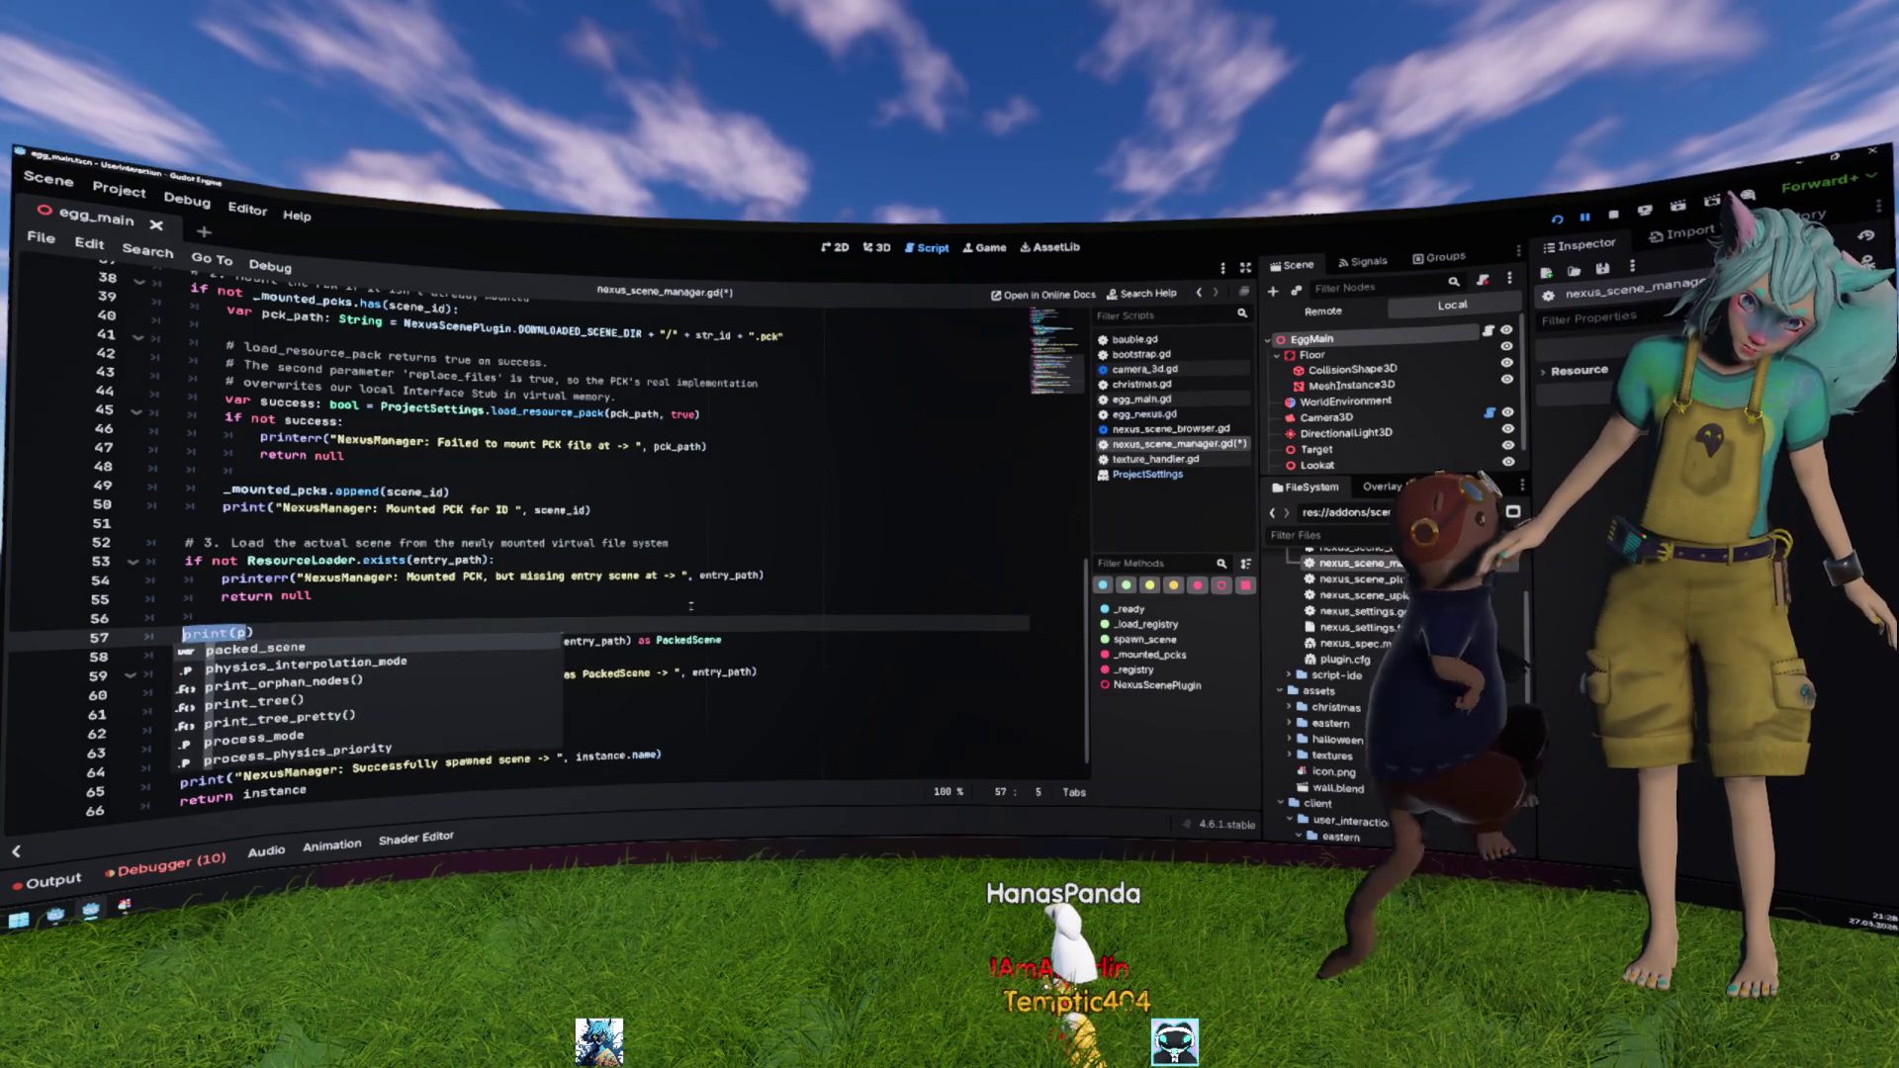
key("shift+Home")
key("BackSpace")
key("BackSpace")
key("BackSpace")
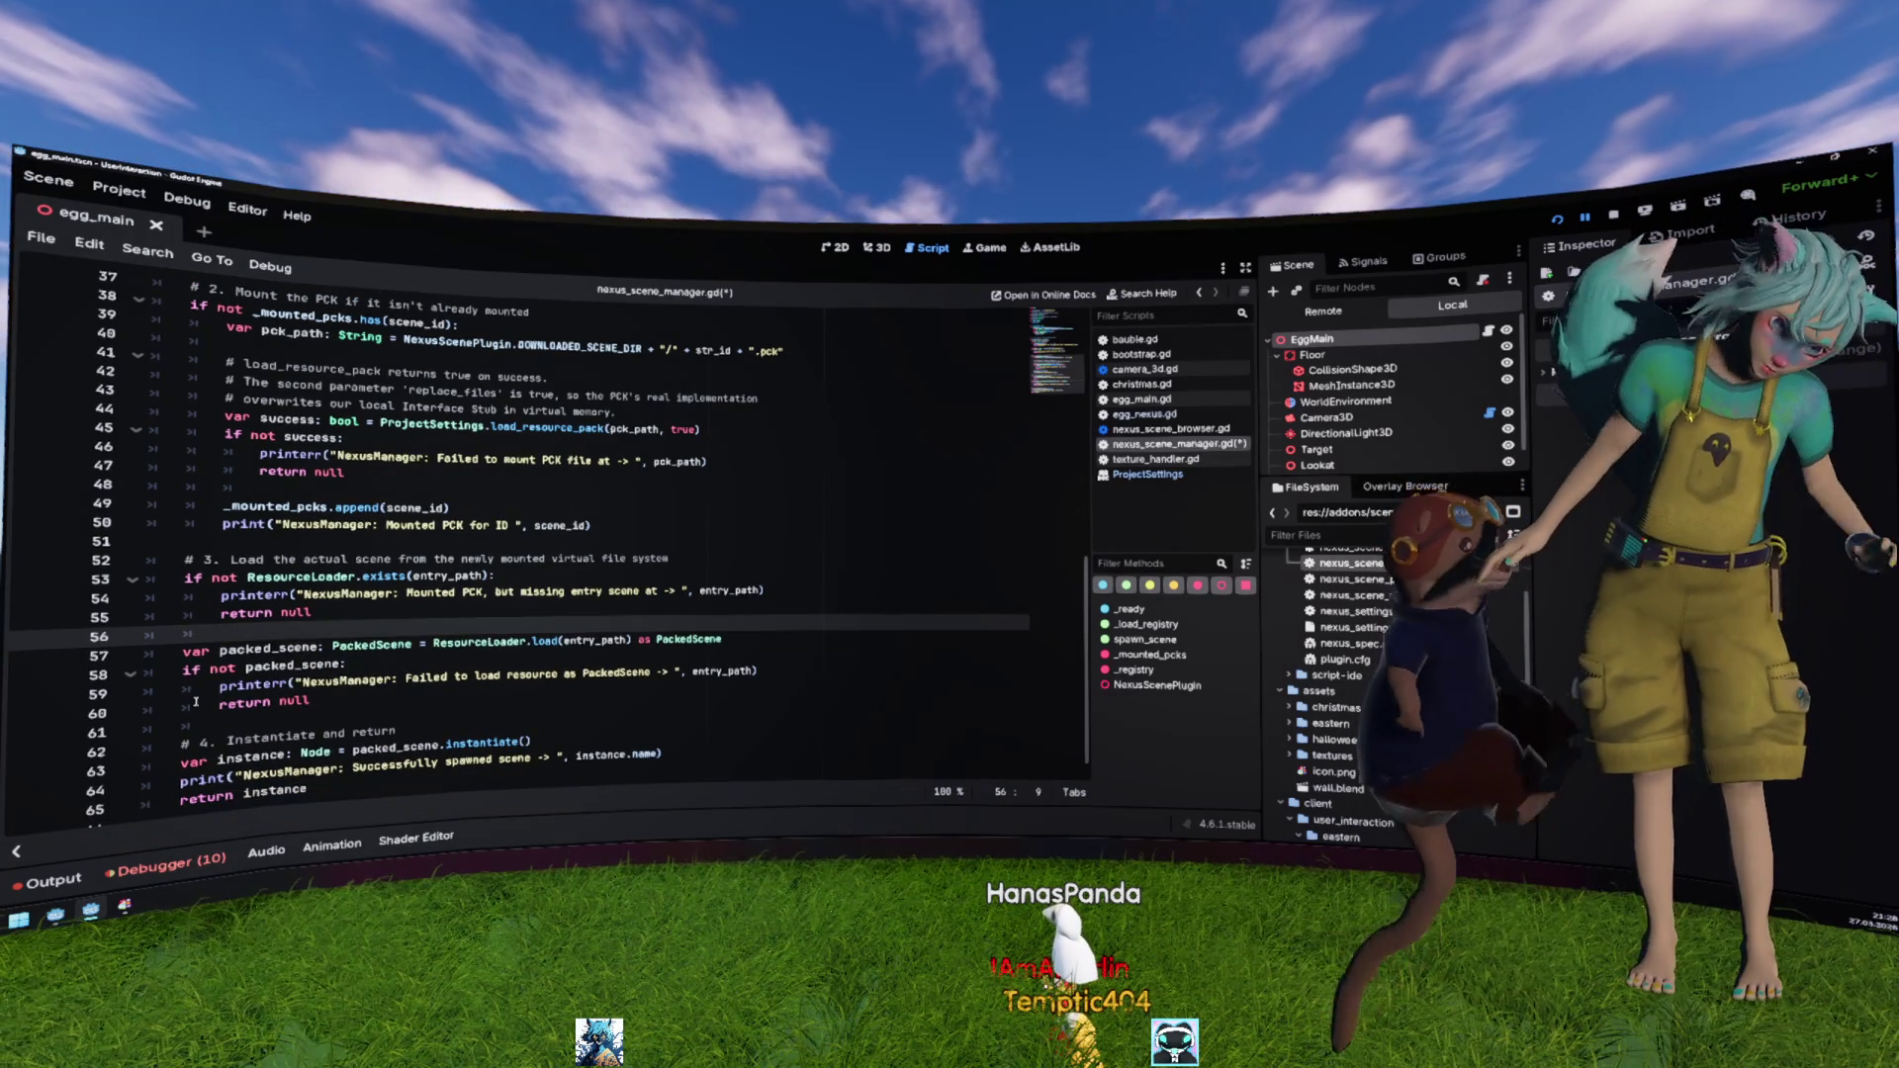
left_click(163, 866)
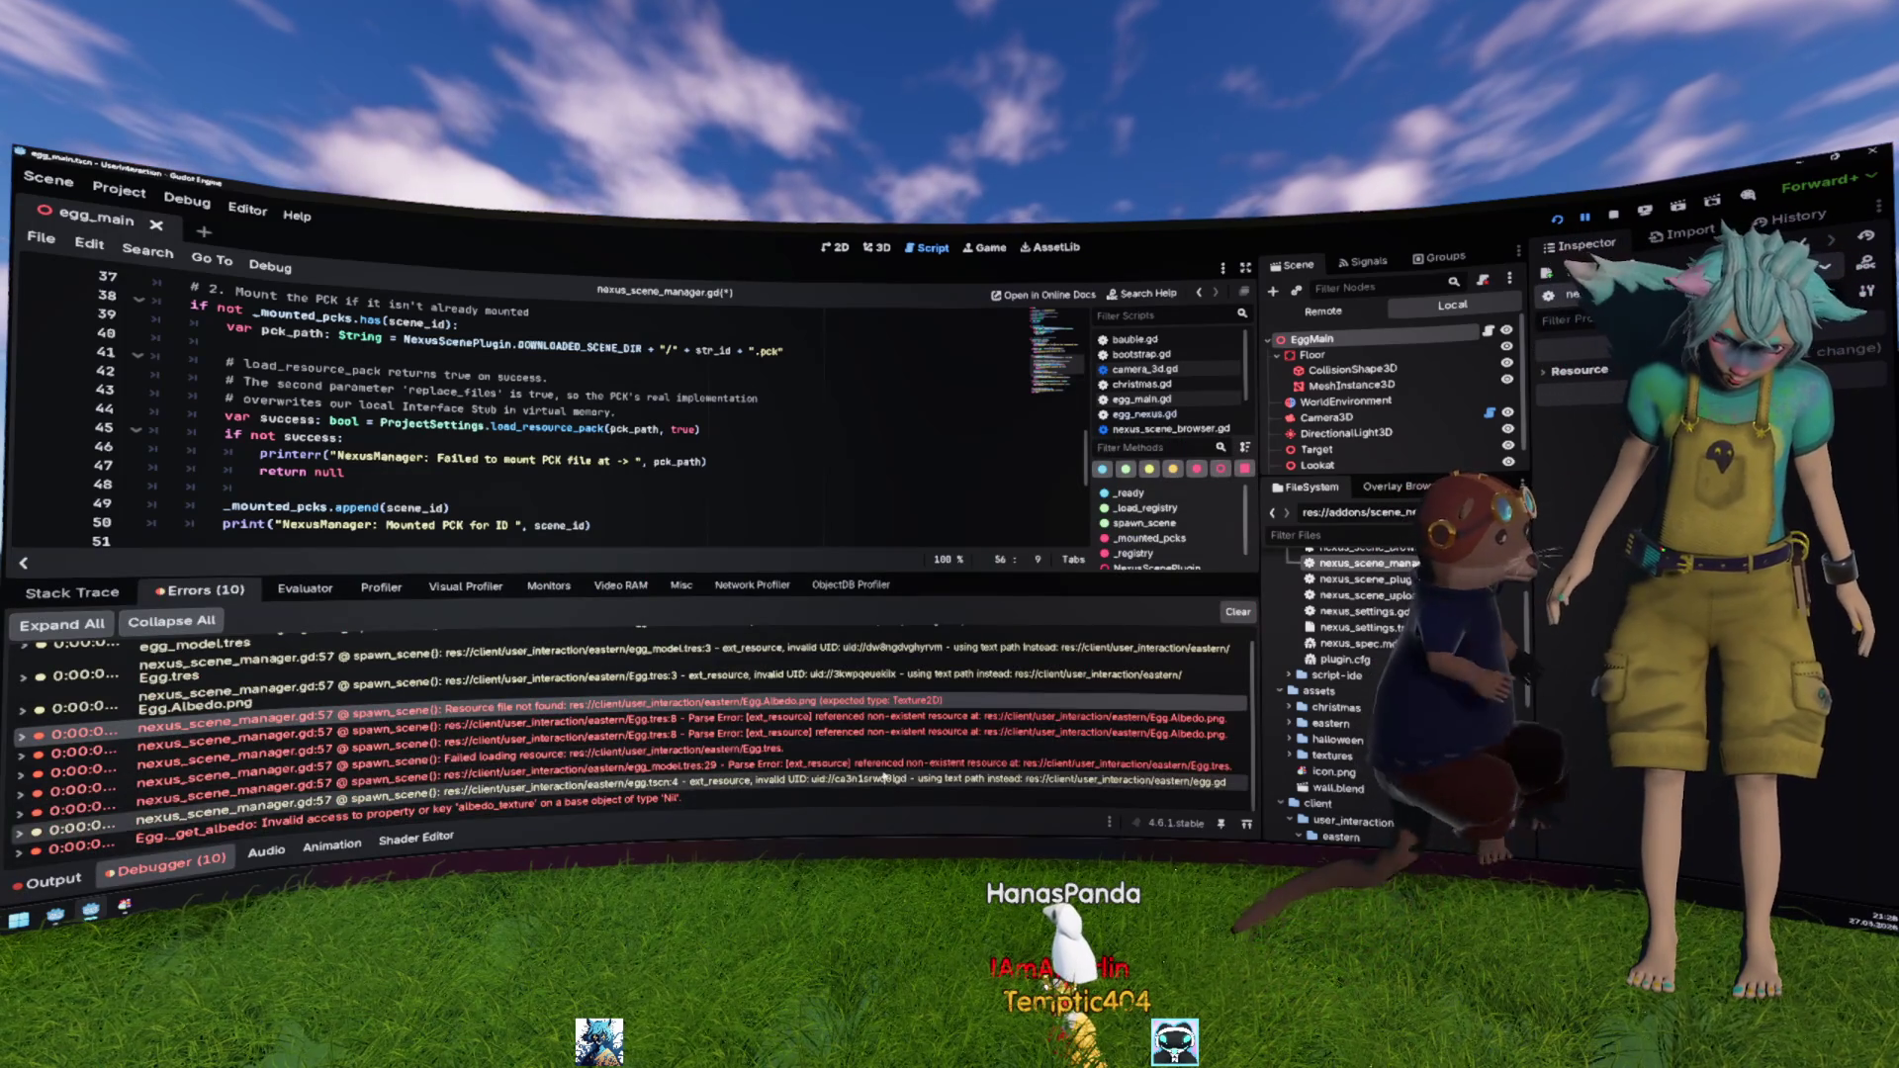
Step: Select the Egg.Albedo.png 'Resource file not found' error and expand its stack trace
mouse_move(1077, 712)
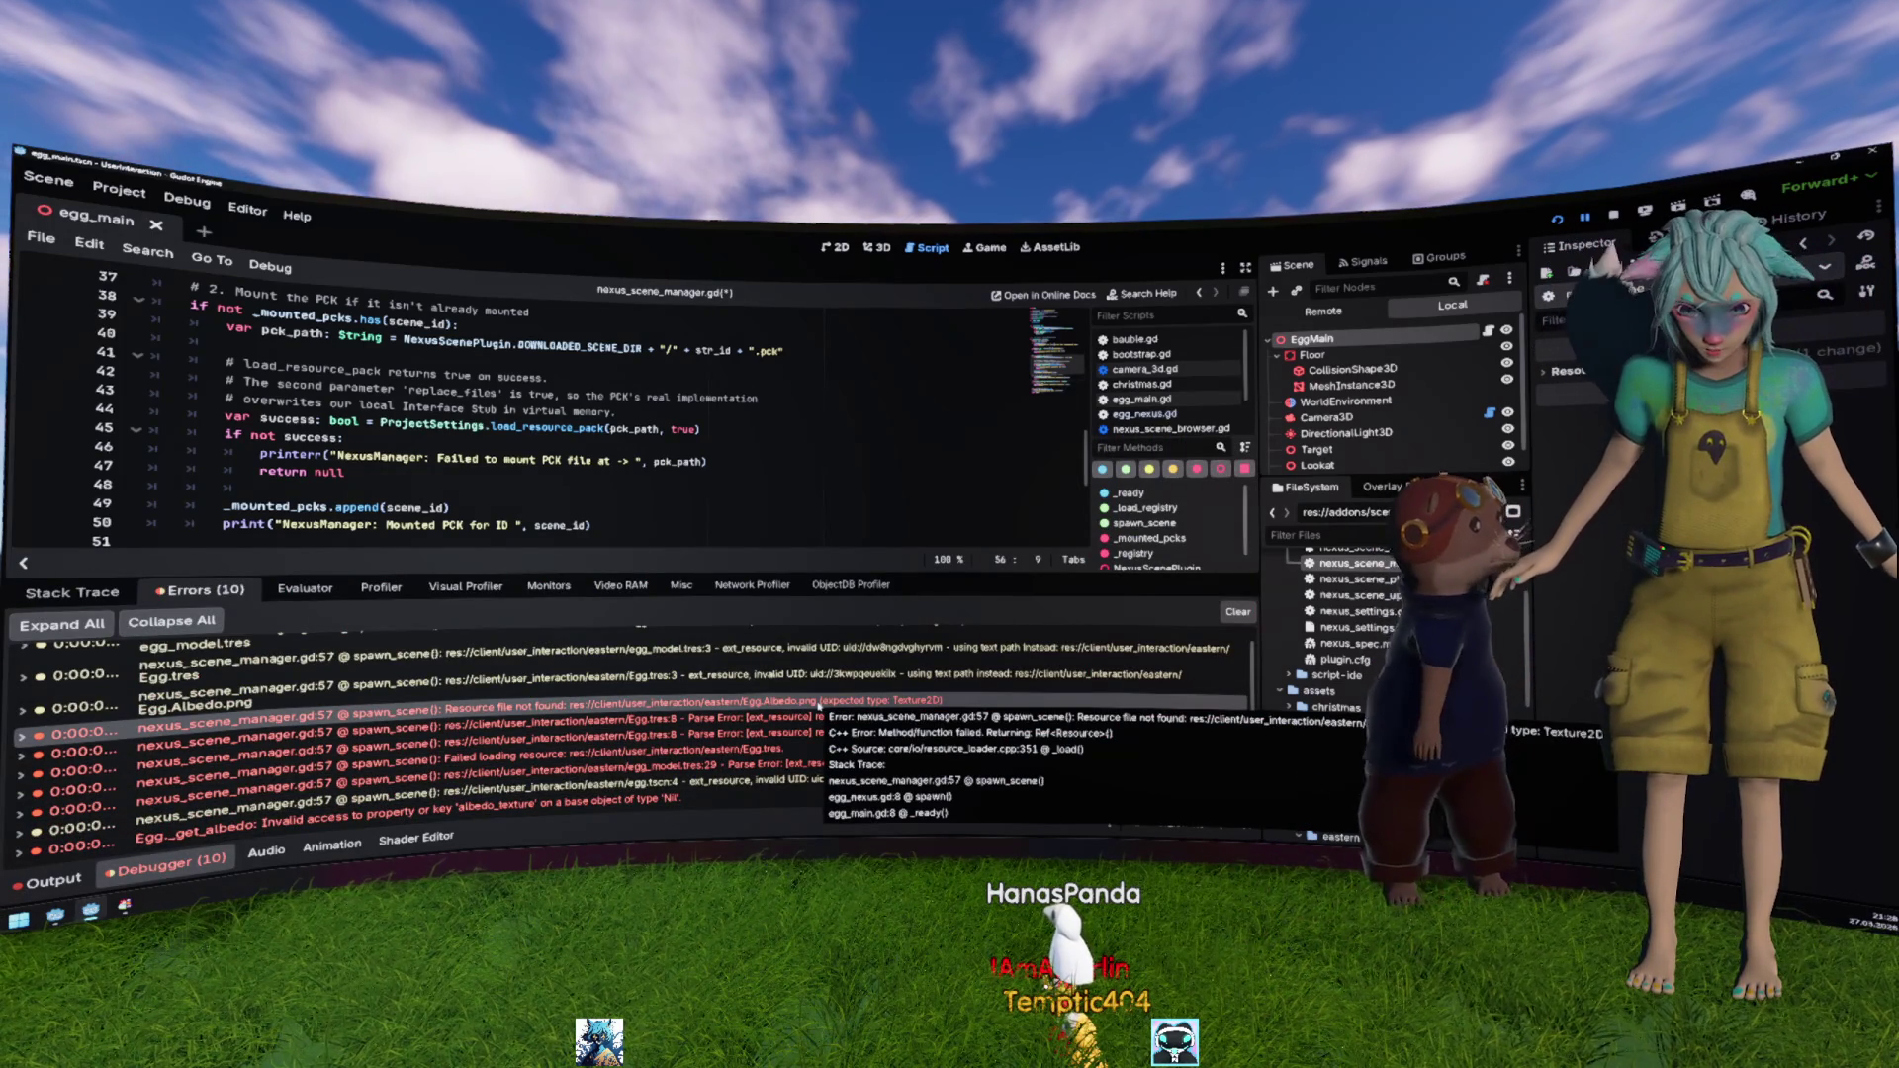
left_click(808, 706)
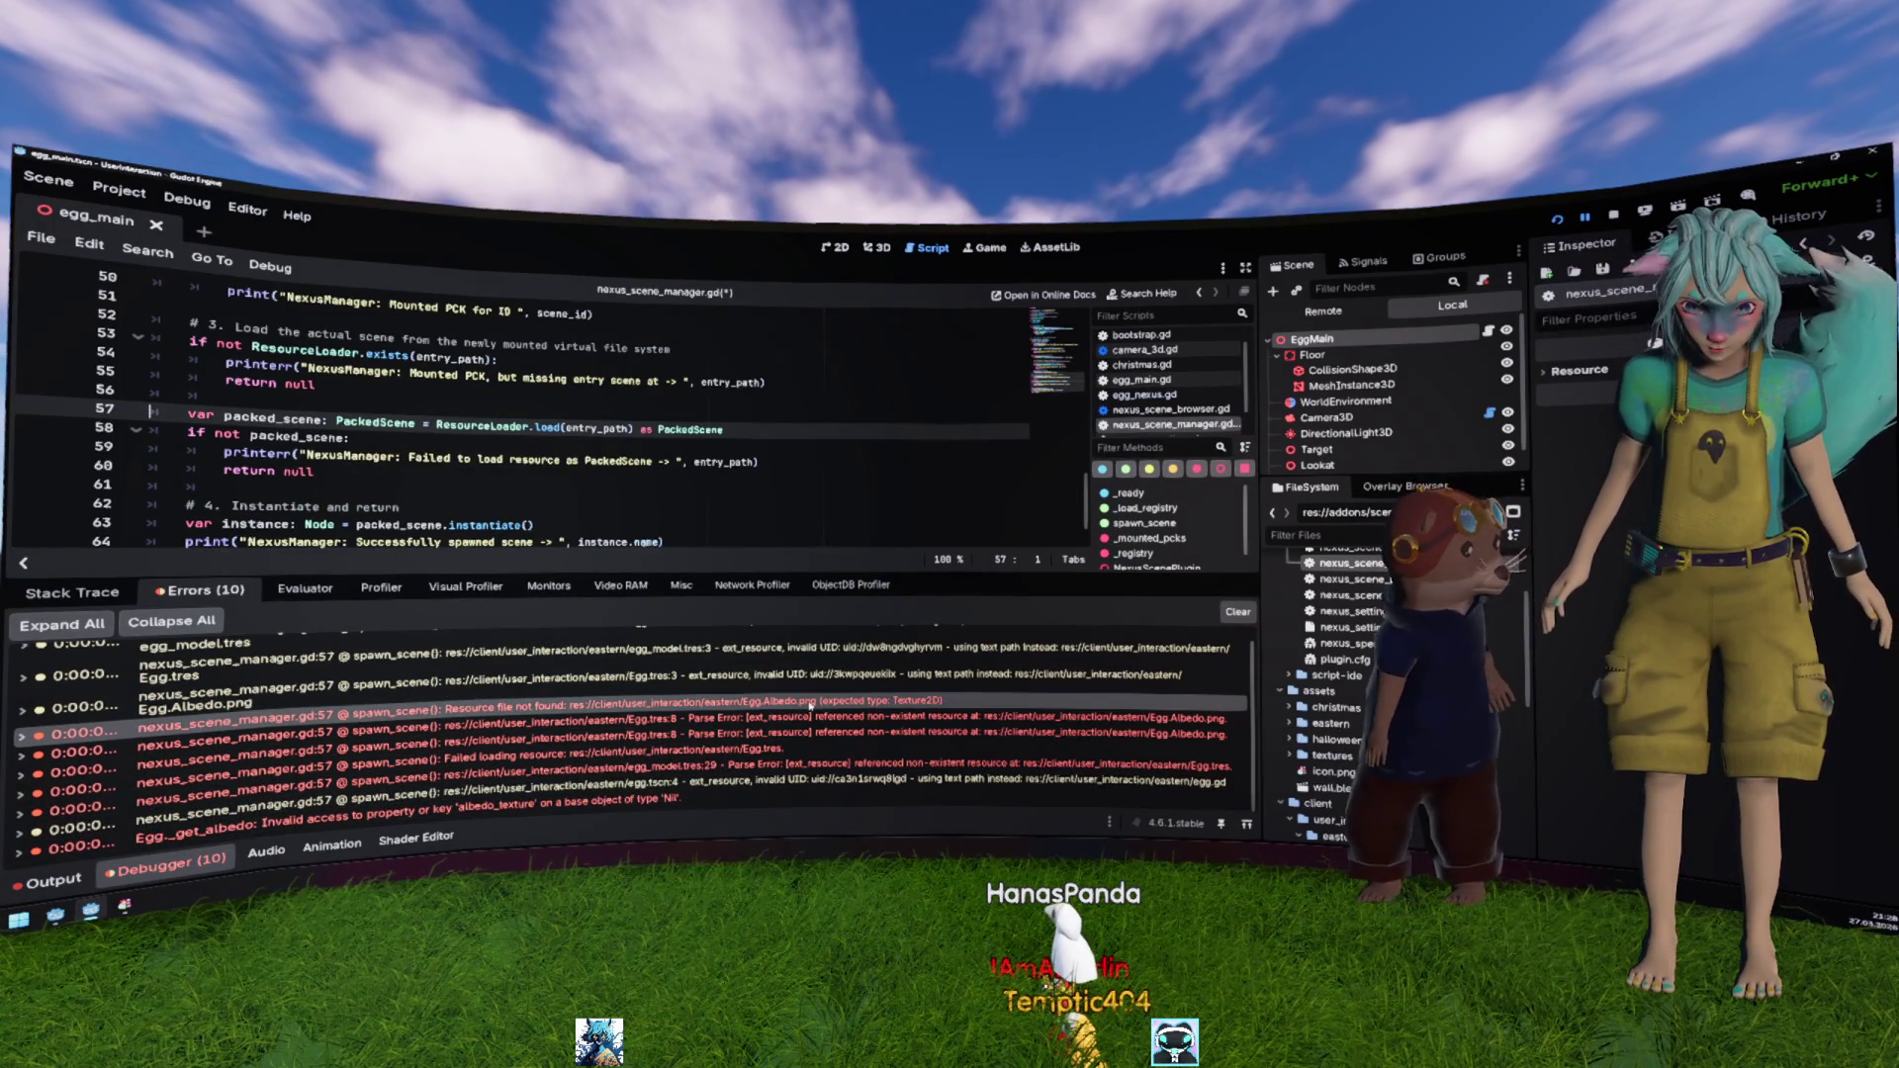
double_click(808, 706)
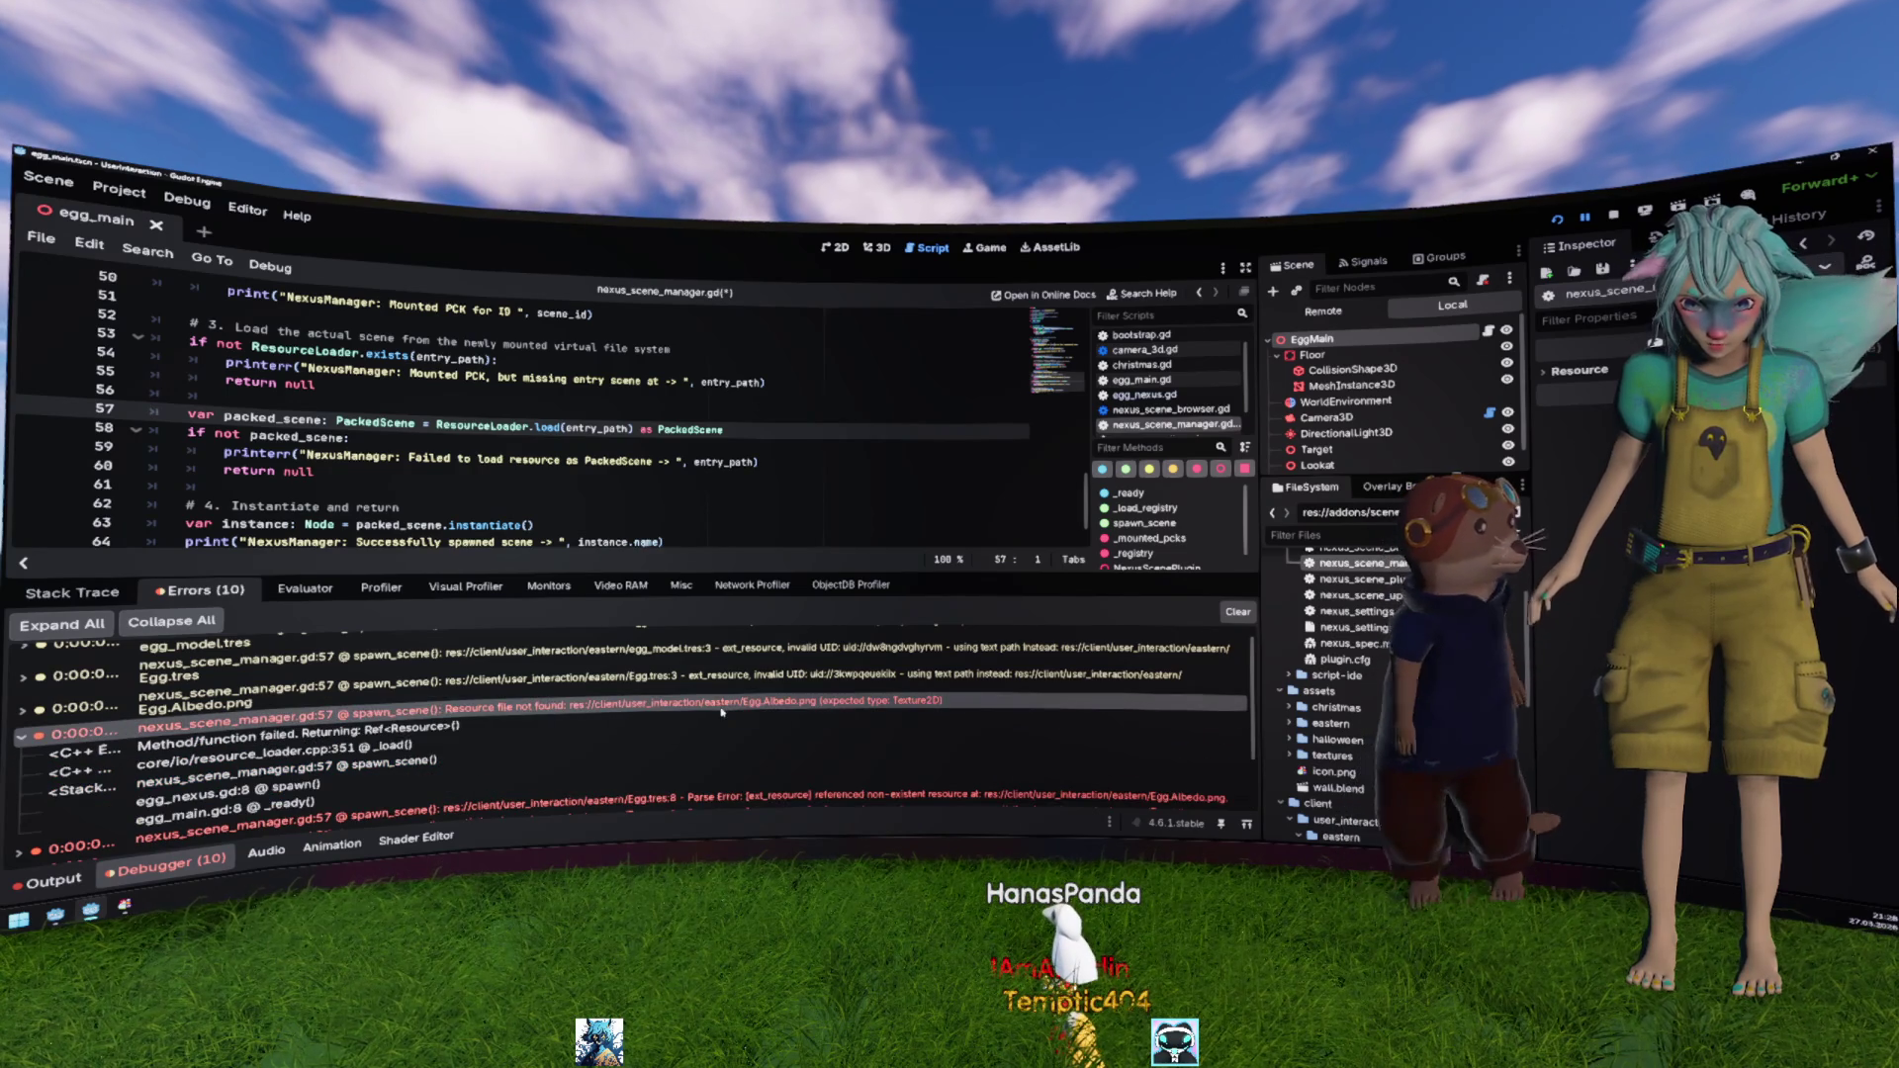
scroll(733, 500, "down", 1)
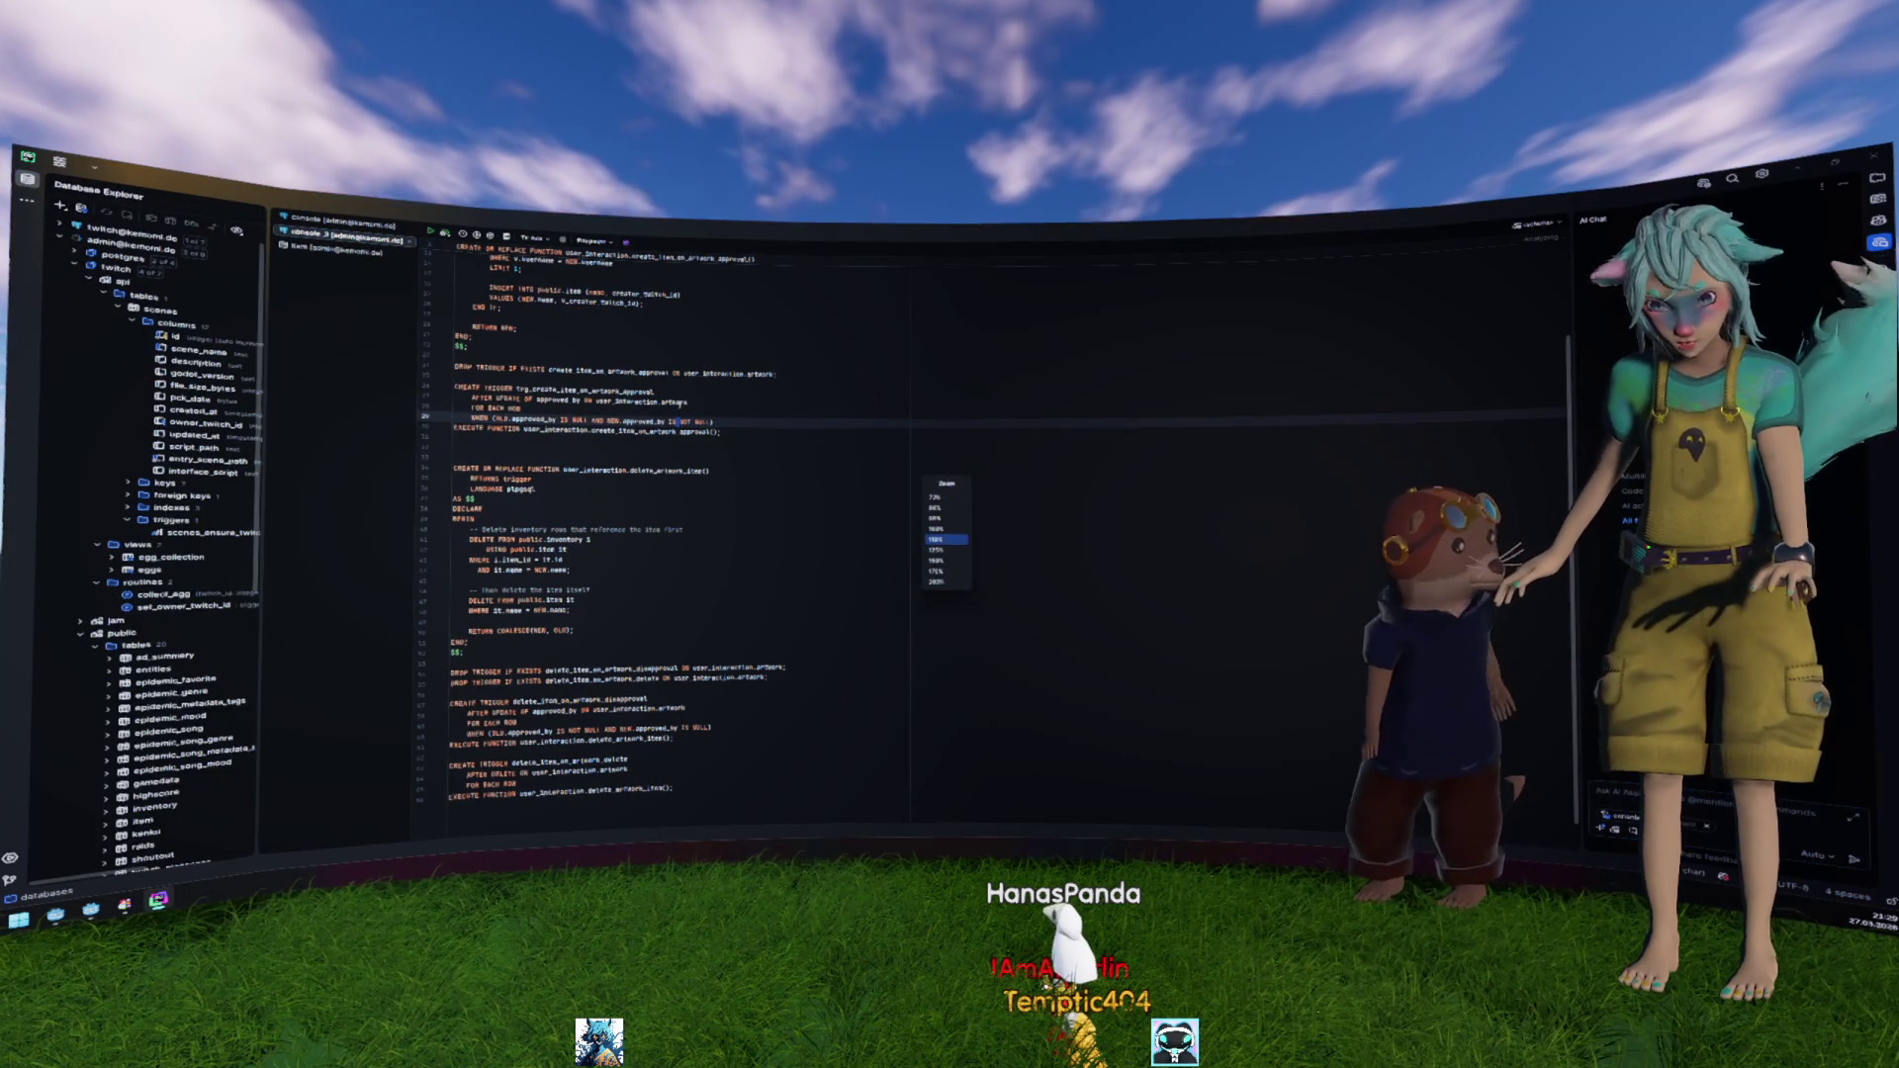
Step: Open the api.scenes table and view the egg row's script_path and entry_scene_path values
key("Return")
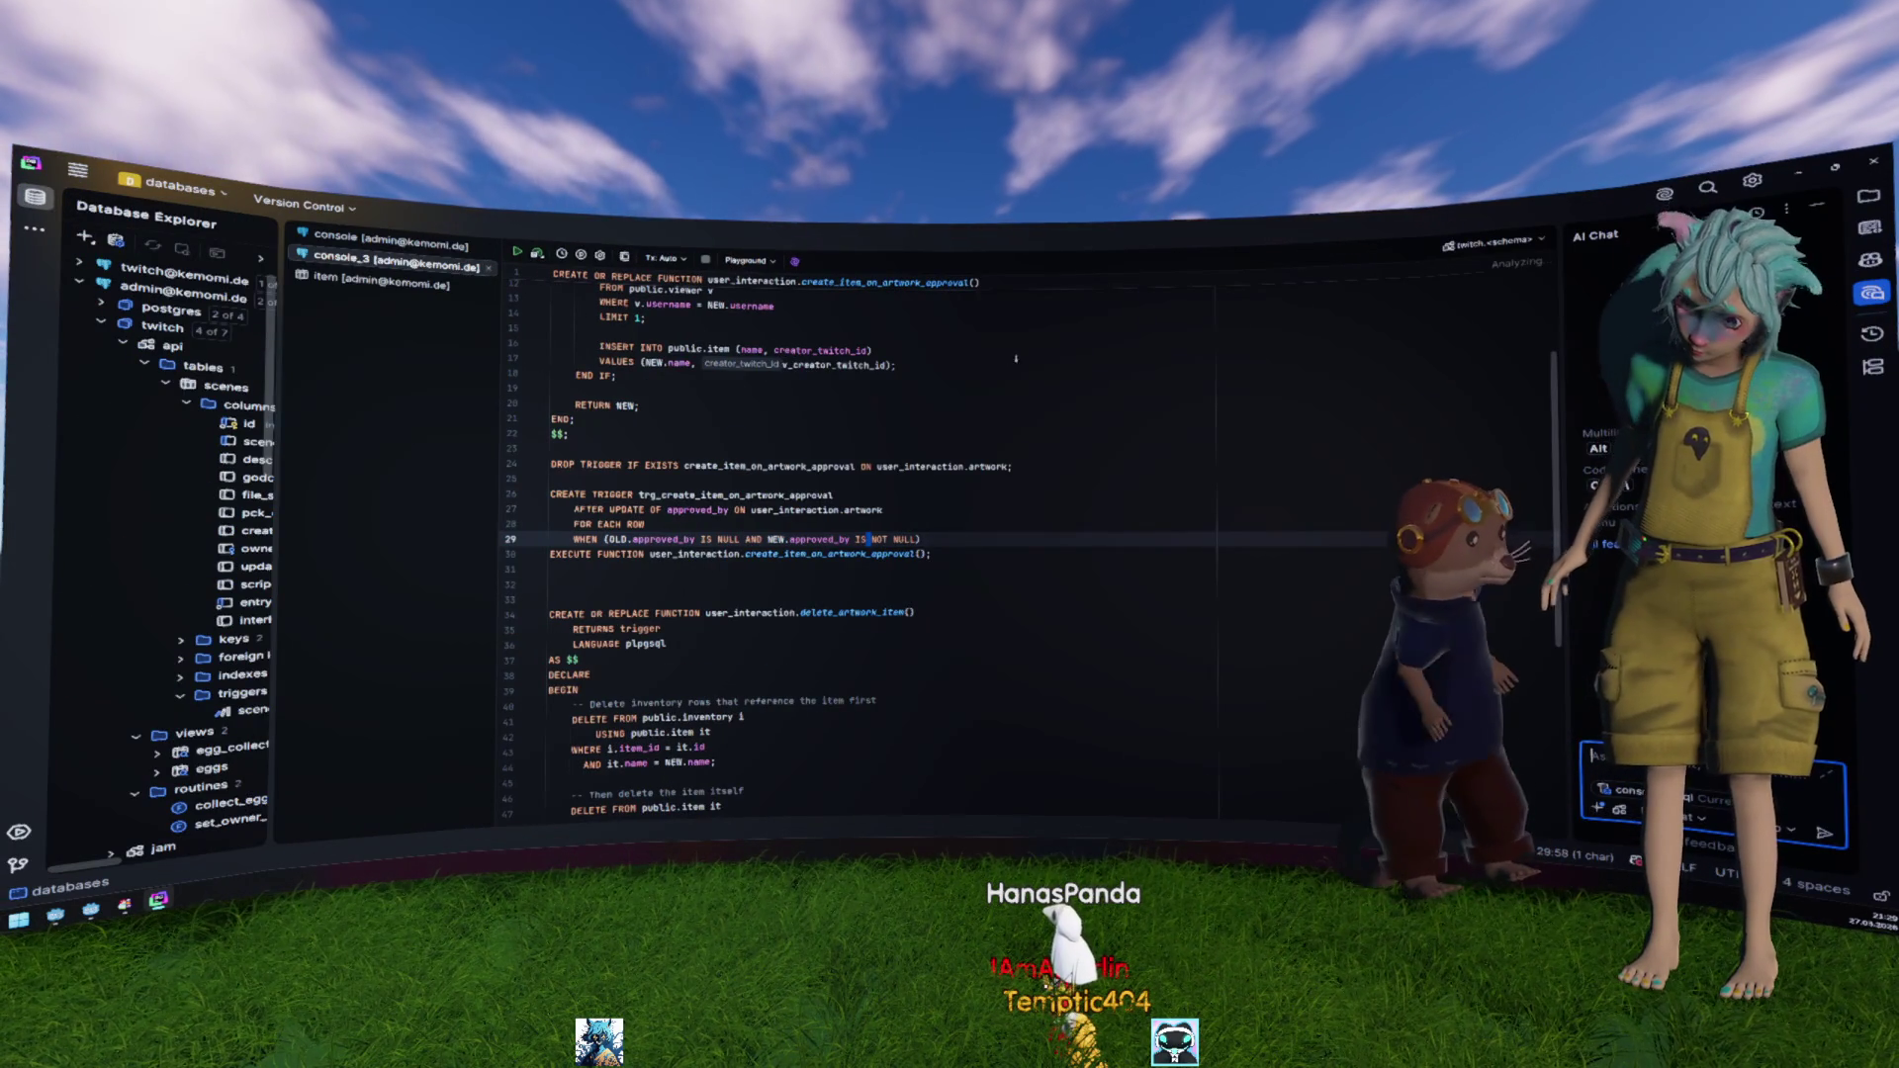
left_click(1818, 206)
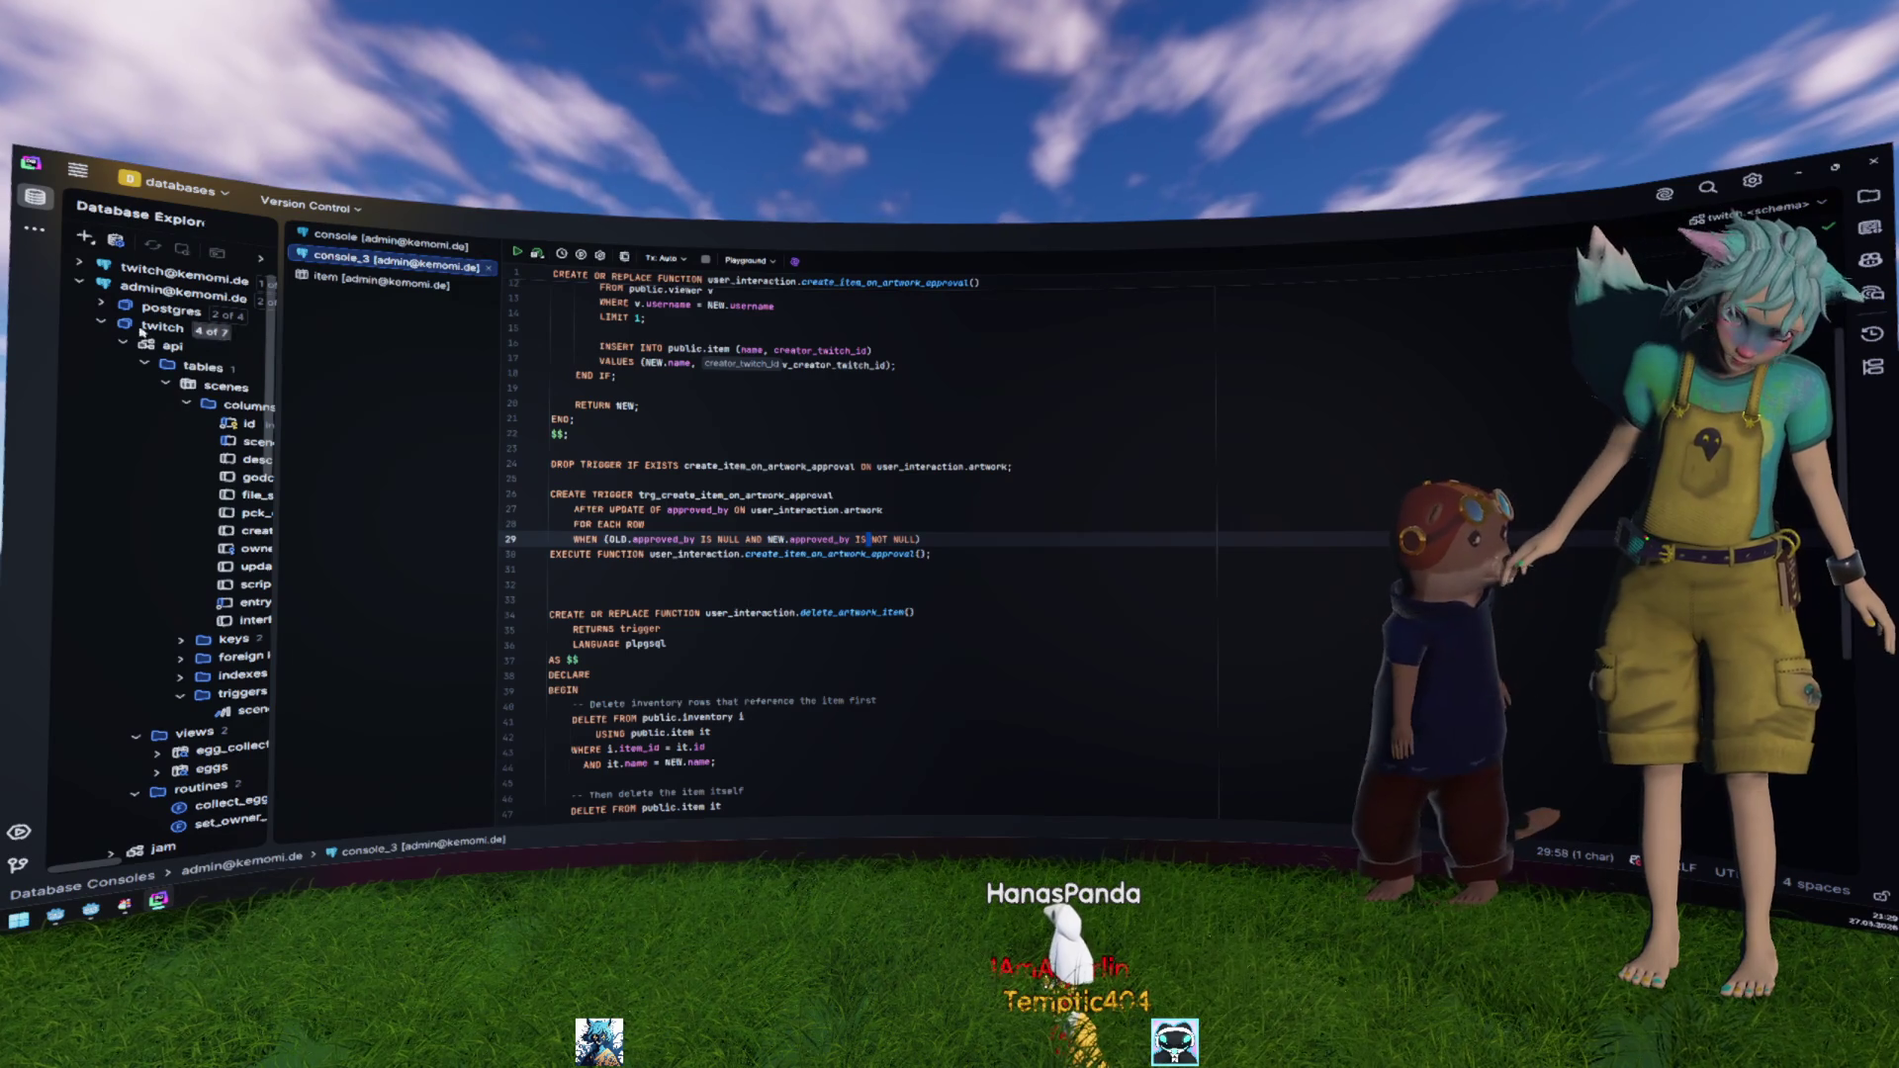
left_click_drag(277, 339, 535, 339)
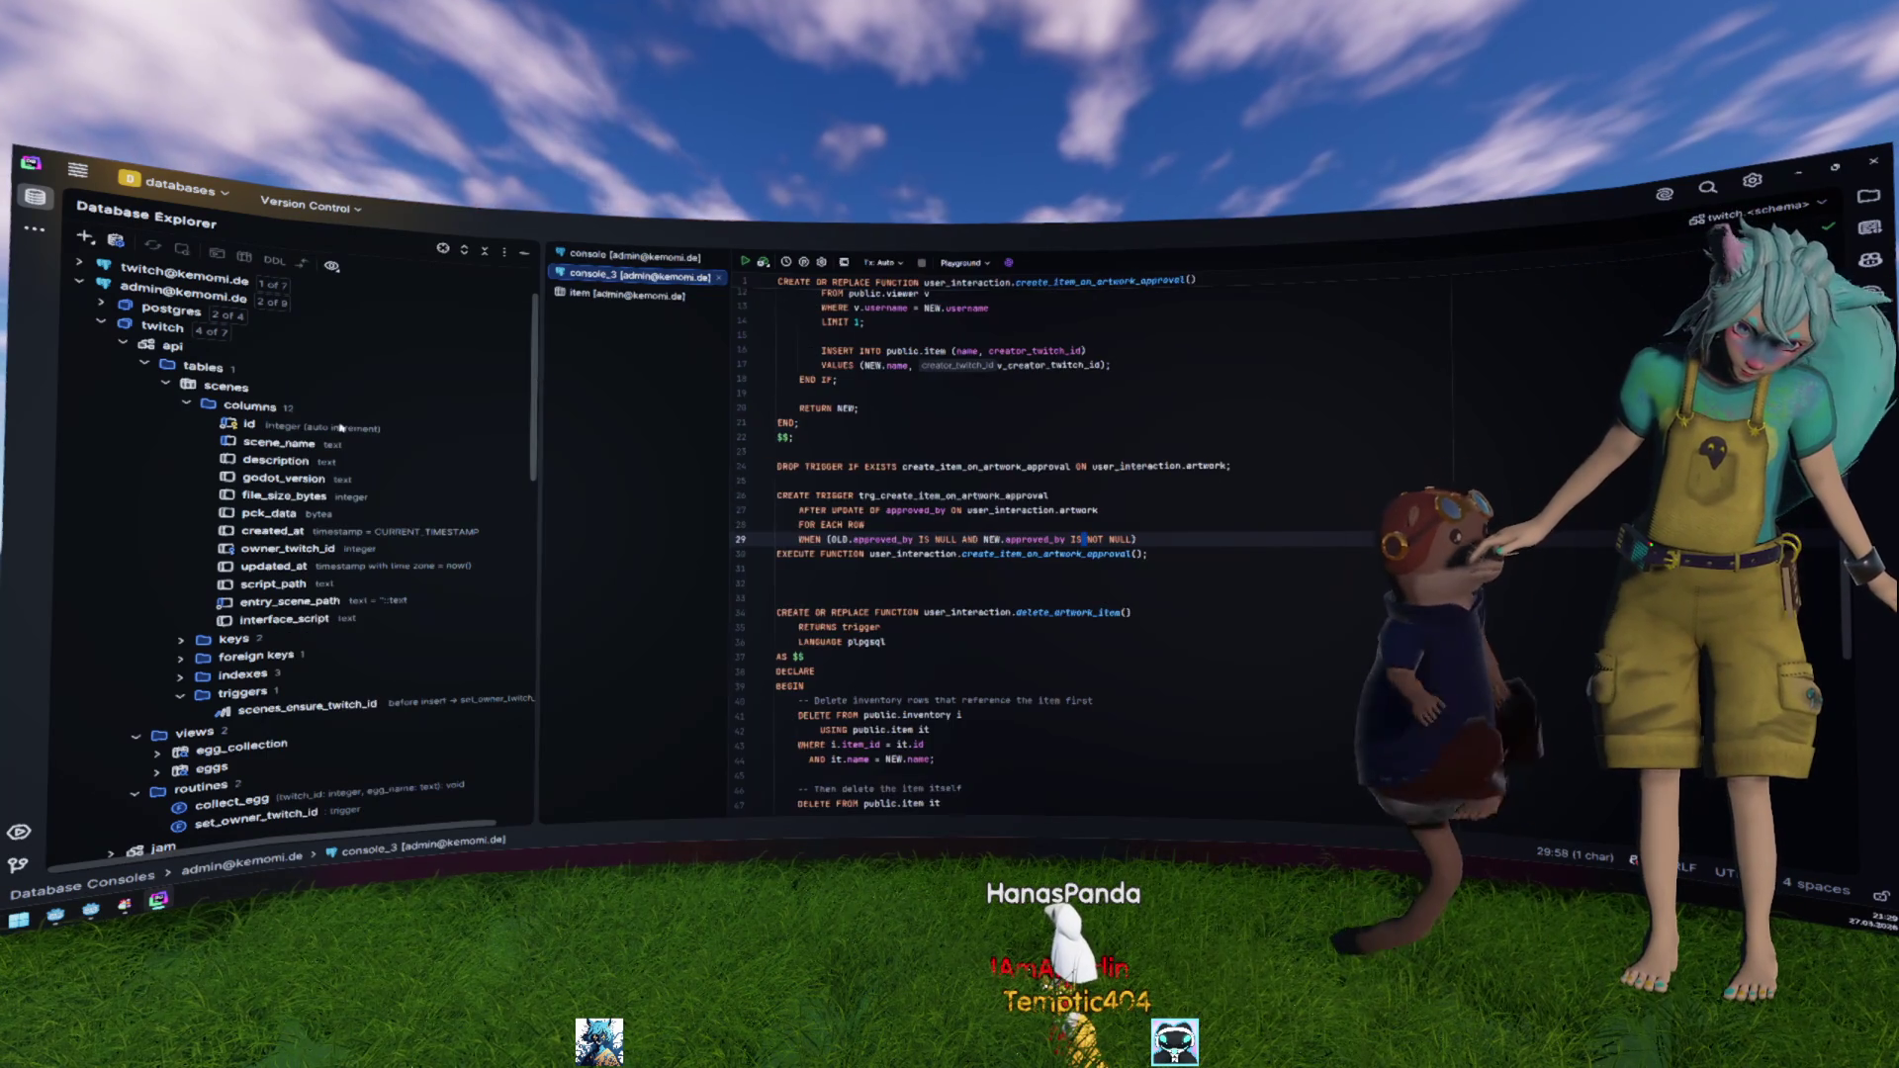
double_click(225, 385)
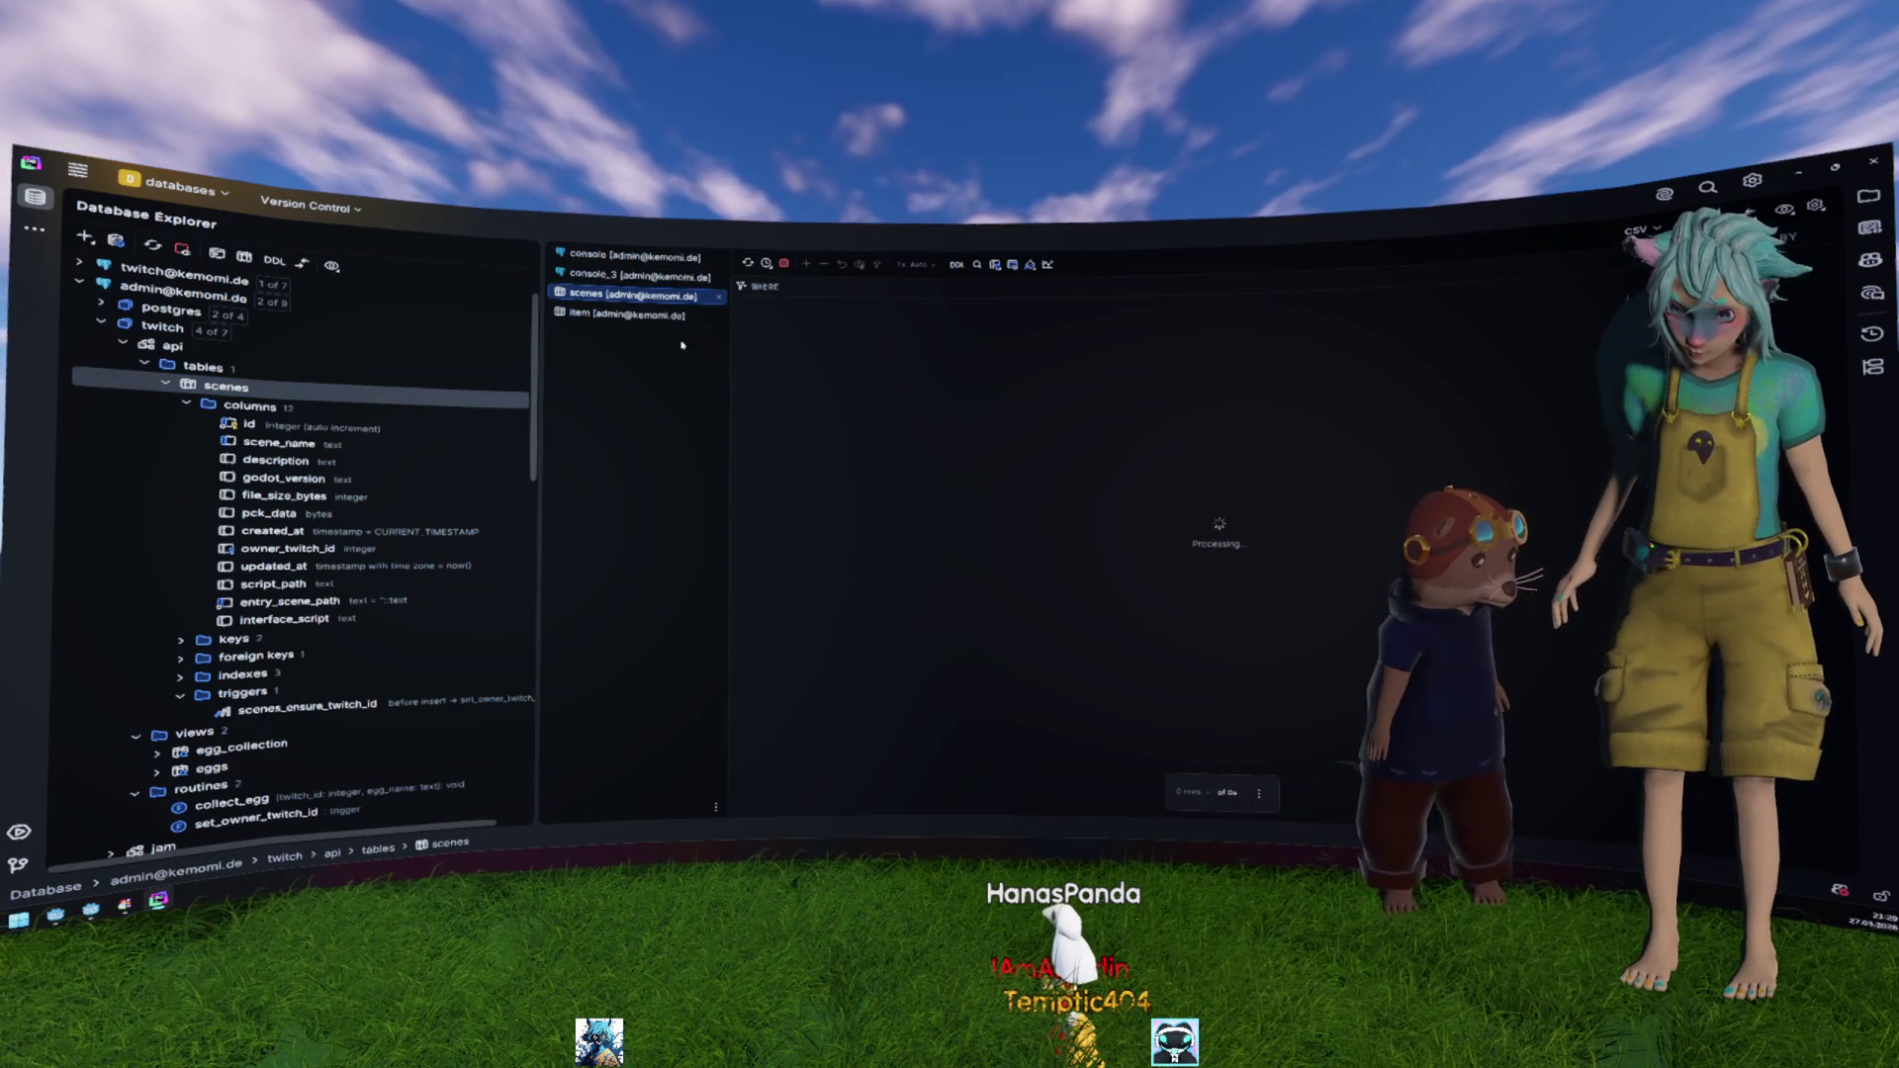
left_click_drag(534, 349, 464, 349)
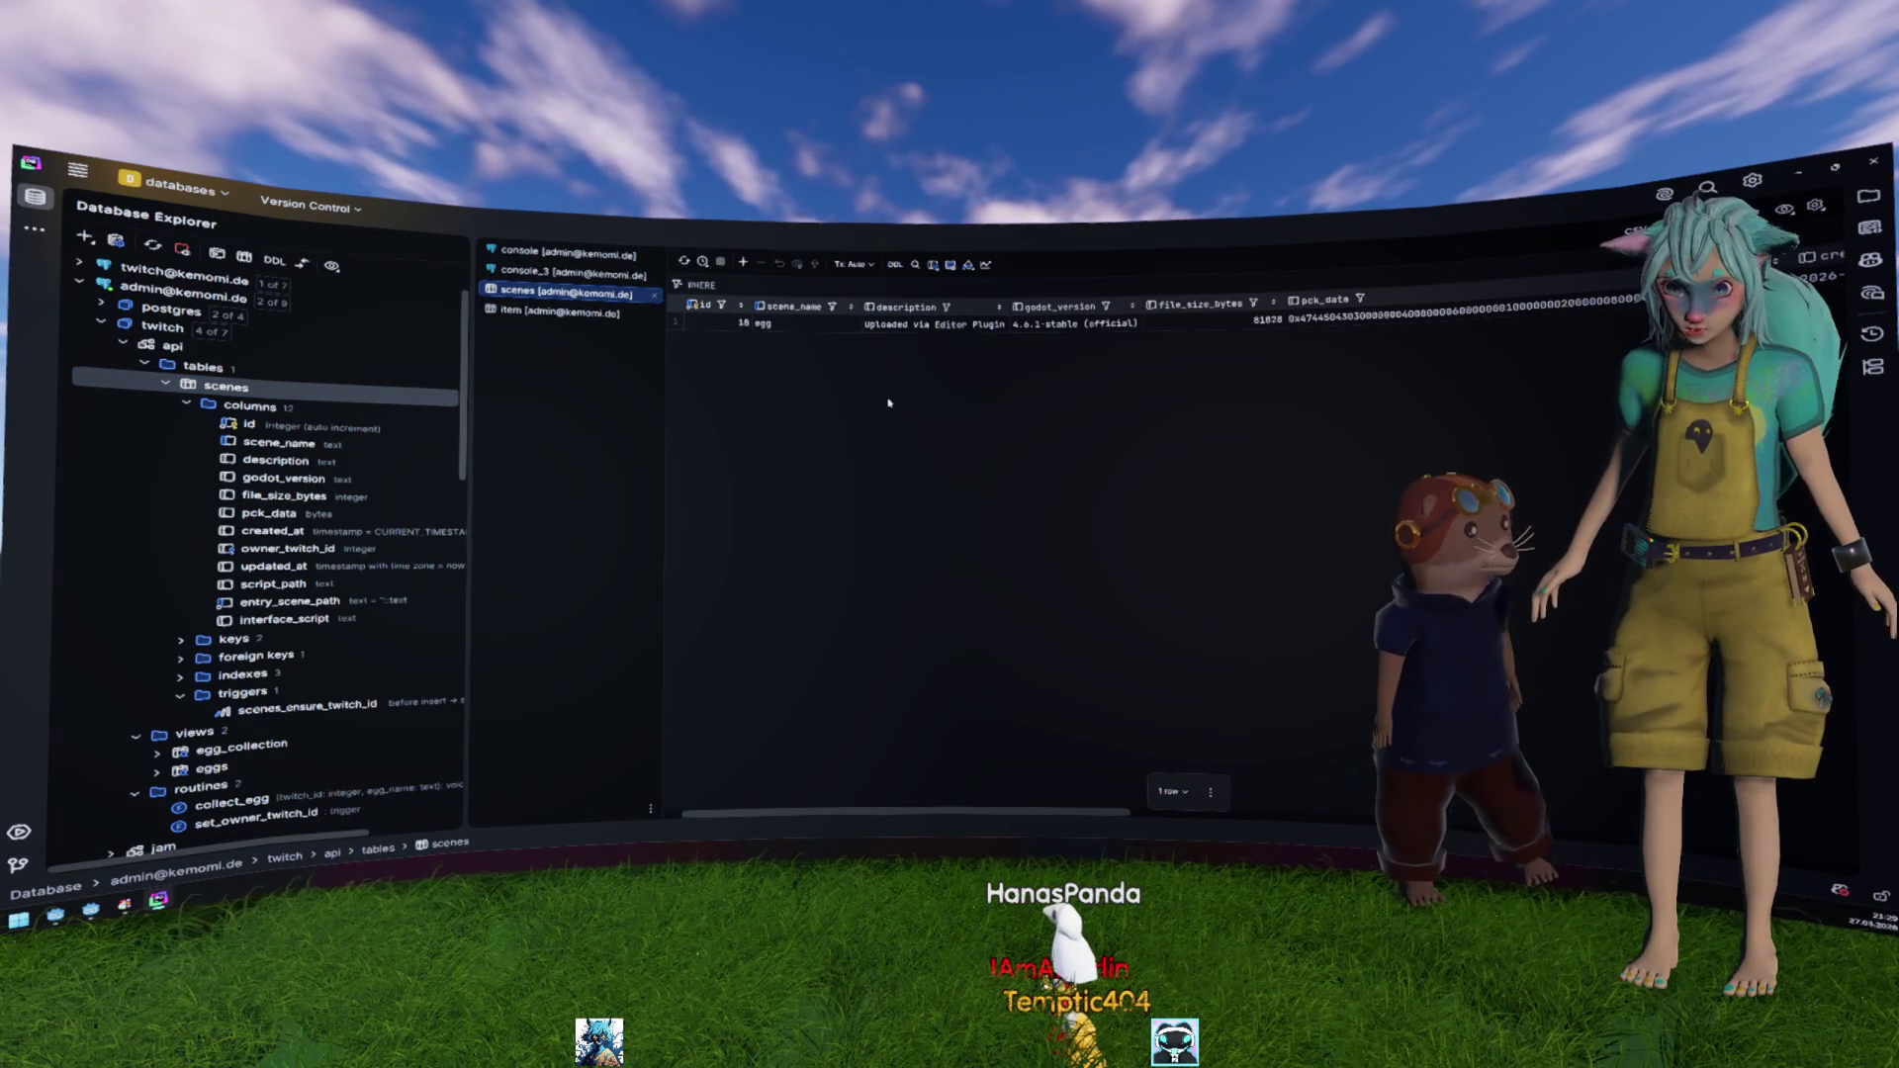
left_click_drag(1012, 811, 1632, 768)
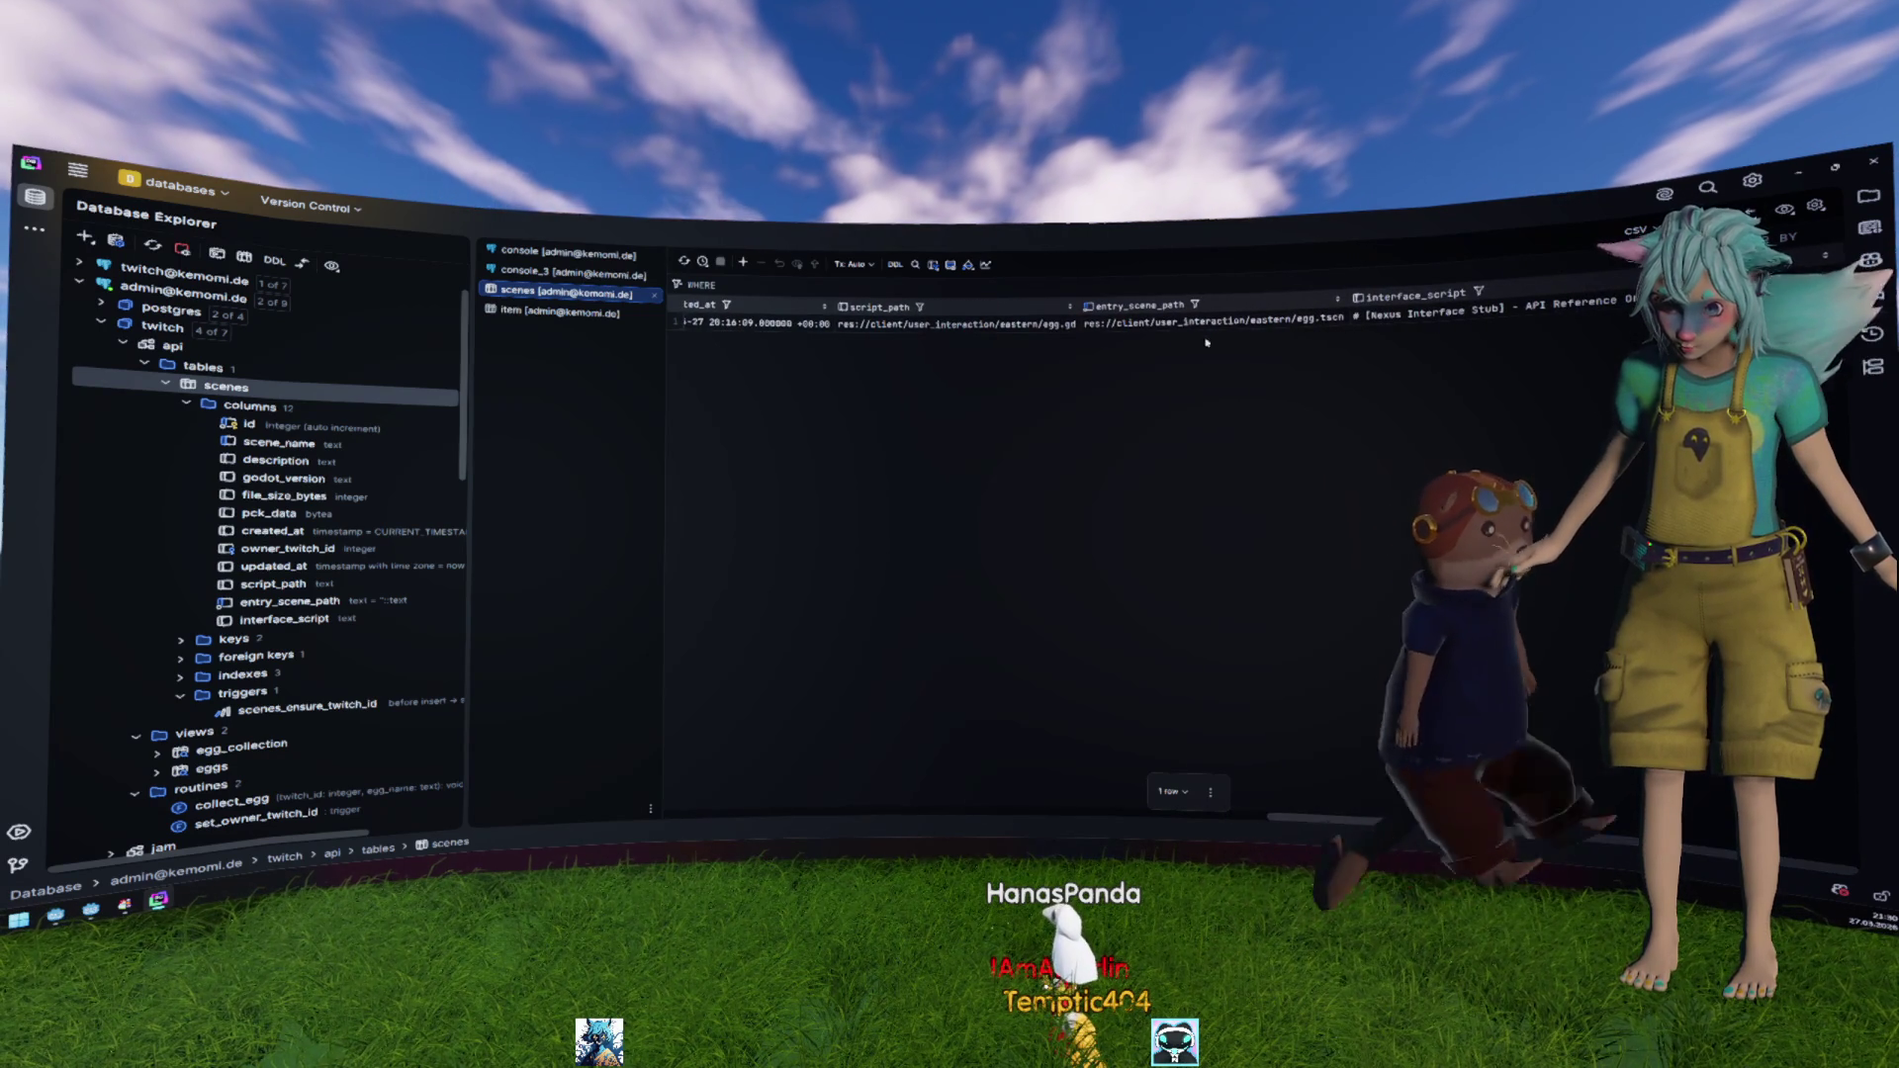
left_click(1138, 324)
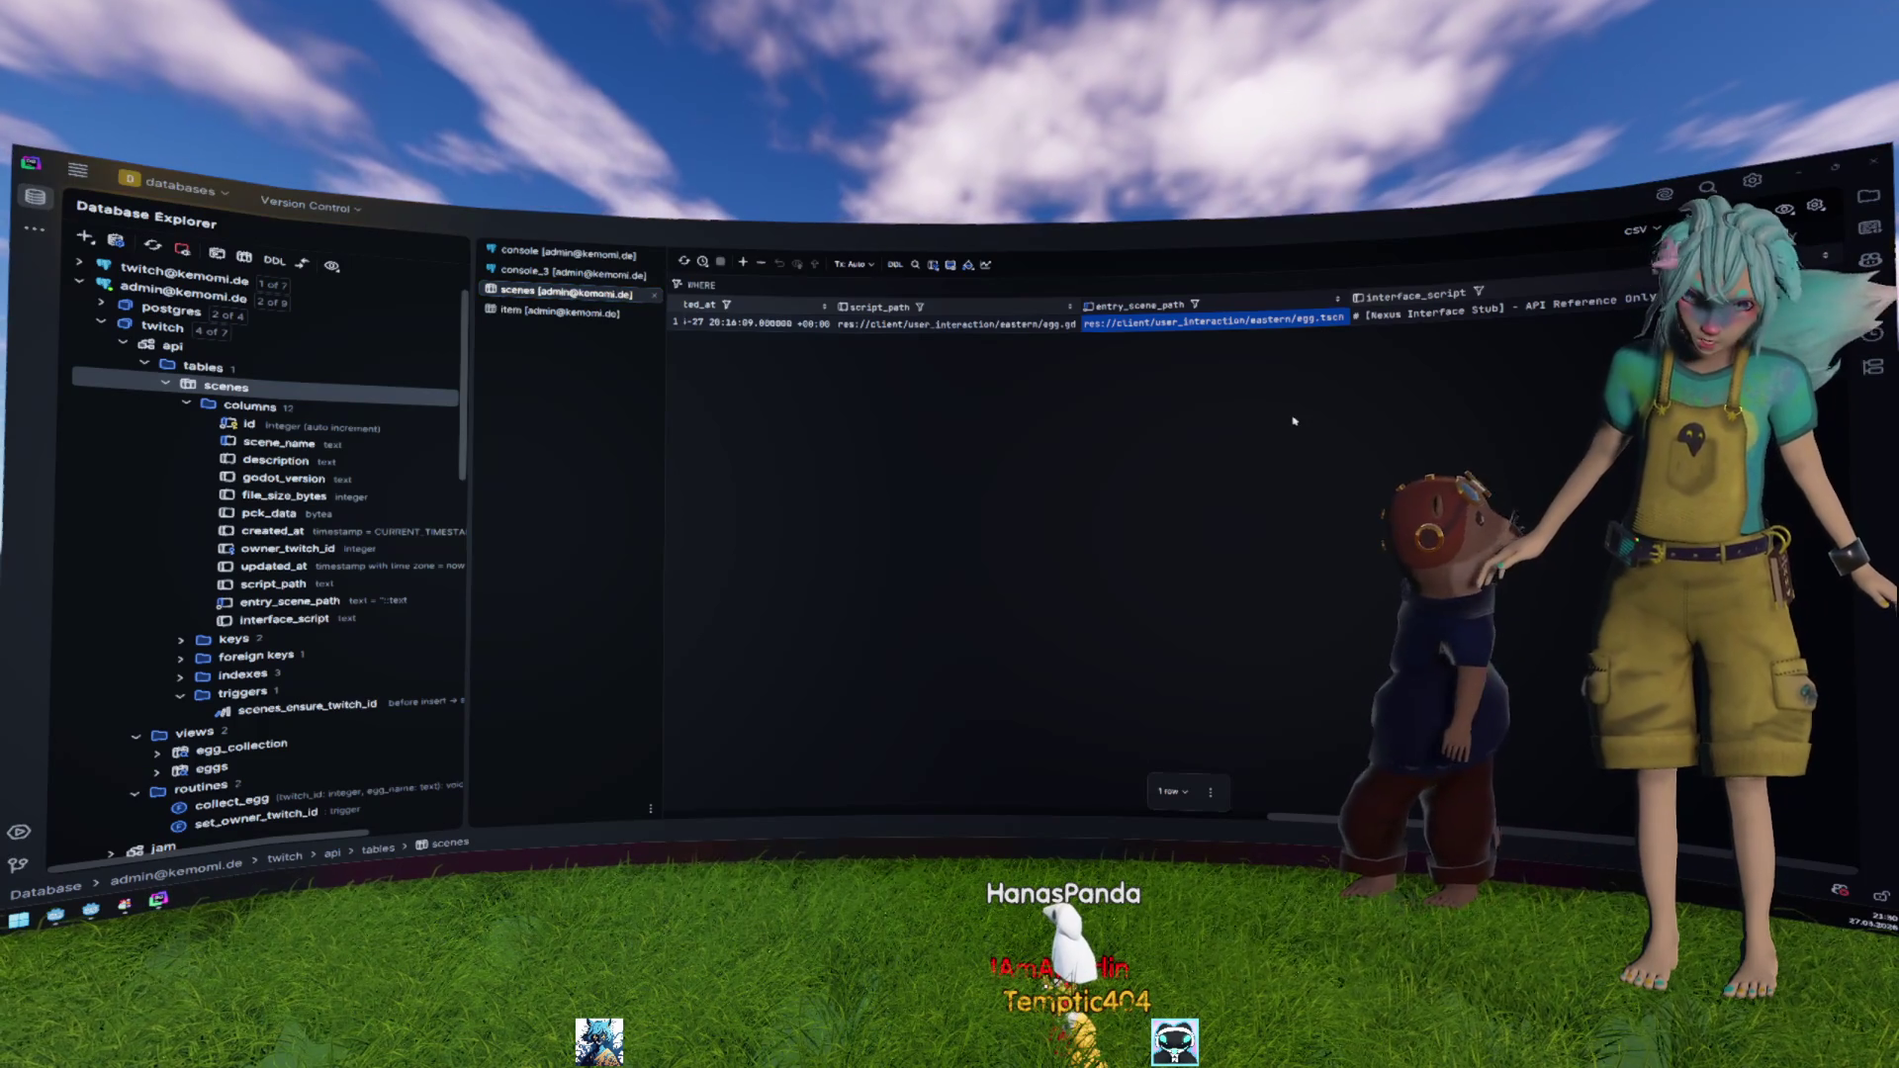
key("alt+Tab")
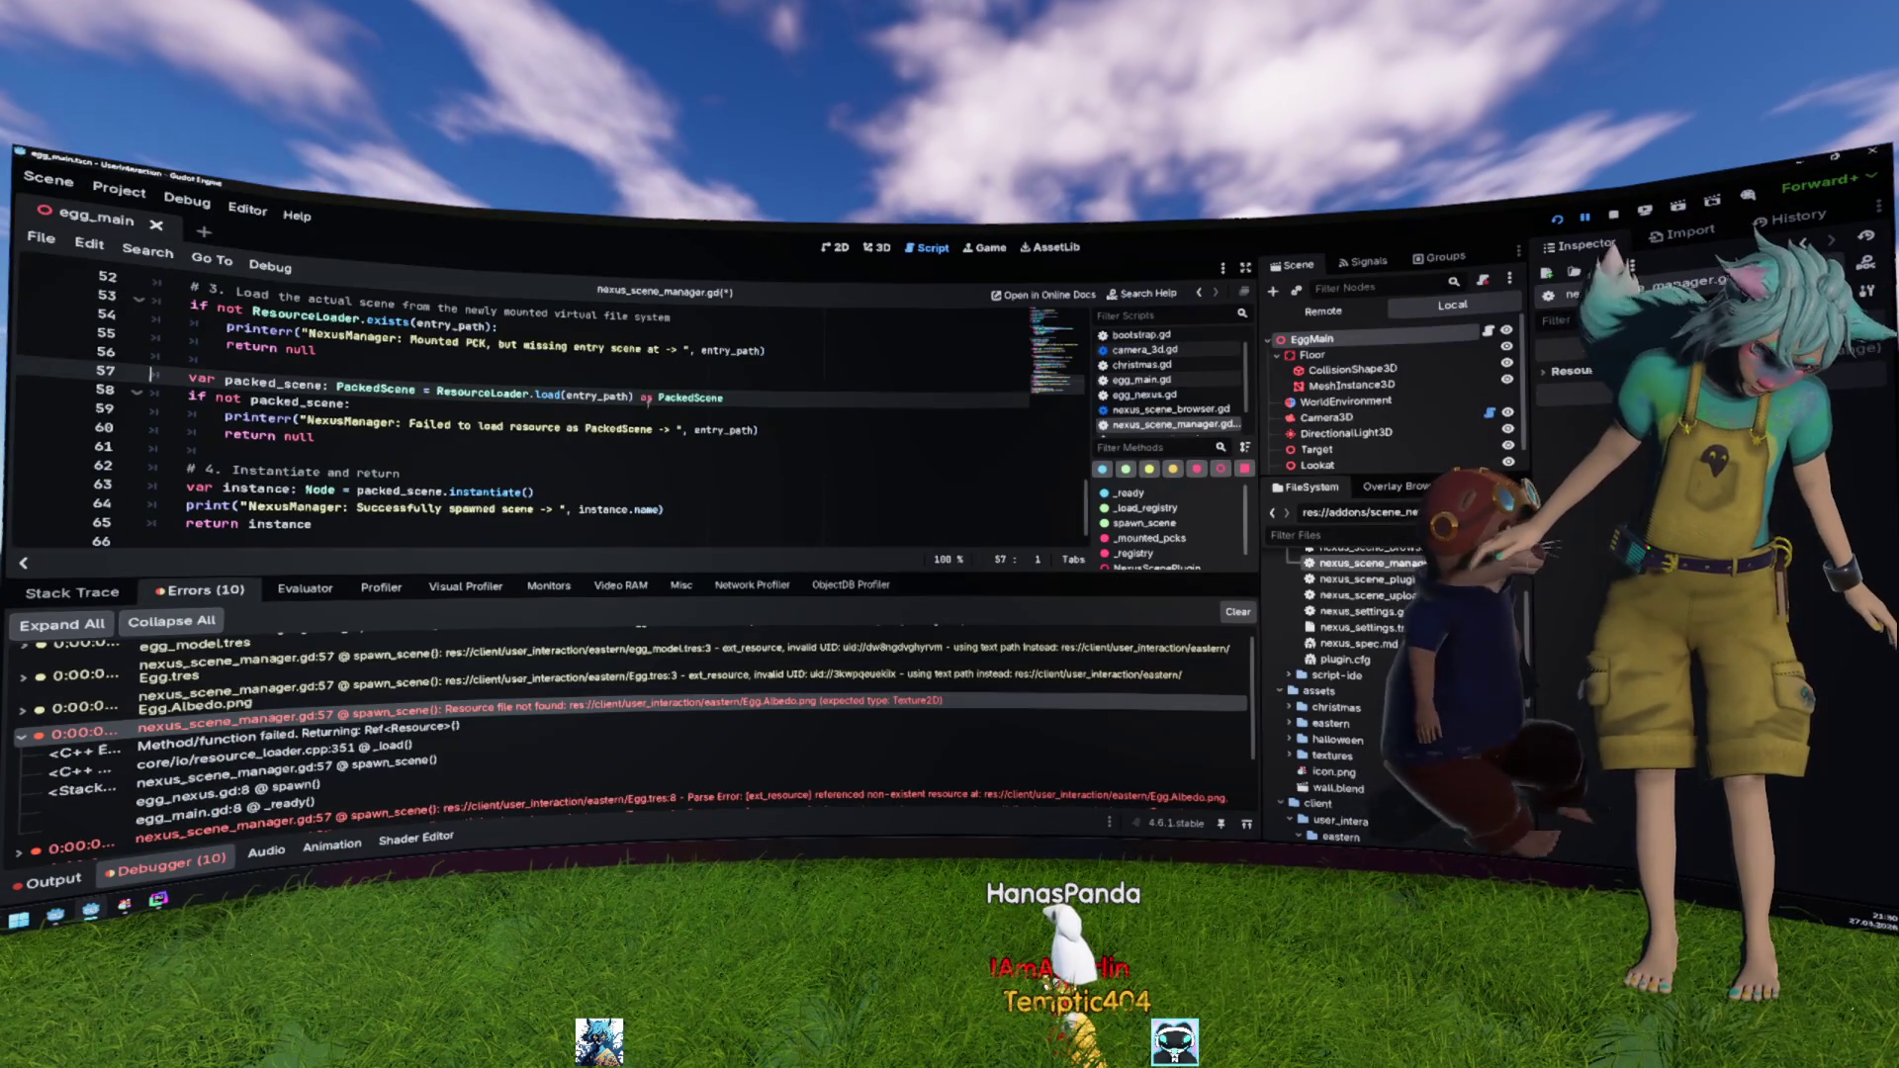
Step: Insert a new line above line 57 with a var holding the ResourceLoader.load(entry_path) call
right_click(640, 401)
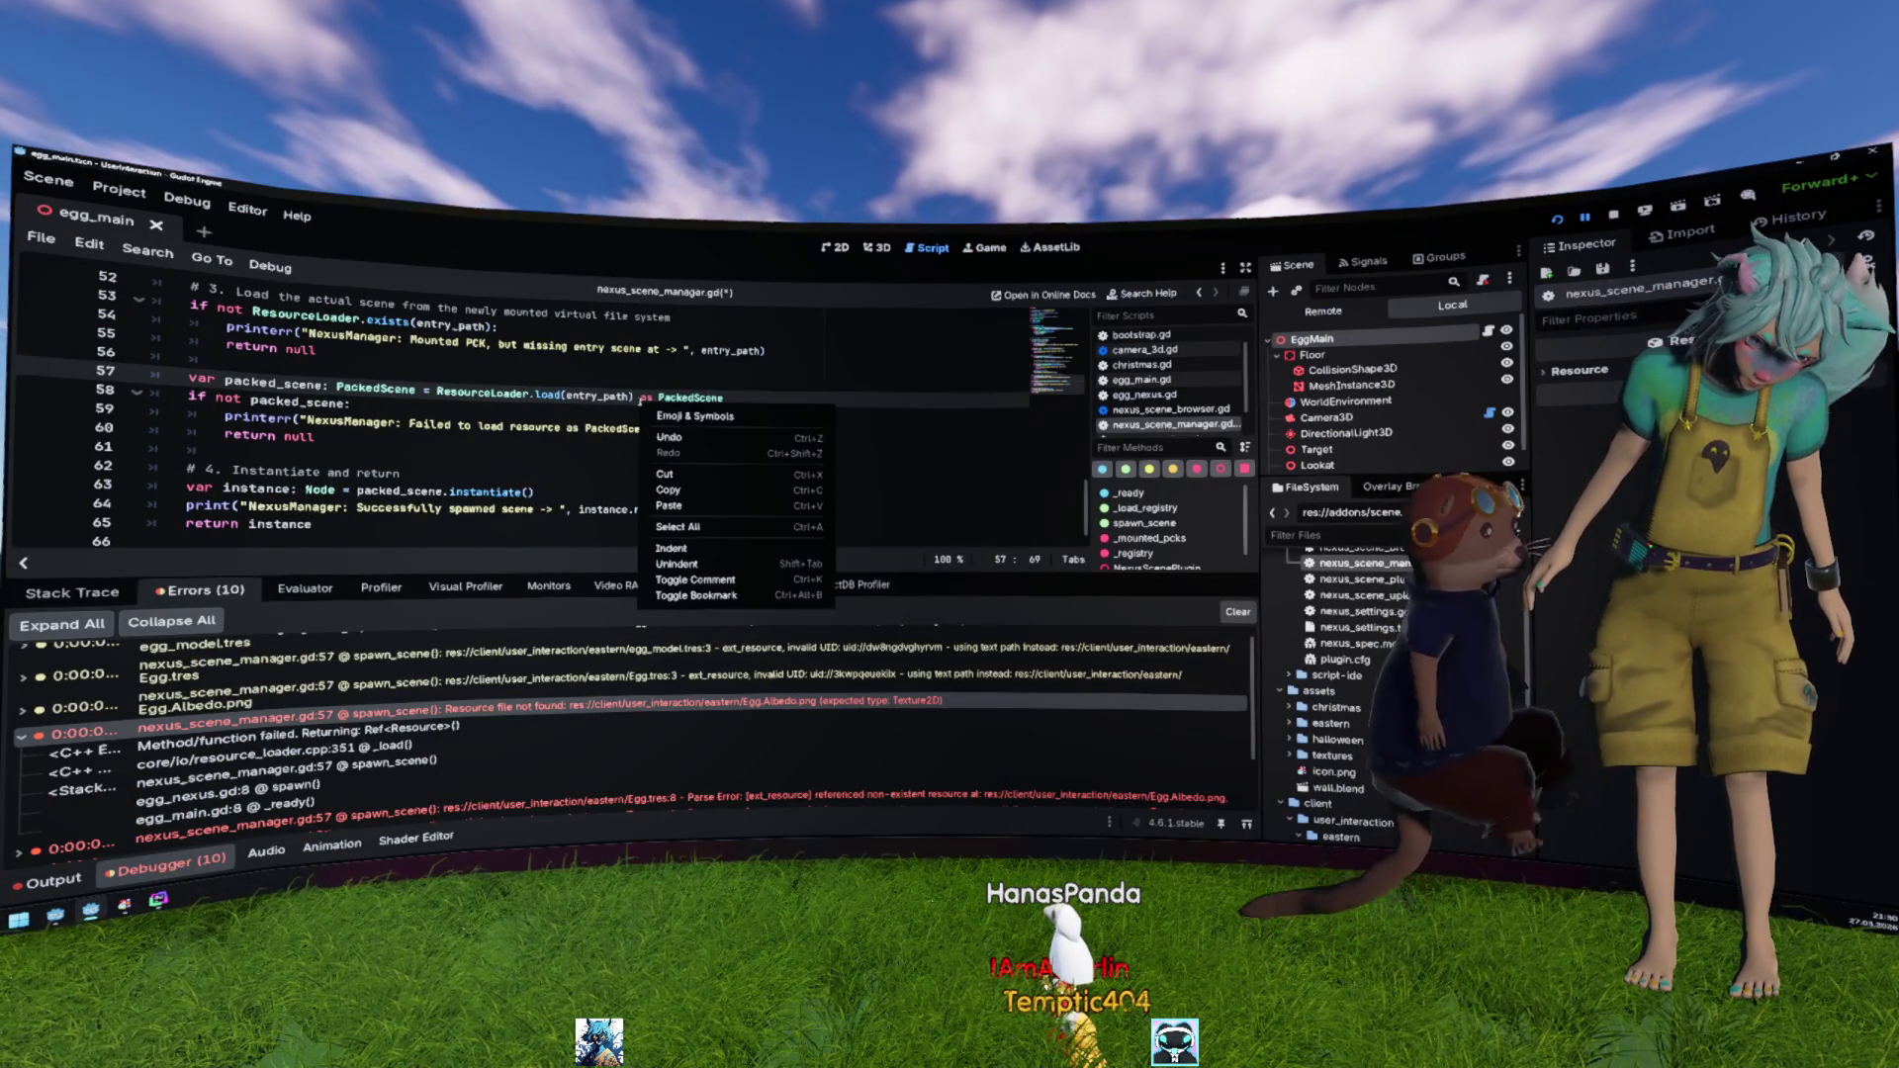
key("Escape")
key("Up")
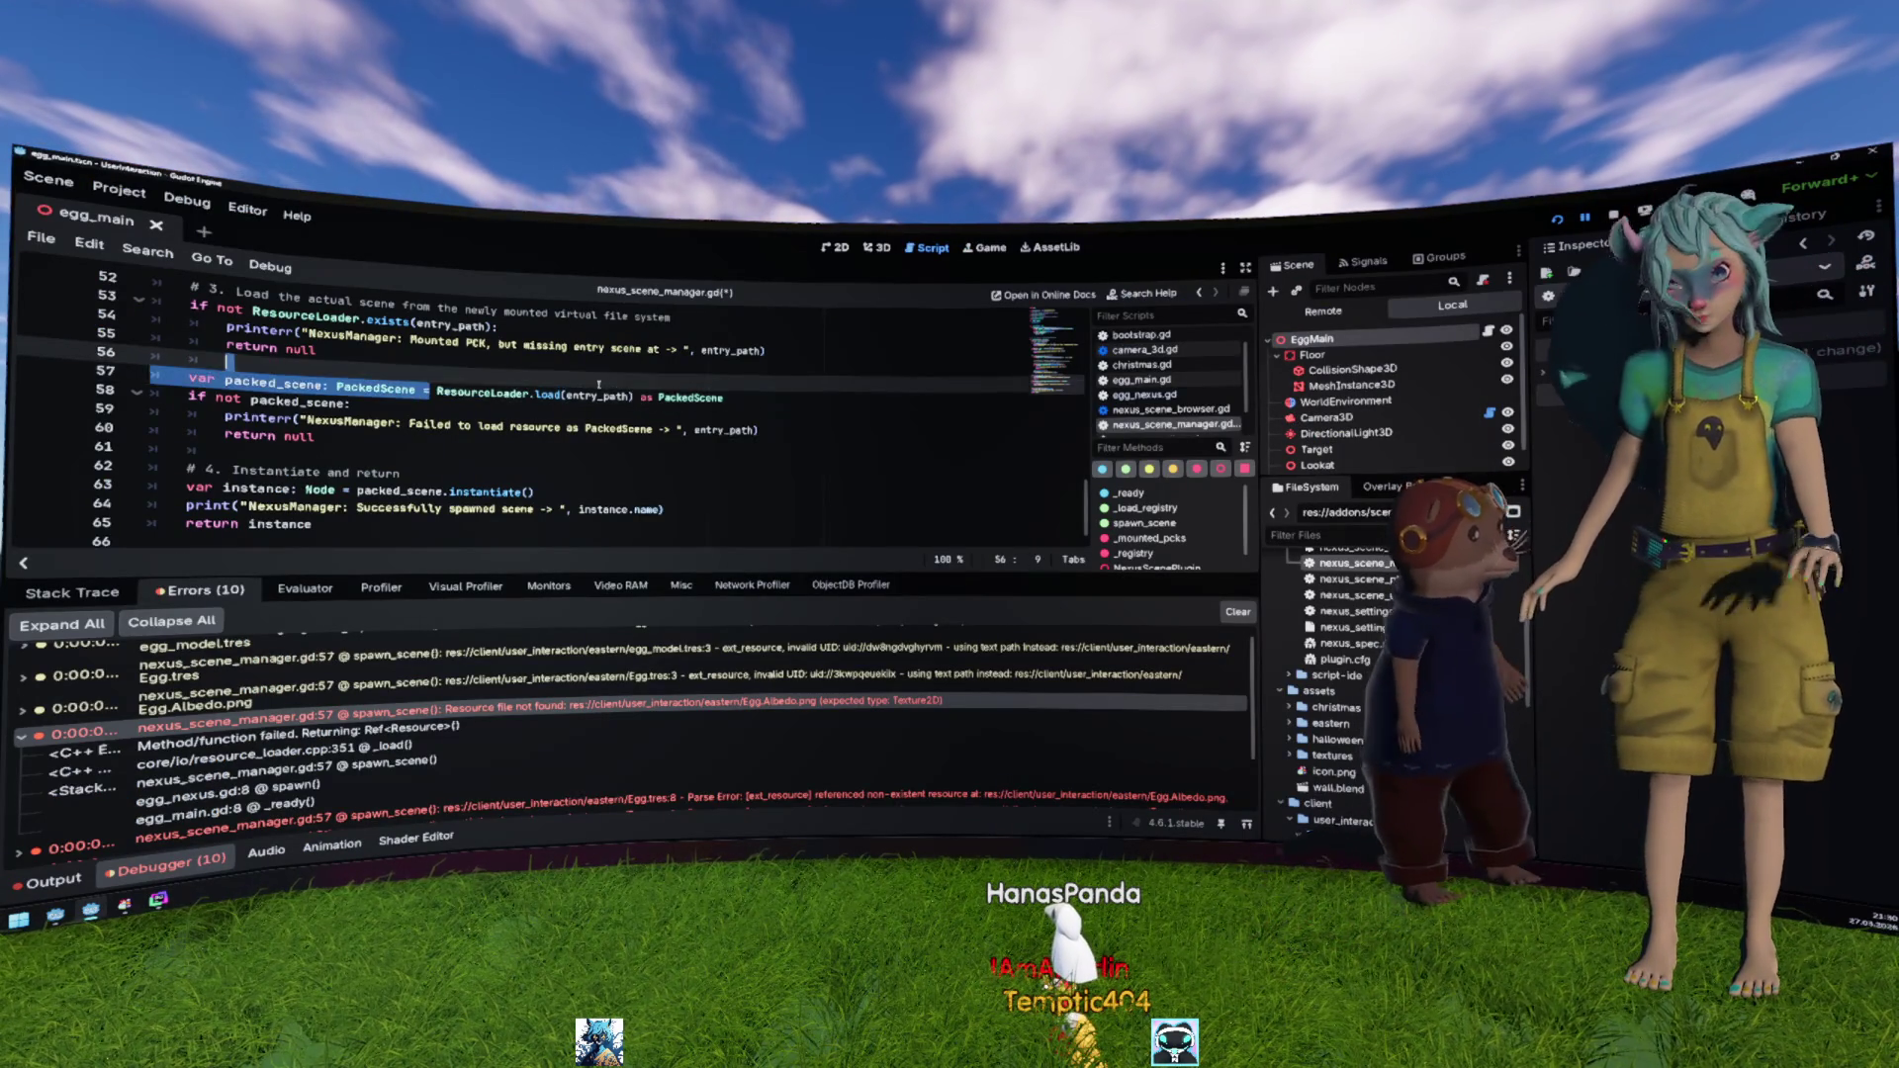
key("Return")
key("Return")
key("Up")
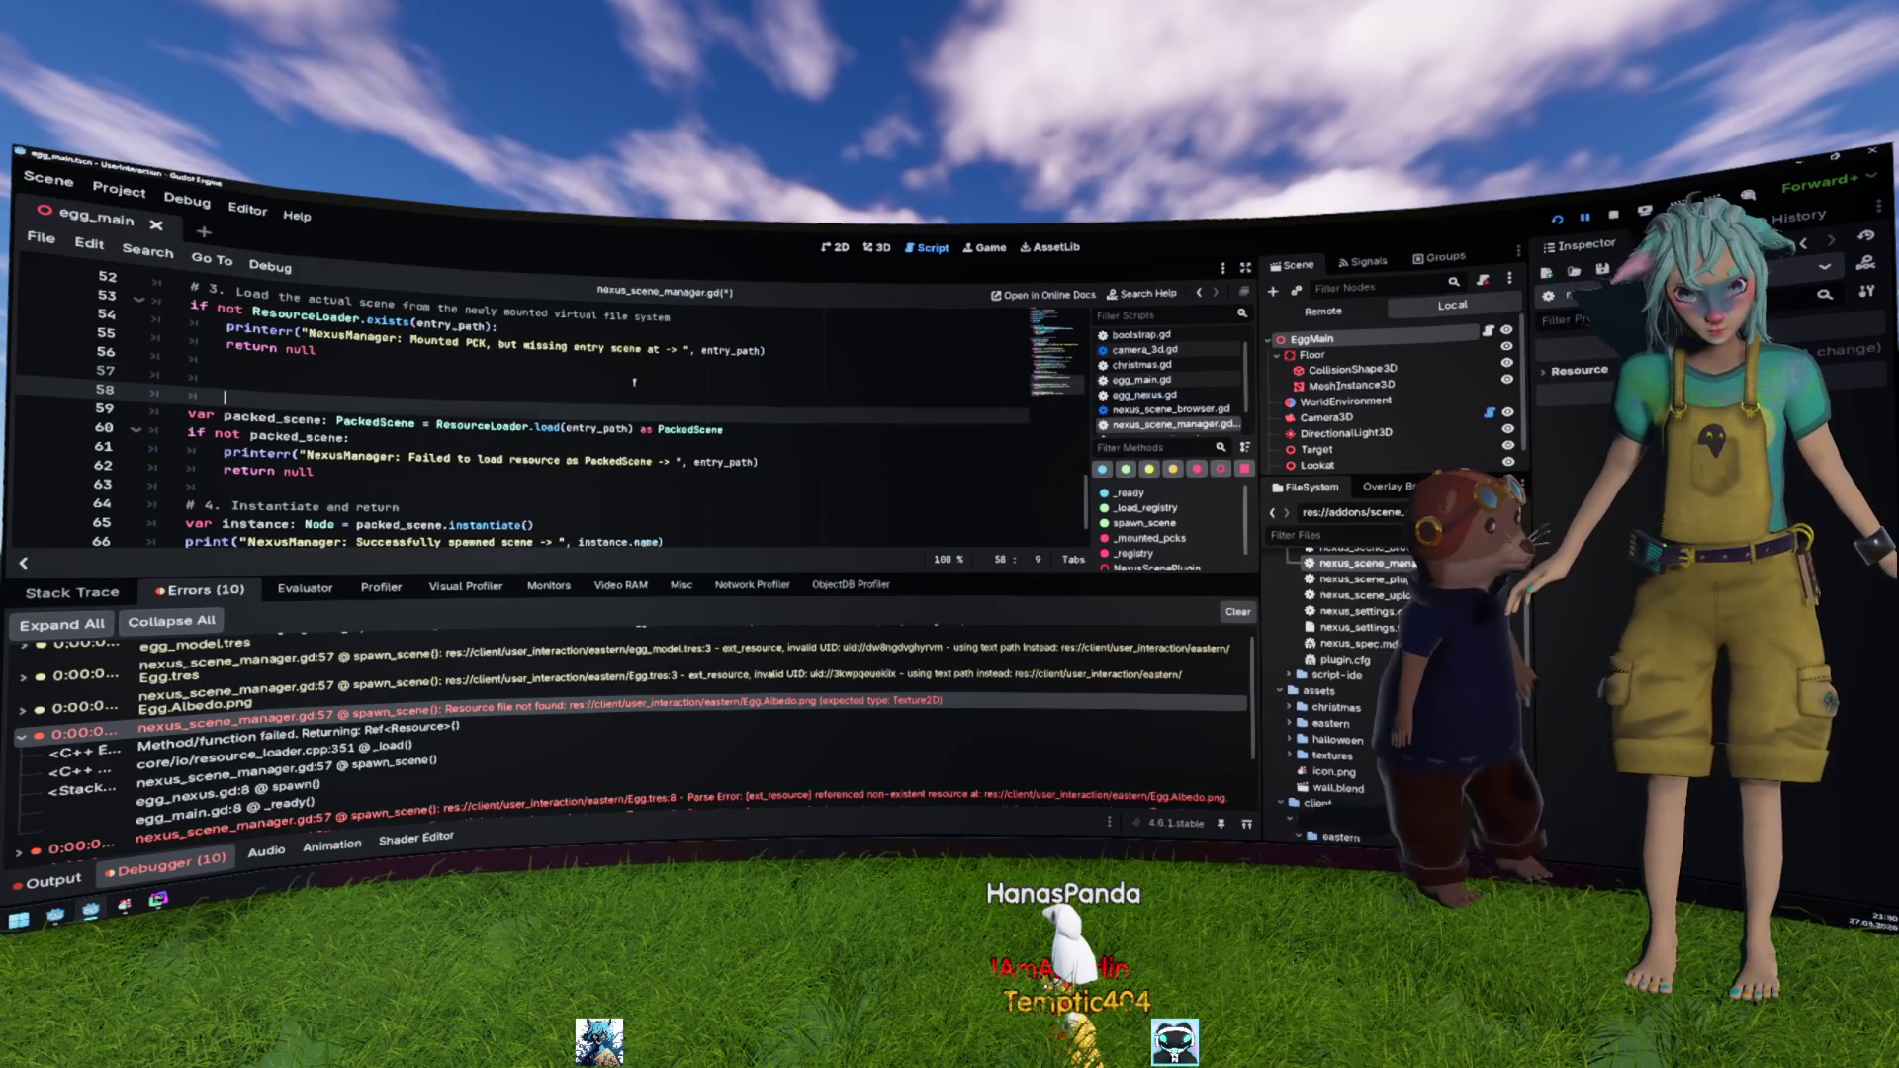
type("var")
type("ResourceLoader.load(entry_path)")
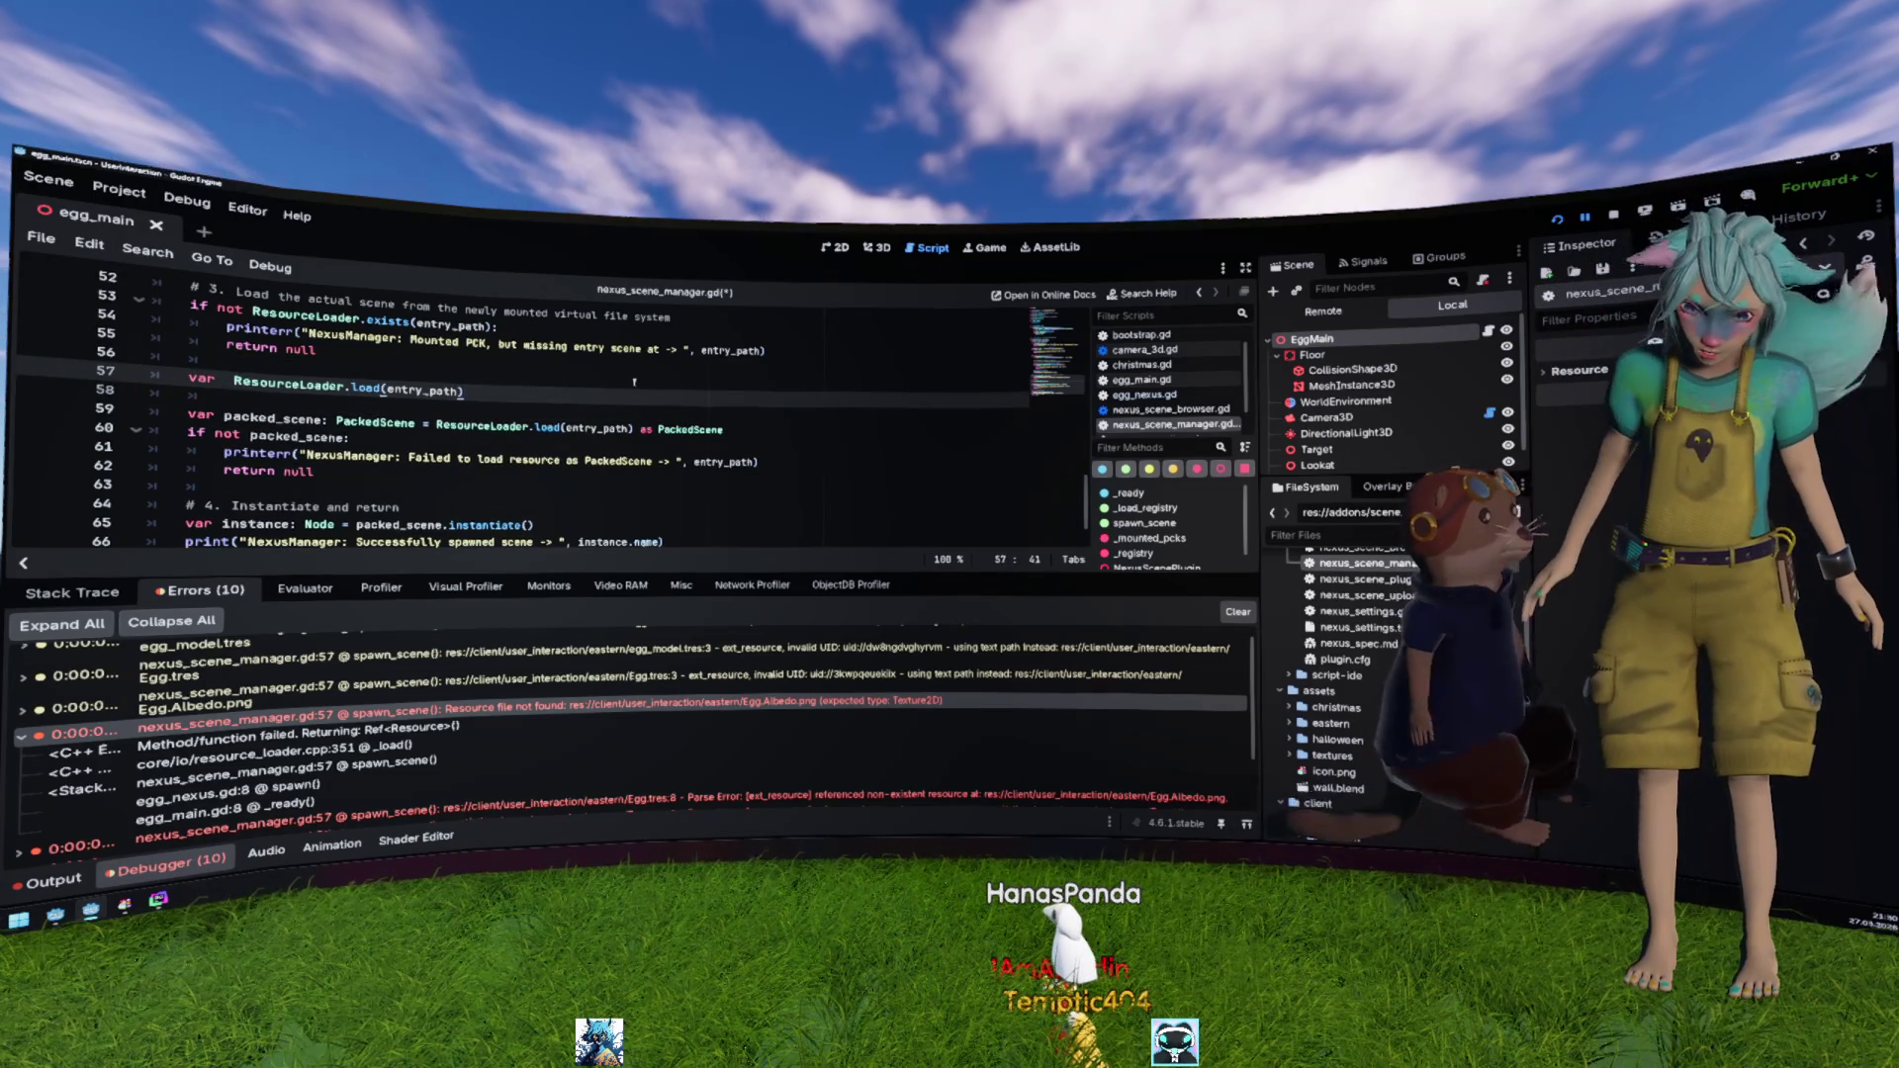
Step: Copy the Egg.Albedo.png error message and extract its resource path
right_click(697, 706)
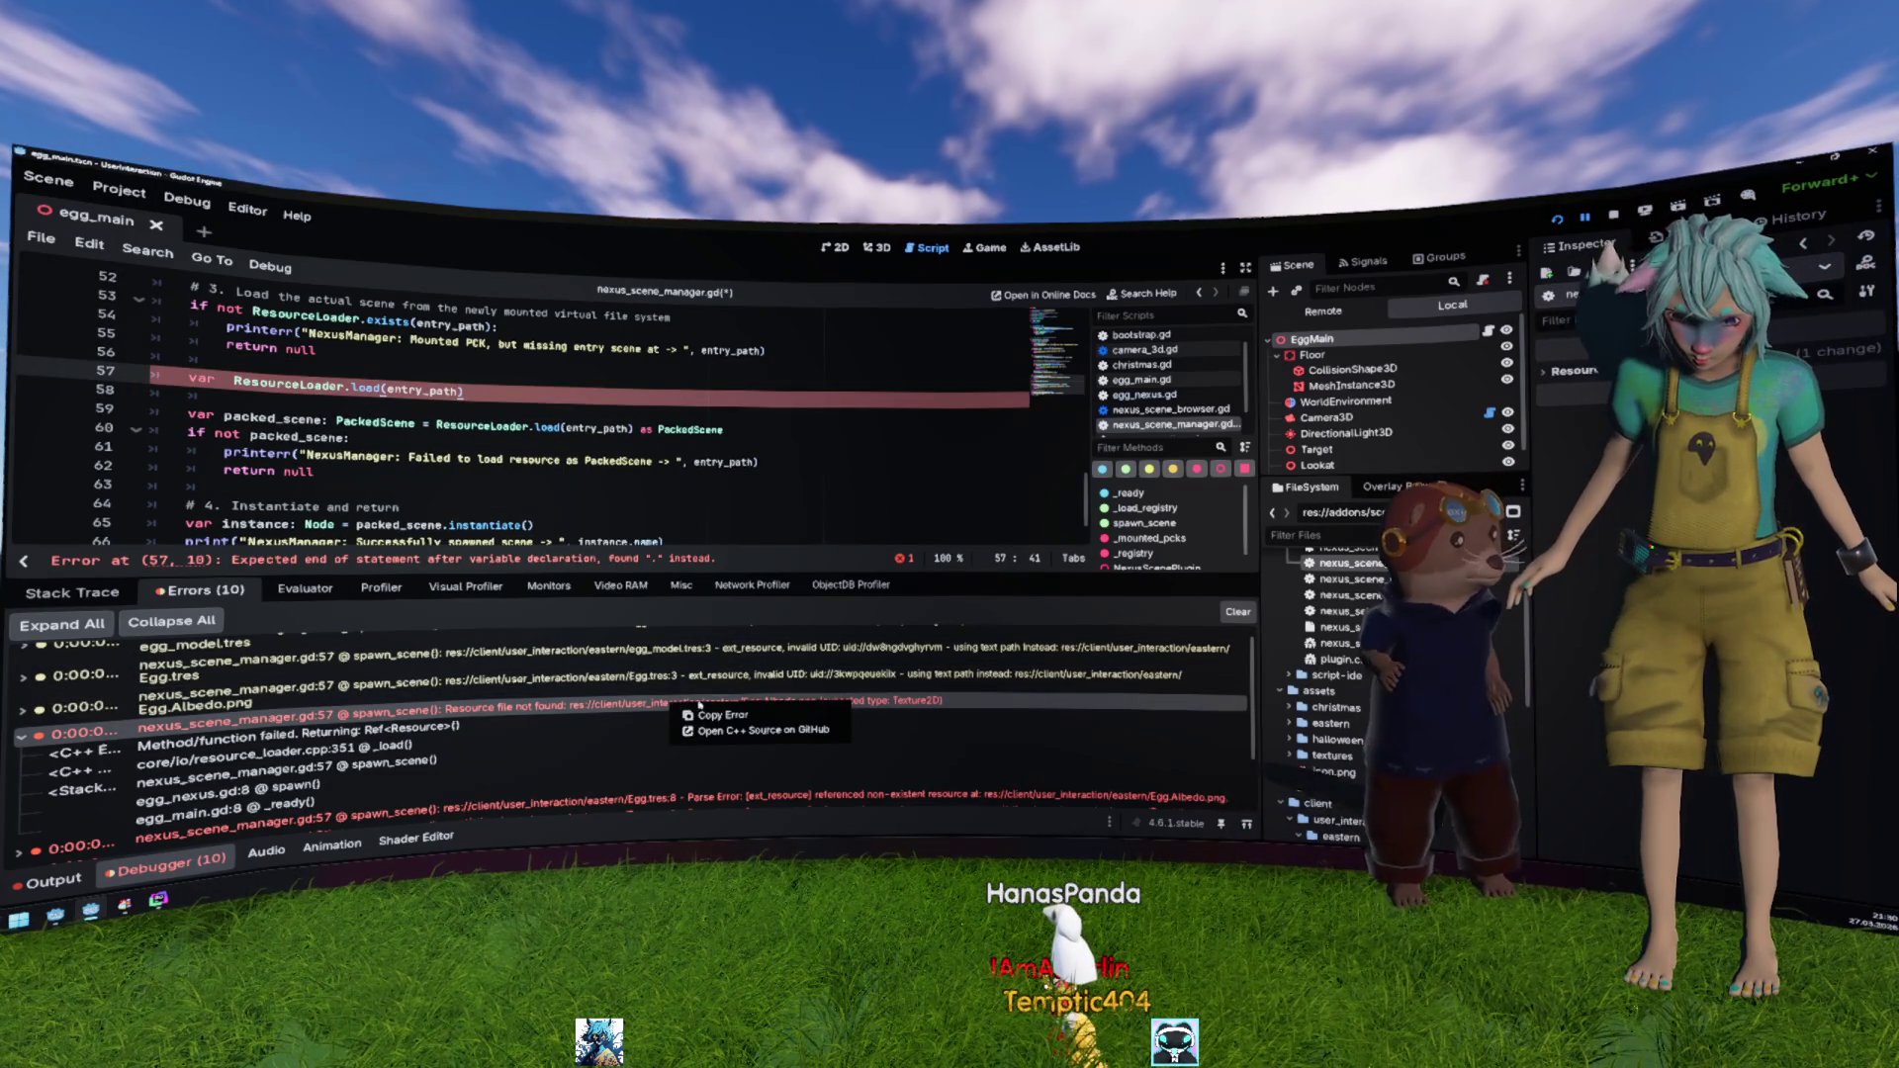
left_click(722, 714)
key("ctrl+v")
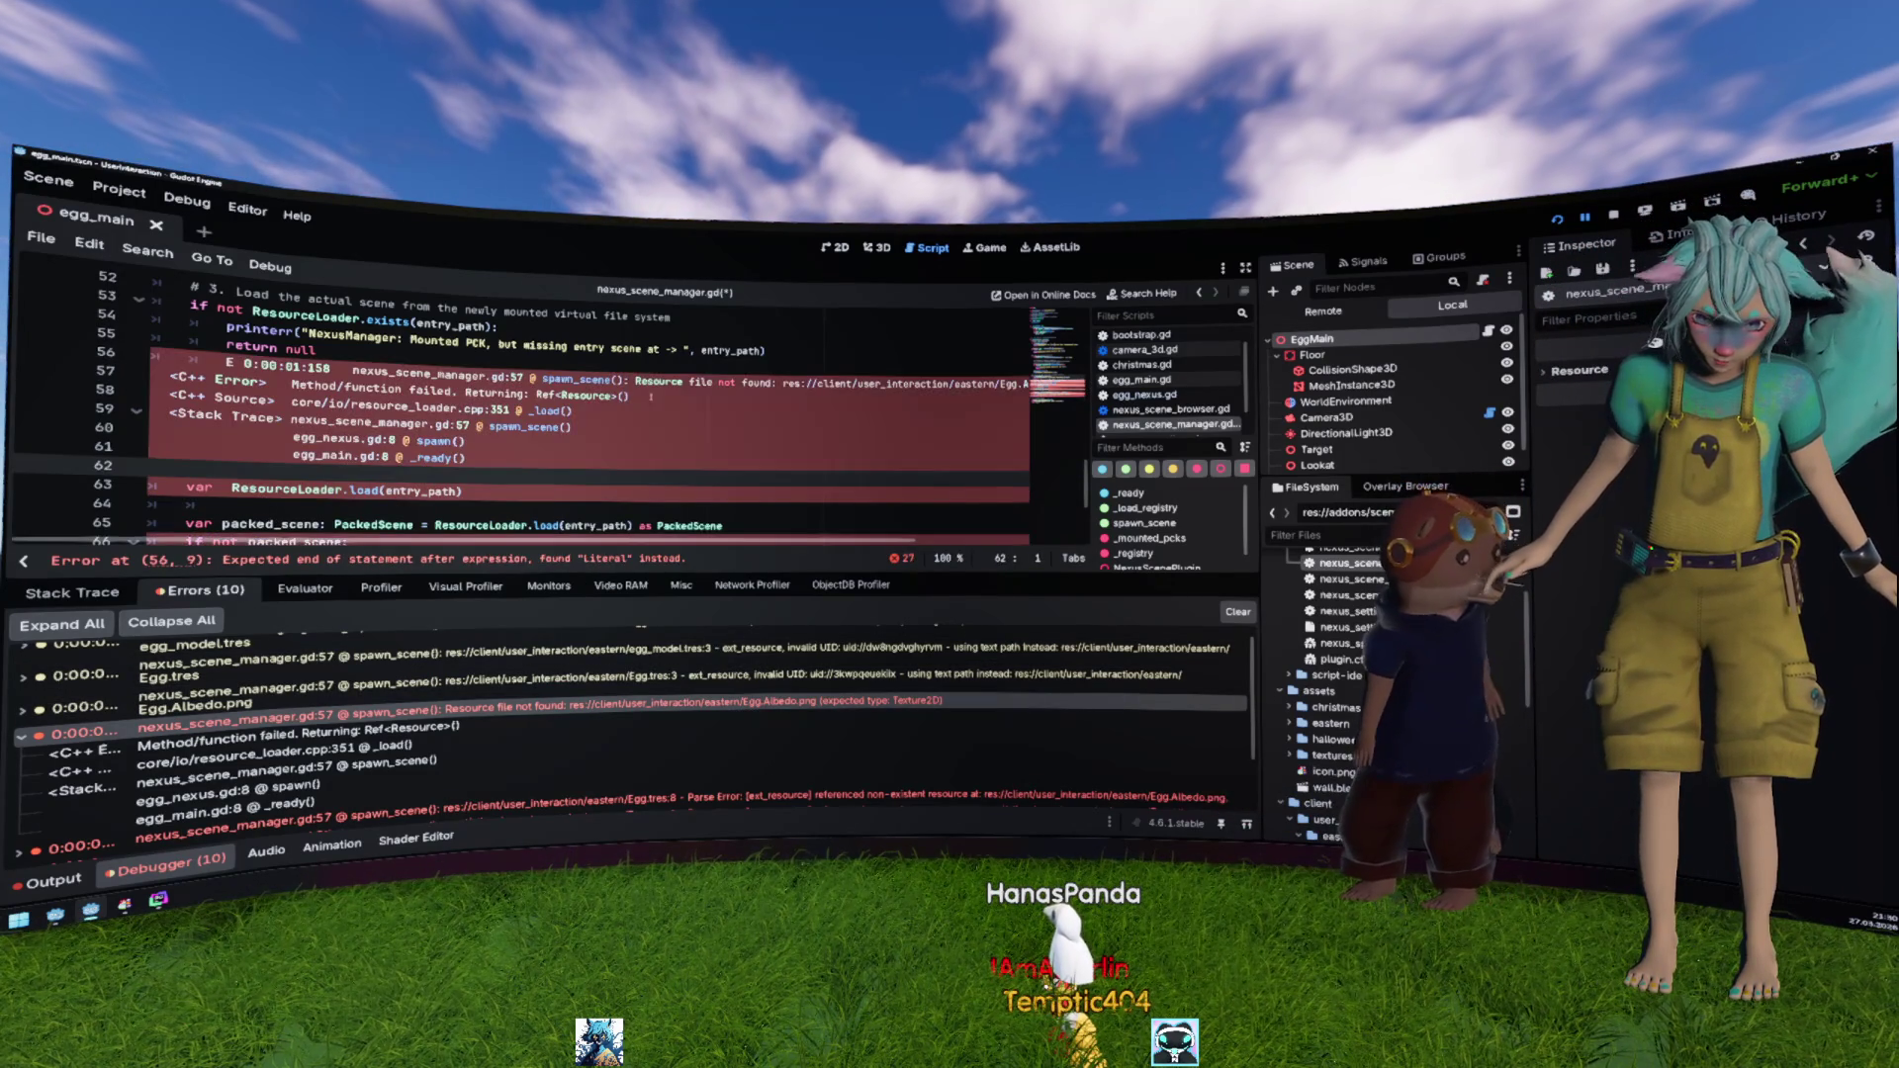
left_click(783, 383)
key("shift+End")
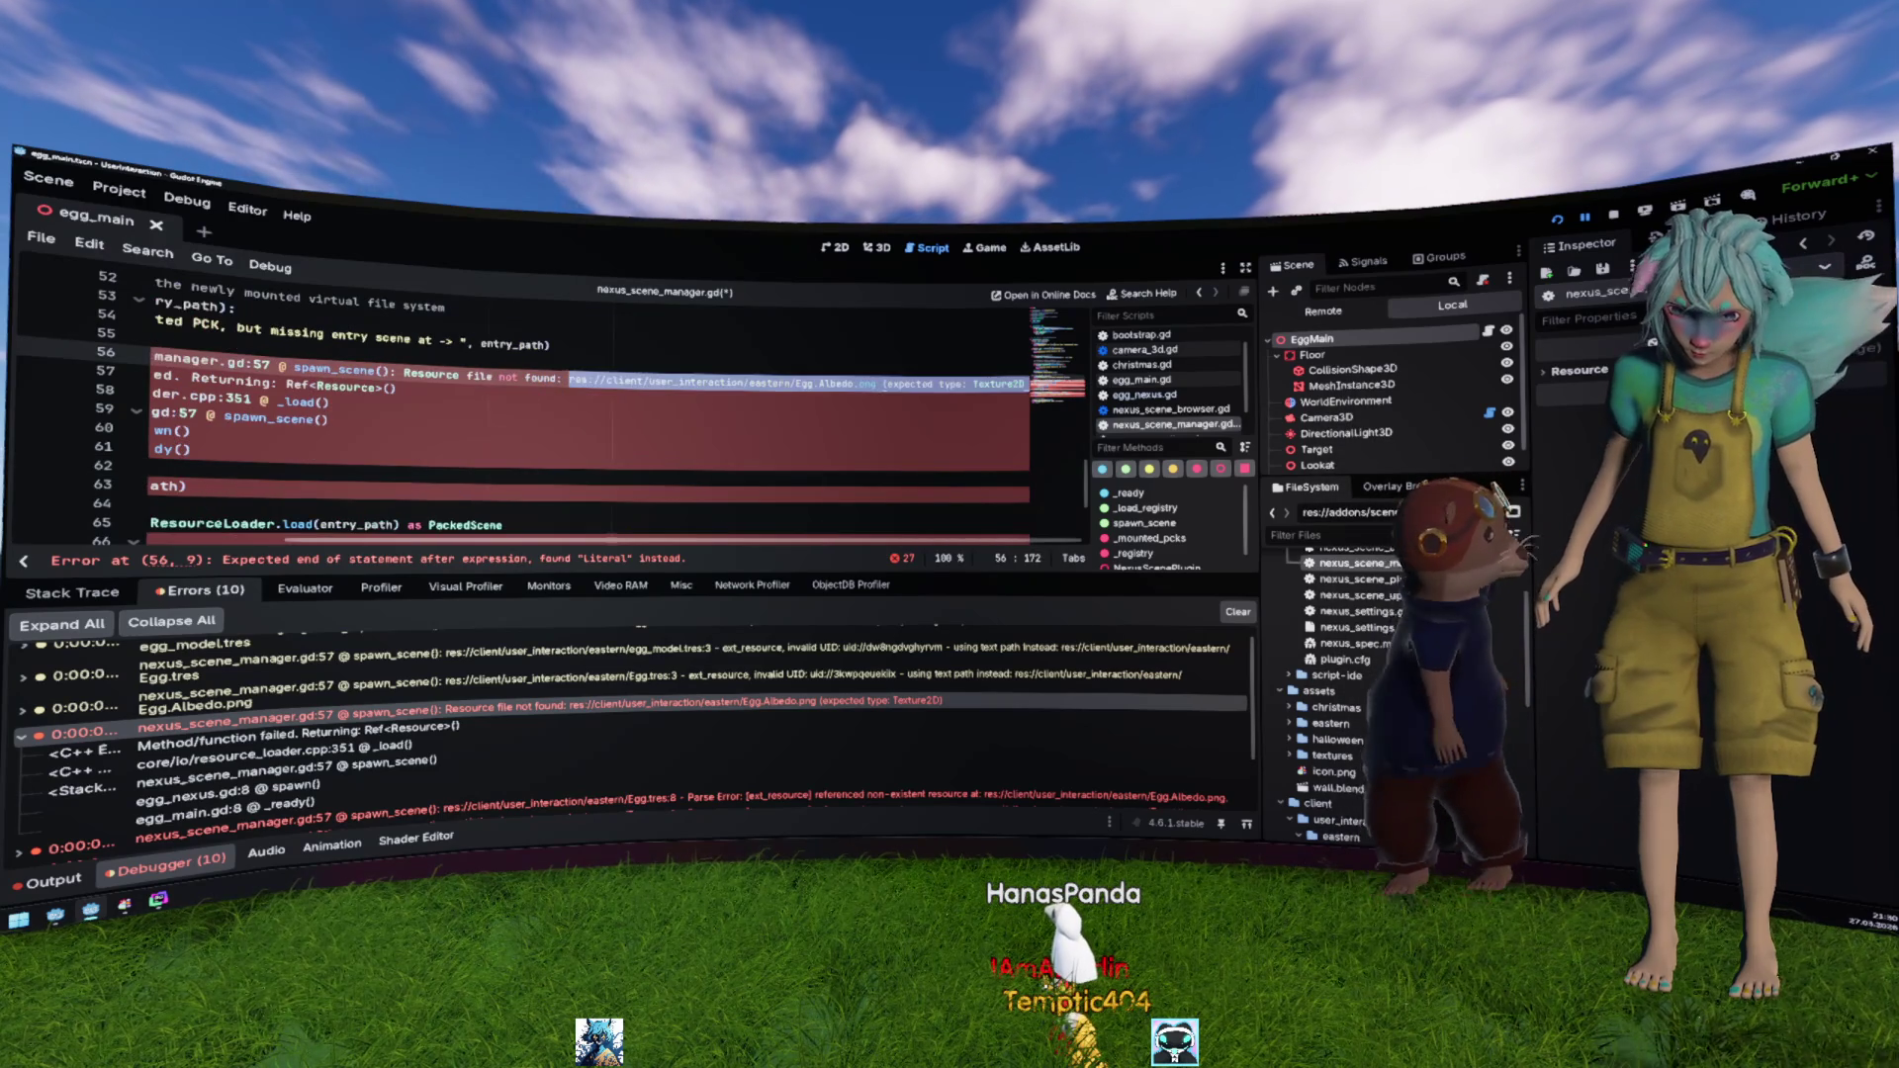
key("shift+Left")
key("shift+Left")
key("shift+Left")
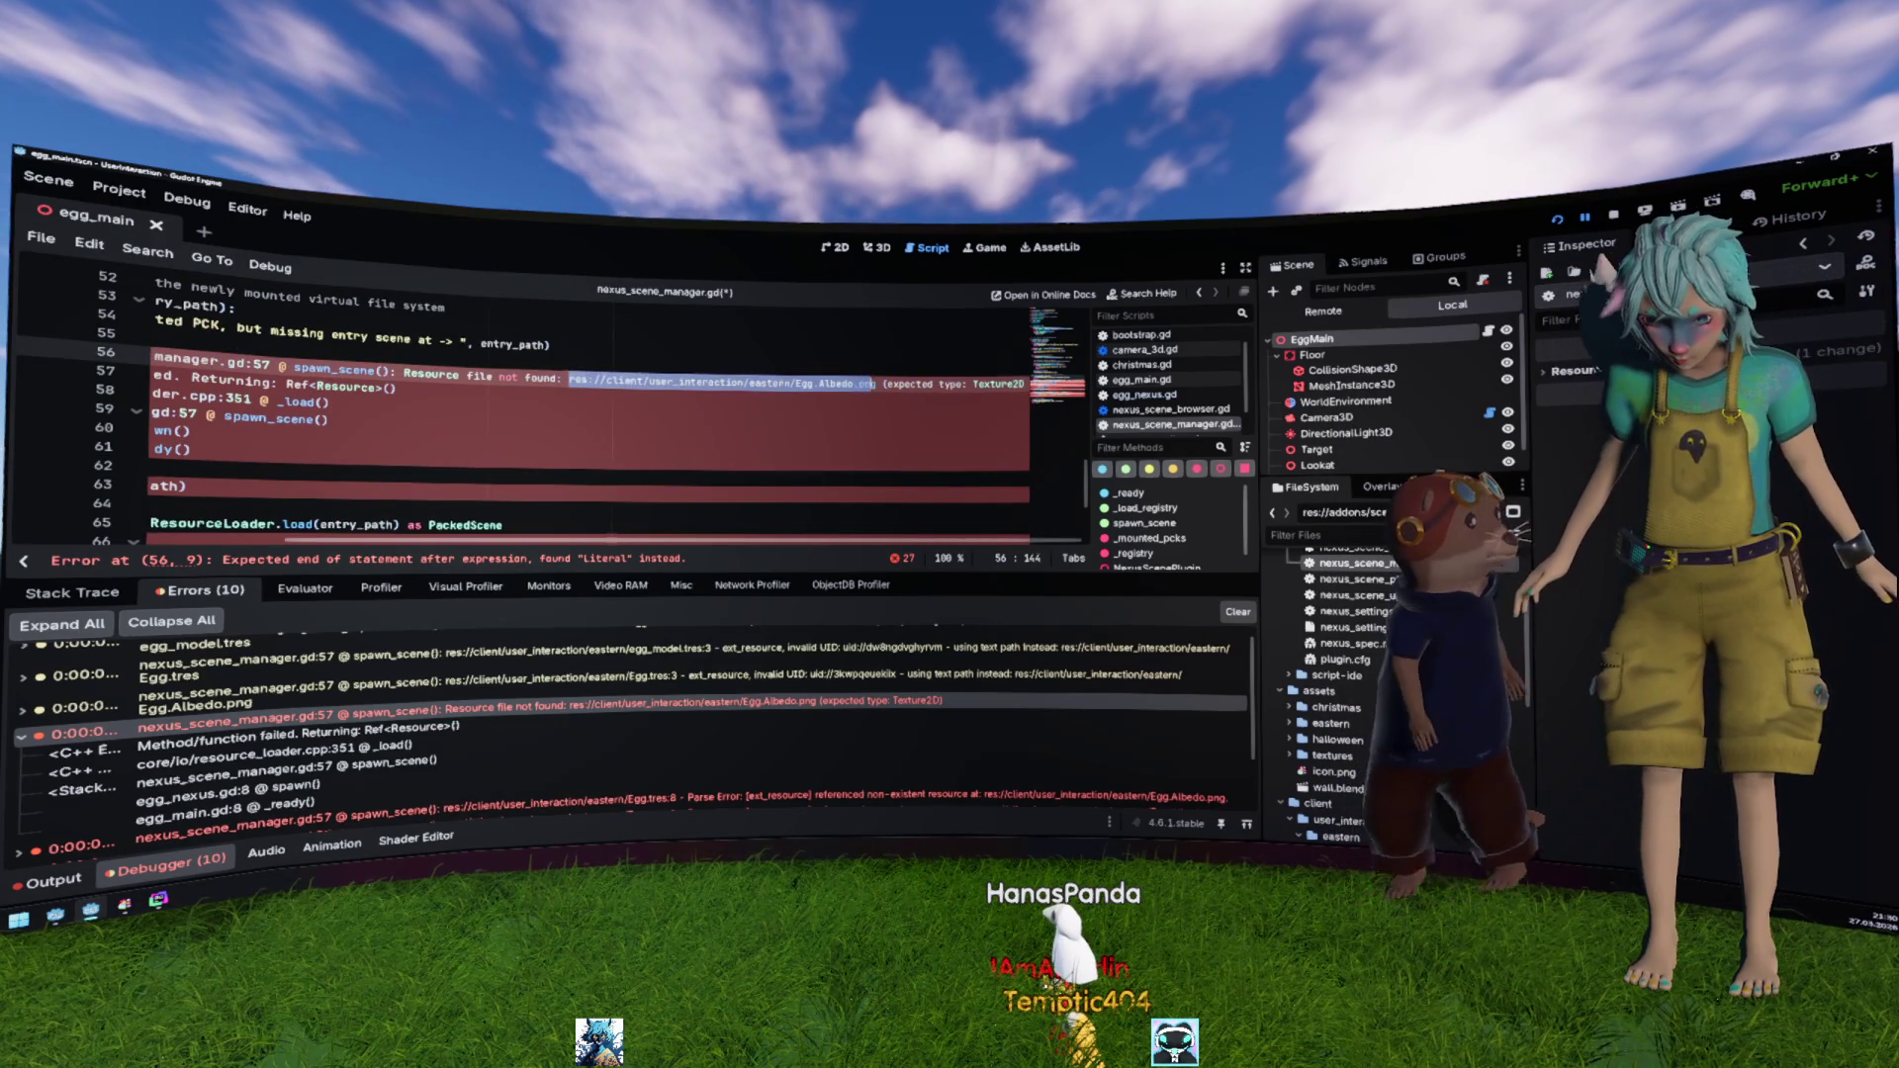
key("ctrl+z")
key("ctrl+z")
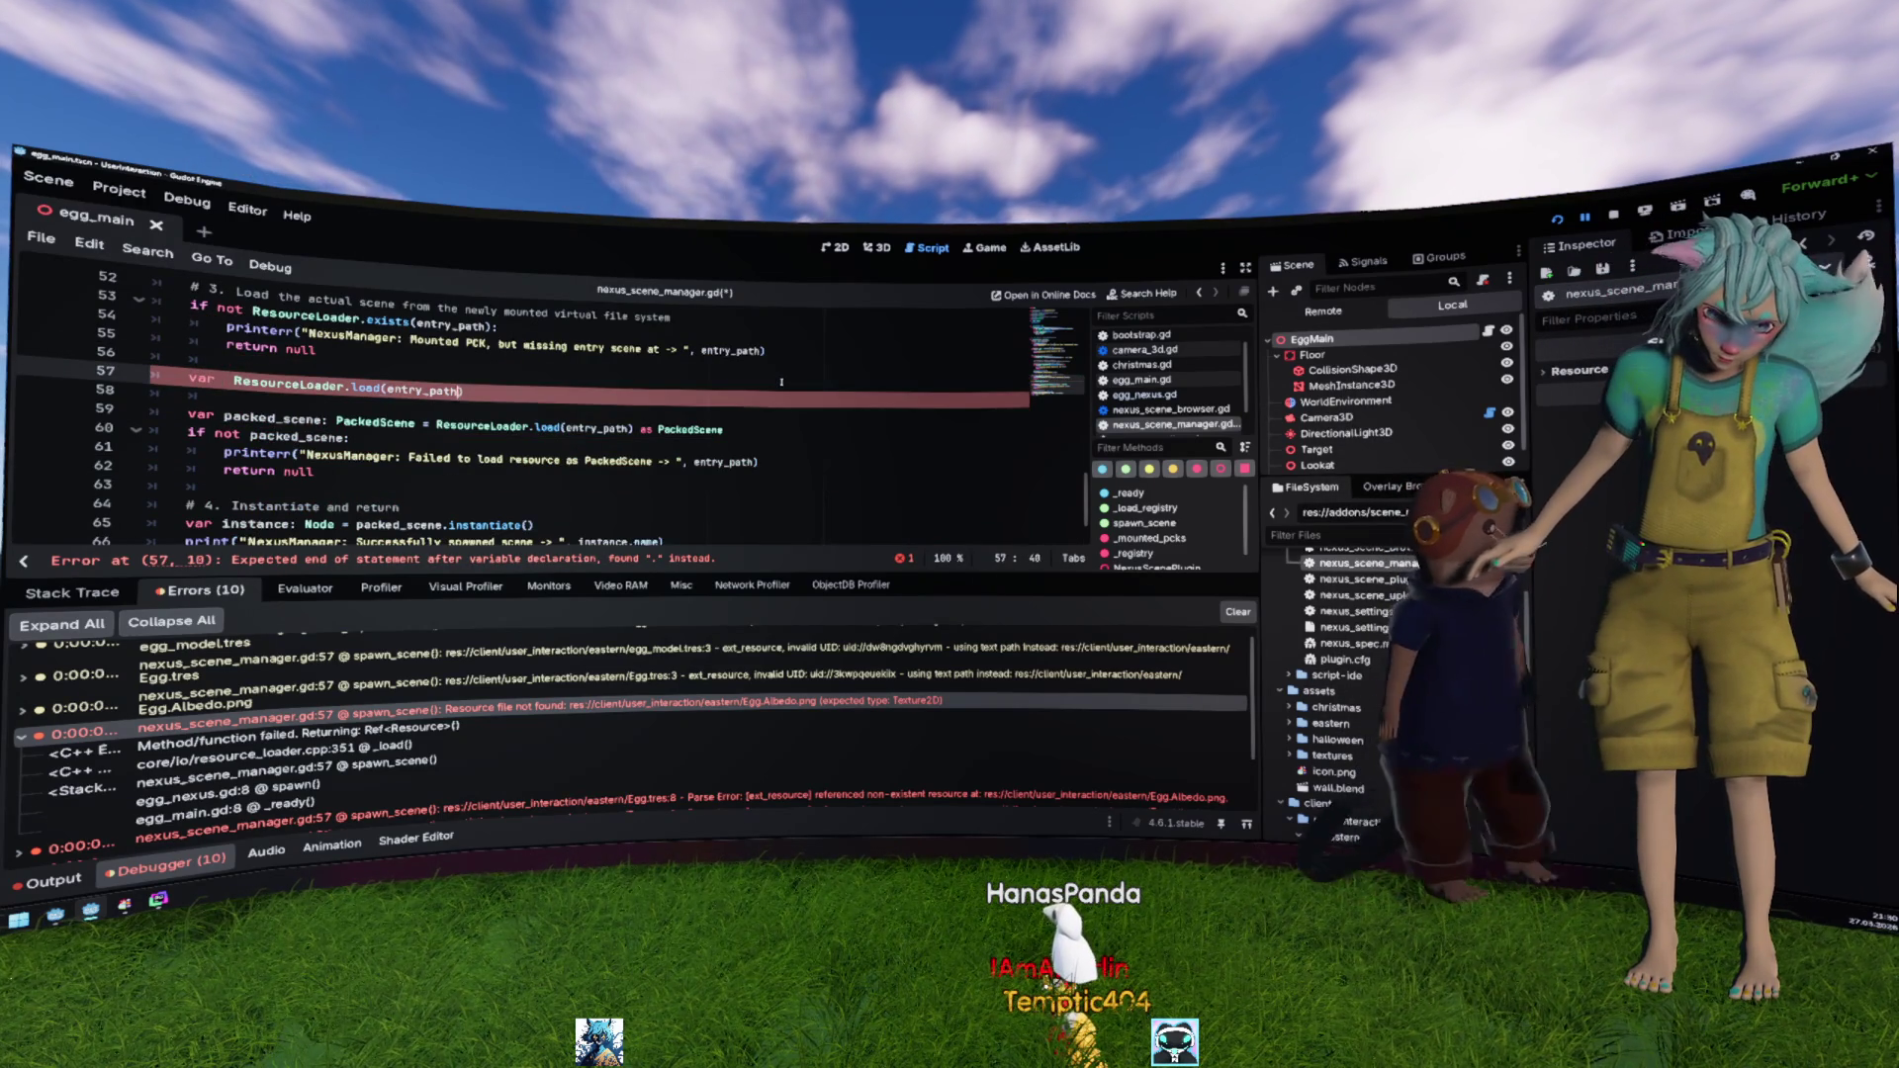
Step: Replace entry_path with the quoted Egg.Albedo.png resource path
type("res://client/user_interaction/eastern/Egg.Albedo.png")
key("ctrl+Left")
key("ctrl+Left")
key("ctrl+Left")
type("\"")
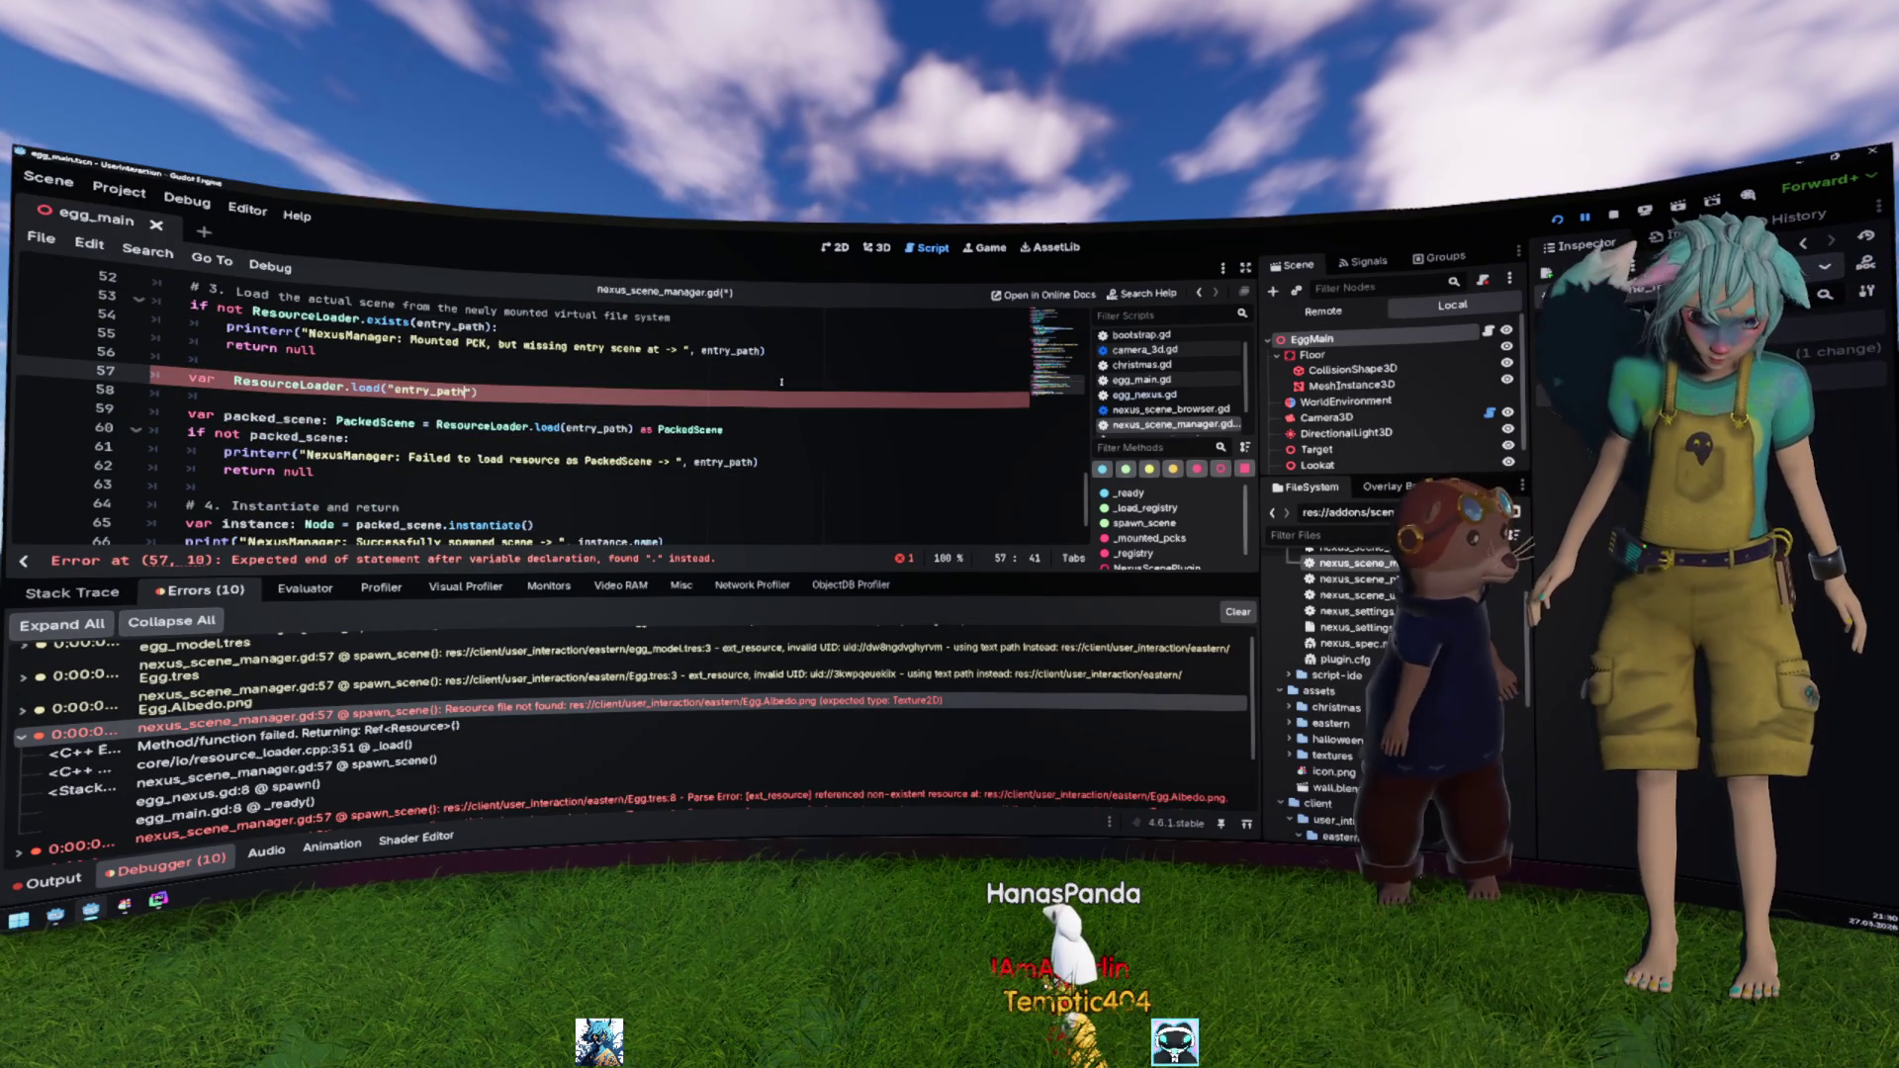
key("End")
key("Left")
type("\"")
Step: Name the variable 'texture' on line 57 and run the project with F5
key("Home")
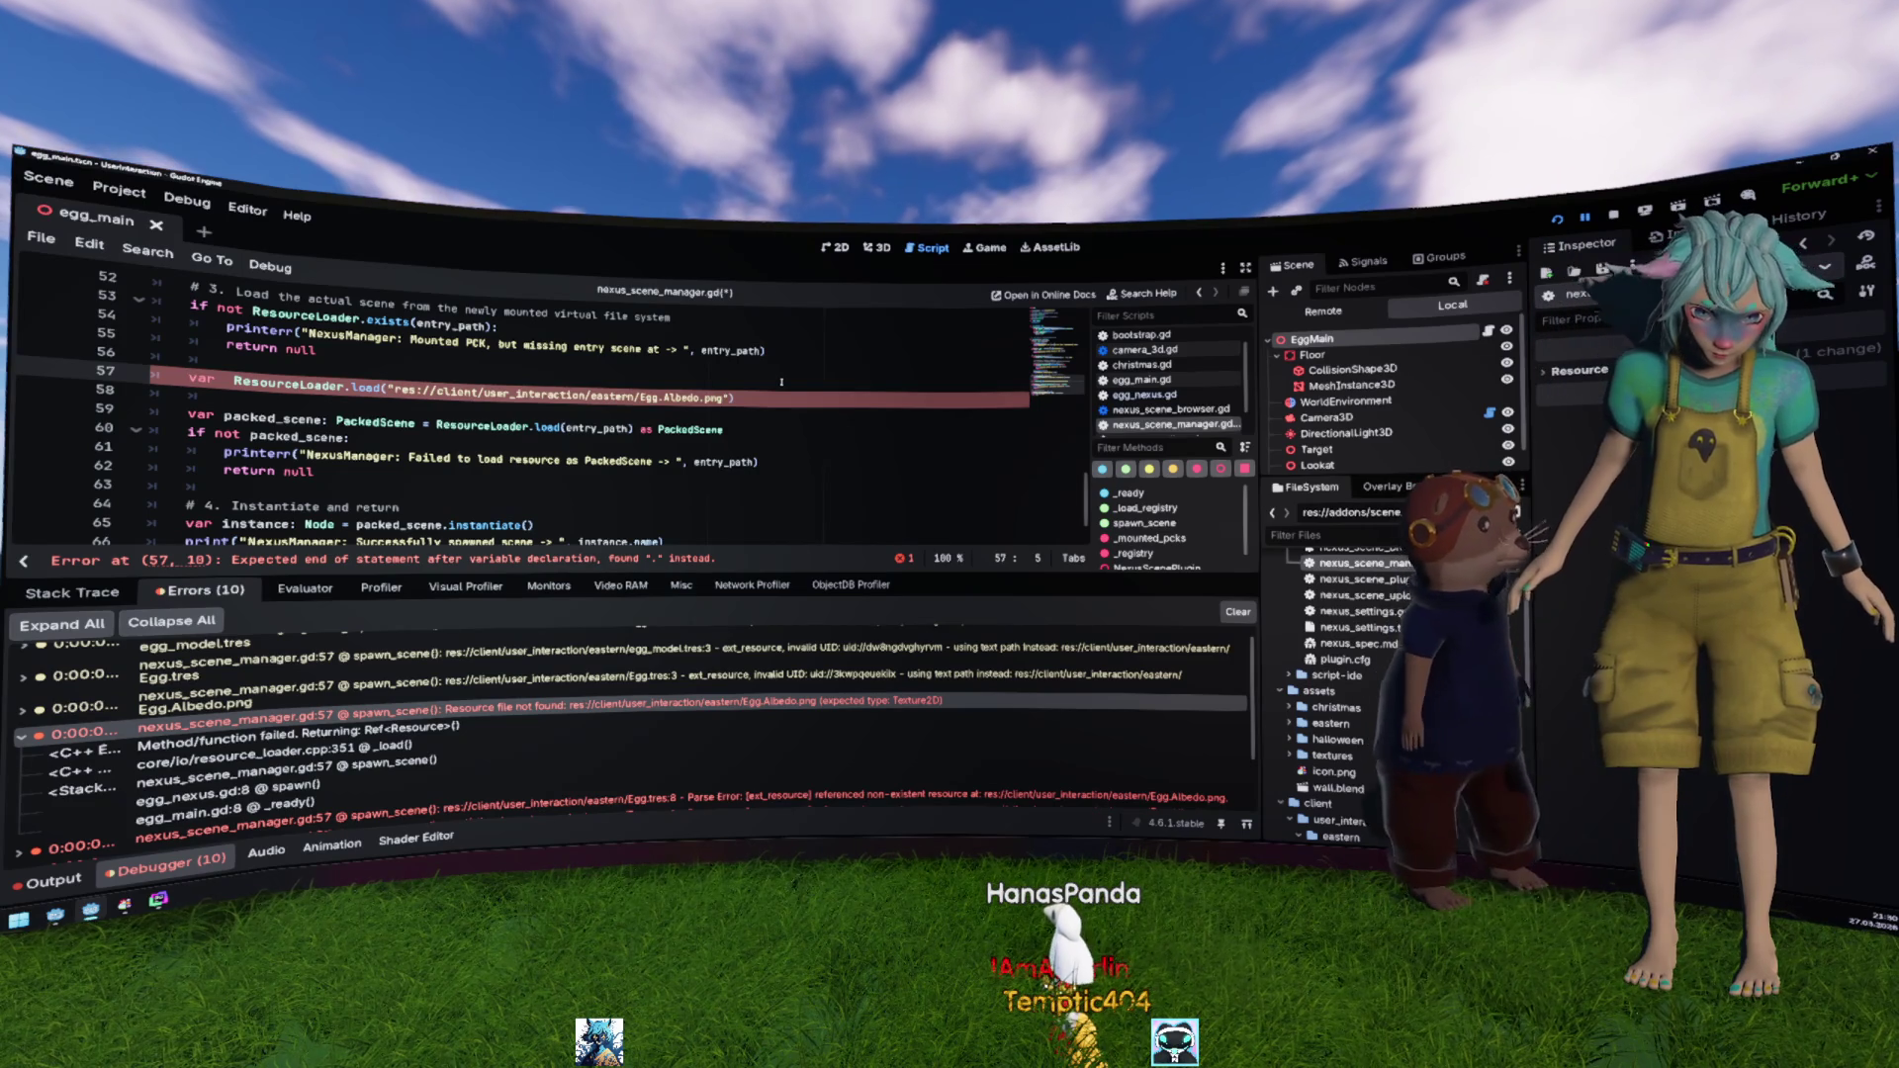
type("texture ")
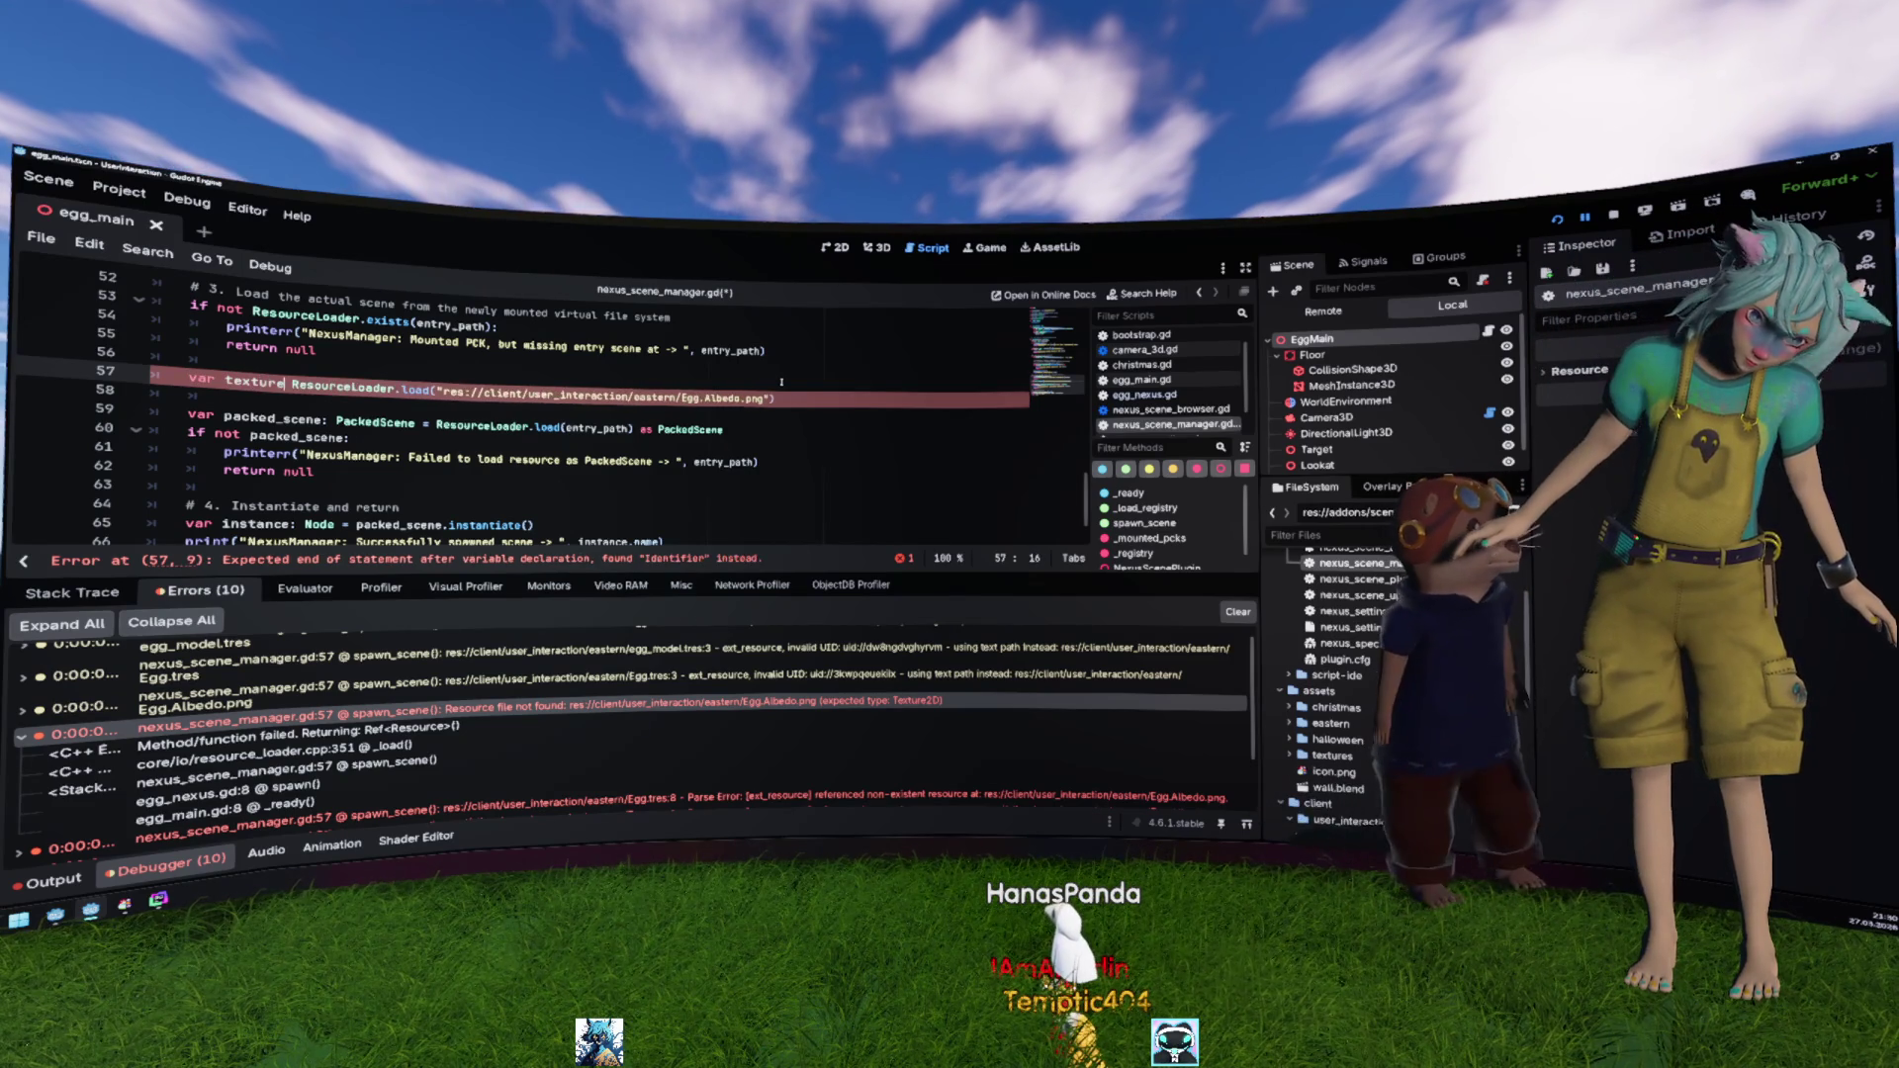
type("=")
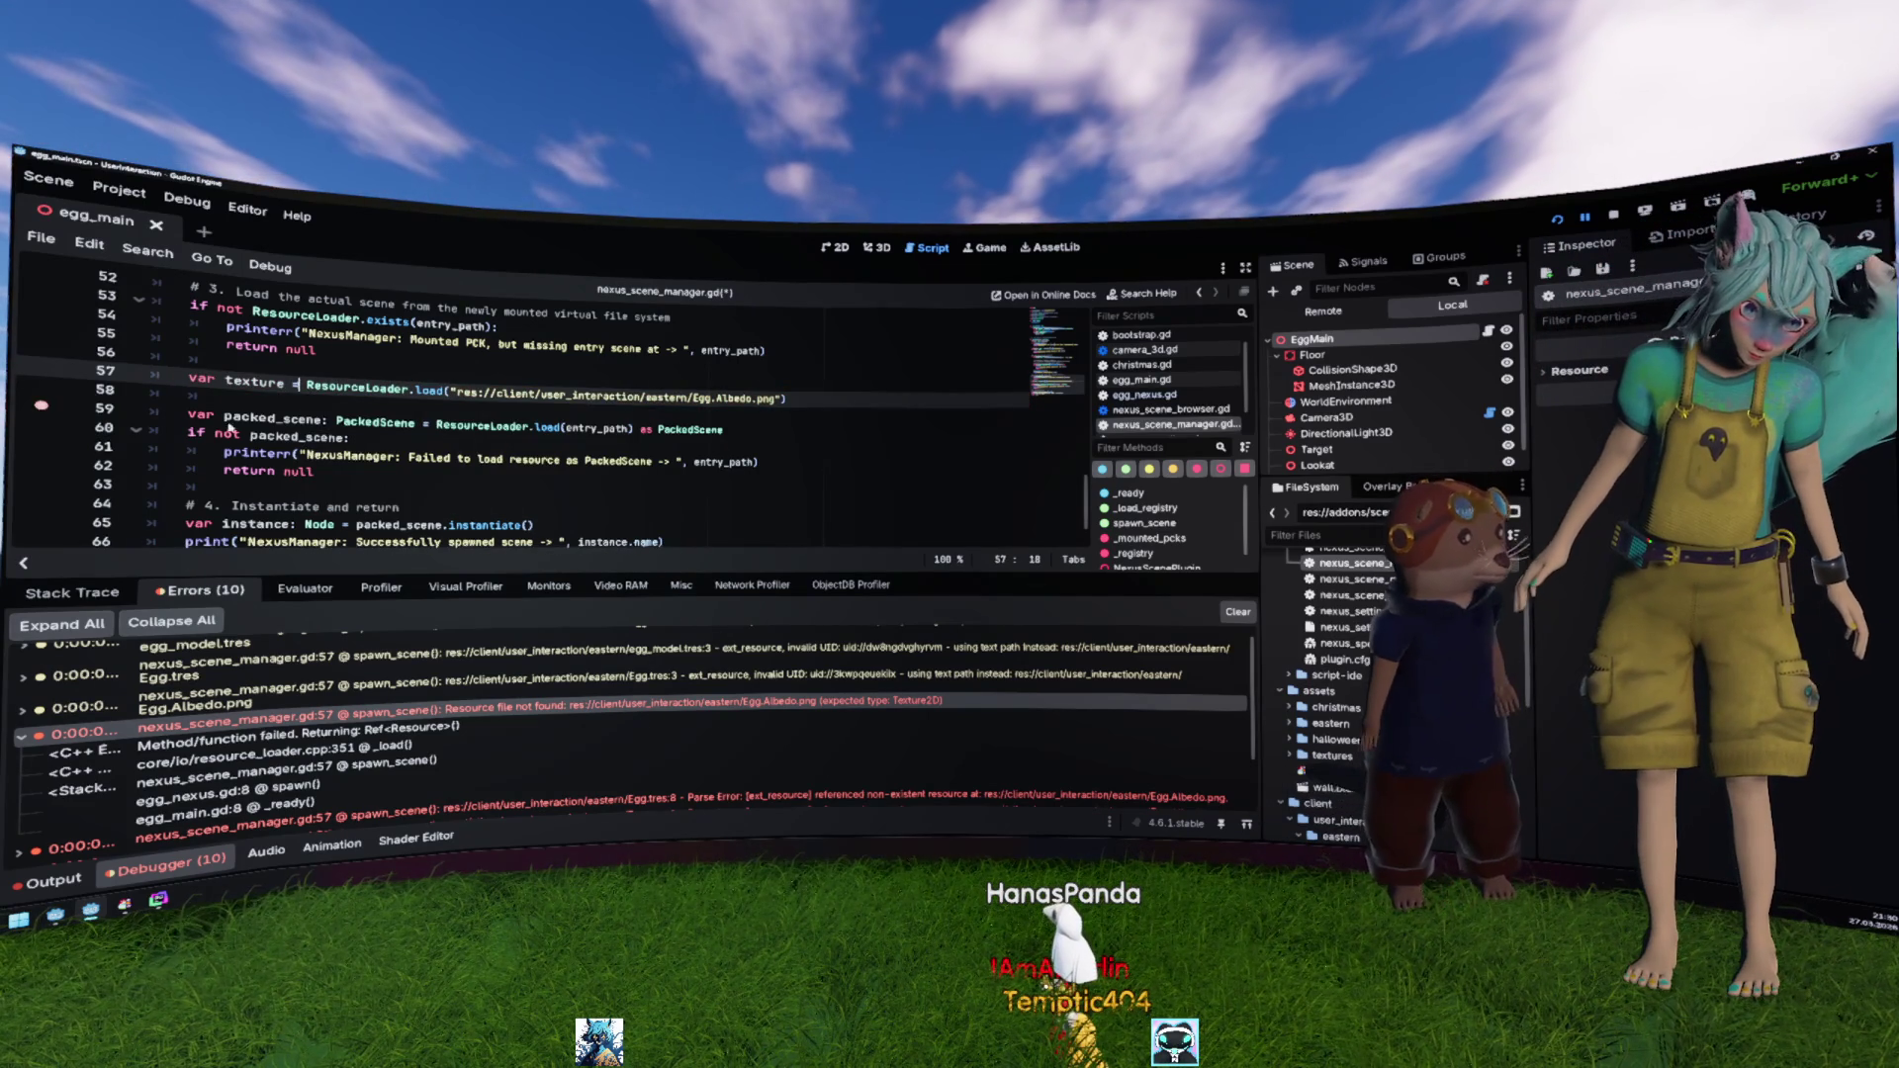
left_click(695, 462)
key("F5")
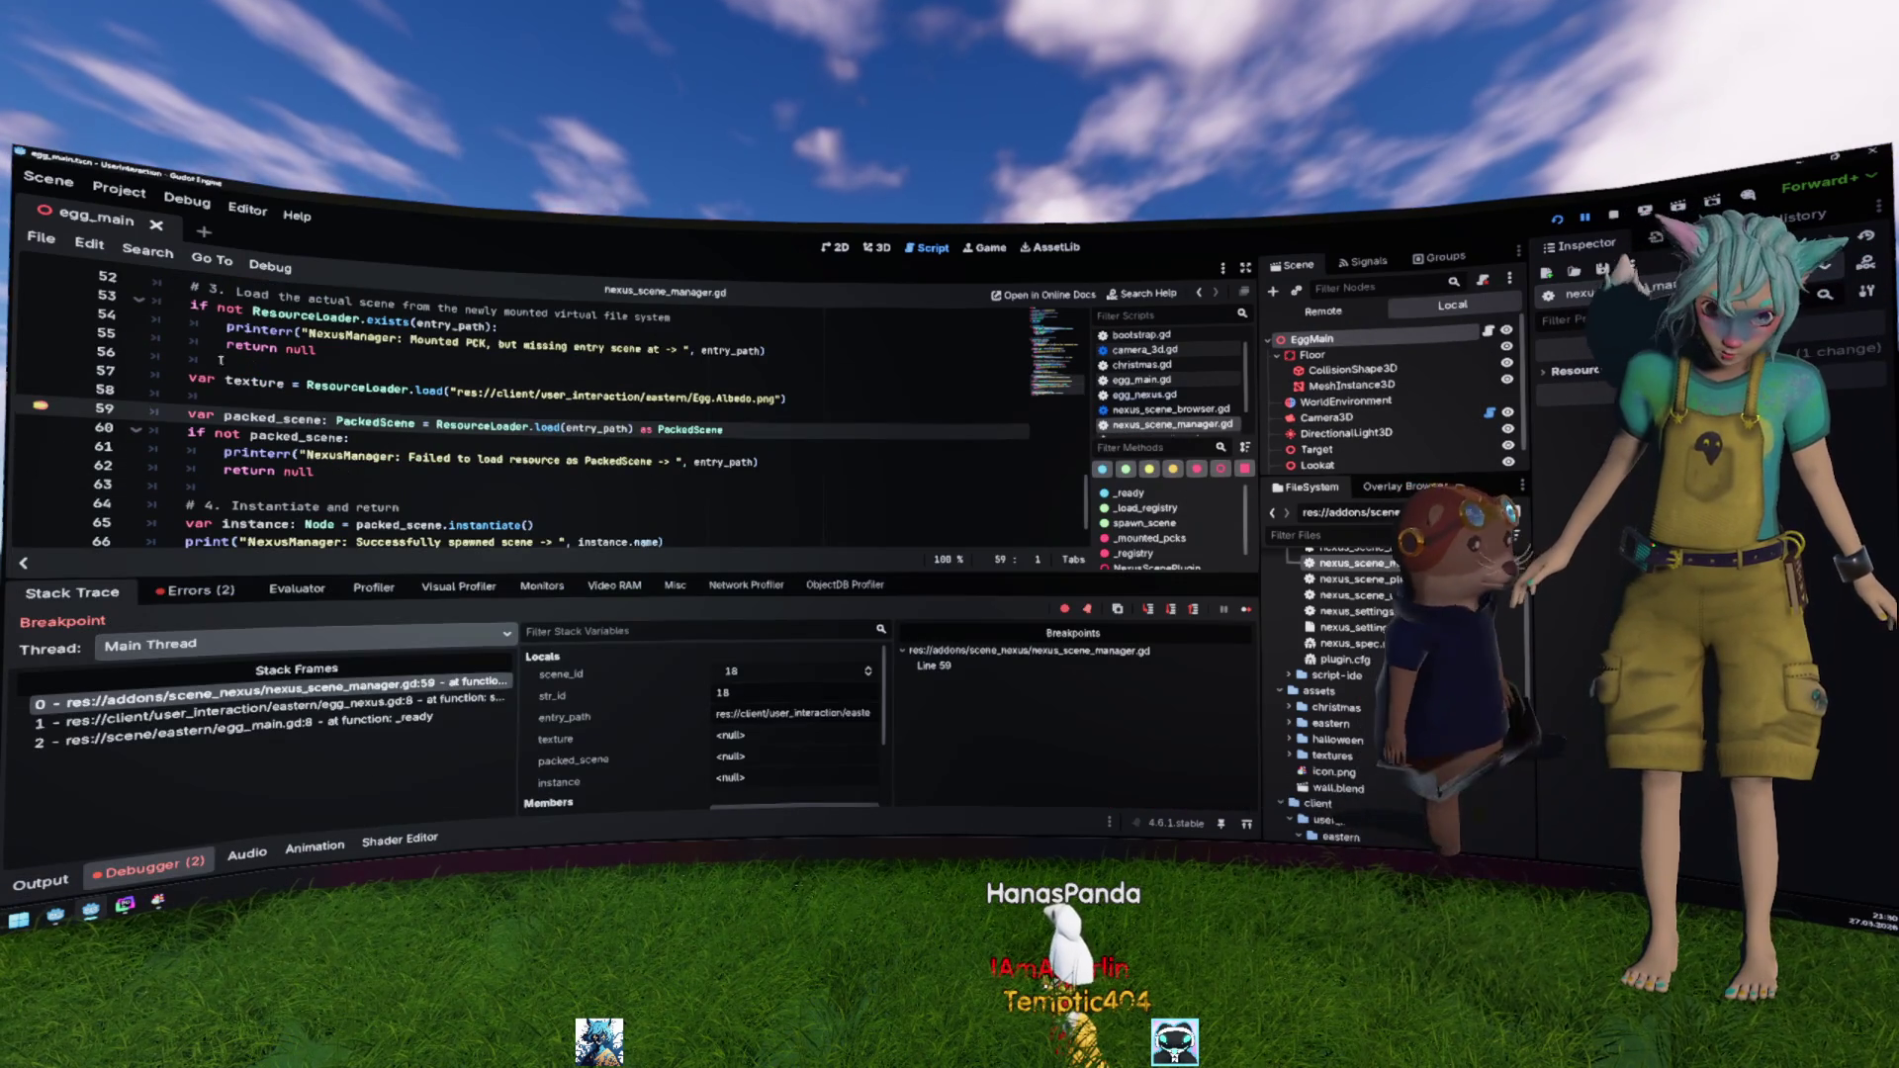
Step: Inspect the texture variable on line 57 and ResourceLoader on line 53 while paused
double_click(252, 382)
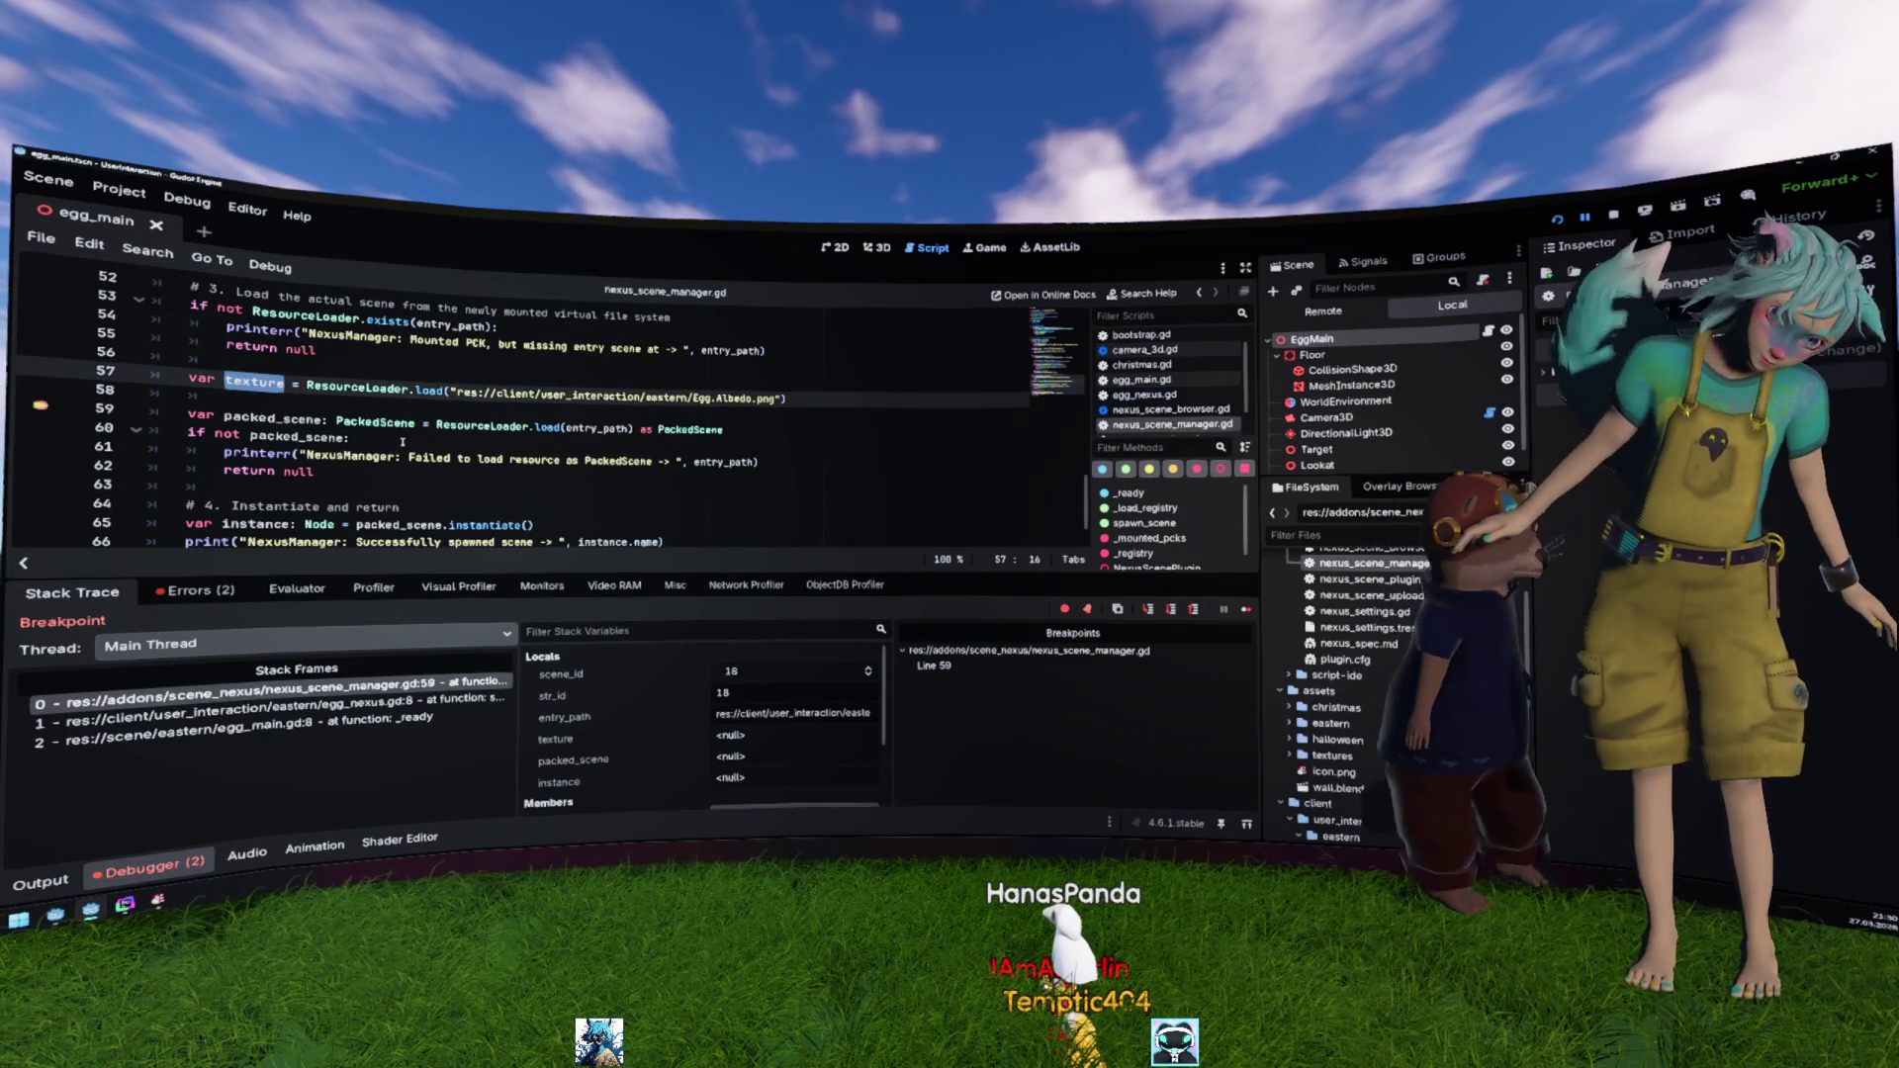
mouse_move(556, 425)
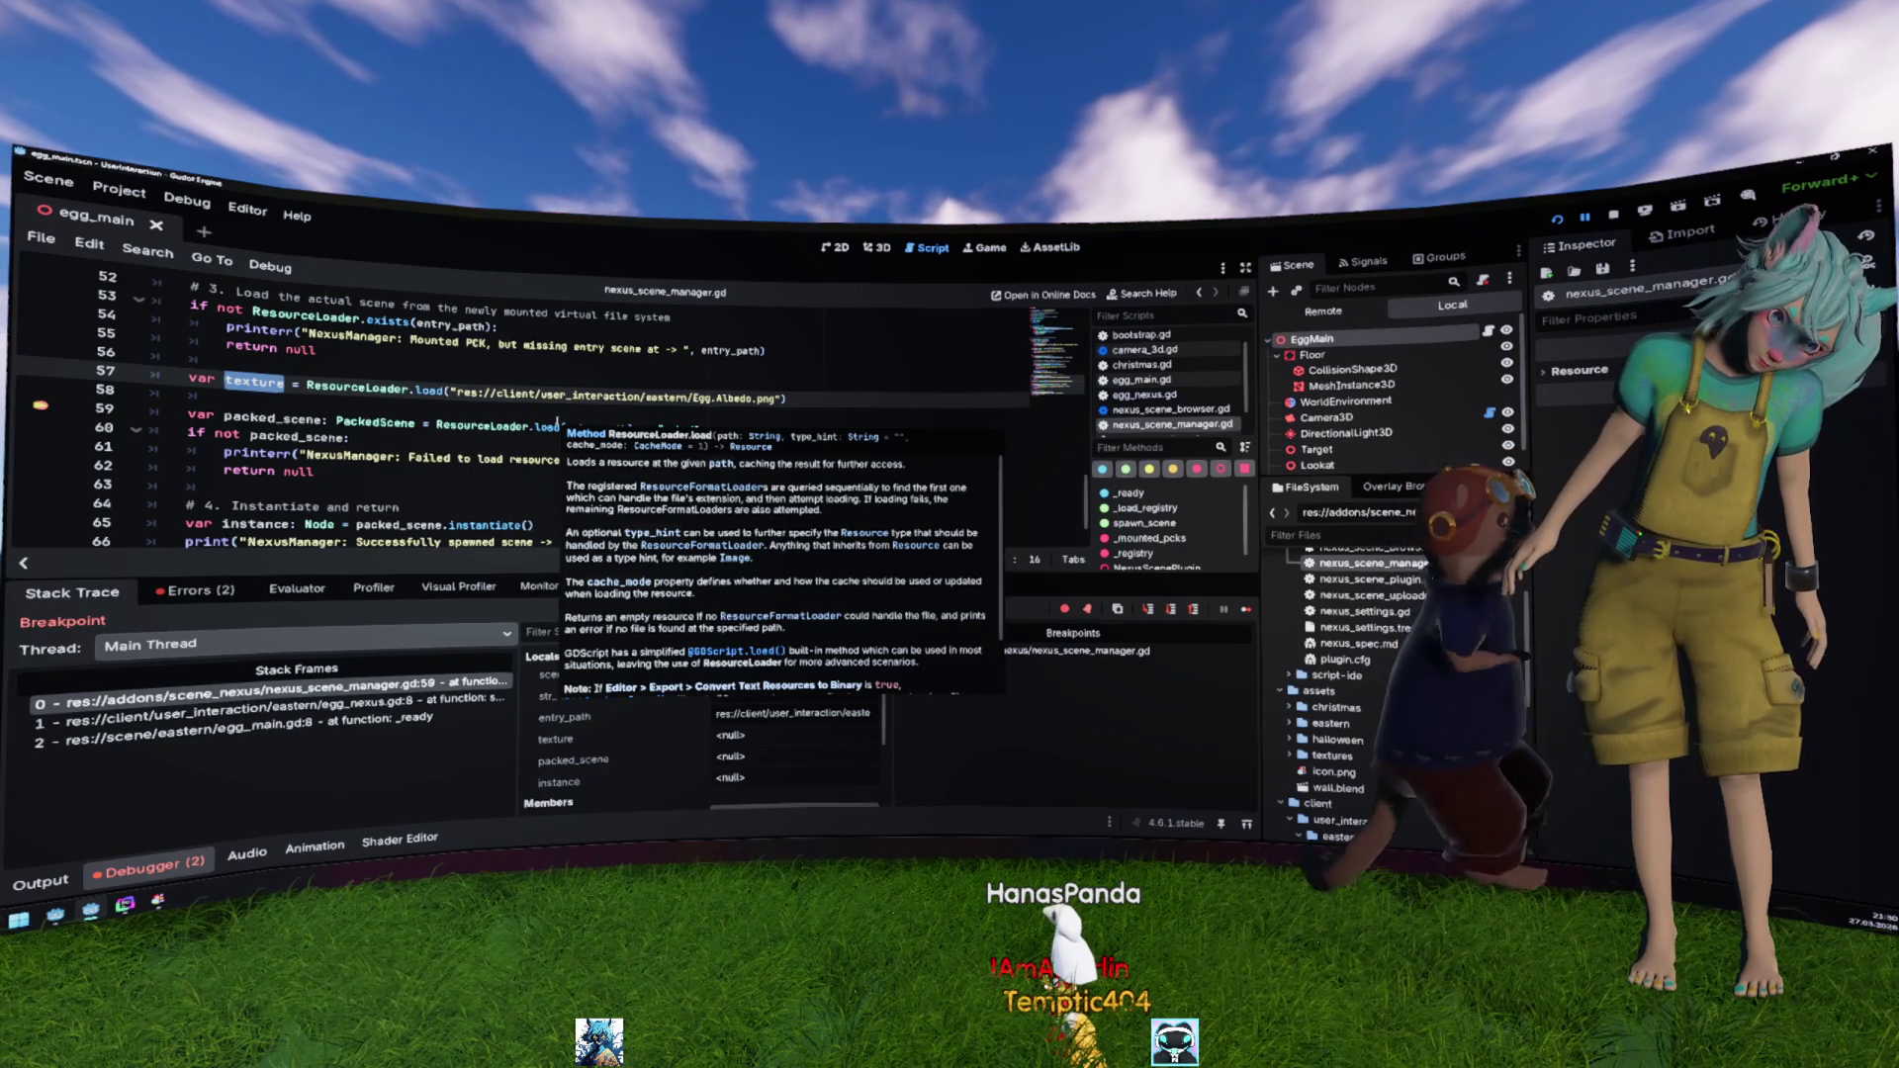
left_click(574, 391)
scroll(579, 411, "up", 1)
scroll(581, 421, "up", 1)
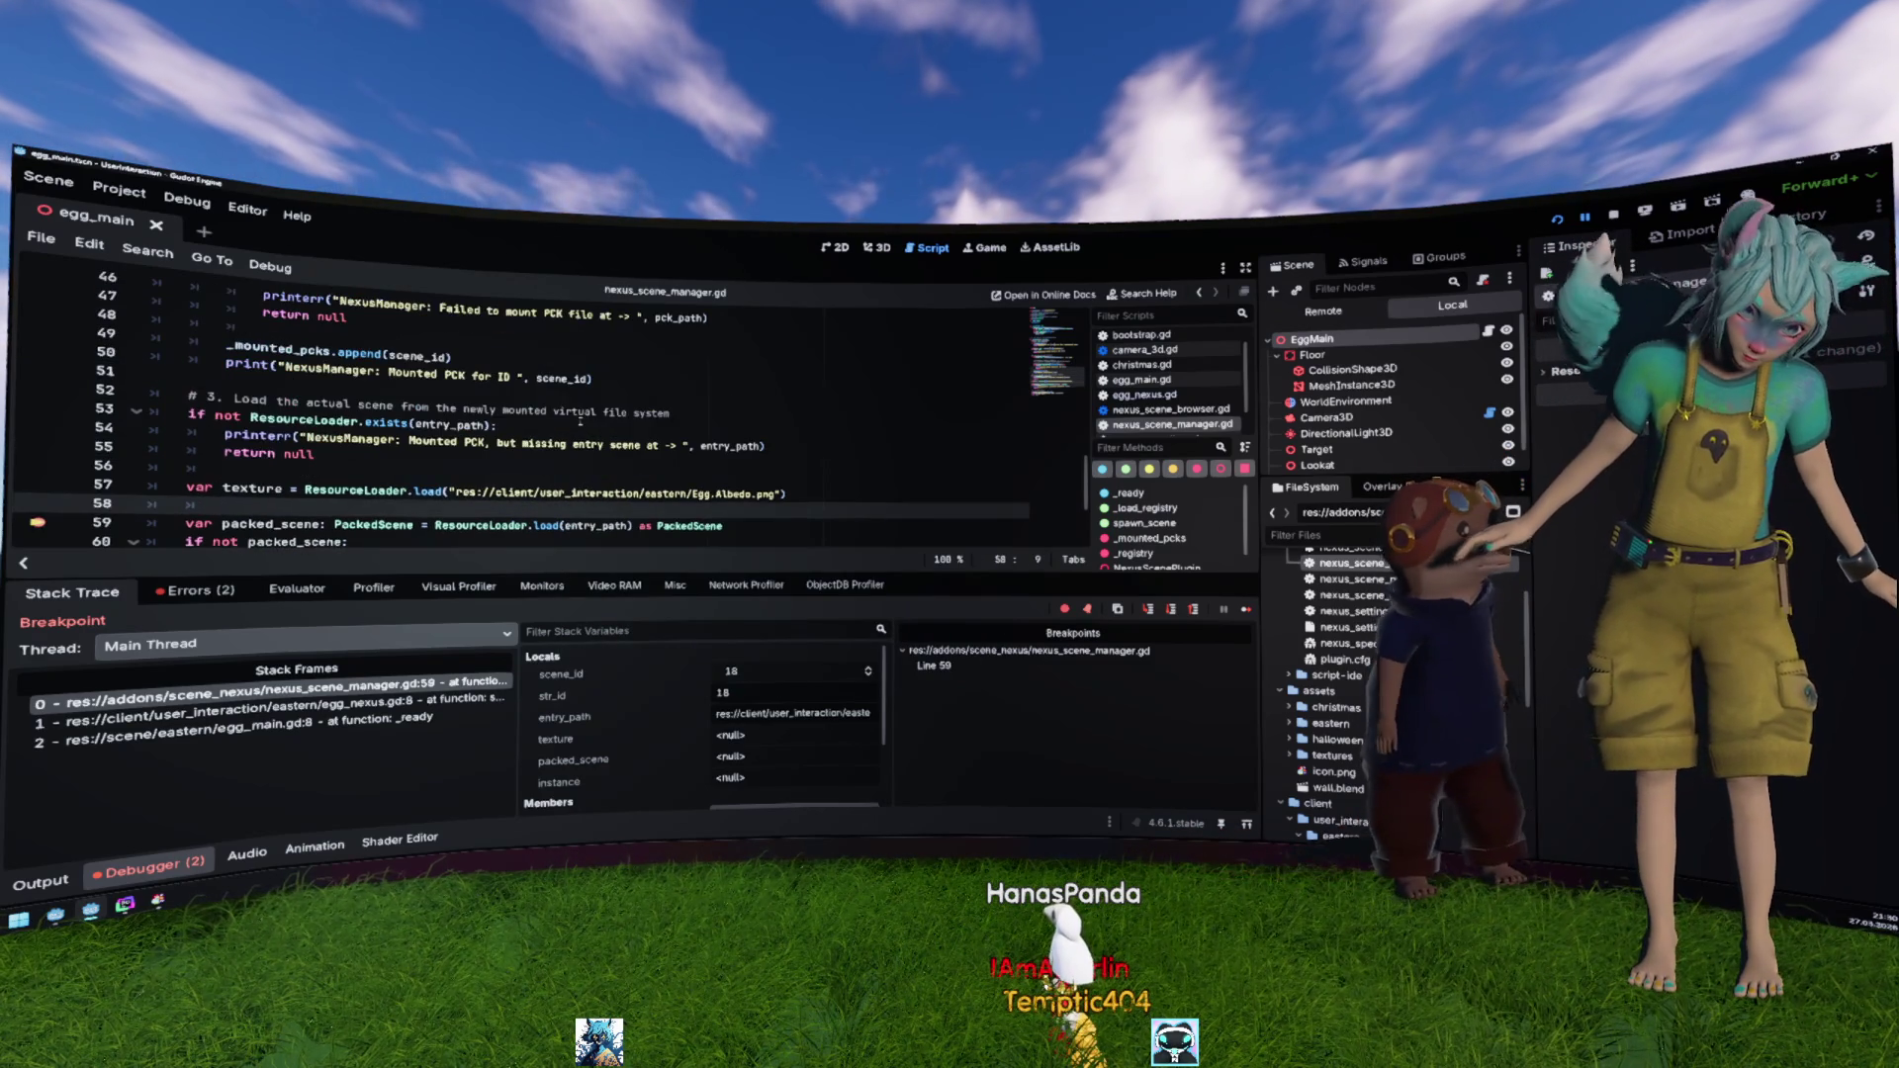
double_click(302, 422)
Step: Check load_resource_pack and success on lines 44–45, then inspect the scene_id local
scroll(470, 451, "up", 1)
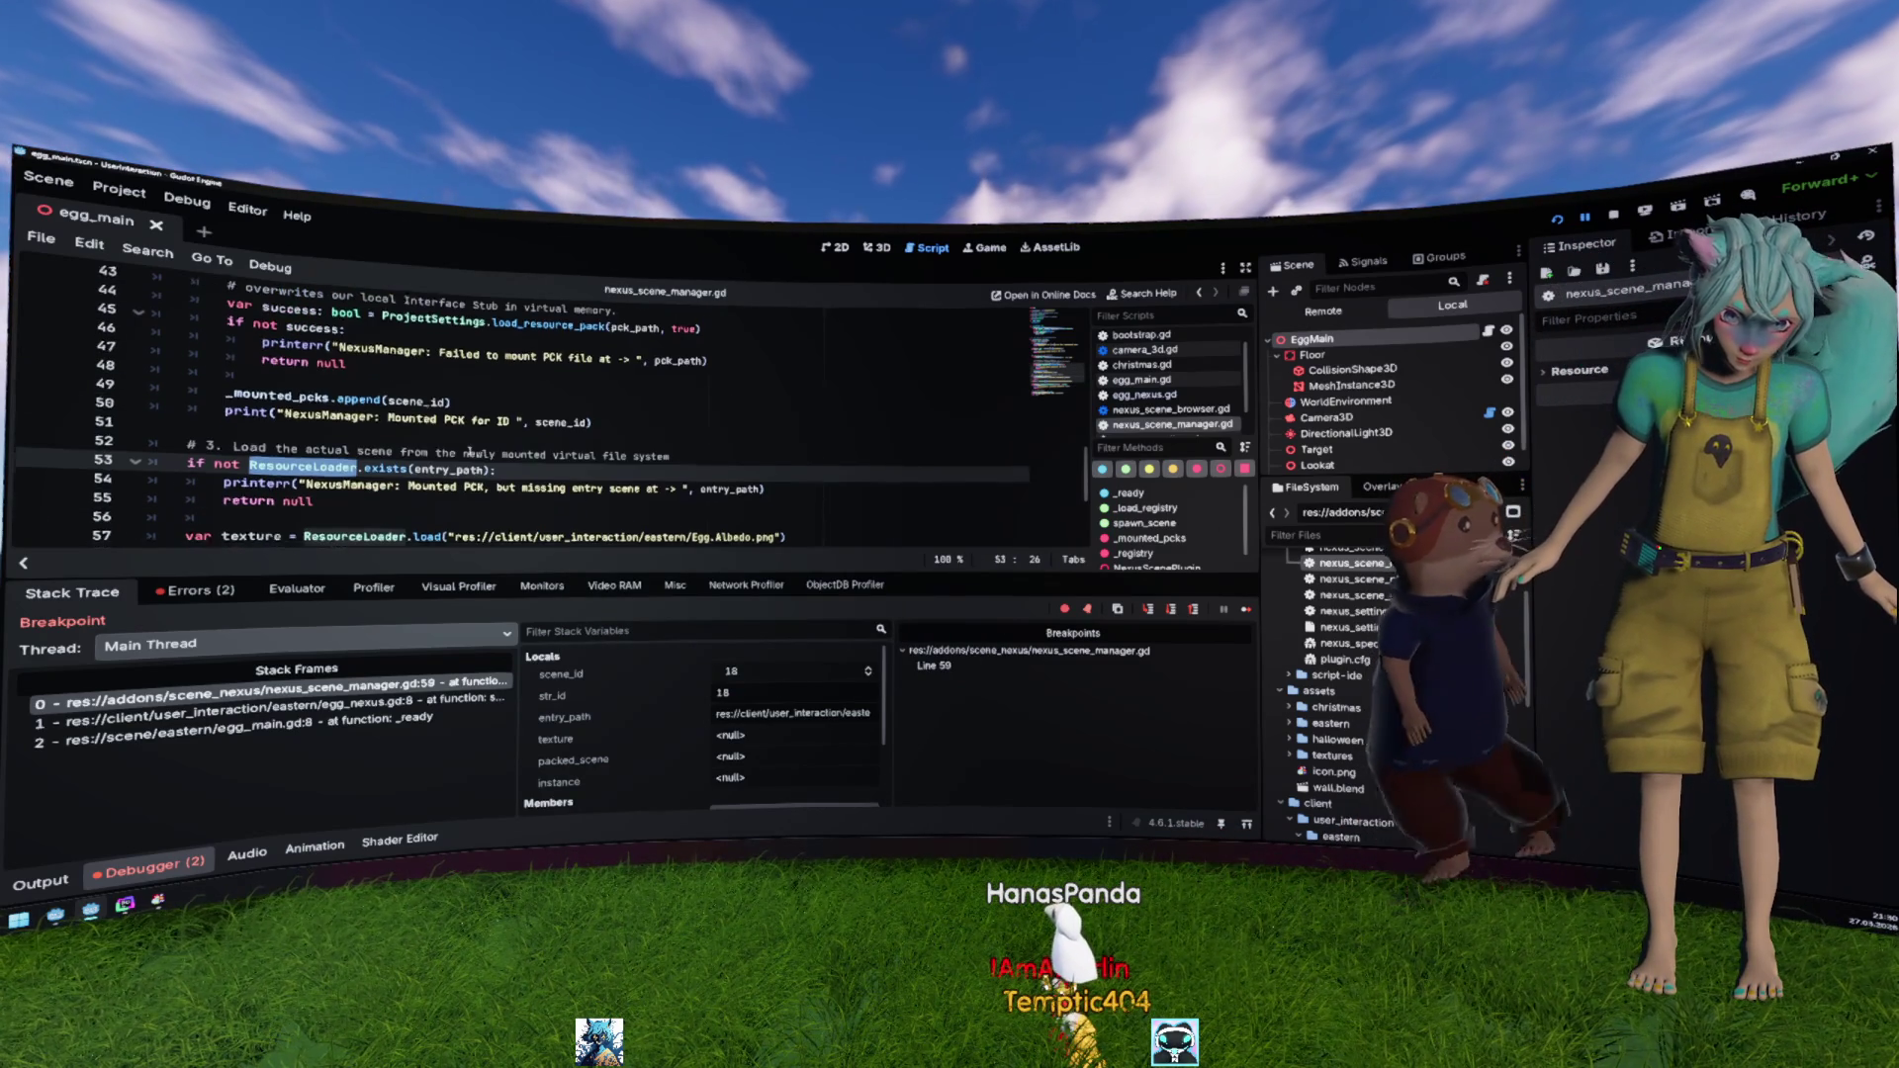
scroll(544, 394, "up", 2)
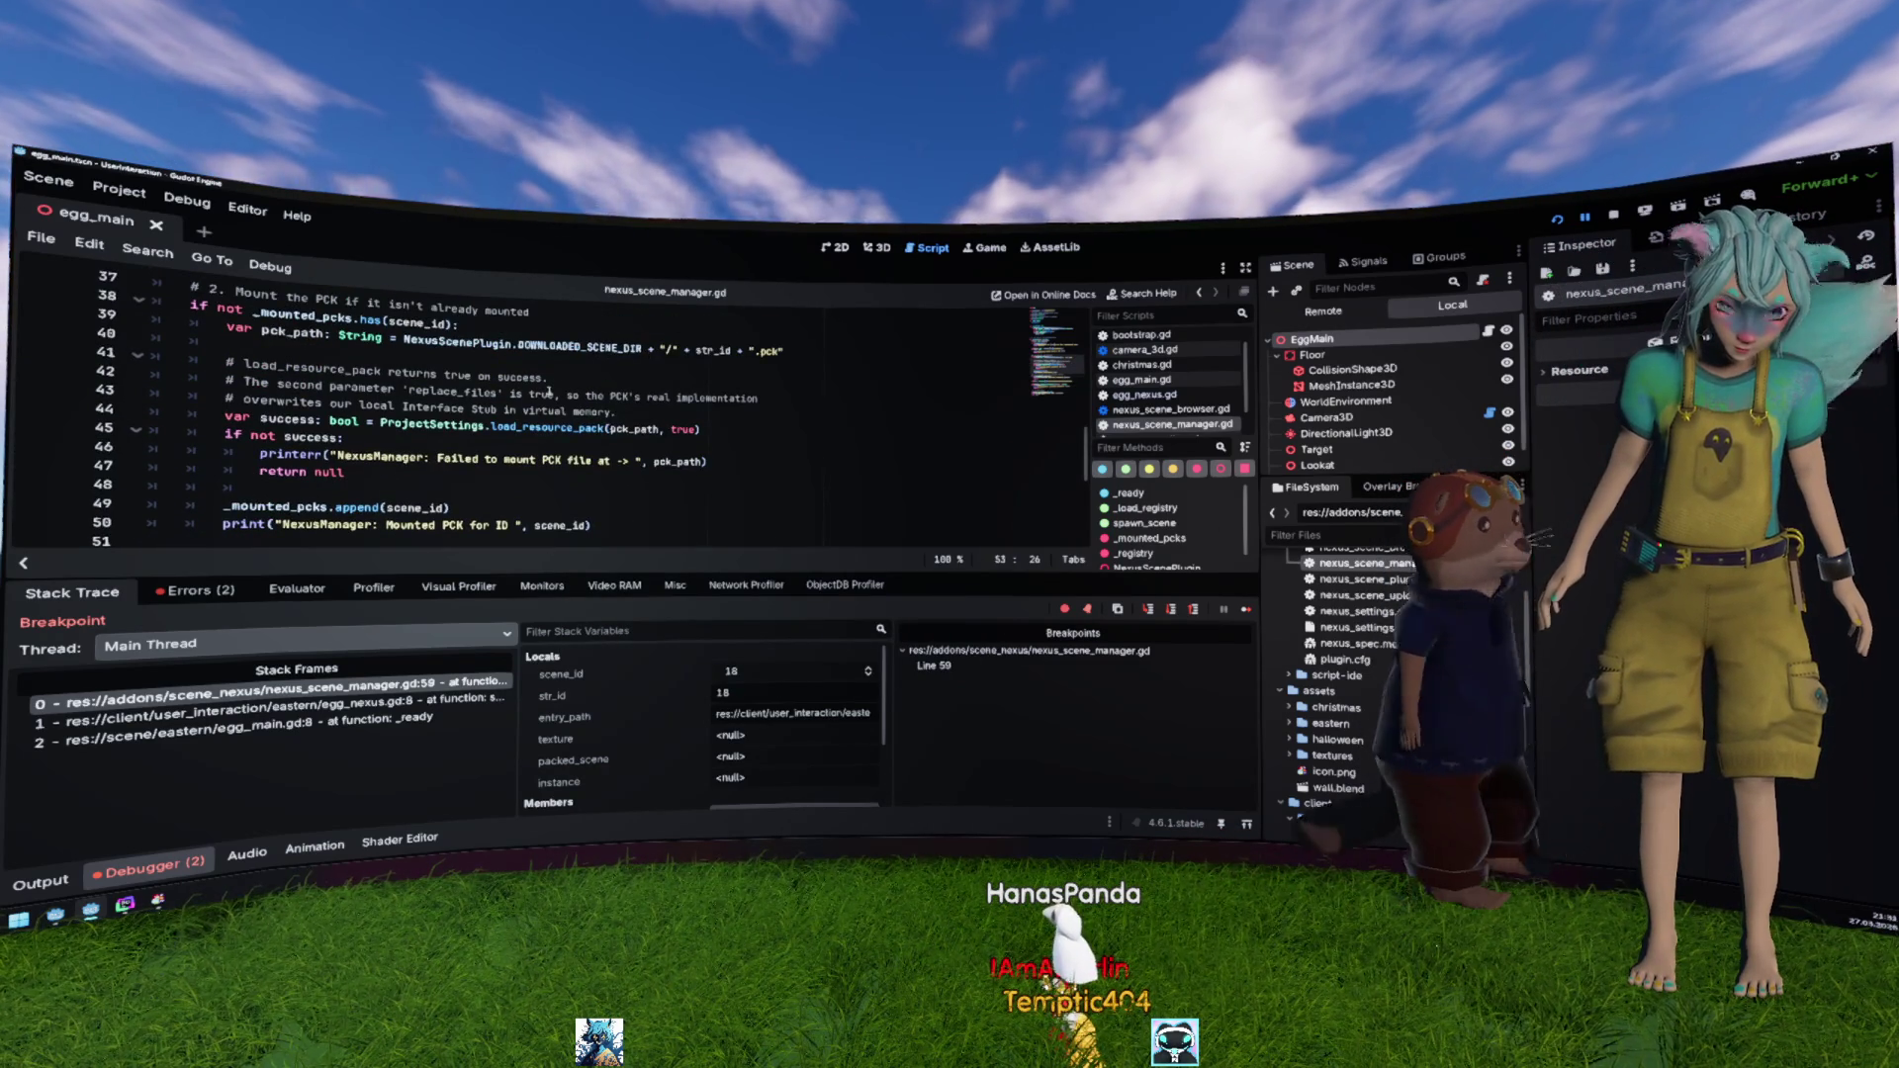
double_click(547, 427)
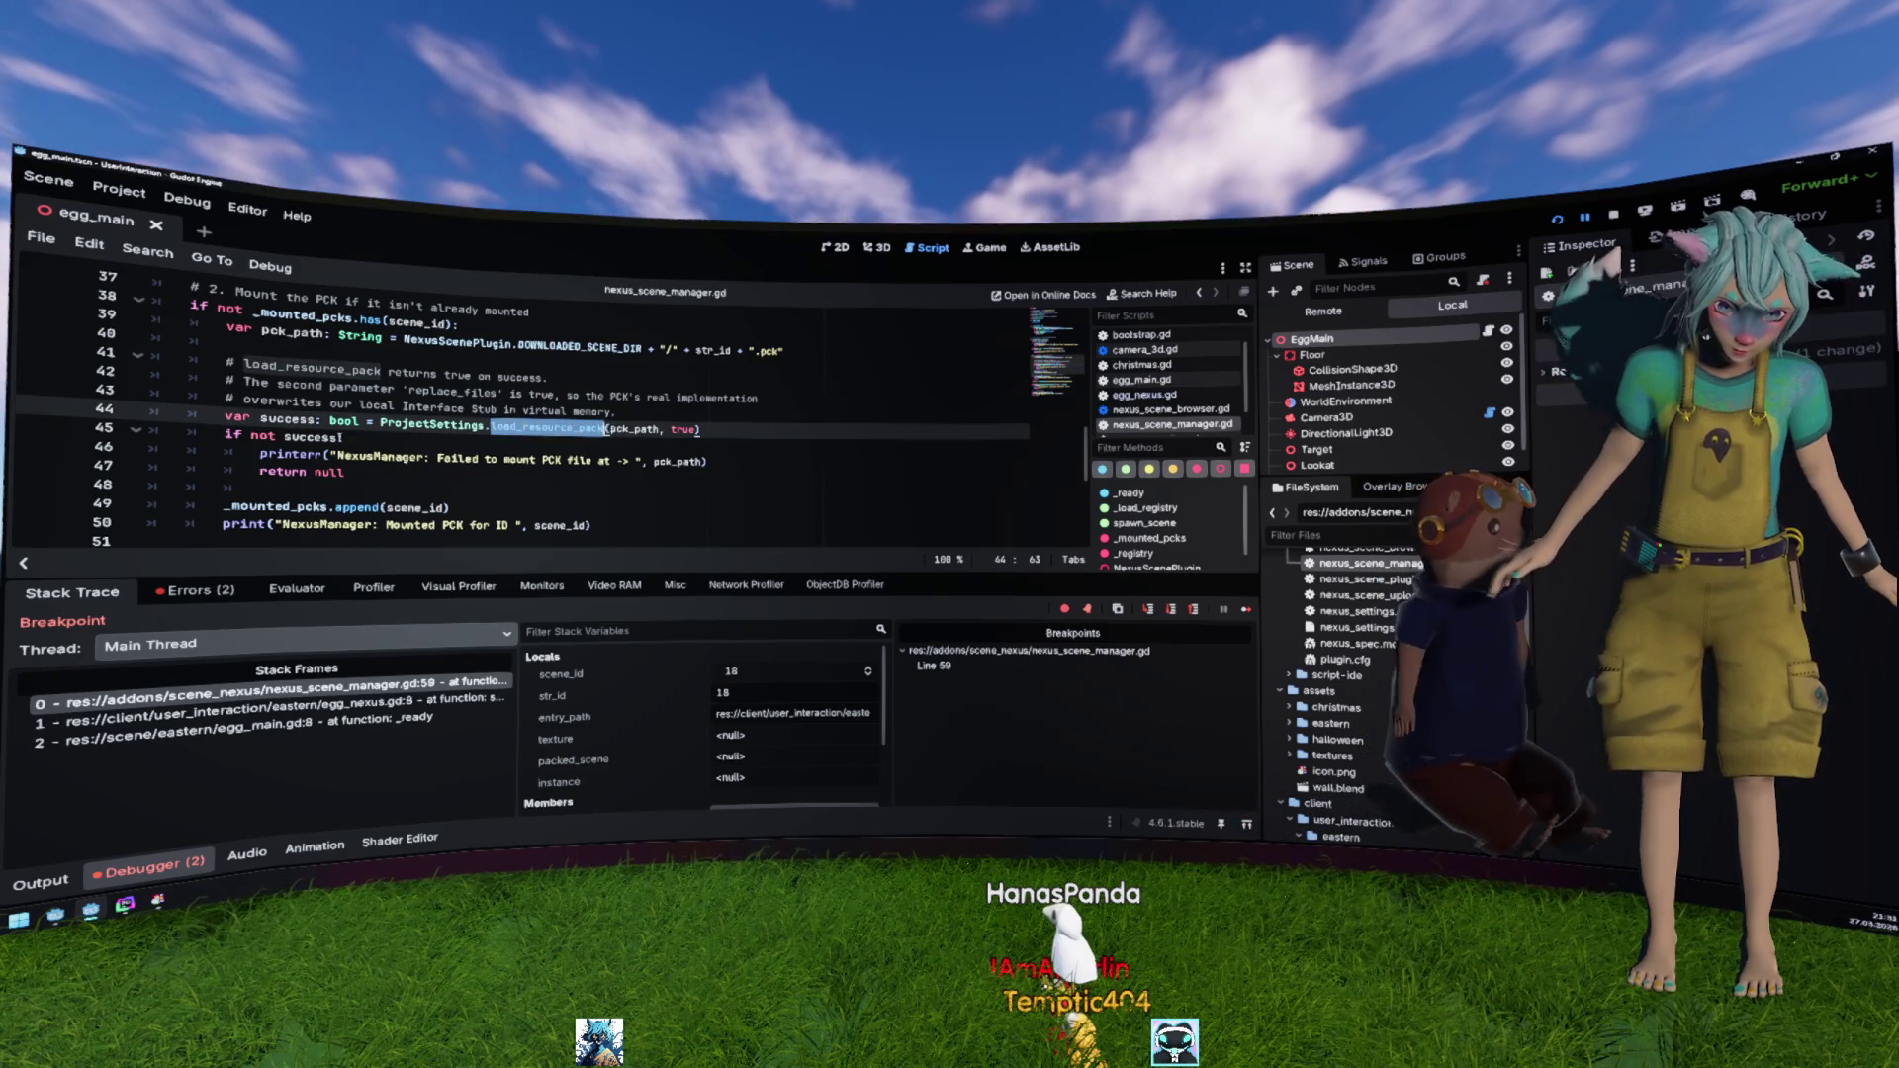
double_click(310, 436)
mouse_move(311, 436)
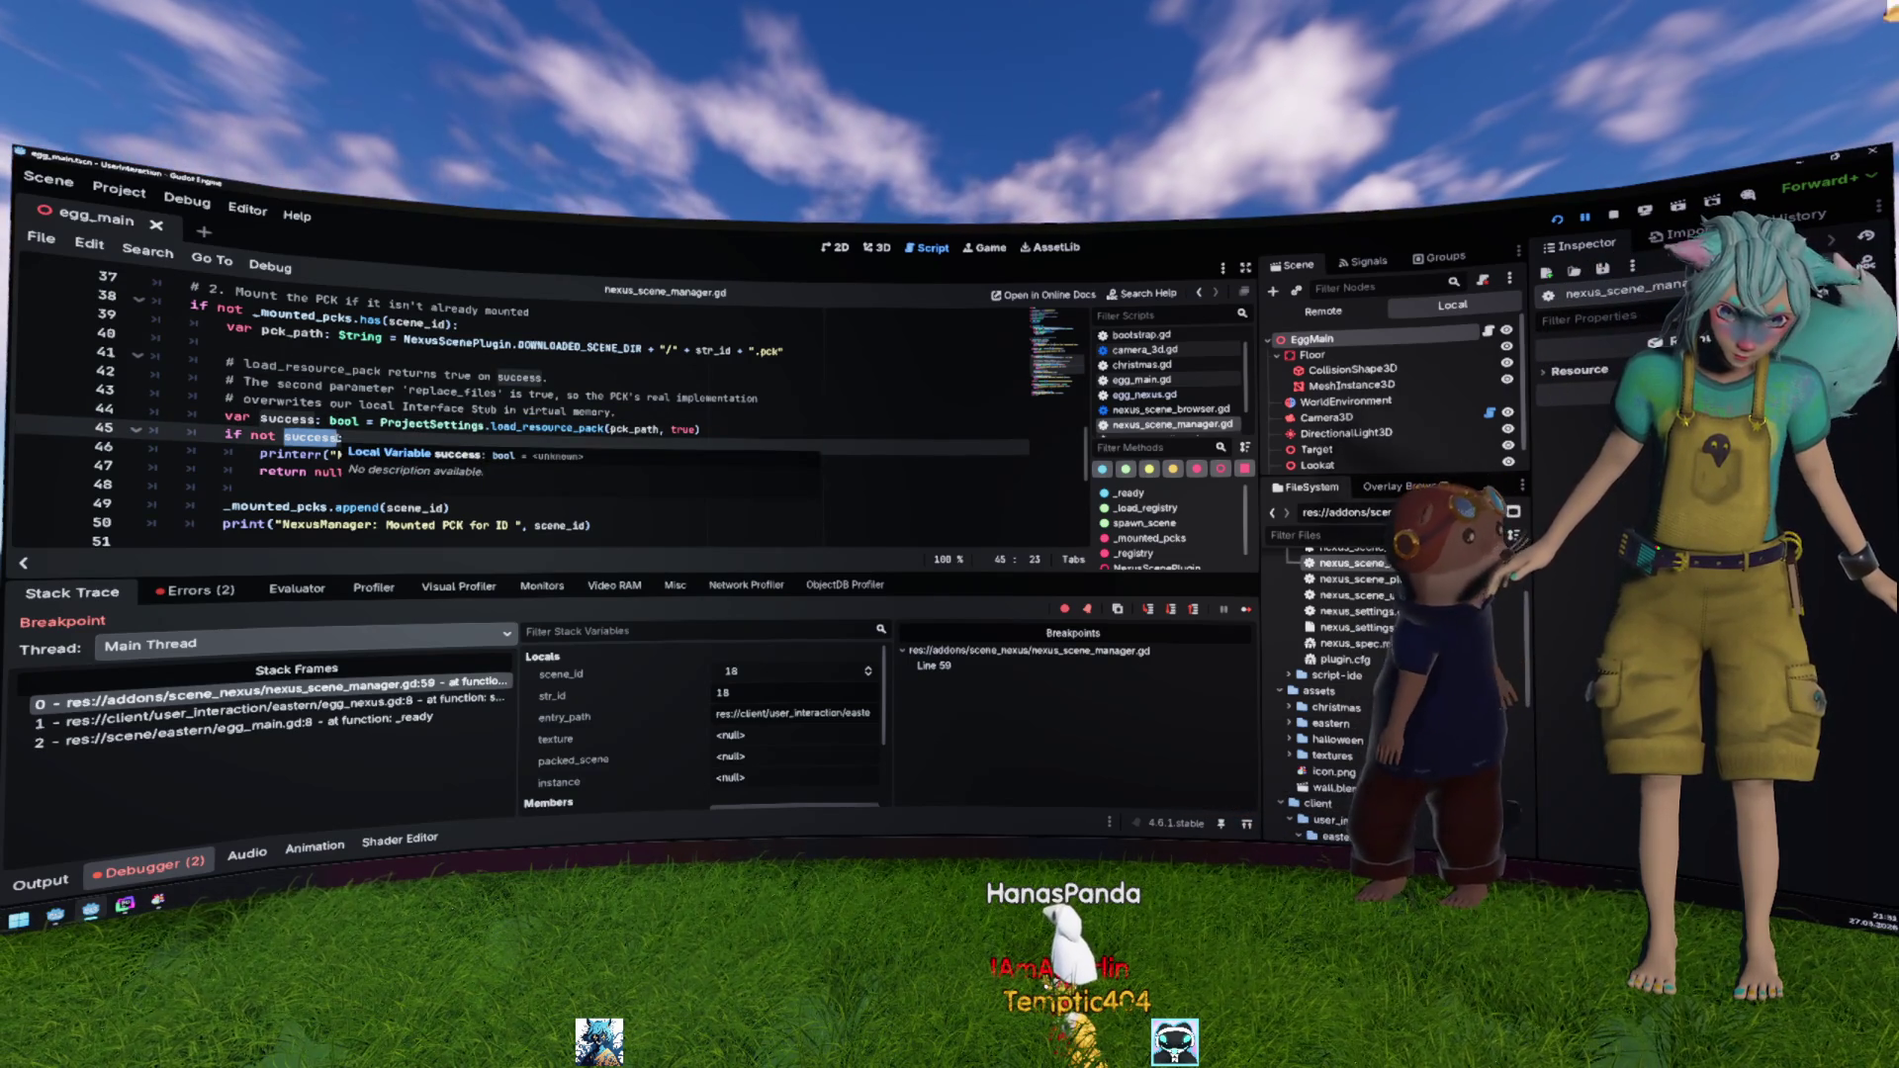
scroll(311, 436, "down", 3)
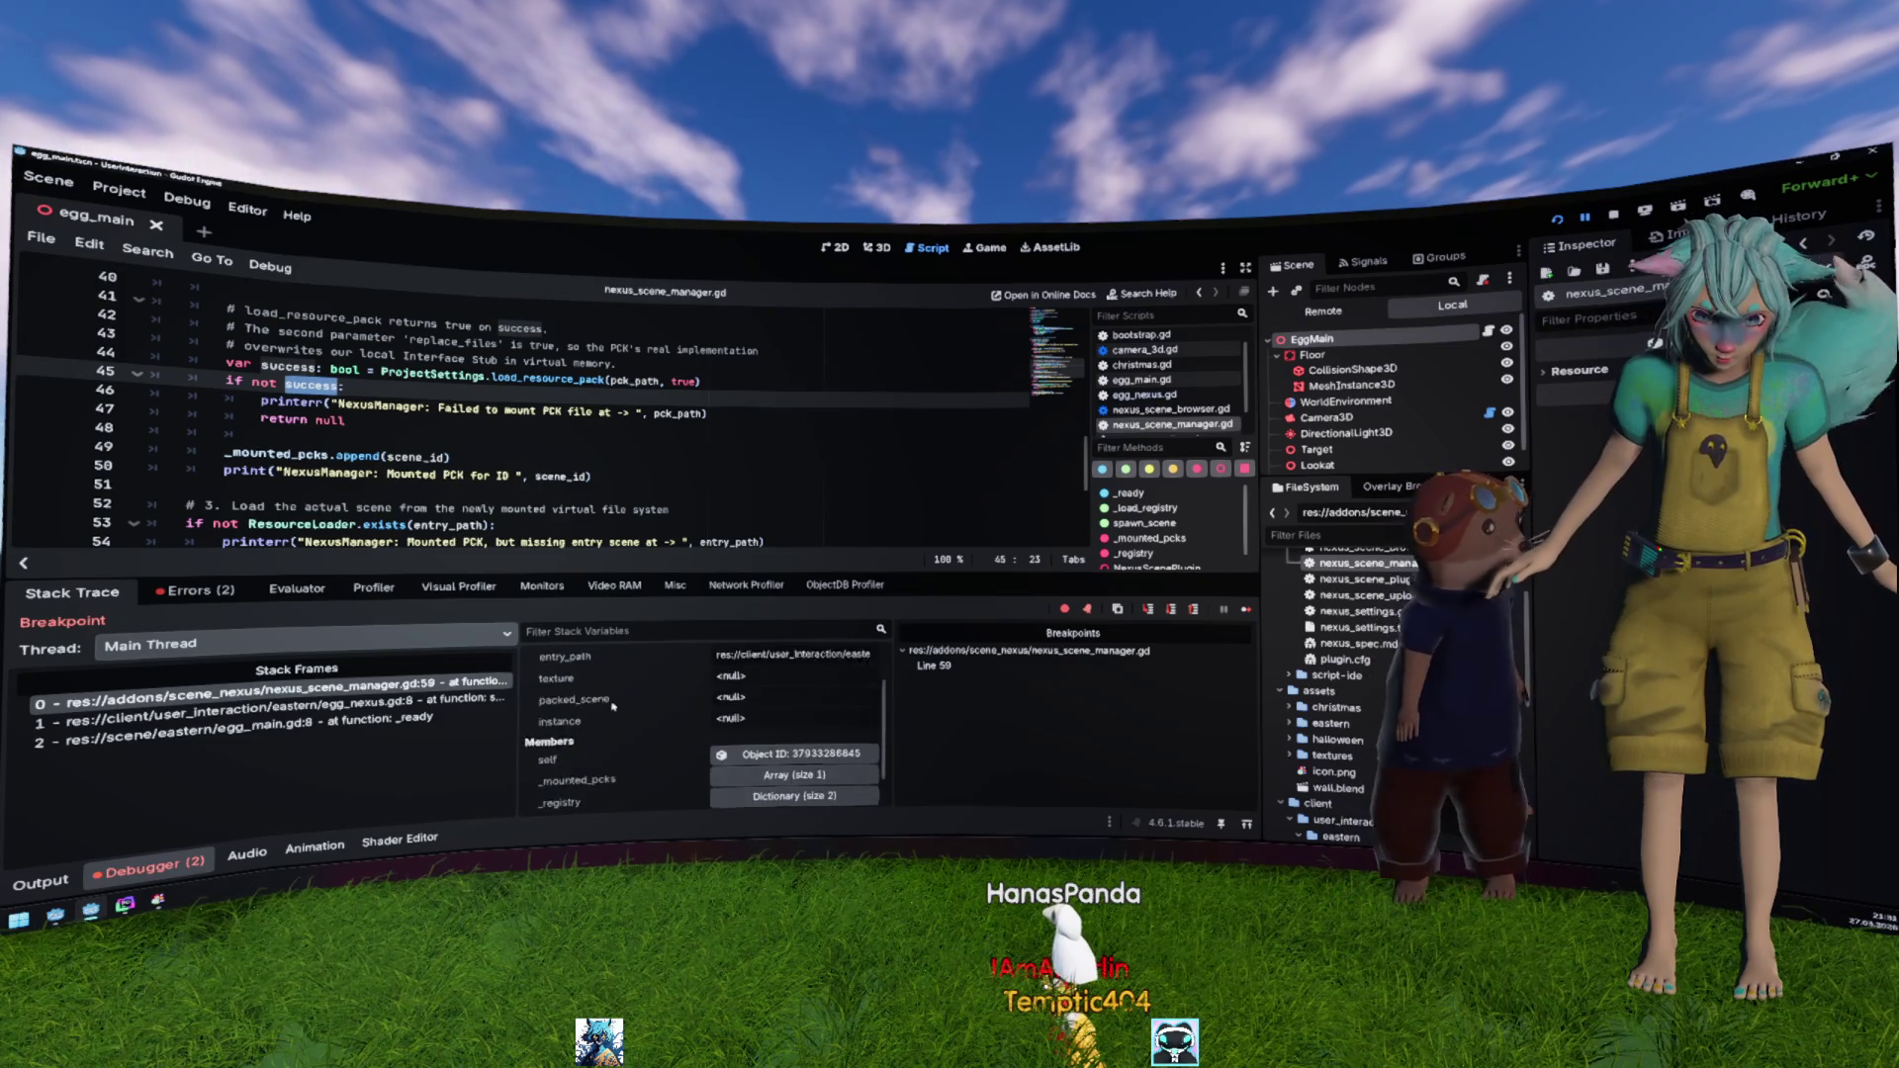
left_click(582, 672)
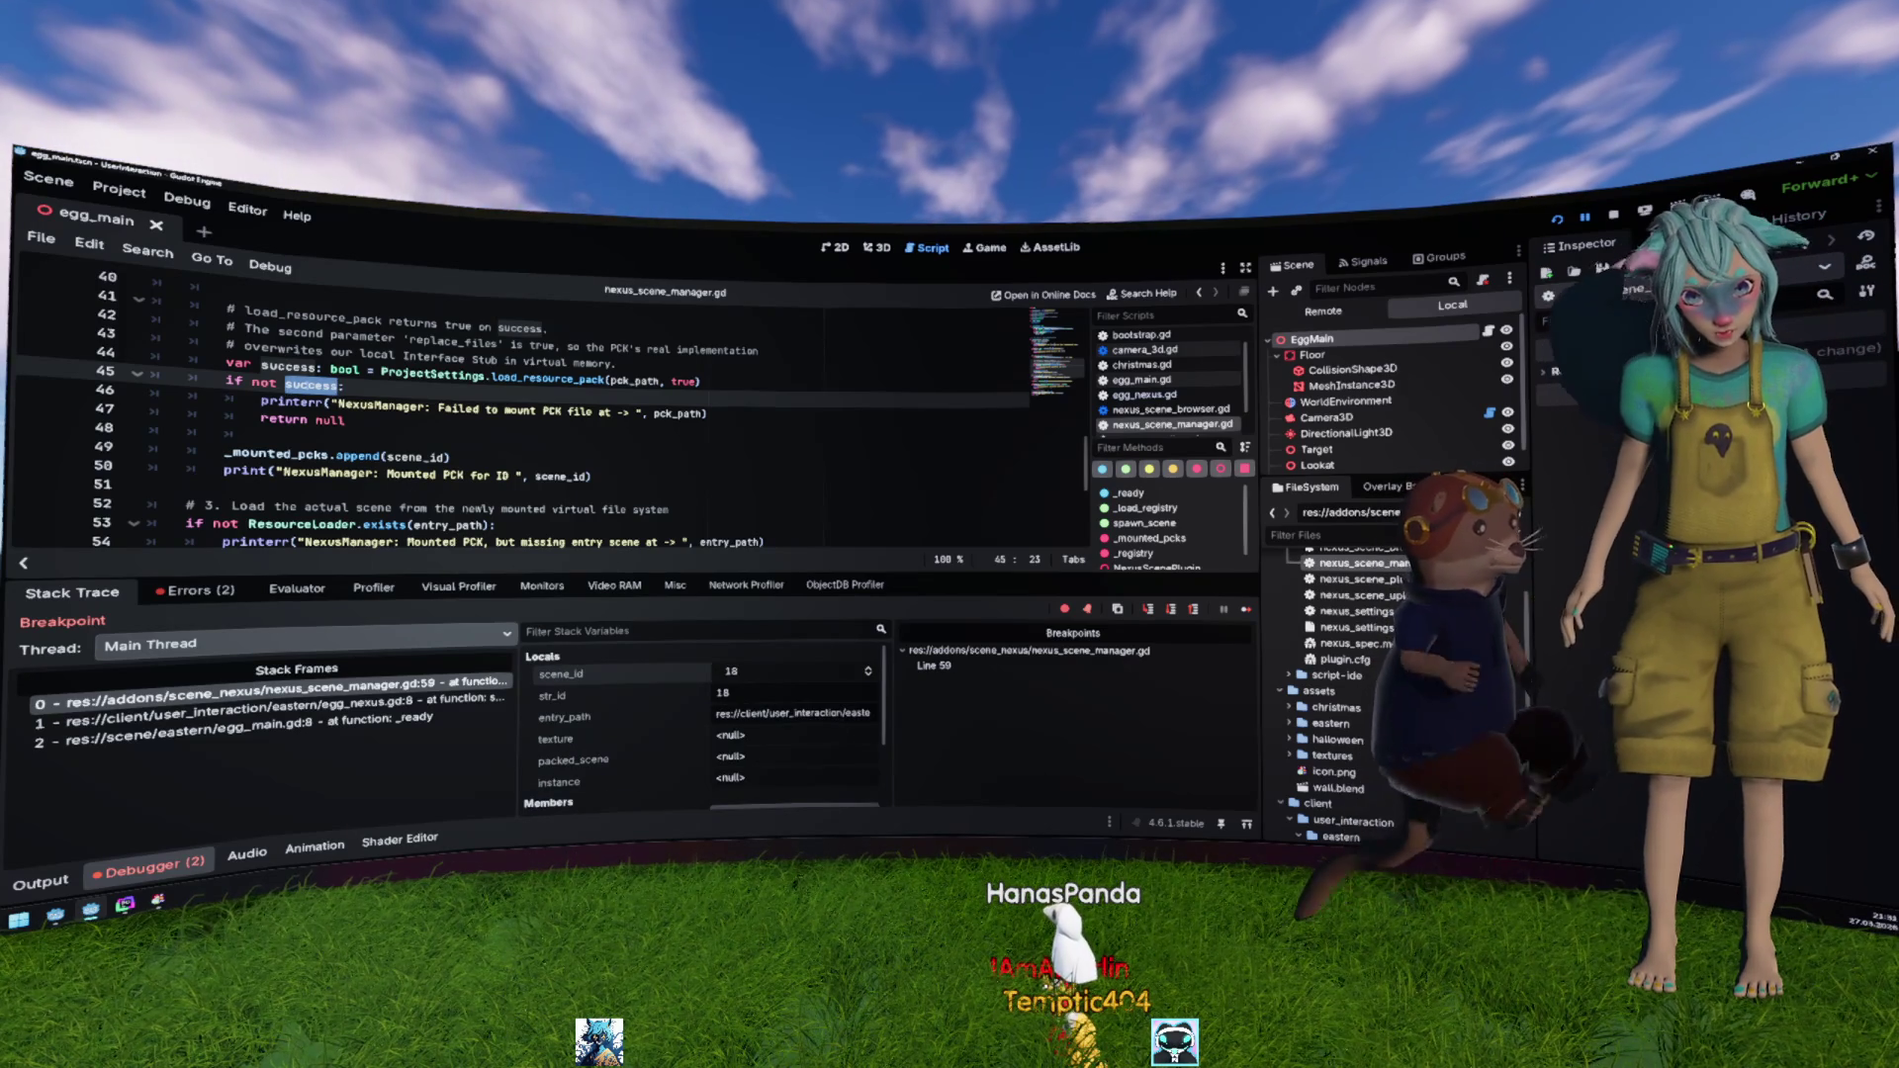
Step: Set a breakpoint on line 38, the _mounted_pcks line
scroll(297, 415, "up", 3)
left_click(296, 419)
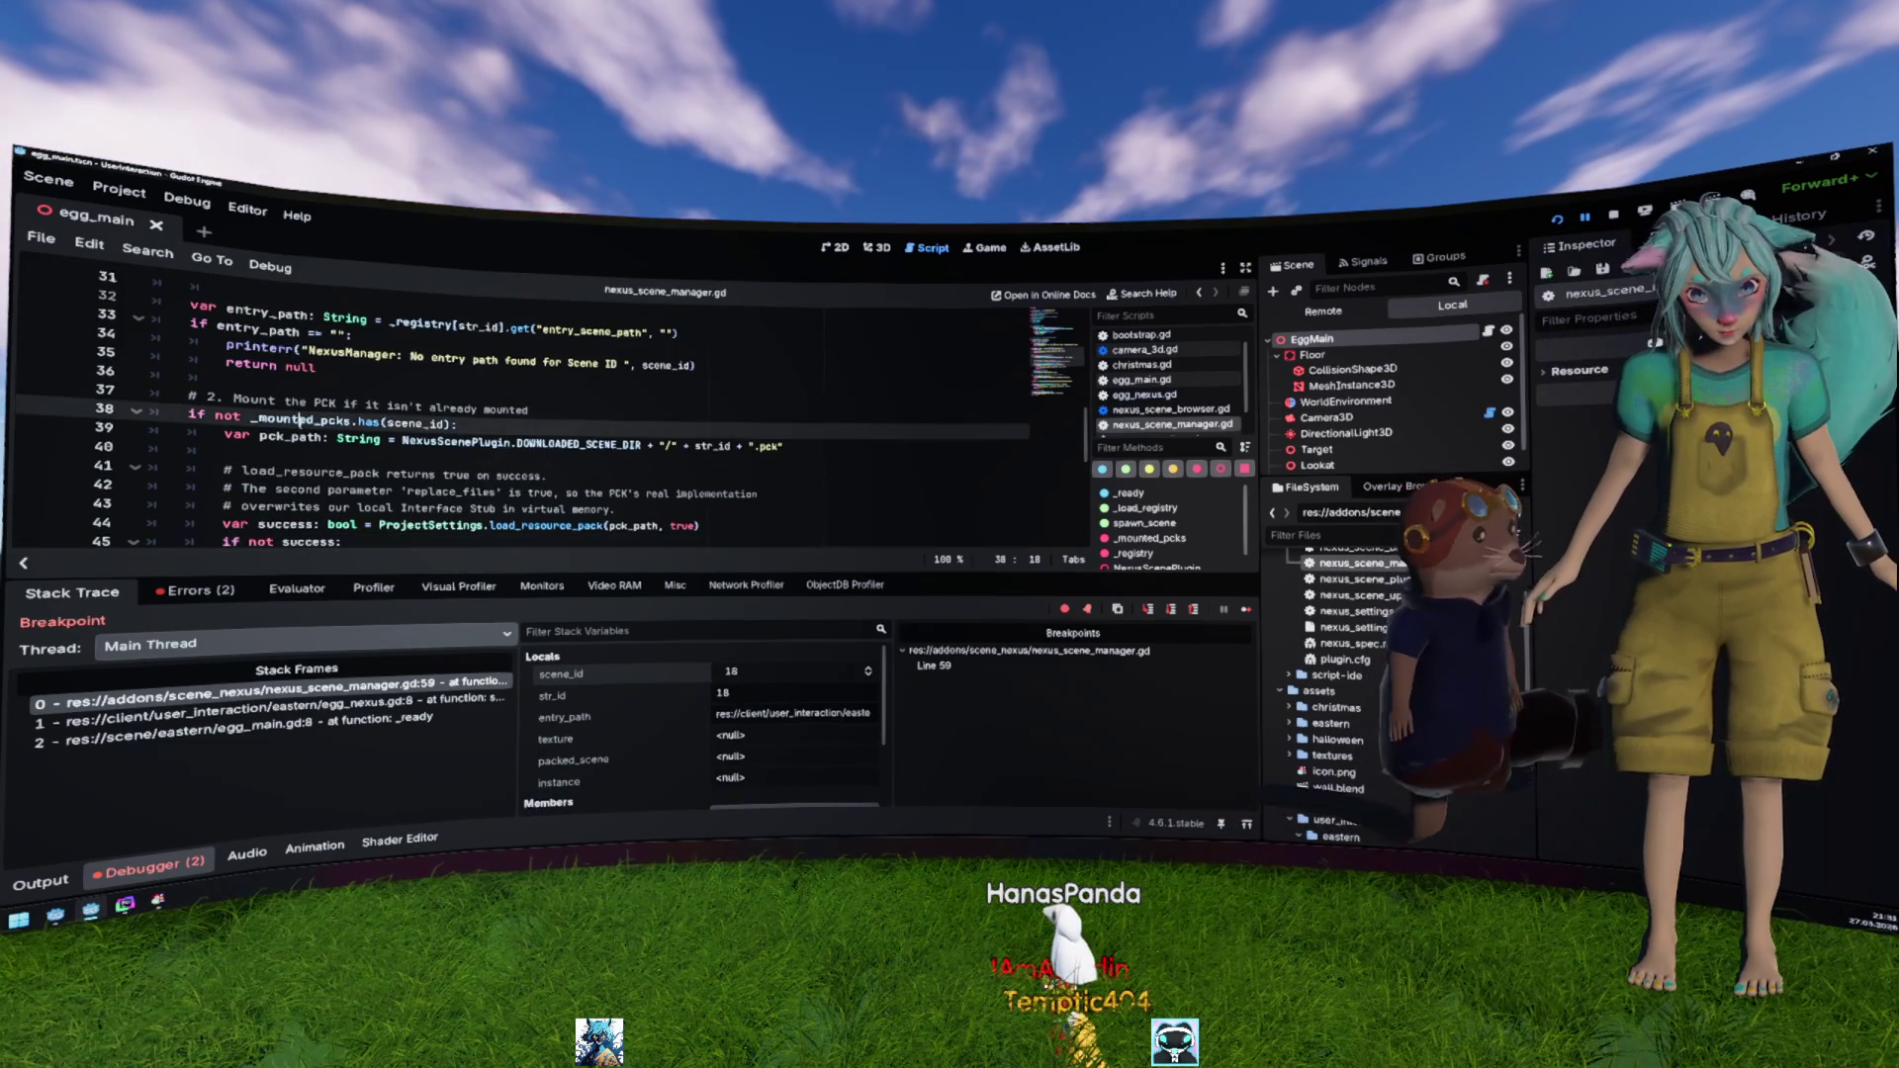
mouse_move(297, 420)
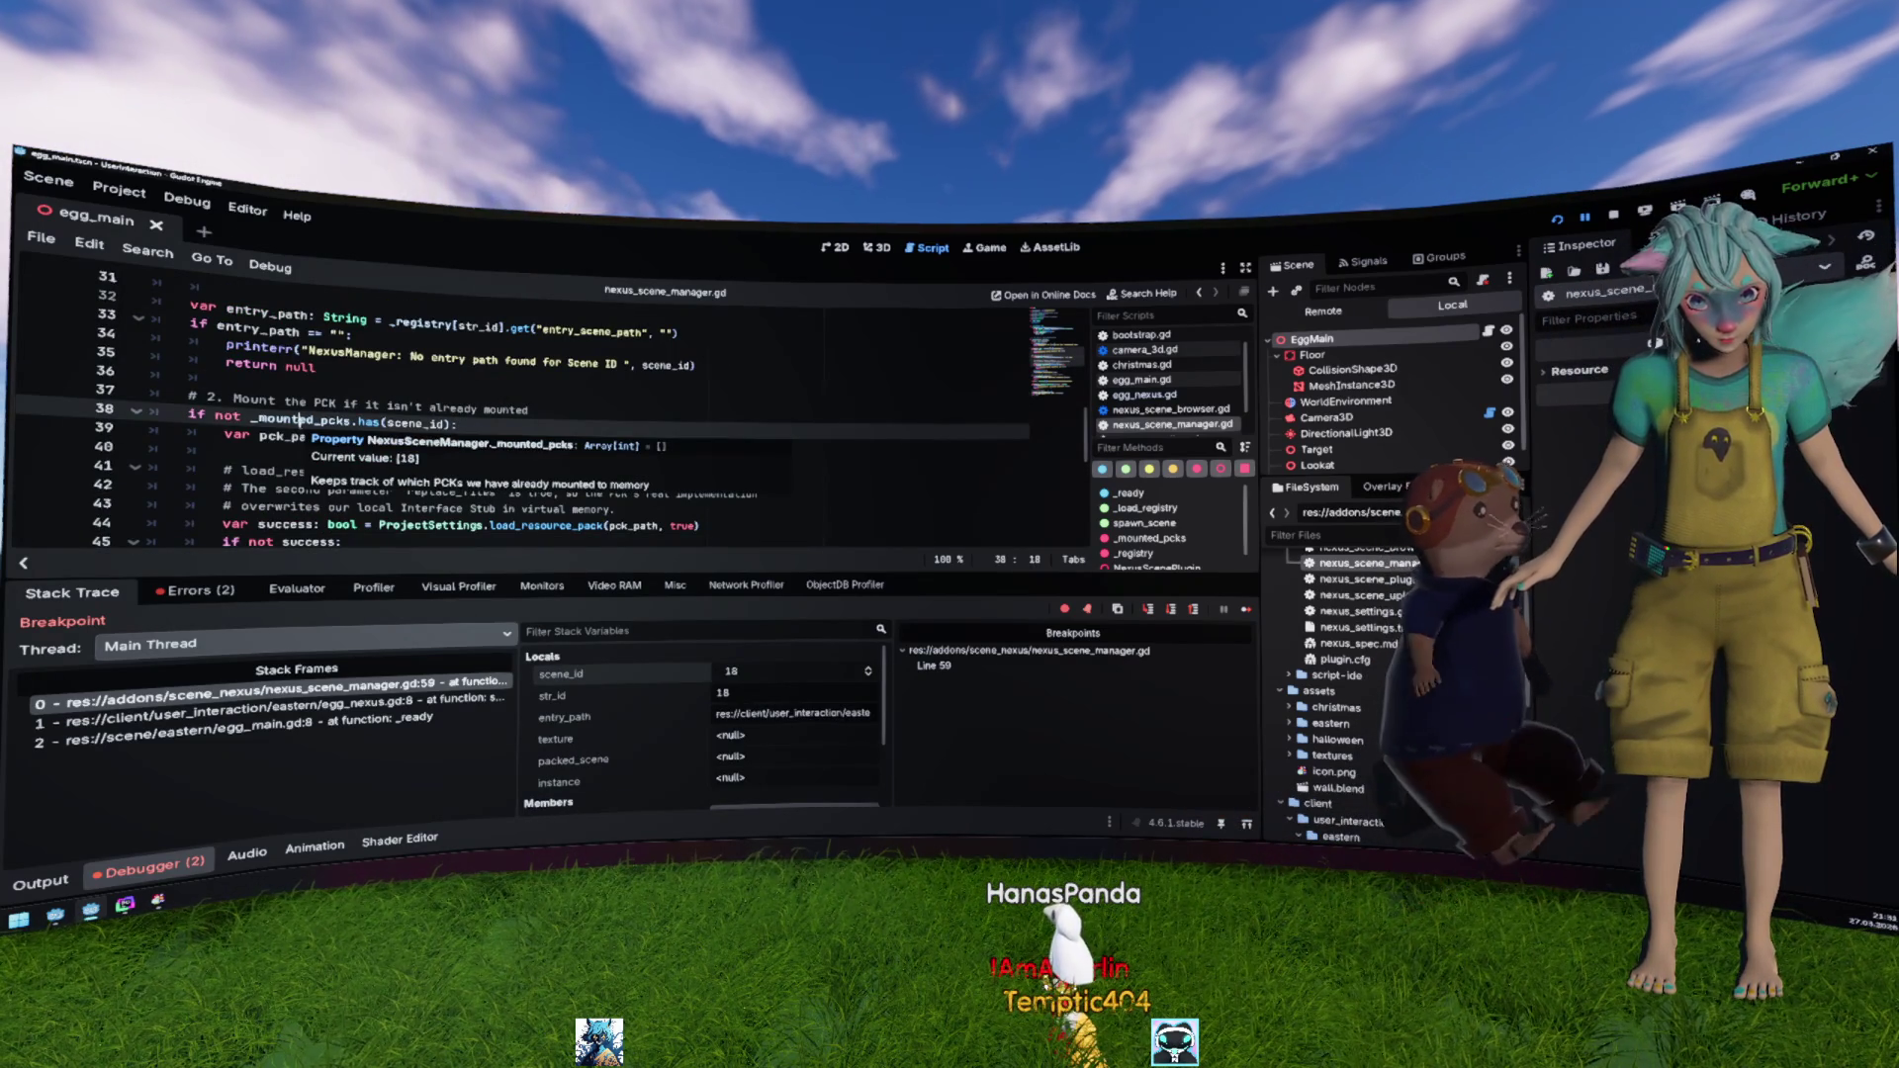
key("F9")
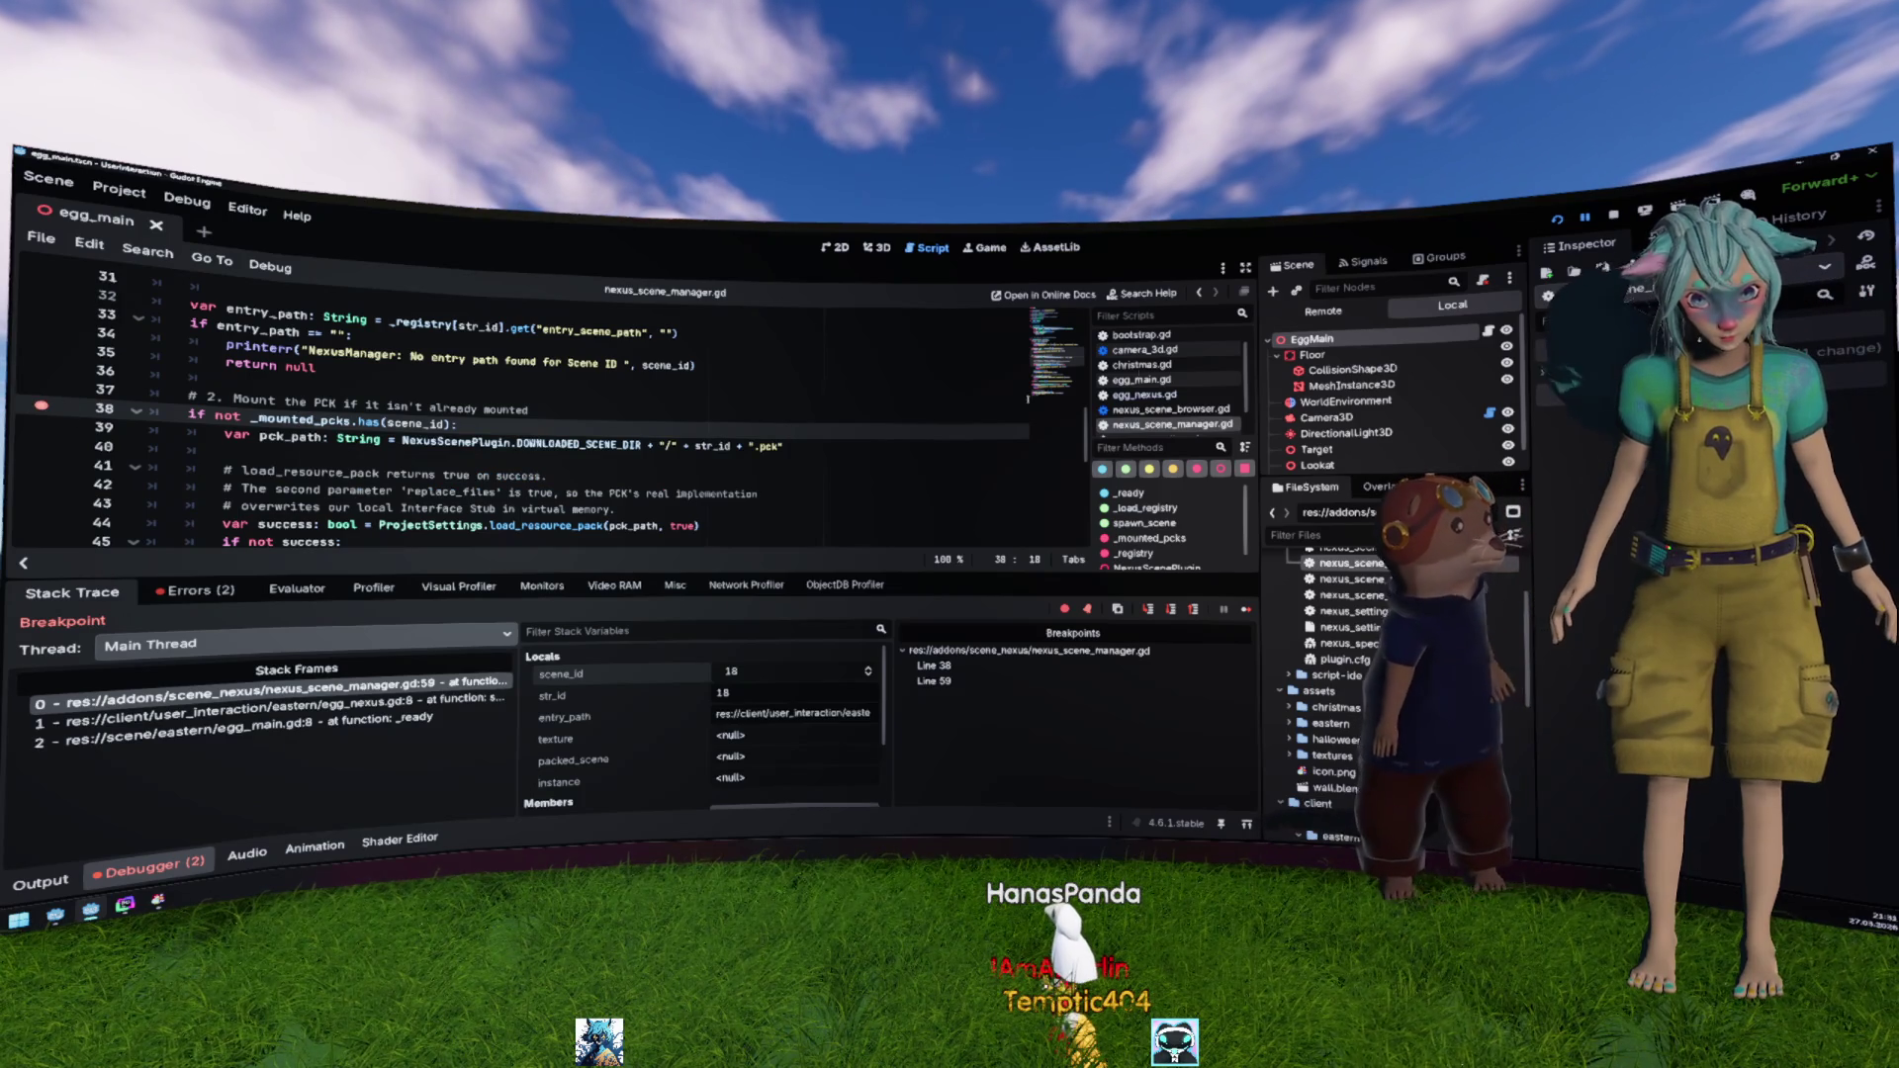
Step: Restart the debug run, add a breakpoint on line 53, and continue to it
key("F5")
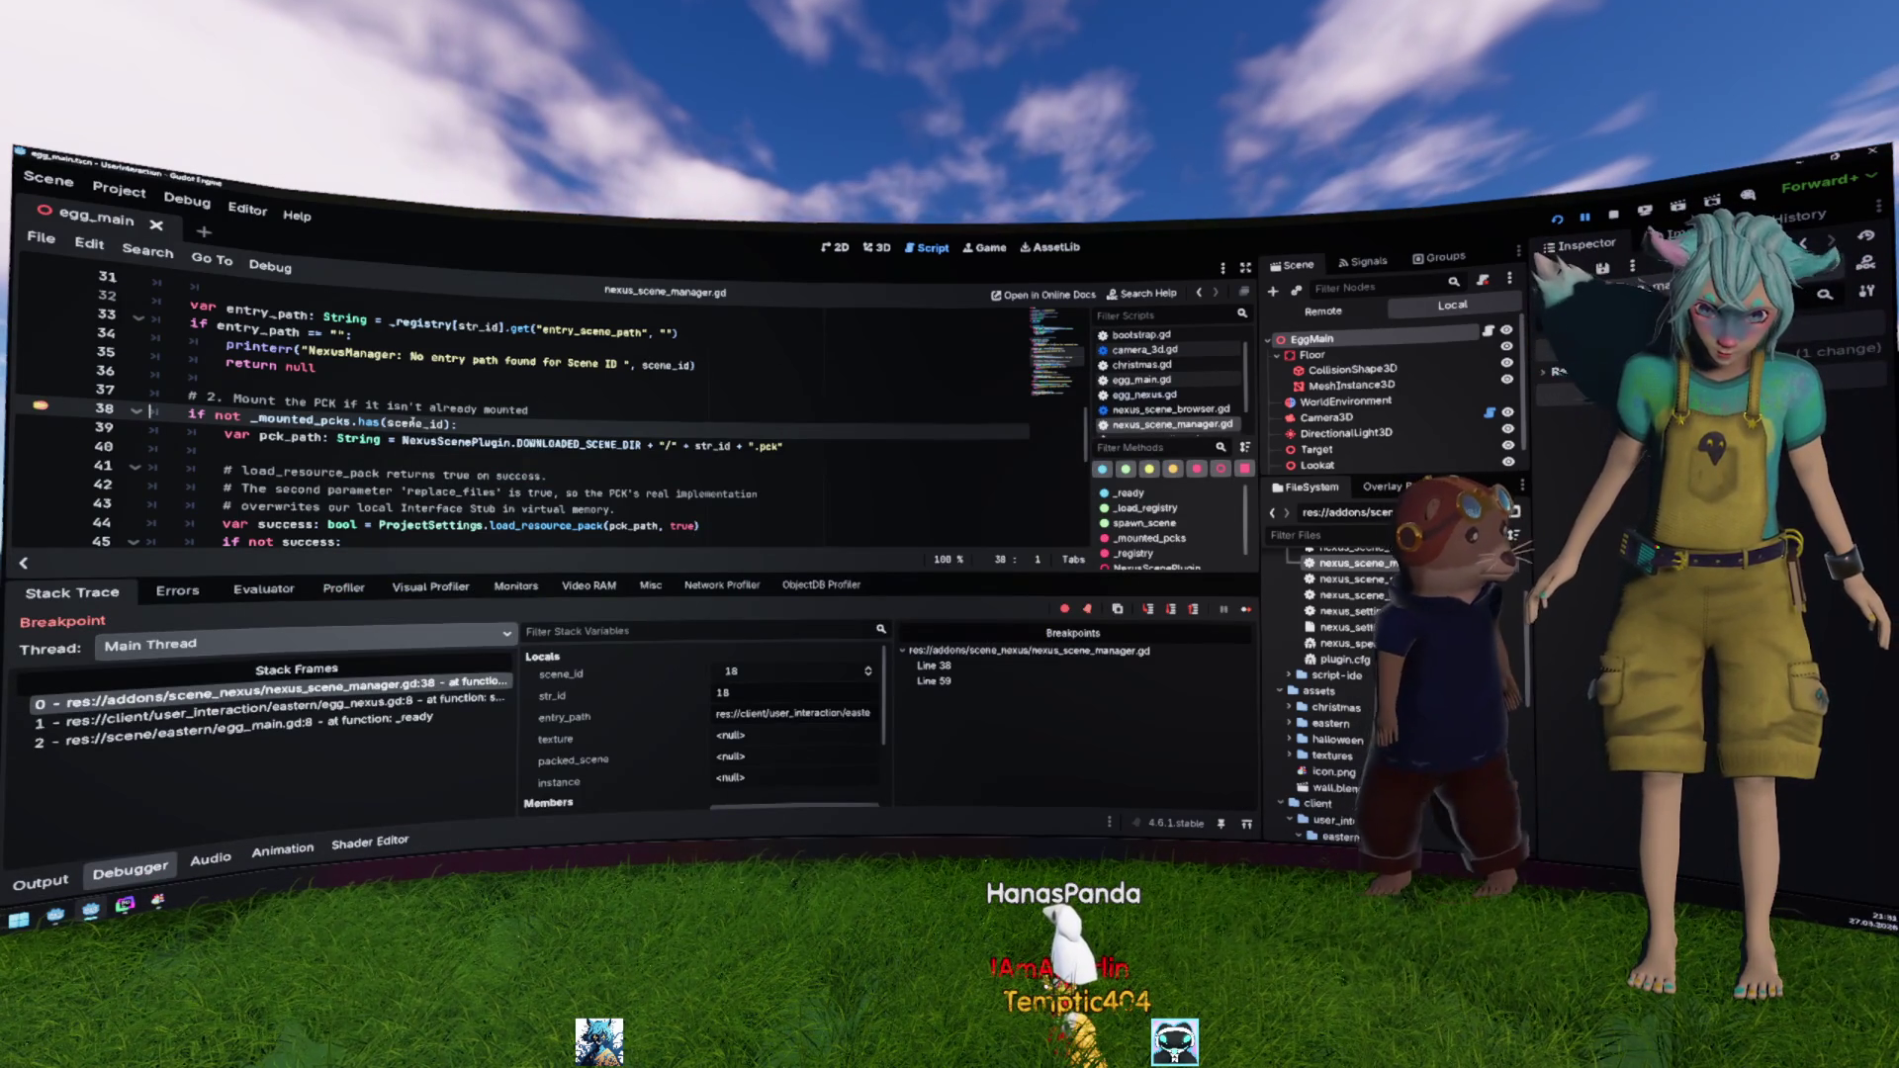
left_click(317, 365)
scroll(638, 393, "down", 3)
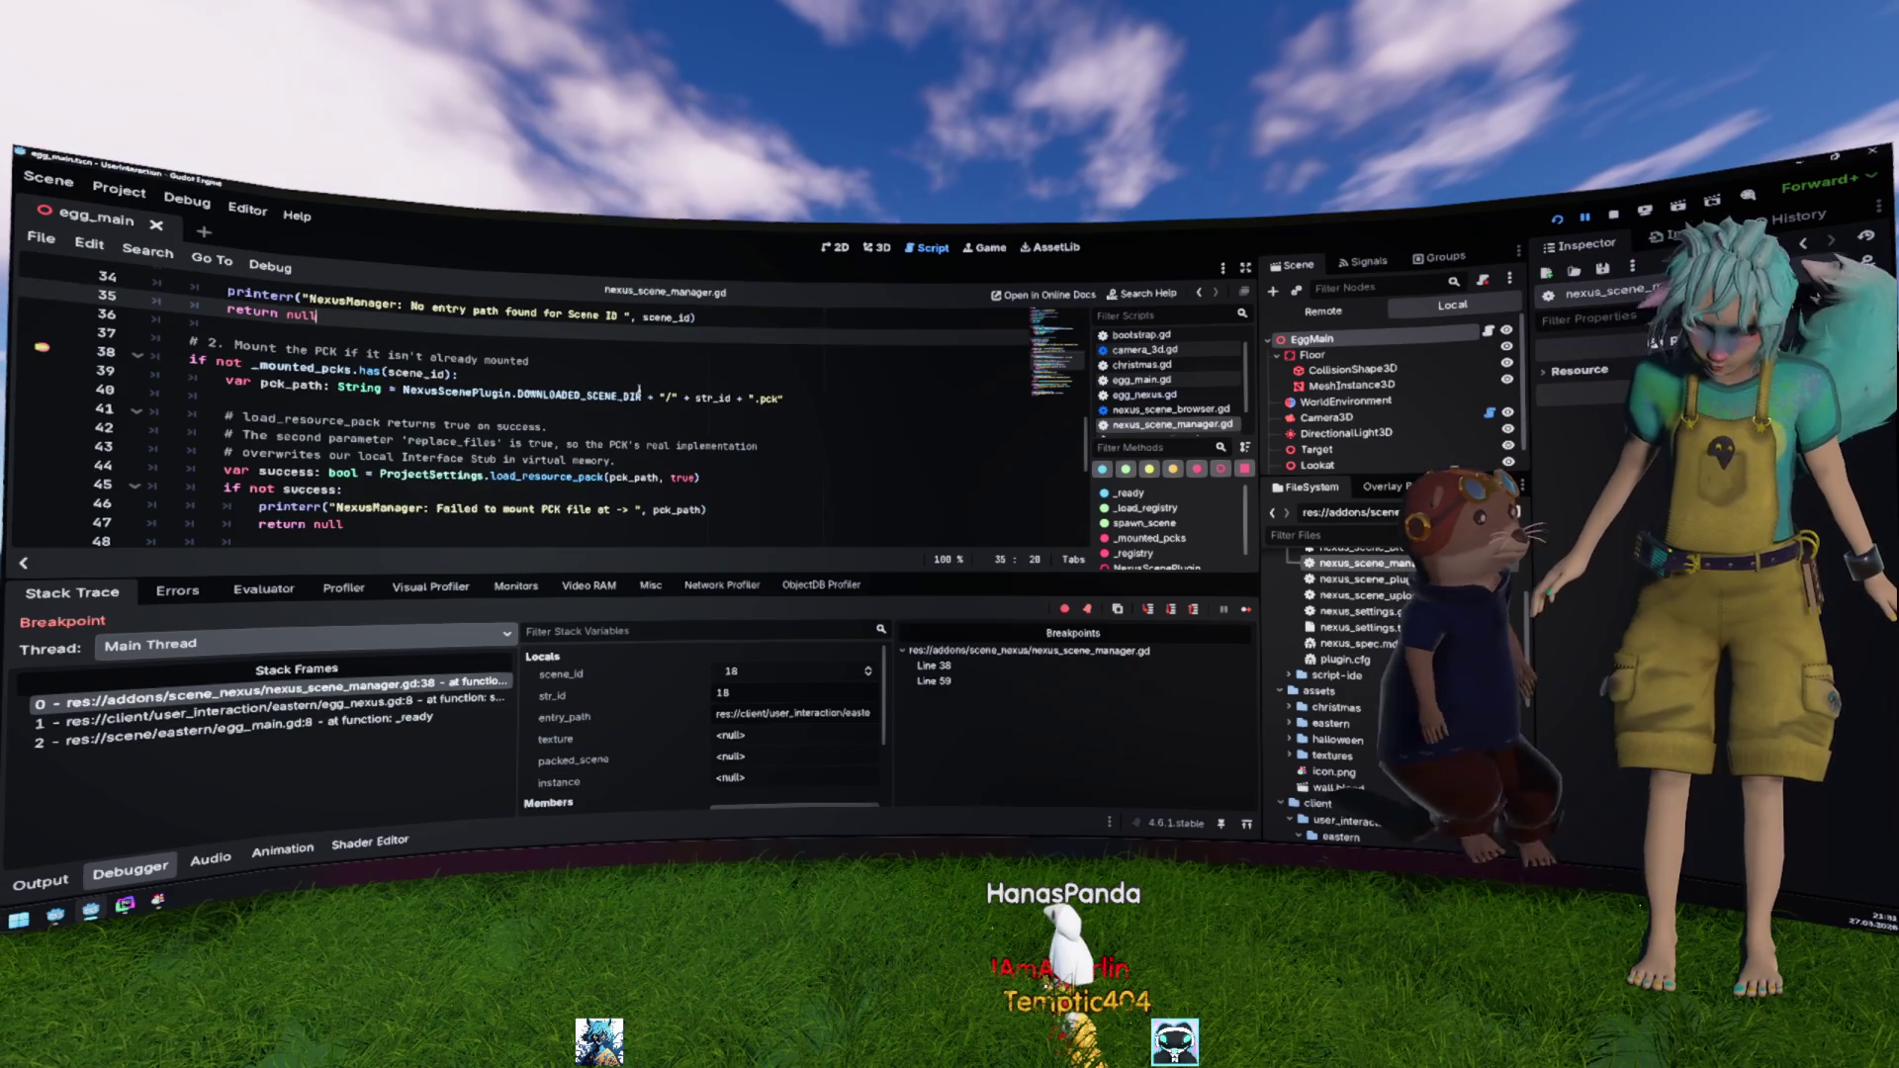
scroll(639, 391, "down", 2)
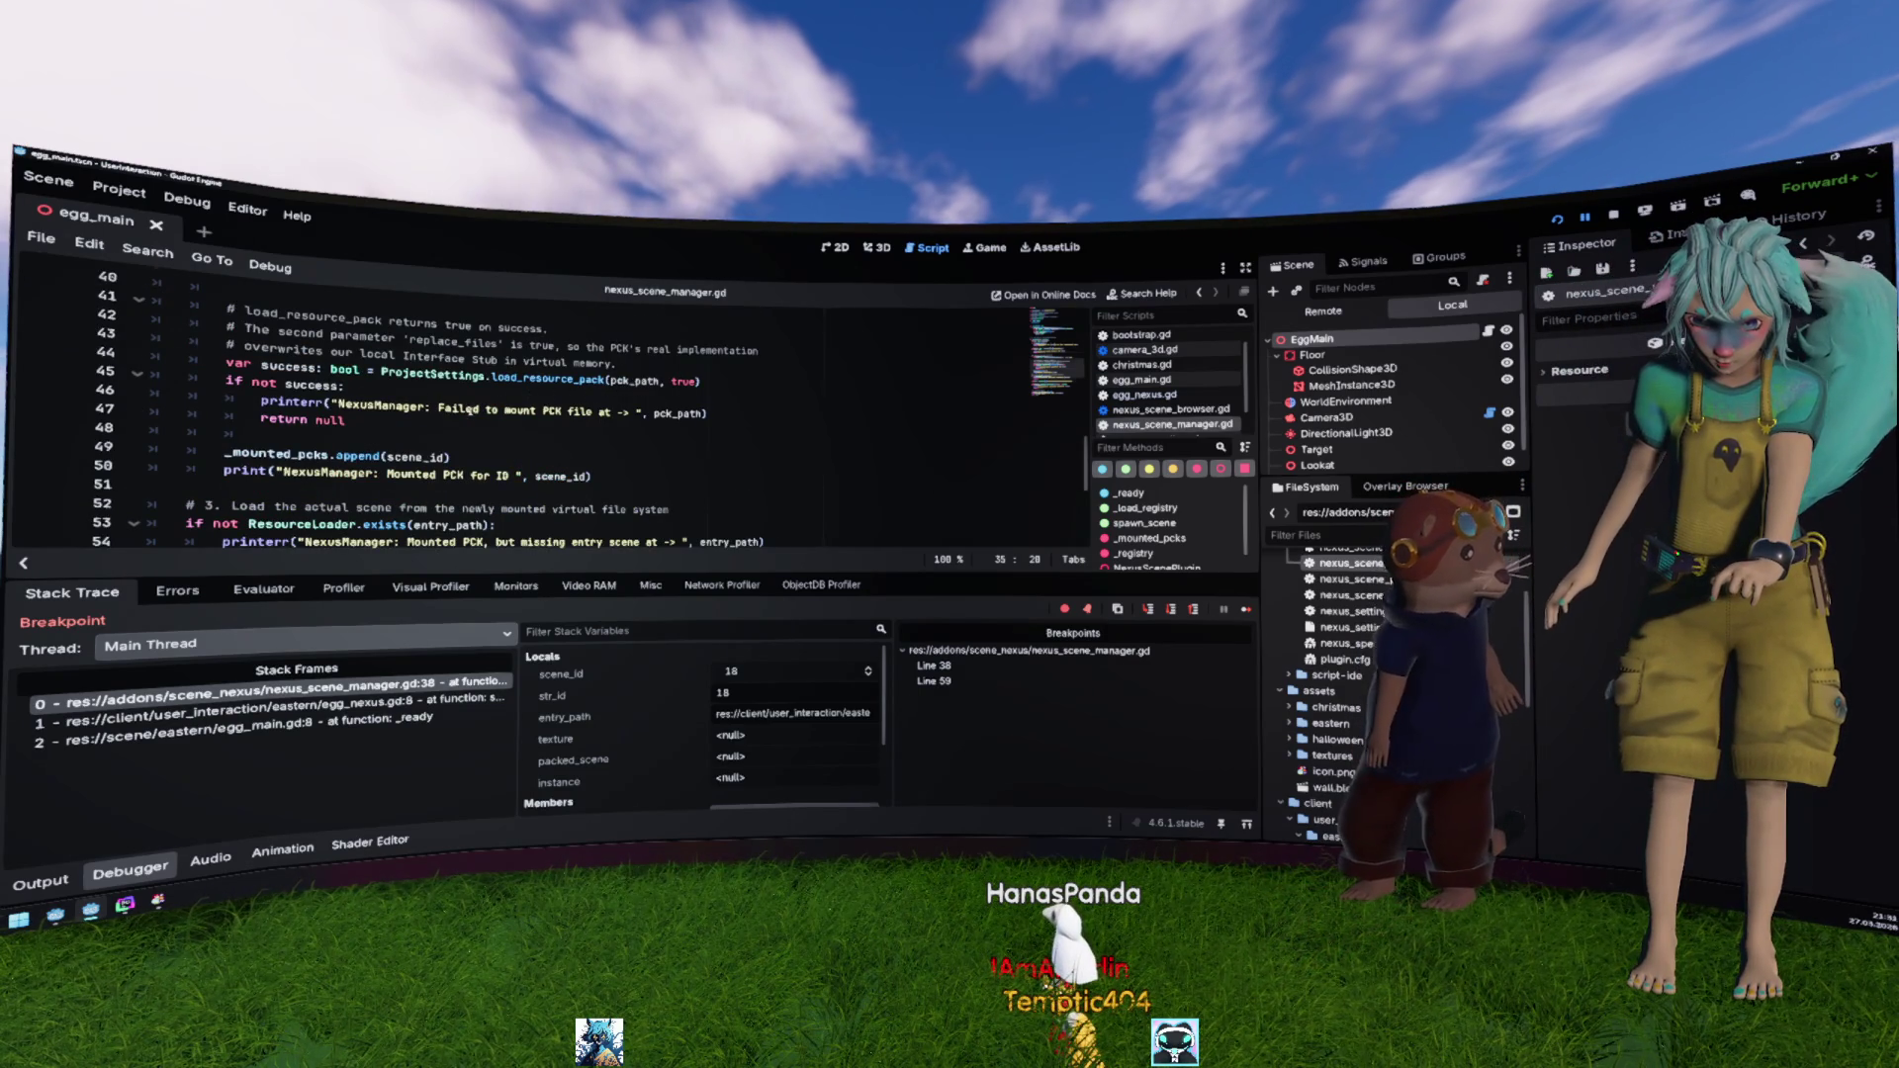
scroll(179, 467, "down", 1)
left_click(40, 467)
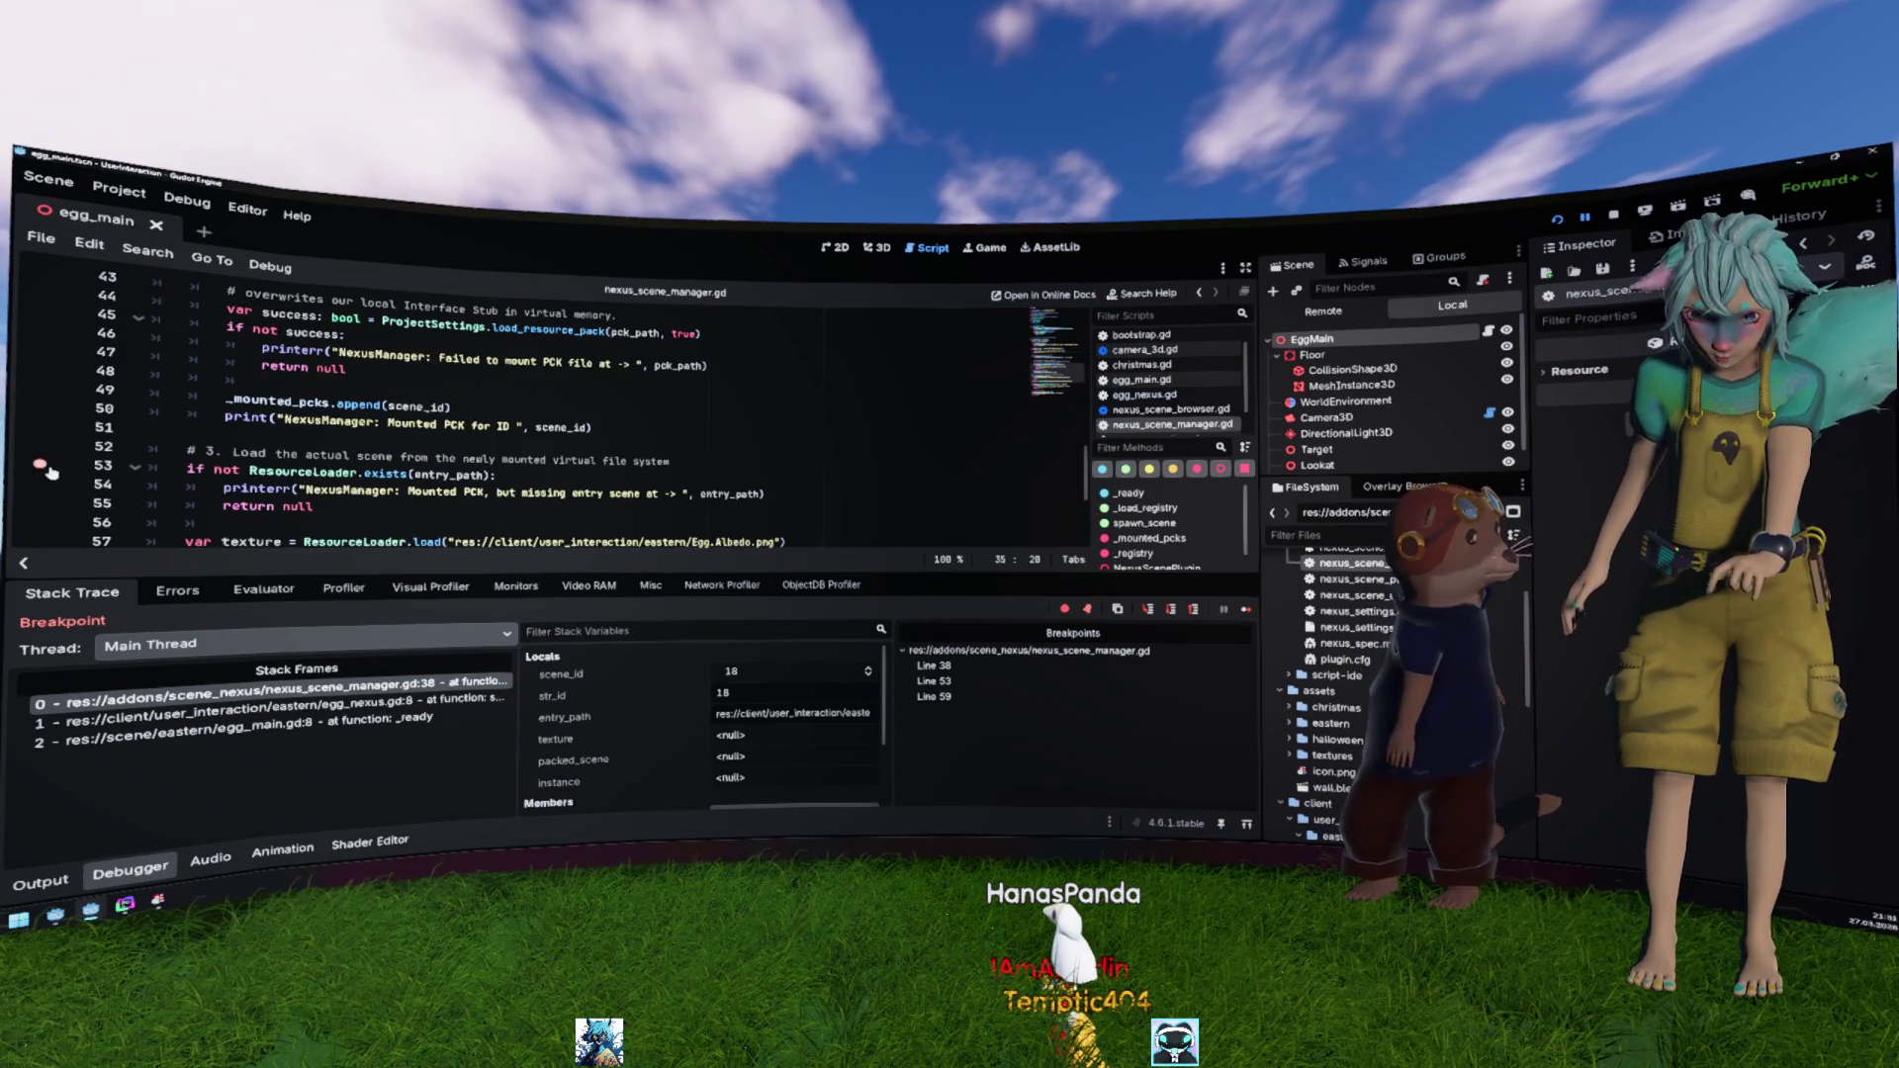
key("F12")
Step: Review the PCK mounting code on lines 40–44 while paused at line 53
scroll(310, 444, "up", 5)
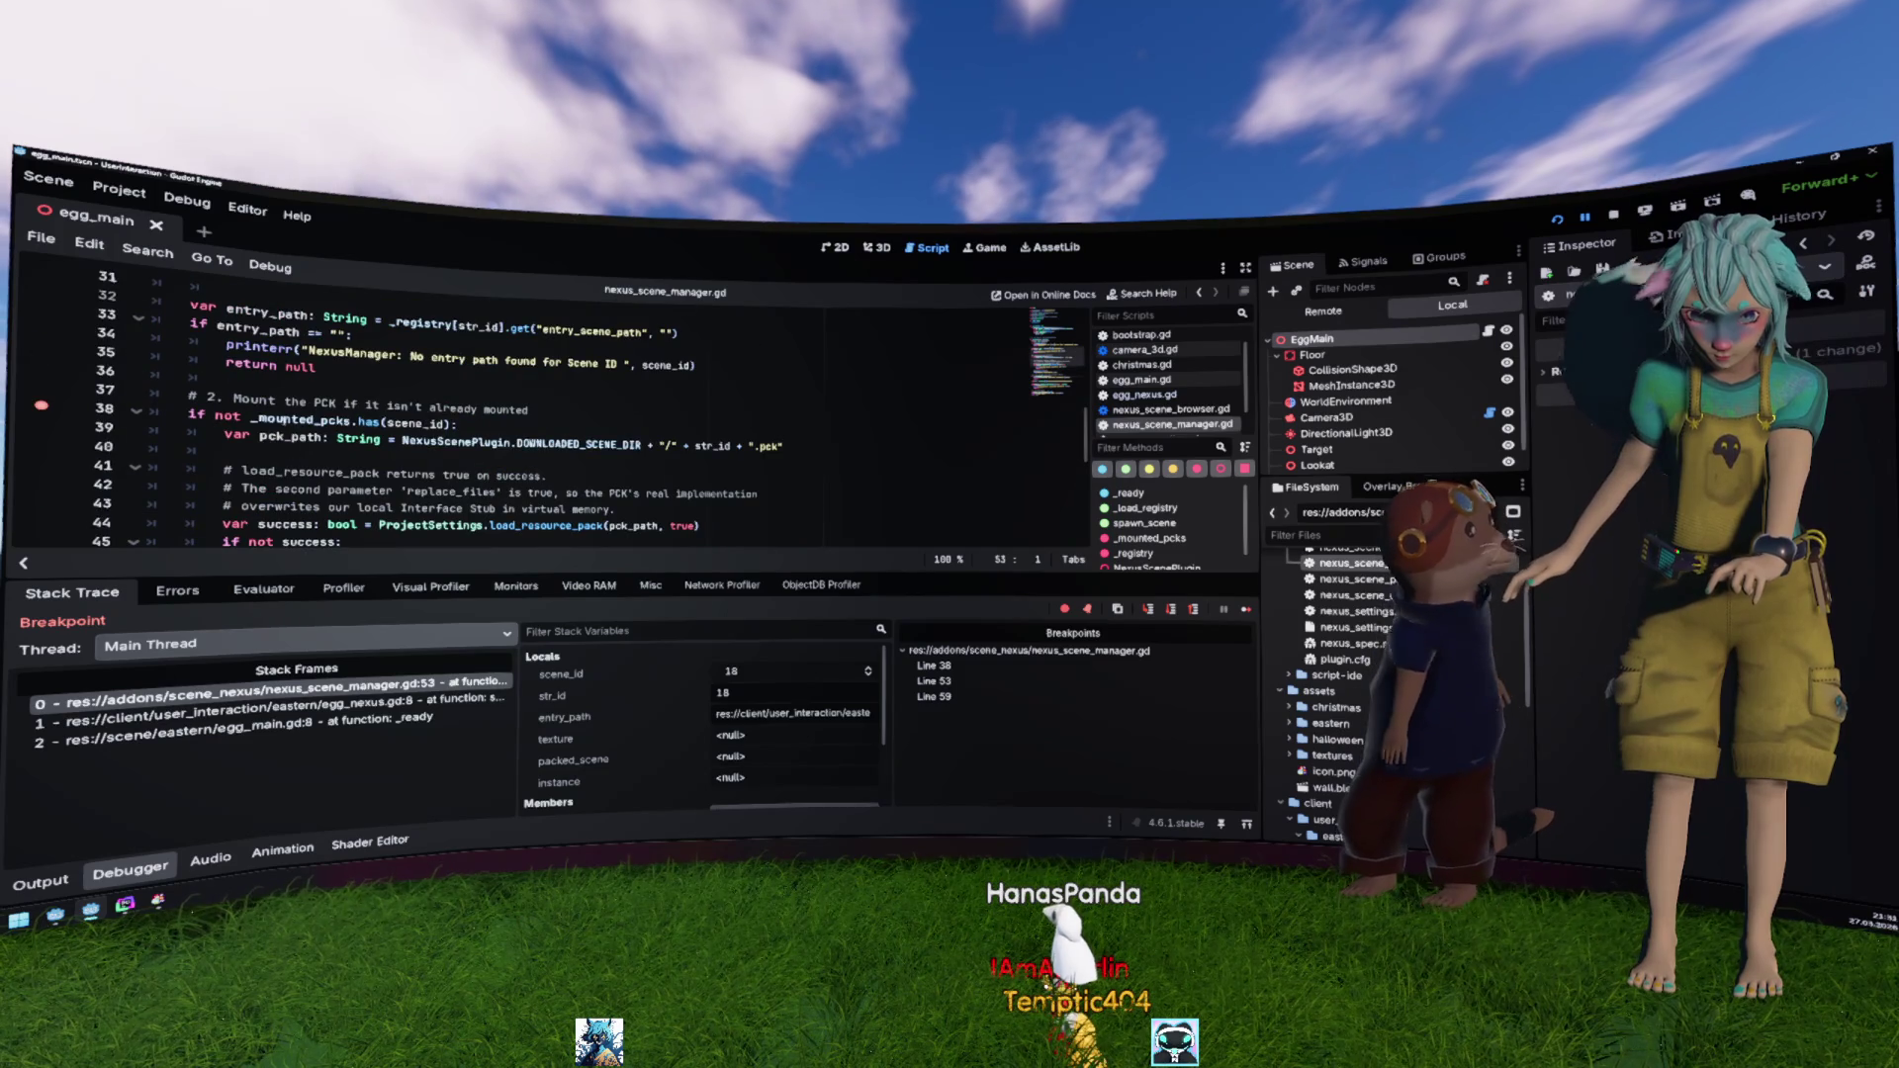
scroll(438, 398, "down", 2)
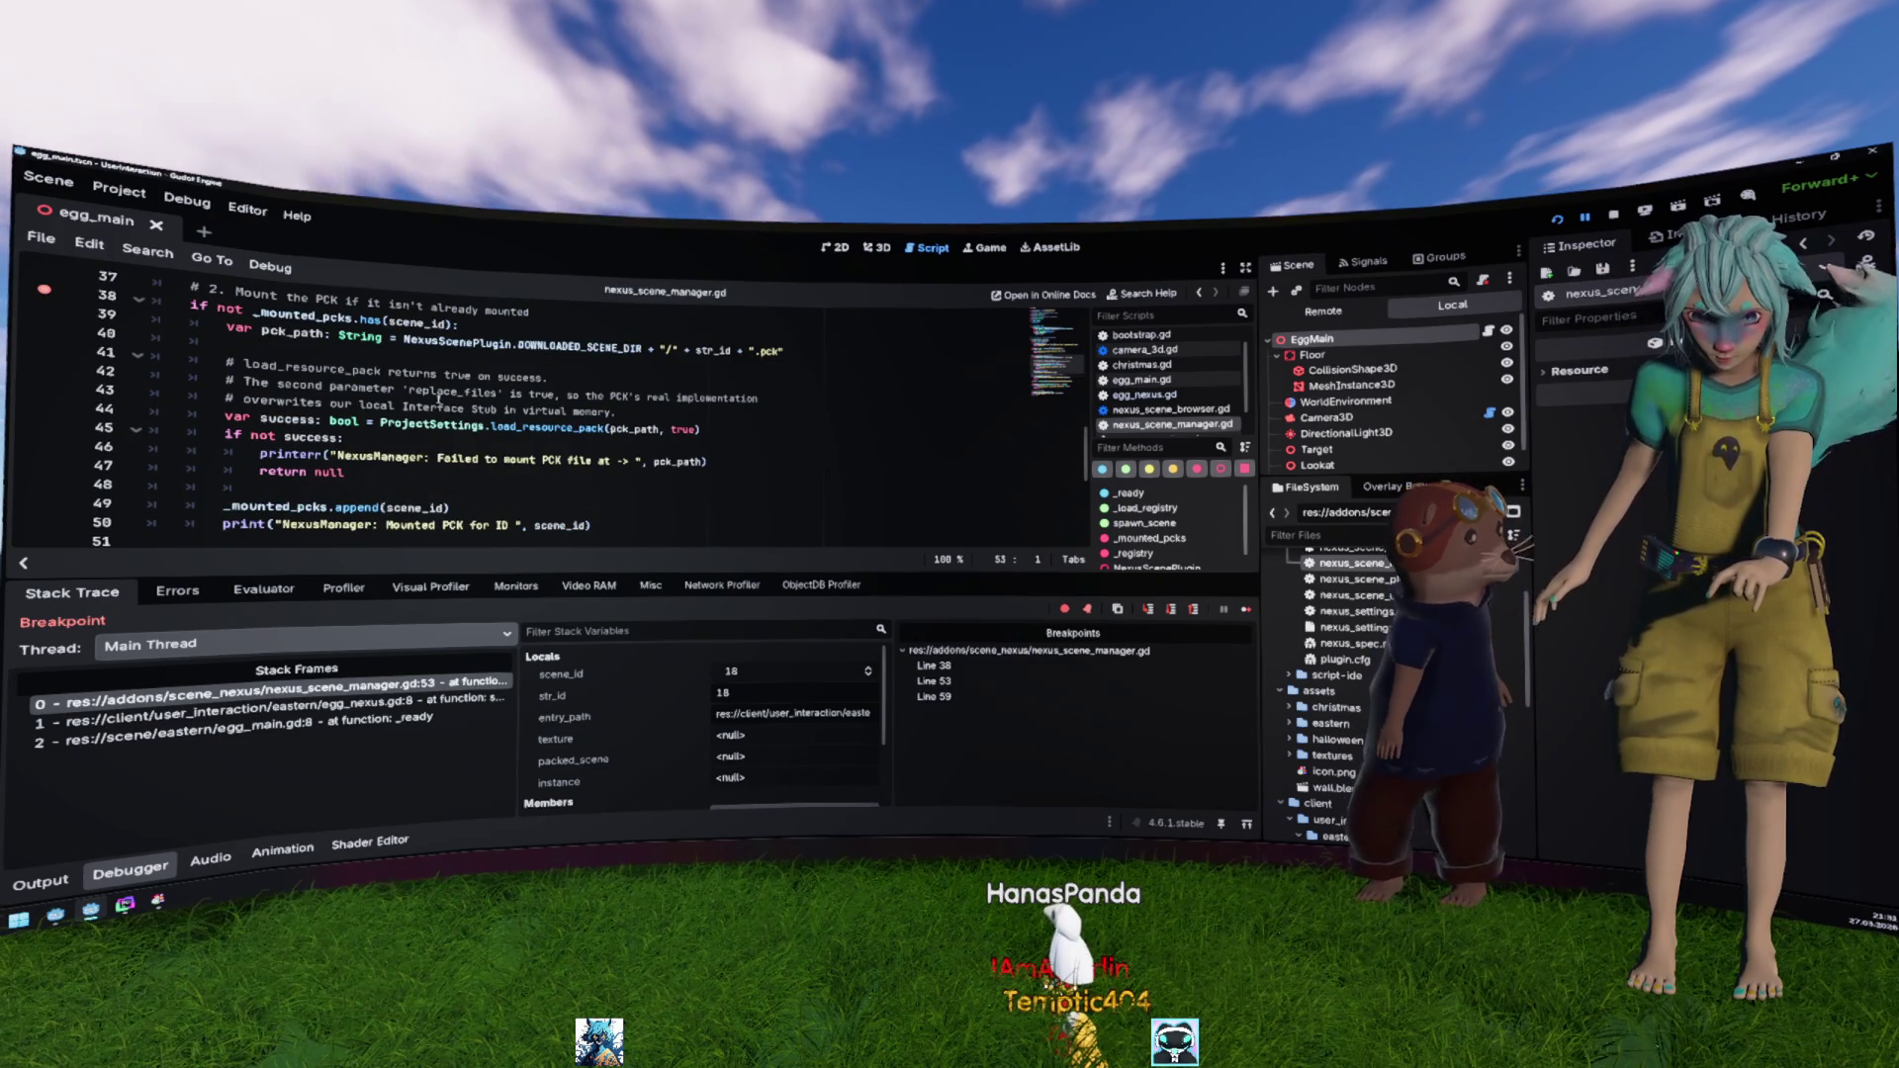
scroll(548, 408, "down", 3)
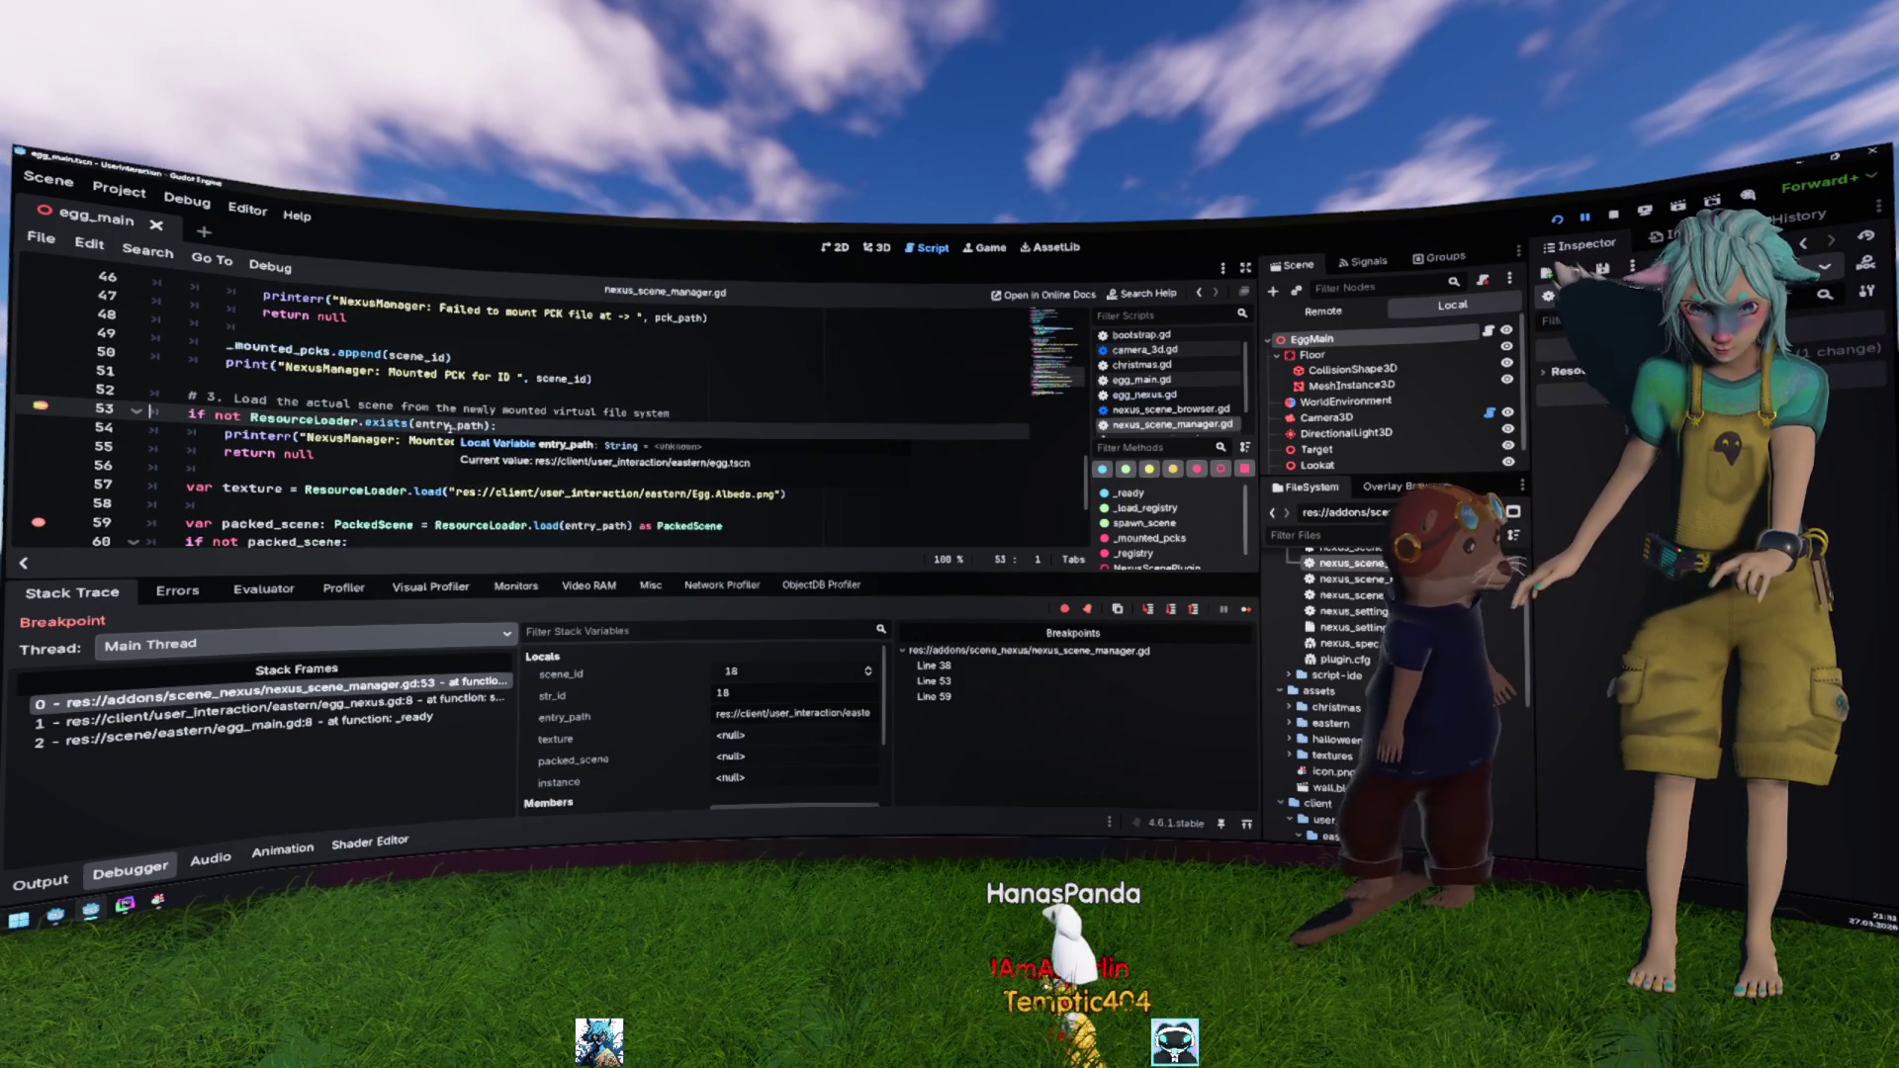
scroll(450, 428, "up", 3)
scroll(450, 415, "up", 2)
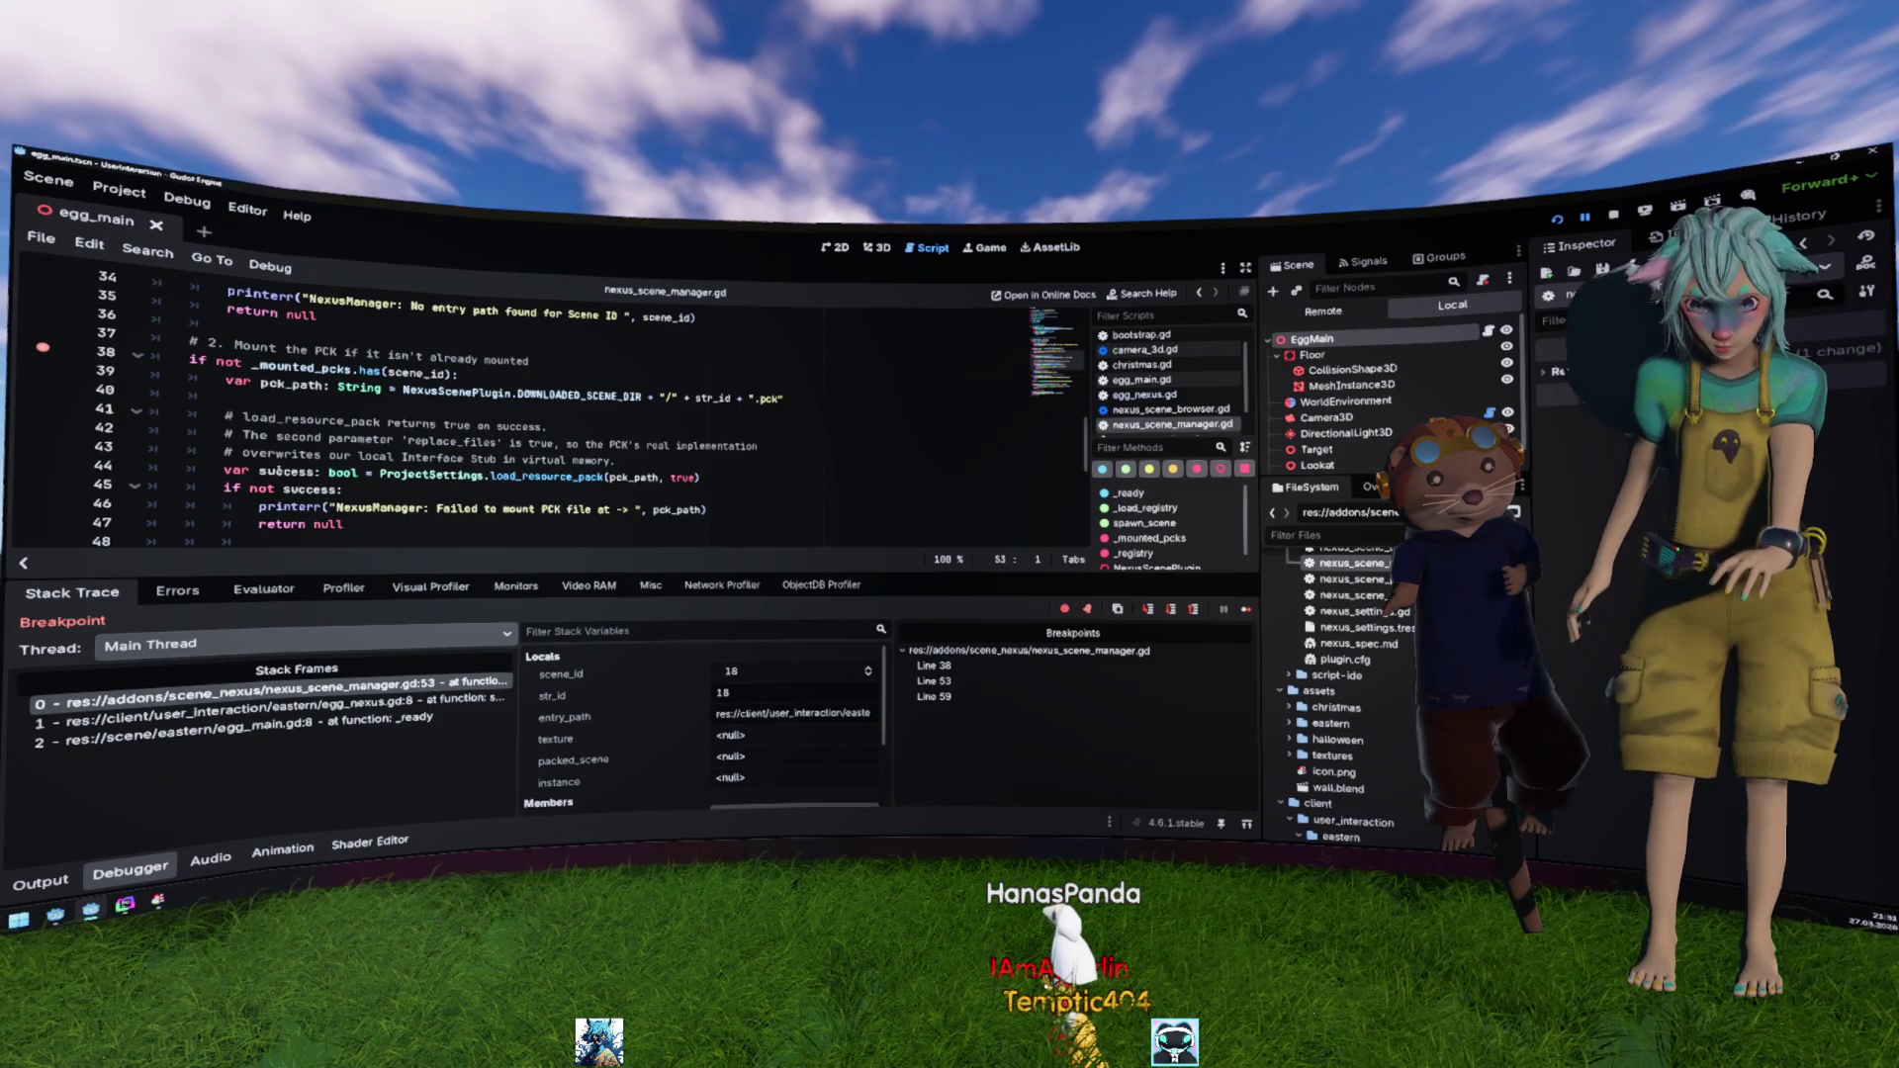
left_click_drag(225, 382, 309, 473)
scroll(395, 494, "down", 3)
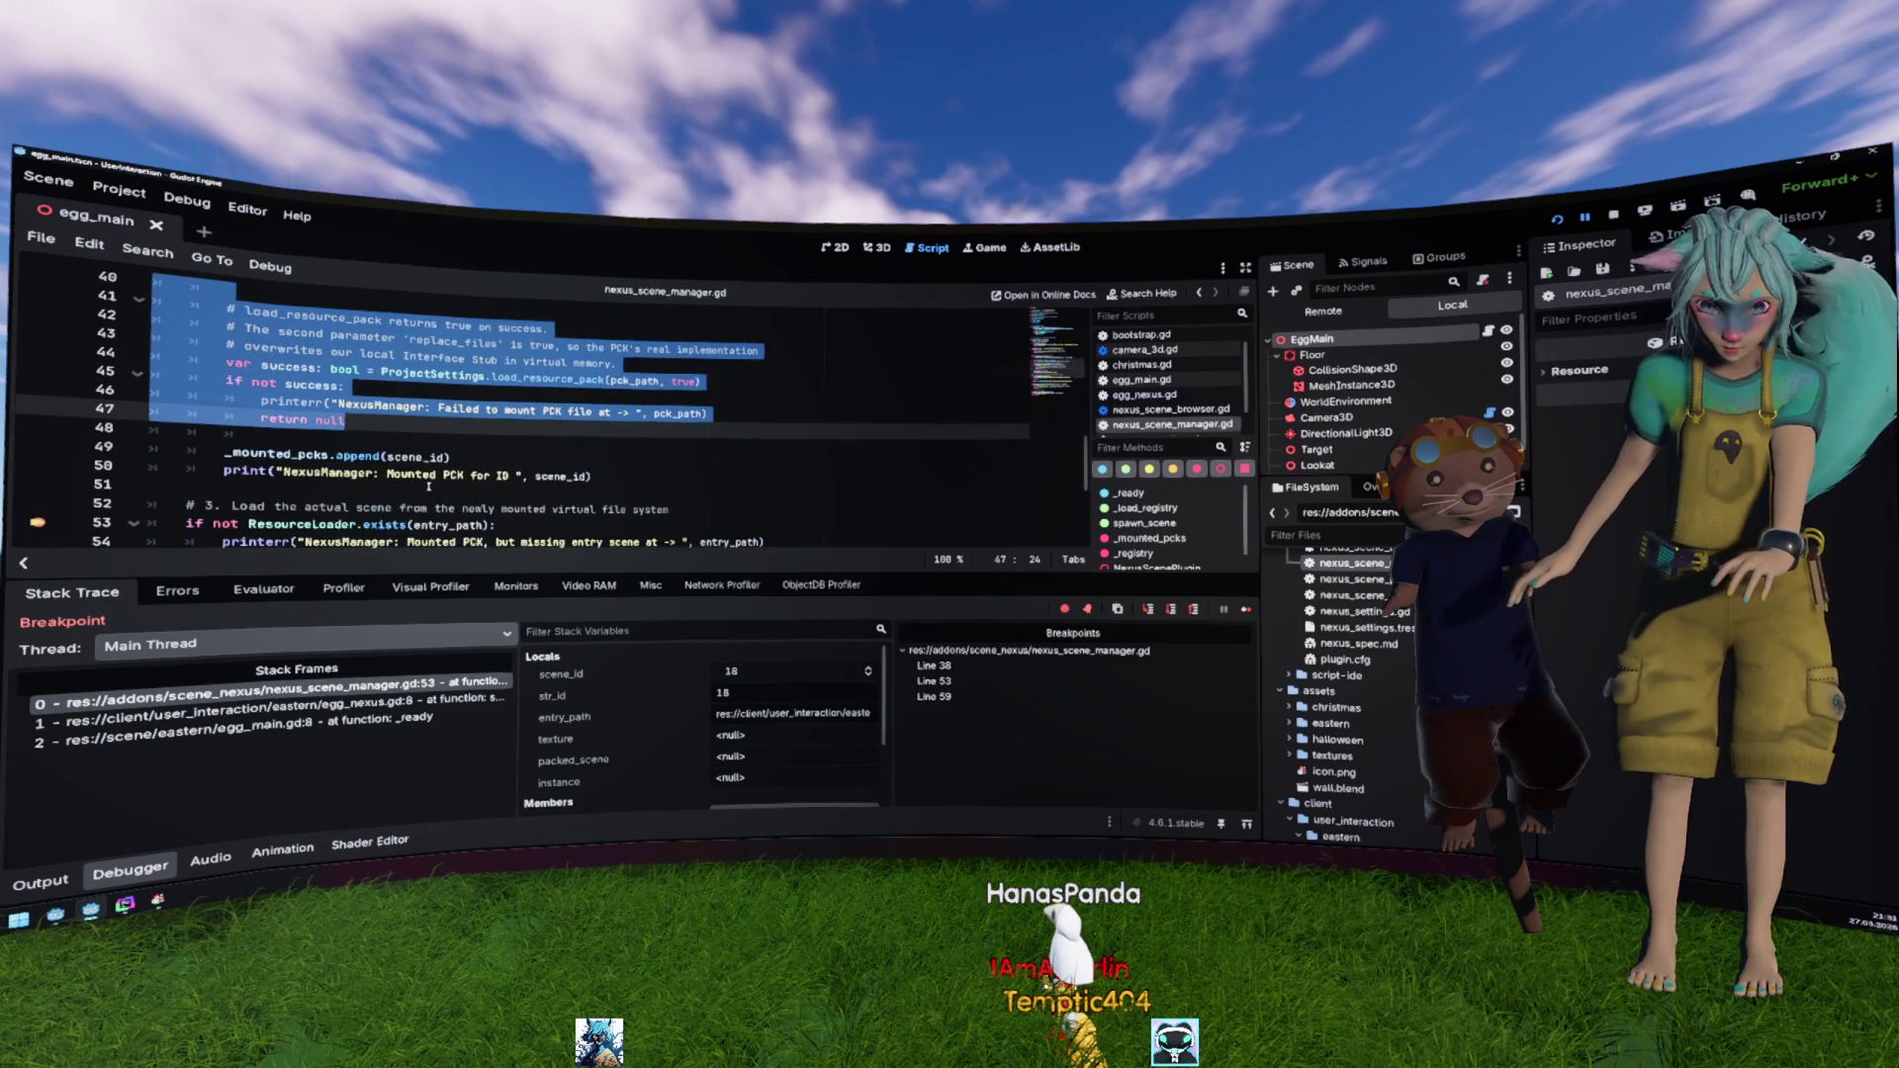
left_click(436, 485)
scroll(436, 484, "down", 2)
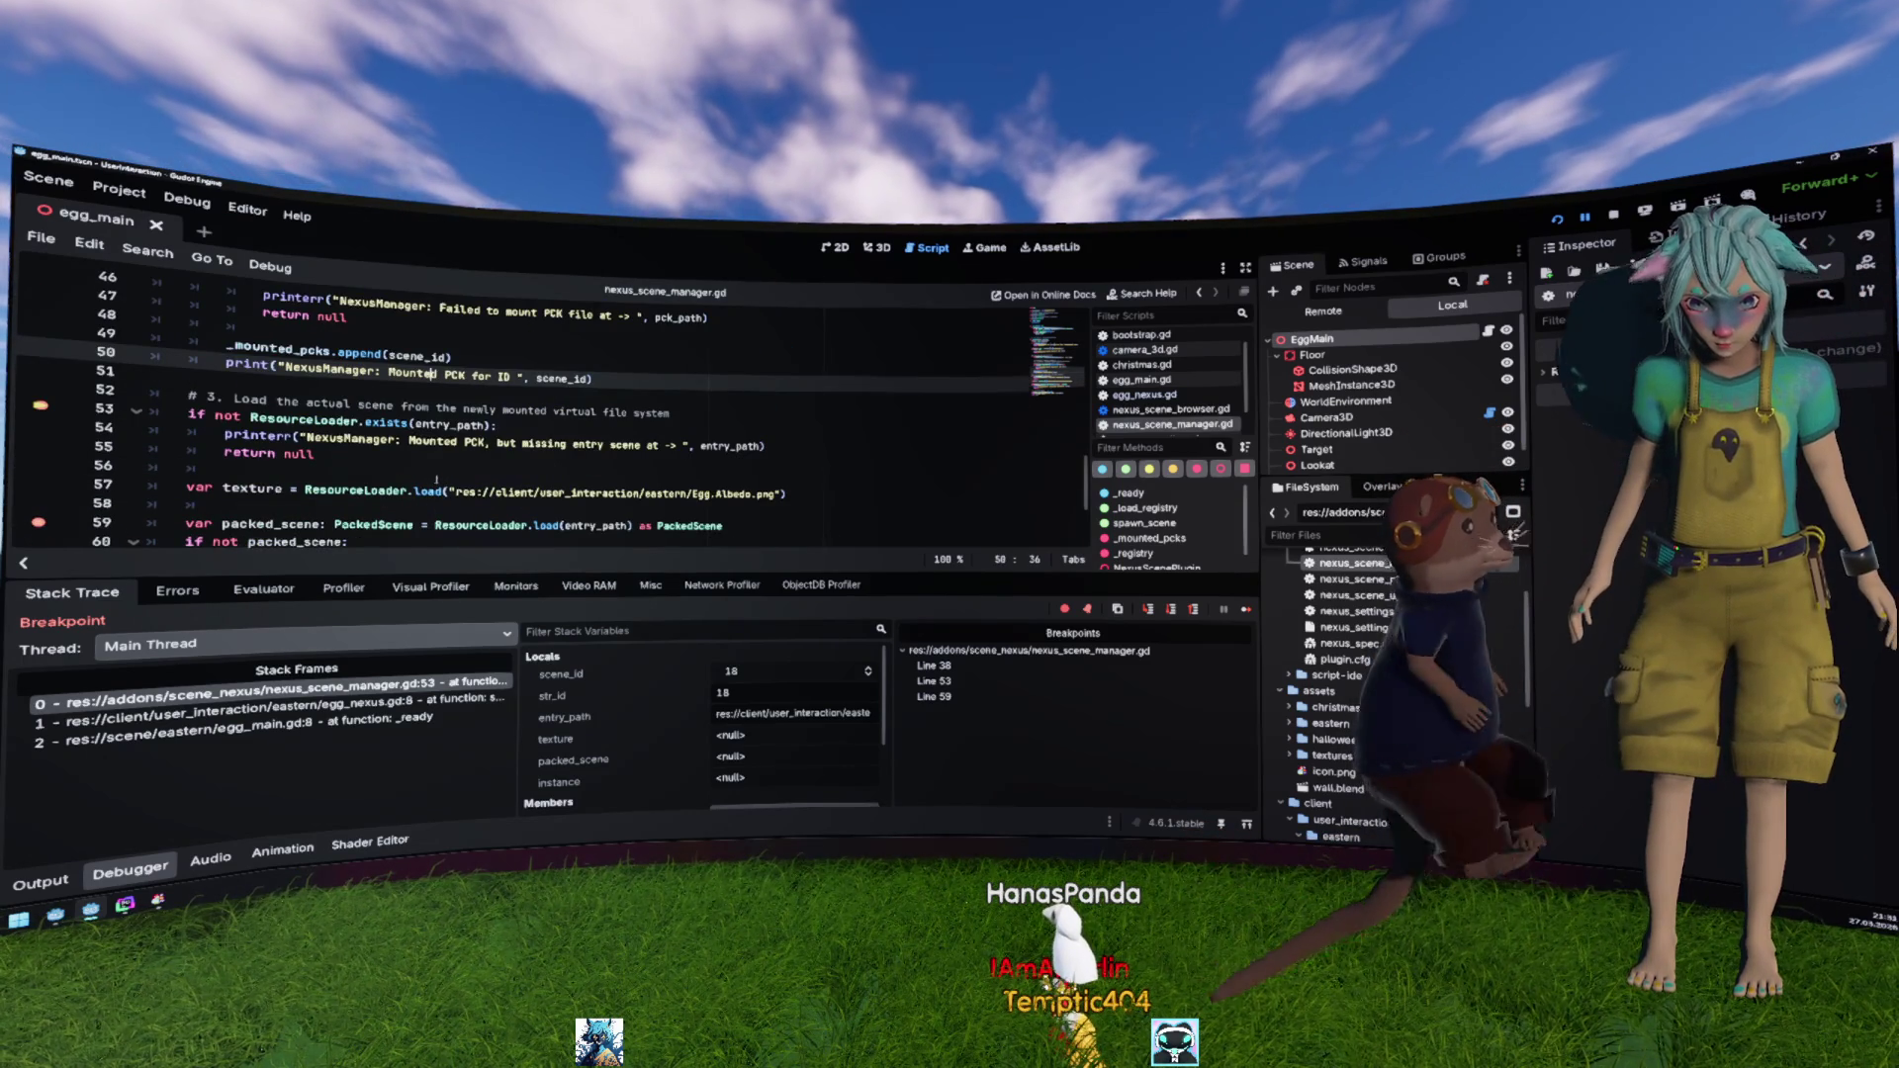
key("F10")
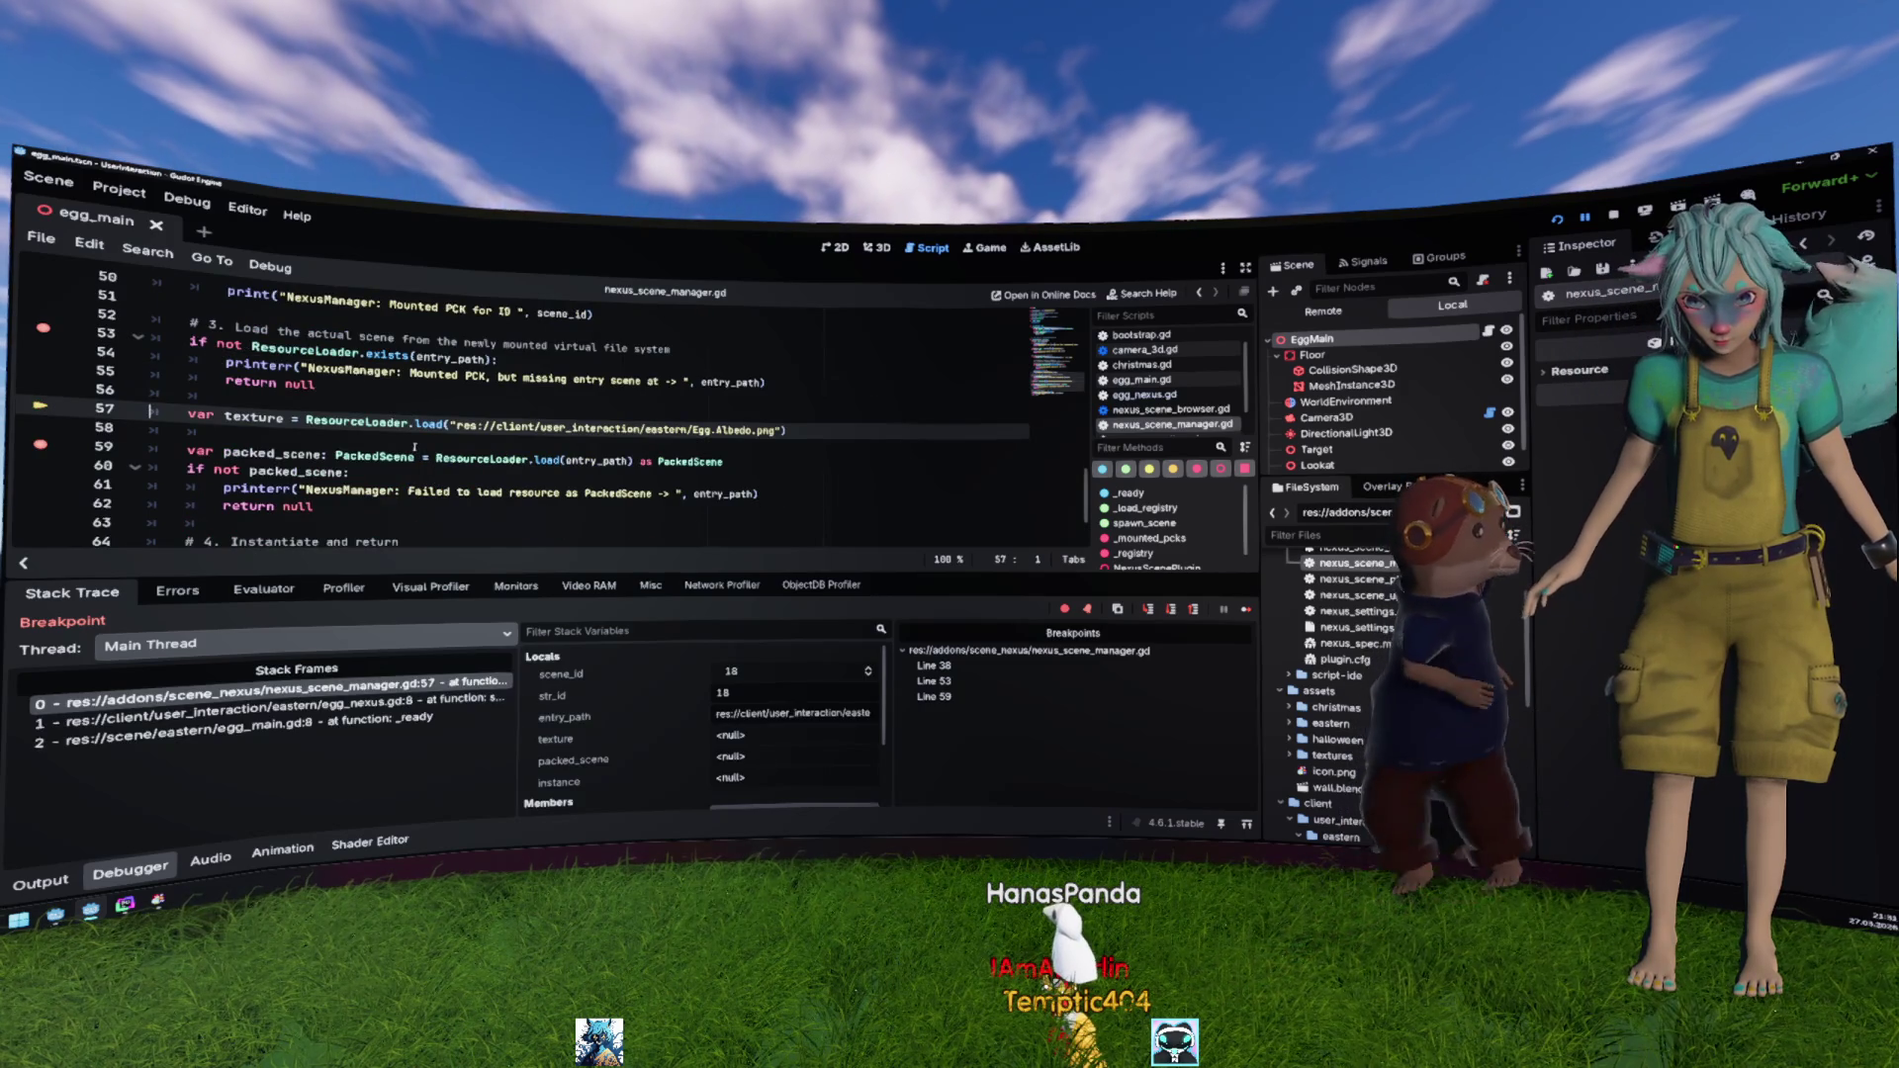
key("F10")
mouse_move(259, 381)
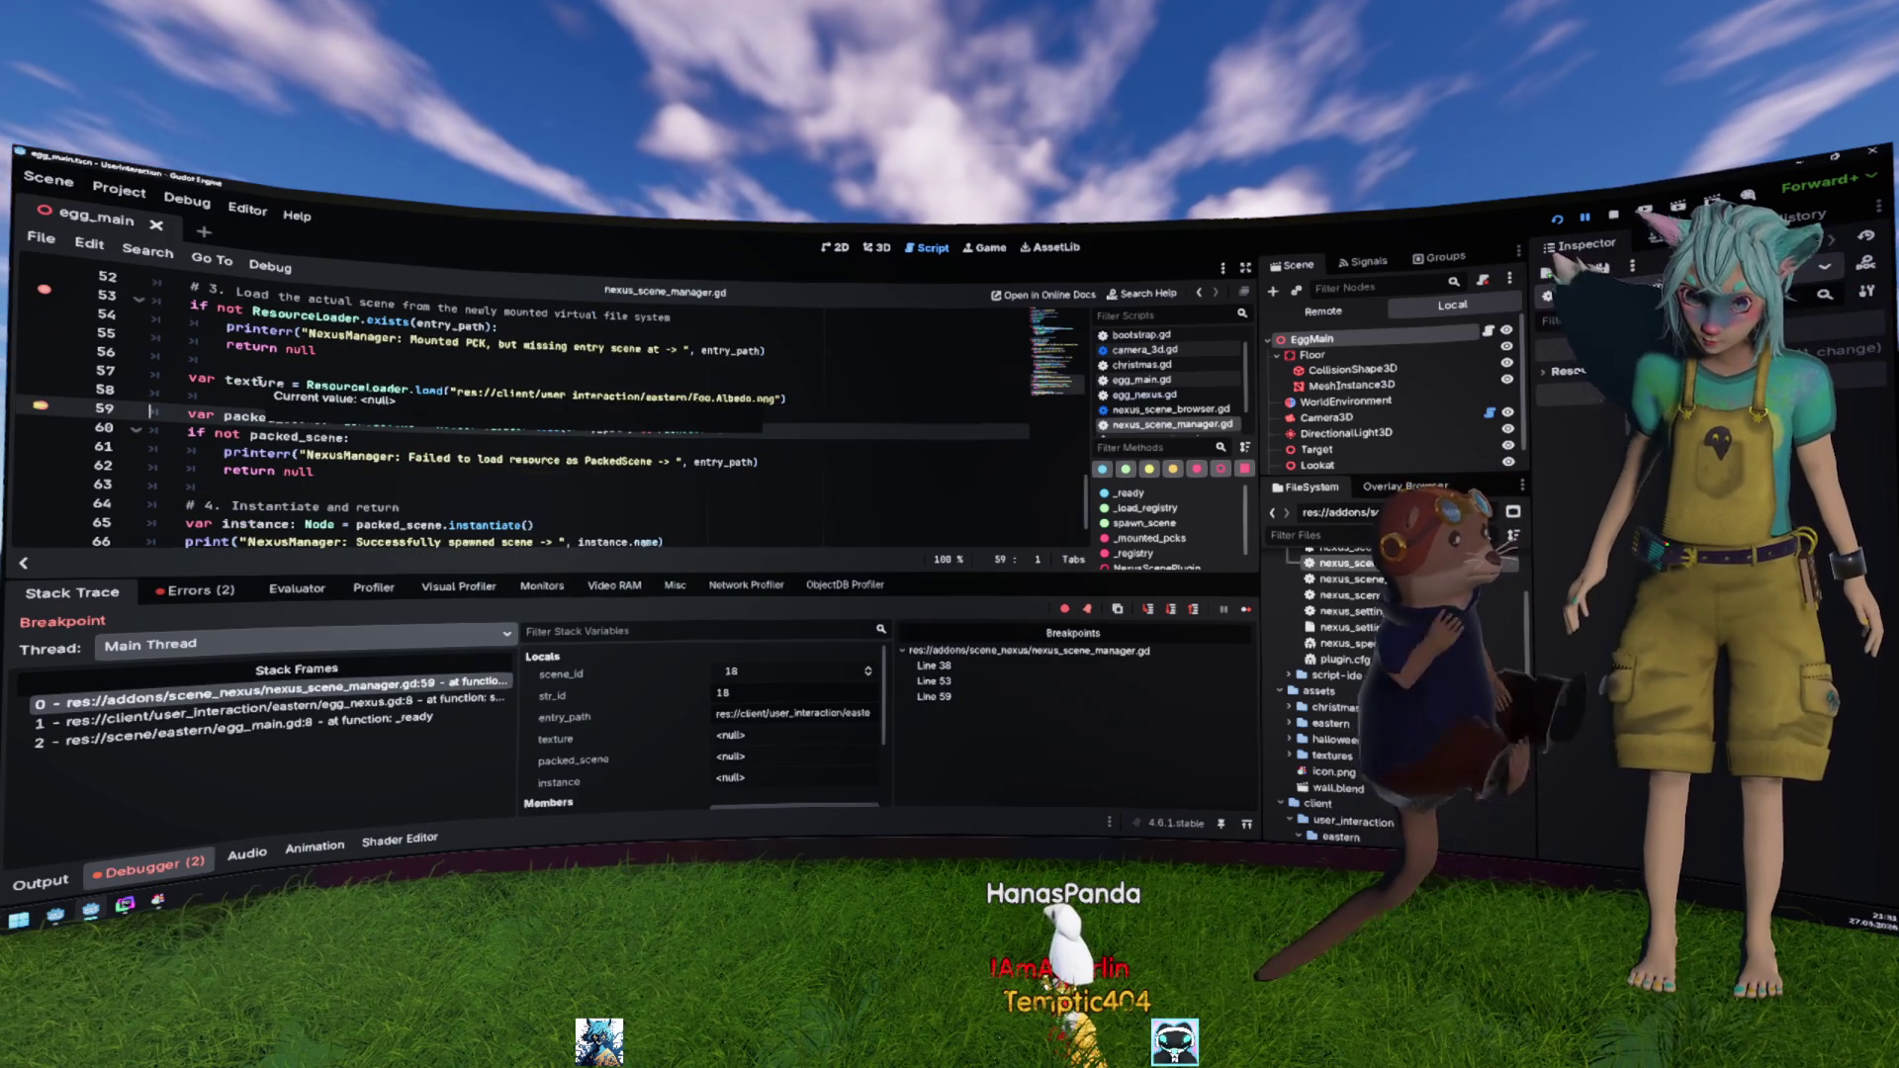
left_click(371, 388)
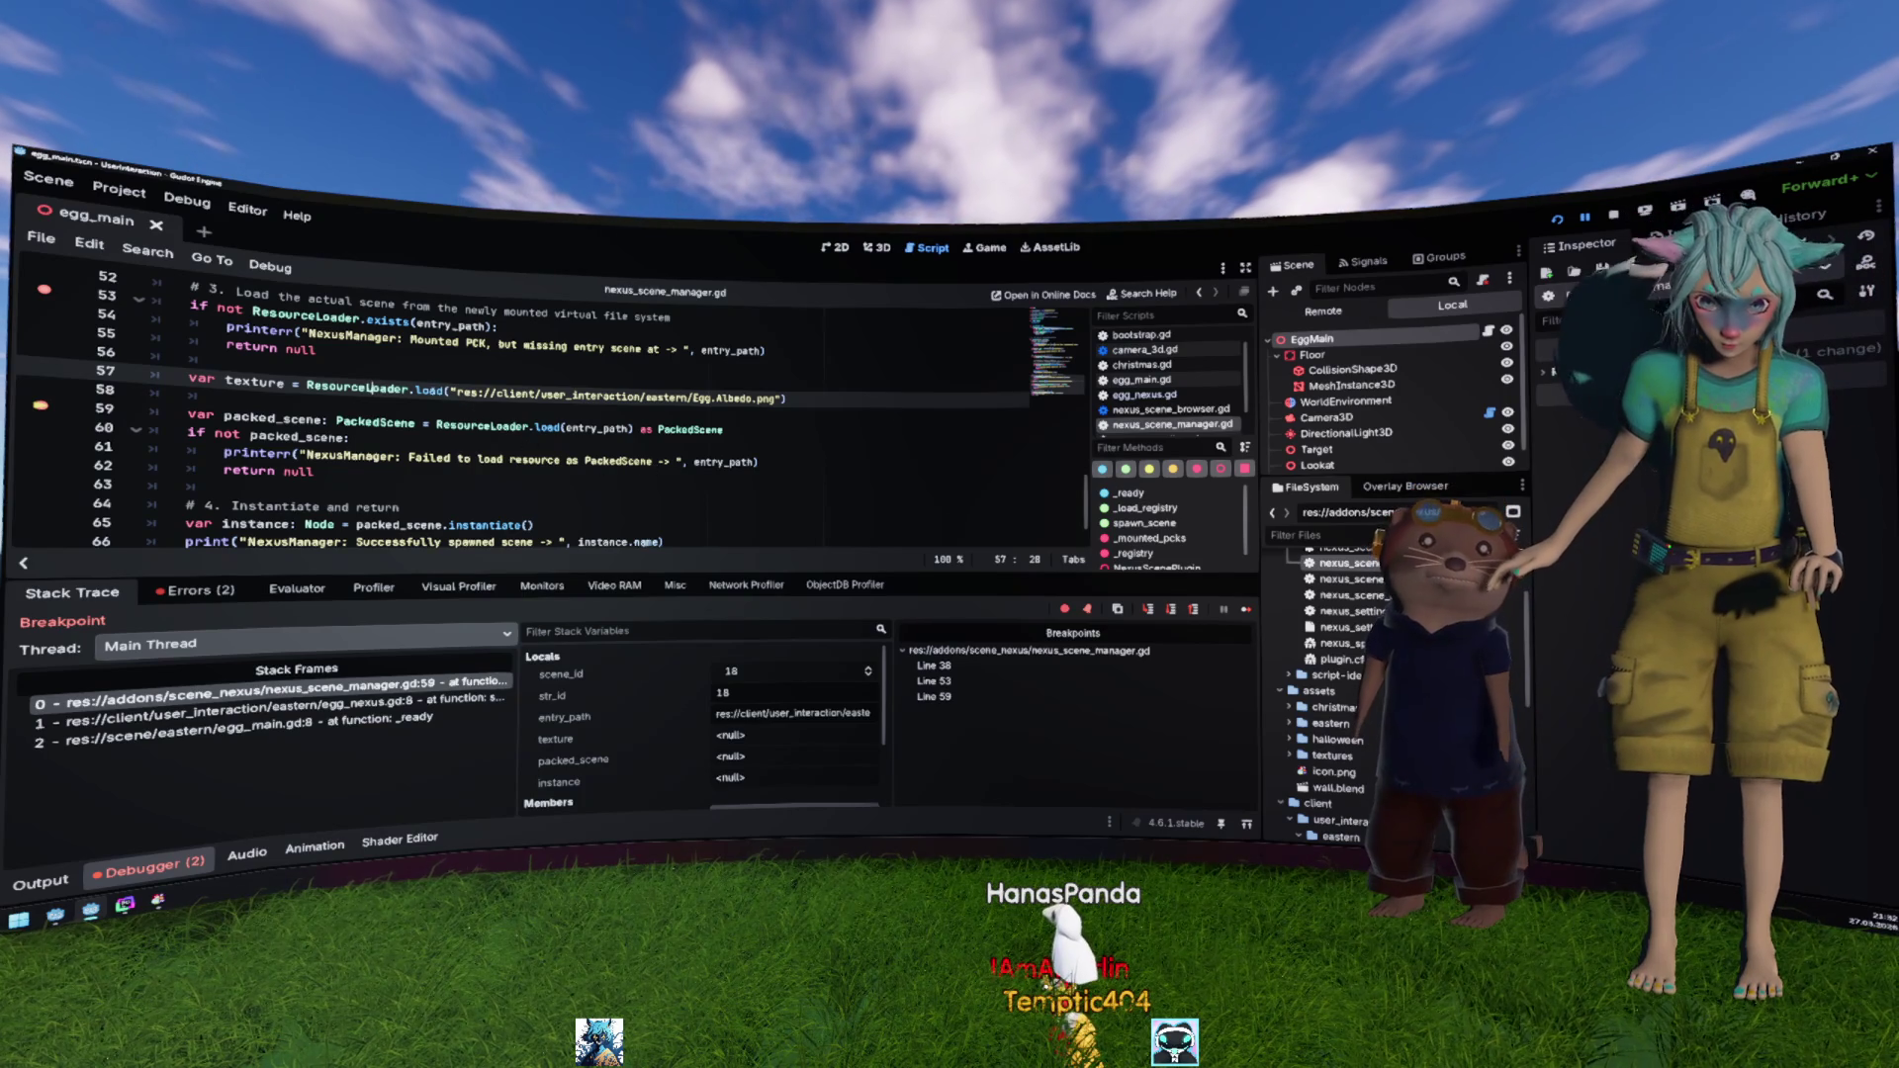
key("ctrl+space")
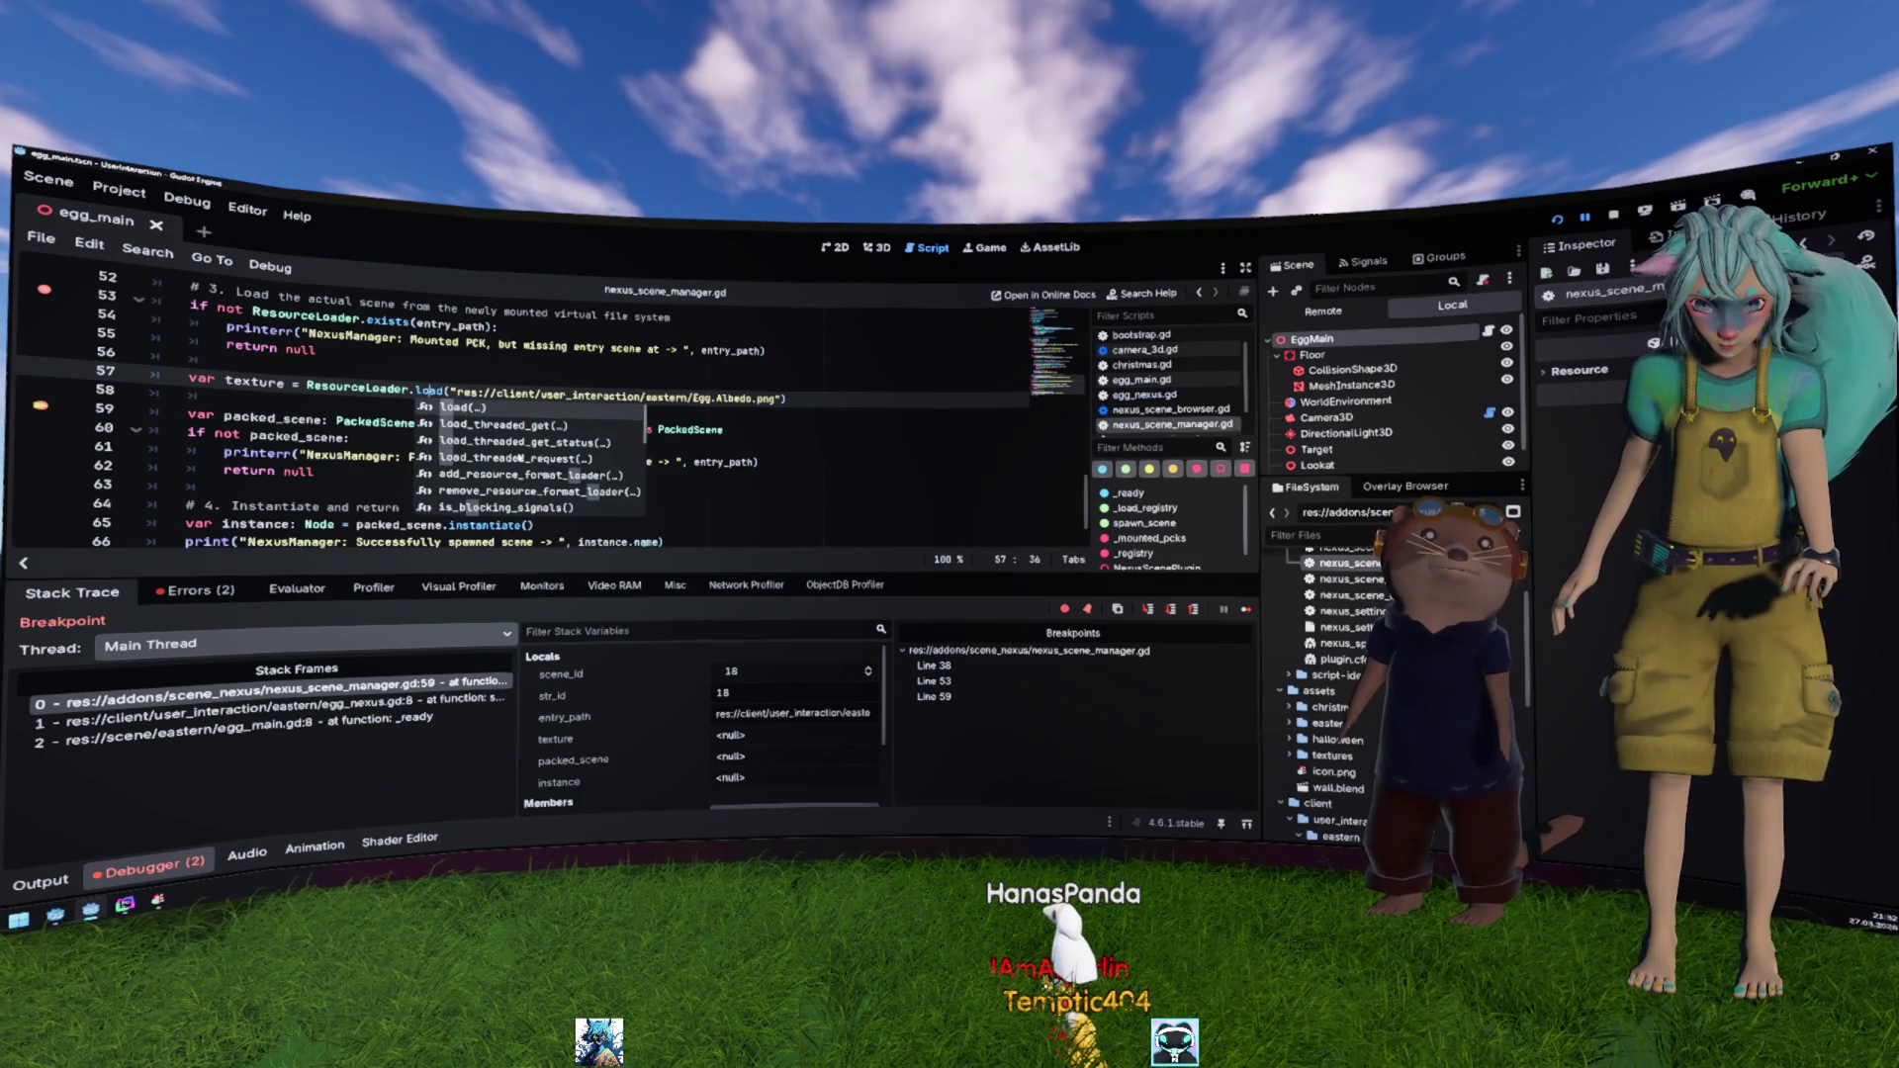
scroll(626, 477, "down", 4)
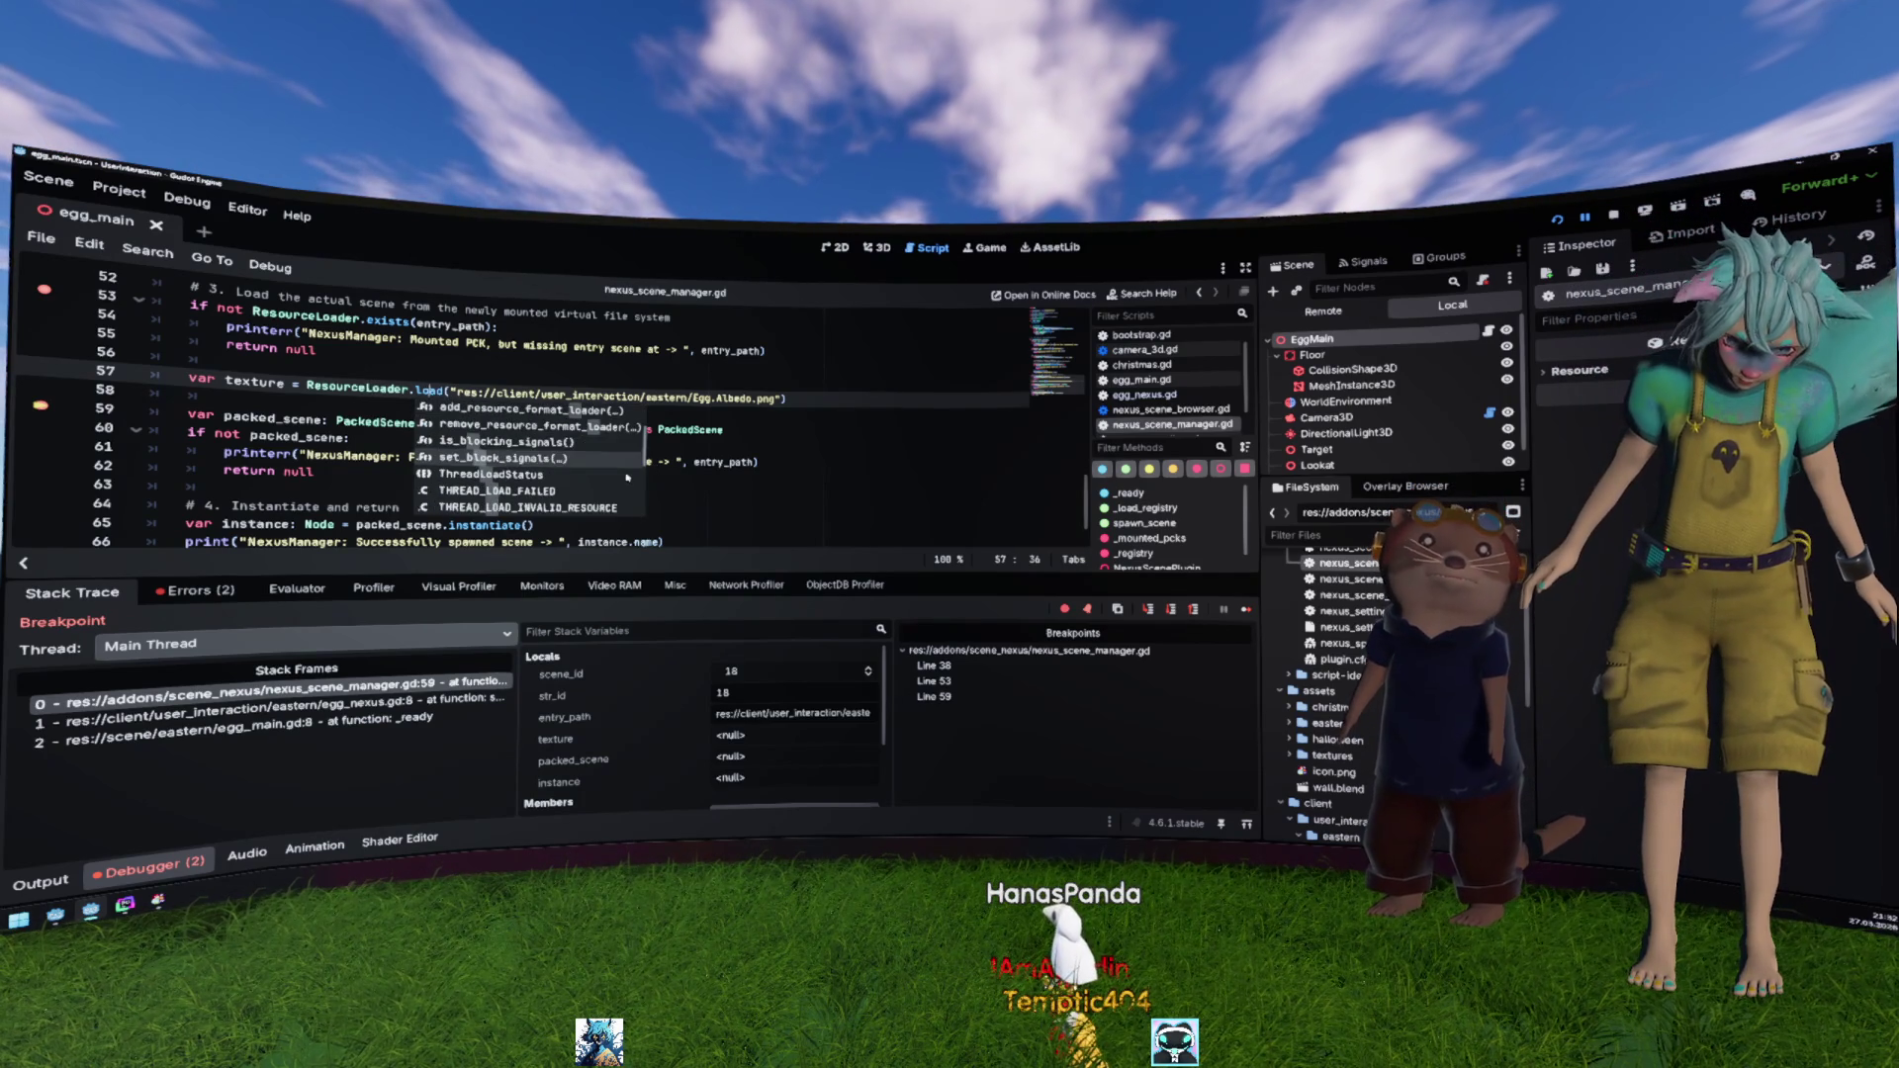
scroll(626, 478, "down", 2)
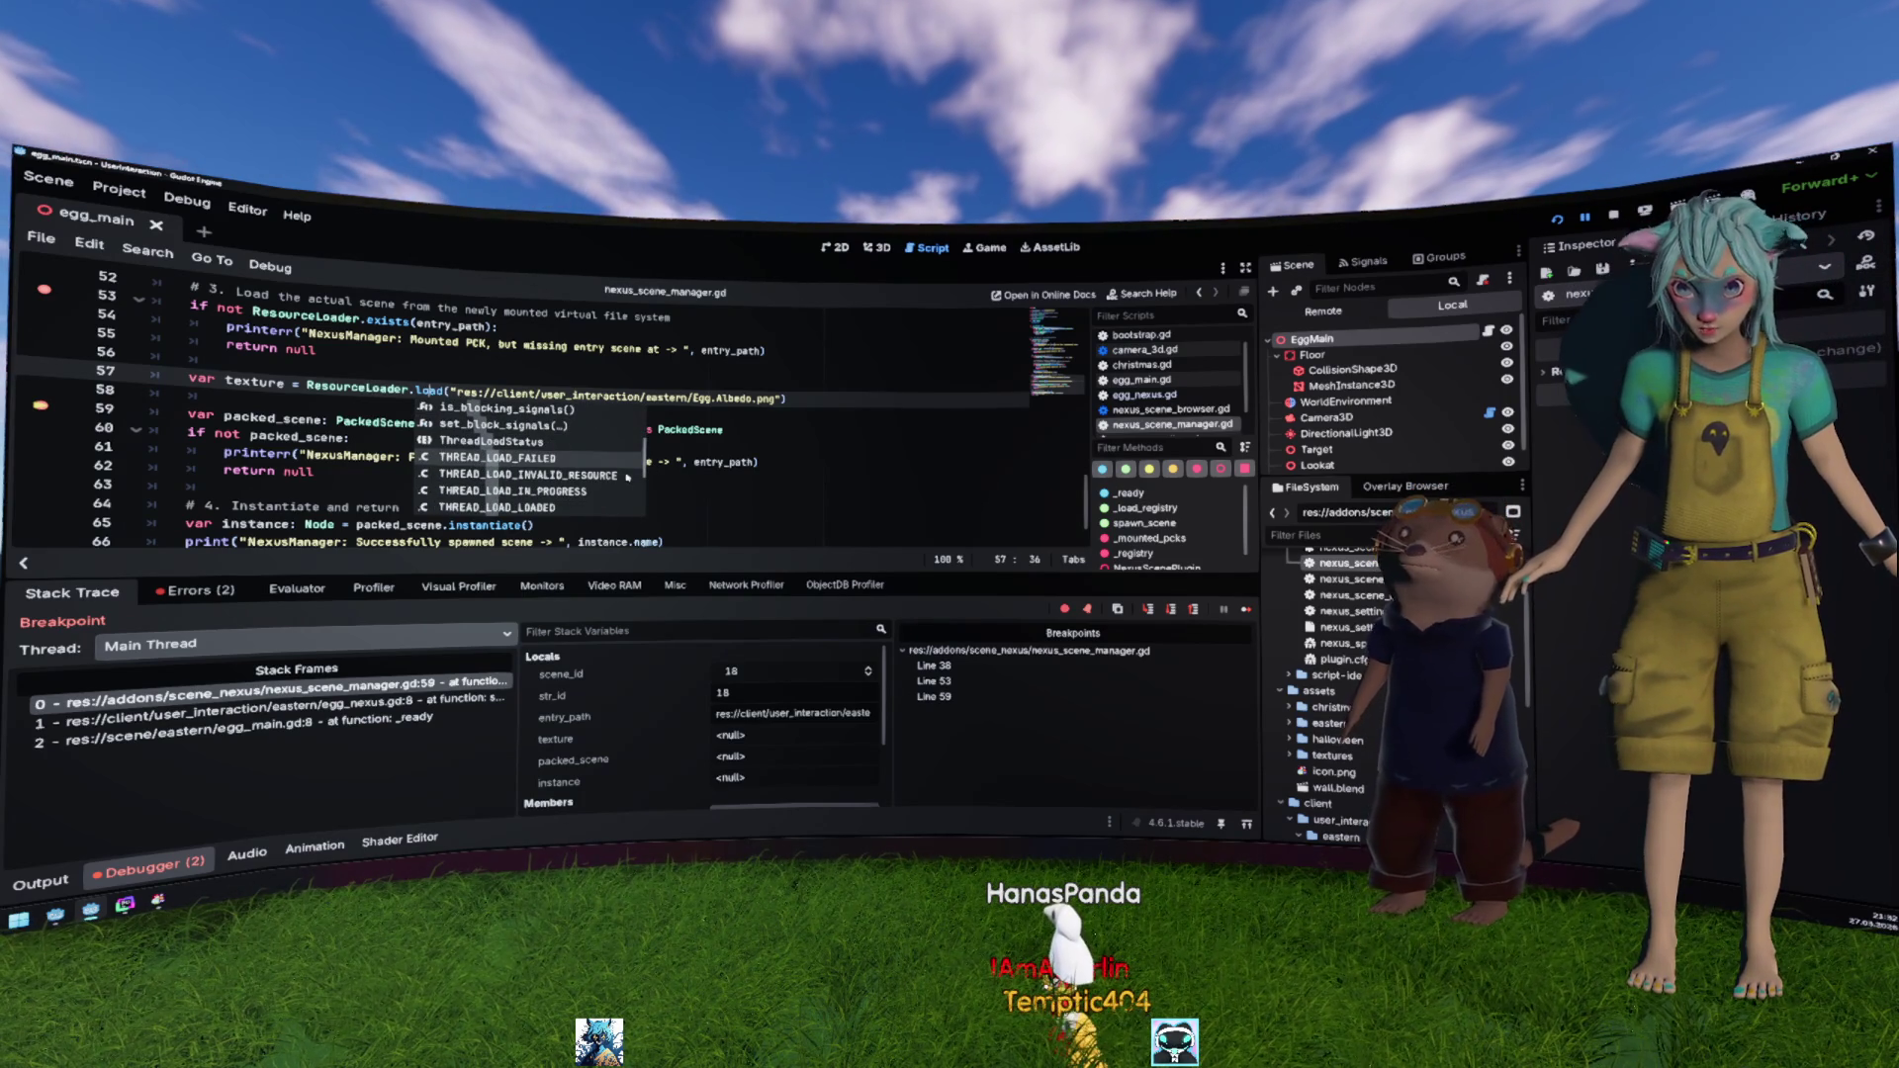
scroll(626, 478, "down", 5)
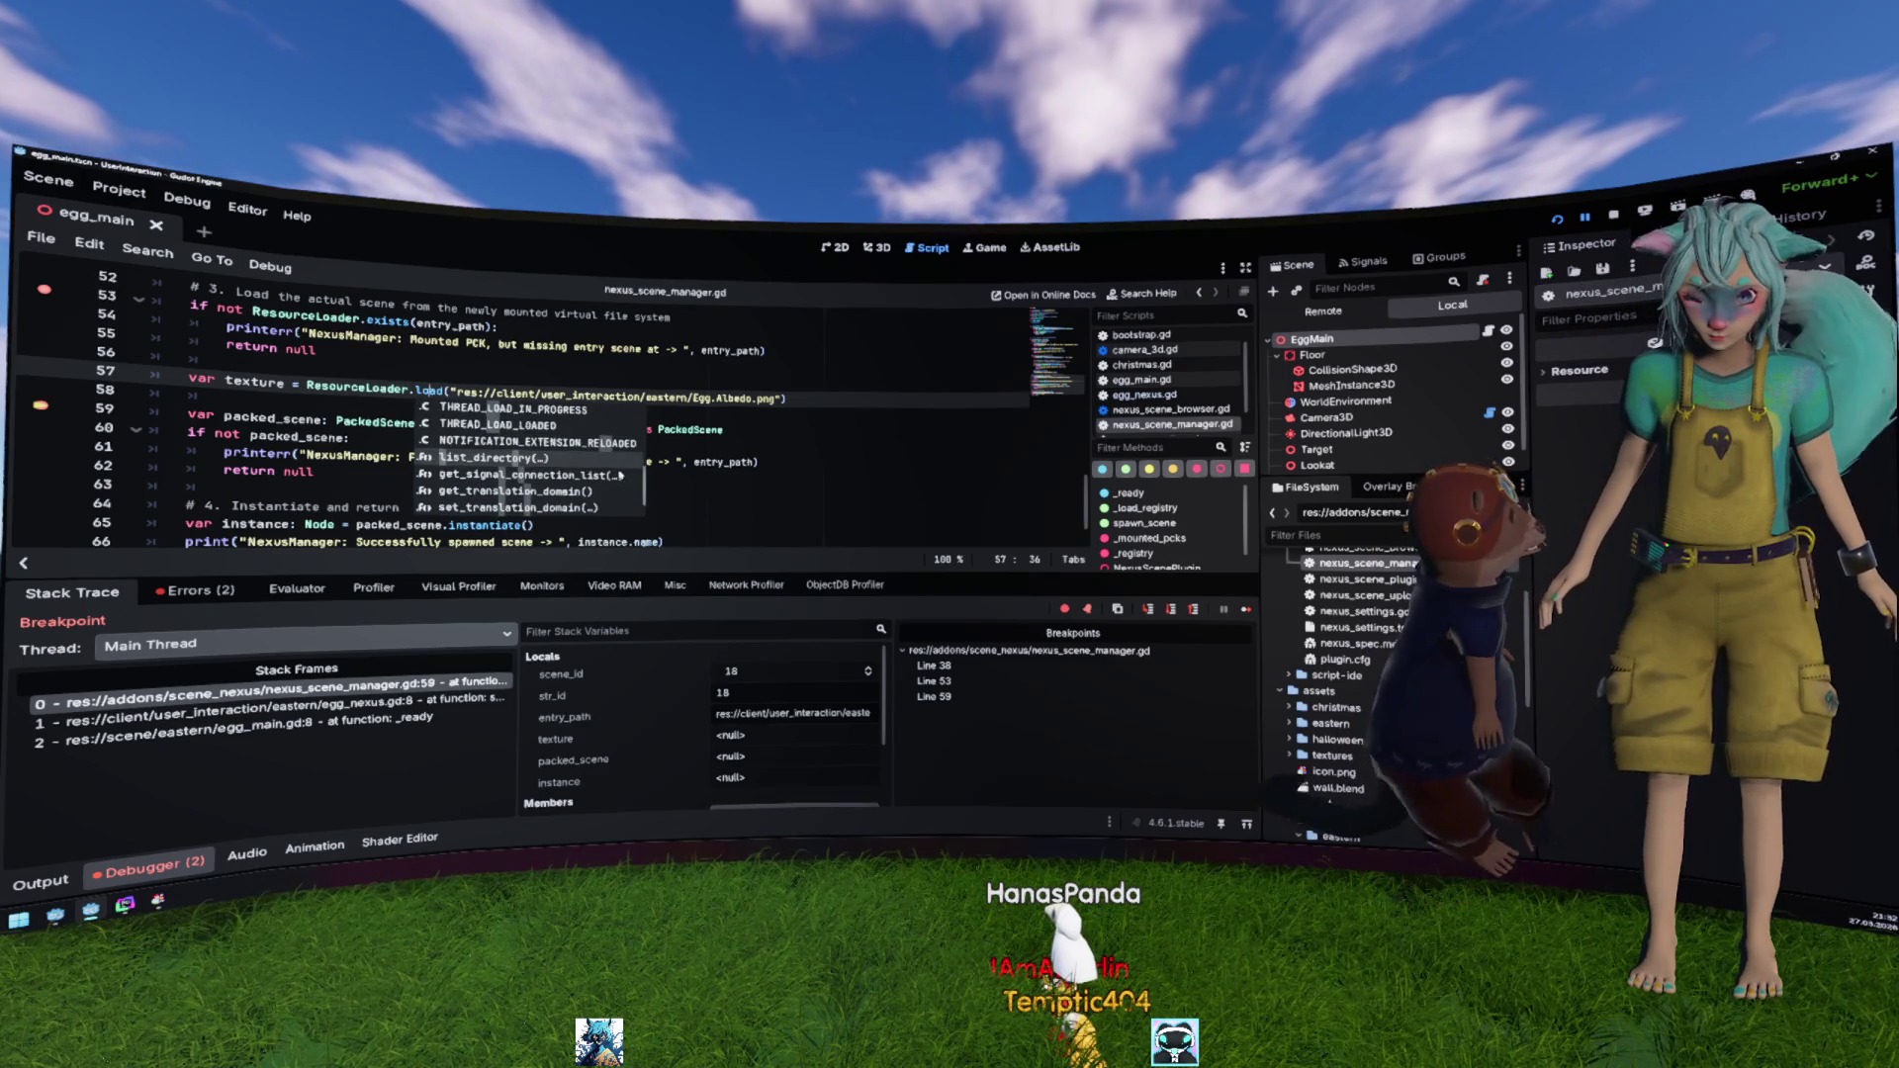
scroll(618, 473, "up", 2)
scroll(612, 461, "up", 2)
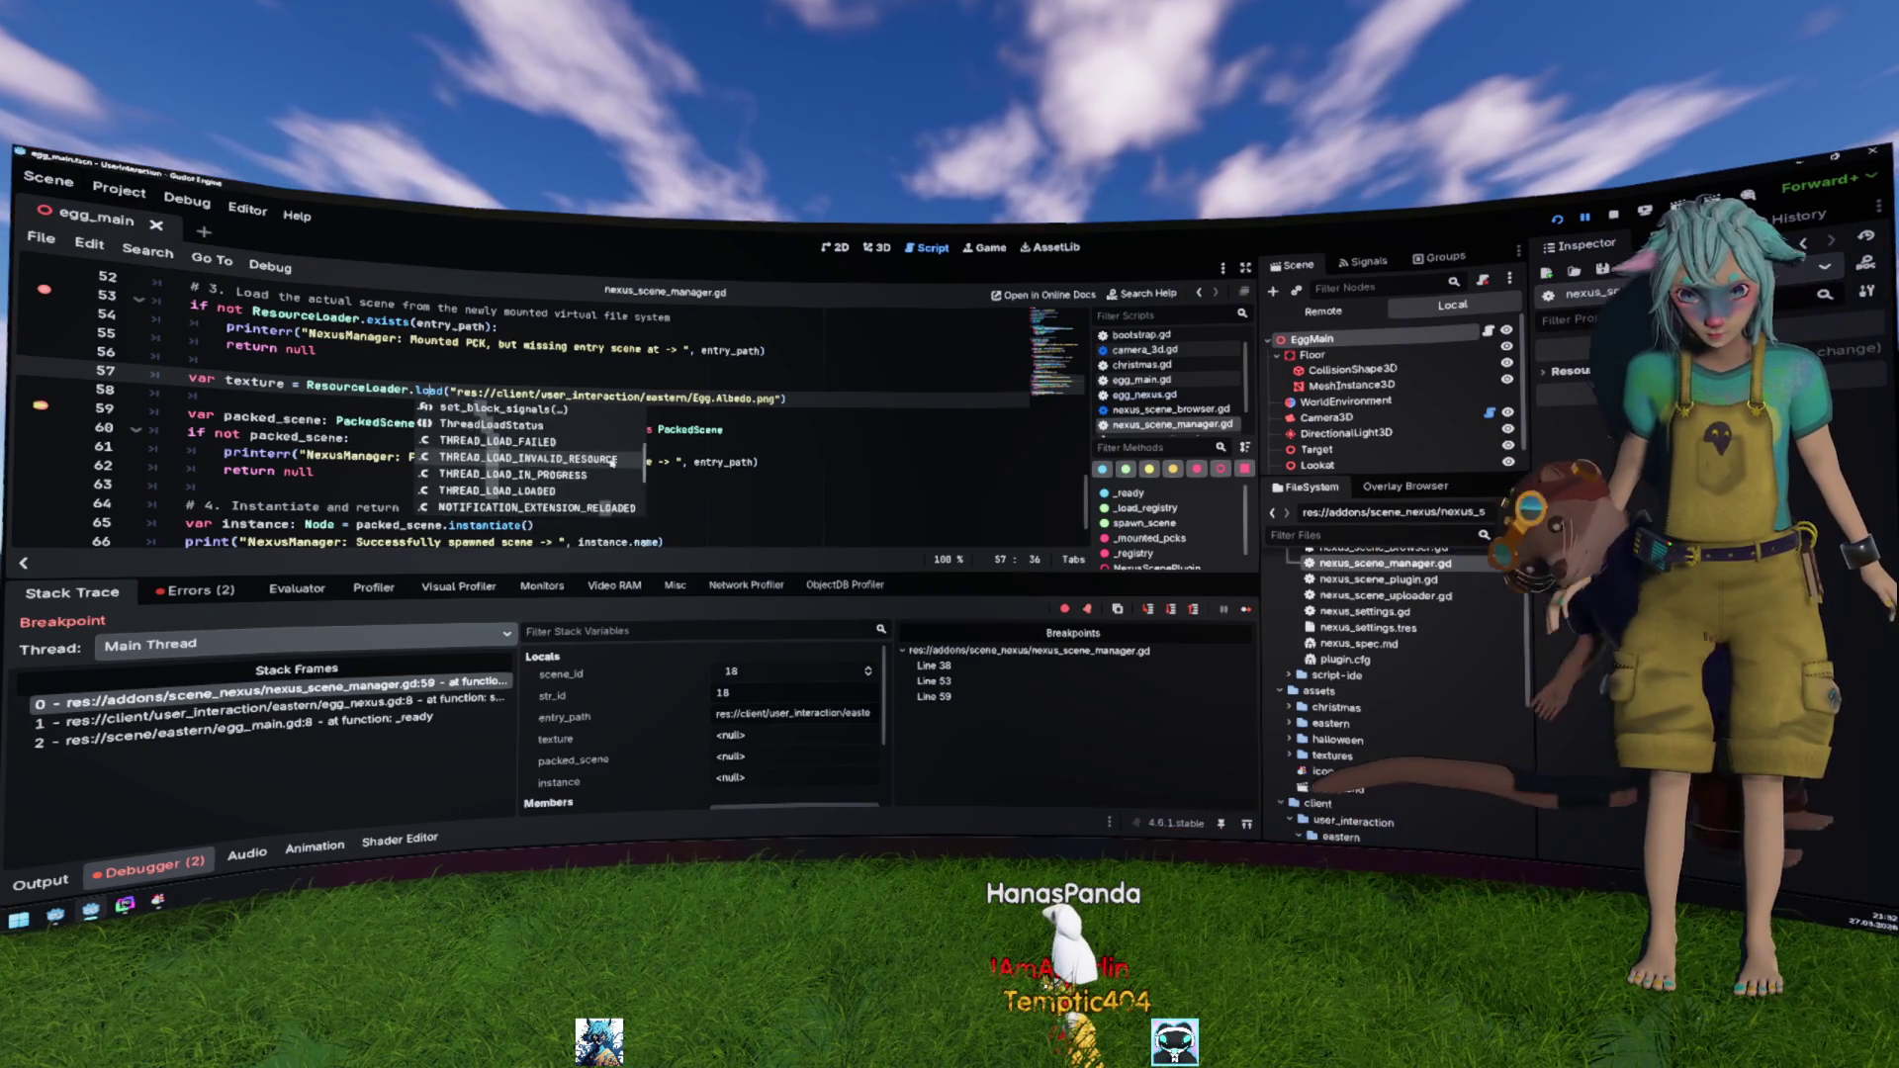
scroll(612, 460, "up", 7)
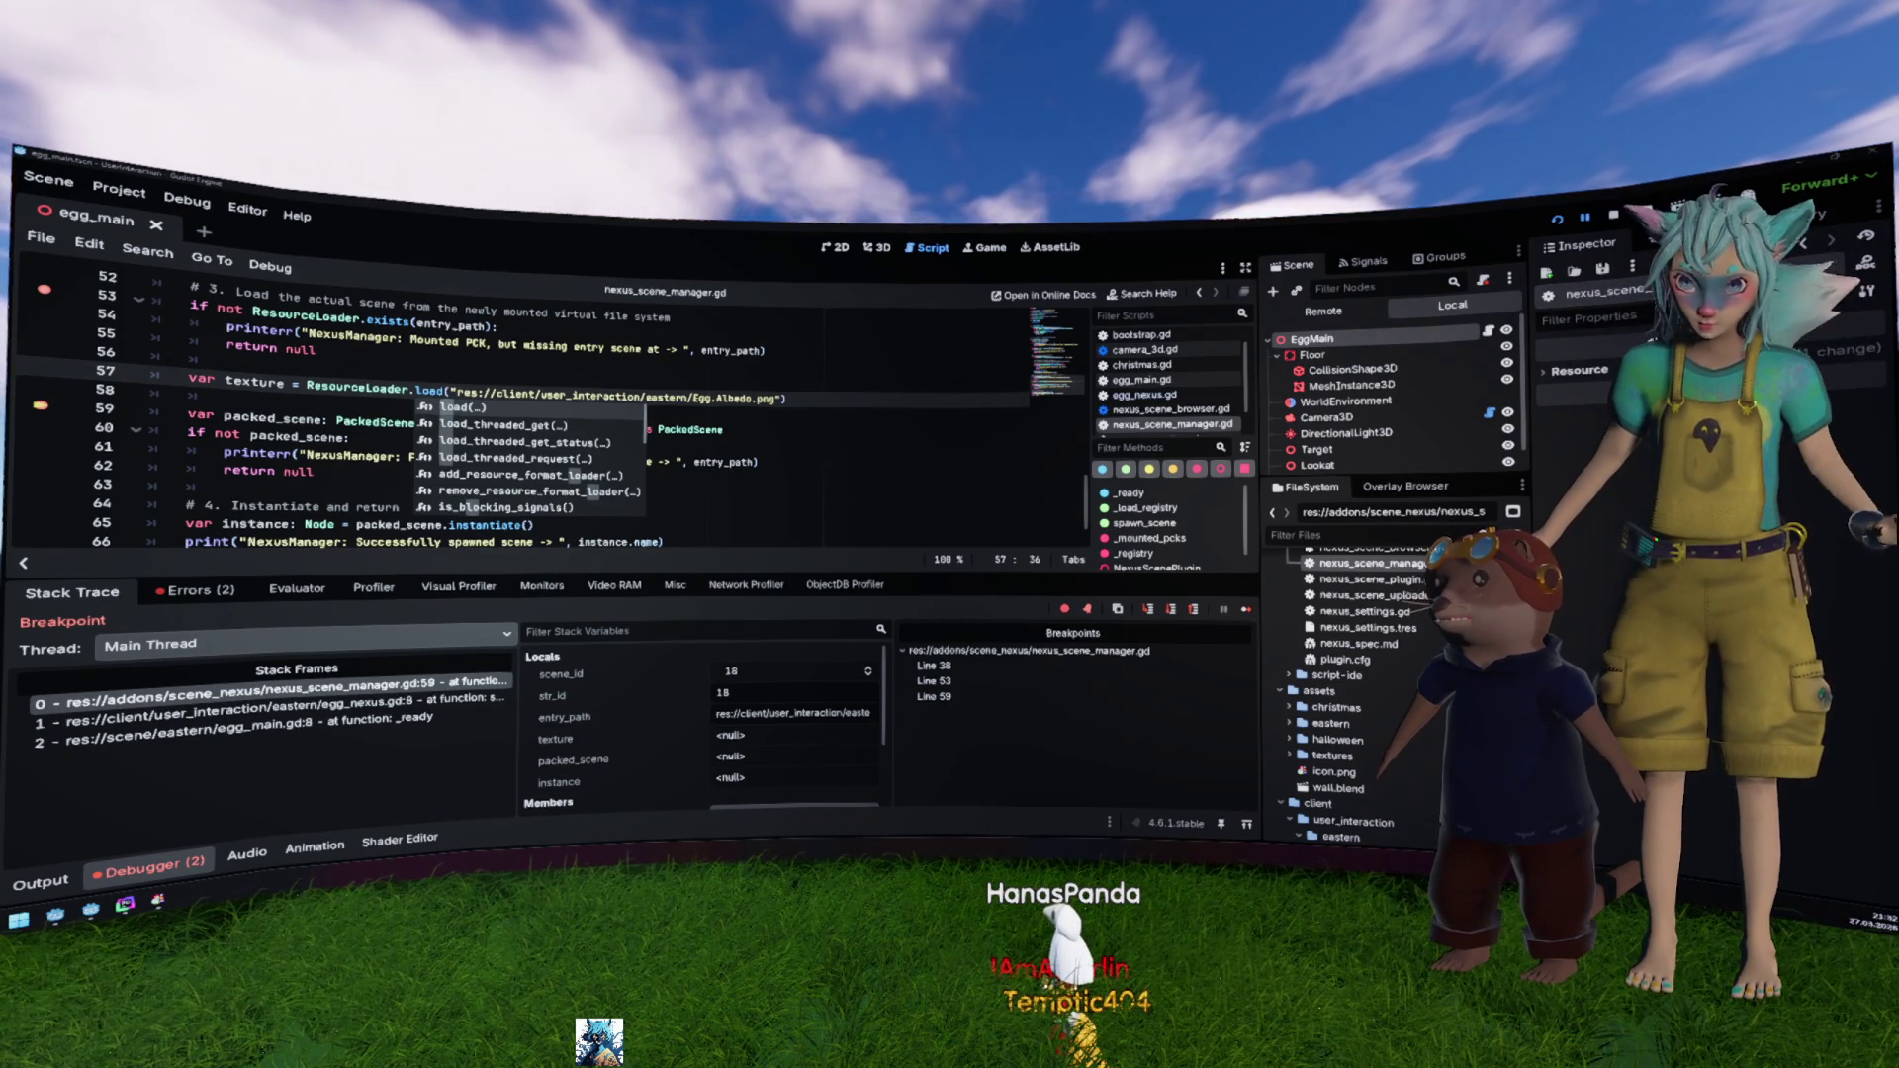
Step: Run the project, toggle the game's side panels, and dismiss the avatar file browser
key("F12")
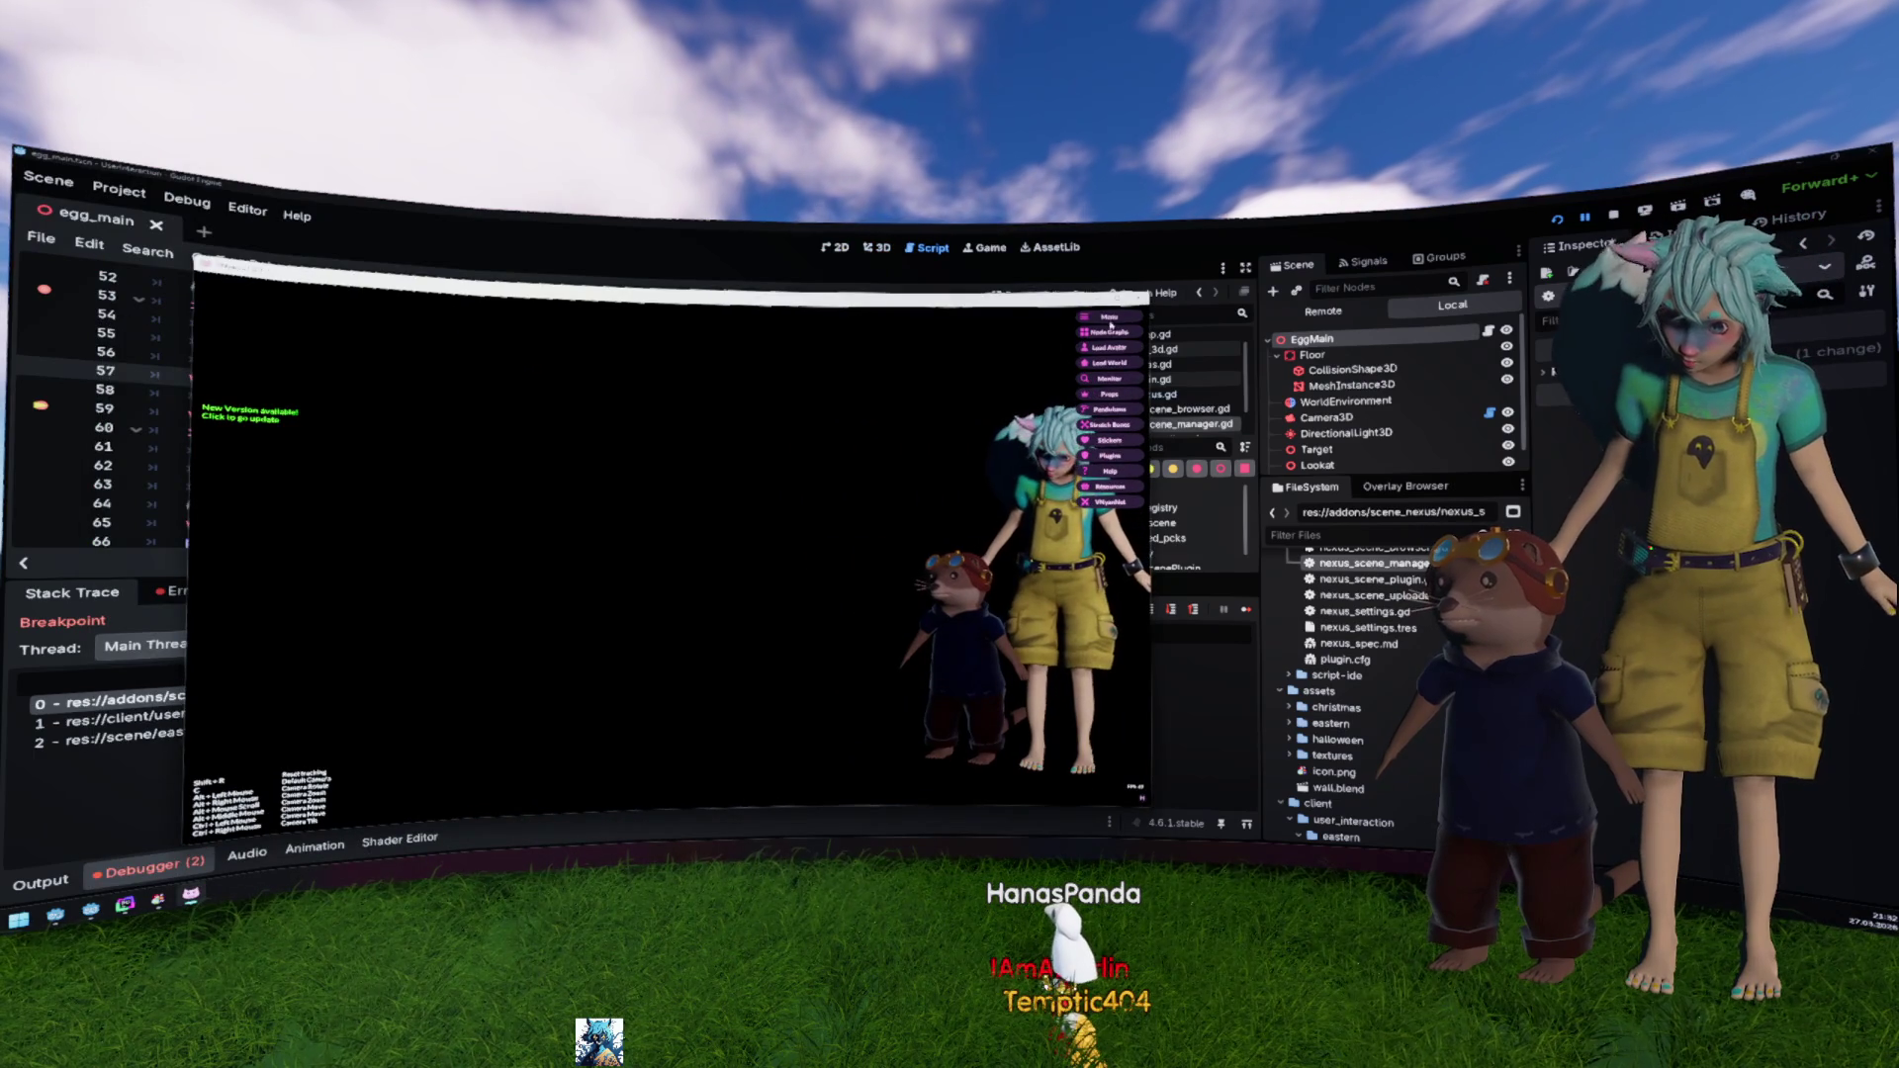
left_click(1109, 319)
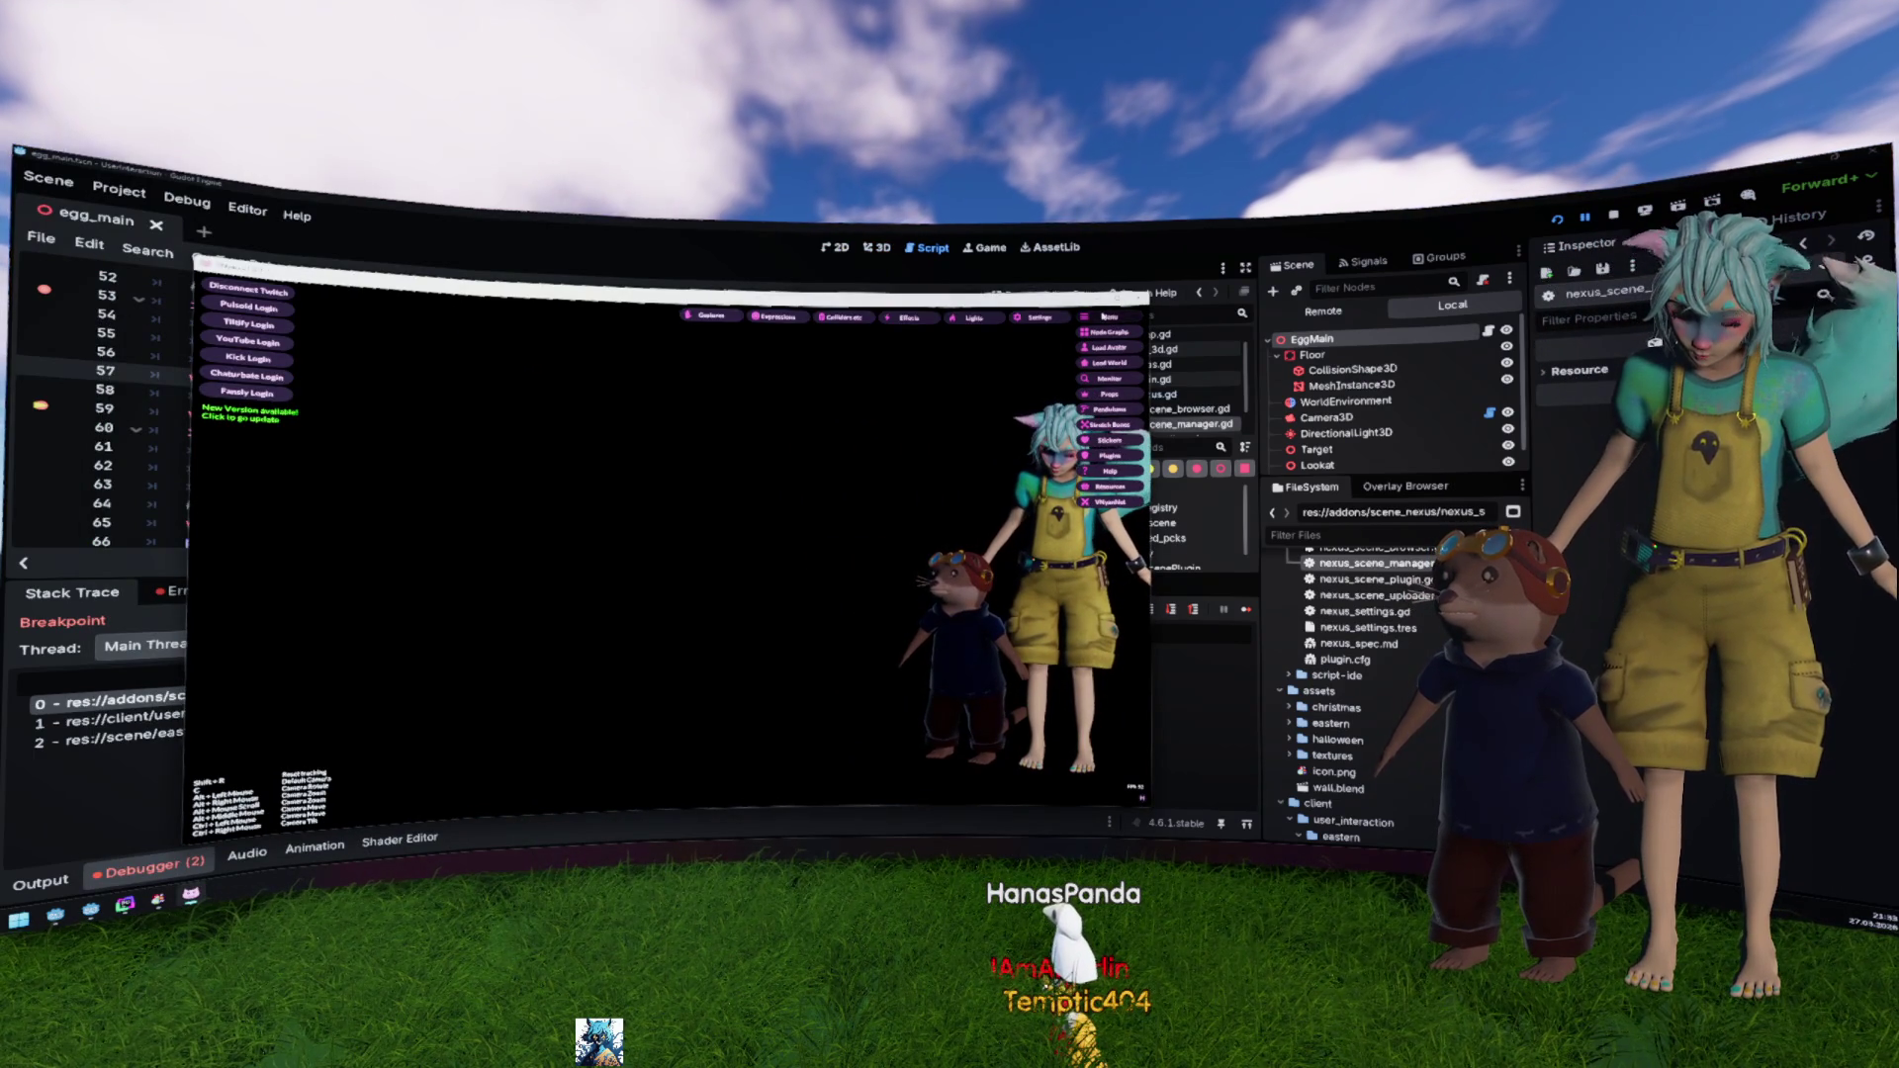
left_click(1108, 317)
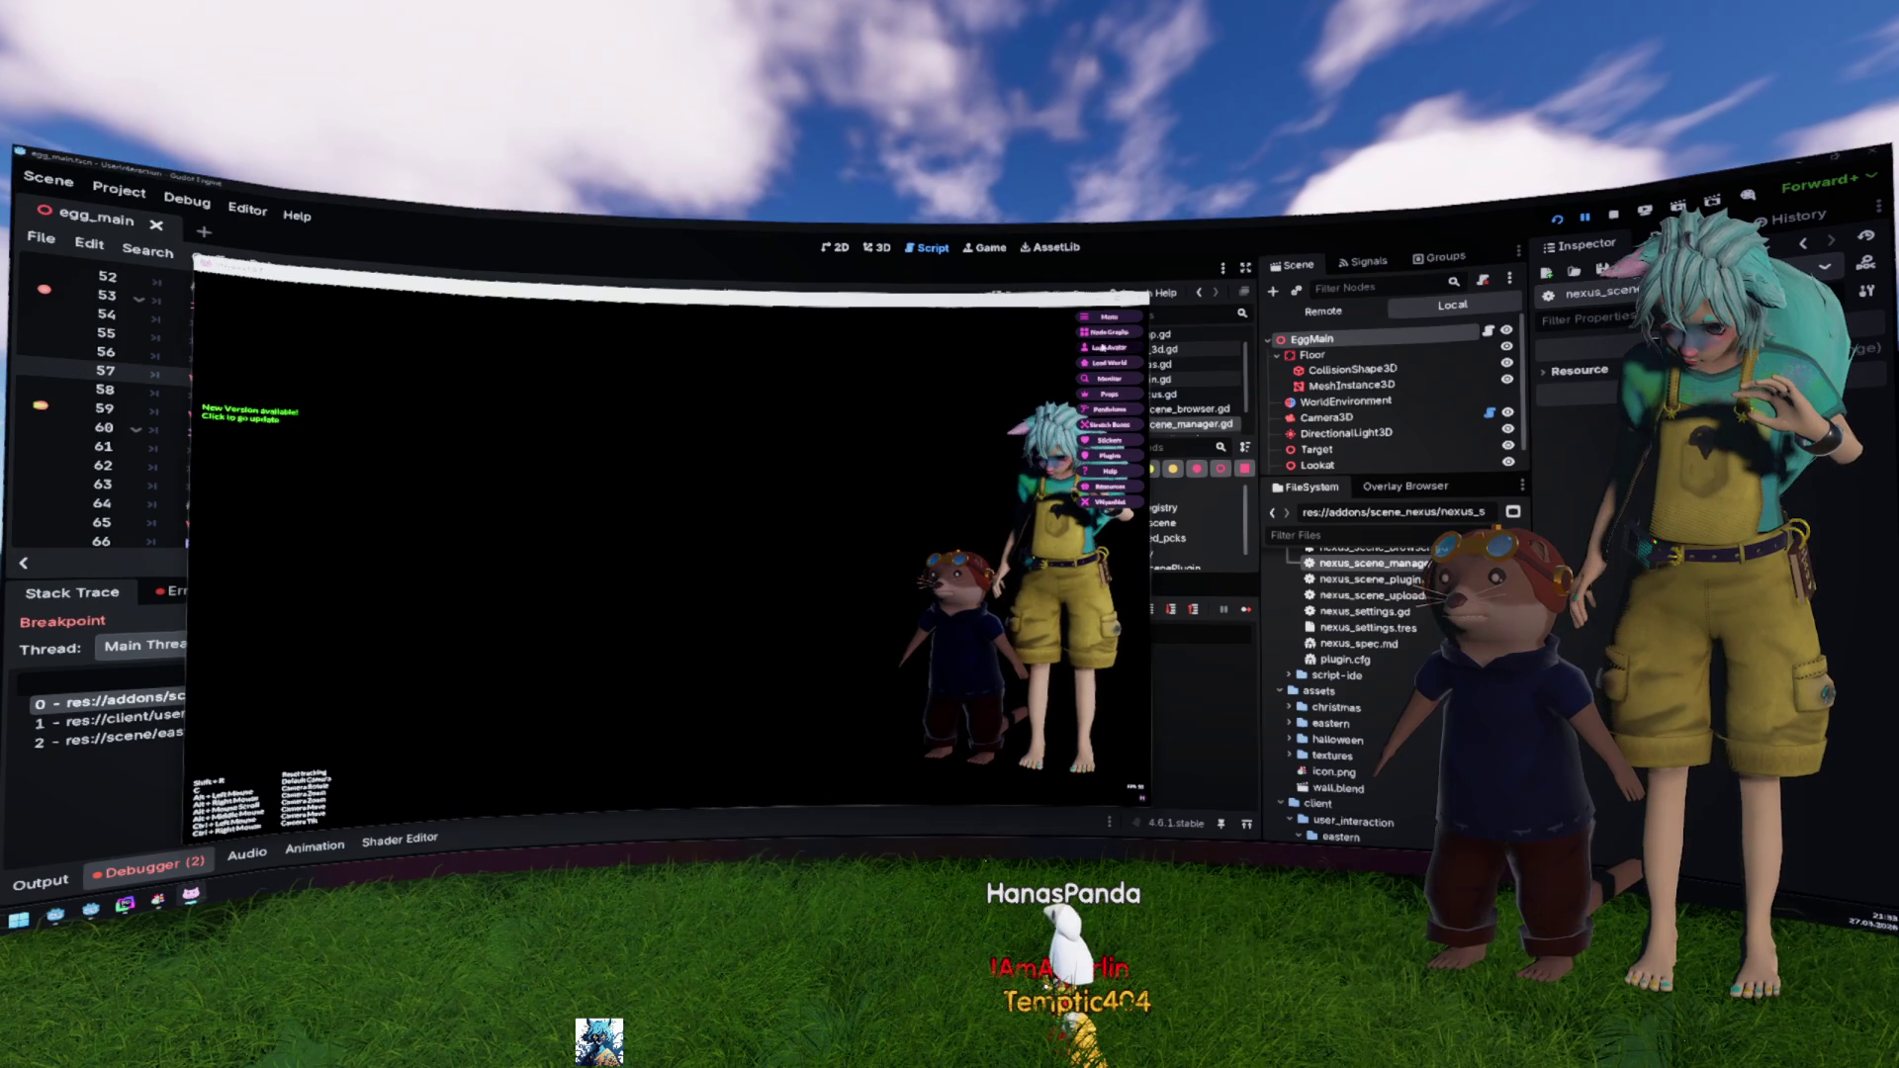
left_click(1103, 348)
left_click(1154, 310)
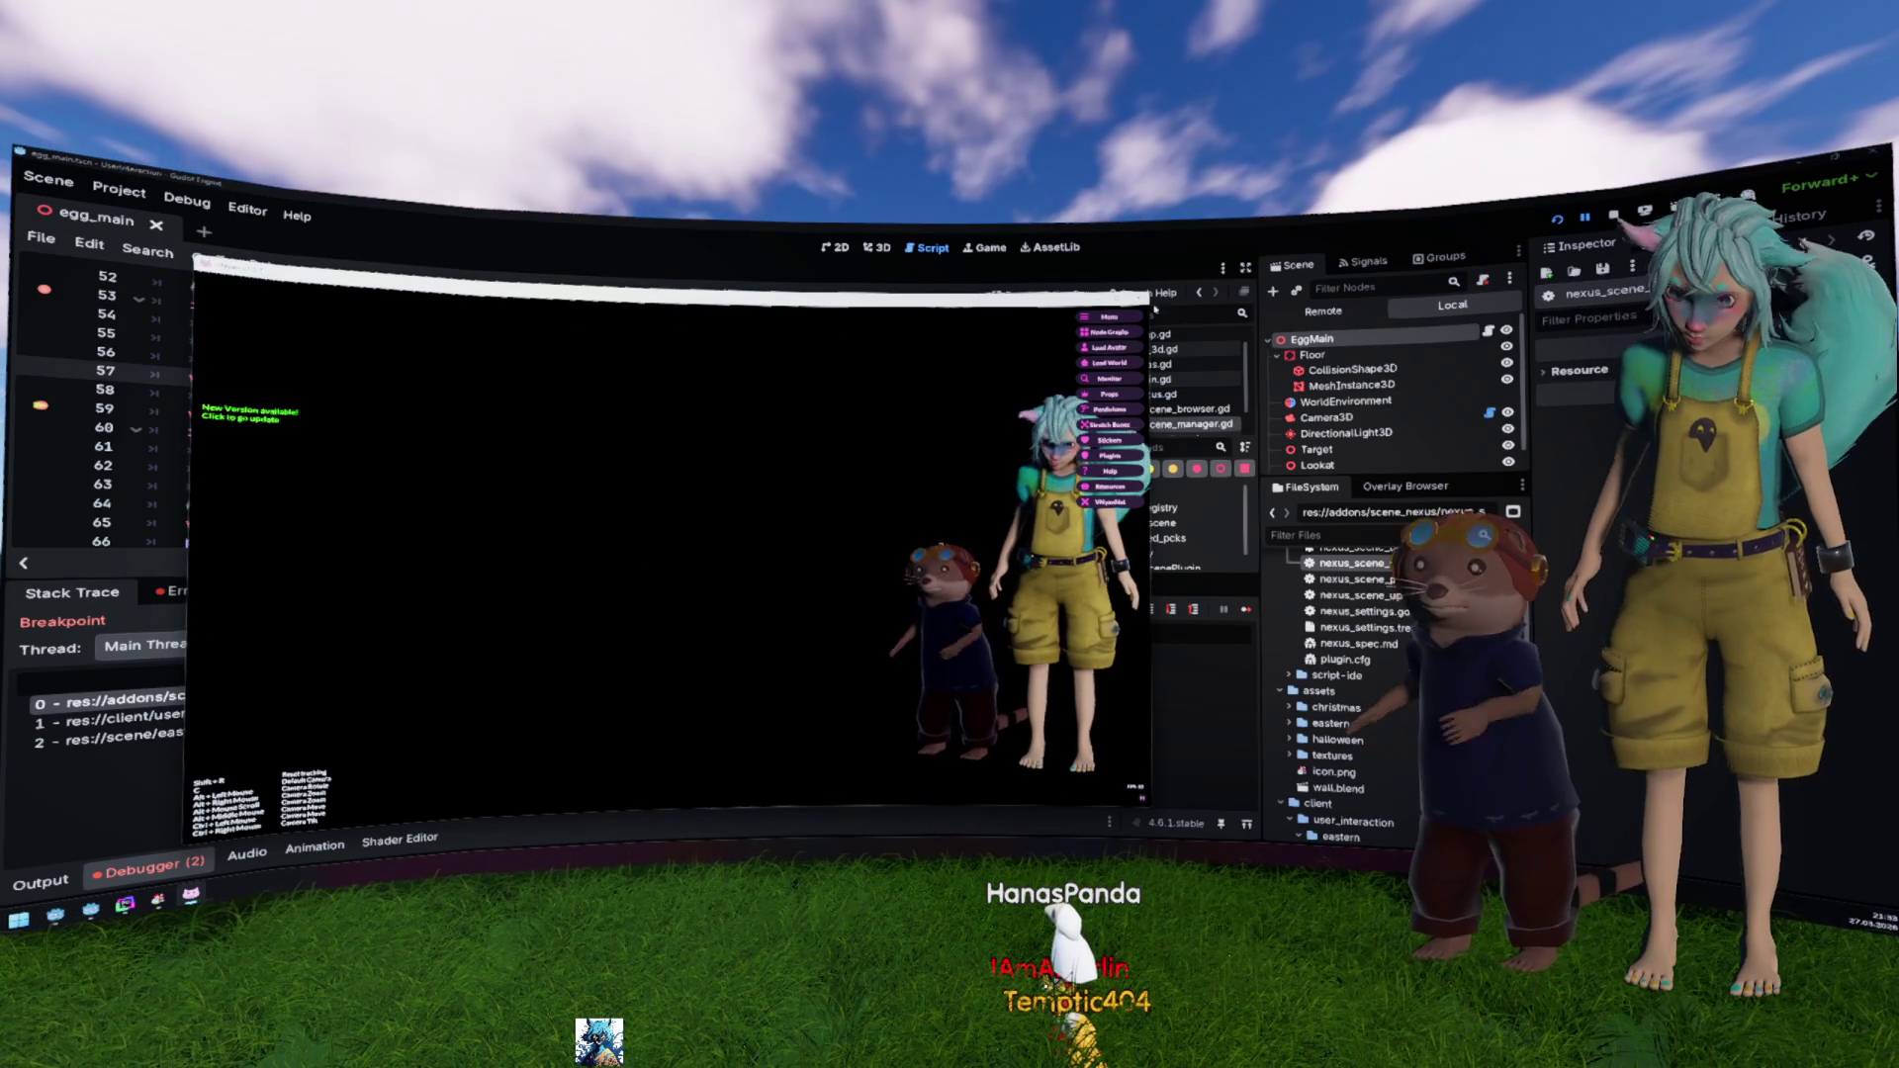
left_click(1109, 317)
Step: In the game's Misc settings, try position slot Pos 1, then return it to Default
left_click(1038, 317)
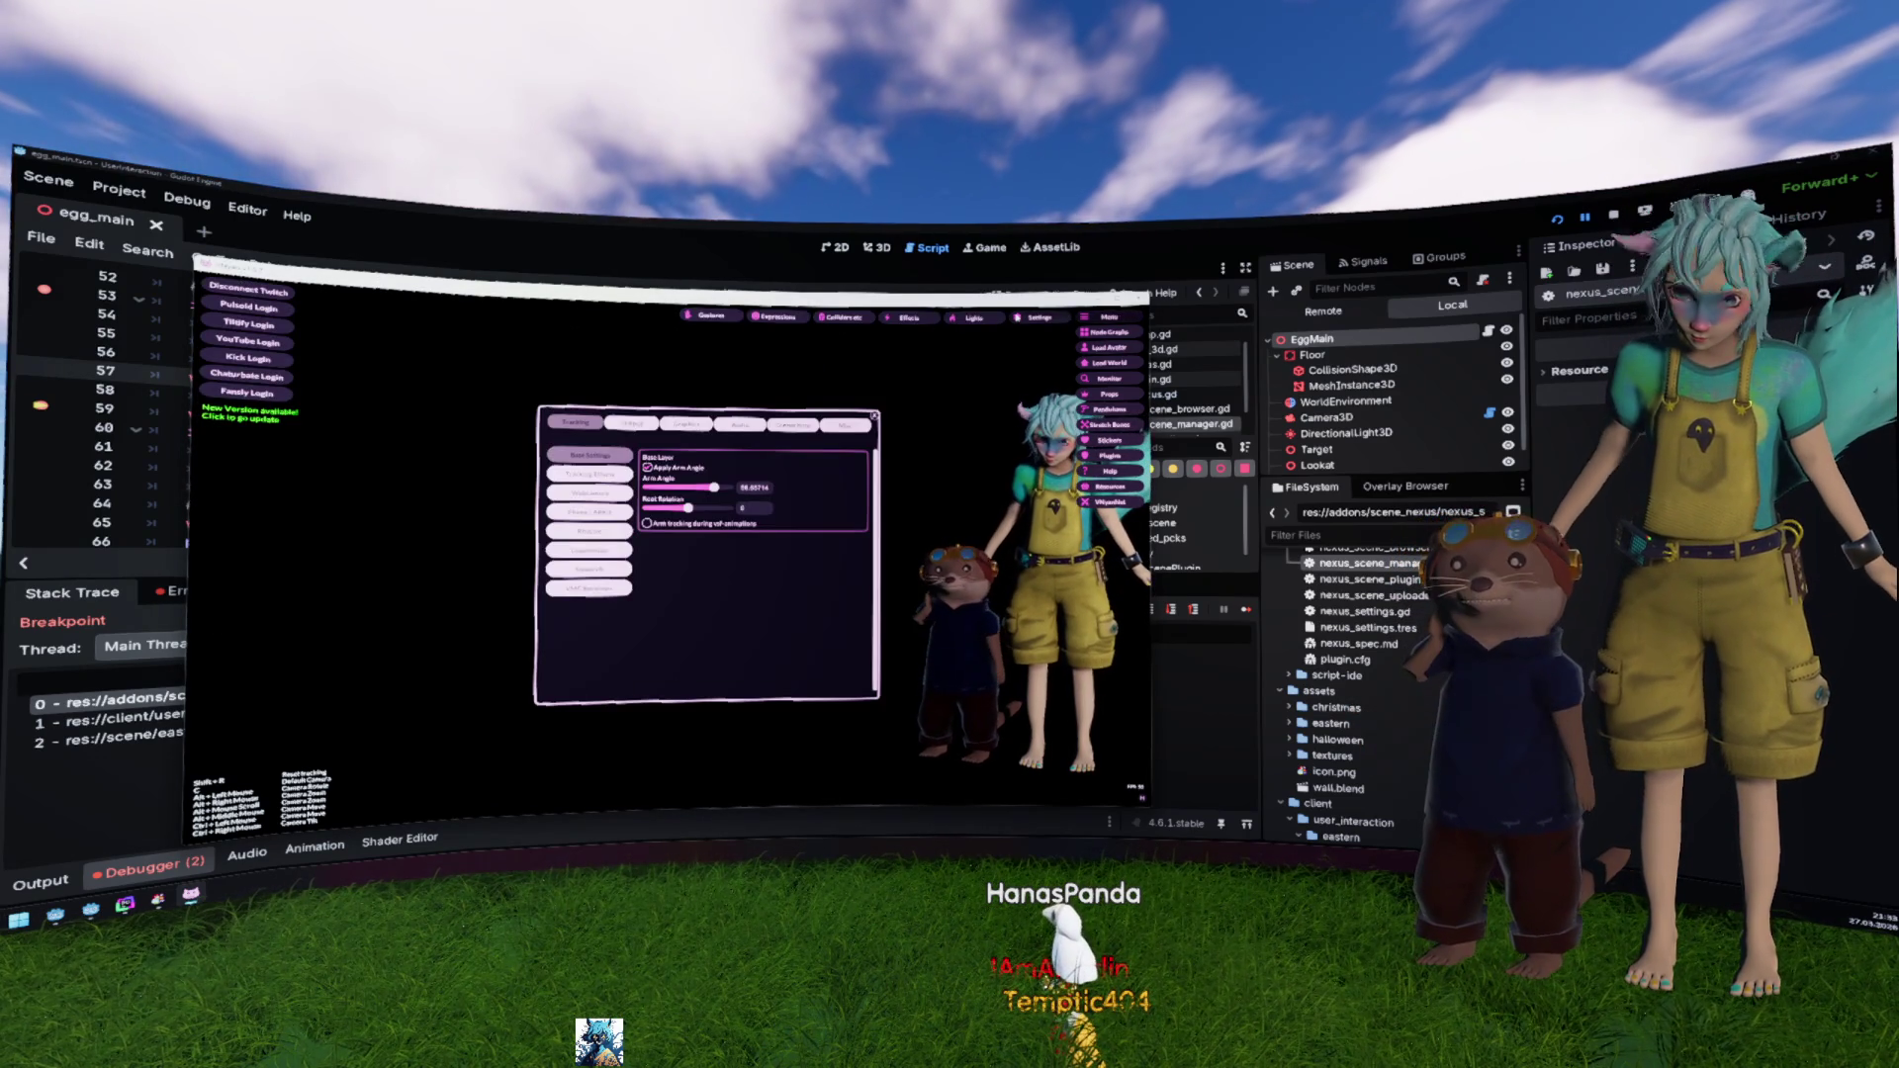
left_click(833, 426)
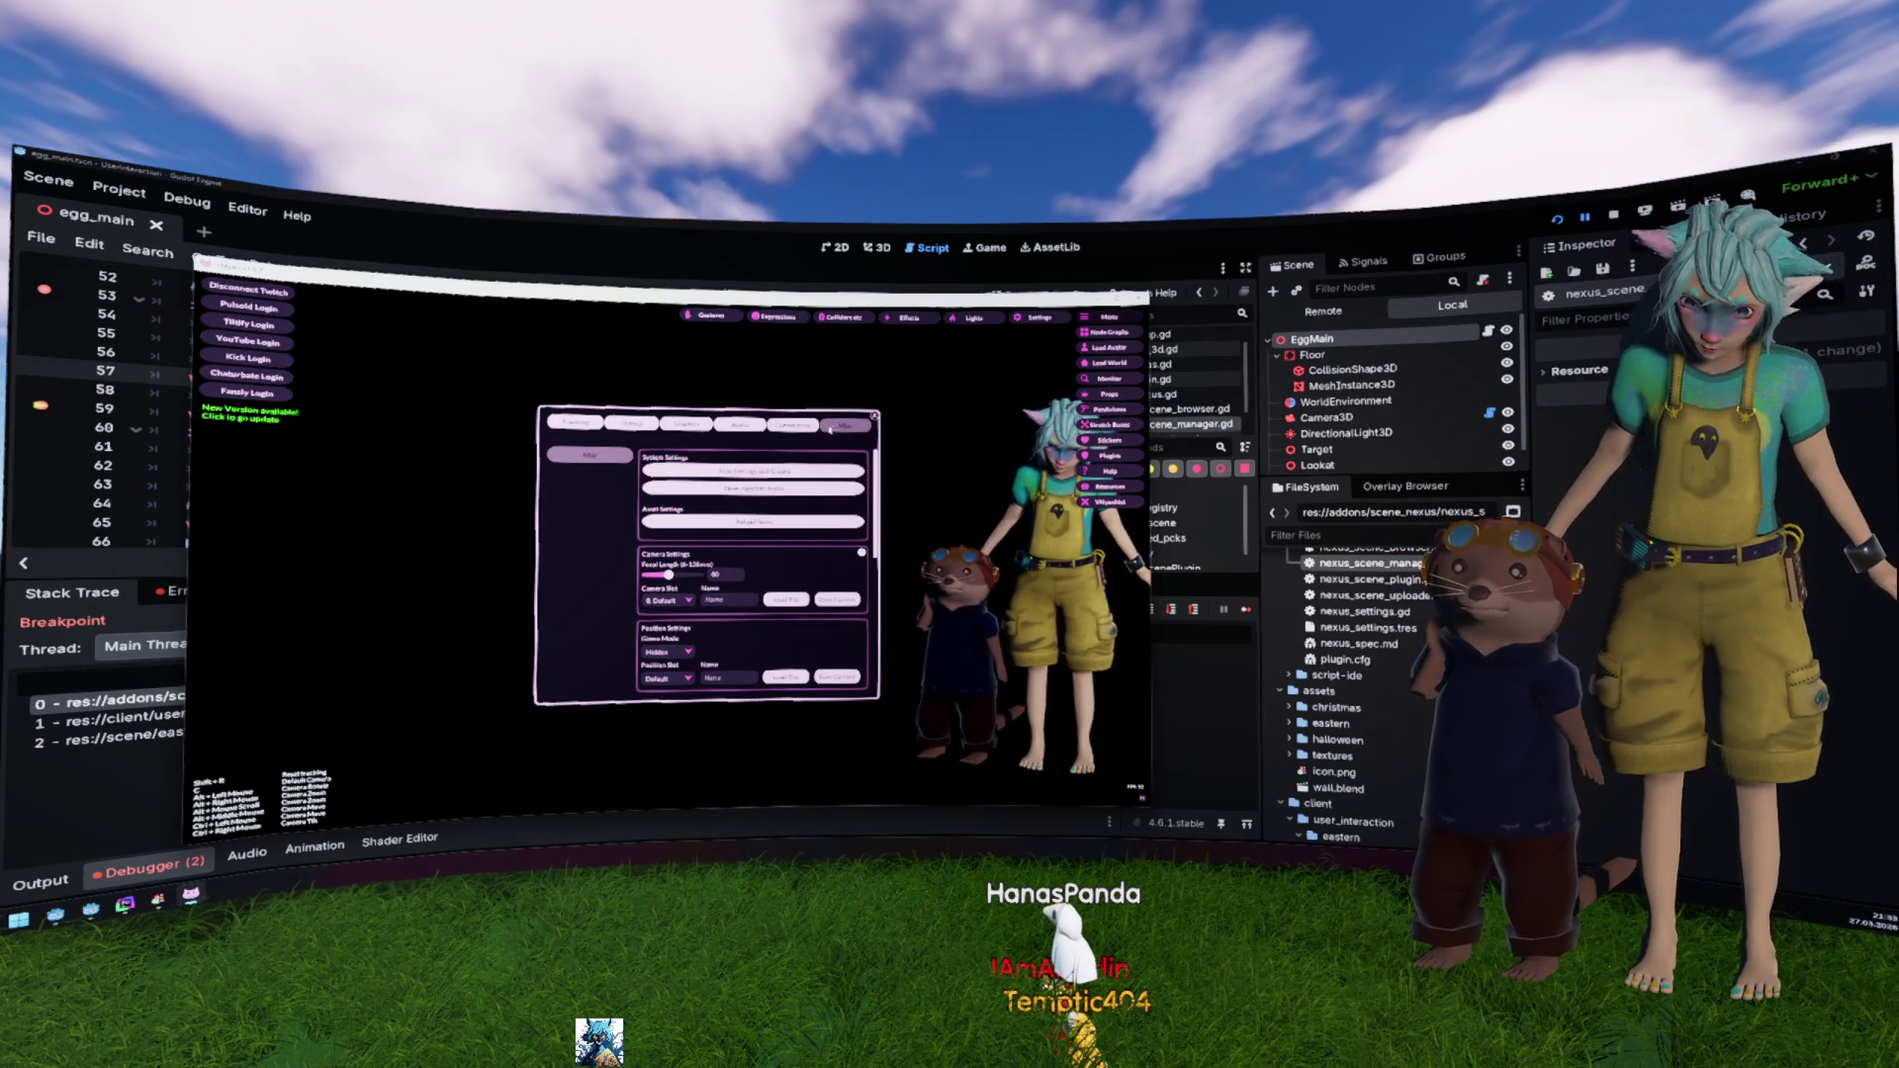
scroll(757, 481, "down", 2)
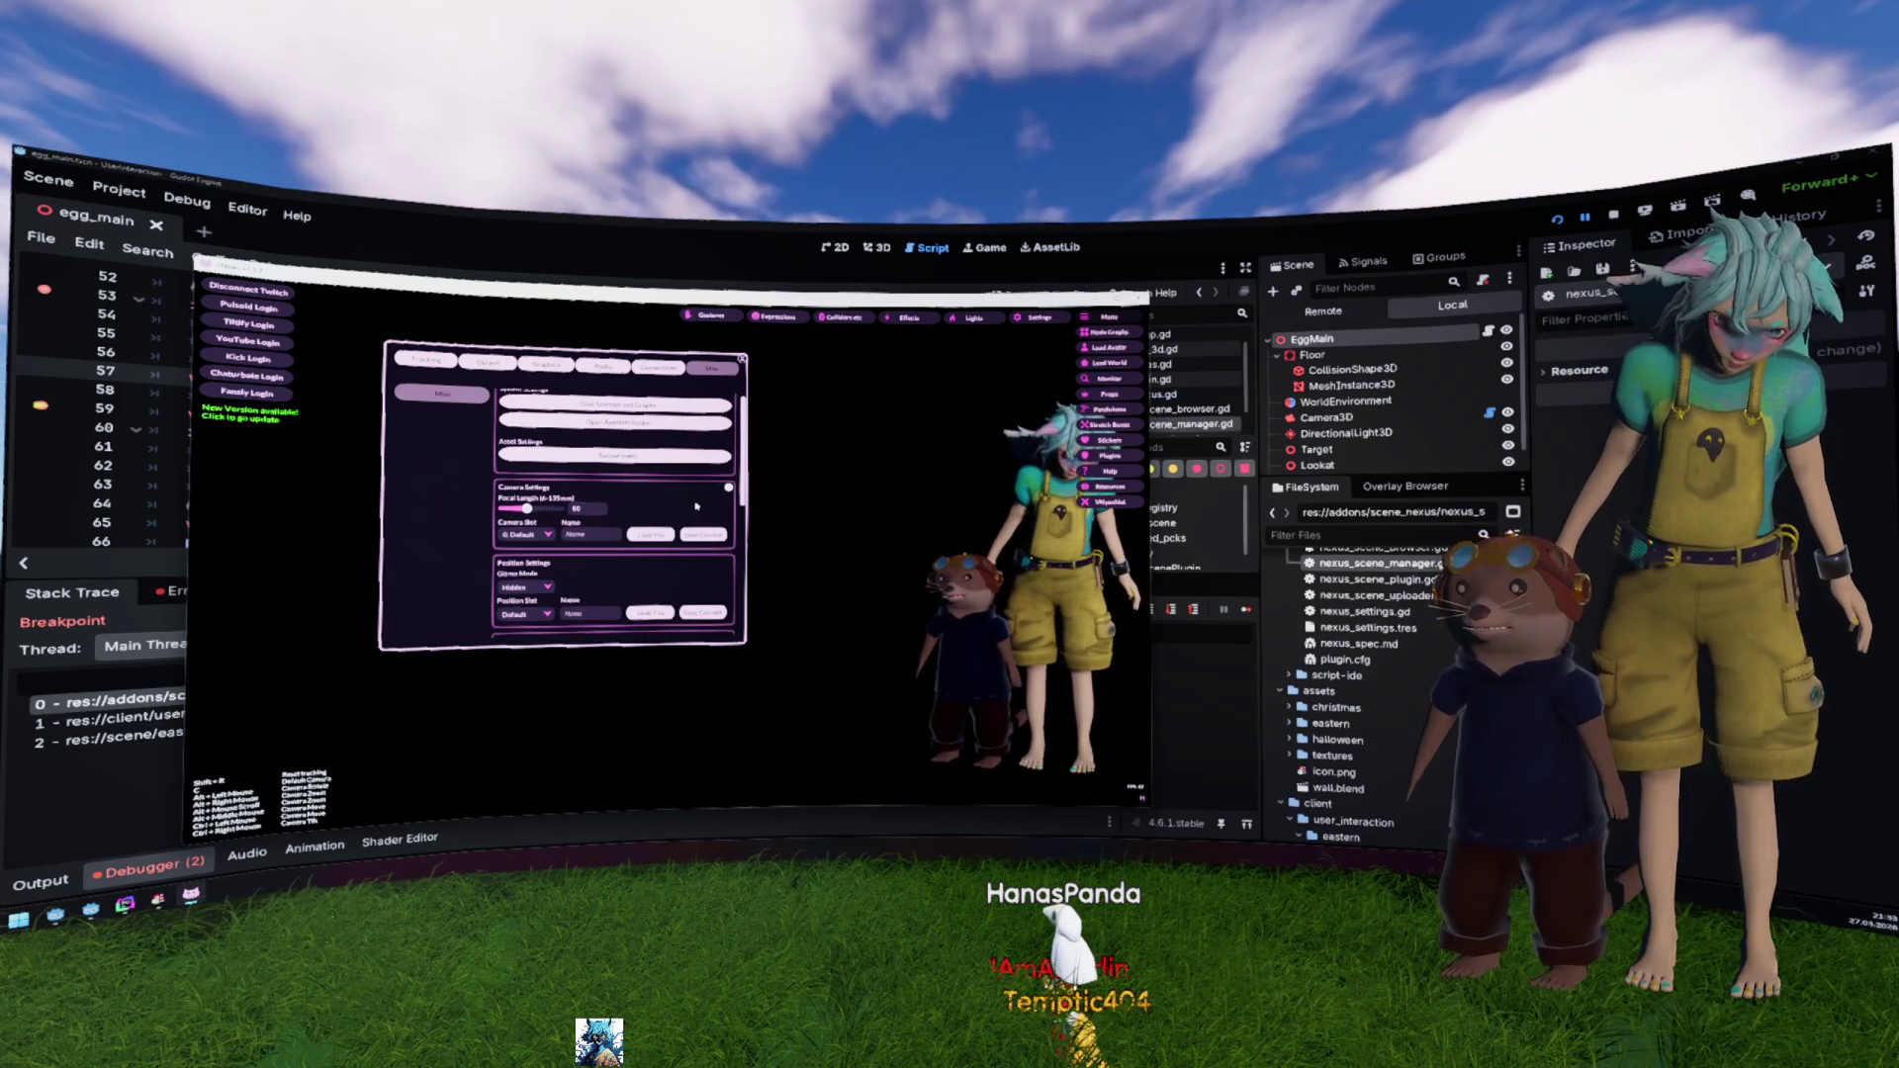
scroll(754, 494, "down", 3)
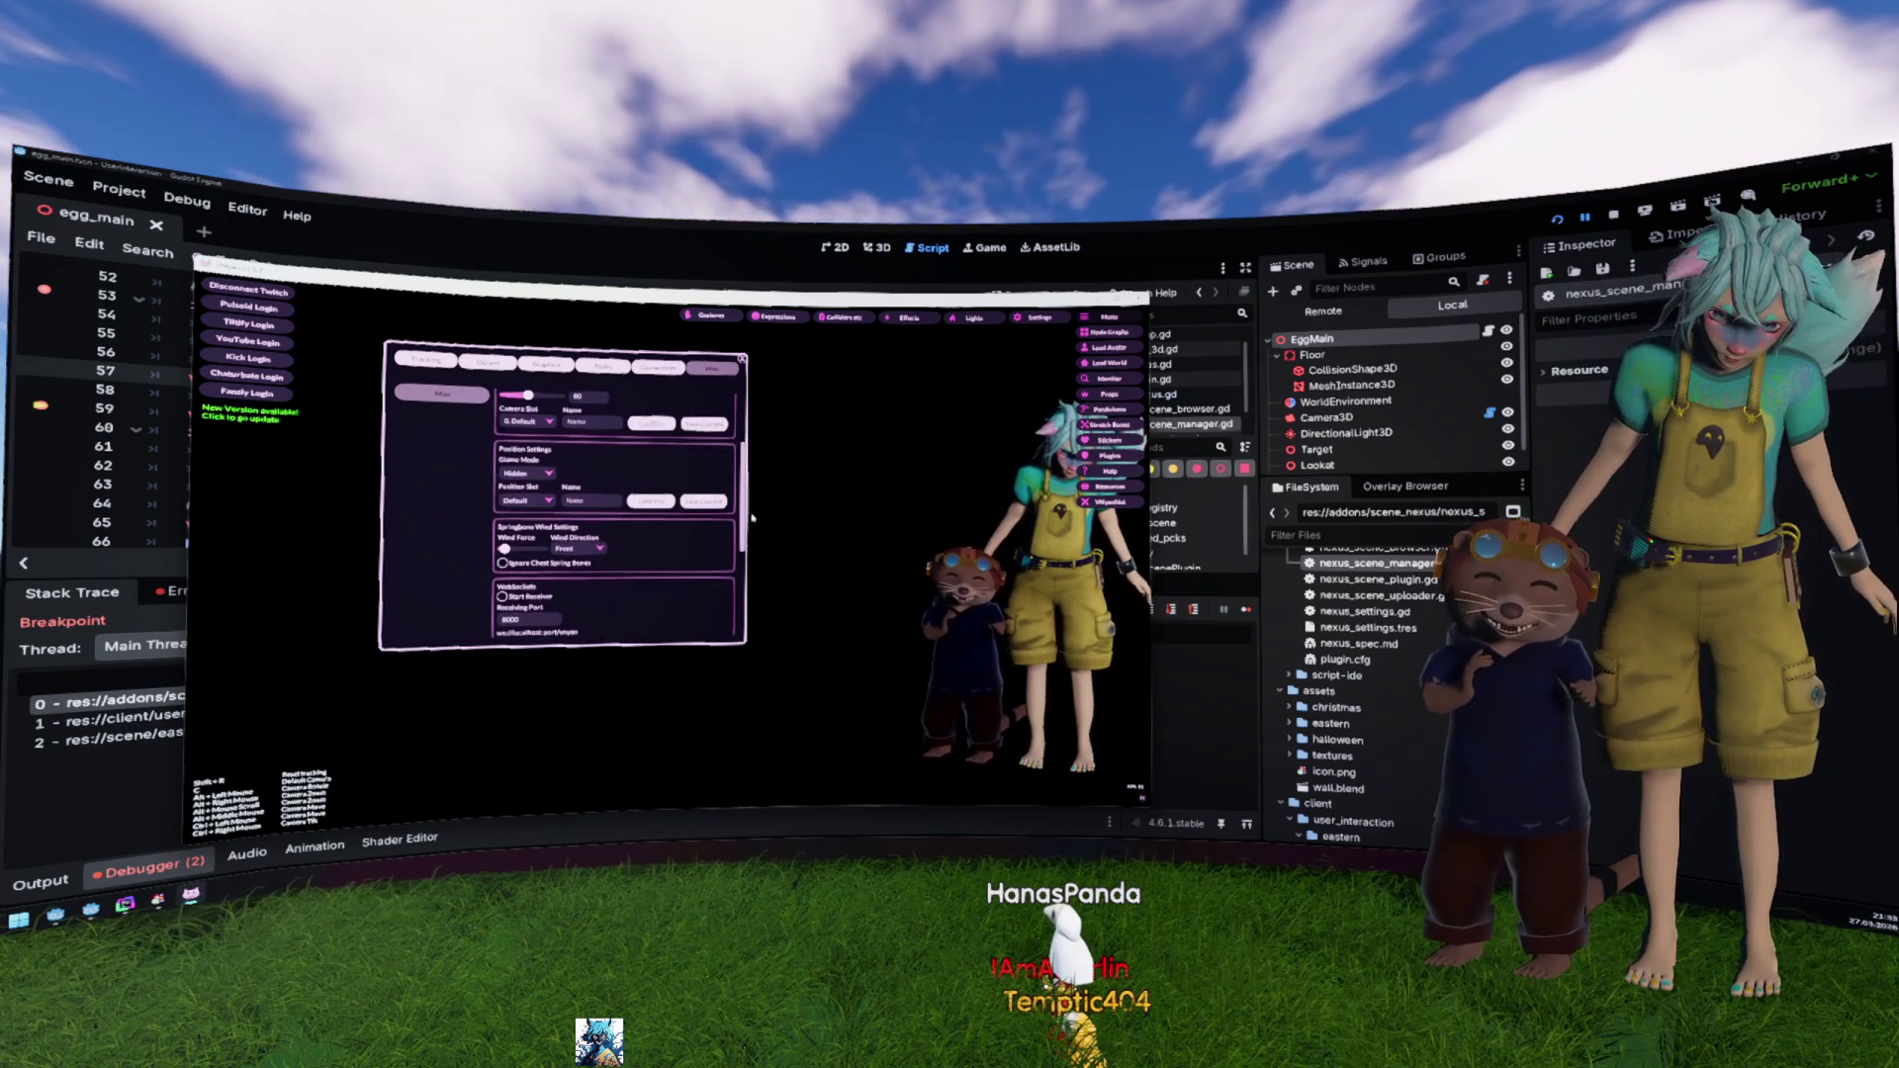
scroll(753, 524, "down", 2)
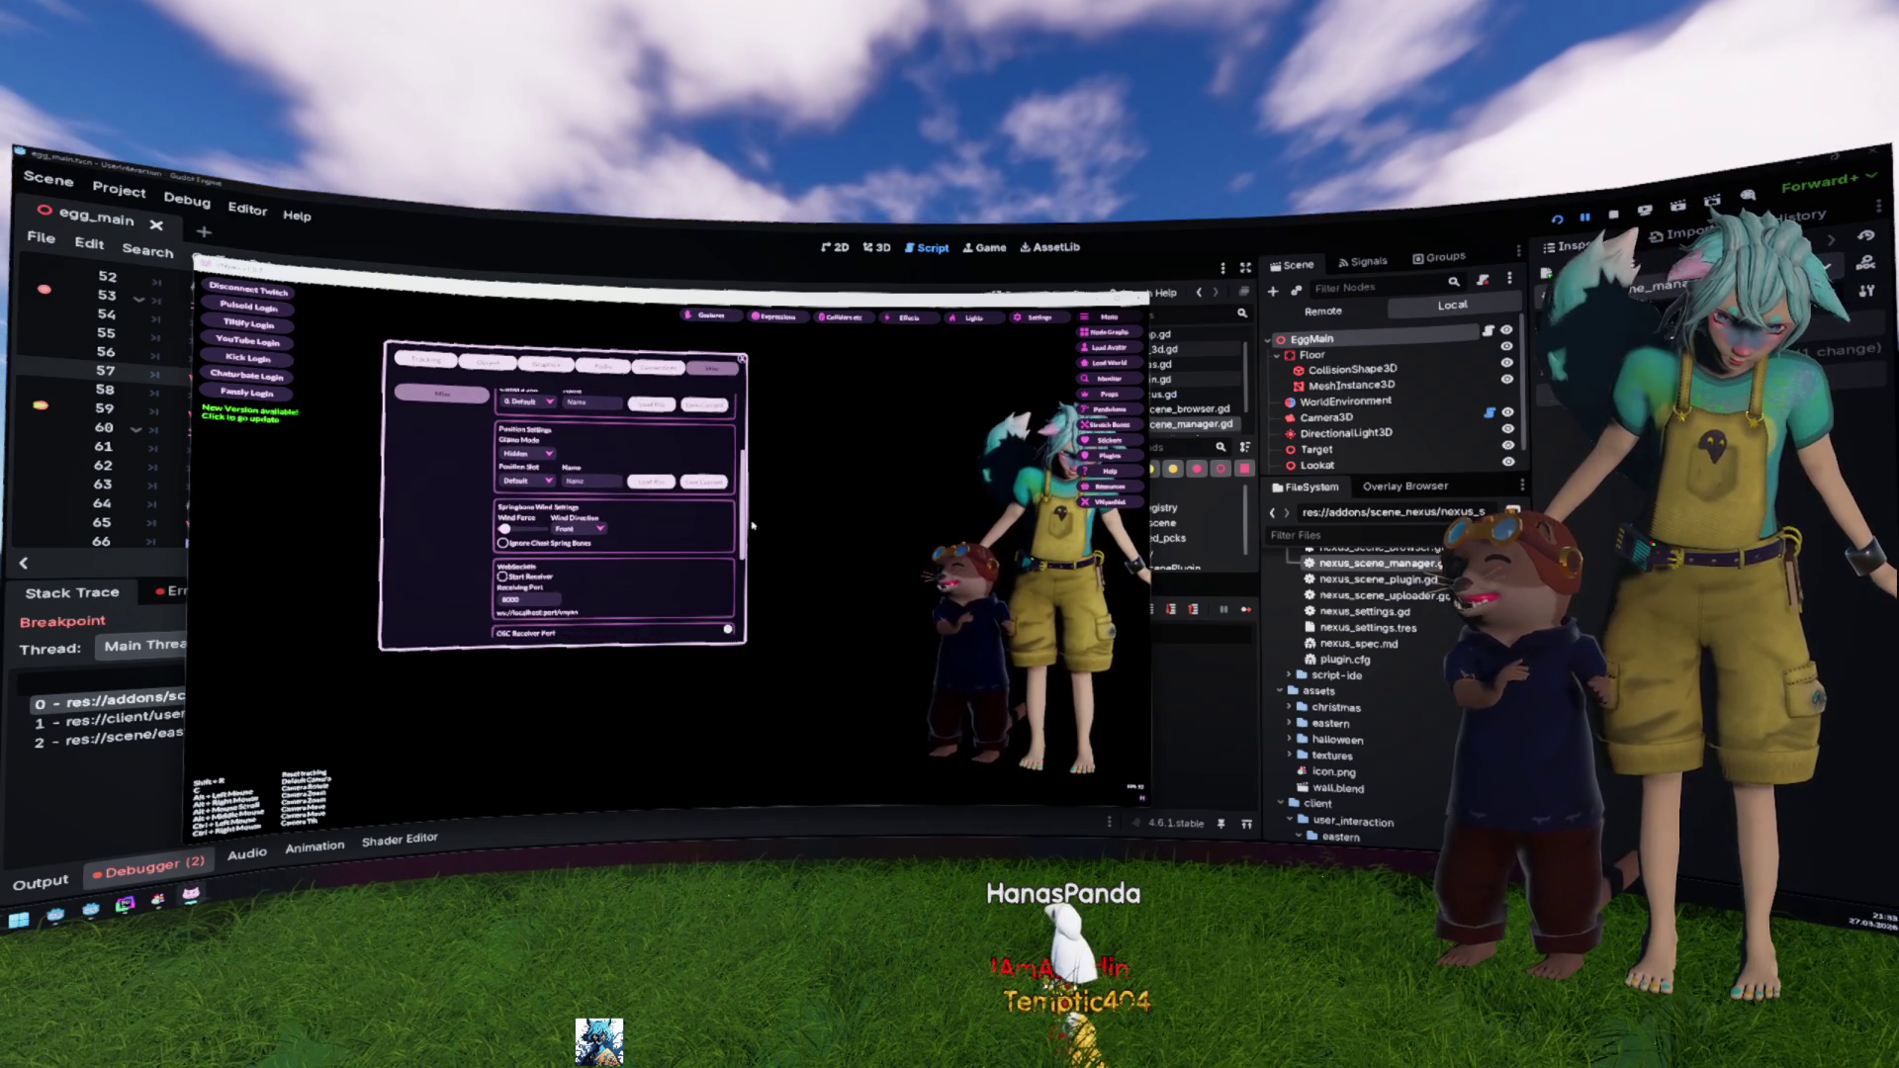
scroll(754, 533, "up", 1)
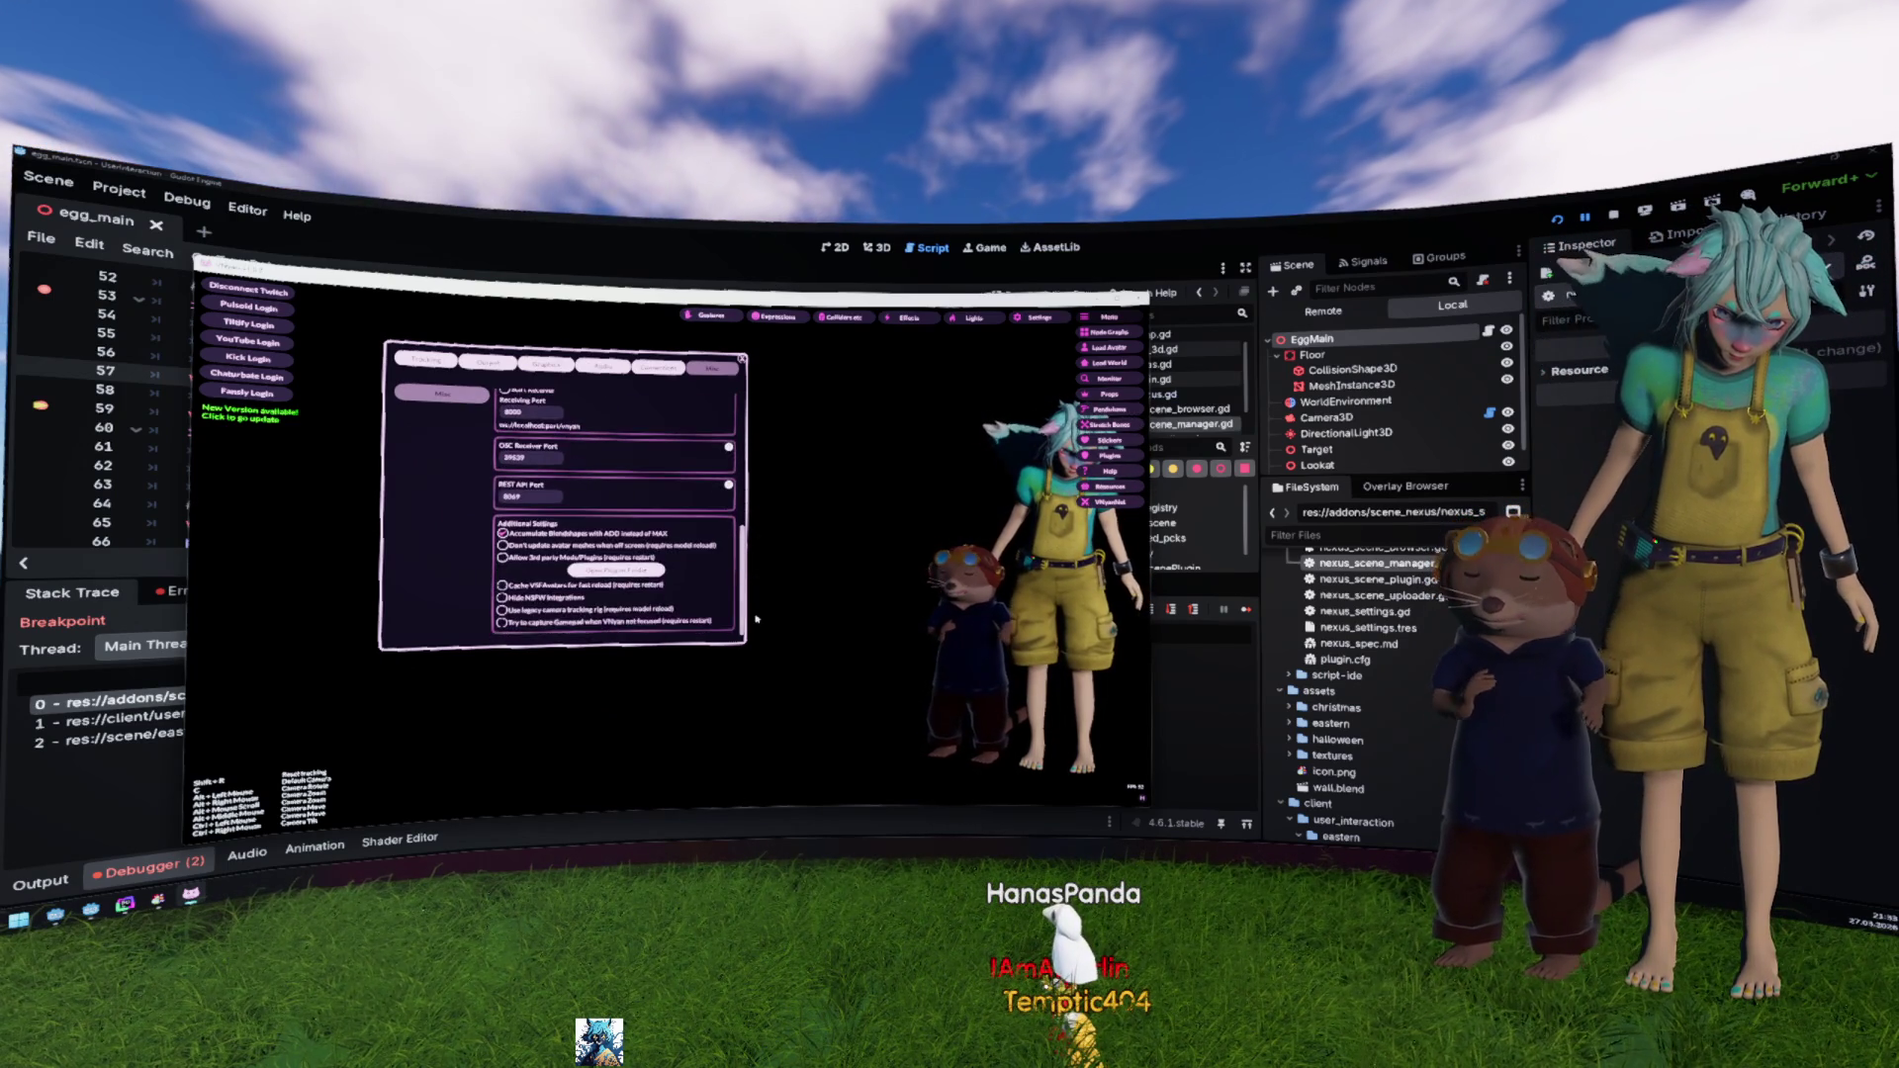
scroll(752, 524, "up", 2)
left_click(524, 531)
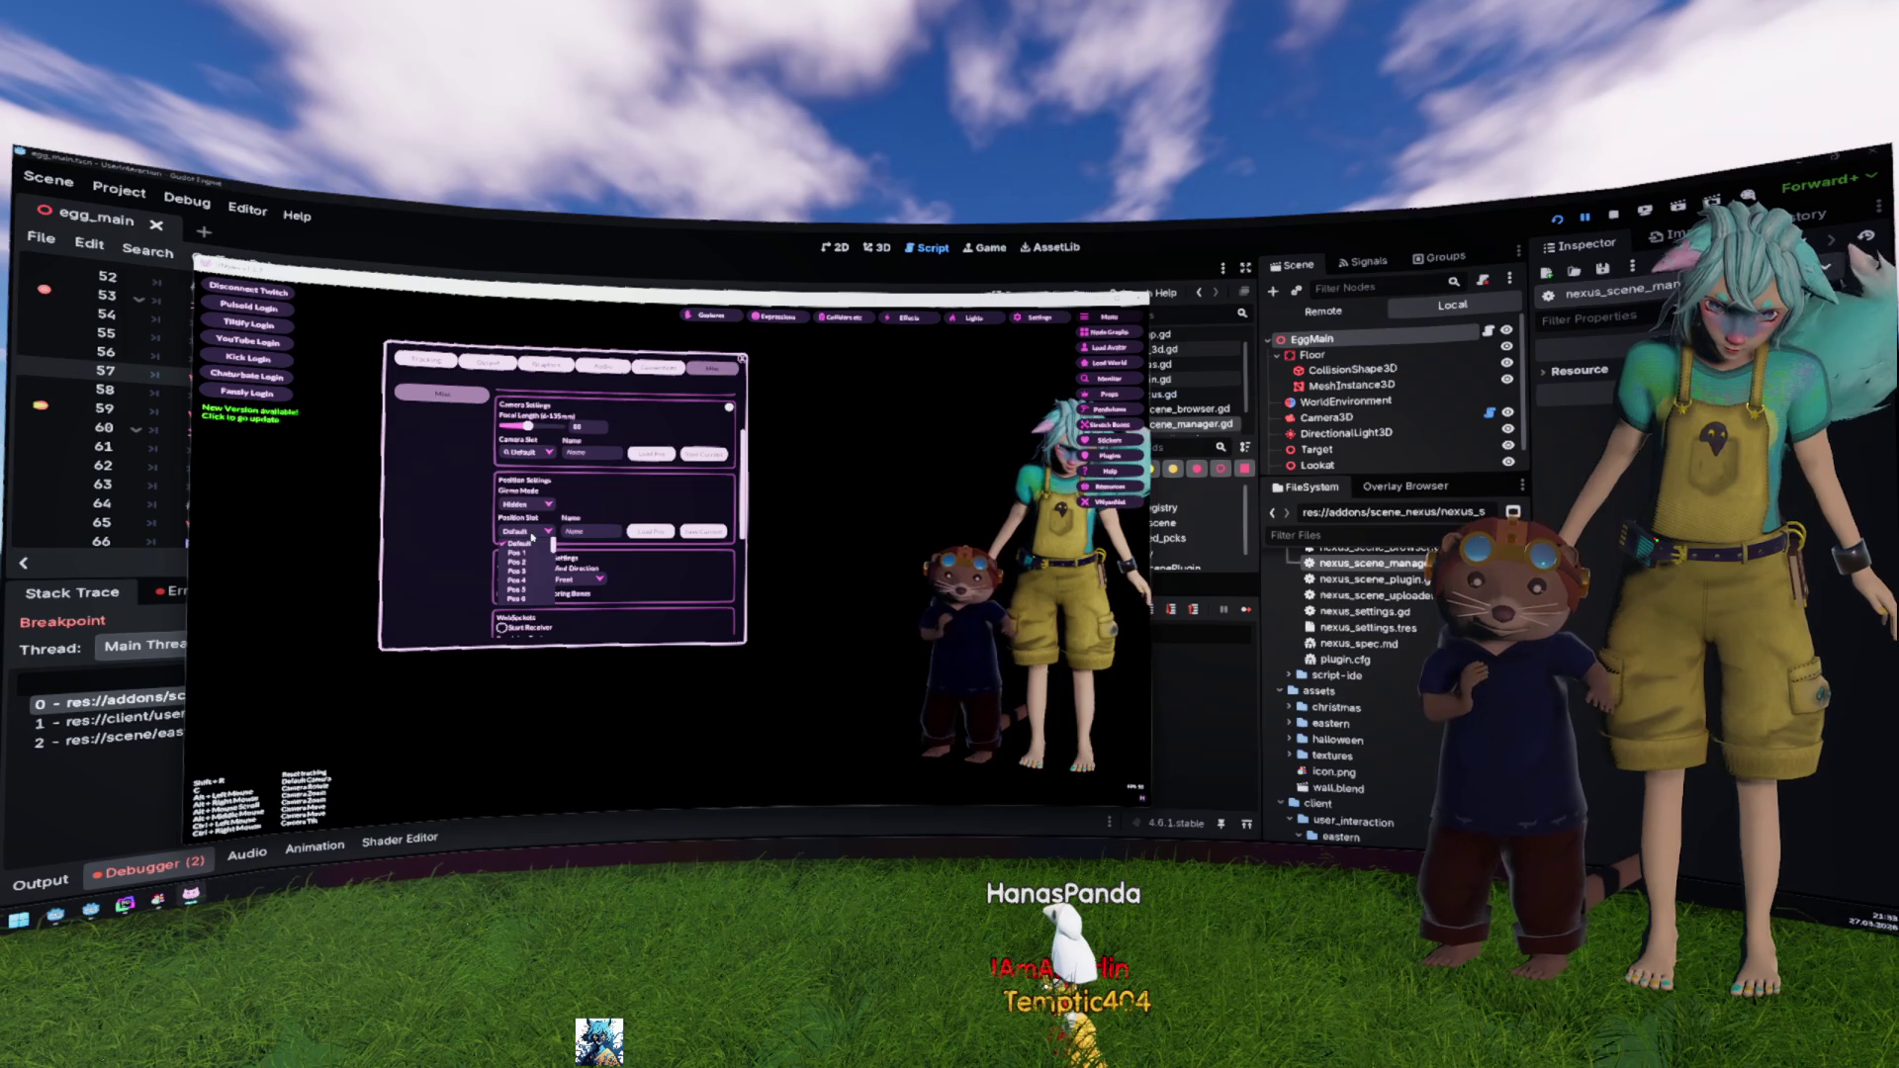
left_click(535, 554)
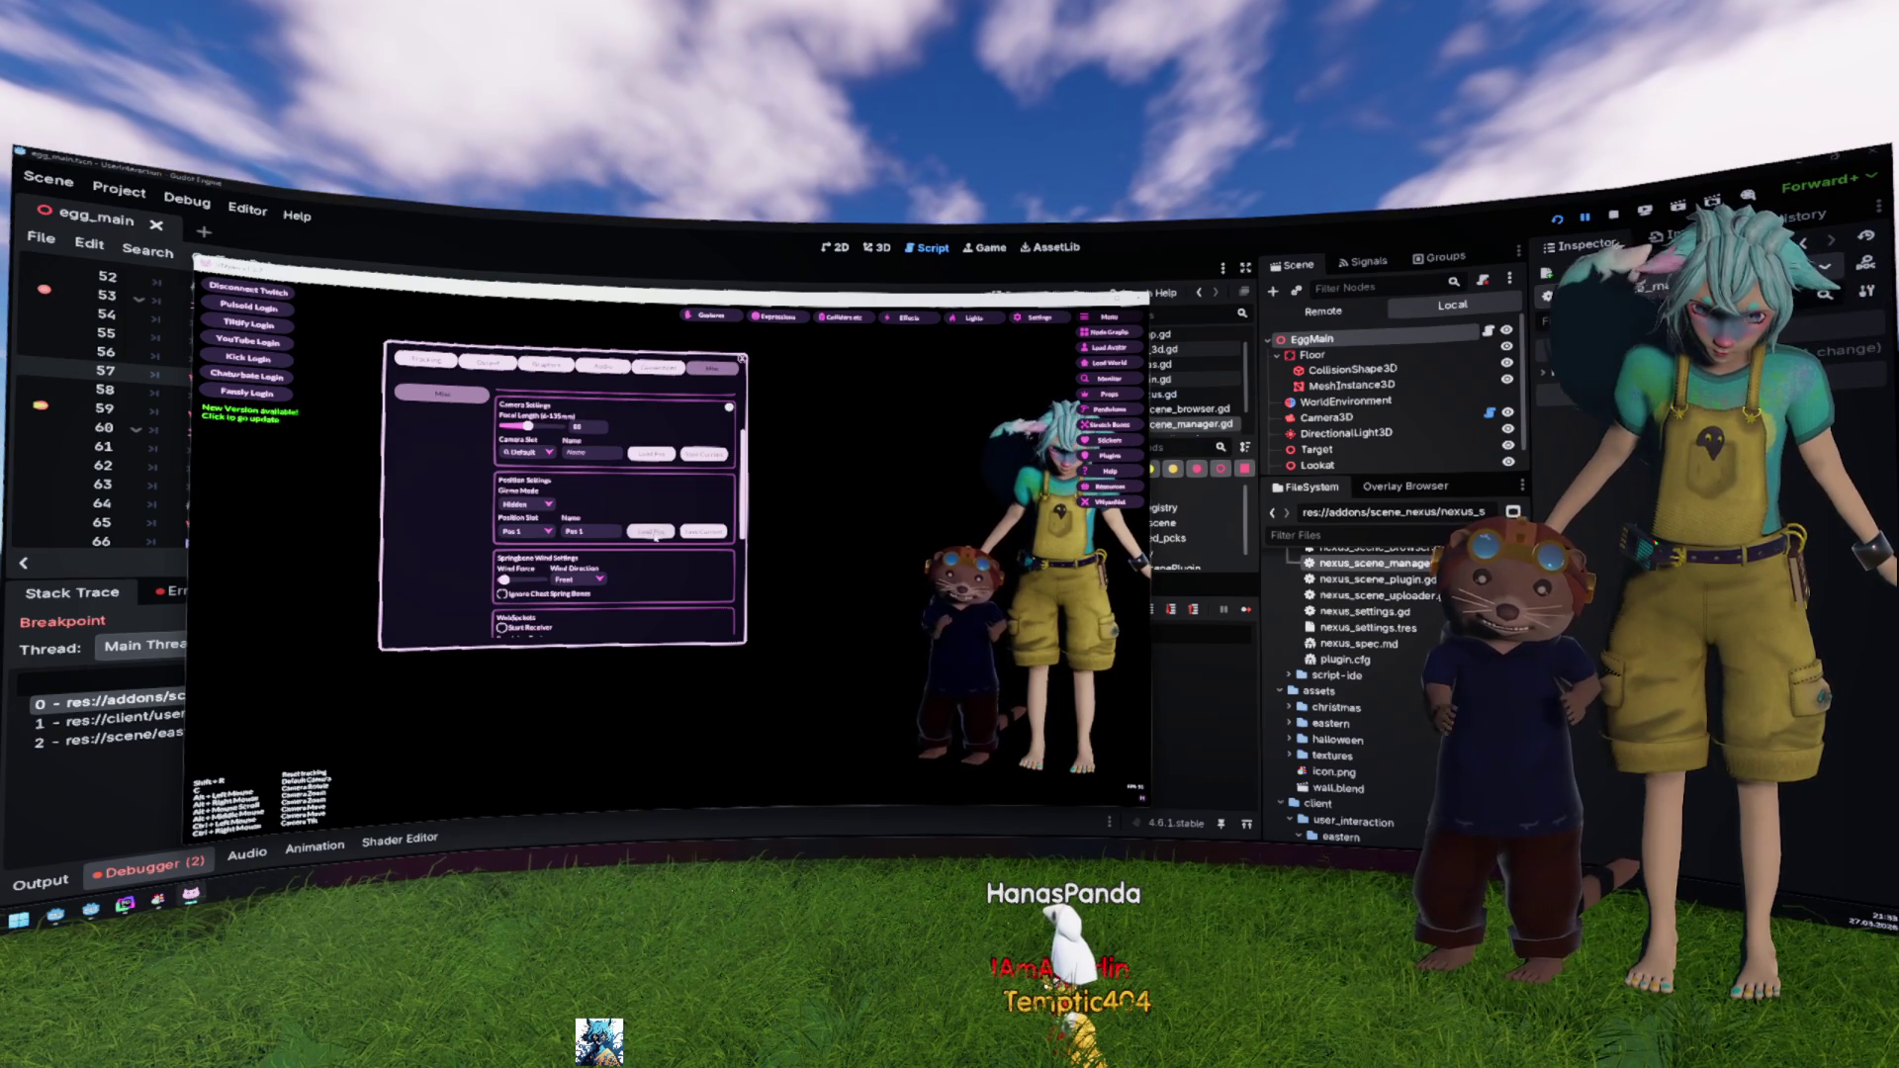
left_click(531, 534)
left_click(529, 542)
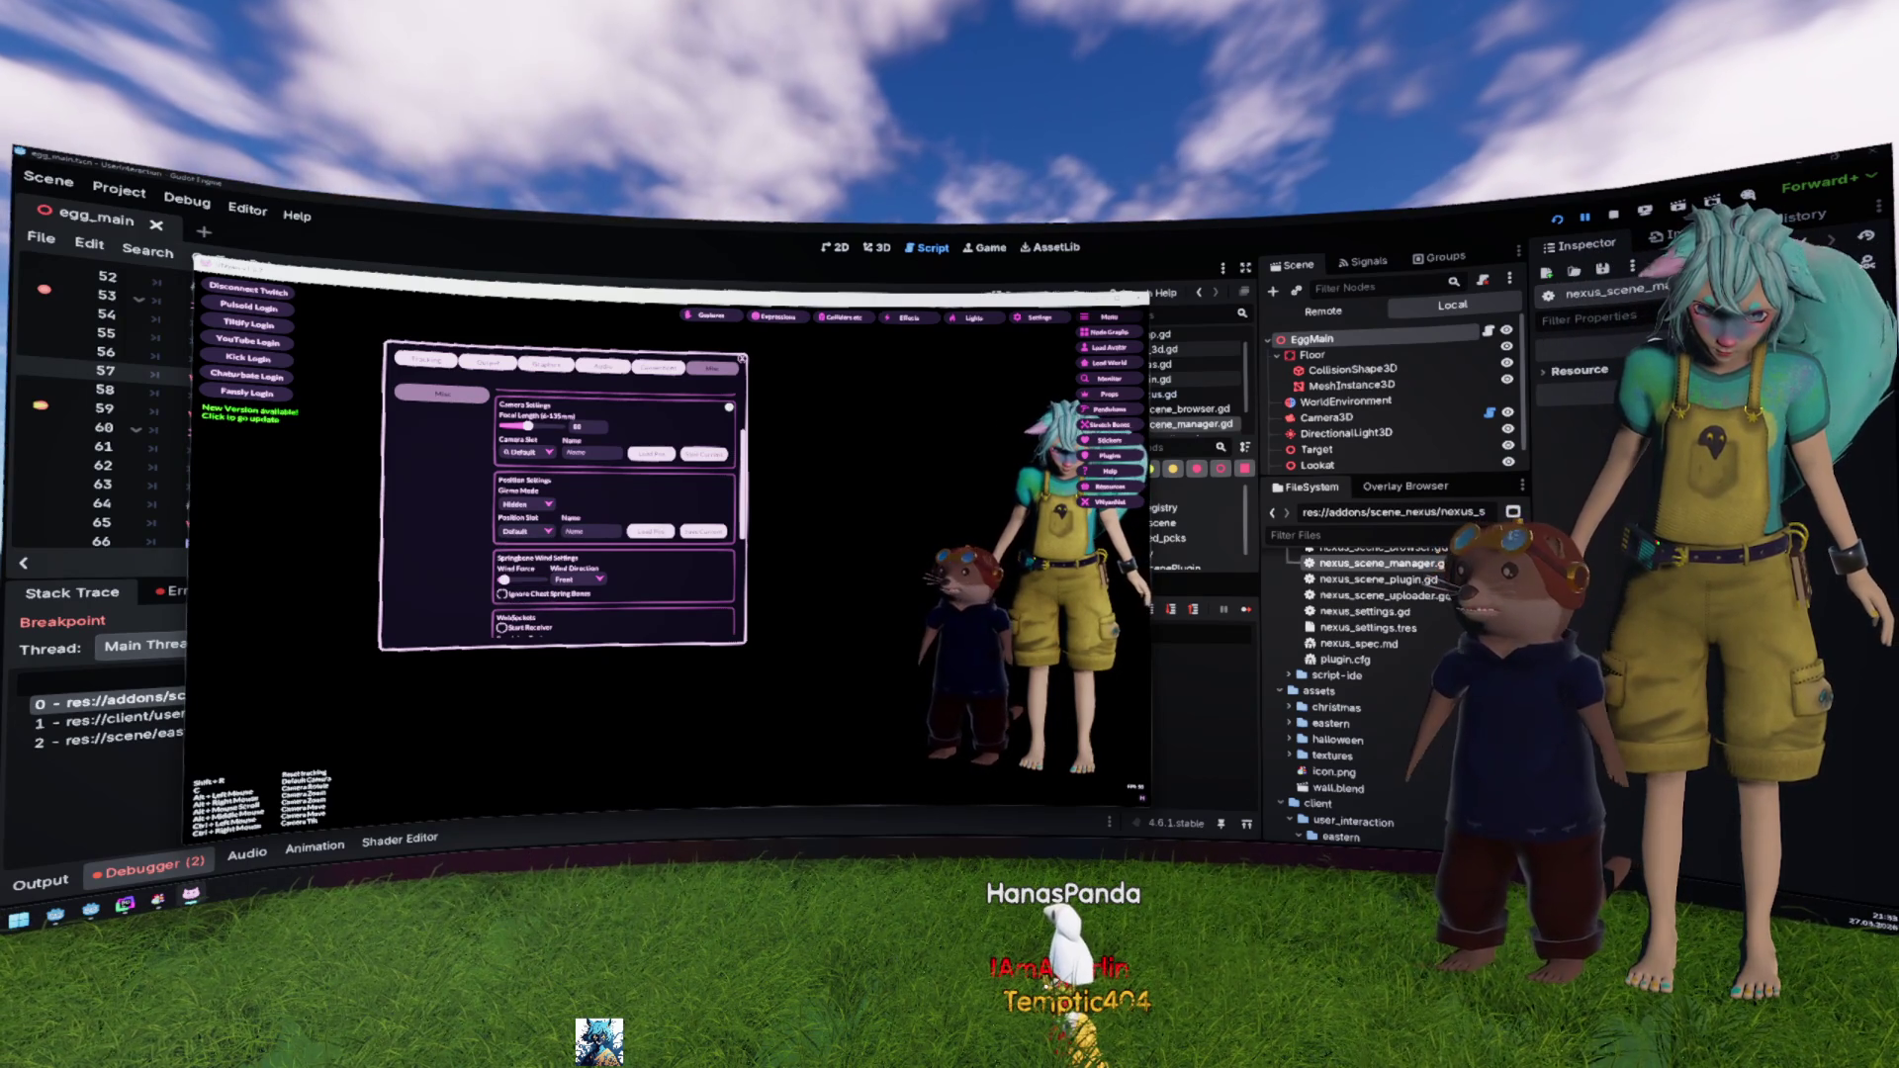
Step: Set Gizmo Mode to Move and close the VNyanNet Multiplayer window
left_click(527, 503)
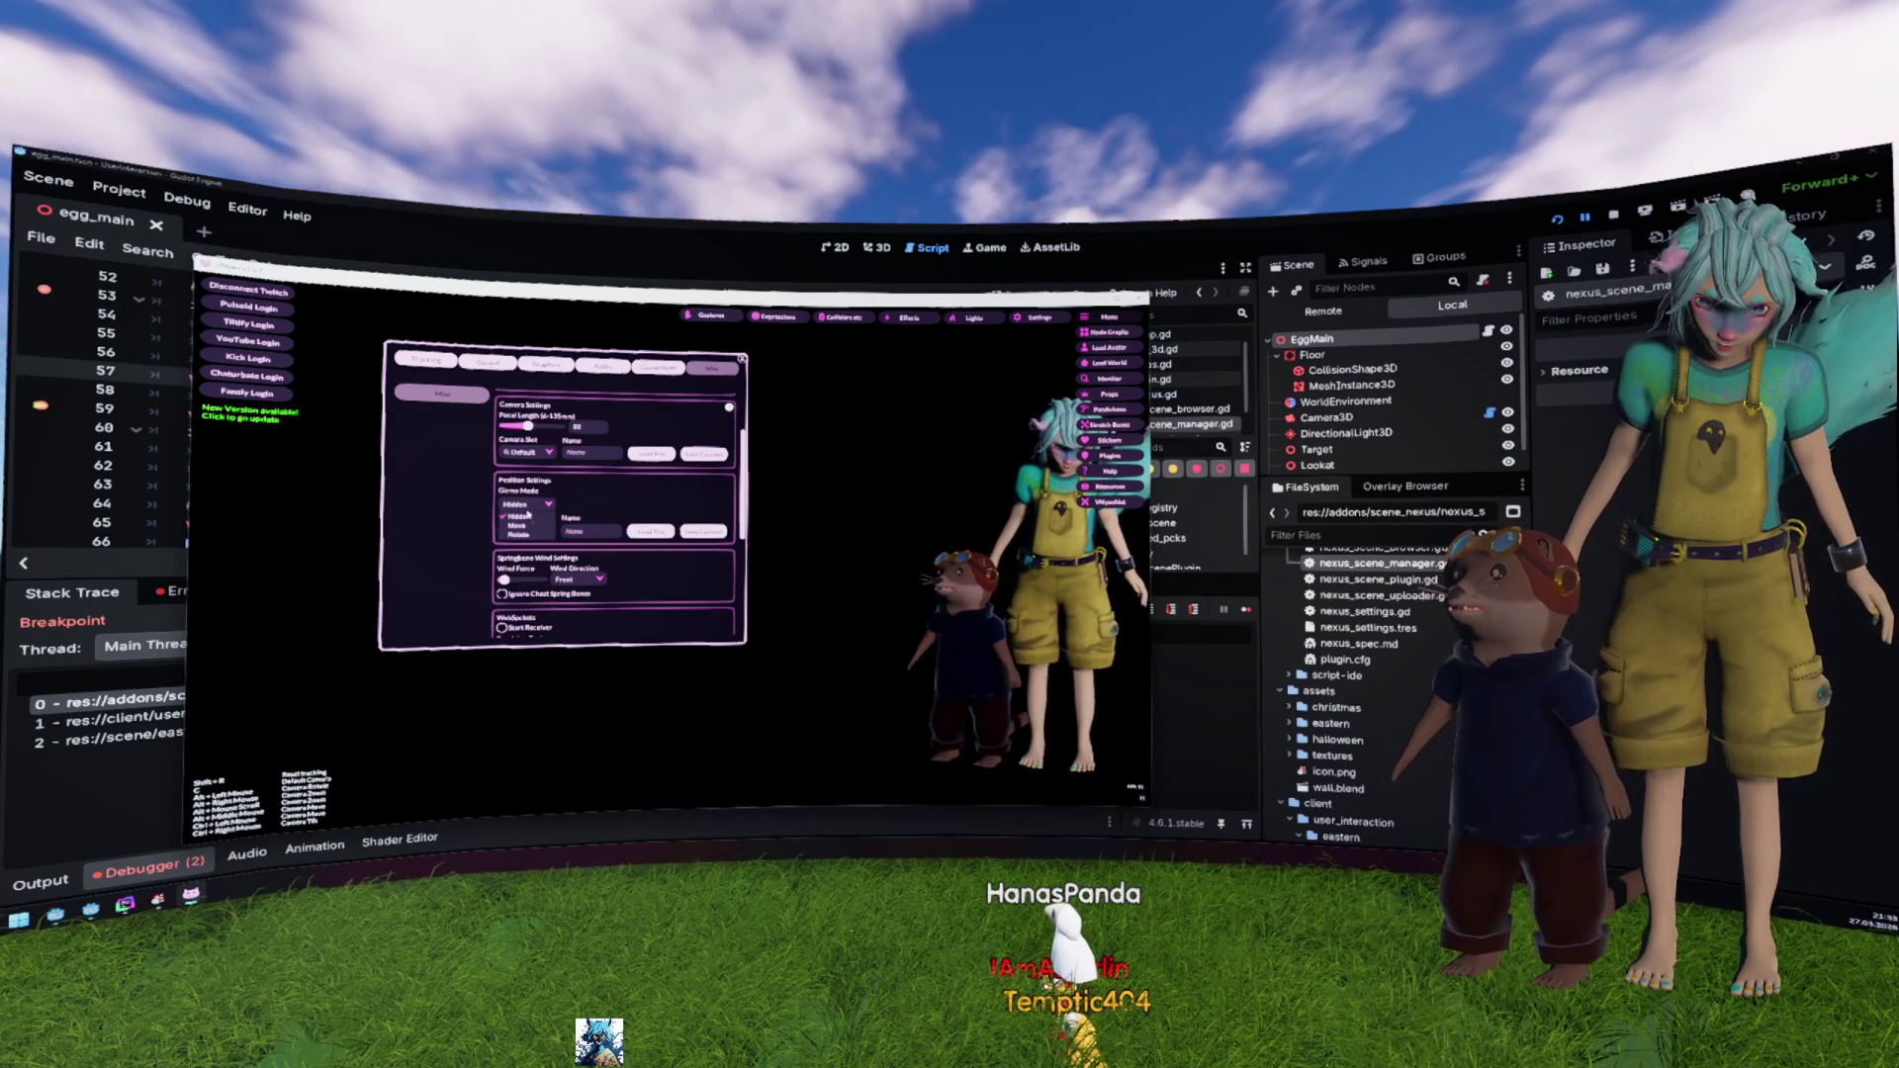
left_click(528, 525)
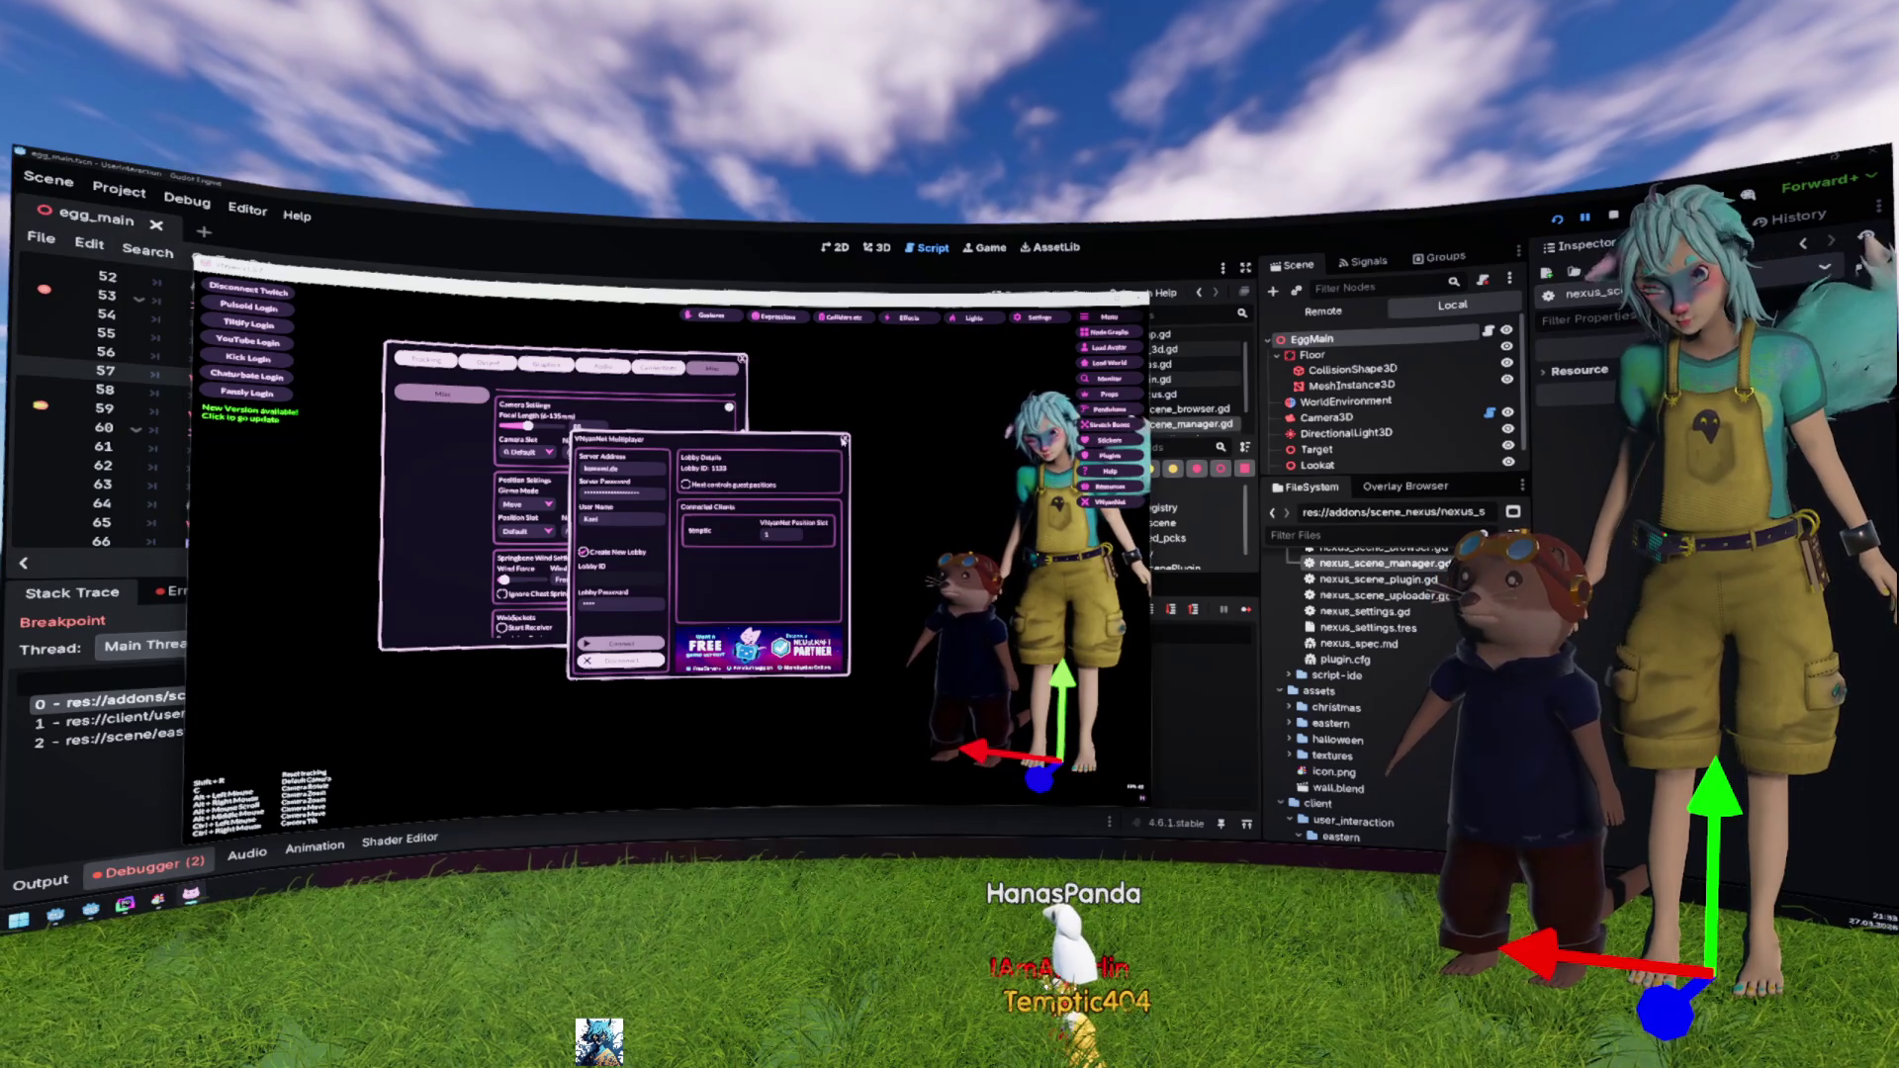
left_click(843, 441)
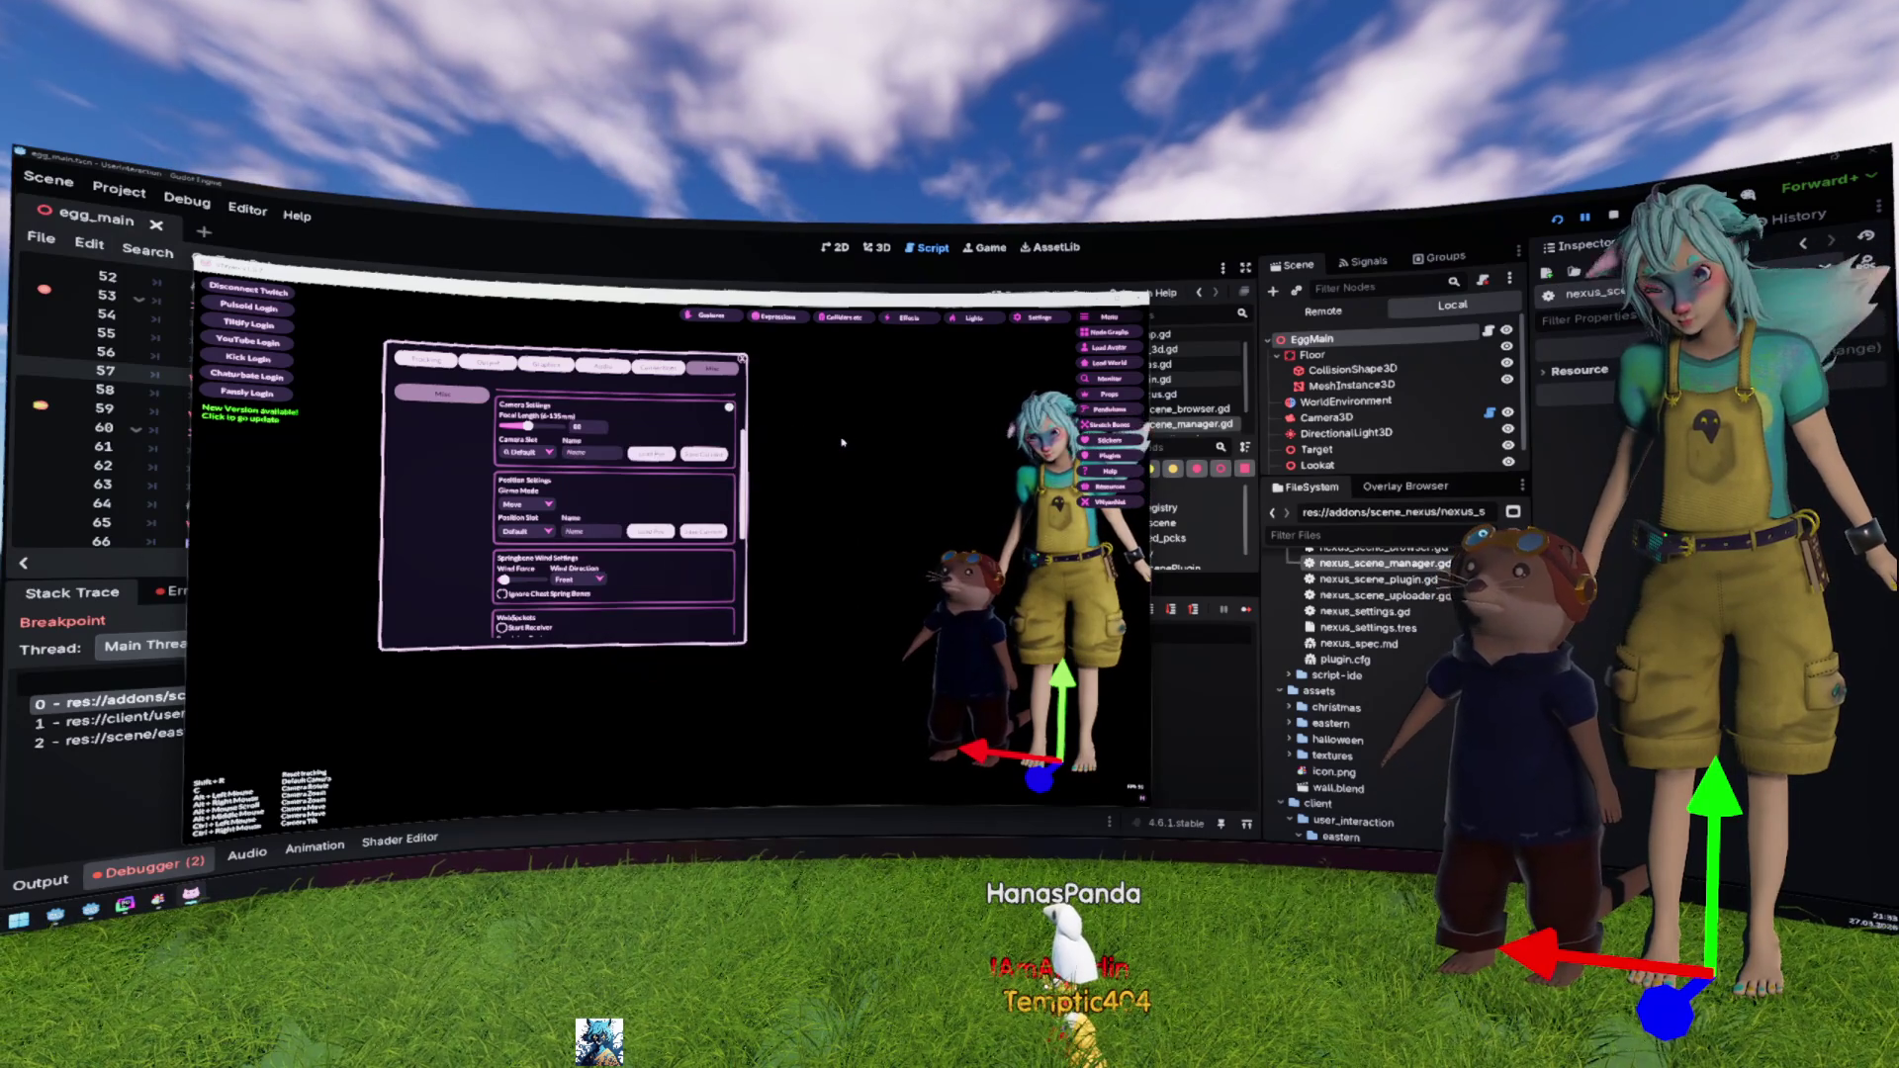
left_click(520, 505)
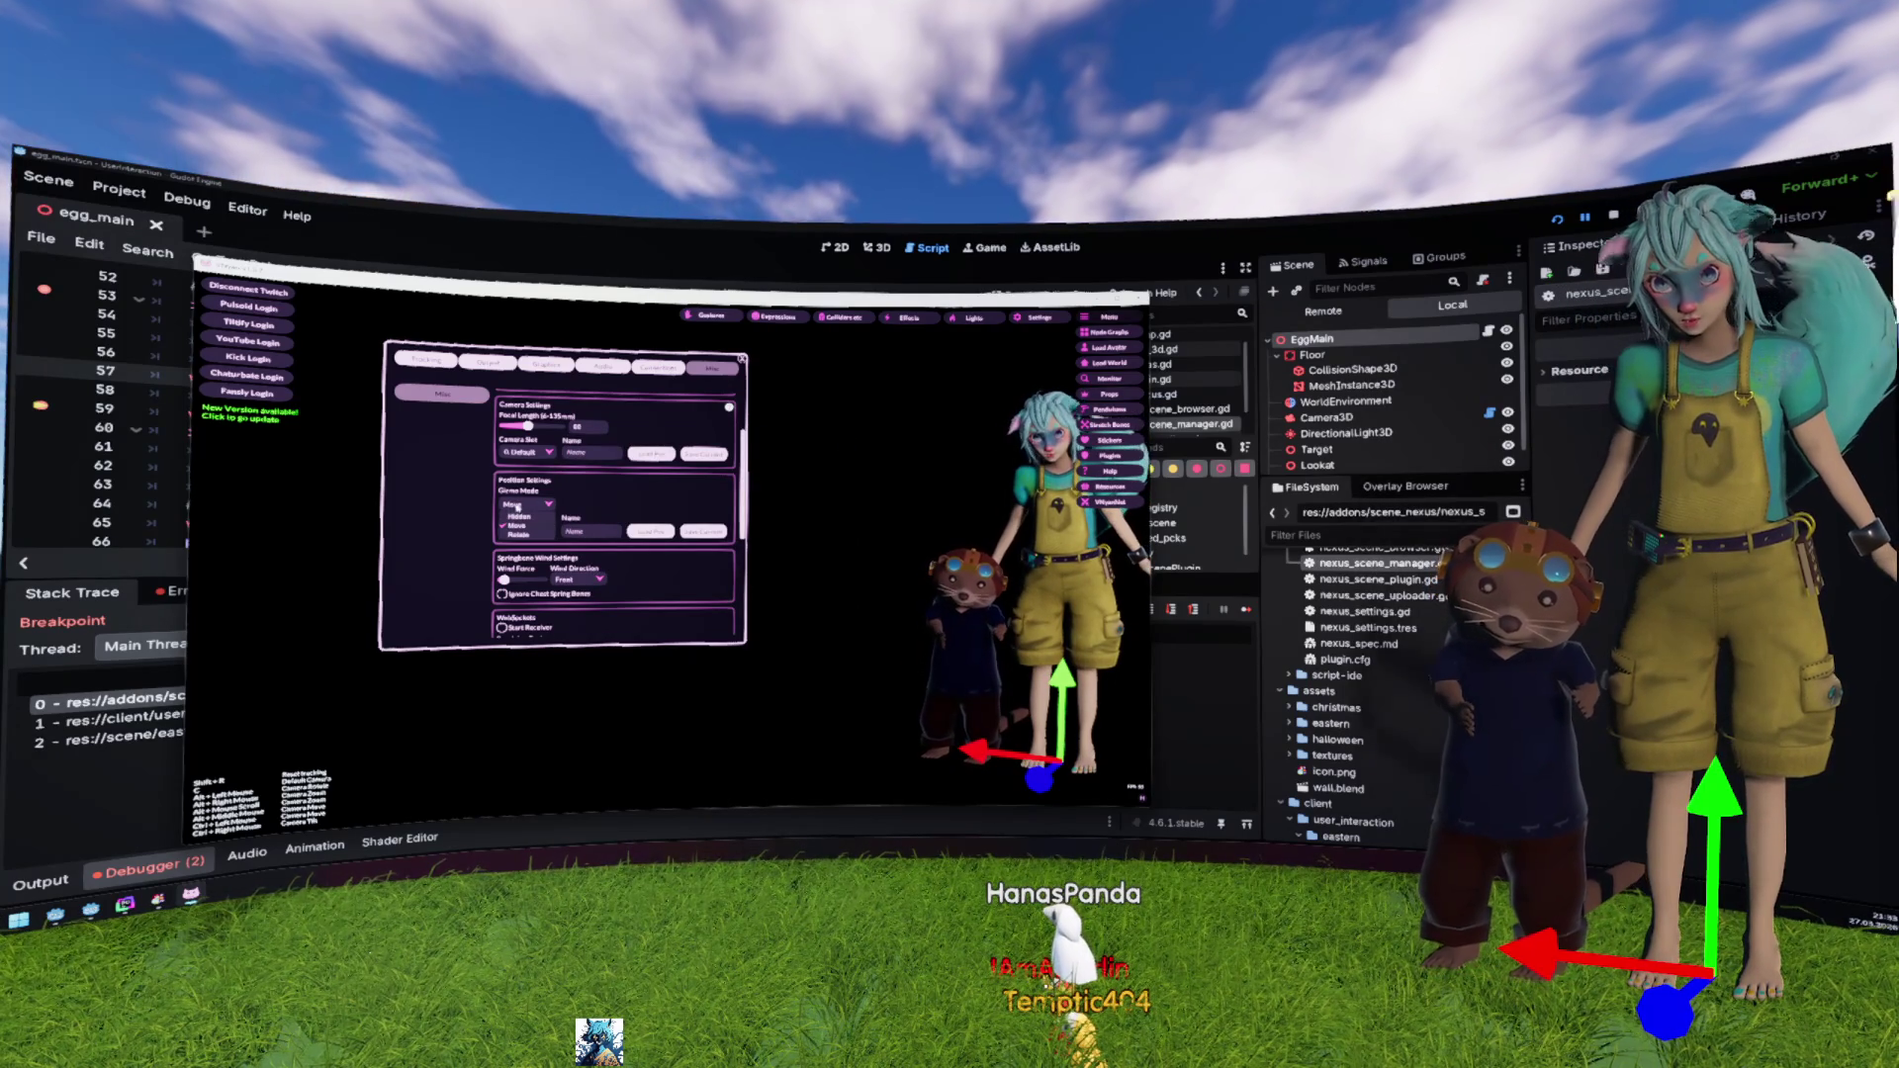
left_click(516, 525)
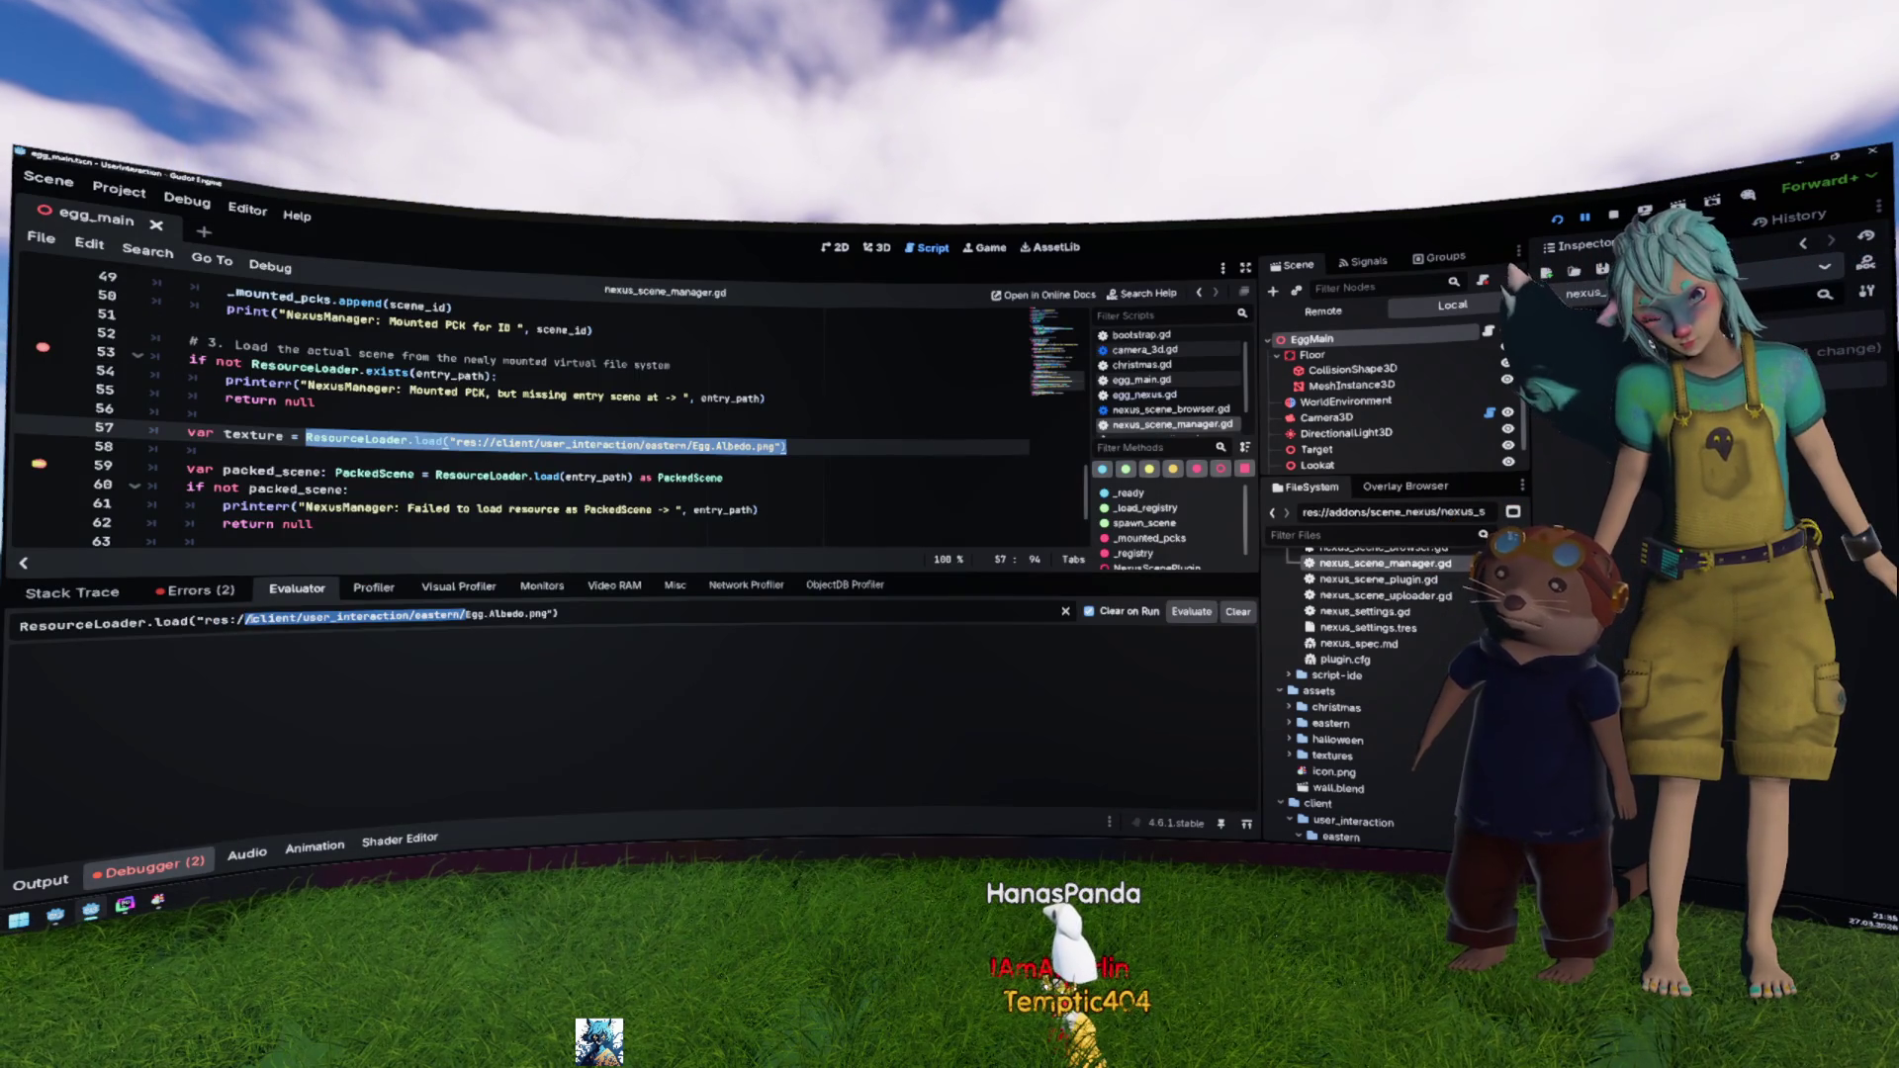
Step: Evaluate loading Egg.Albedo.png from the project root and from its full path
key("BackSpace")
key("Return")
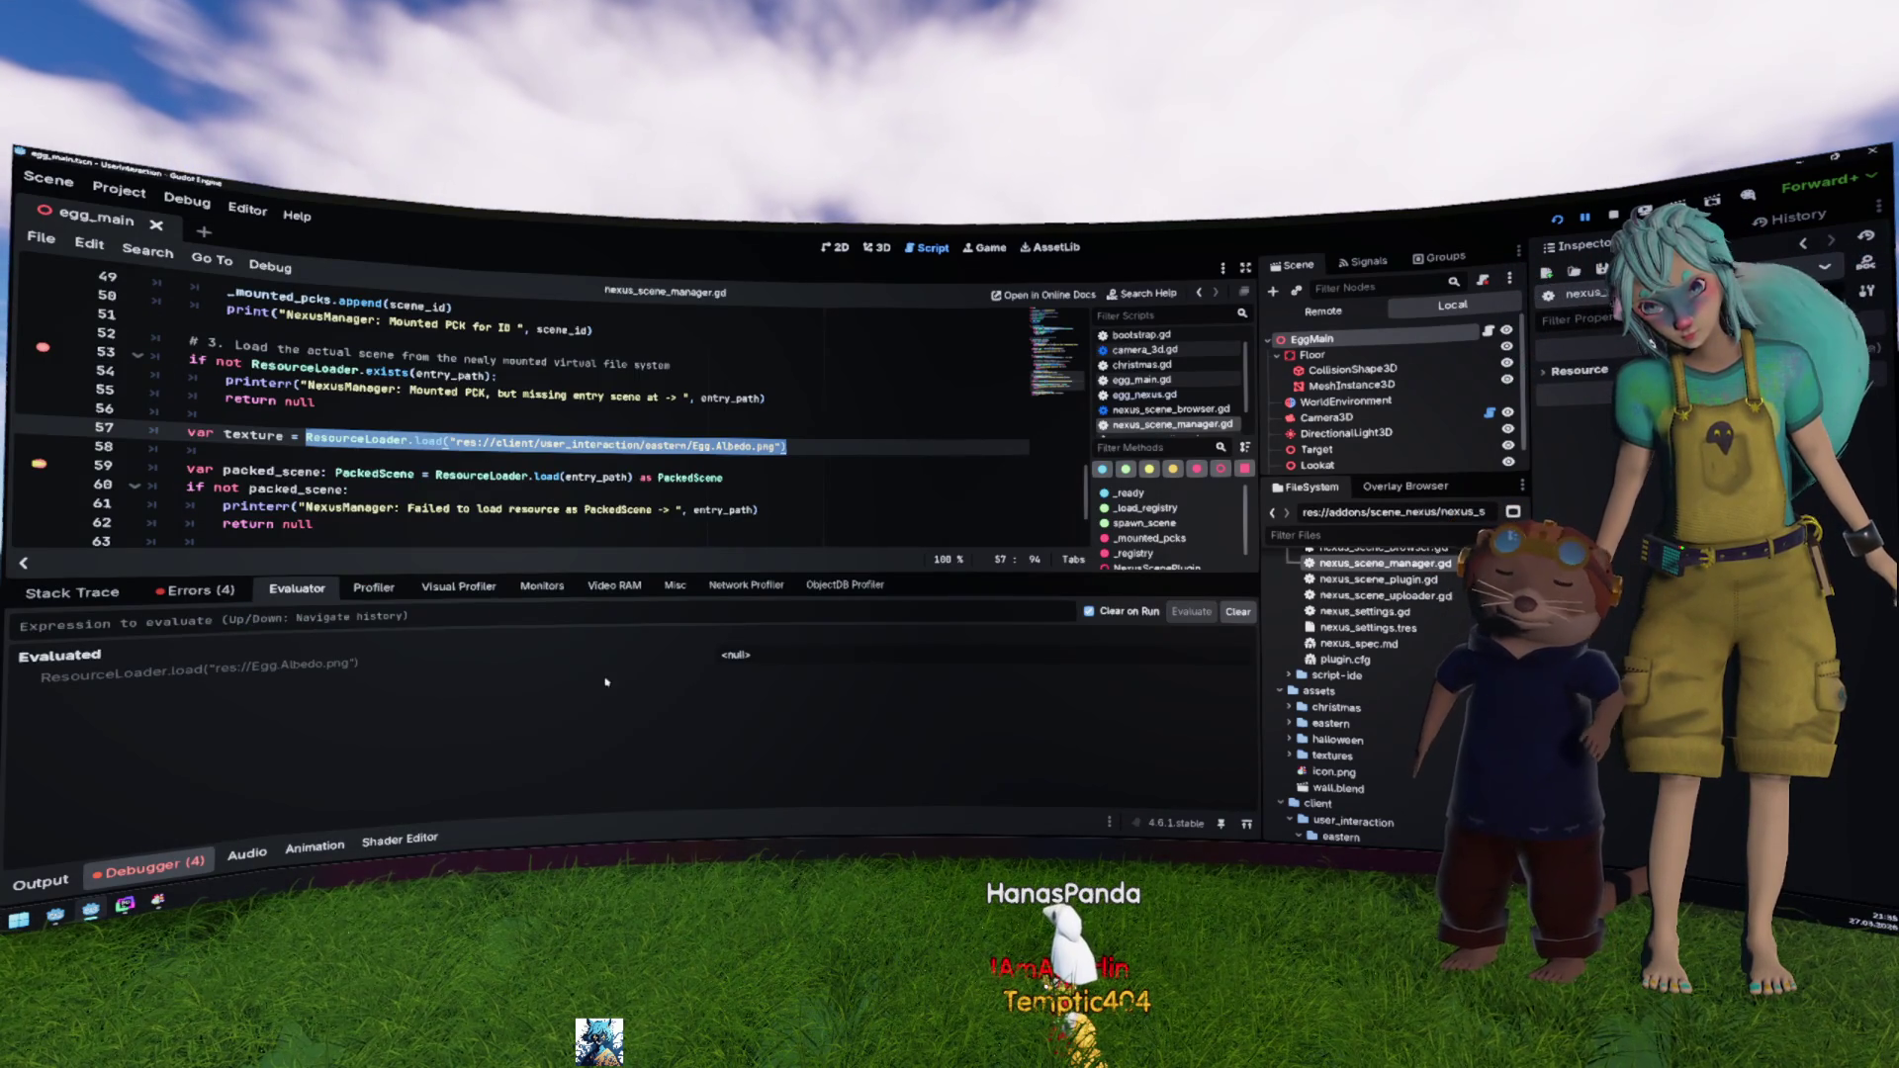
type("ResourceLoader.load(\"res://client/user_interaction/eastern/Egg.Albedo.png\")")
key("Return")
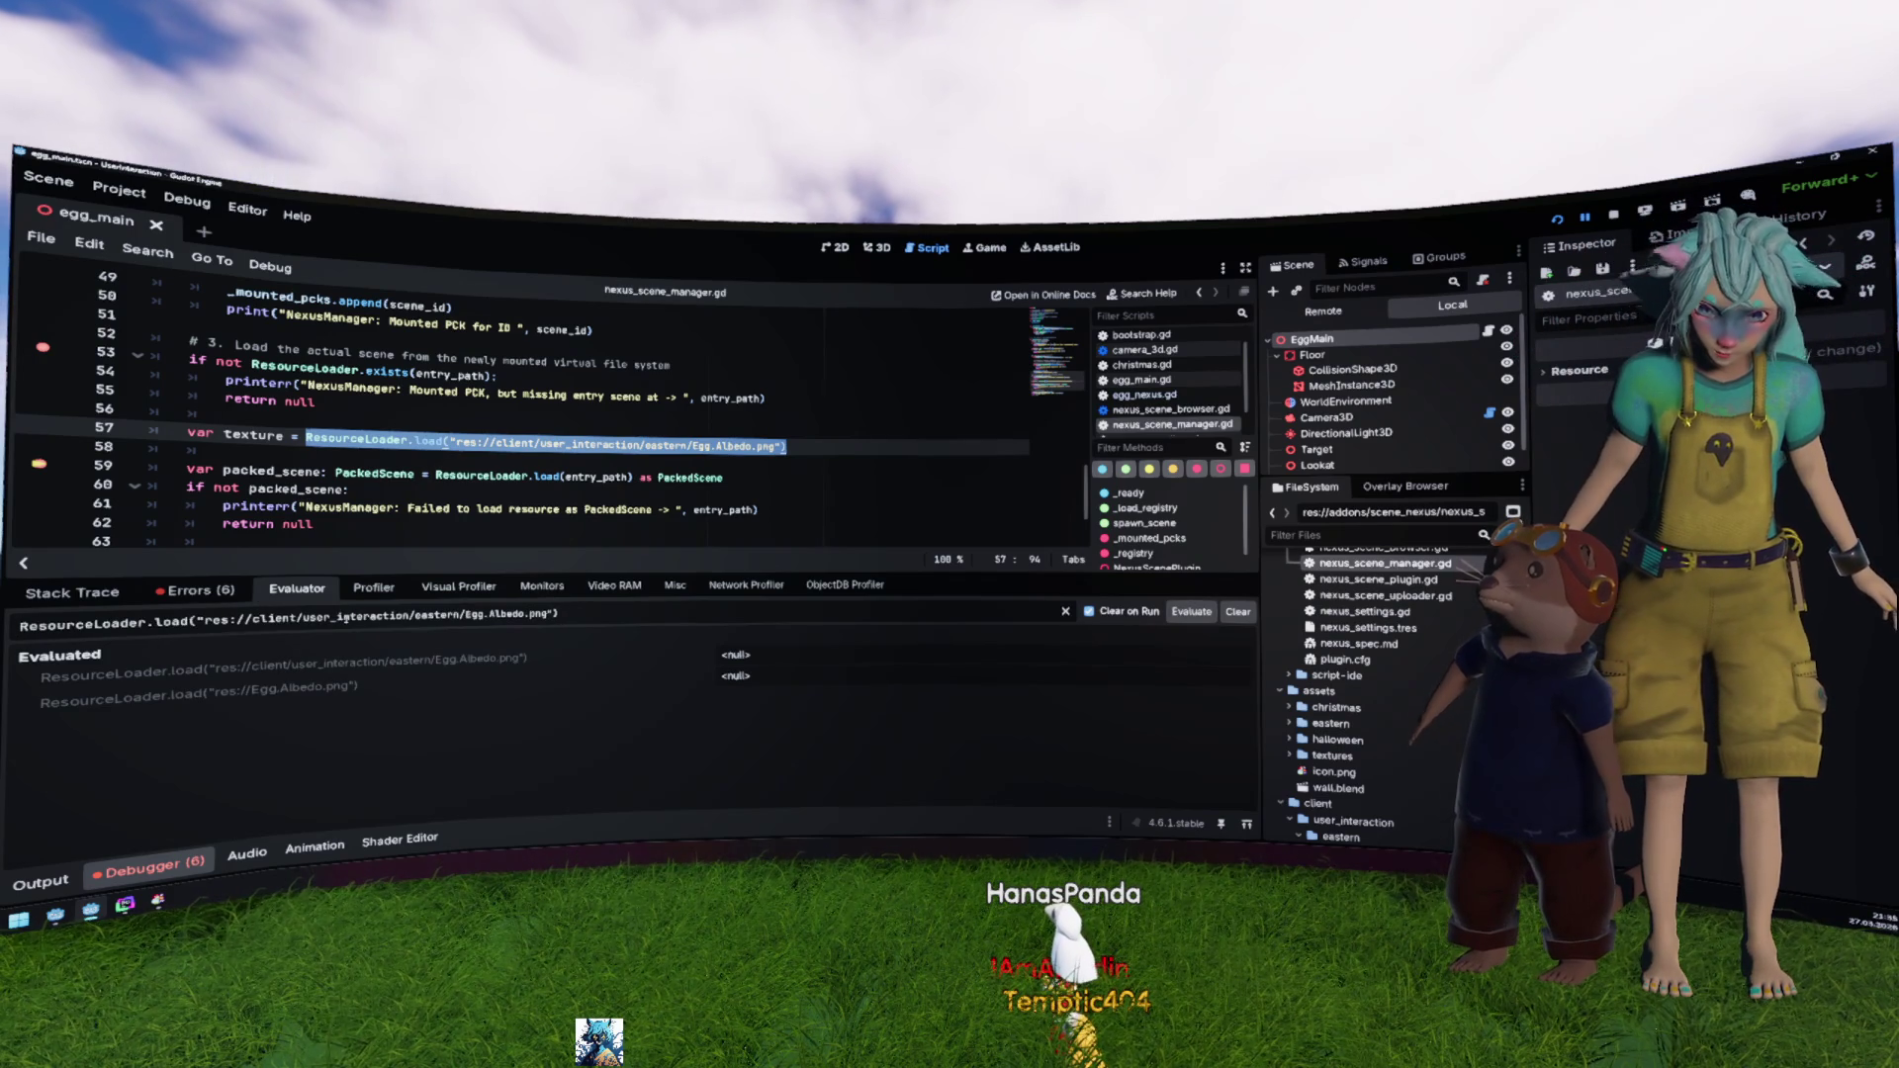
Step: Evaluate loading egg.gd and then egg.tscn from the eastern folder
key("ctrl+shift+Left")
key("ctrl+shift+Left")
key("shift+Right")
key("shift+Right")
key("shift+Right")
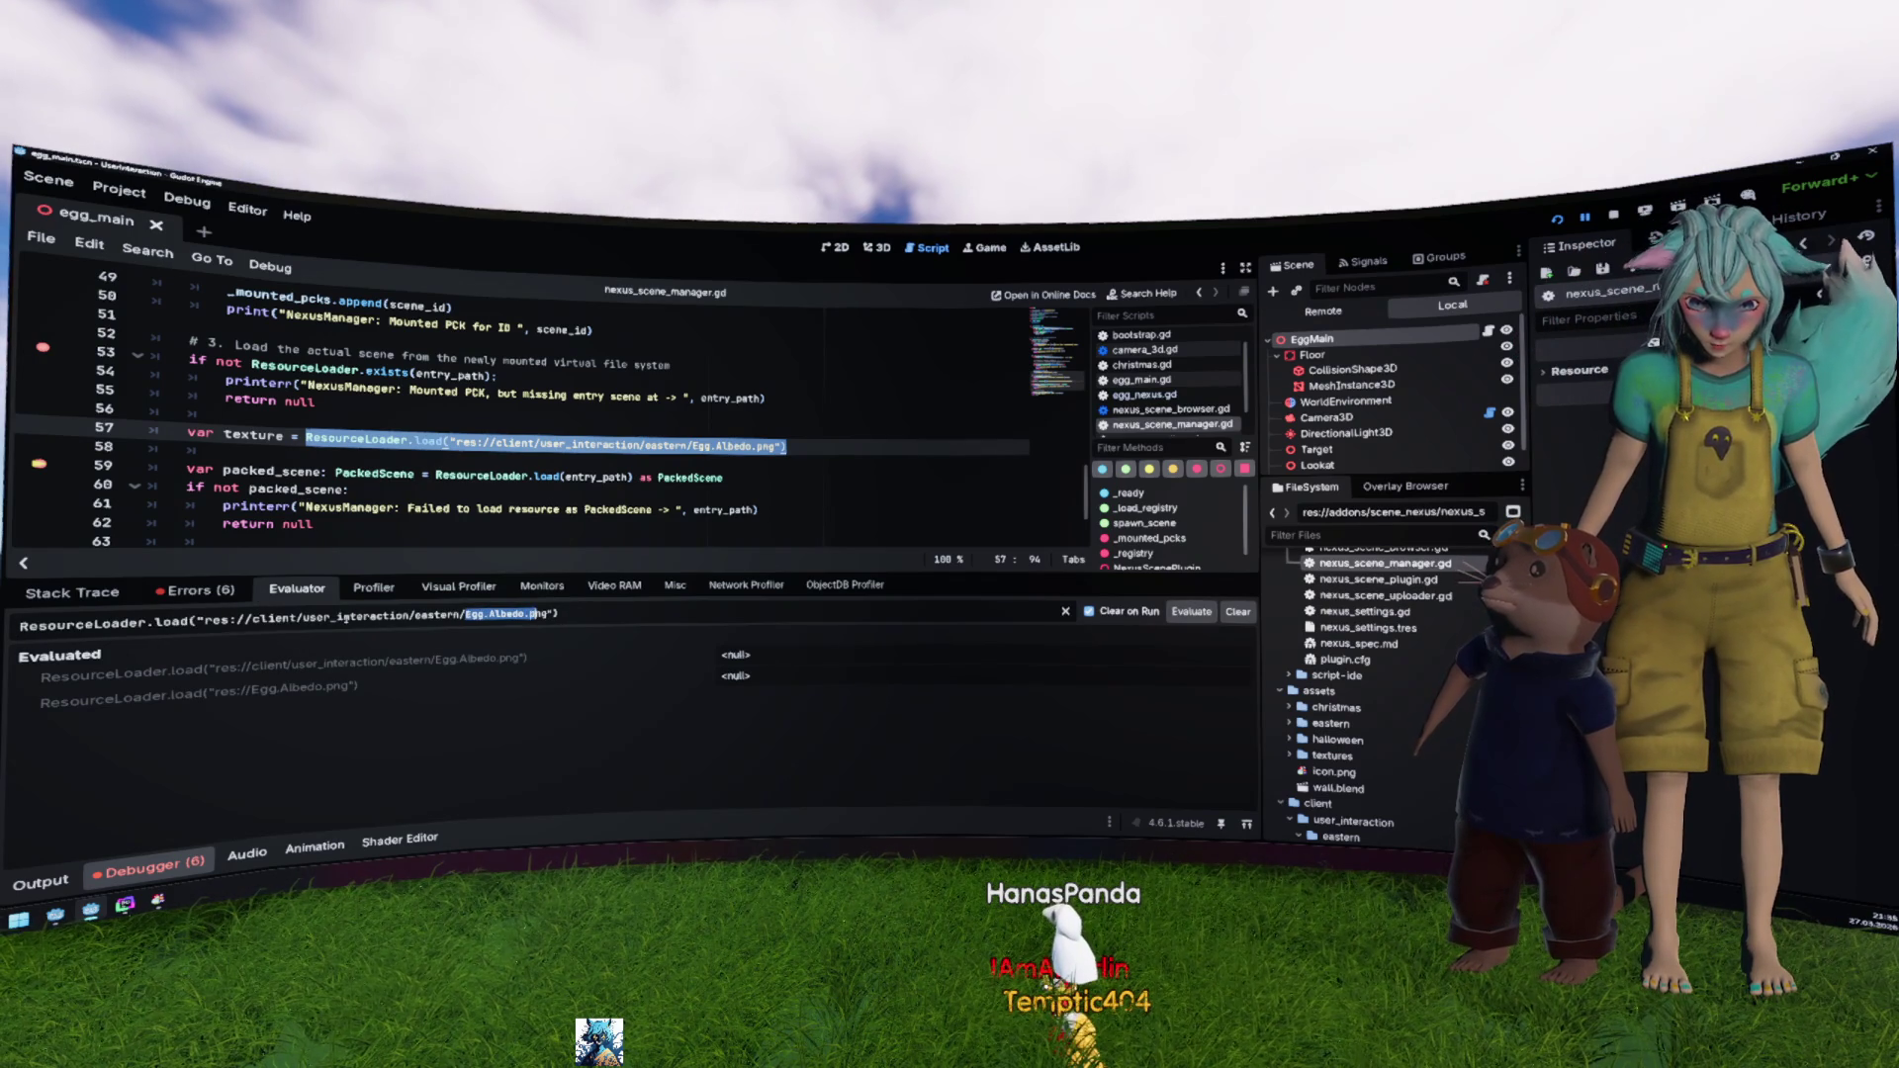
type("egg.gd")
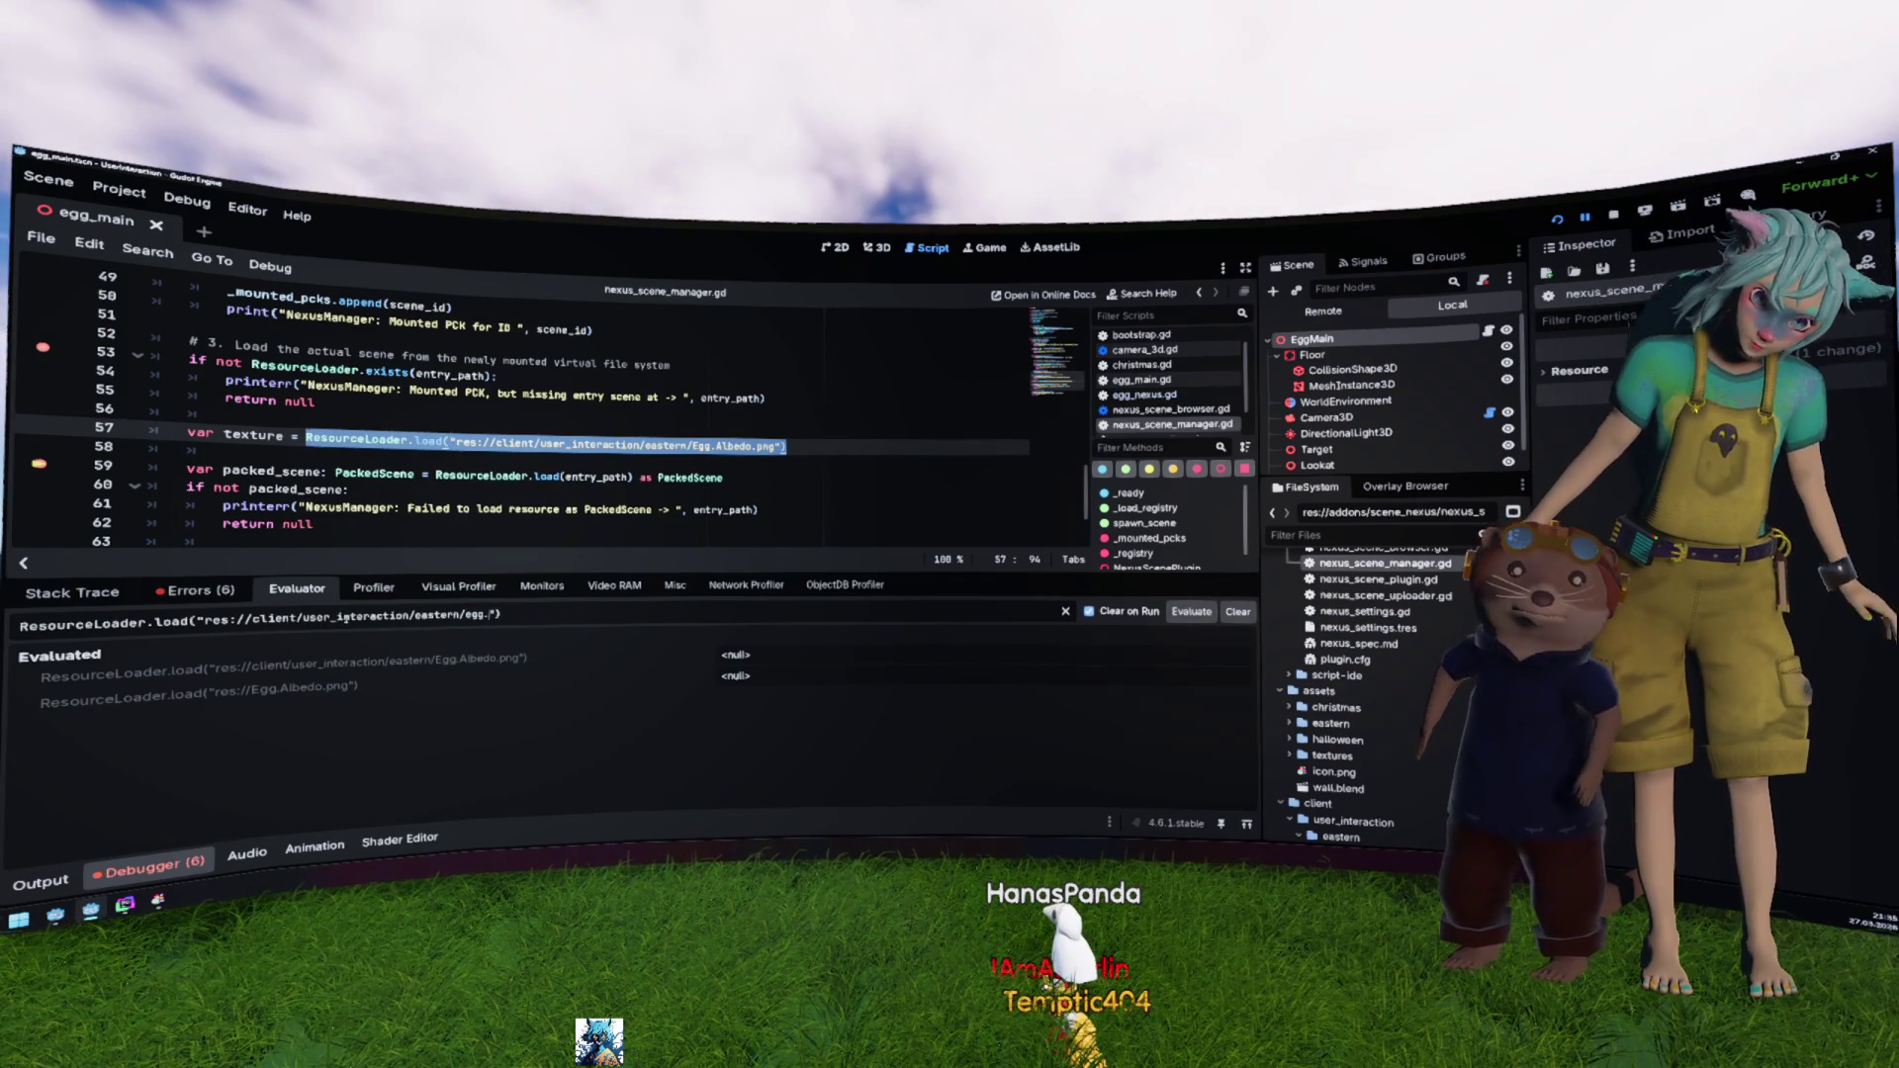
key("Return")
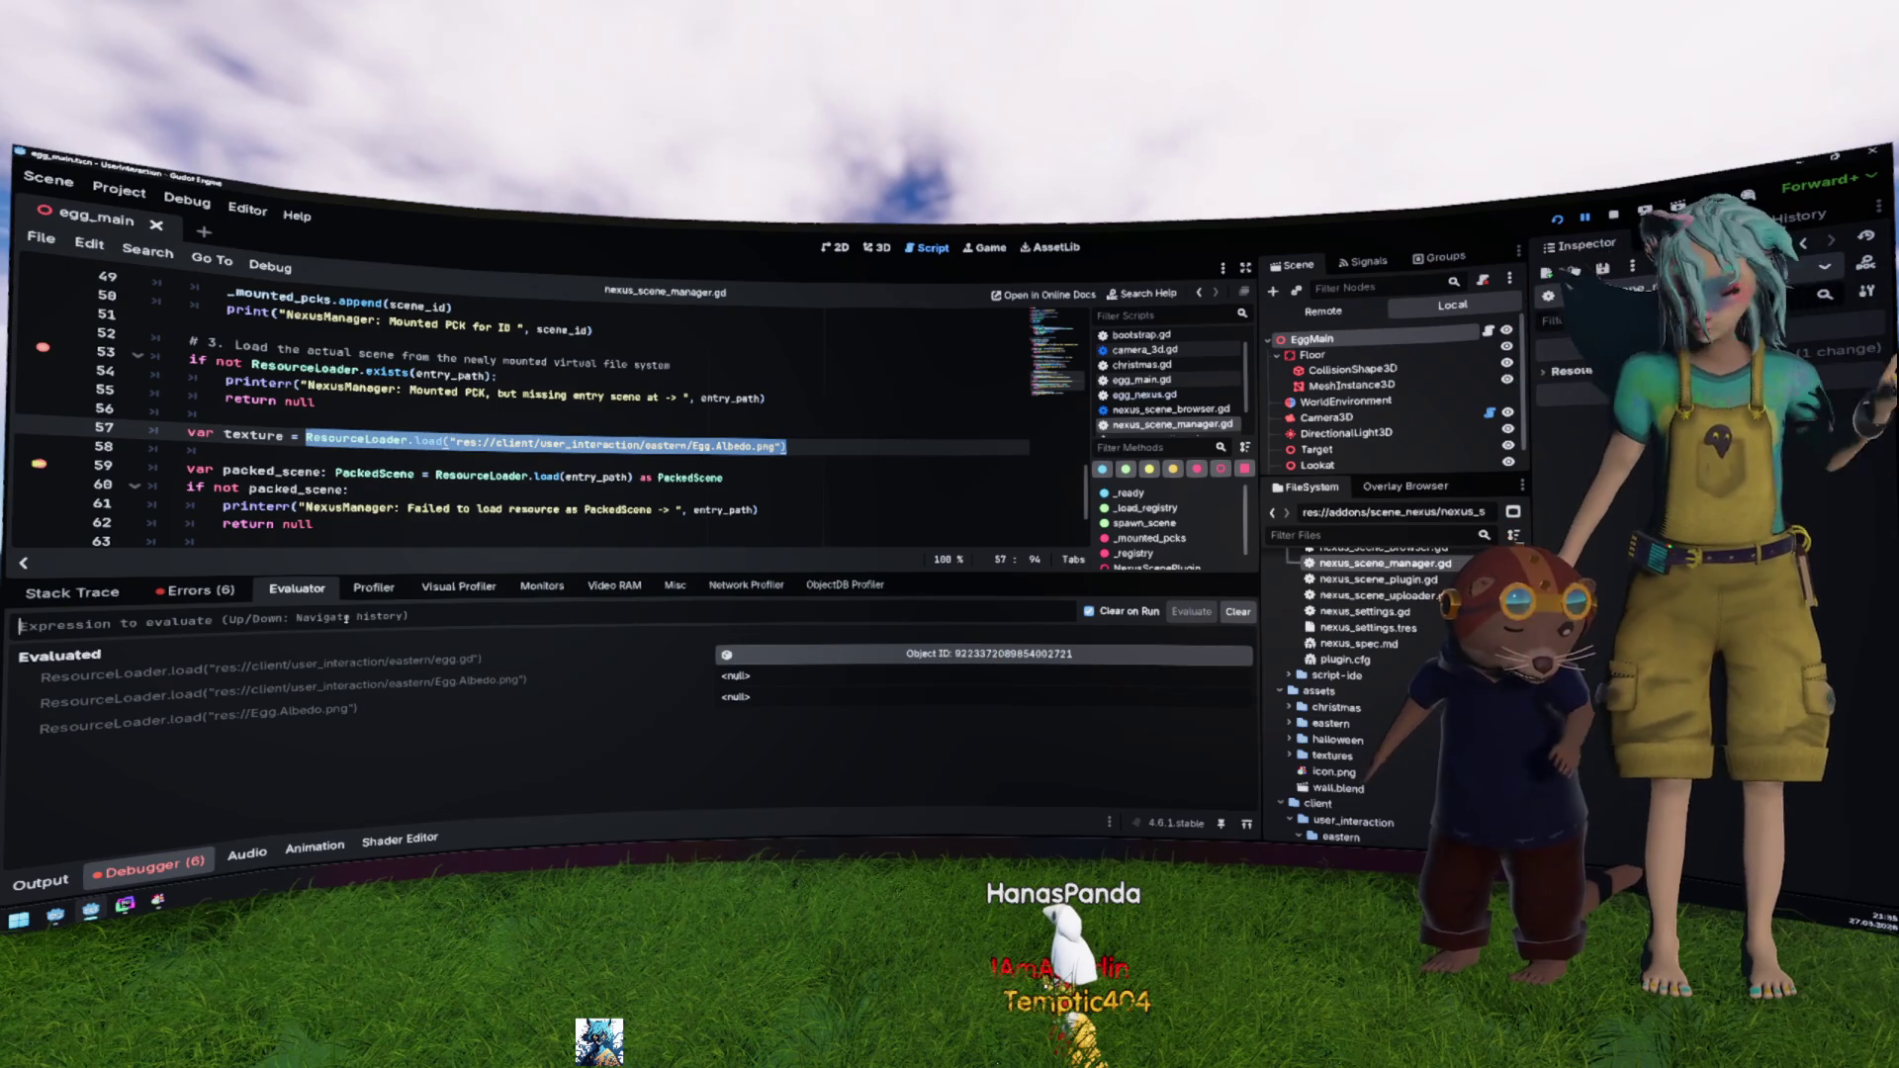
key("Up")
key("Up")
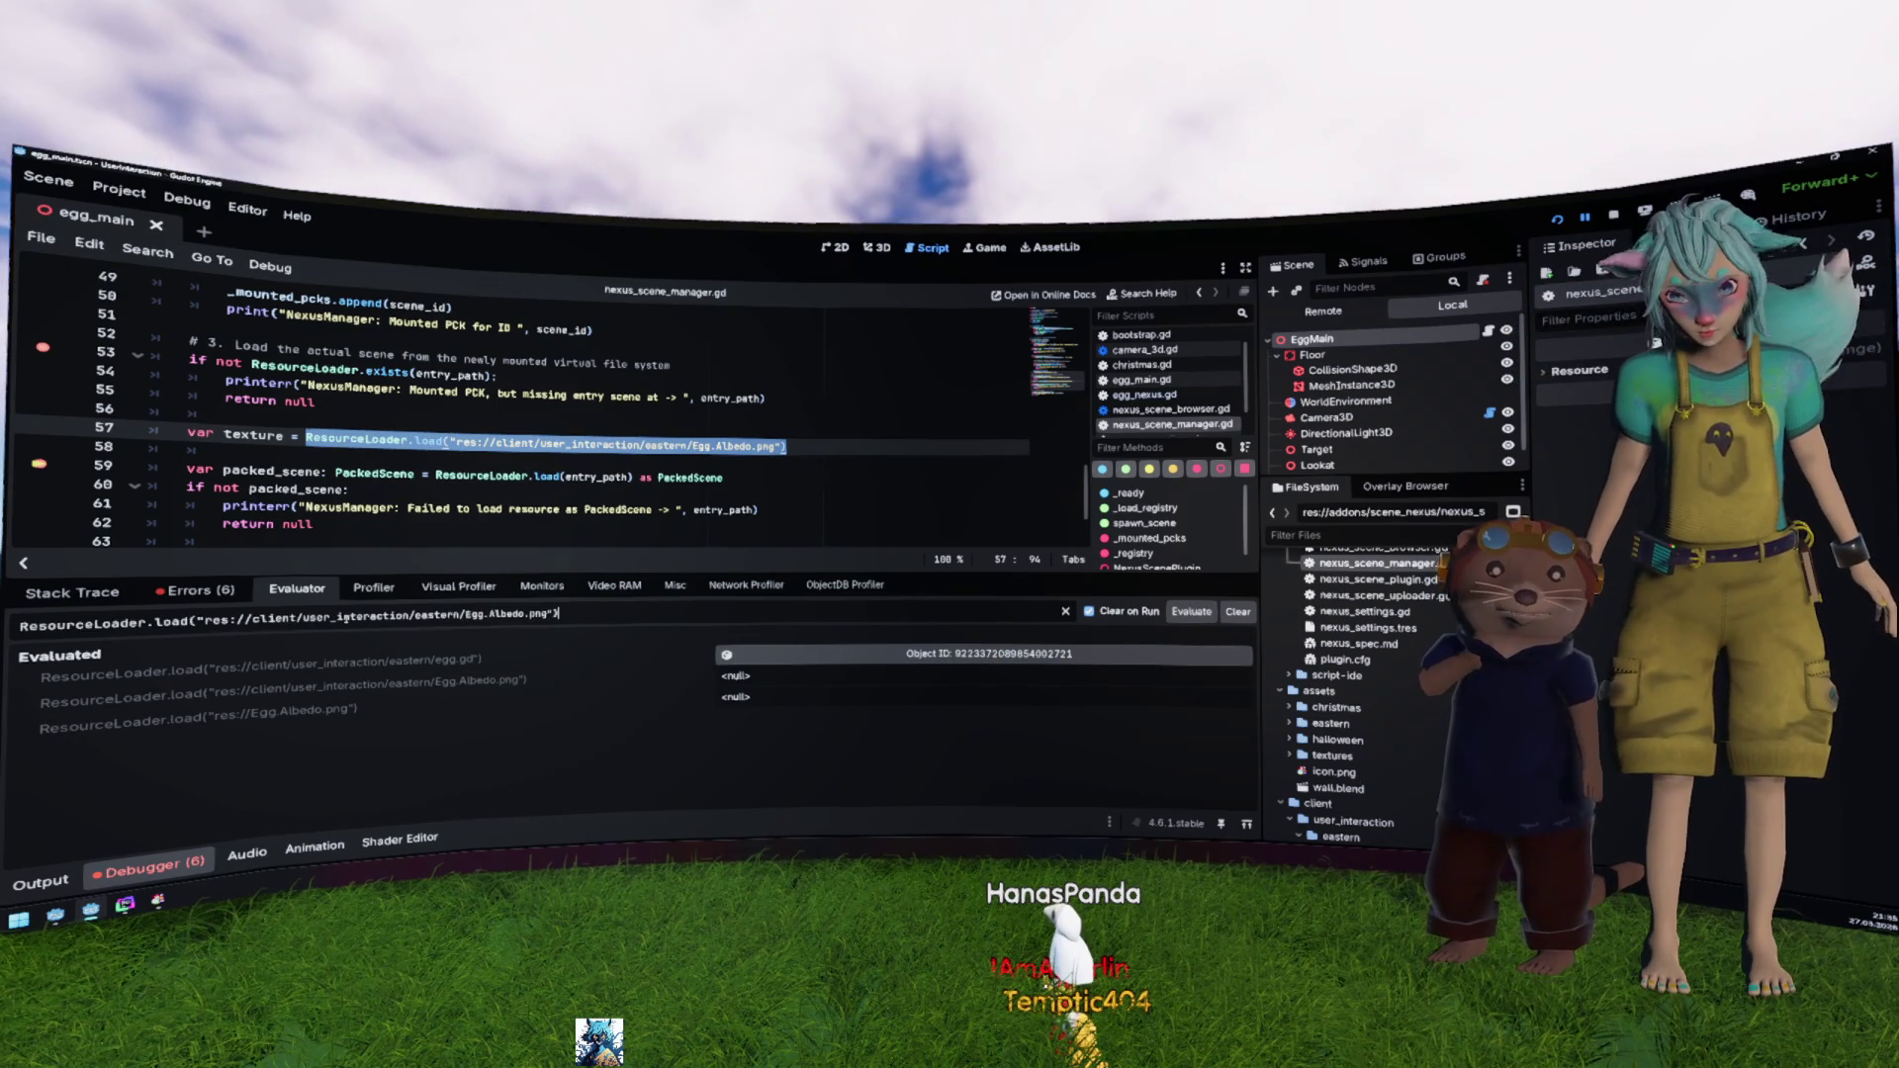
type("egg")
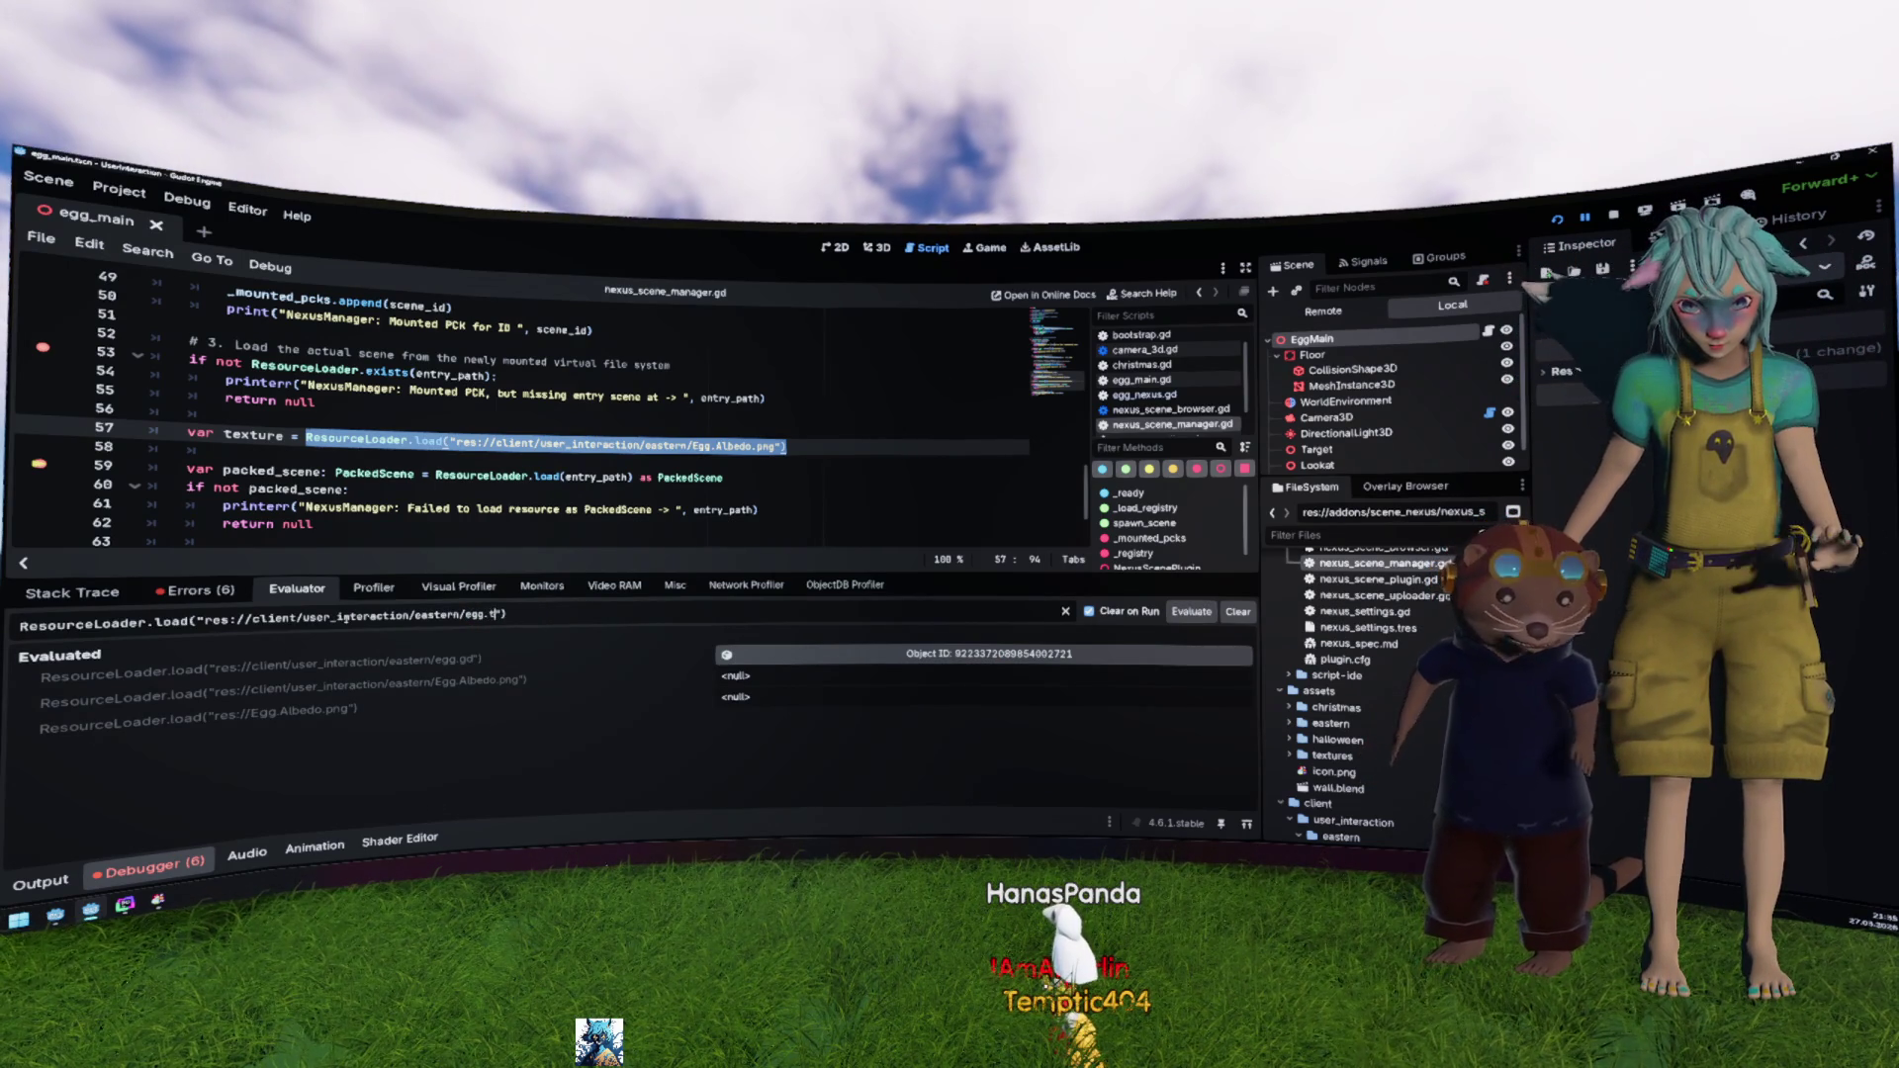
type(".tscn")
key("Return")
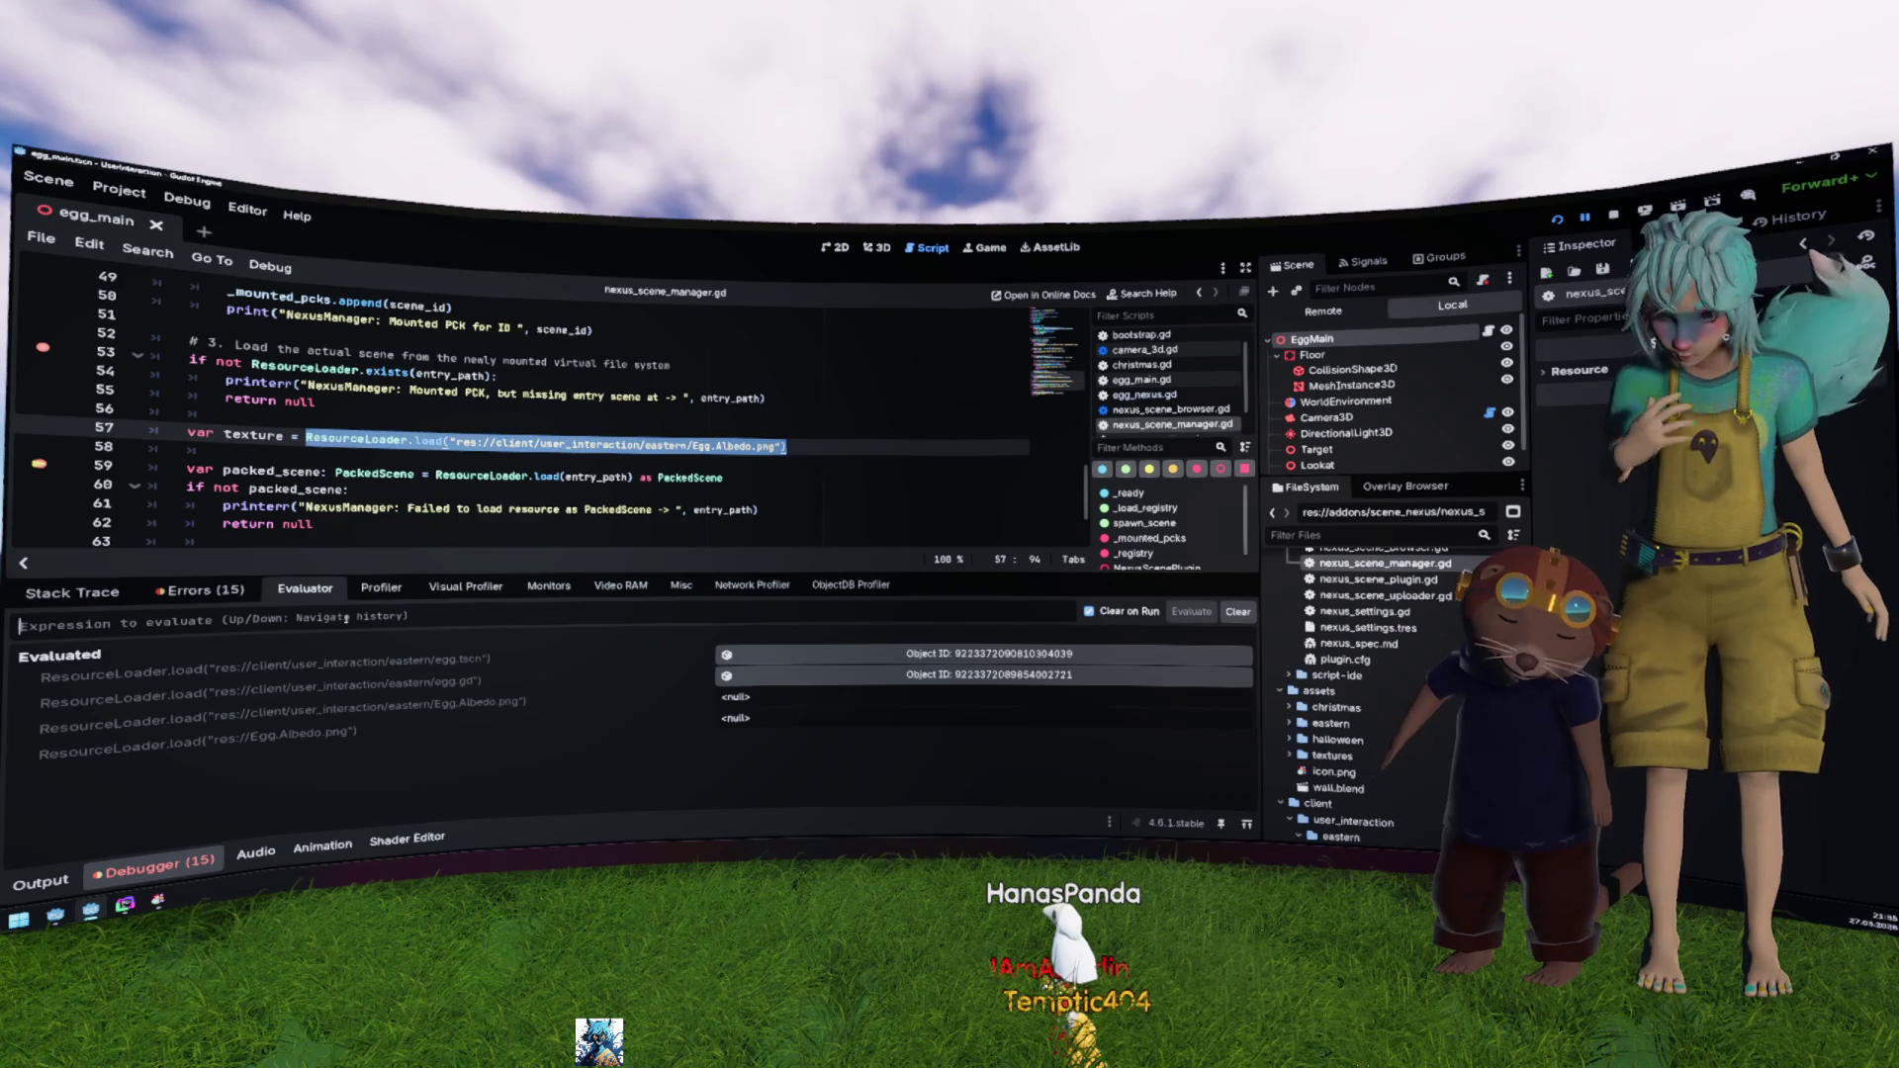
Step: Trim the line 57 texture load expression to the eastern folder and show the other project's Output log
type("ResourceLoader.load(\"res://client/user_interaction/eastern/Egg.Albedo.png\")")
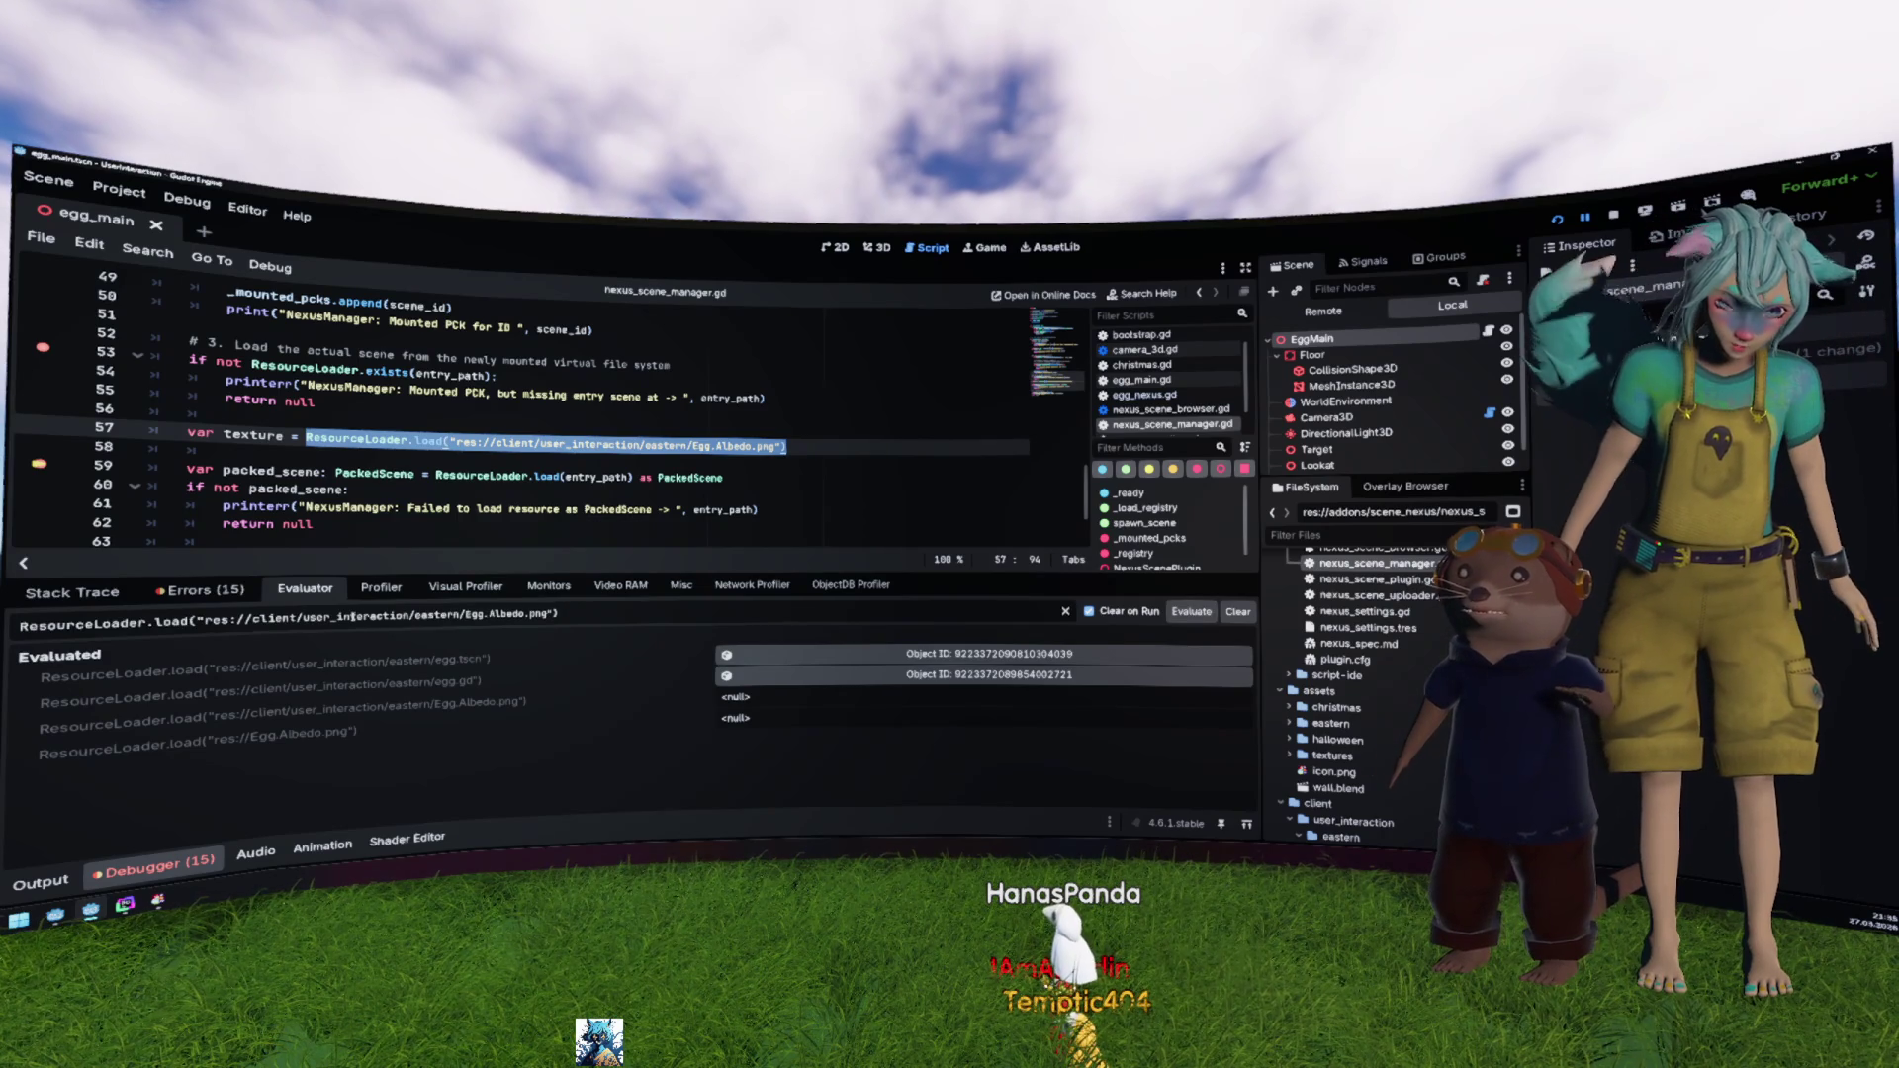
key("Left")
key("Left")
key("ctrl+shift+Left")
key("ctrl+shift+Left")
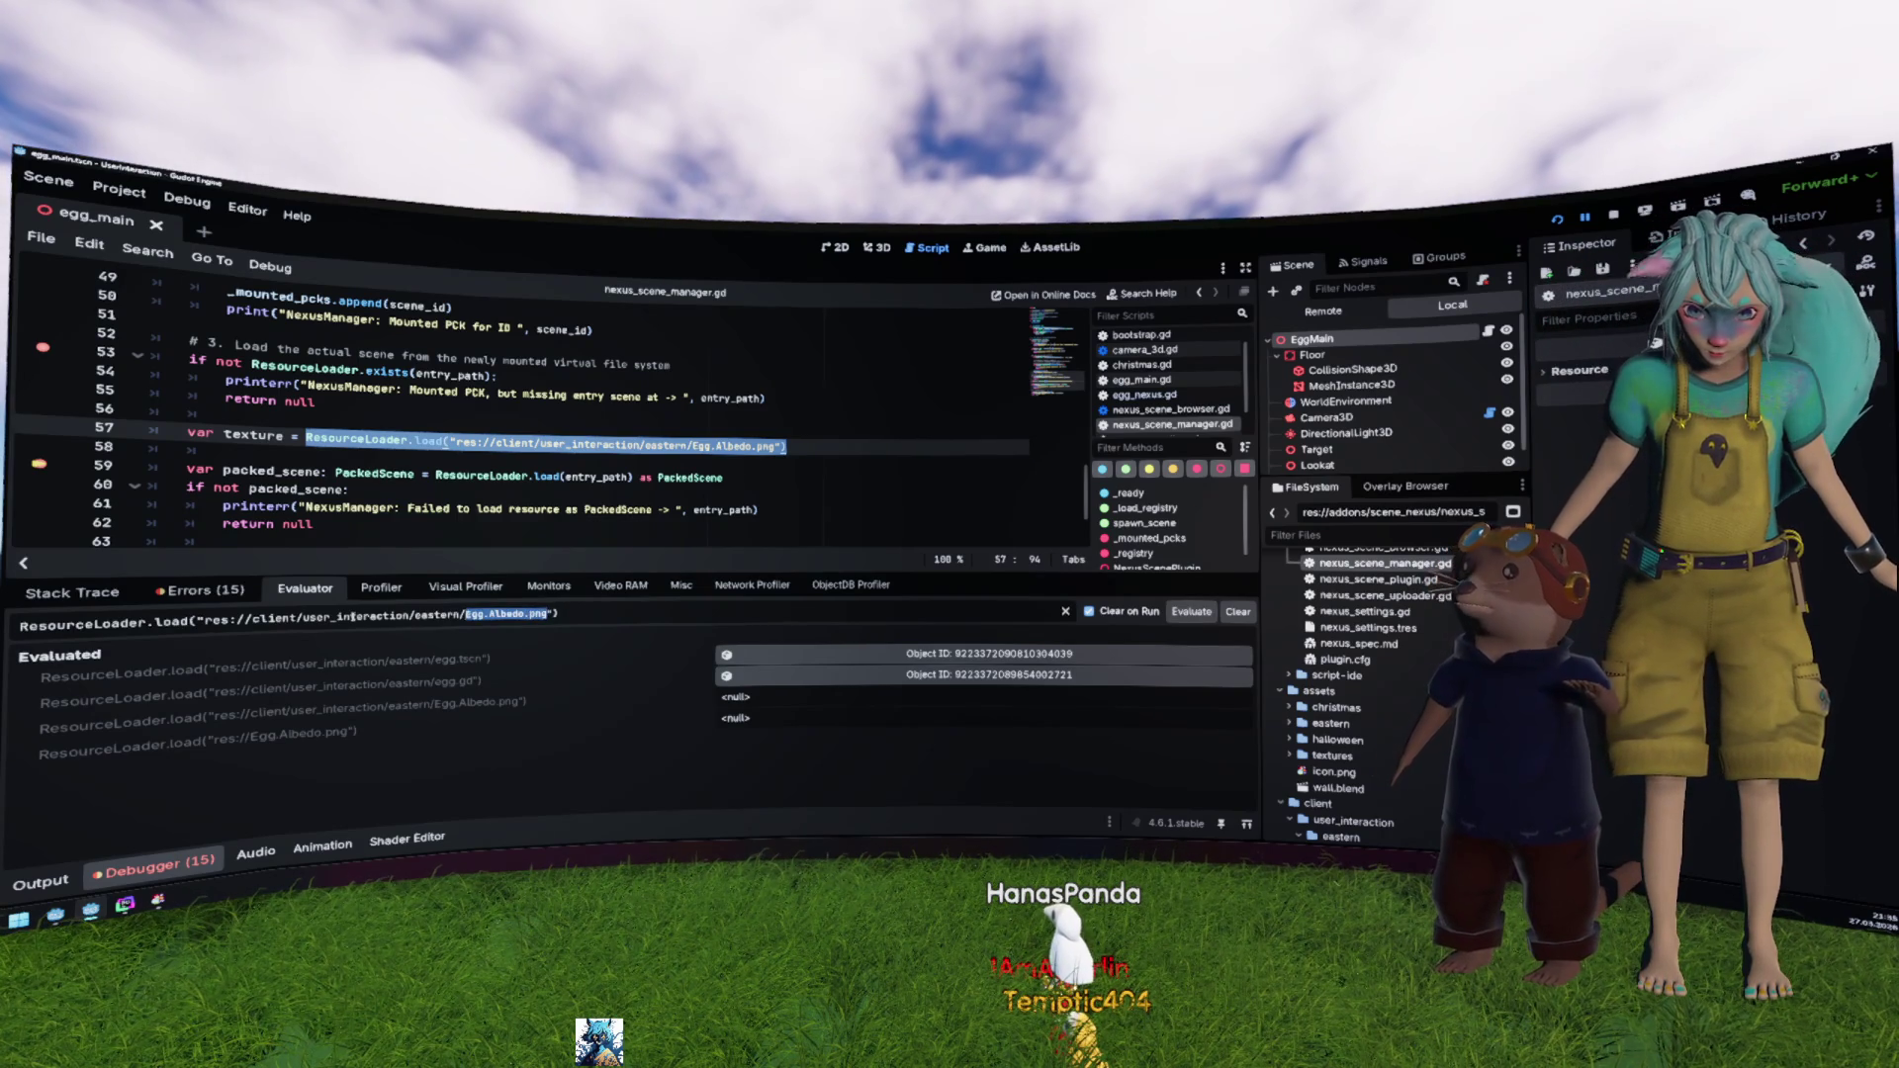
key("BackSpace")
key("BackSpace")
key("BackSpace")
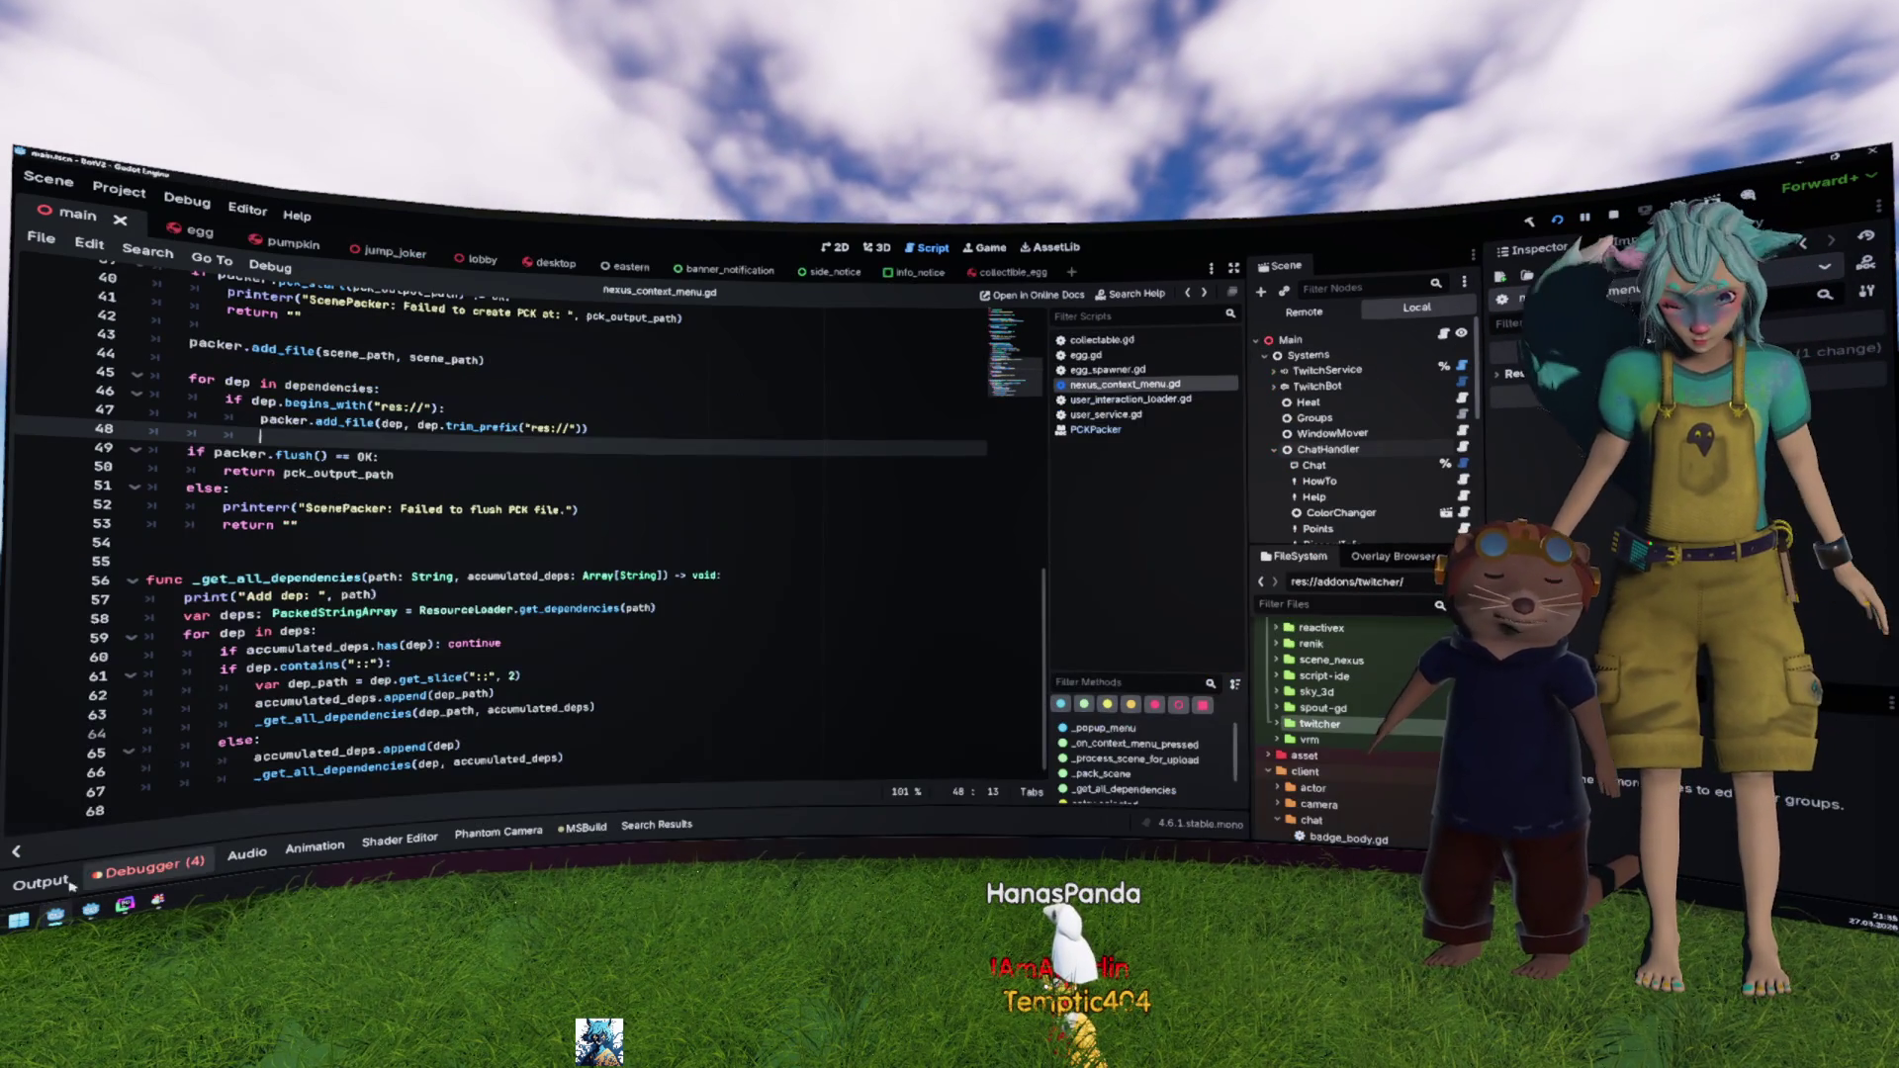
left_click(70, 884)
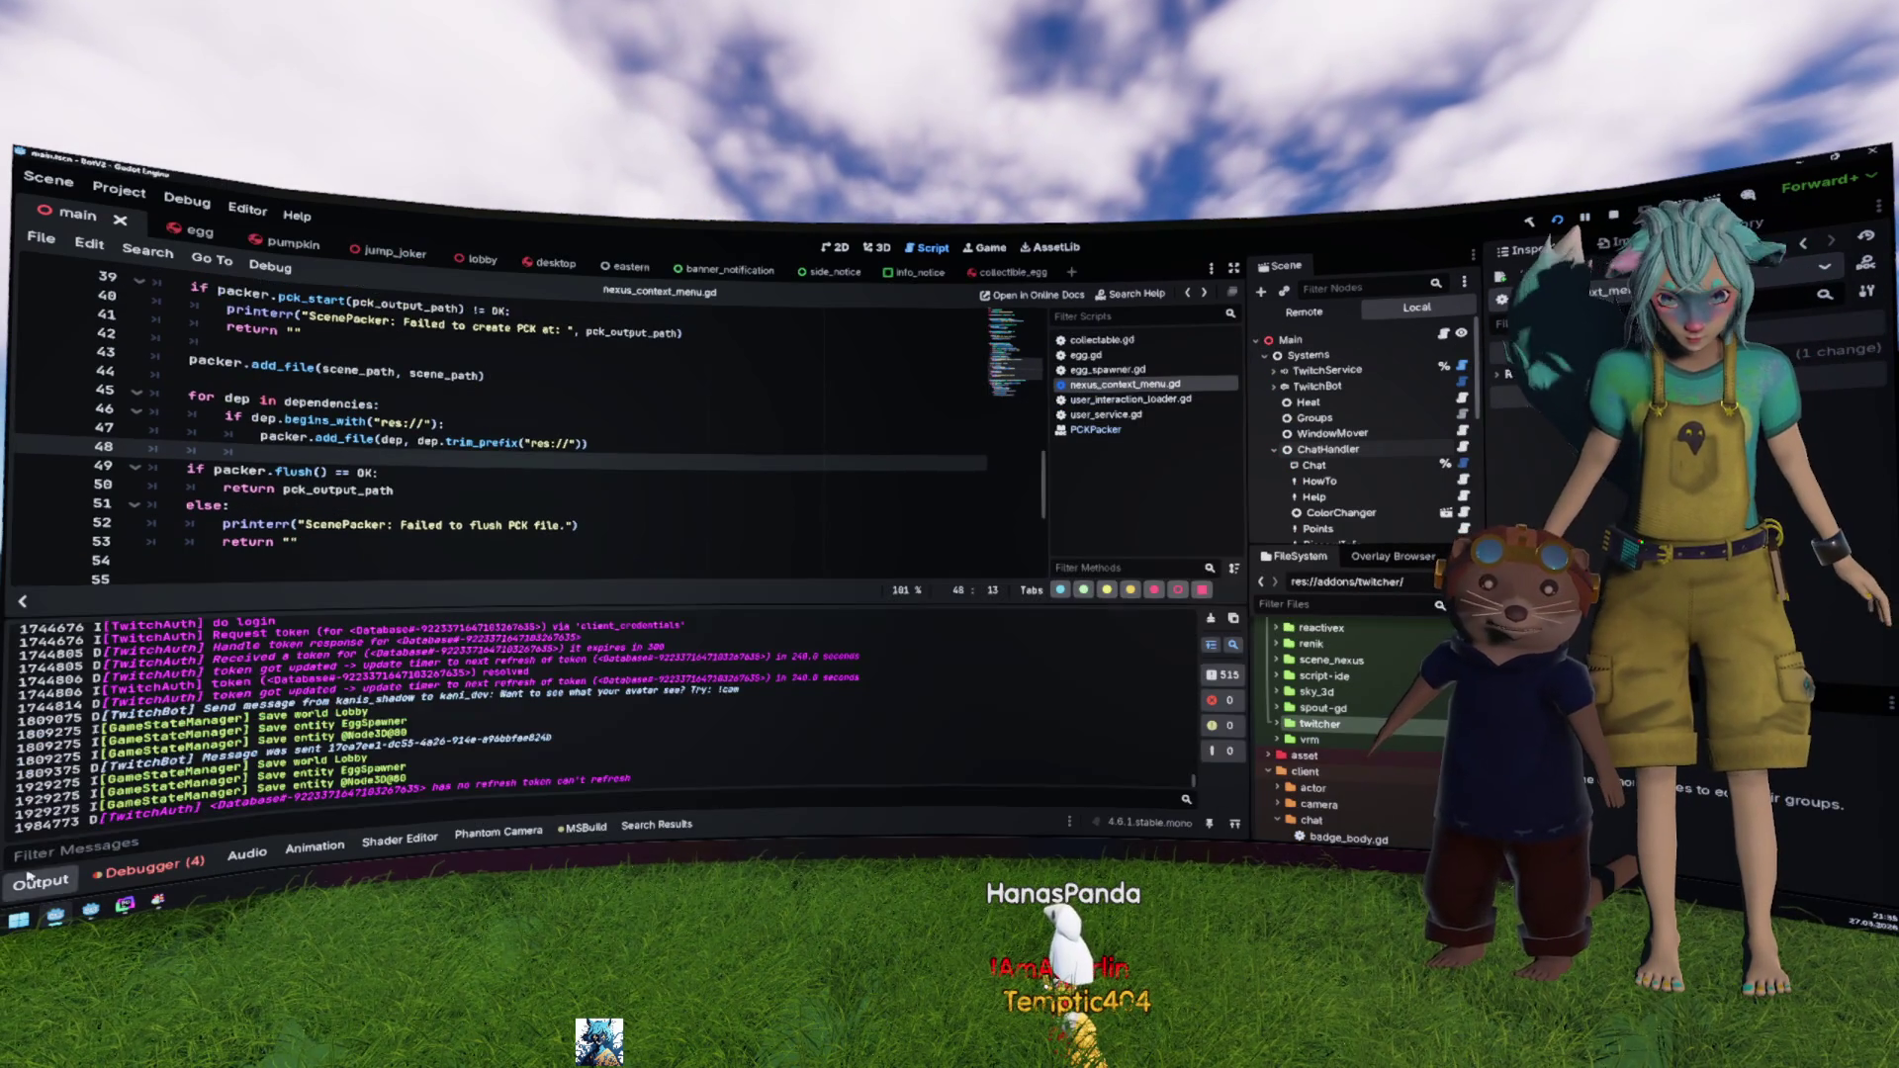
Step: Scroll the Output log back up to the ScenePacker 'Add dep' dependency lines
scroll(458, 734, "up", 2)
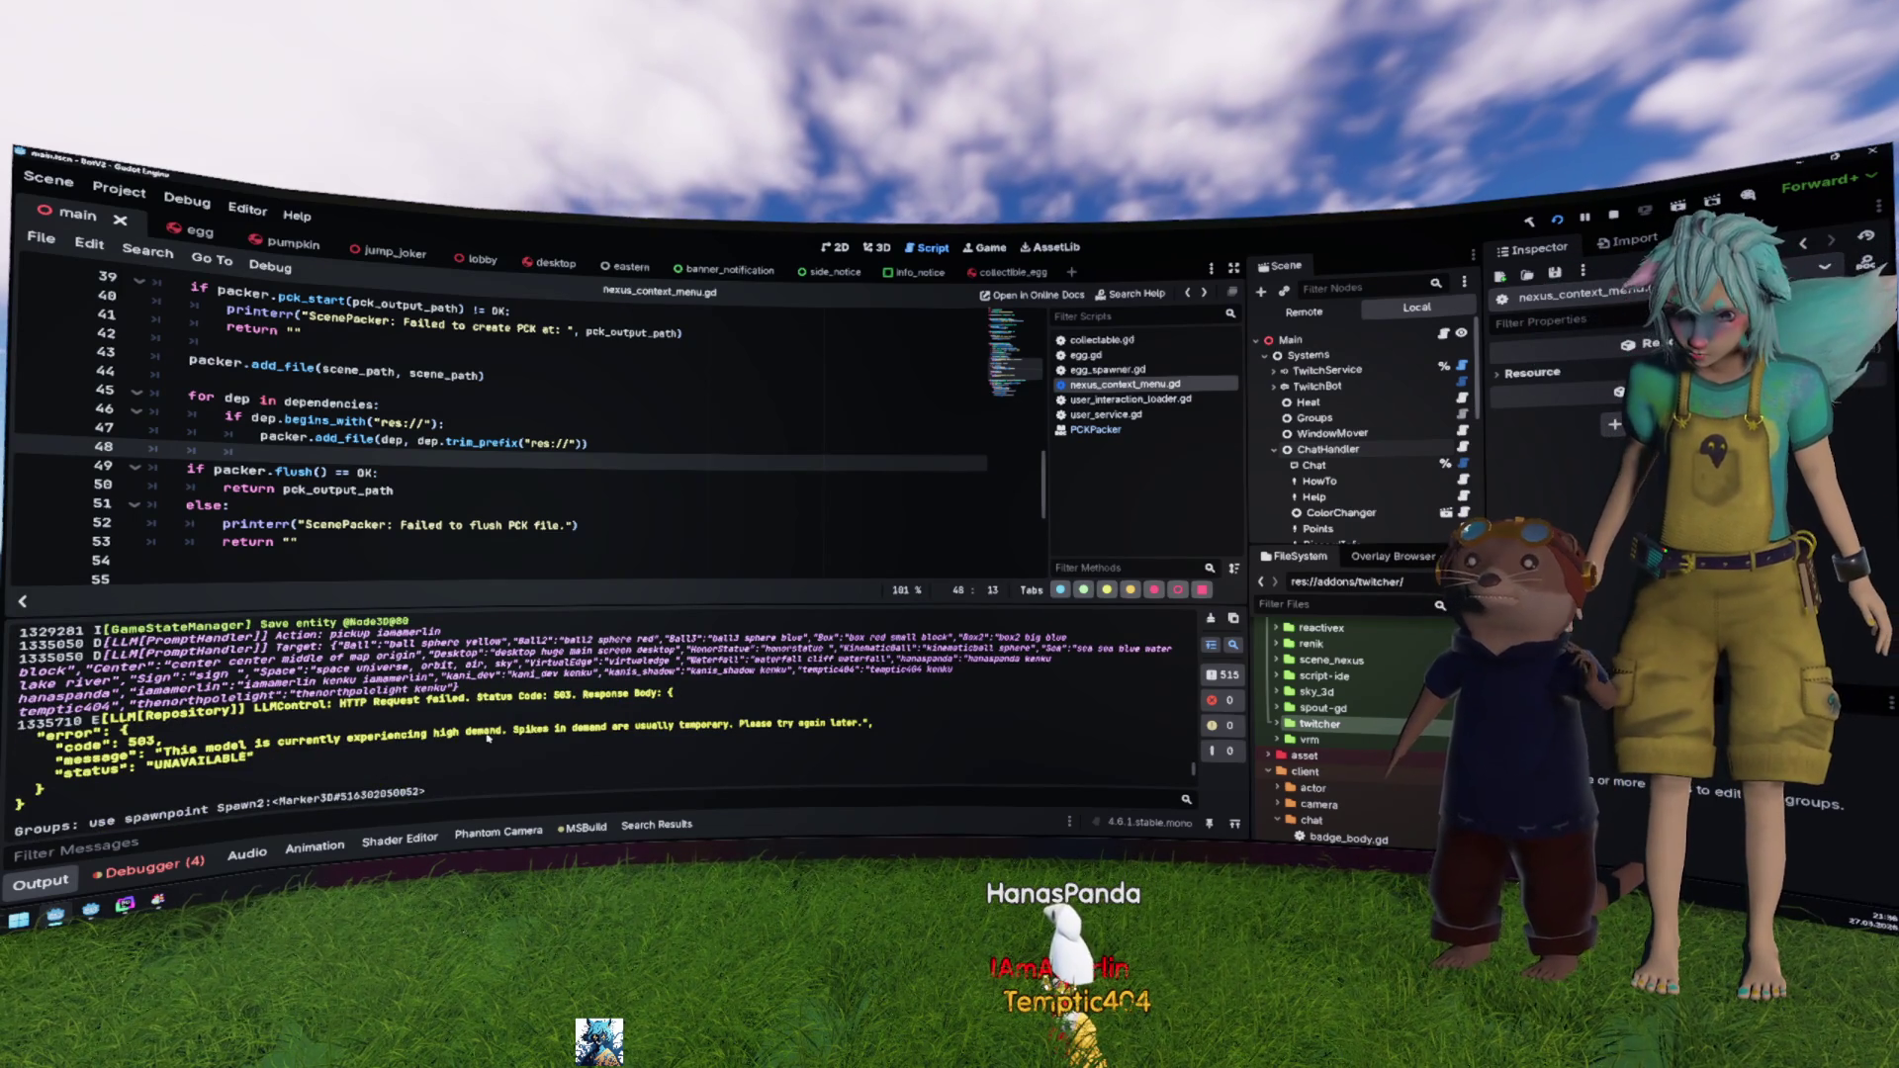
scroll(486, 736, "up", 2)
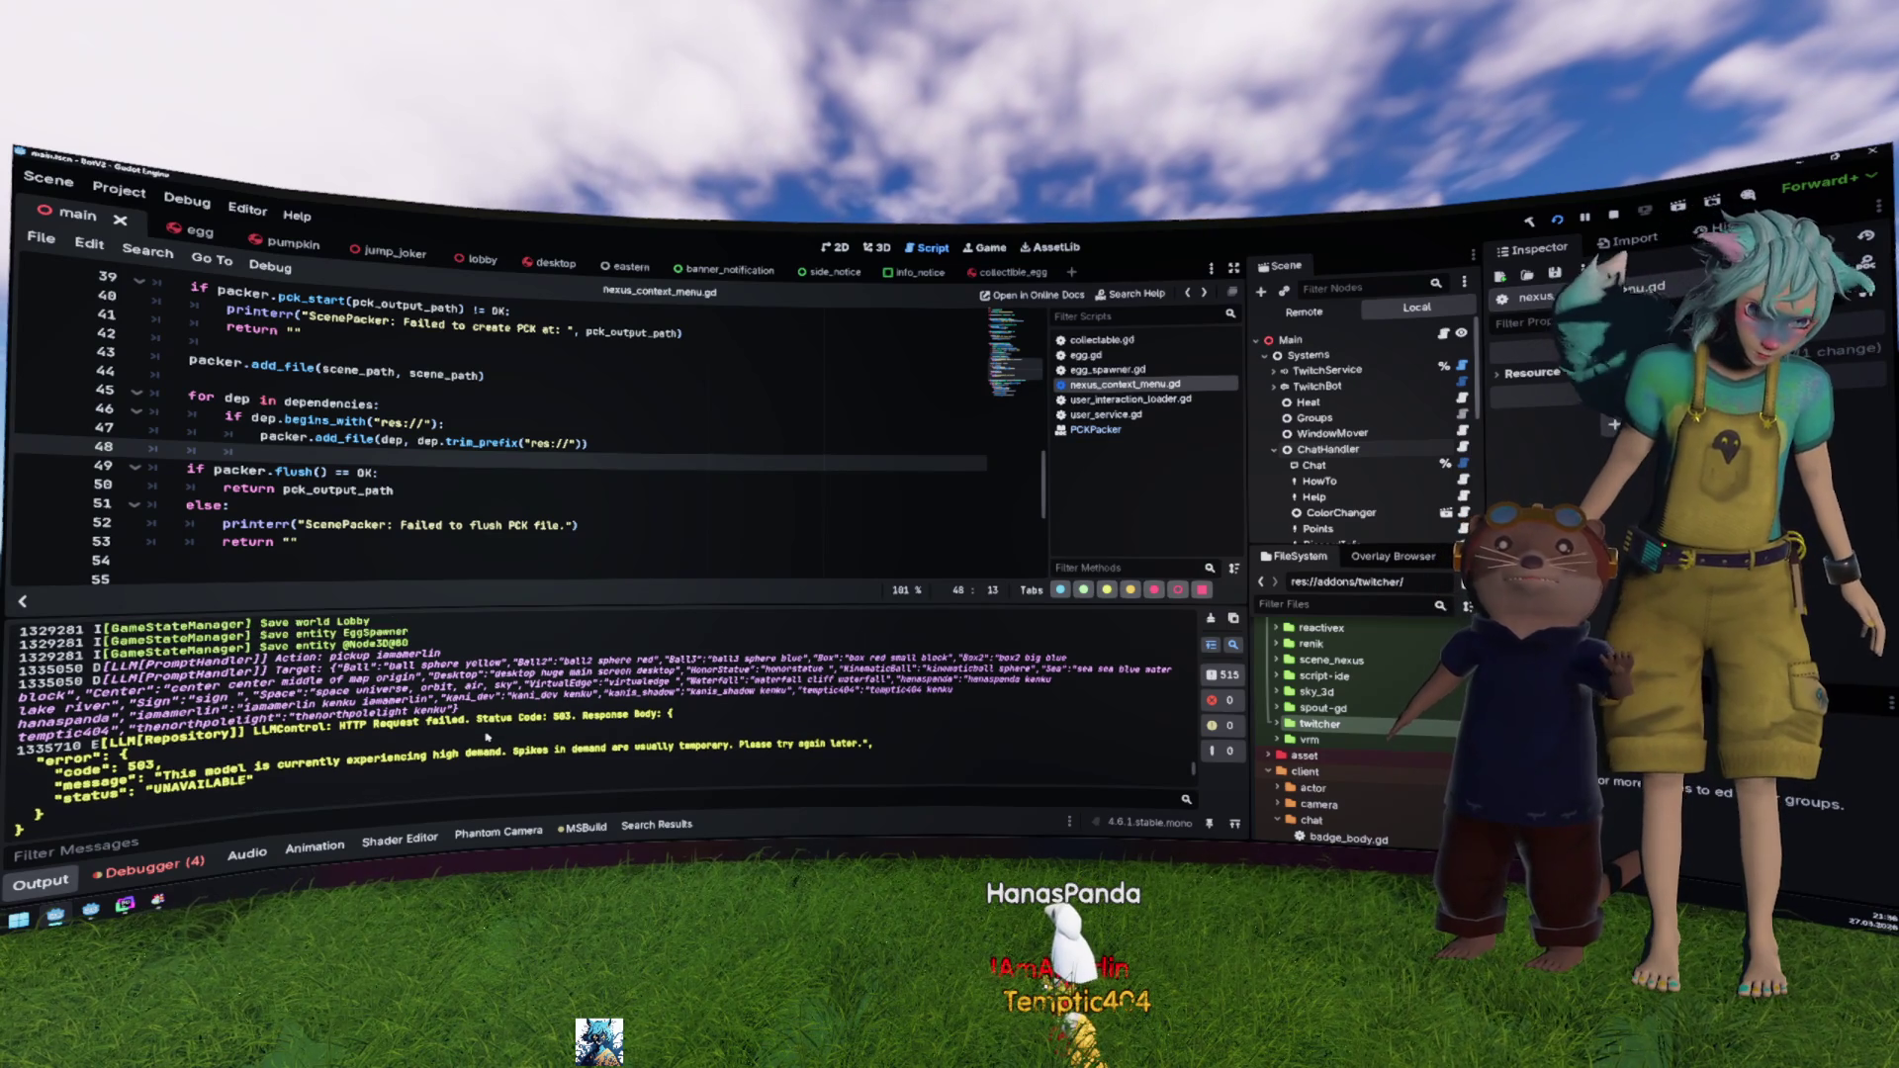
scroll(485, 736, "up", 5)
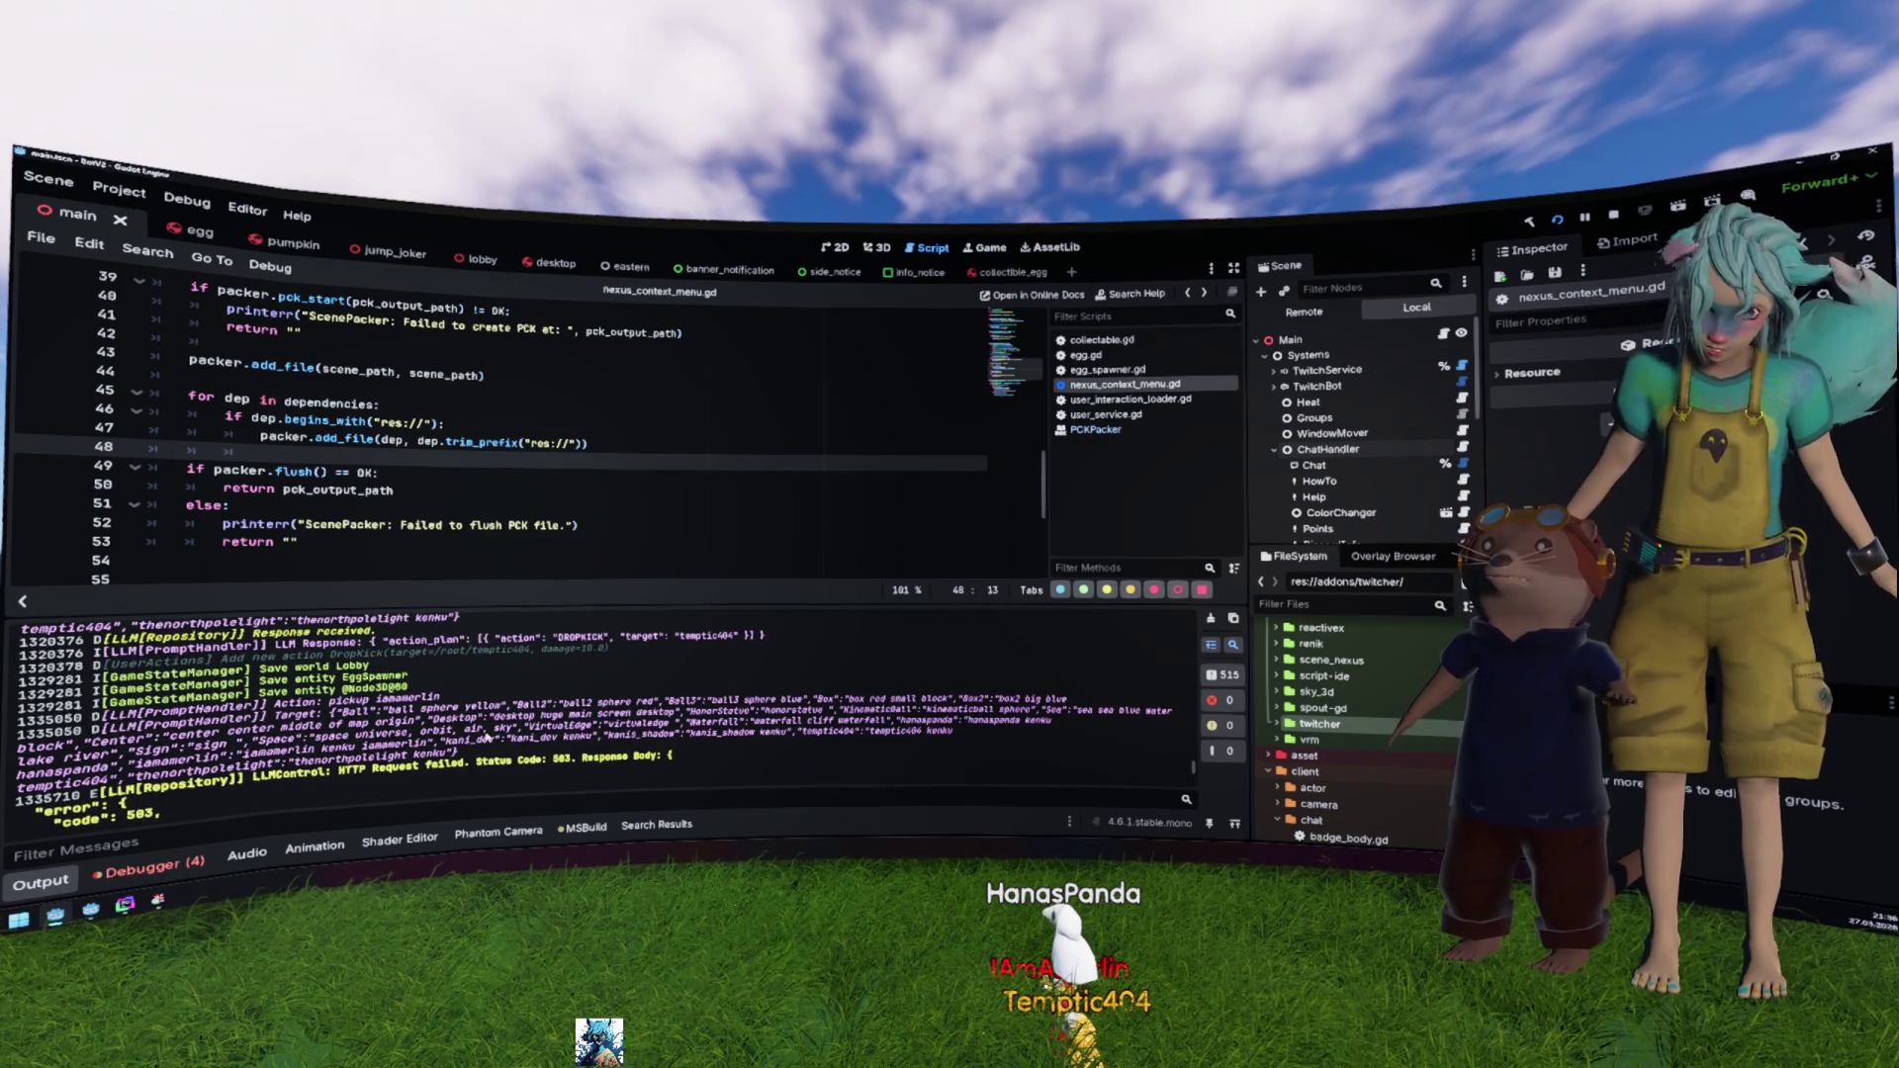
scroll(486, 736, "up", 10)
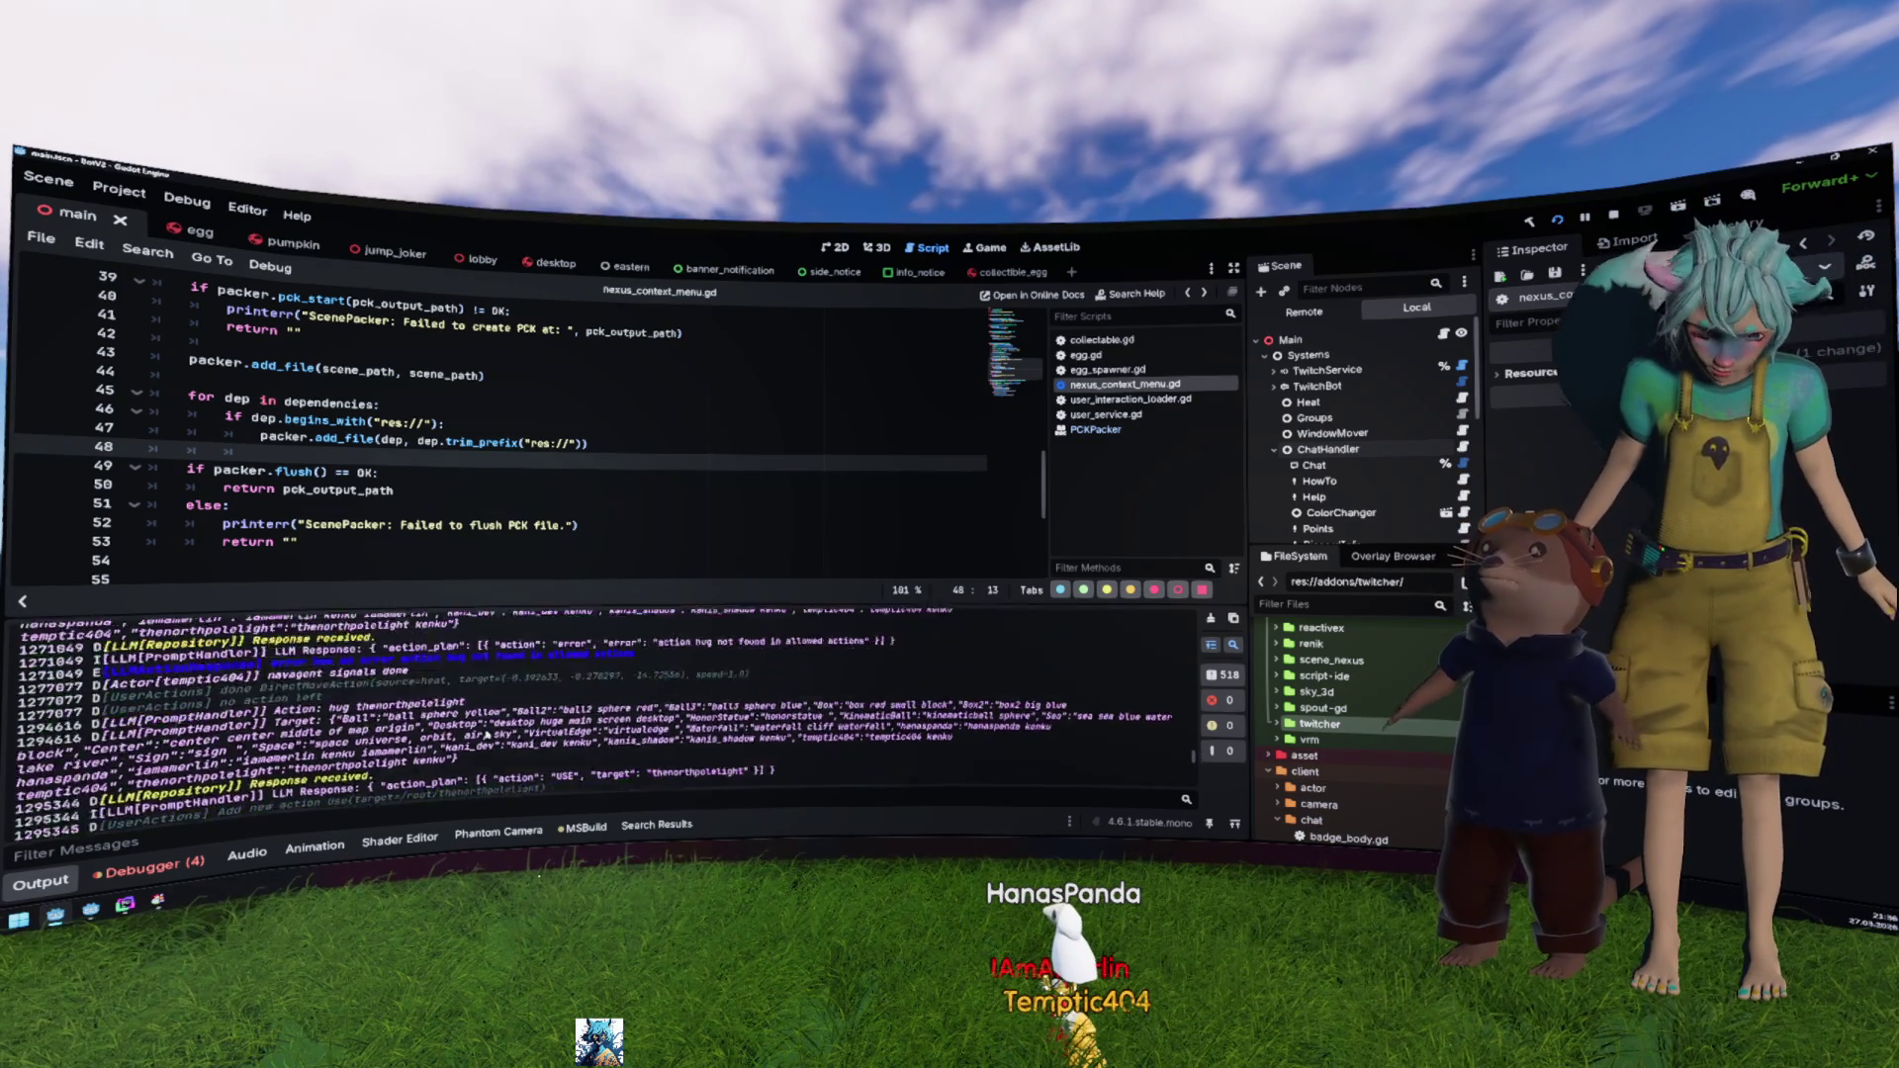
scroll(485, 734, "up", 10)
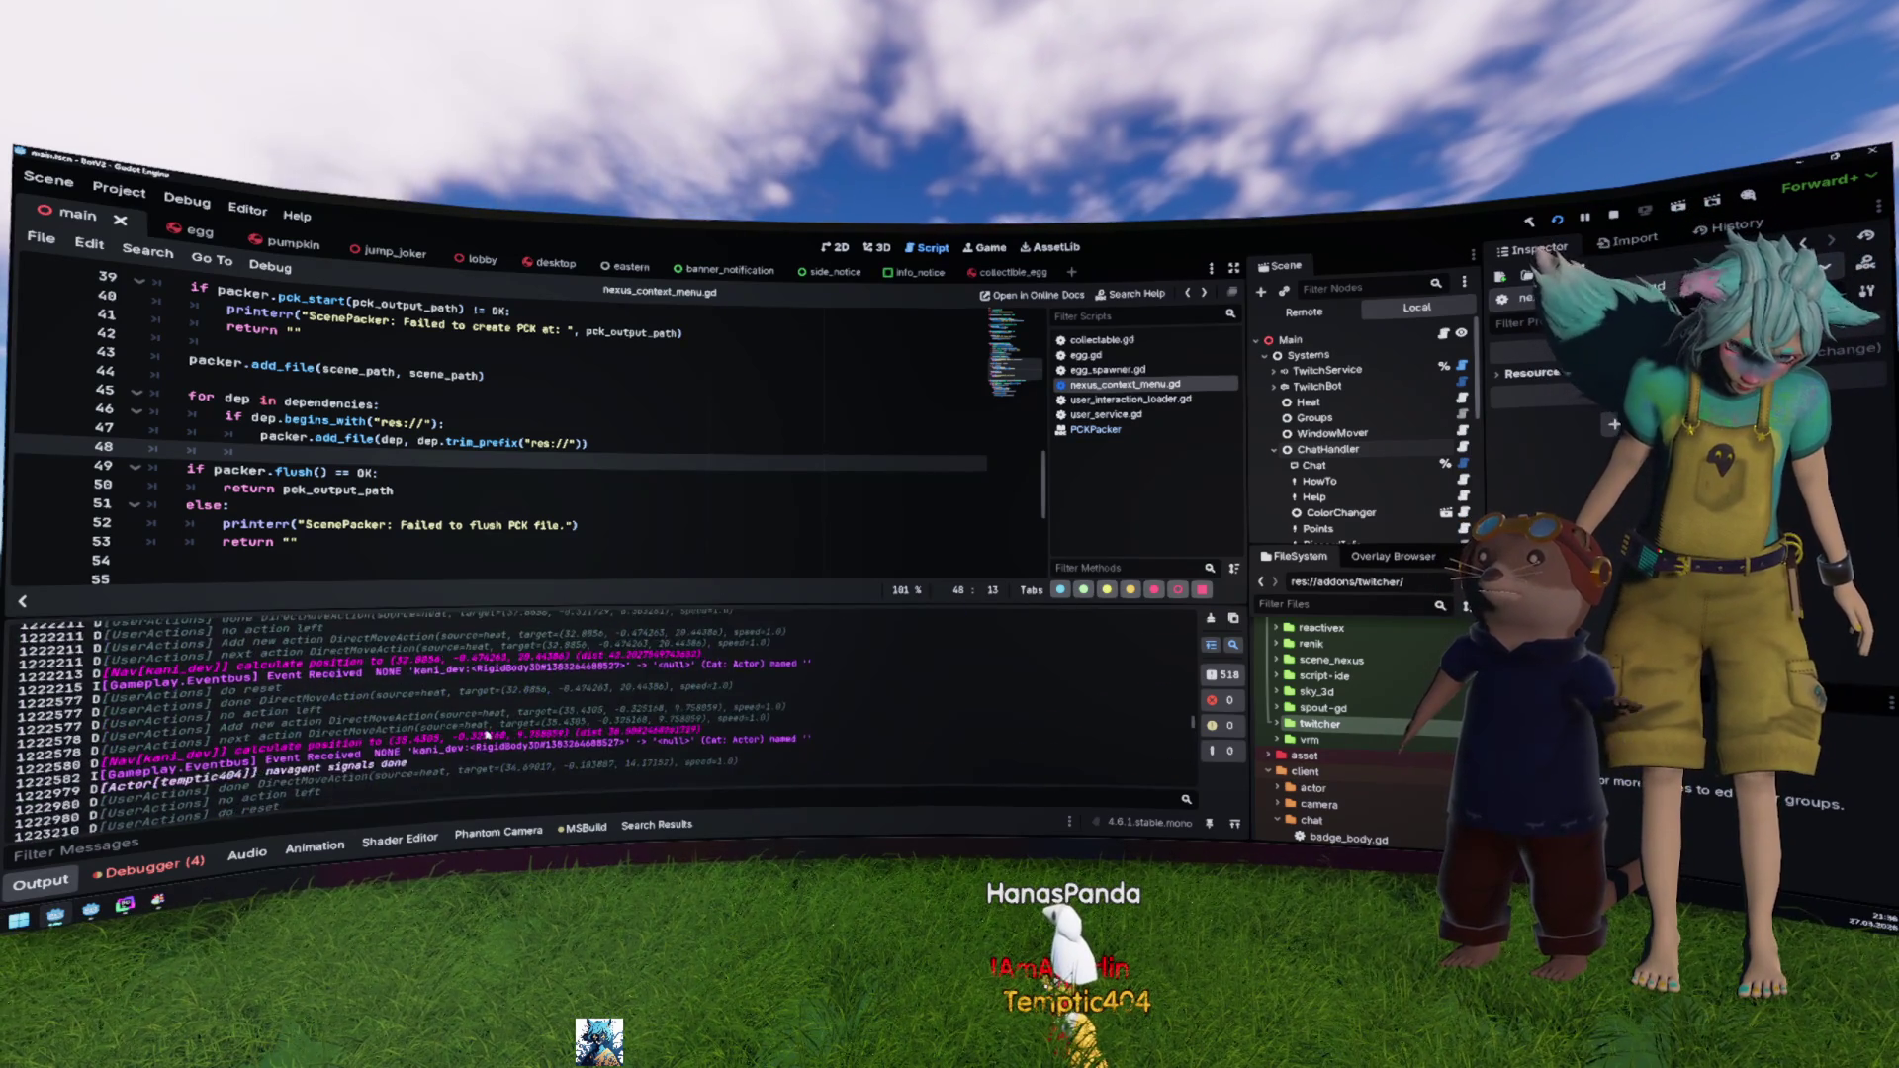
scroll(486, 734, "down", 5)
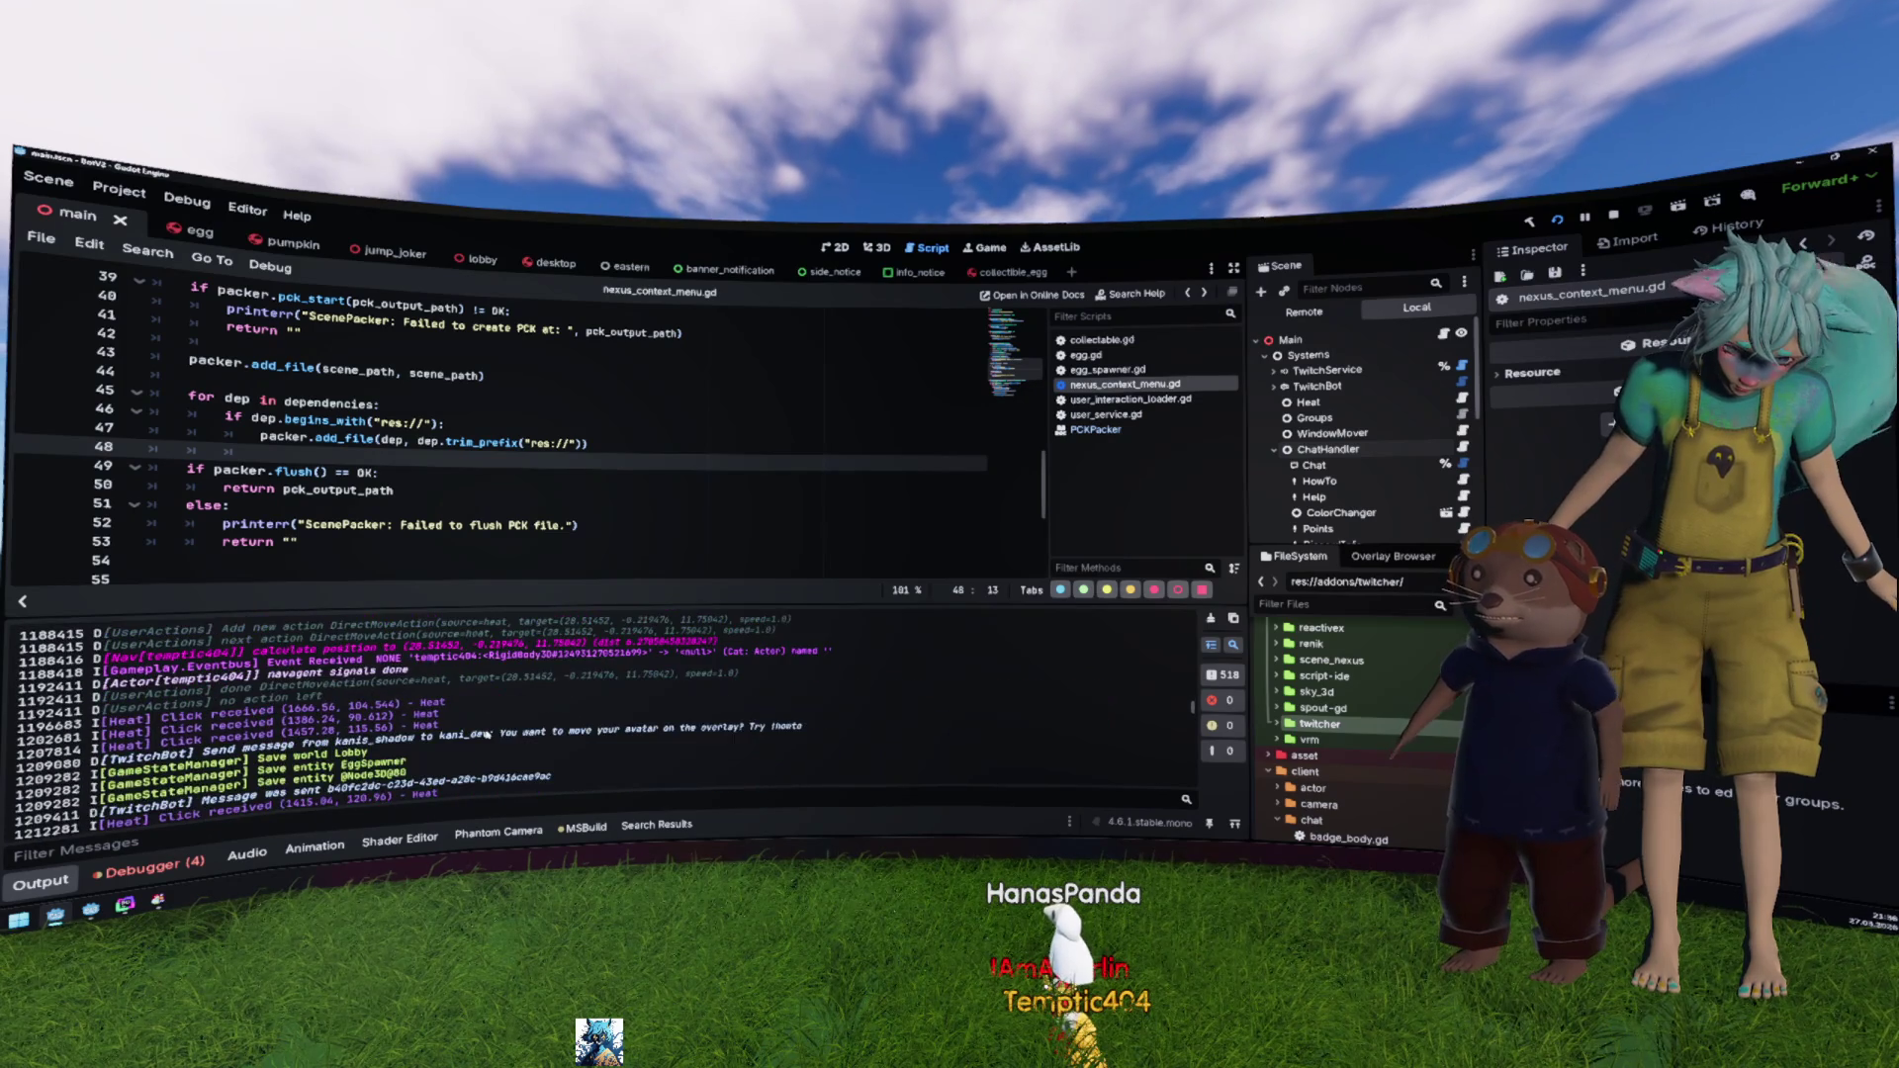
scroll(486, 734, "up", 10)
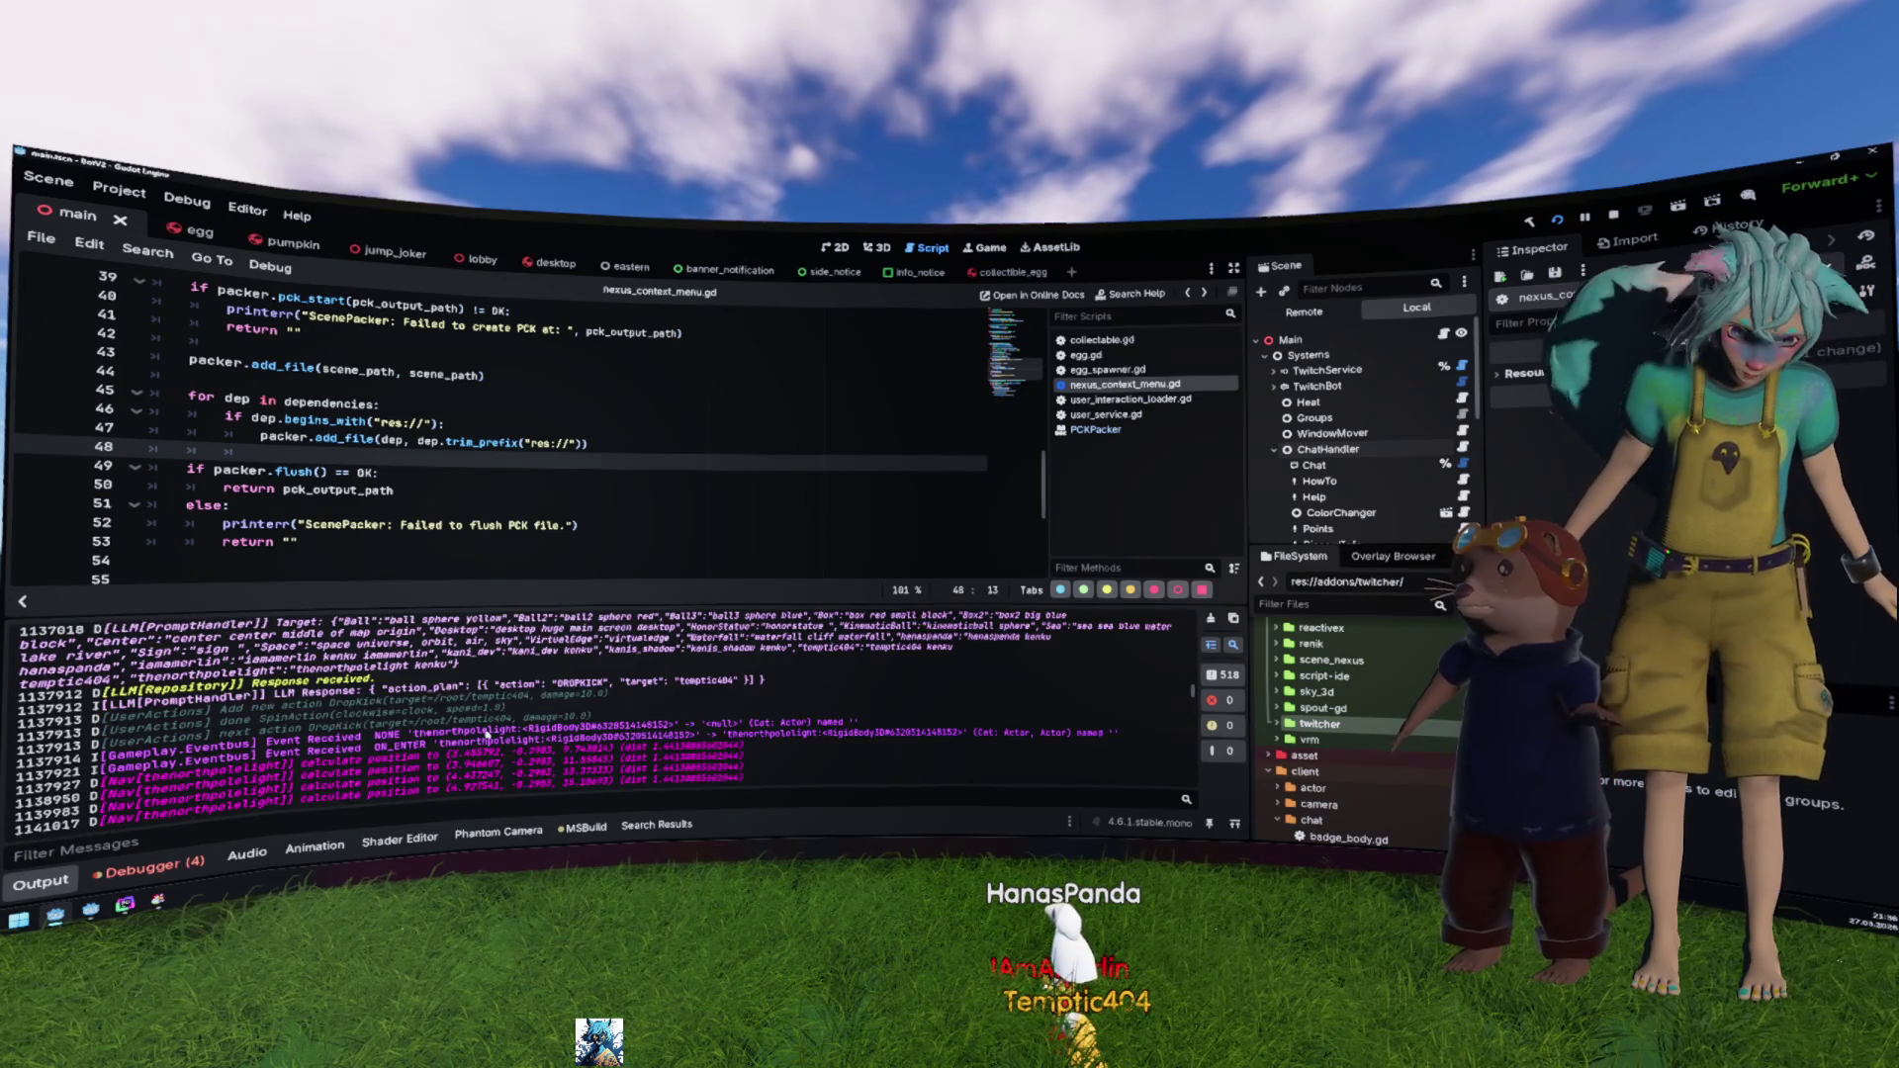
scroll(486, 734, "up", 10)
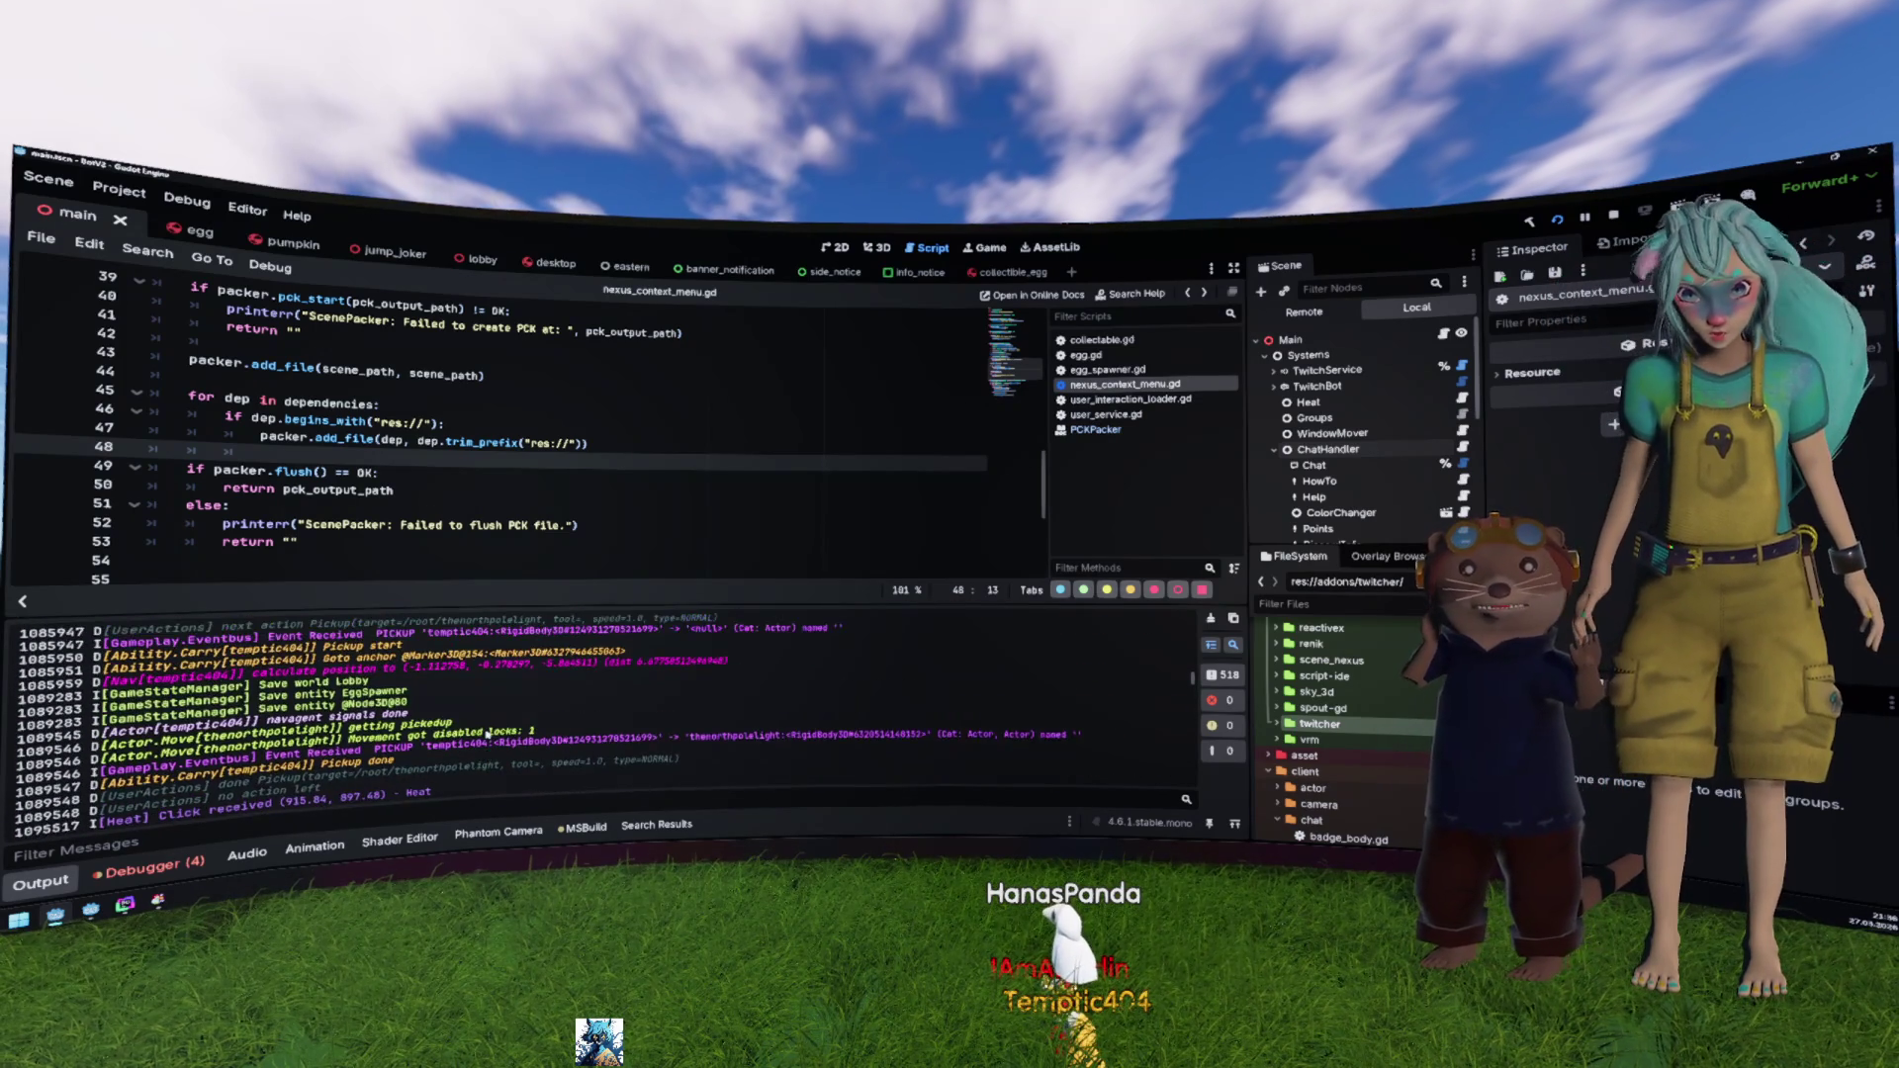
scroll(485, 734, "up", 5)
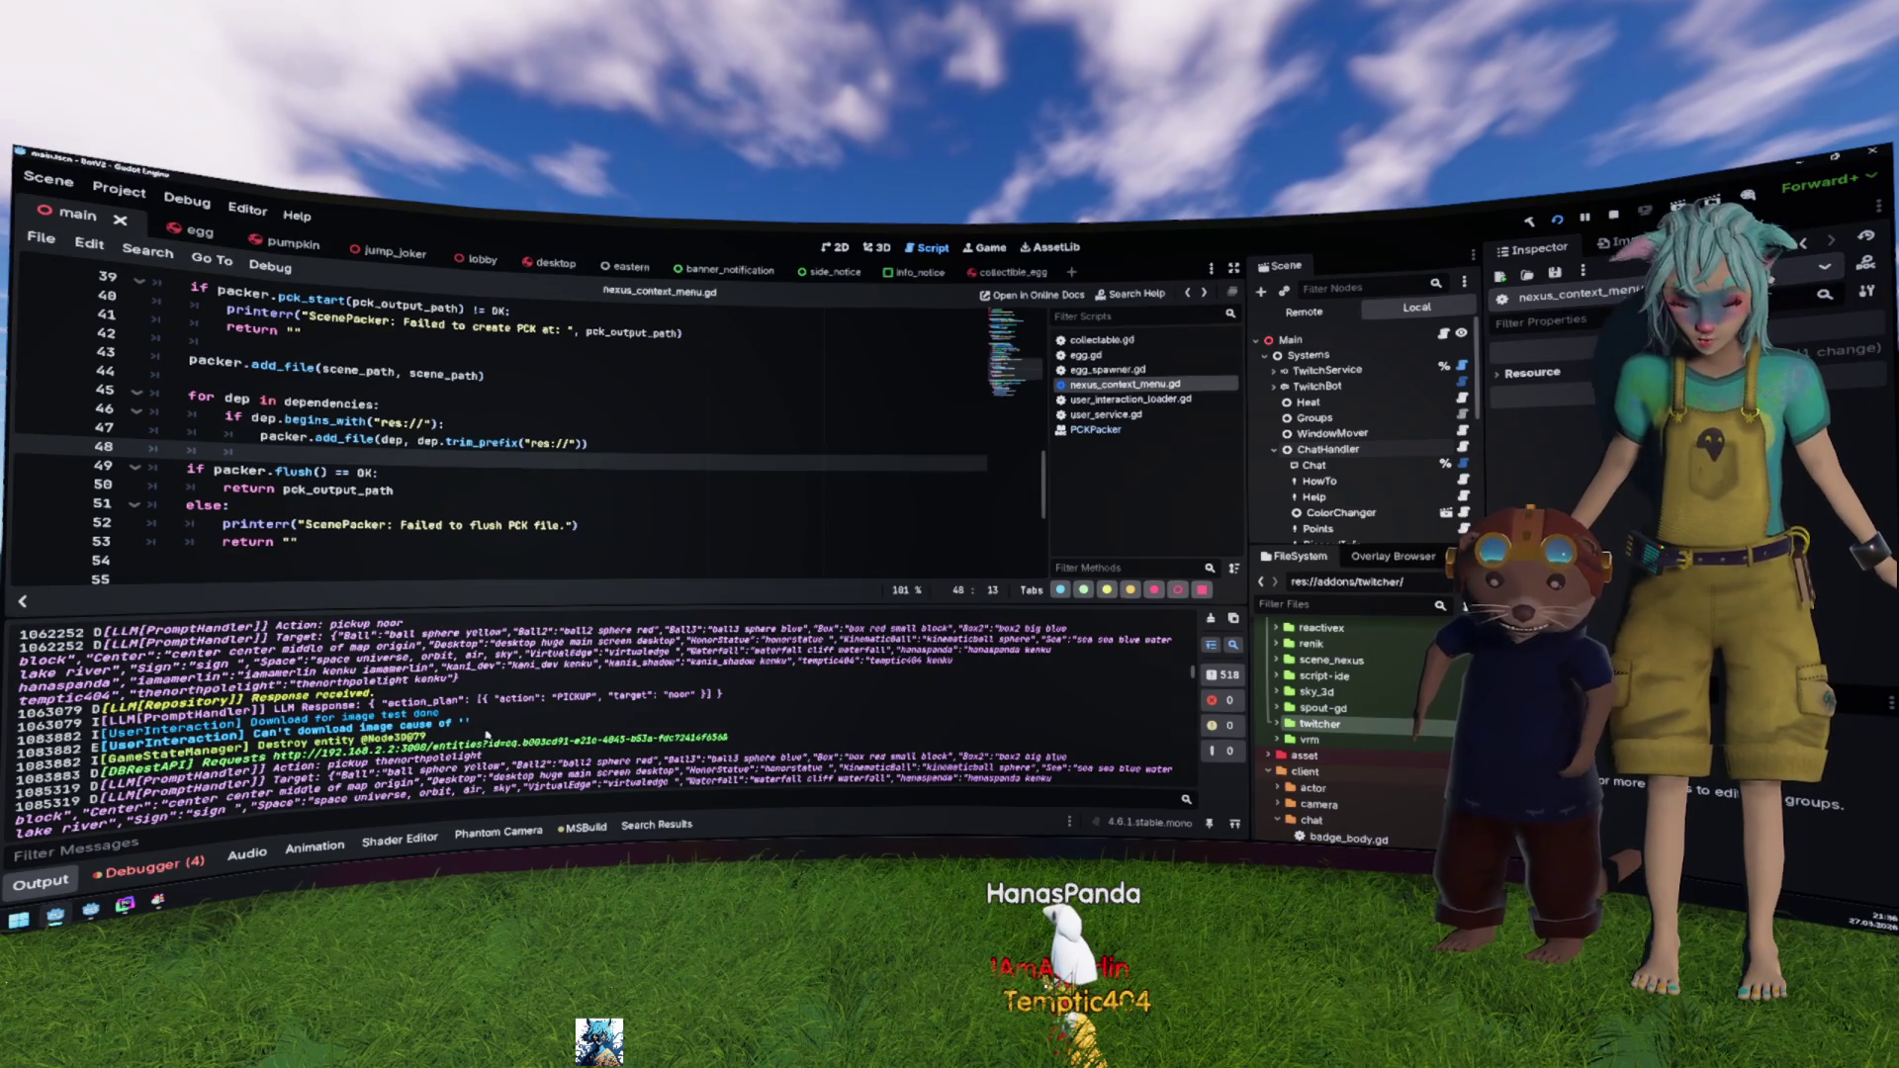
scroll(485, 734, "up", 5)
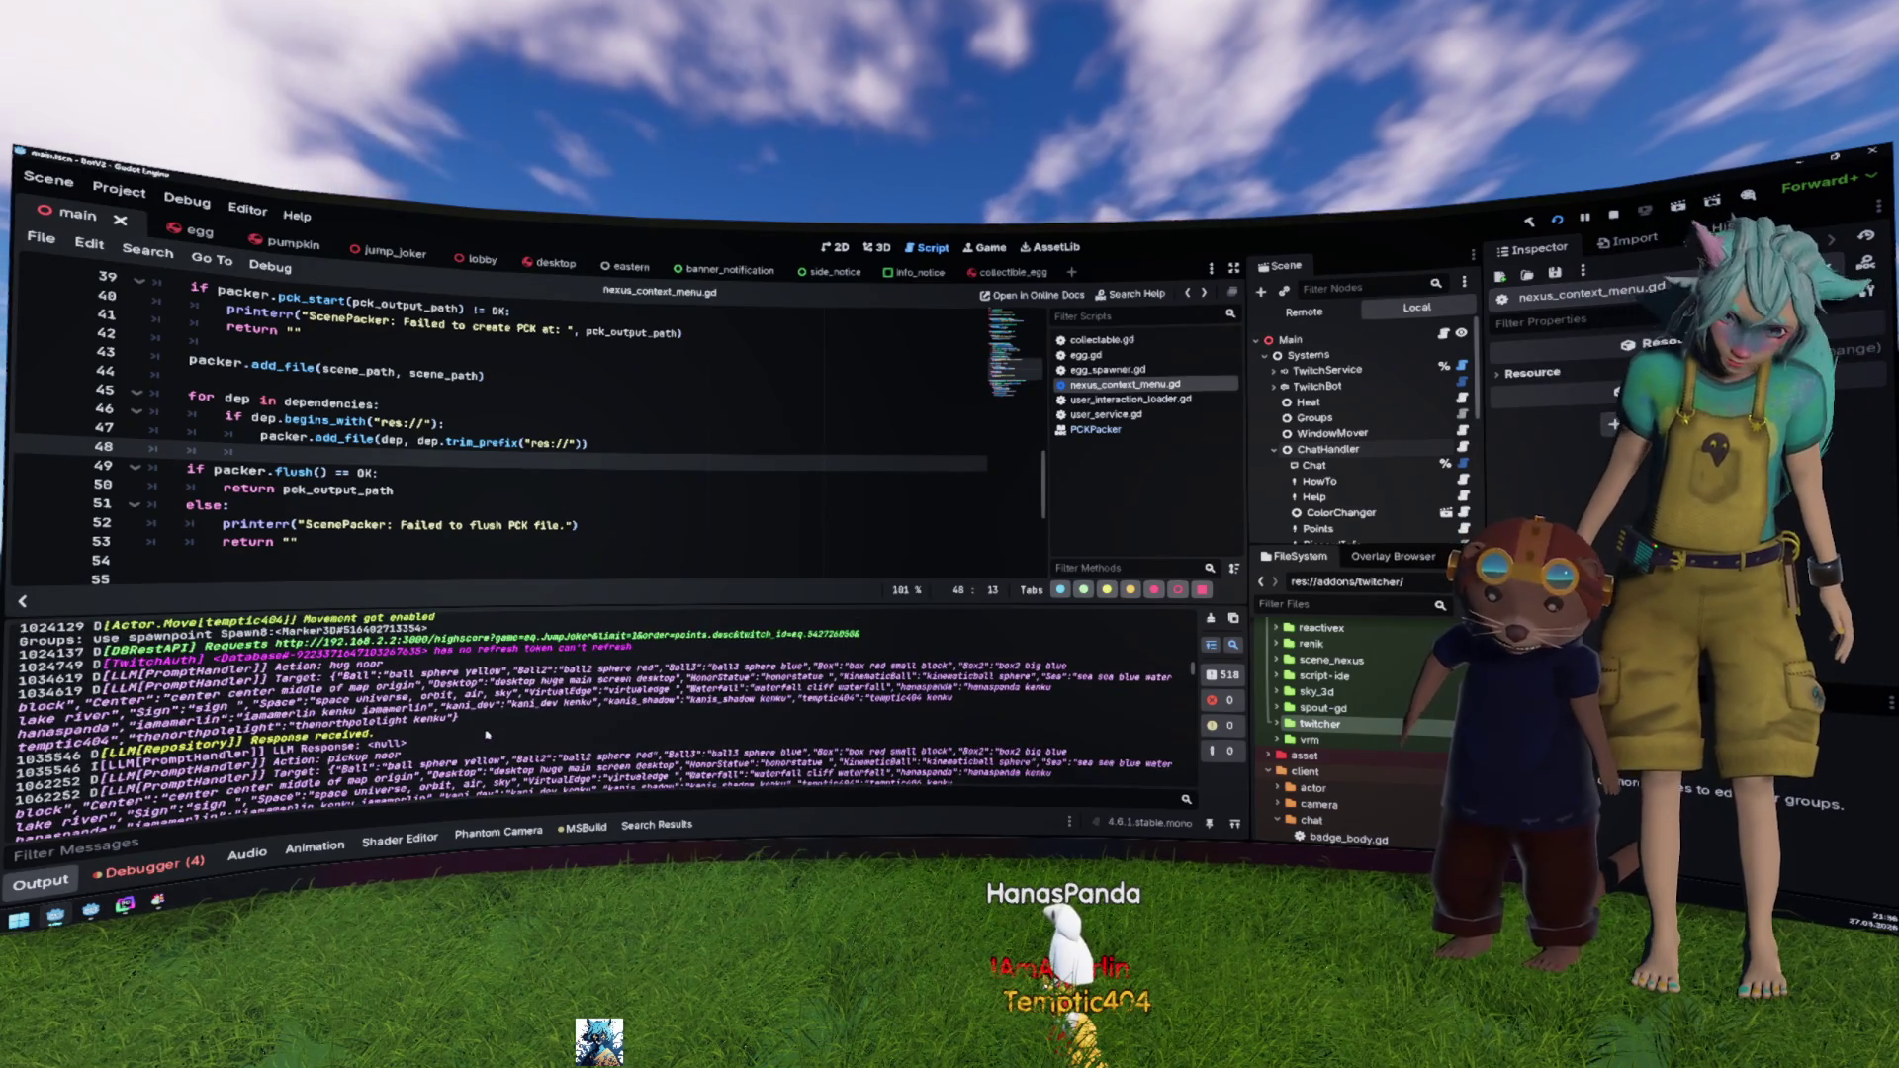
scroll(486, 734, "up", 3)
scroll(486, 734, "up", 2)
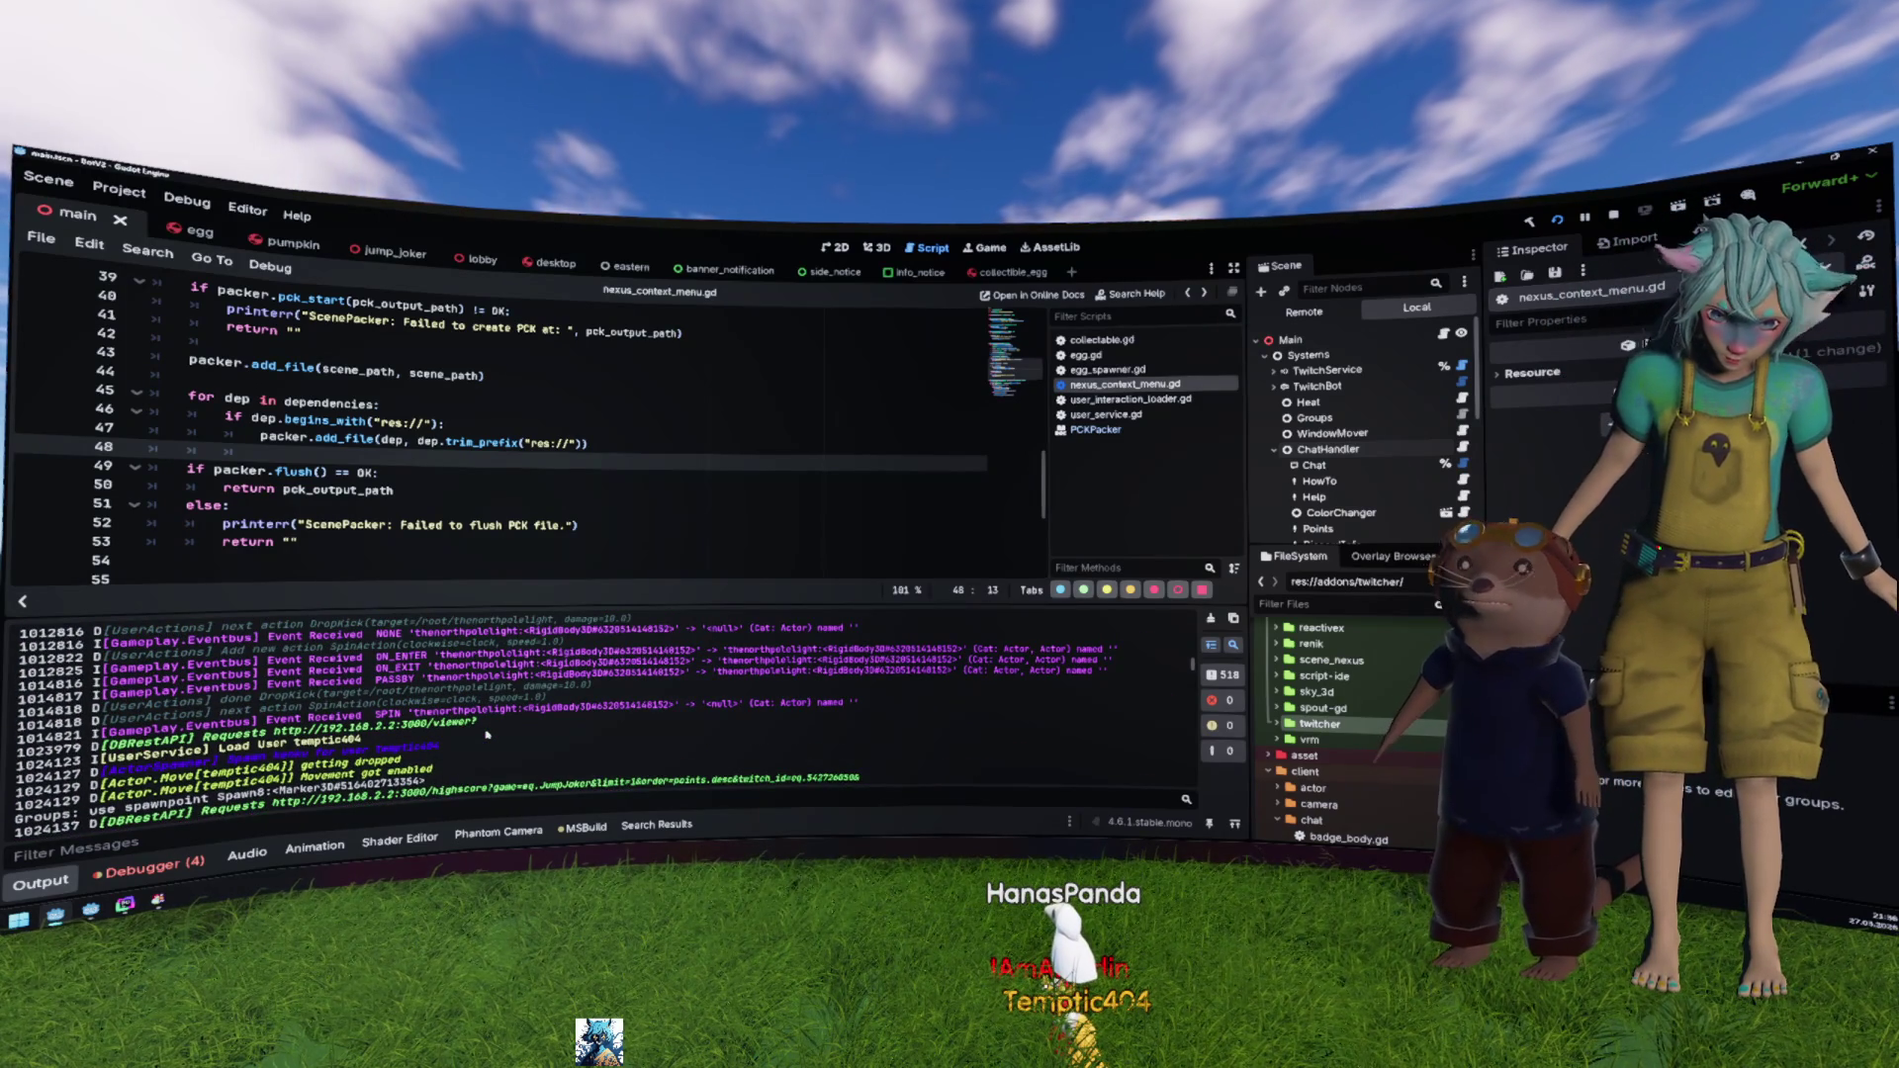
scroll(486, 734, "up", 10)
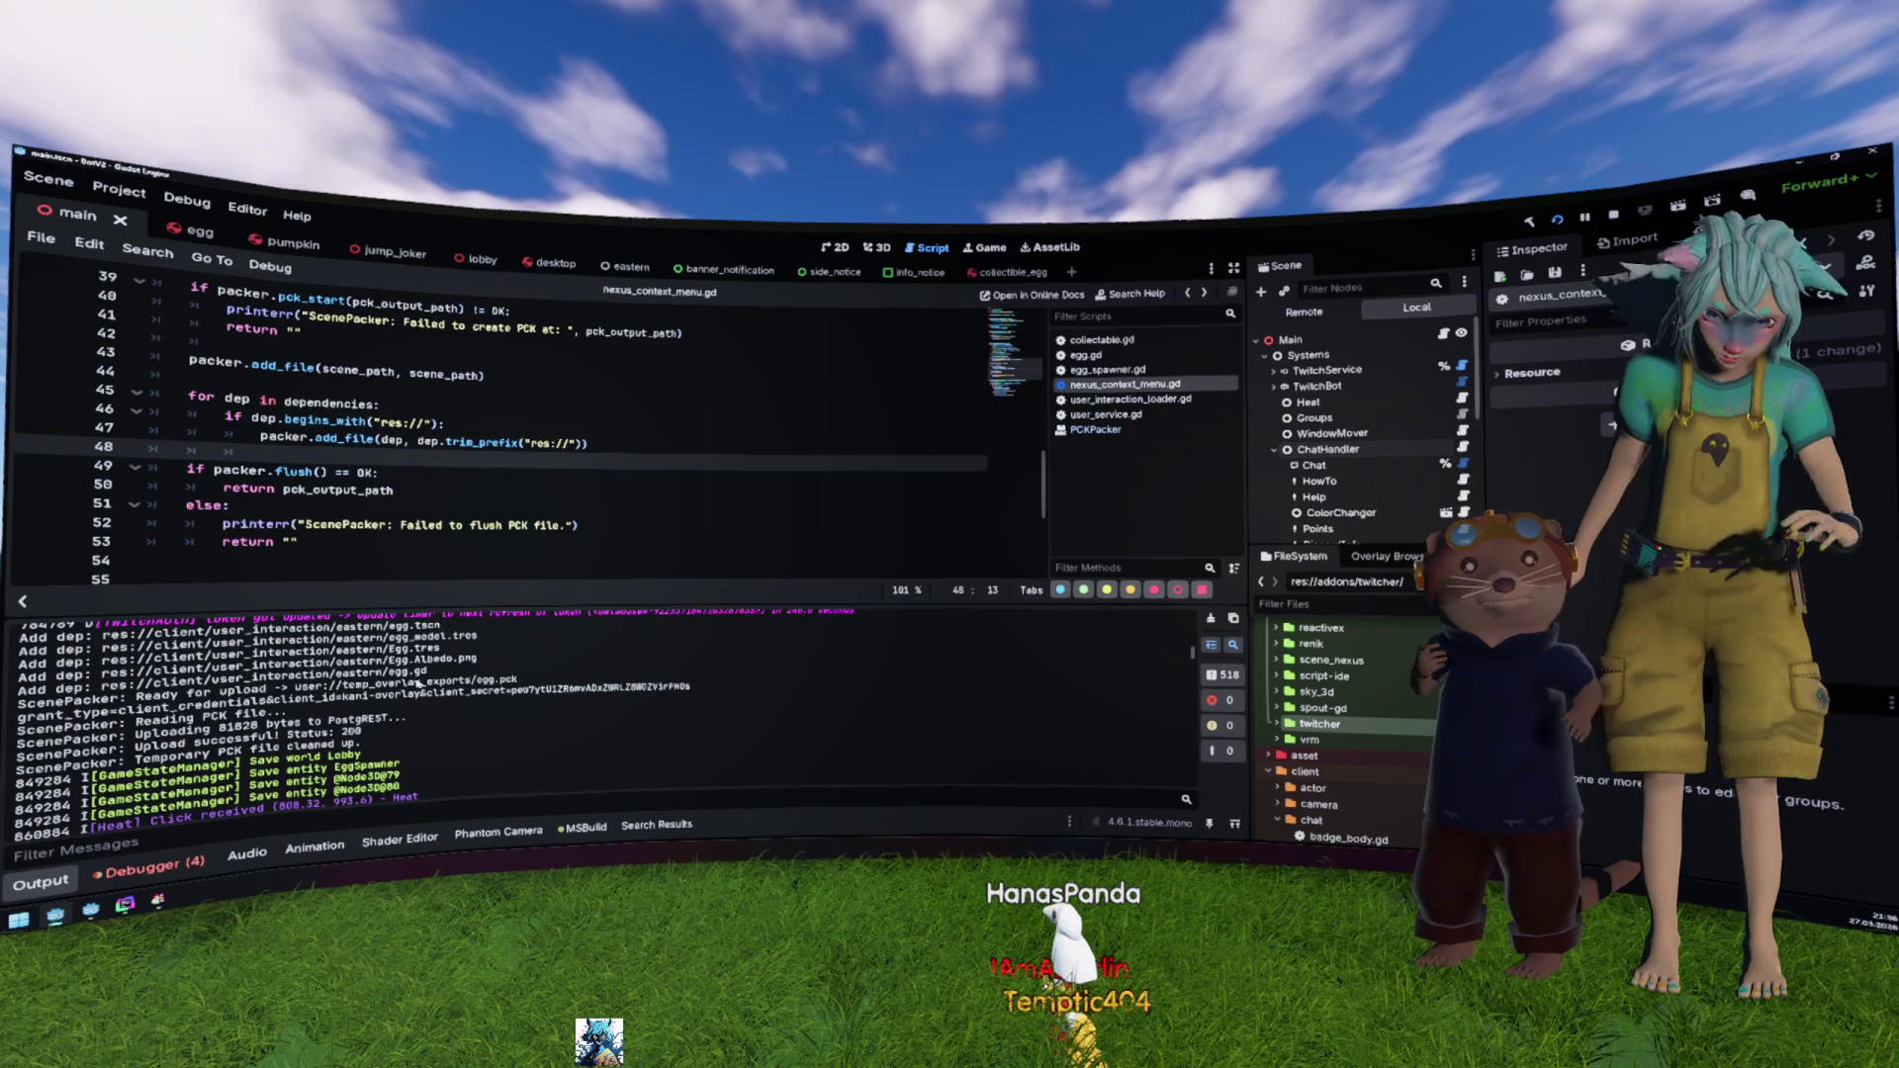
Step: Select the Egg.tres dependency path in the log
left_click_drag(411, 659, 478, 692)
left_click(439, 653)
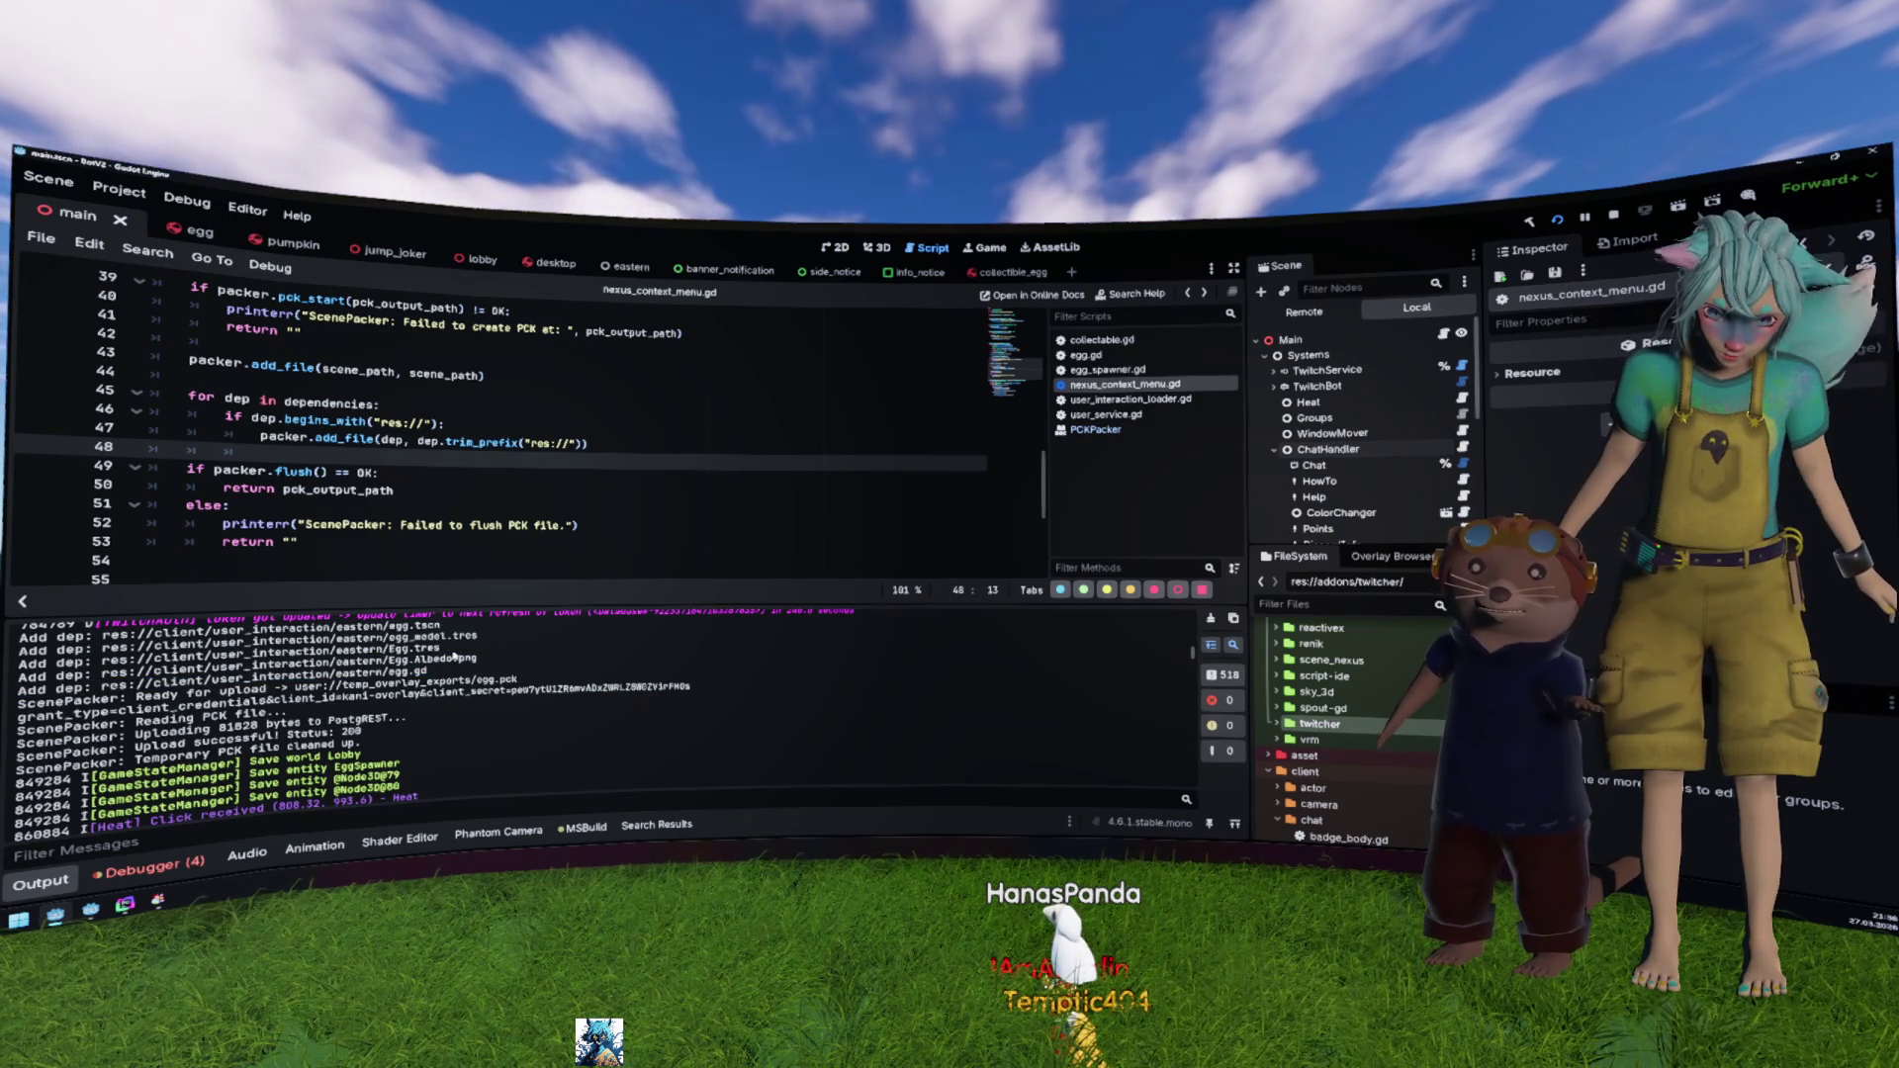
left_click_drag(440, 650, 101, 652)
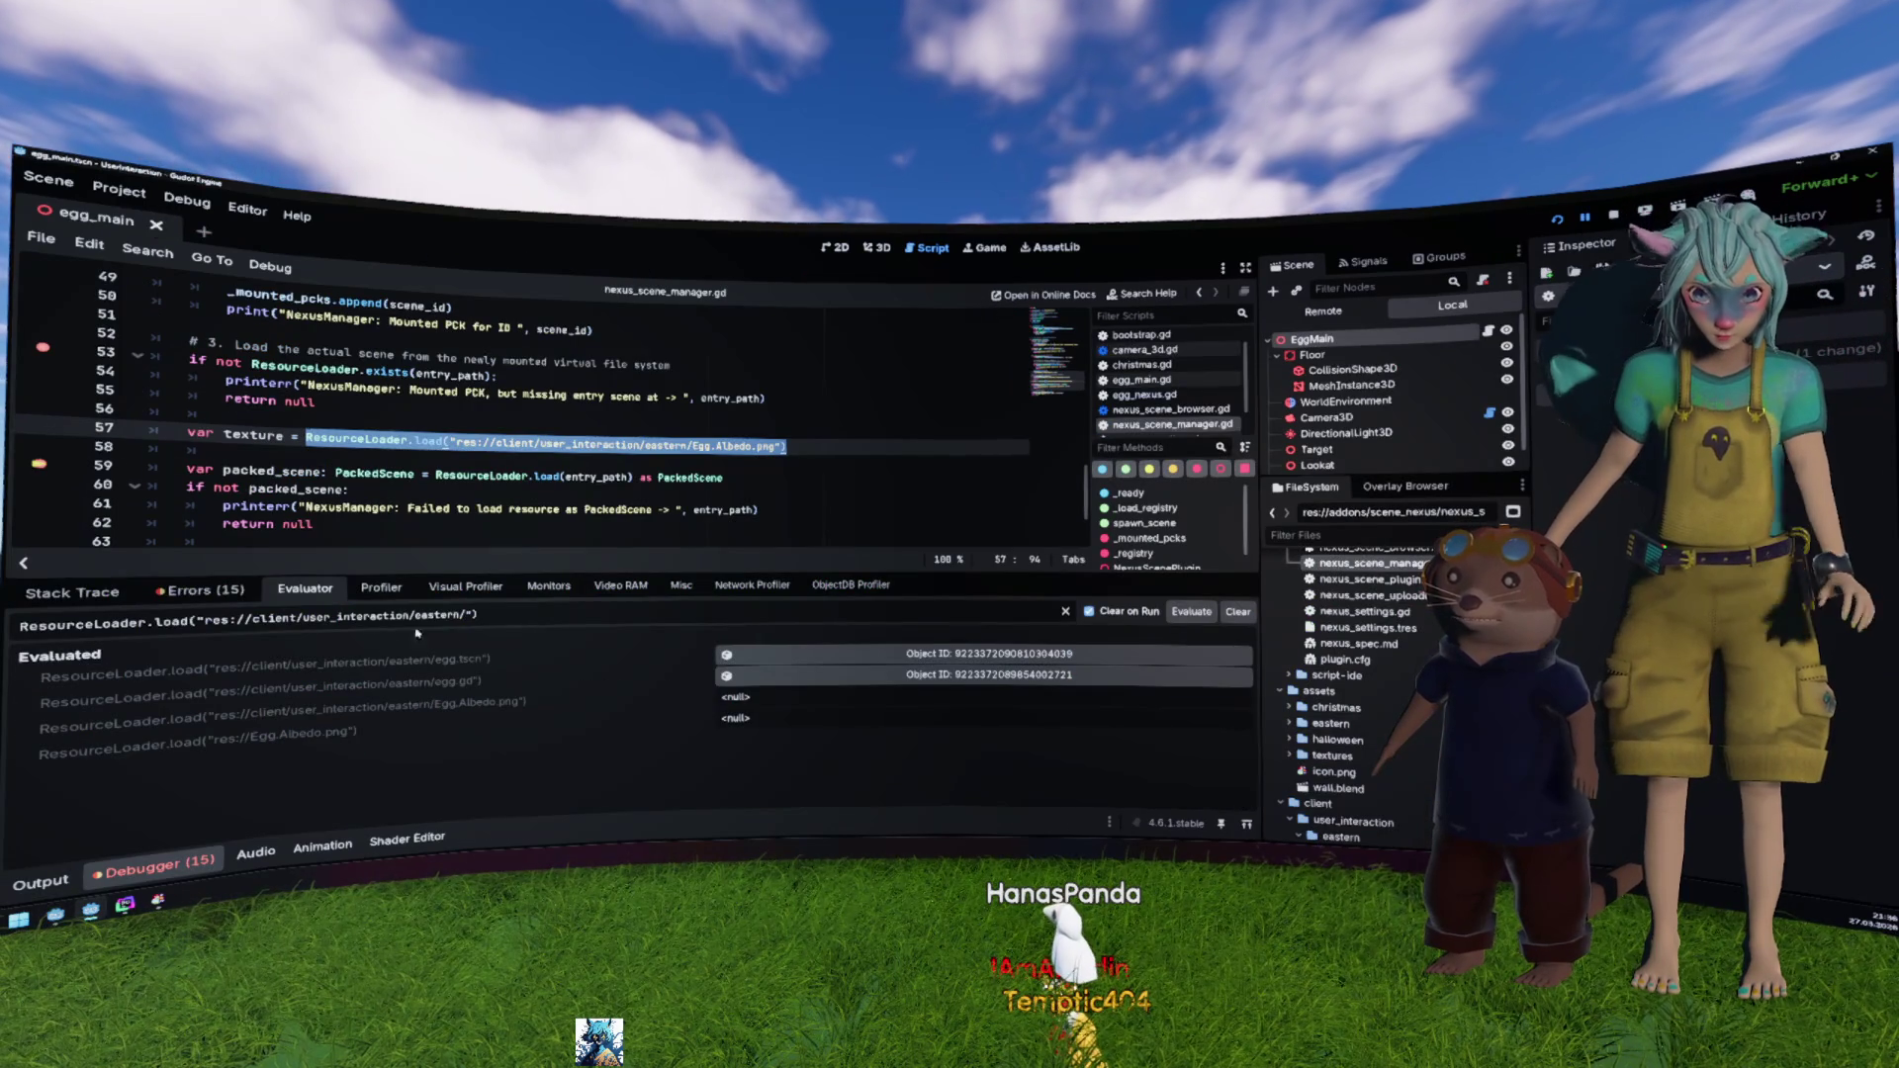
Step: Change the expression's file to Egg.tres and evaluate it from the eastern folder
left_click_drag(460, 615, 209, 617)
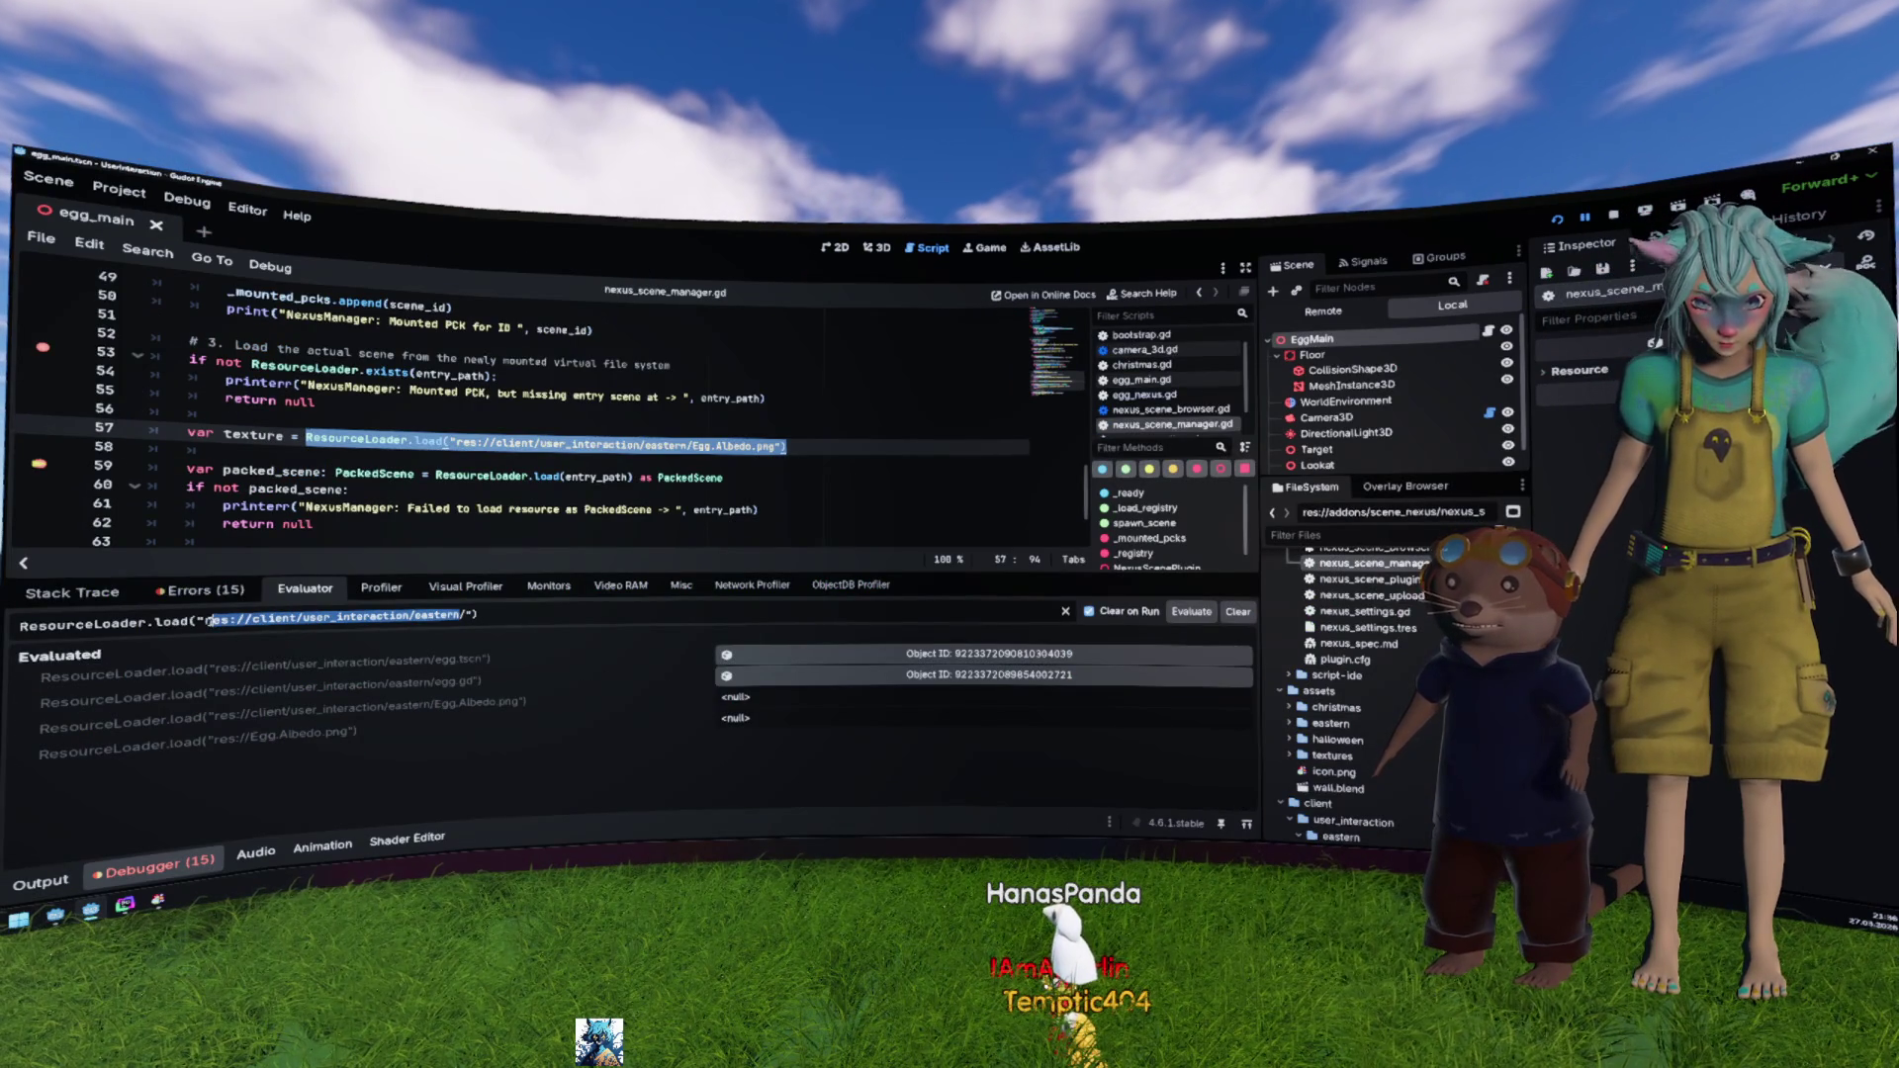
key("Right")
type("Egg.tres")
key("Return")
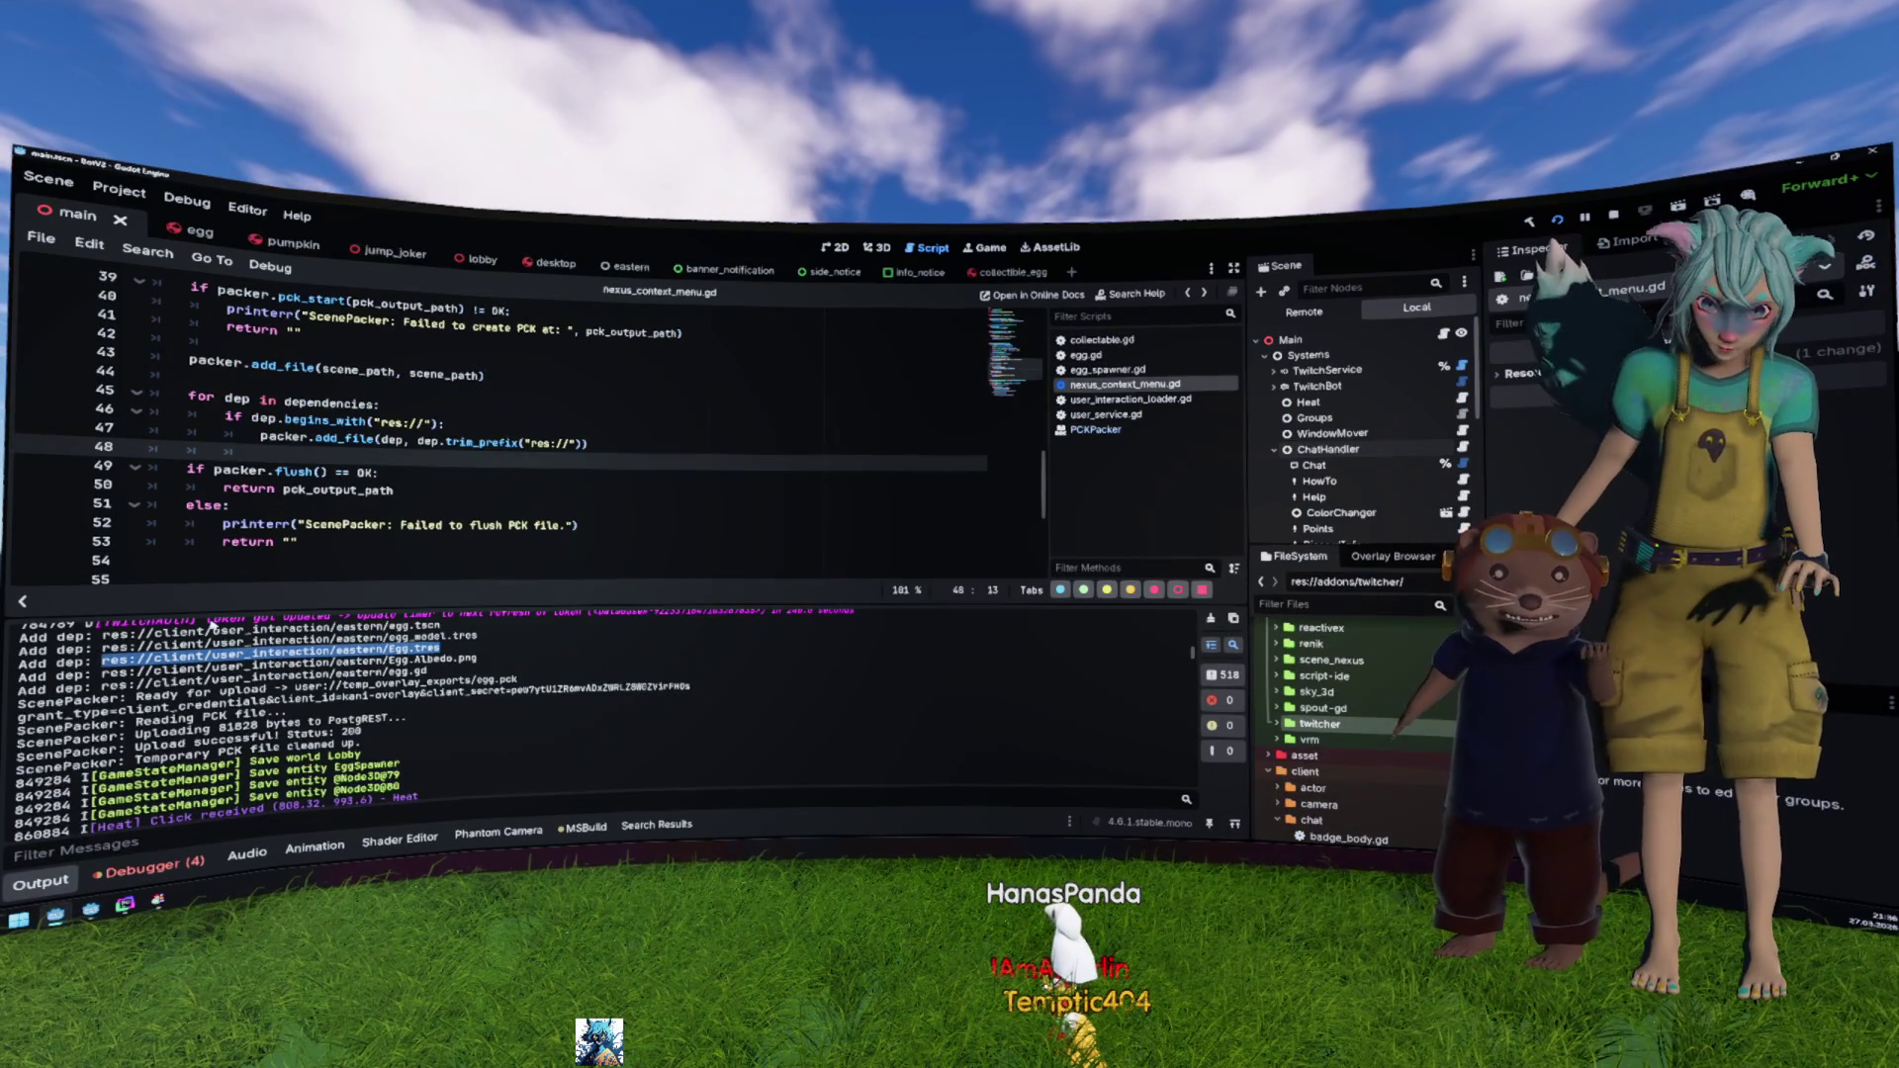
Step: Select the egg_model.tres path in the Output log and recall the Egg.tres expression for editing
left_click(476, 643)
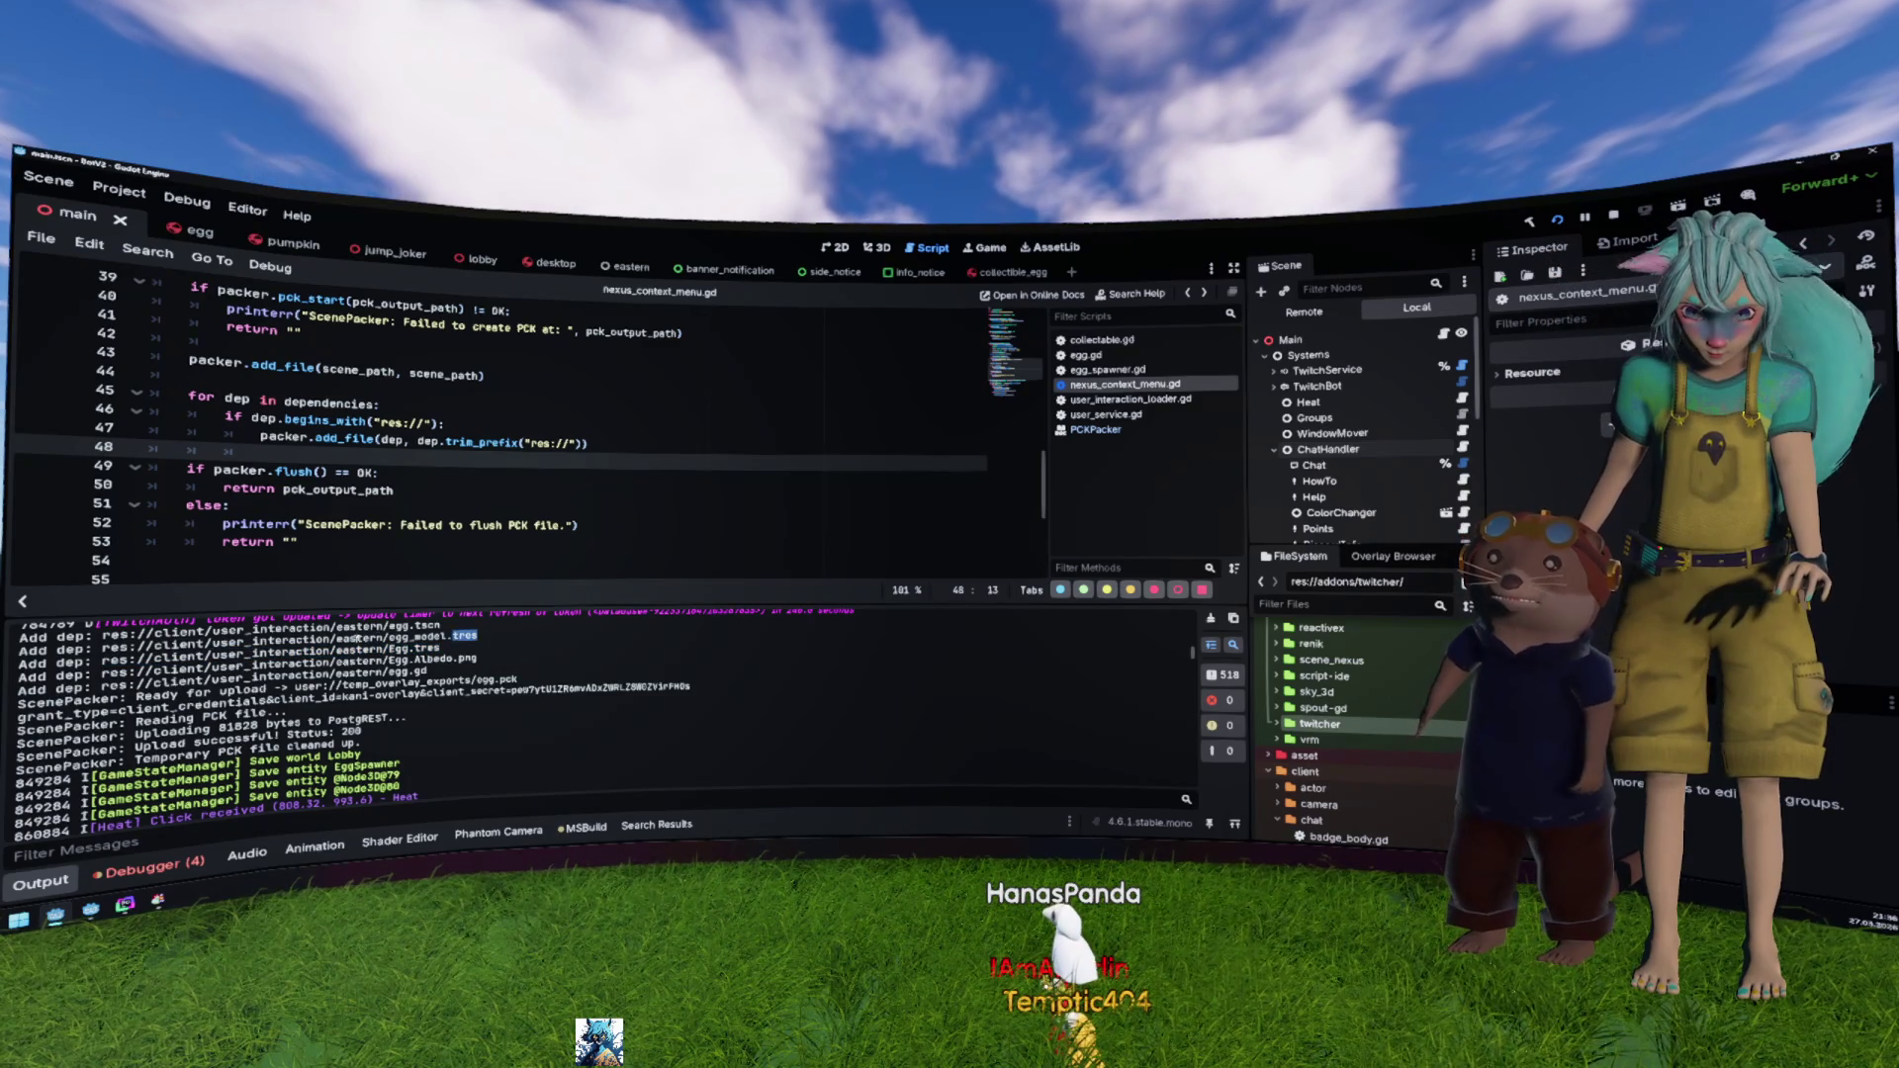
left_click_drag(356, 640, 135, 648)
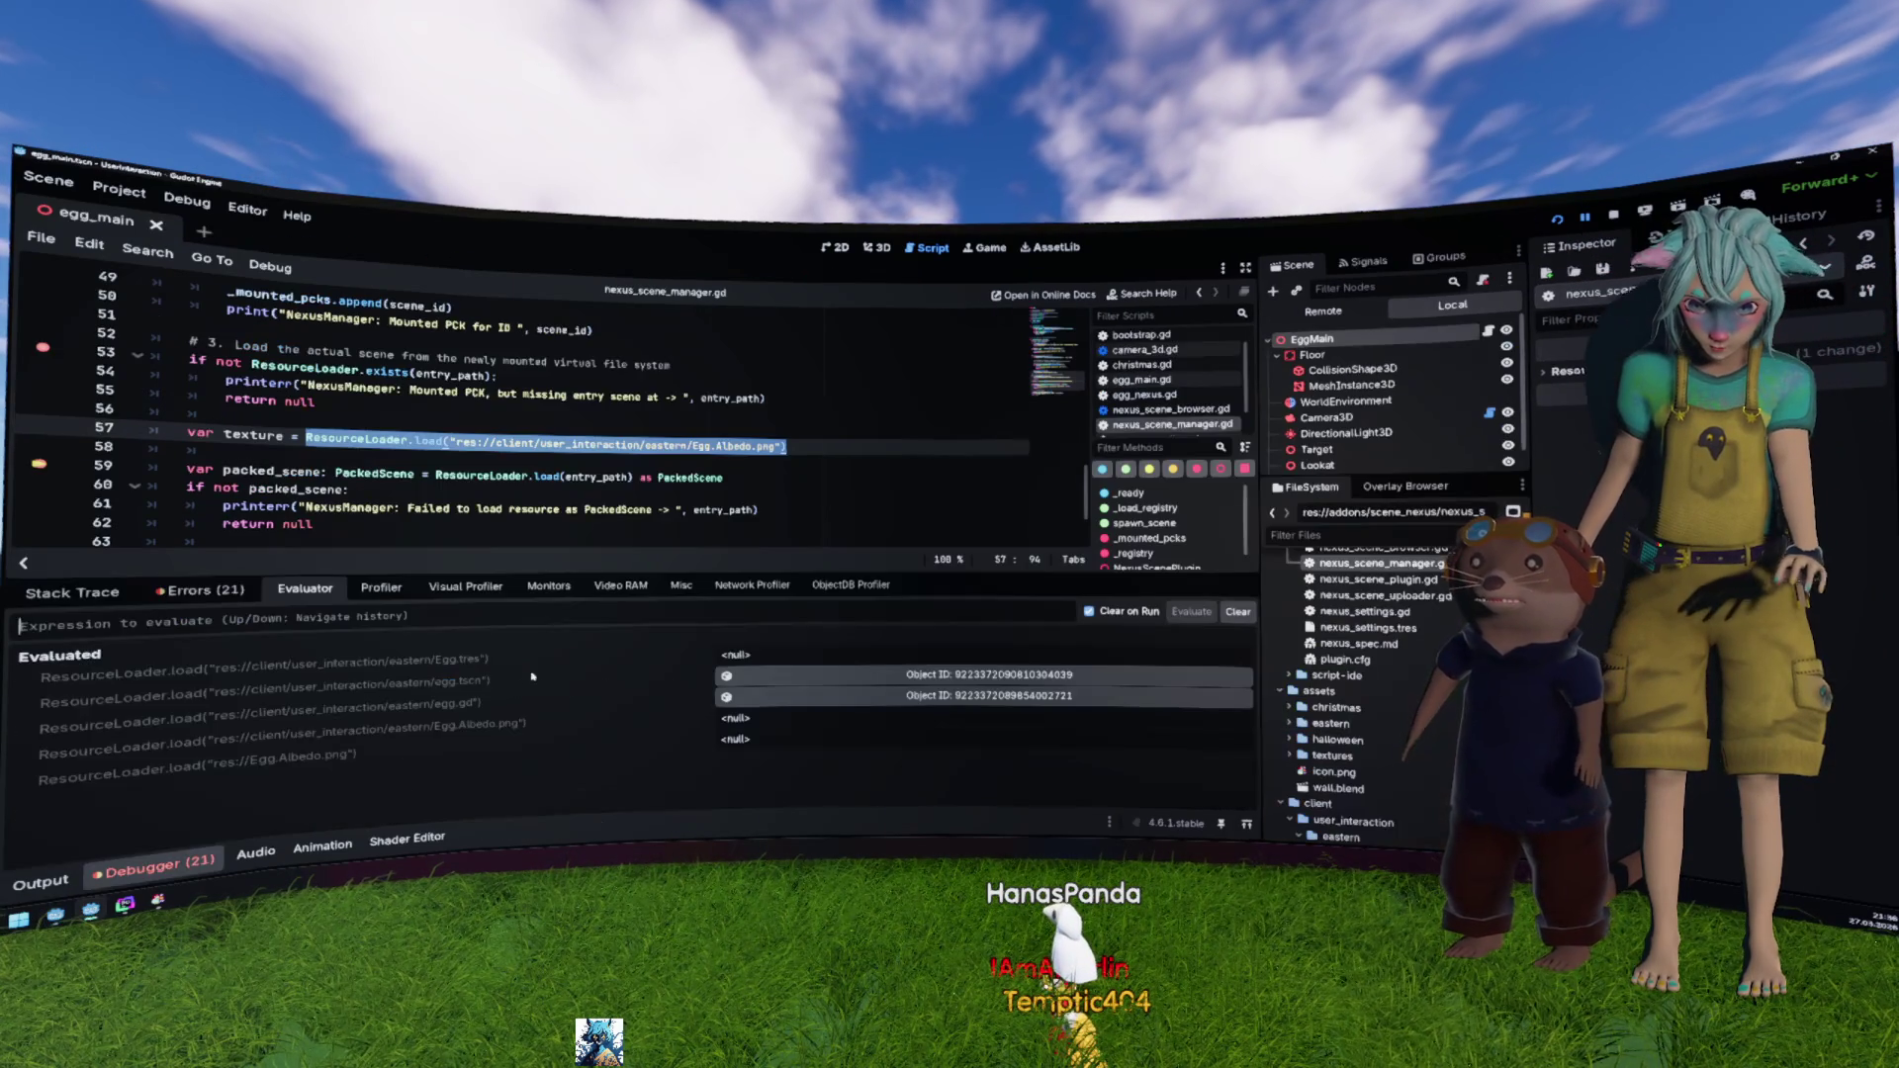
key("Up")
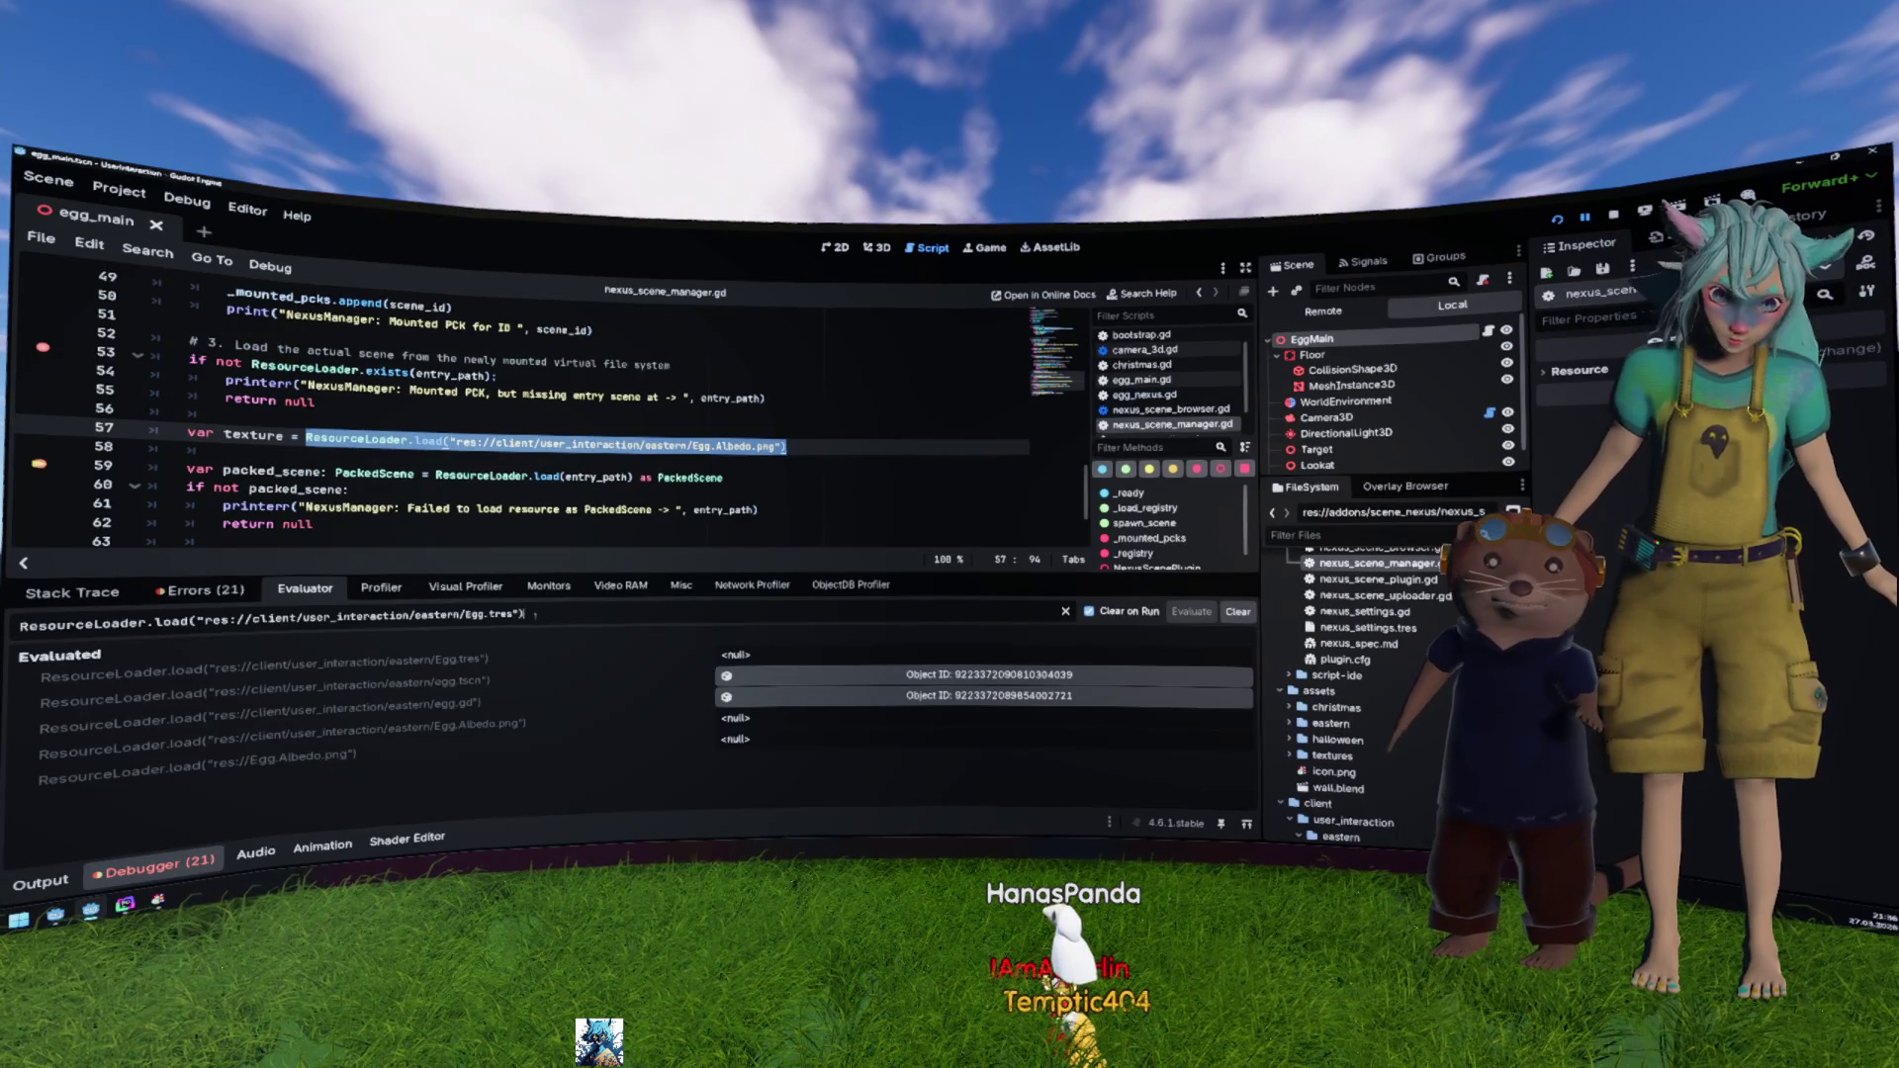
key("ctrl+shift+Left")
key("ctrl+shift+Left")
key("ctrl+shift+Left")
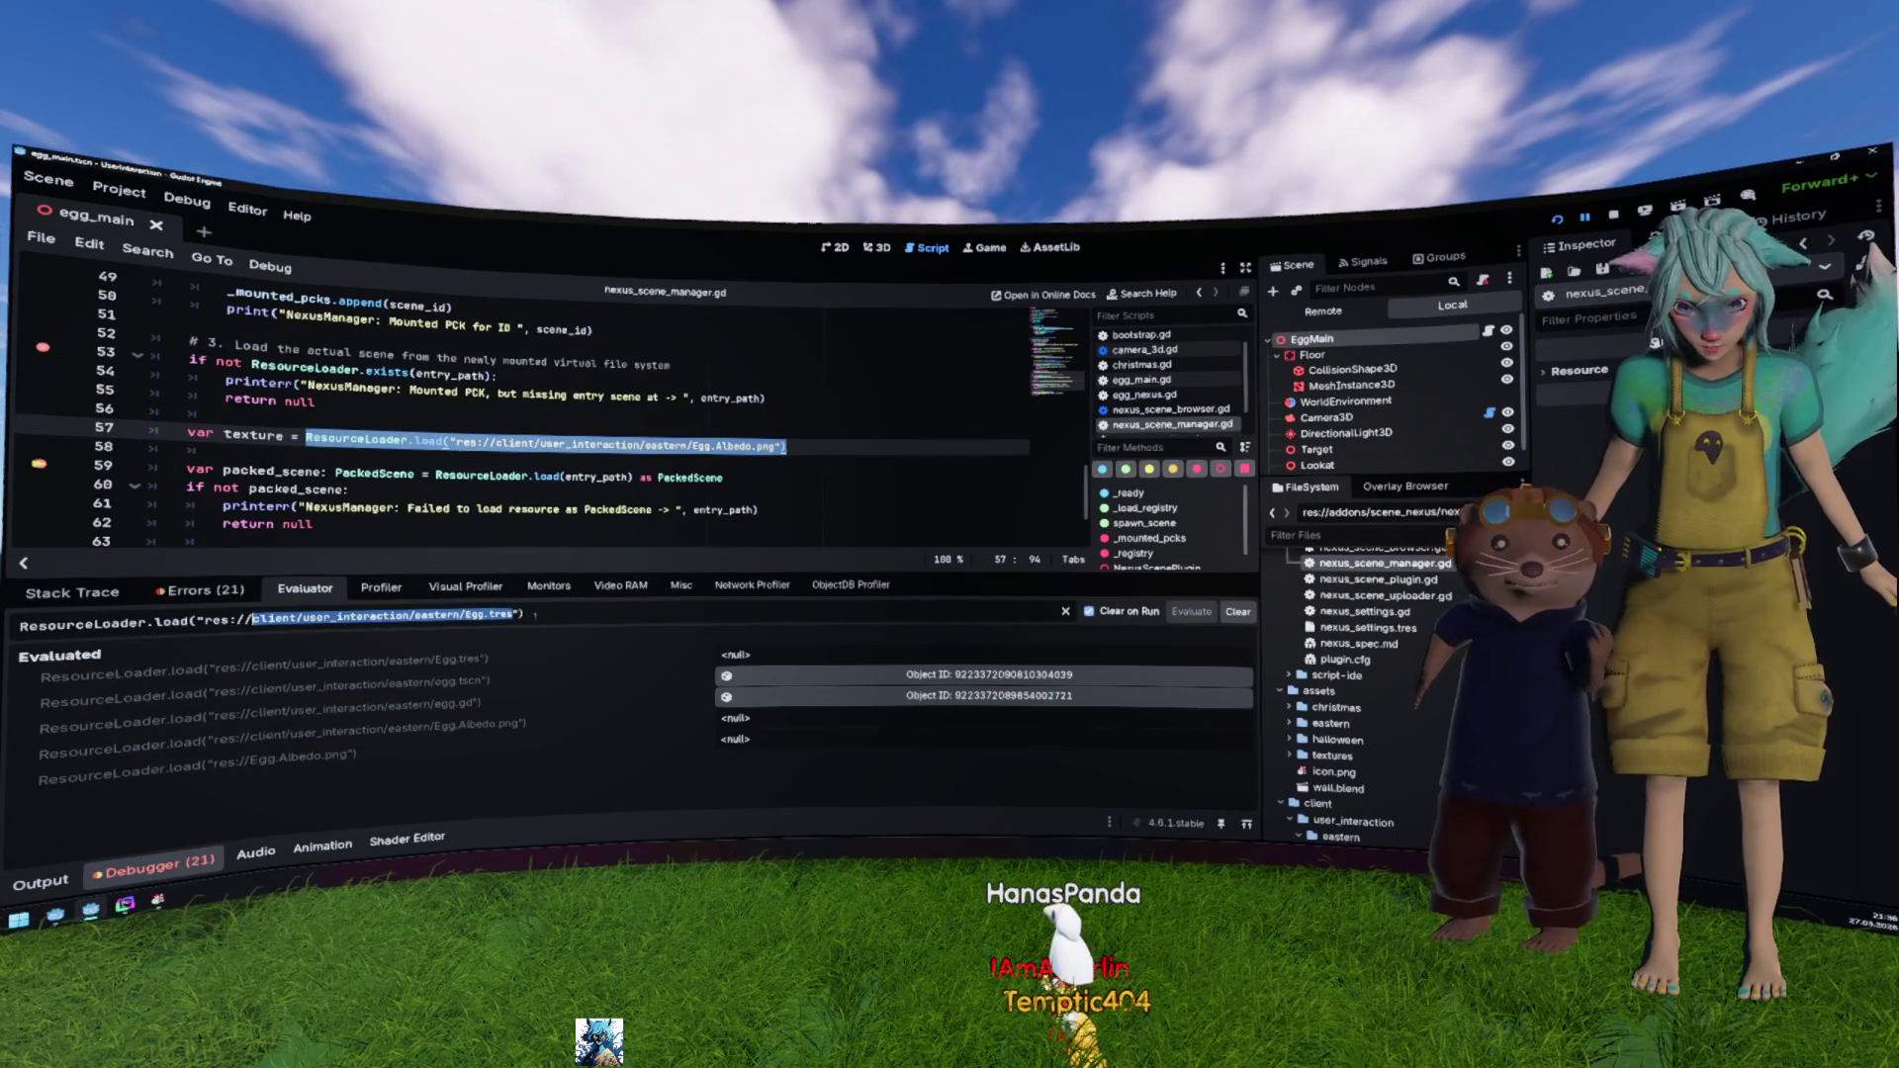